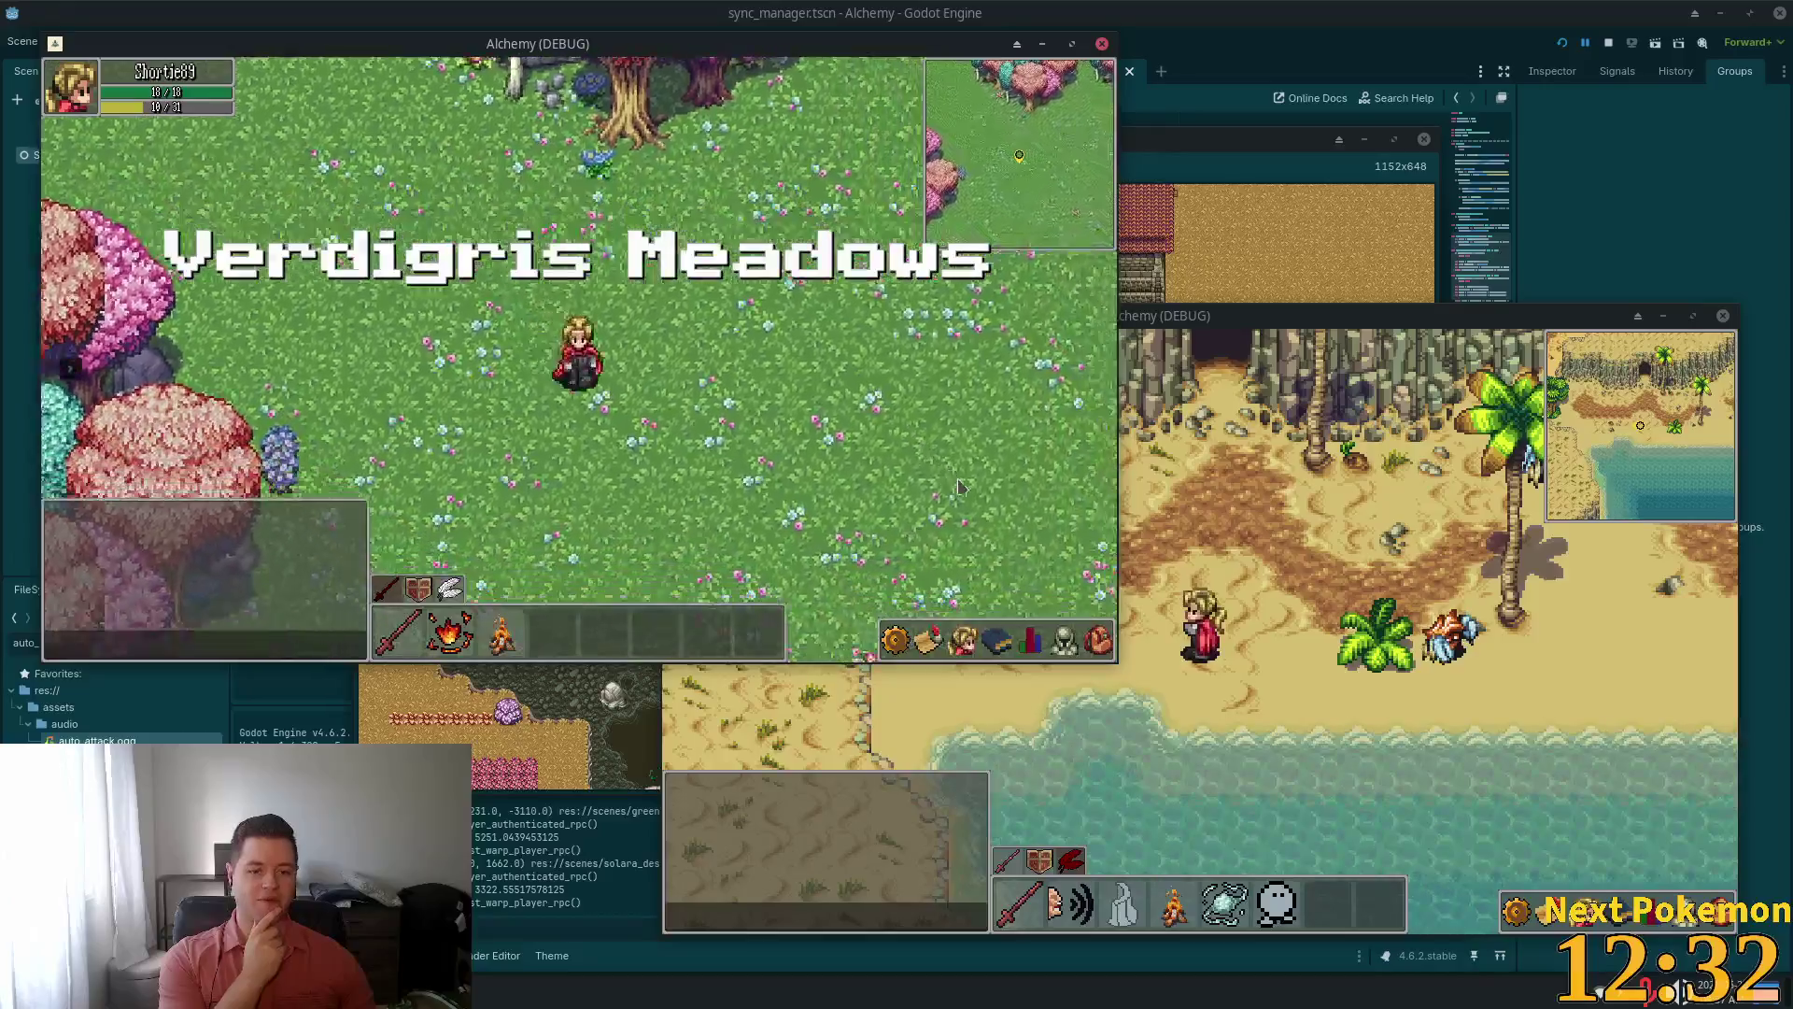
Walk the character down-right through Verdigris Meadows
key("s")
key("d")
key("s")
key("d")
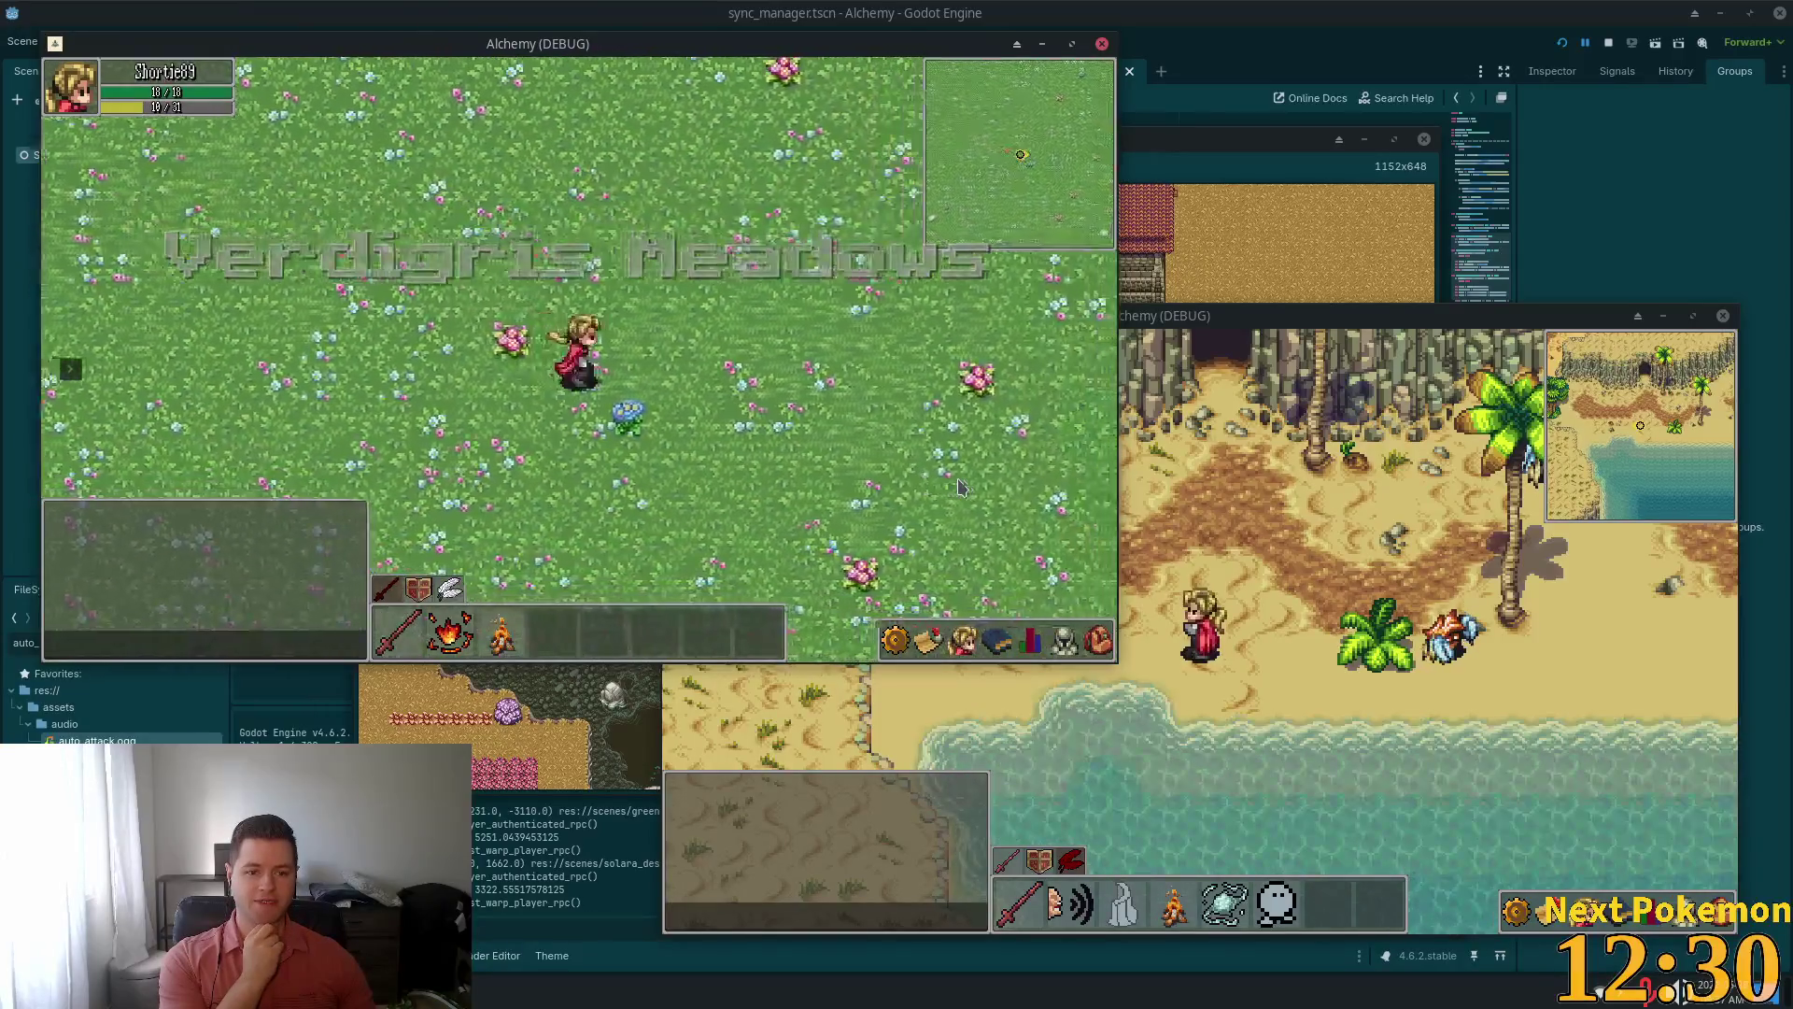
key("d")
key("s")
key("d")
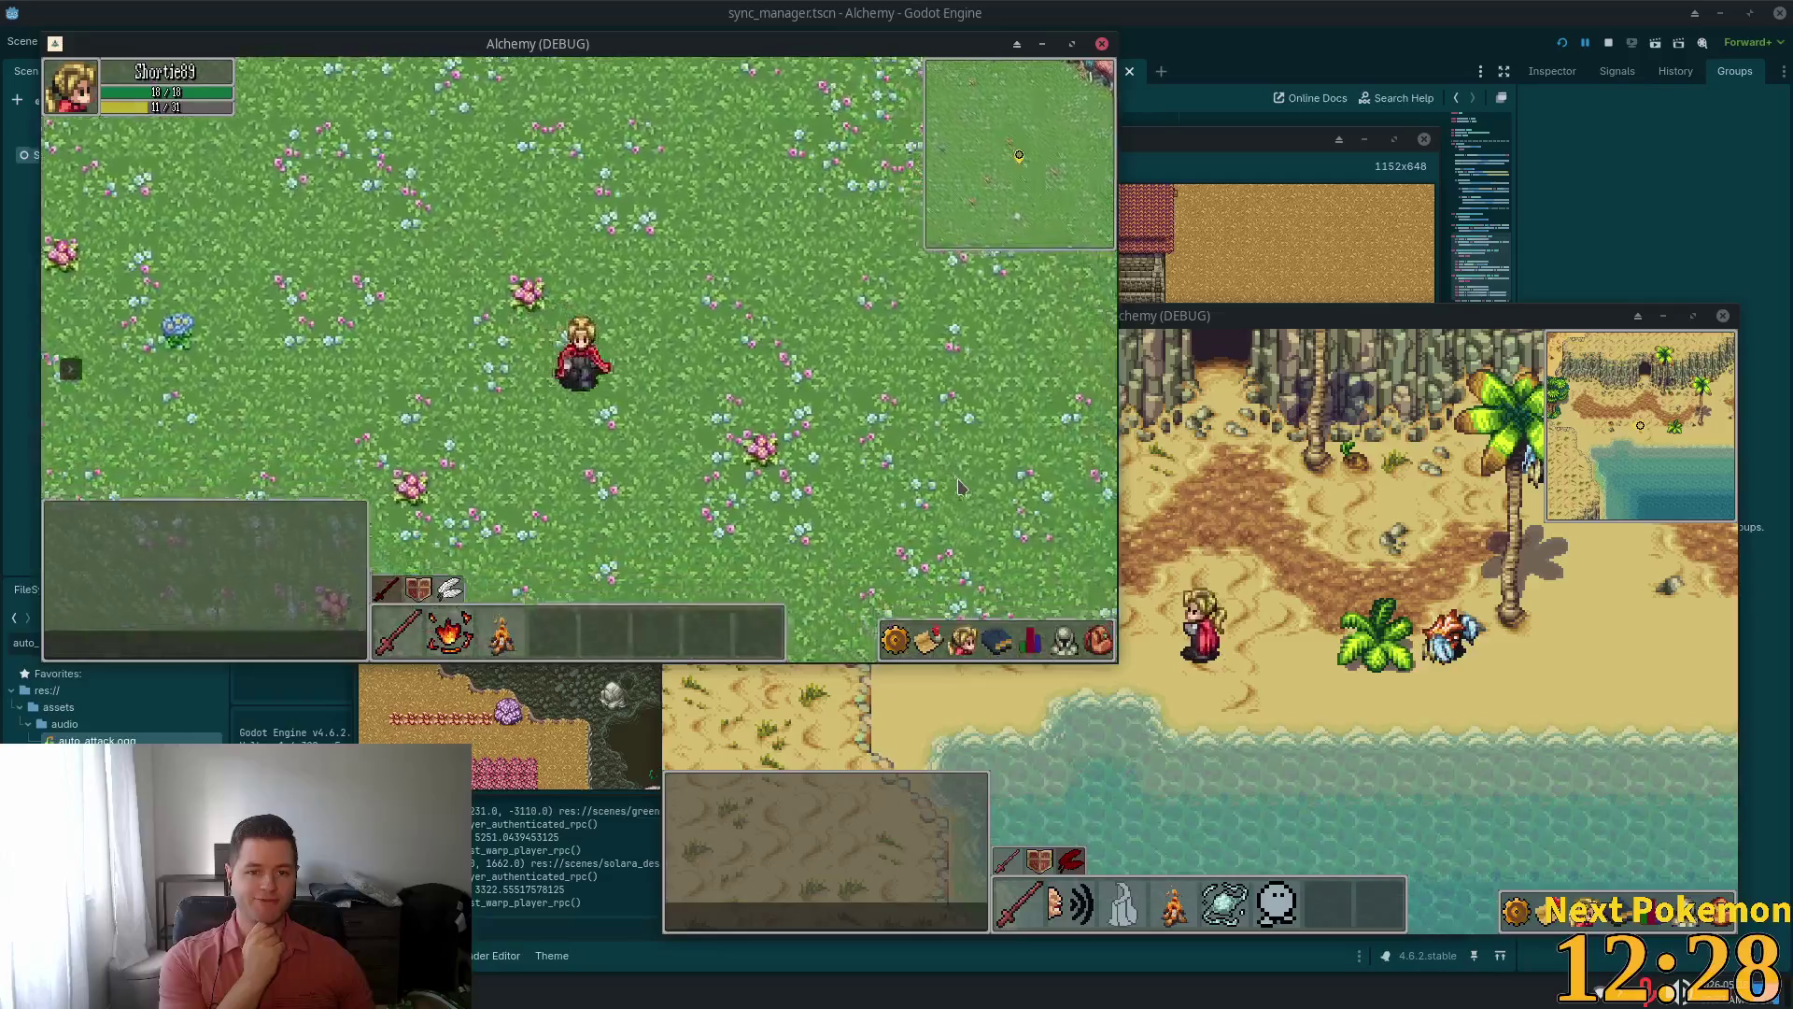
key("s")
key("d")
key("d")
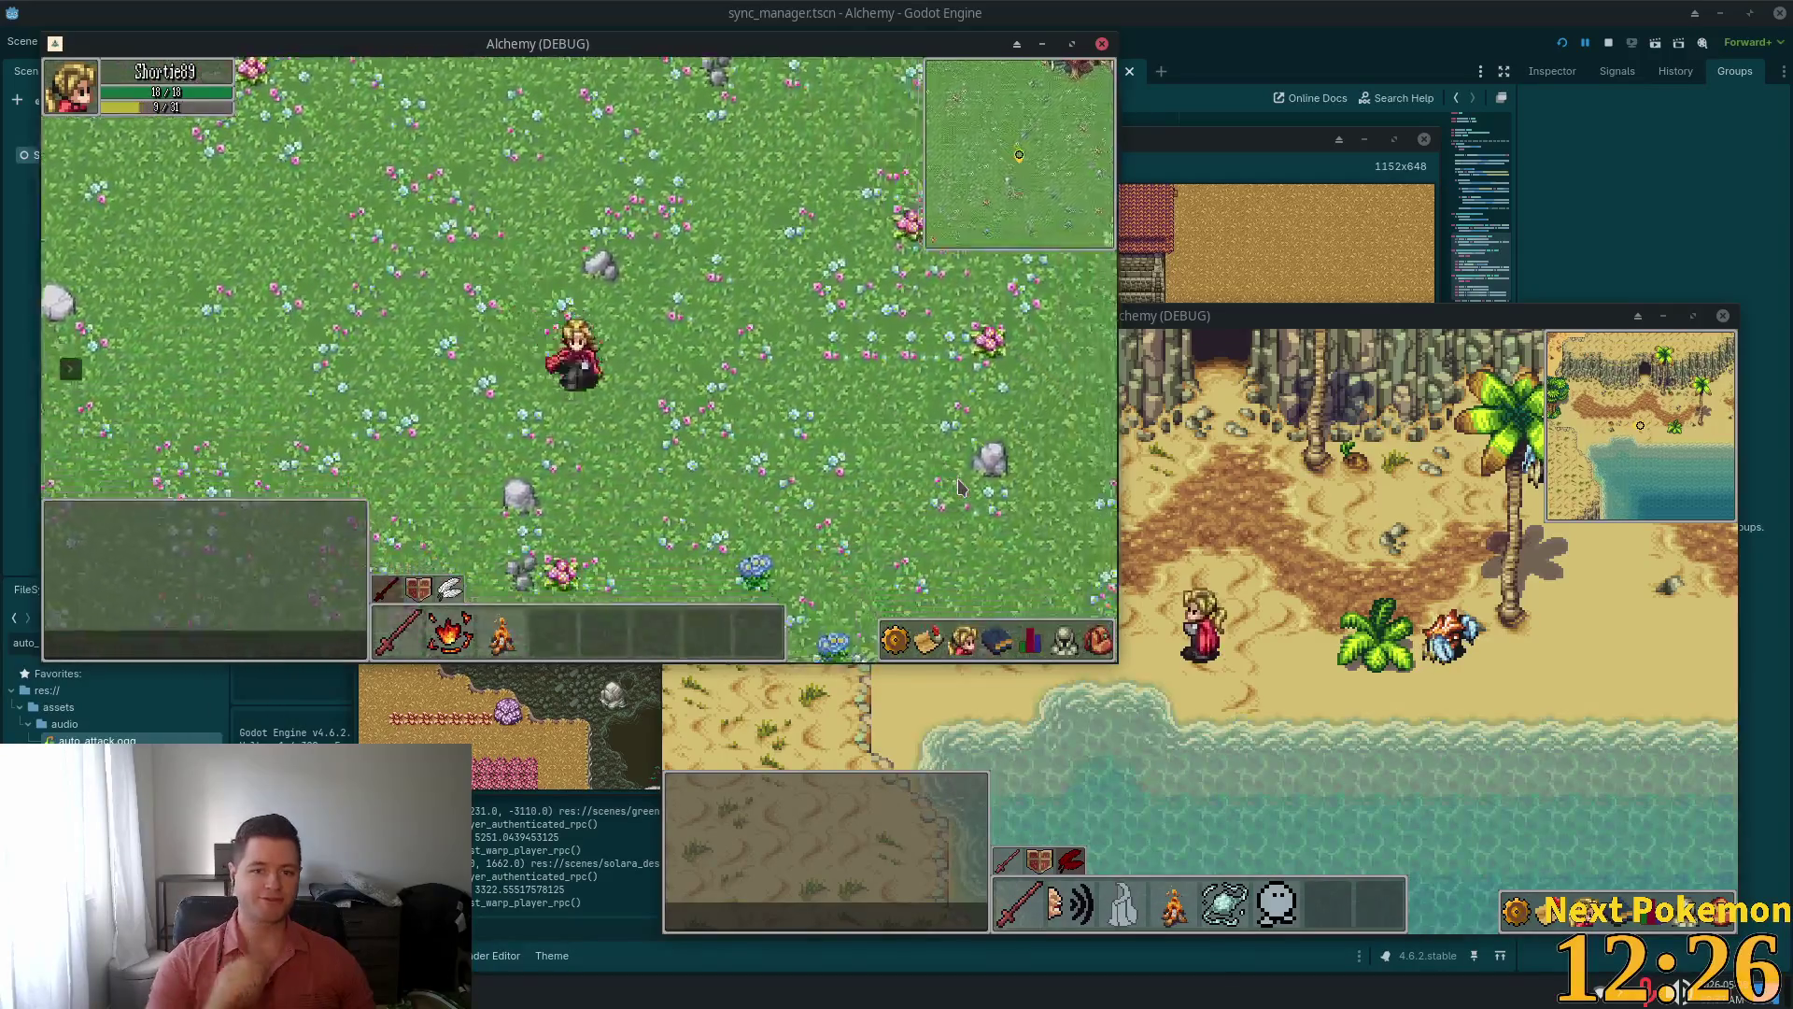
key("s")
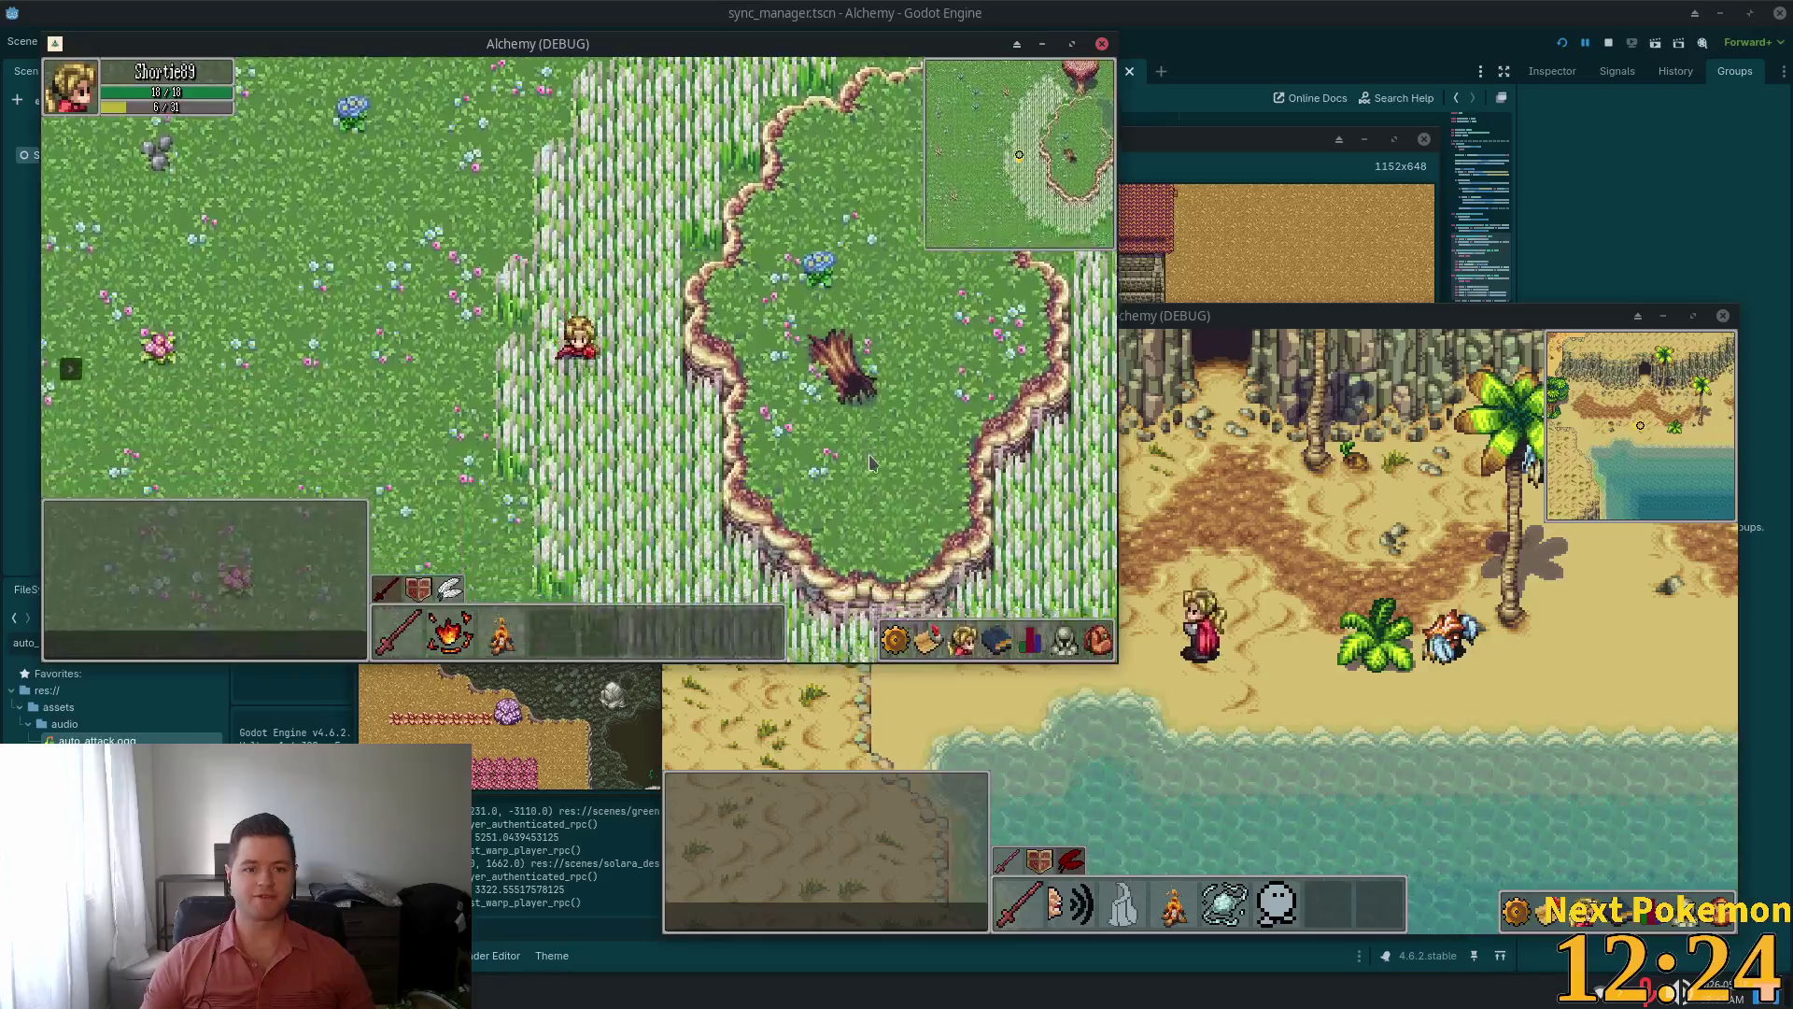
key("d")
key("s")
key("d")
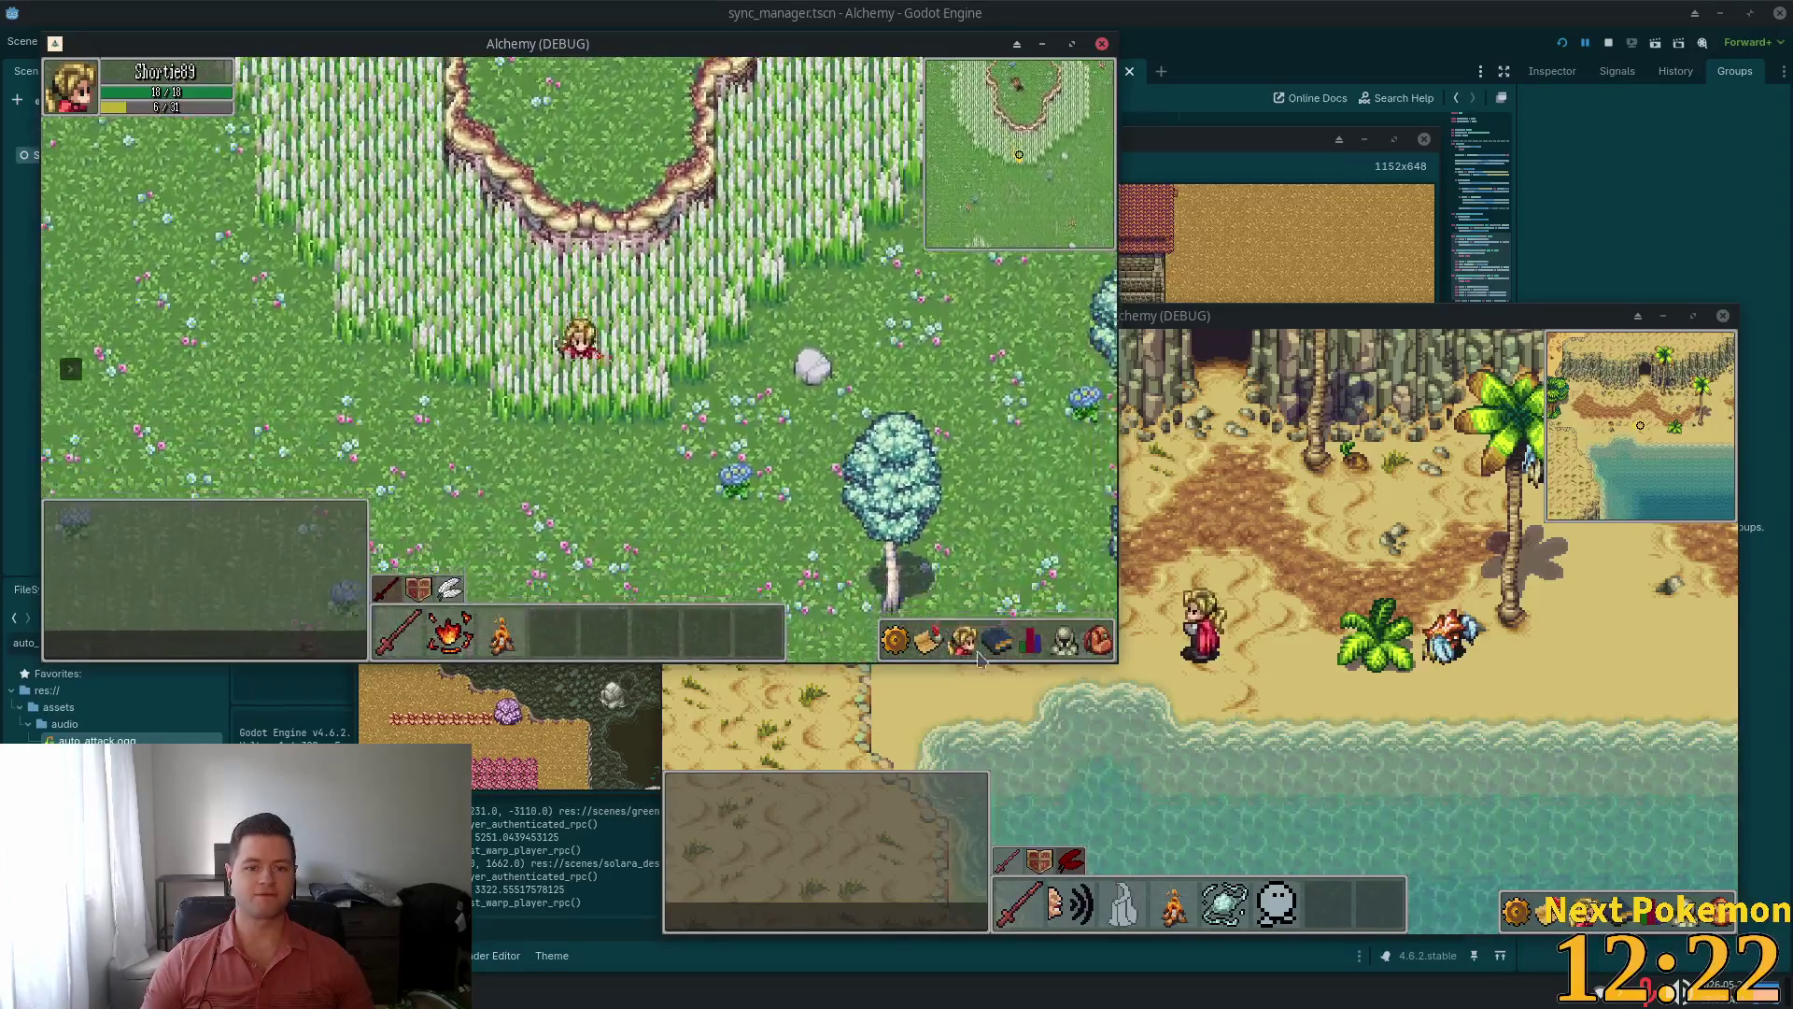
Eat the cooked meat from the inventory to restore MP, then walk up-right
right_click(981, 486)
right_click(981, 486)
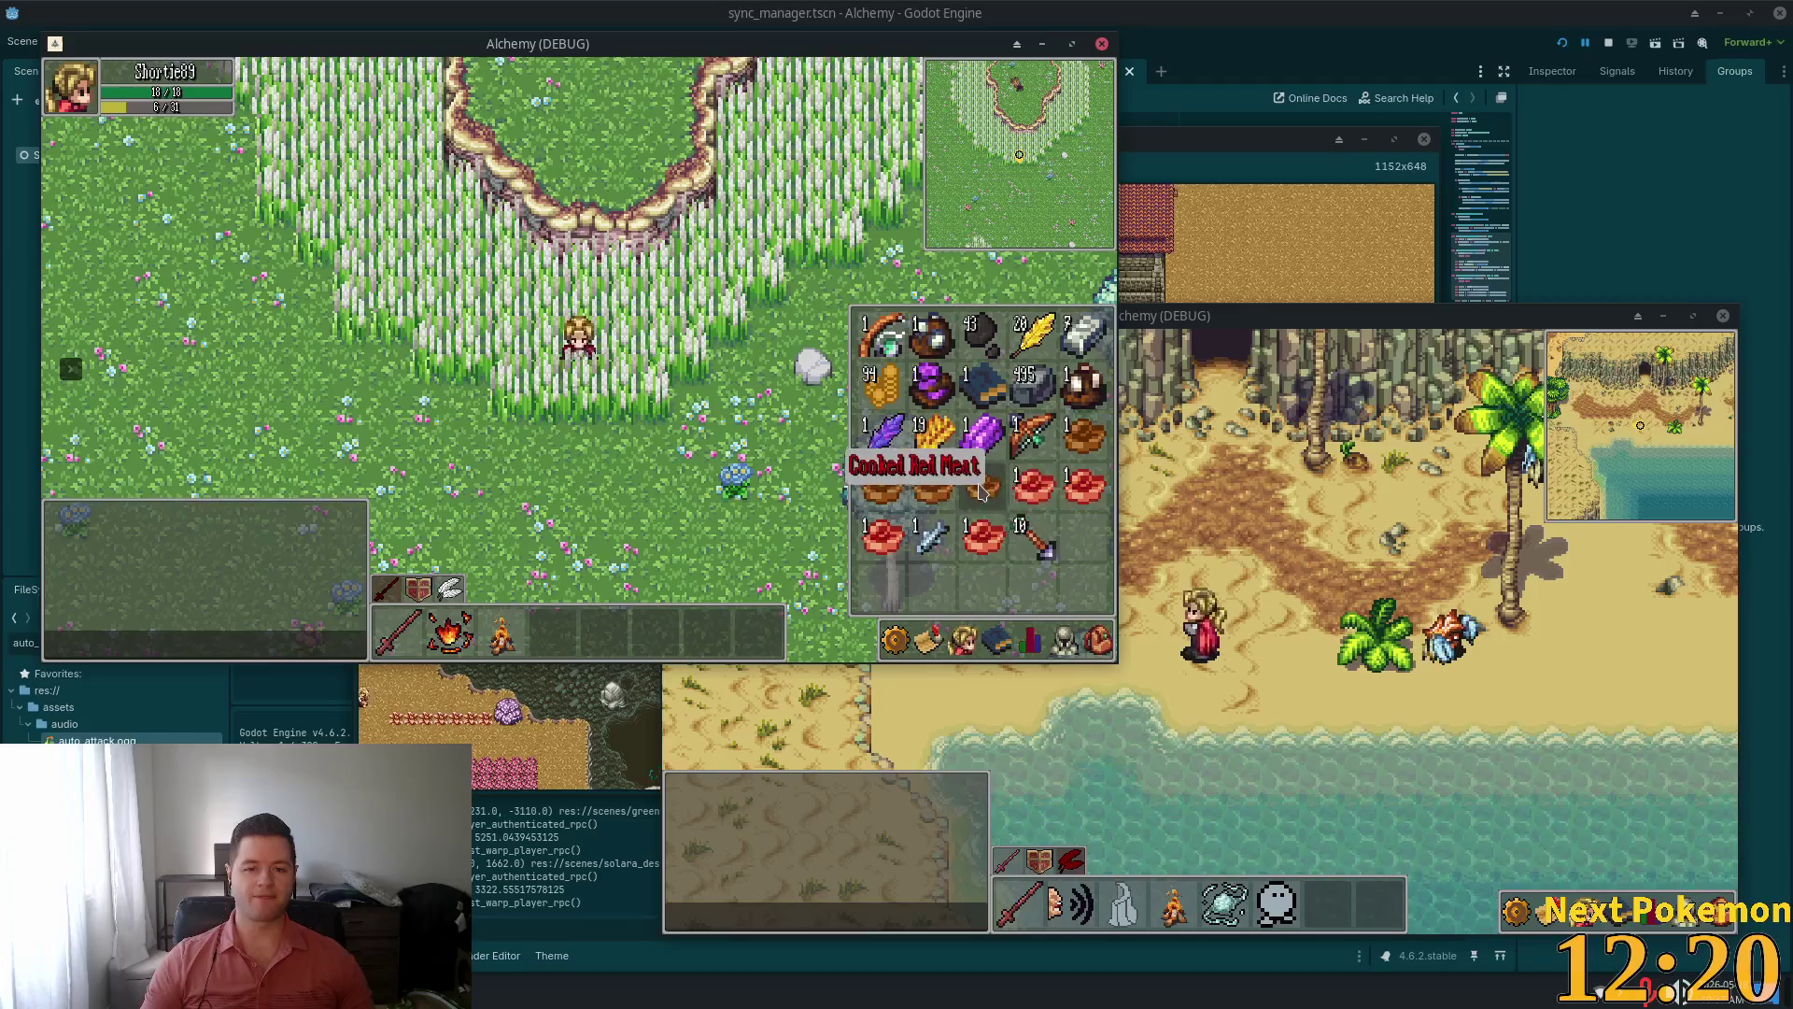
right_click(981, 486)
right_click(981, 485)
Close the inventory and walk east into Ouros Highlands toward the cliffs
key("i")
key("s")
key("d")
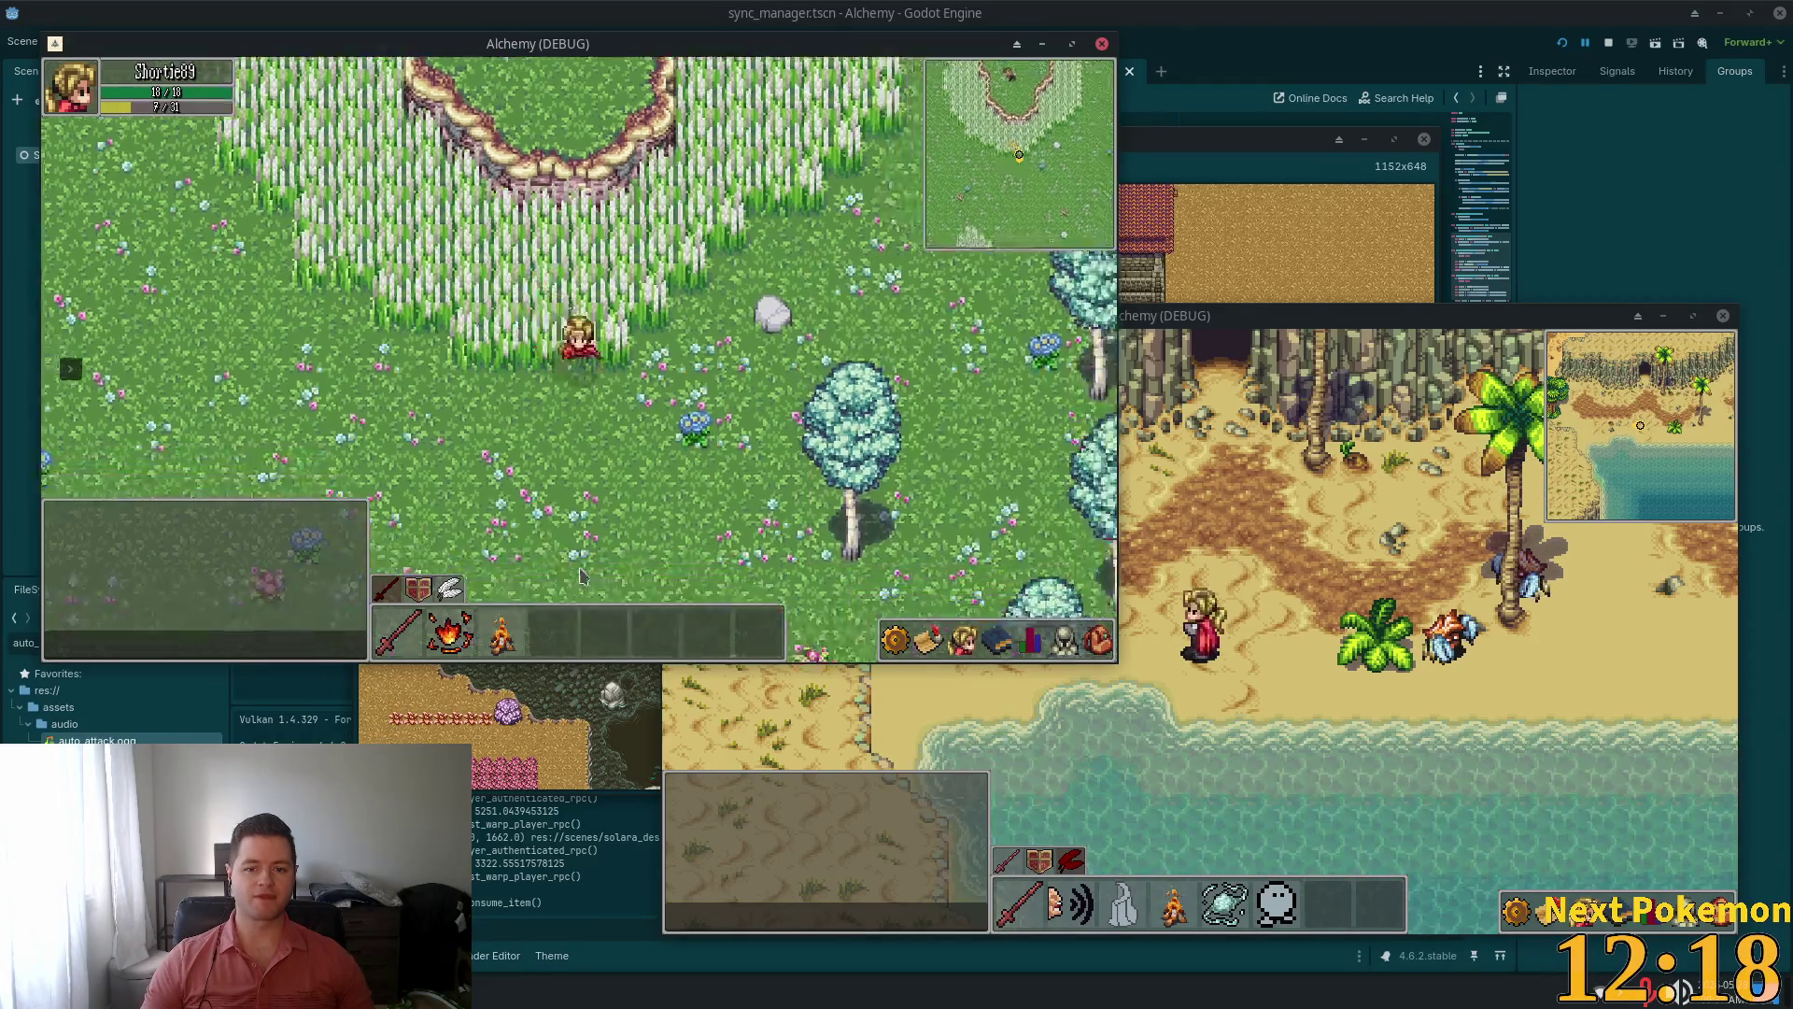
key("s")
key("d")
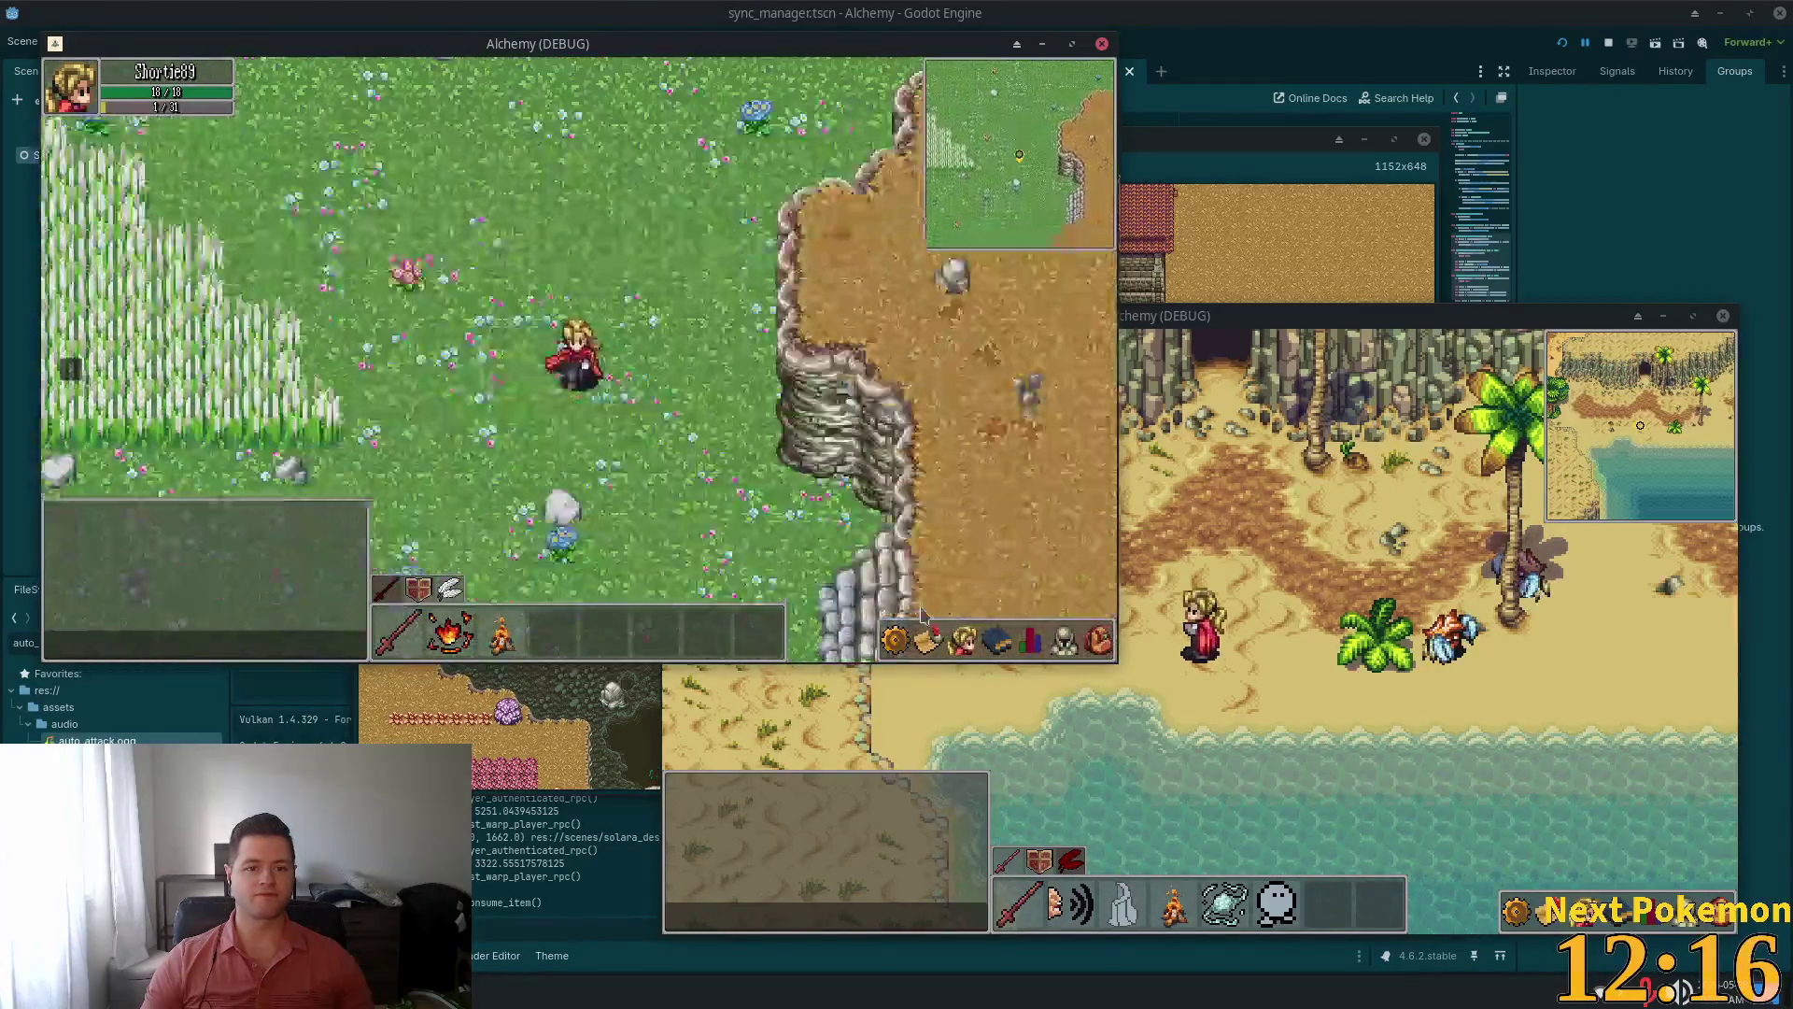
key("d")
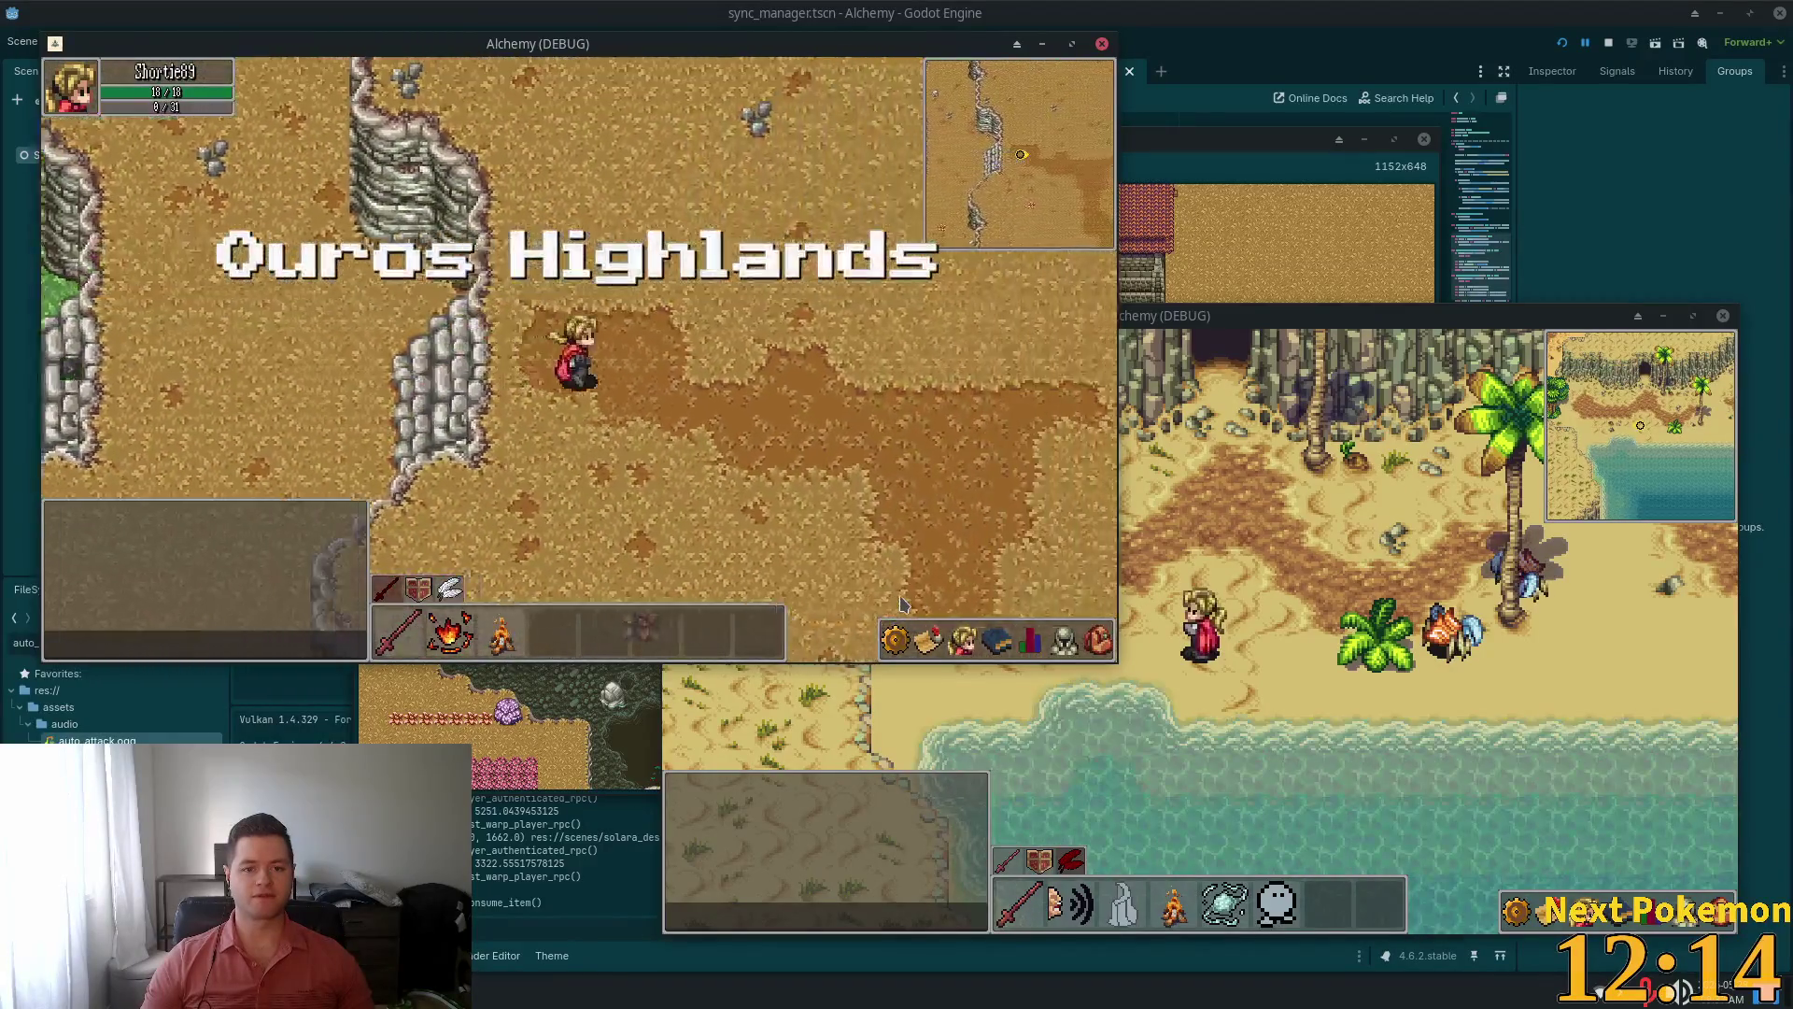
Walk down-right past the rocky cliff, then up-right and east
key("s")
key("d")
key("s")
key("d")
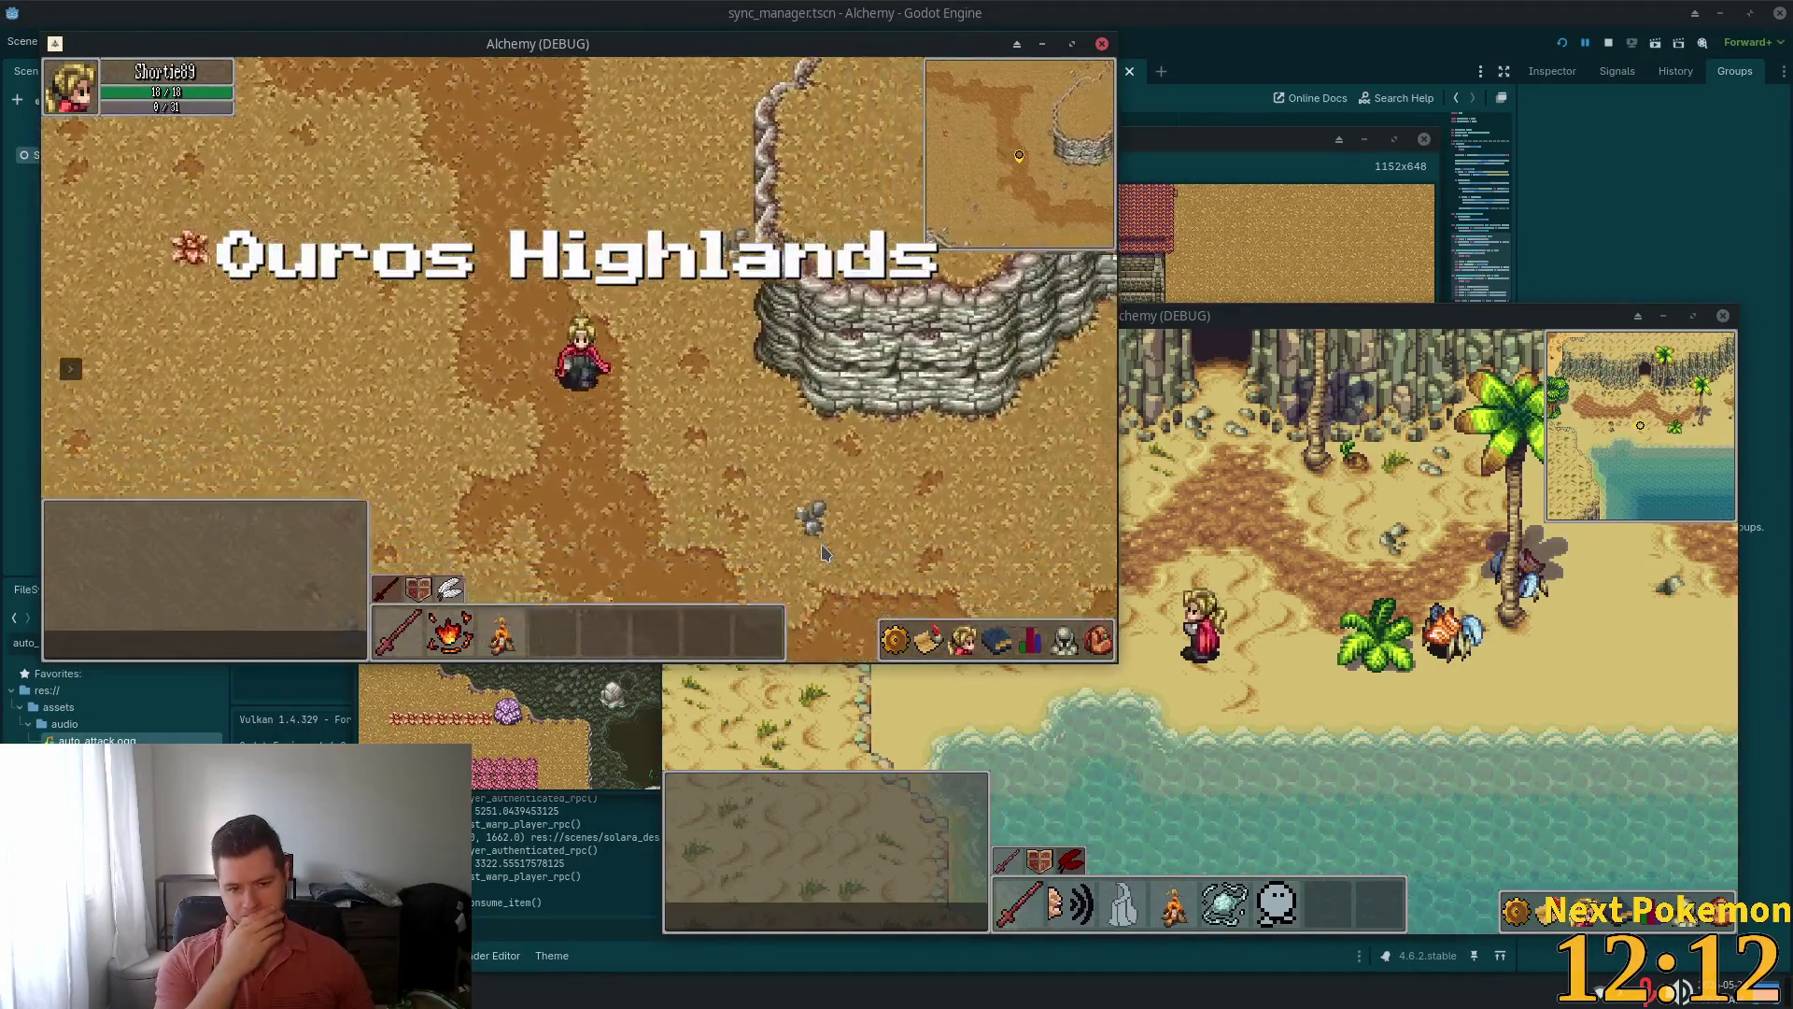
key("s")
key("d")
key("w")
key("d")
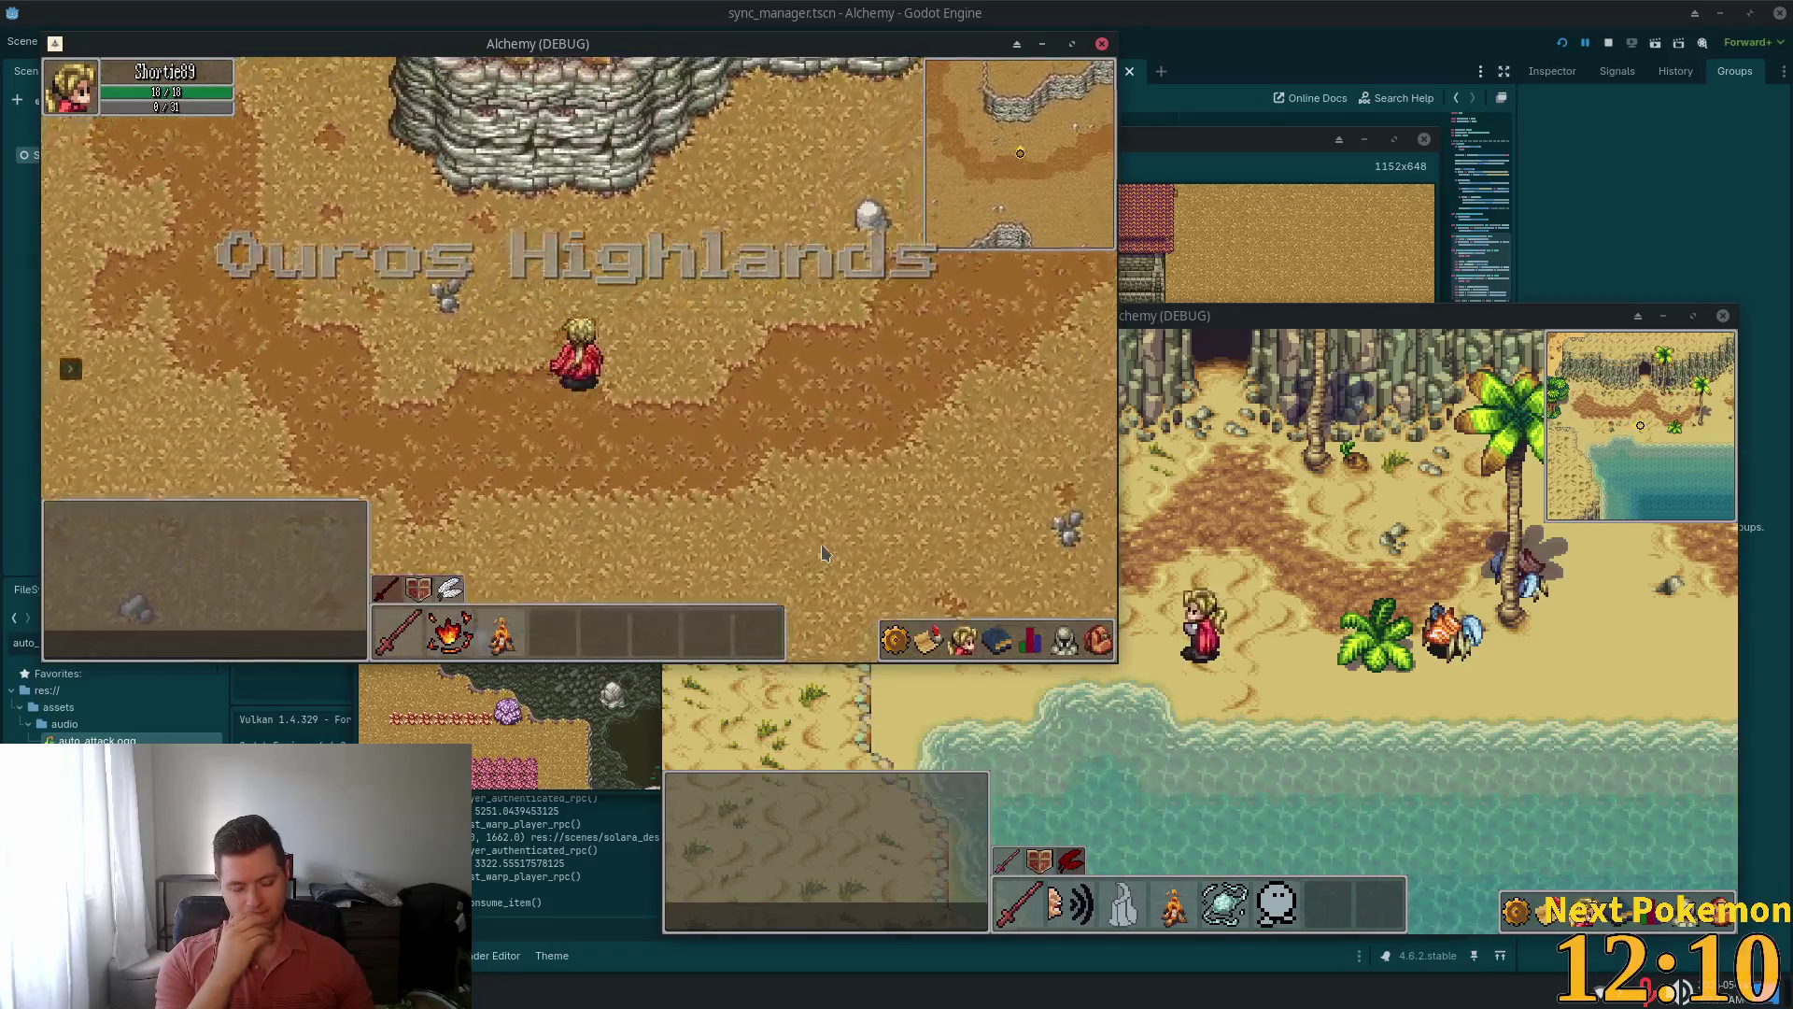
key("d")
key("d")
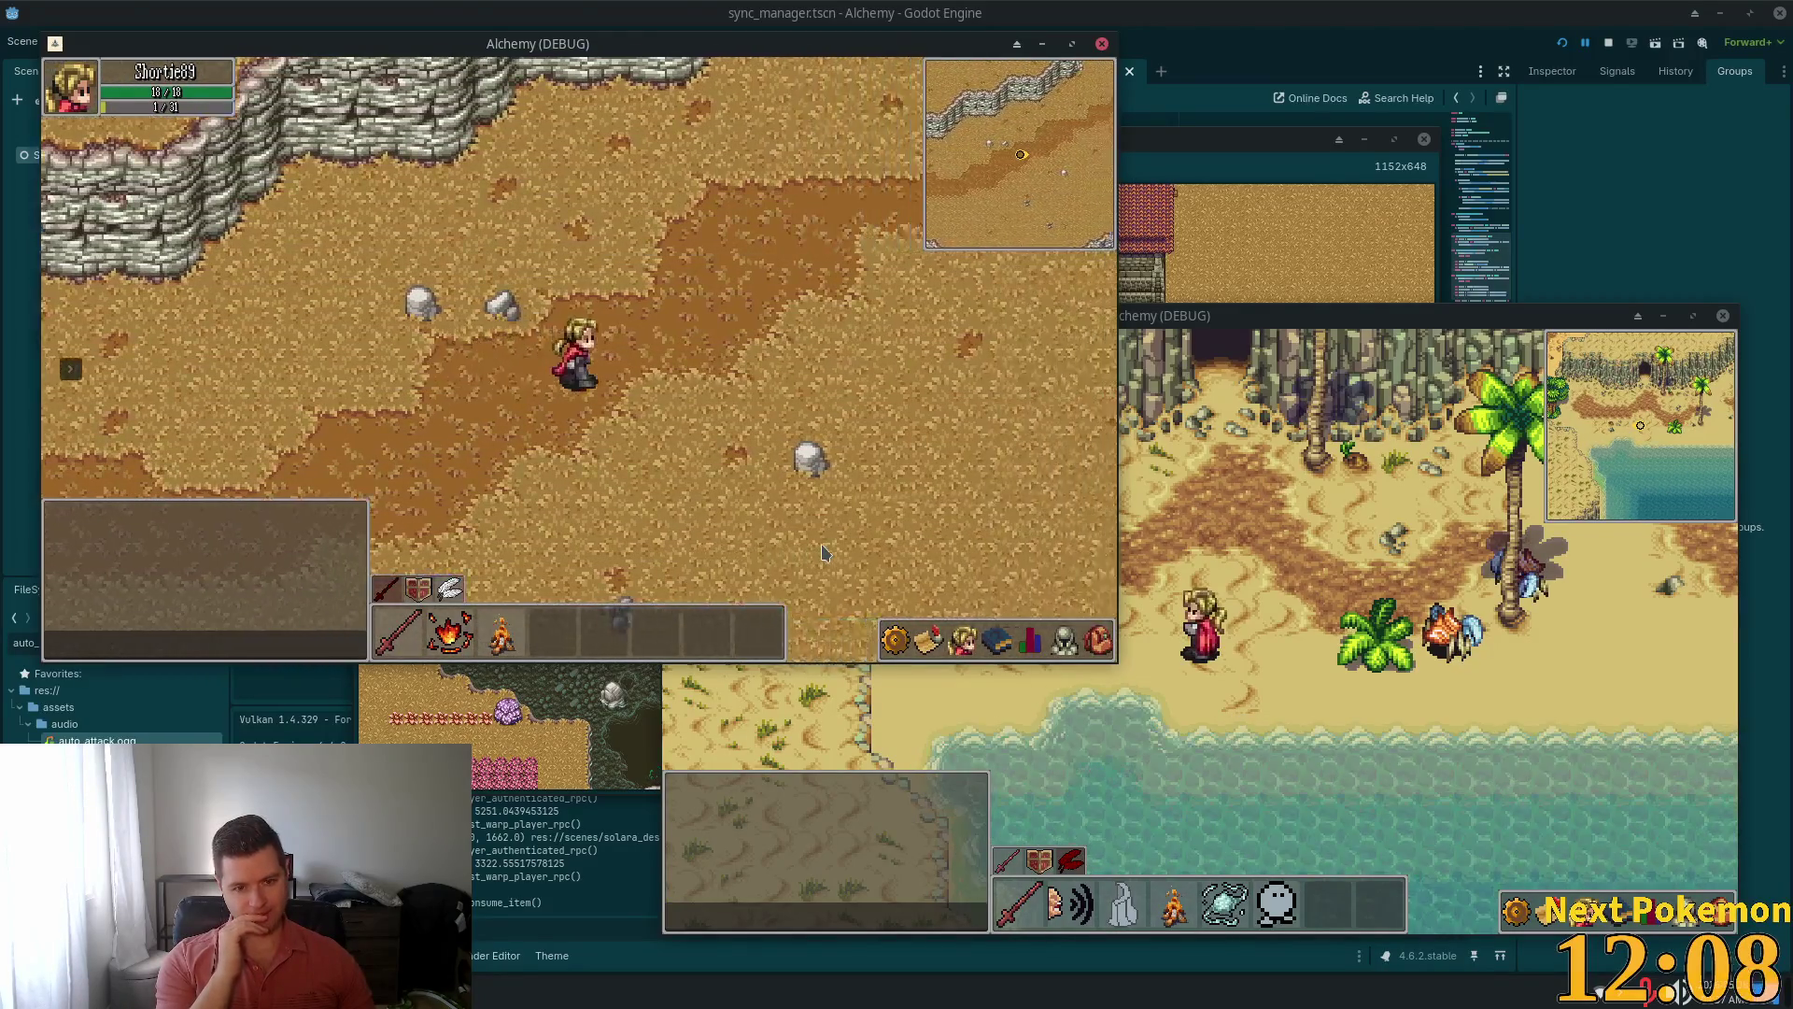
key("w")
key("d")
key("d")
View the friends list, close it, and walk east past the rock cliff
left_click(997, 635)
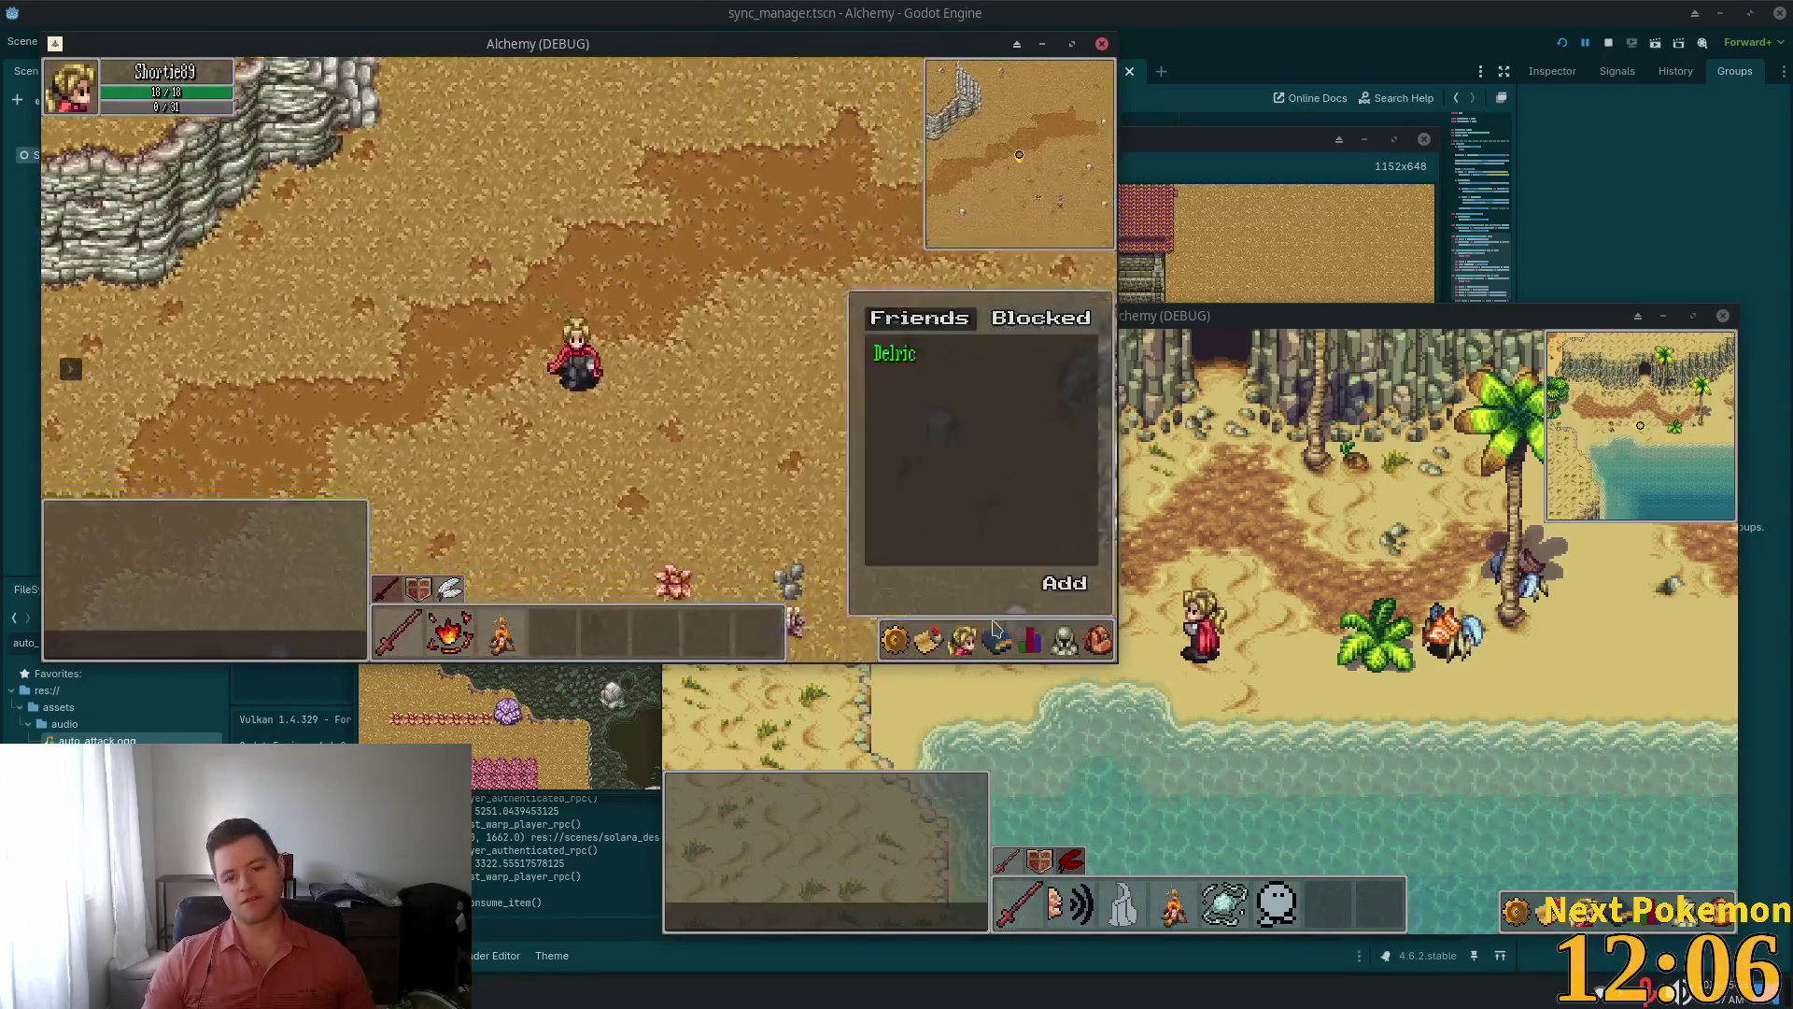
key("w")
key("d")
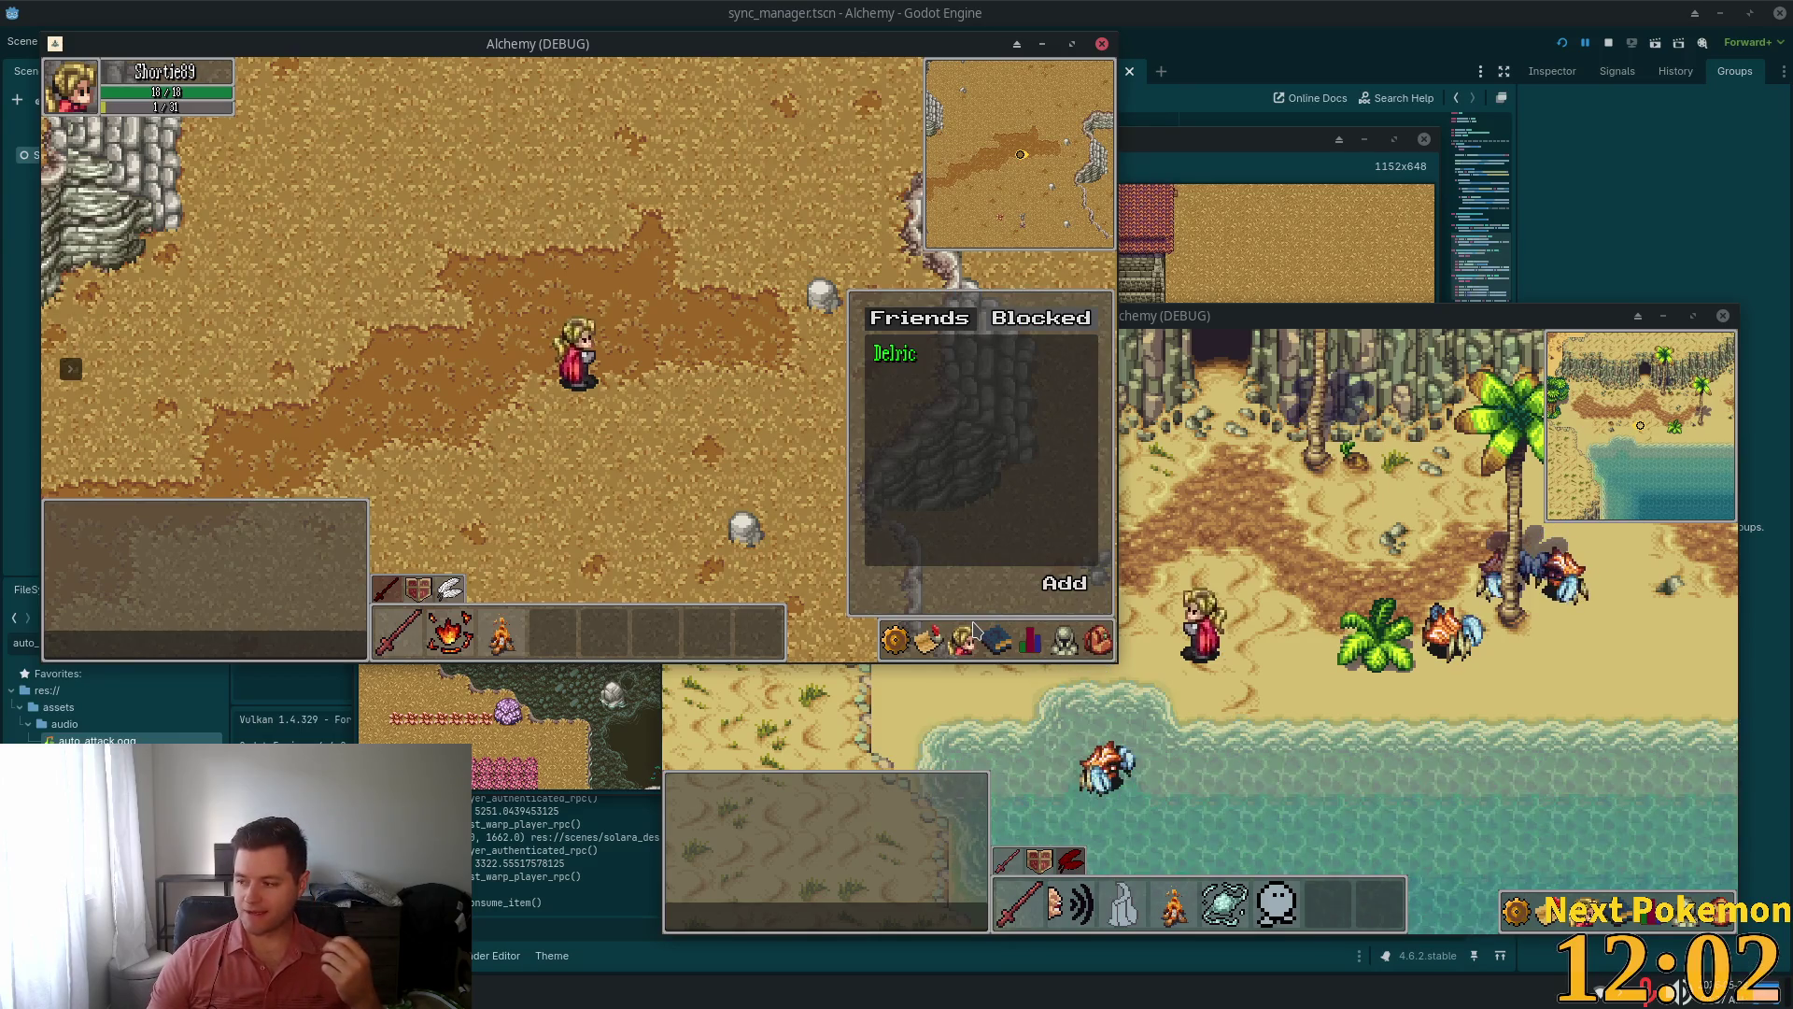
key("Escape")
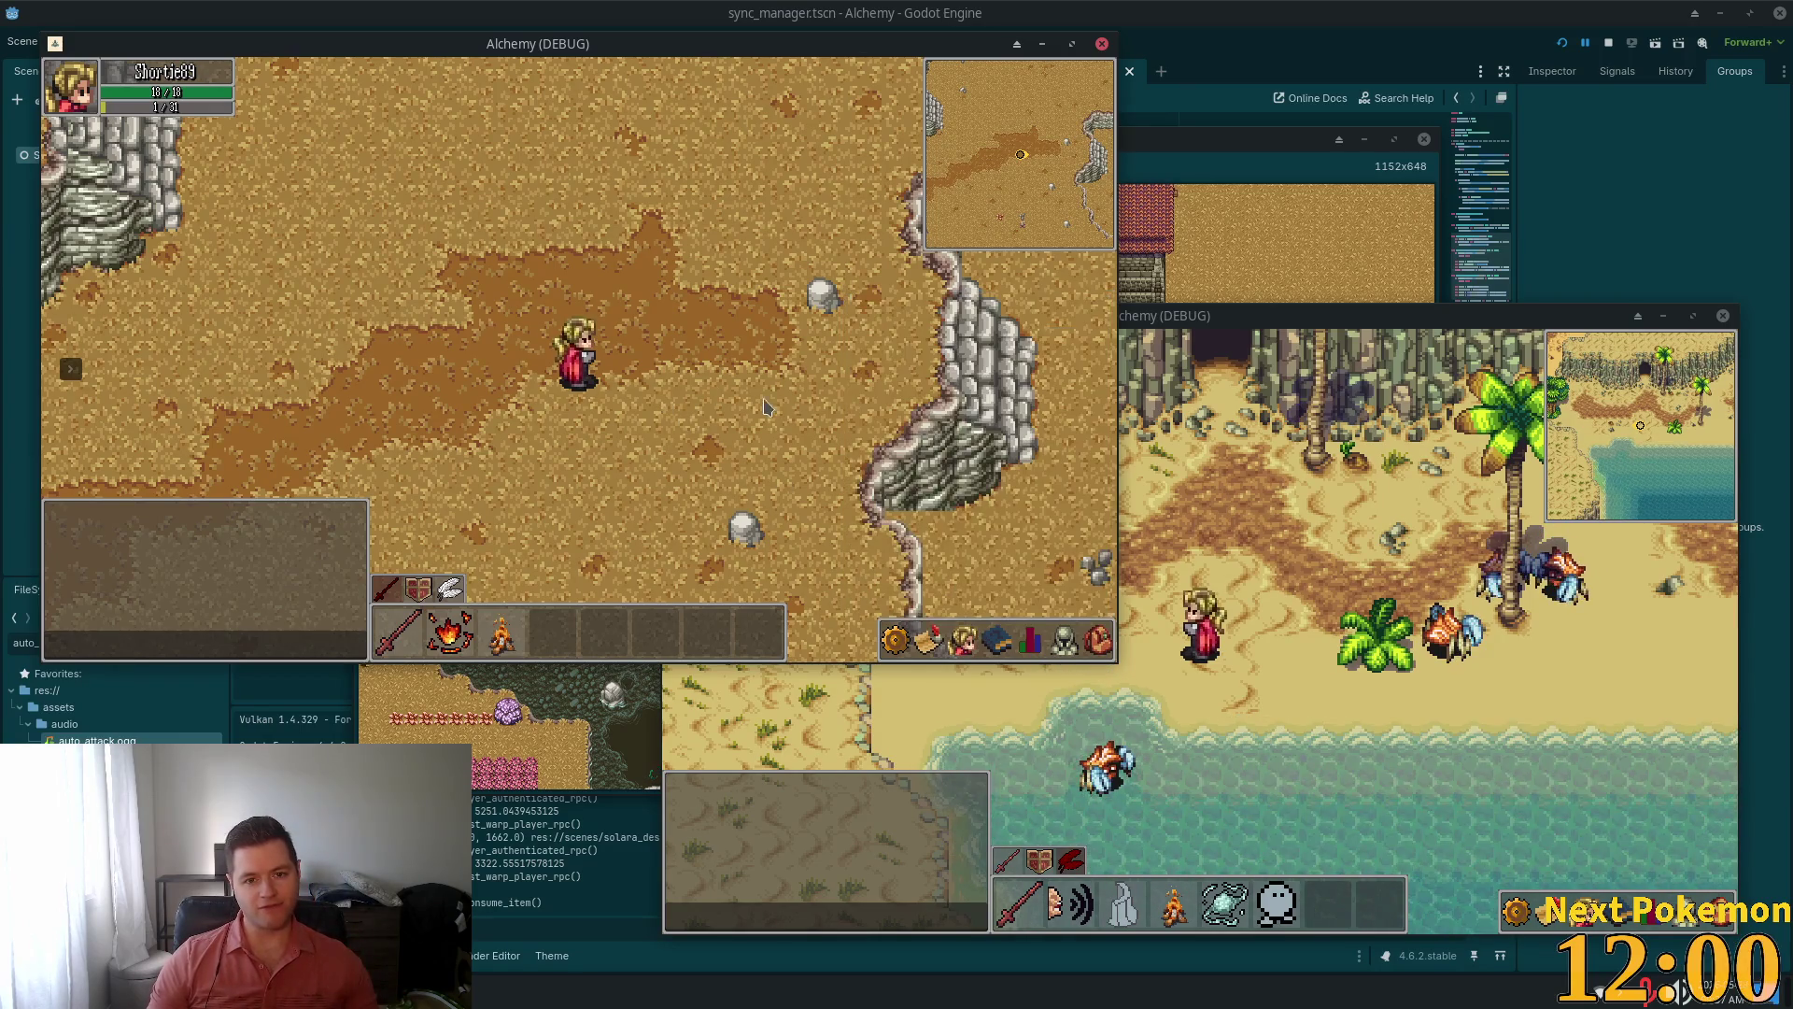
key("d")
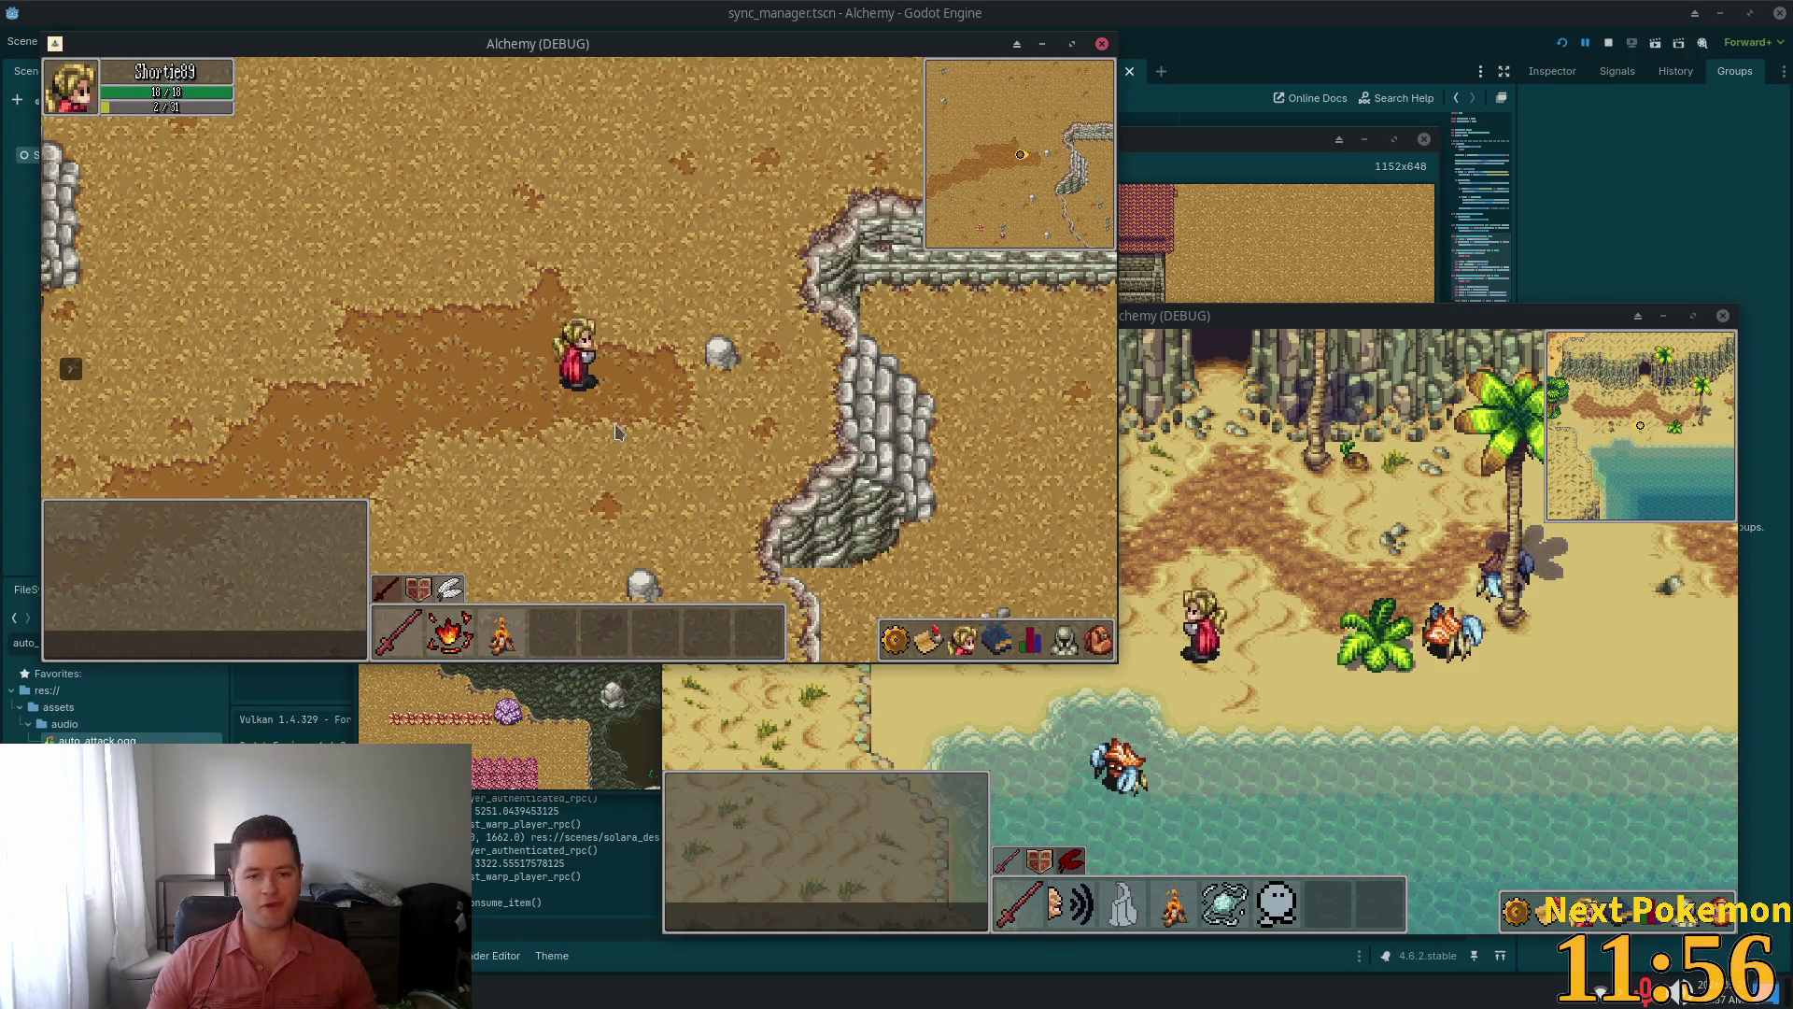
key("d")
key("d")
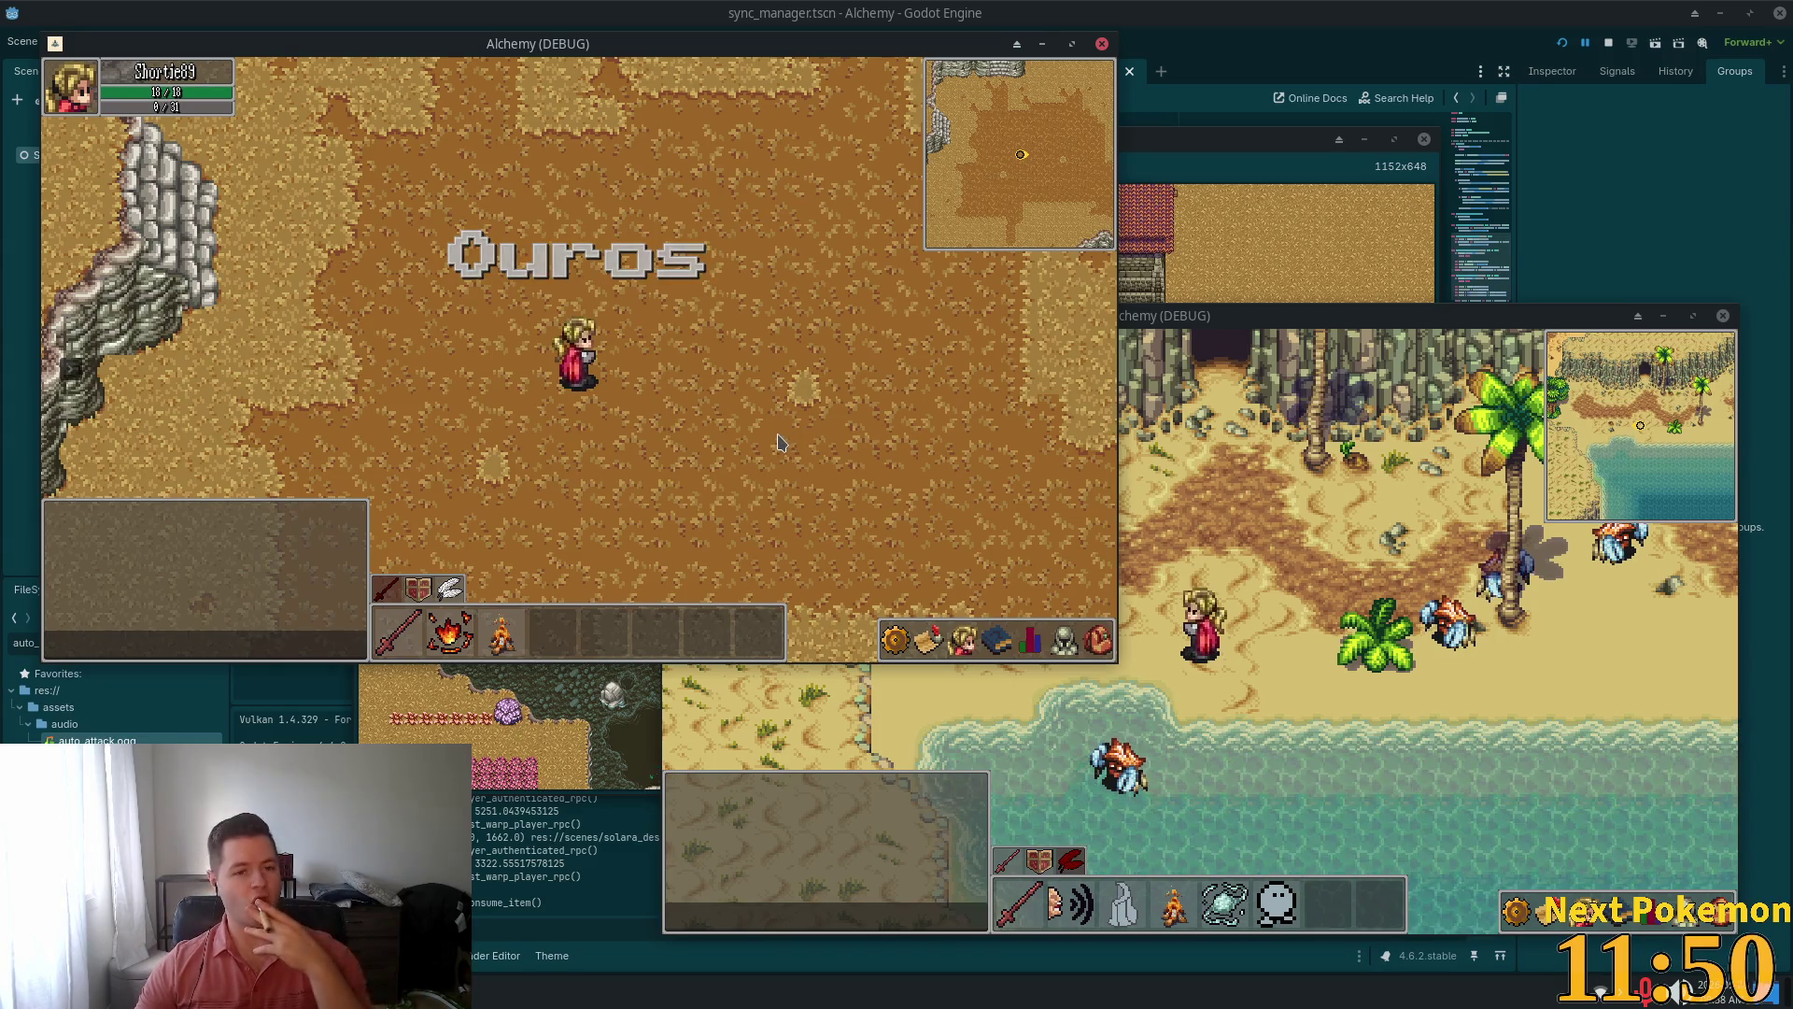
Show the skills list with Auto Attack and Ranged Auto Attack, then walk south and east along the stone path
left_click(962, 641)
left_click(1001, 641)
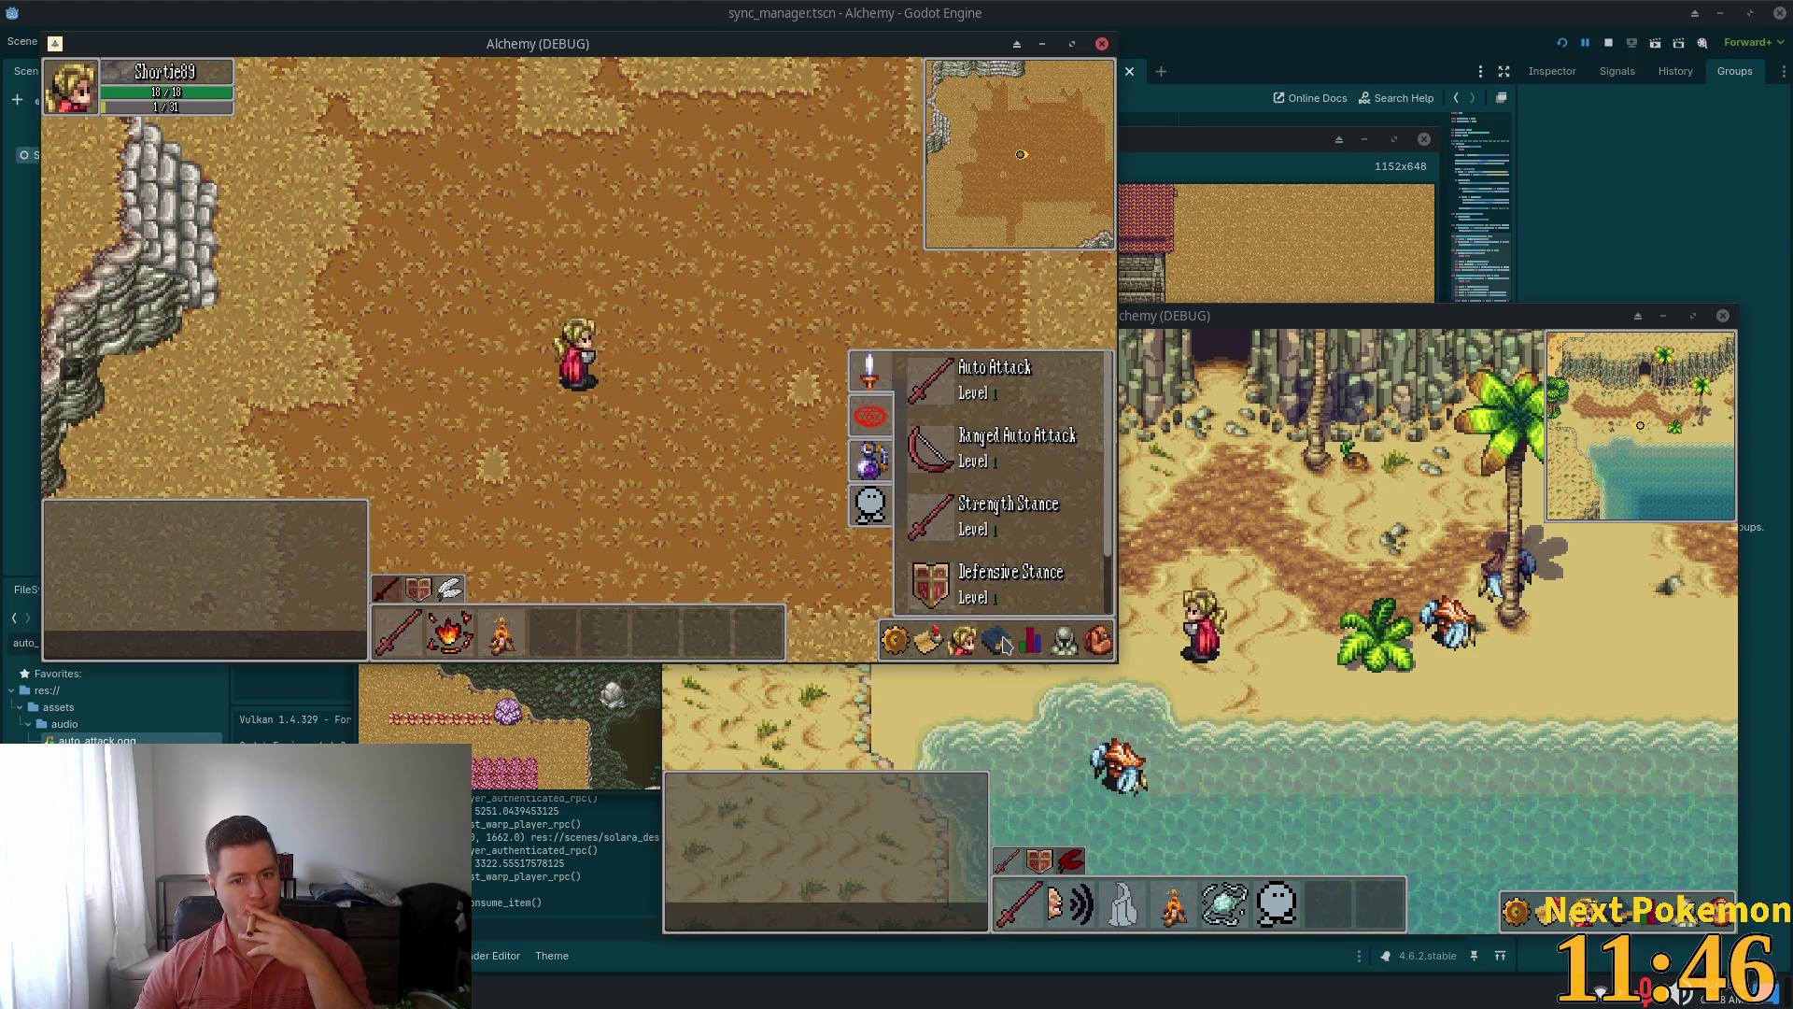
left_click(998, 641)
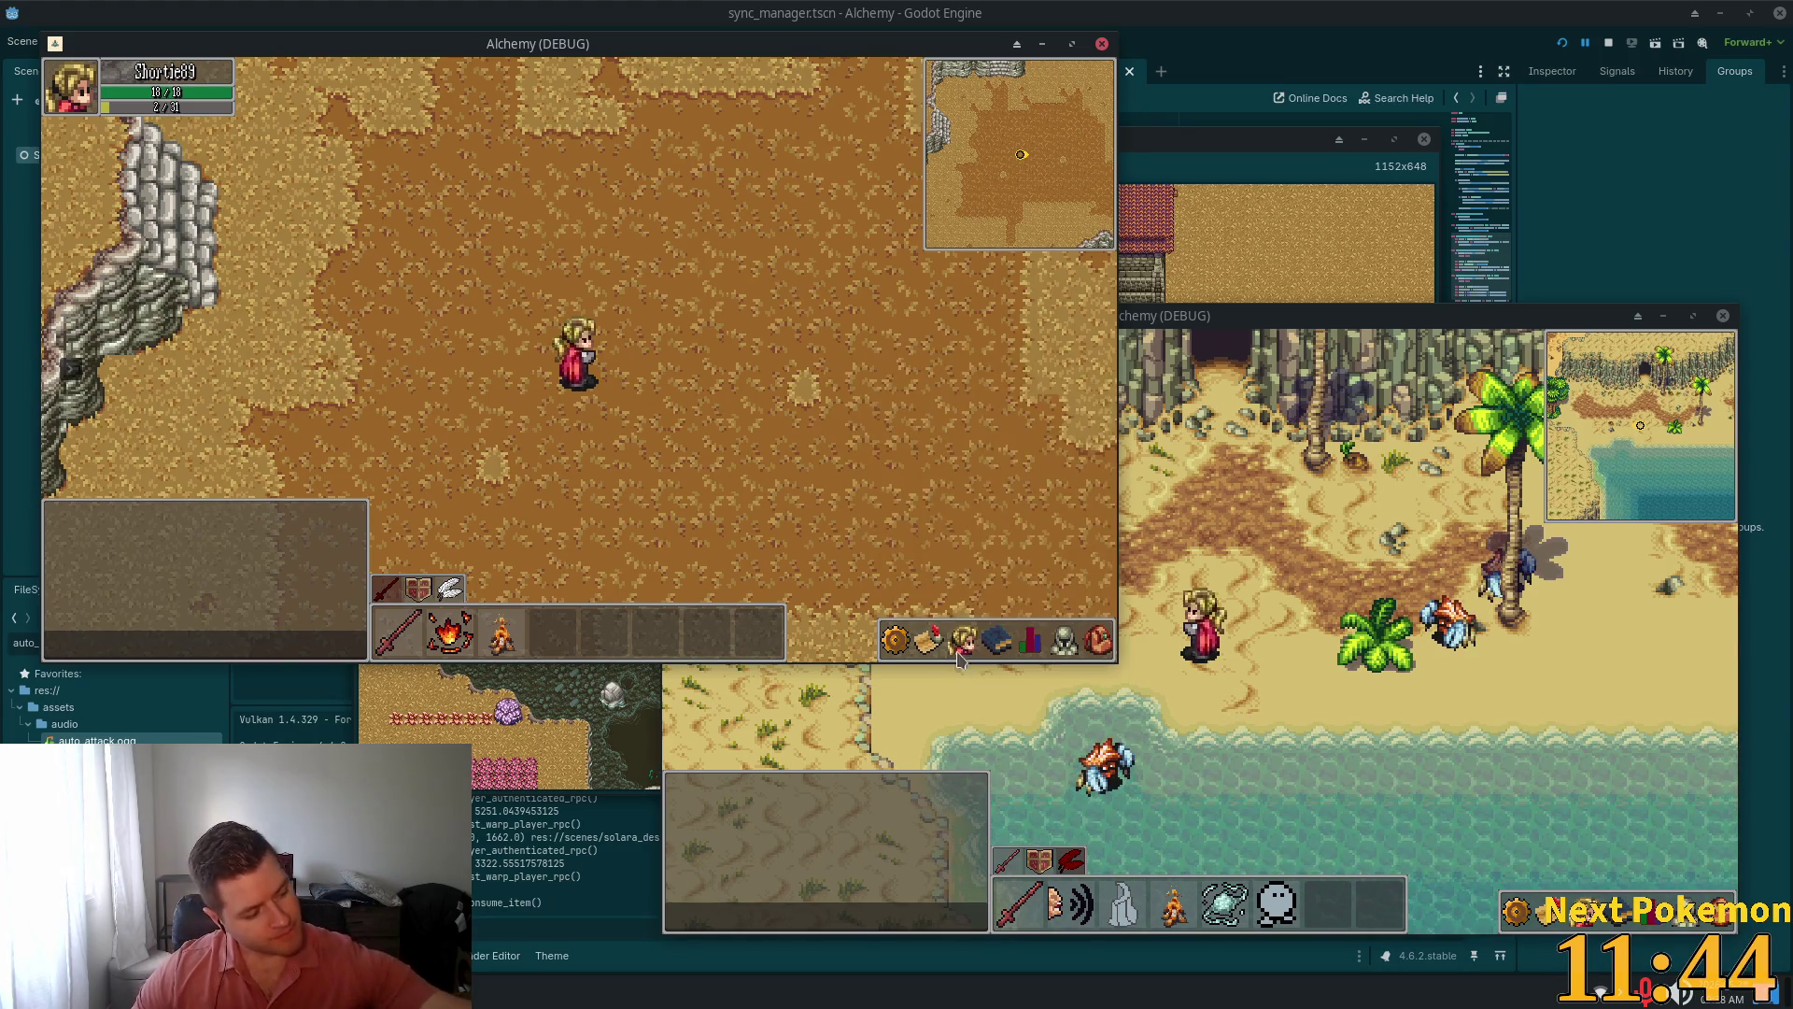
left_click(1064, 641)
left_click(1001, 643)
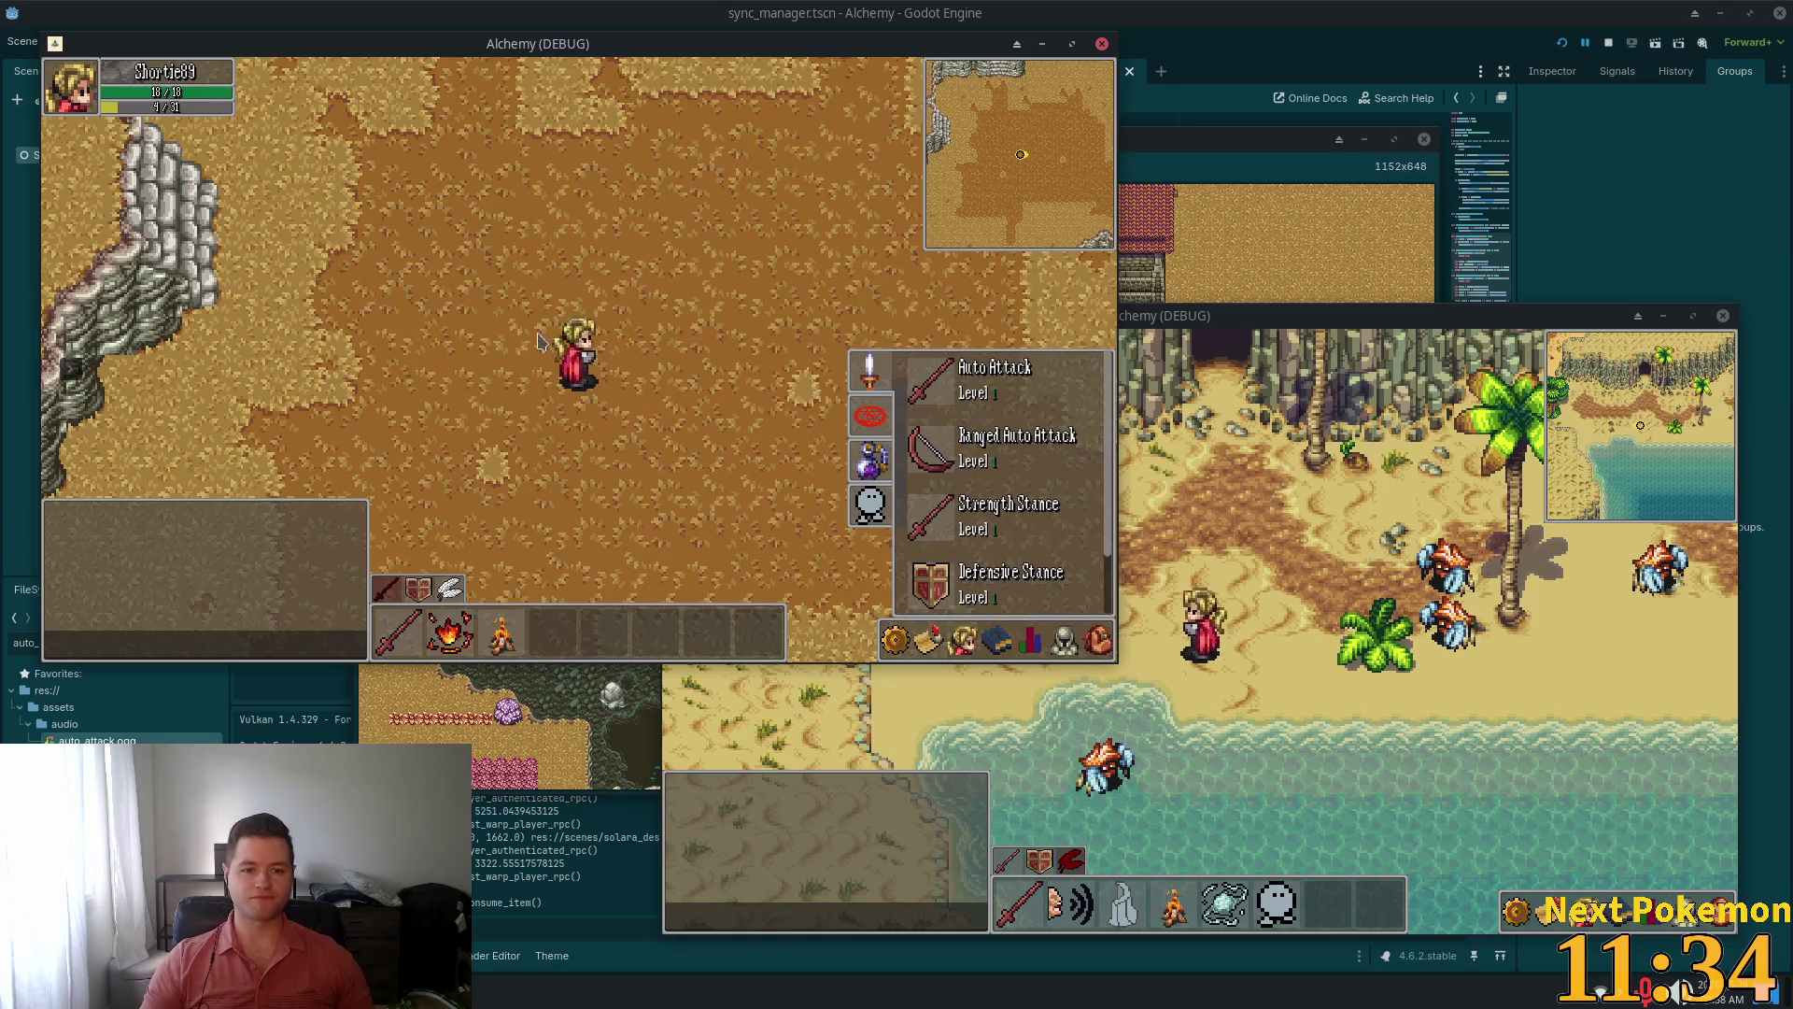
key("a")
key("s")
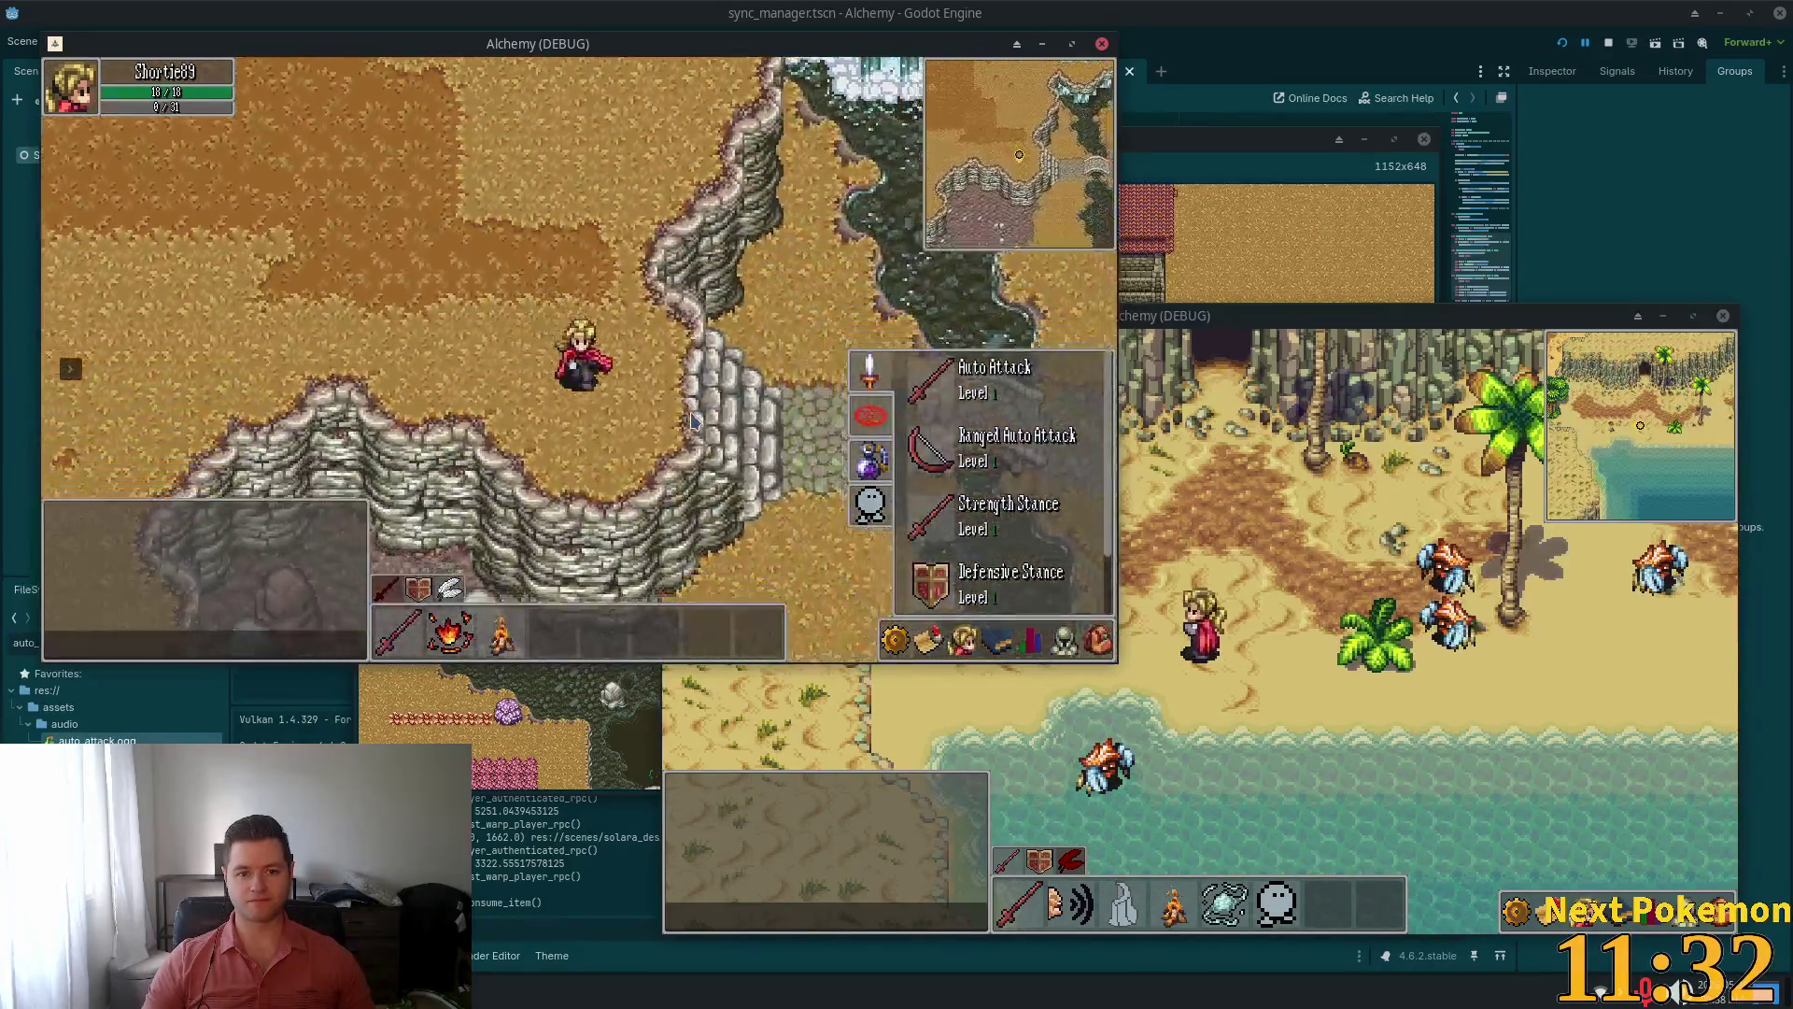
key("d")
key("d")
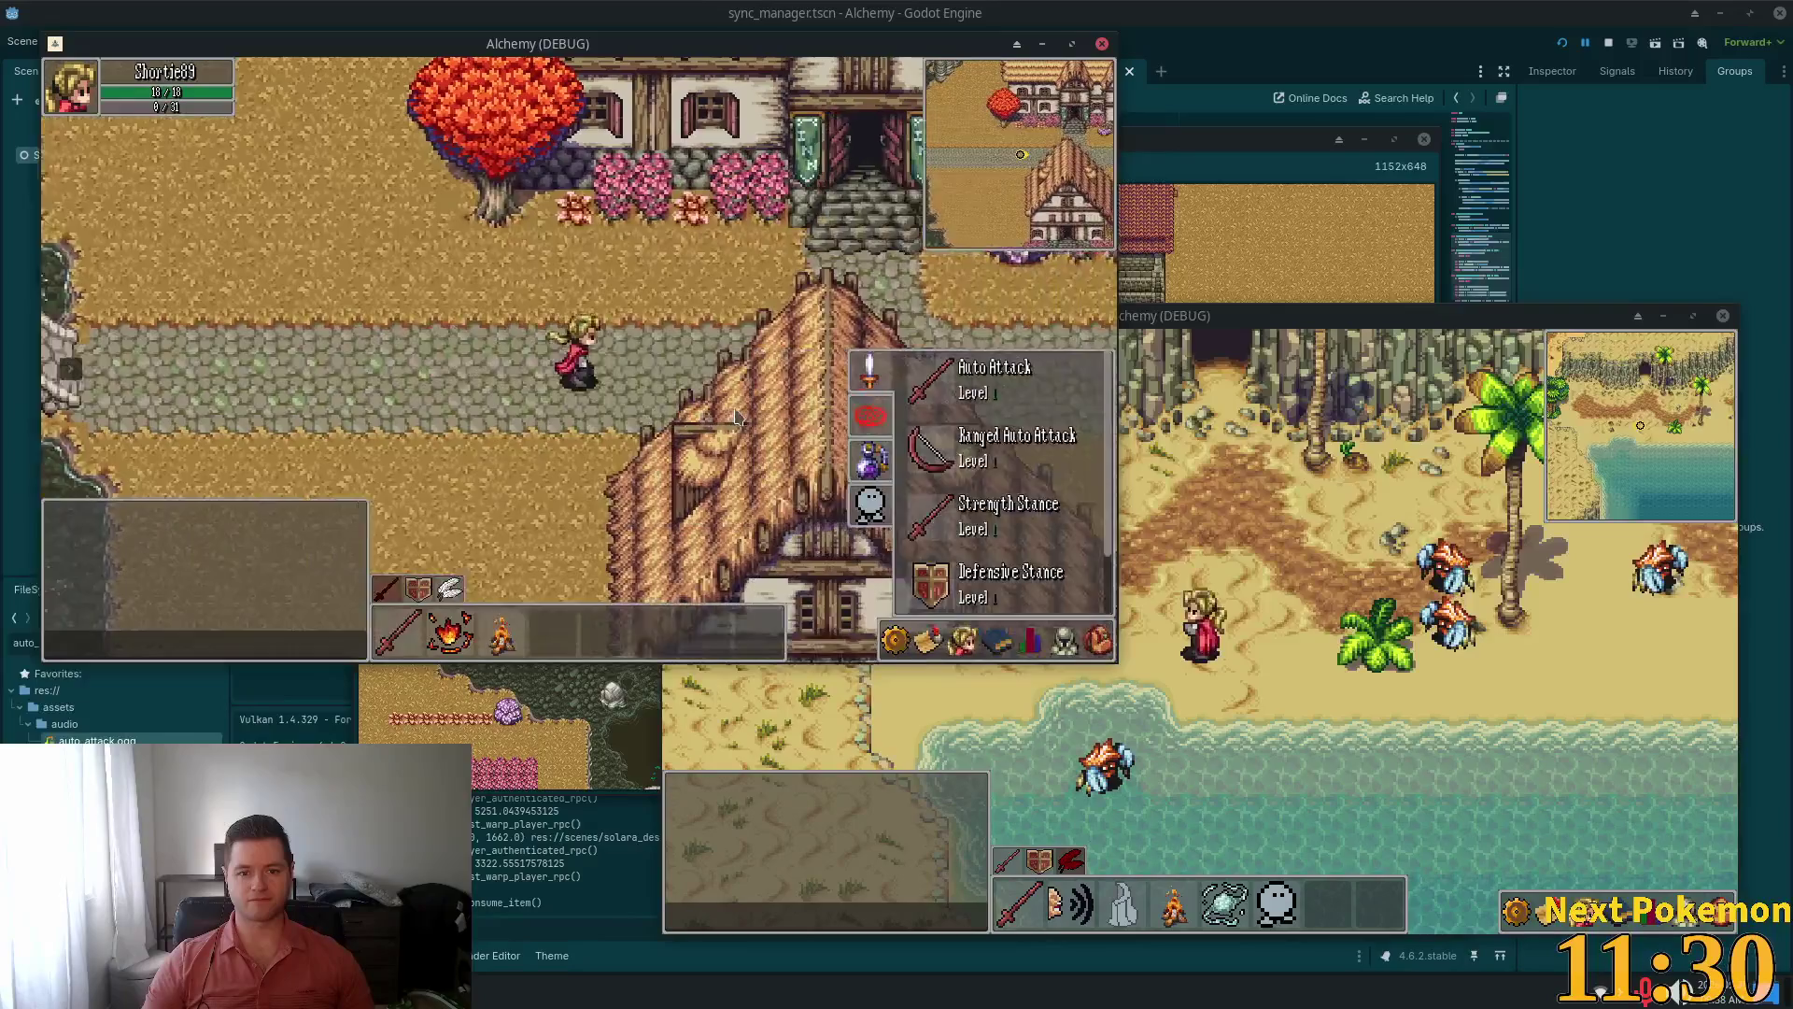
Enter the red-roofed smithy, open the crafting recipes, and close the inventory
key("w")
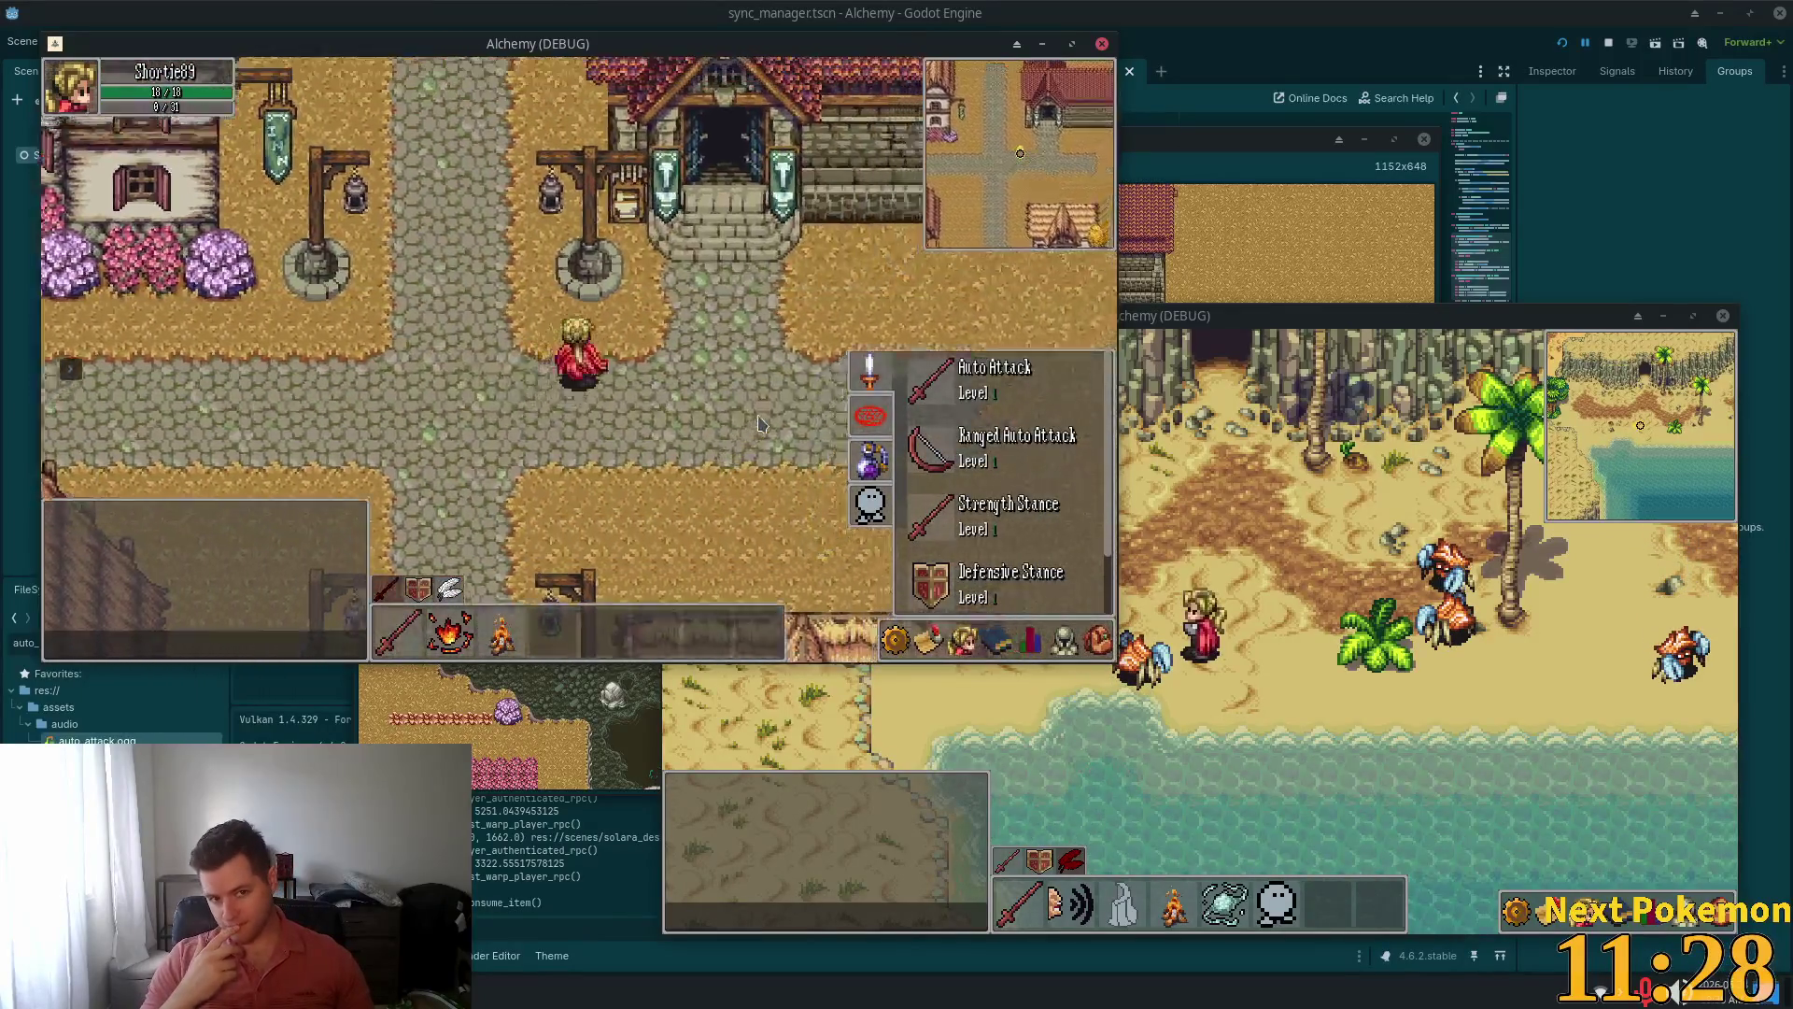
key("w")
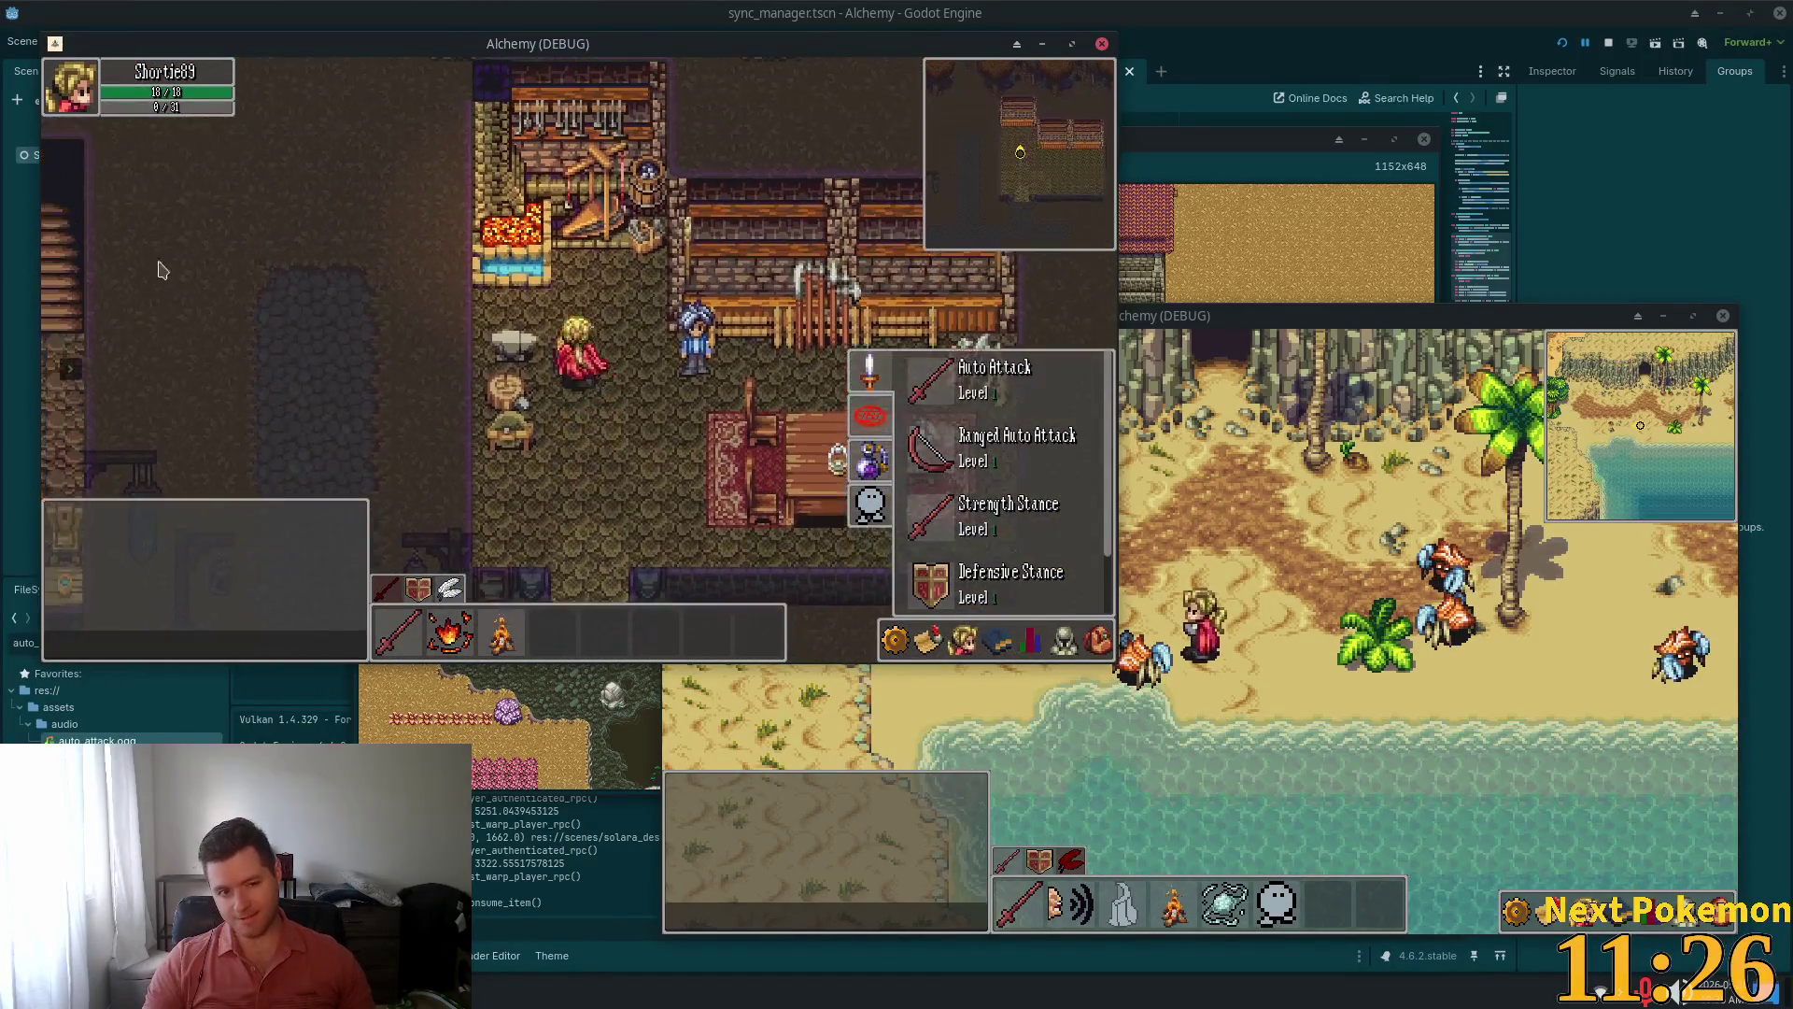
key("e")
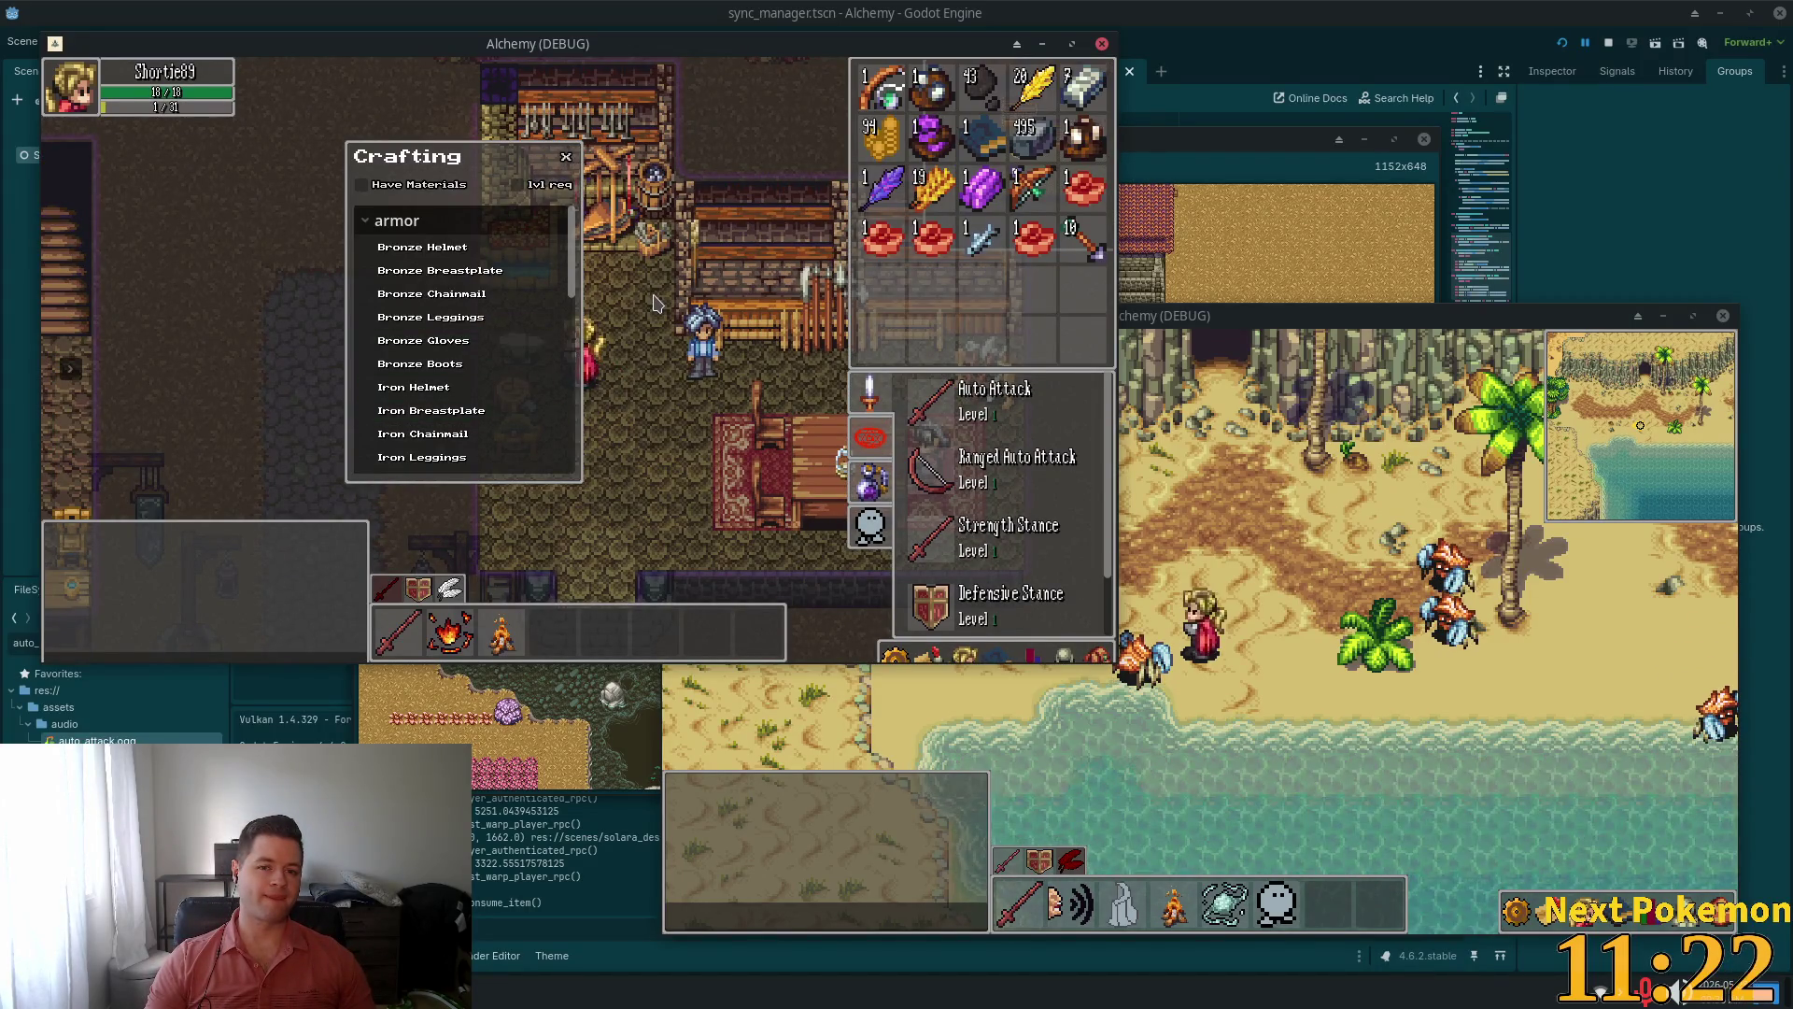
key("i")
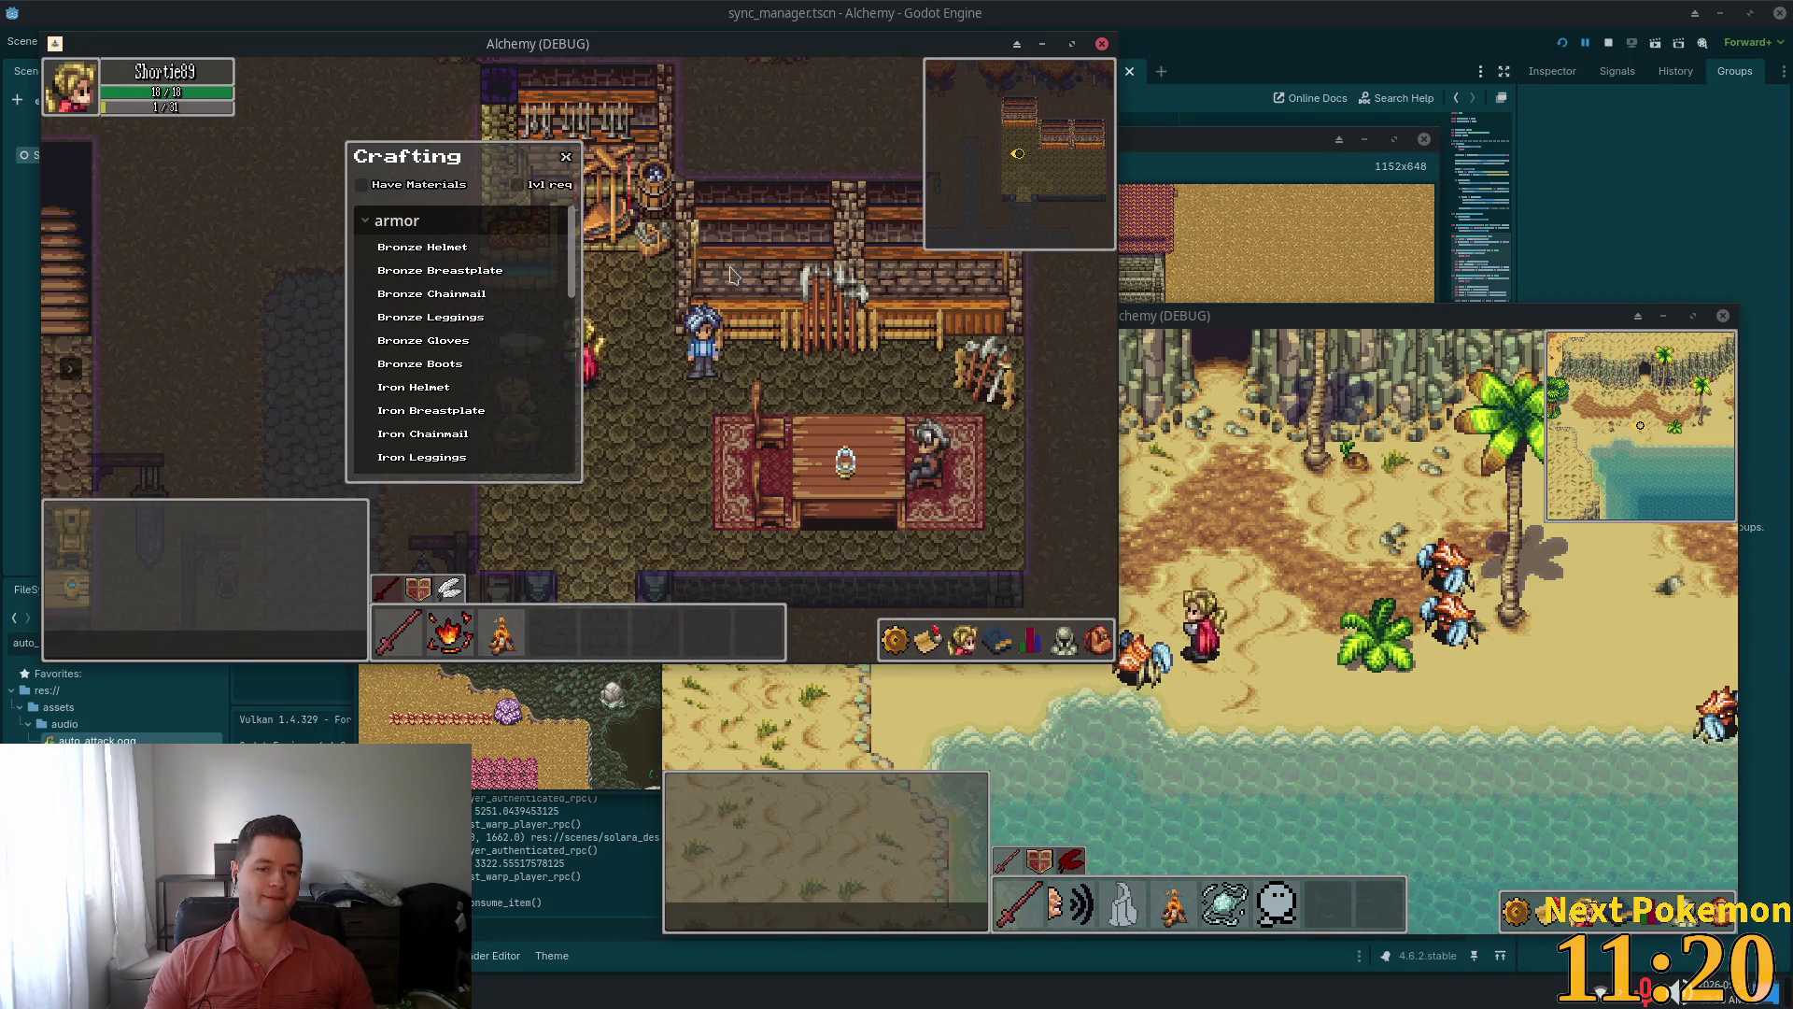
Scroll through the Crafting recipe list and open, then close, the game menu
scroll(504, 317, "down", 3)
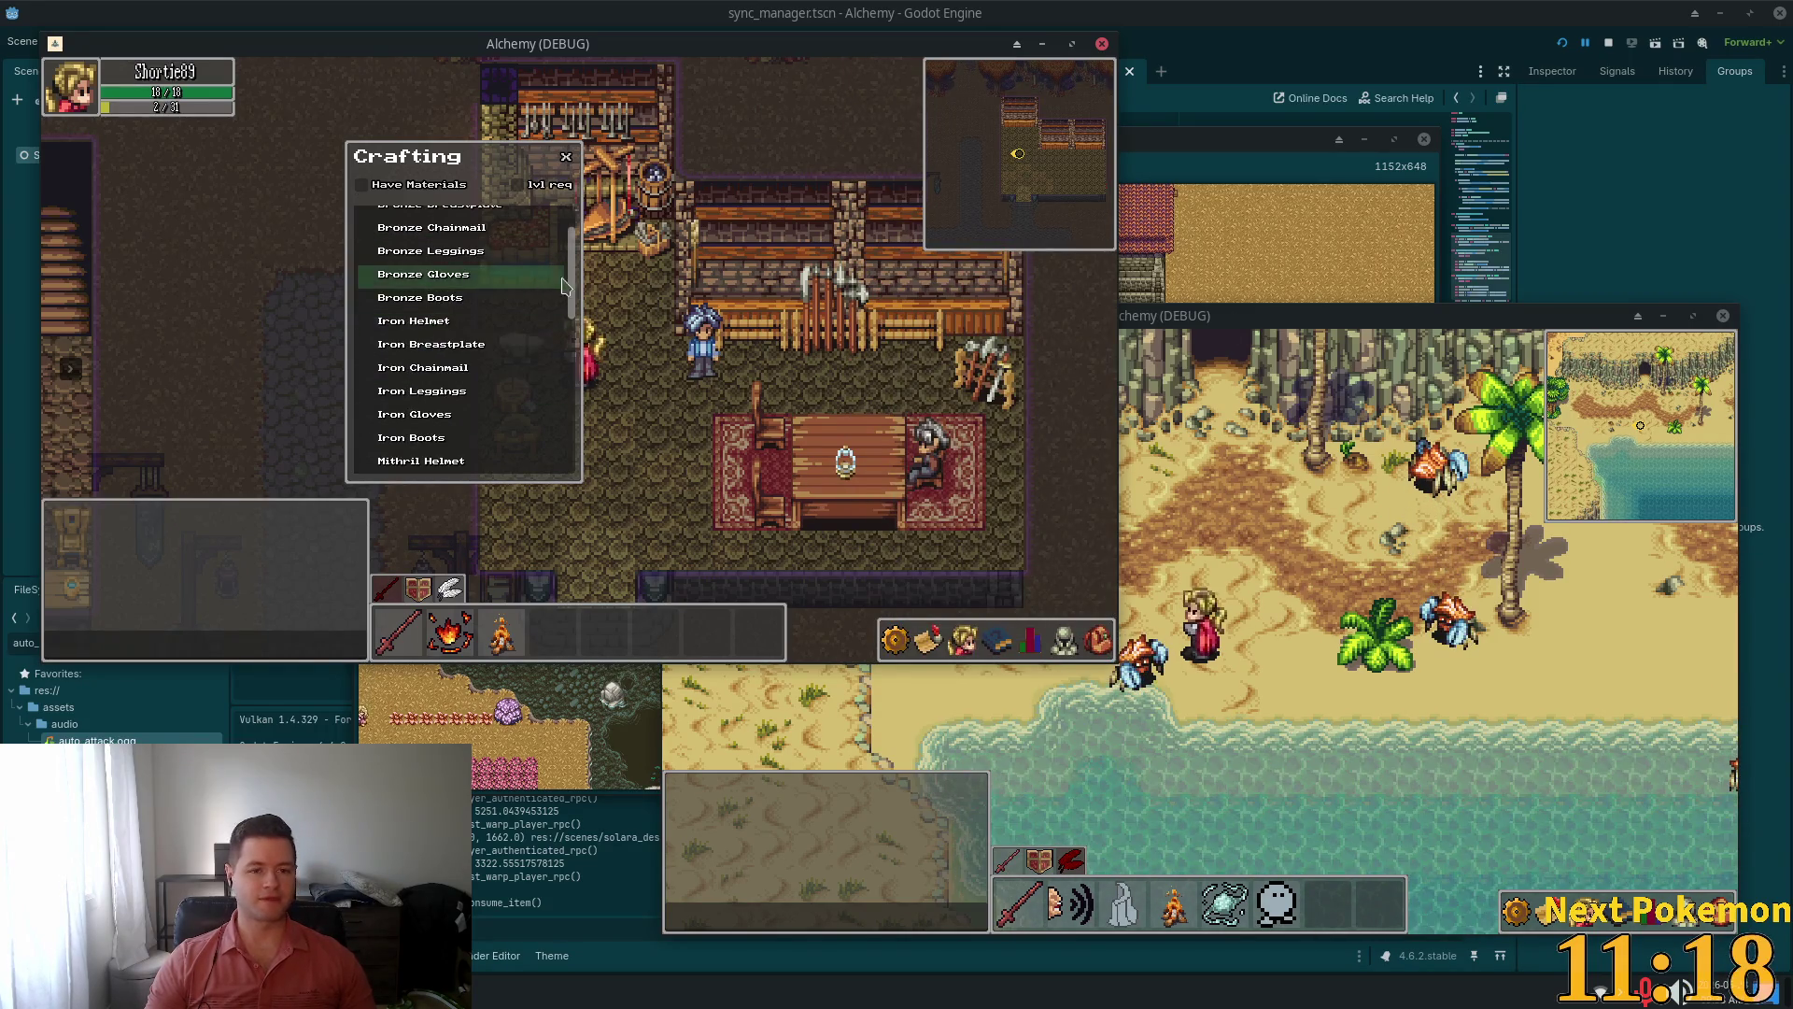
scroll(570, 411, "down", 10)
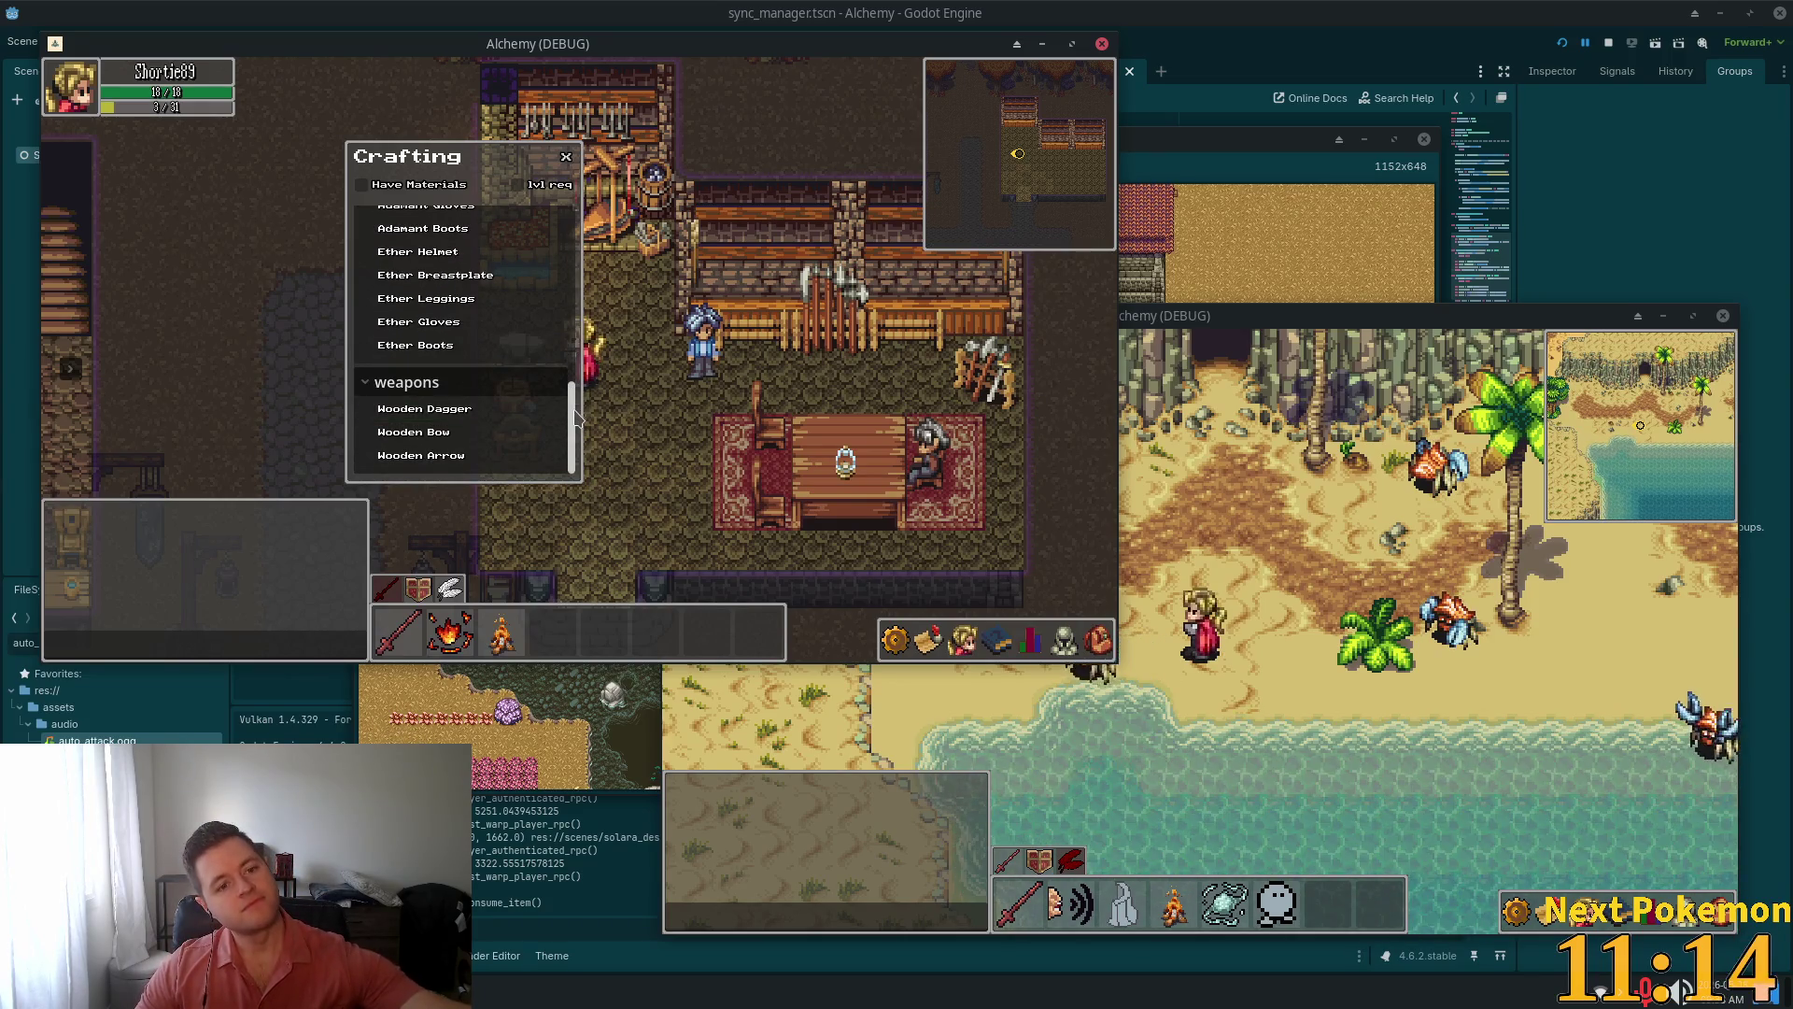
left_click_drag(573, 417, 587, 230)
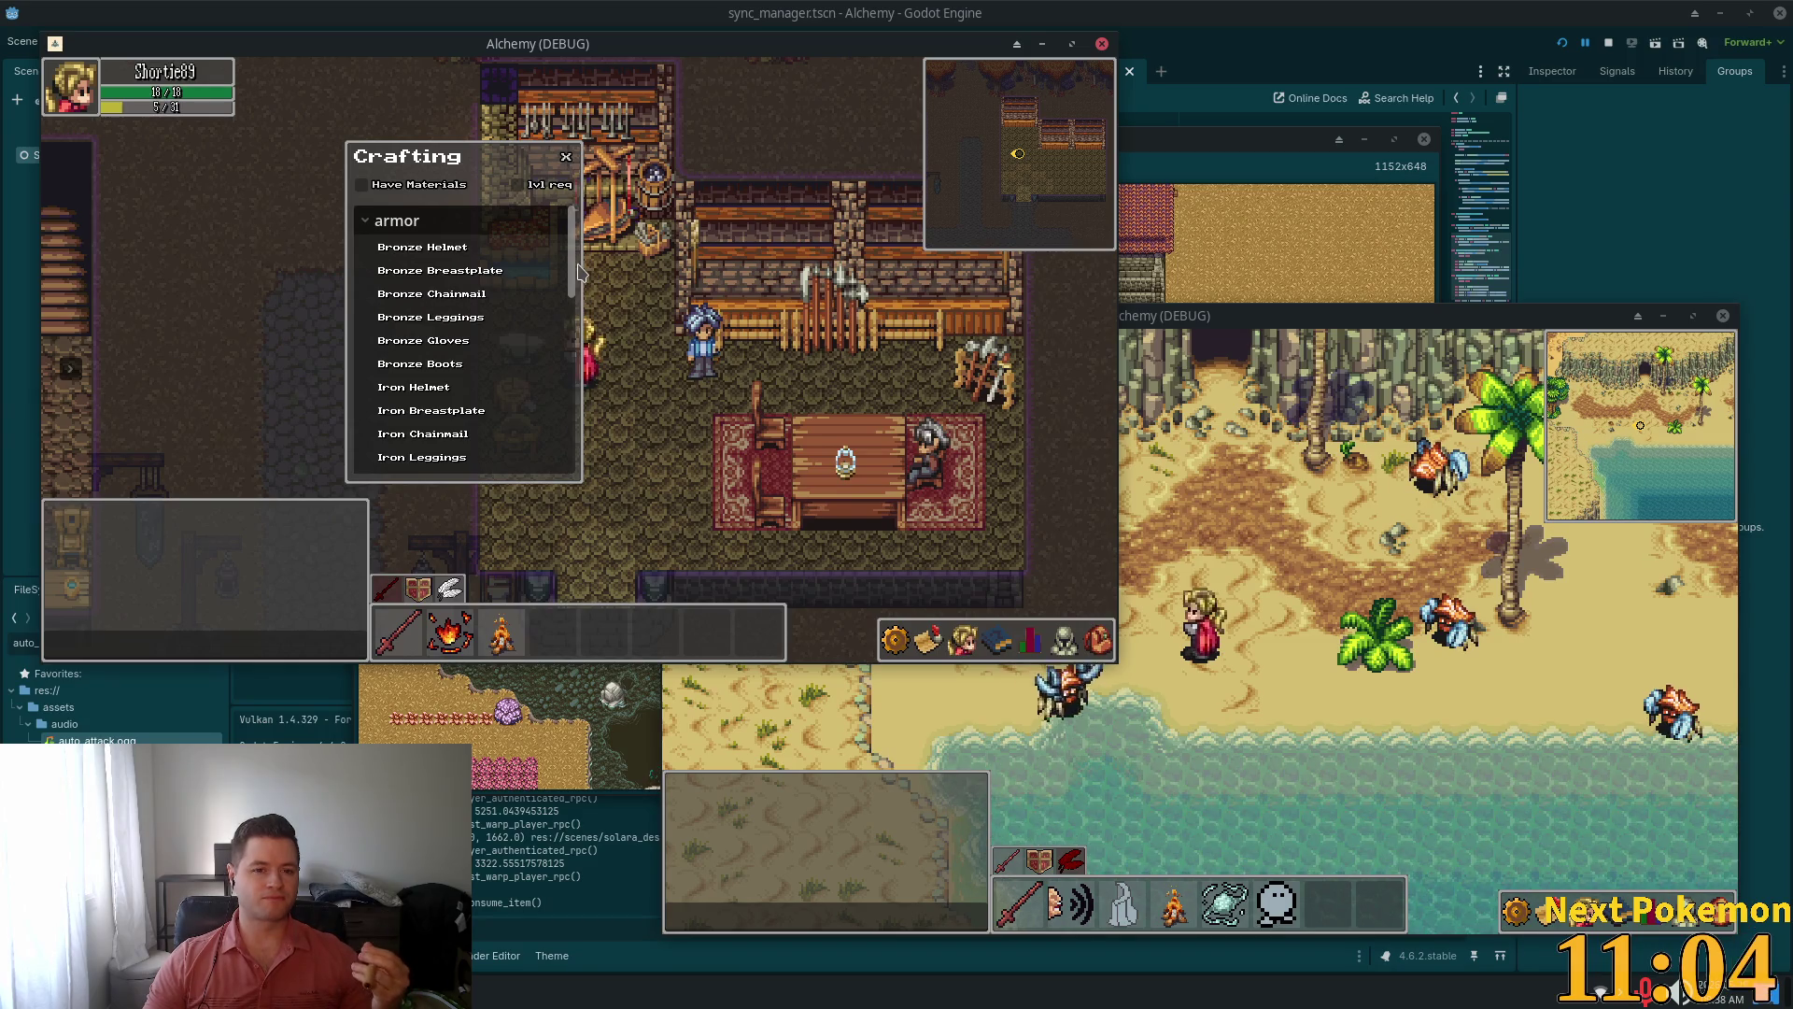
scroll(513, 304, "down", 5)
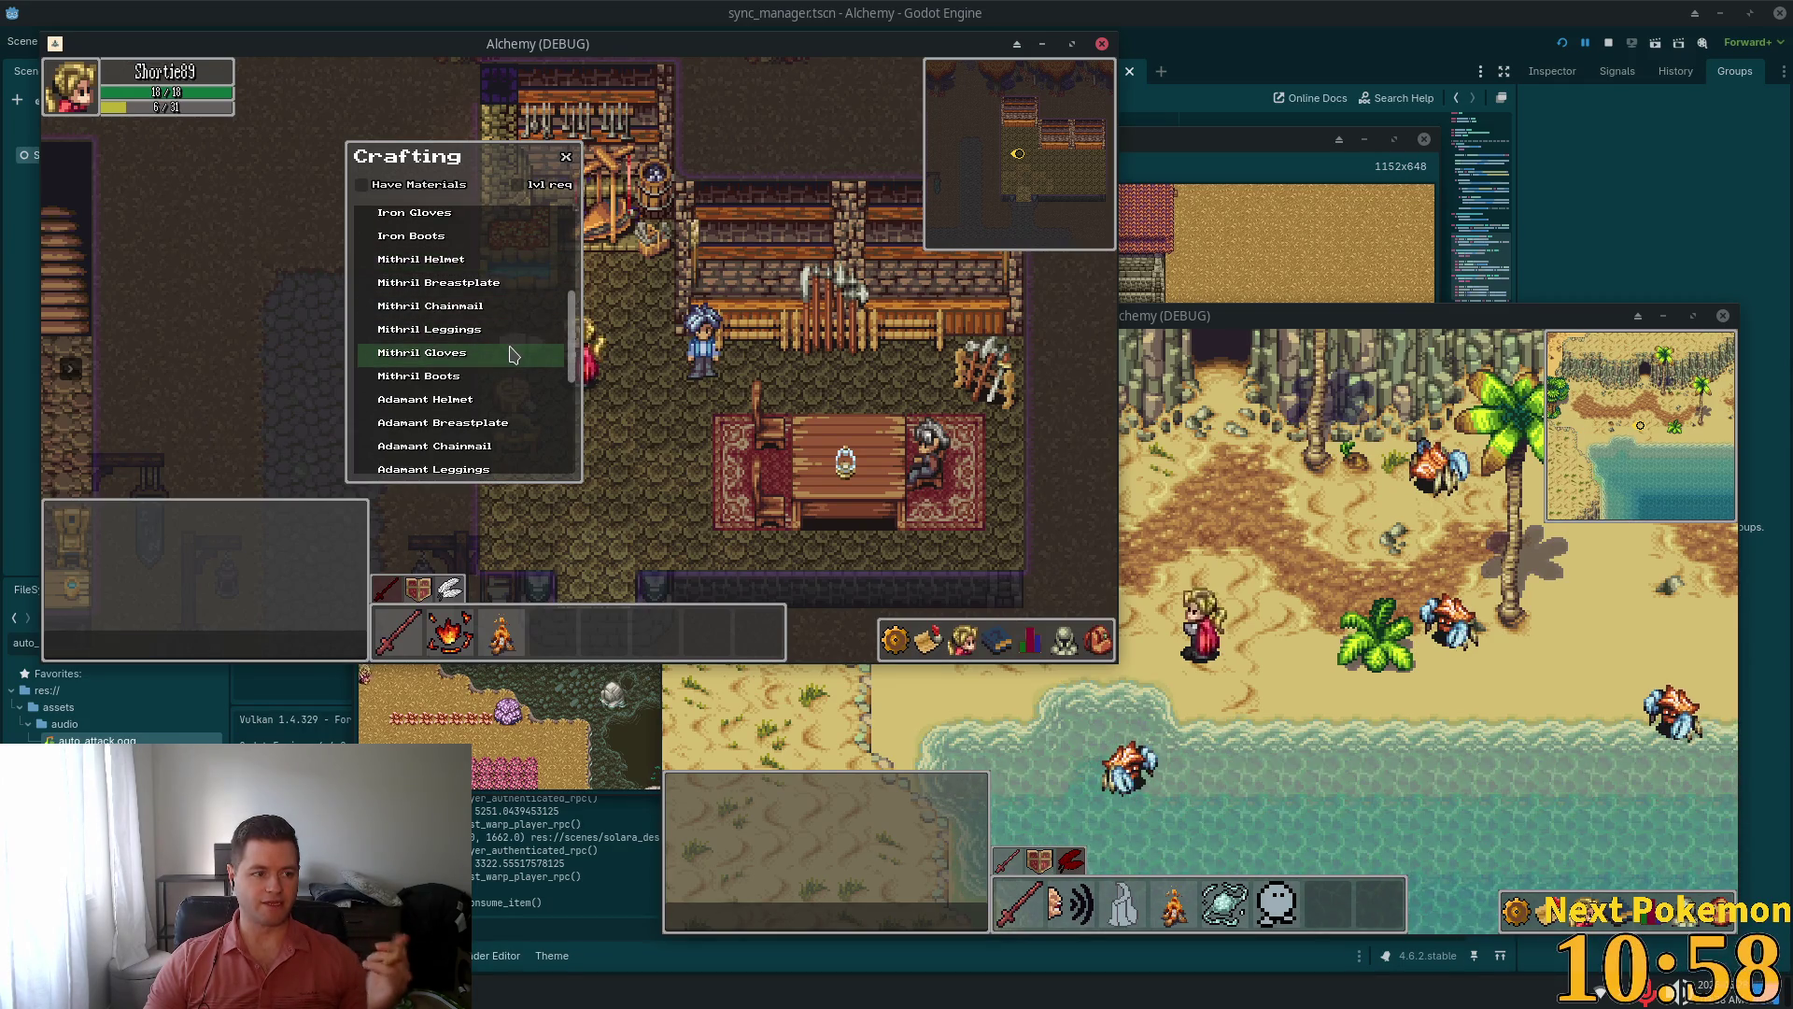
left_click(923, 641)
left_click(923, 641)
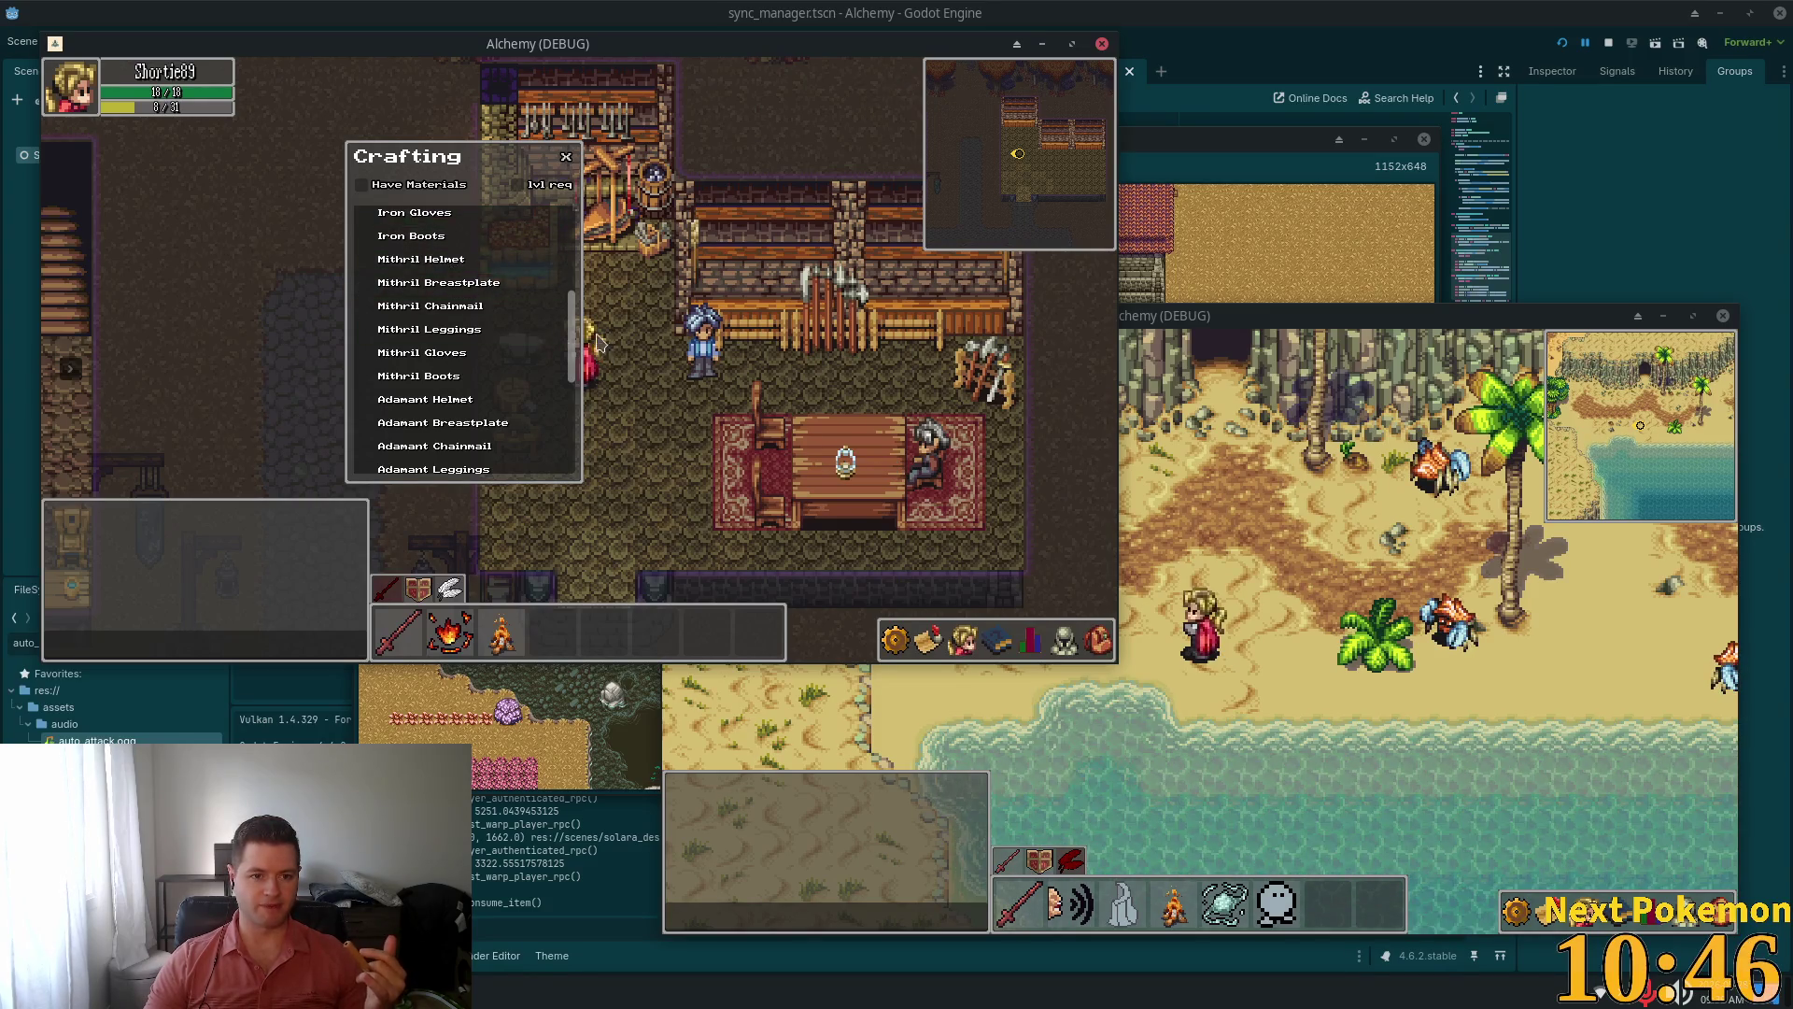
Select the Wooden Bow recipe to view its materials, then close the Crafting window
left_click_drag(573, 318, 574, 411)
left_click(467, 432)
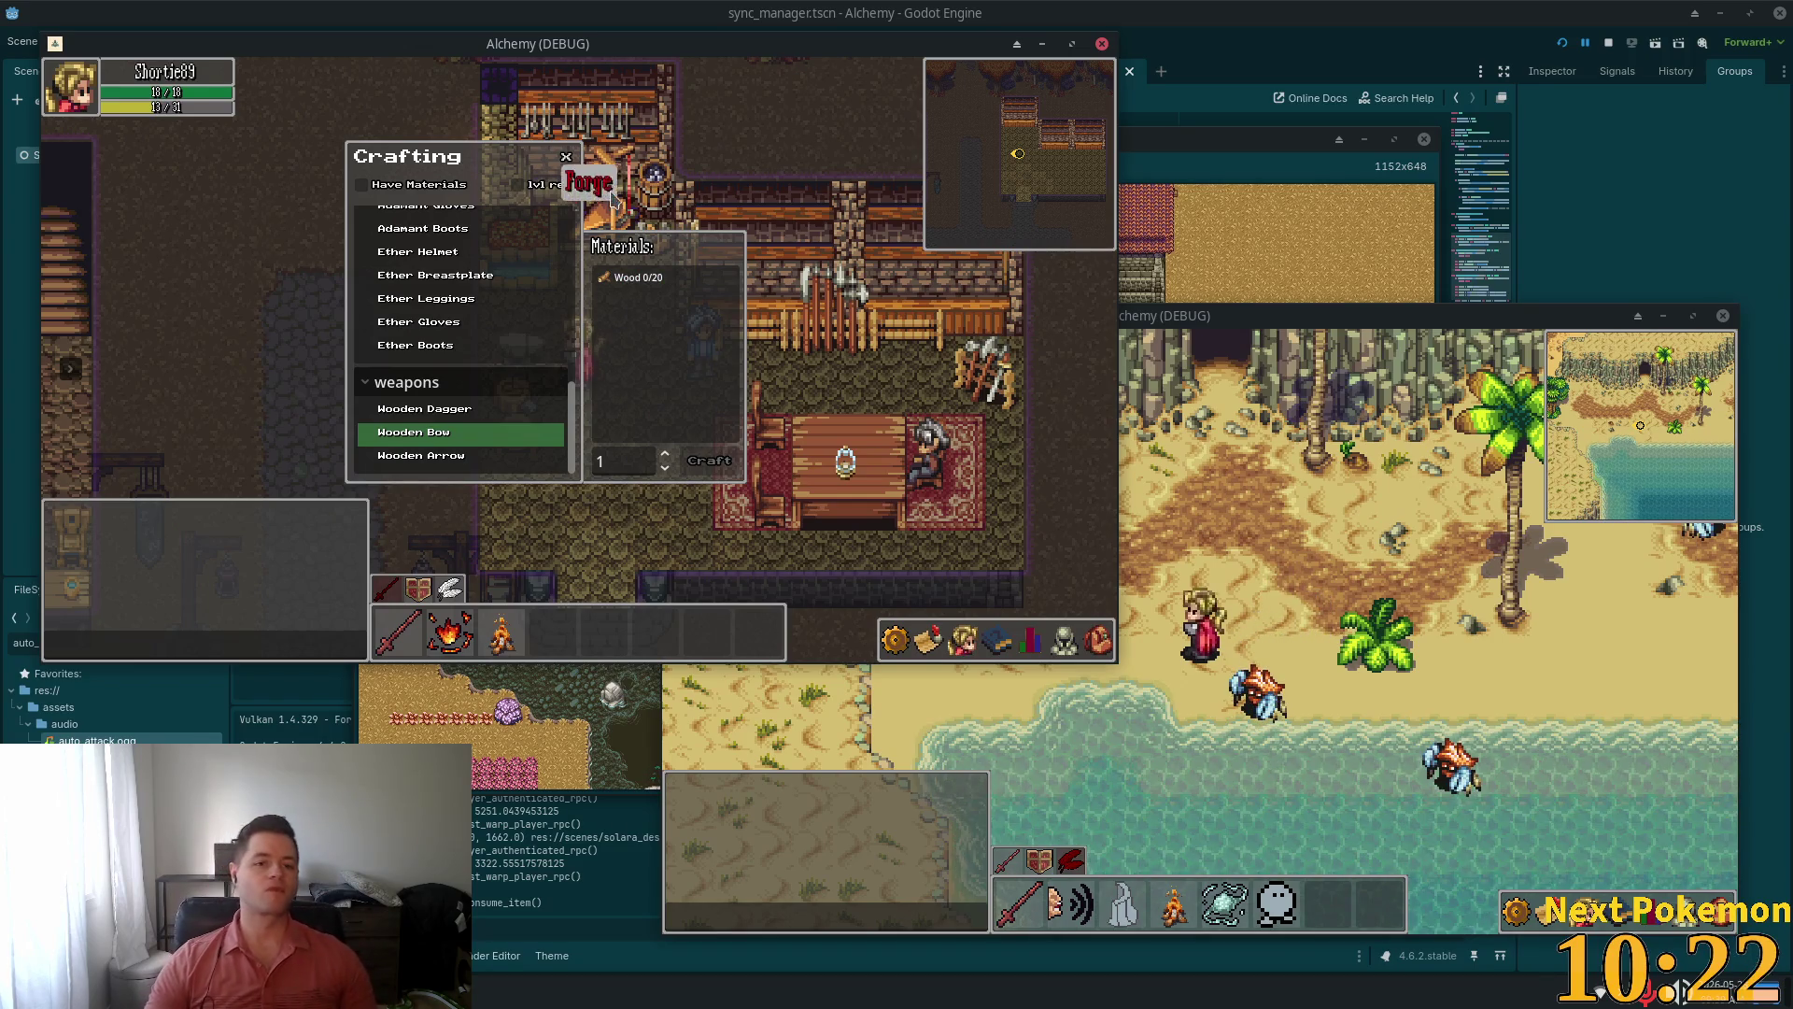
left_click(566, 156)
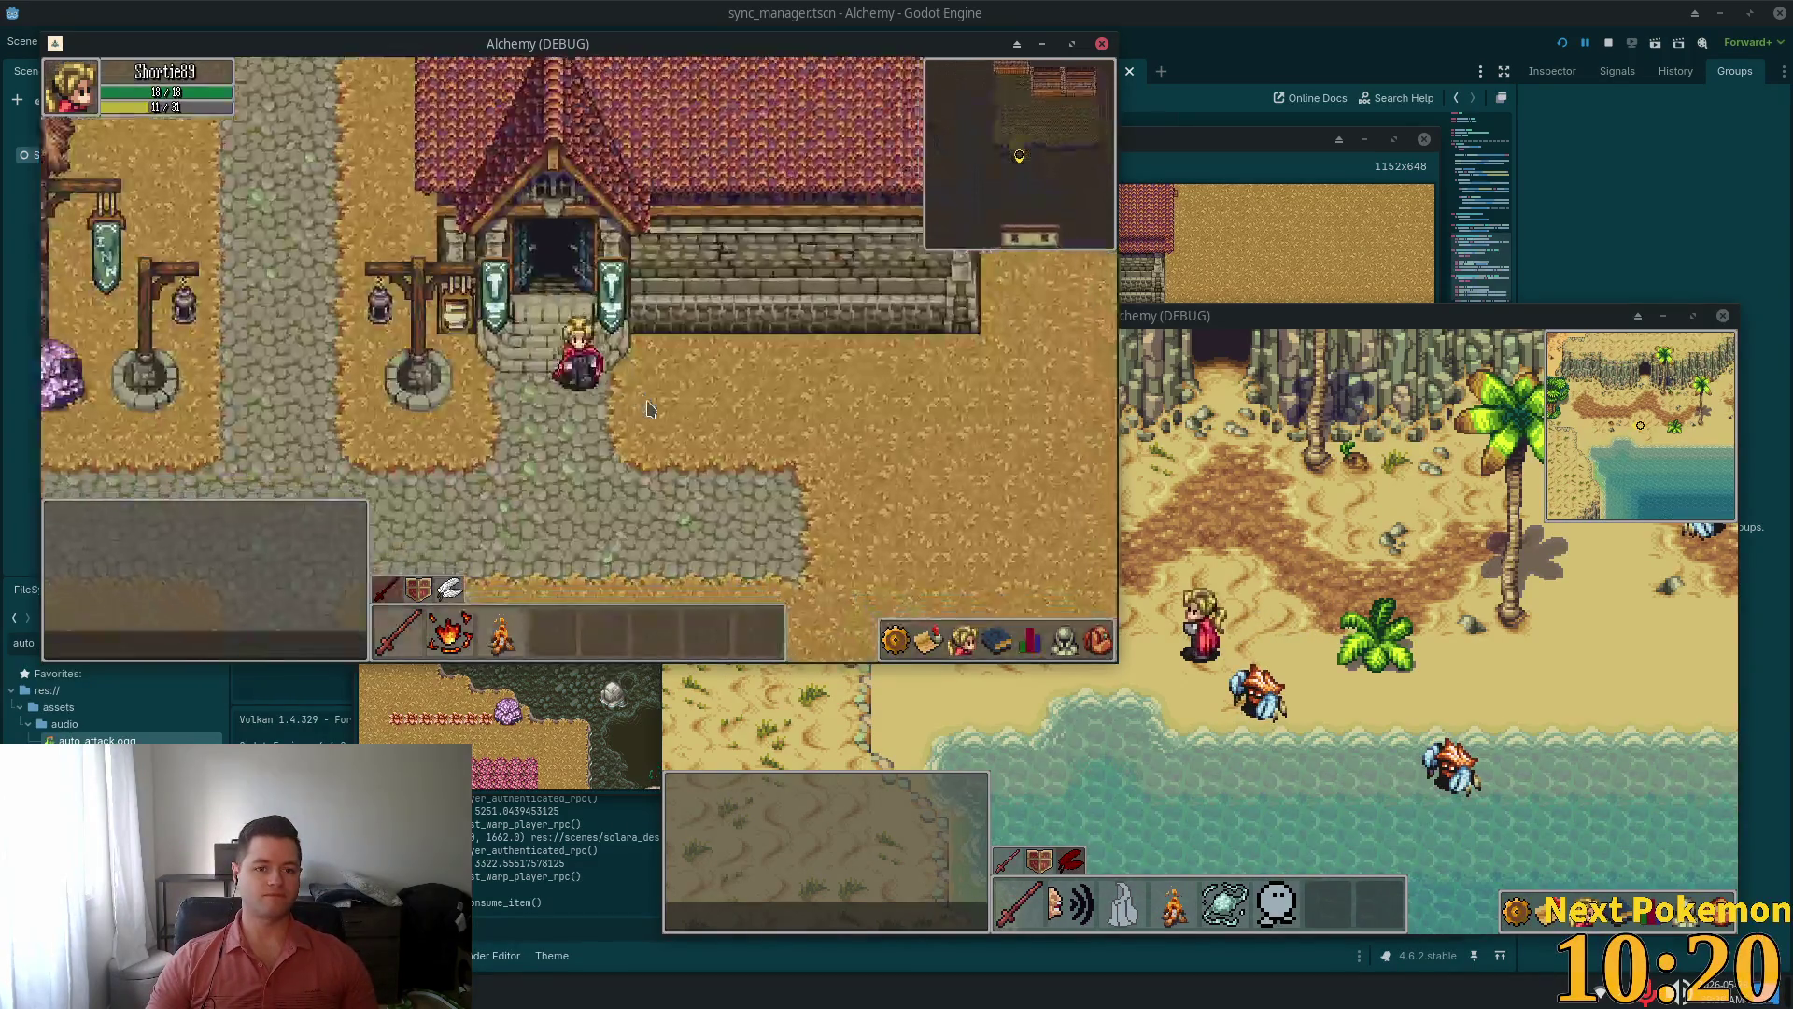
Walk north to the forge, then back south and west, then east through town
key("Up")
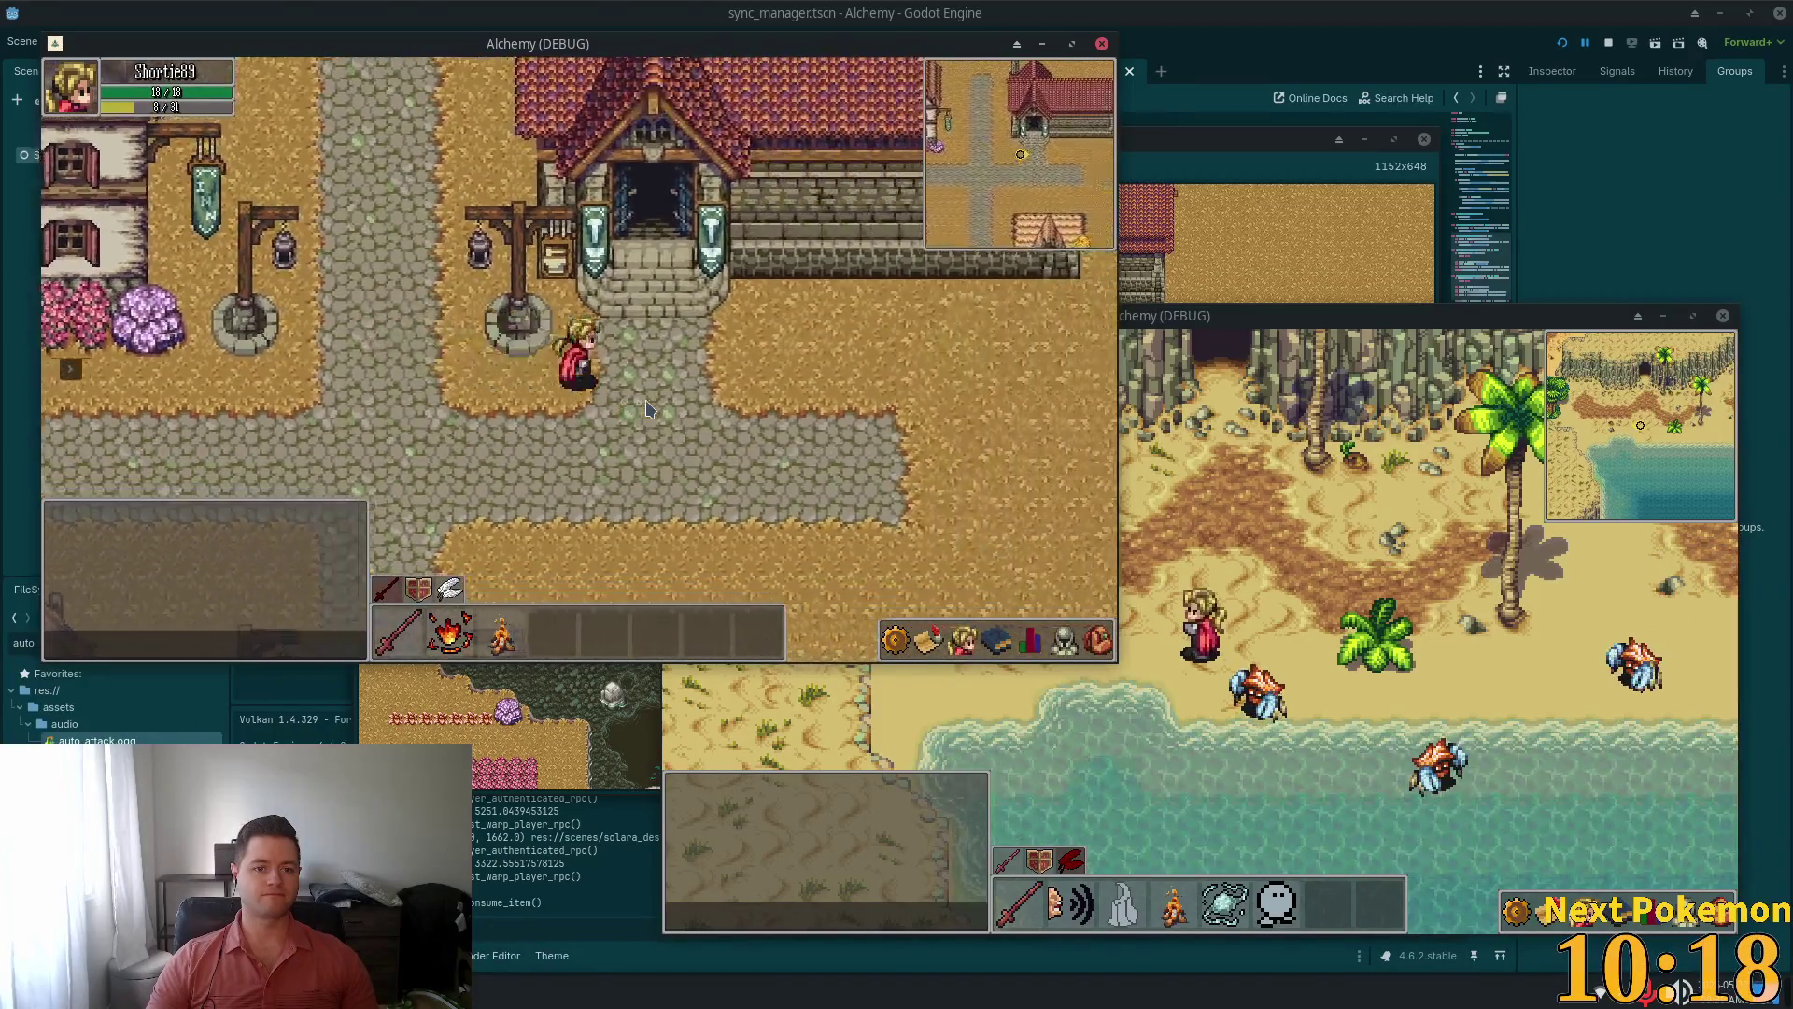
key("Up")
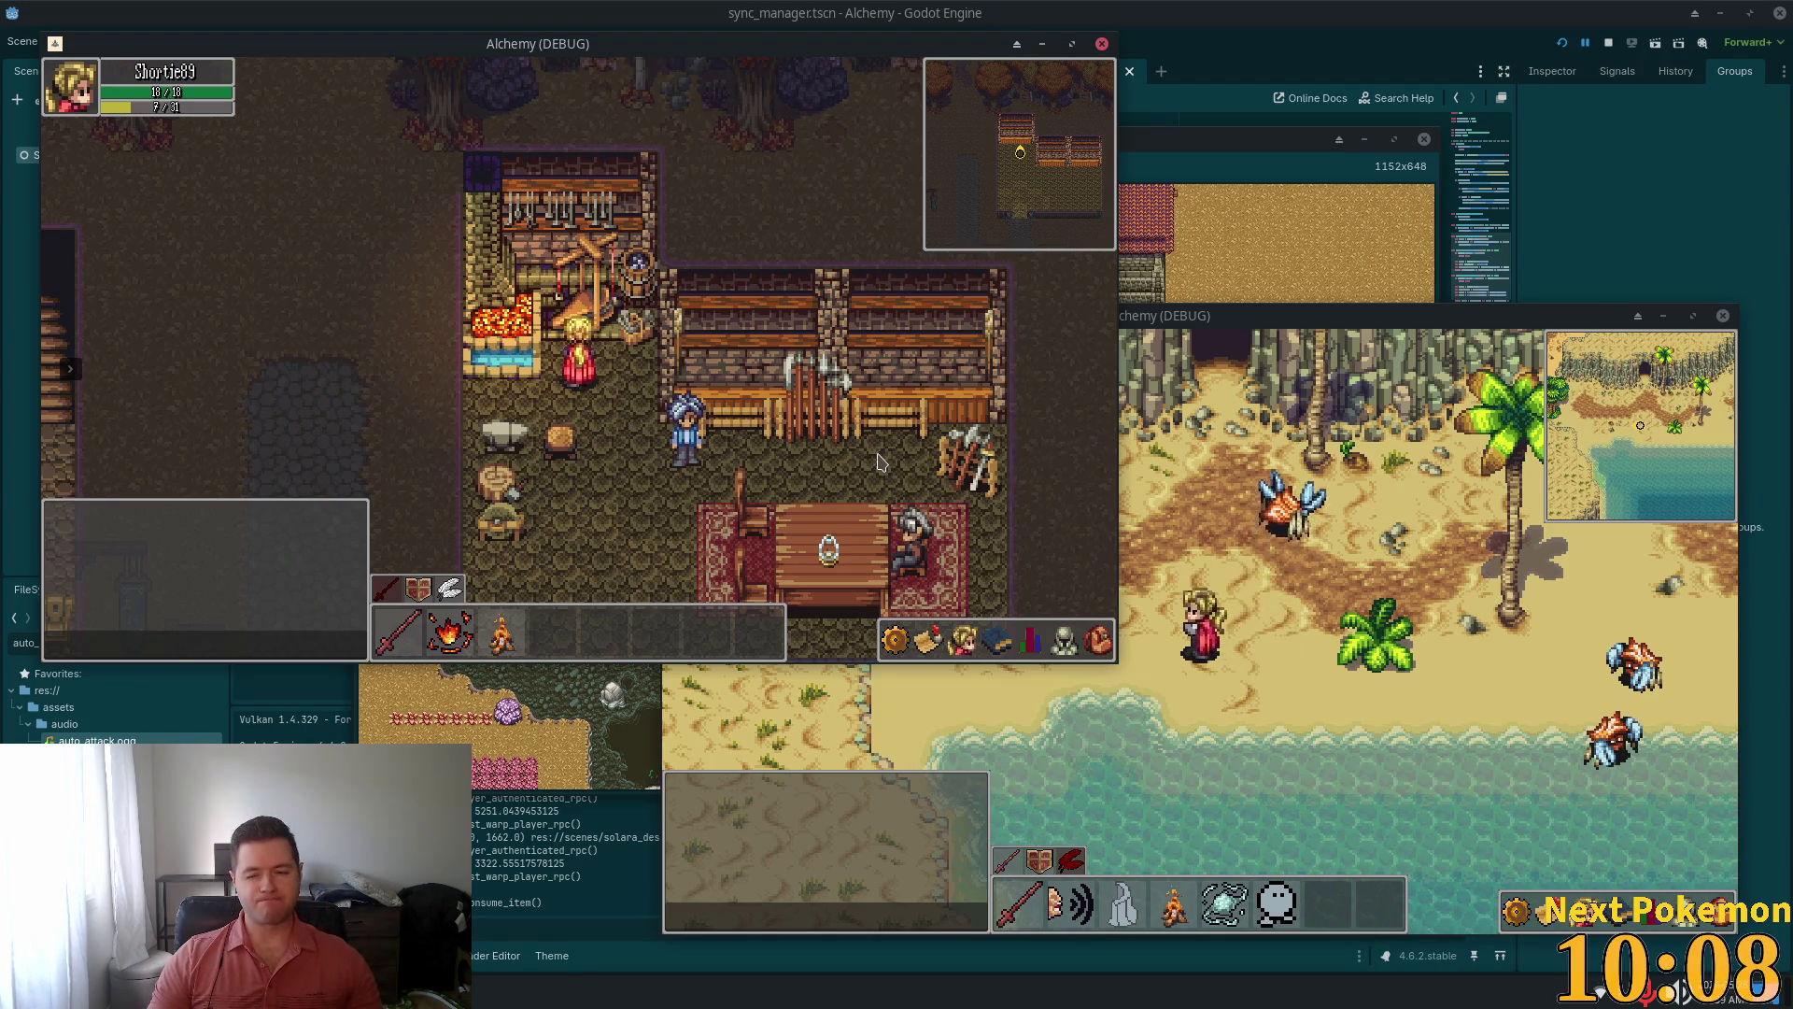
key("s")
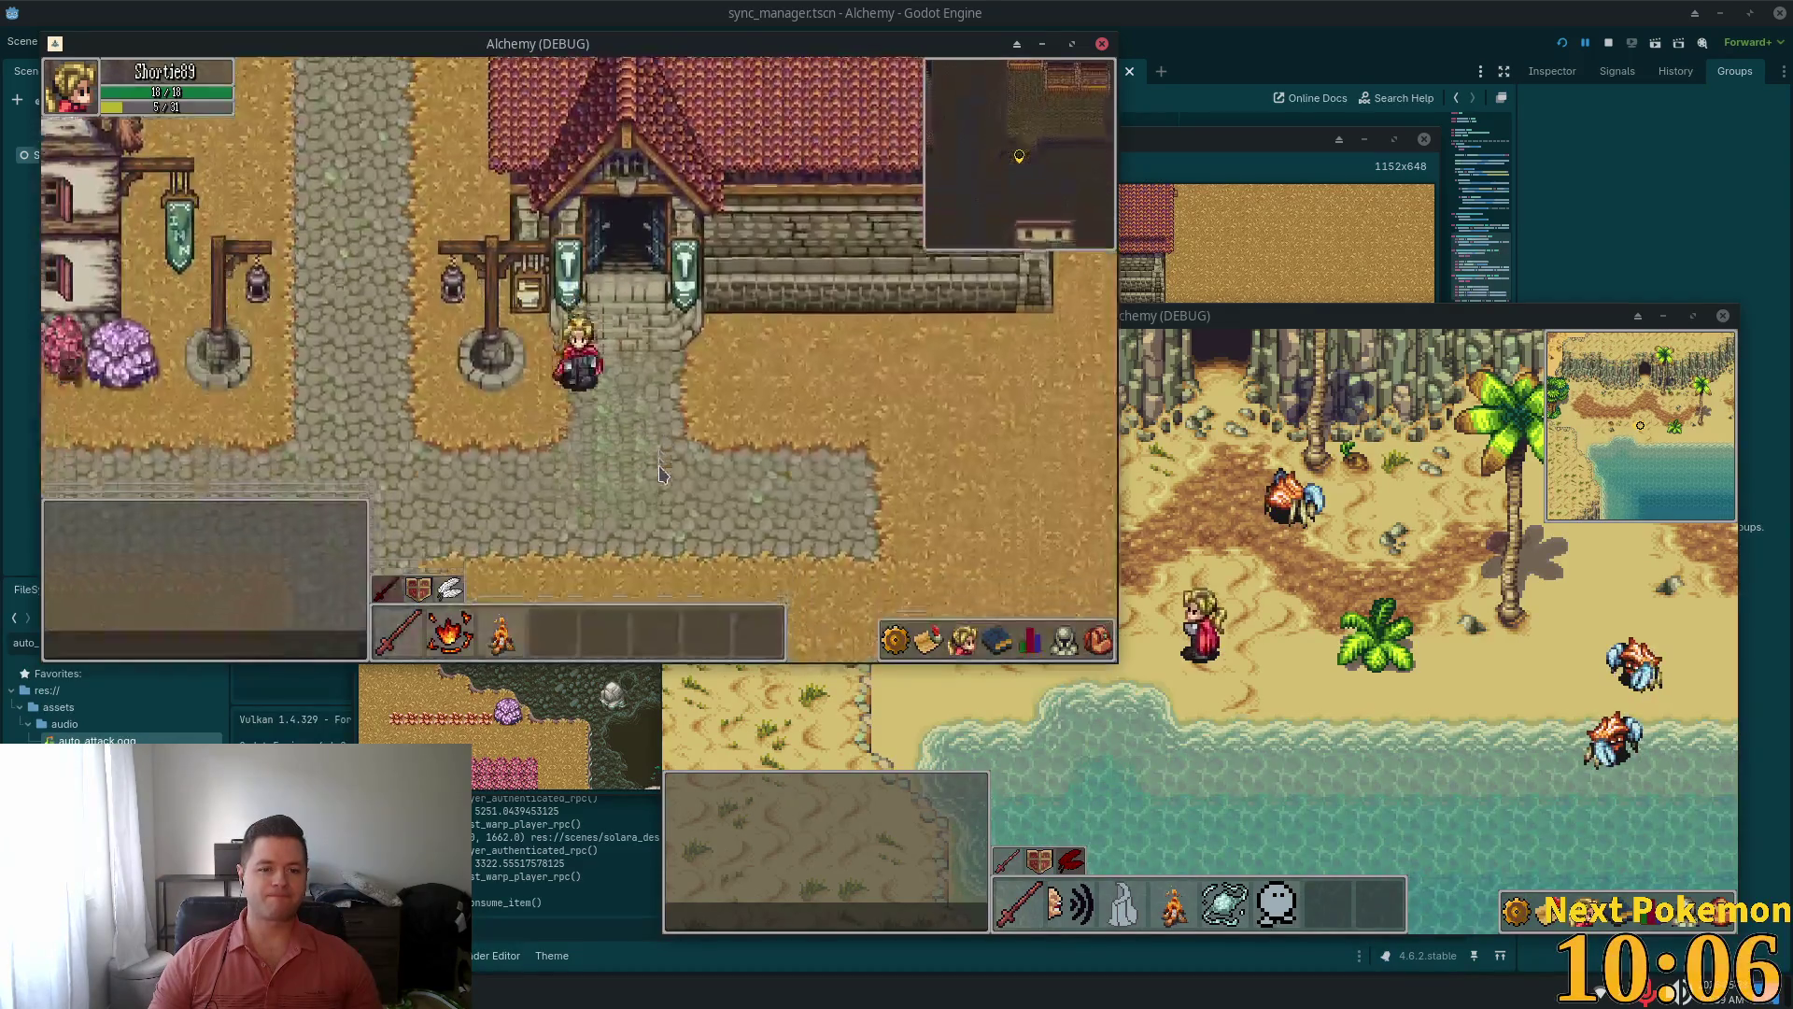
key("s")
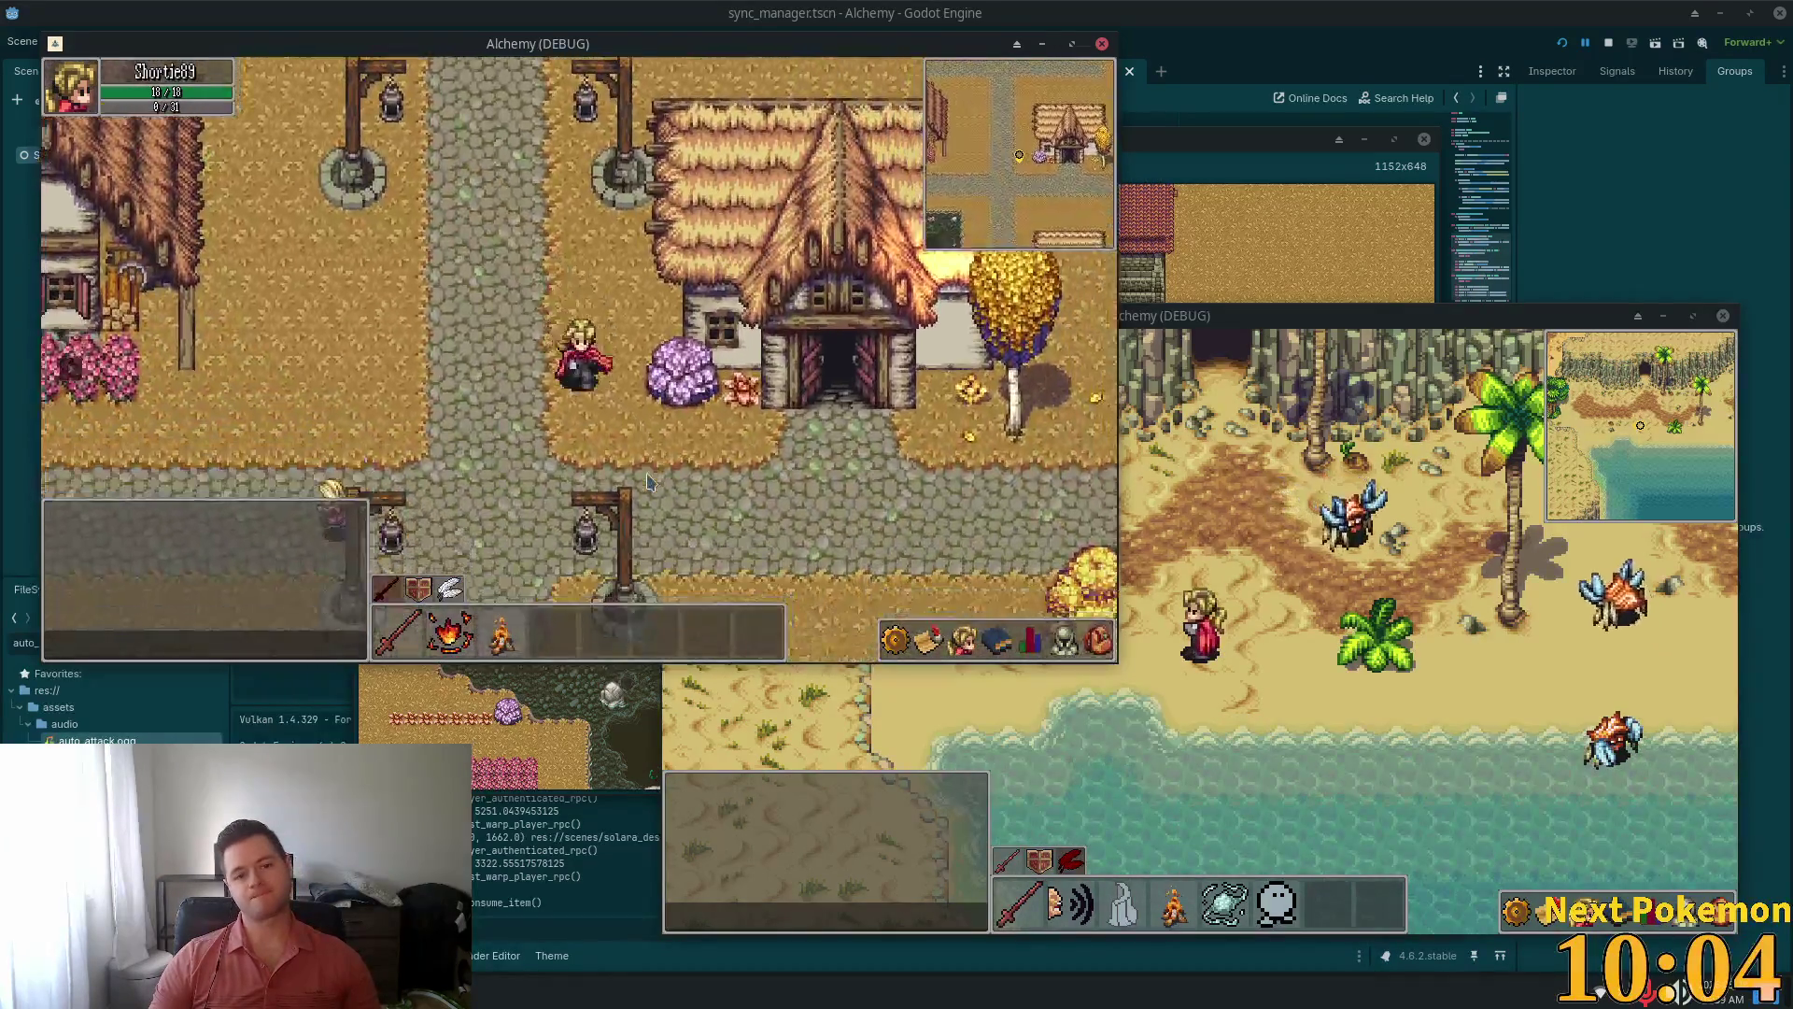
key("a")
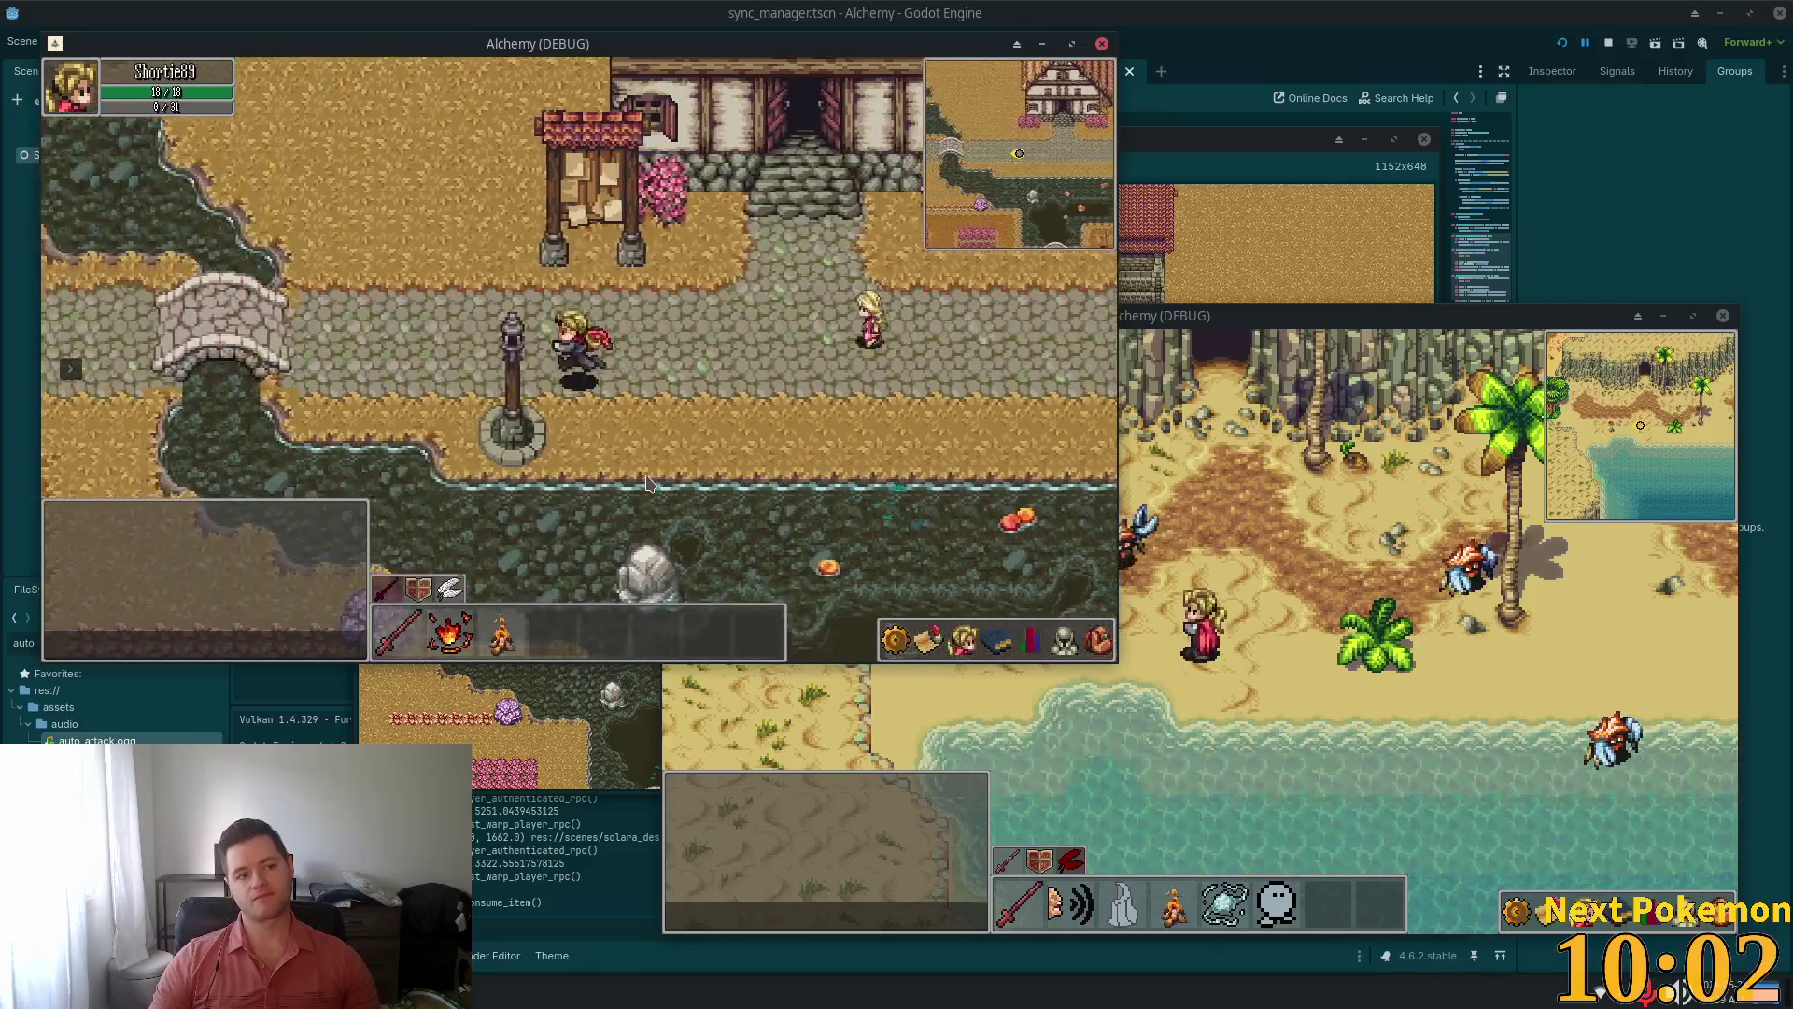
key("d")
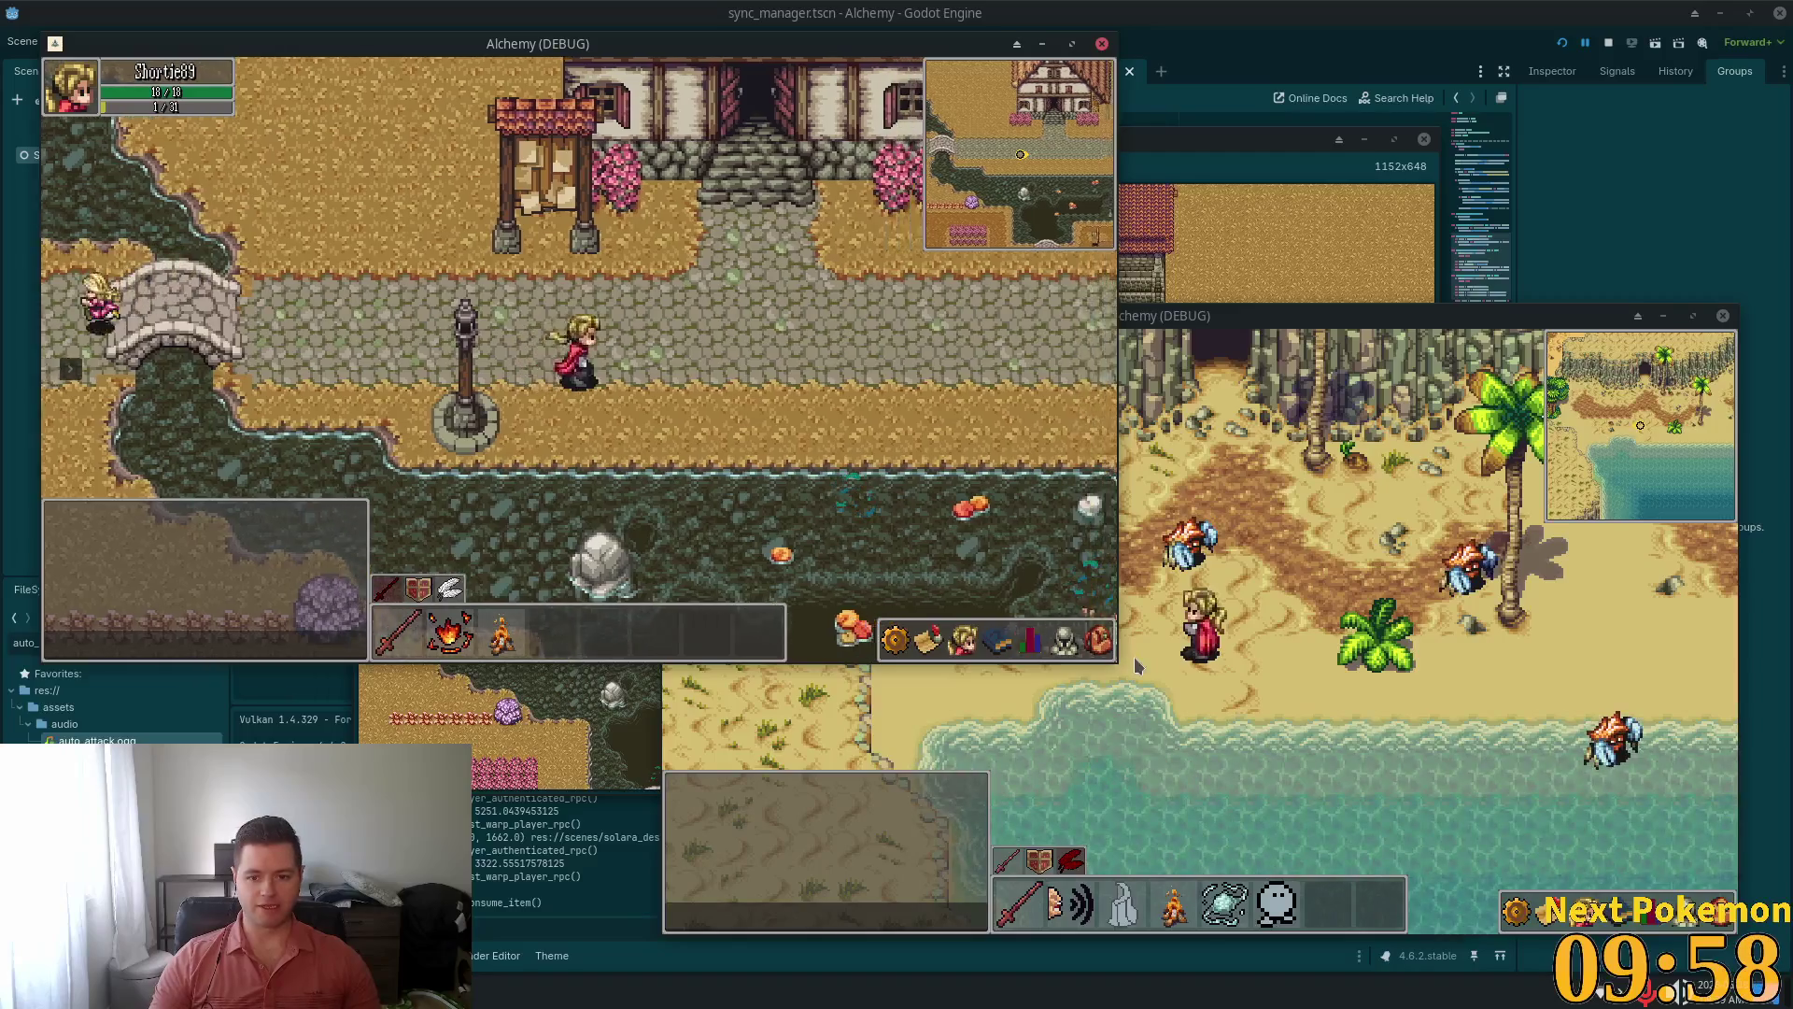
Toggle the inventory, walk south and east into the house, then close the inventory
left_click(1111, 654)
left_click(1112, 654)
left_click(1112, 653)
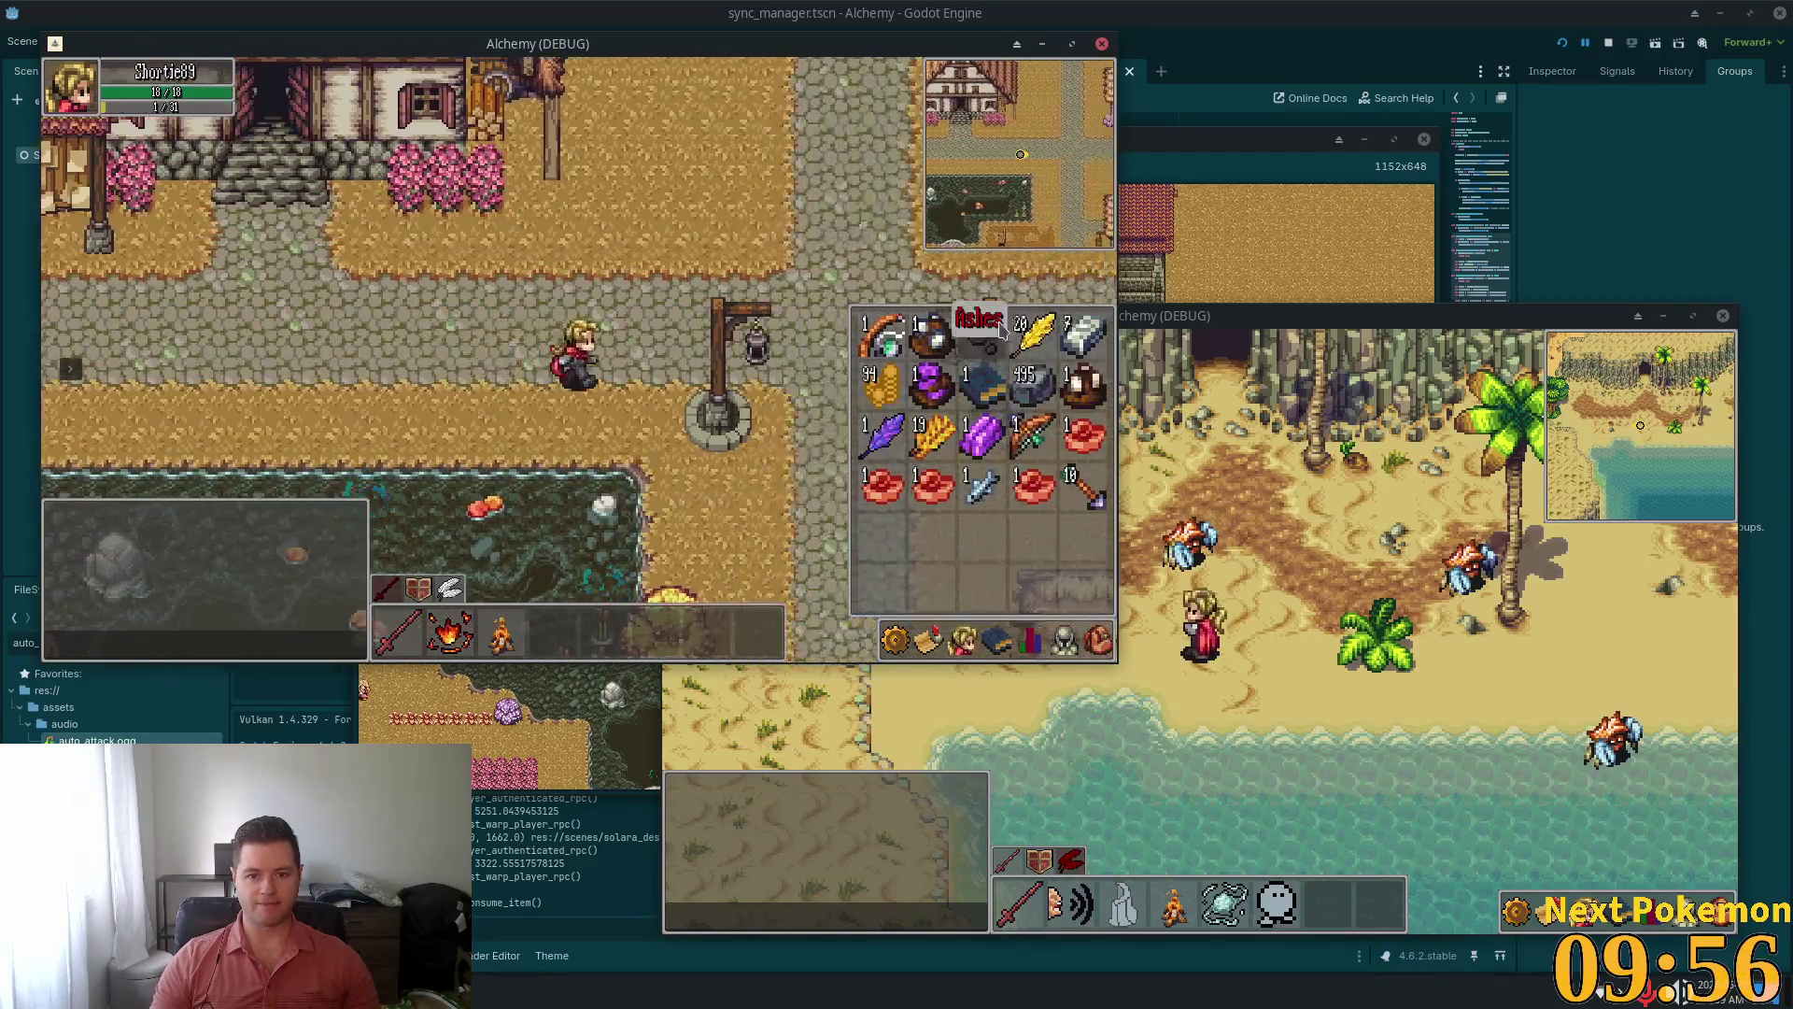
key("s")
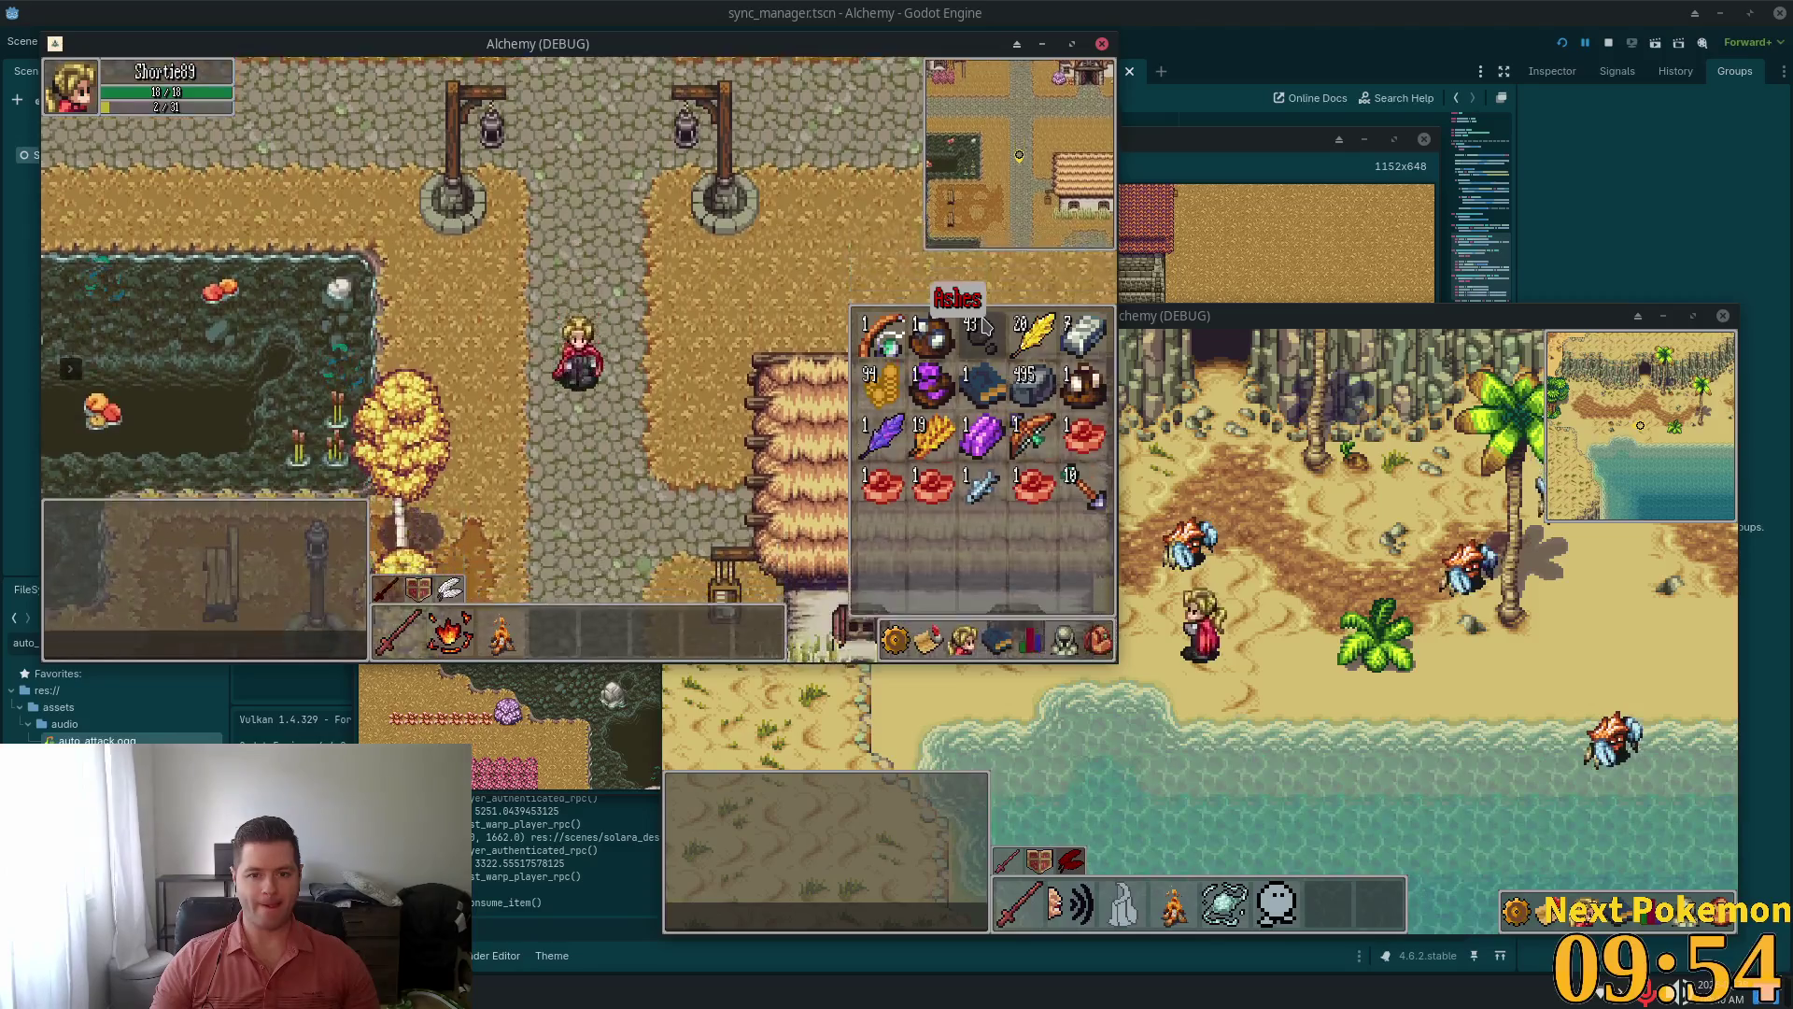
key("d")
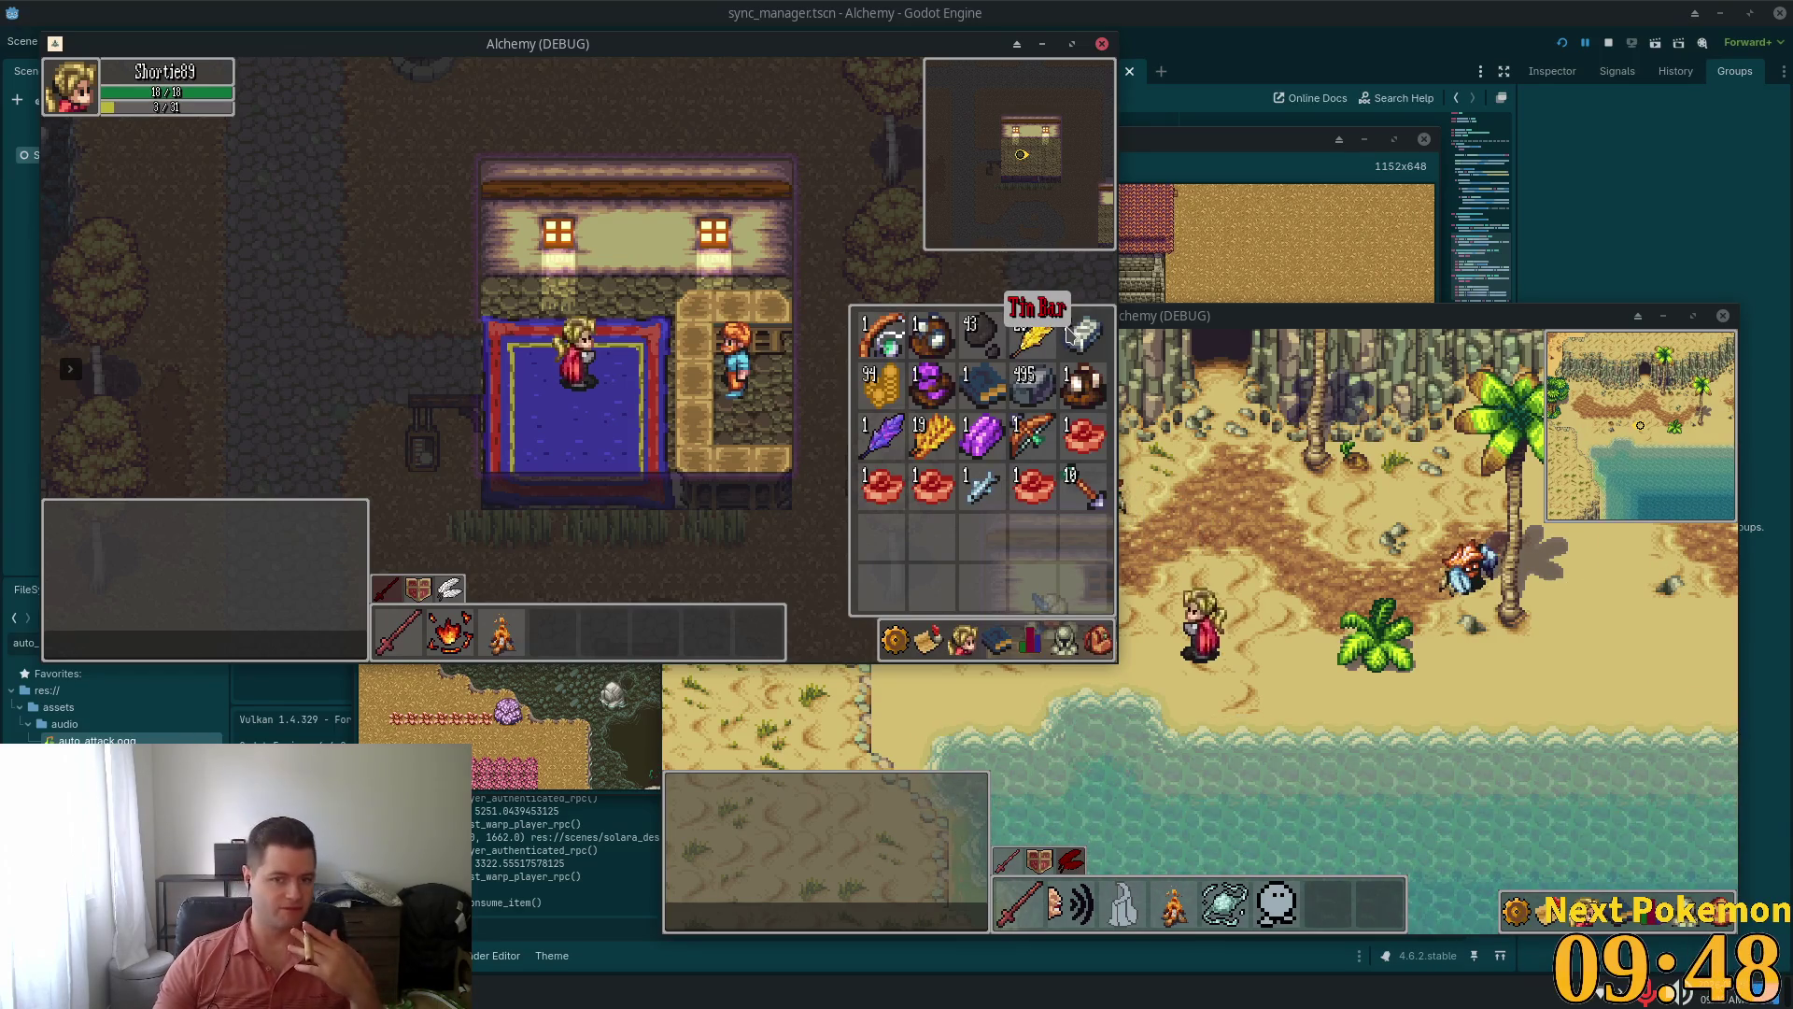
key("i")
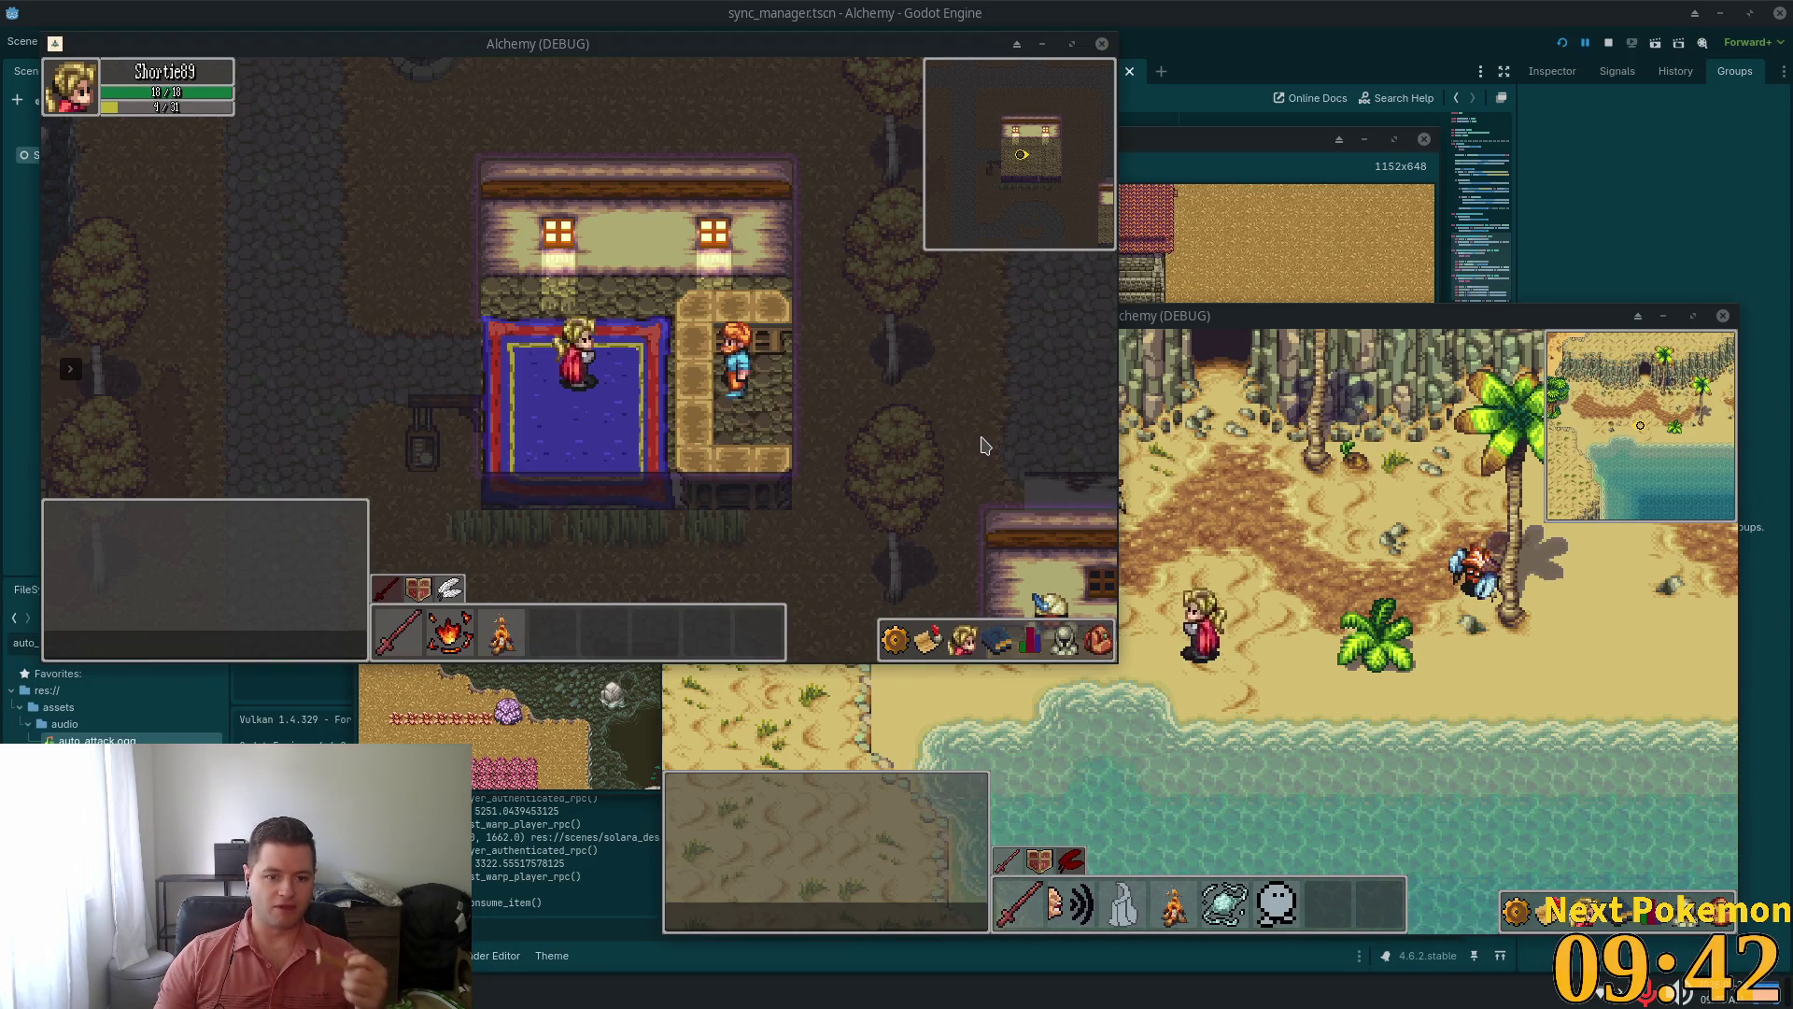
Toggle the inventory open and closed repeatedly from the bag icon
left_click(1098, 641)
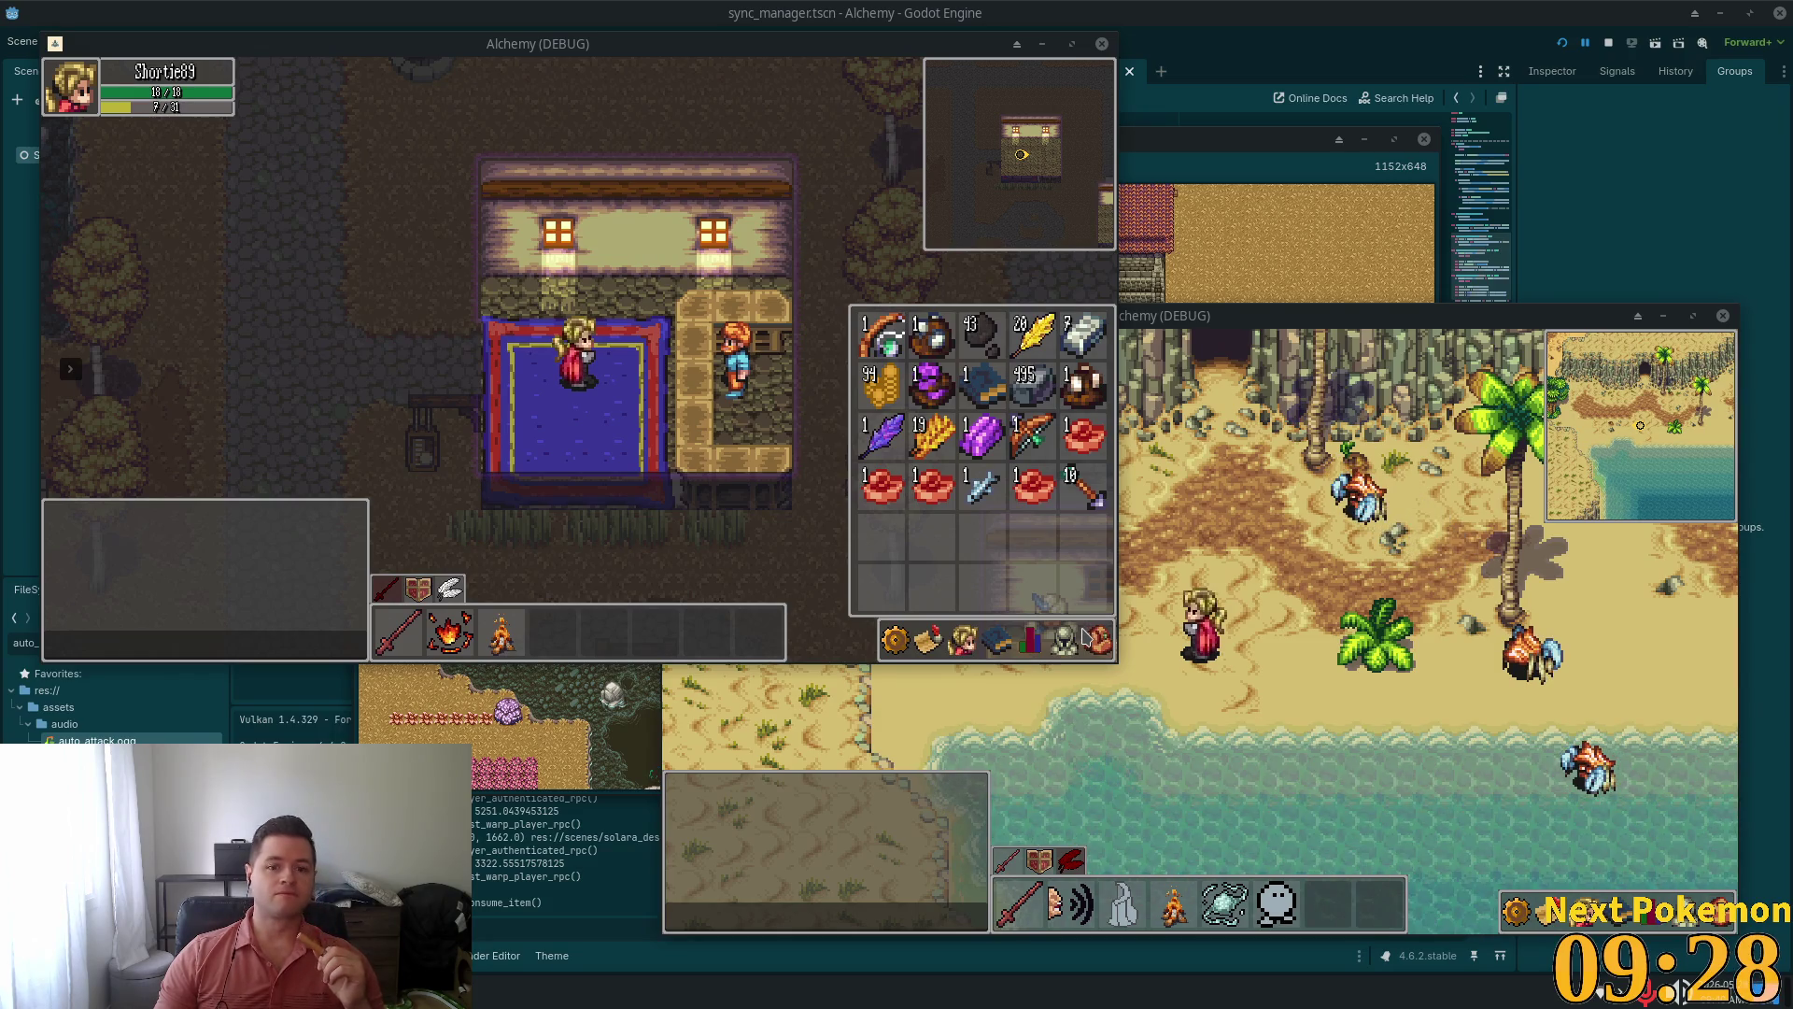
left_click(1093, 640)
left_click(1099, 641)
left_click(1103, 641)
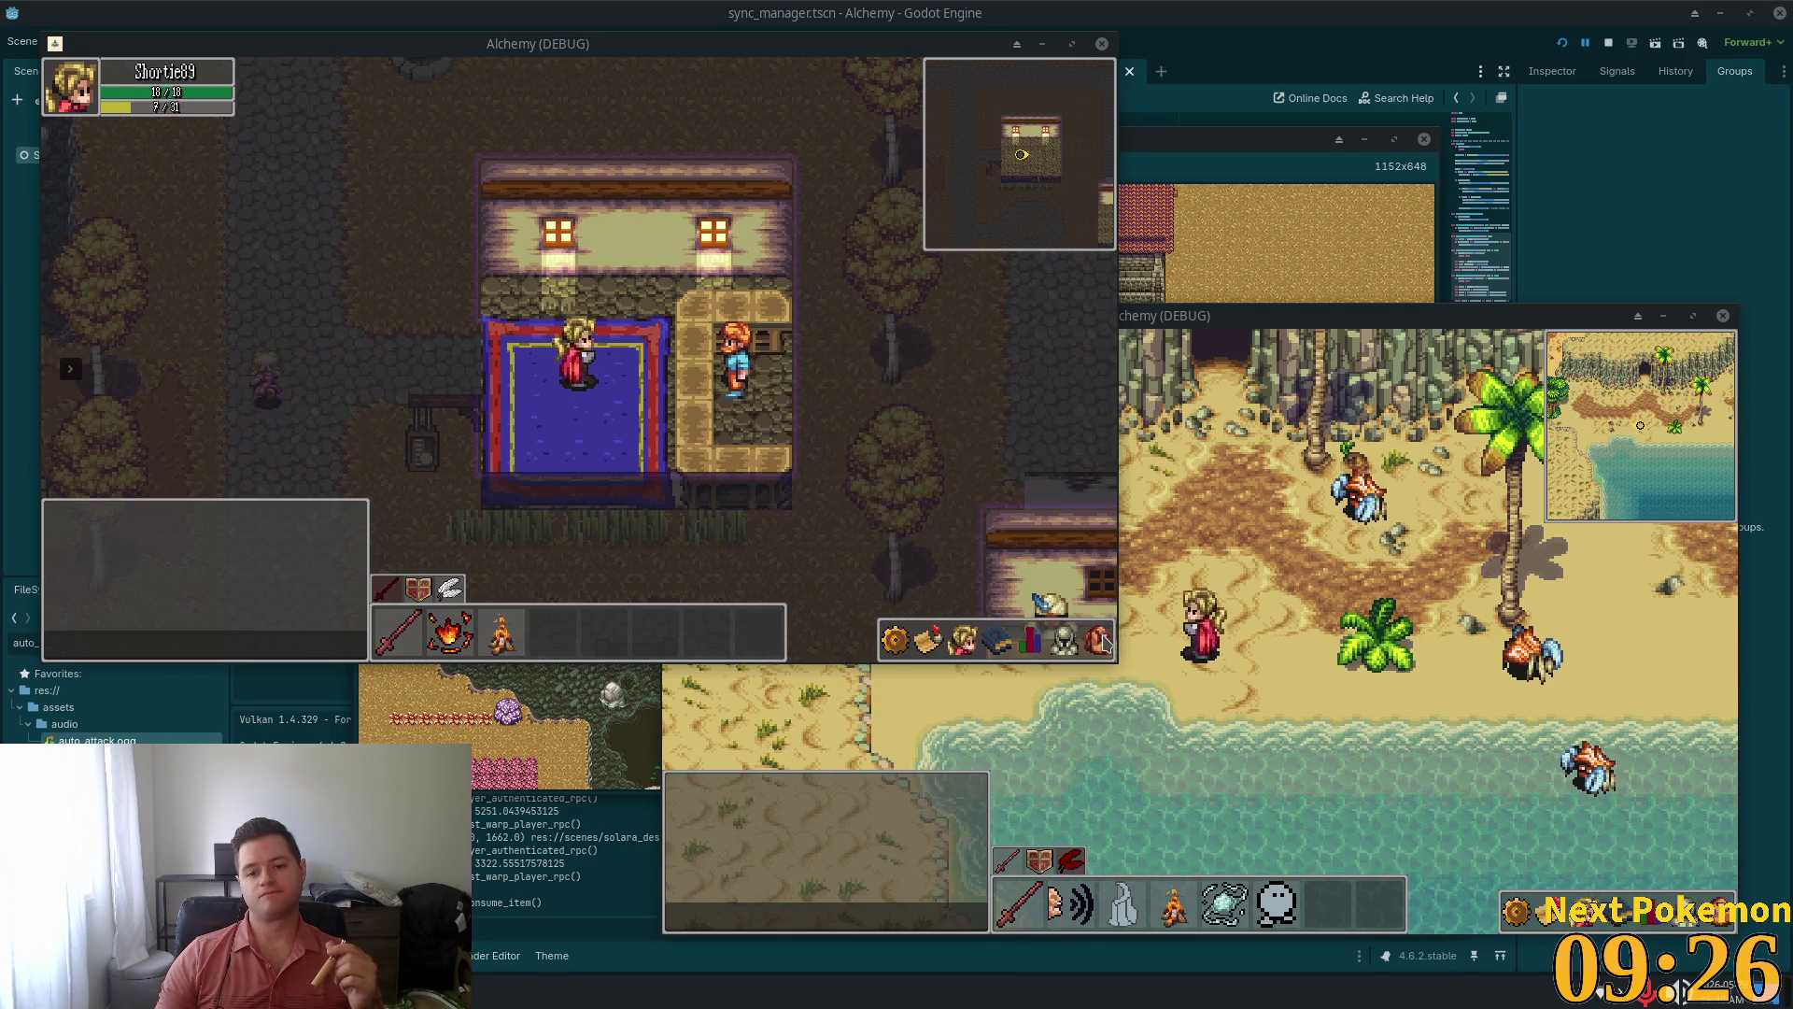
left_click(1097, 643)
left_click(1097, 644)
left_click(1095, 646)
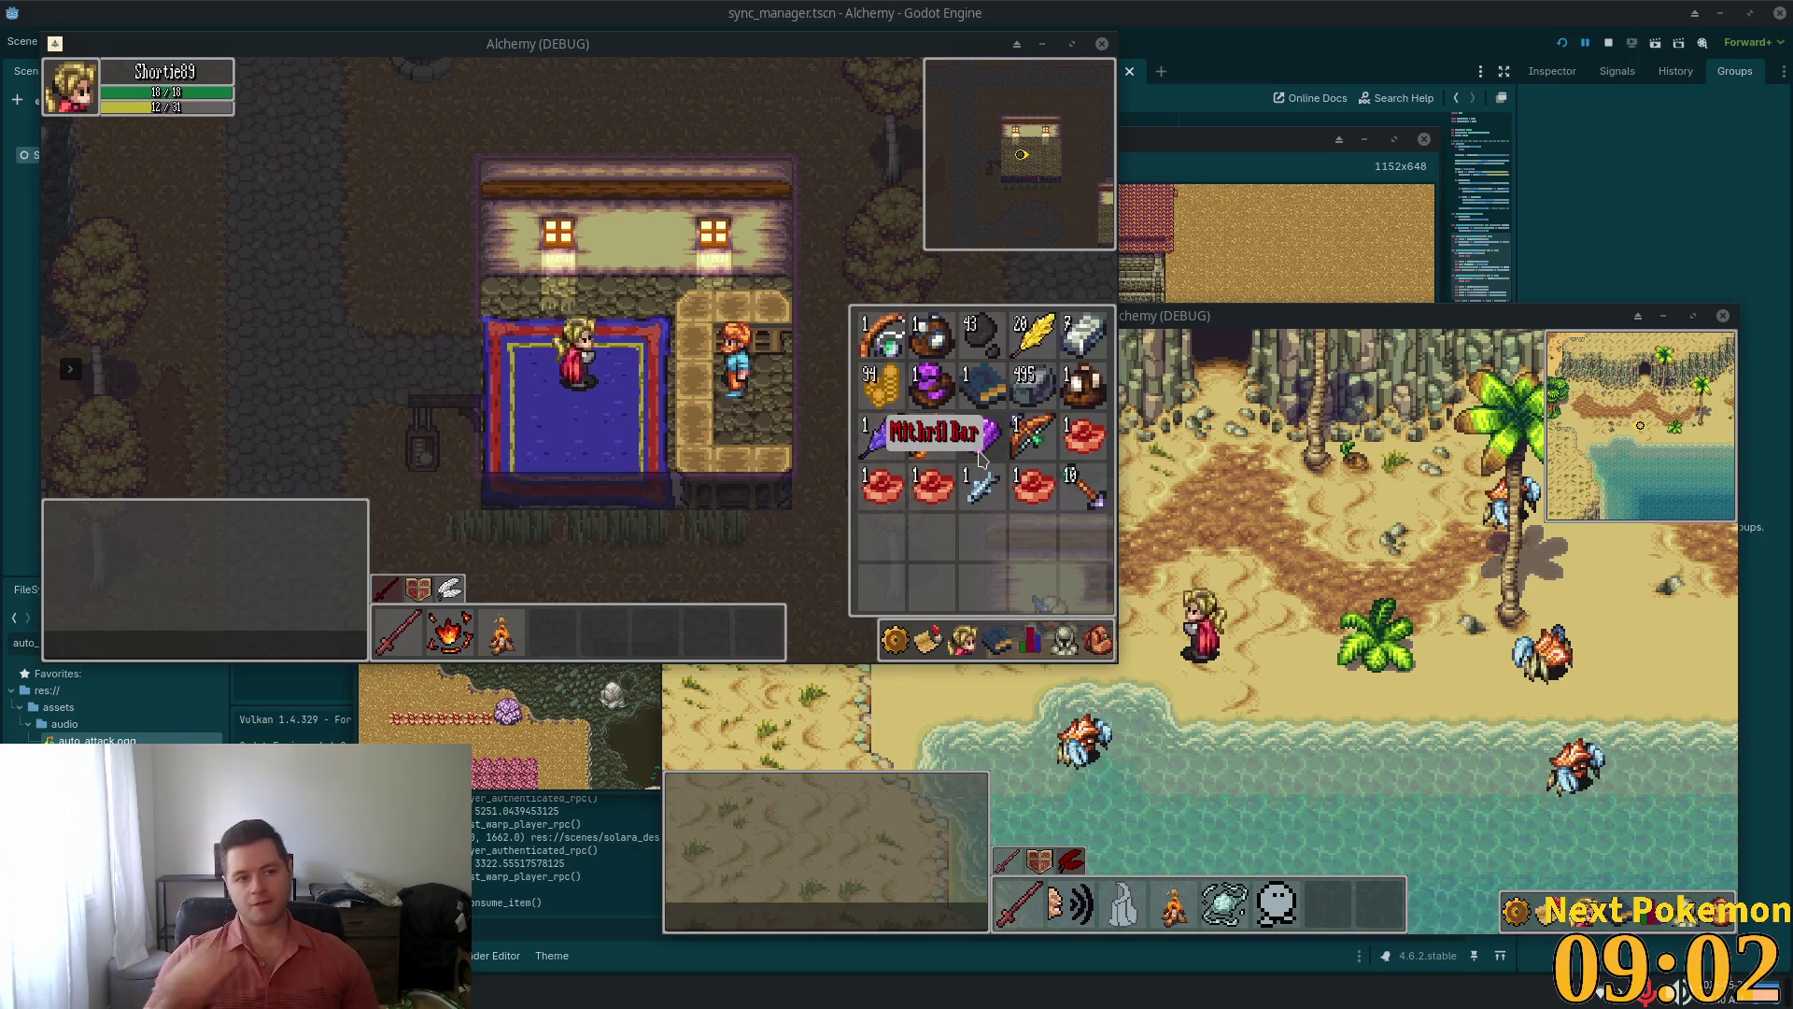
Close the inventory, leave the house, and walk north up the road into the smithy
key("i")
left_click(479, 259)
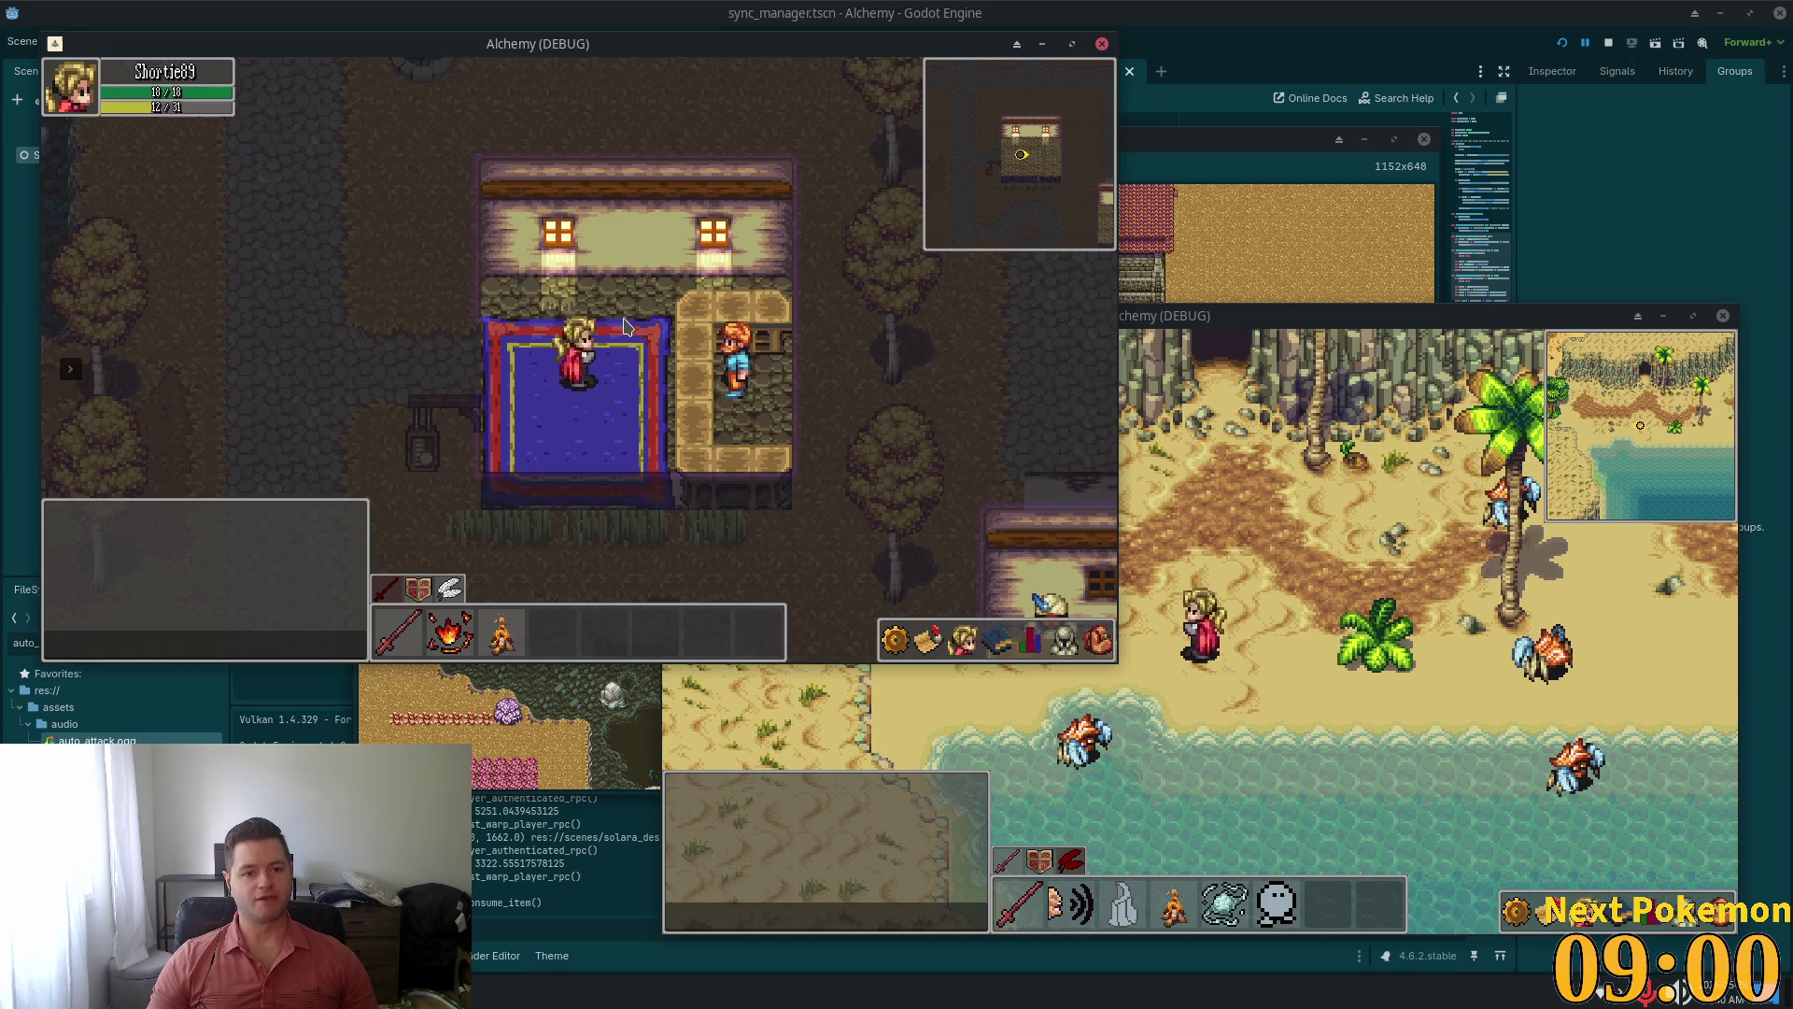
key("w")
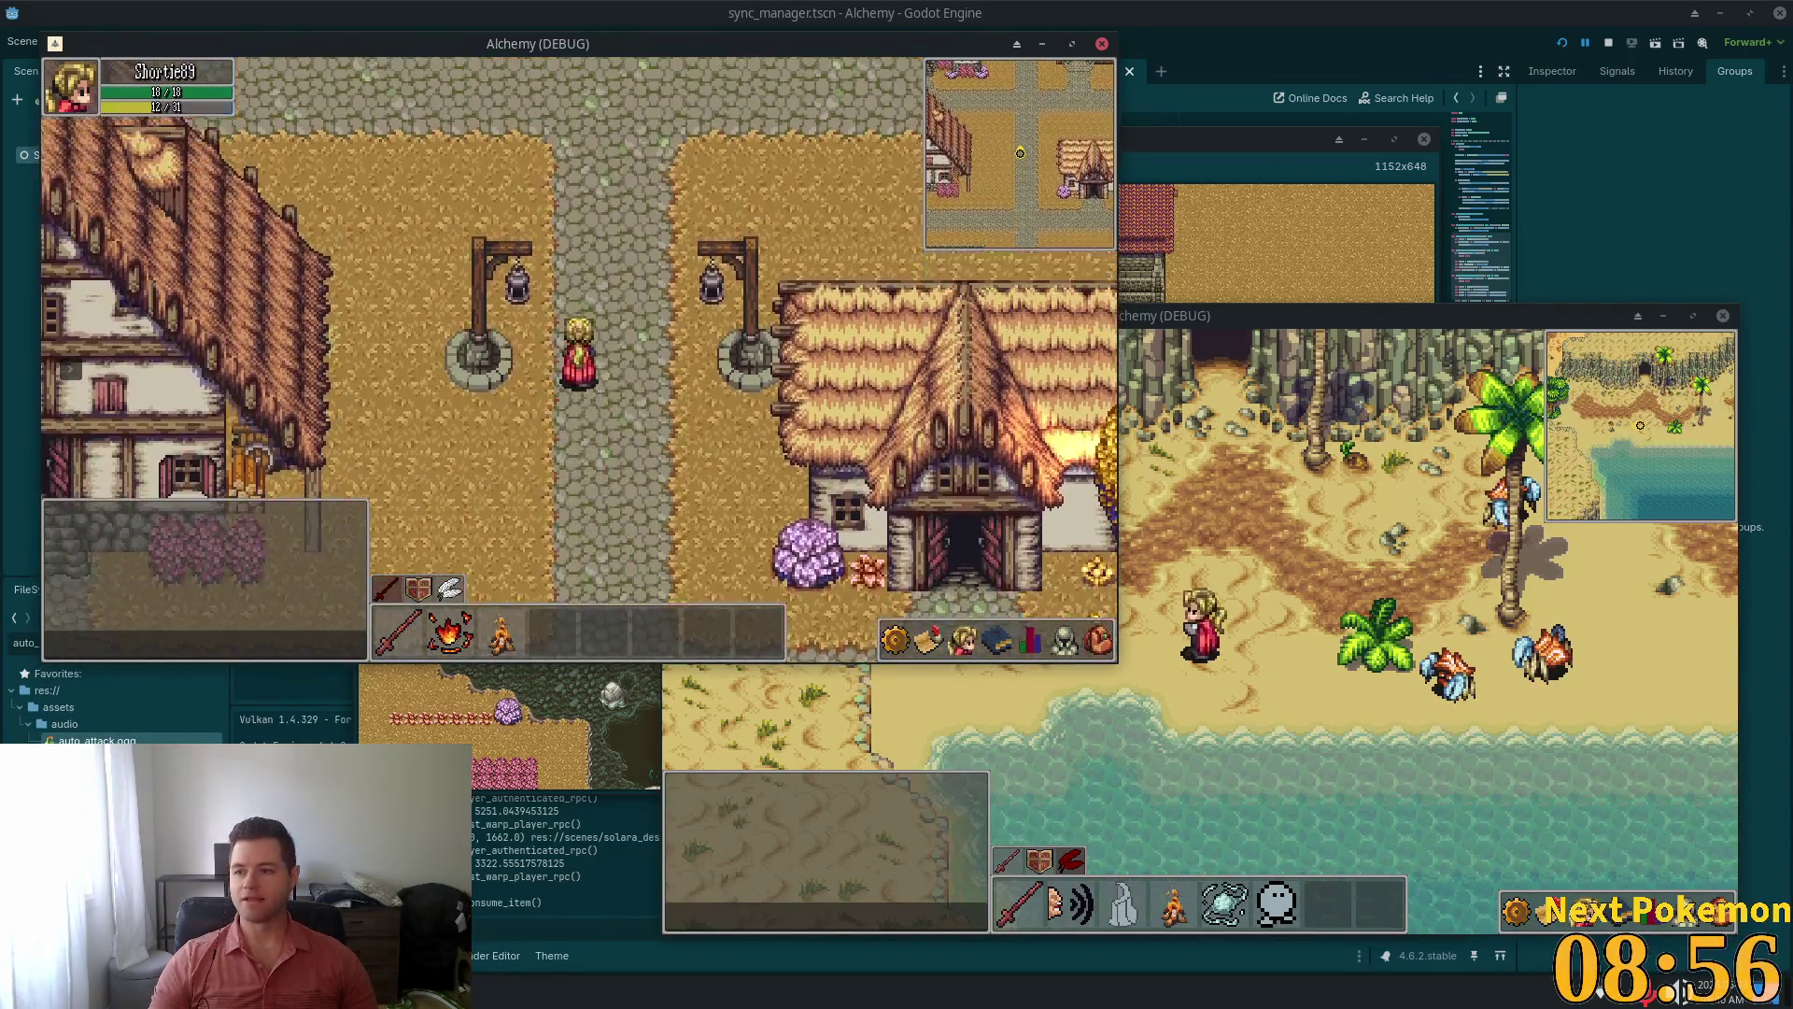
key("w")
key("w")
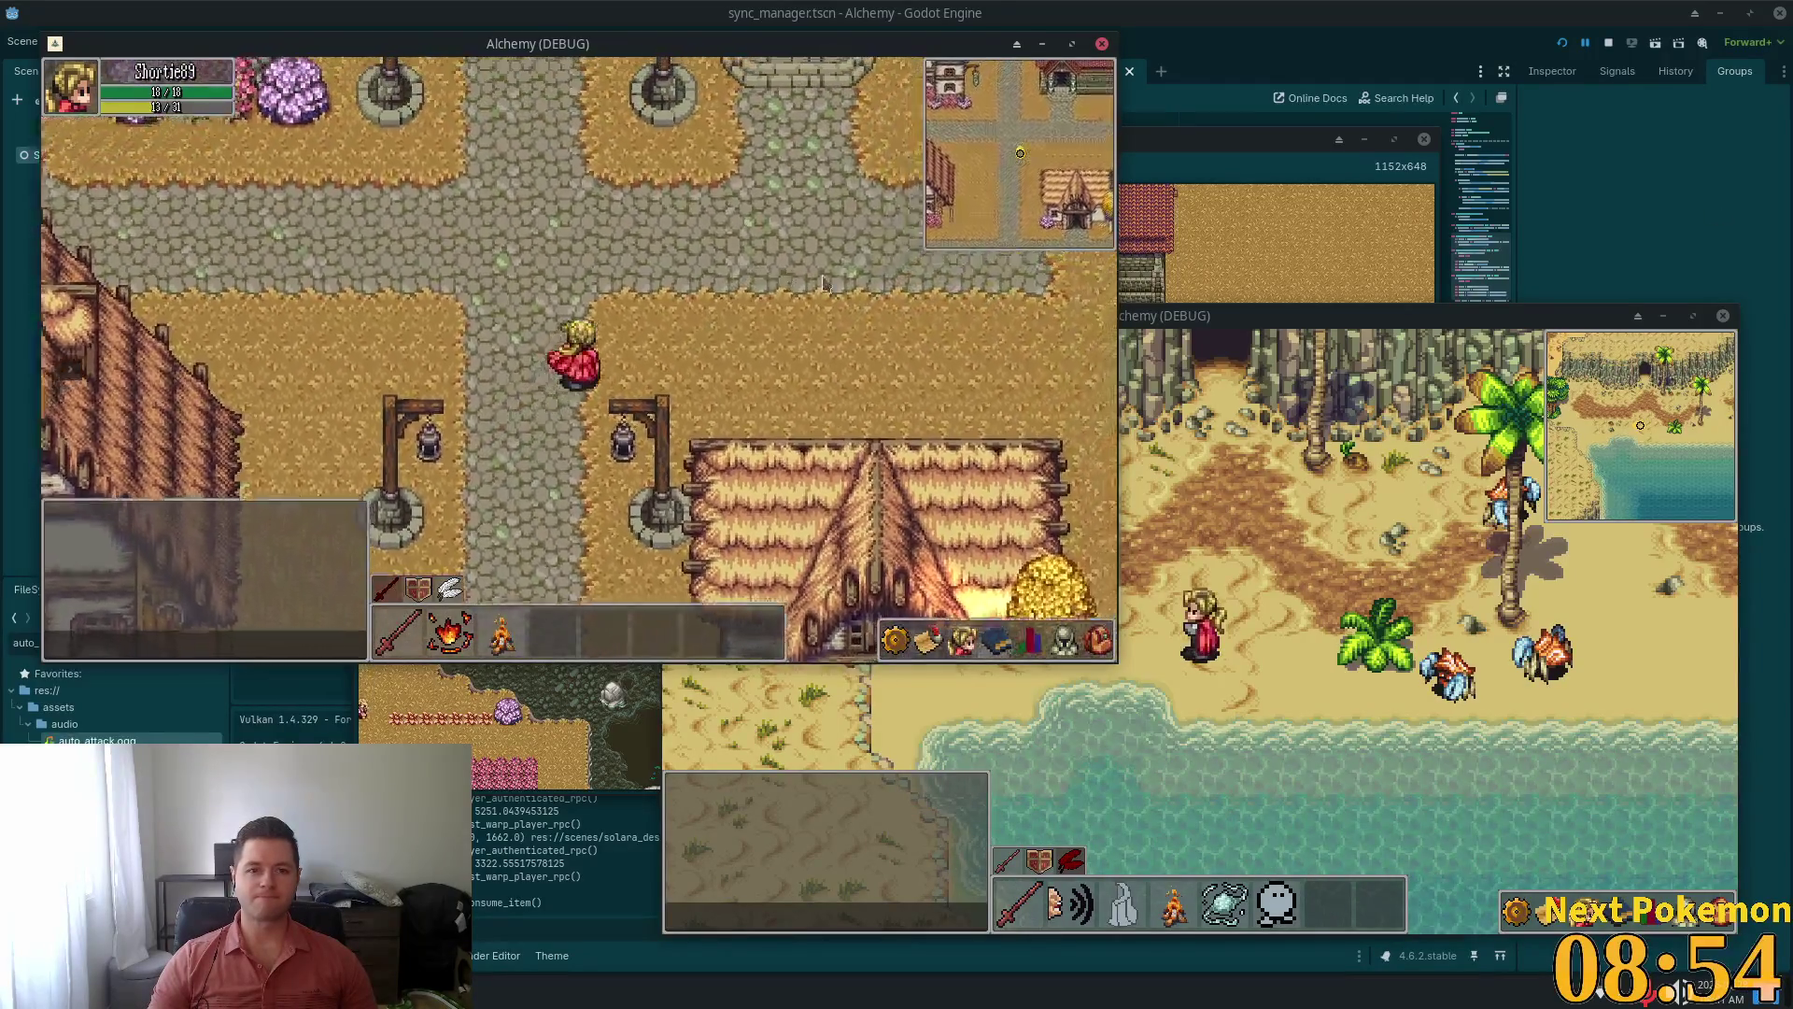
key("w")
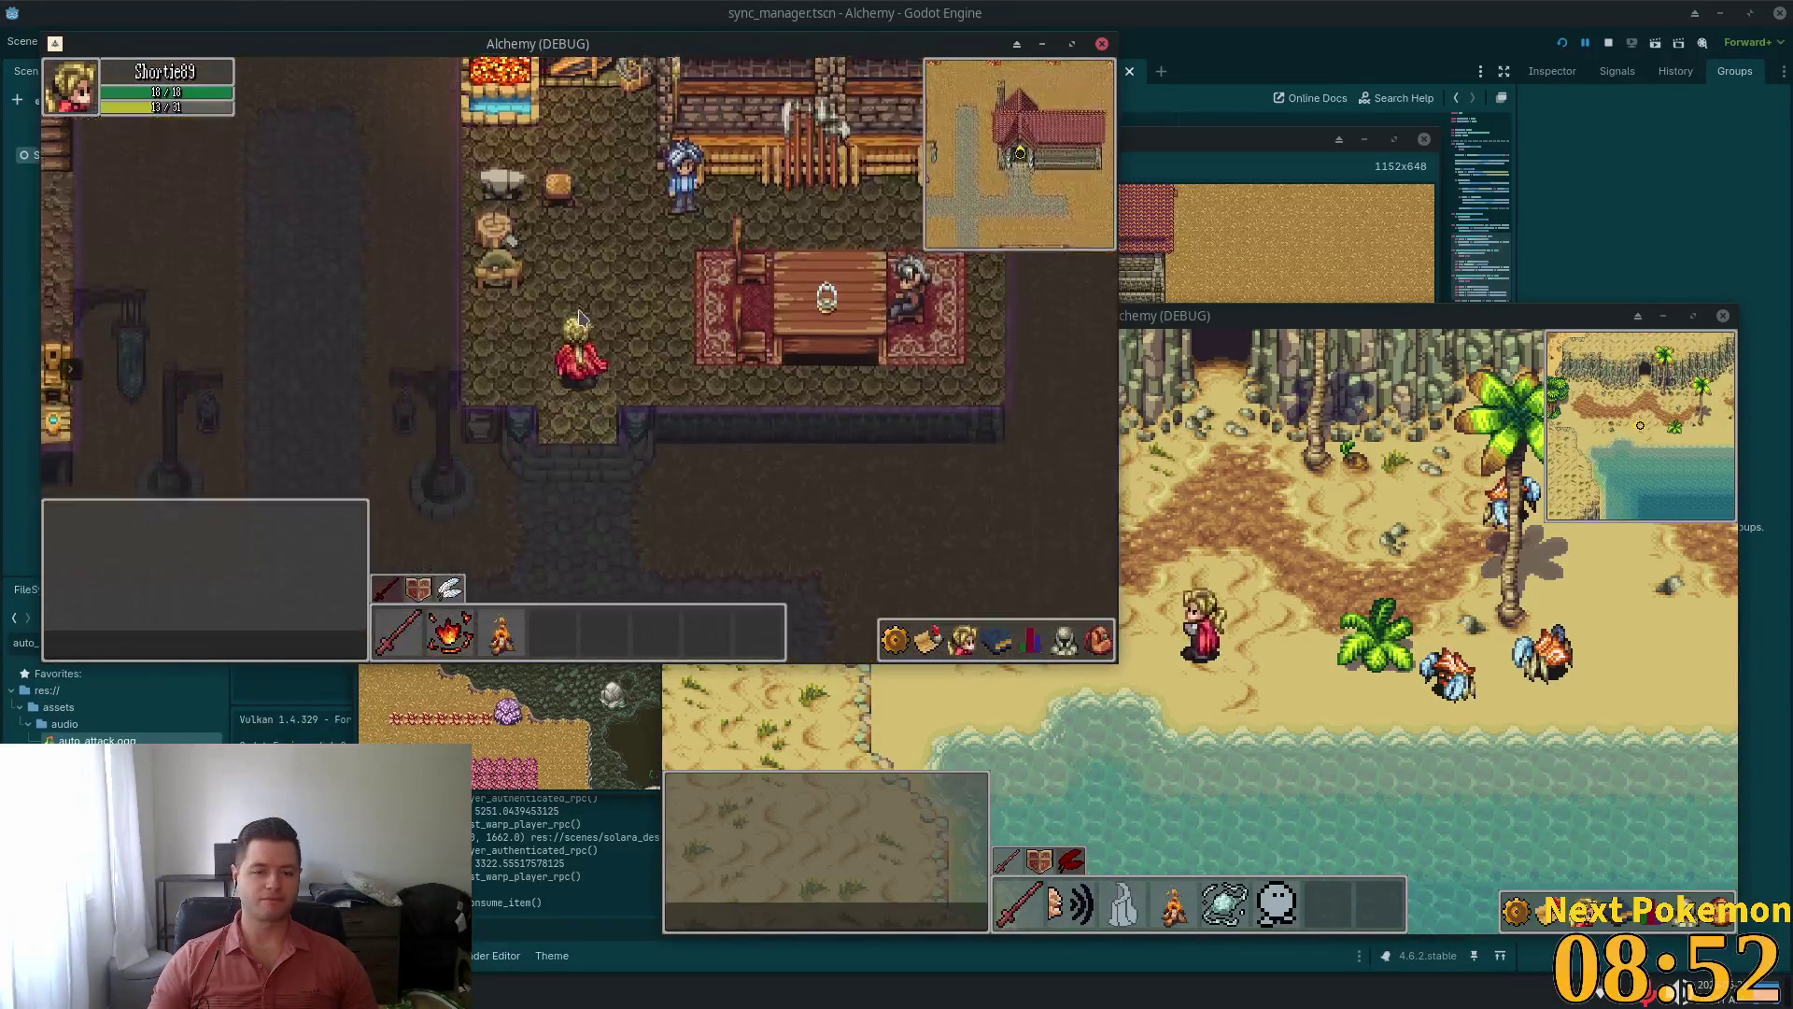
Browse the Weapon Vendor shop, then walk to the anvil and open Crafting
left_click(624, 346)
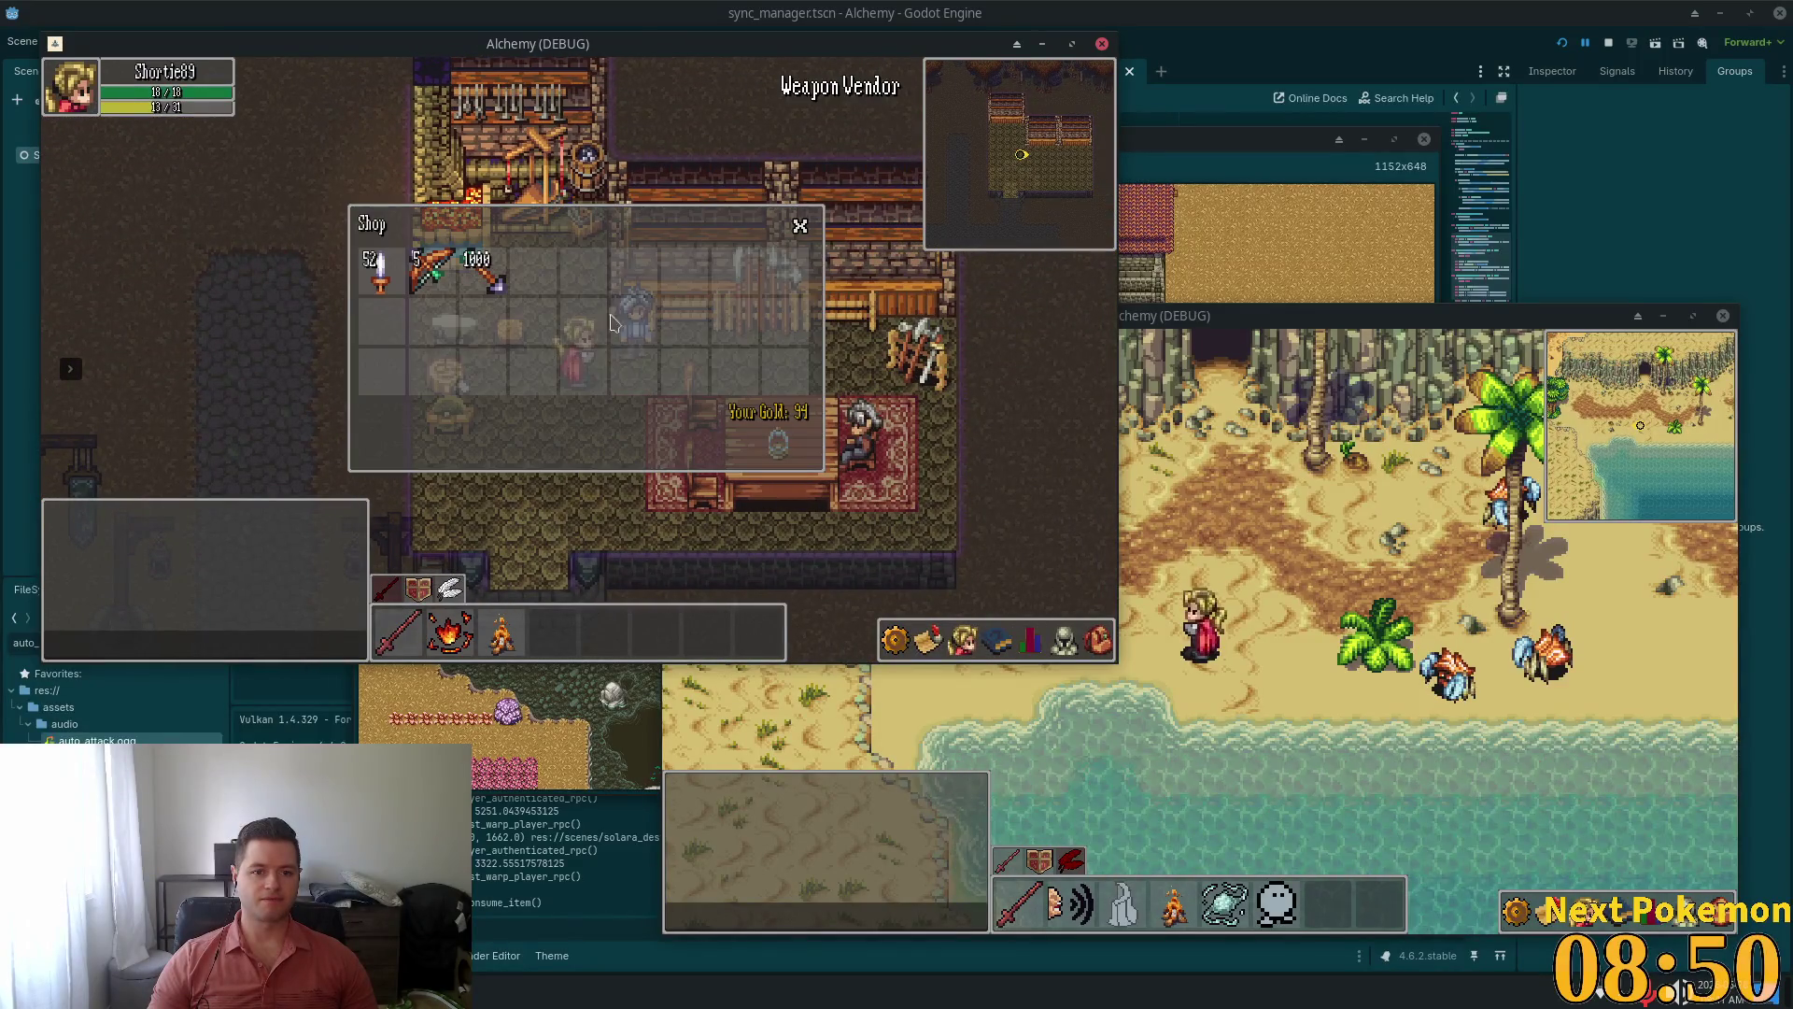
left_click(800, 225)
key("w")
key("a")
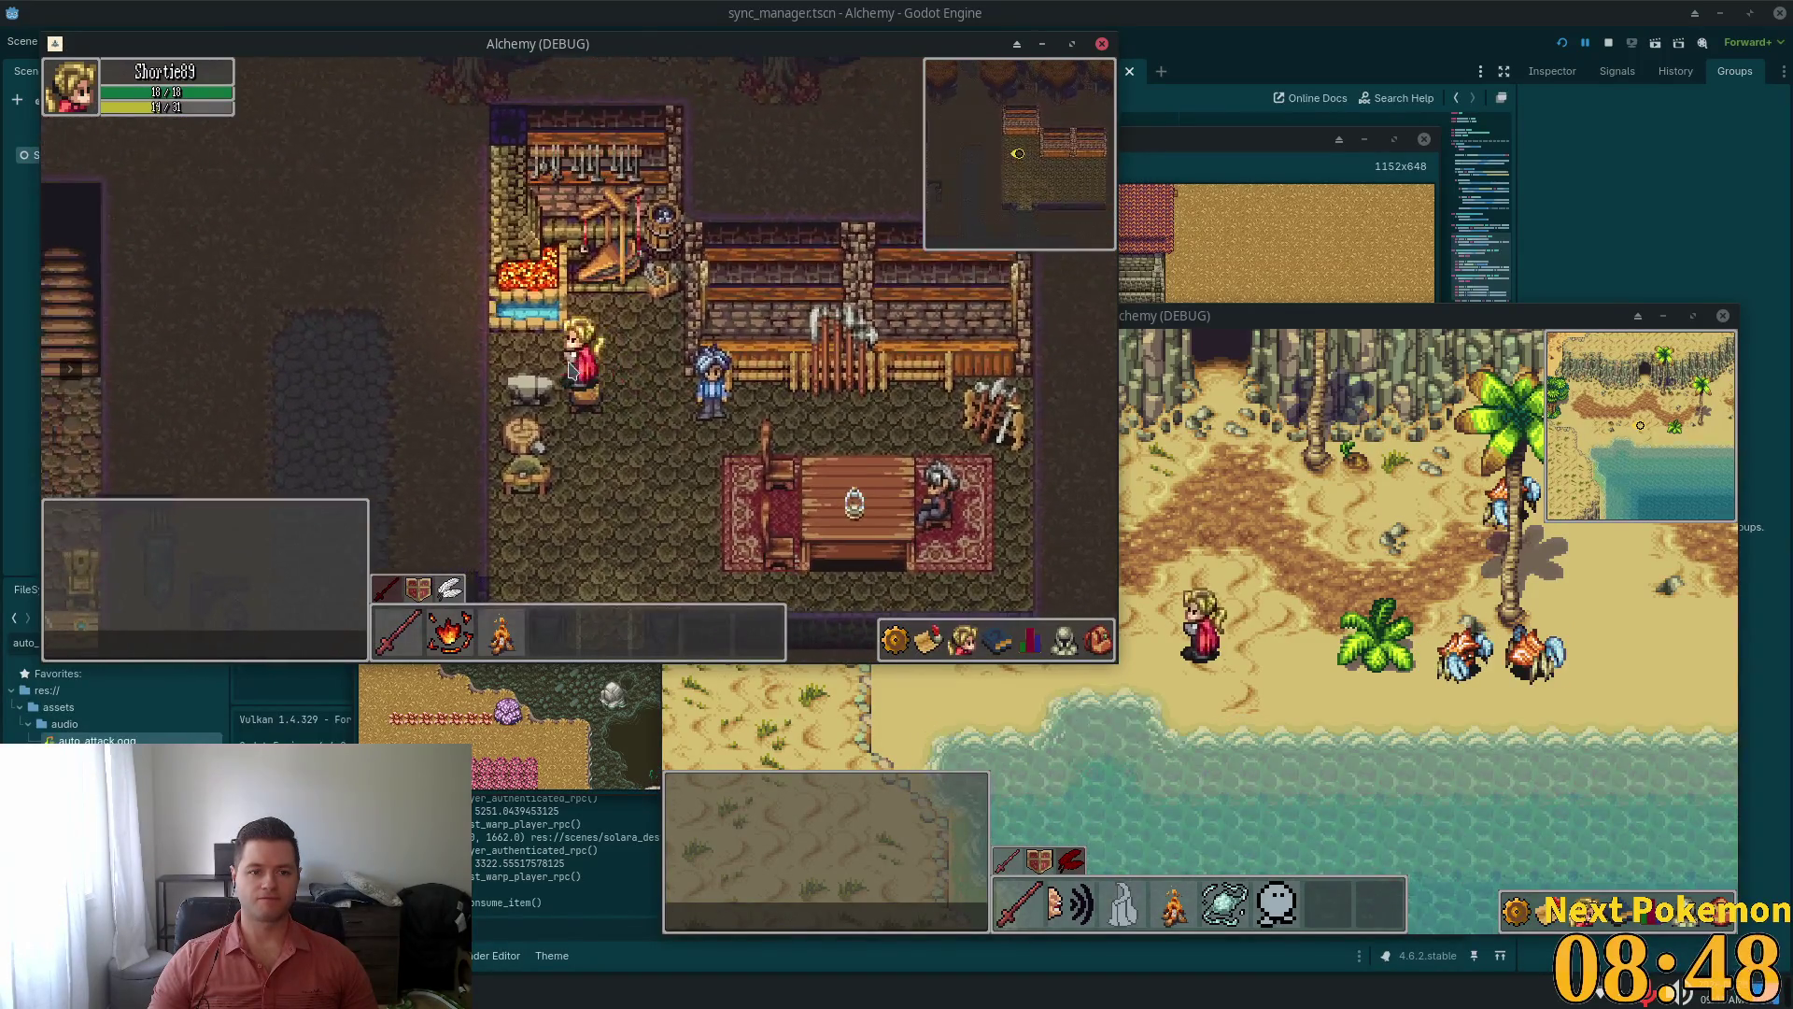
left_click(549, 390)
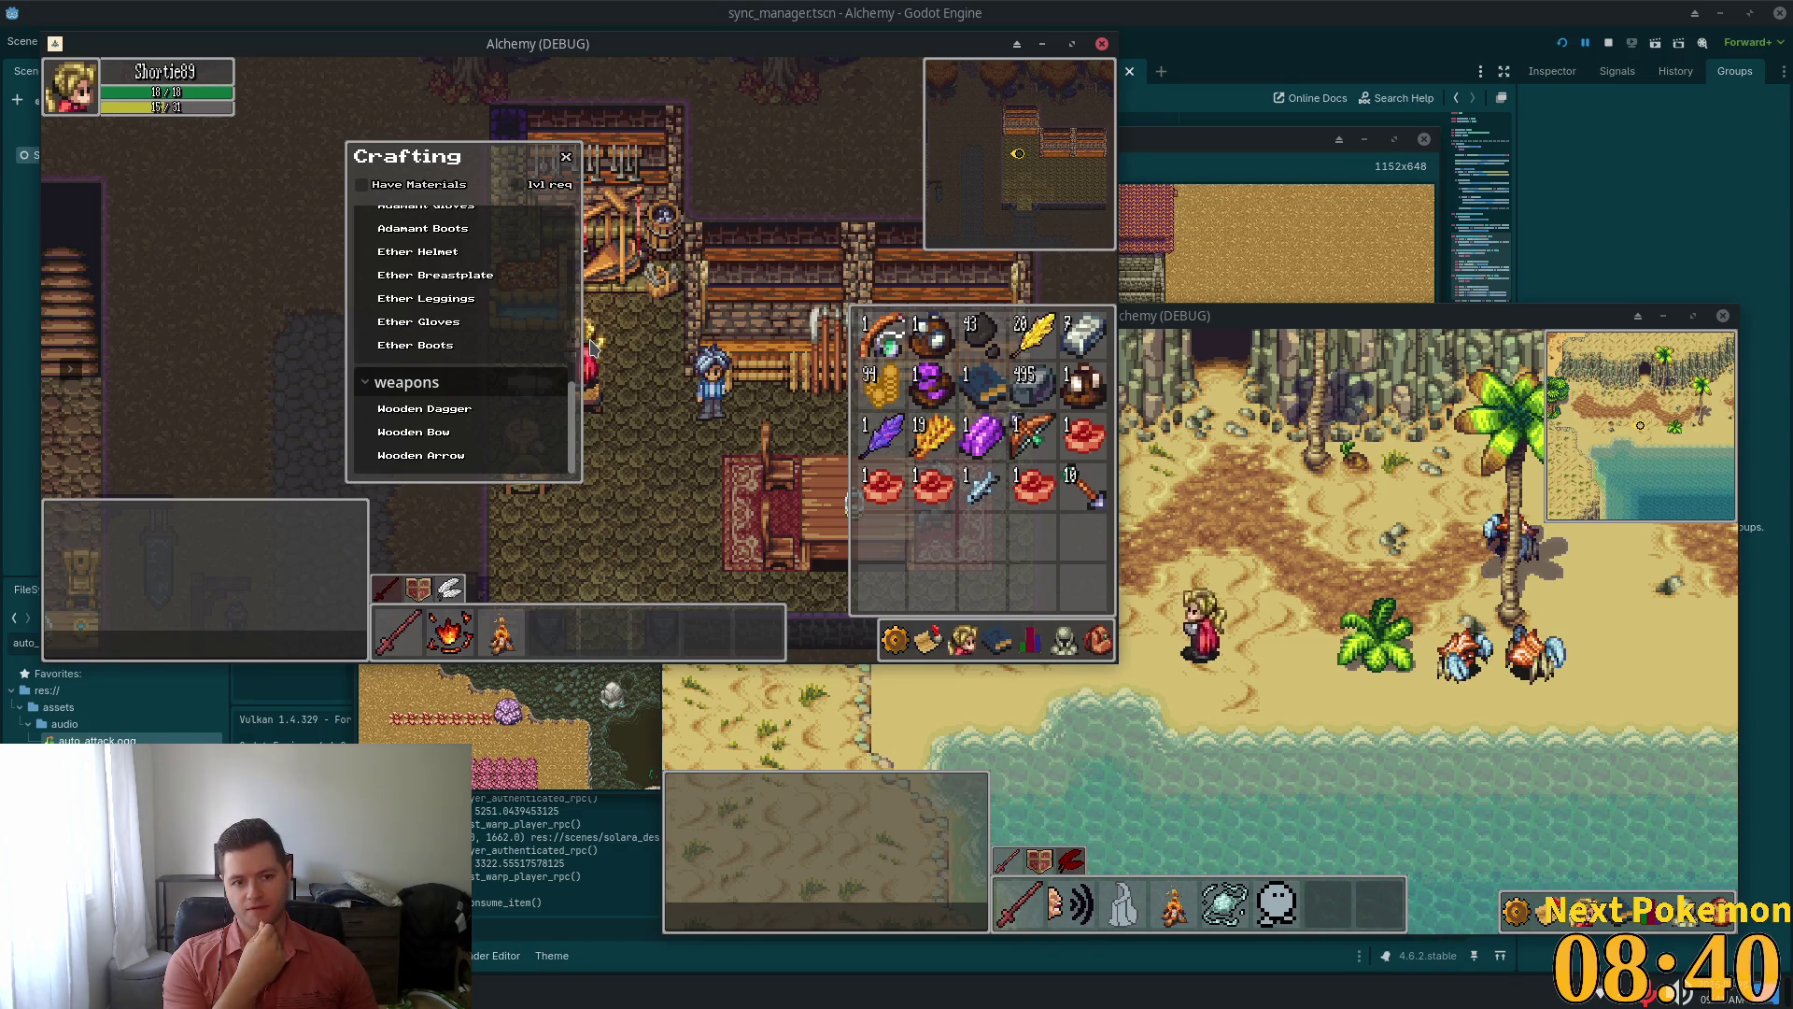
Close Crafting and inventory with Escape, then walk out of the smithy west, north and east
key("Escape")
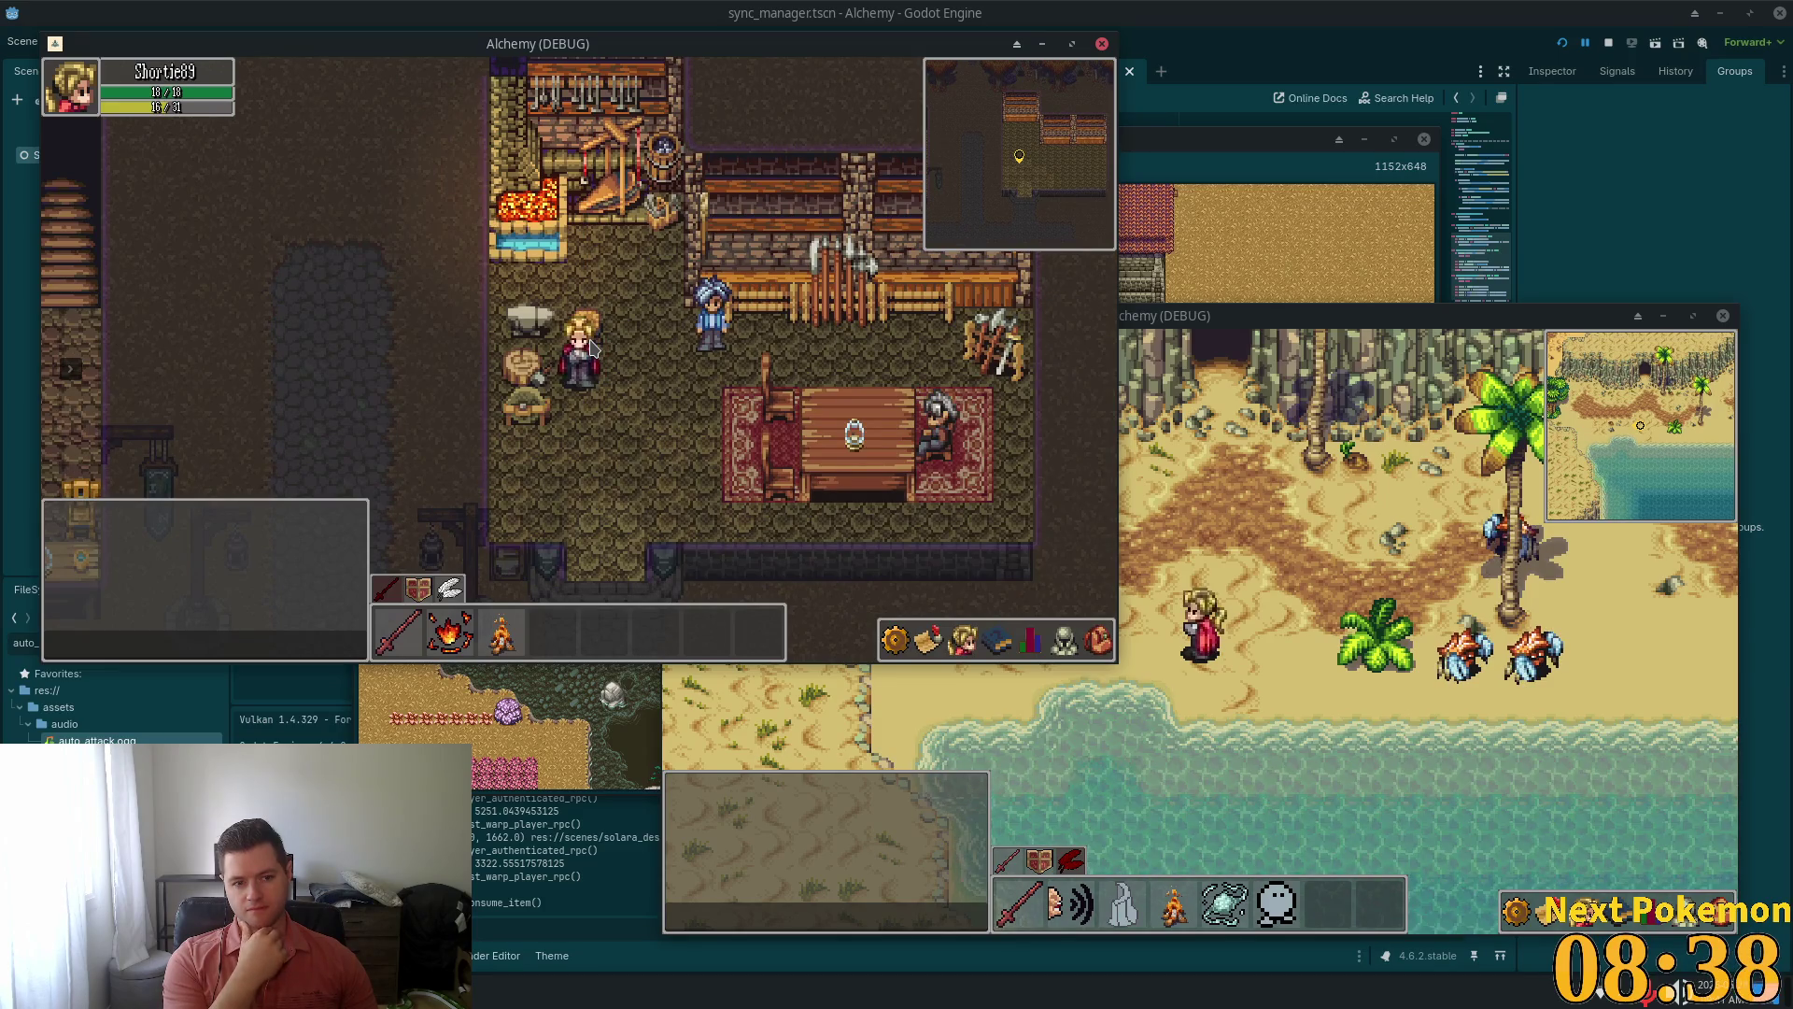
key("Down")
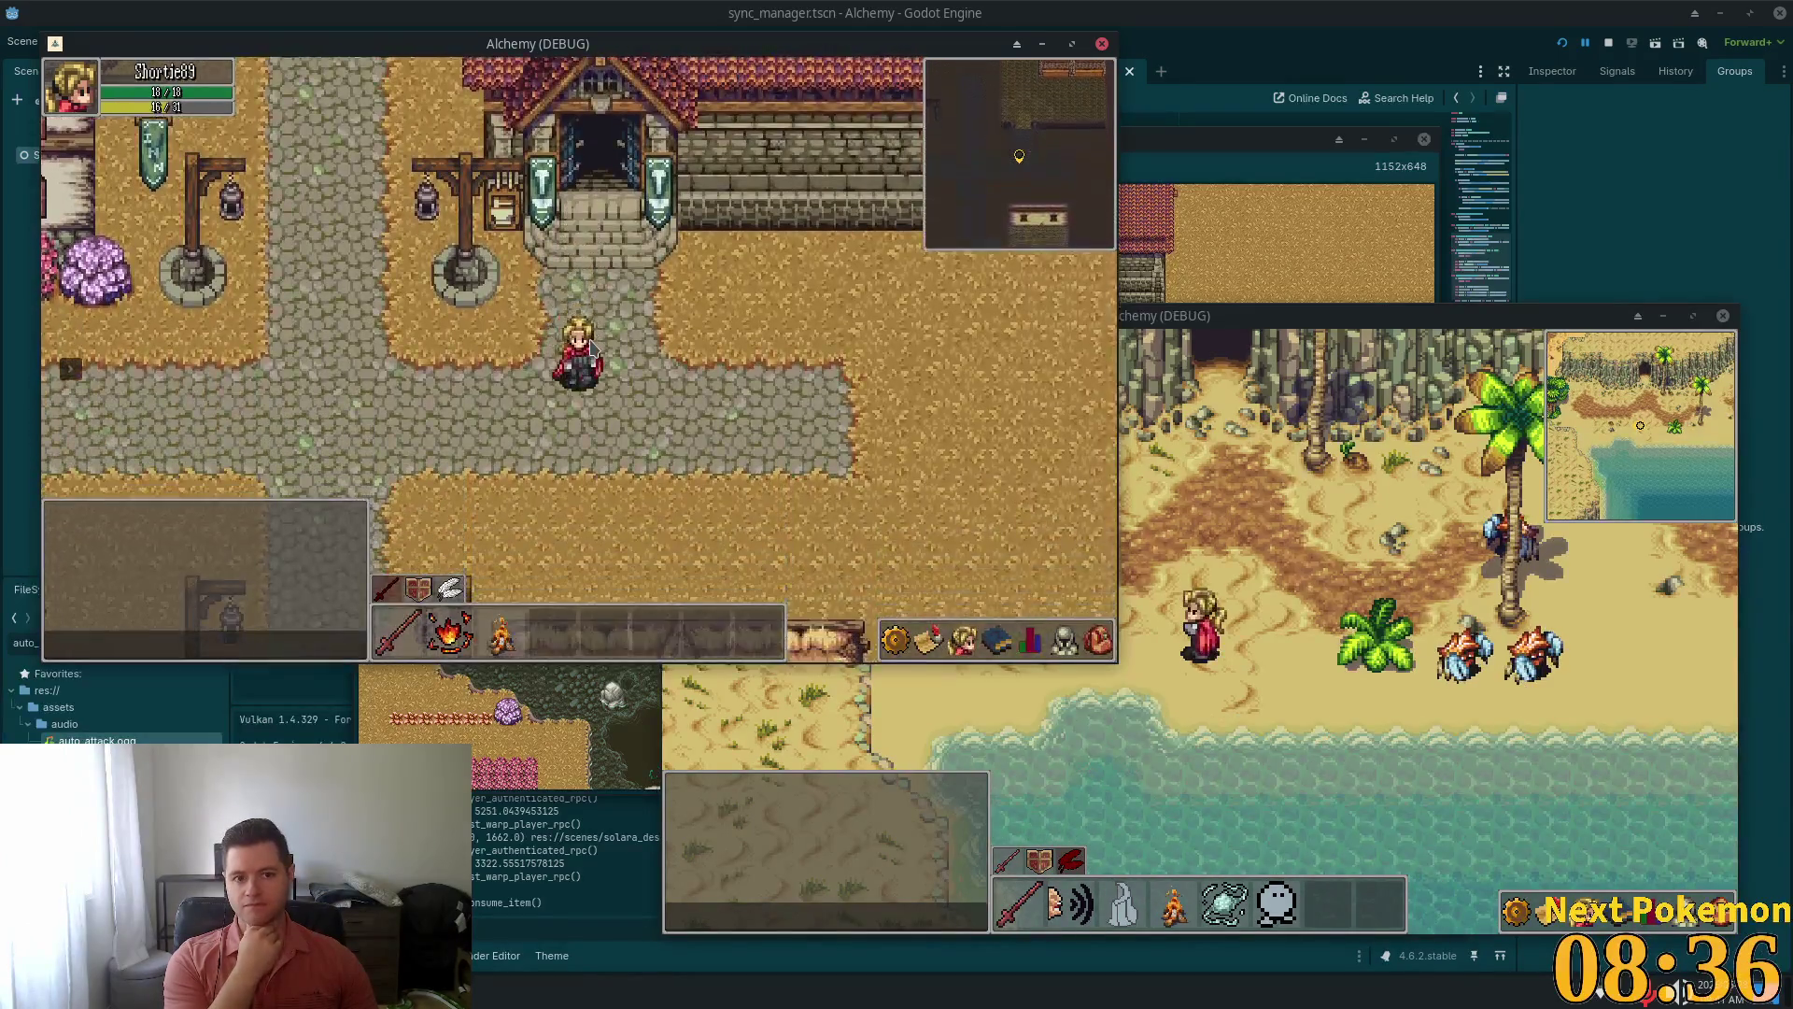
key("Left")
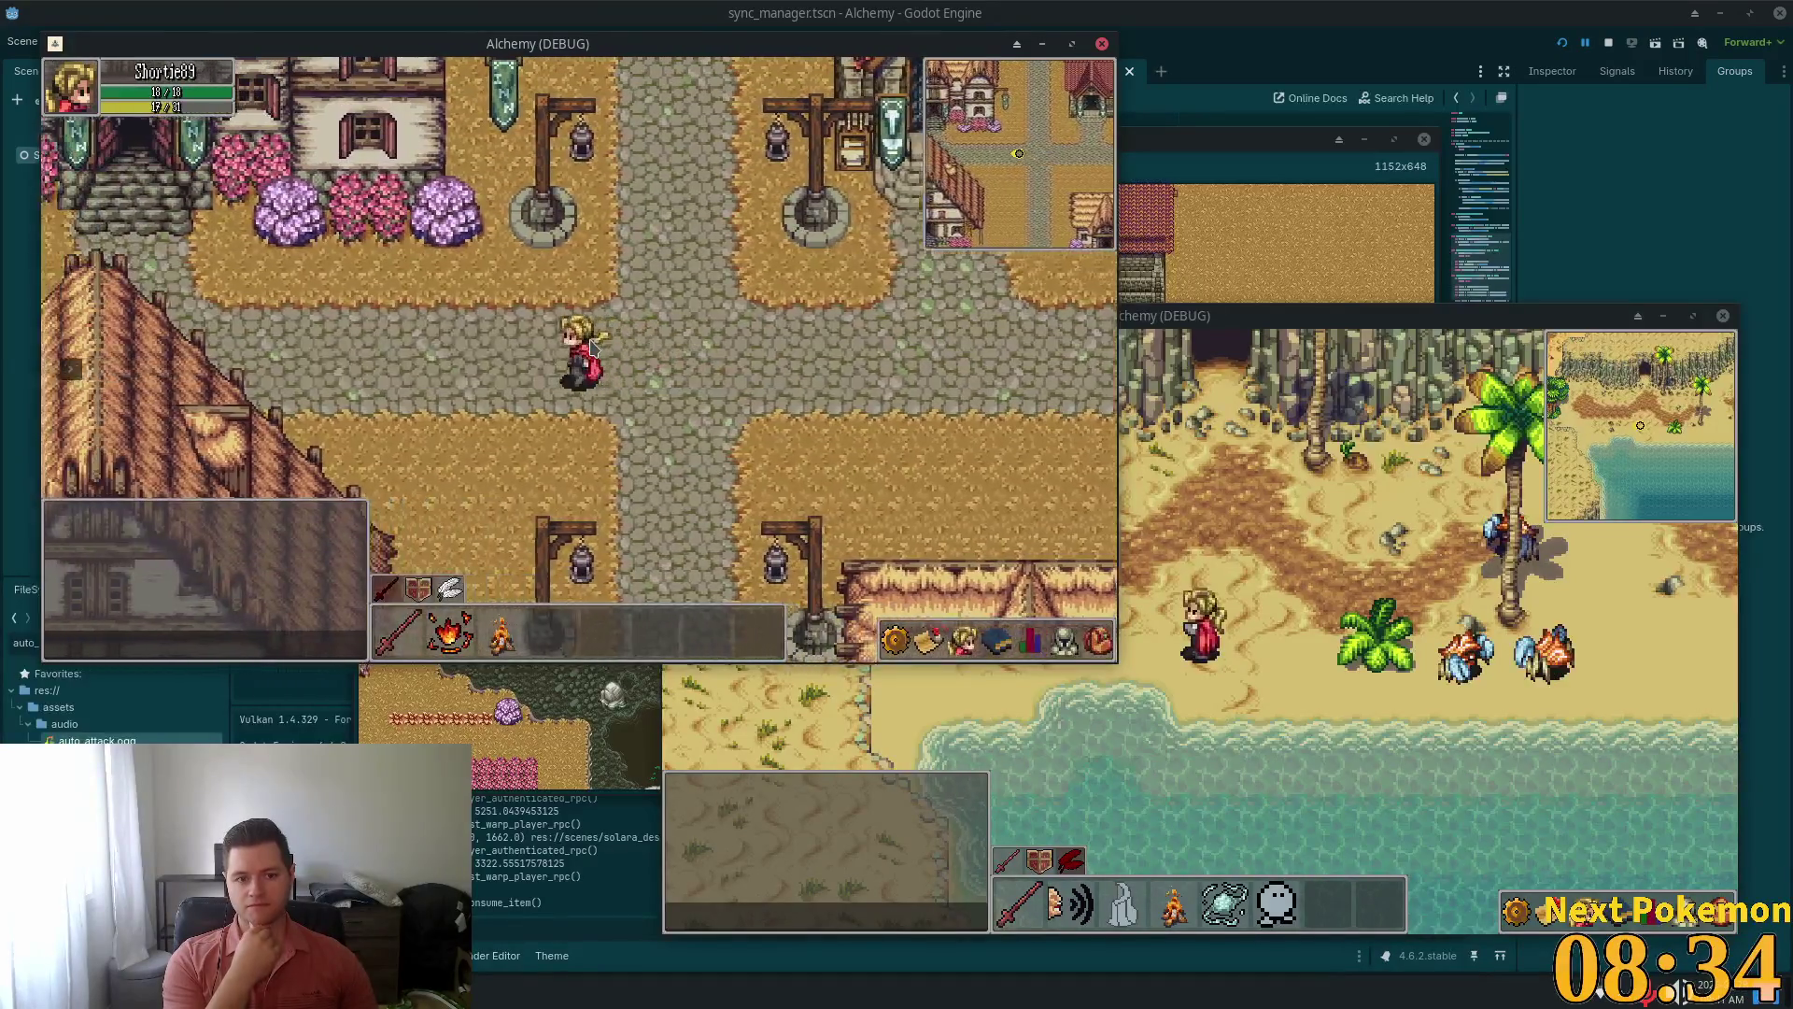
key("Up")
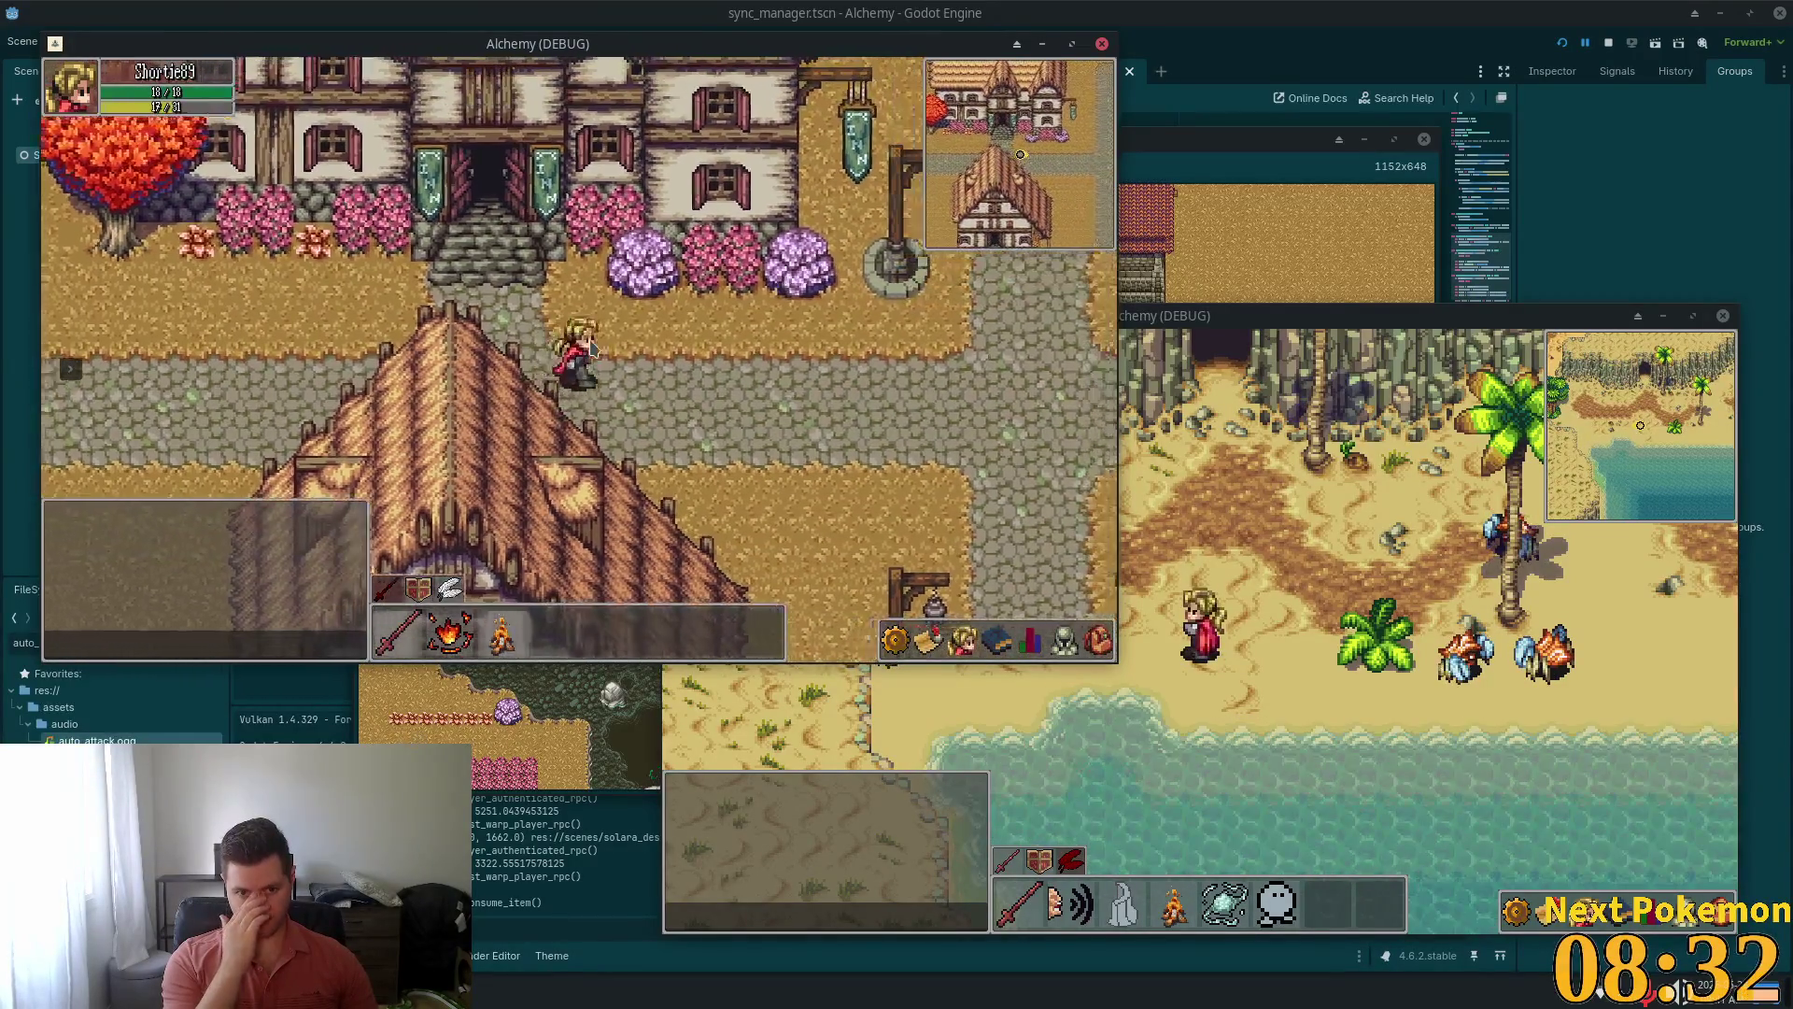
key("Right")
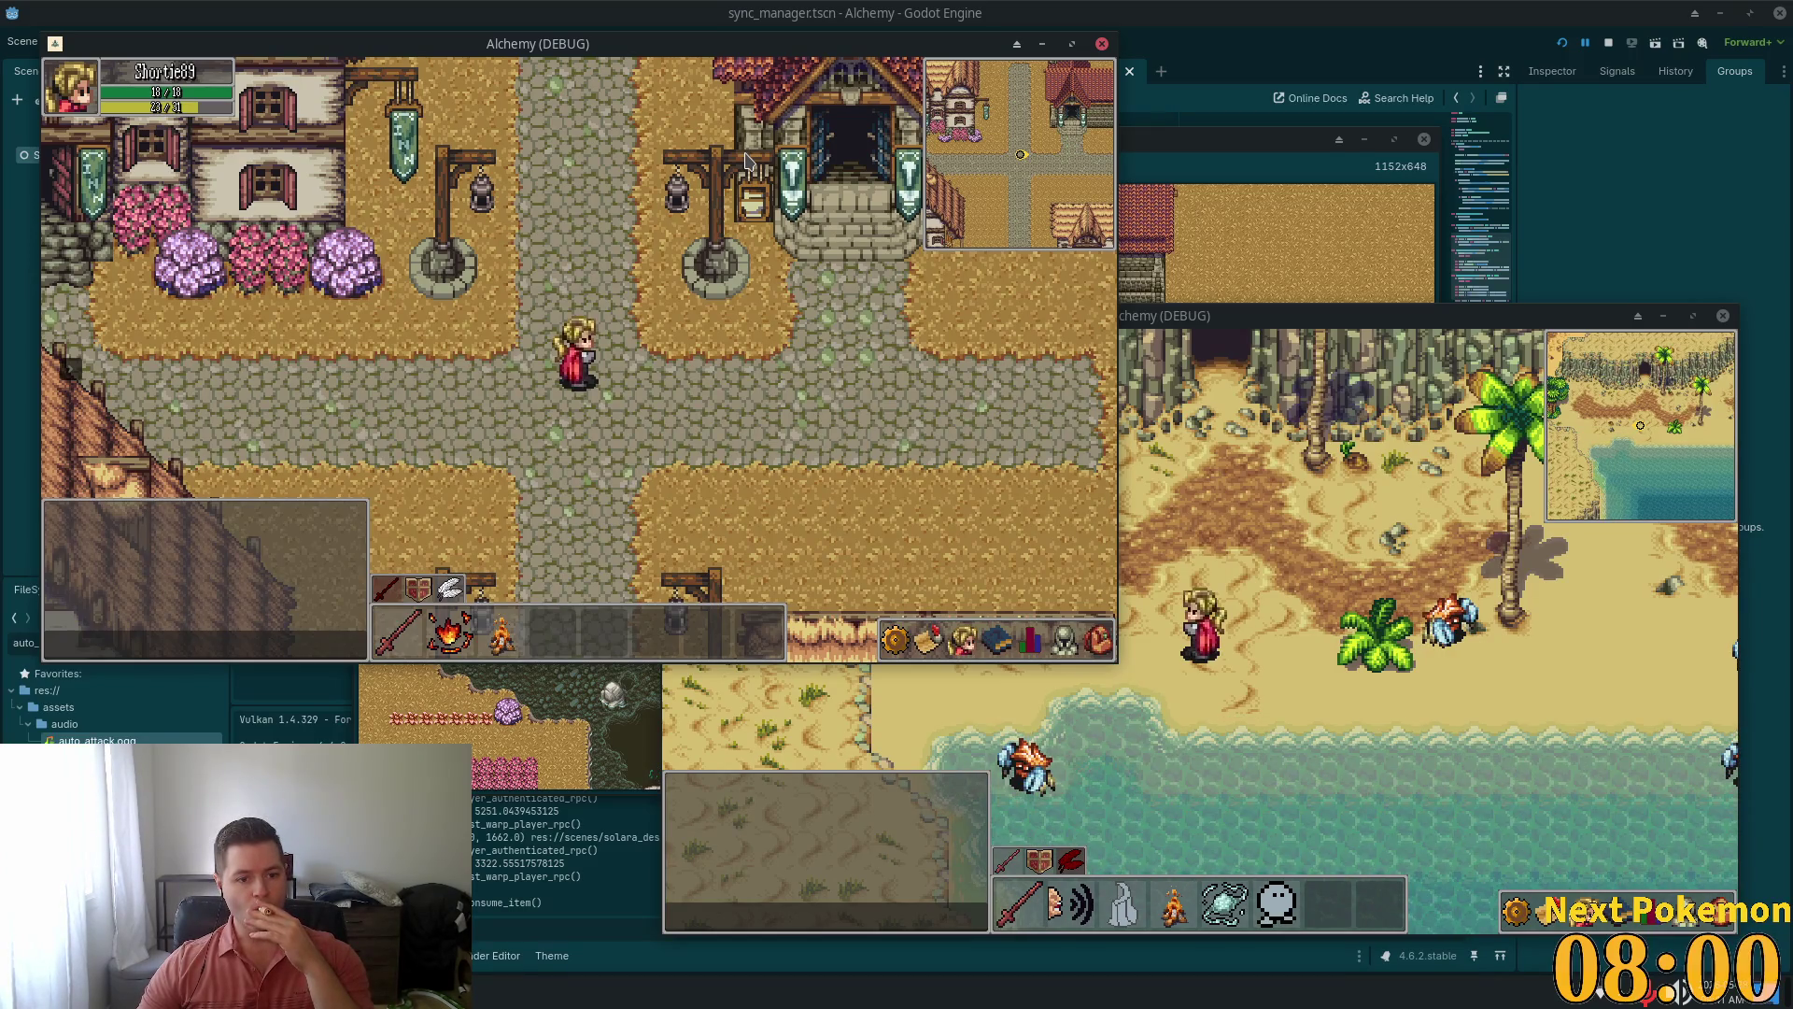
Walk the character south and east through town to the chicken farm
key("s")
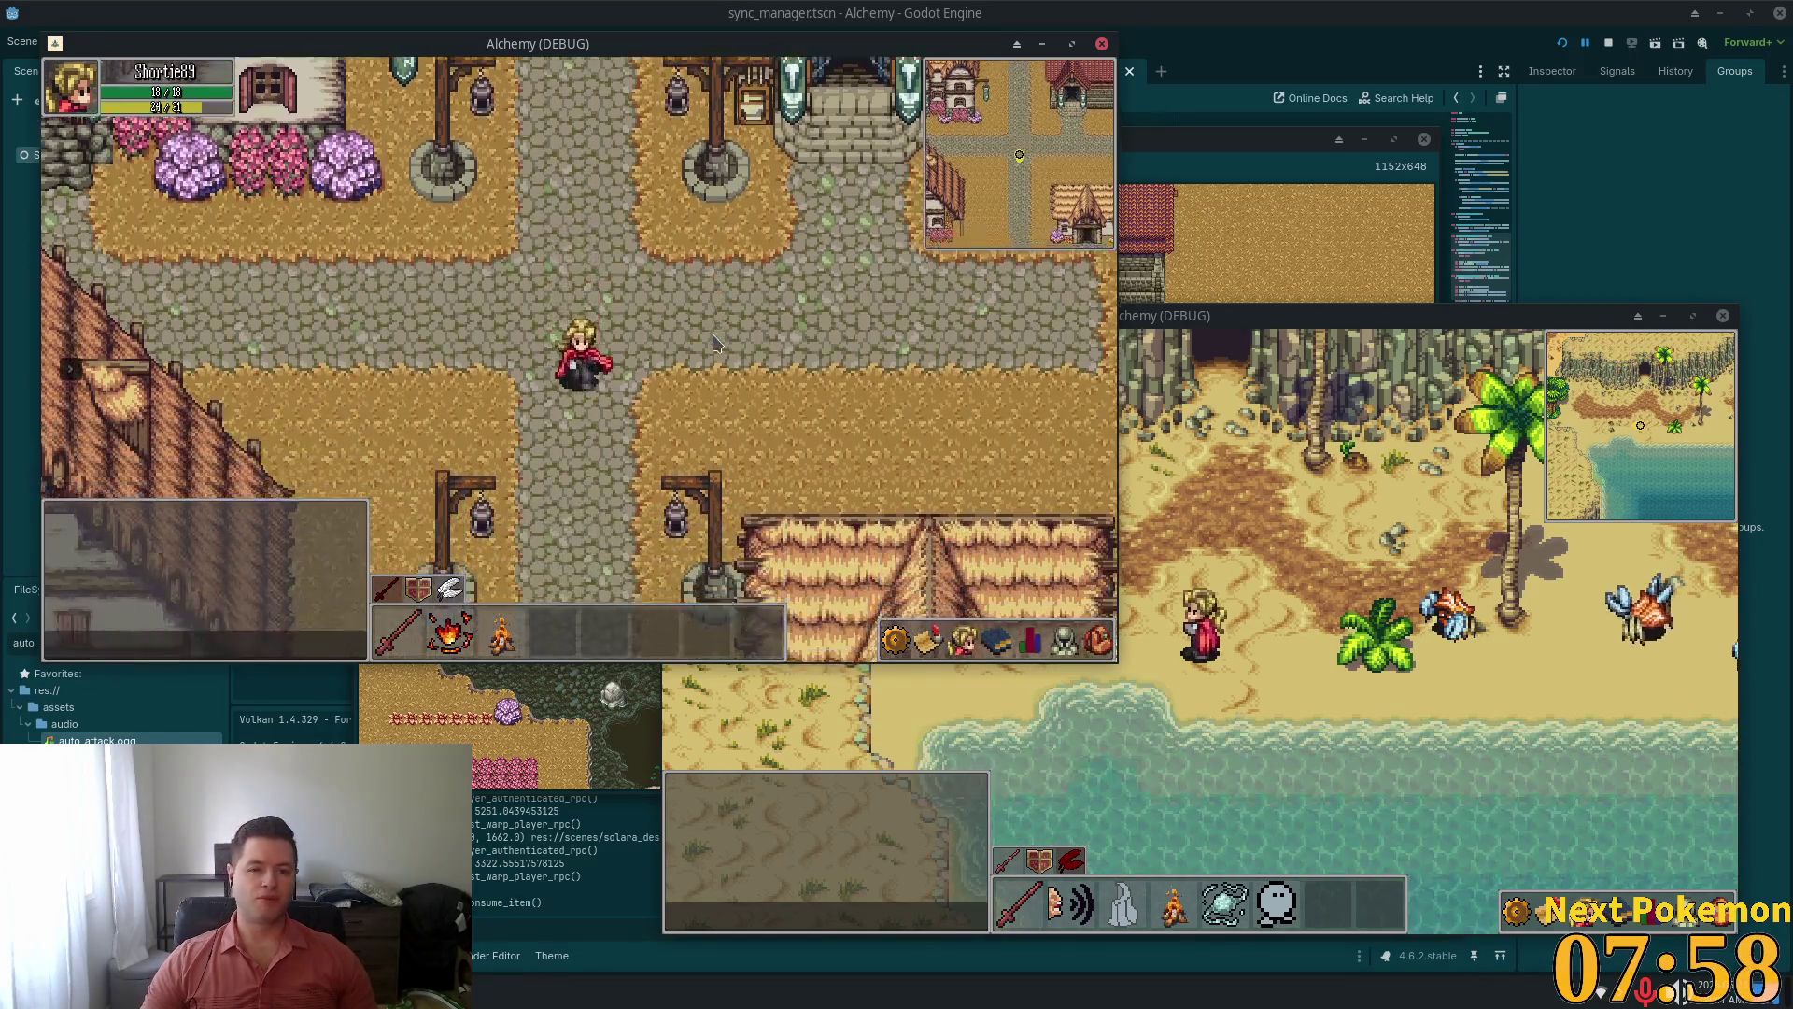
key("d")
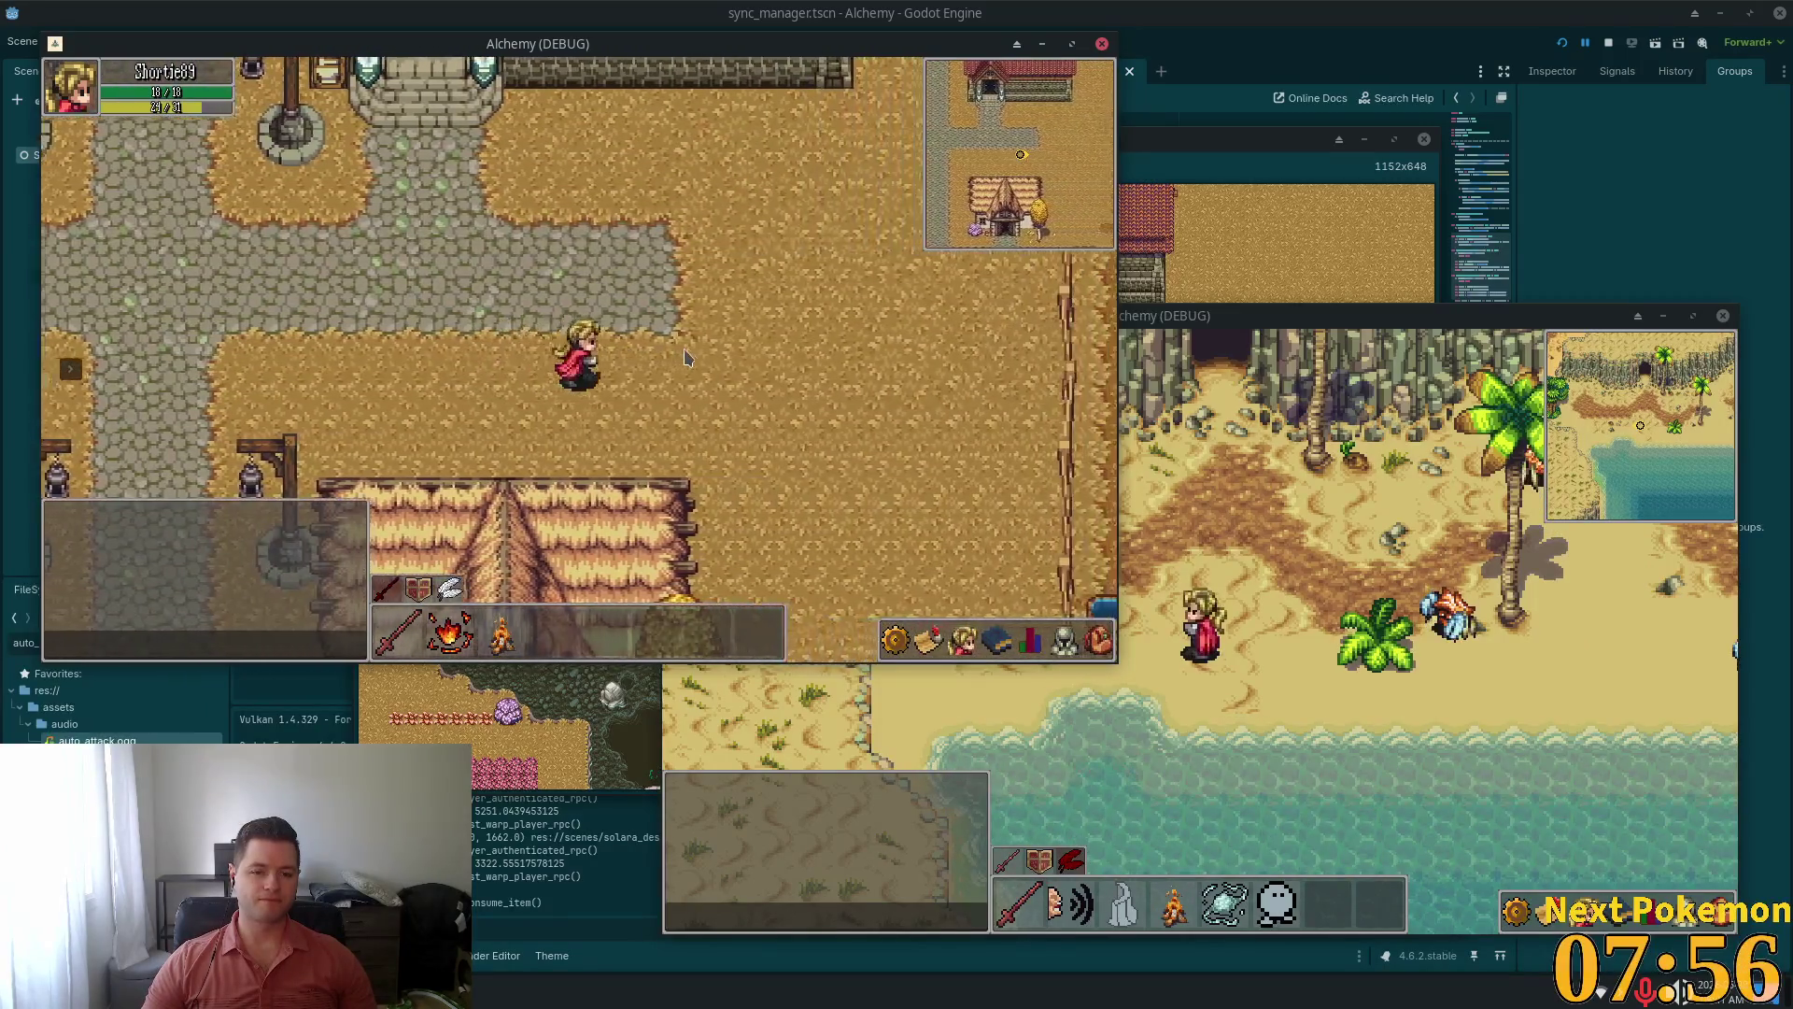
key("d")
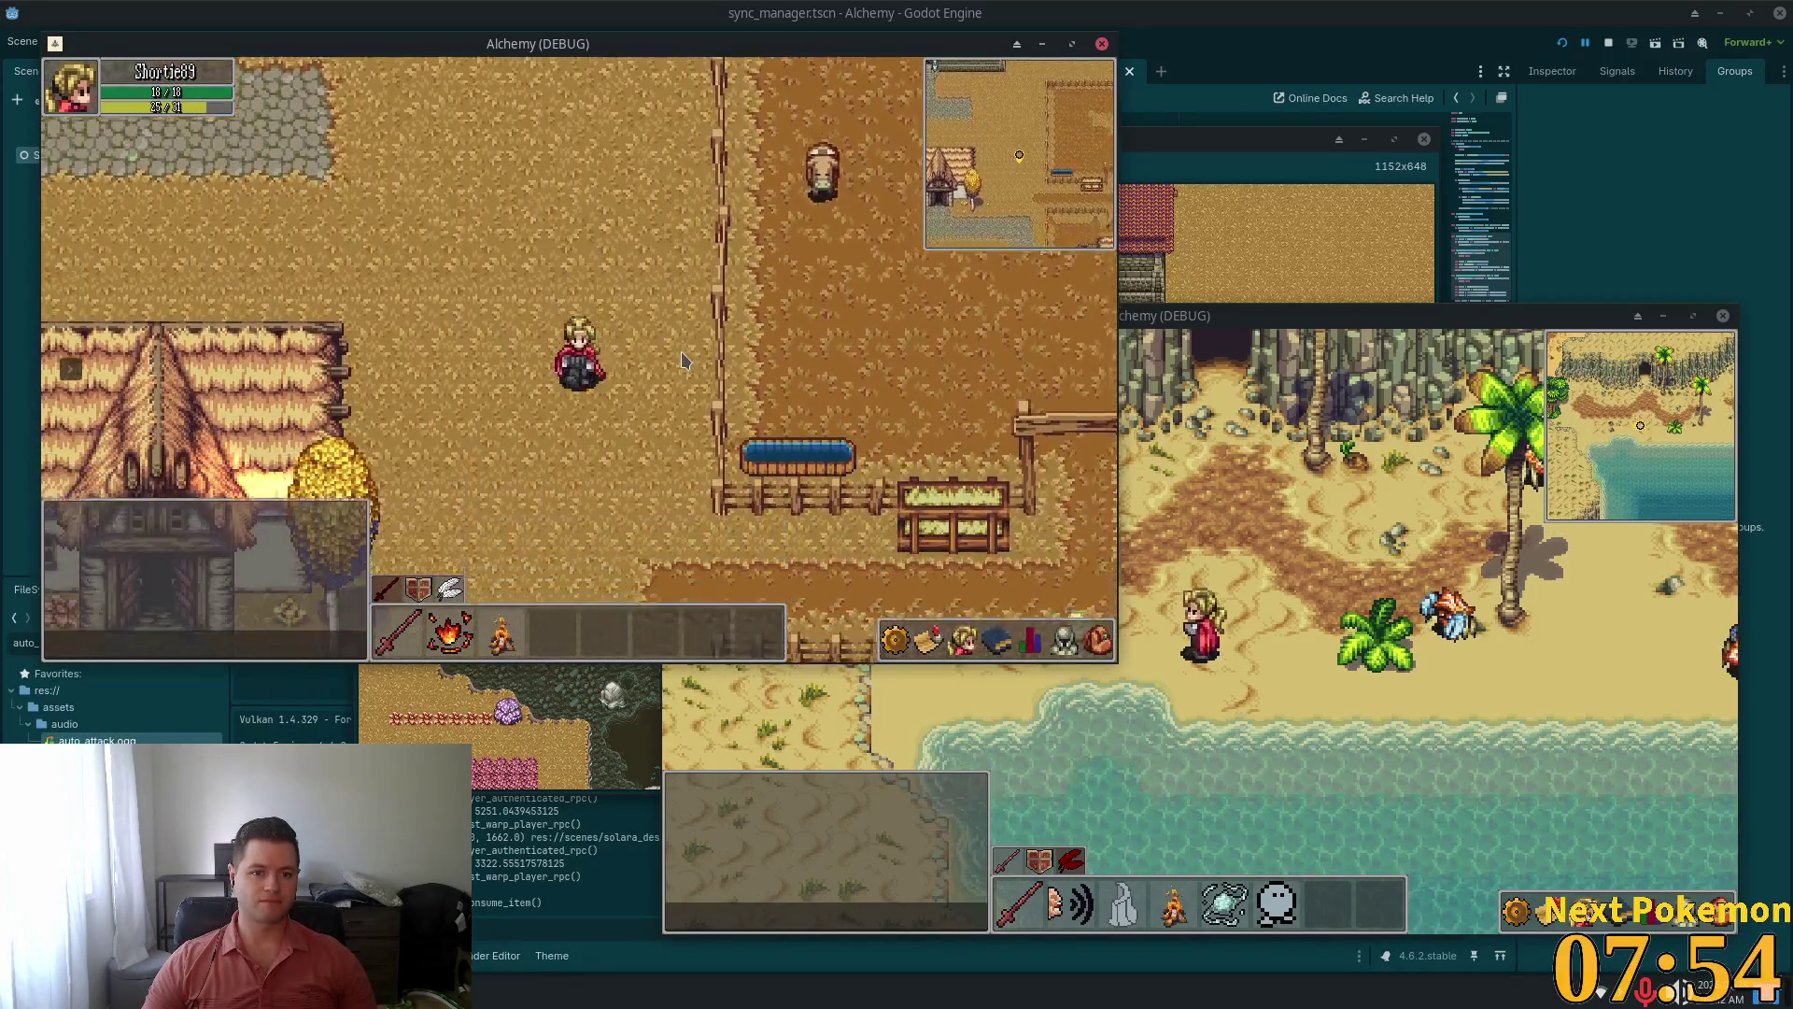
key("s")
Target and attack a chicken in the pen, then pick up its dropped meat
left_click(759, 422)
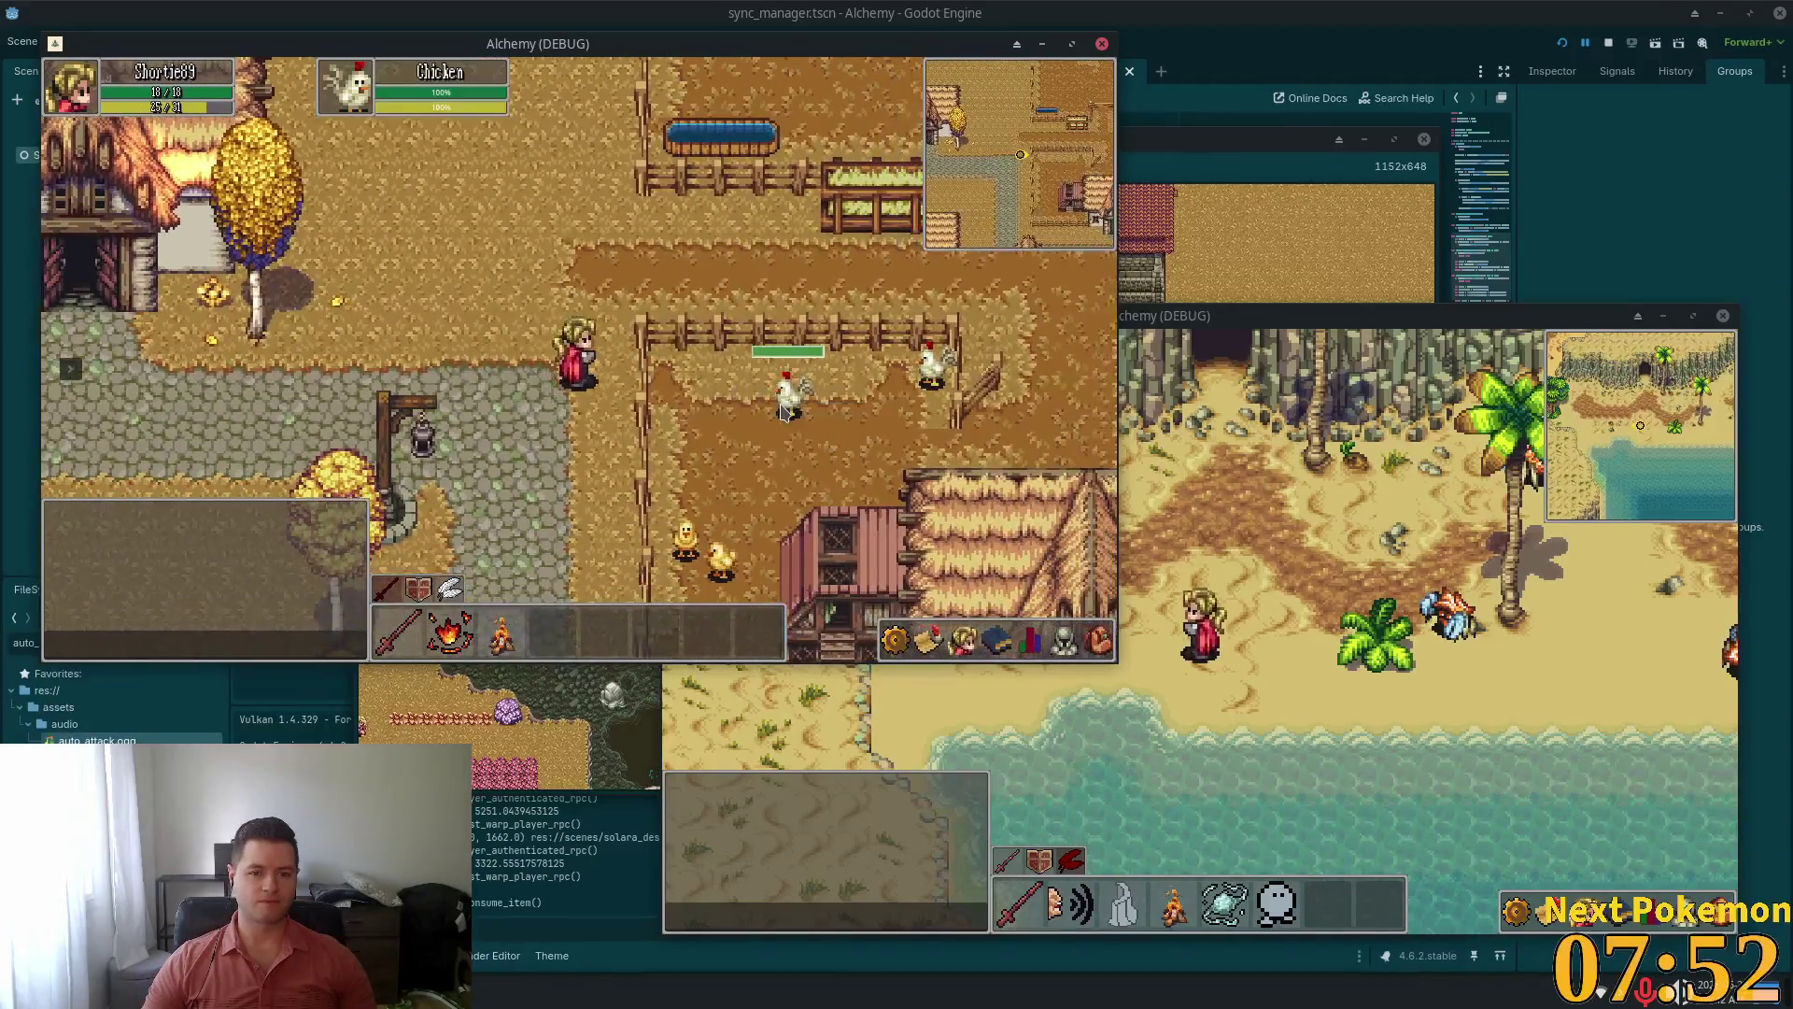
key("w")
key("d")
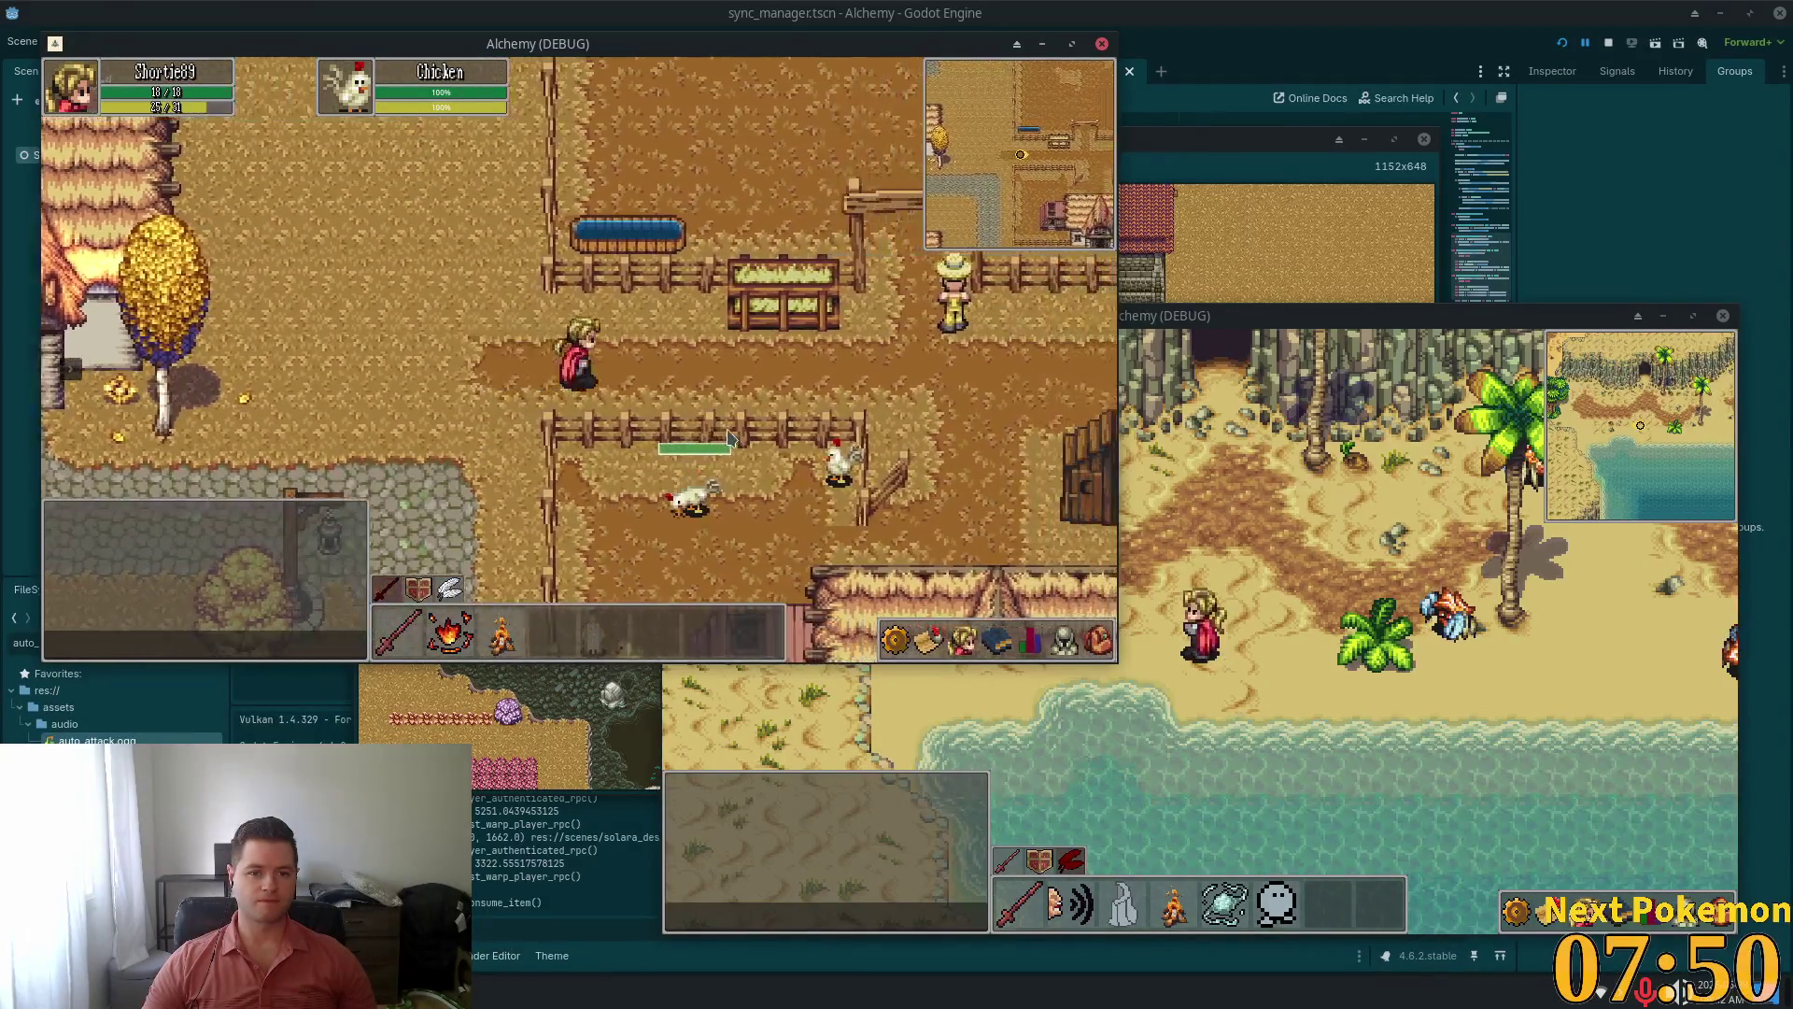
left_click(729, 437)
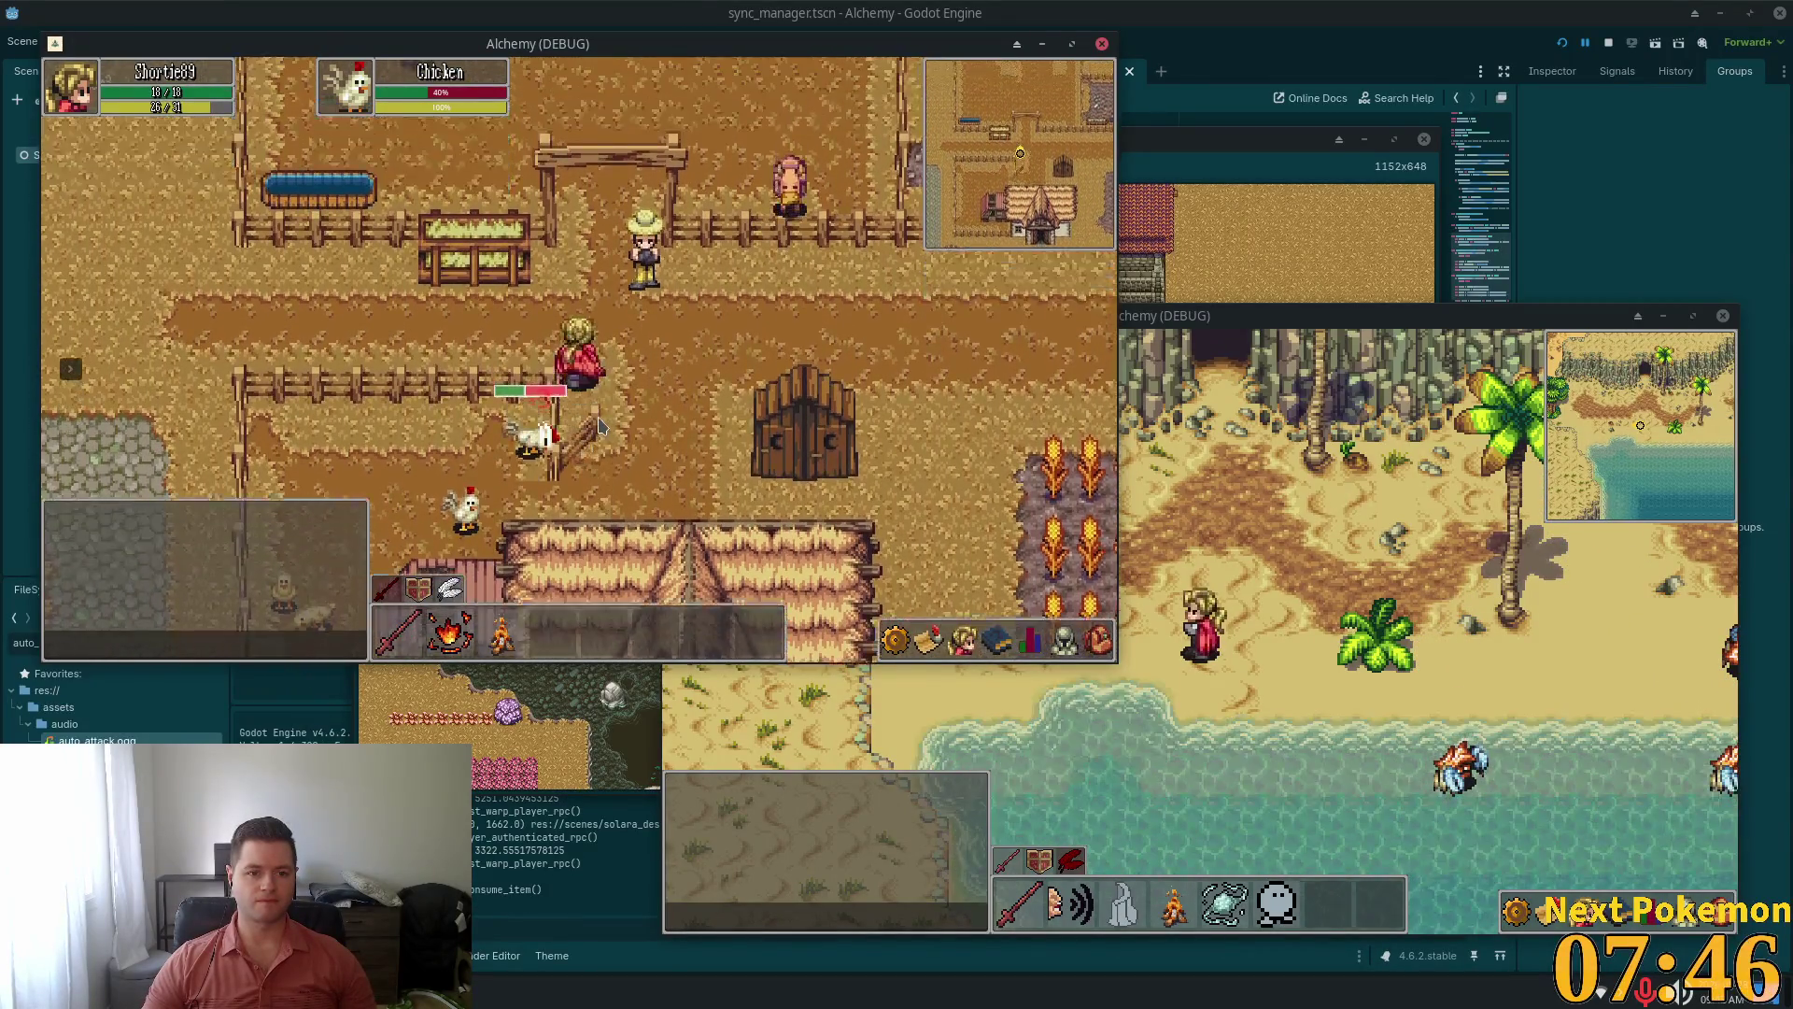
left_click(598, 426)
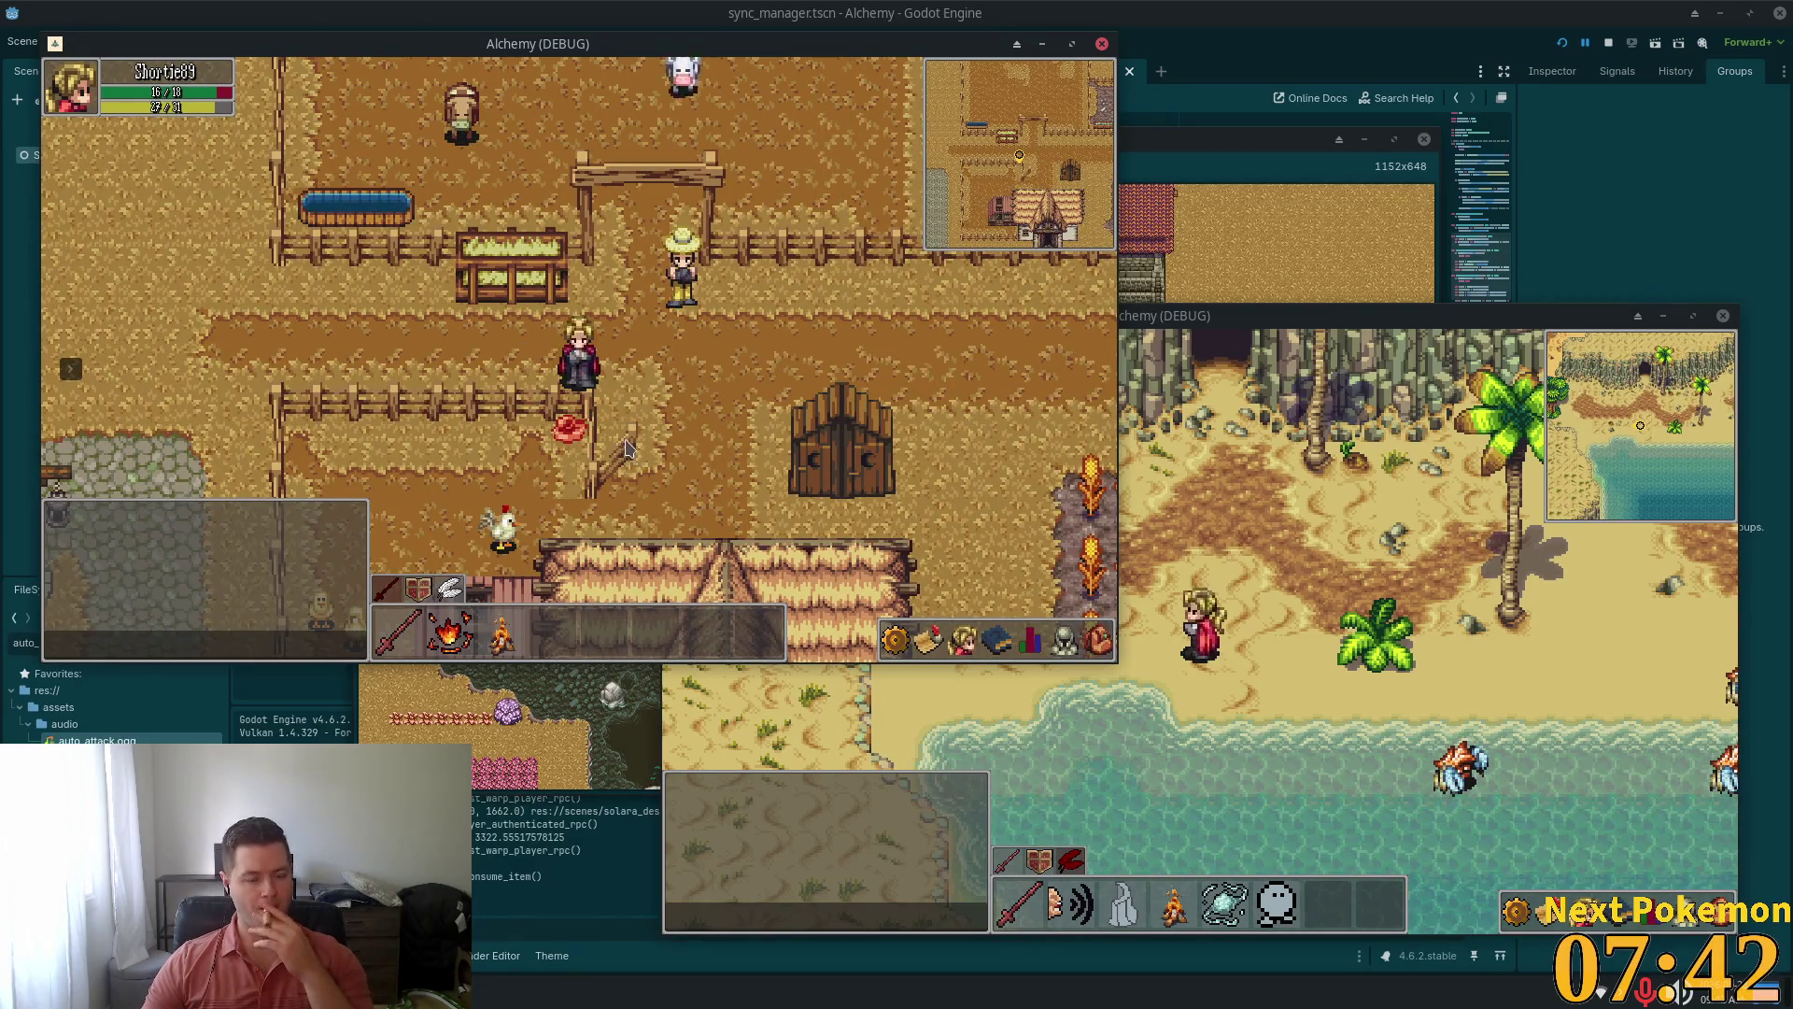
left_click(579, 431)
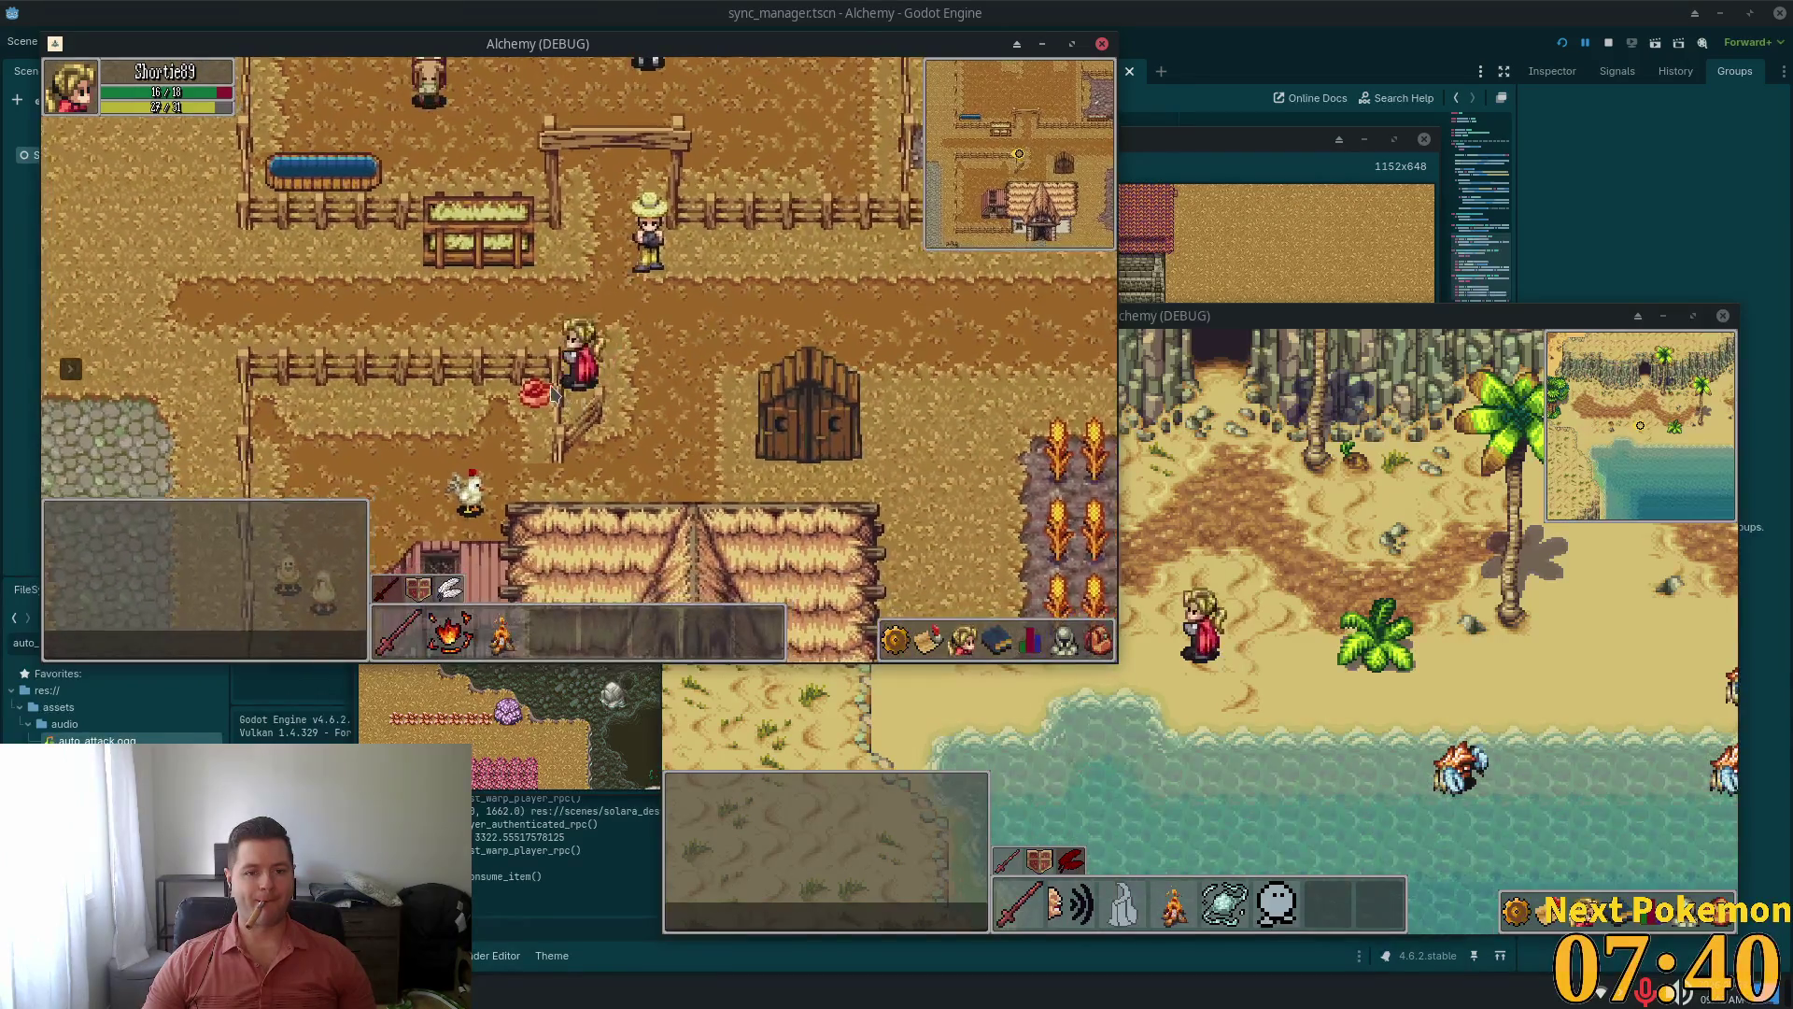
Walk north to the gate and back south-west, then stop the running game with F8
key("w")
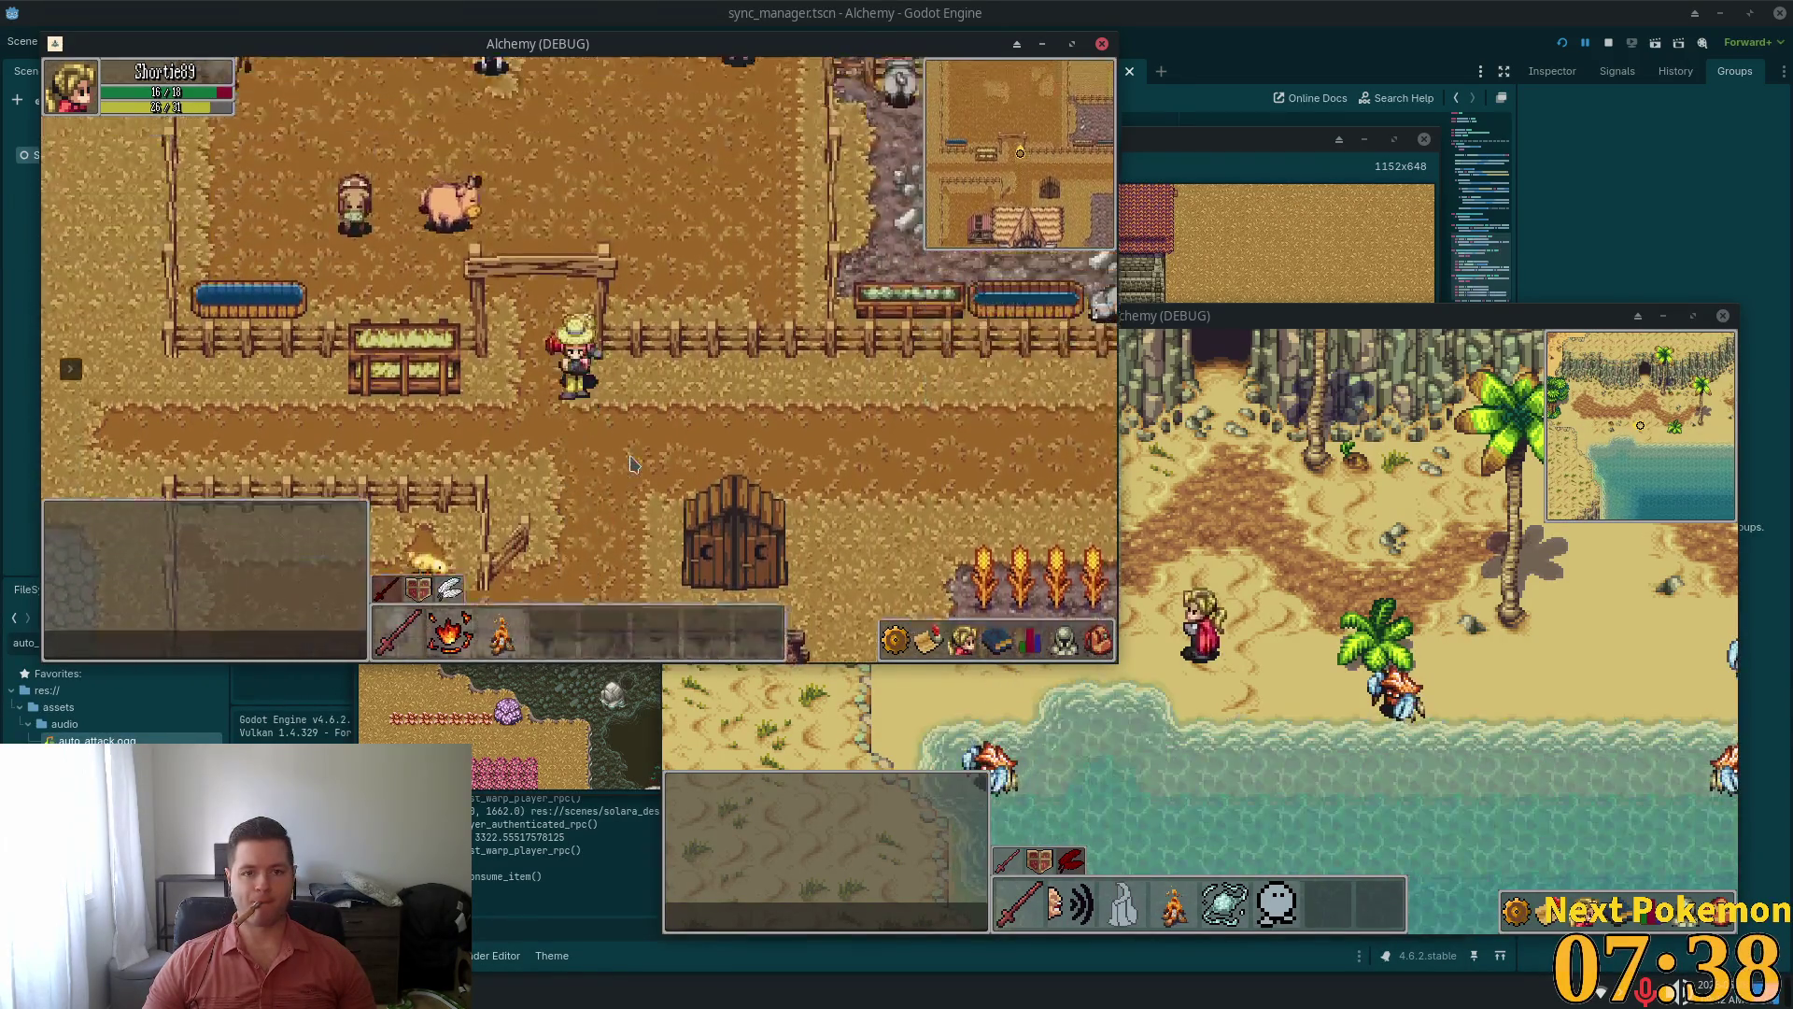
key("s")
key("a")
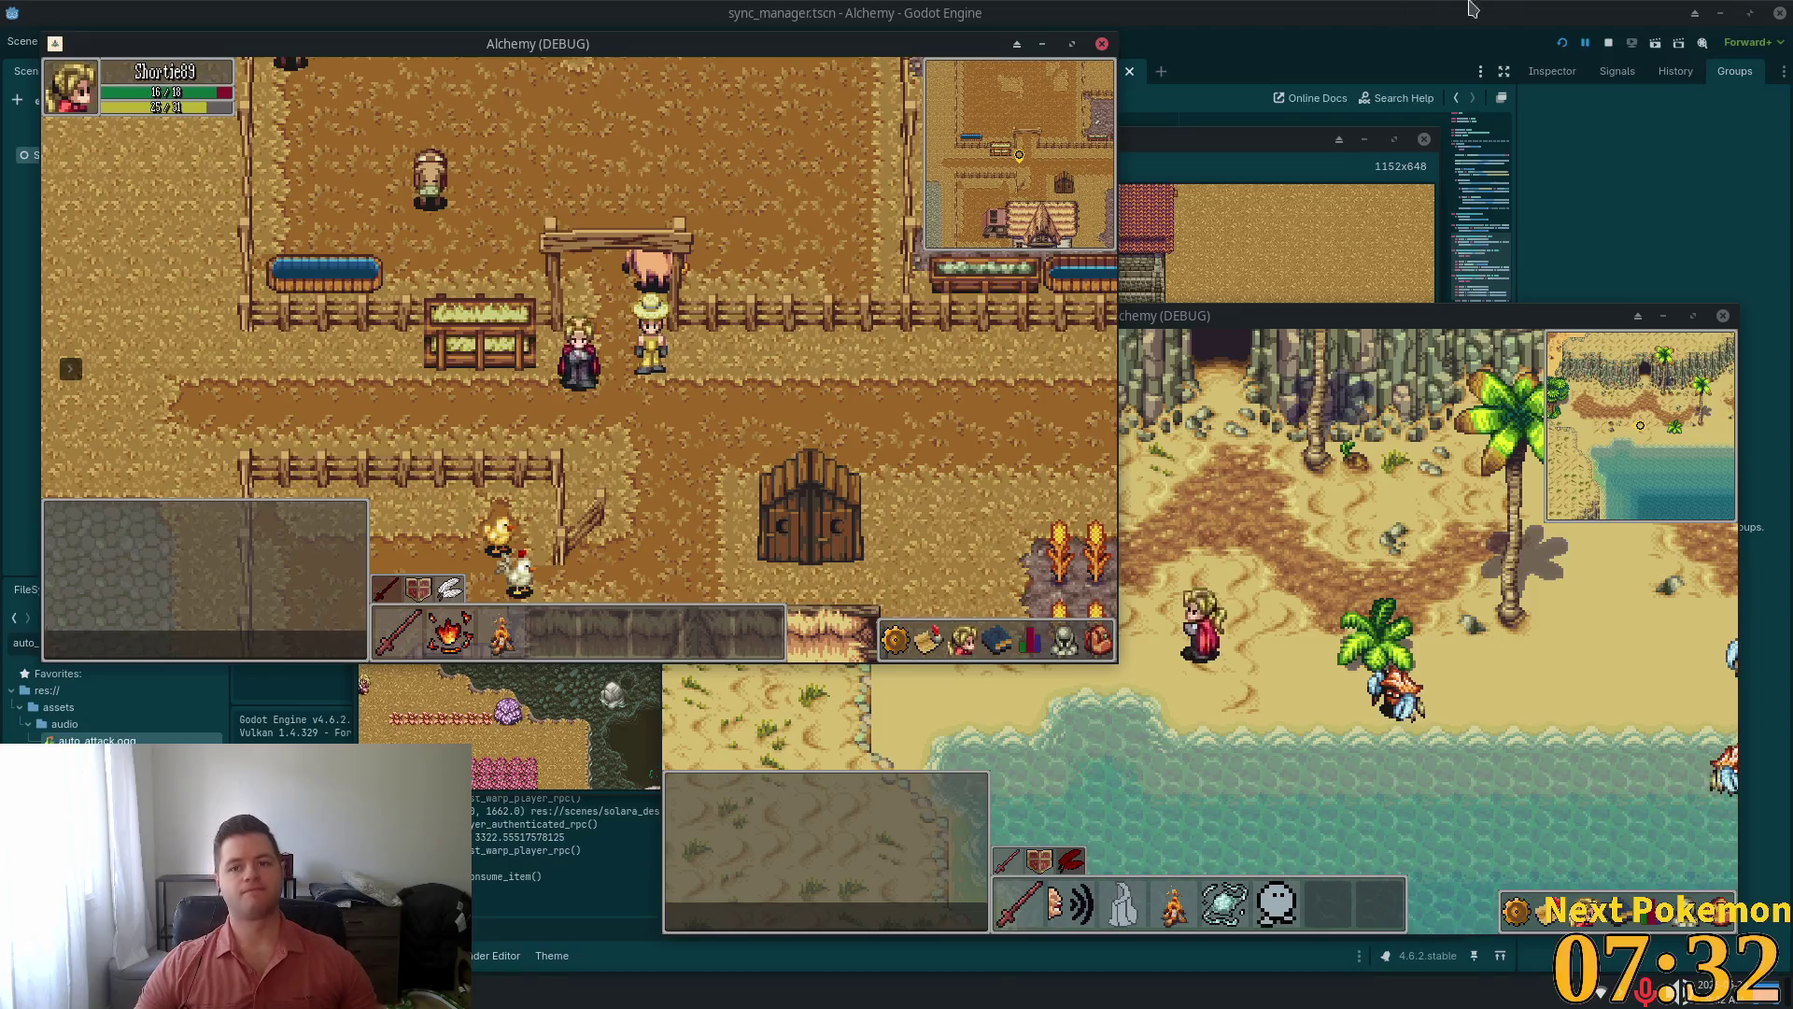
key("F8")
Switch to VS Code and open player.gd through quick file search
key("alt+Tab")
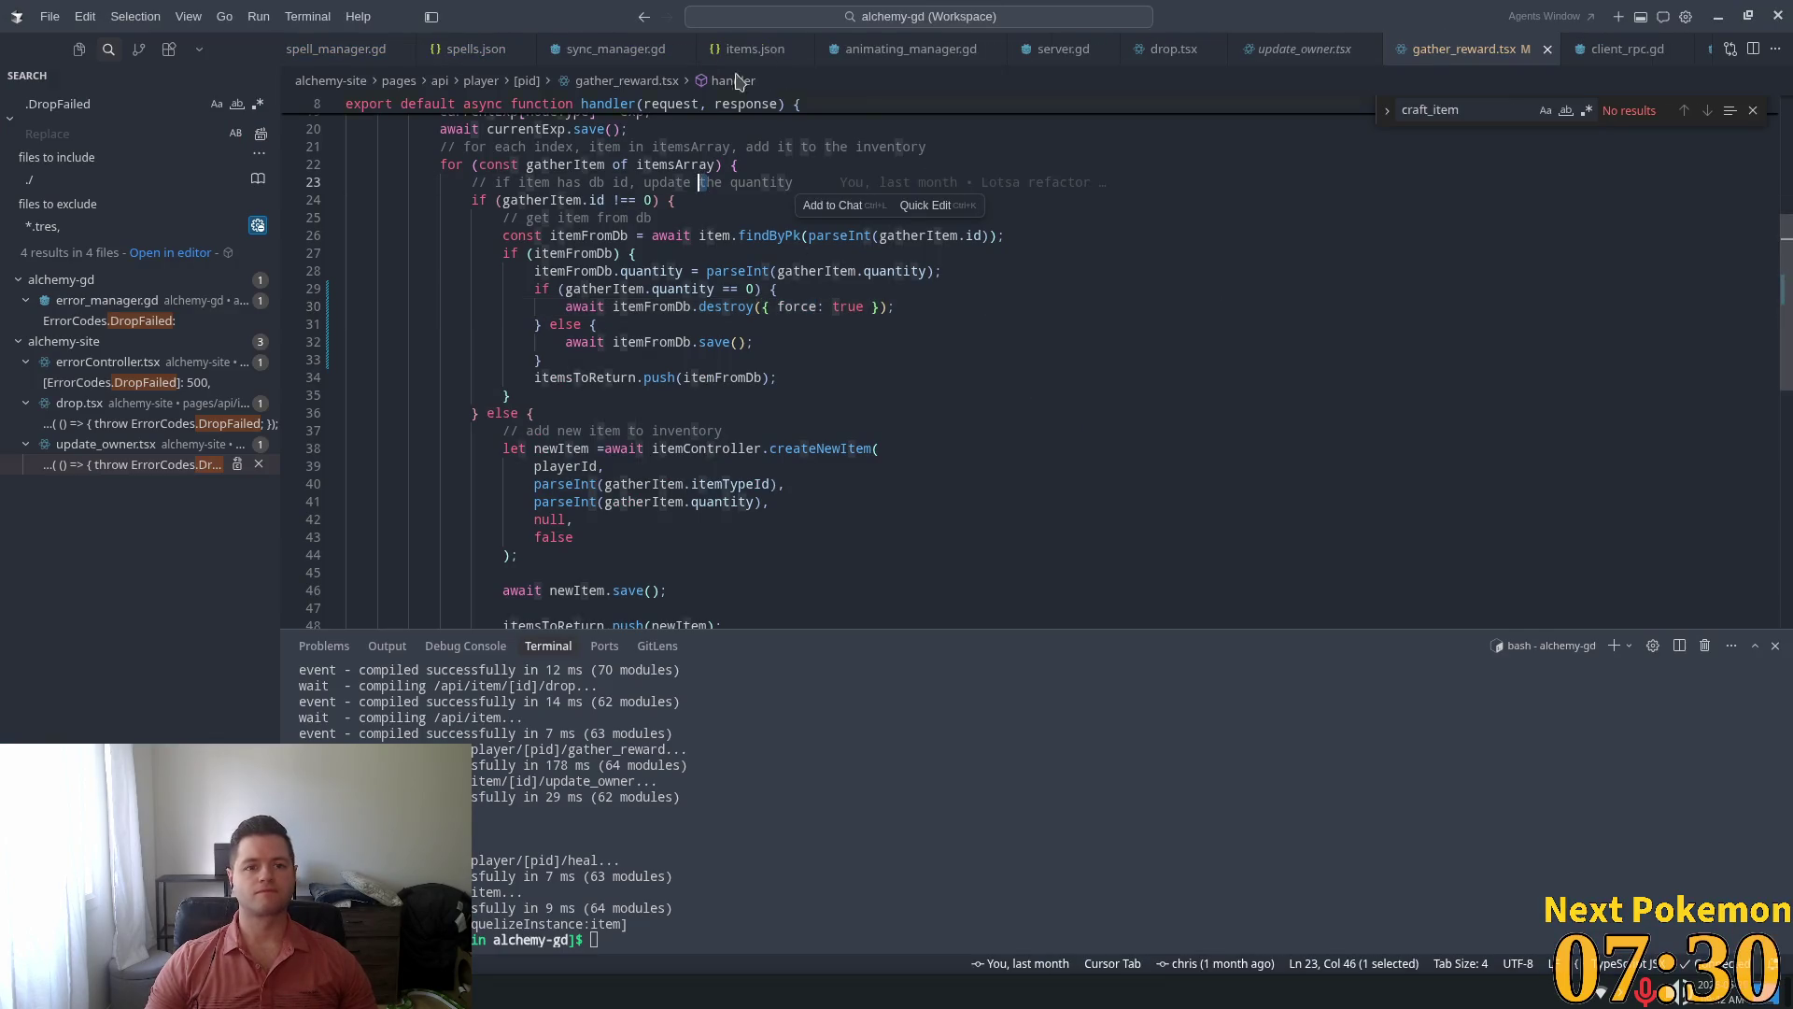
key("ctrl+p")
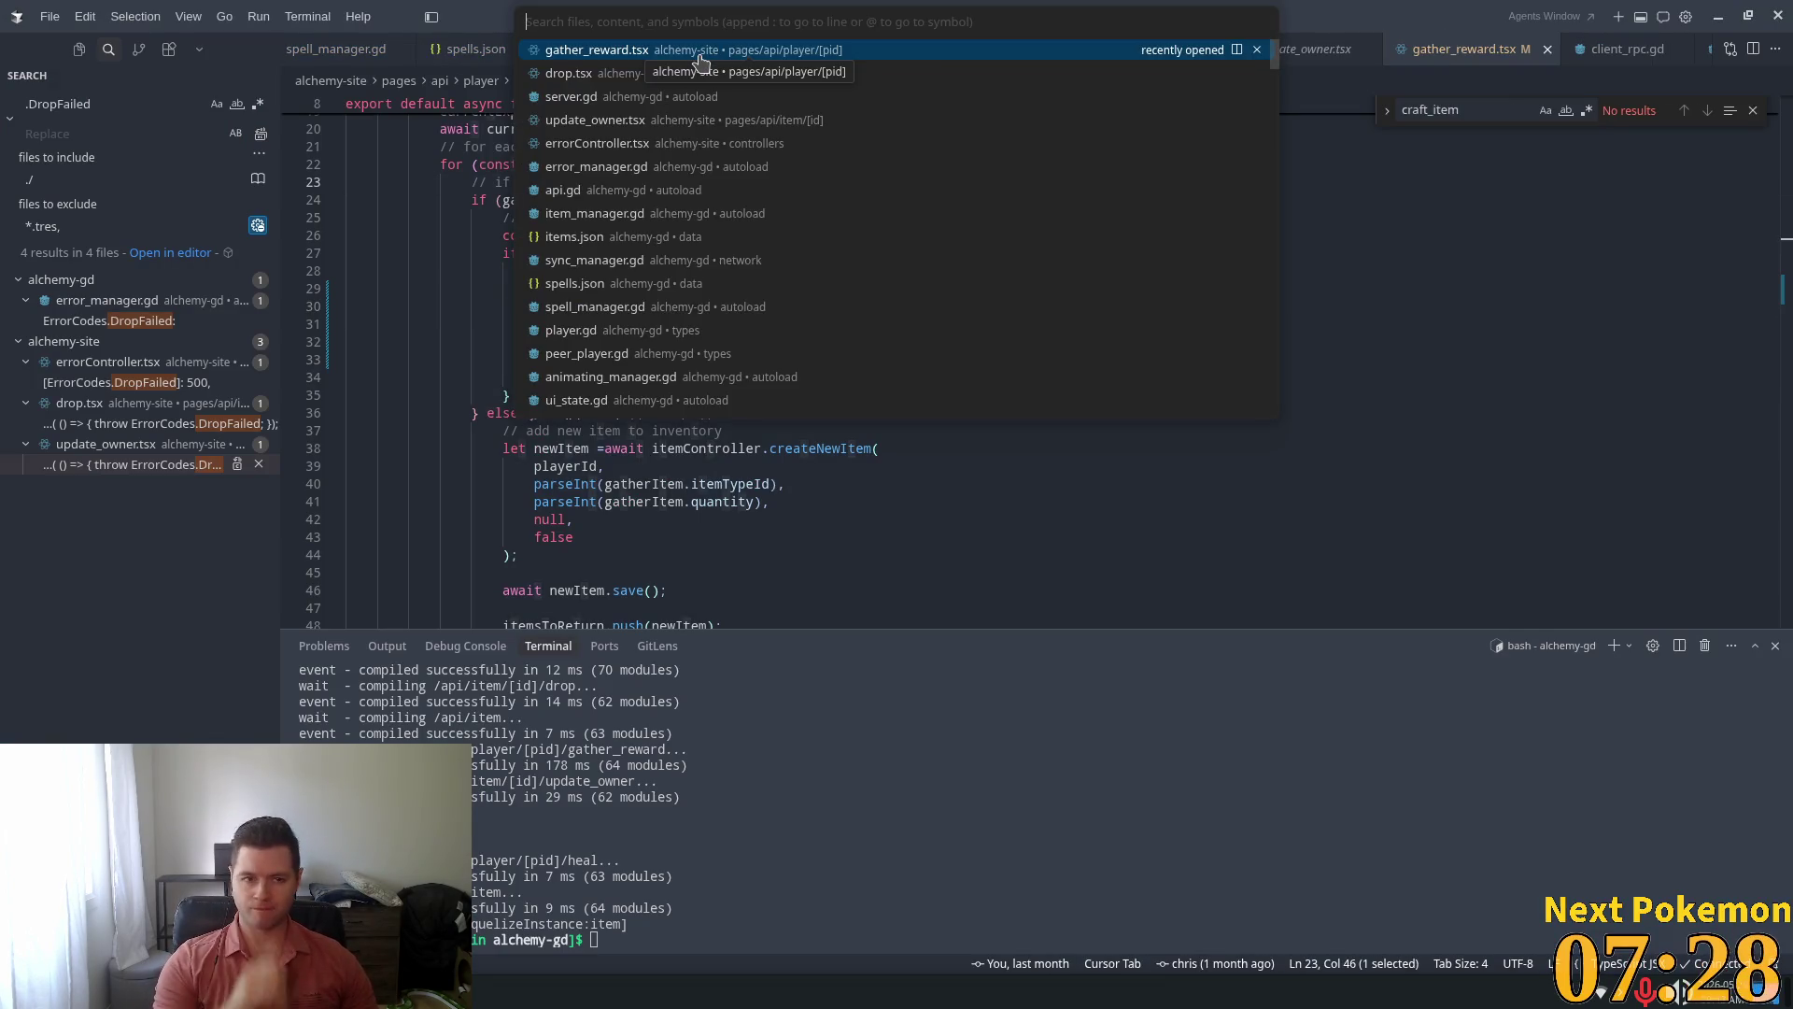
type("auto")
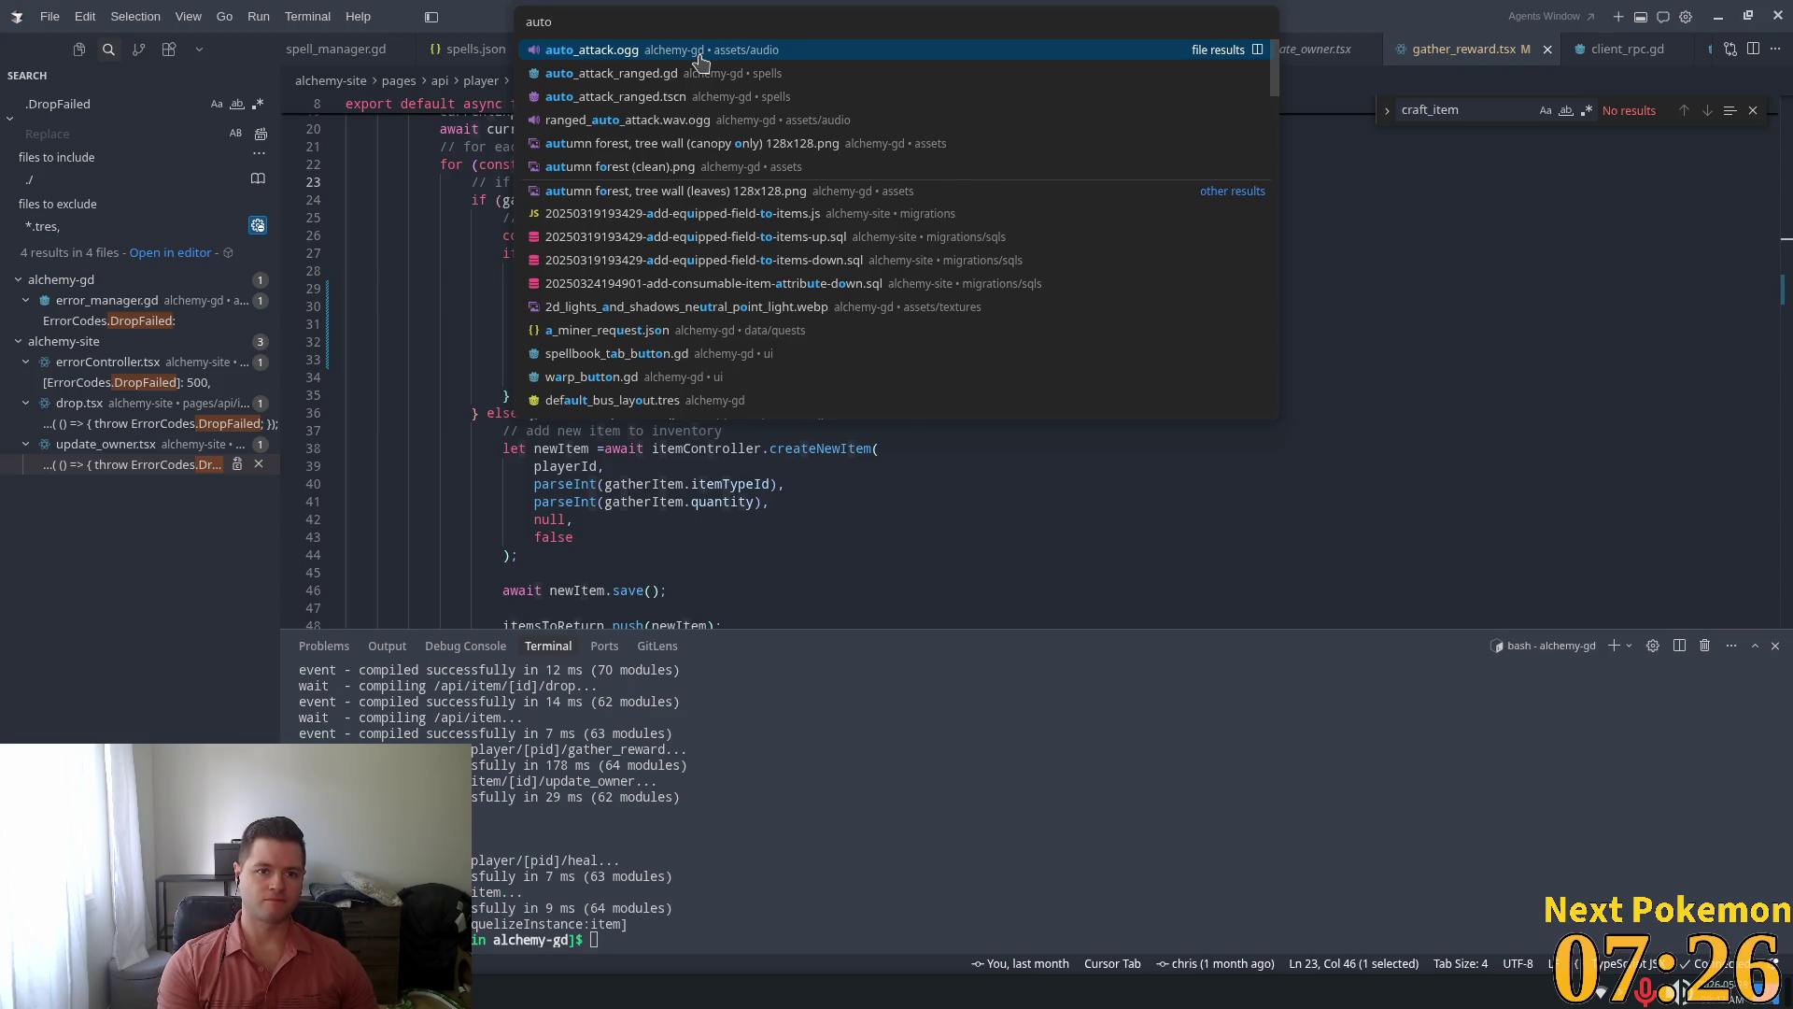
key("BackSpace")
key("BackSpace")
key("BackSpace")
key("Escape")
key("ctrl+p")
type("pla")
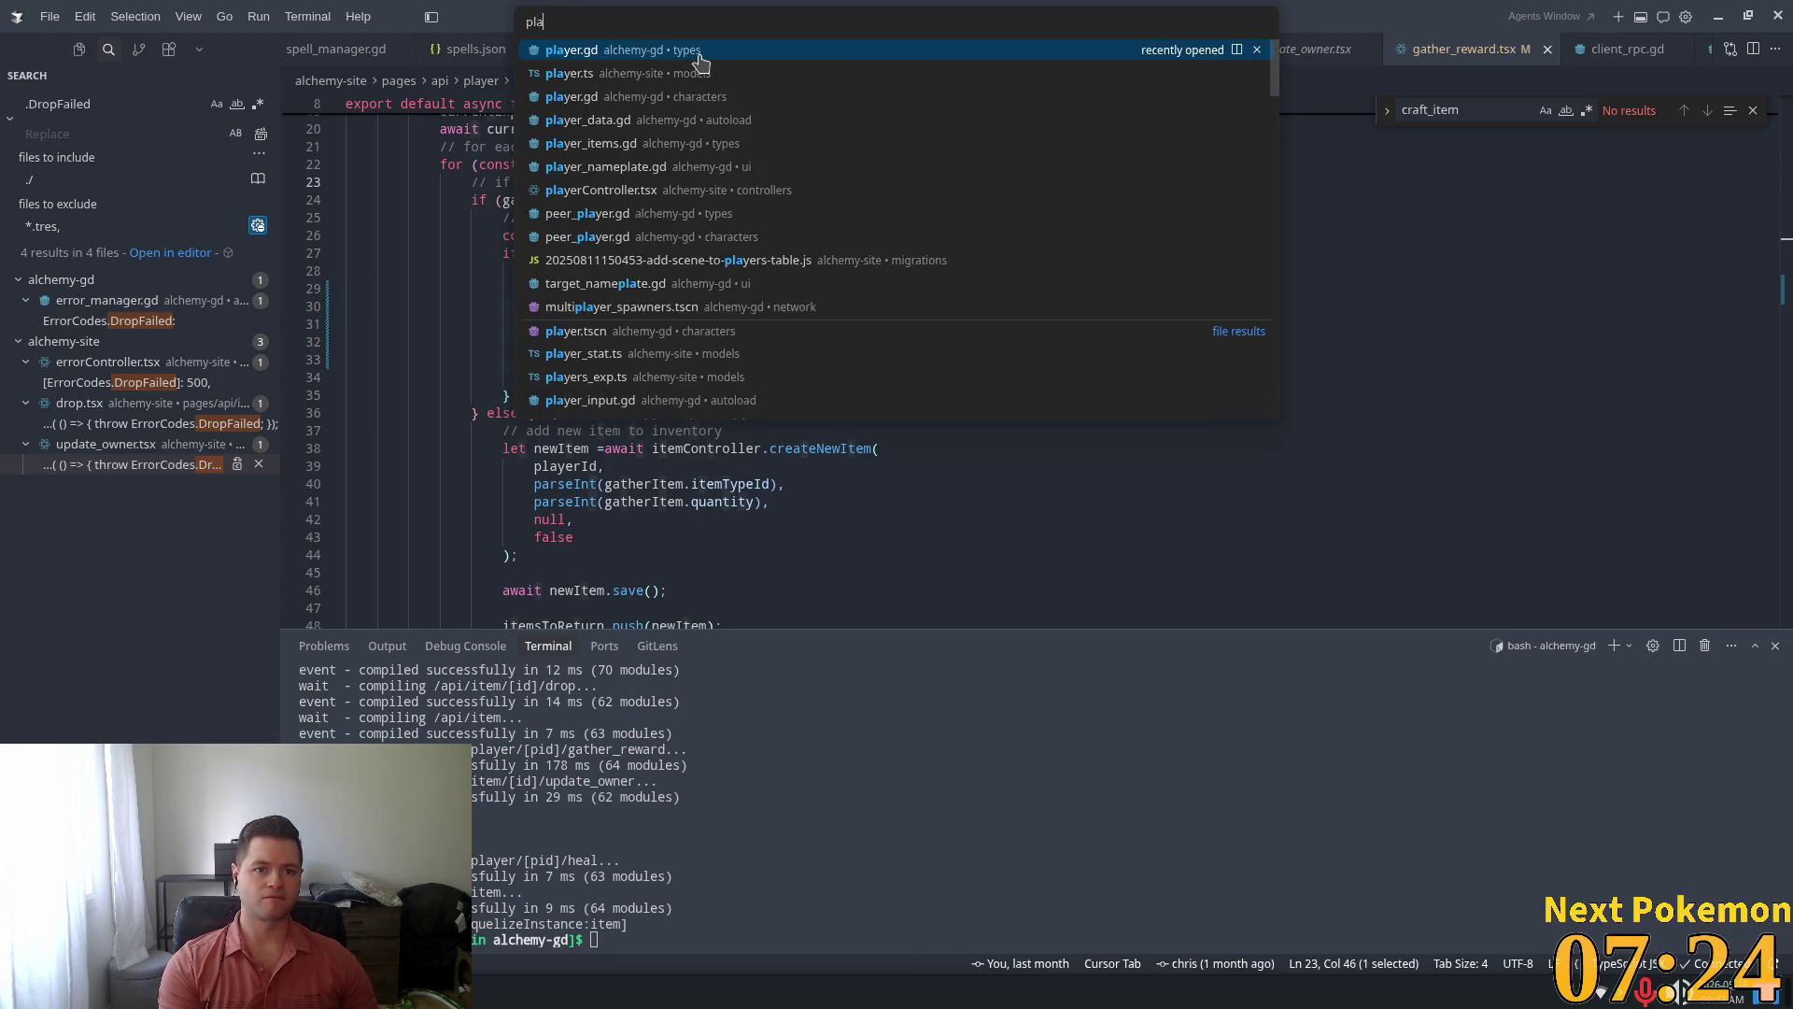
left_click(699, 58)
Close the player.gd tab, then dismiss the peer_player.gd tab's menu
right_click(333, 54)
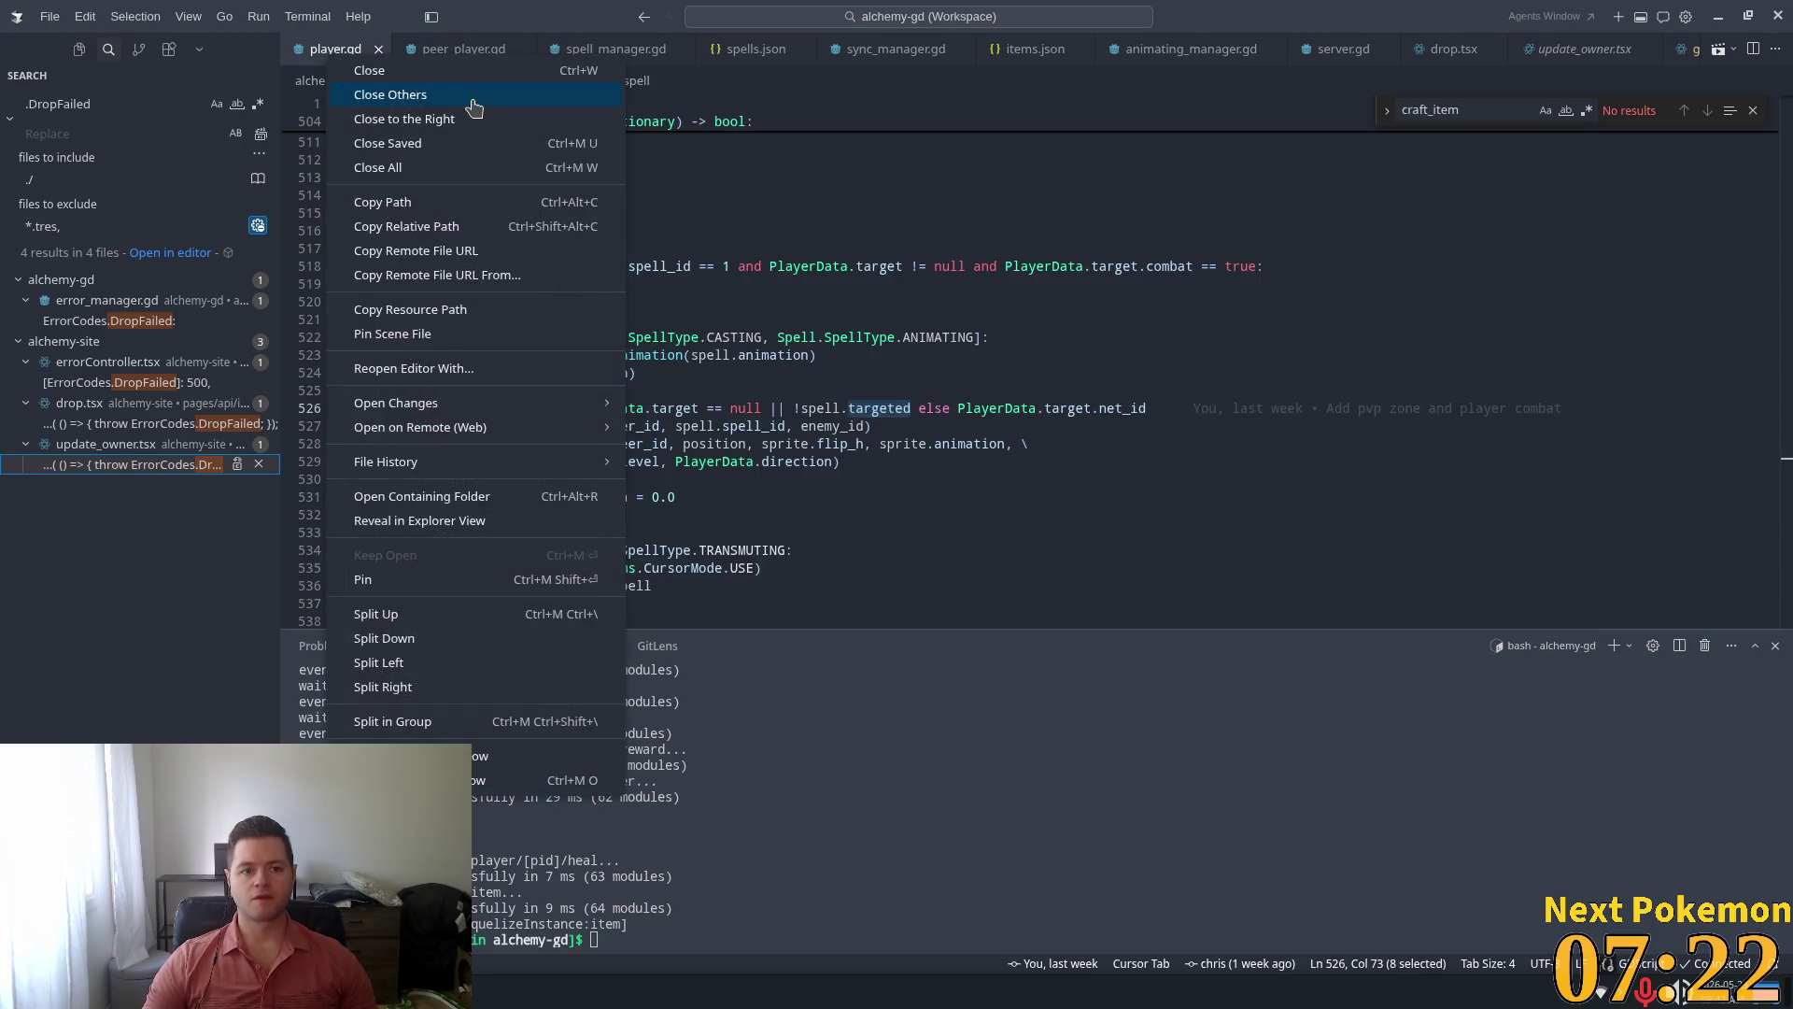
left_click(407, 75)
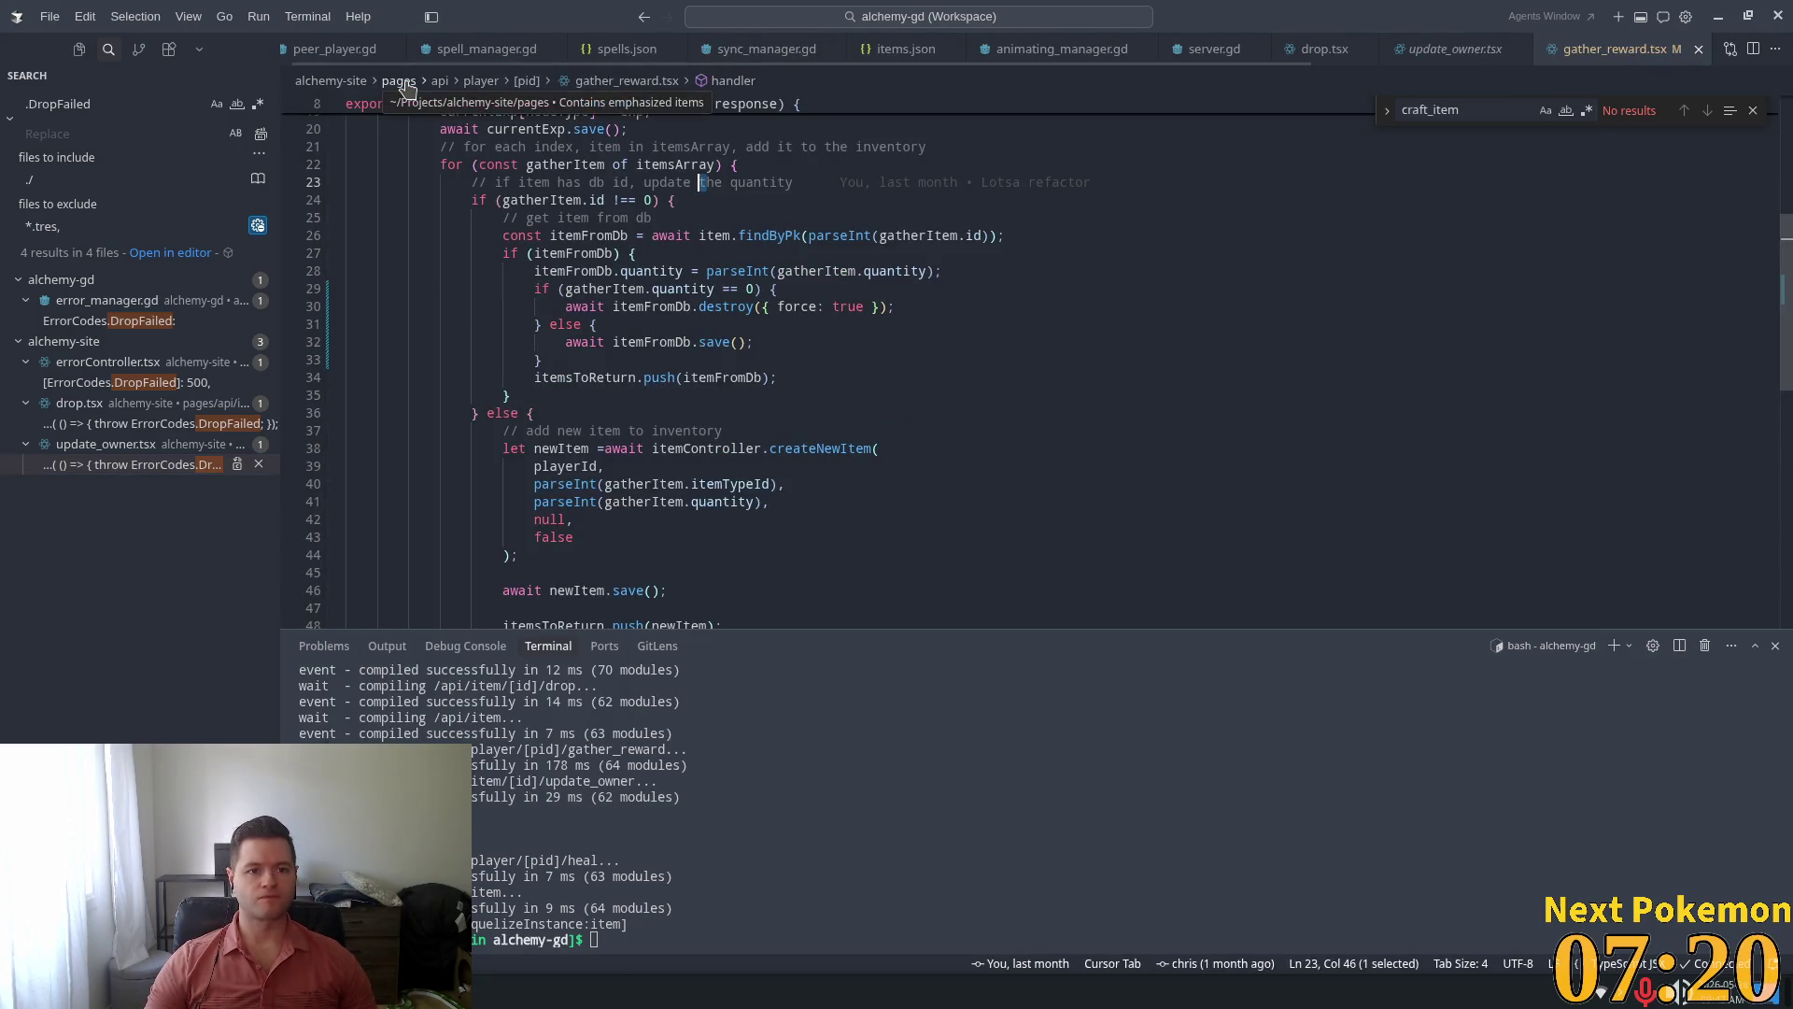
right_click(329, 54)
key("Escape")
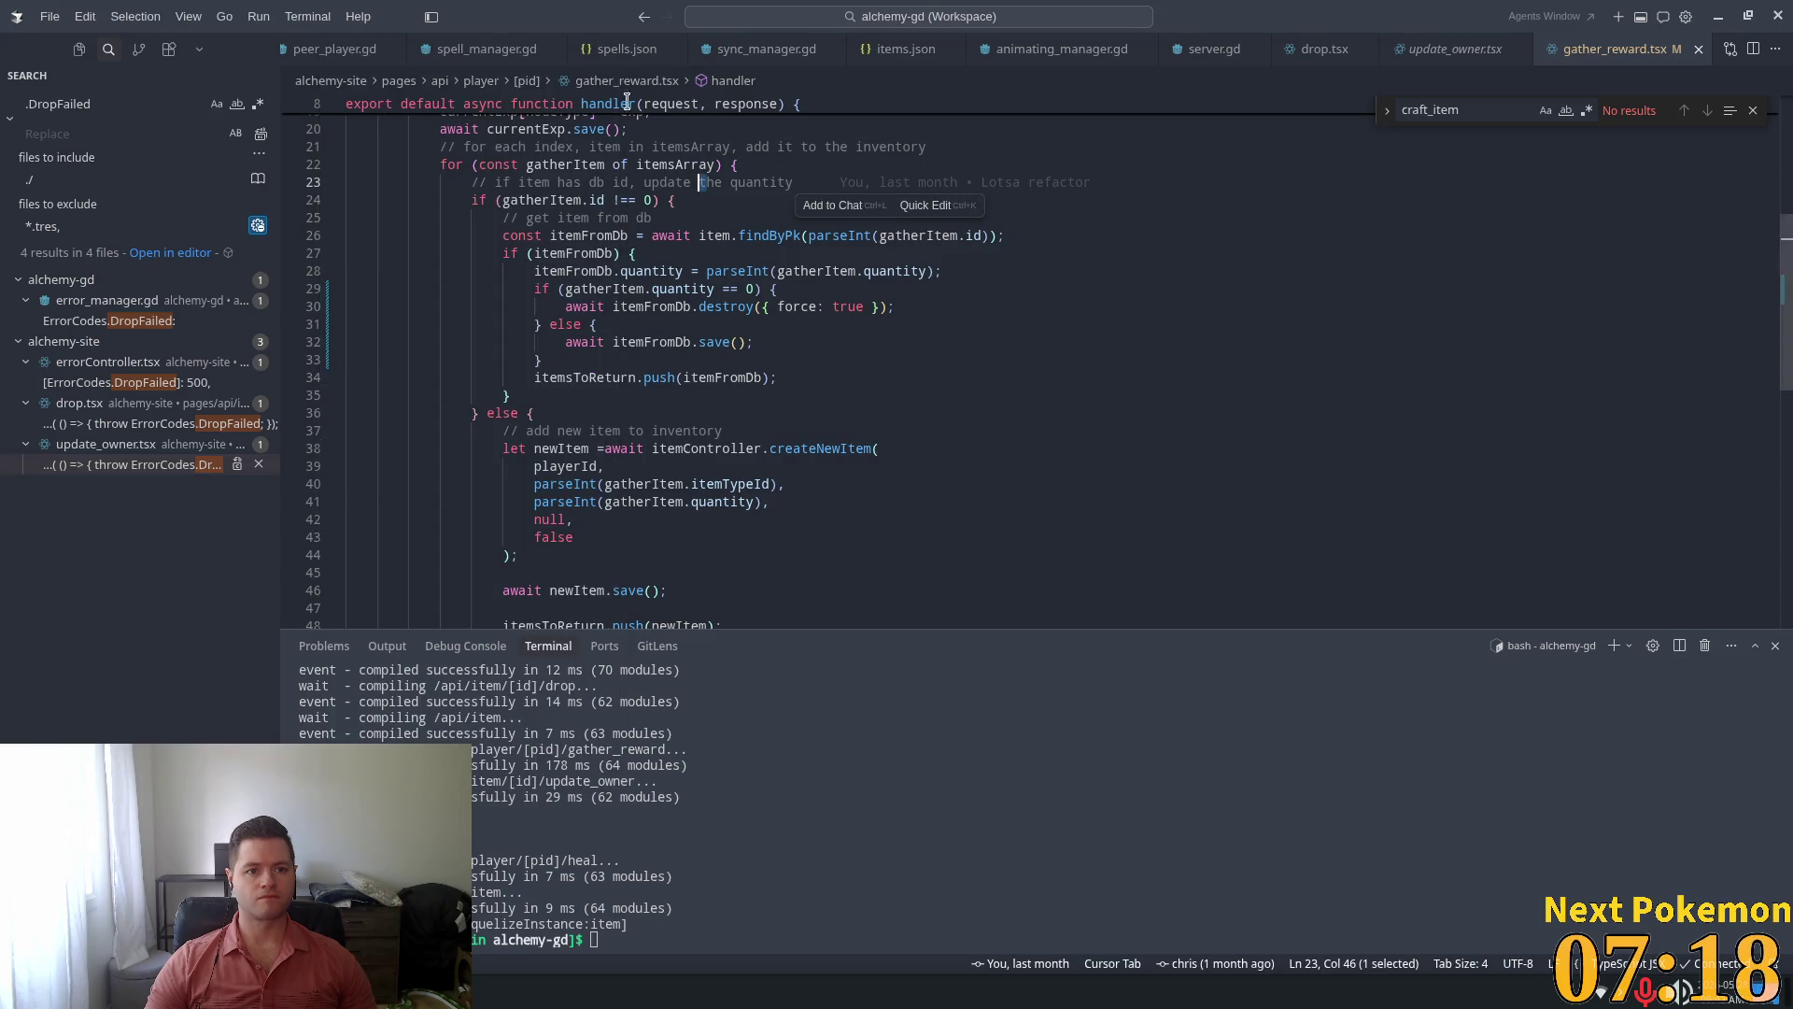
Reopen types/player.gd, close all other tabs, and place the cursor on line 516
key("ctrl+p")
type("player")
key("Return")
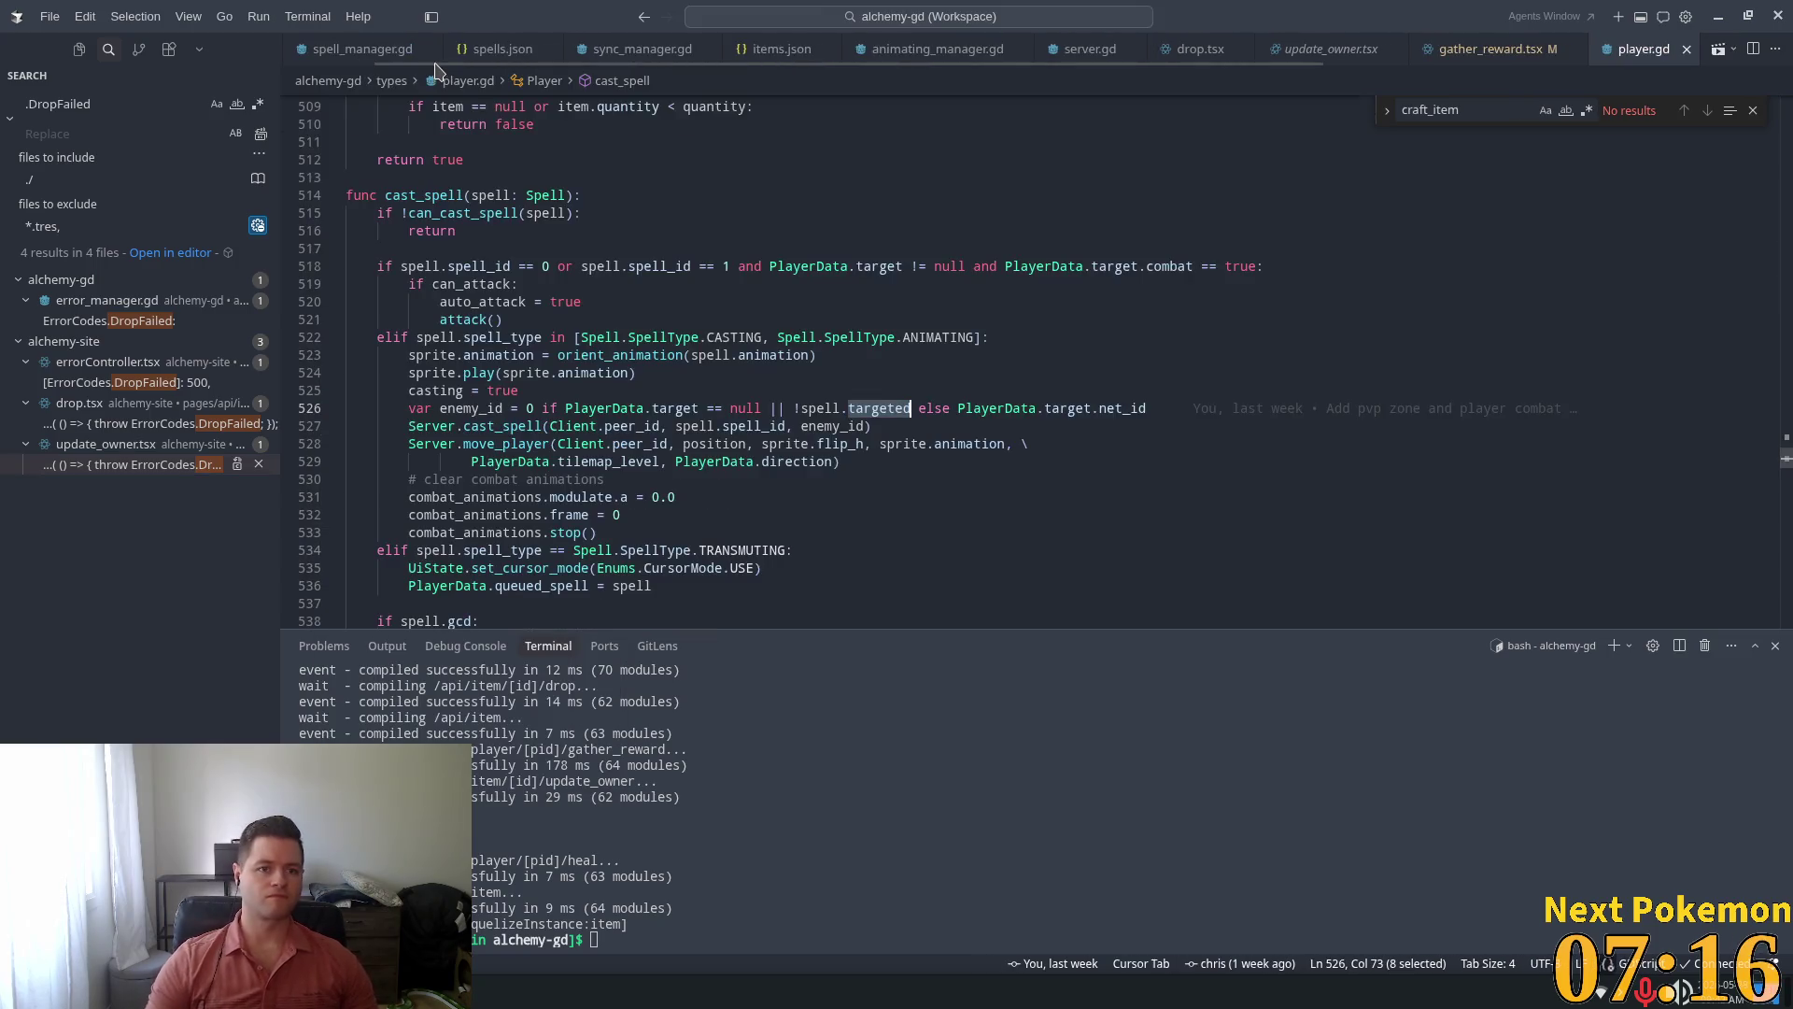
right_click(1630, 54)
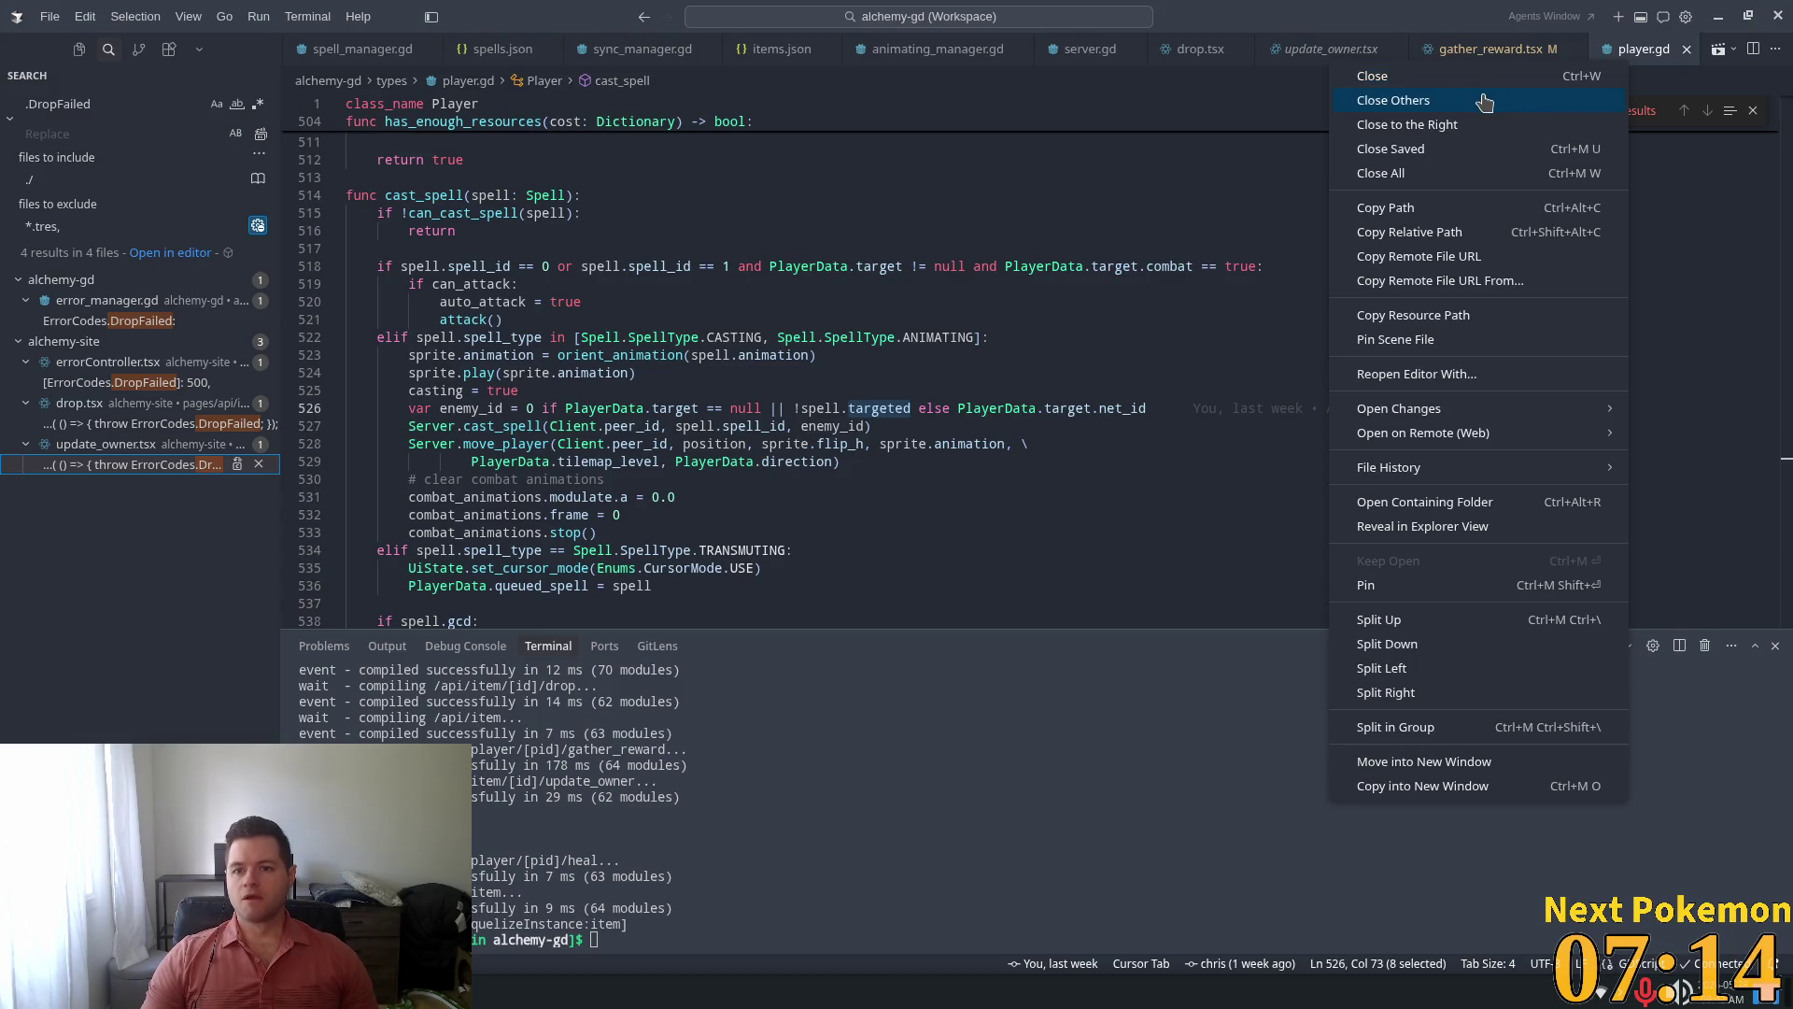
left_click(1587, 100)
left_click(1132, 231)
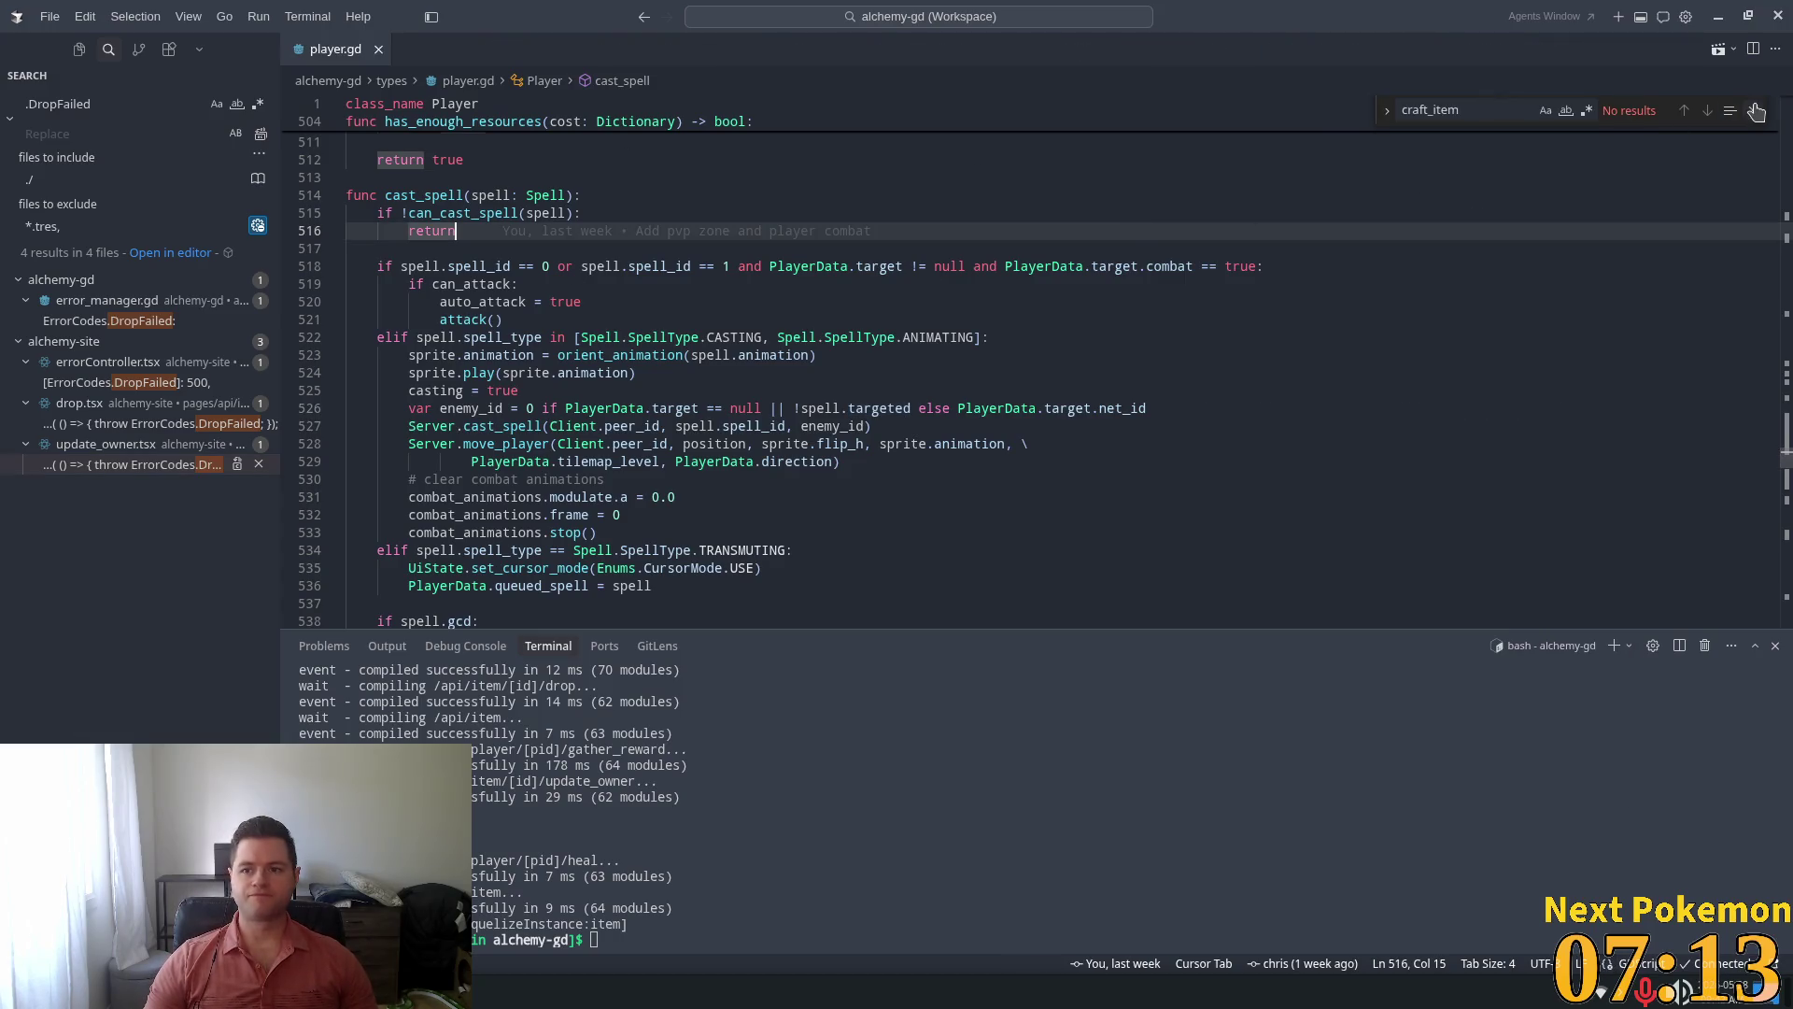
Move through cast_spell lines 515–518, type 'animation_fin', and scroll to auto_attack_up
left_click(872, 284)
key("Up")
key("Up")
key("Up")
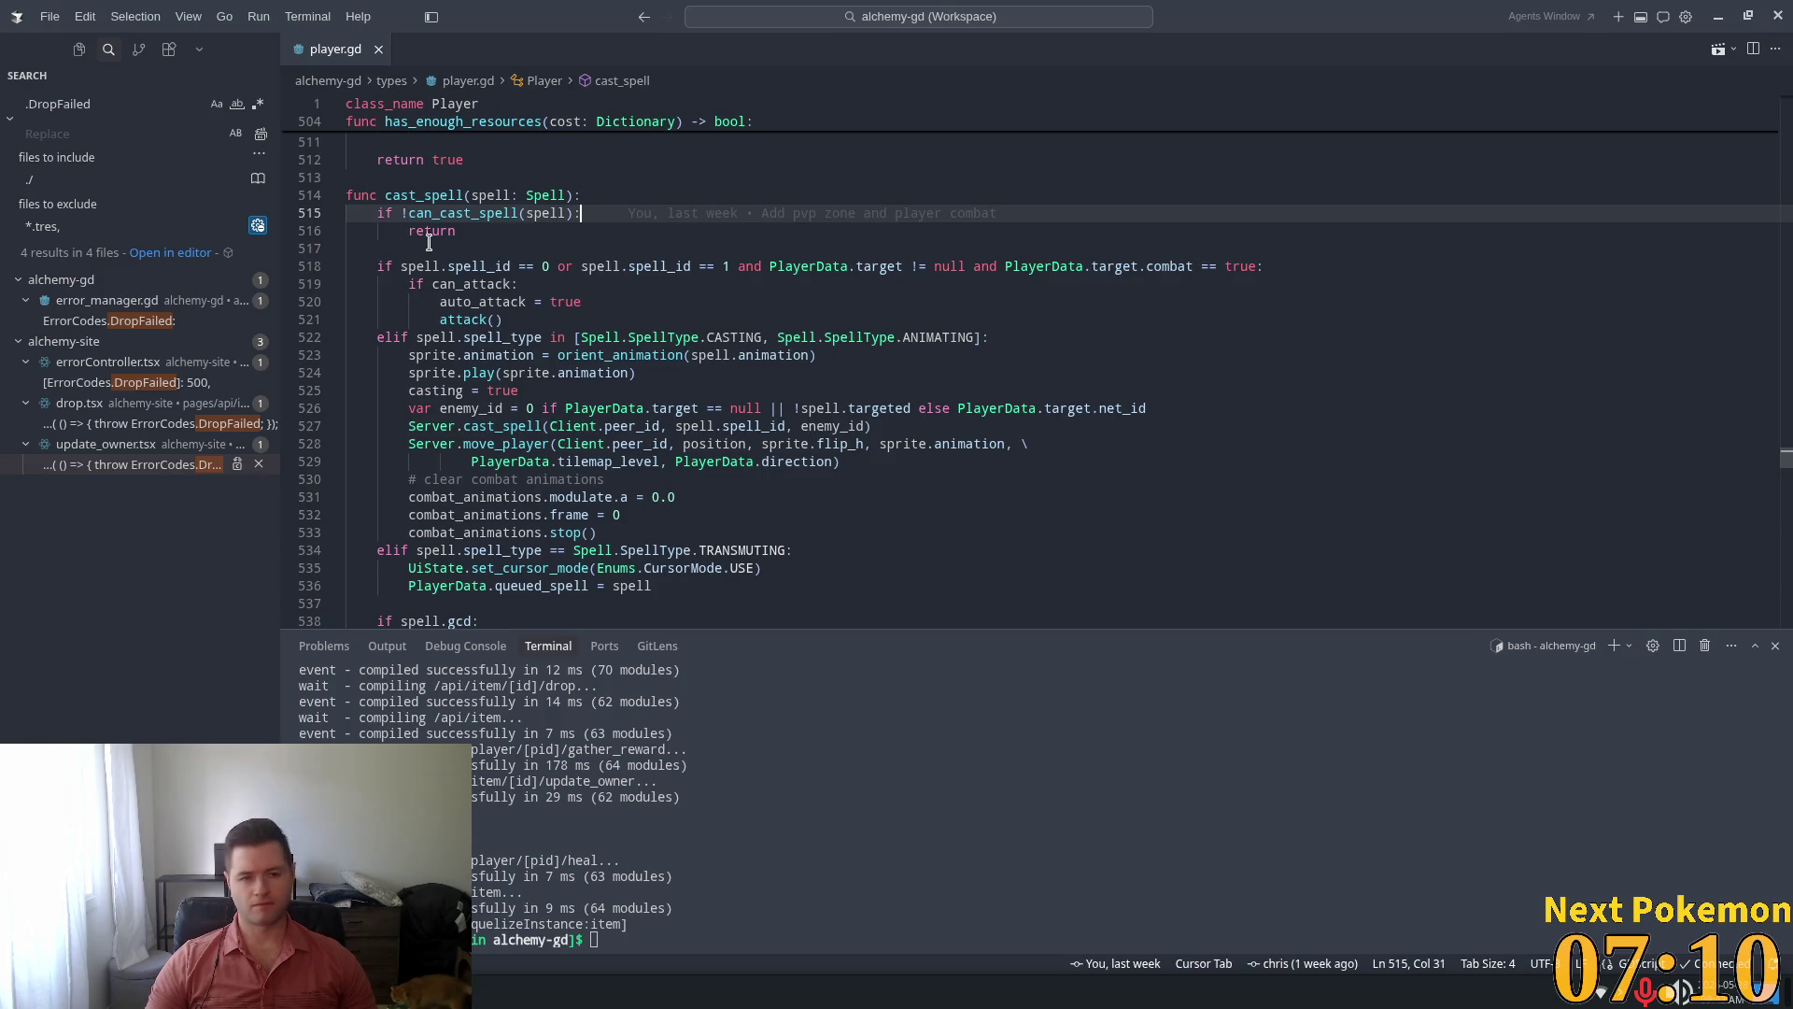
left_click(378, 267)
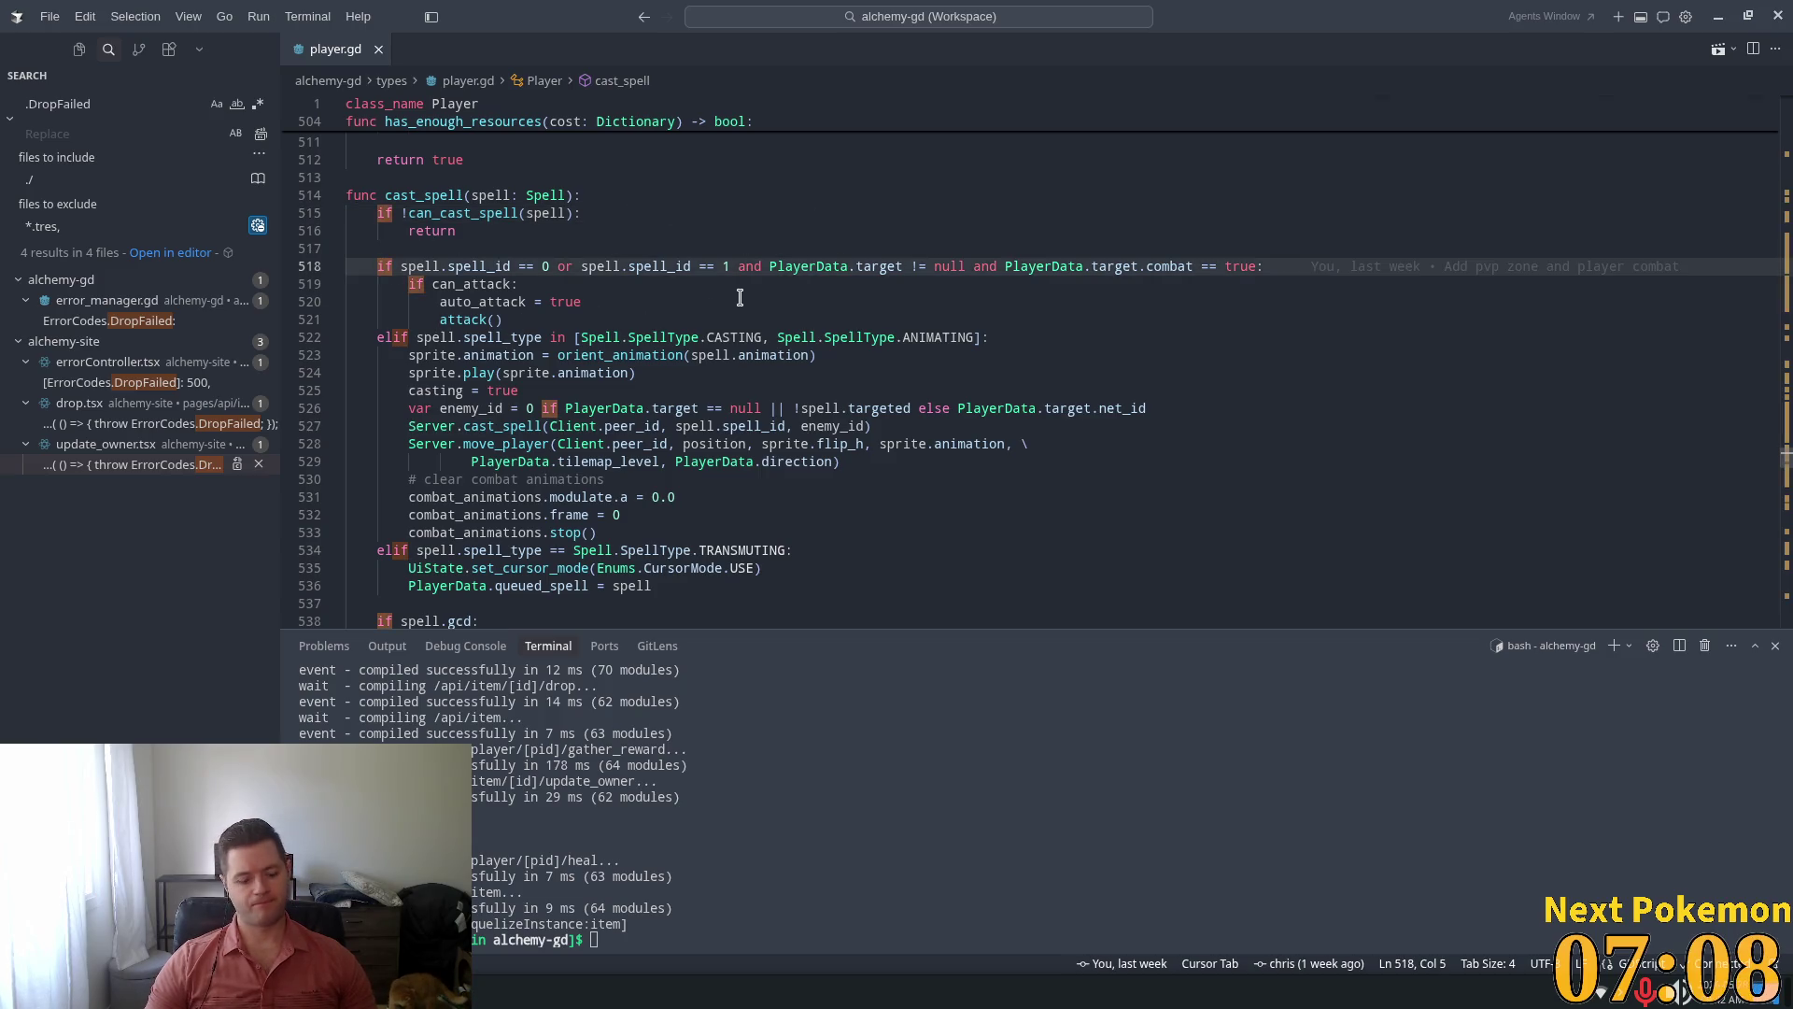
type("animation_fin")
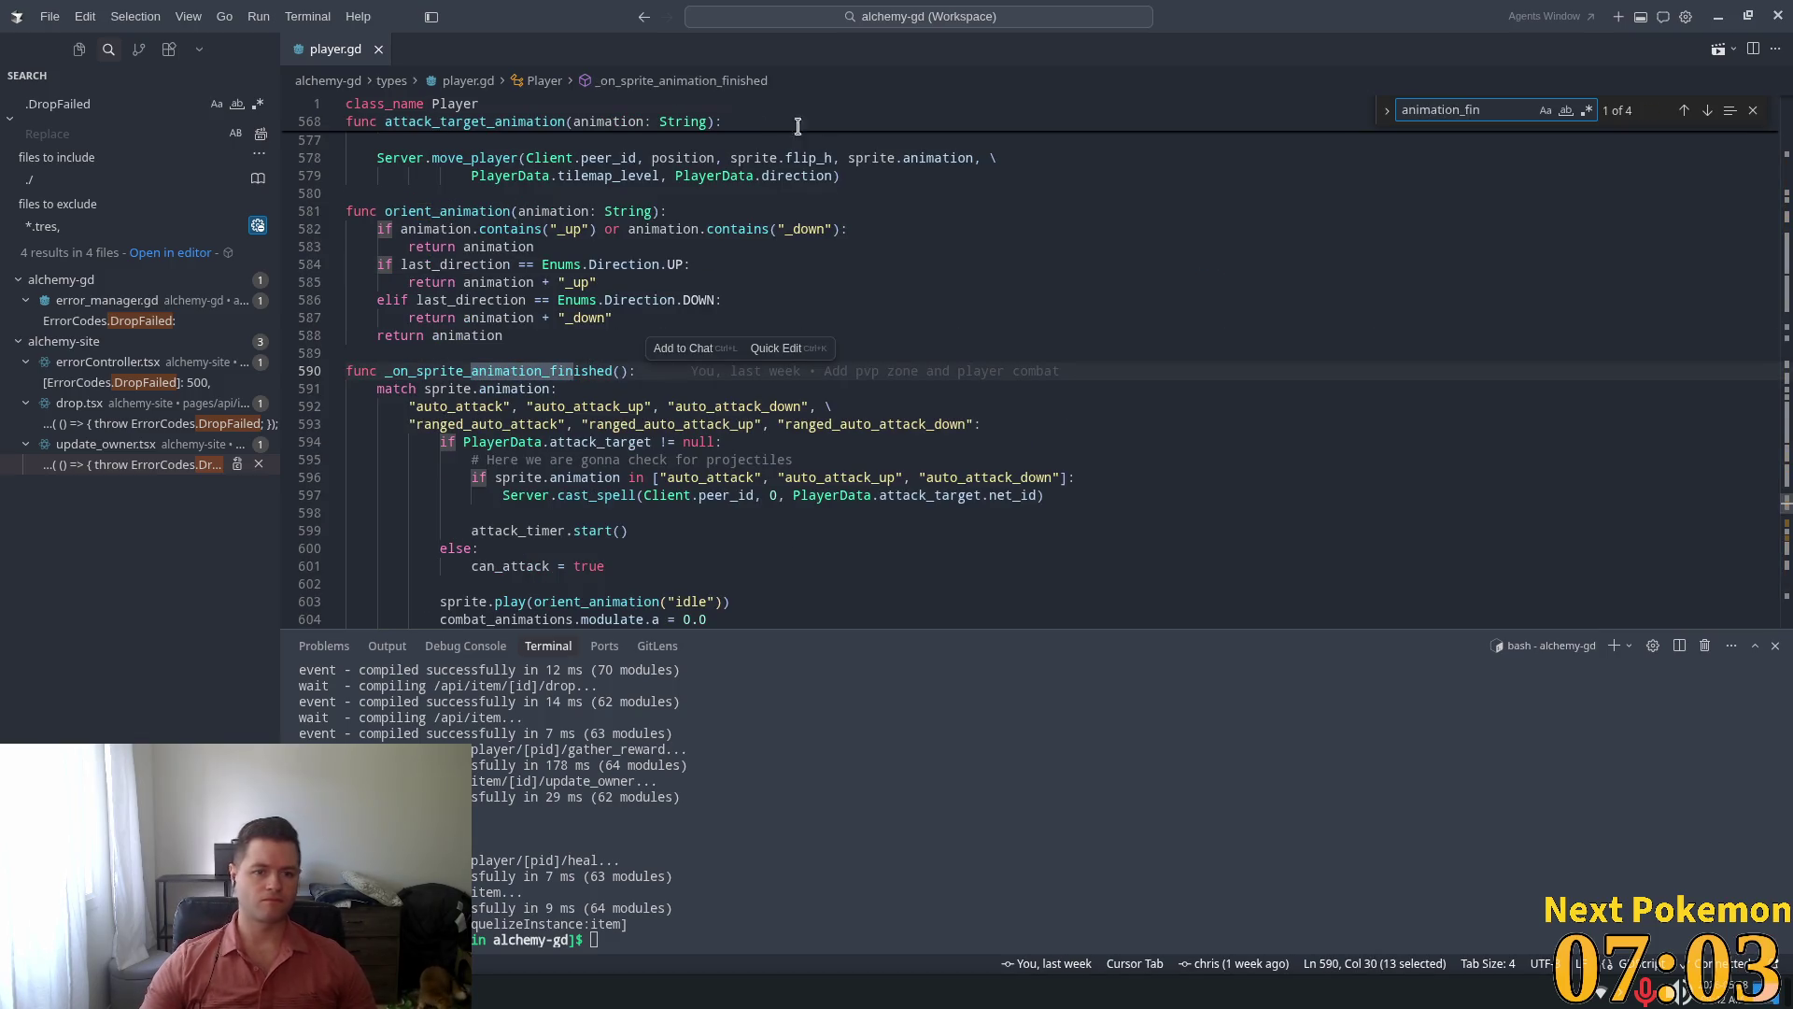
scroll(681, 254, "down", 3)
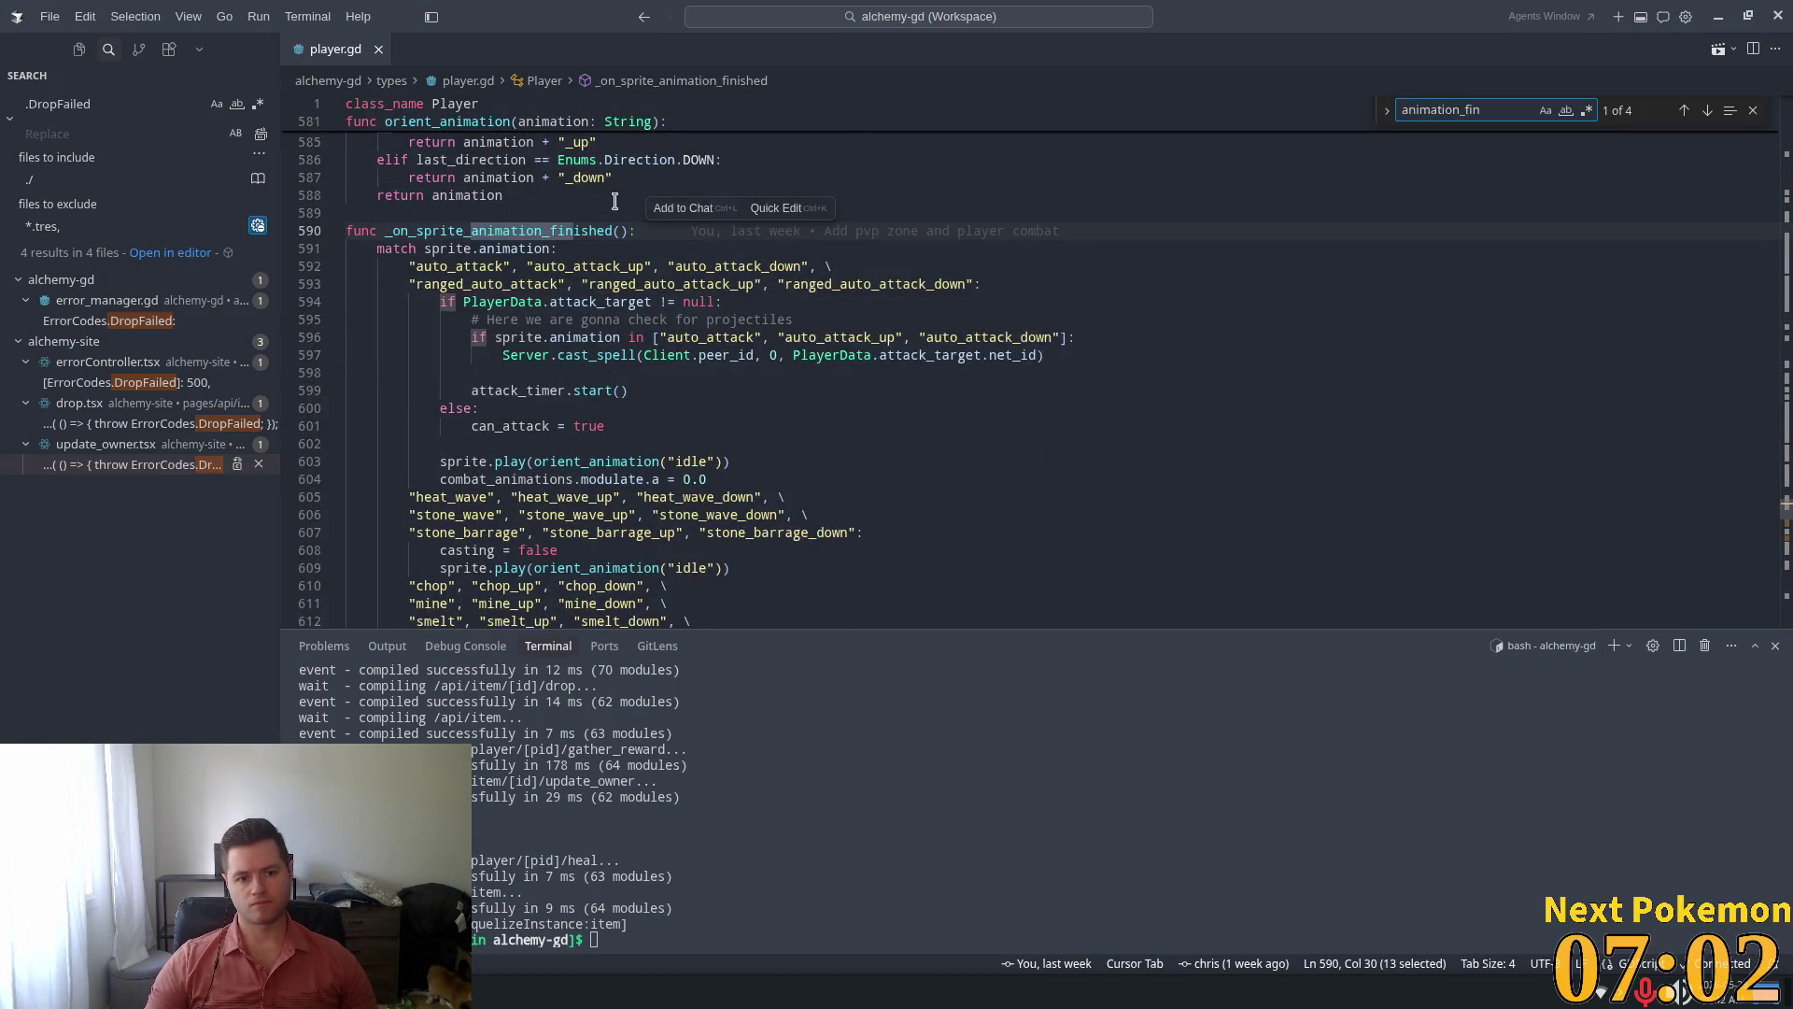
left_click(565, 268)
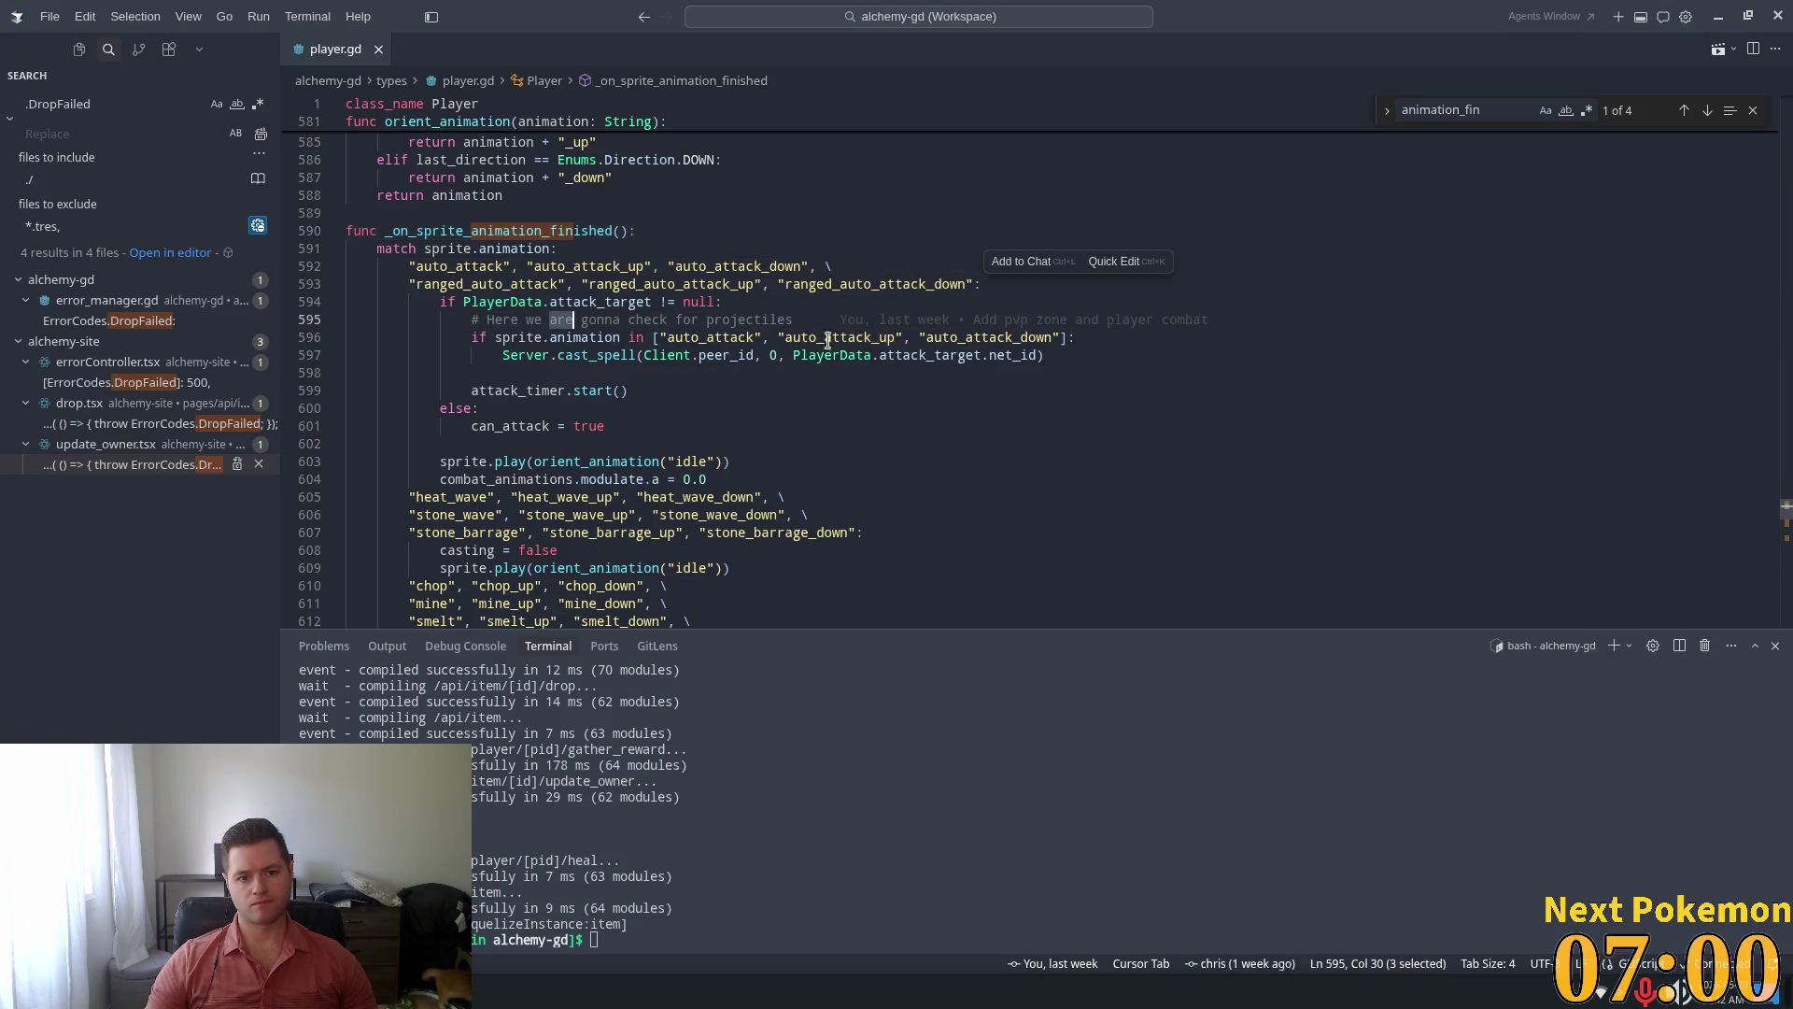
Trace from auto_attack_up to the attack_timer declaration on line 29 and select its name
double_click(526, 355)
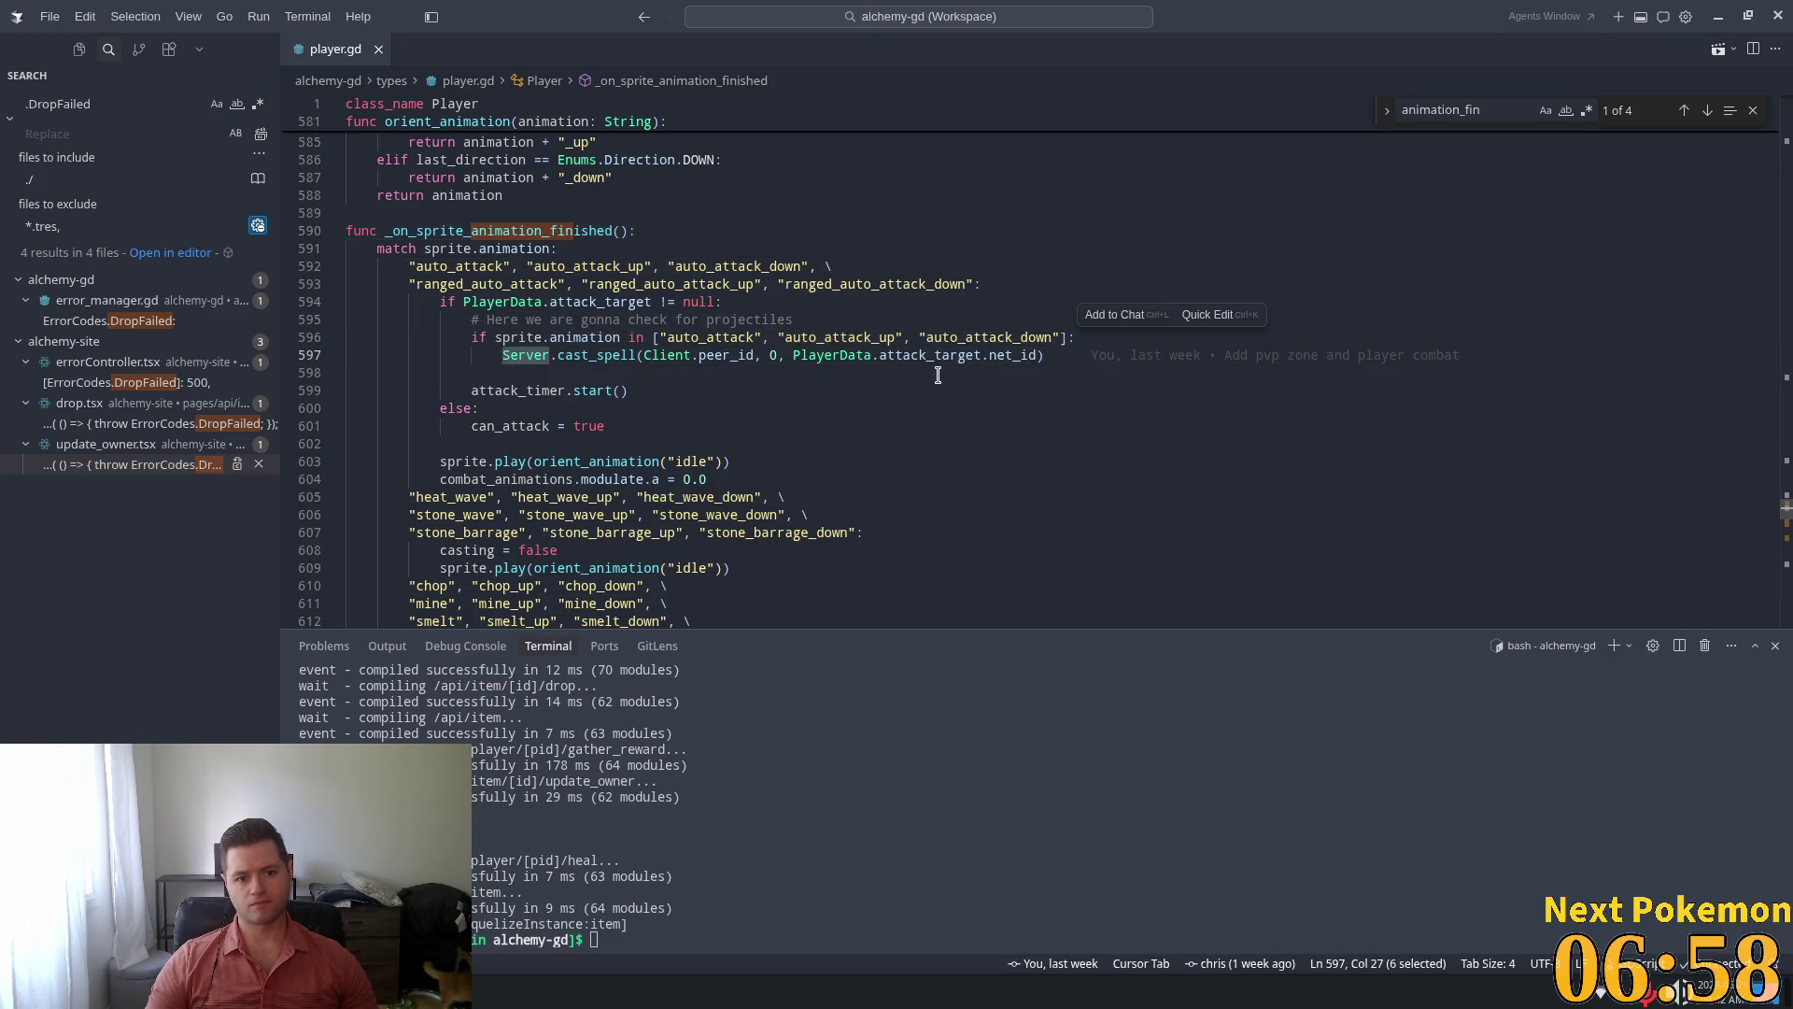
left_click(887, 337)
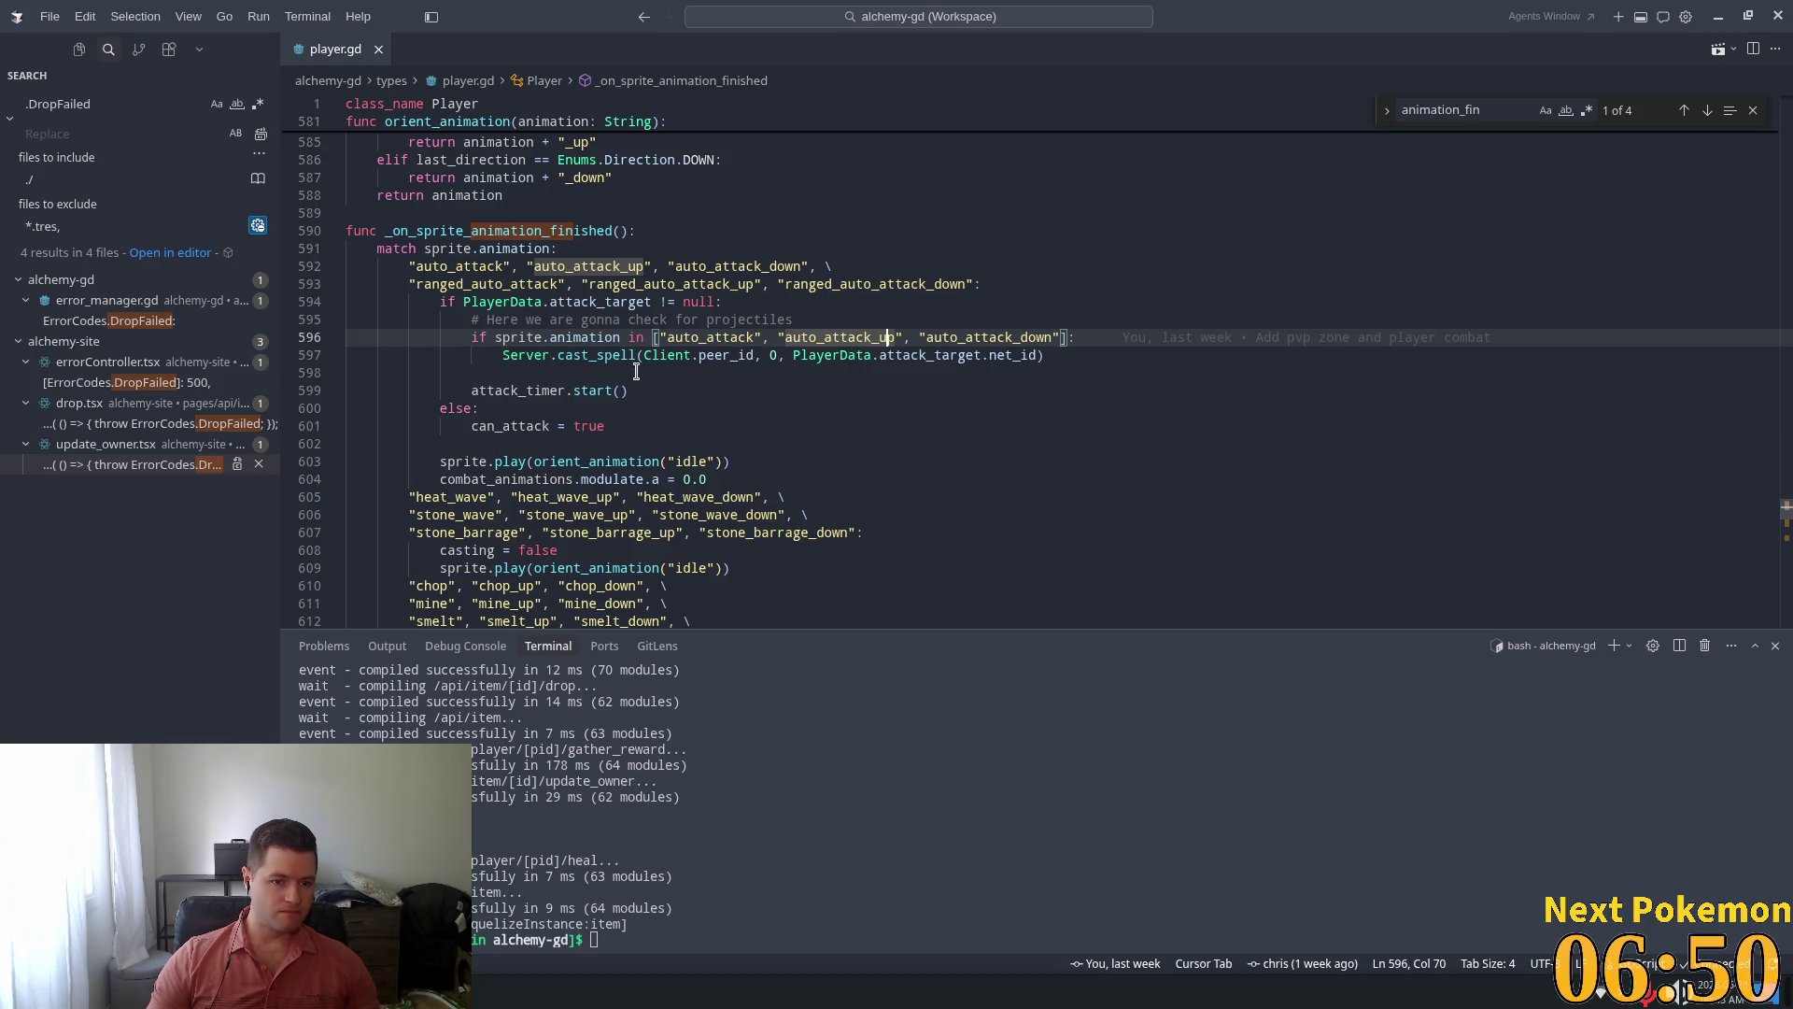
mouse_move(593, 385)
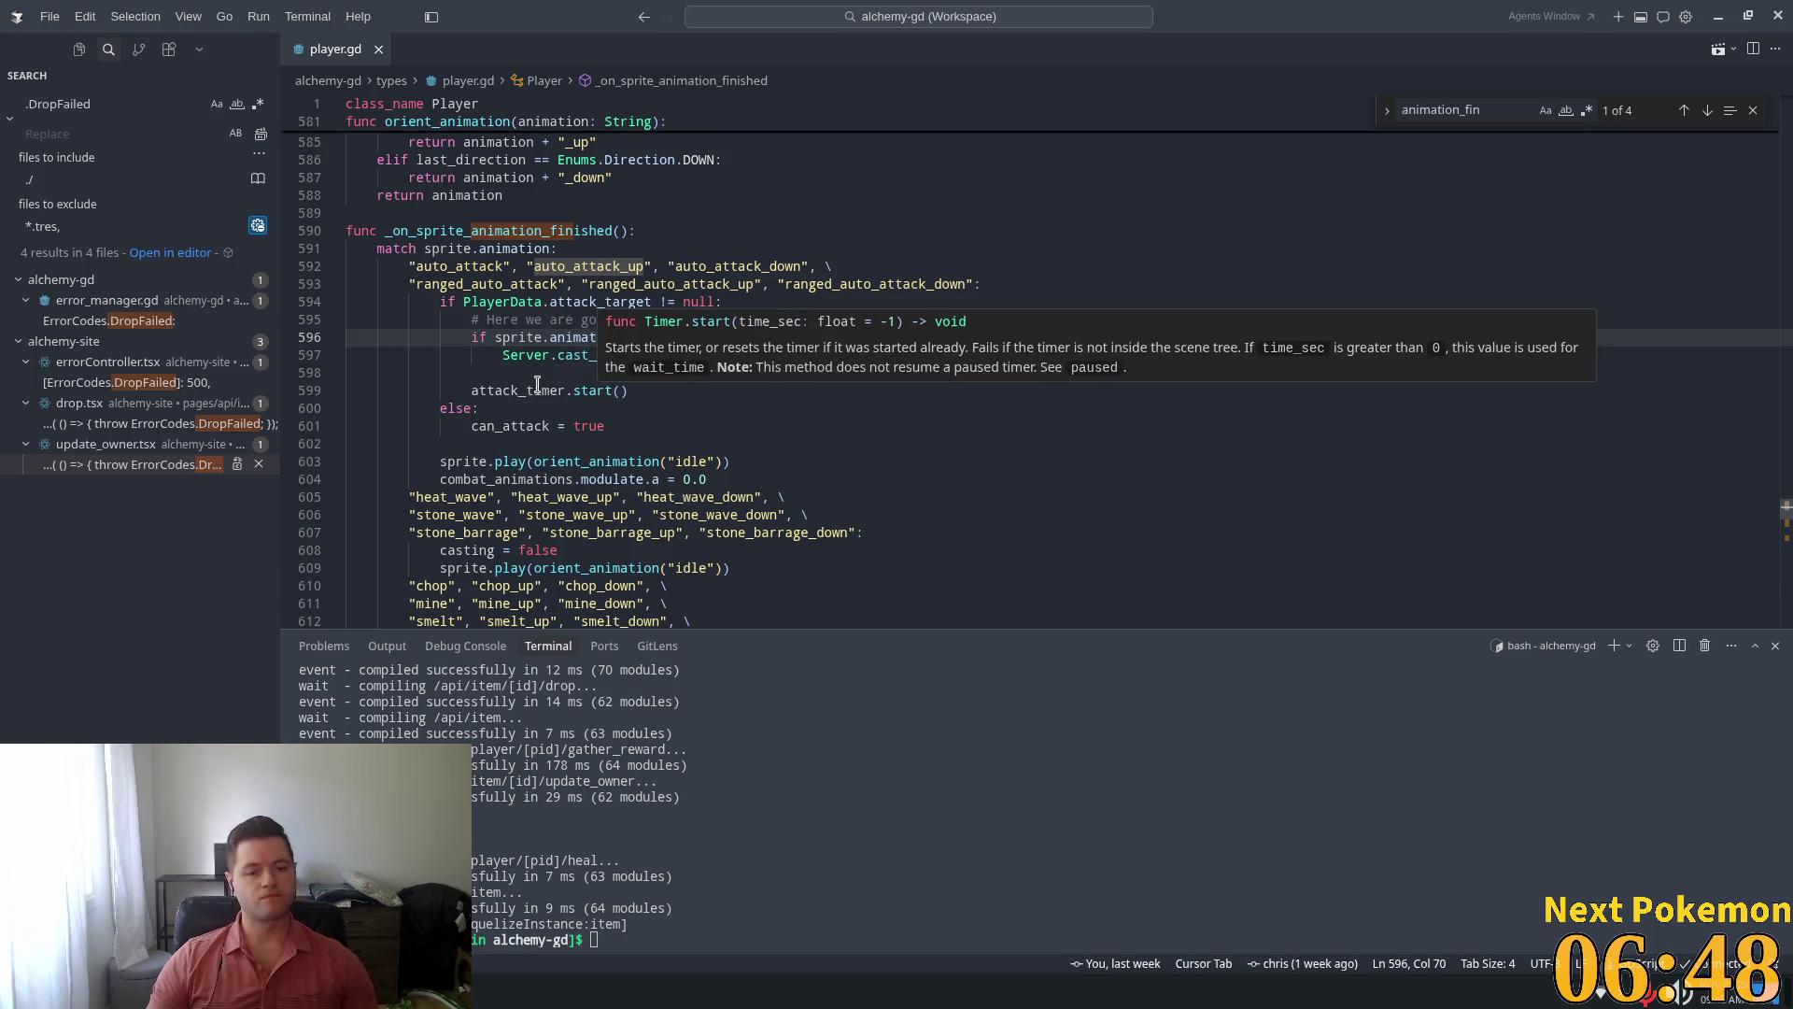
left_click(505, 390, "ctrl")
left_click(437, 299)
double_click(437, 299)
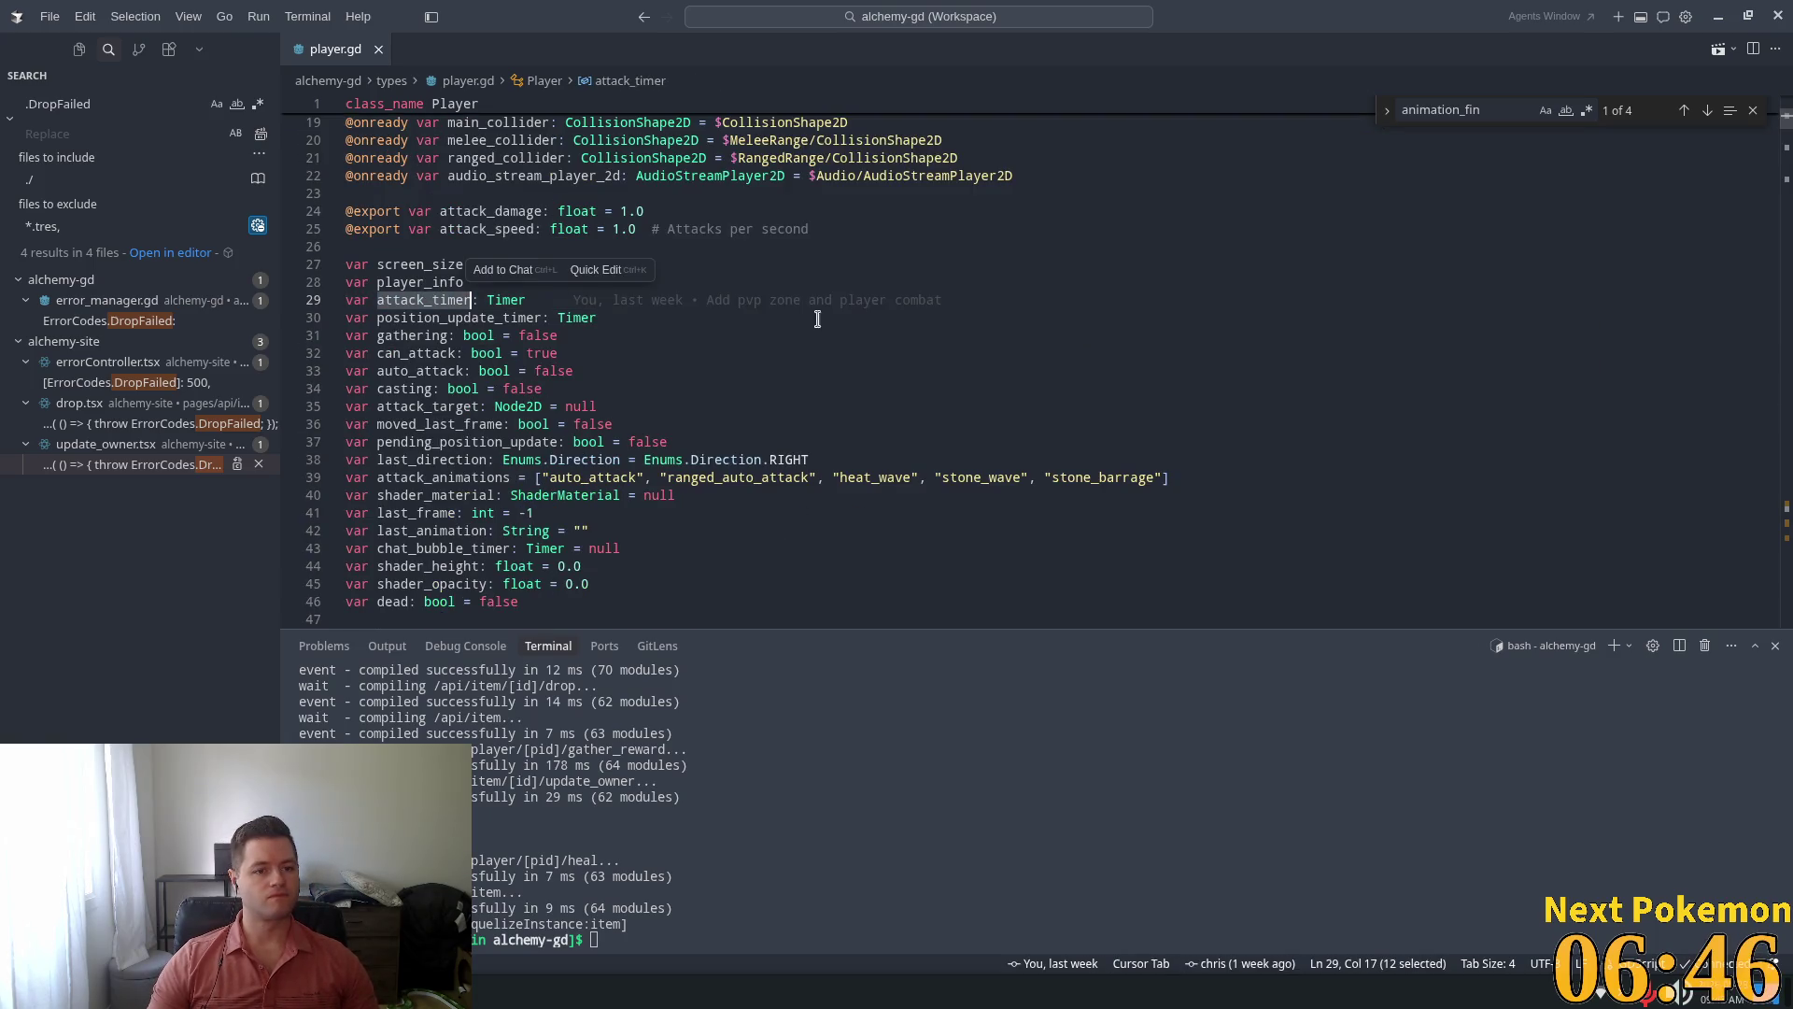
Search player.gd for 'on_aaa' and open the _on_attack_timer_timeout handler
key("ctrl+f")
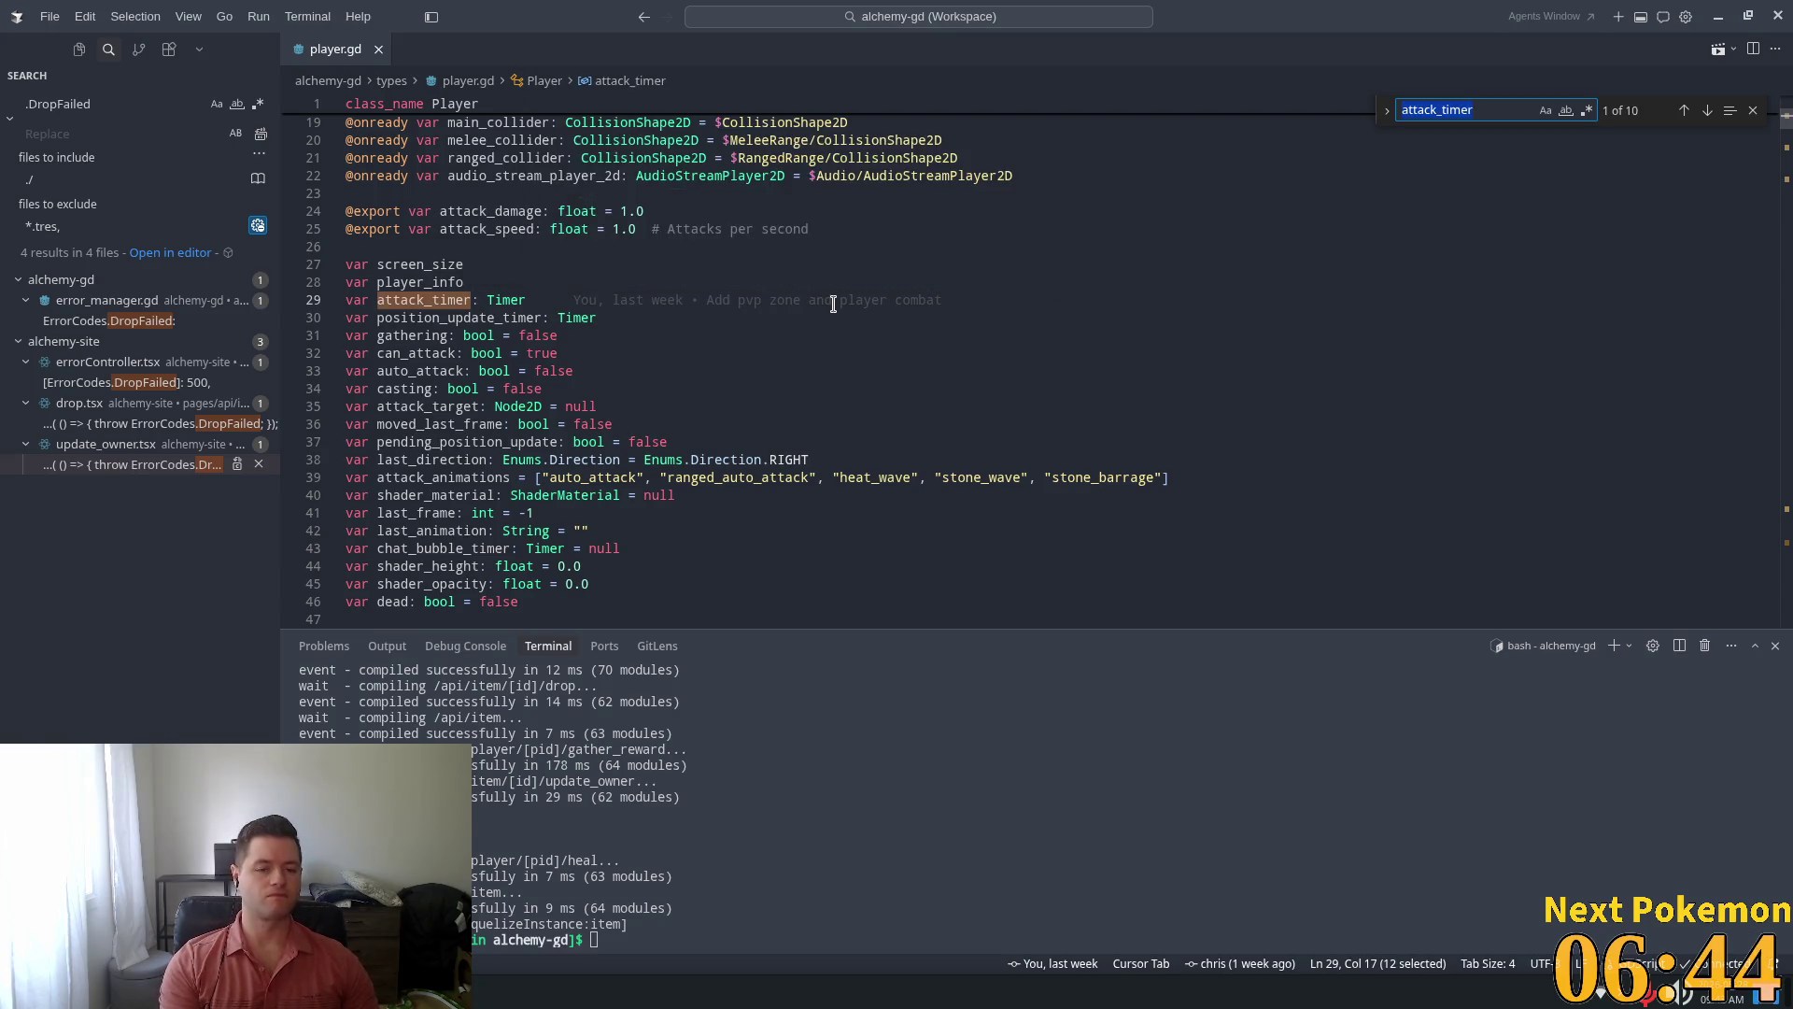
type("on_aa")
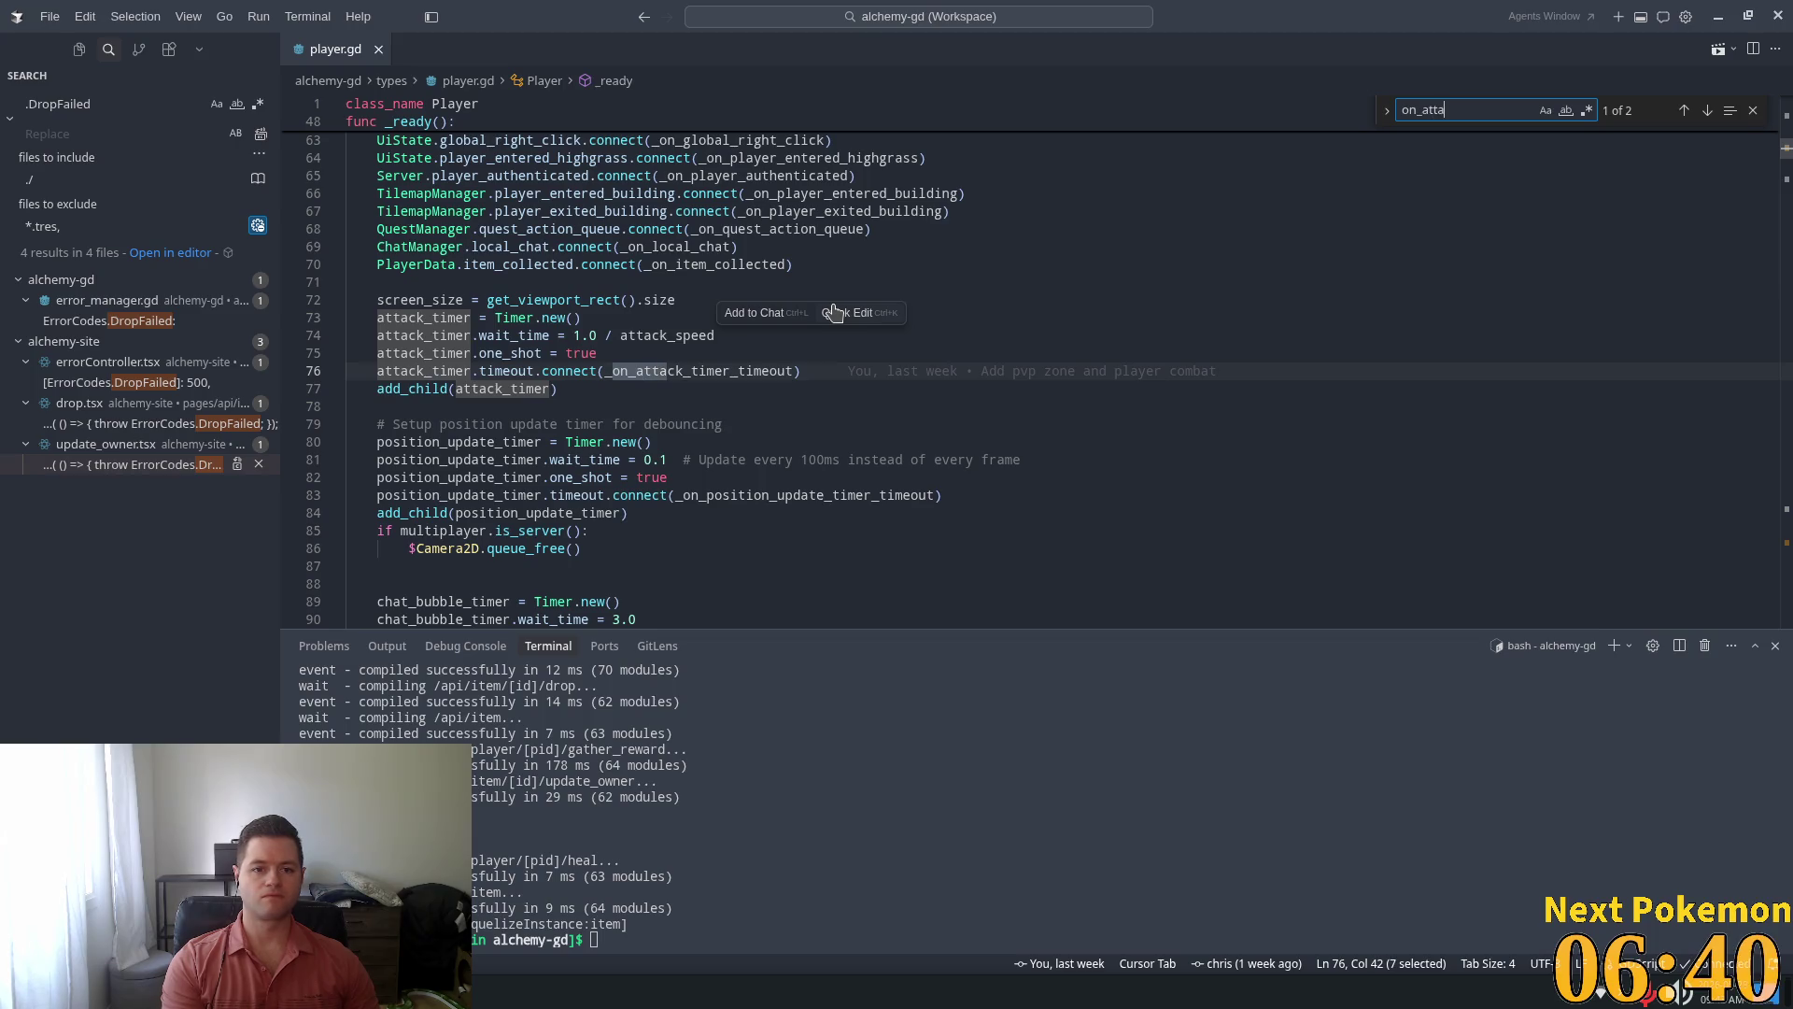
type("a")
left_click(682, 371, "ctrl")
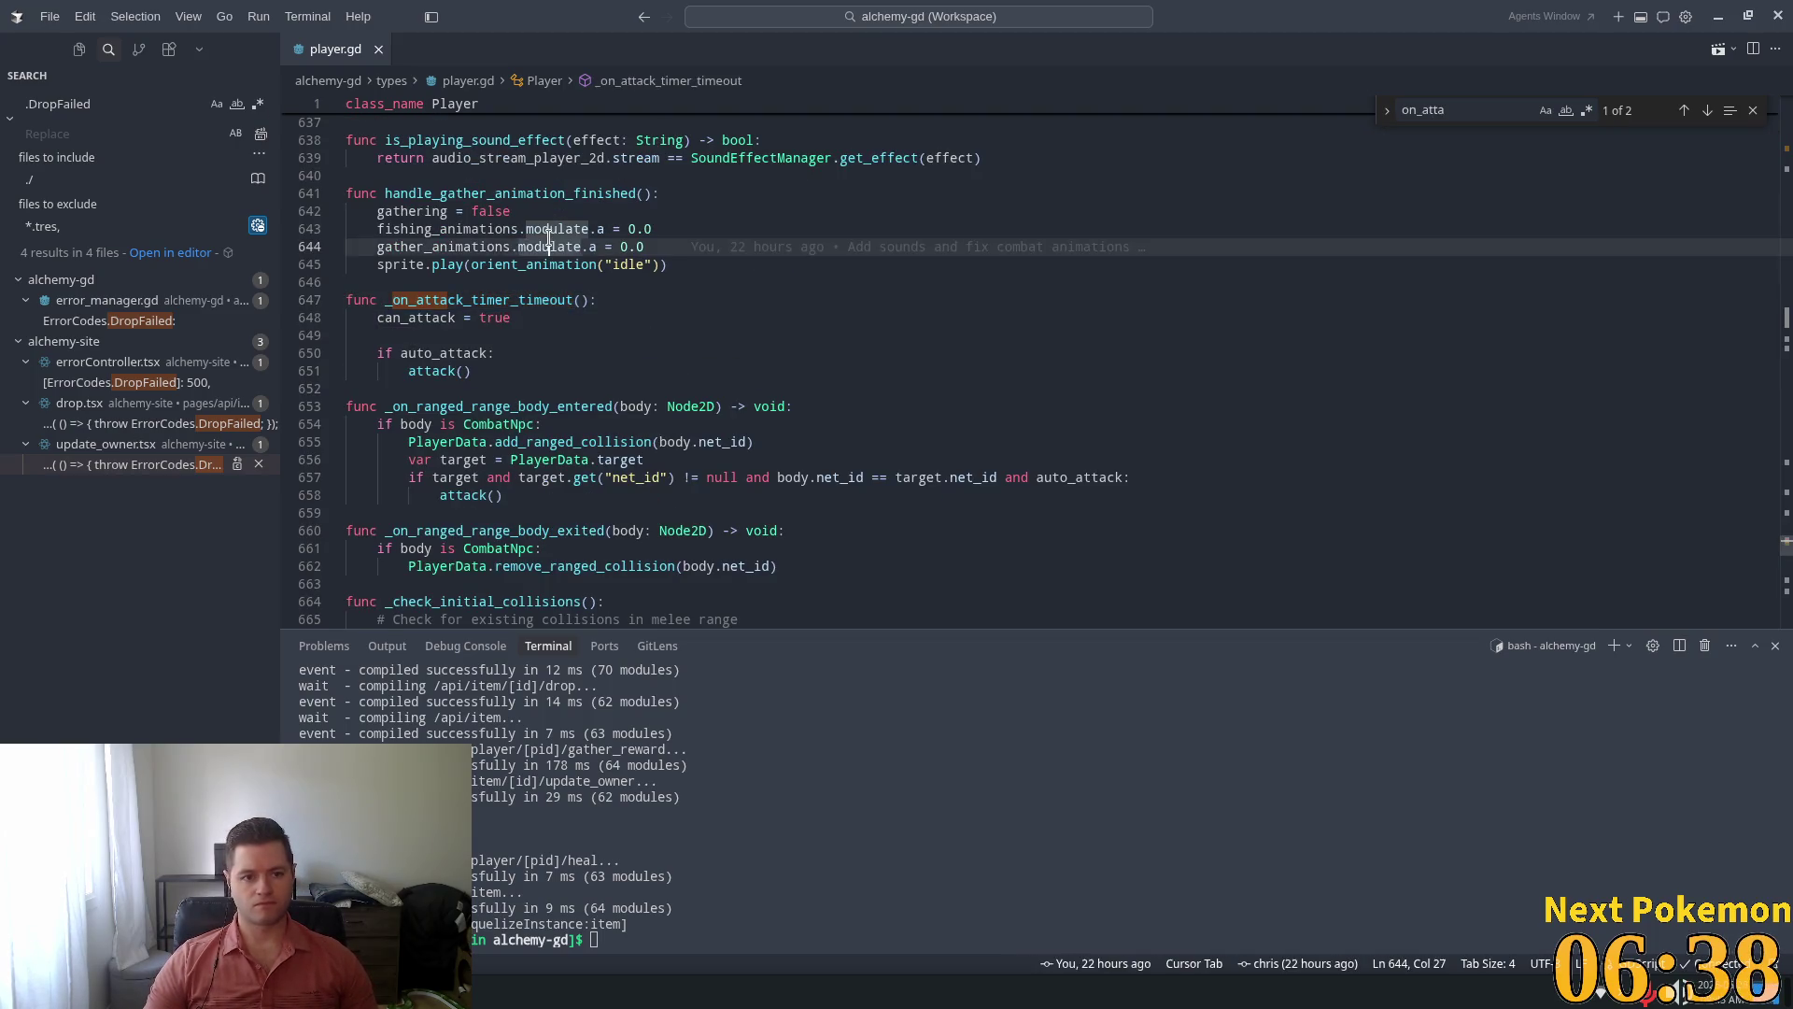
double_click(436, 318)
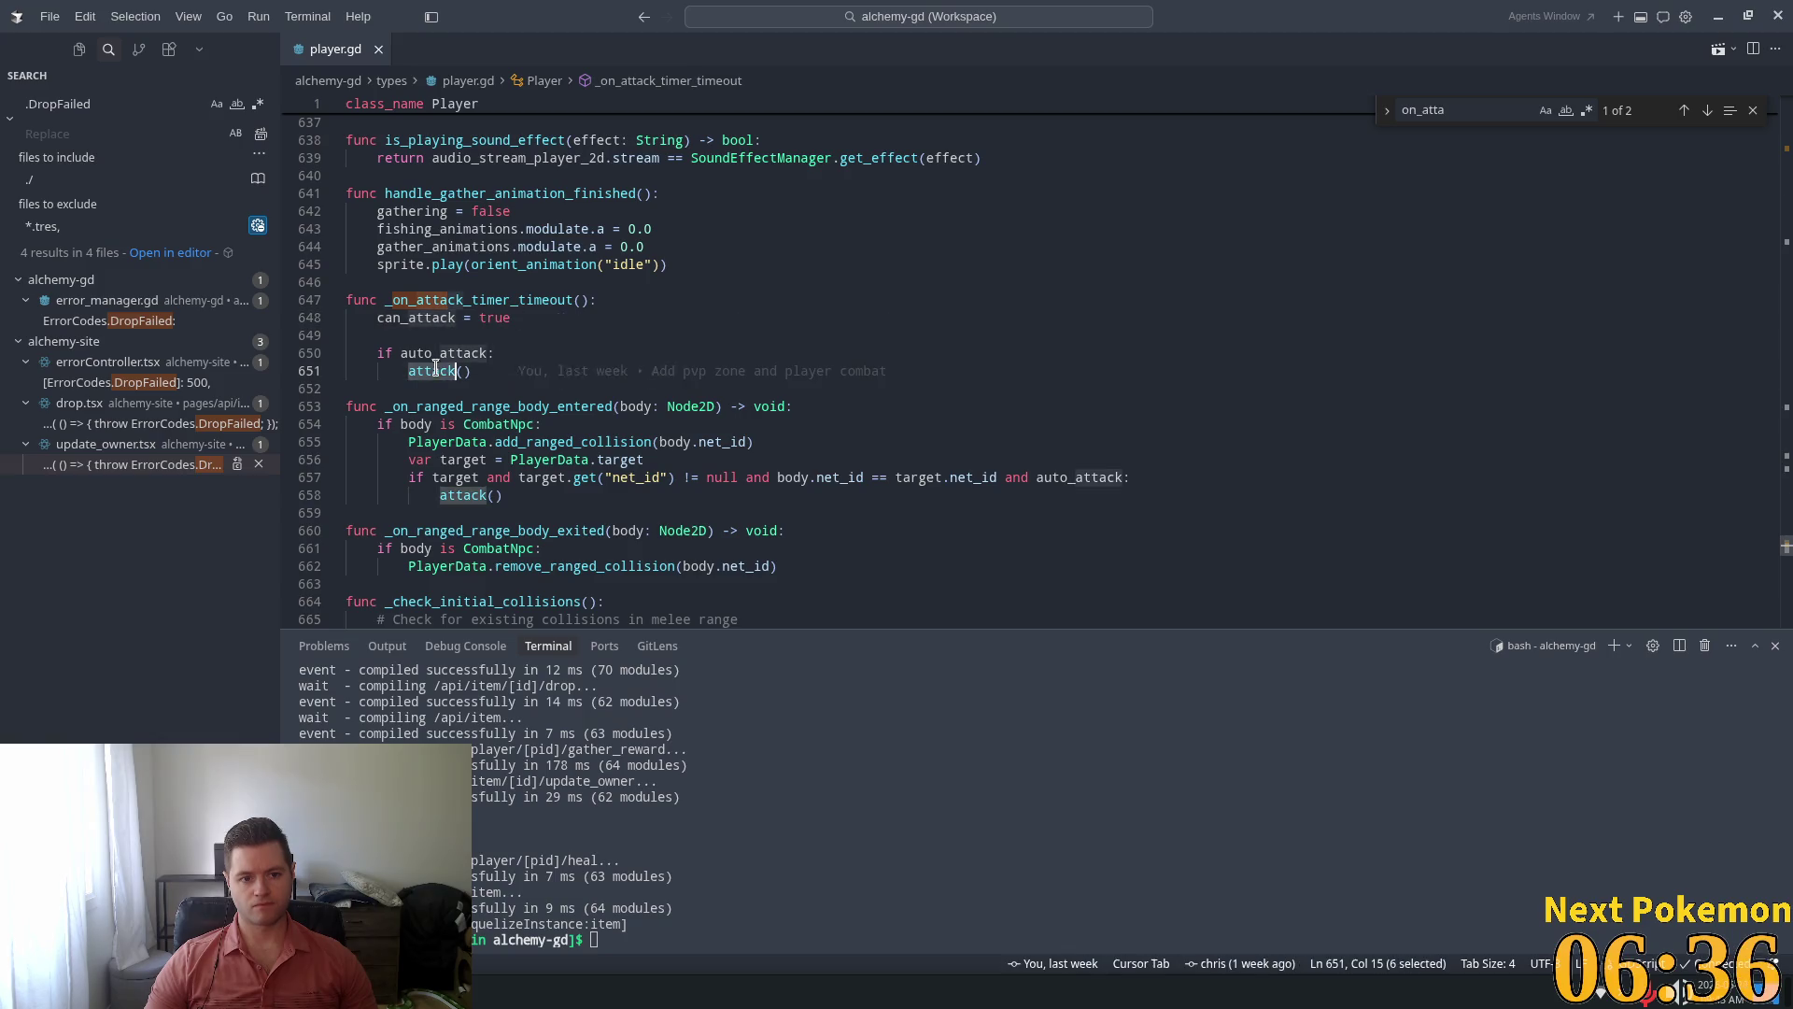
left_click(448, 338)
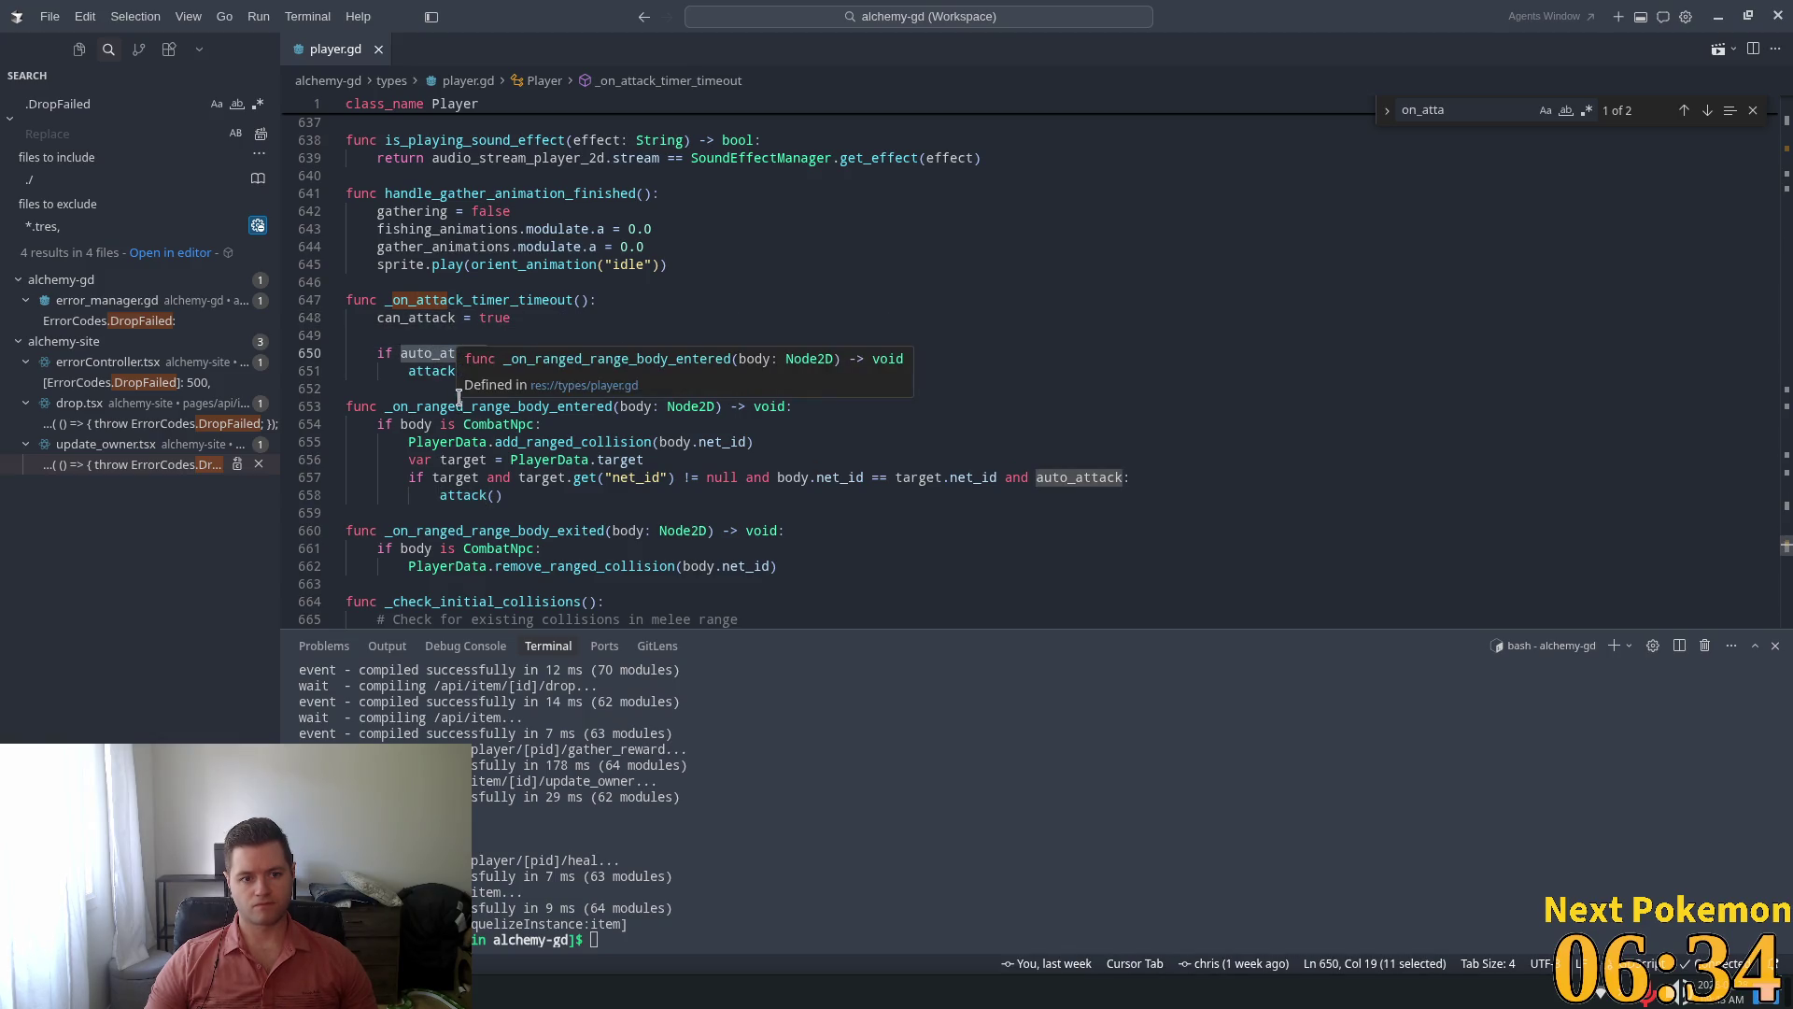
Go to the attack() definition and inspect its target_is_in_range check
left_click(435, 372, "ctrl")
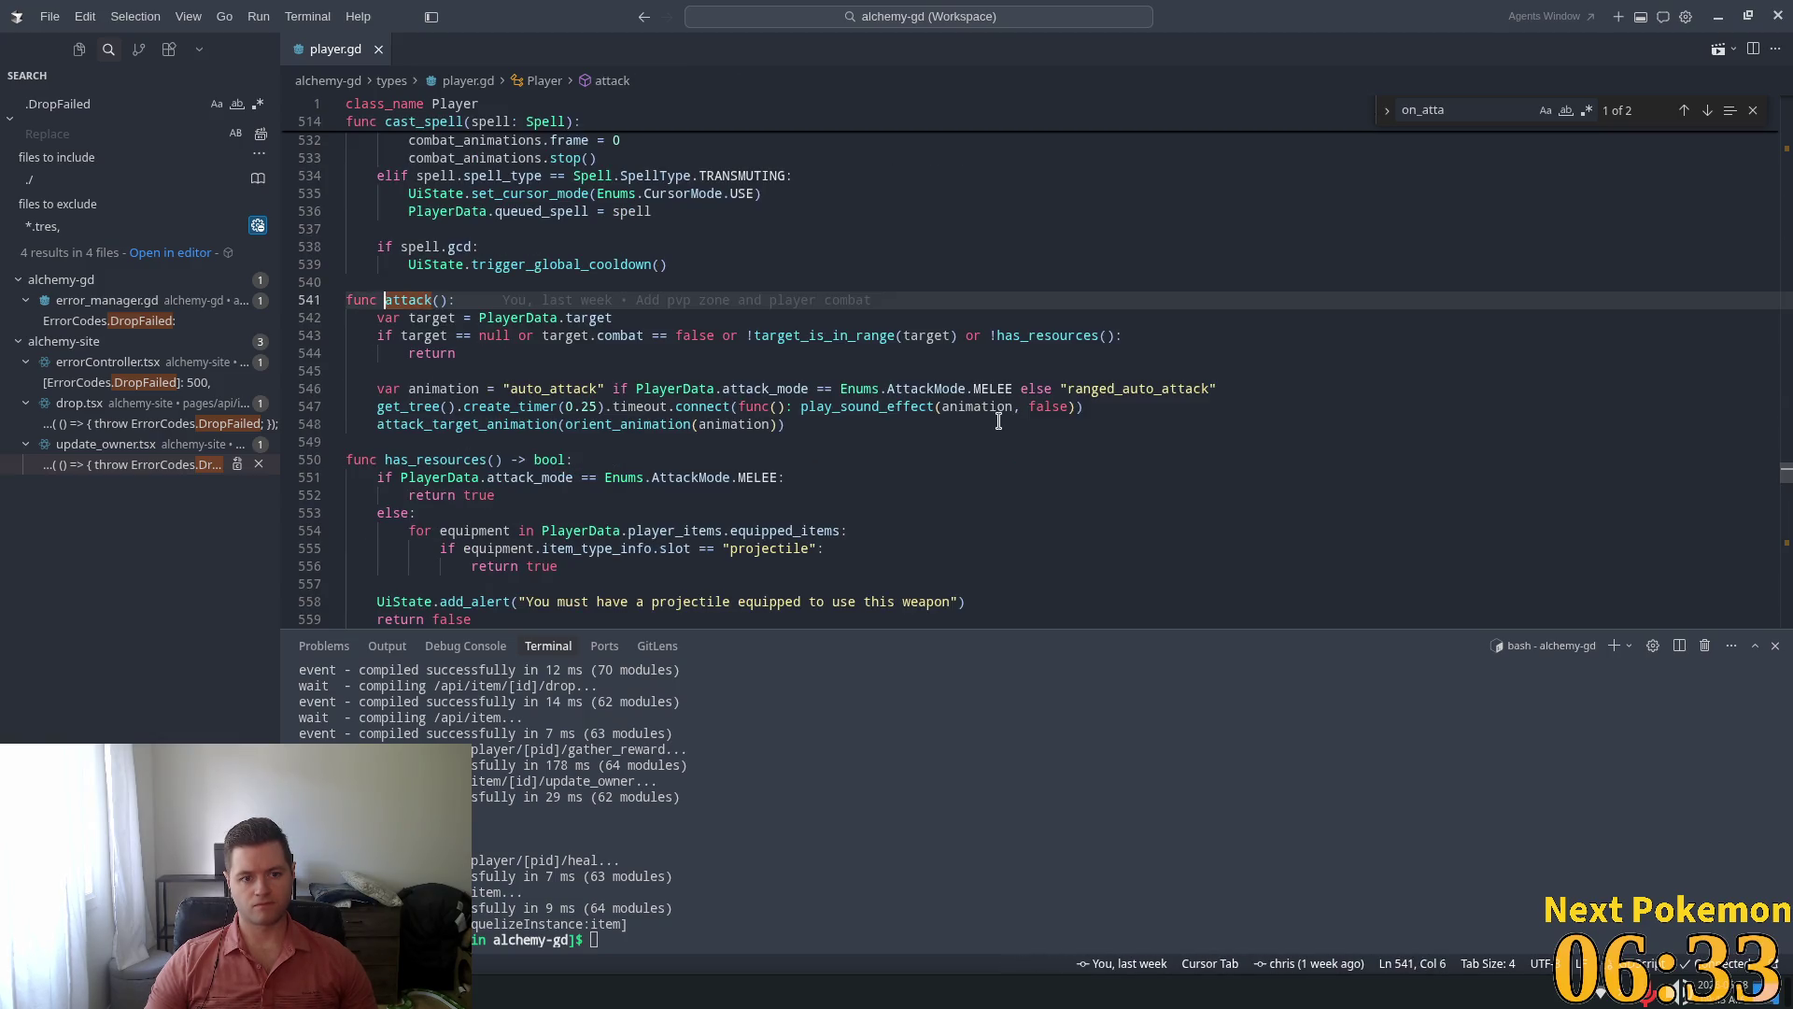
double_click(429, 301)
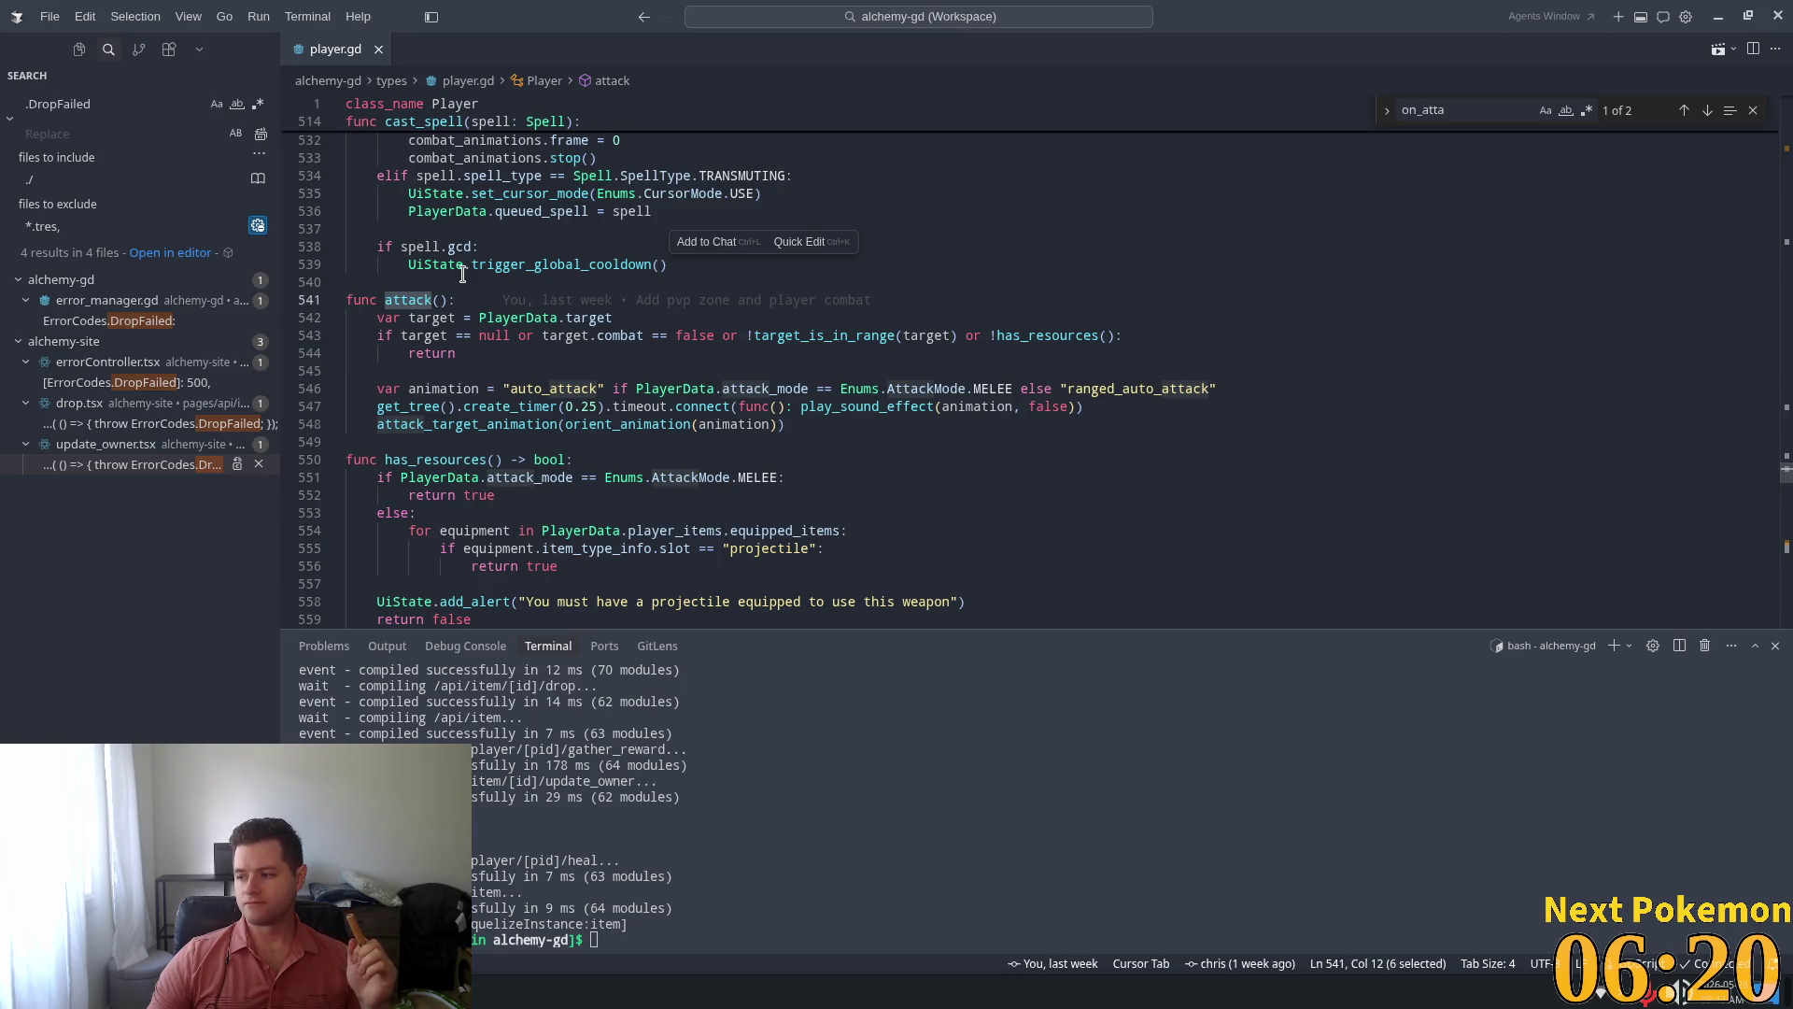
mouse_move(458, 268)
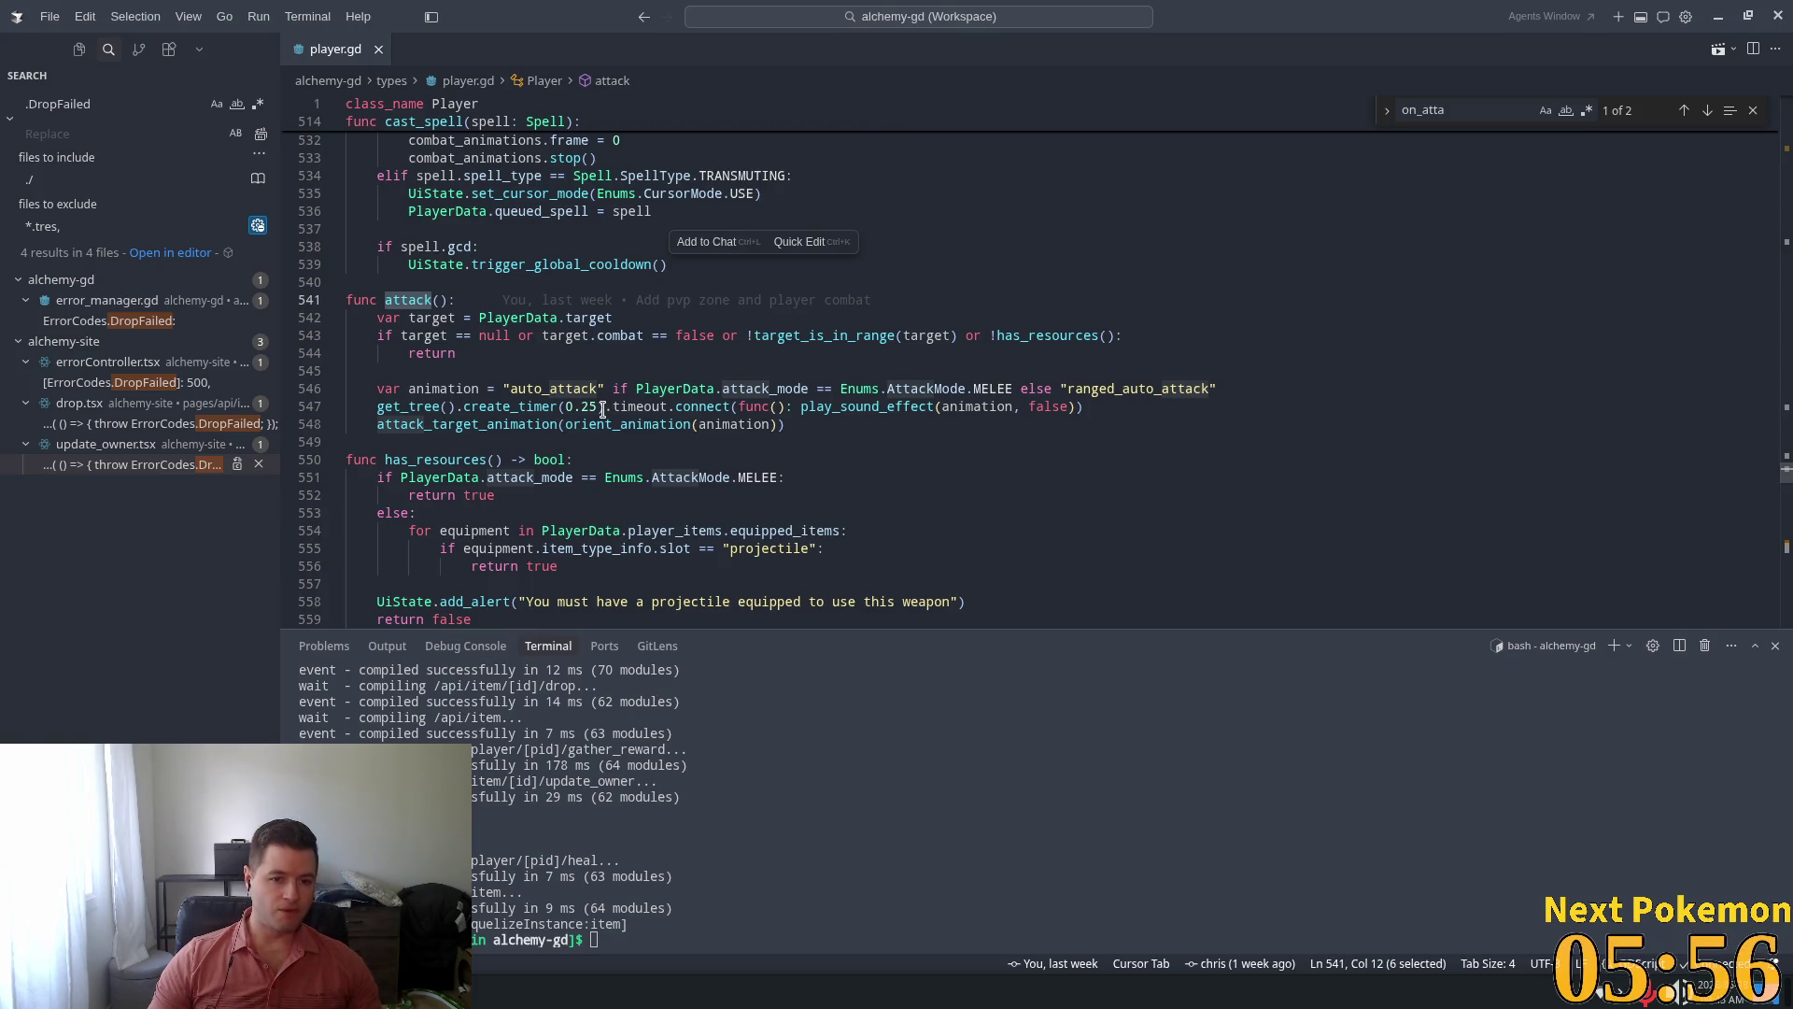
mouse_move(600, 418)
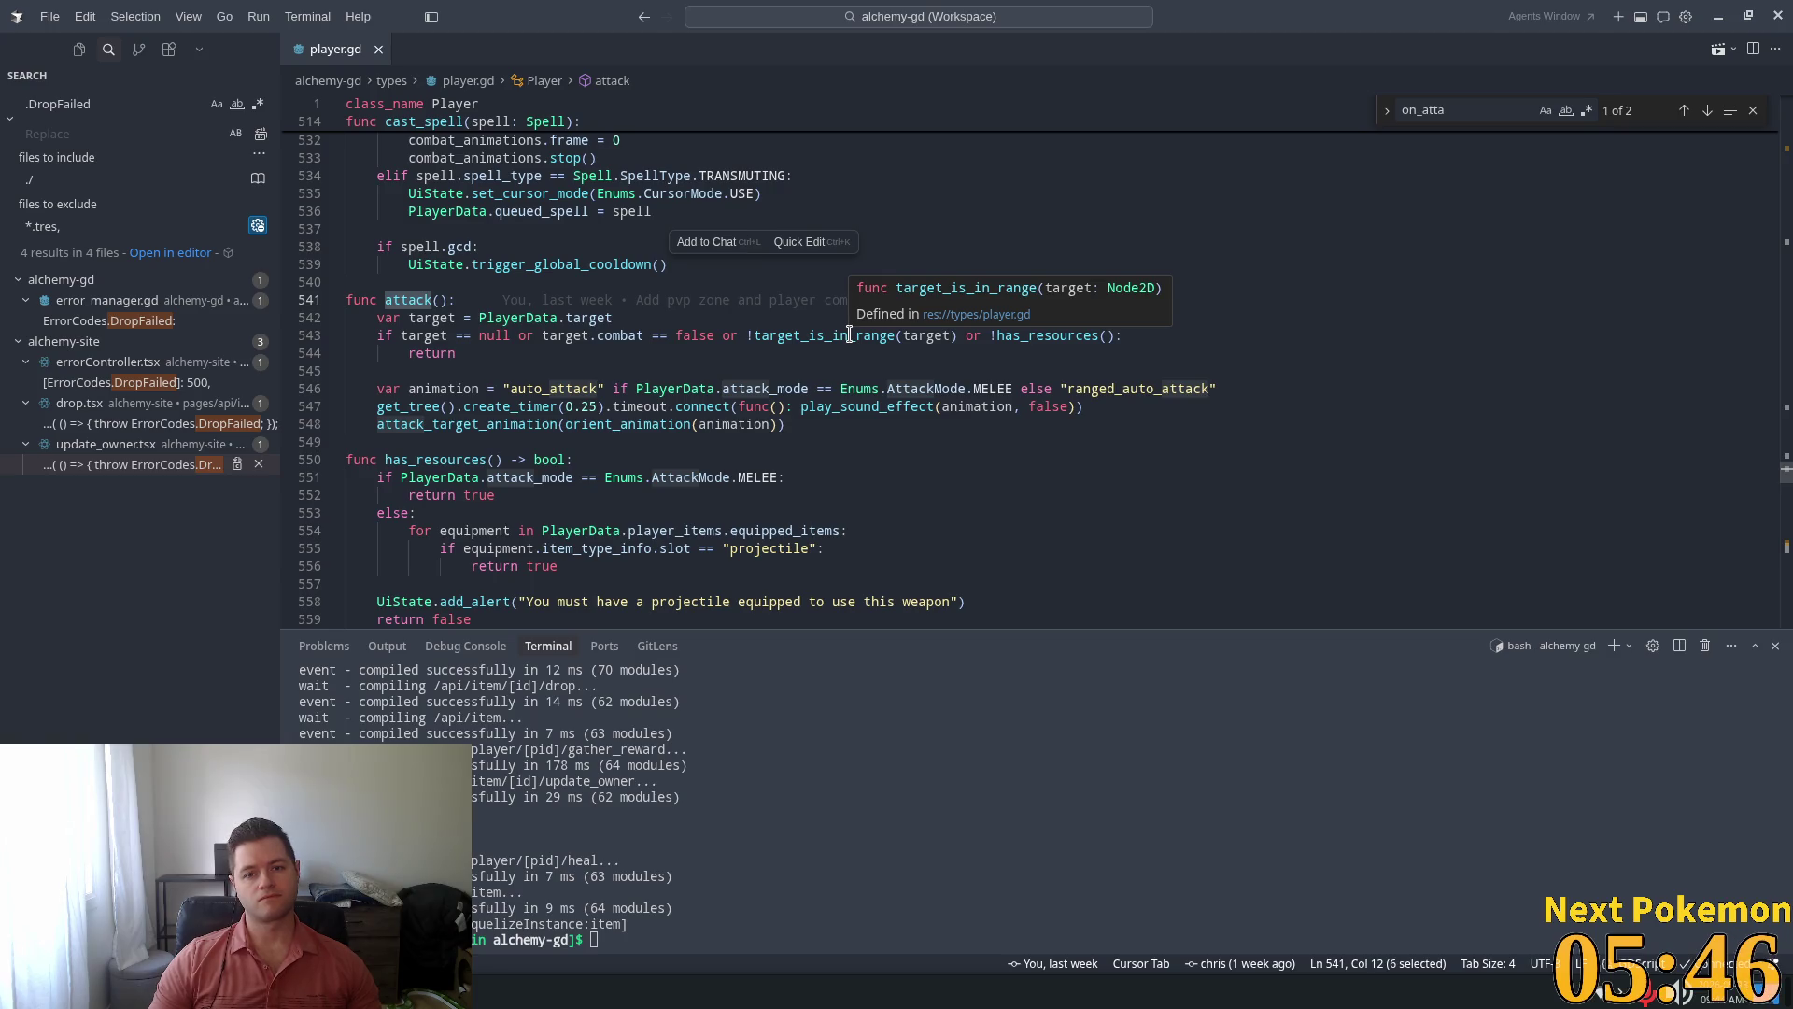
left_click(850, 335)
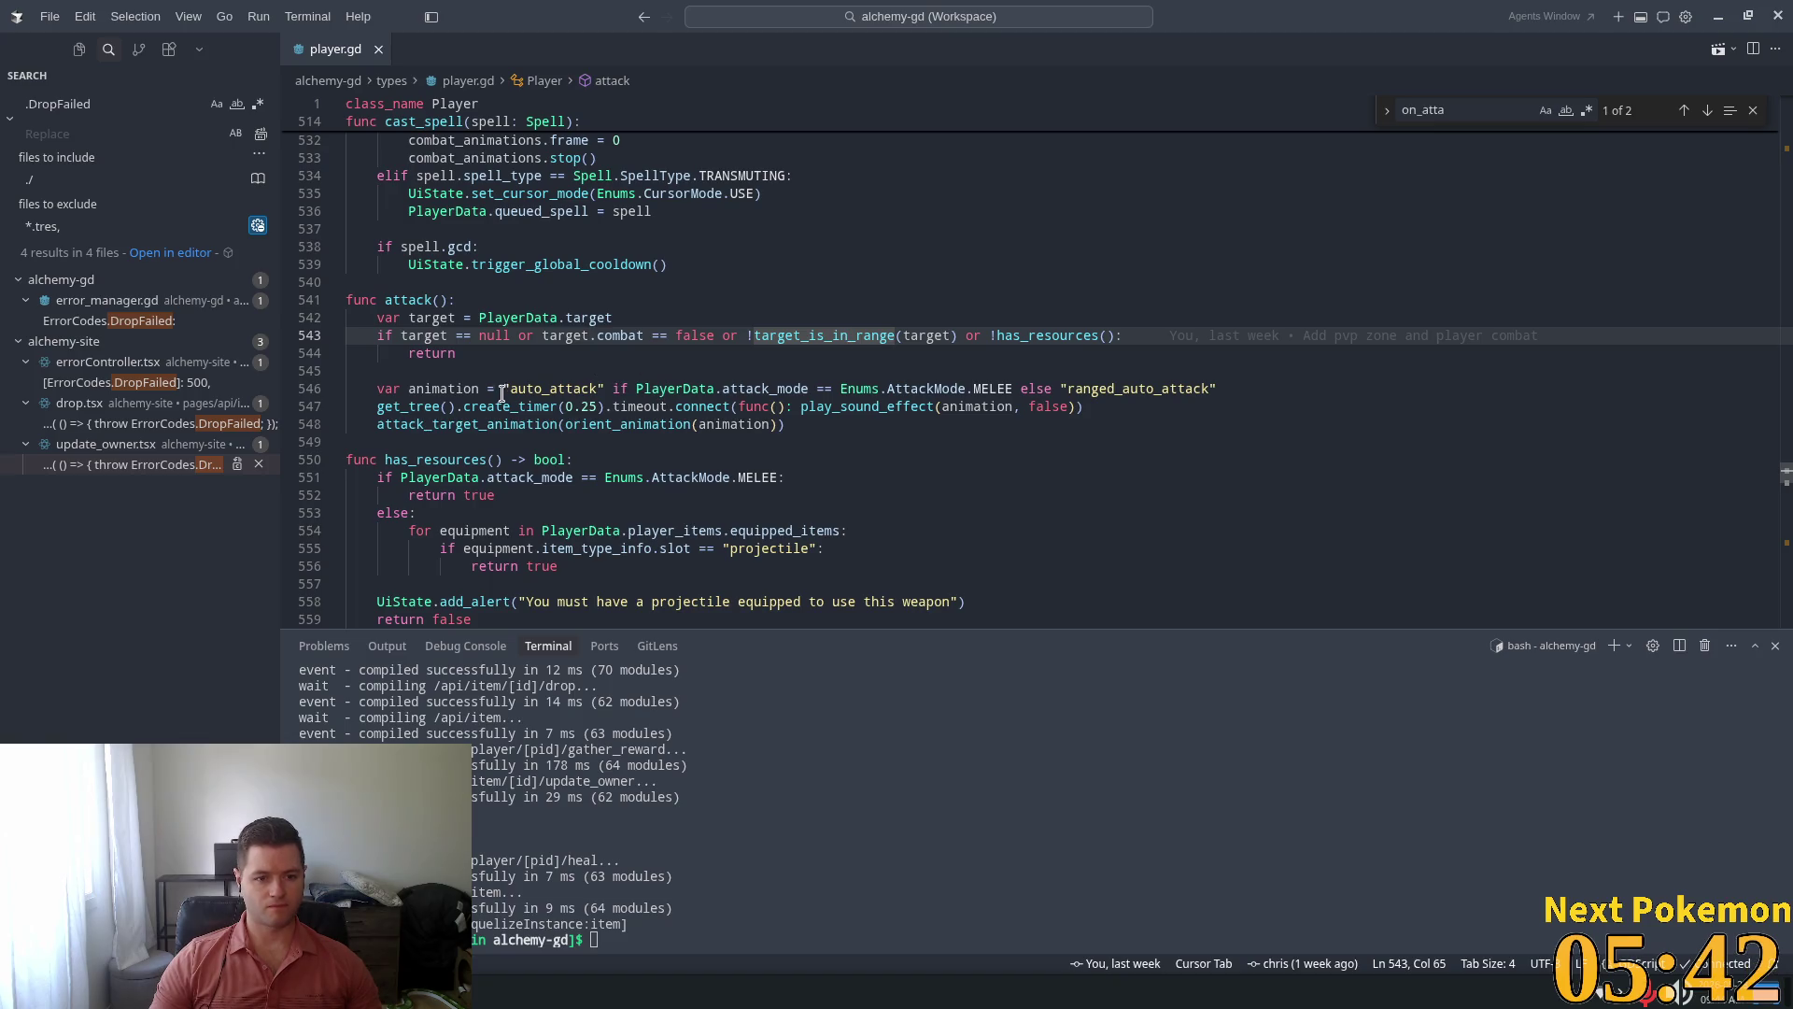
View the target_is_in_range function definition
left_click(818, 335, "ctrl")
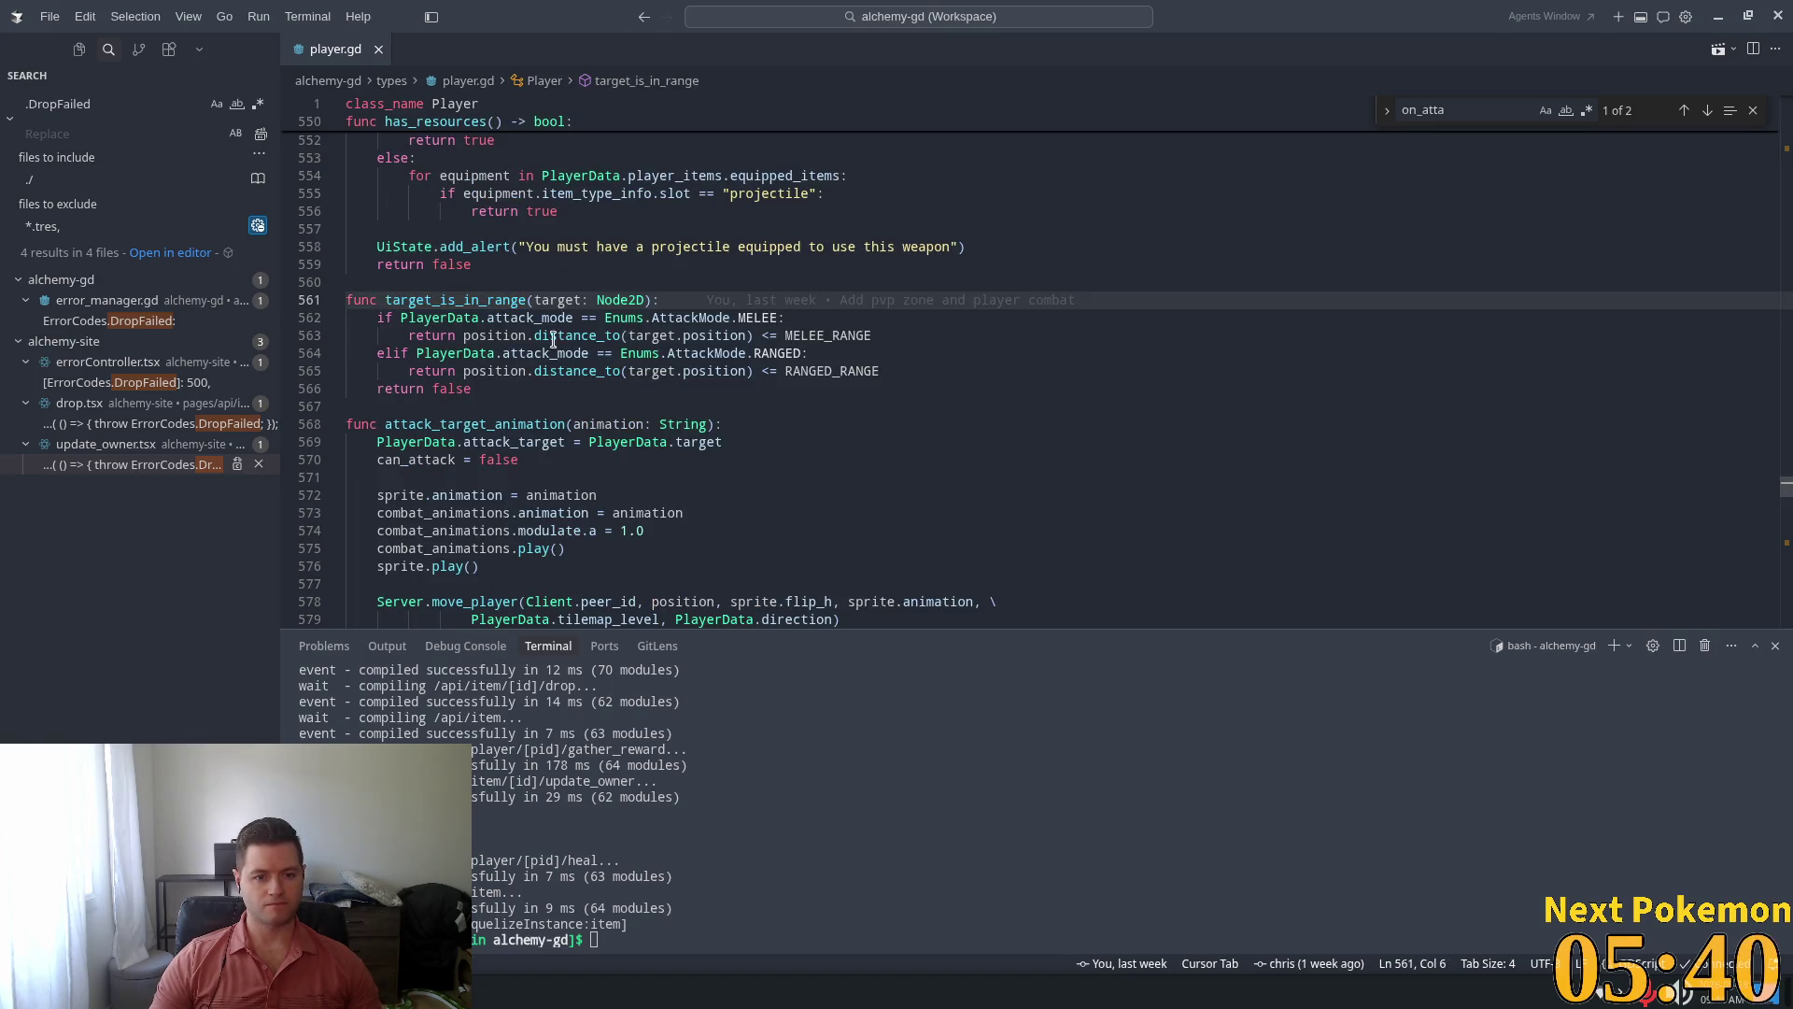
mouse_move(598, 339)
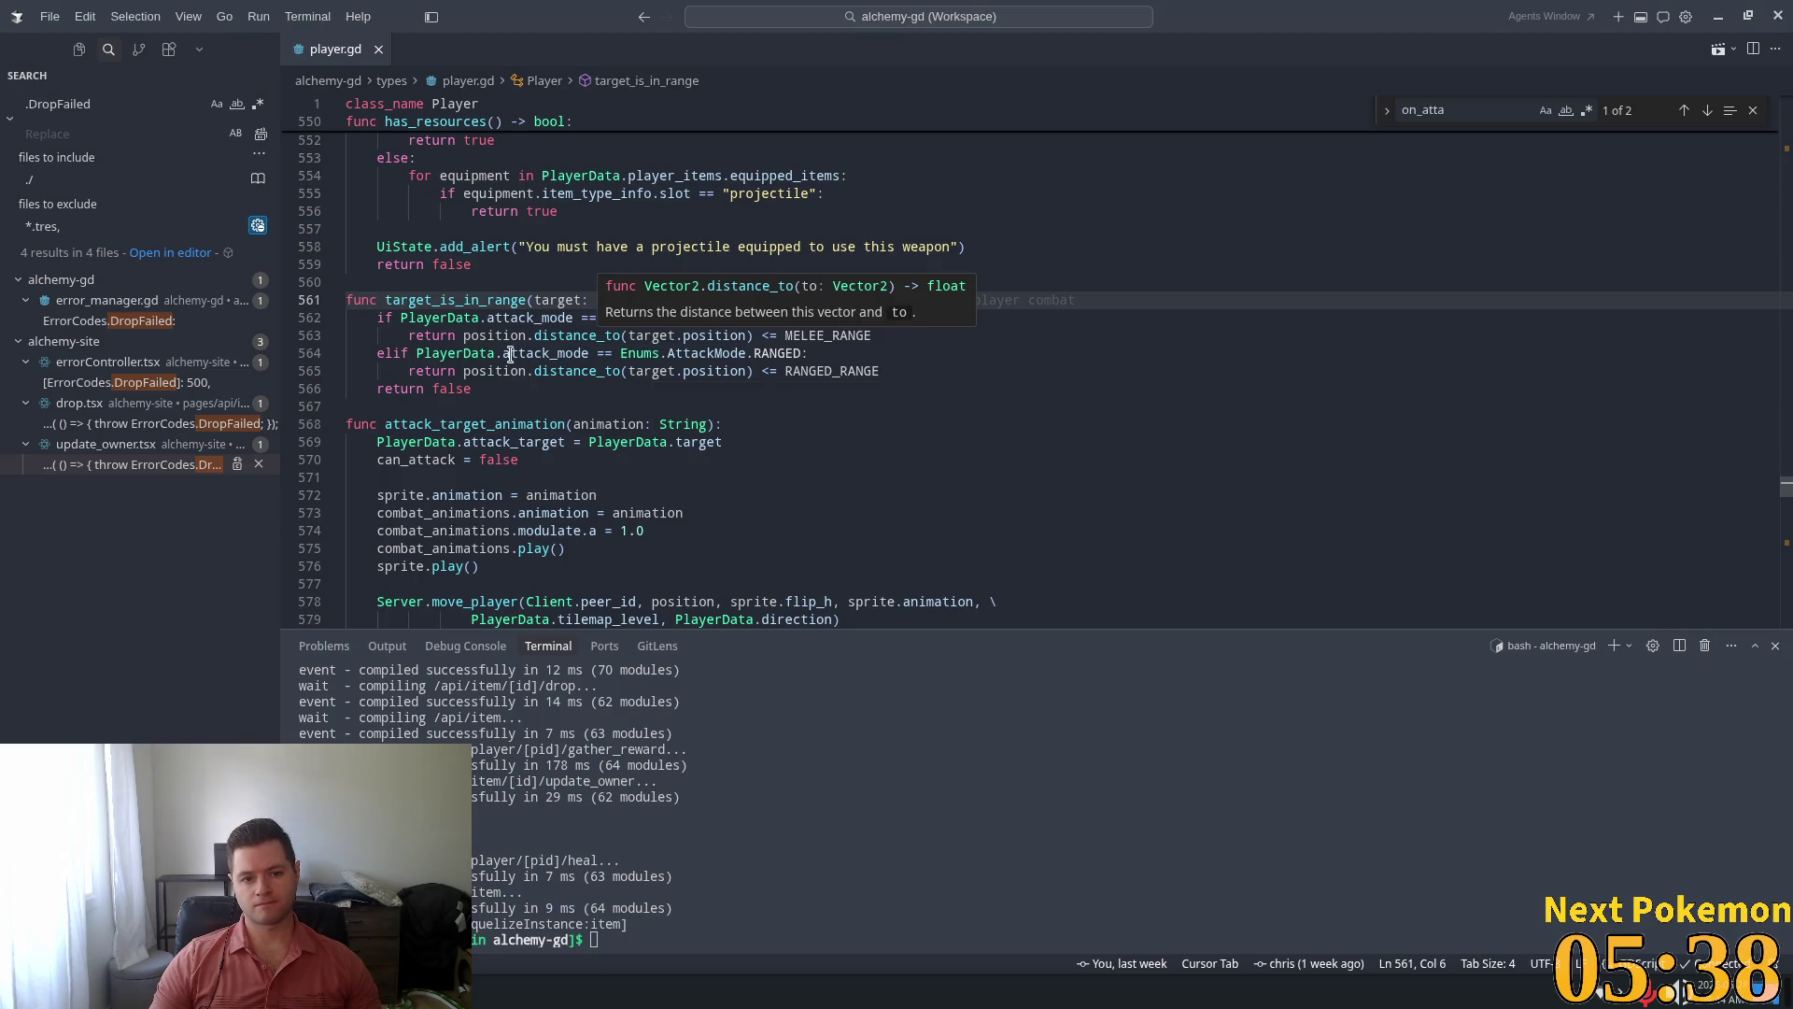
mouse_move(687, 425)
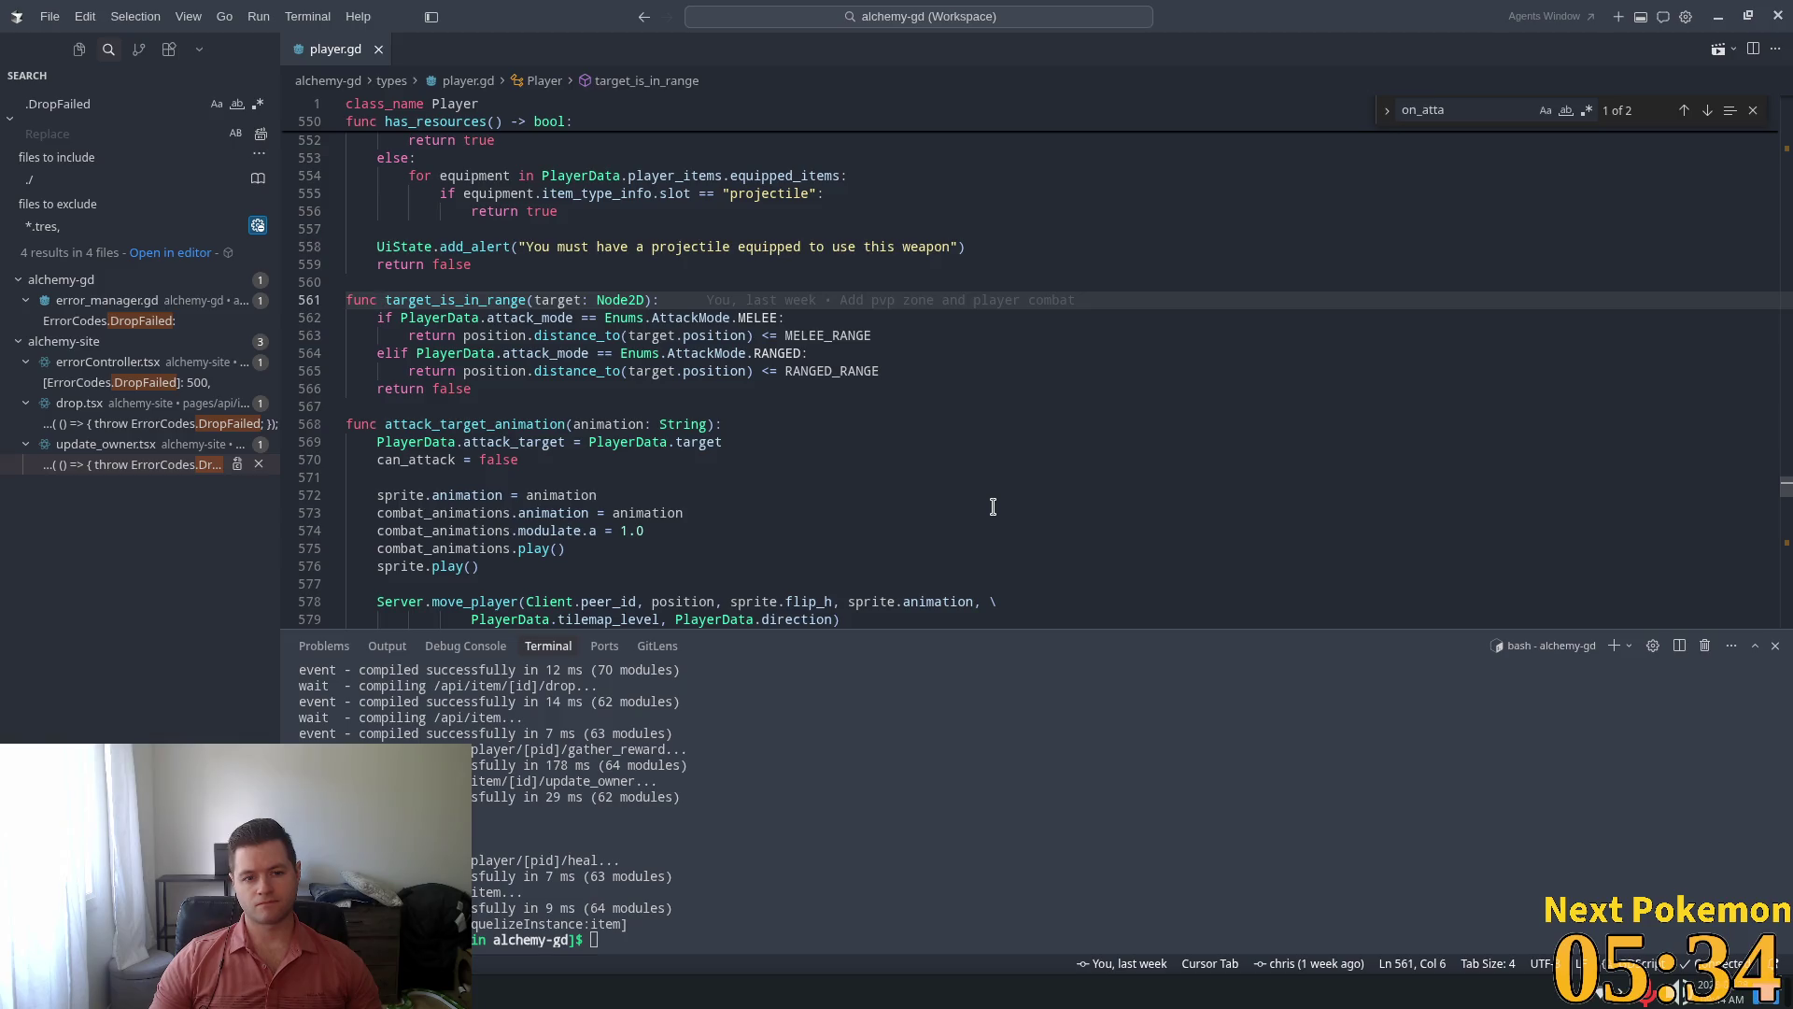
Find the target_is_in_range call on line 543 in attack(), then switch to Godot
left_click(504, 300)
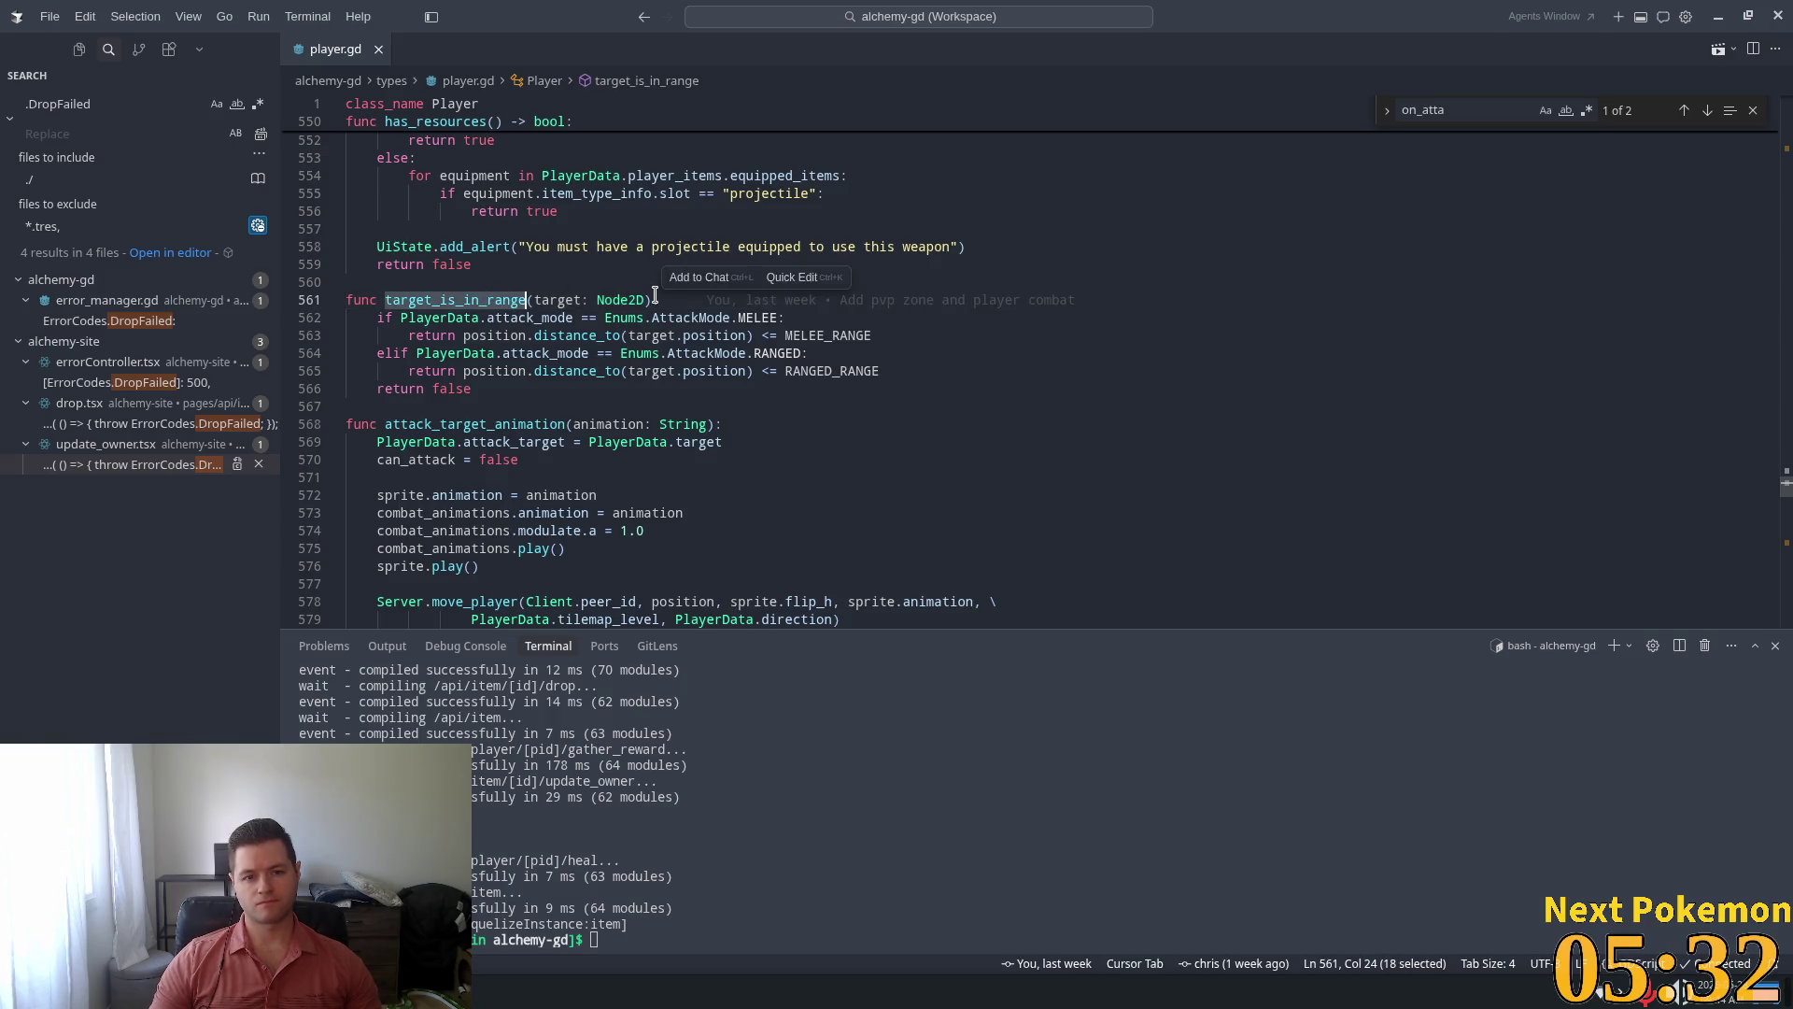
key("ctrl+f")
key("Return")
left_click(441, 353)
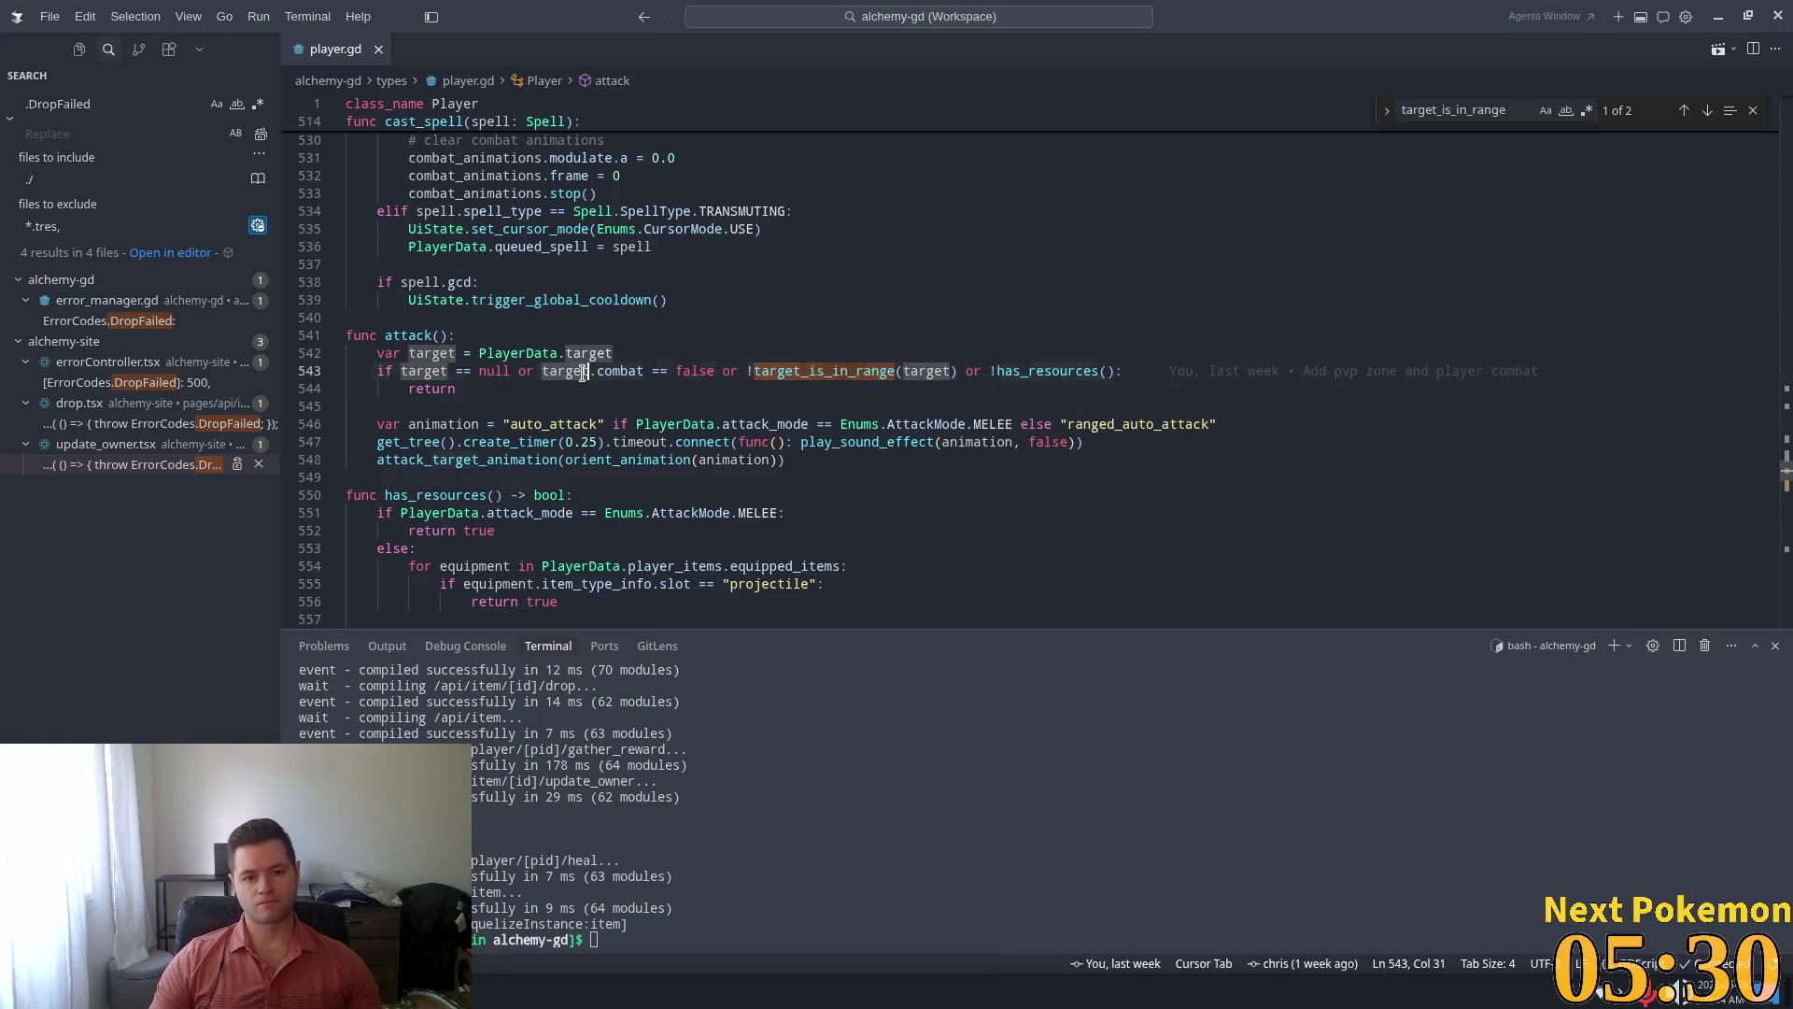
double_click(424, 371)
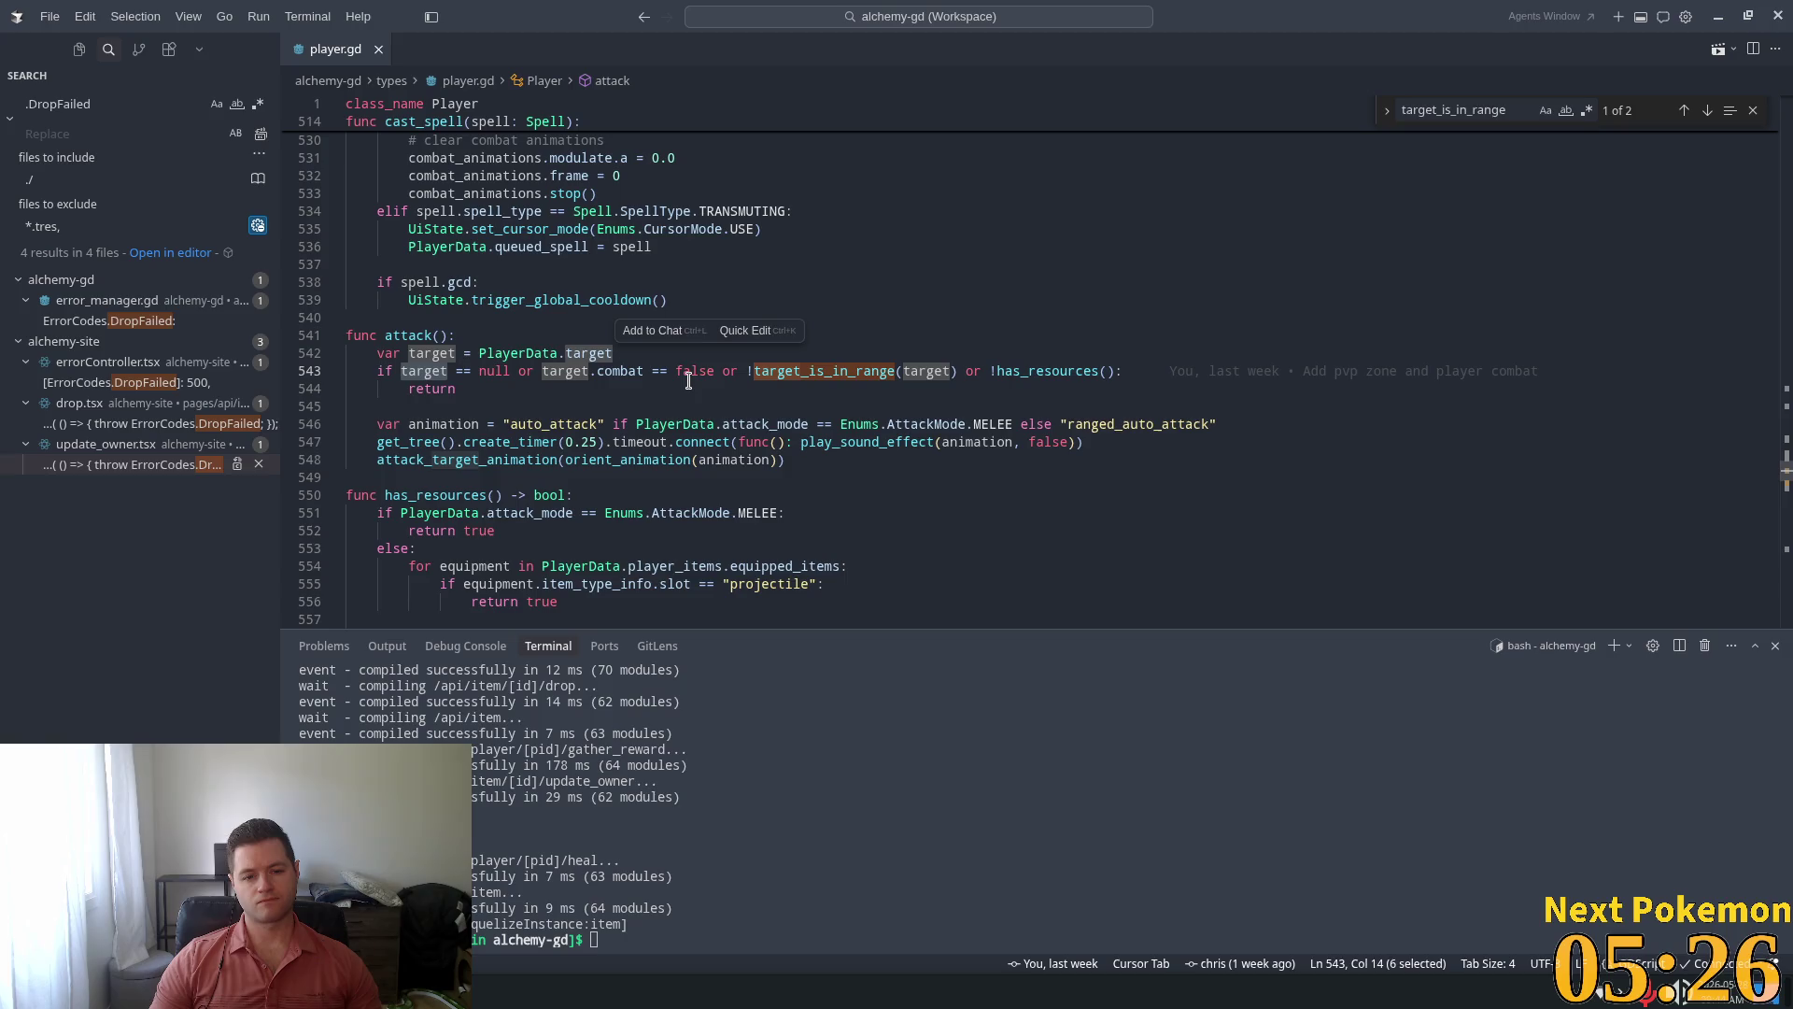
key("alt+Tab")
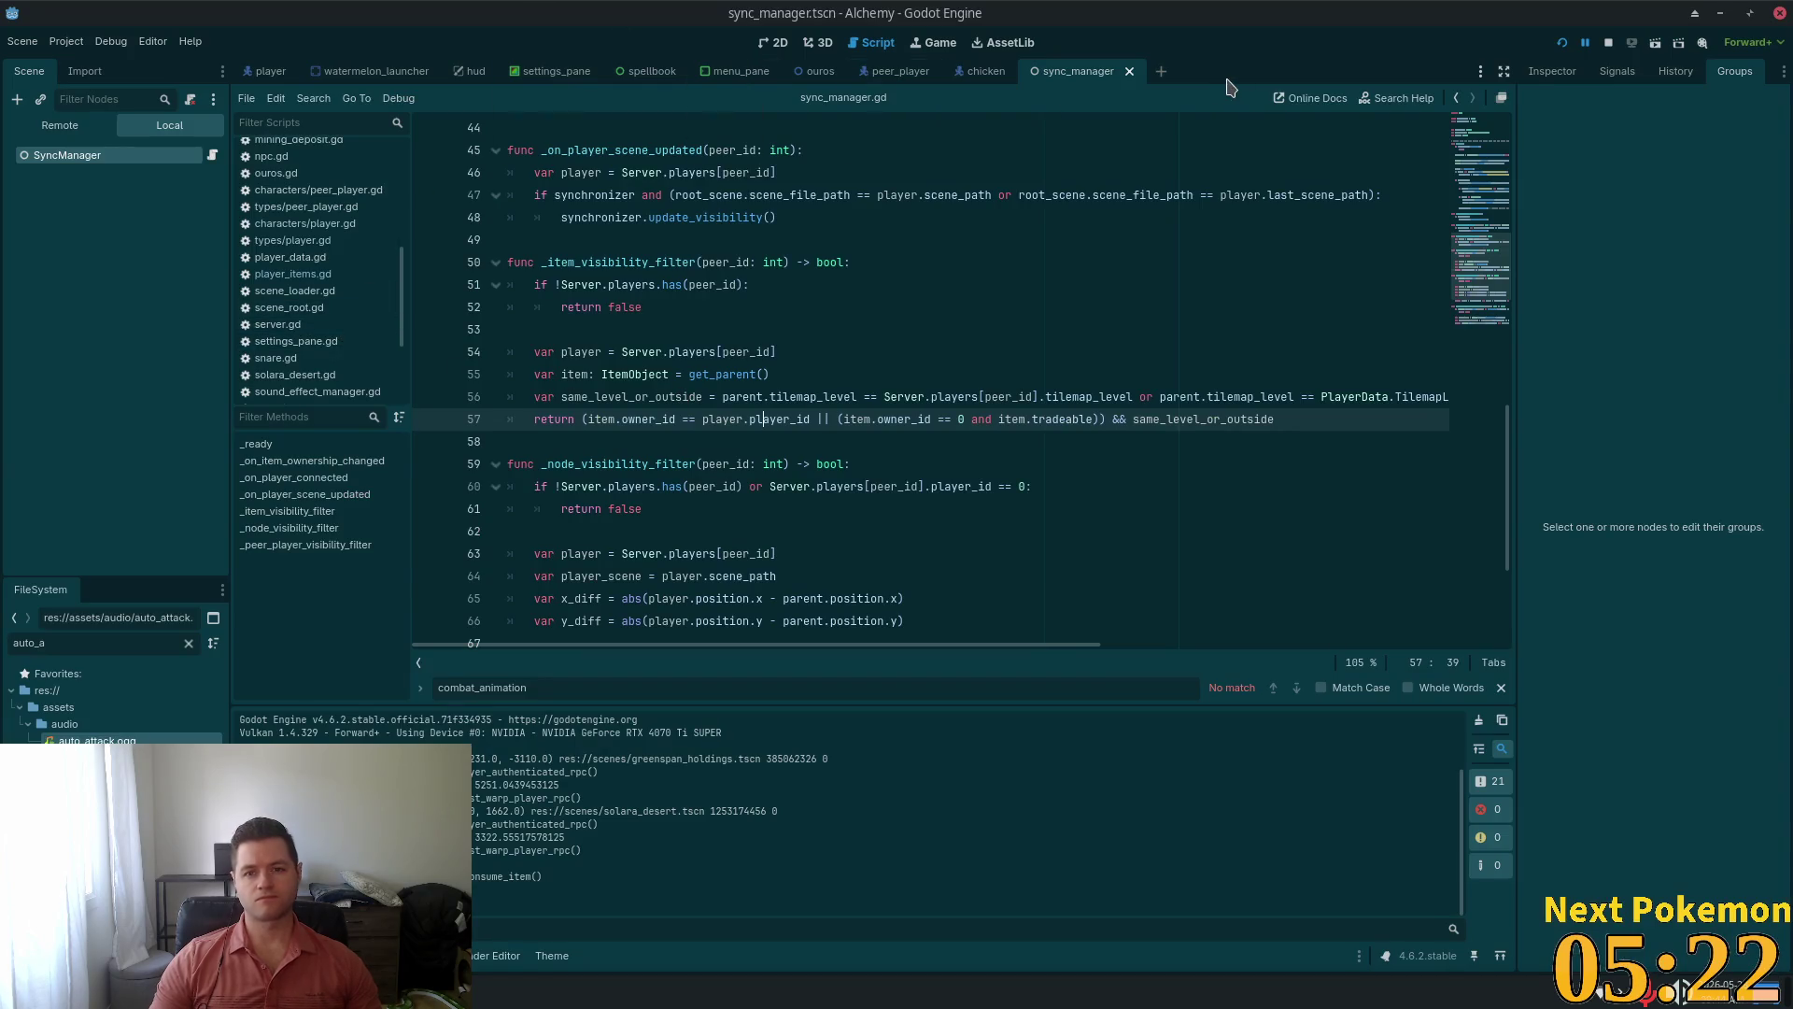
In the player scene, check MeleeRange's body_exited signal connection, then return to VS Code
left_click(270, 72)
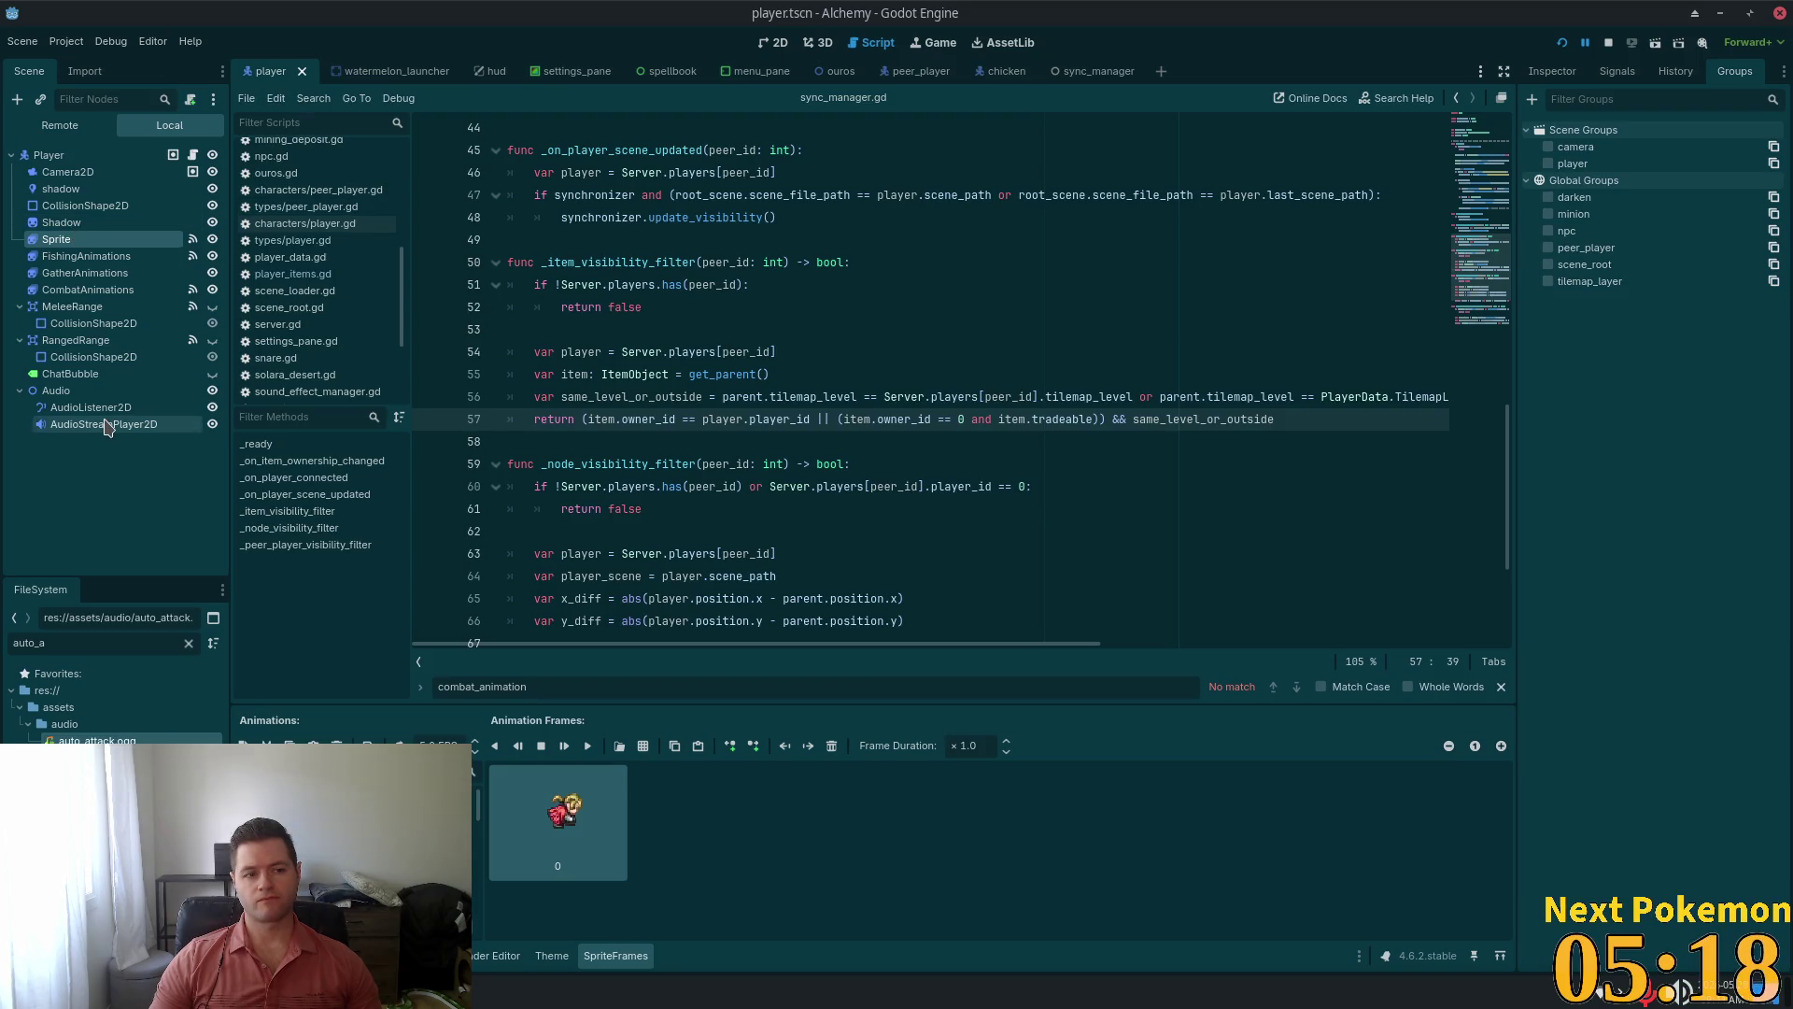
left_click(110, 307)
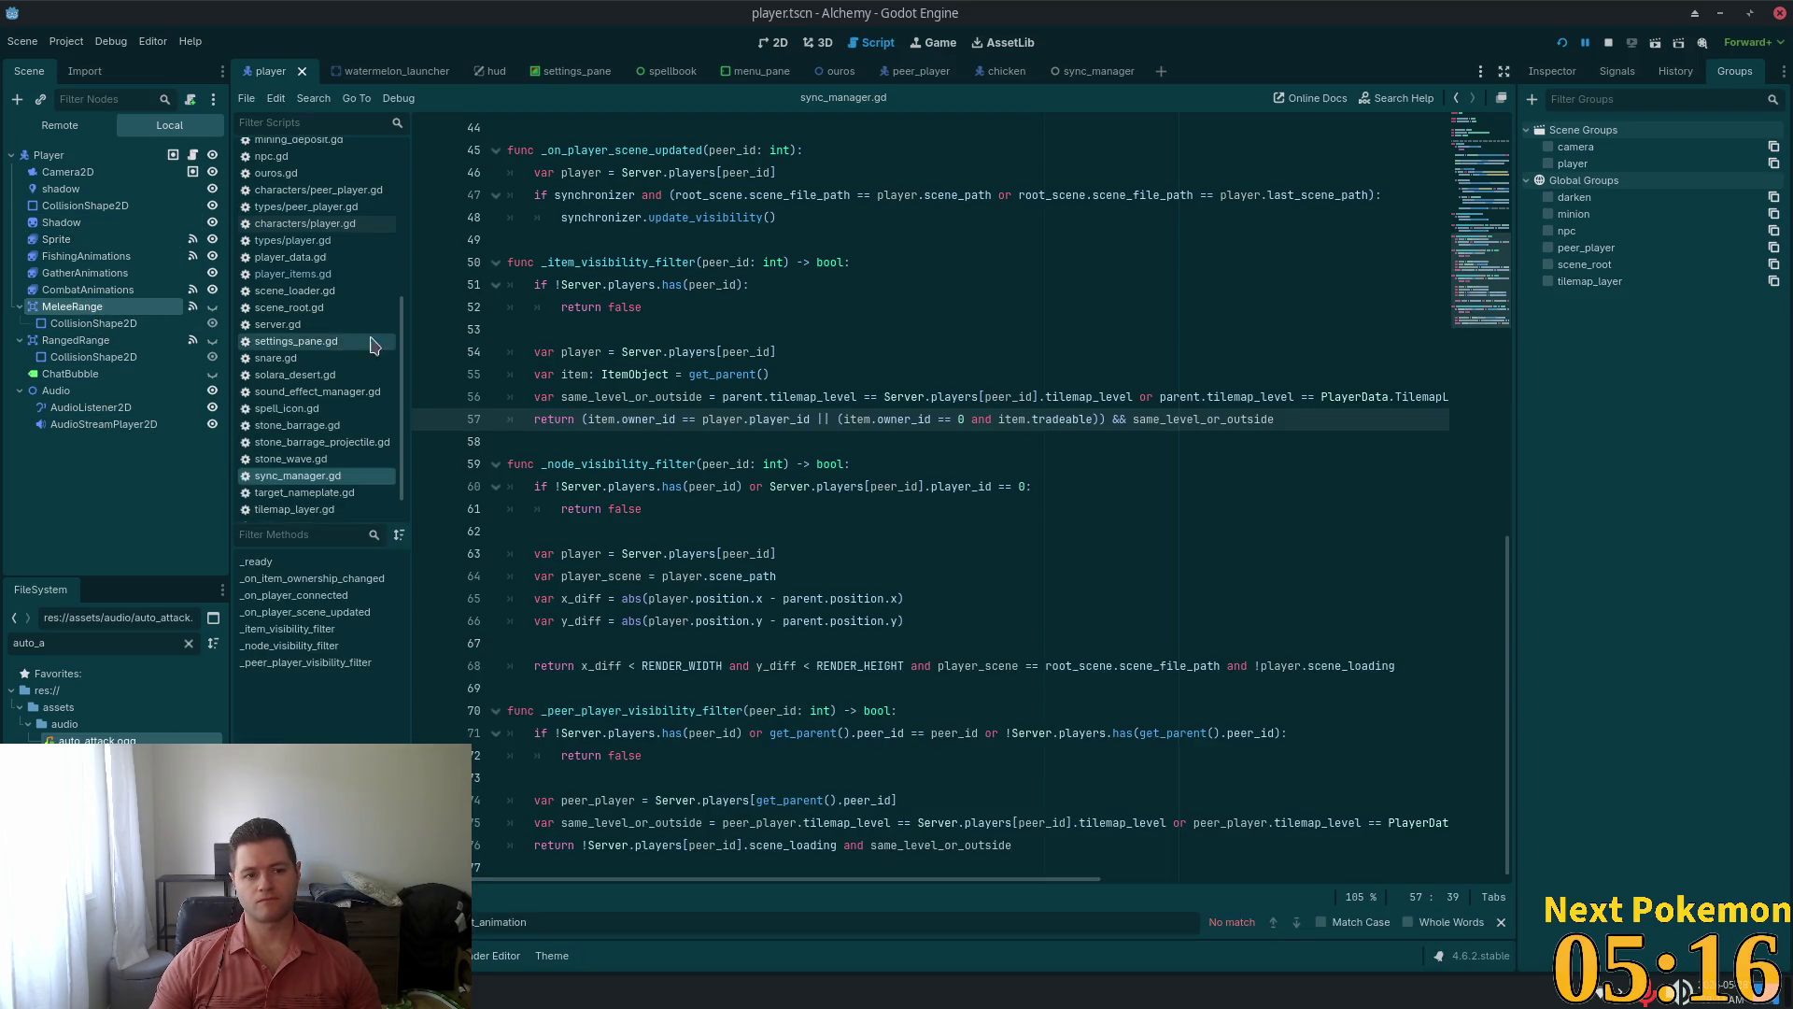
left_click(1605, 84)
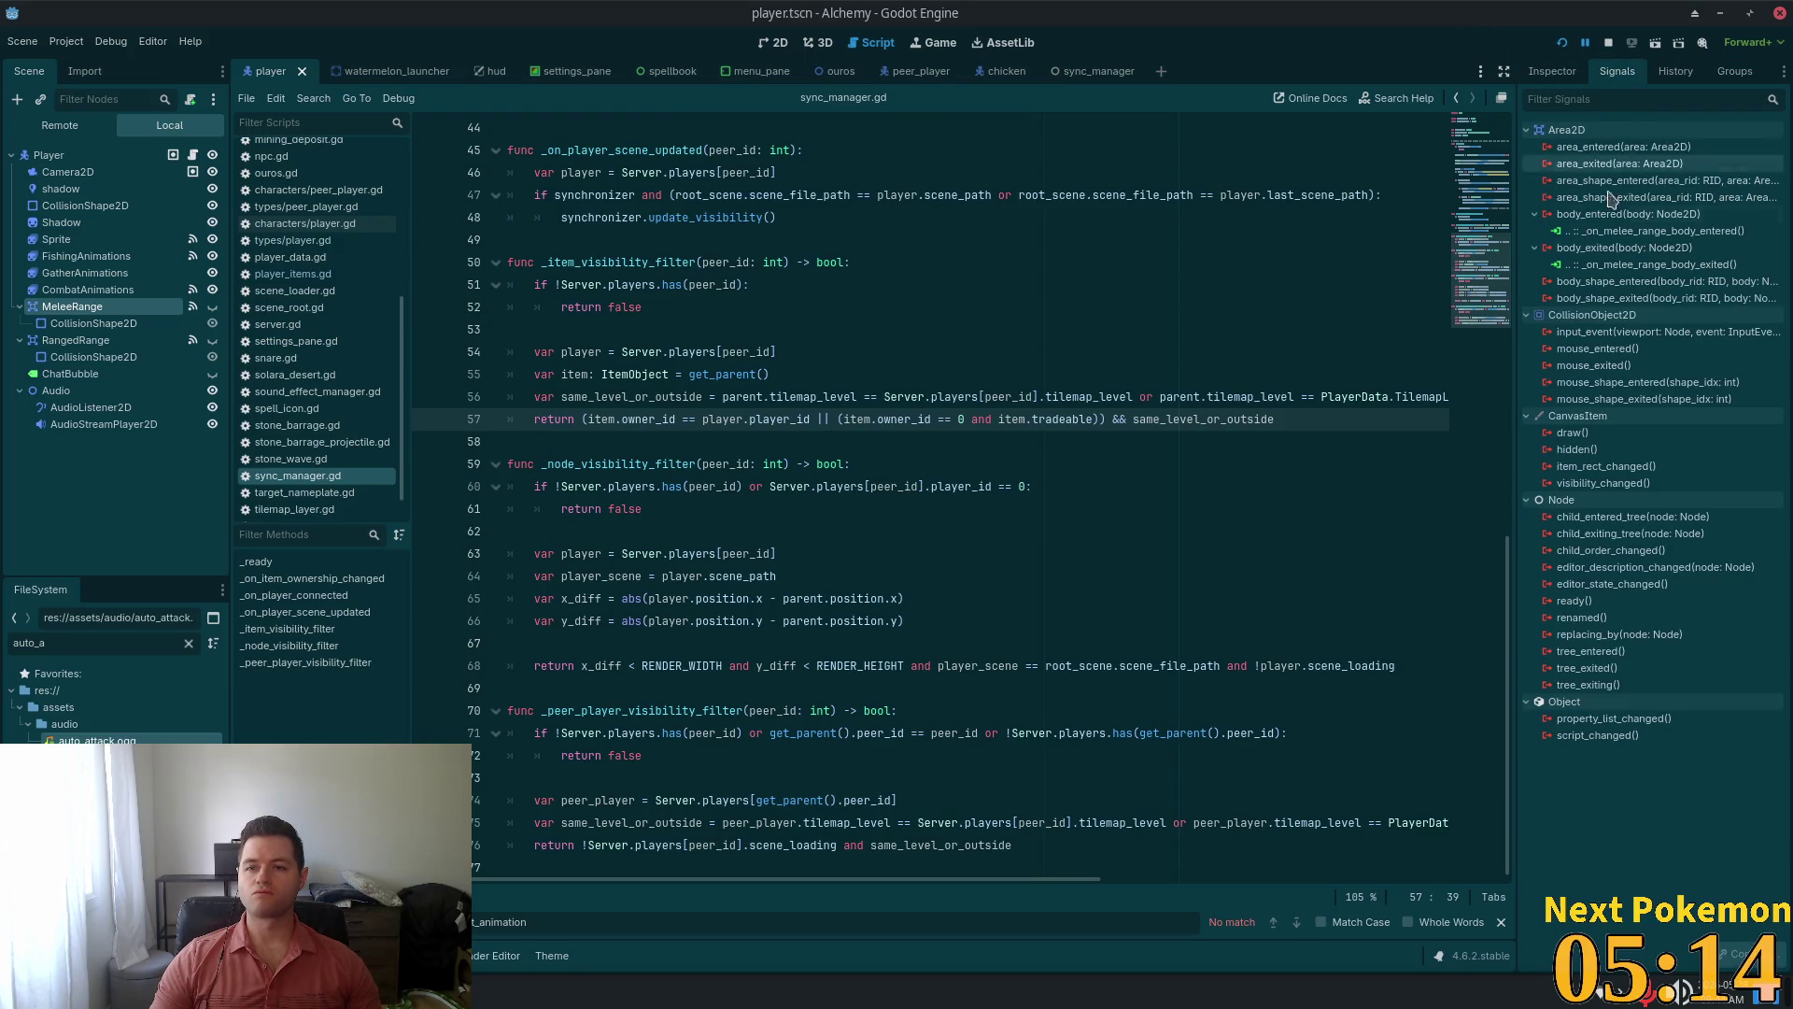
left_click(1624, 265)
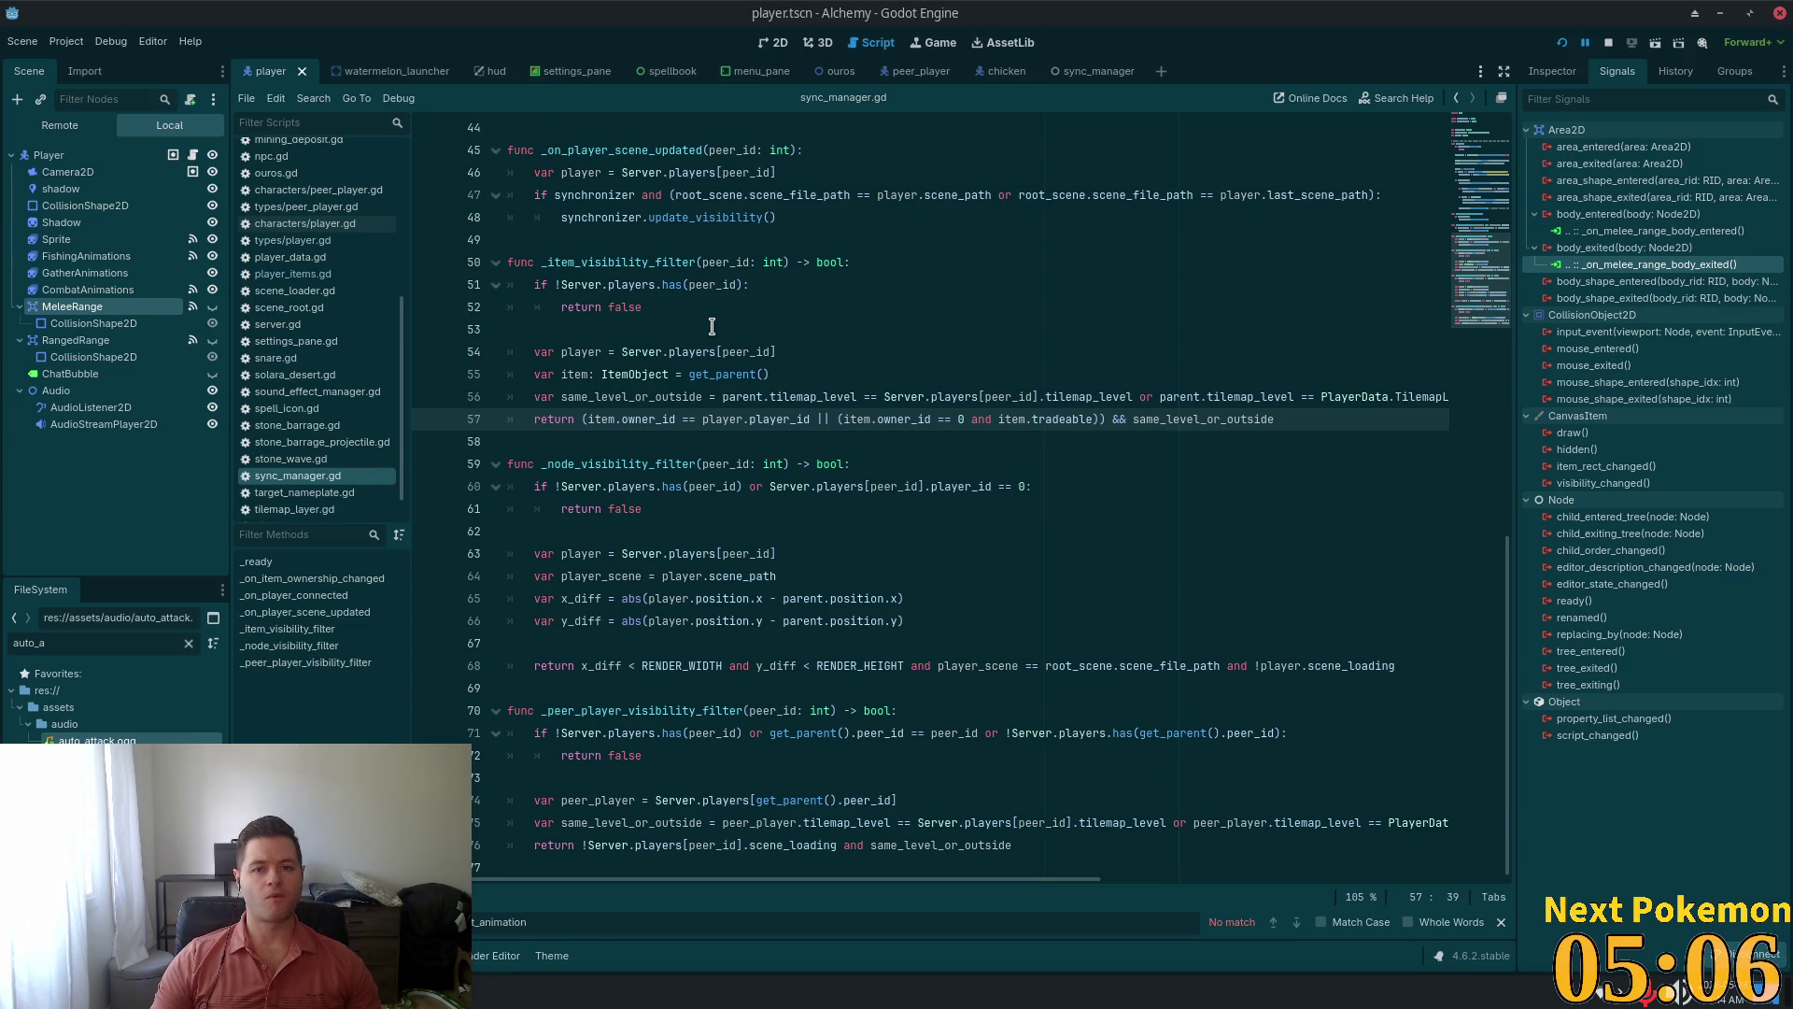
key("alt+Tab")
key("ctrl+f")
Search player.gd for 'body_exited' and go to the melee body_exited handler
type("bod")
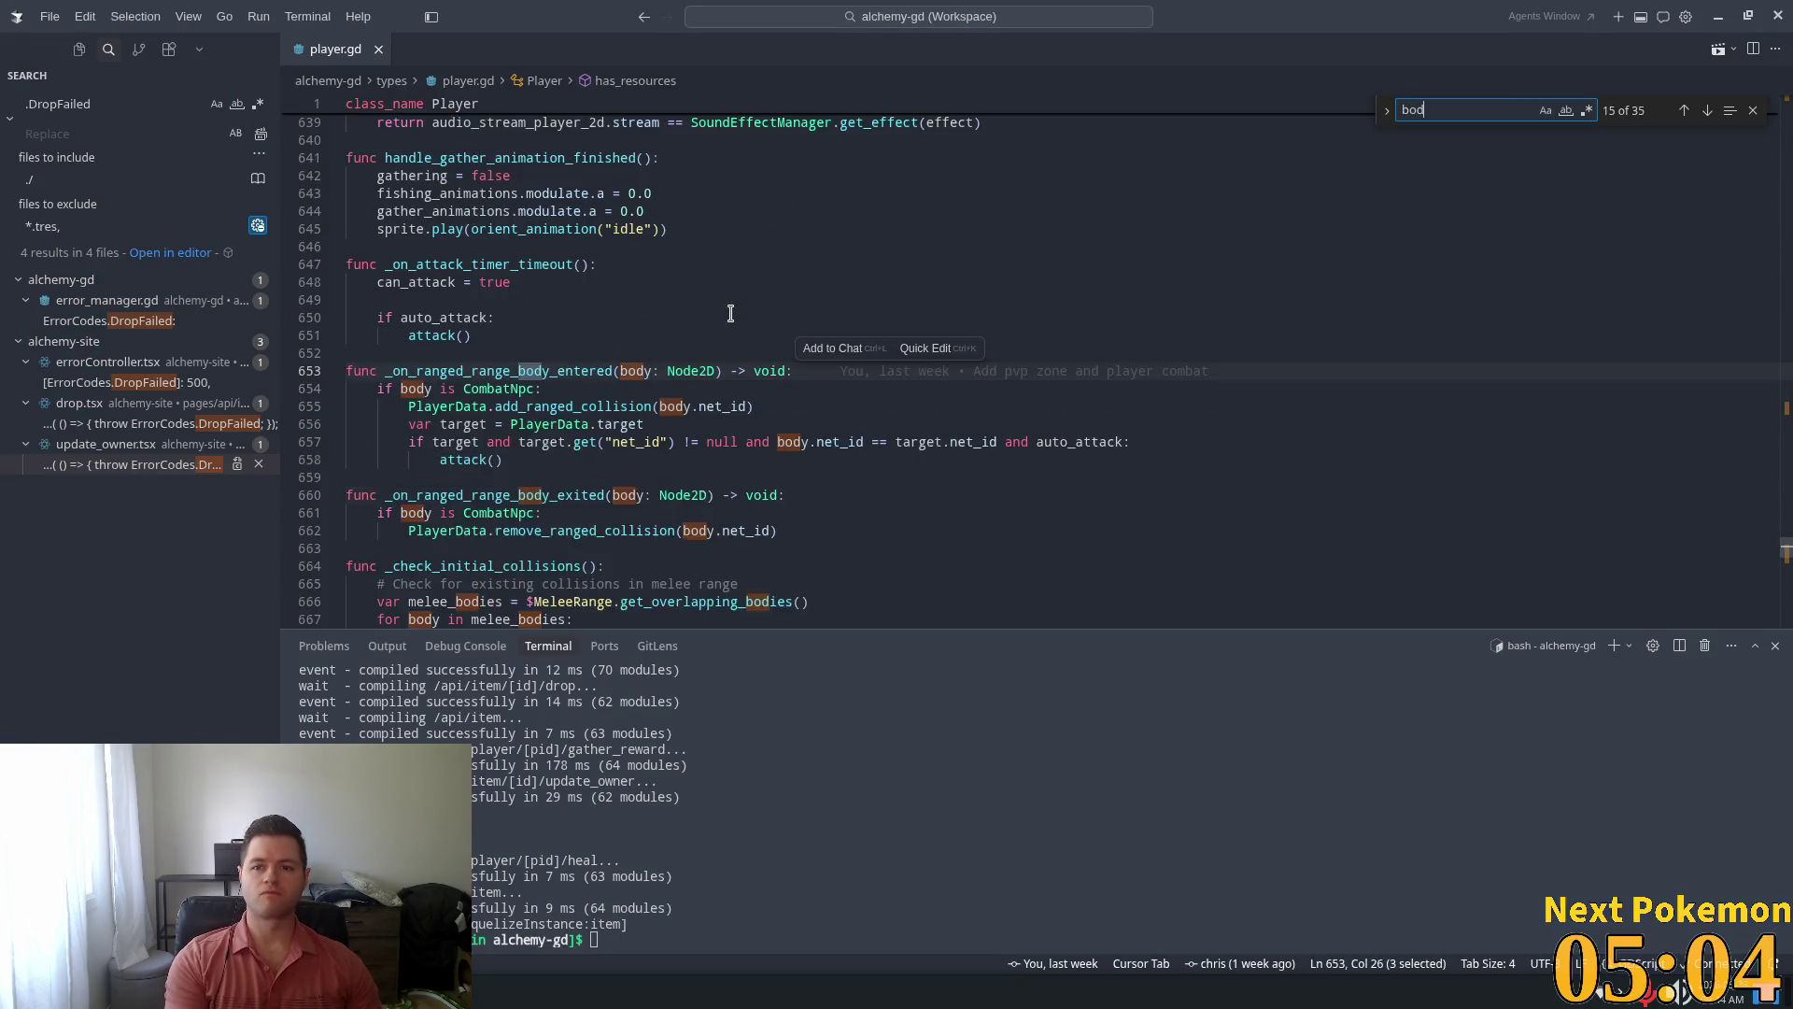
type("y_exited")
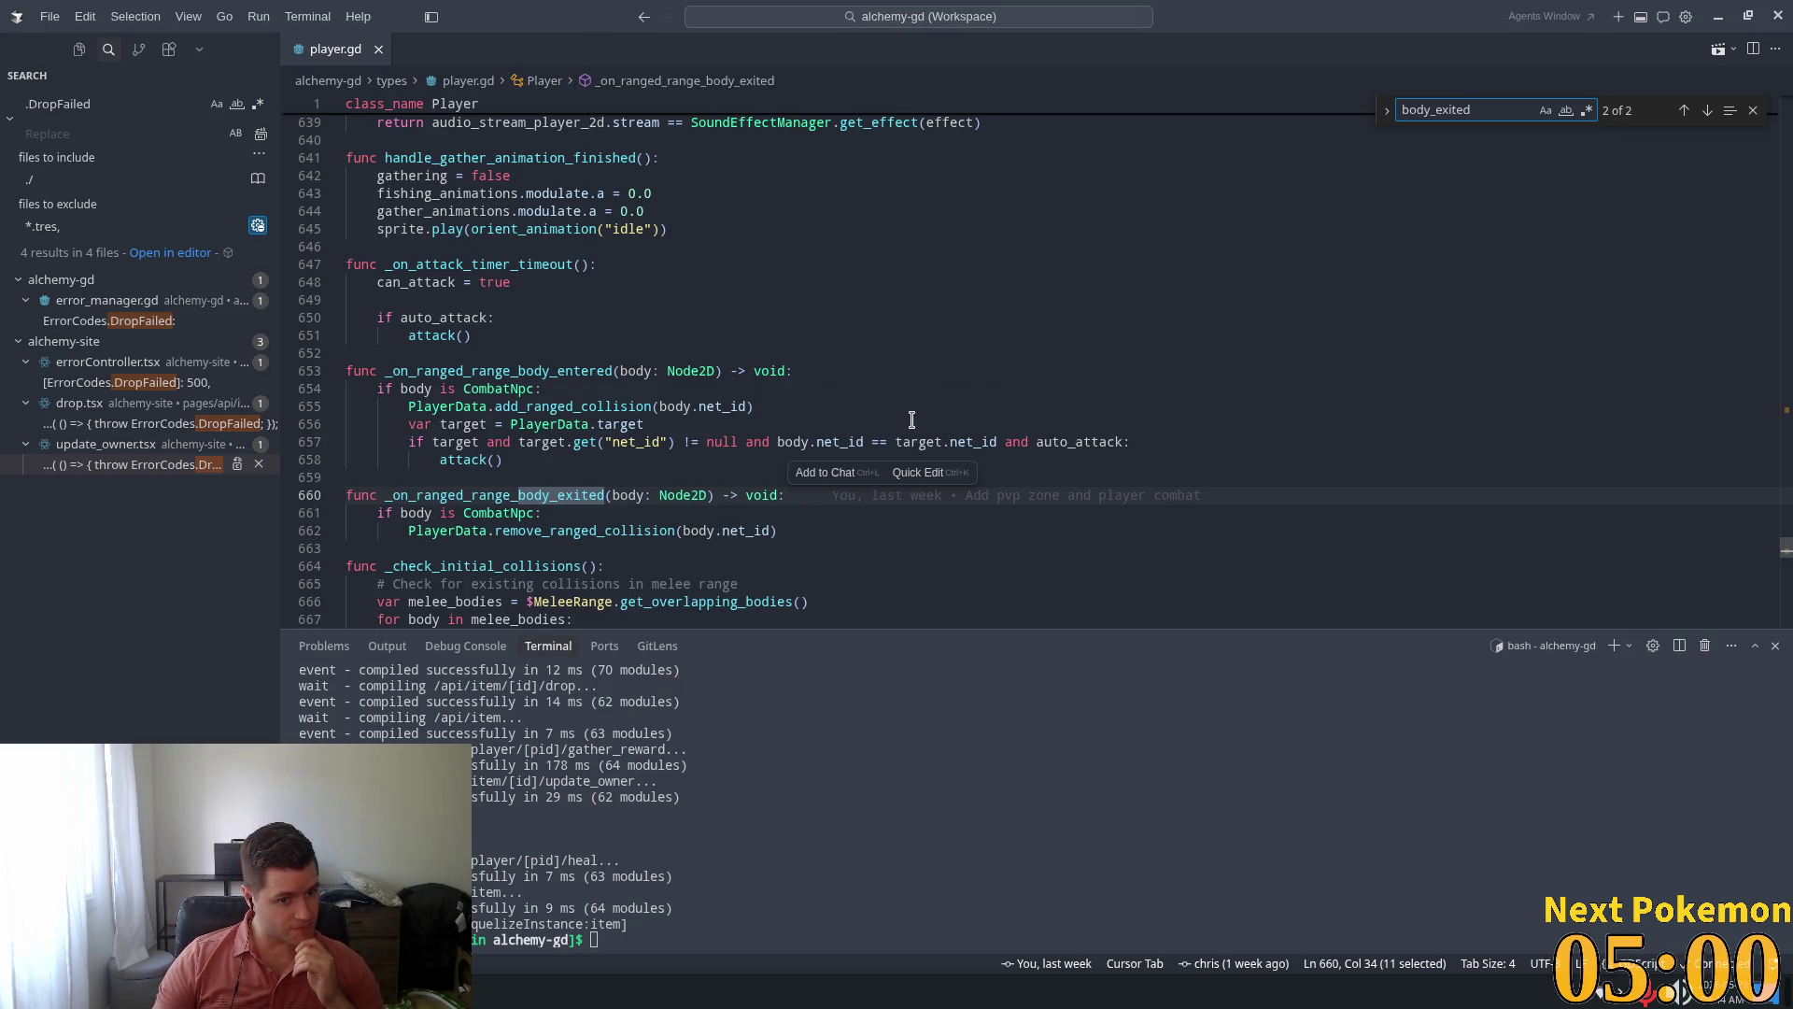
scroll(728, 411, "down", 3)
double_click(549, 393)
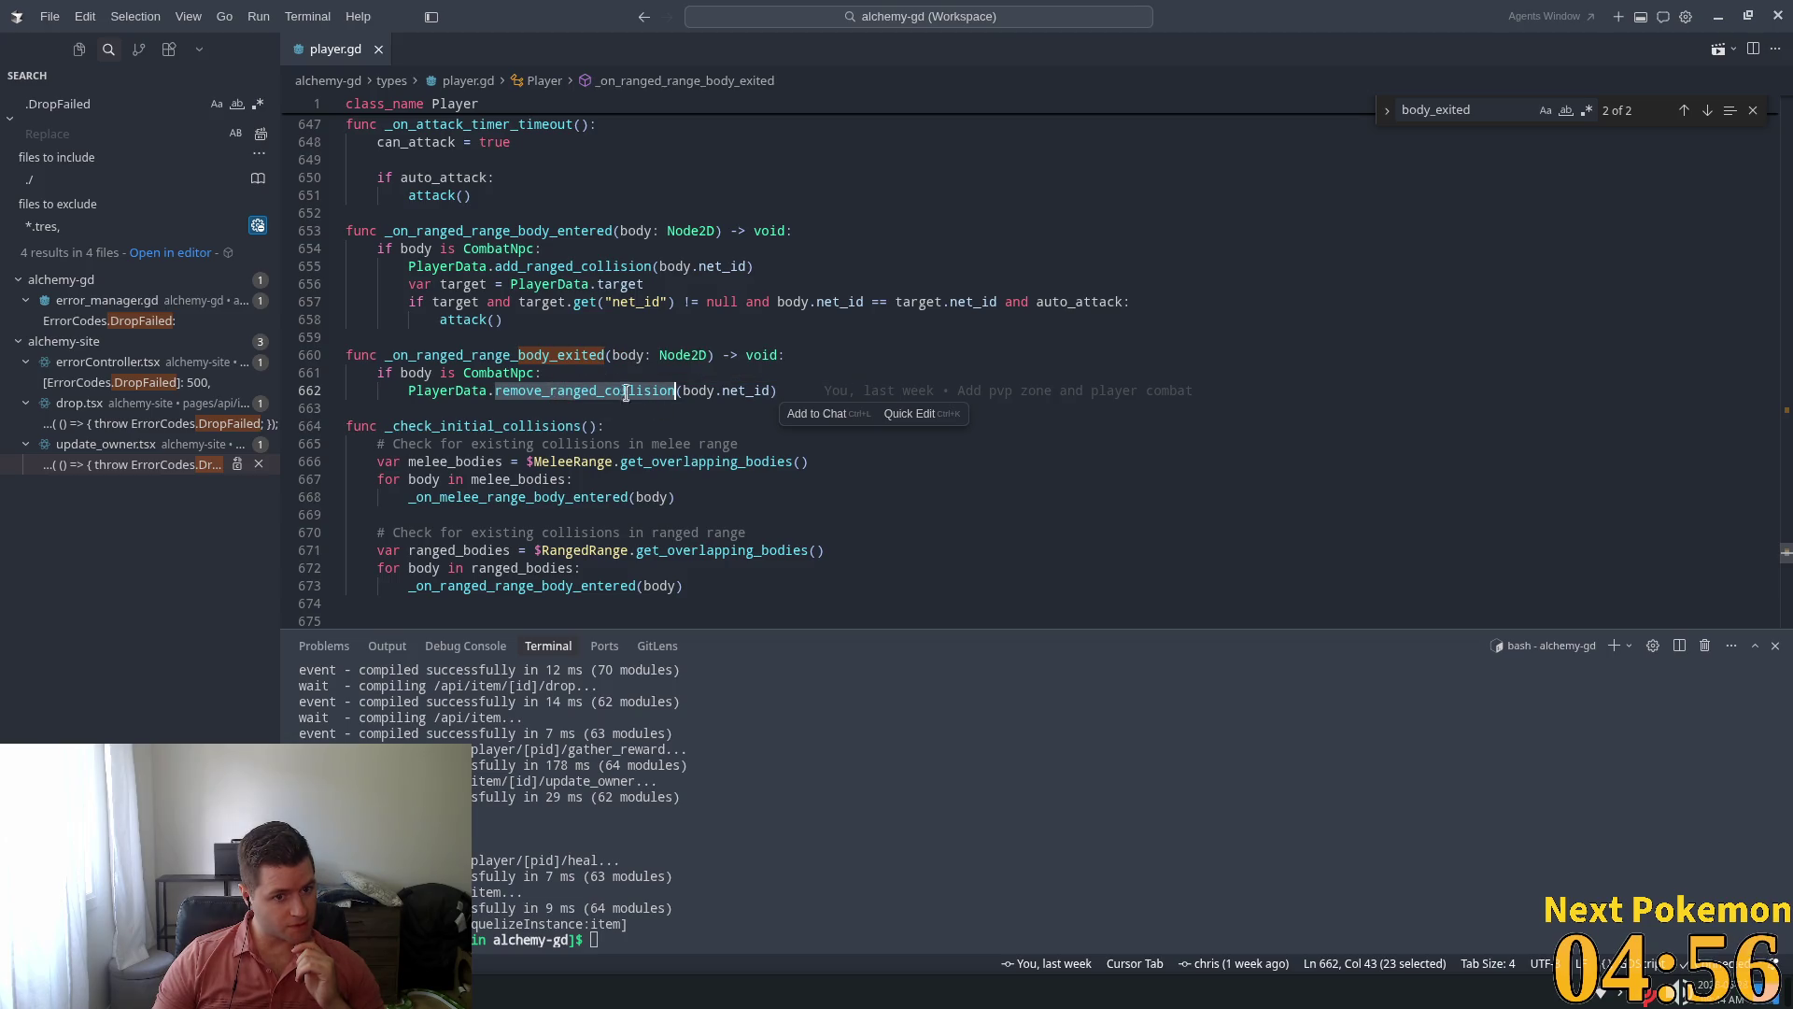
left_click(1509, 112)
key("Return")
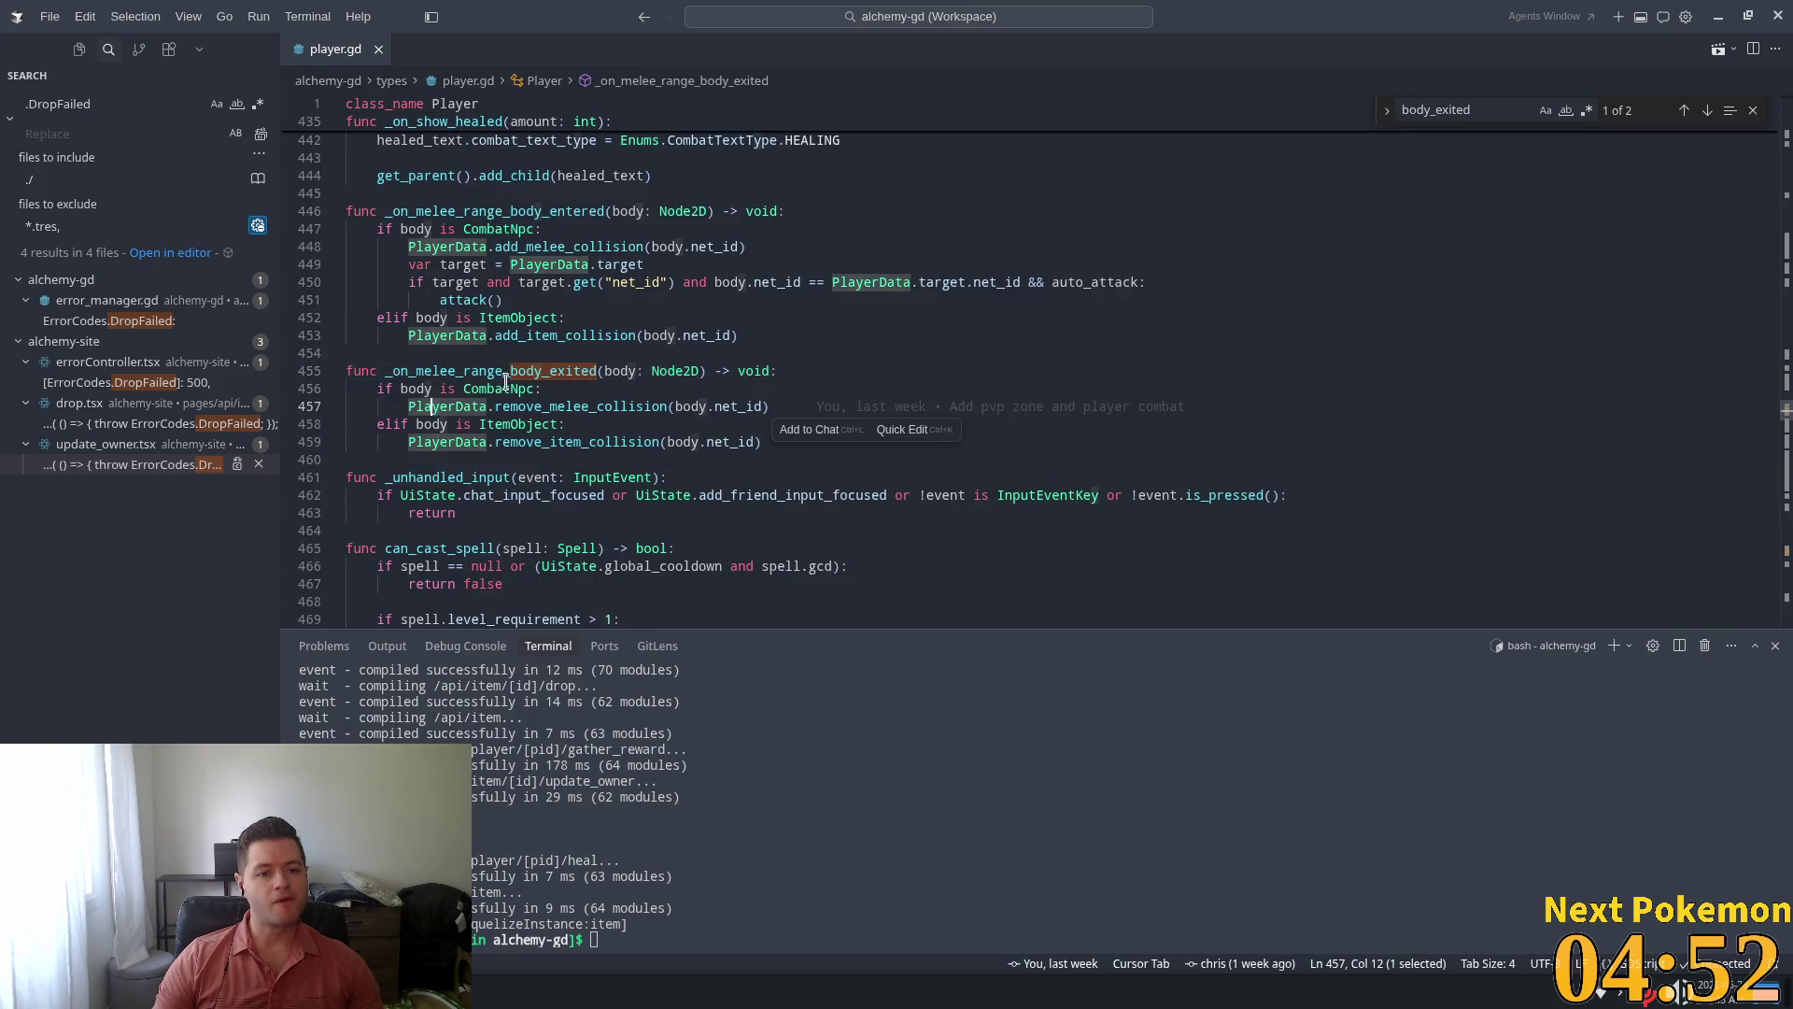
Inspect remove_melee_collision's definition, return to player.gd, and list the running Alchemy (DEBUG) windows
double_click(504, 389)
double_click(555, 407)
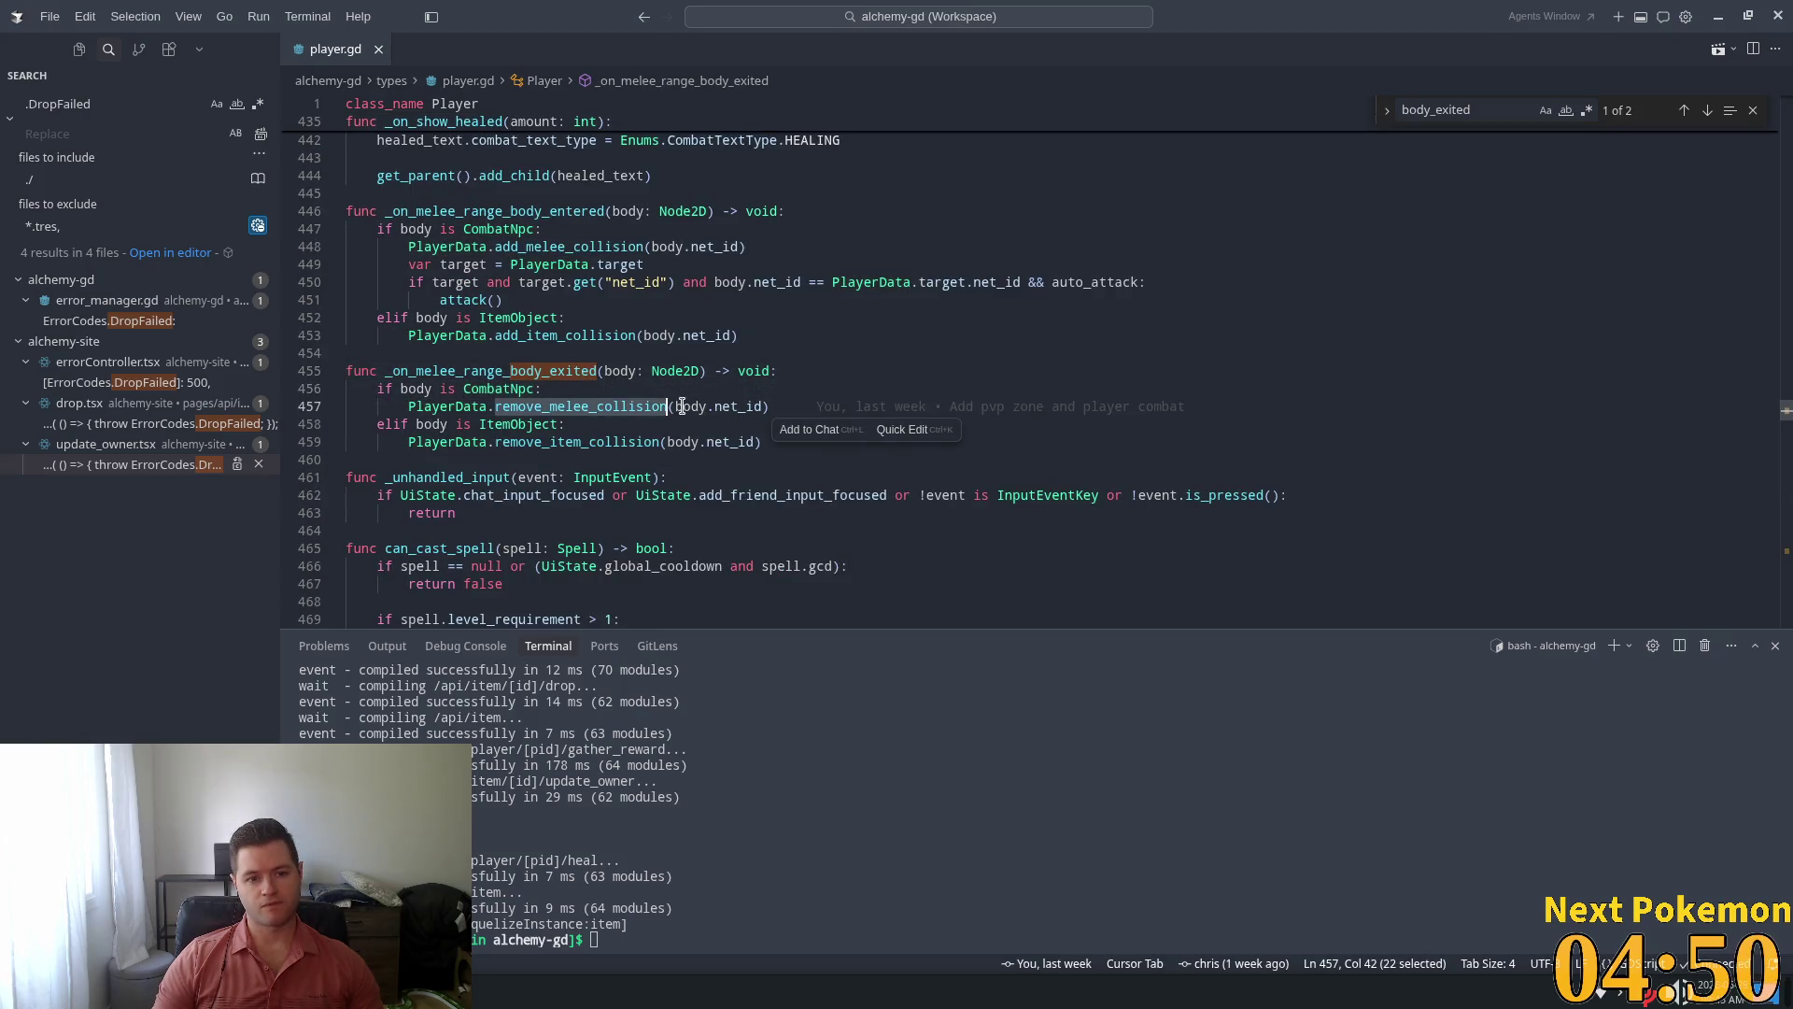
mouse_move(549, 399)
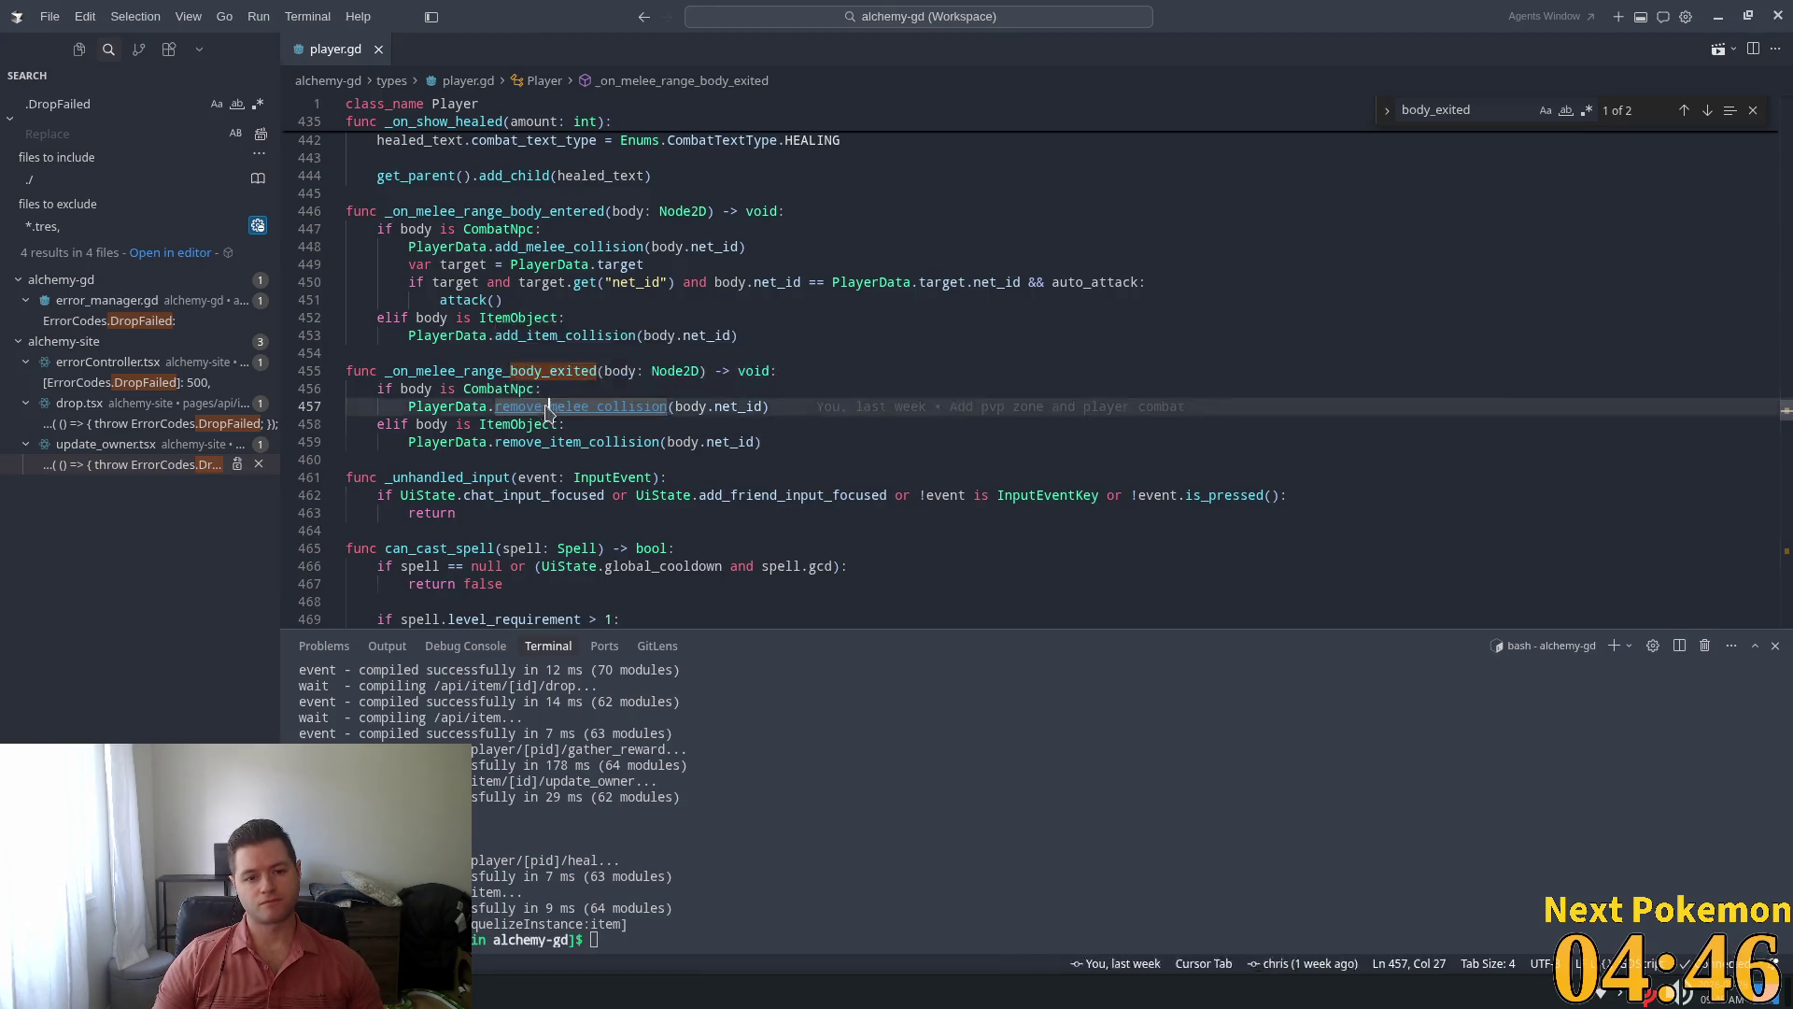
left_click(550, 404, "ctrl")
double_click(473, 320)
double_click(595, 318)
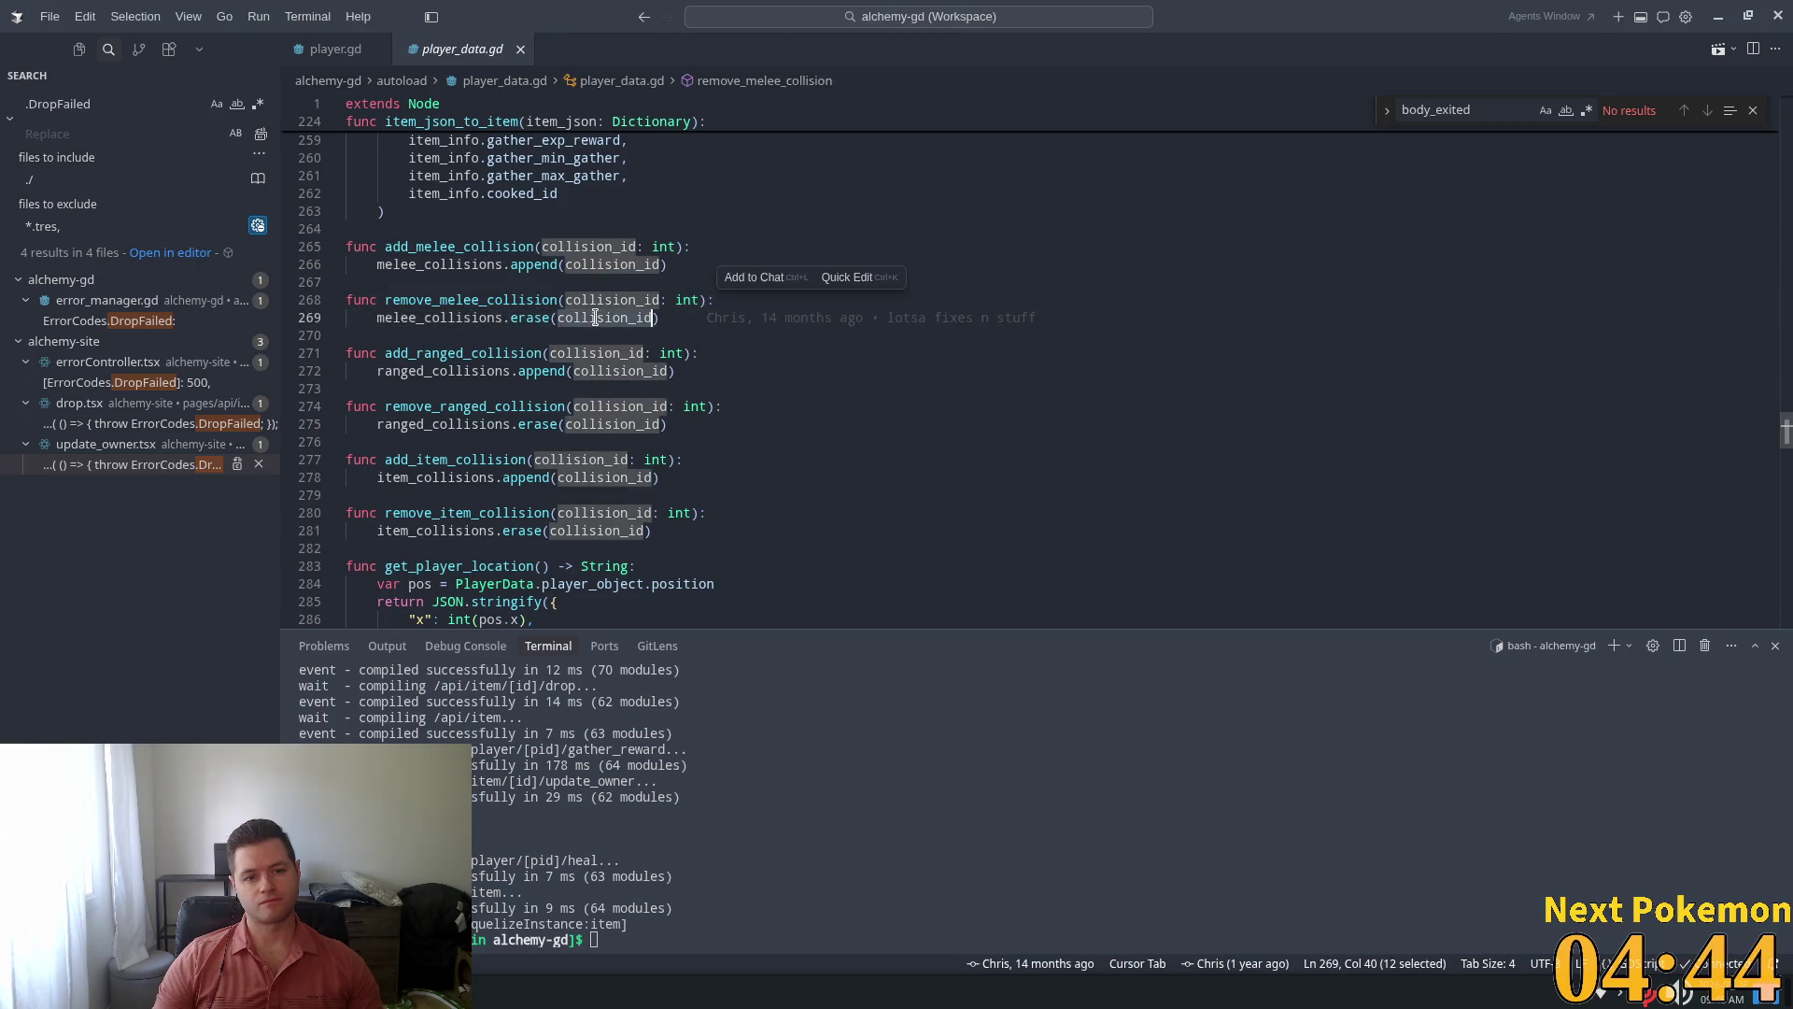
left_click(332, 49)
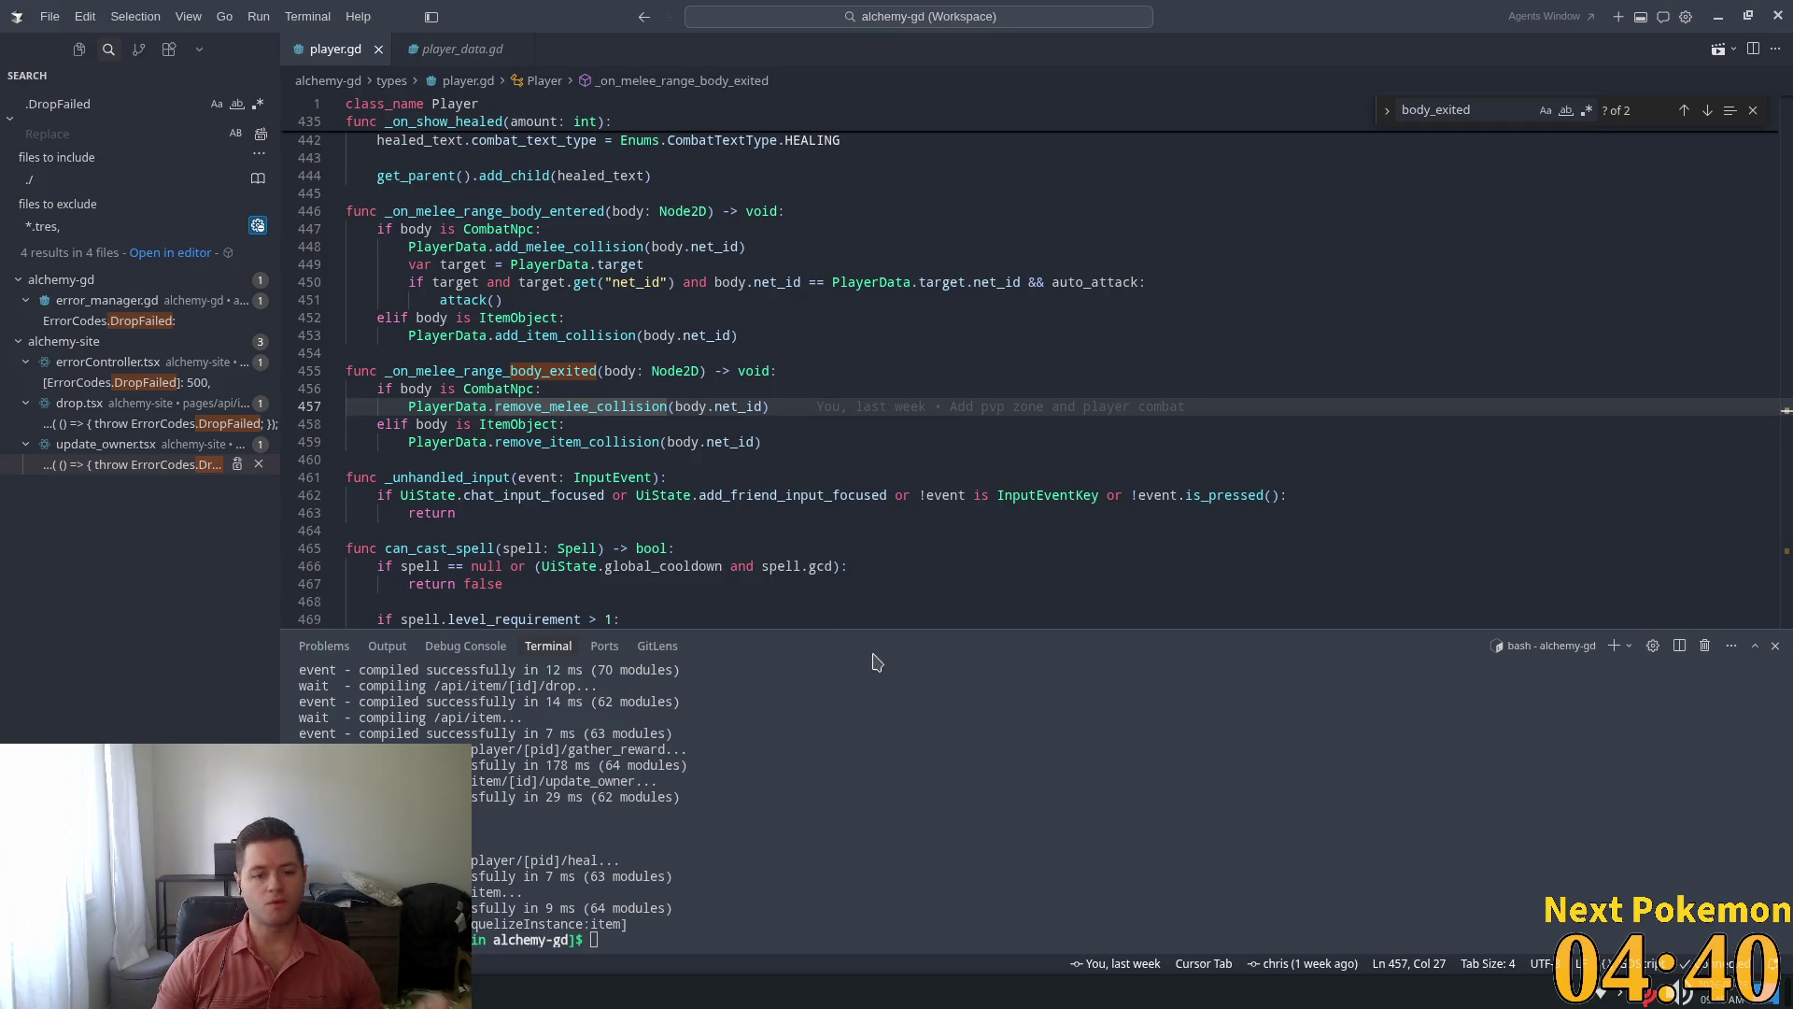
right_click(528, 994)
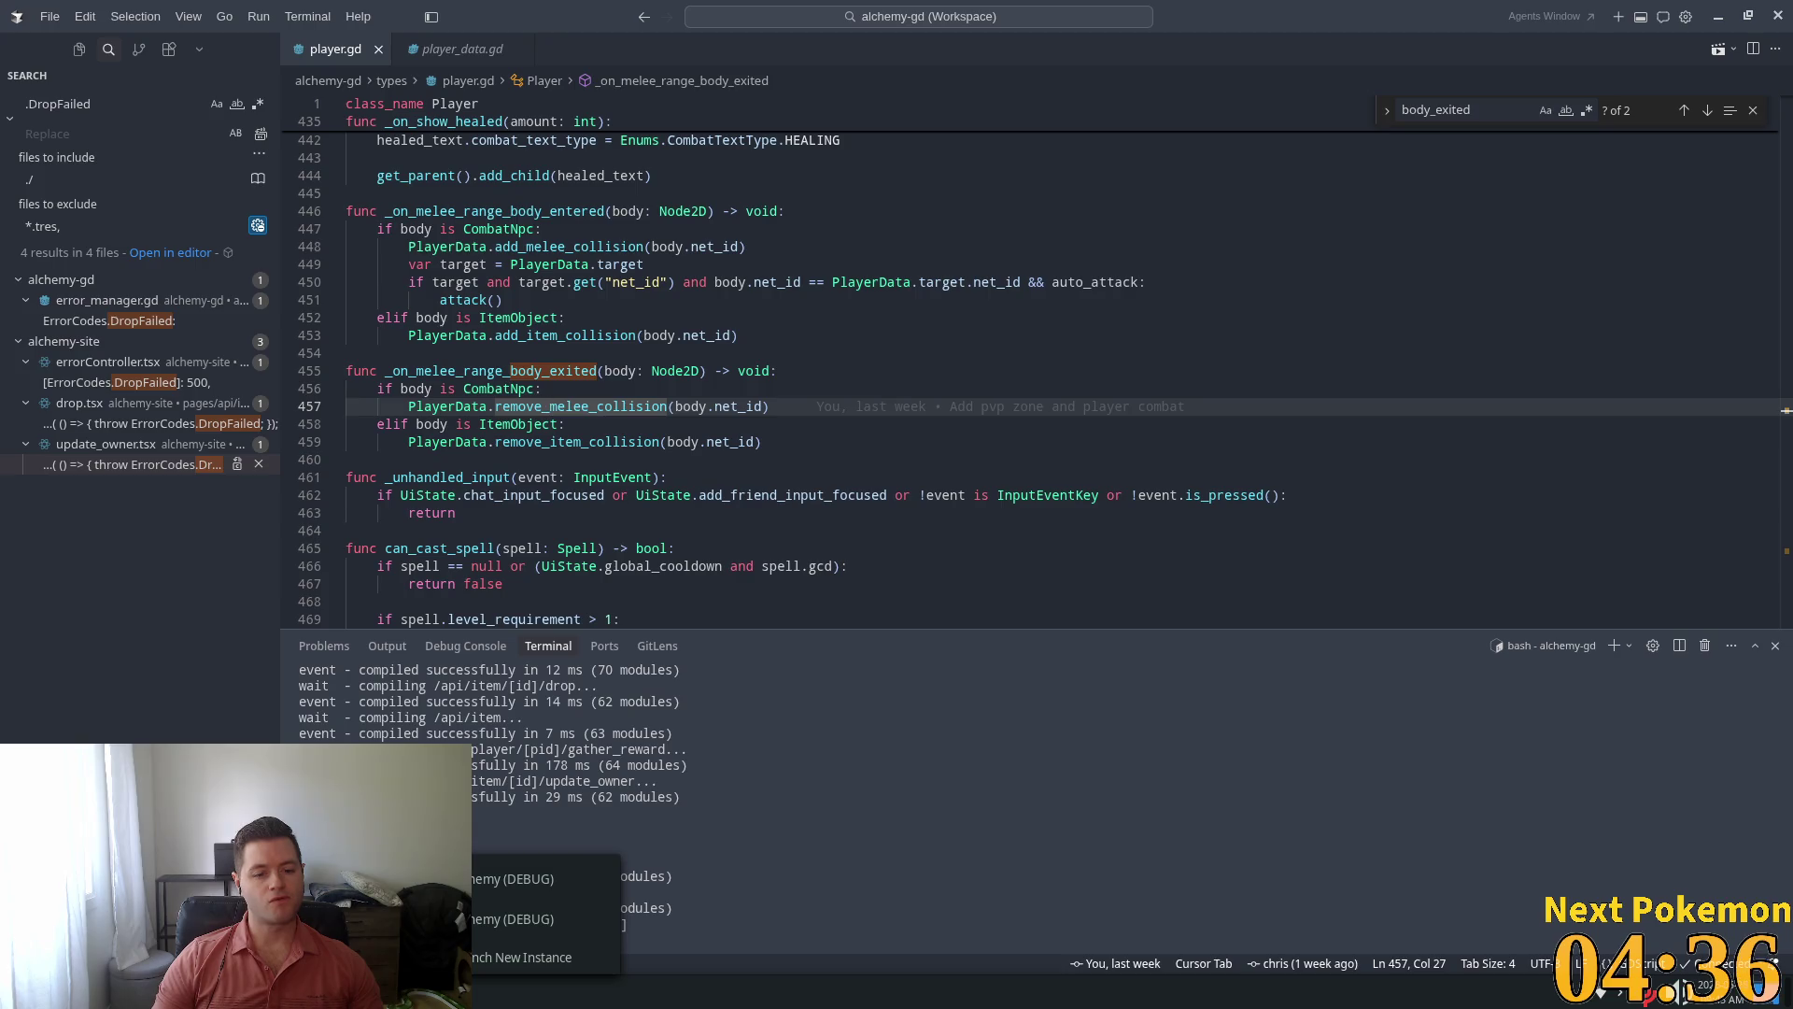
Walk the beach character, then walk the farm character through the gate toward the cows
left_click(542, 879)
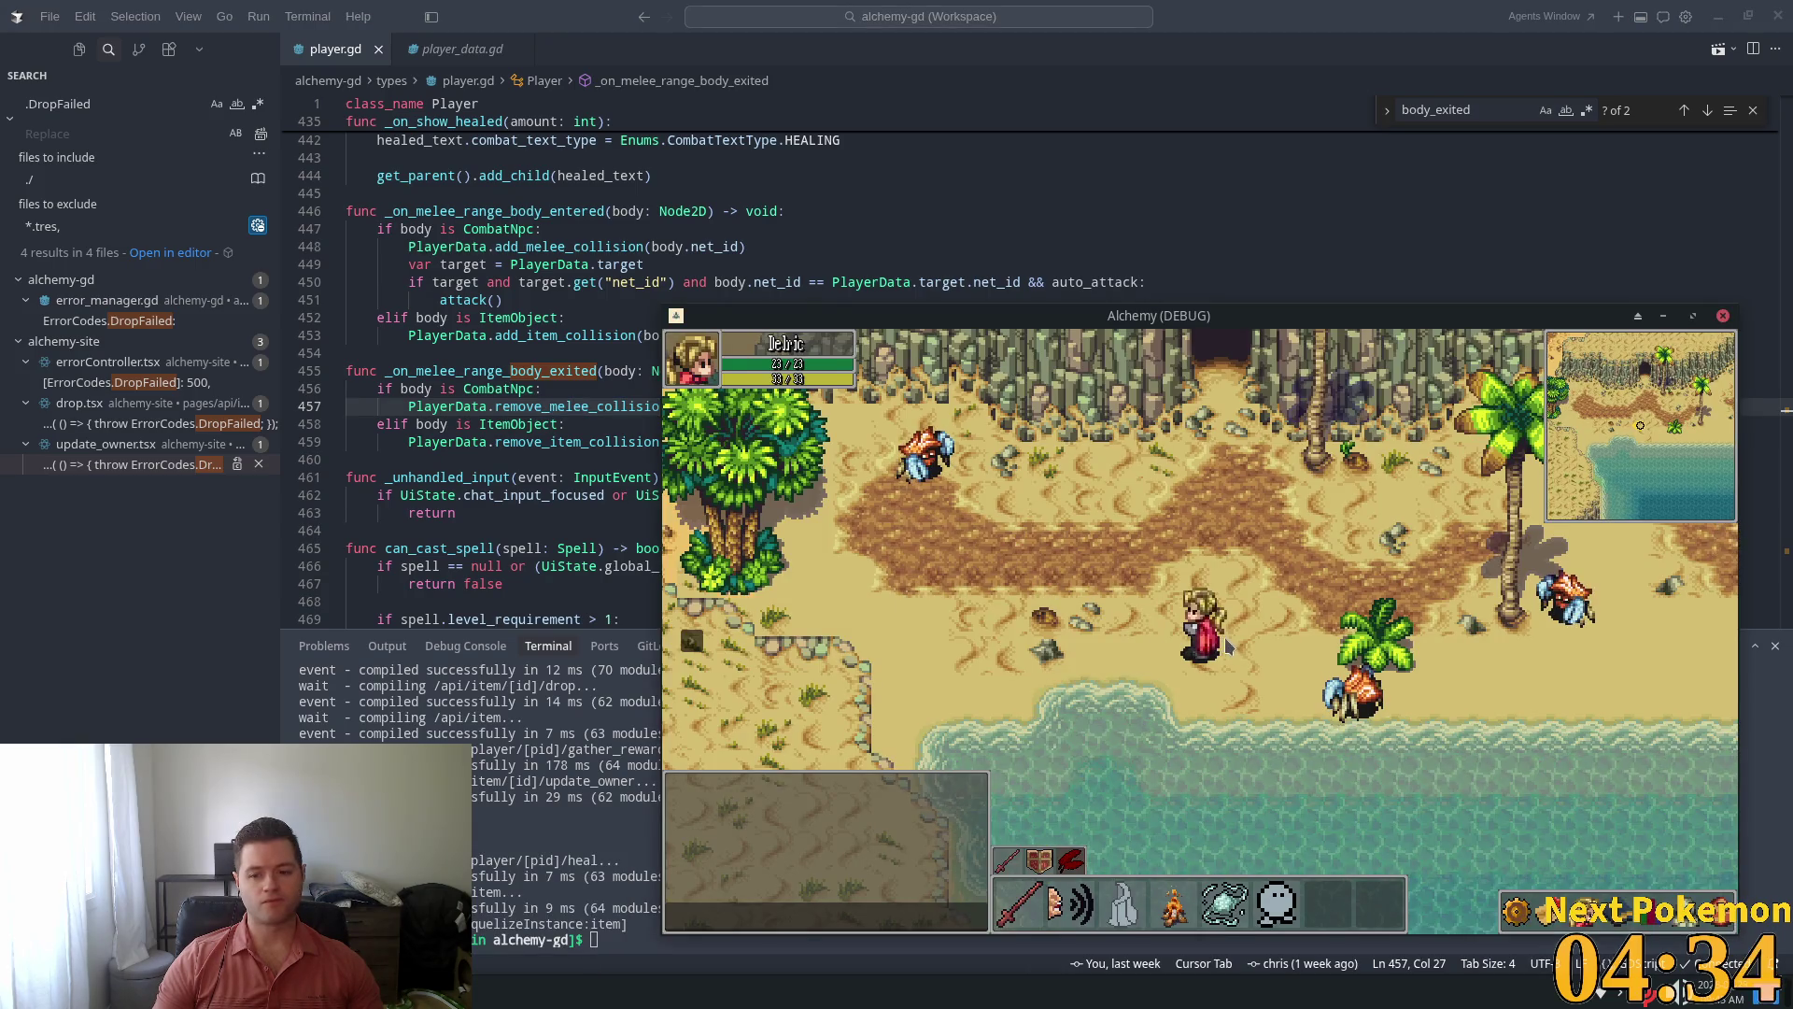
key("Down")
key("Right")
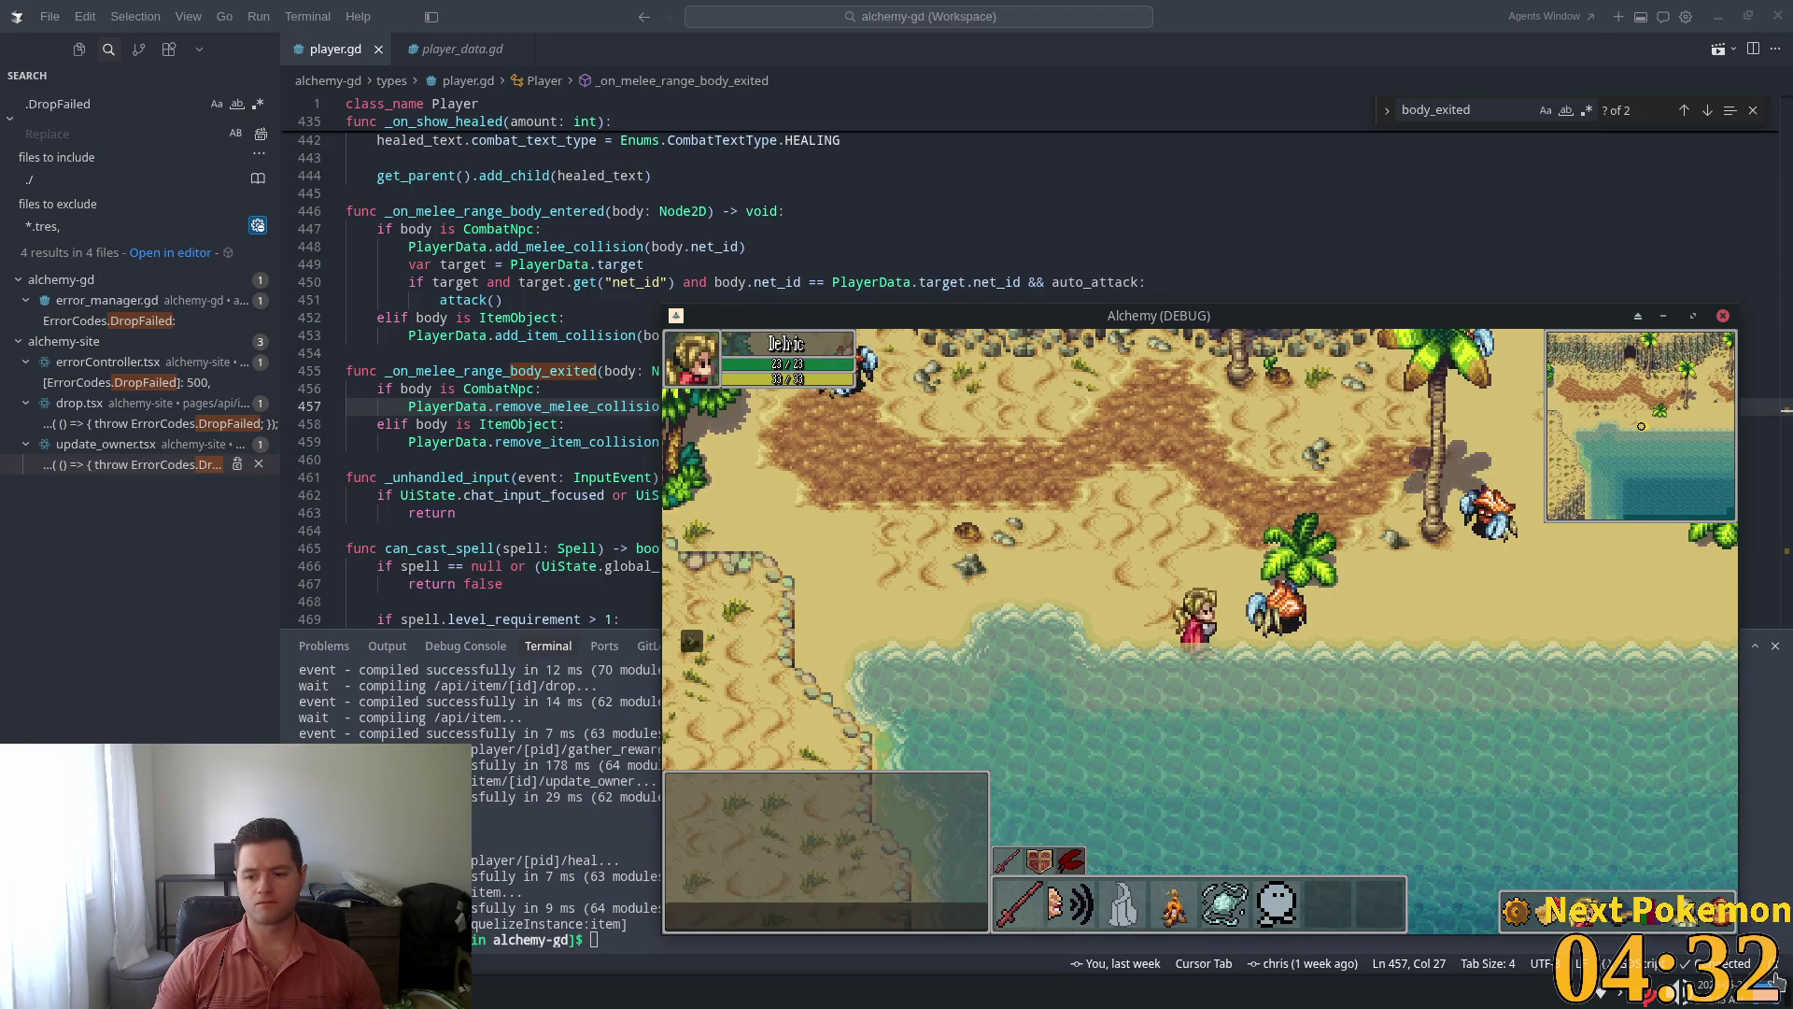
key("Up")
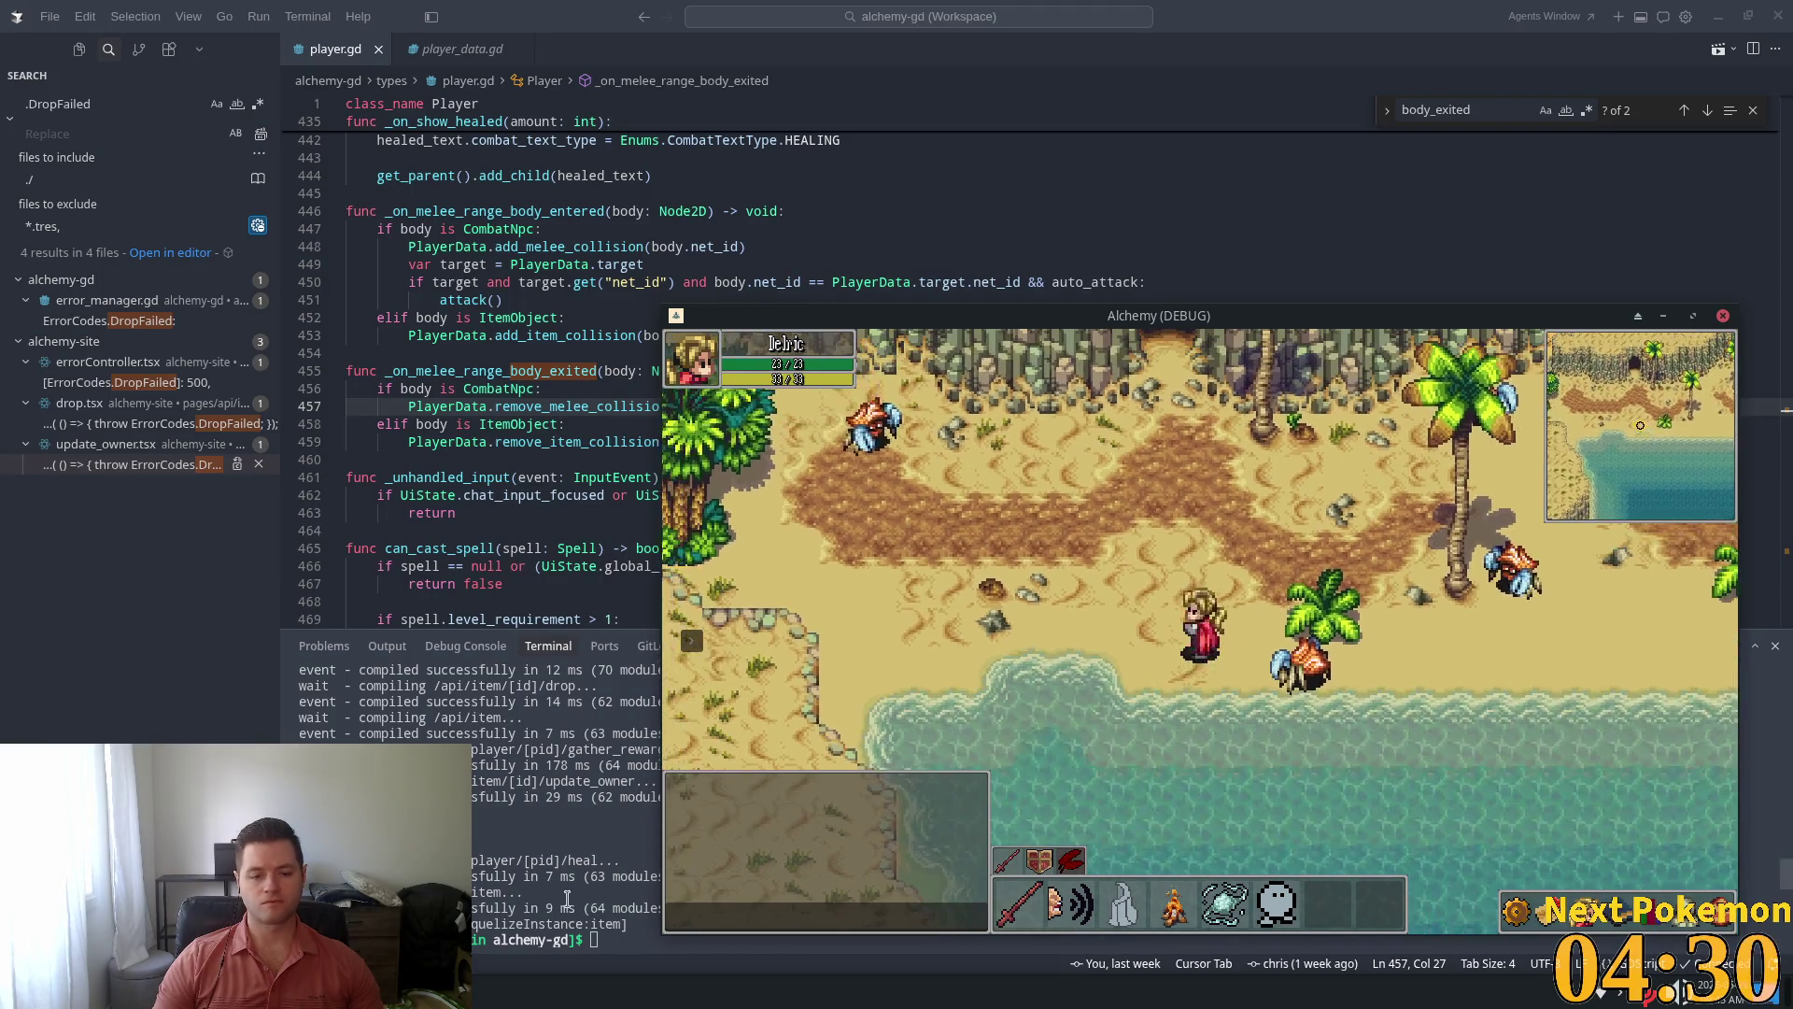
left_click(542, 920)
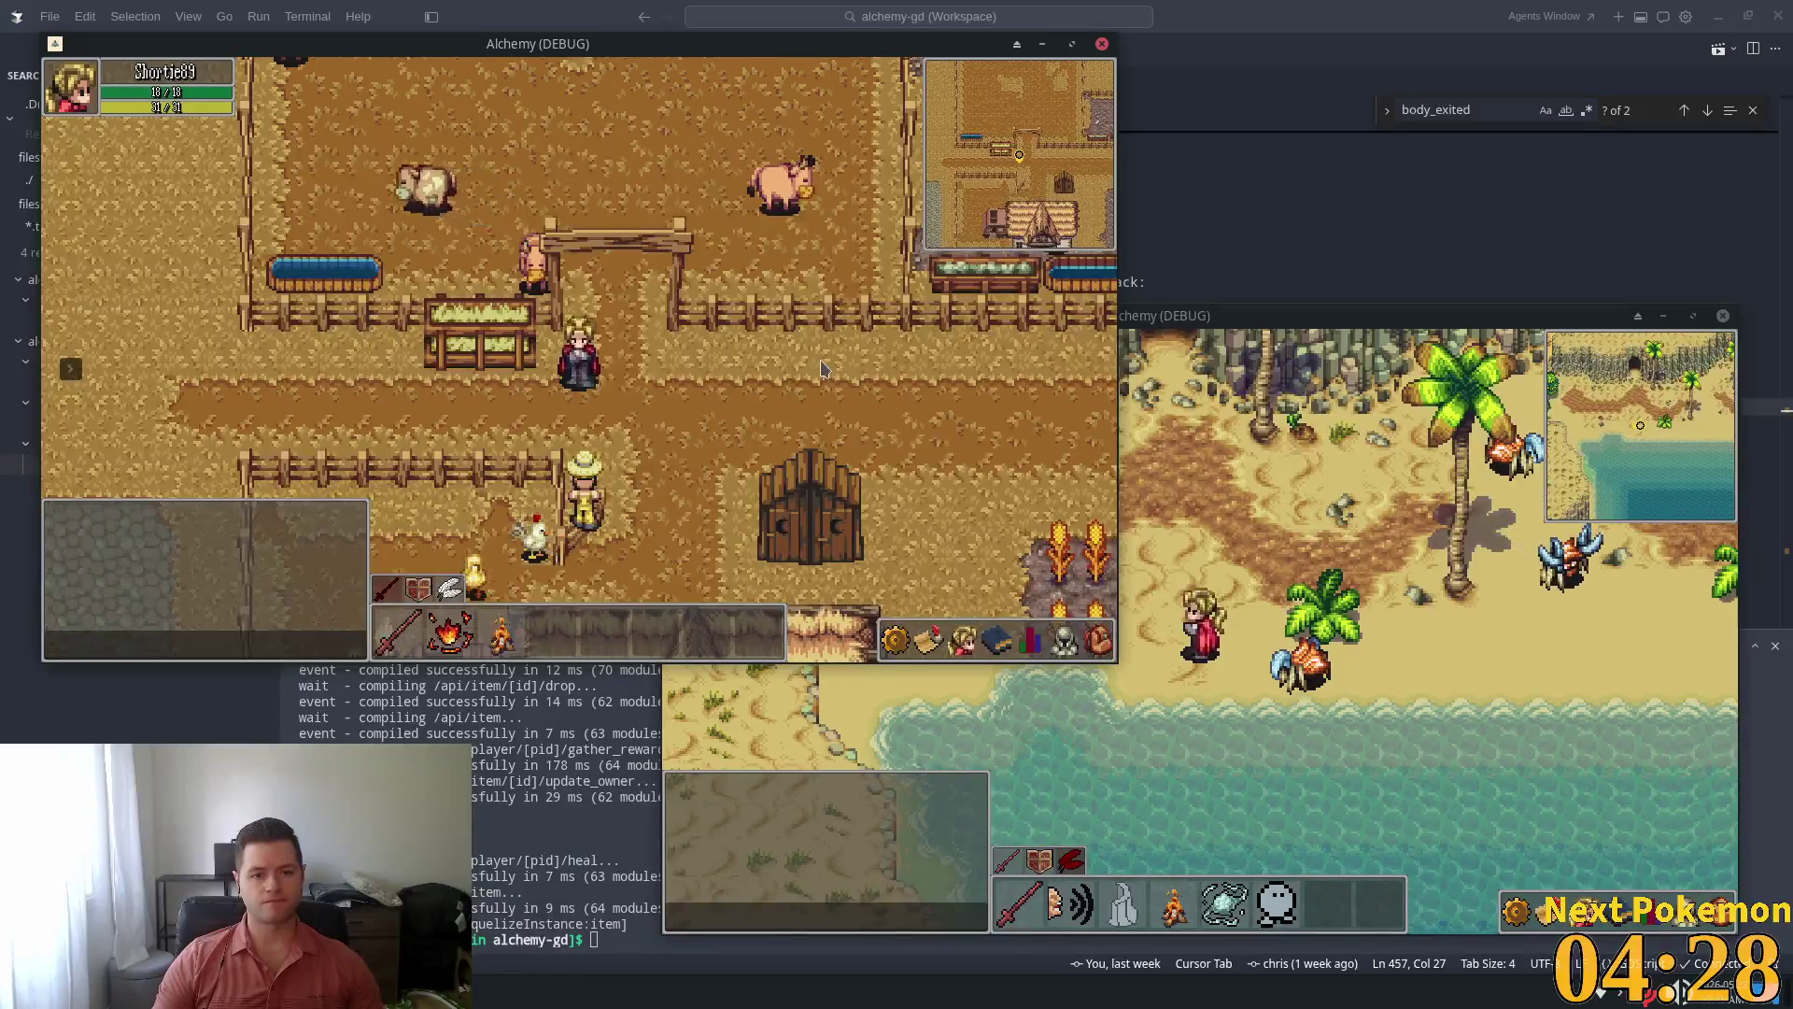
key("Right")
key("Up")
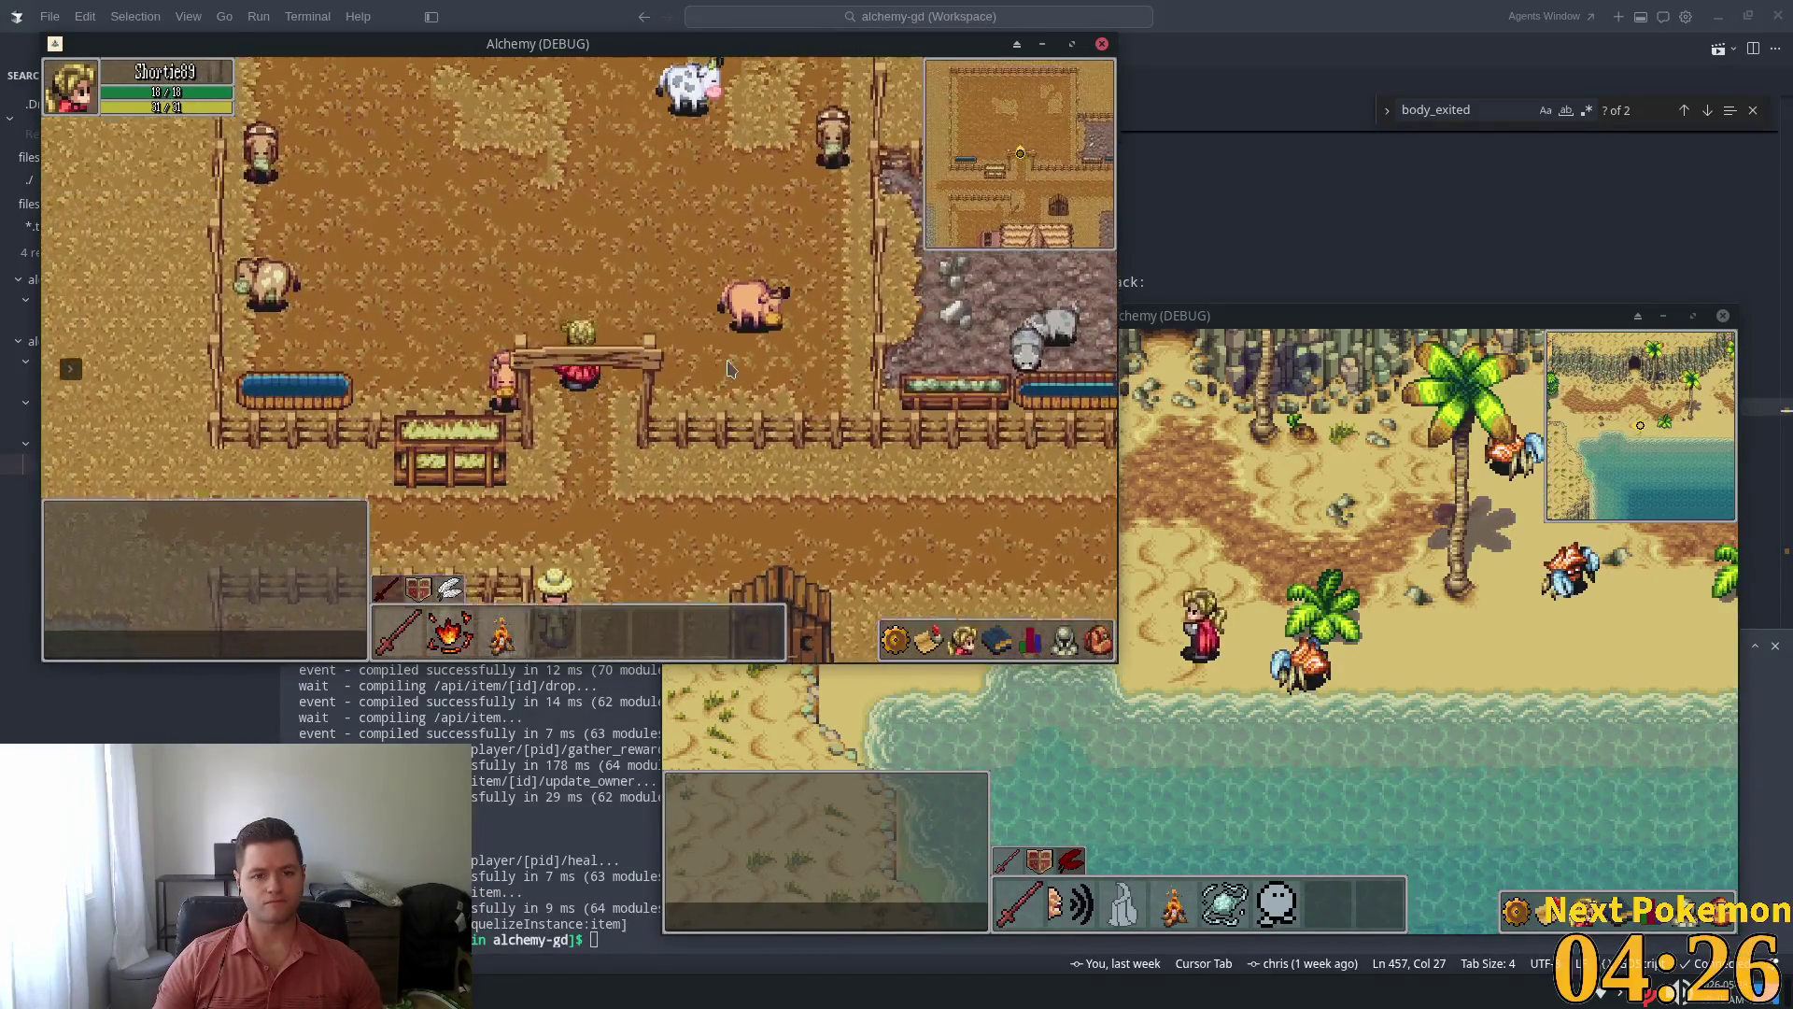
key("Up")
key("Right")
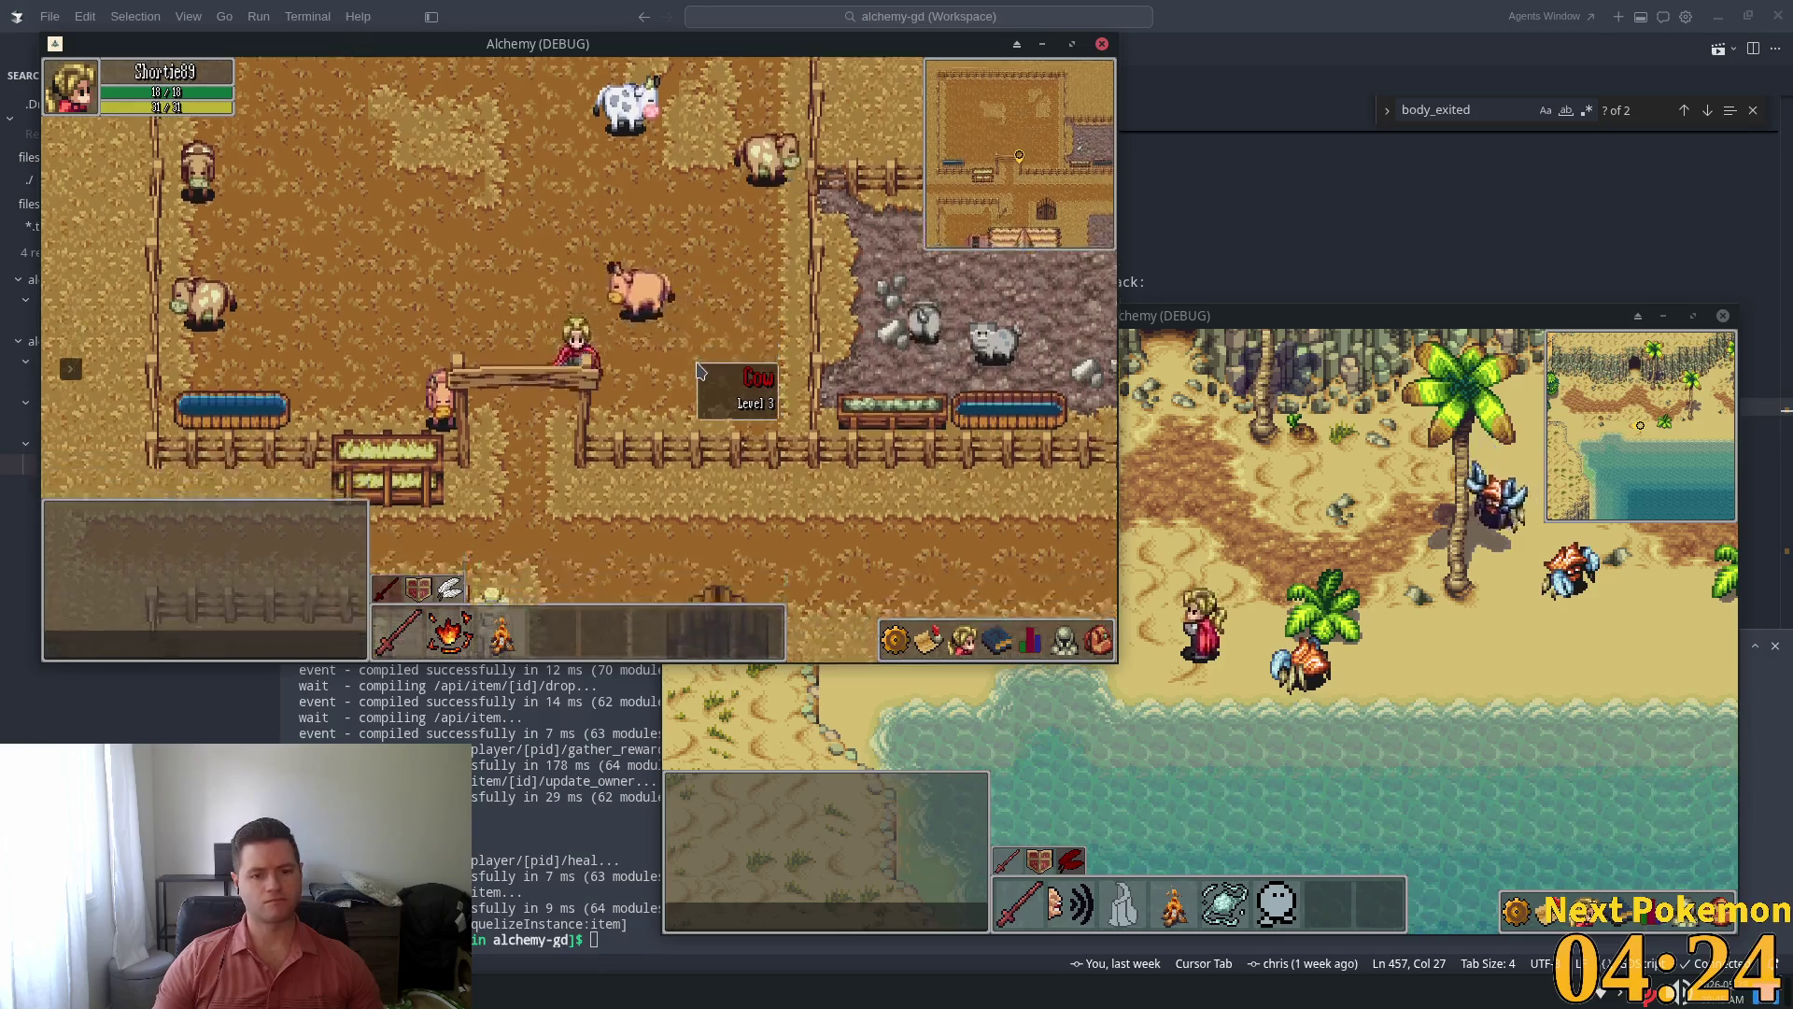
Attack the cow repeatedly until it dies
left_click(700, 371)
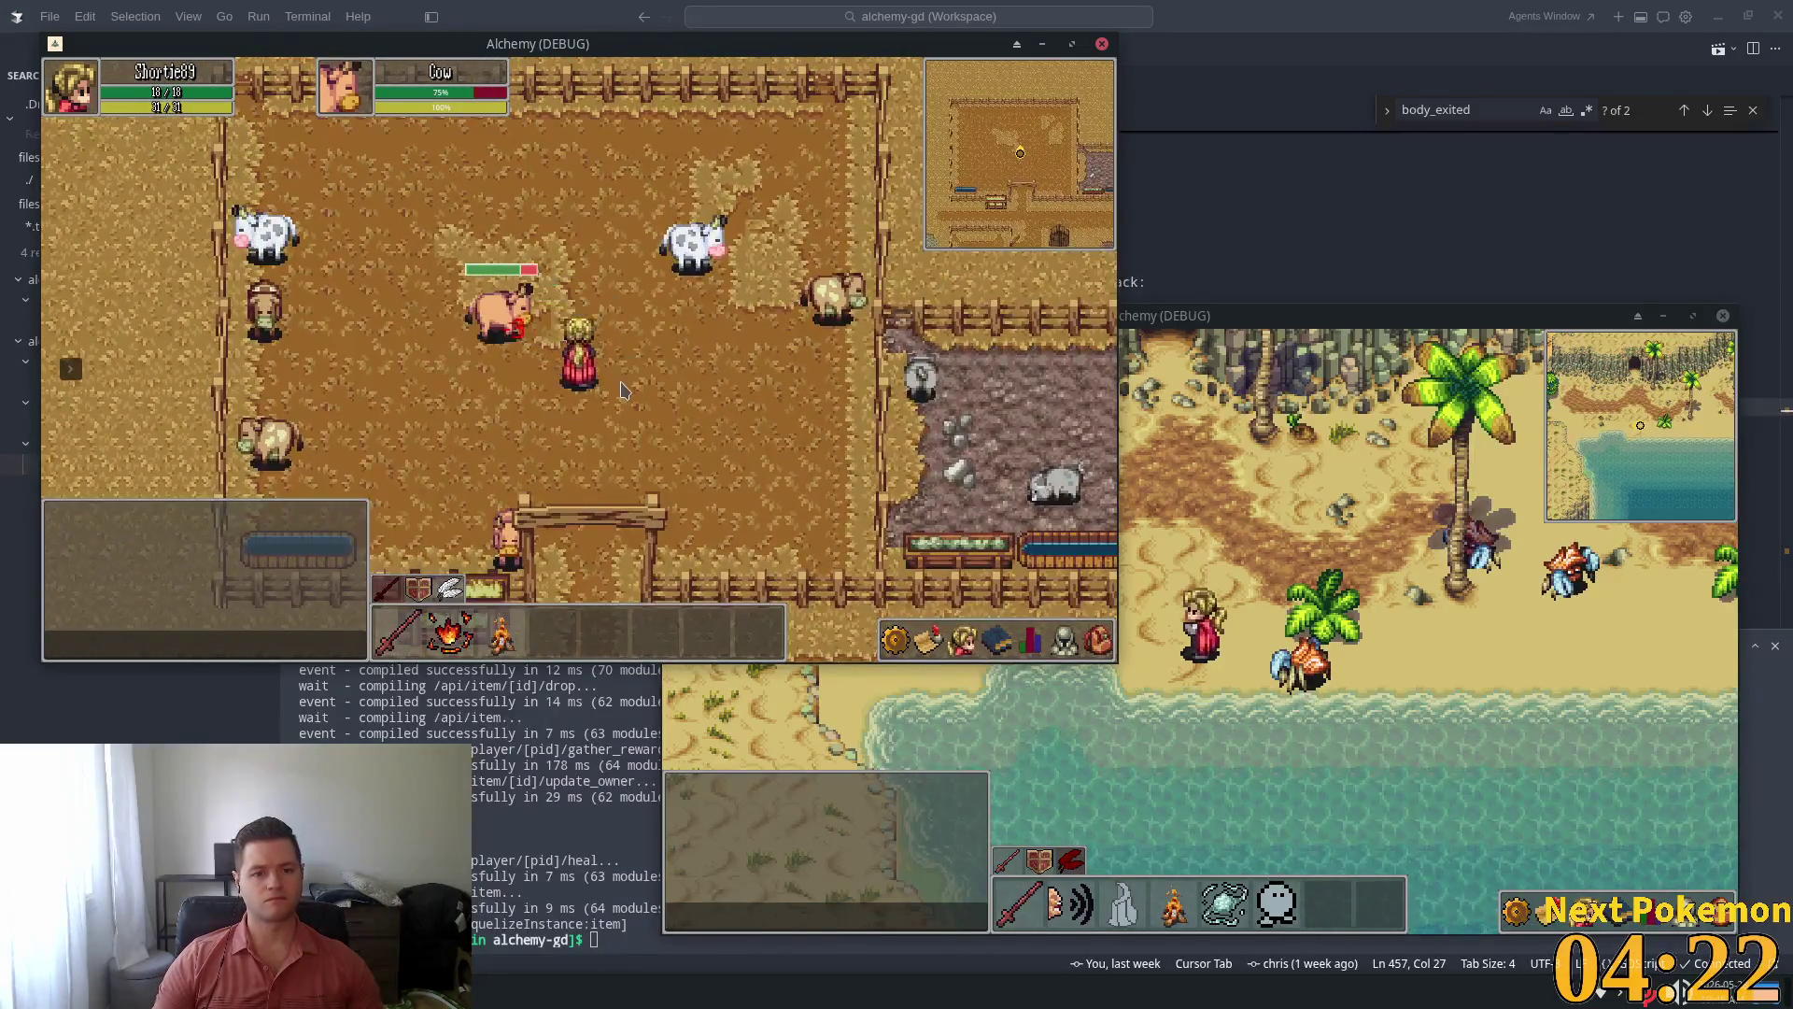
key("Right")
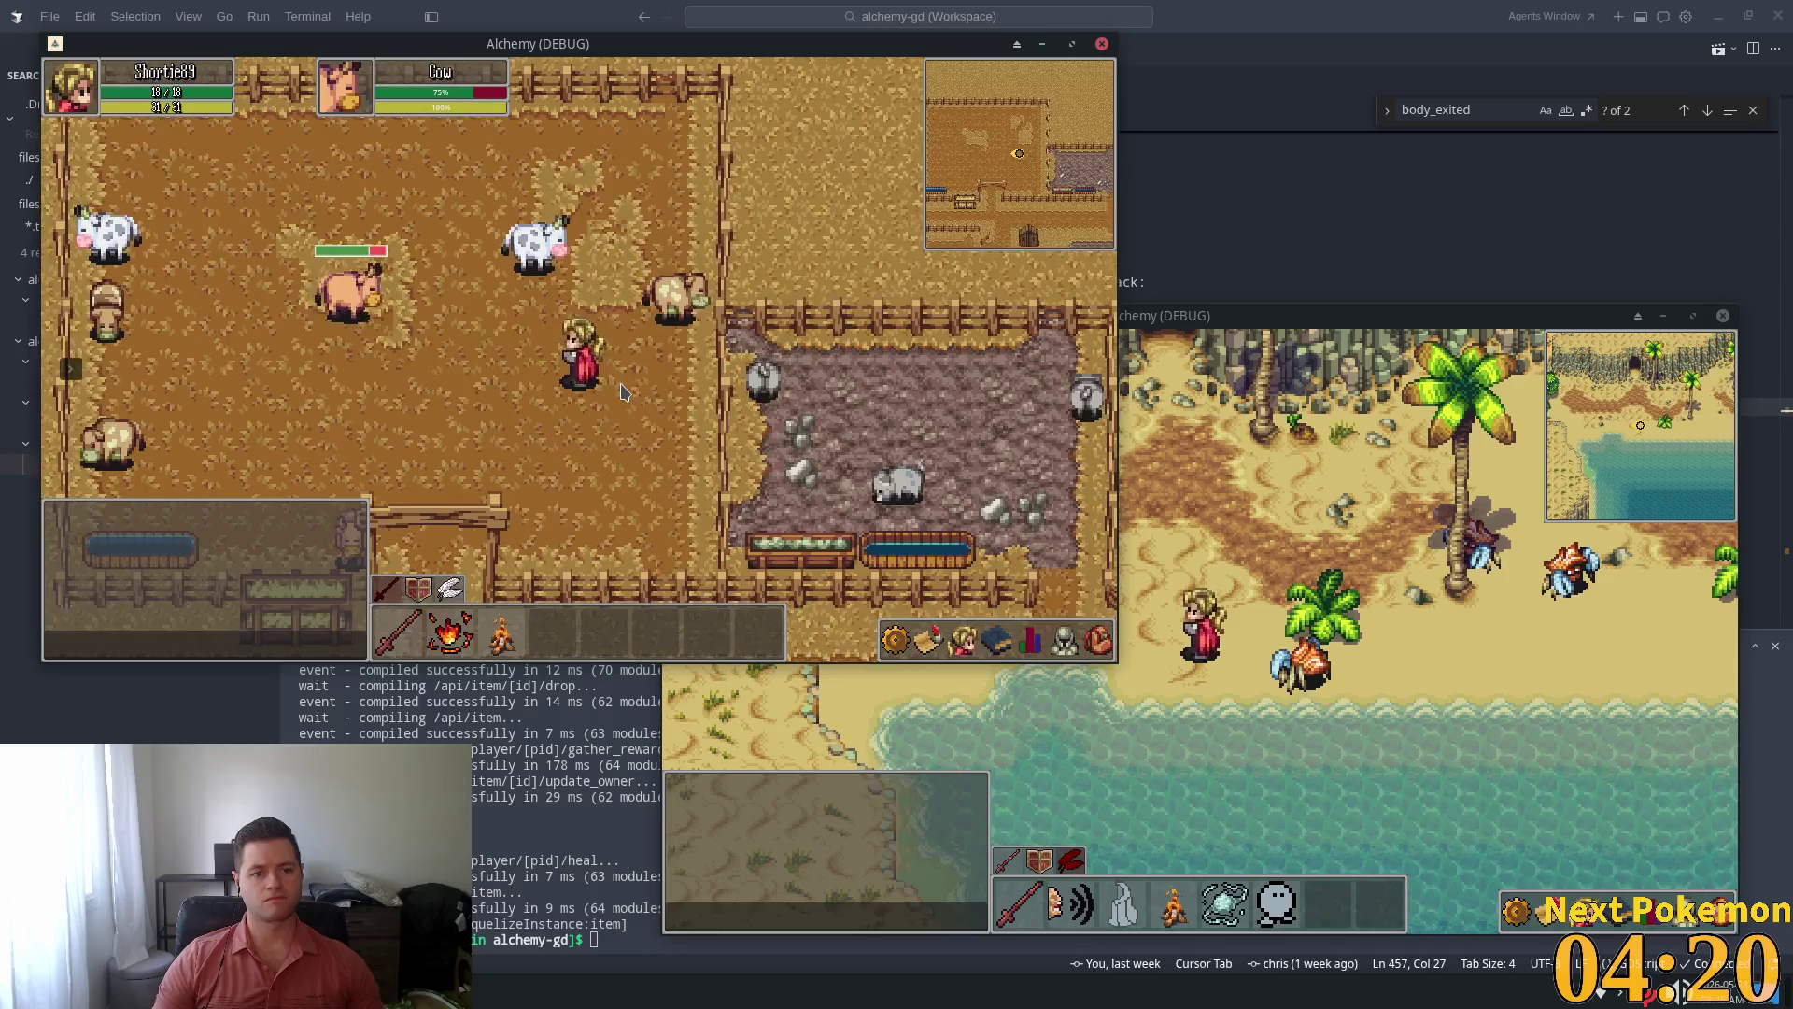
key("Left")
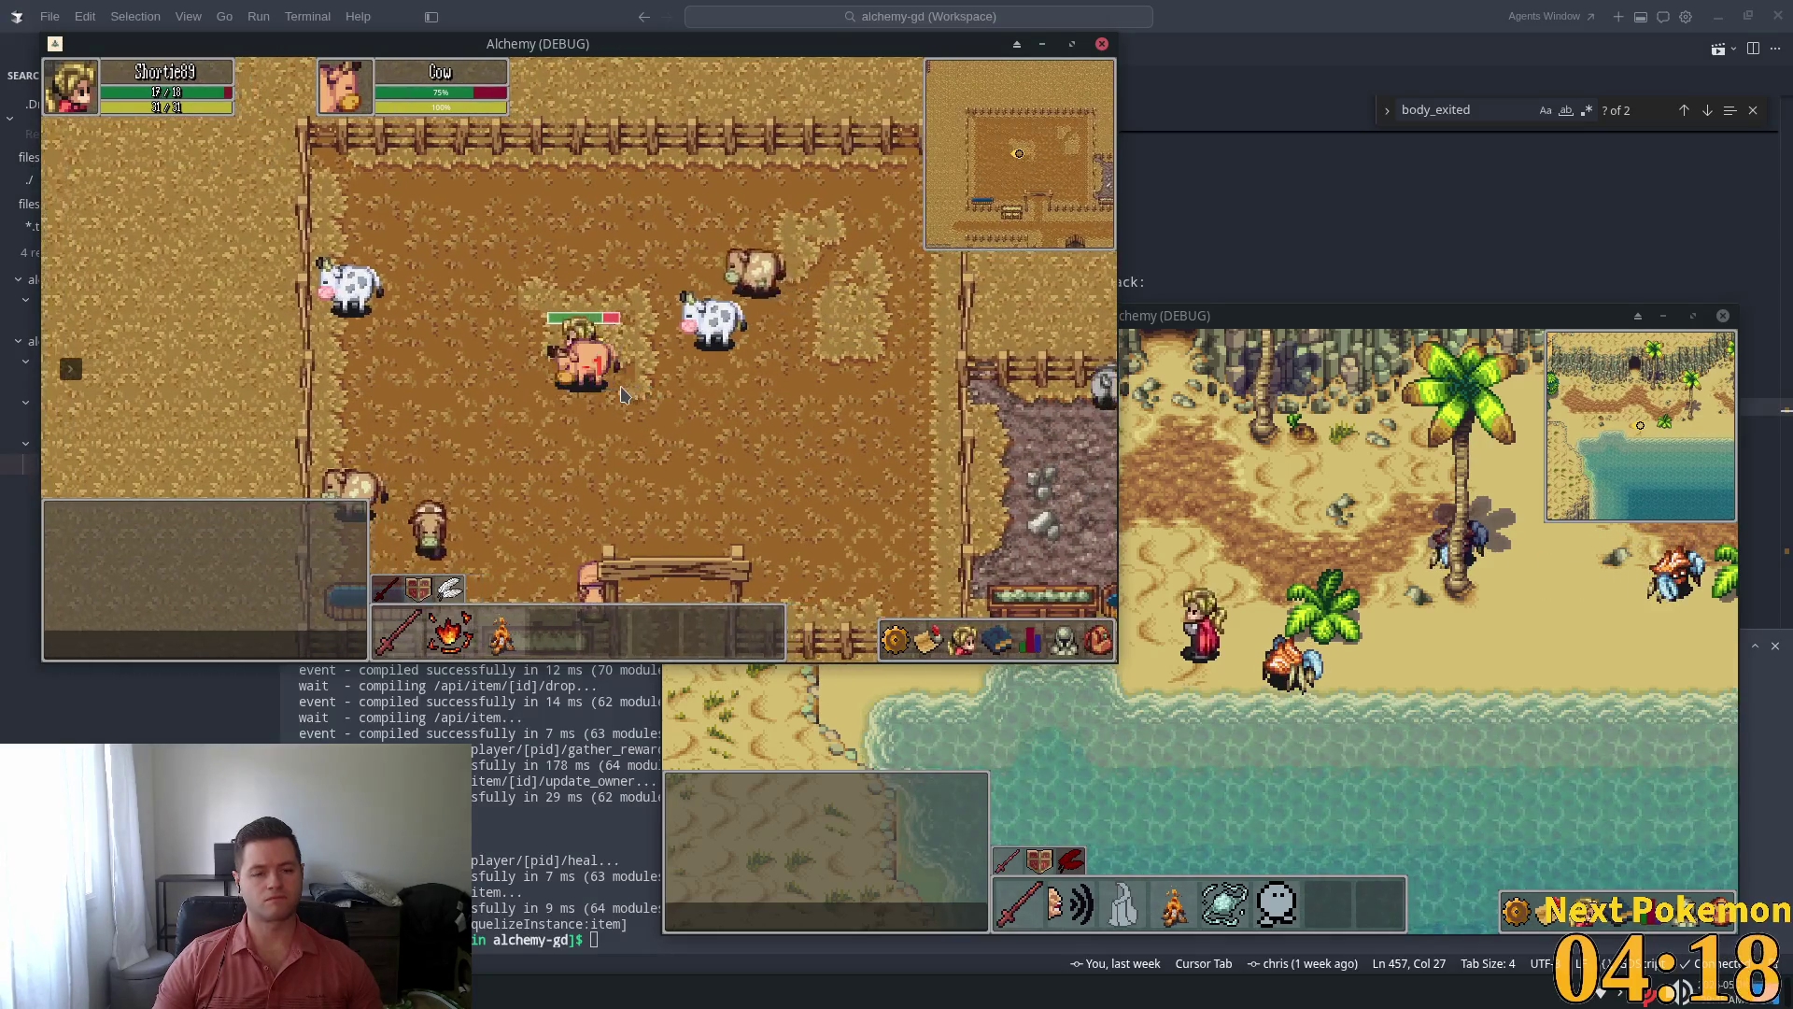
key("Right")
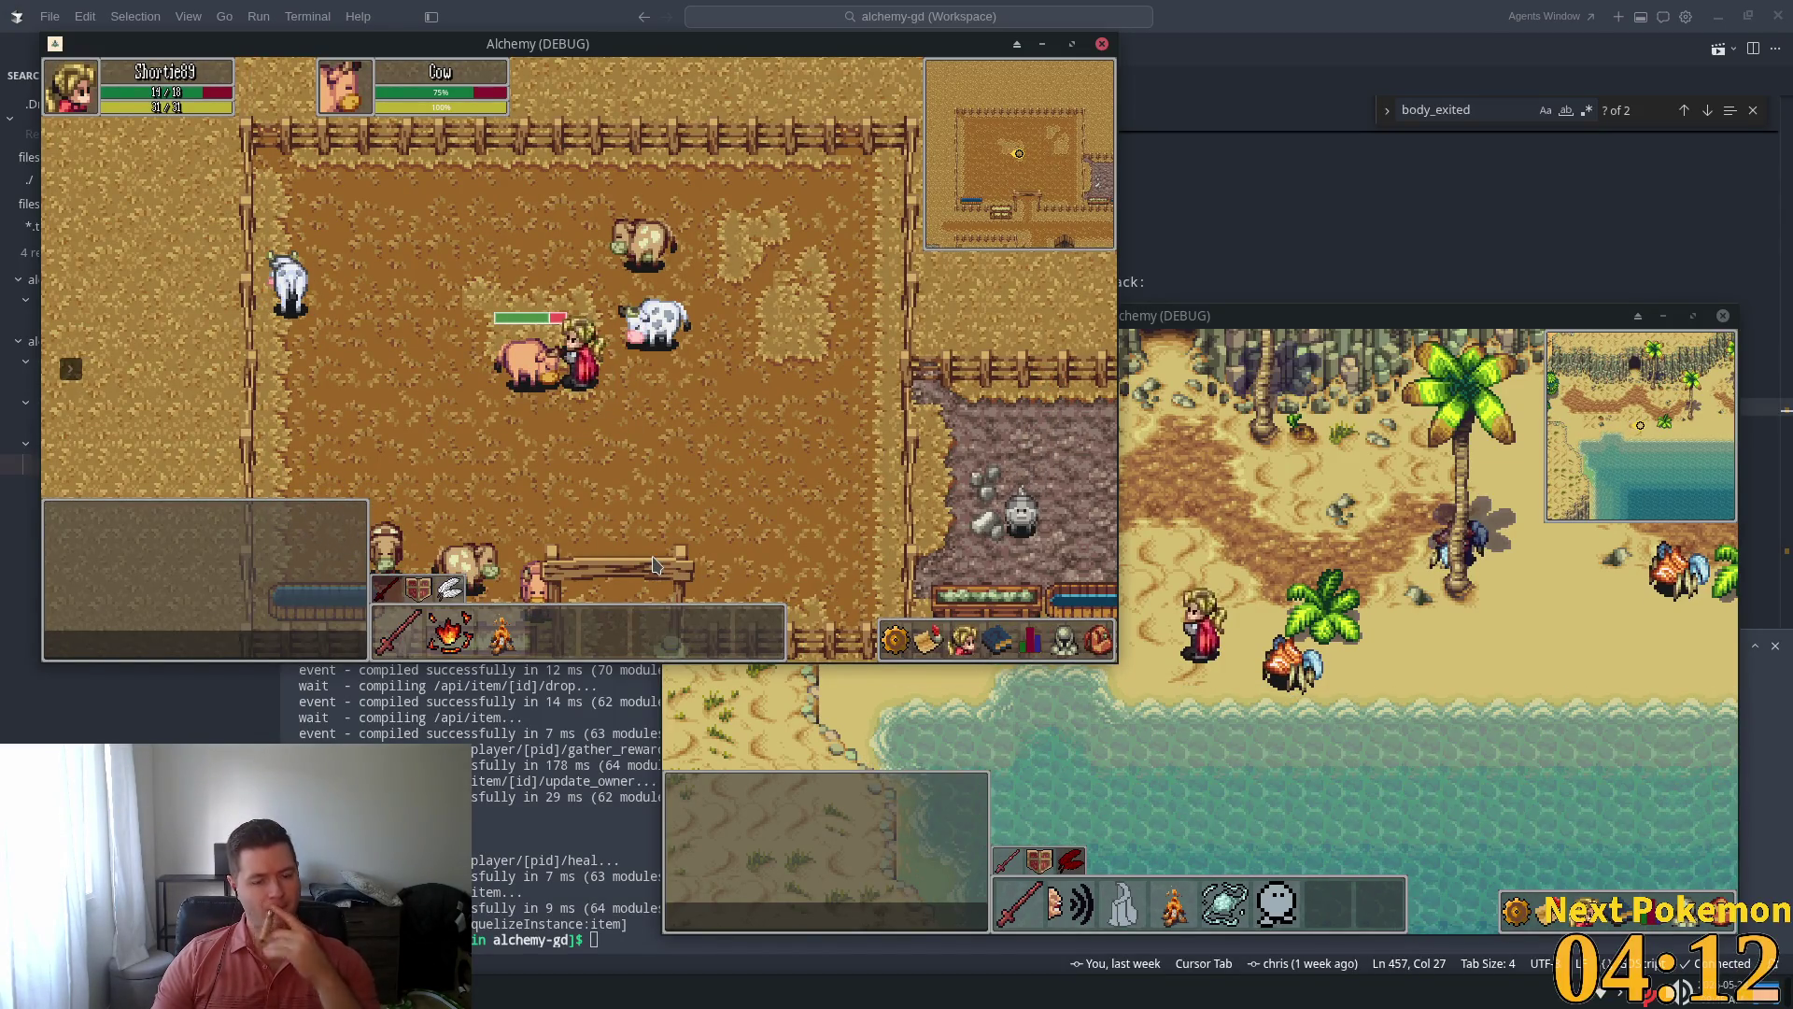
left_click(565, 478)
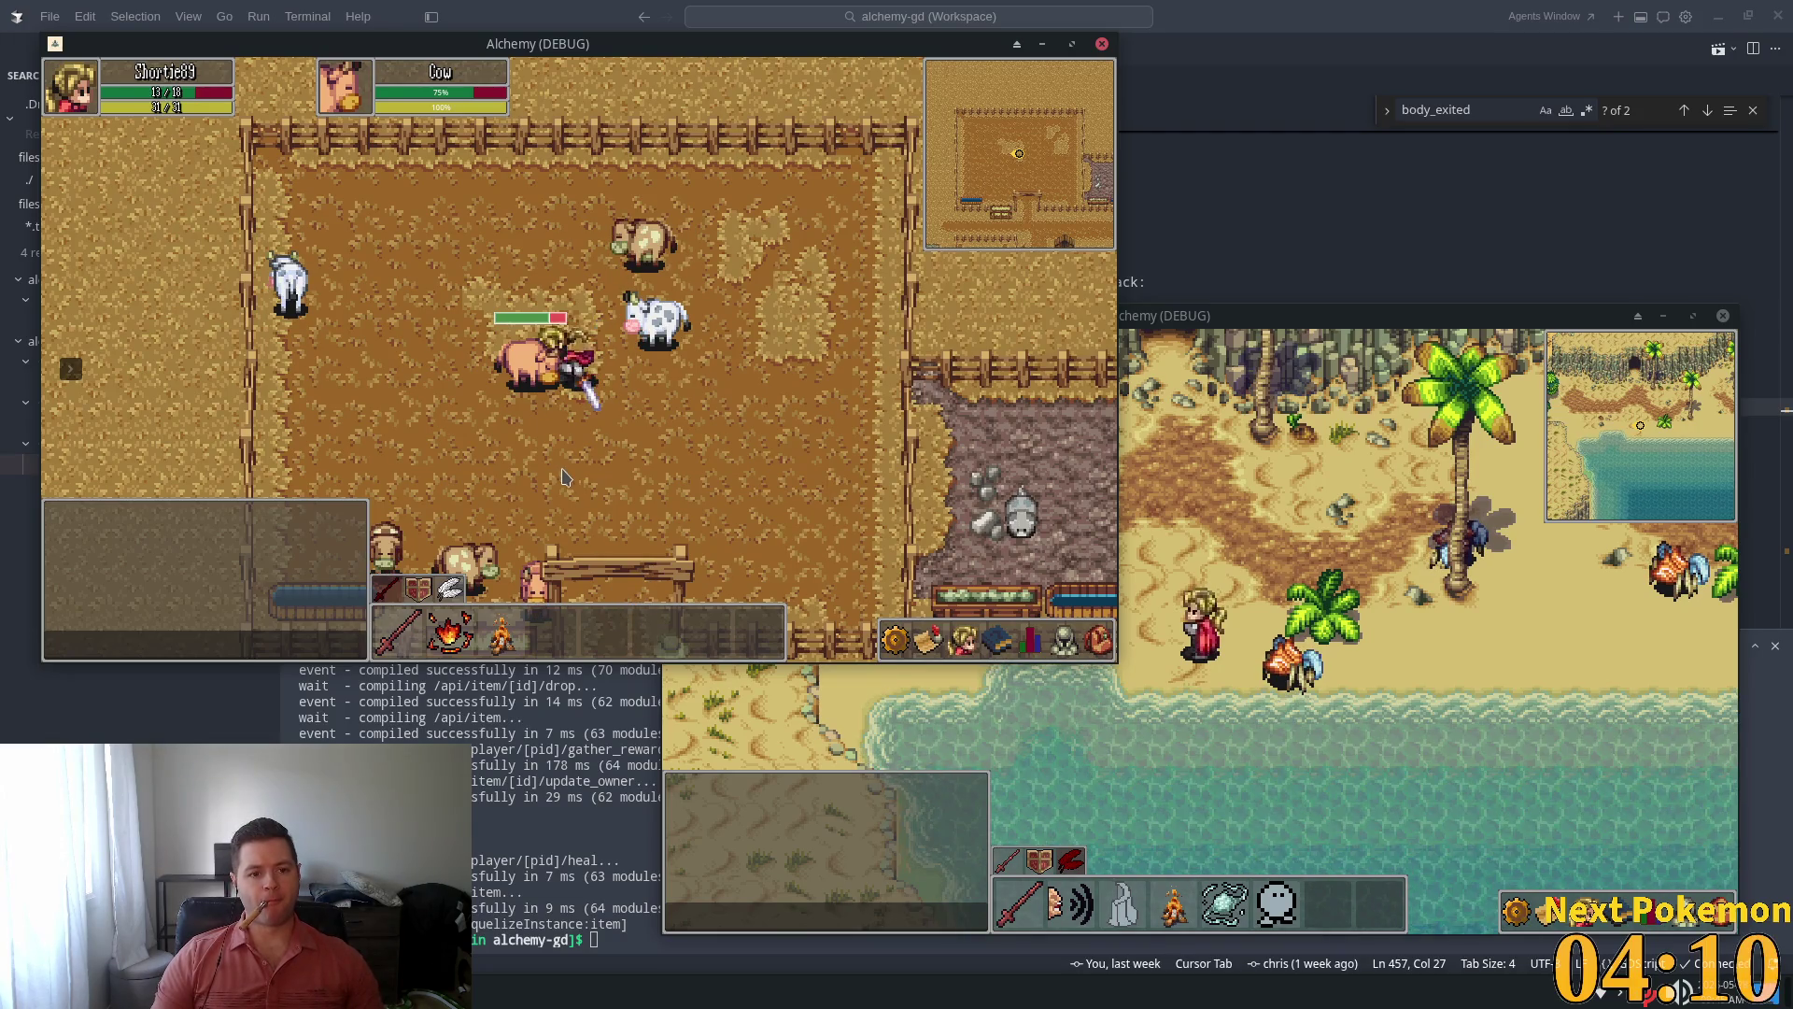
left_click(568, 495)
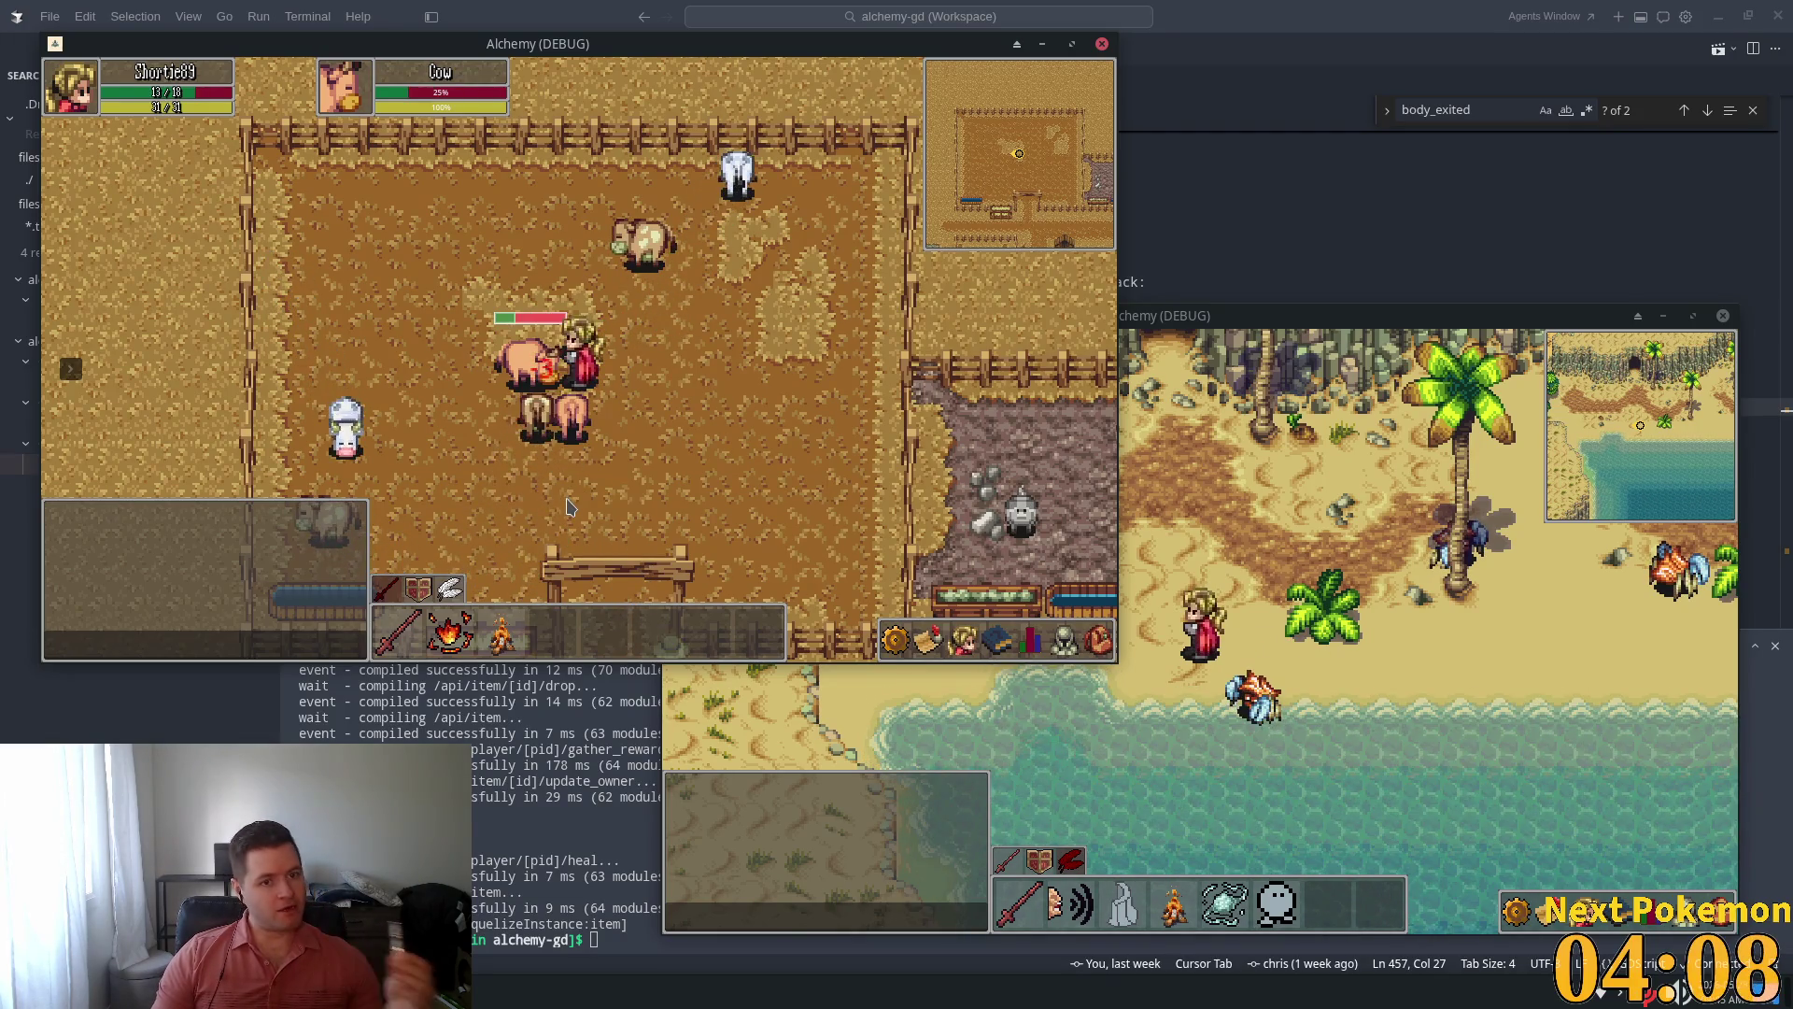
left_click(566, 492)
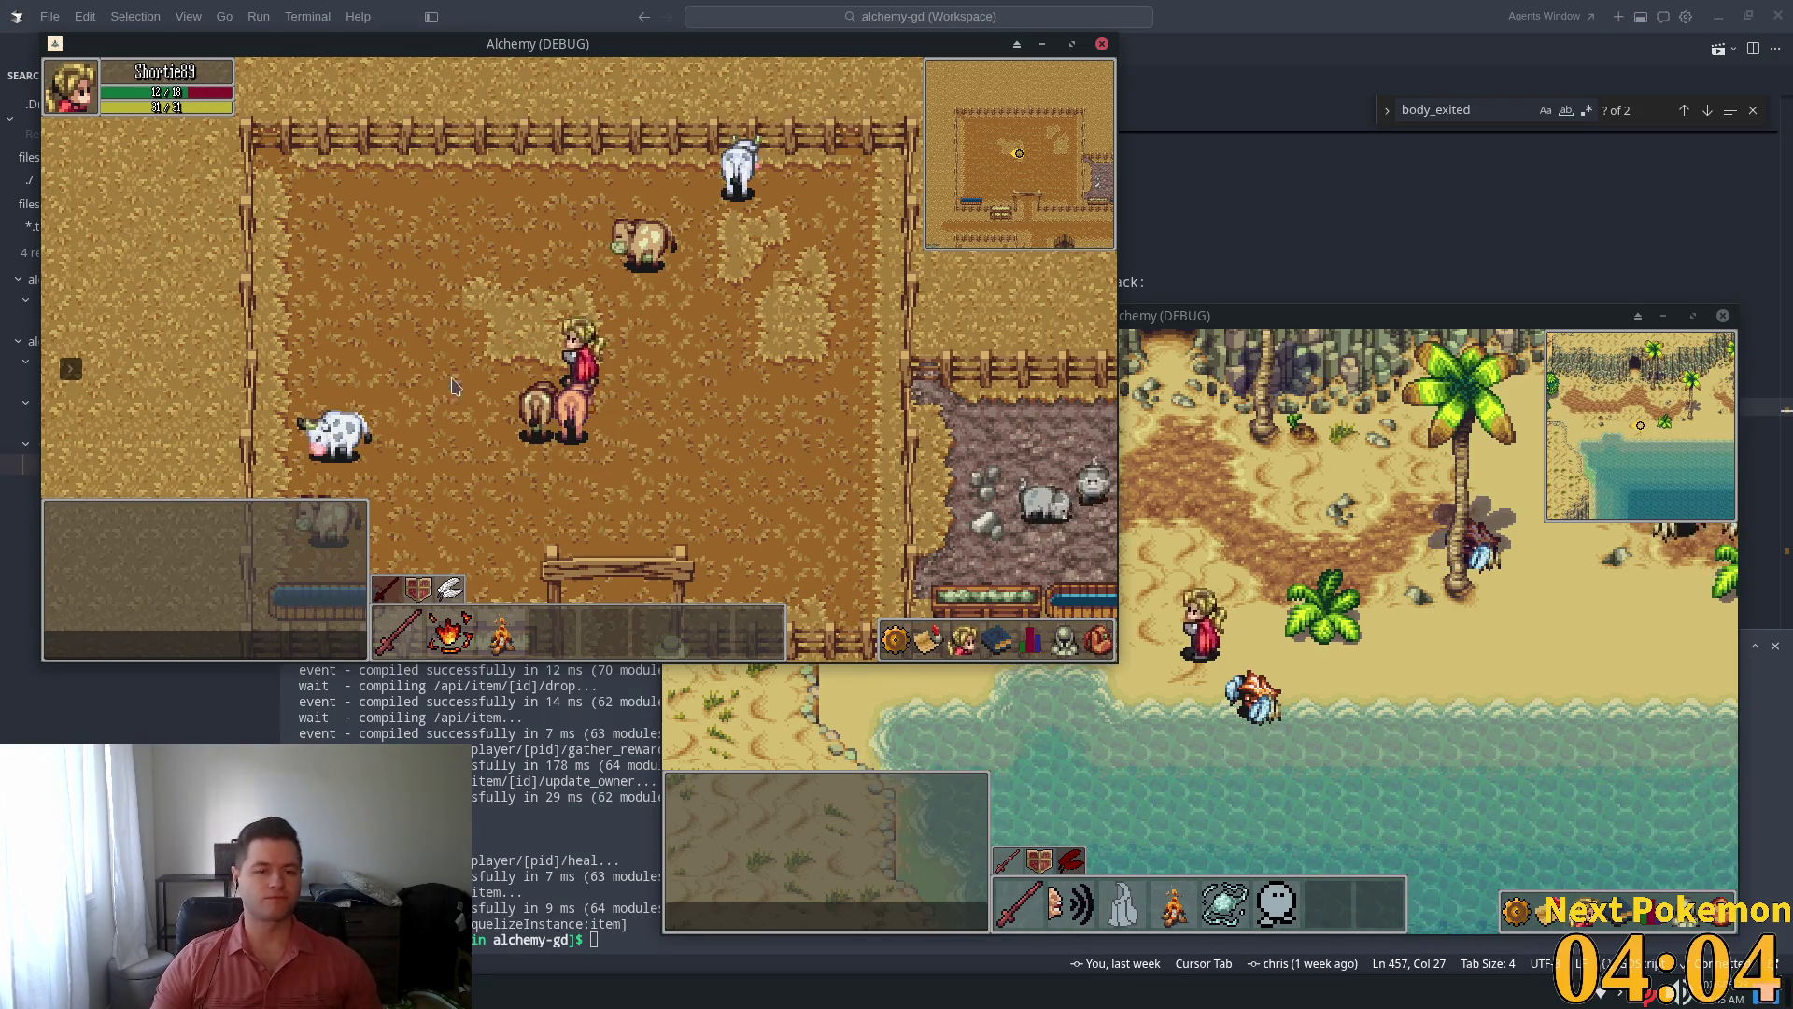
Walk out of the pen and back in, then return to the code editor
key("s")
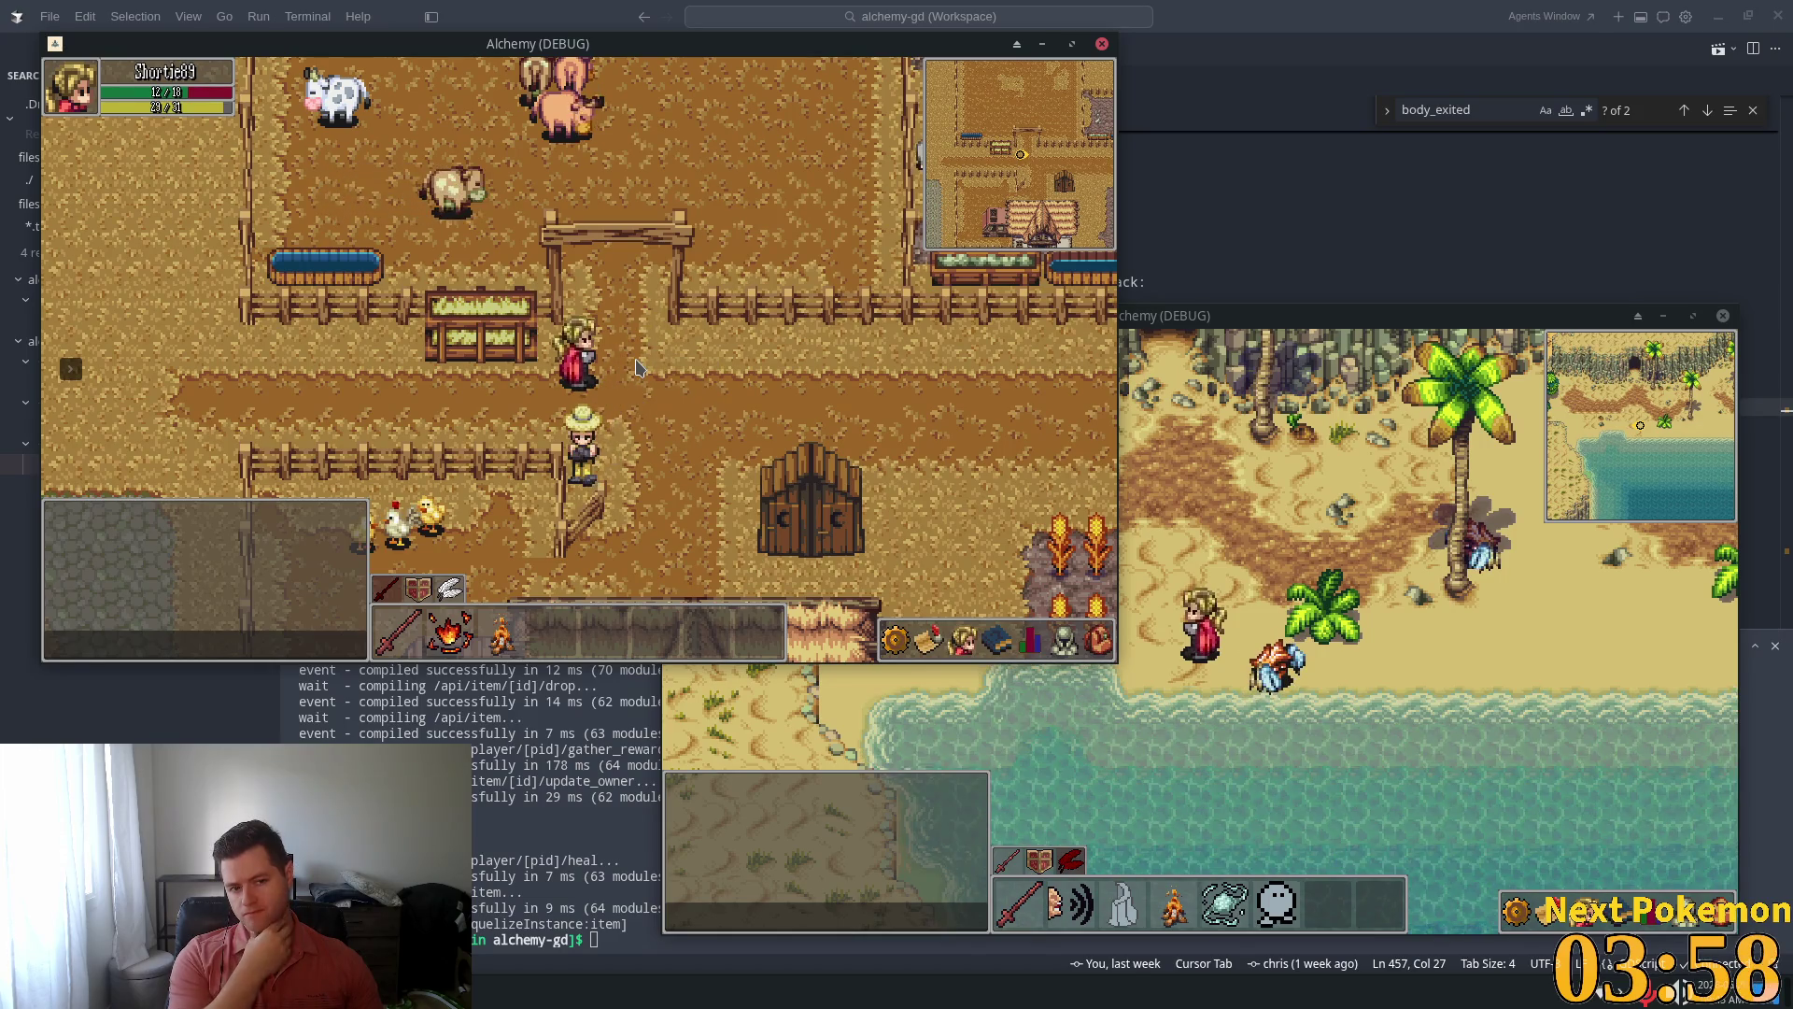
key("w")
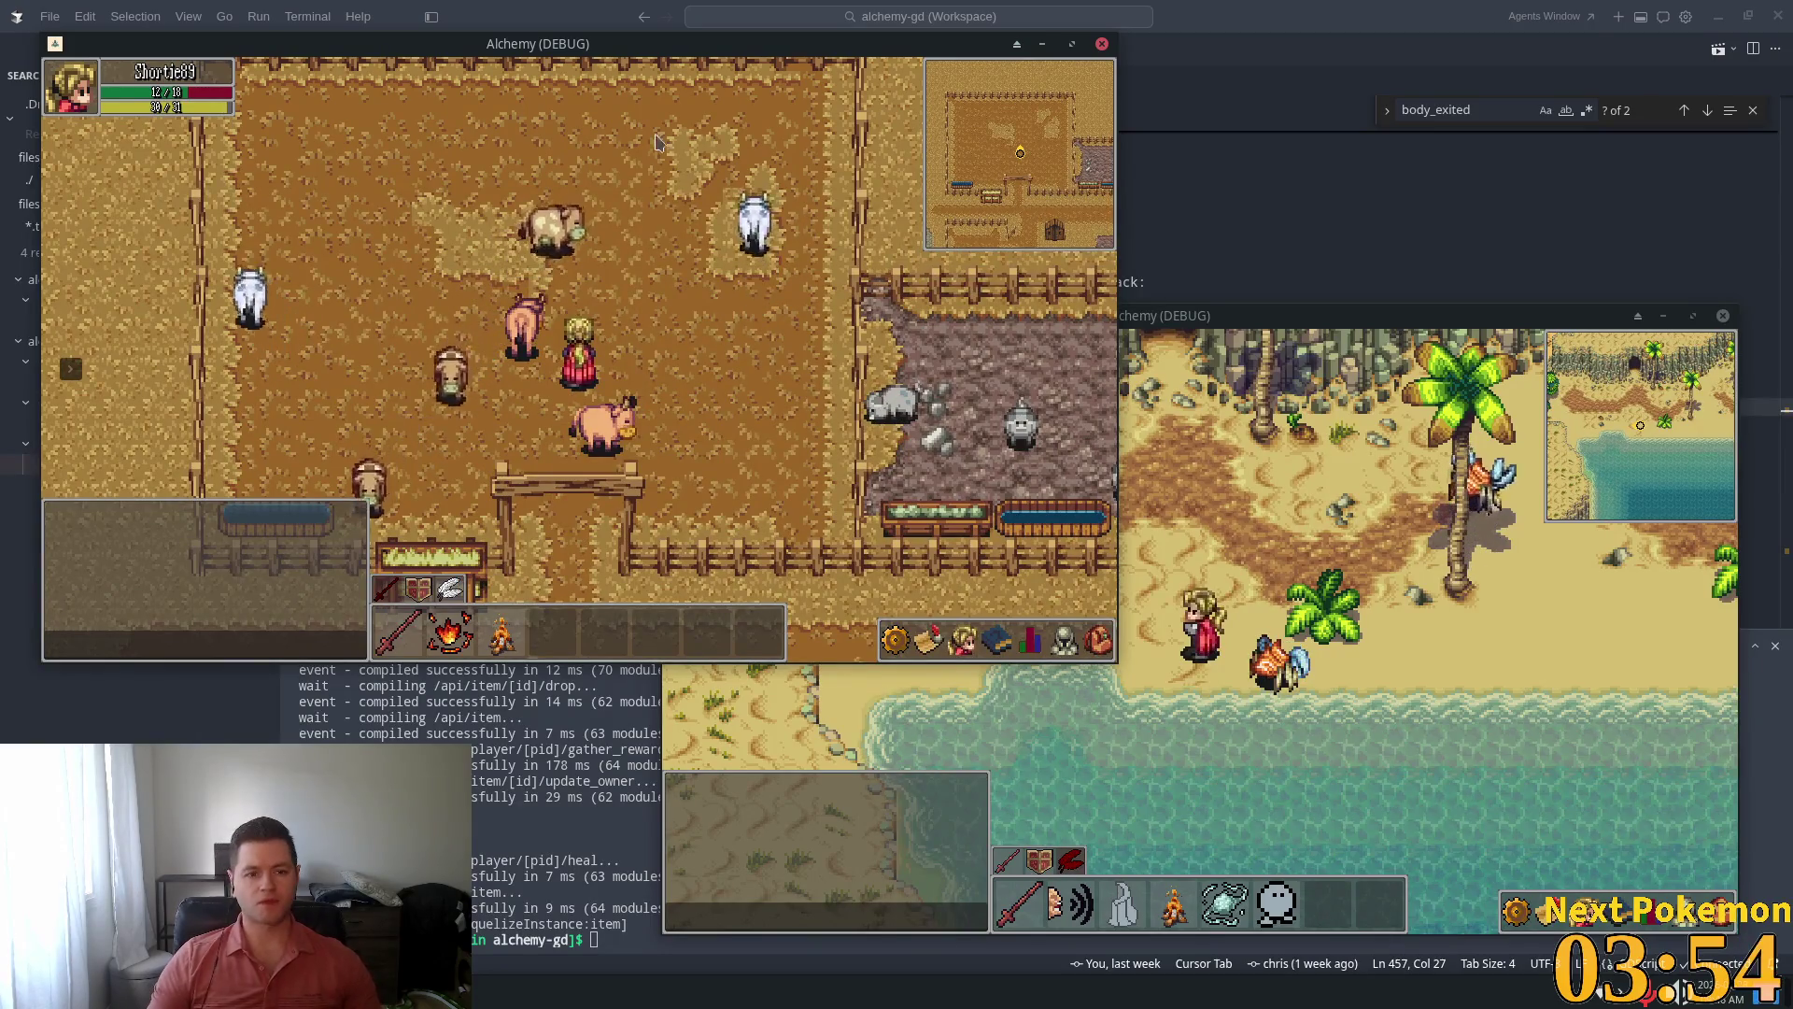
left_click(1307, 7)
Restore the code editor to full screen and open combat_npc.gd via quick search
left_click_drag(1307, 8, 1307, 52)
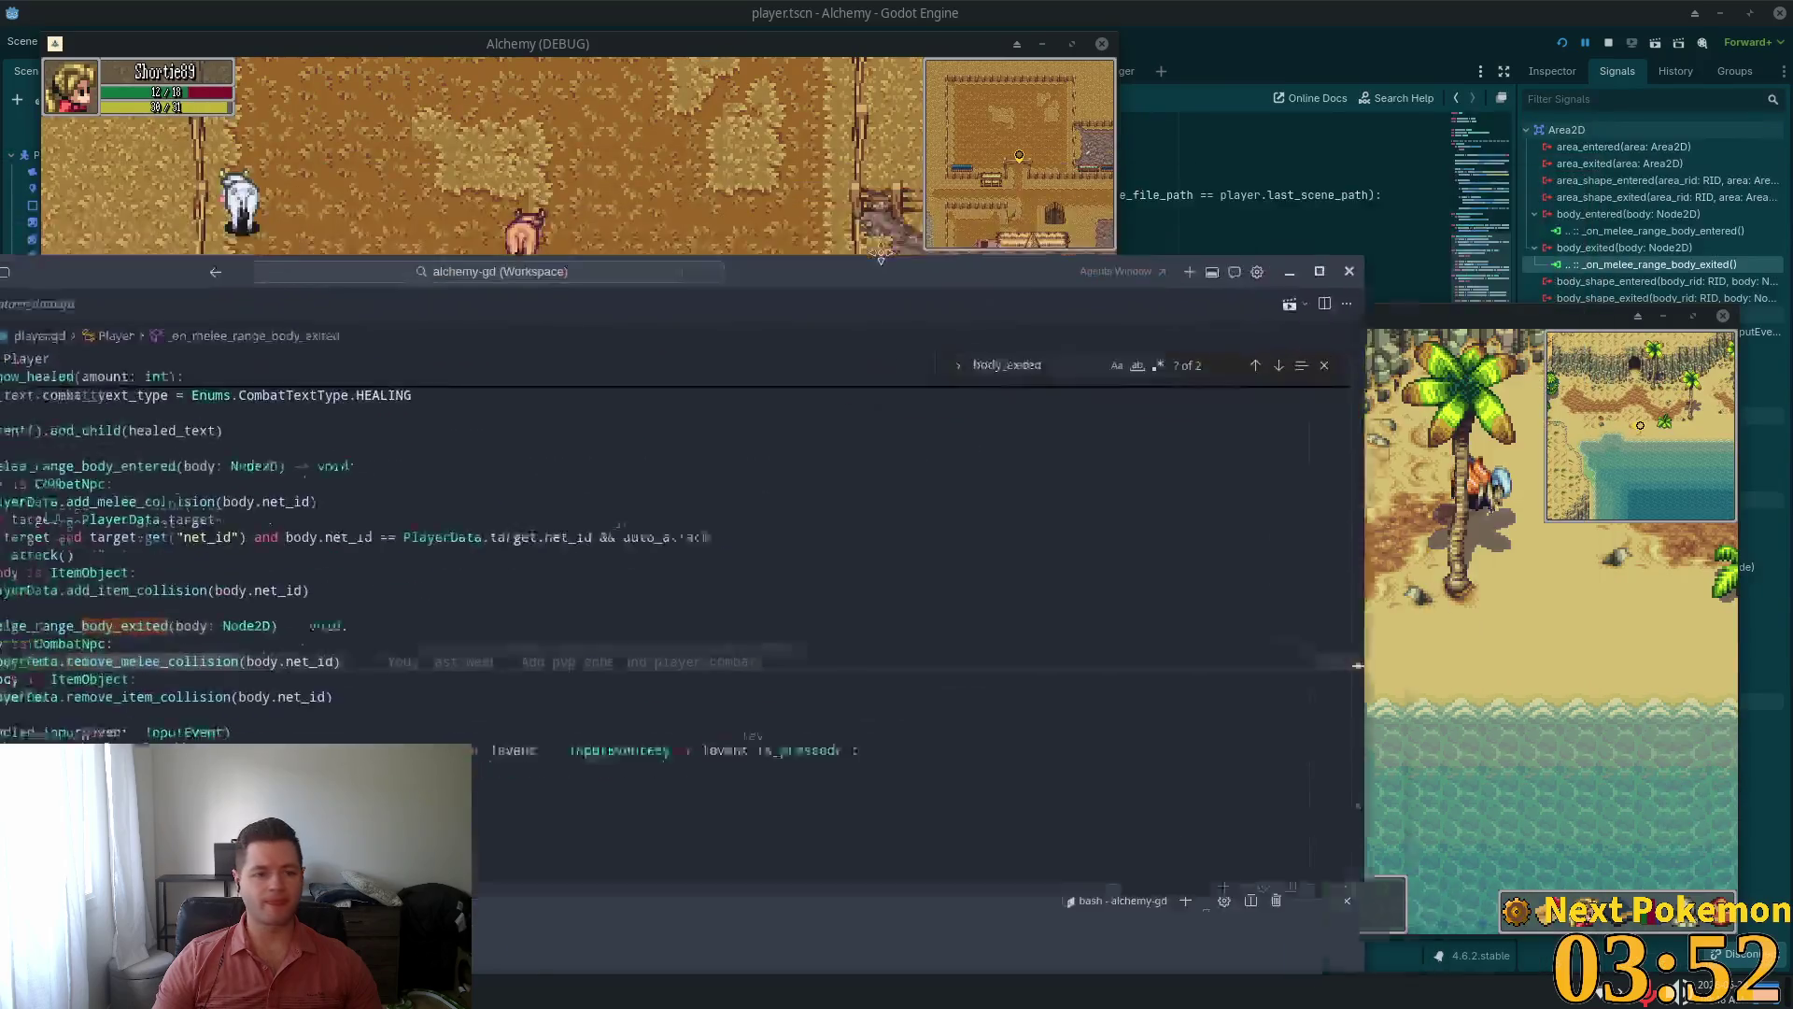
double_click(1285, 70)
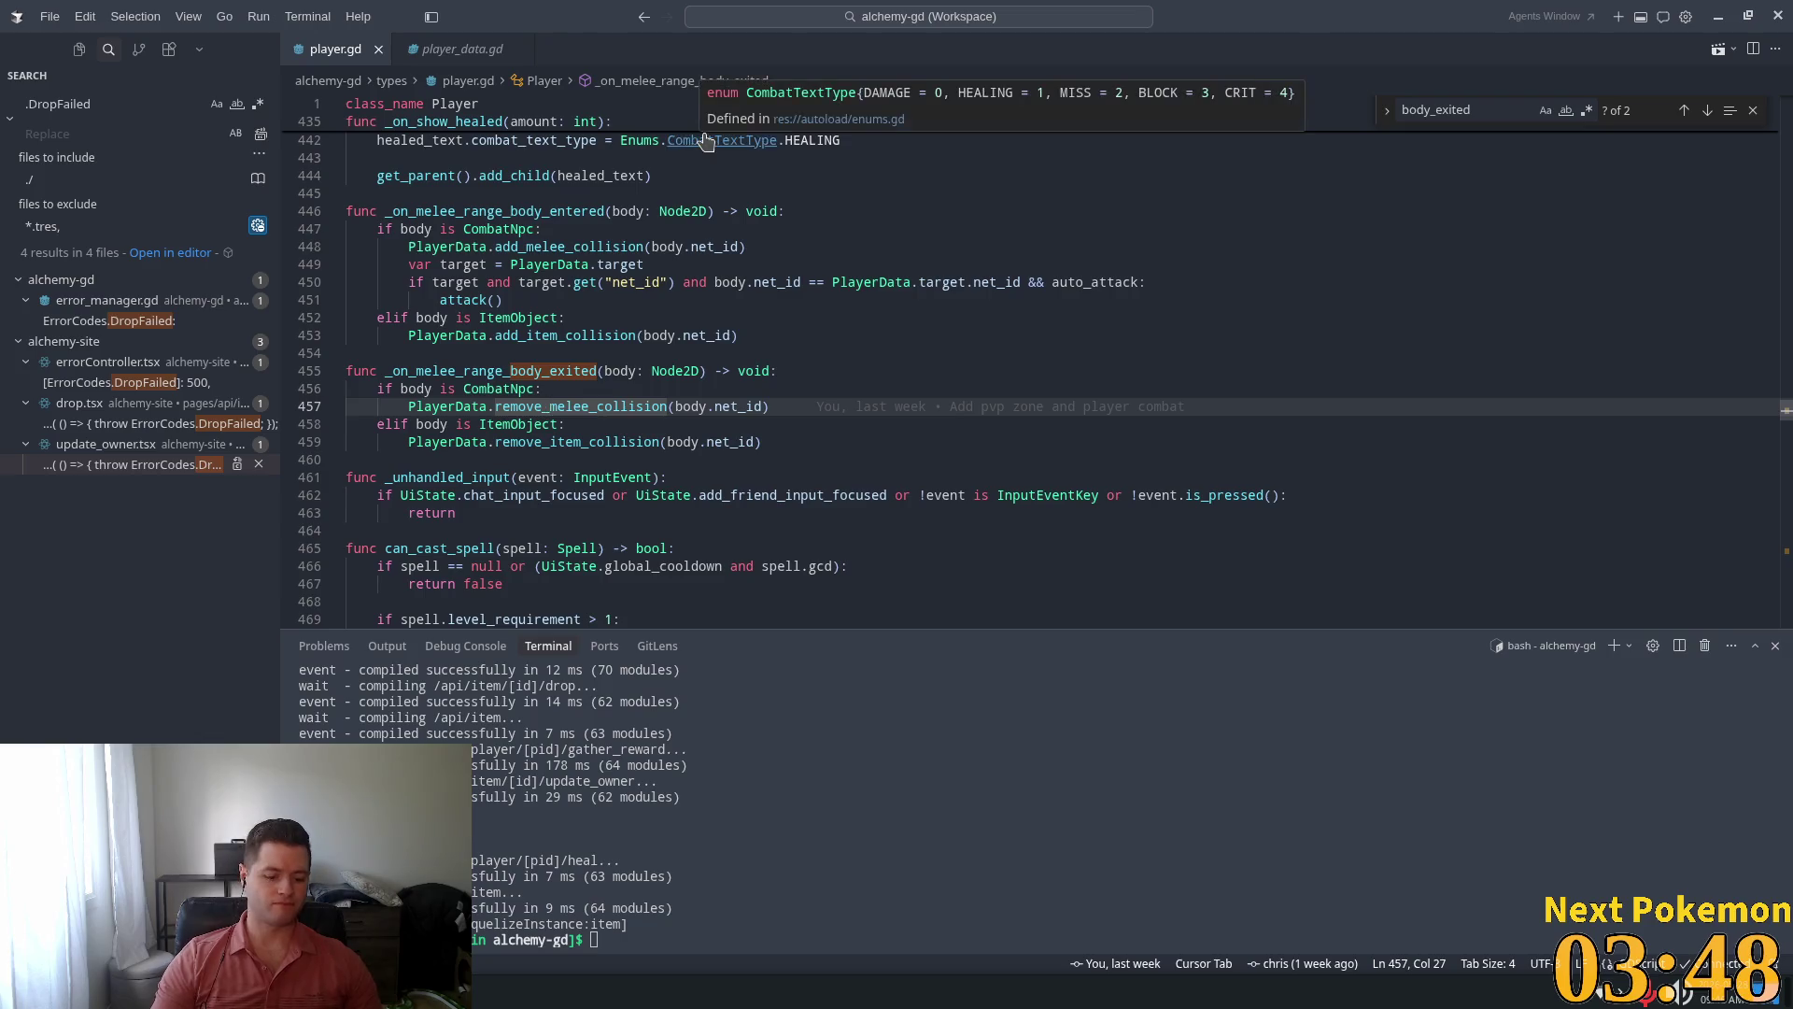
key("ctrl+p")
type("combat")
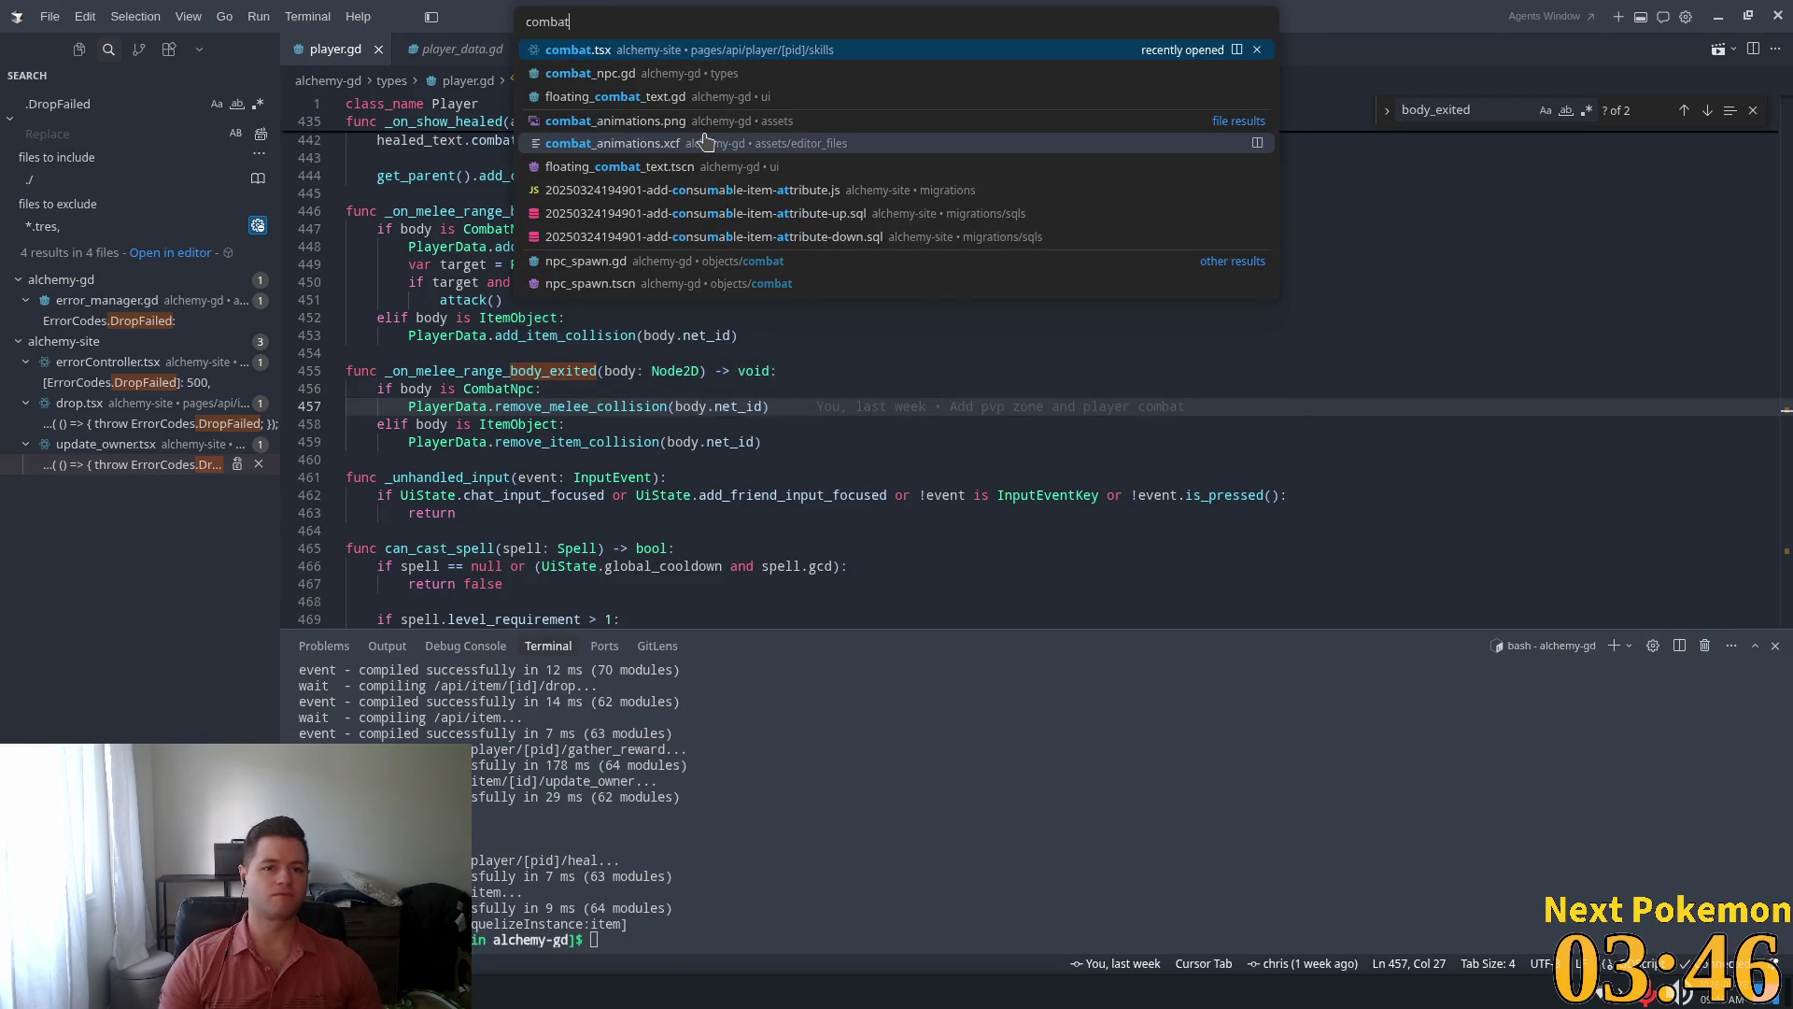
left_click(616, 73)
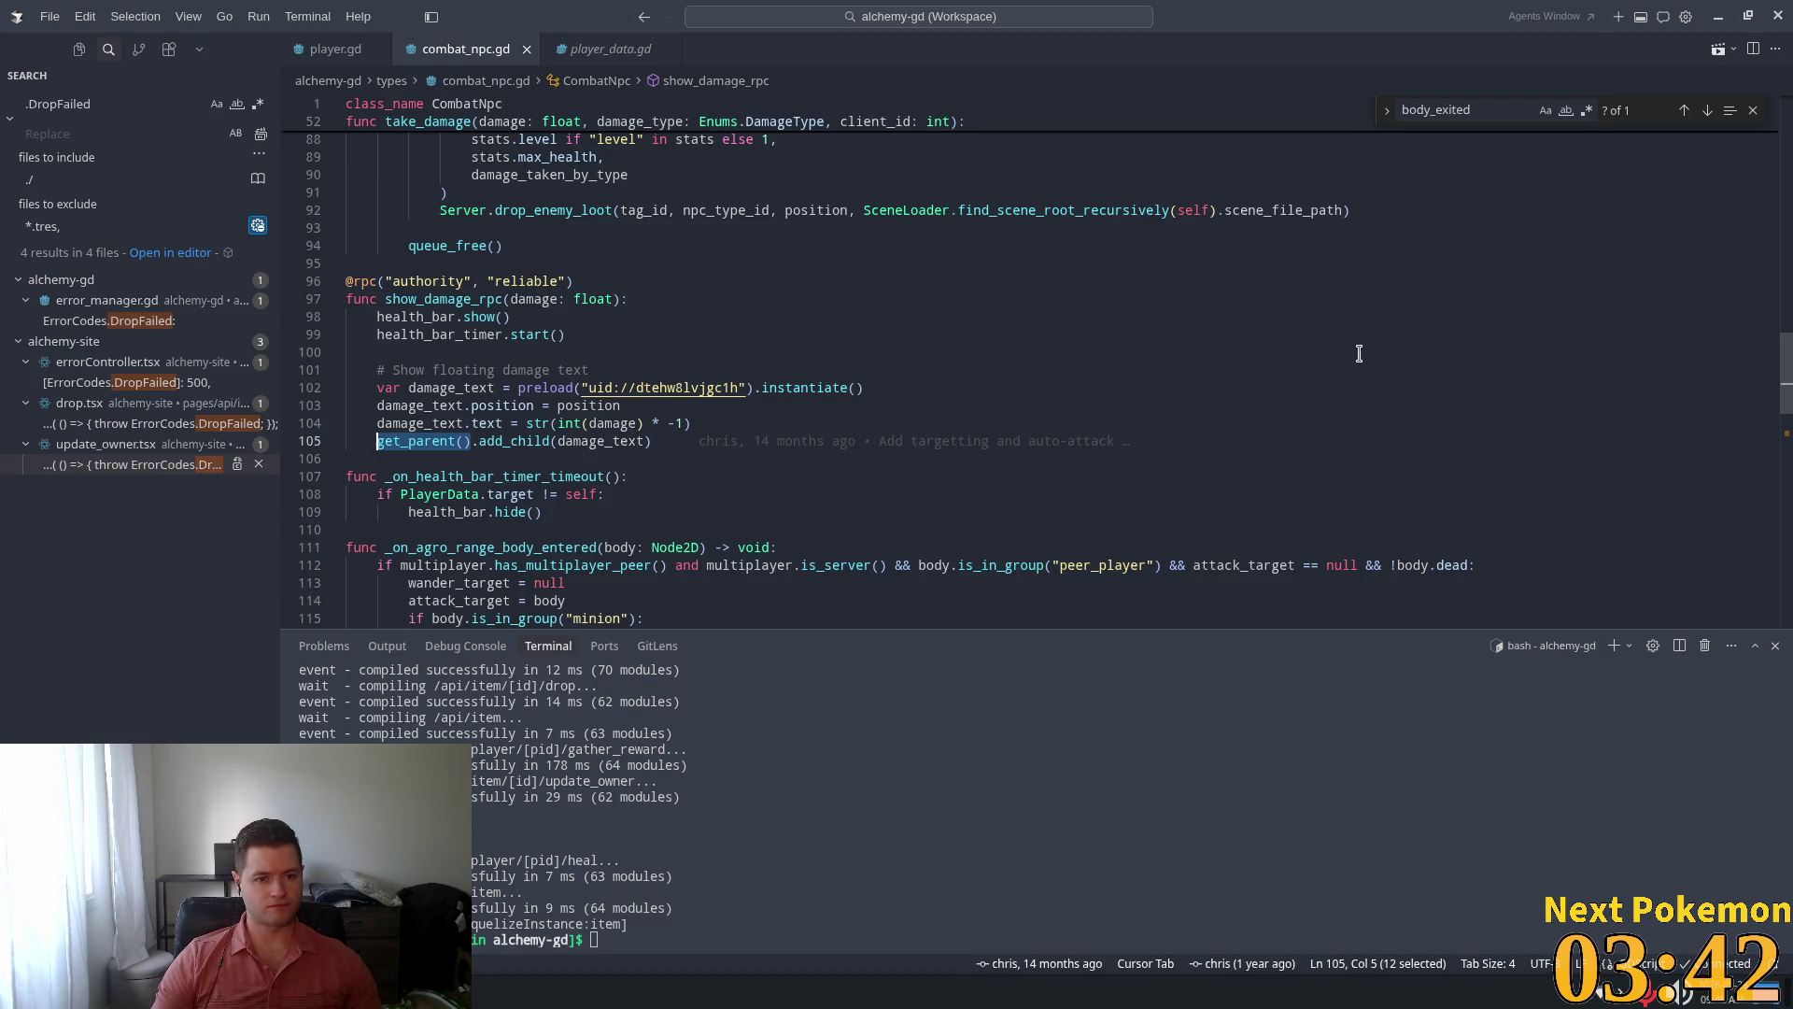
Review combat_npc.gd's agro and leash range handlers and the attack_target = null reset
scroll(758, 424, "down", 5)
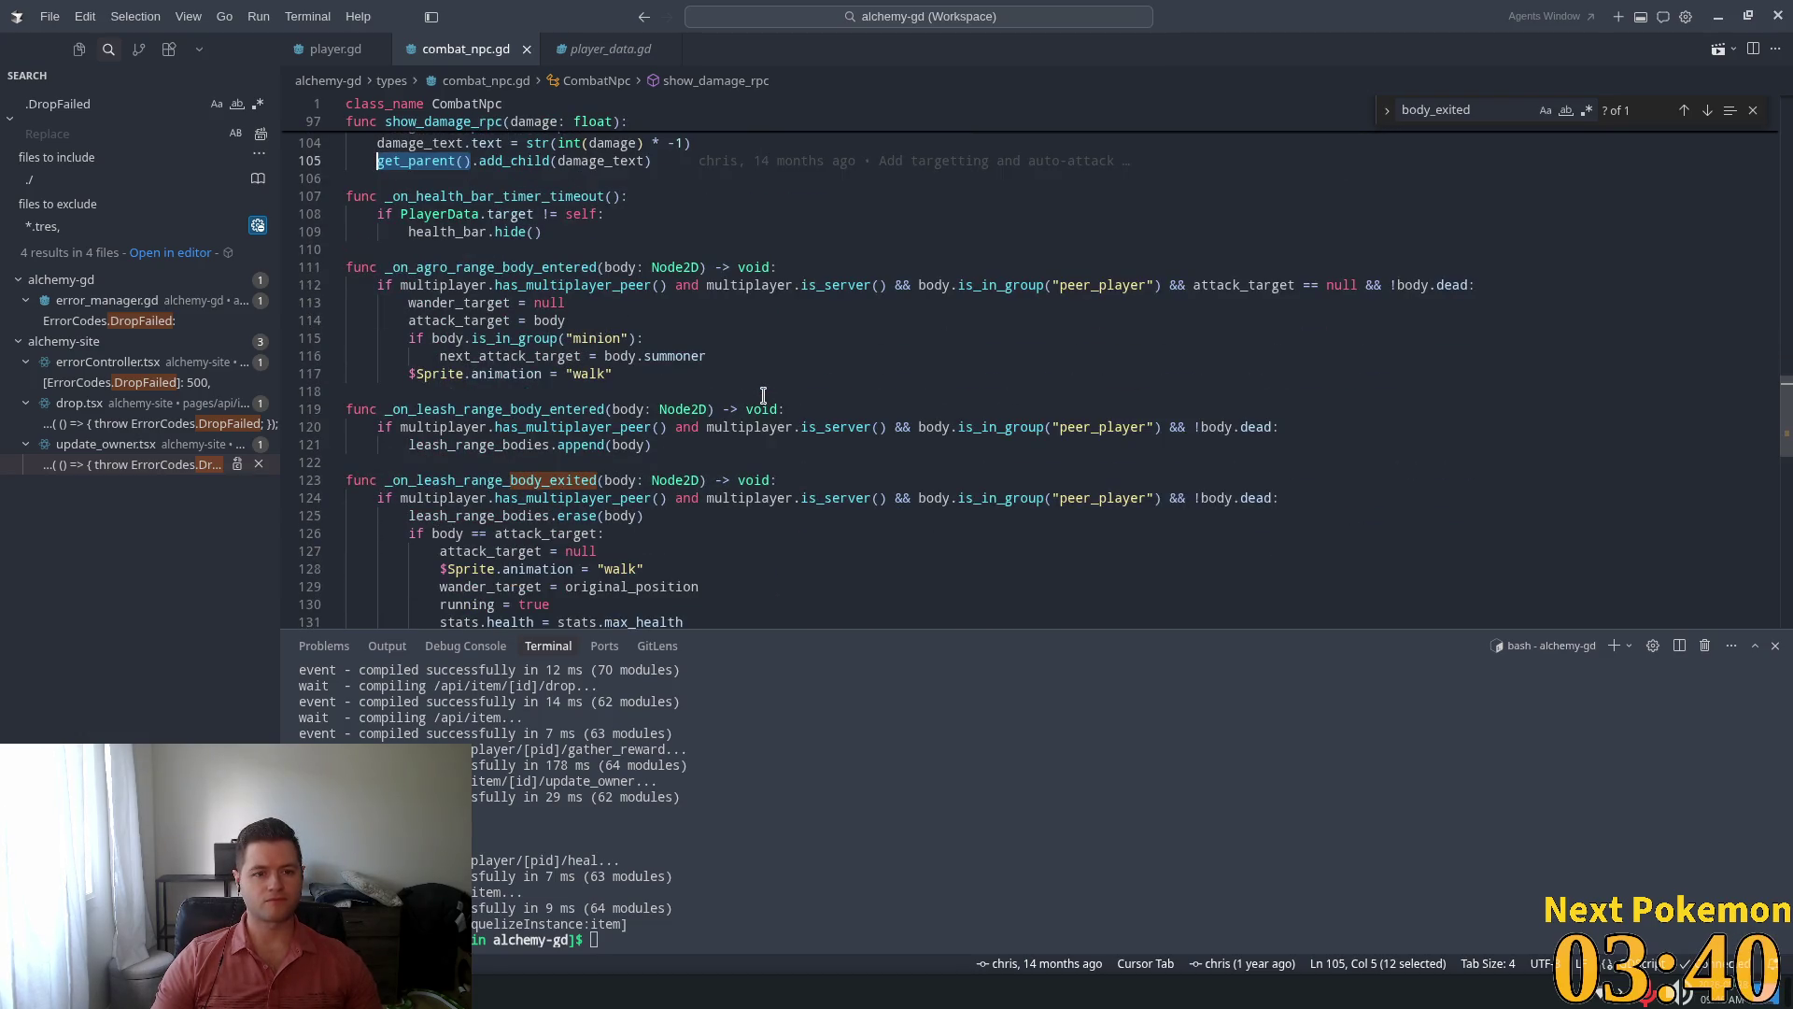
double_click(491, 267)
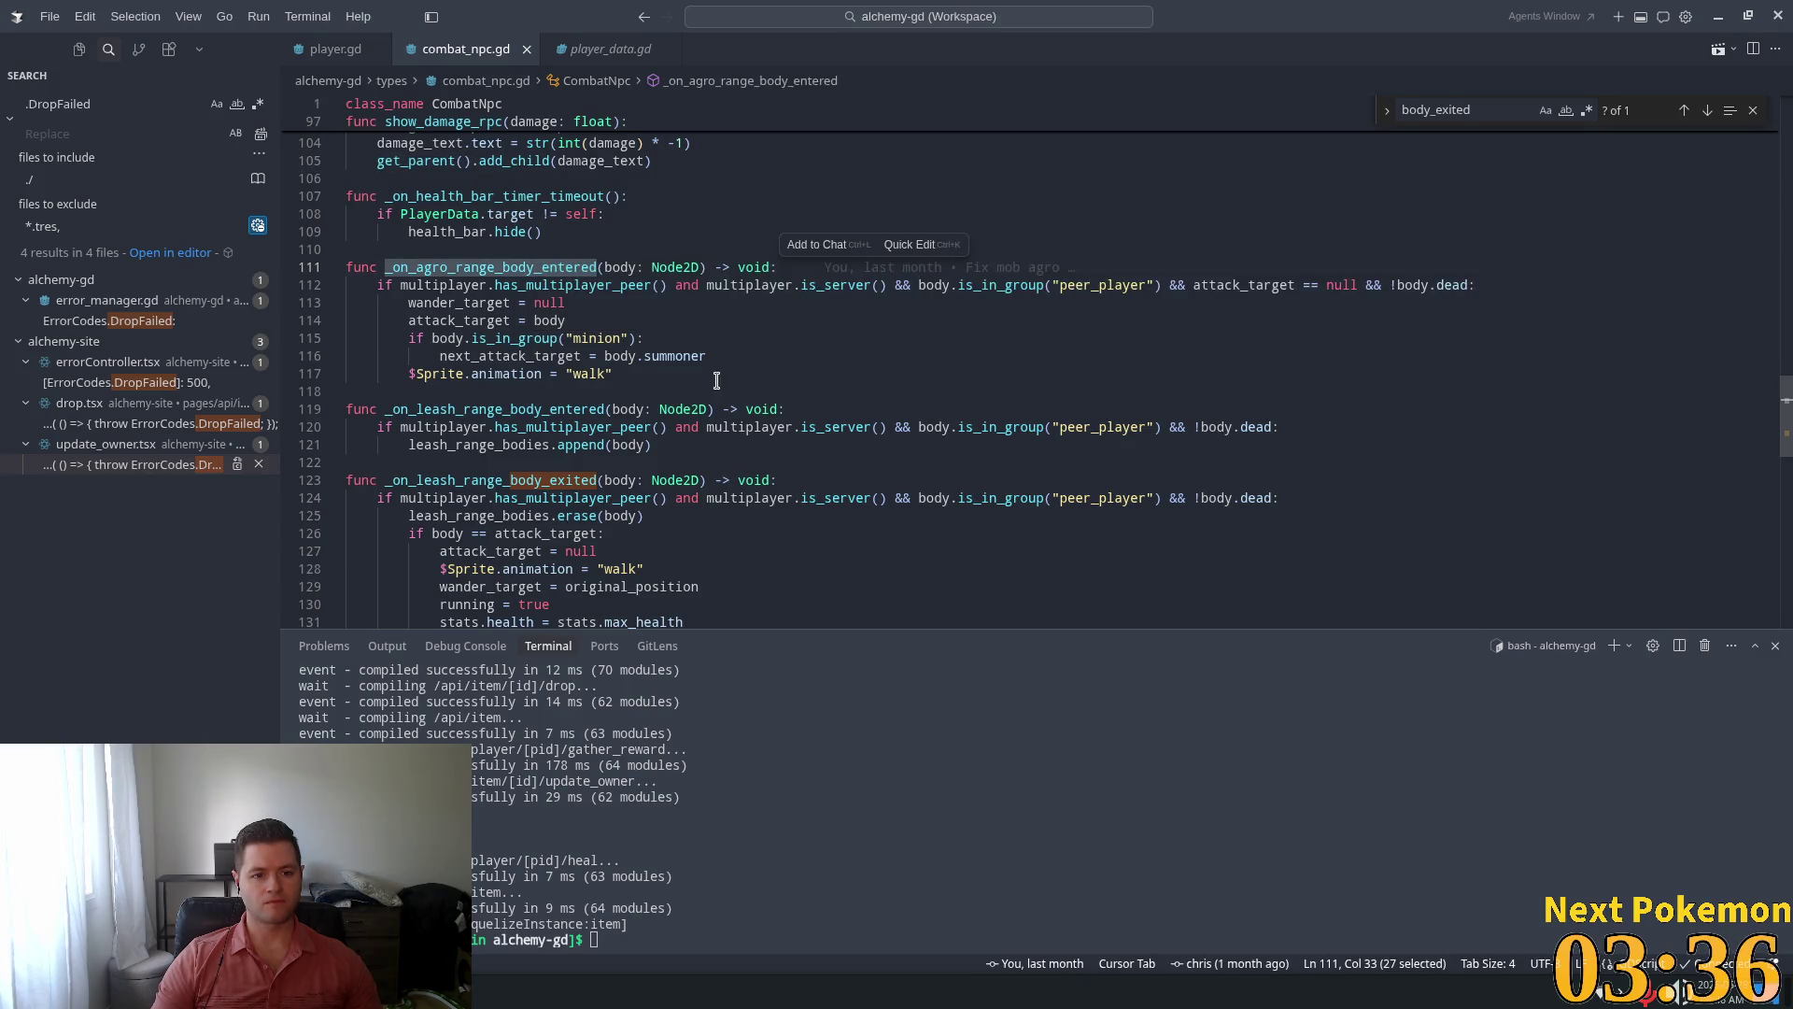
scroll(549, 364, "down", 1)
double_click(550, 364)
scroll(550, 364, "down", 2)
double_click(518, 341)
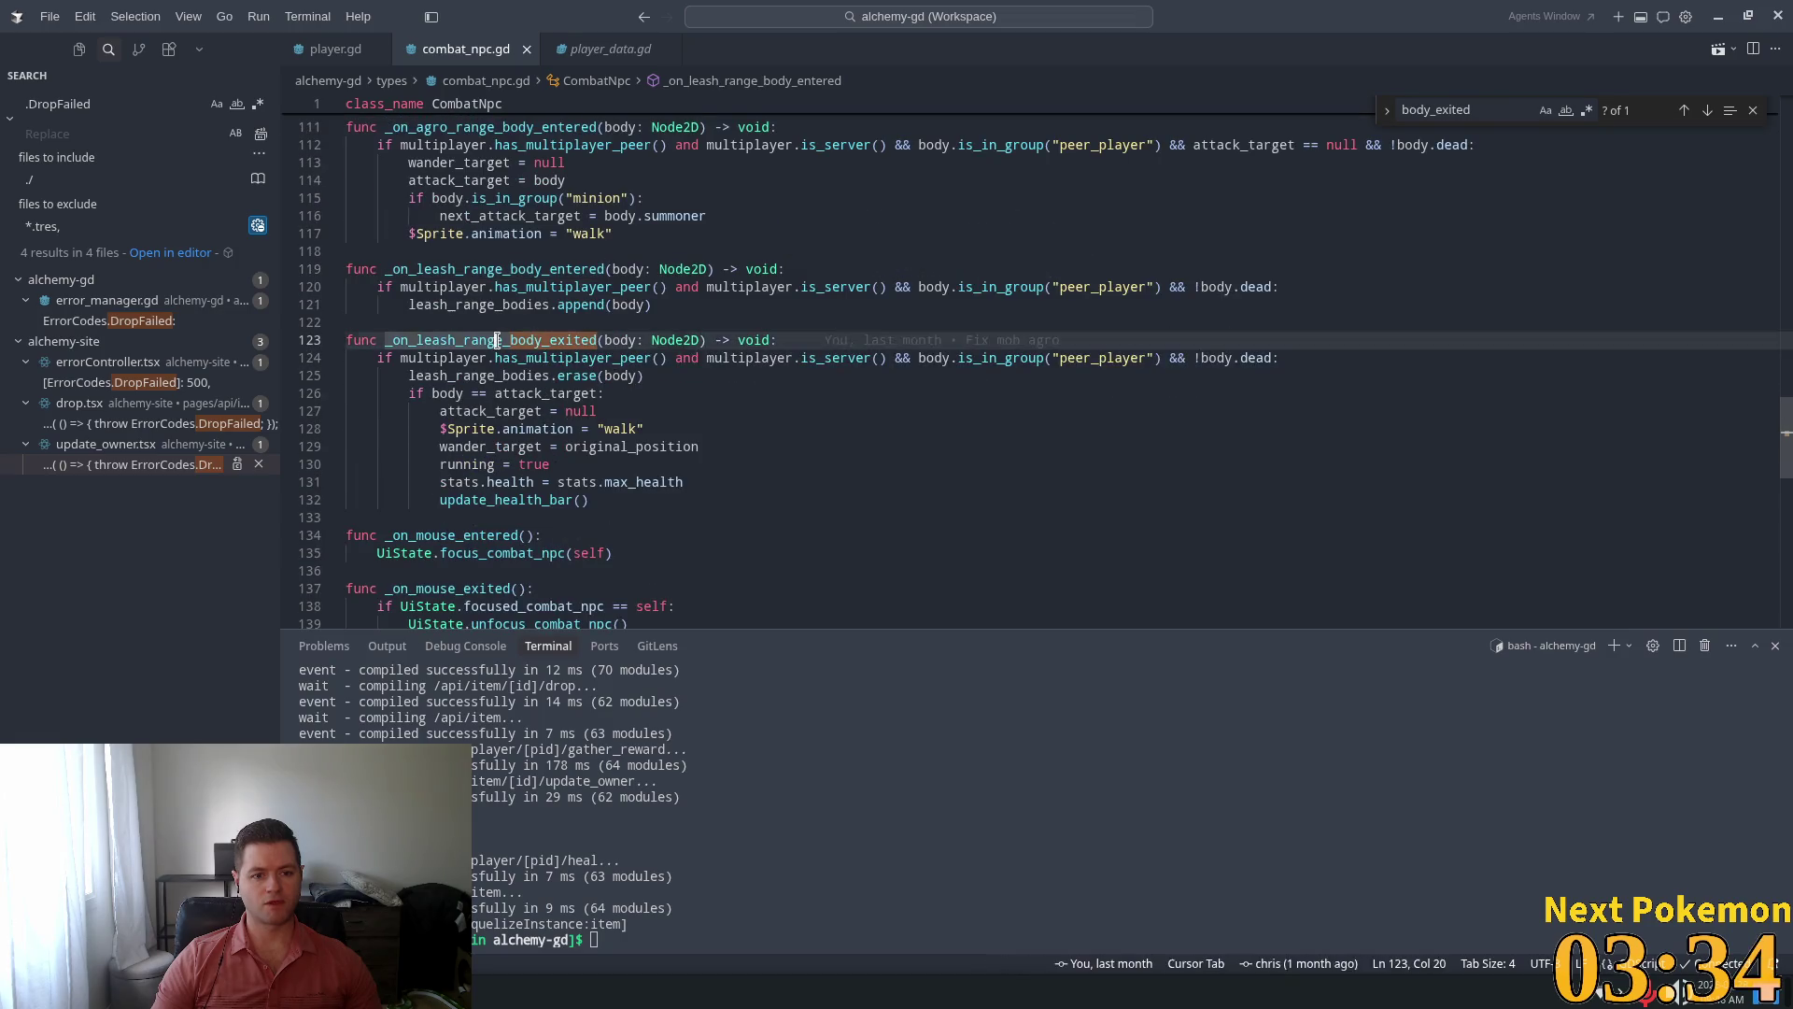
scroll(628, 404, "down", 1)
scroll(628, 404, "down", 1)
double_click(475, 264)
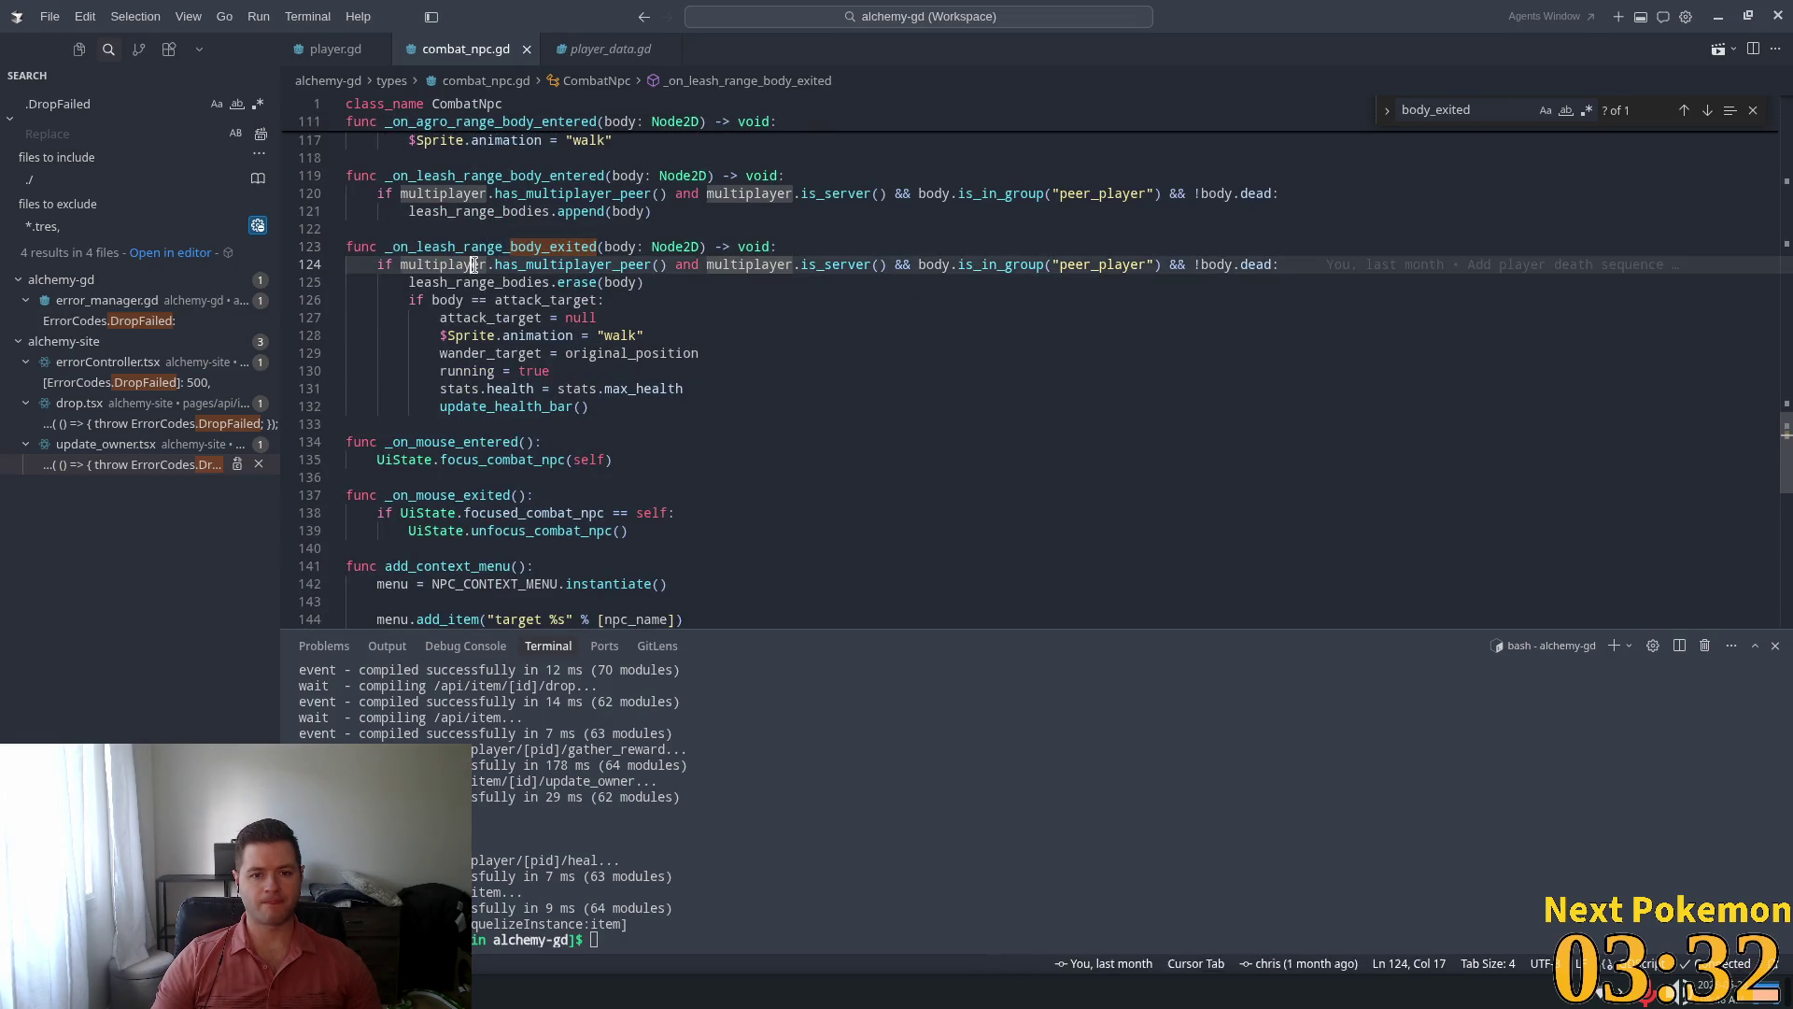
double_click(493, 299)
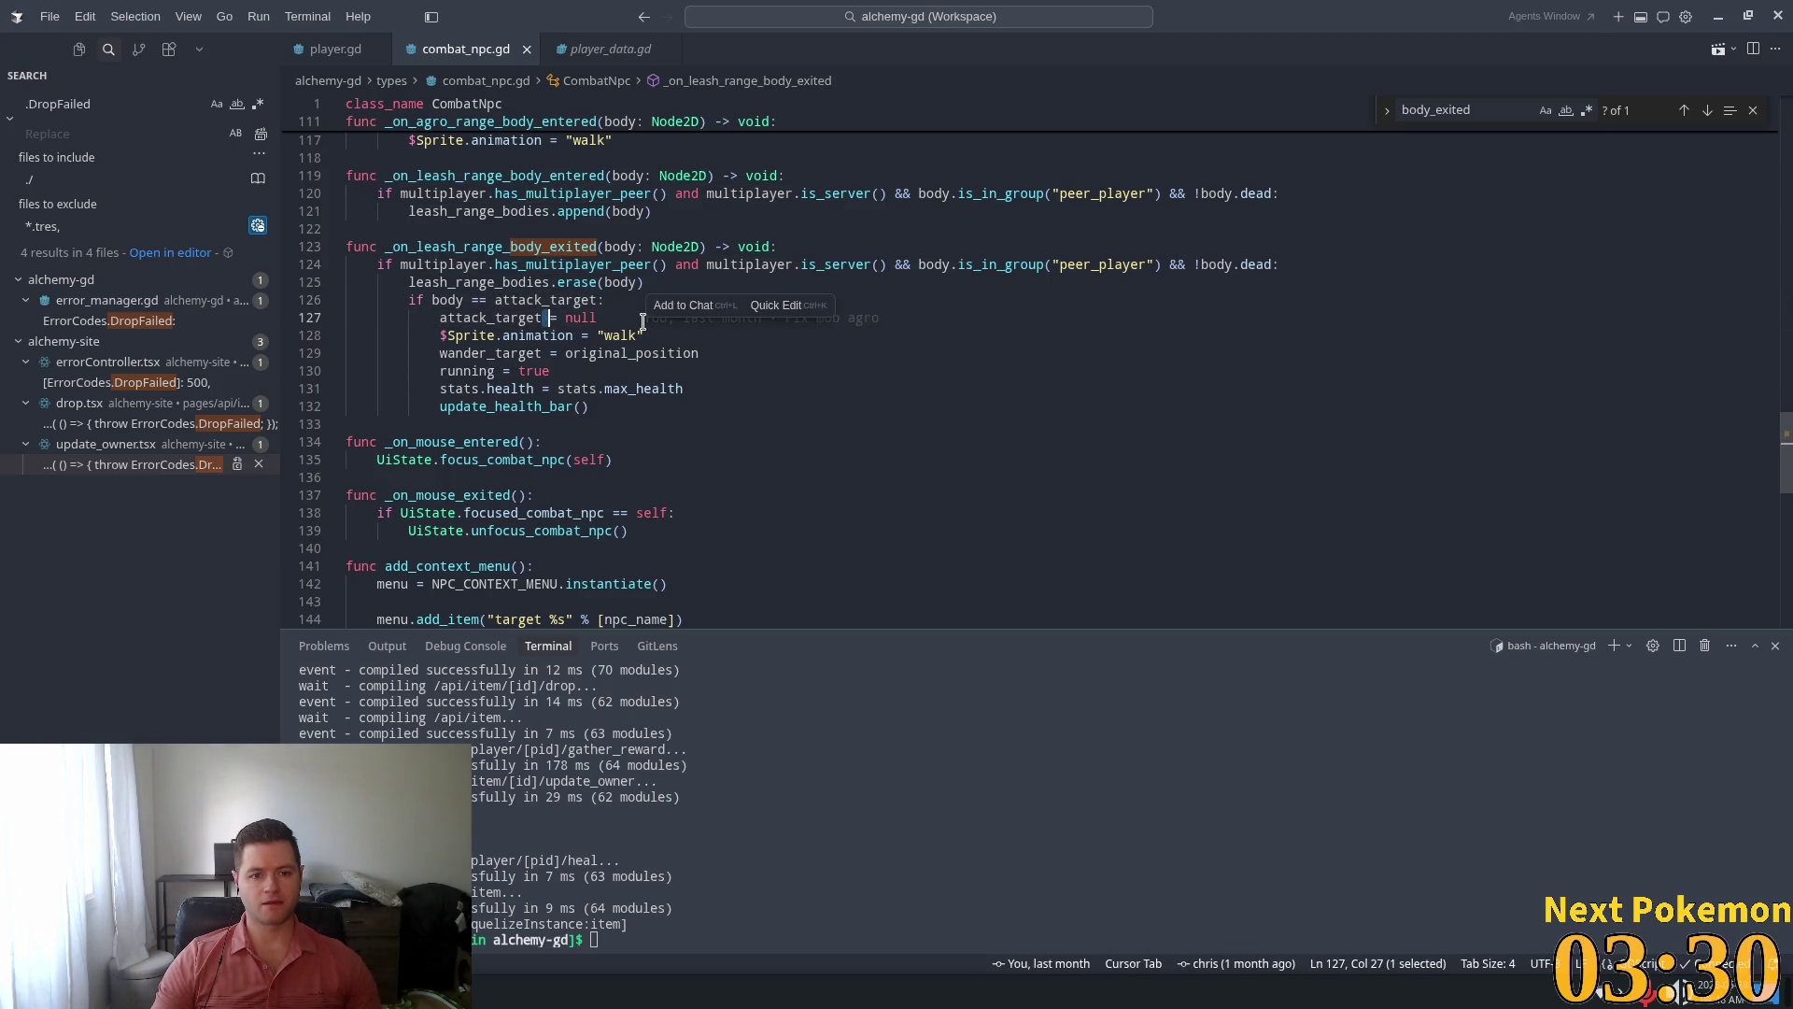
left_click_drag(597, 318, 456, 318)
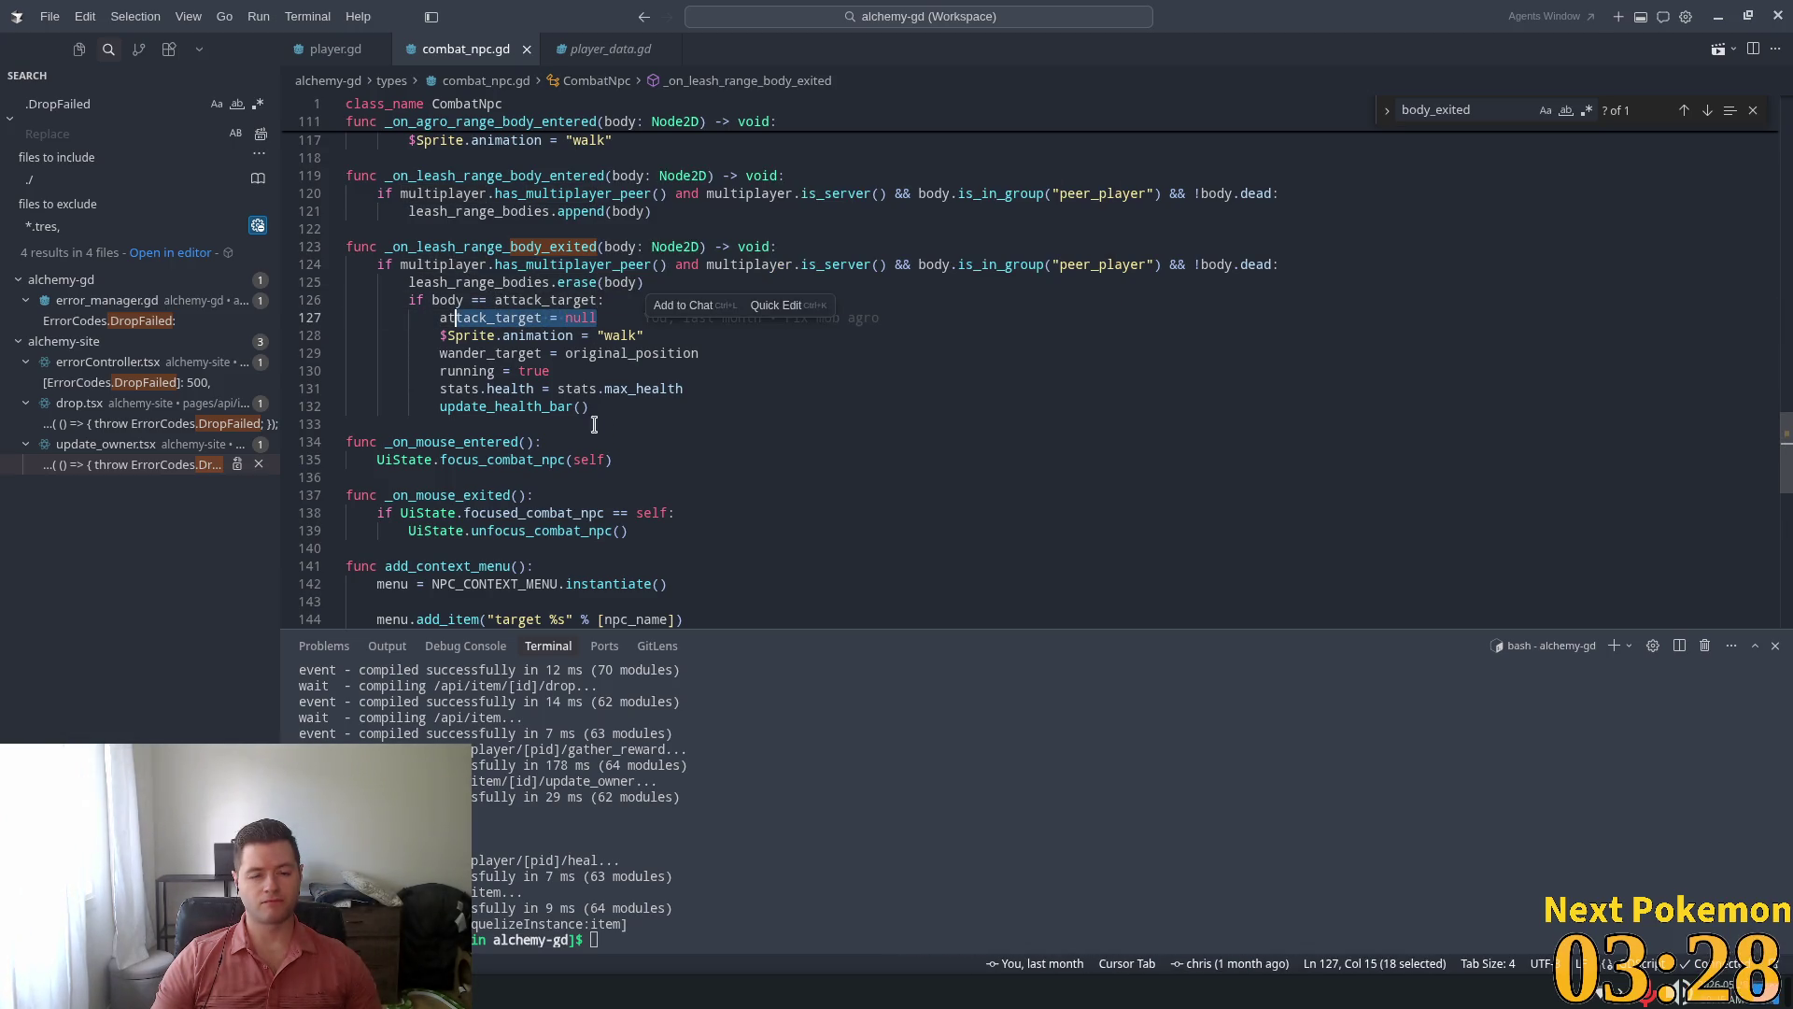
Scroll up to _ready's attack_timer setup, then go to player.gd
scroll(572, 367, "down", 7)
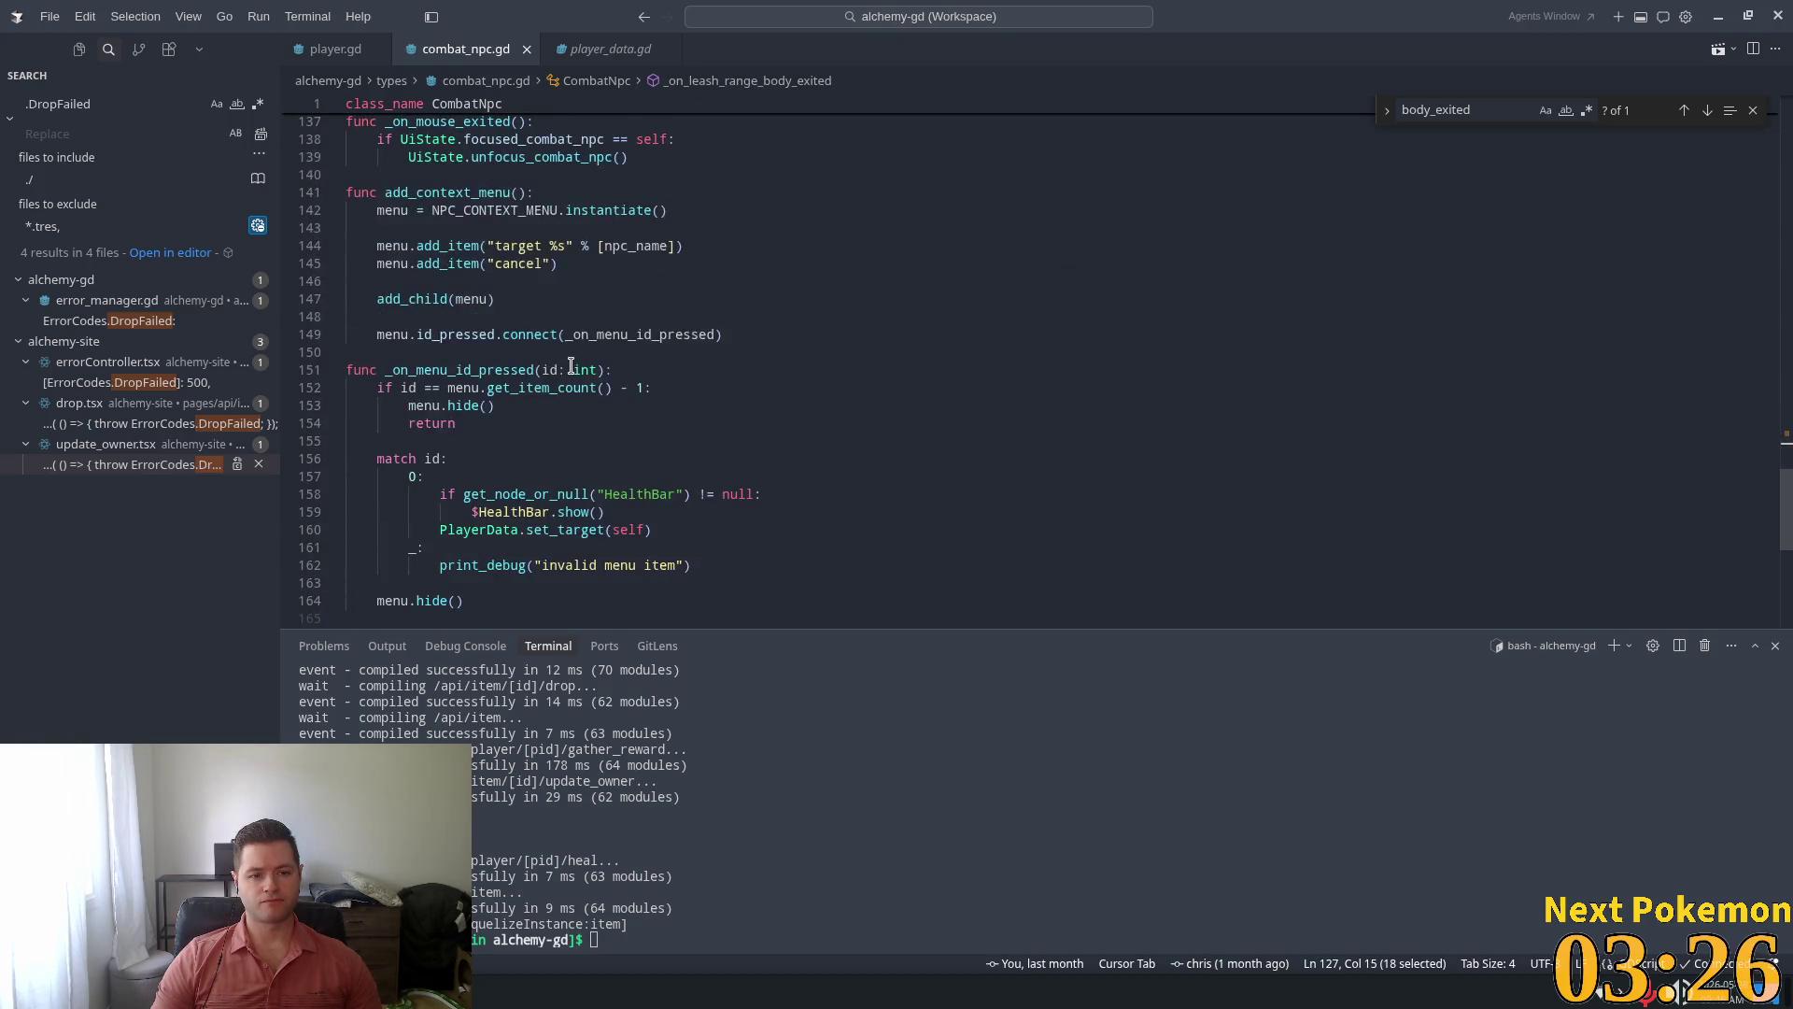
scroll(826, 409, "up", 12)
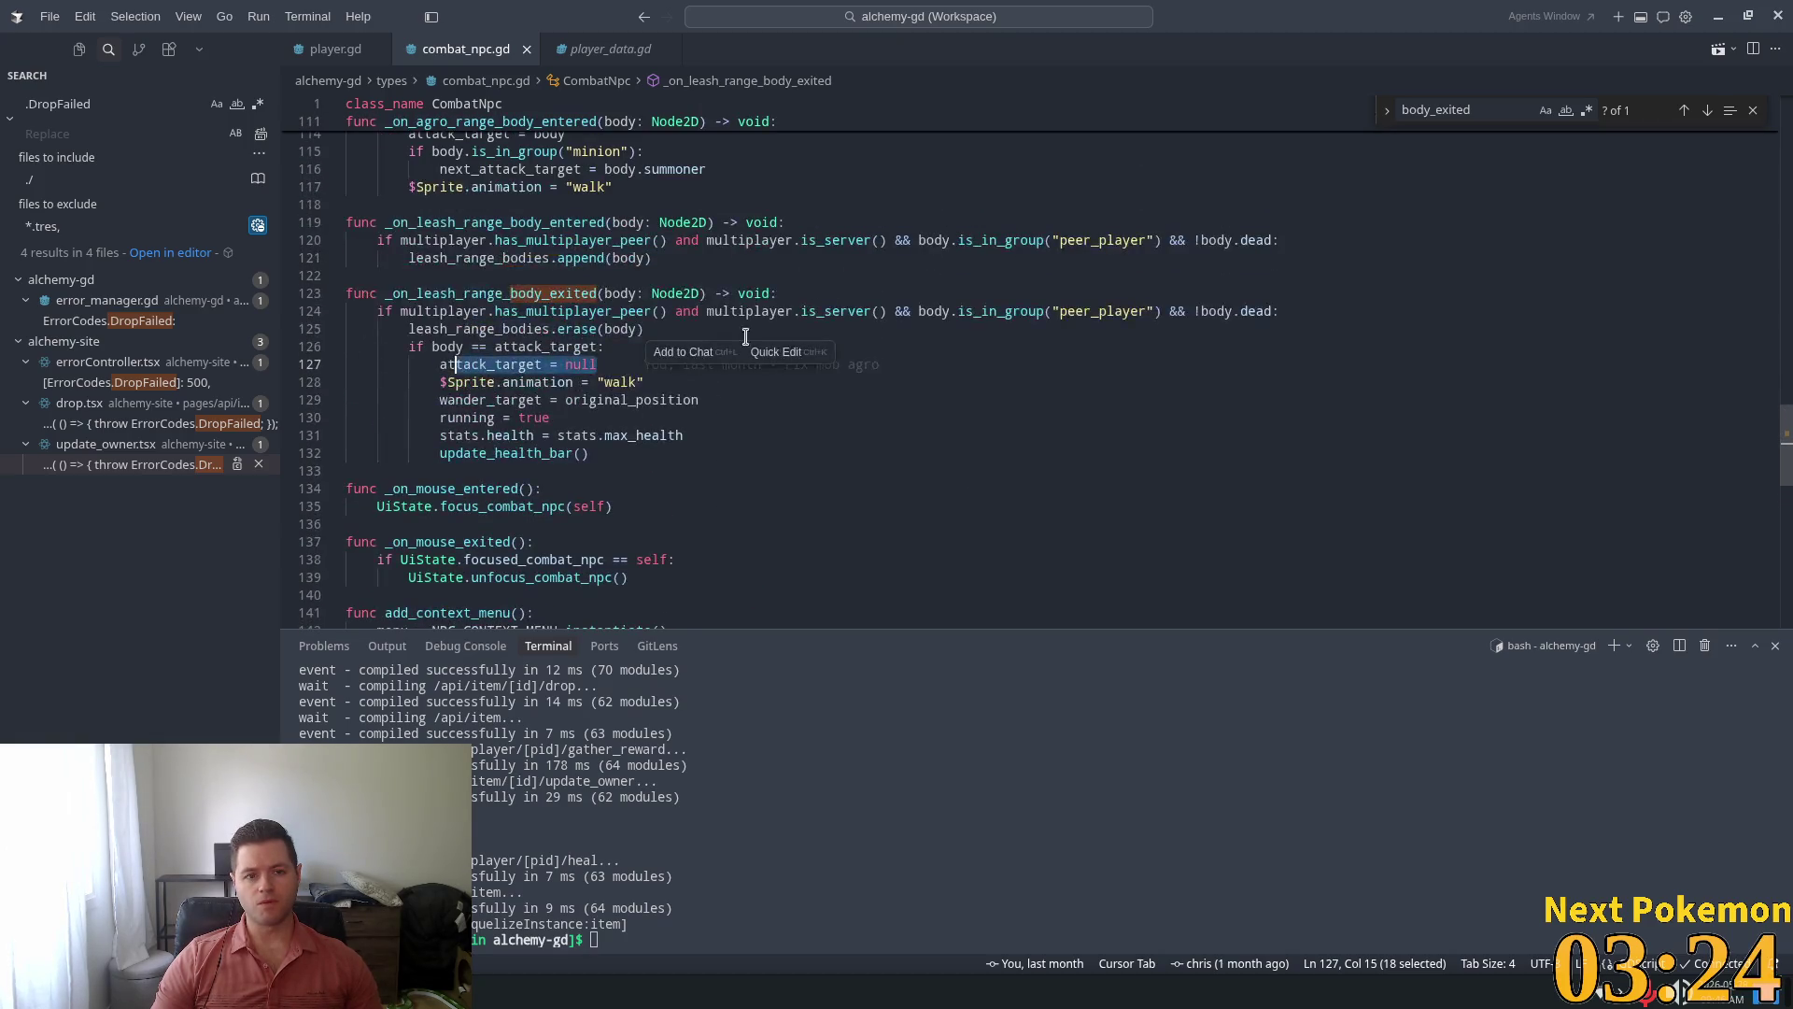
scroll(745, 336, "up", 1)
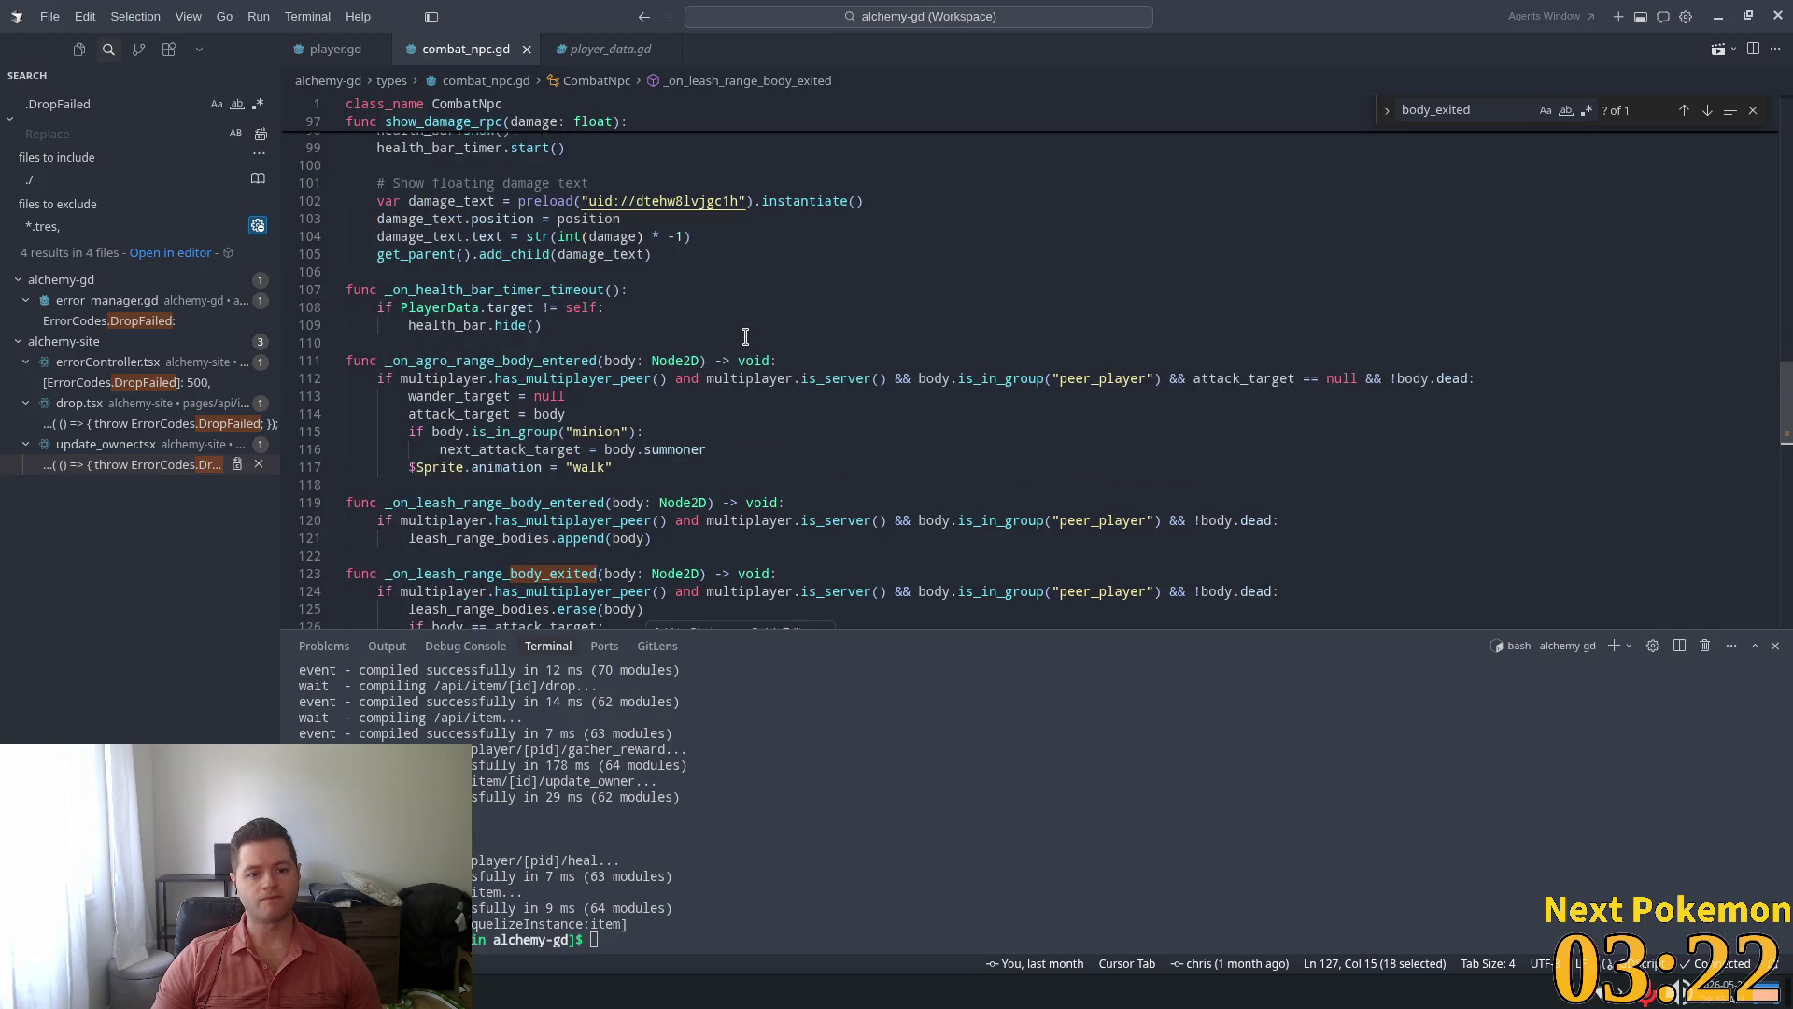
scroll(745, 336, "up", 6)
scroll(745, 337, "up", 15)
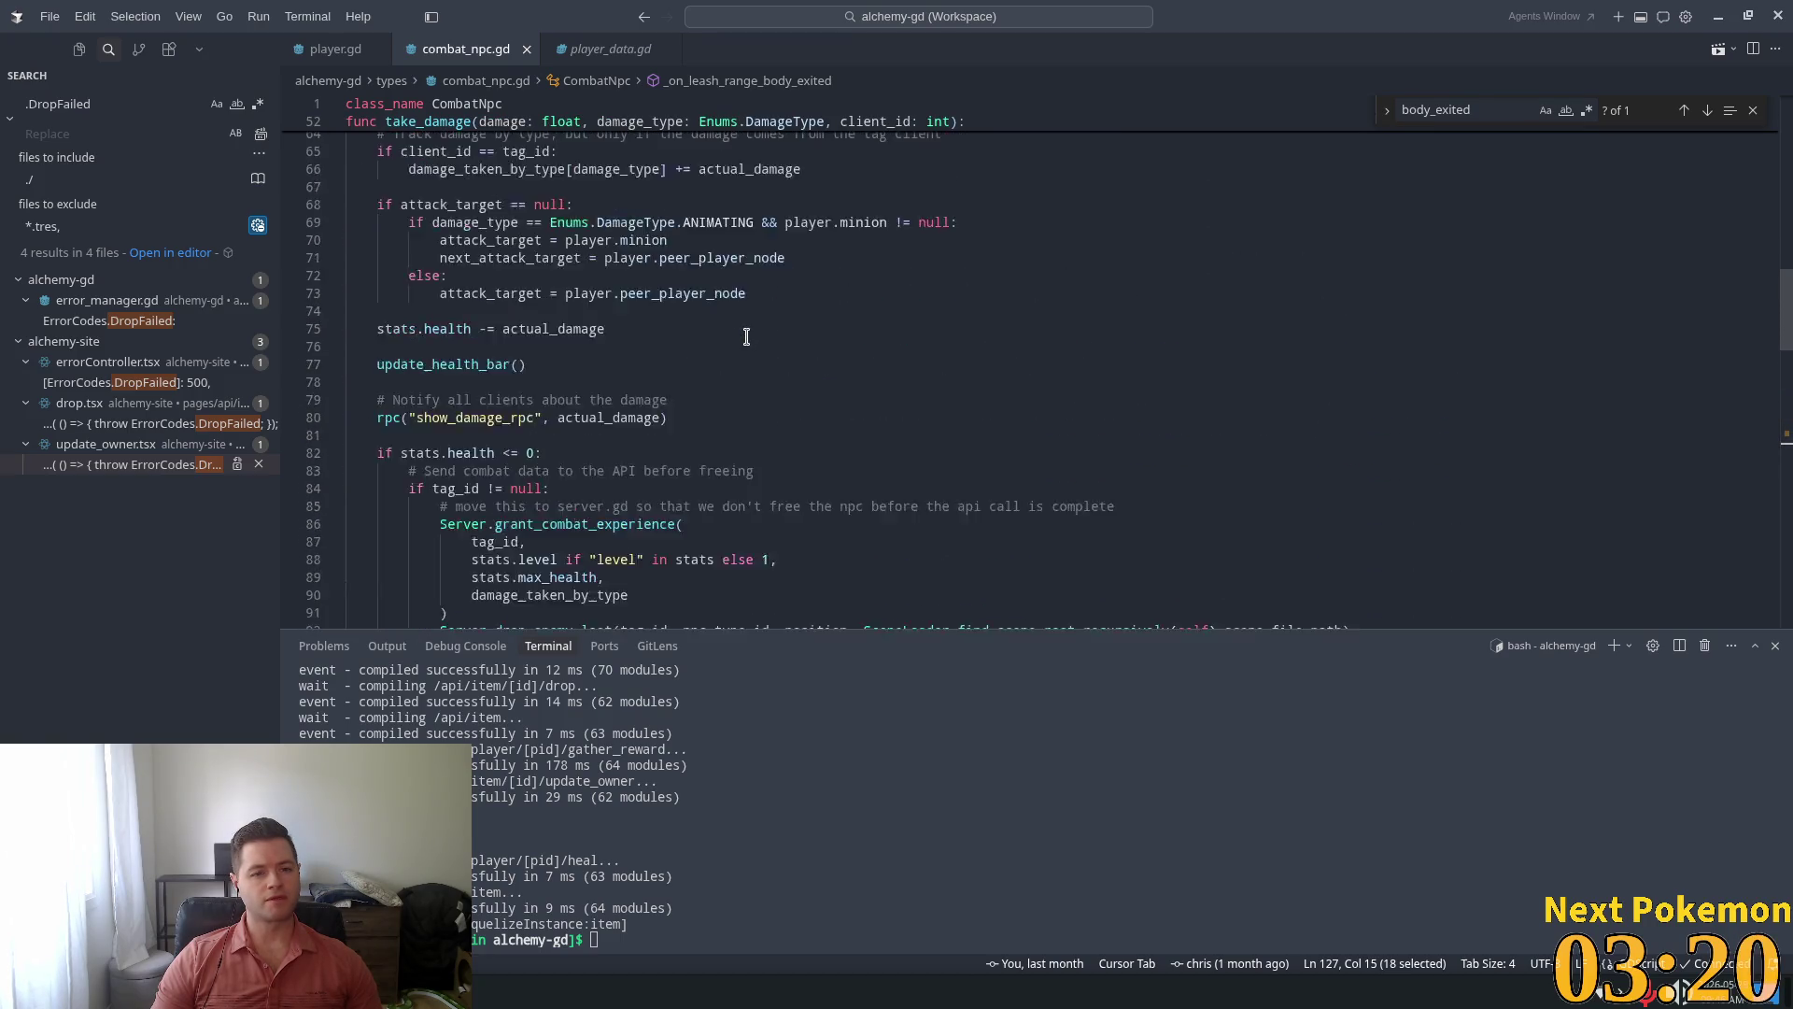
scroll(746, 336, "up", 6)
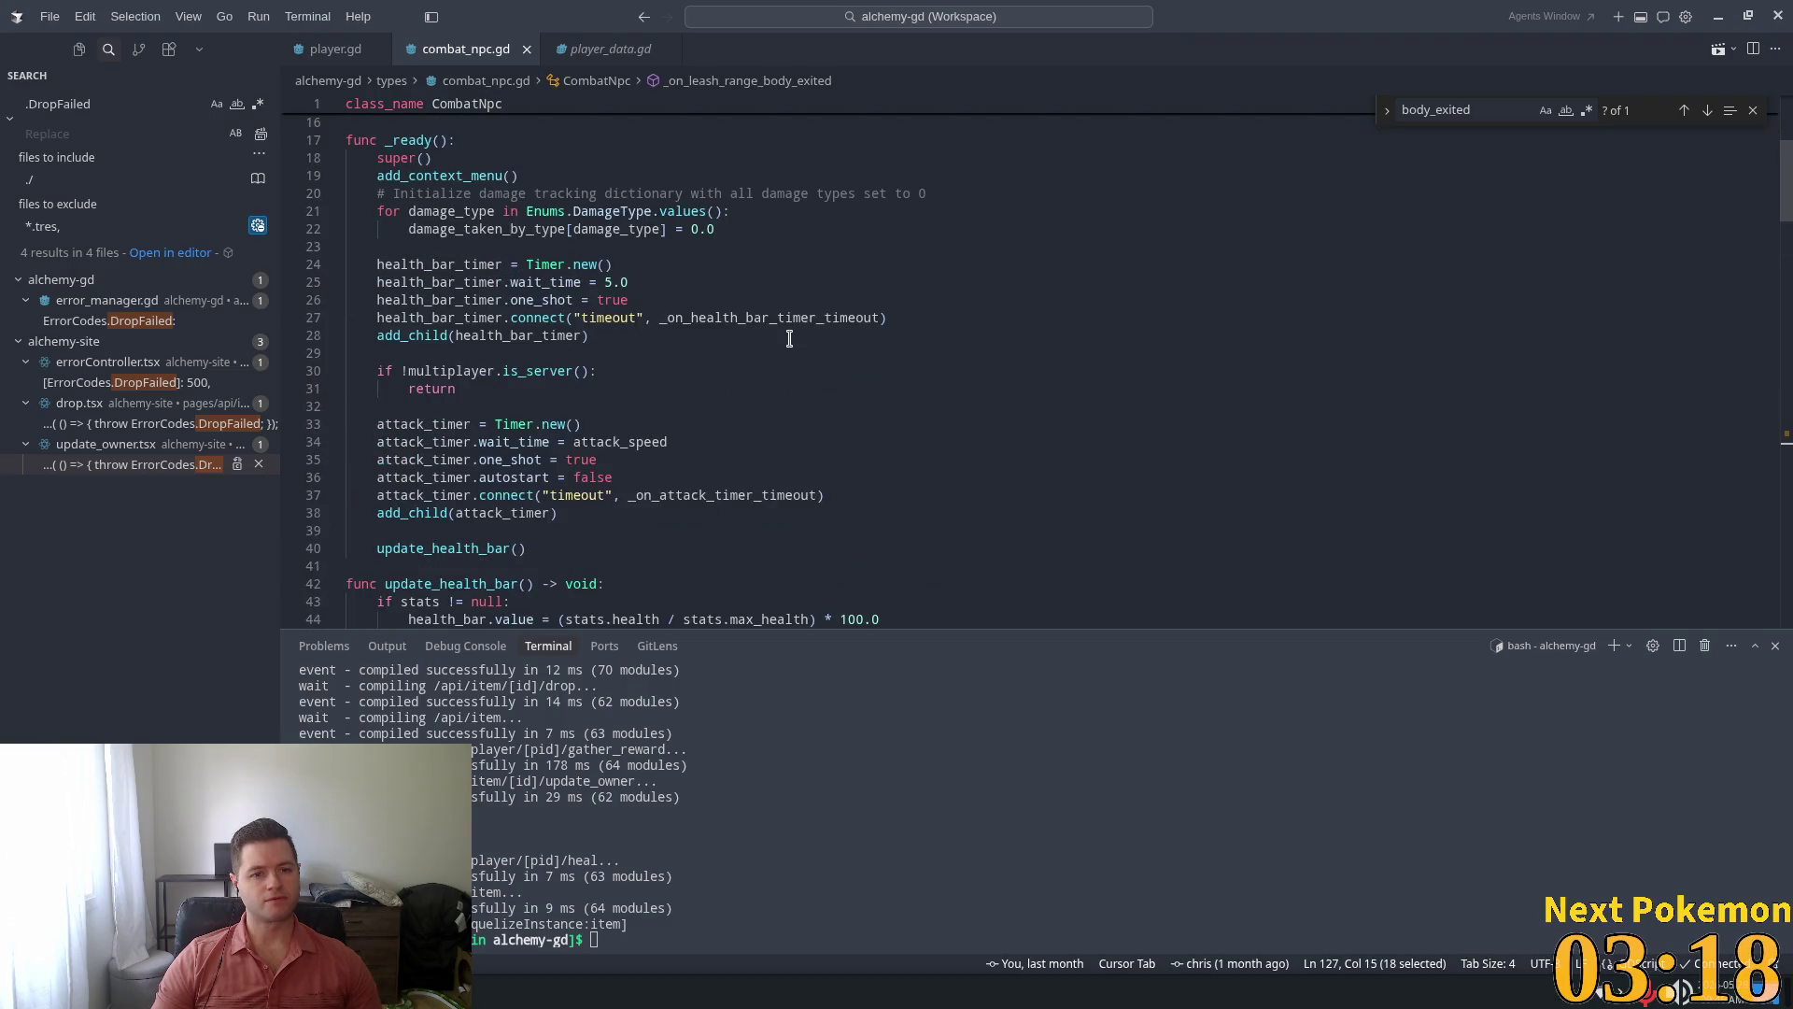
left_click(327, 50)
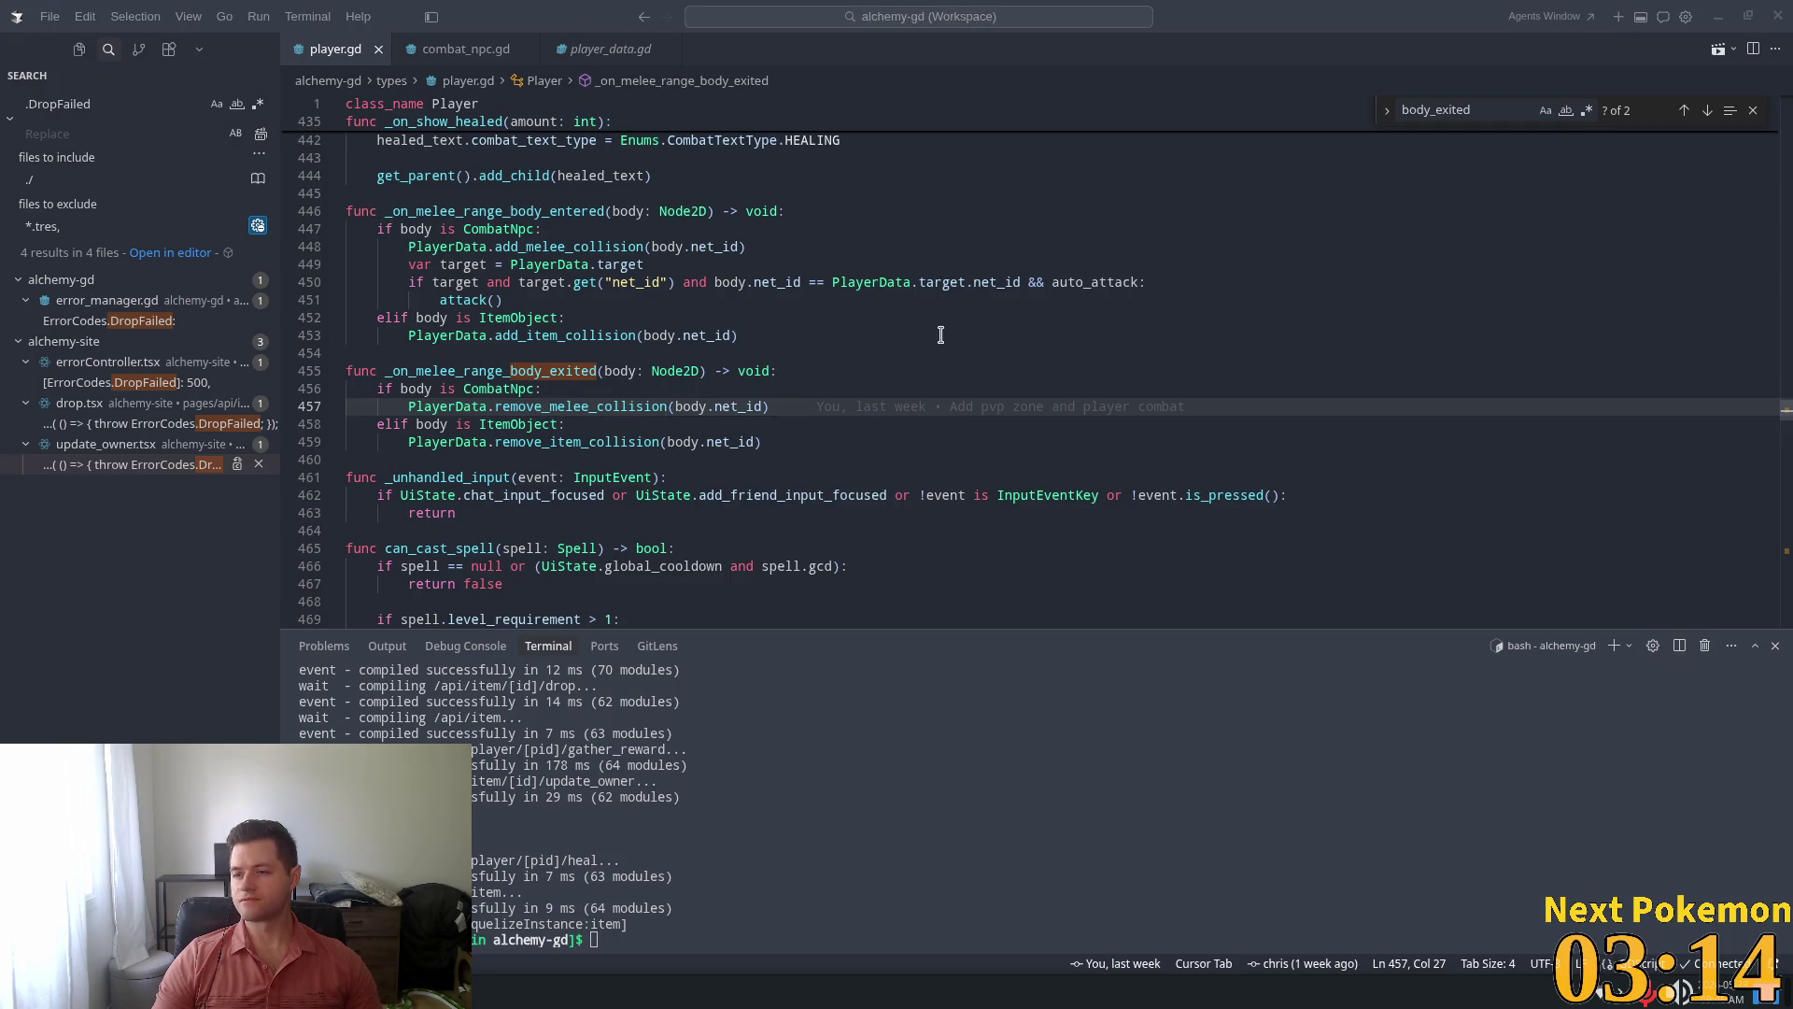
mouse_move(702, 340)
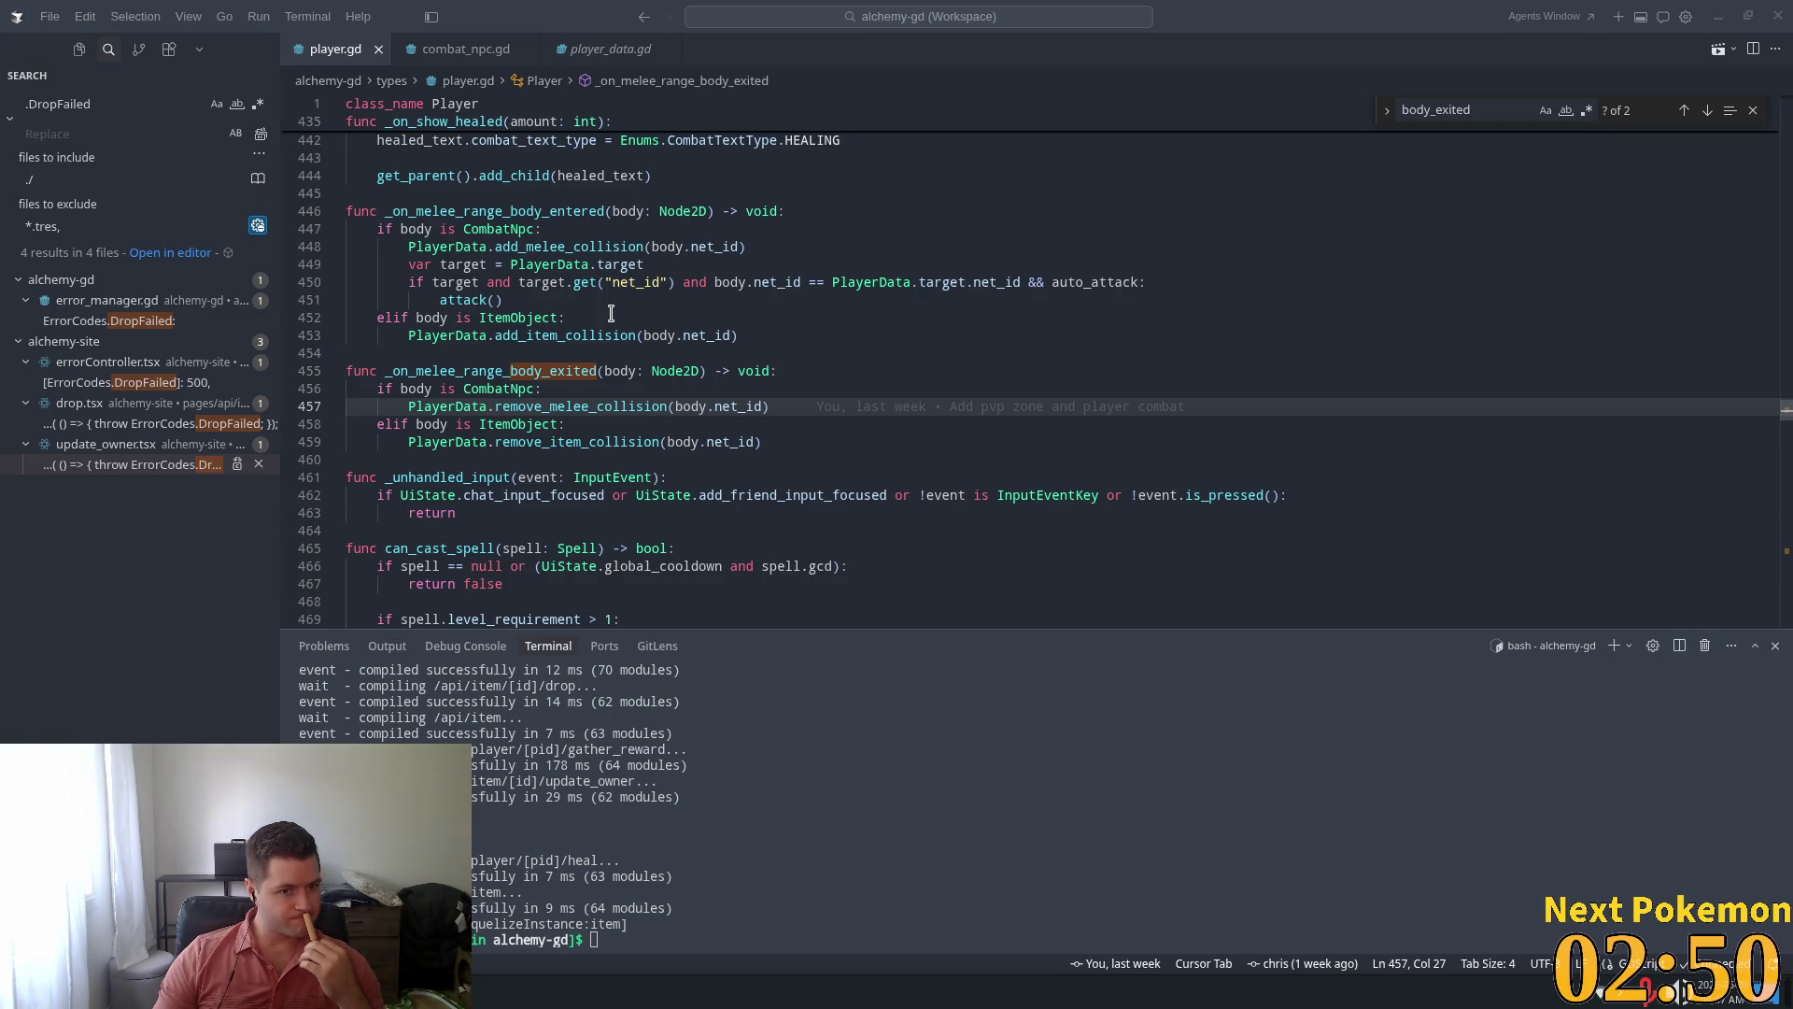
double_click(564, 404)
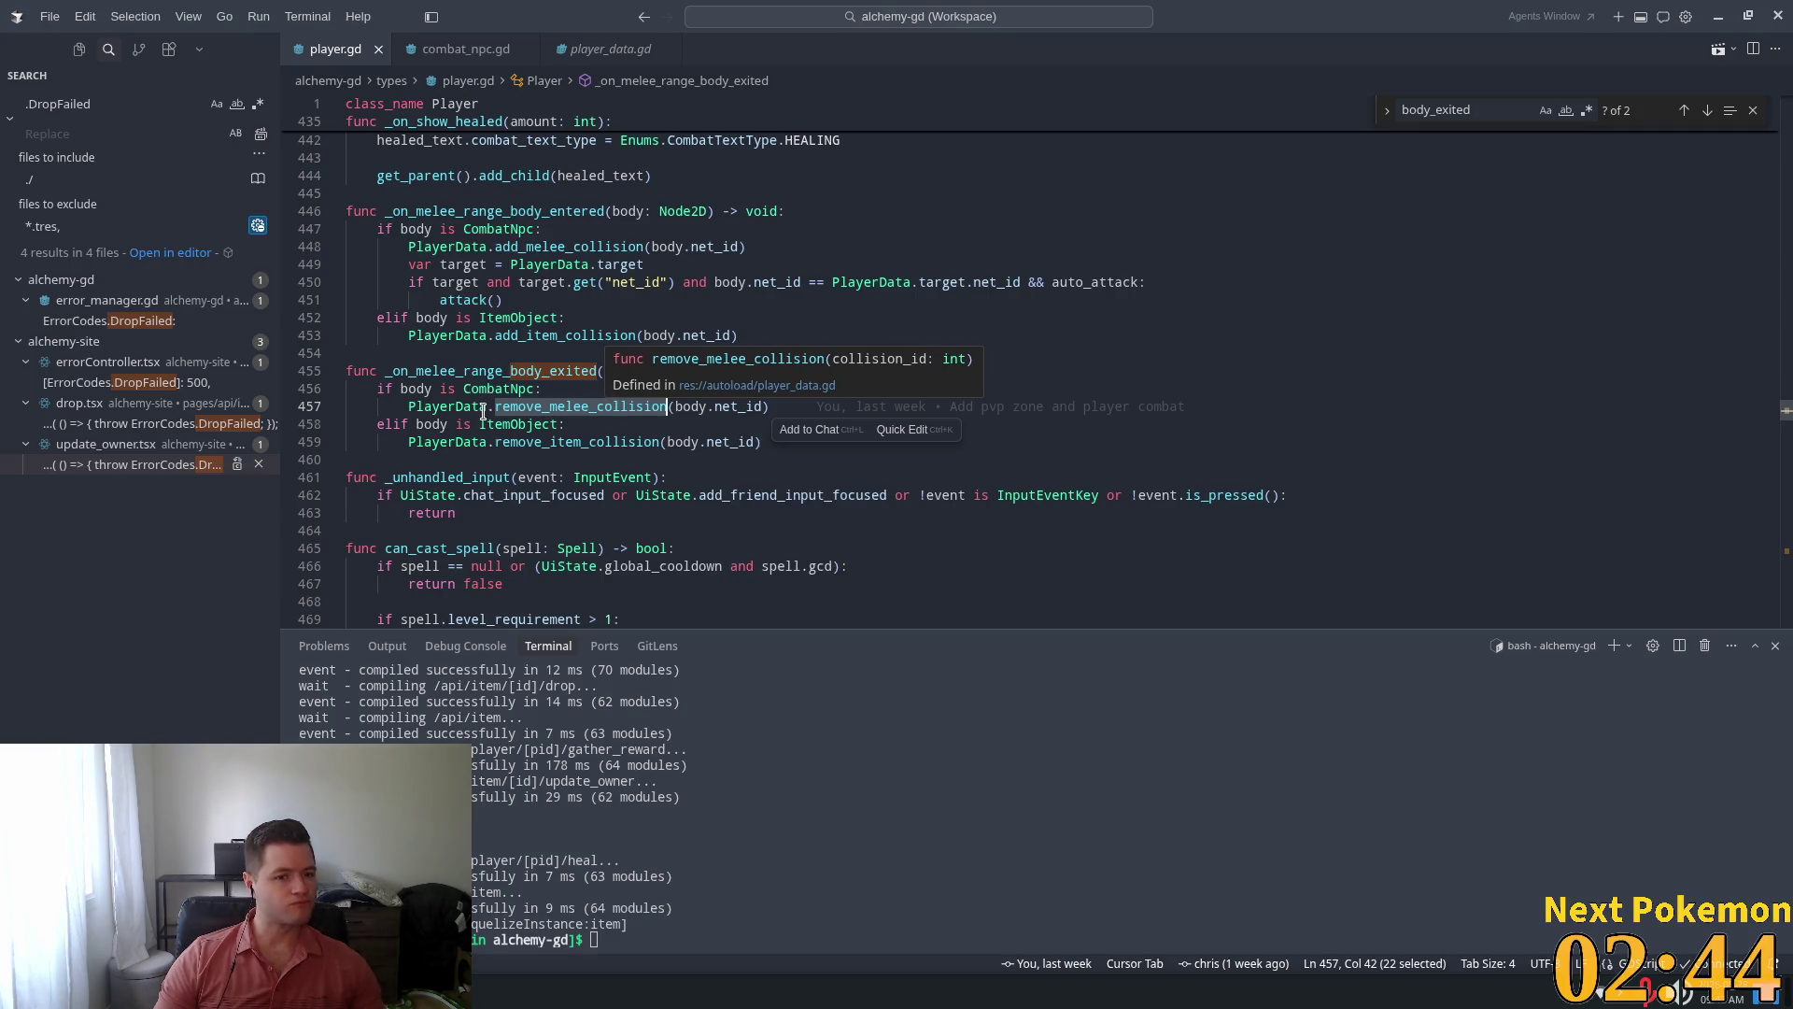
Open remove_melee_collision in player_data.gd and find the melee_collisions declaration
left_click(586, 408, "ctrl")
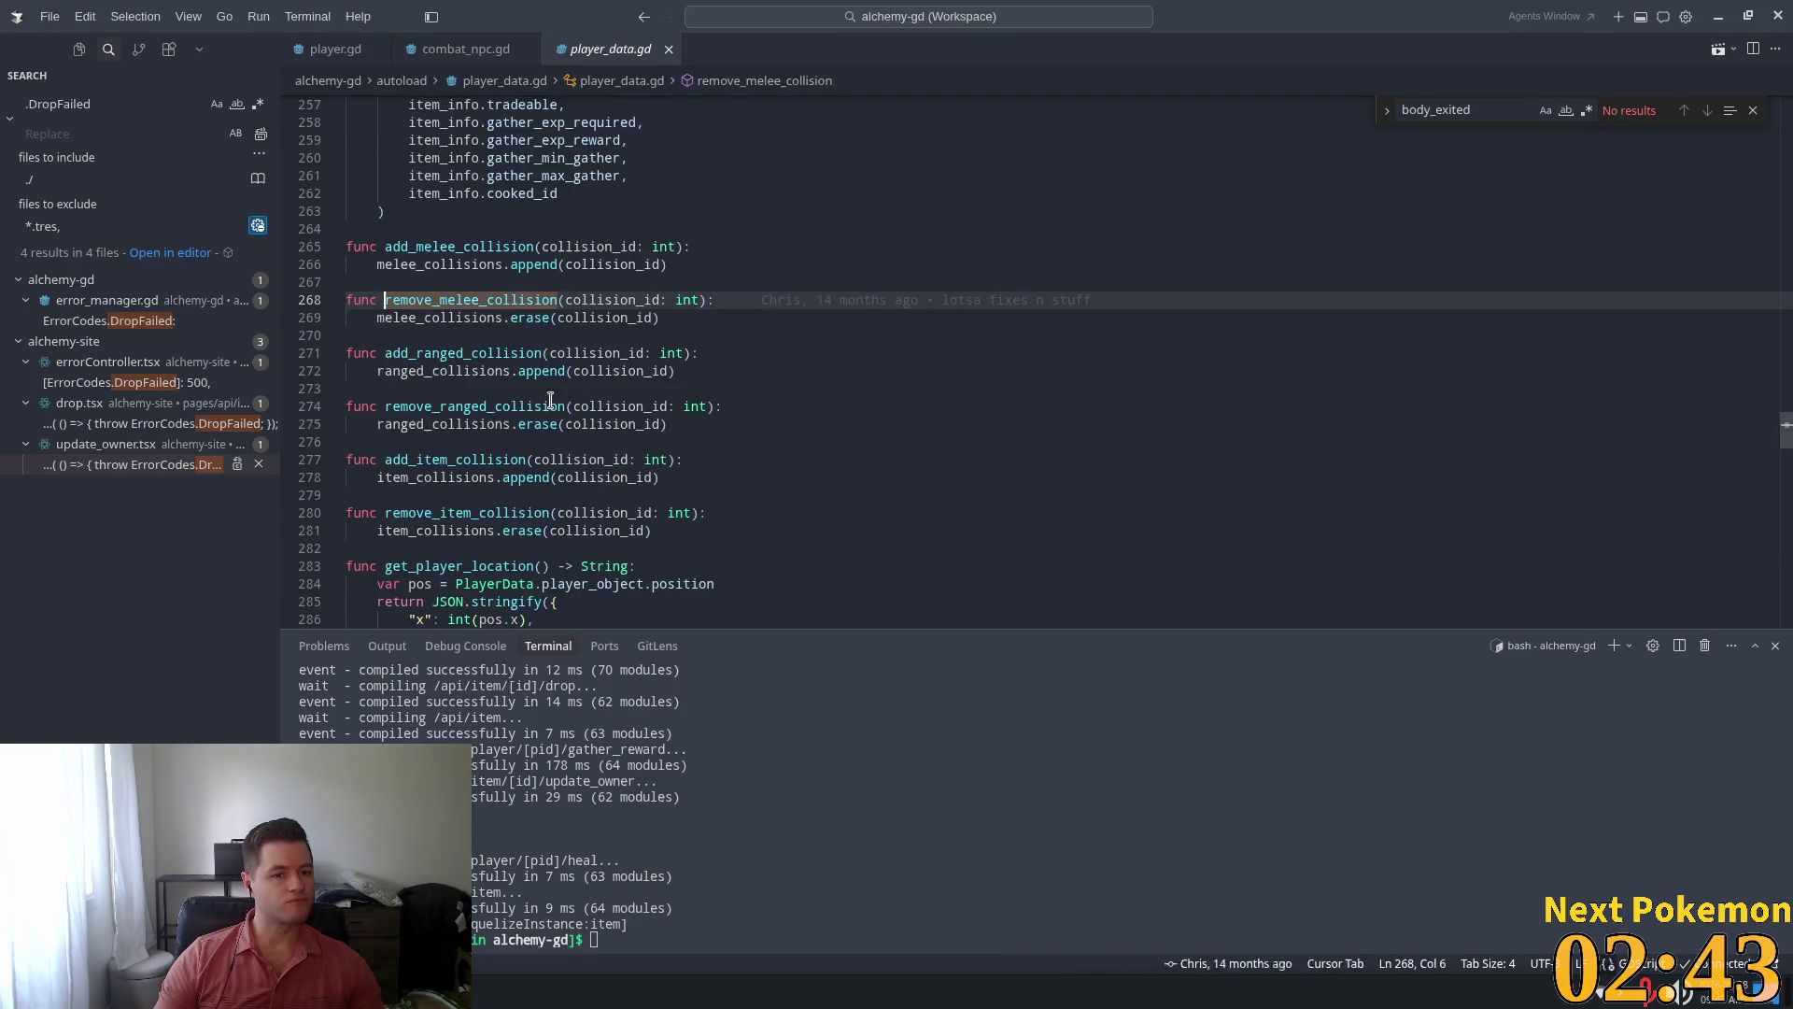
double_click(472, 319)
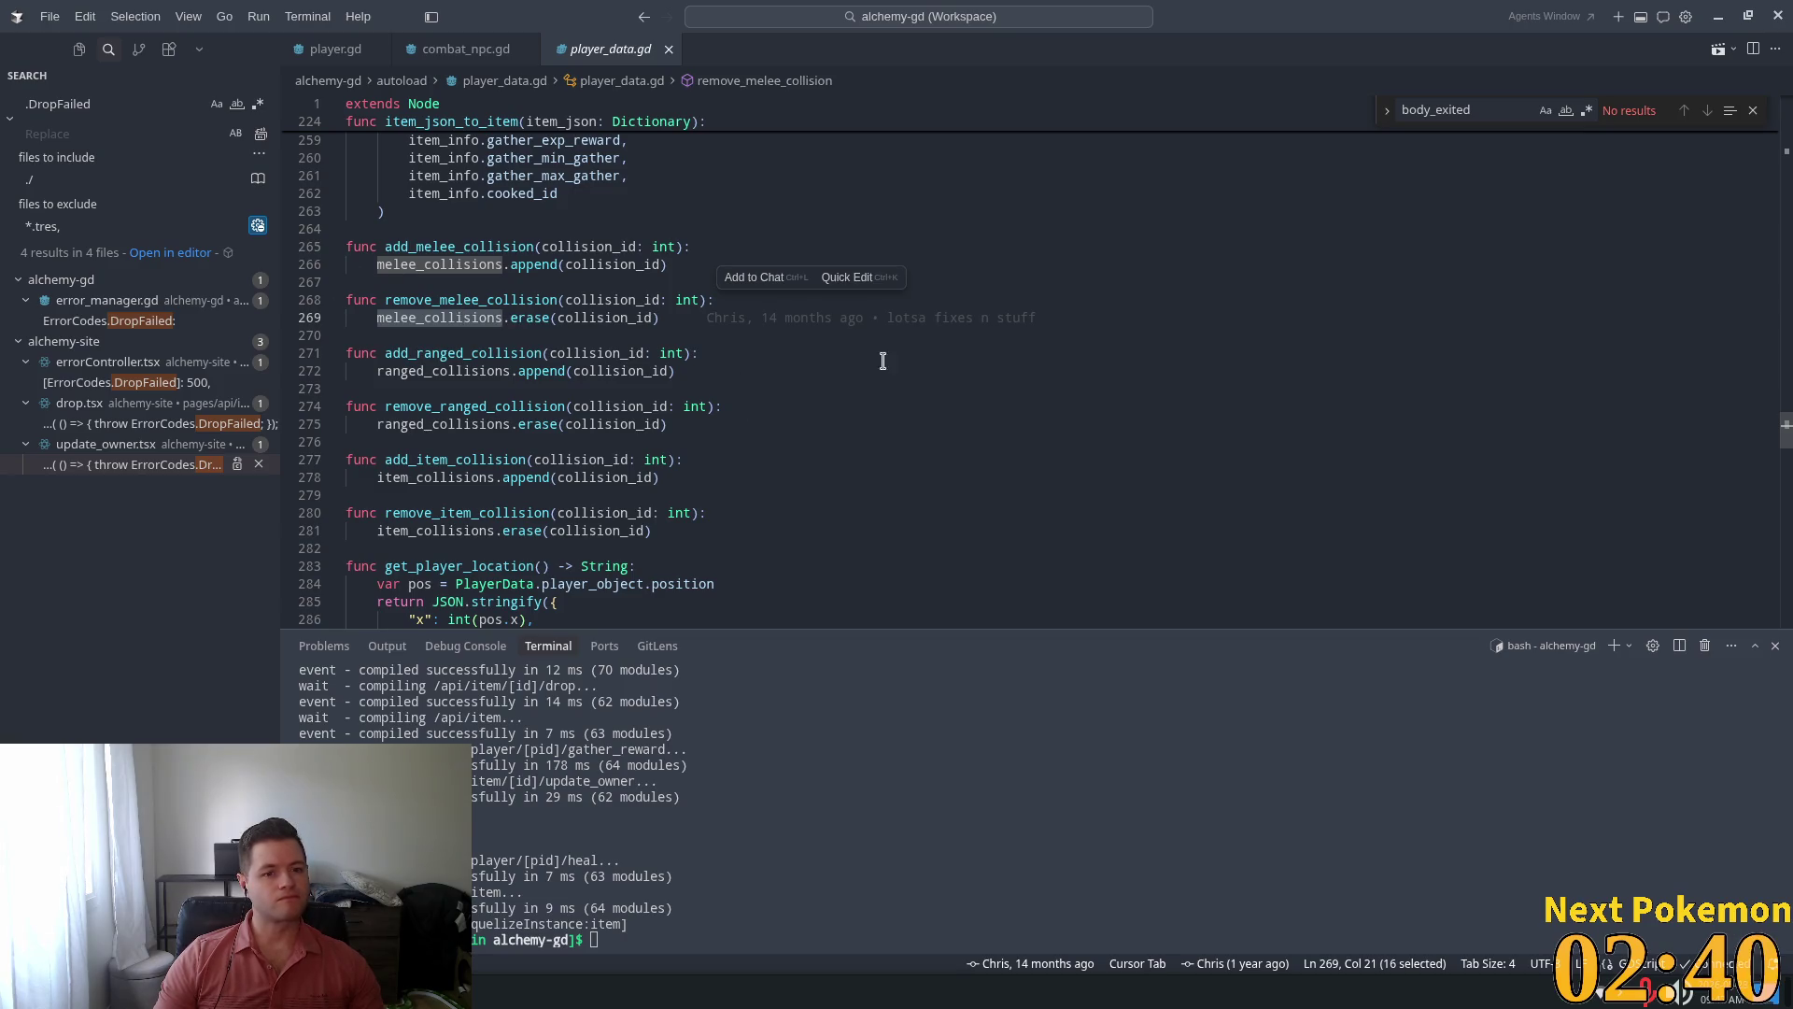
key("ctrl+f")
key("shift+Return")
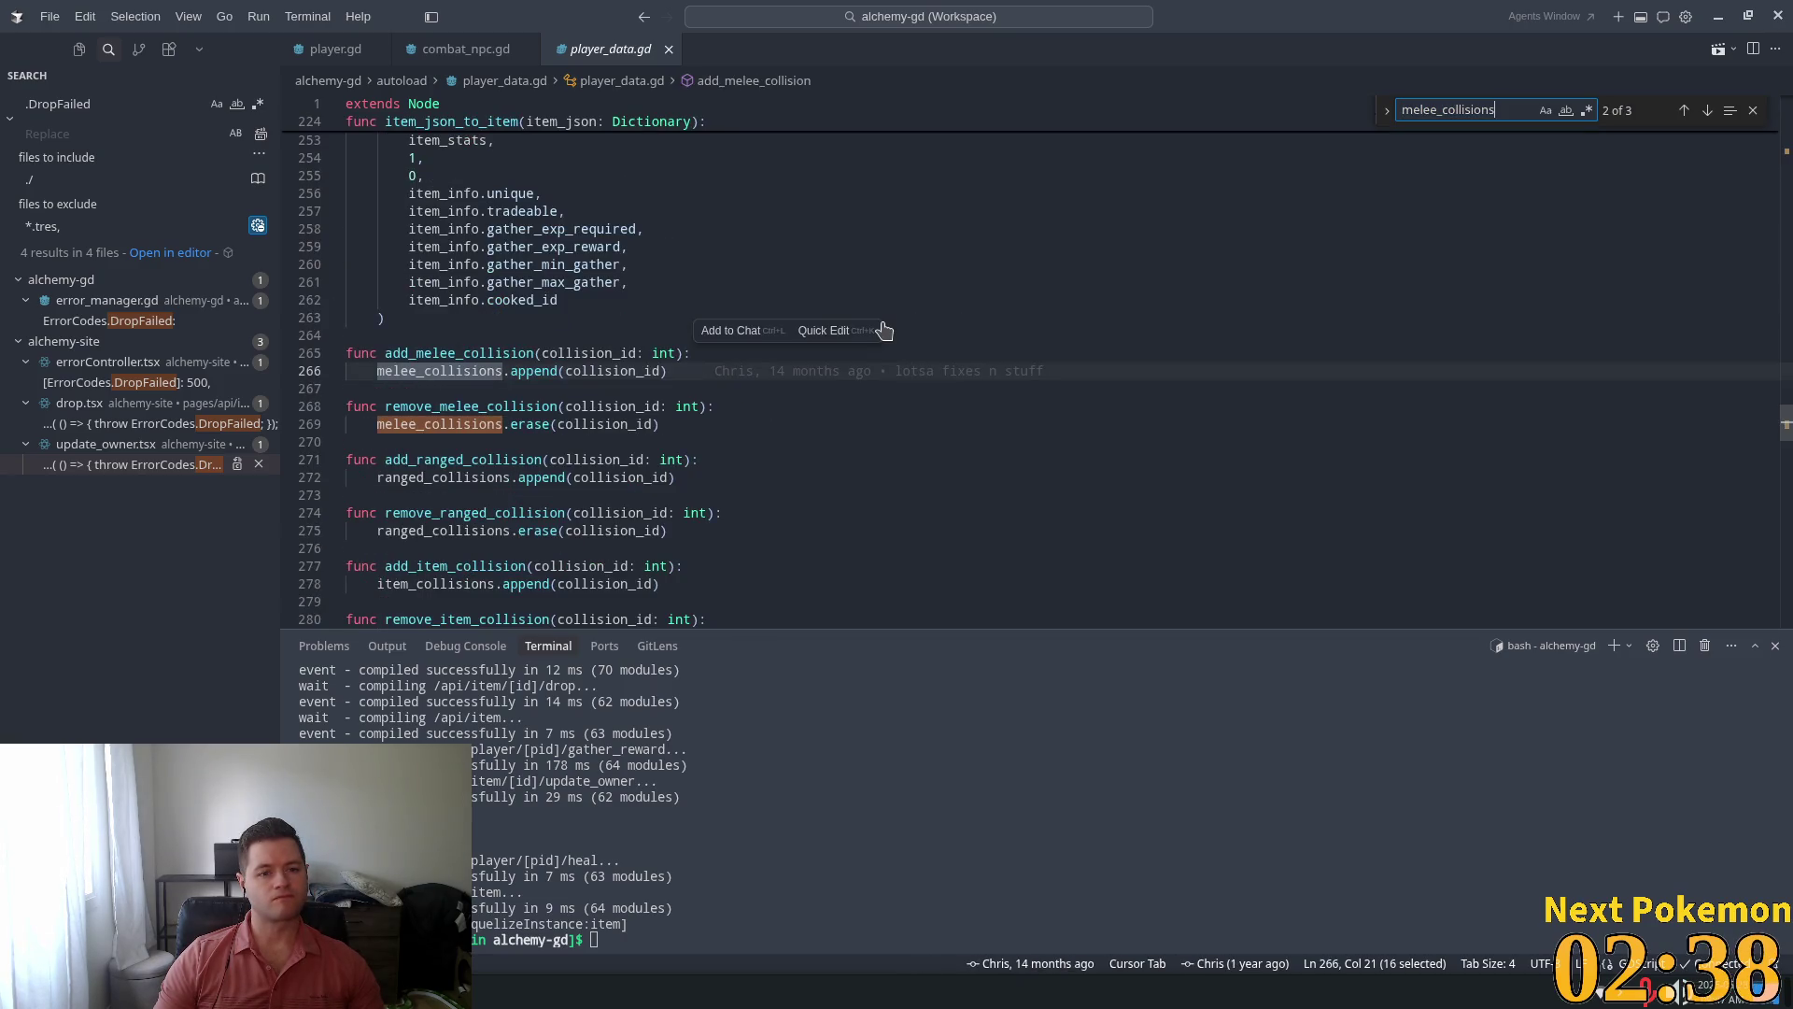
key("shift+Return")
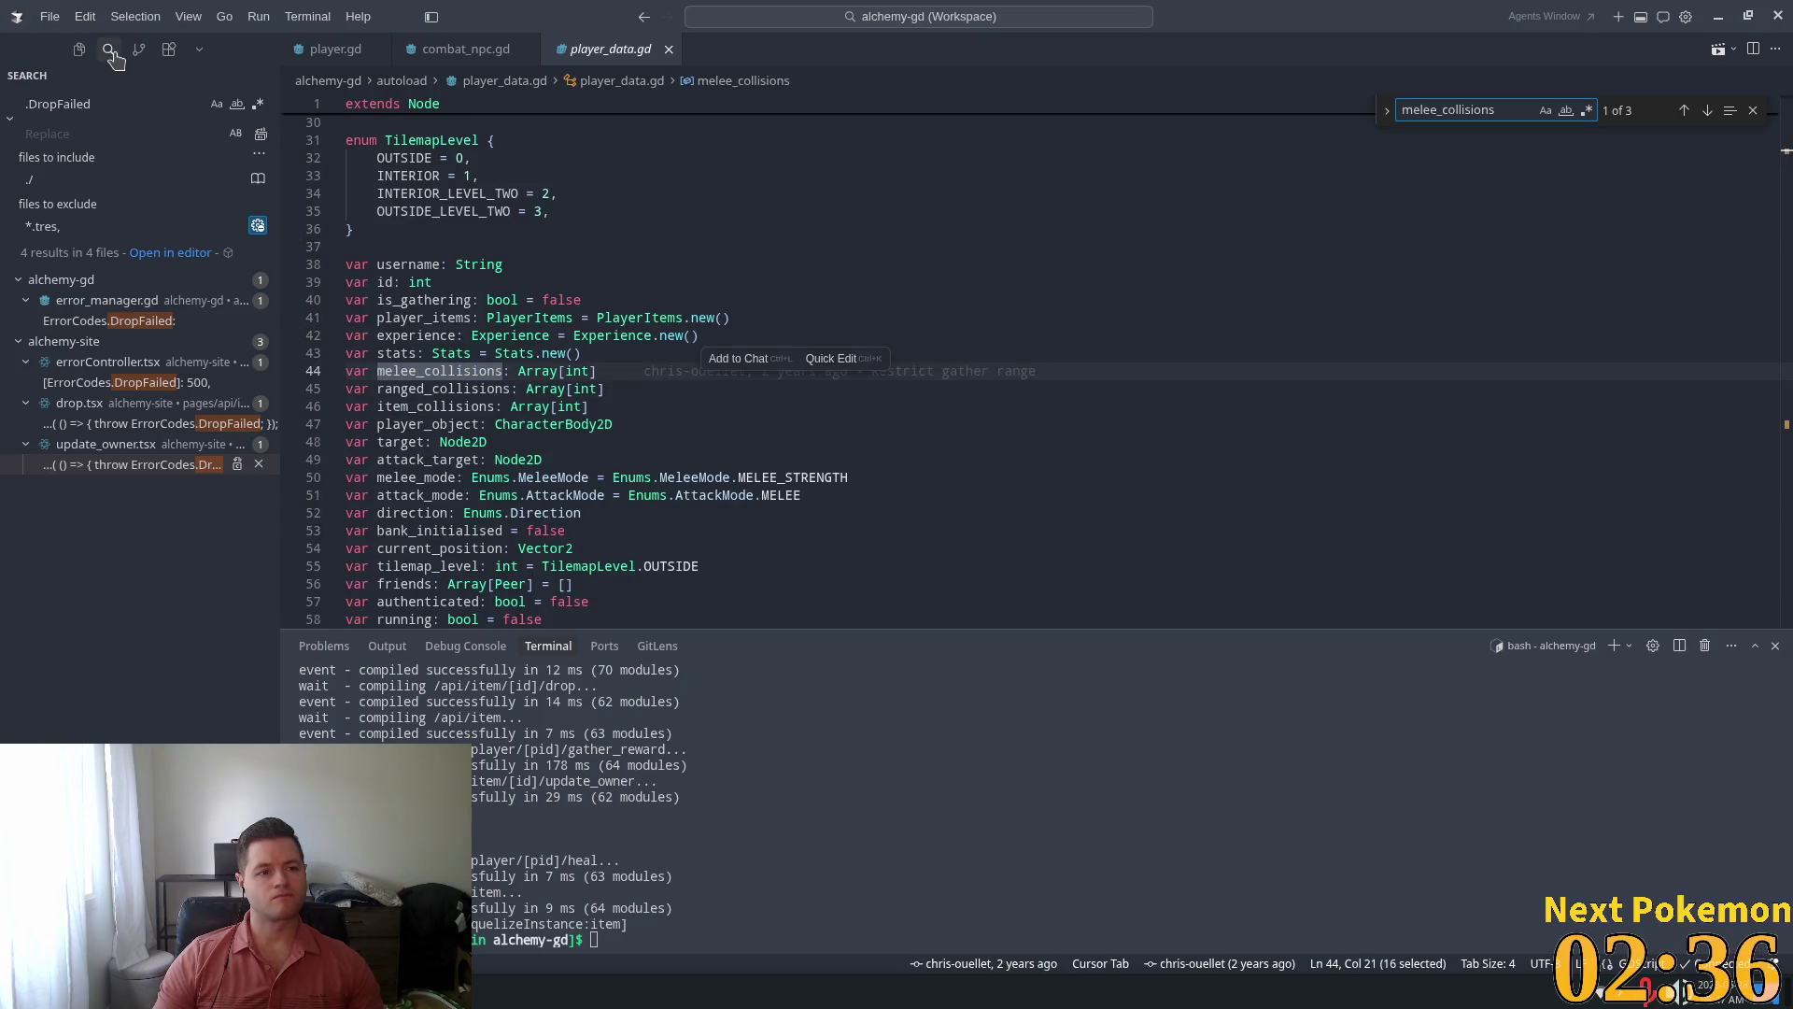
Search the whole project for ranged_collisions
left_click(85, 103)
type(".melee_collisions")
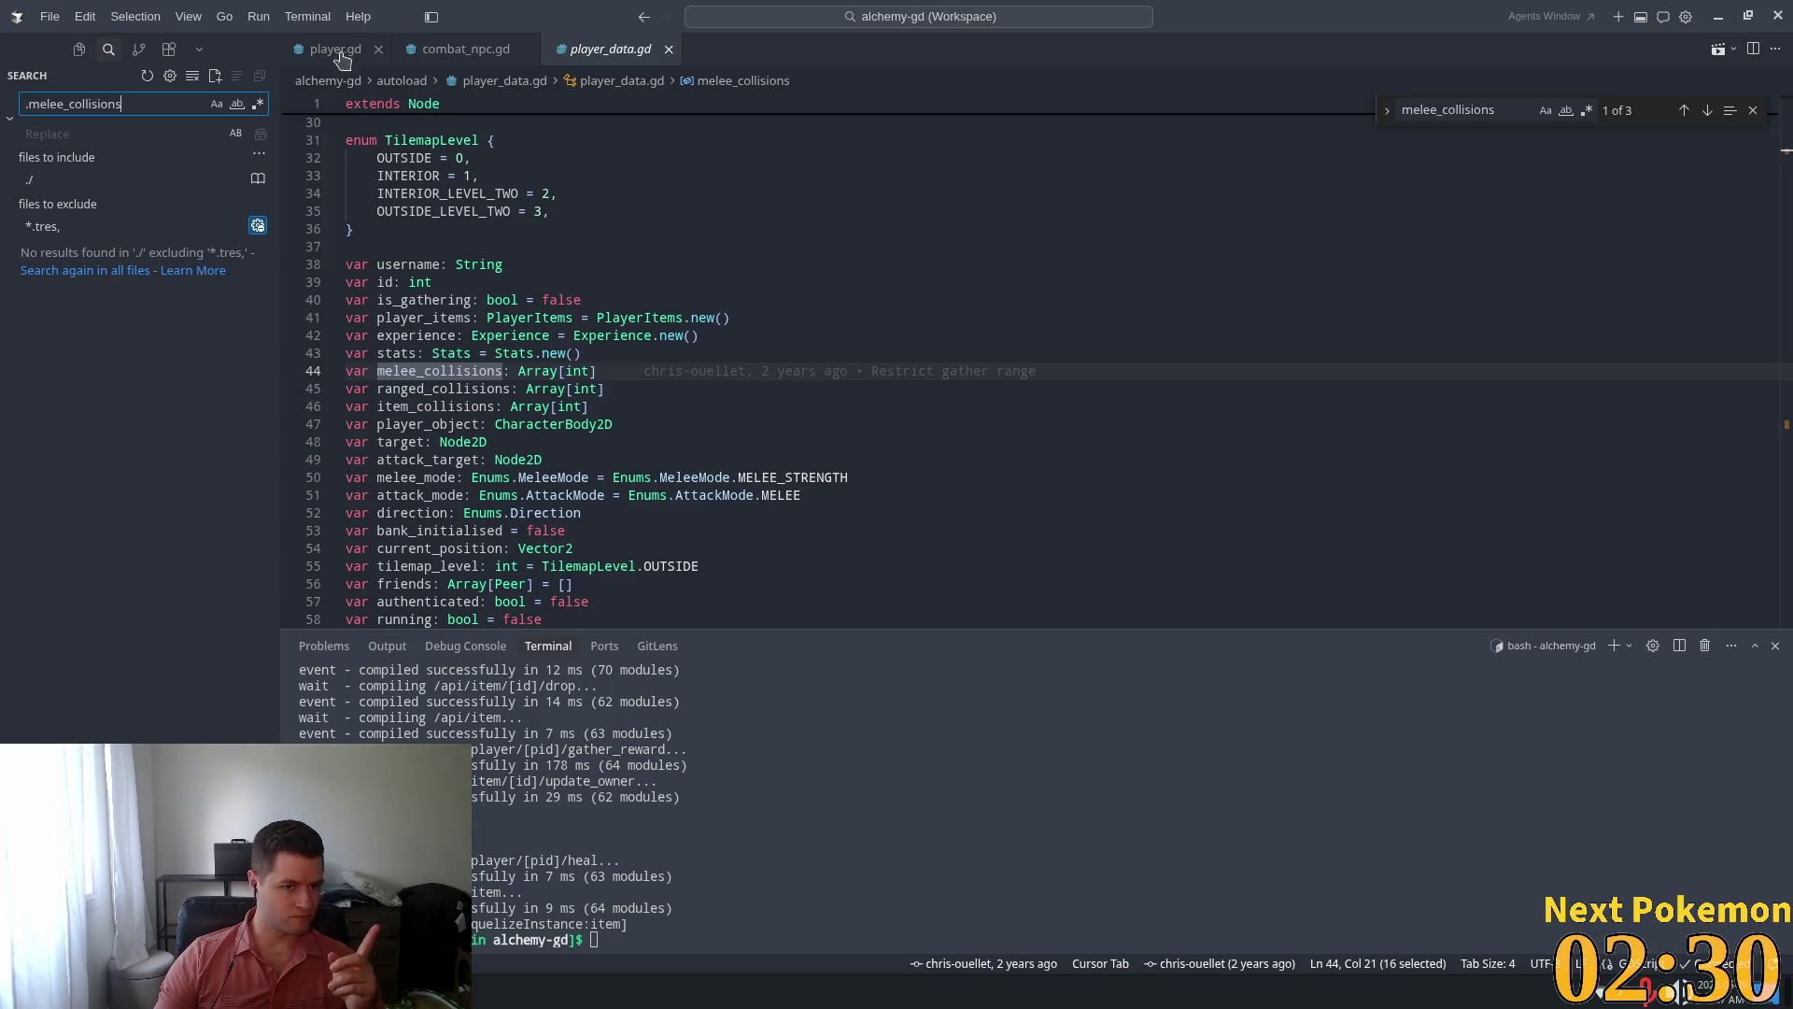
left_click_drag(596, 371, 346, 371)
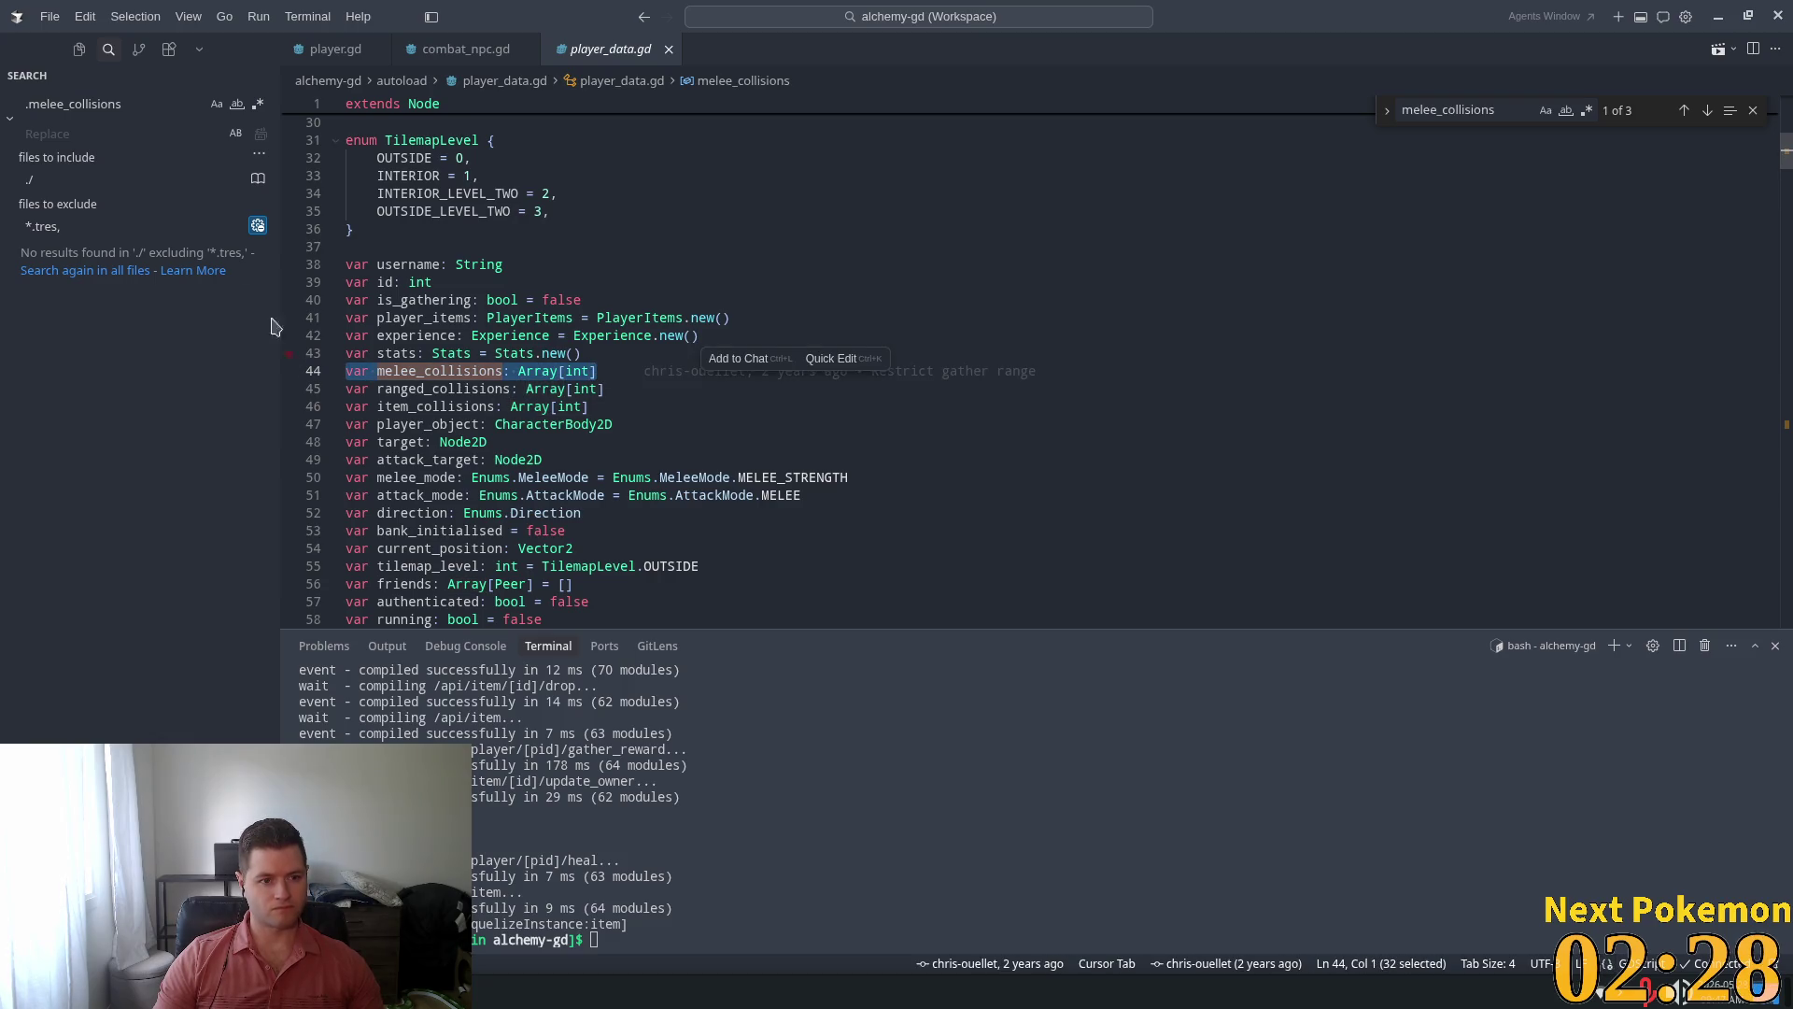
double_click(410, 389)
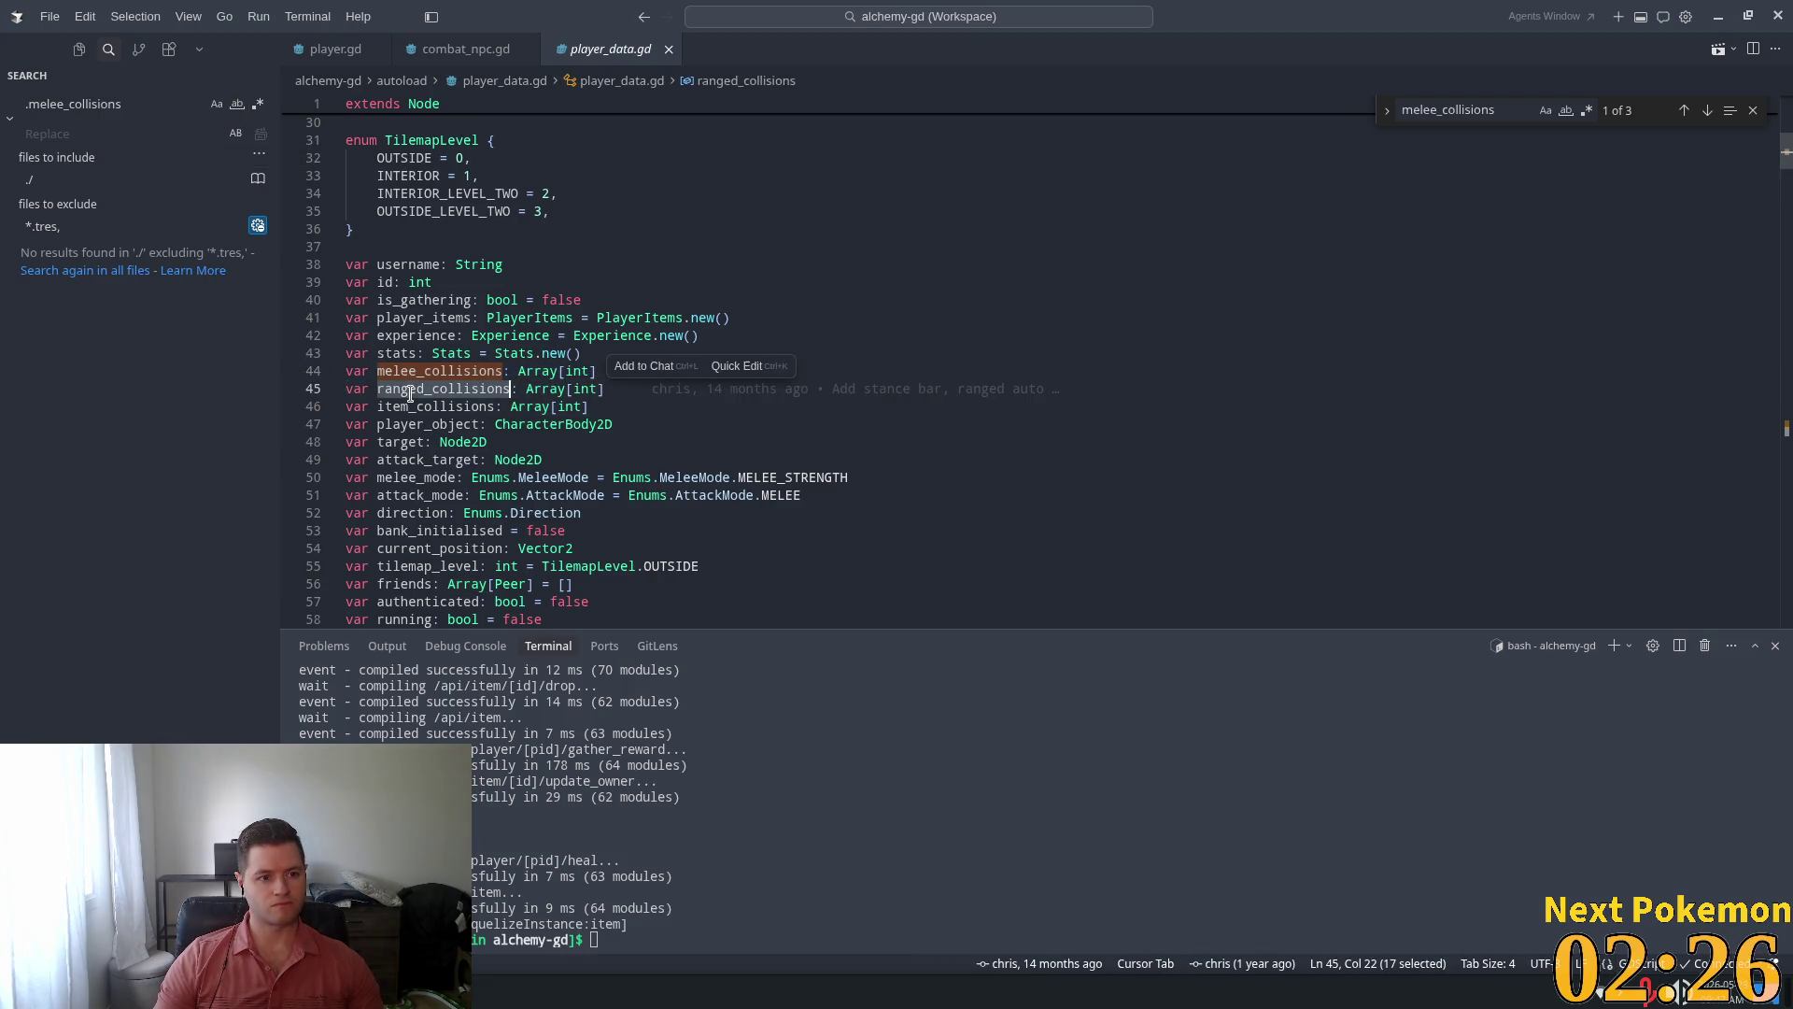
key("ctrl+c")
double_click(75, 104)
key("ctrl+v")
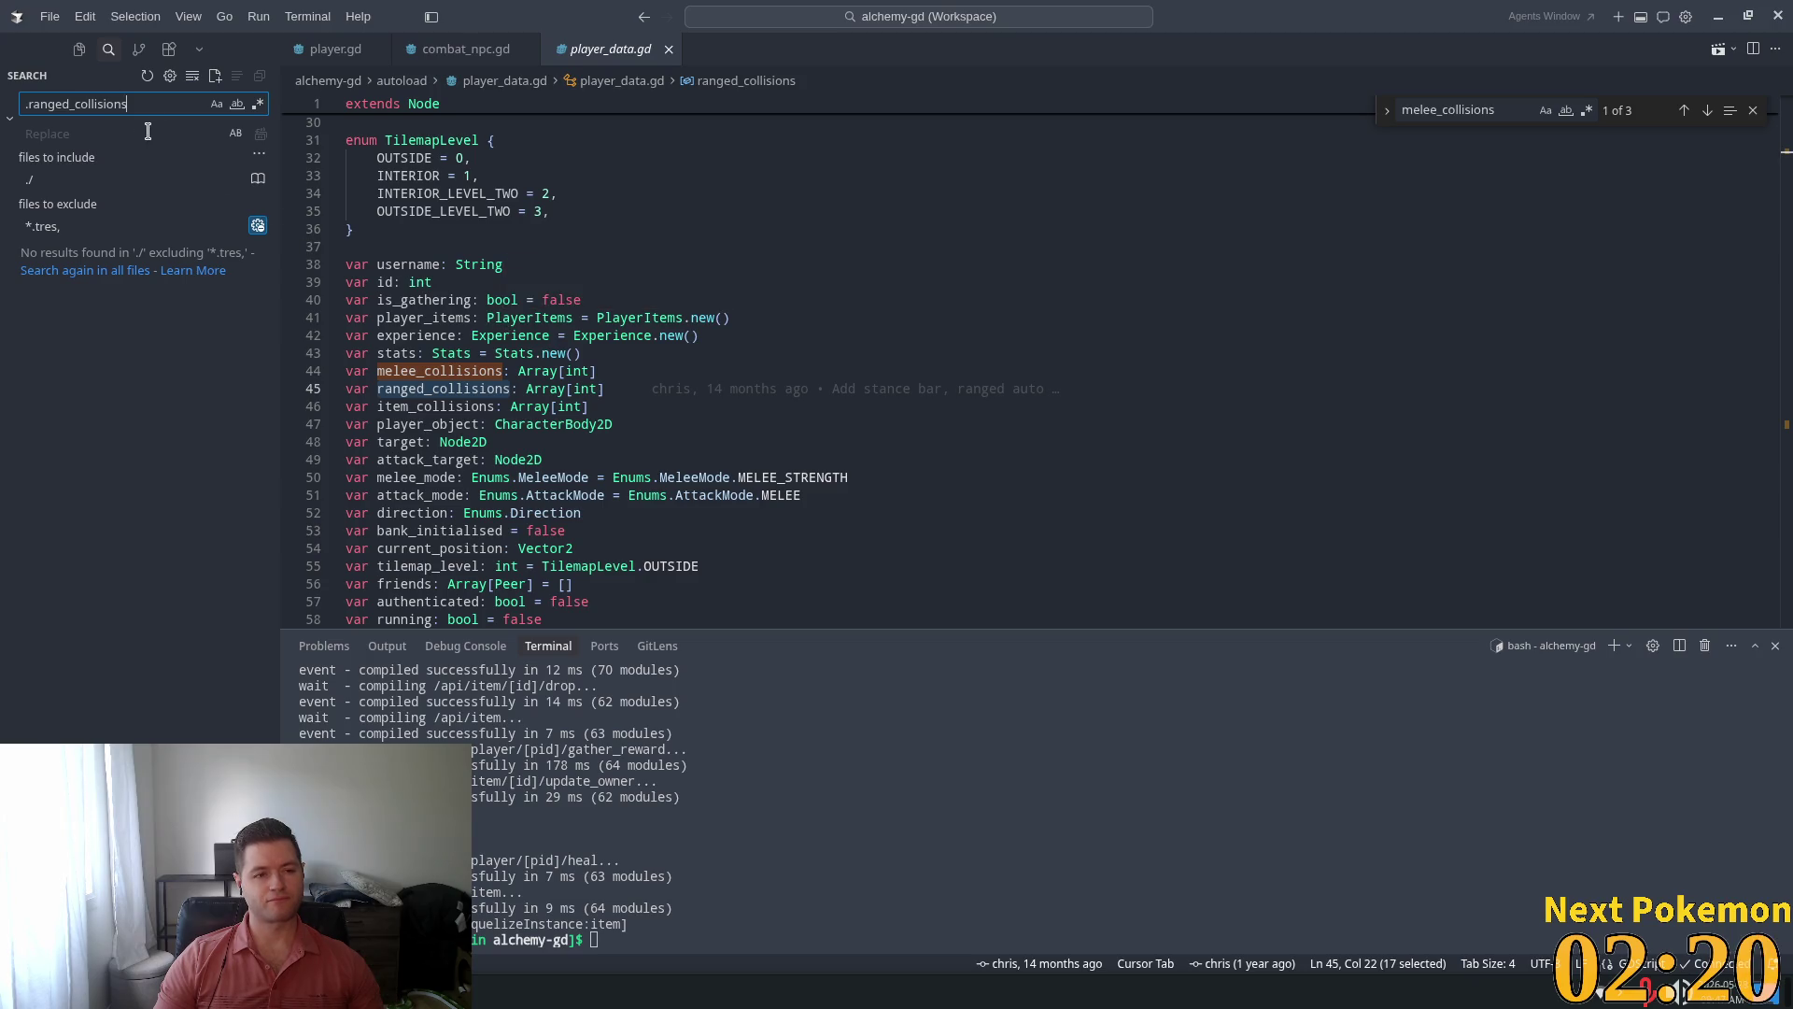
Cycle through ranged_collisions matches in player_data.gd back to line 272
key("ctrl+f")
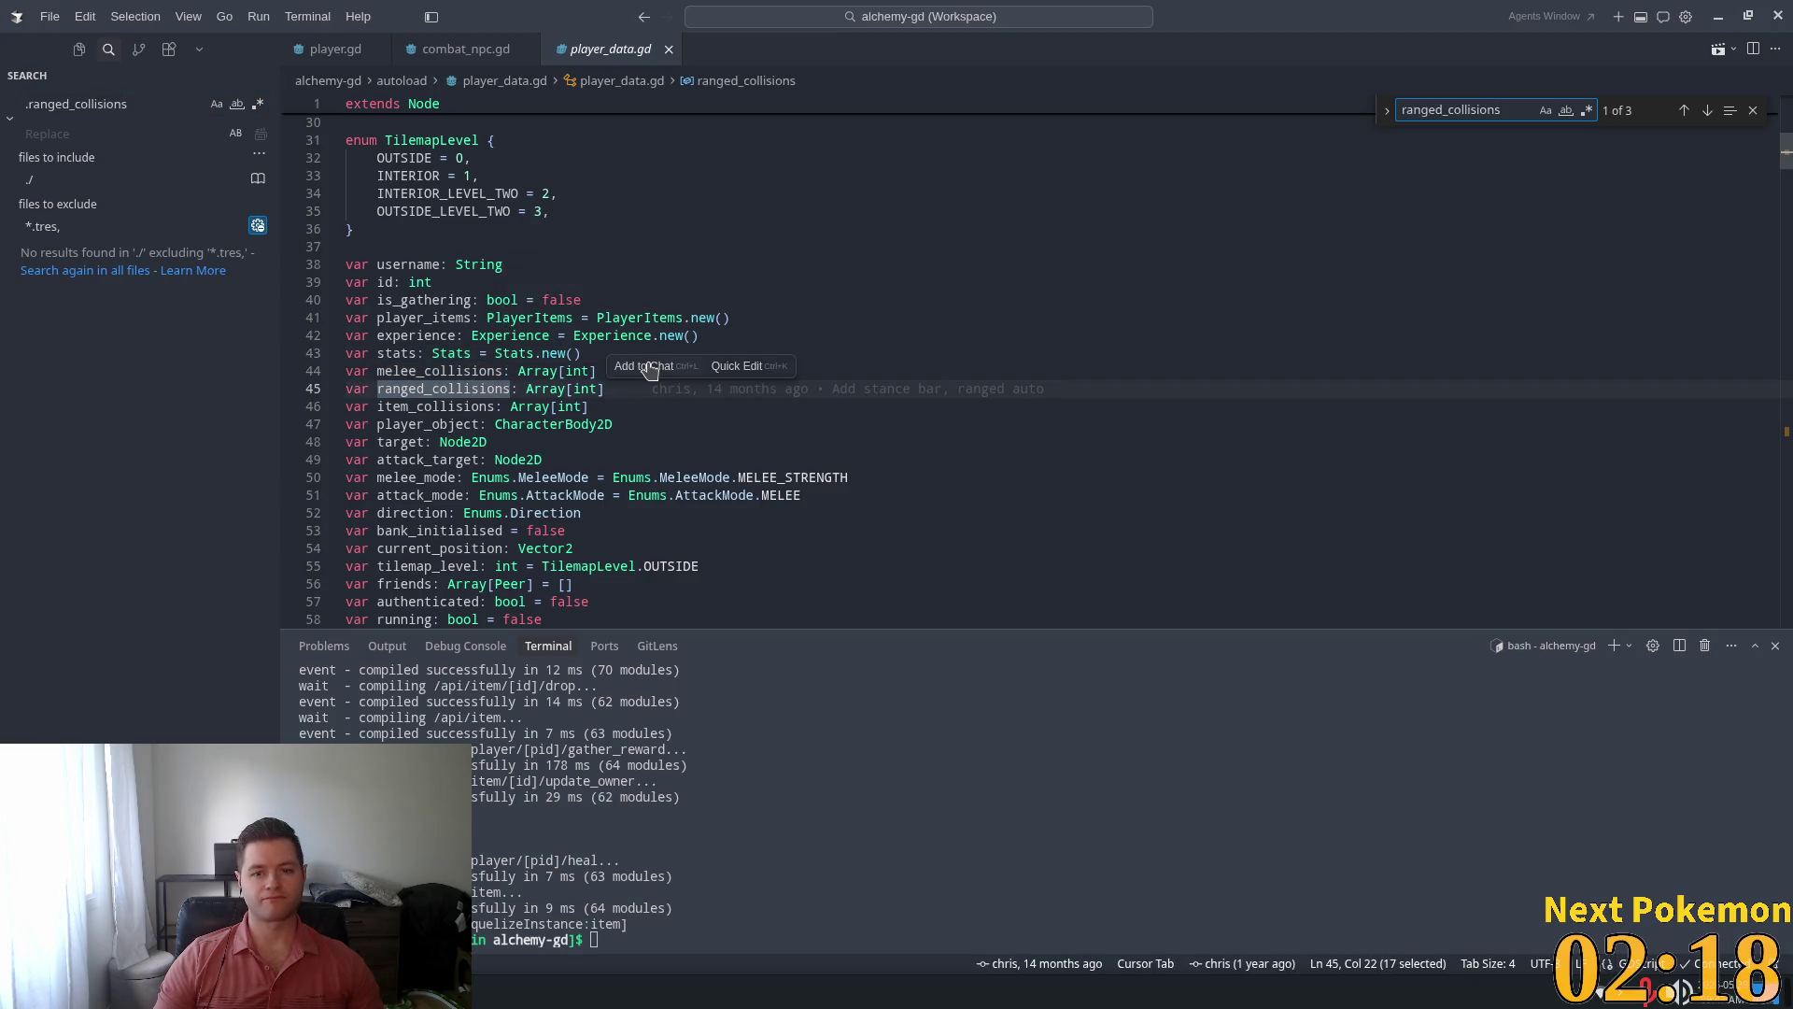
key("Return")
key("shift+Return")
key("Return")
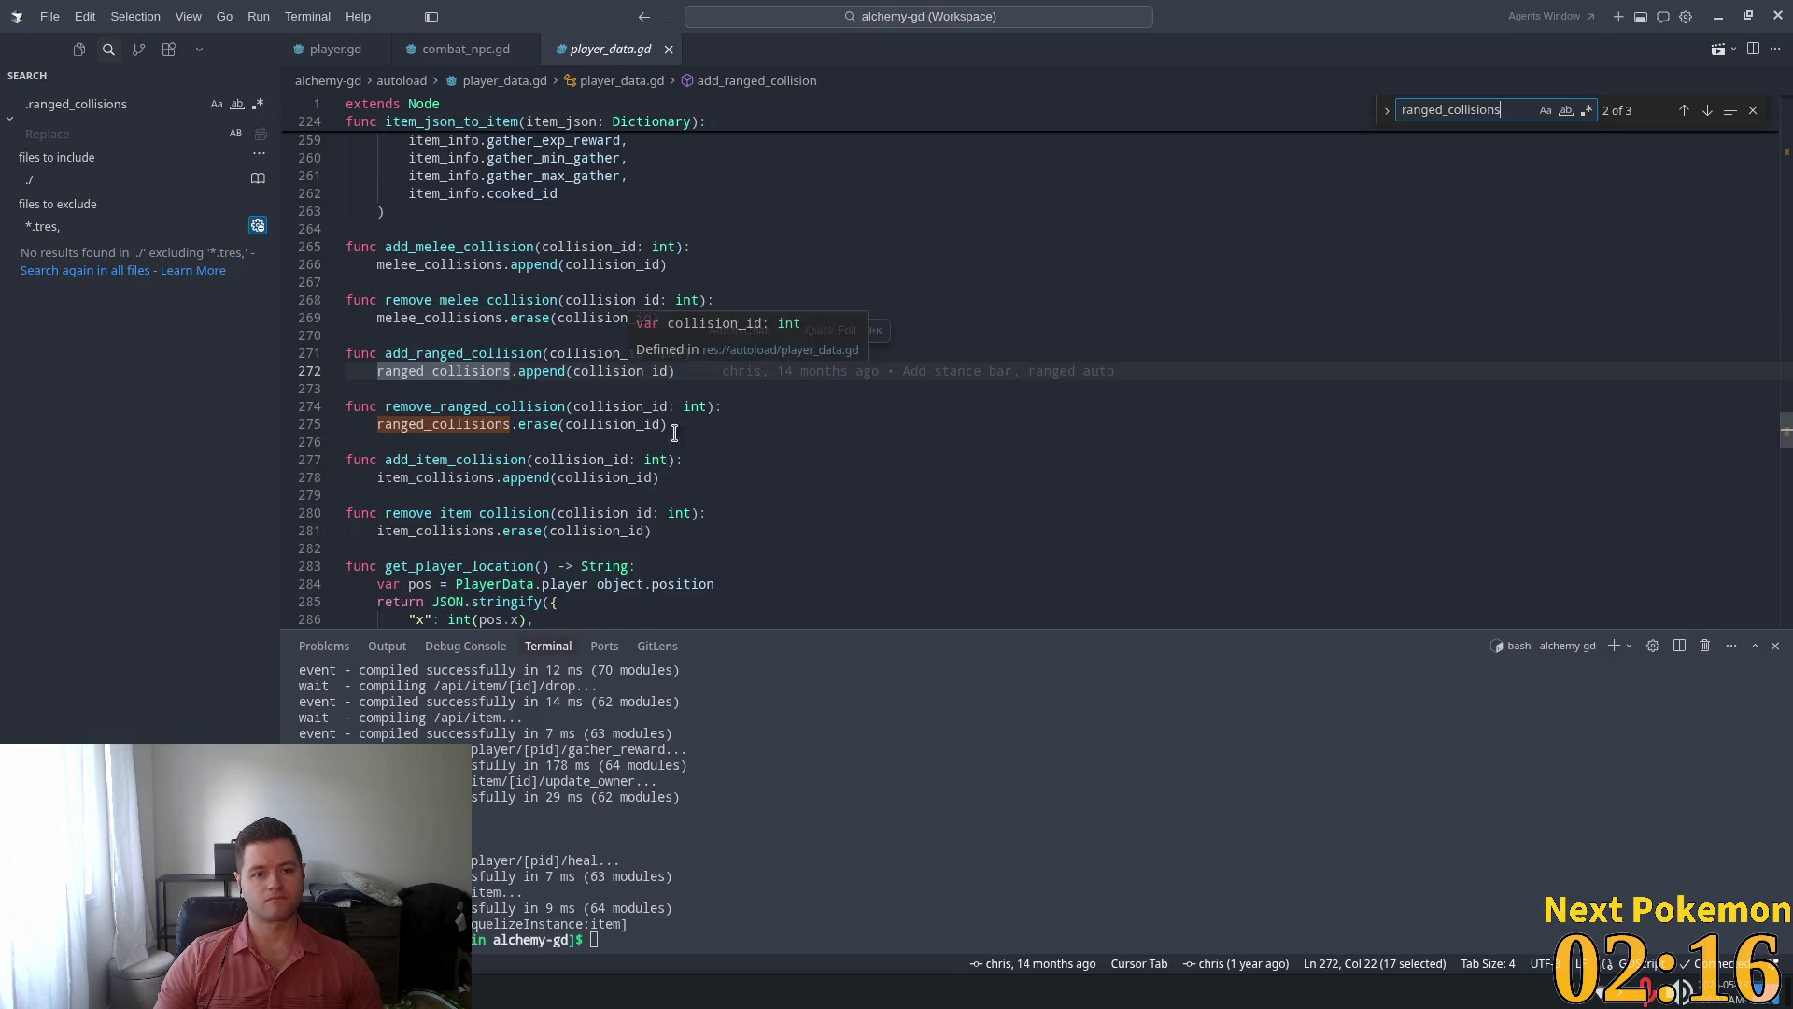
Delete the add/remove melee and ranged collision helper functions from player_data.gd
left_click_drag(689, 423, 214, 340)
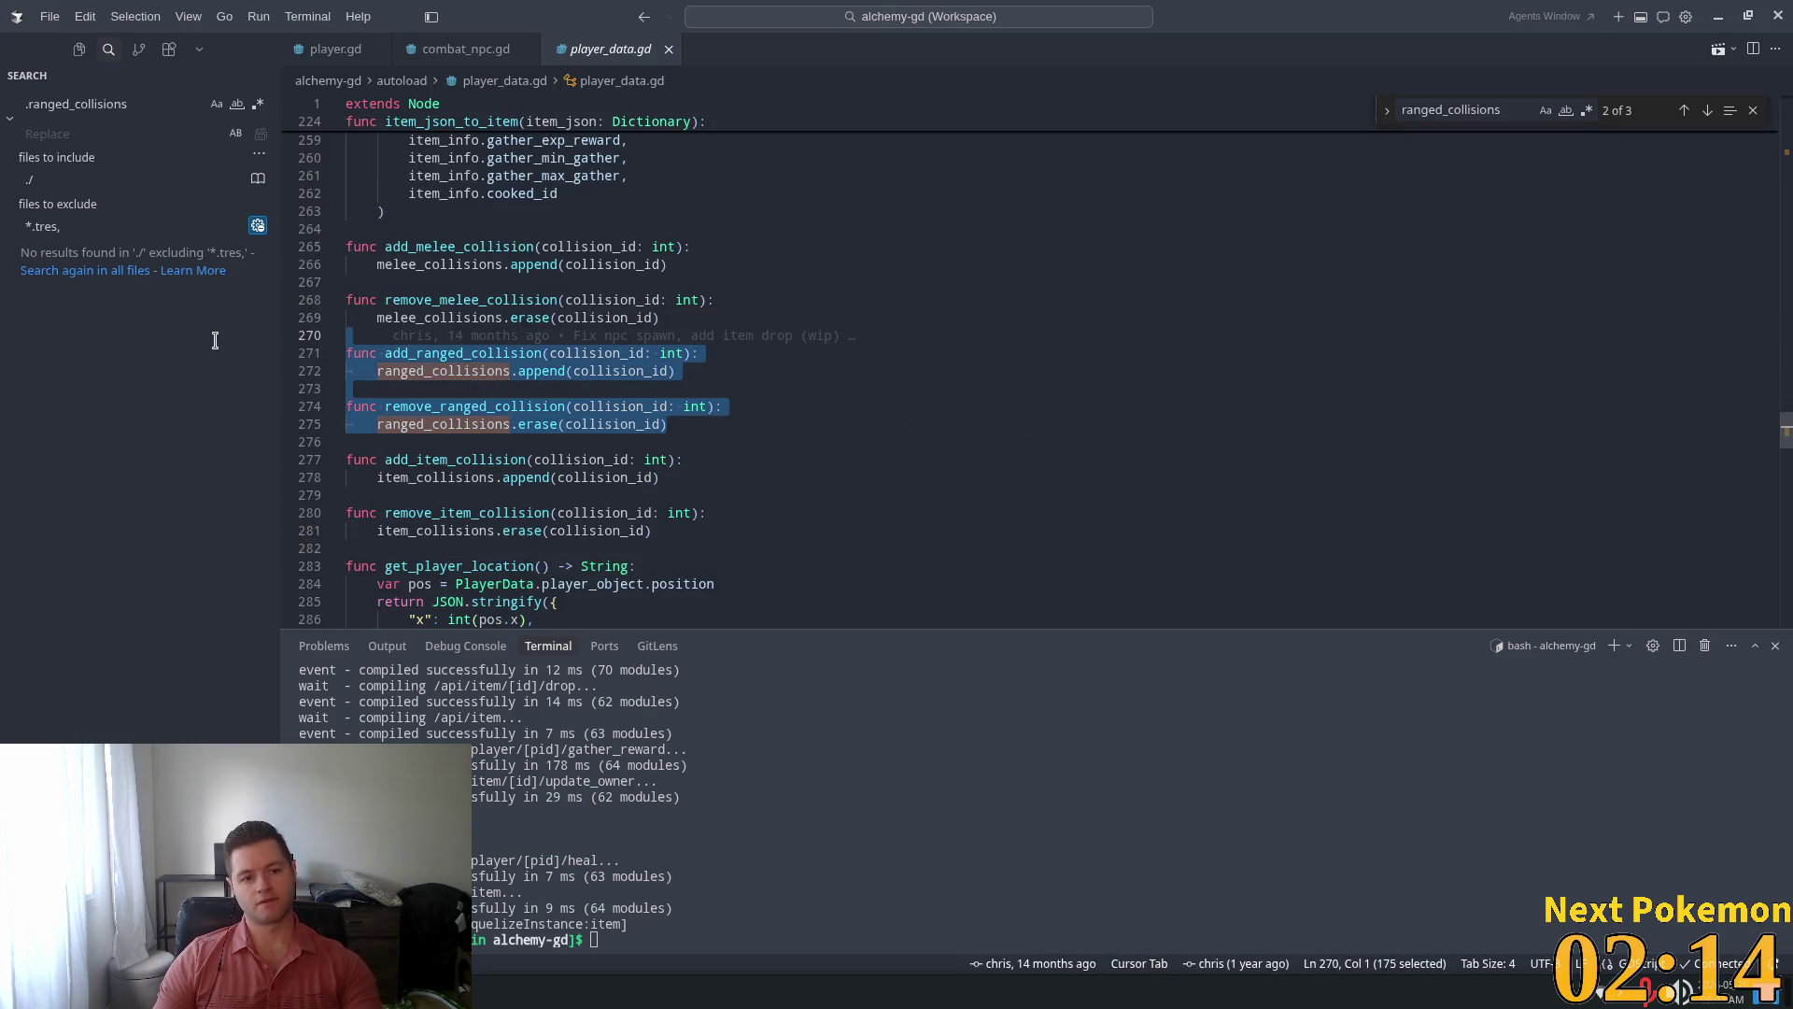
key("shift+Down")
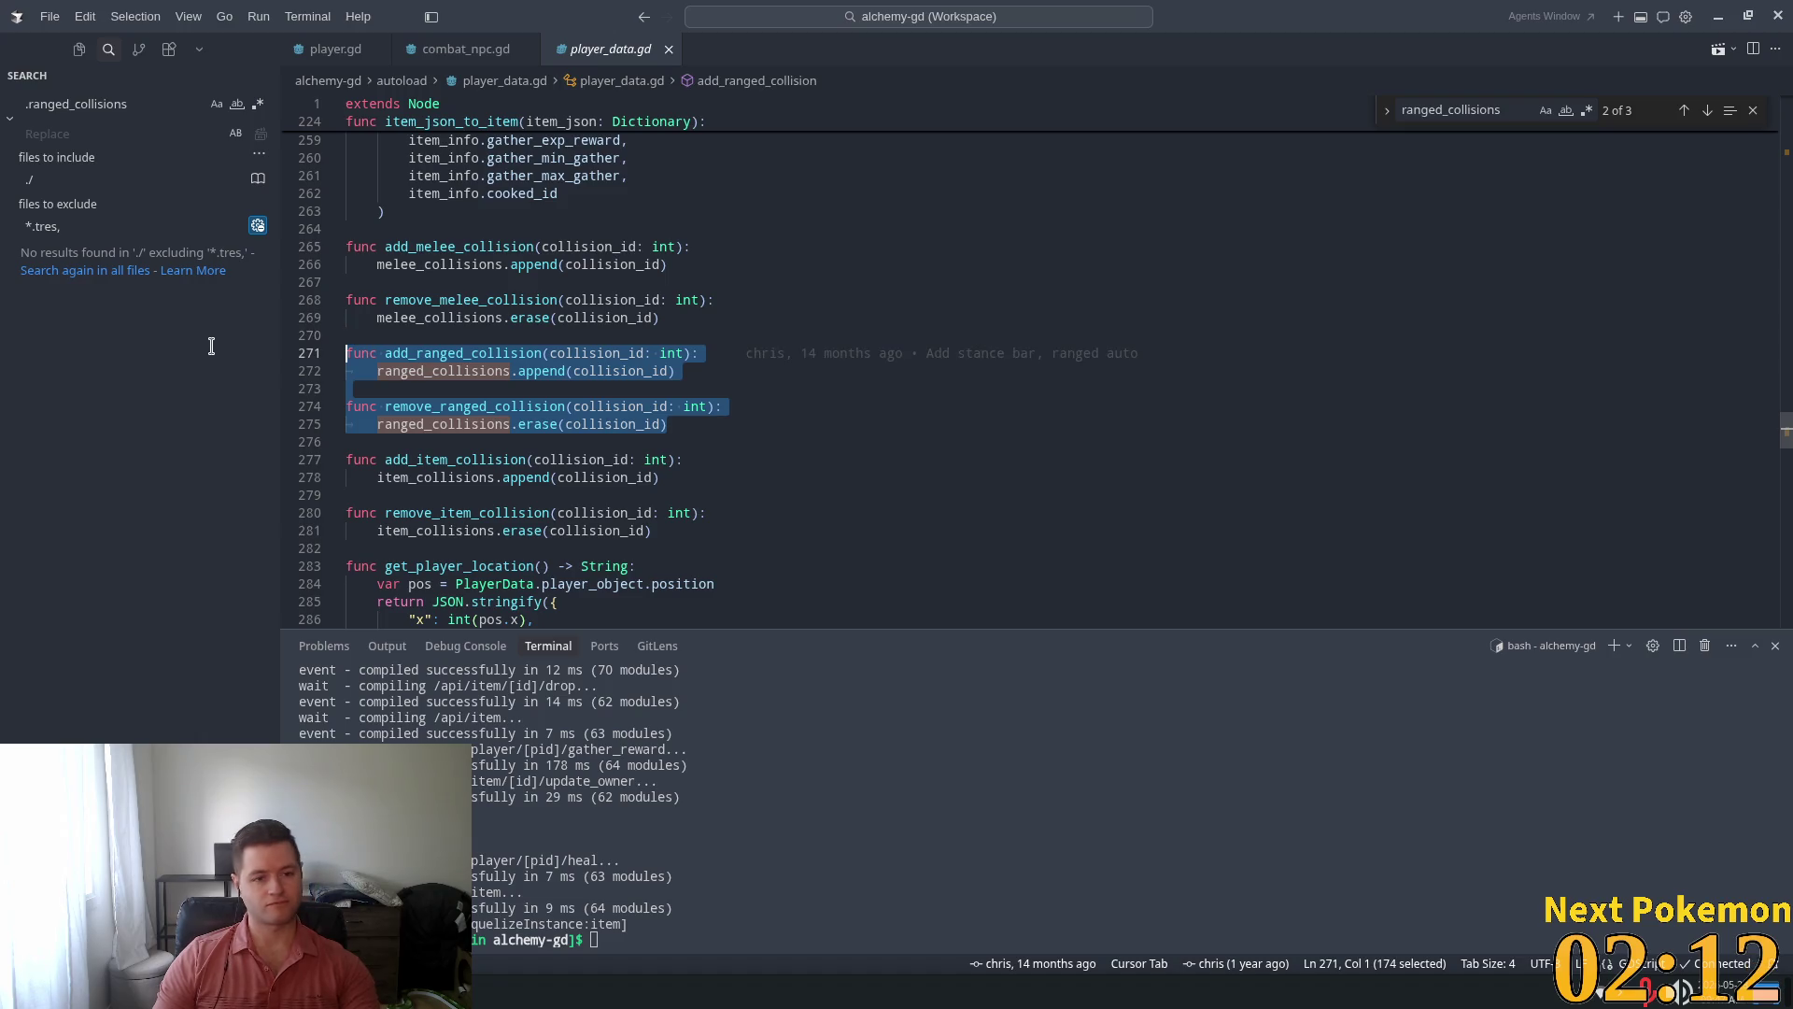
left_click(354, 250, "shift")
key("BackSpace")
key("BackSpace")
key("BackSpace")
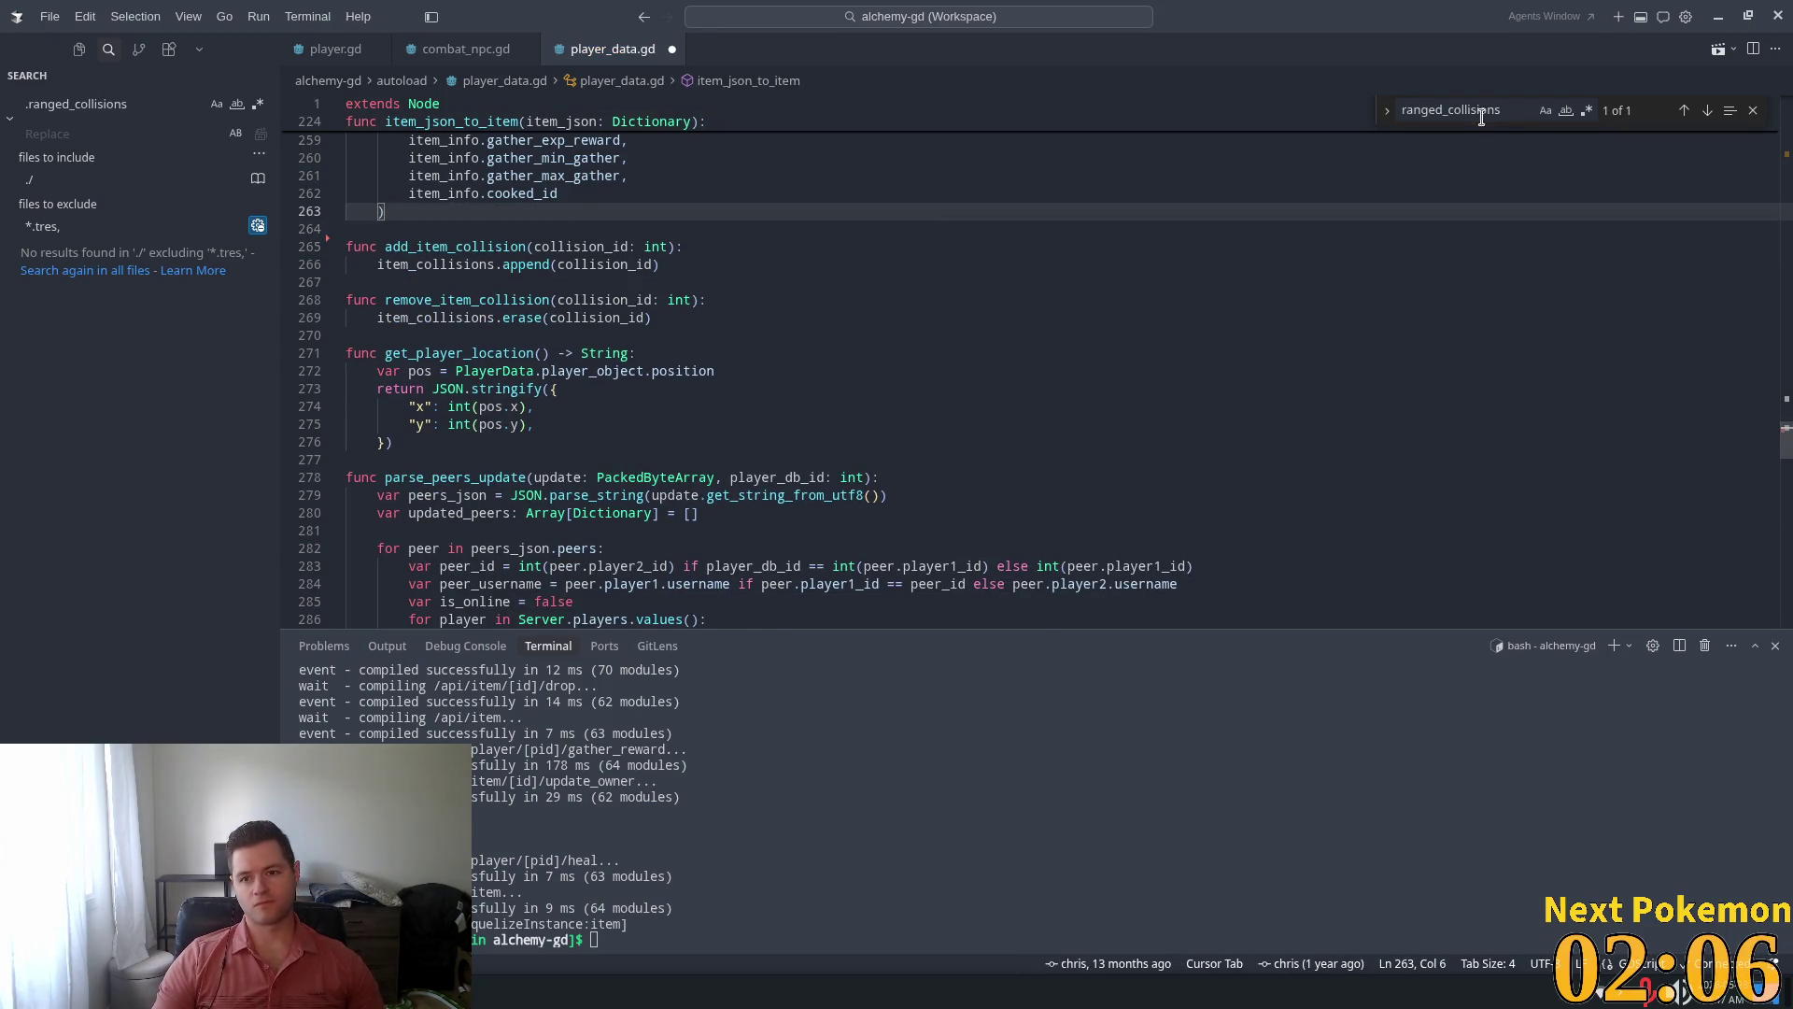
Delete the melee_collisions and ranged_collisions array declarations, then return to player.gd
left_click(1449, 105)
key("Return")
left_click(550, 317)
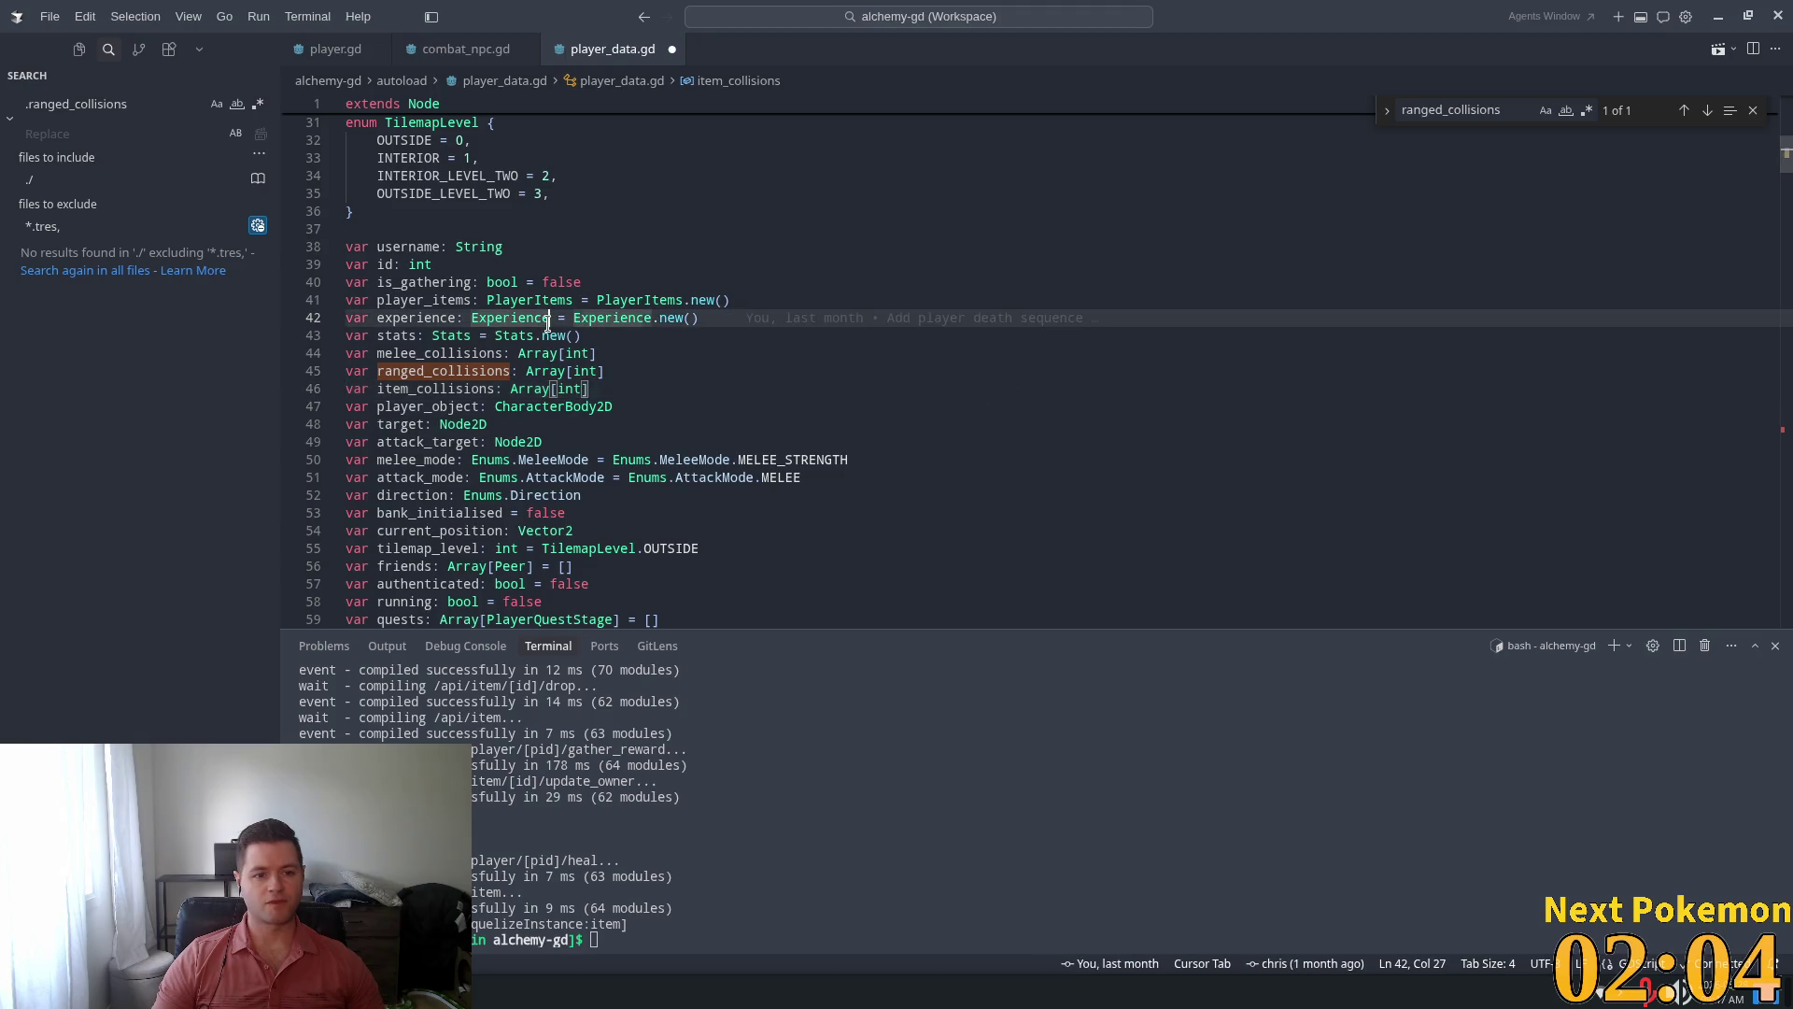
left_click_drag(618, 371, 299, 355)
key("BackSpace")
key("BackSpace")
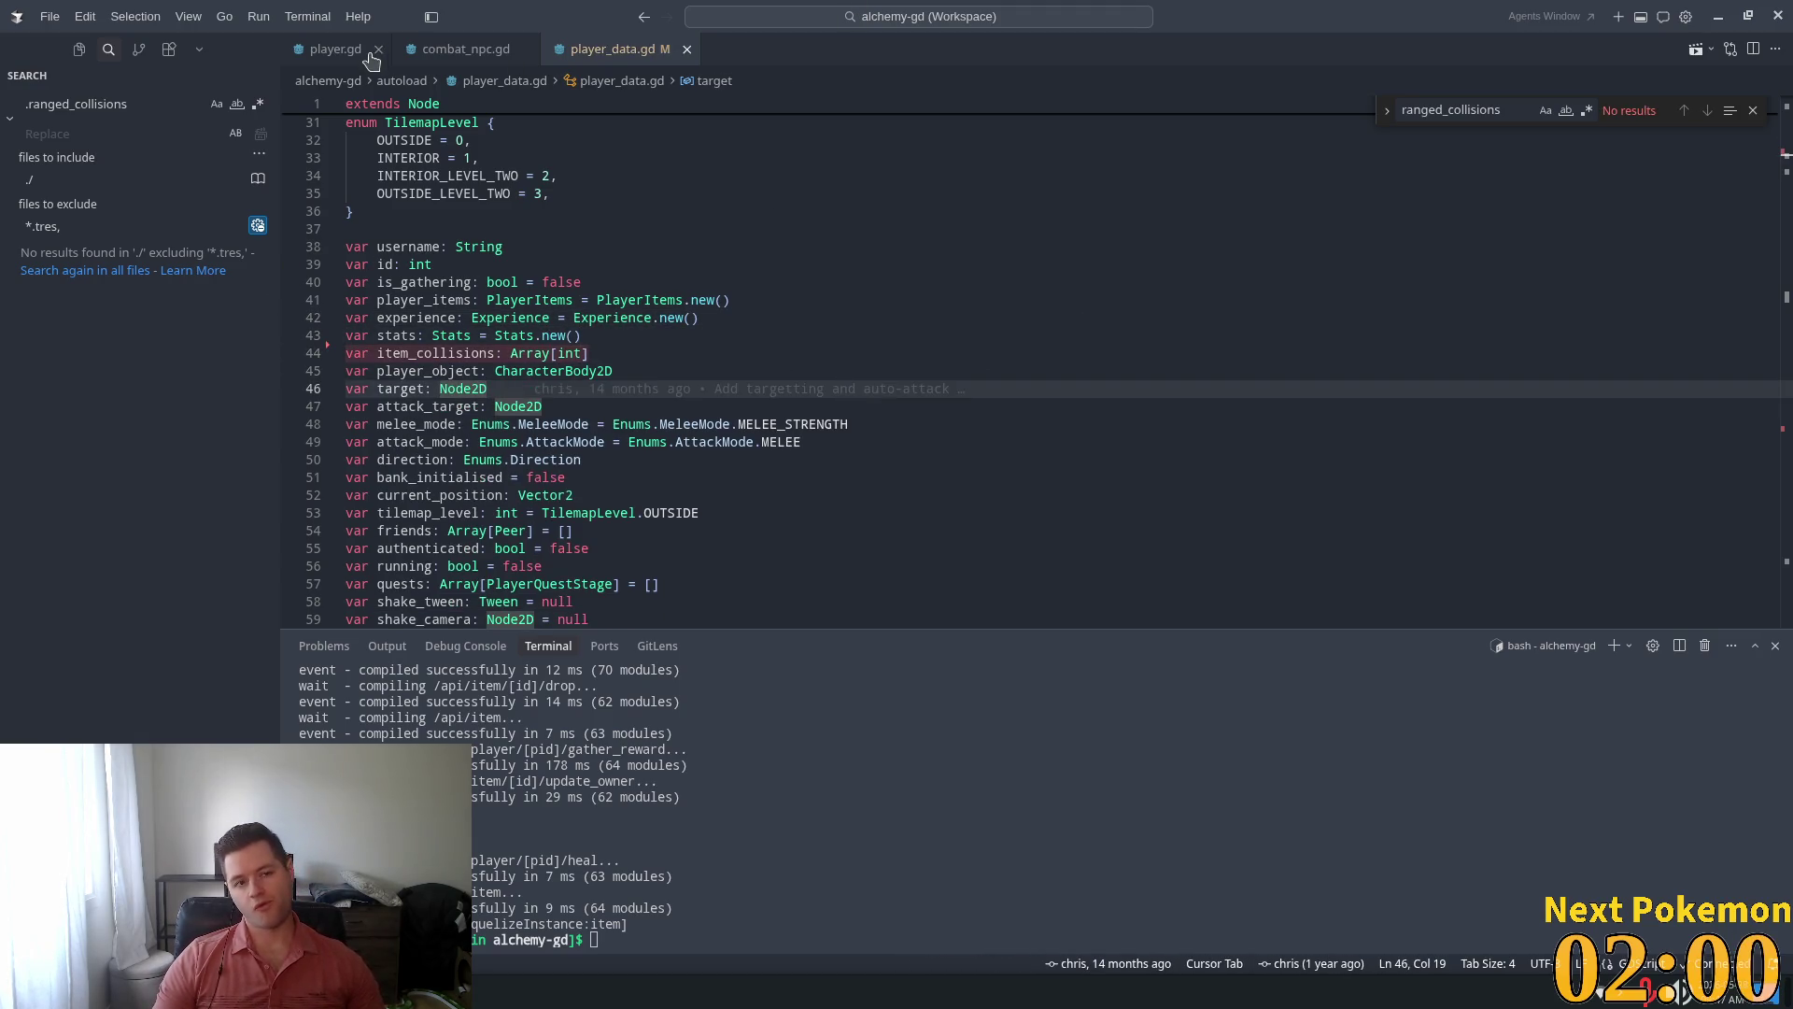
left_click(335, 49)
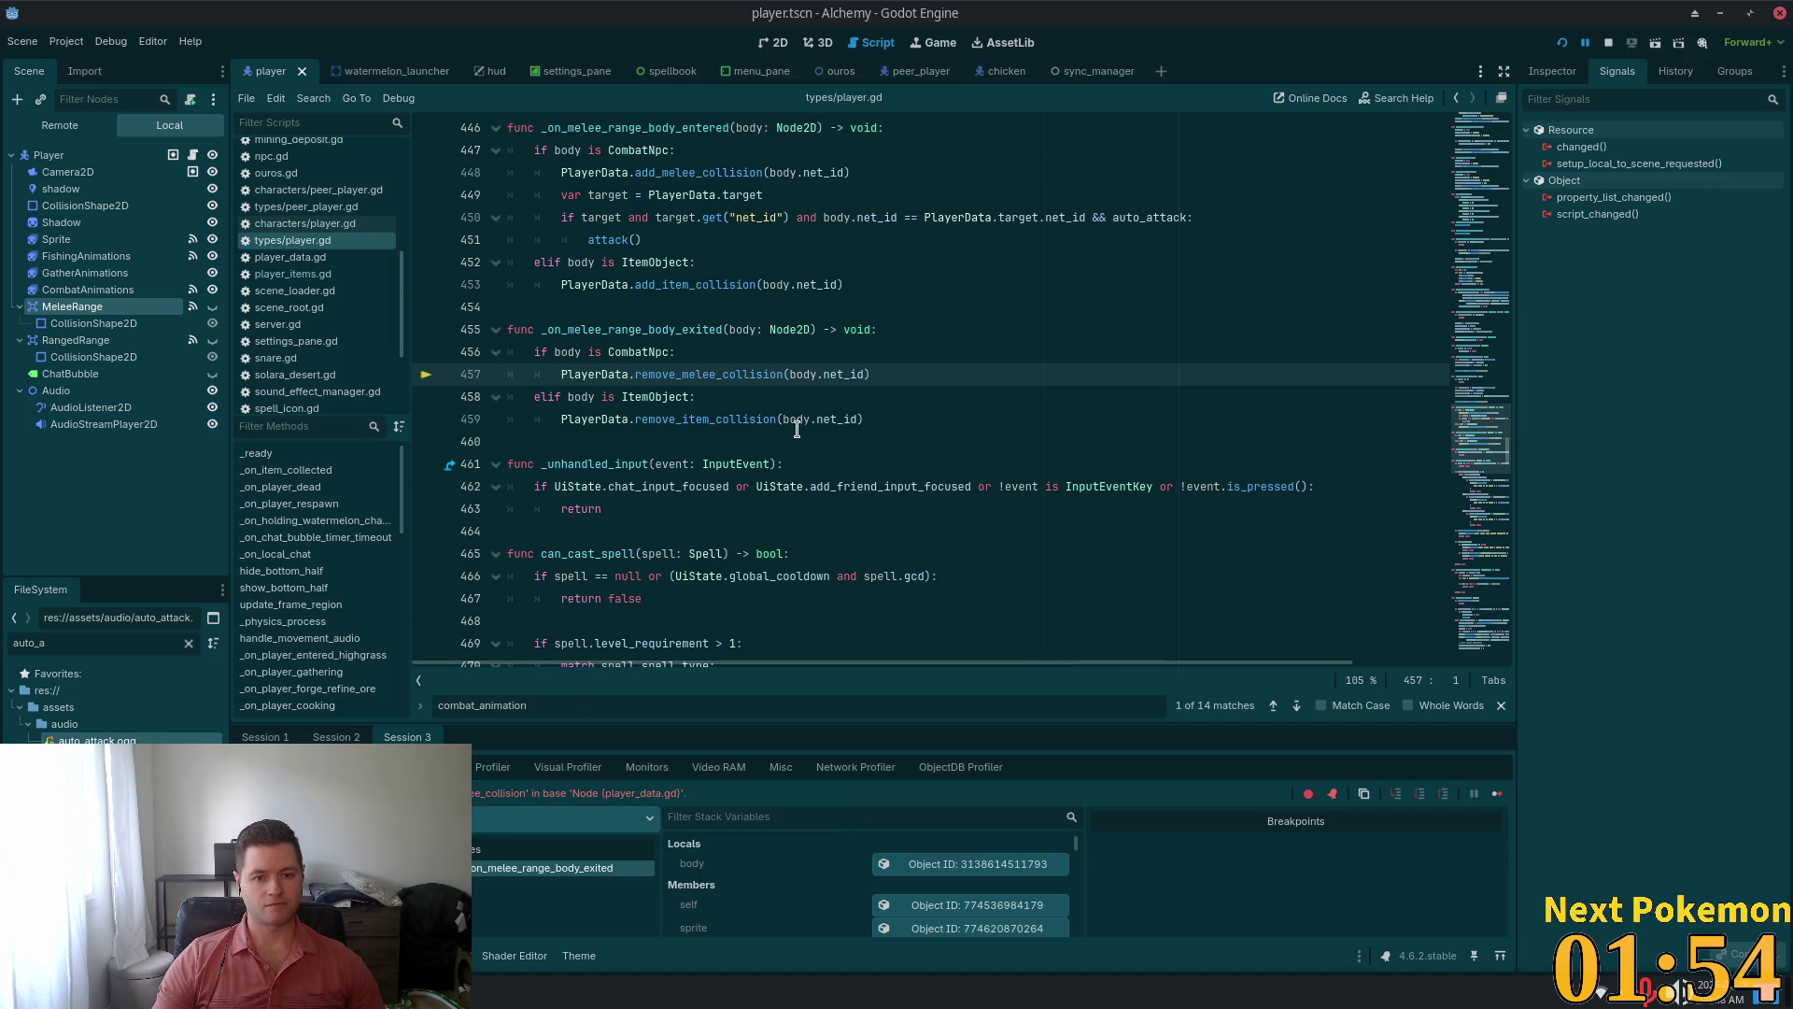
Delete the CombatNpc collision-removal branch from the melee exit handler
left_click(626, 374)
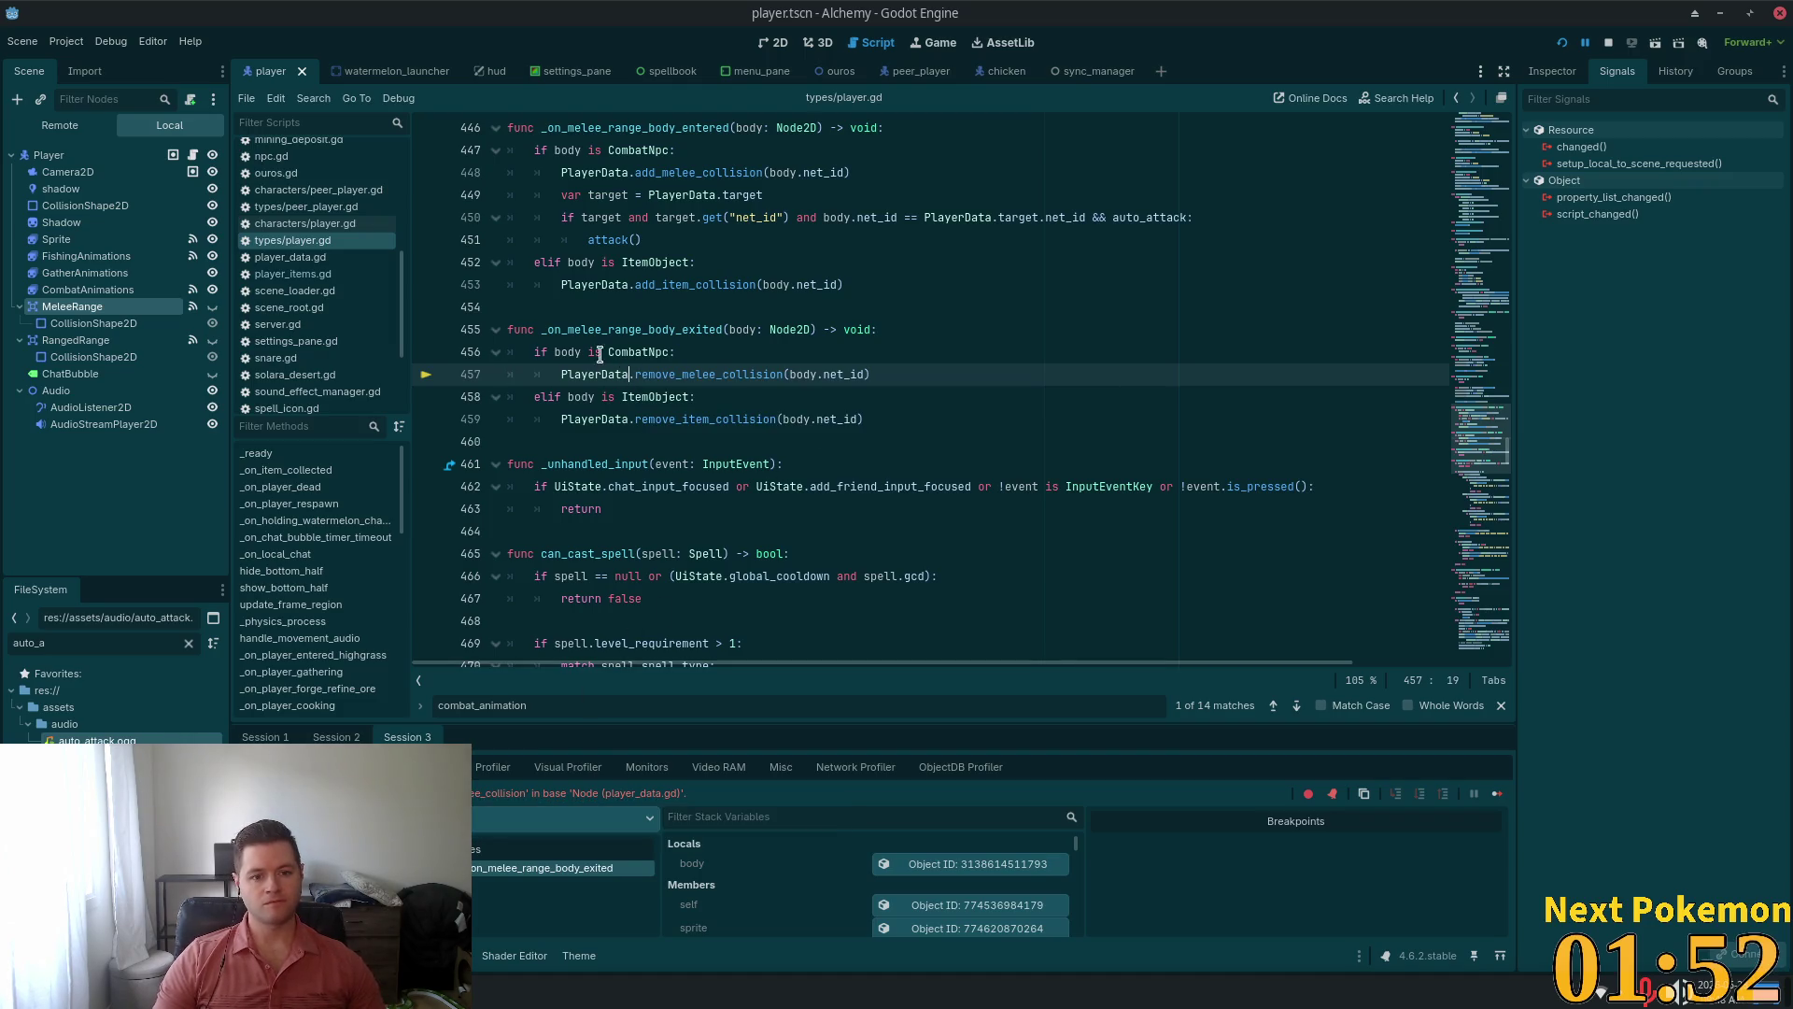
double_click(645, 397)
left_click(583, 375)
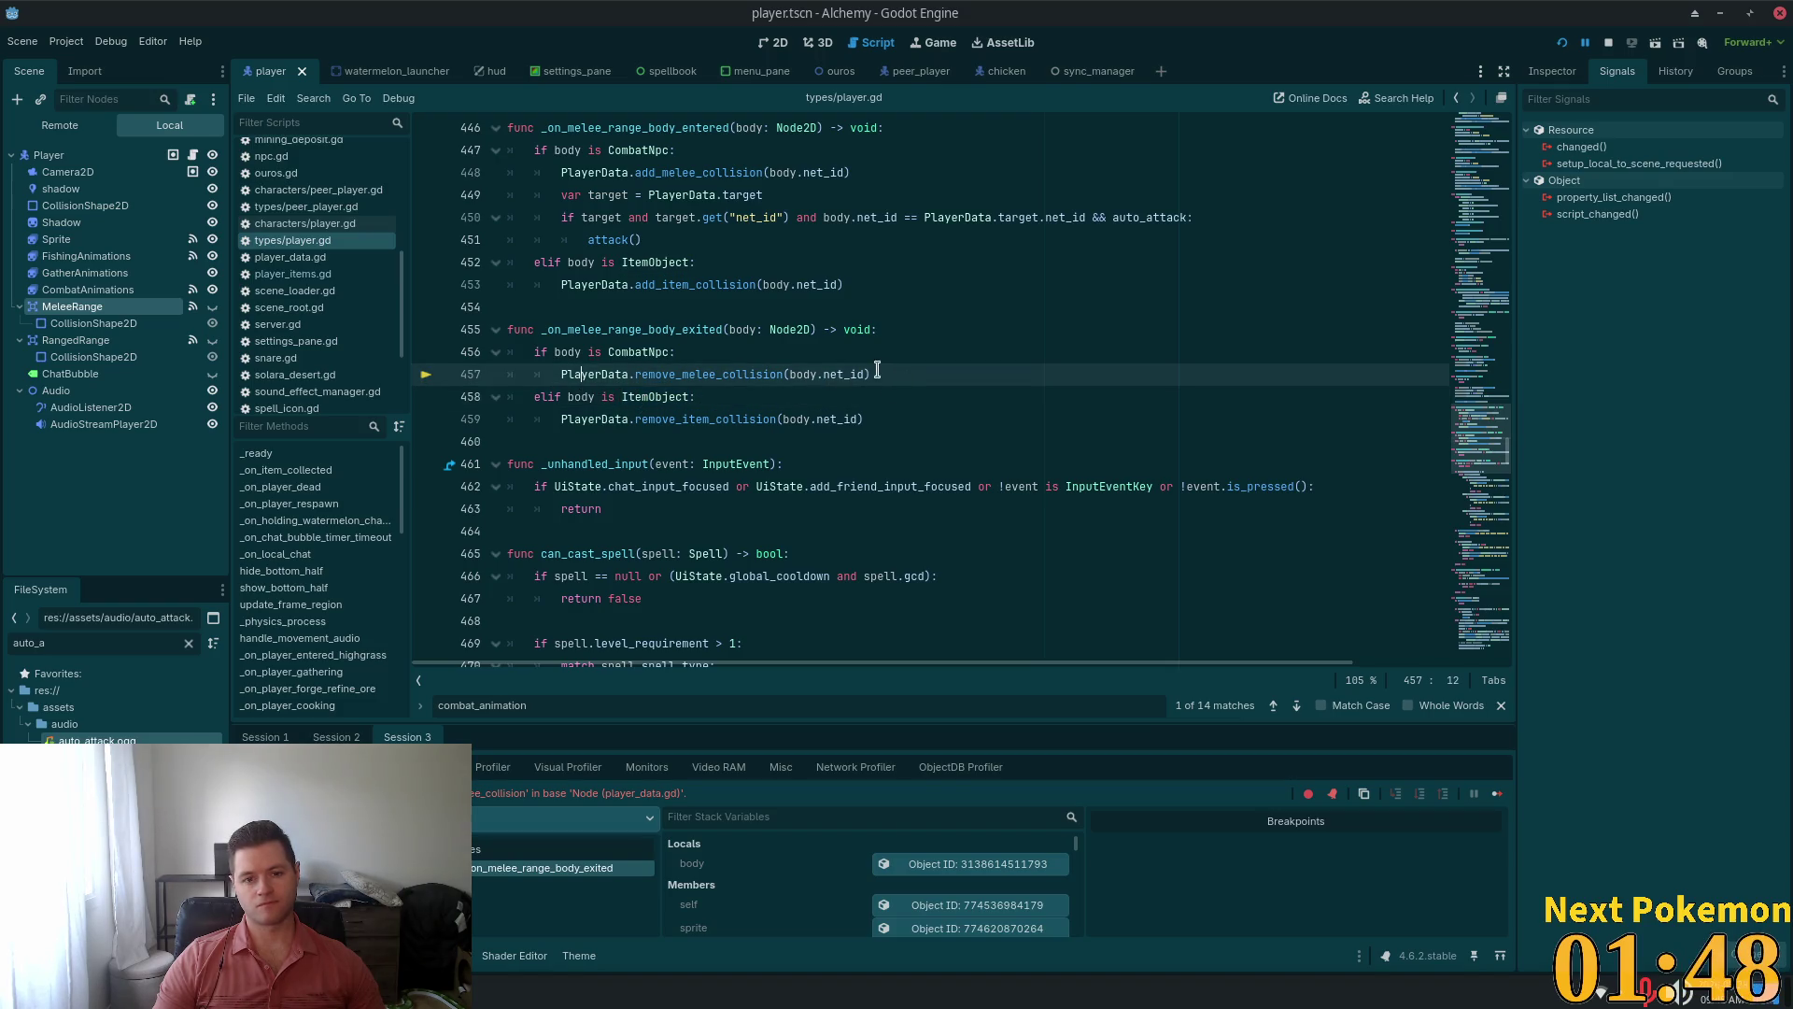
left_click_drag(876, 371, 448, 348)
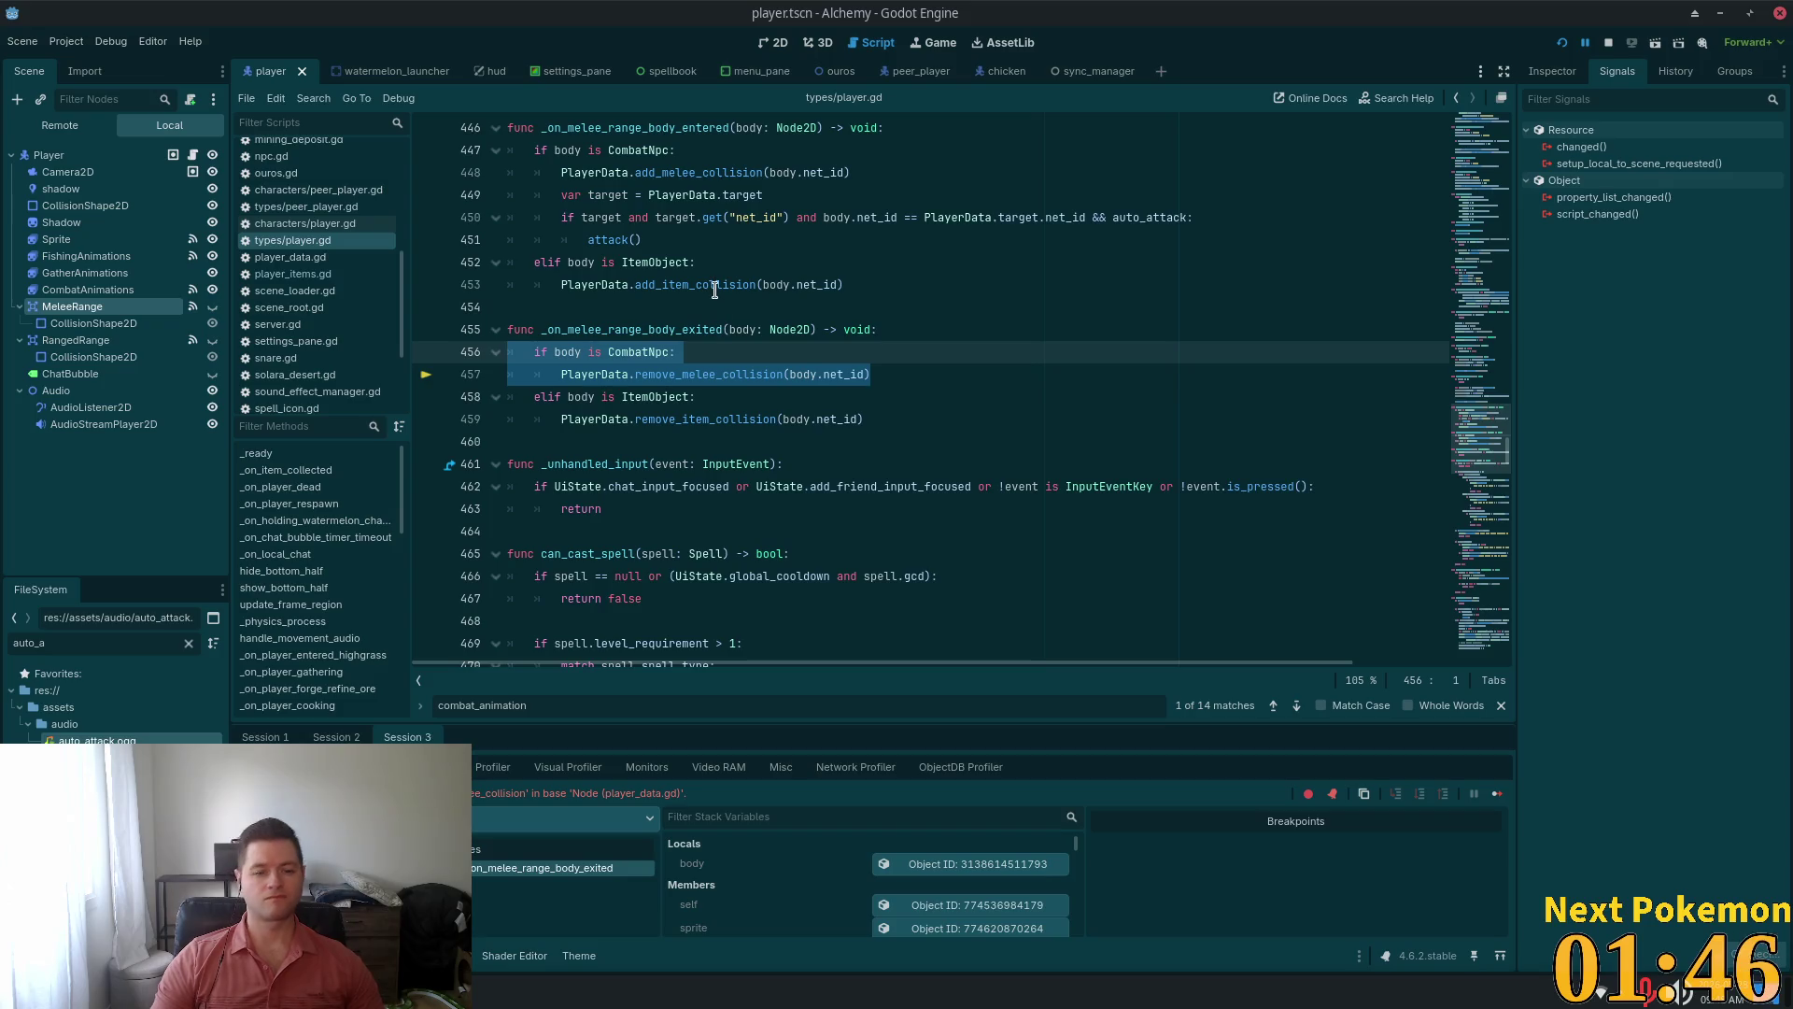
key("Delete")
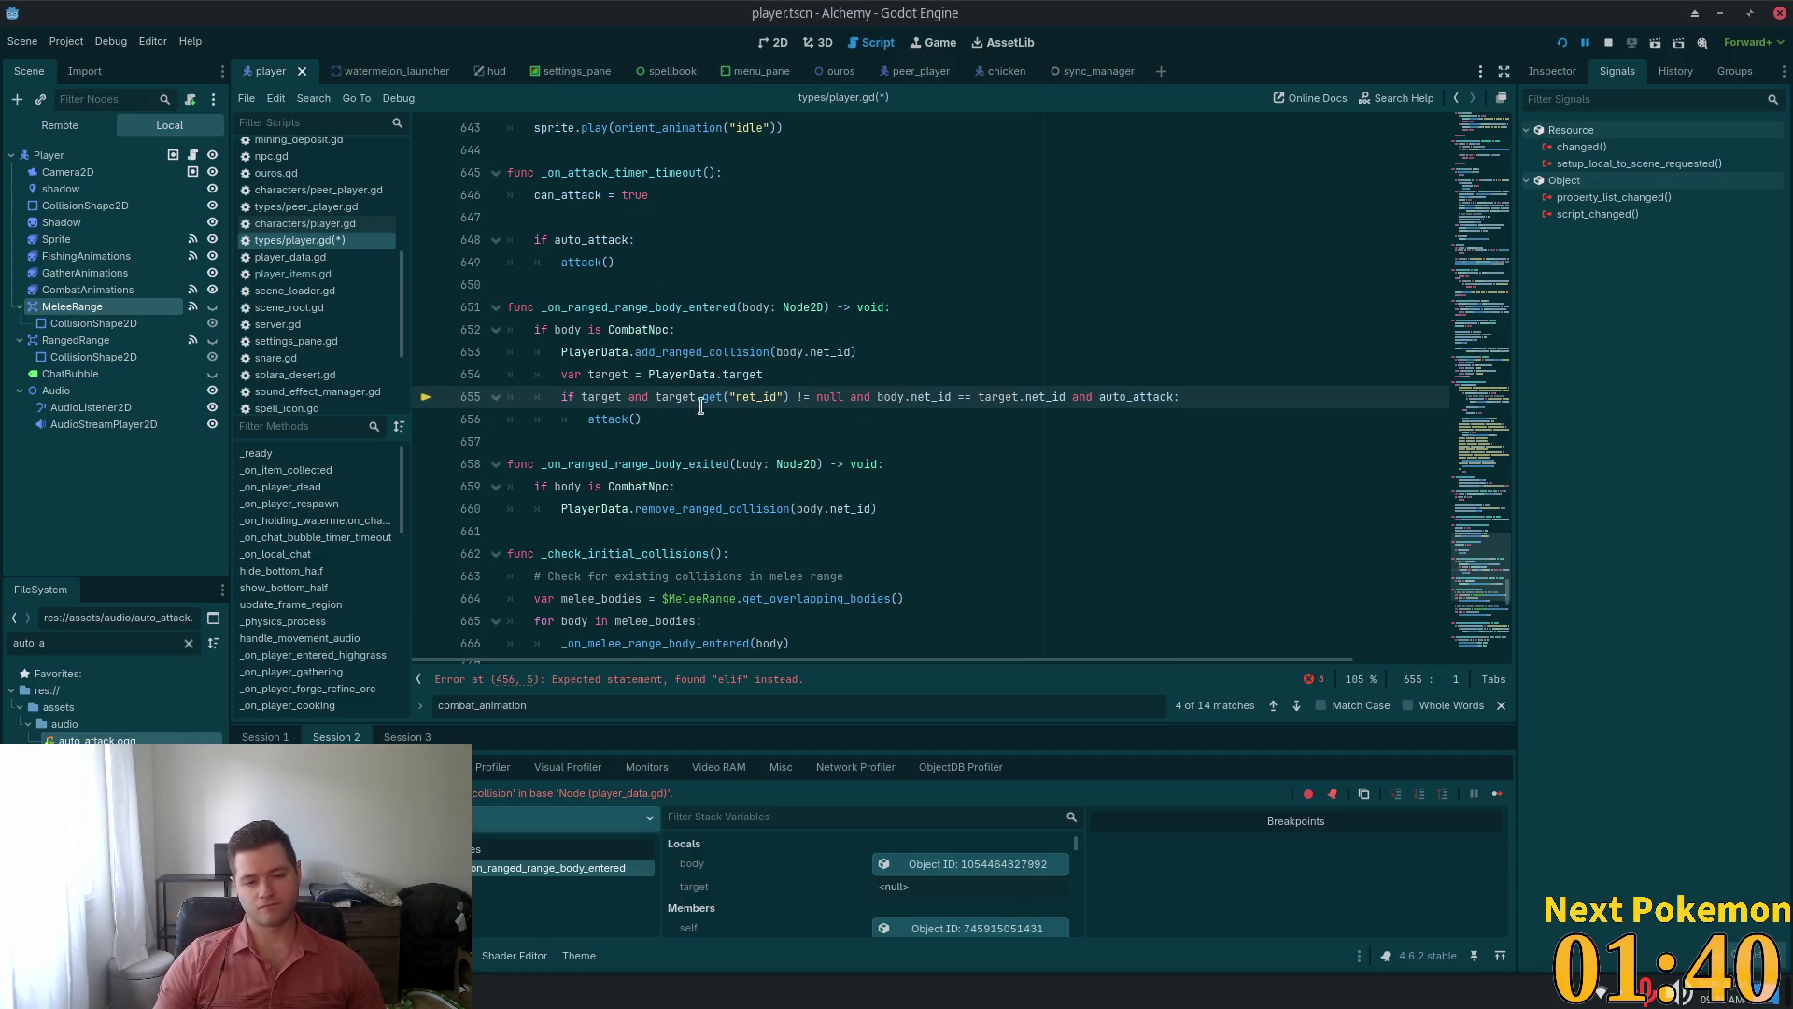
Remove the add_ranged_collision registration lines and save player.gd
double_click(638, 397)
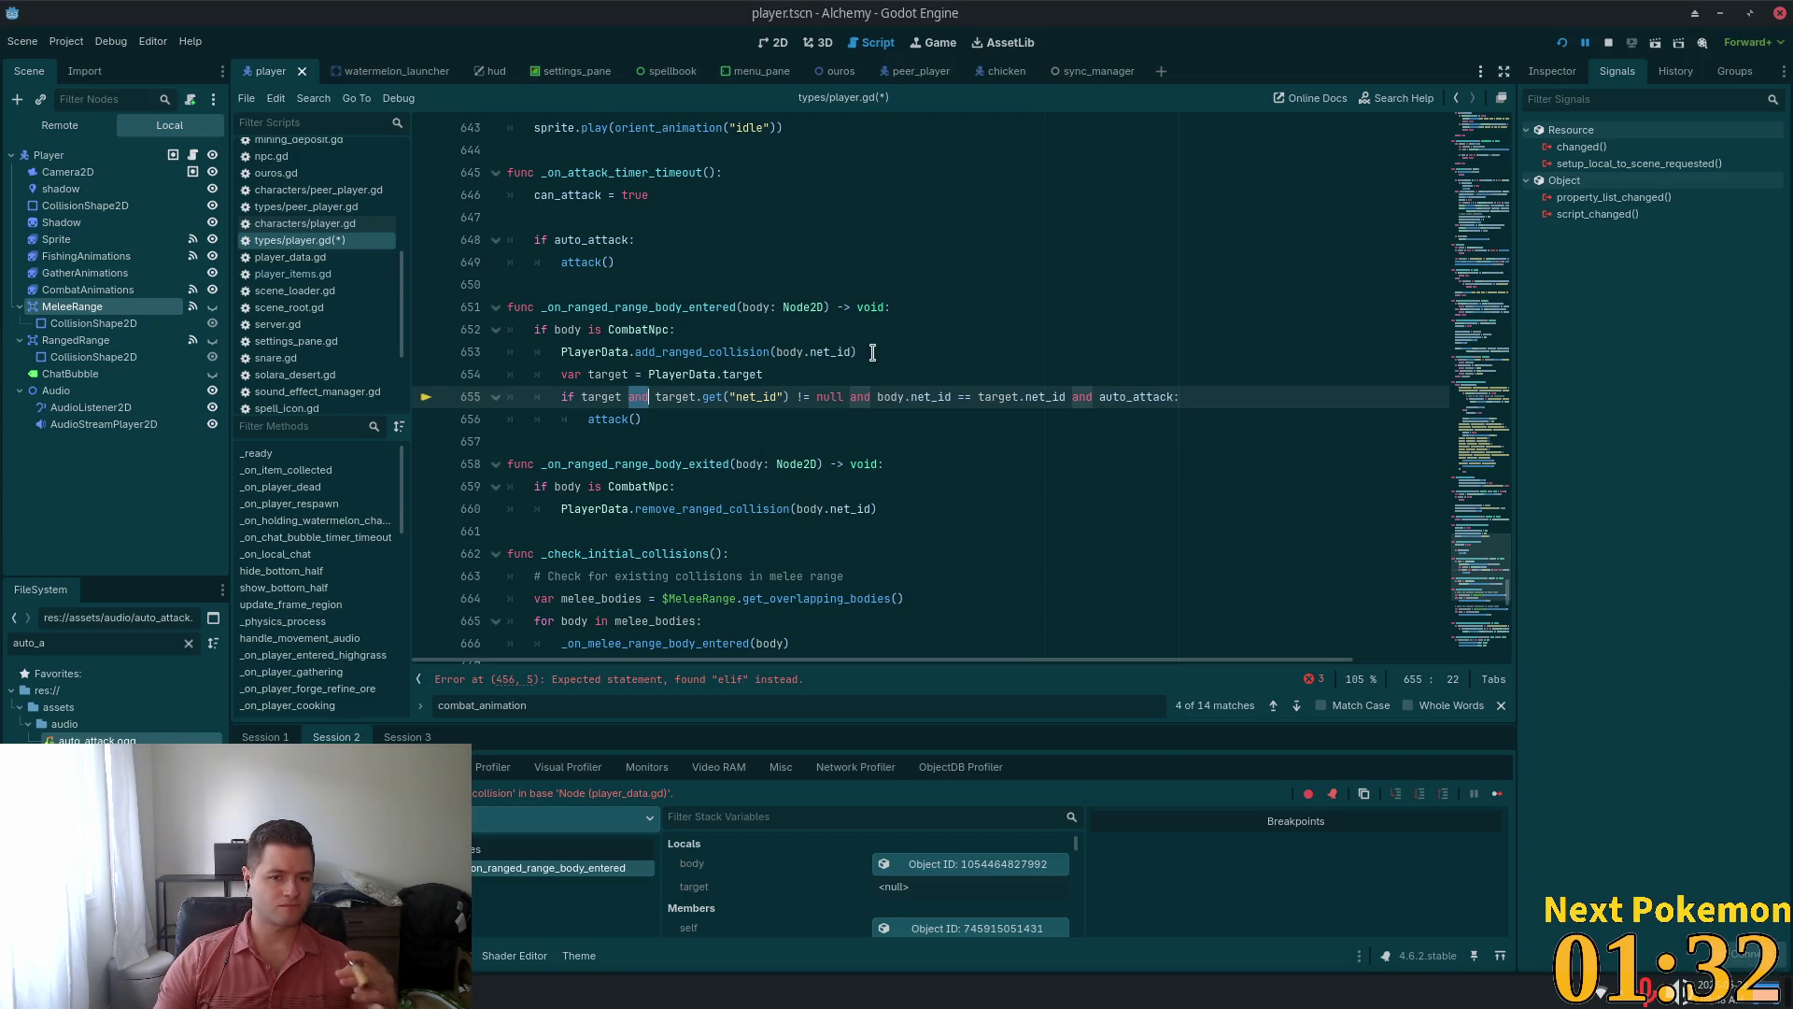
left_click_drag(856, 353, 429, 353)
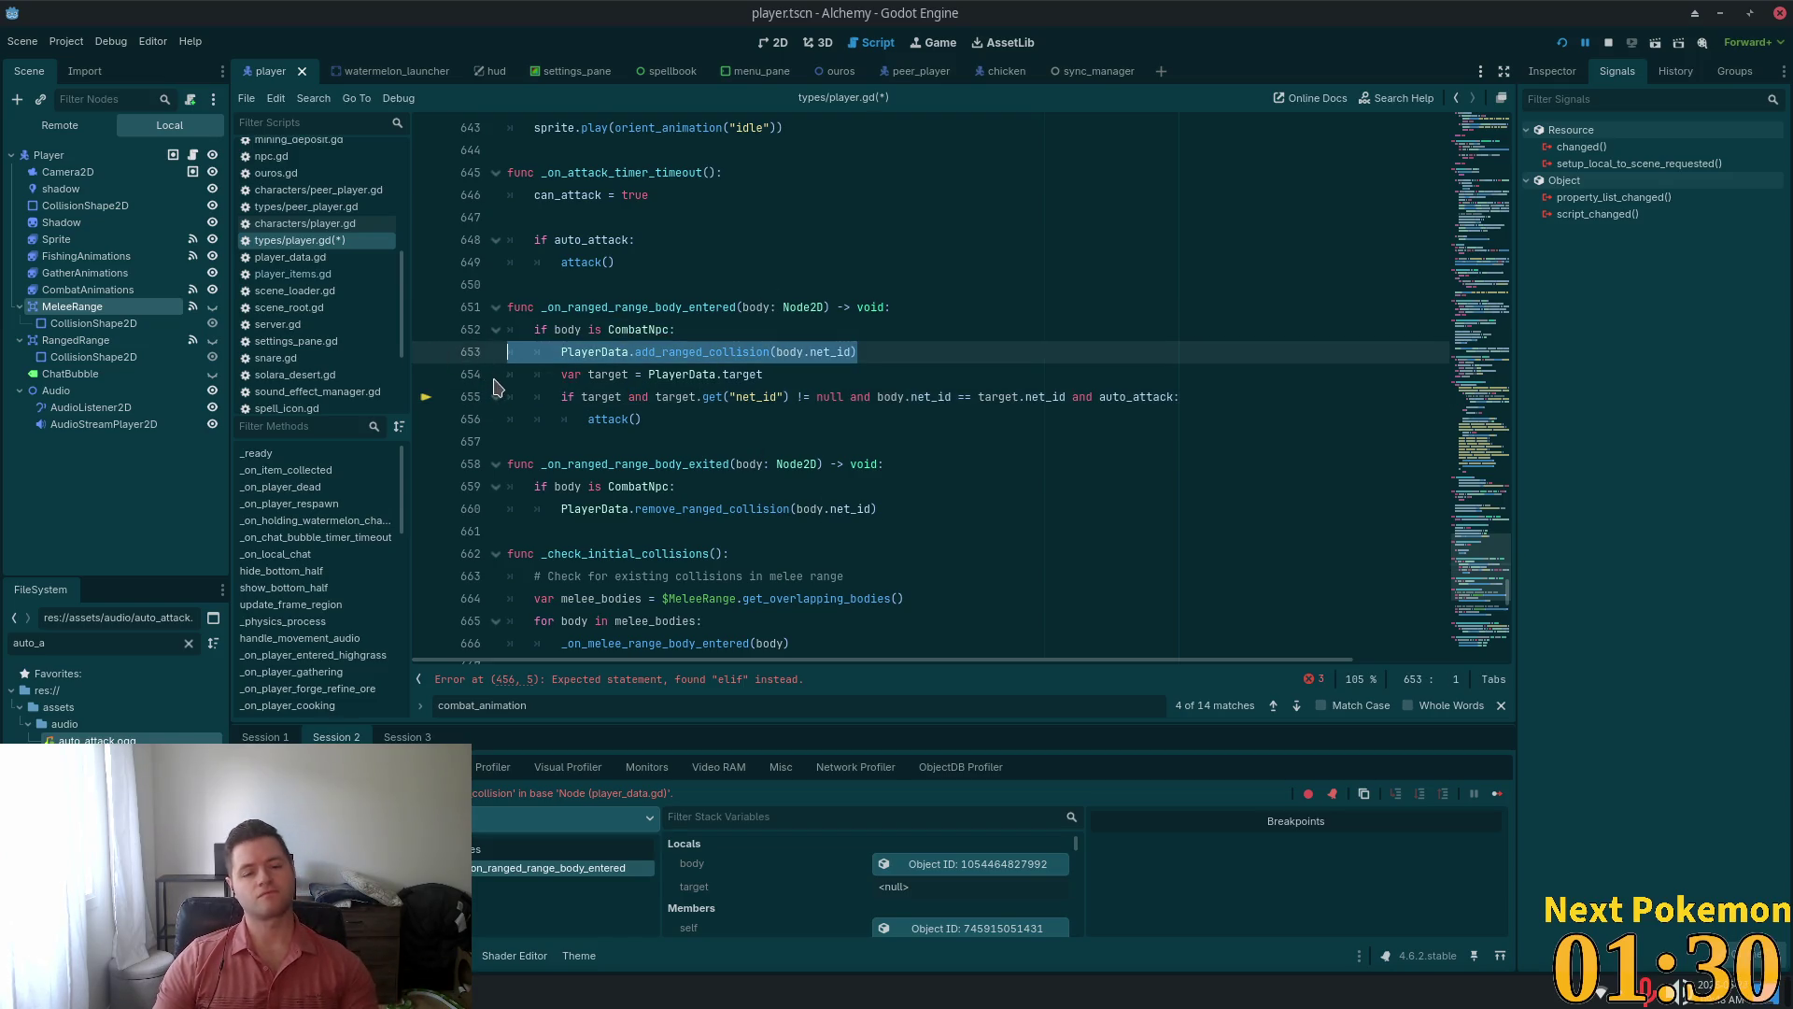
key("BackSpace")
key("BackSpace")
key("ctrl+s")
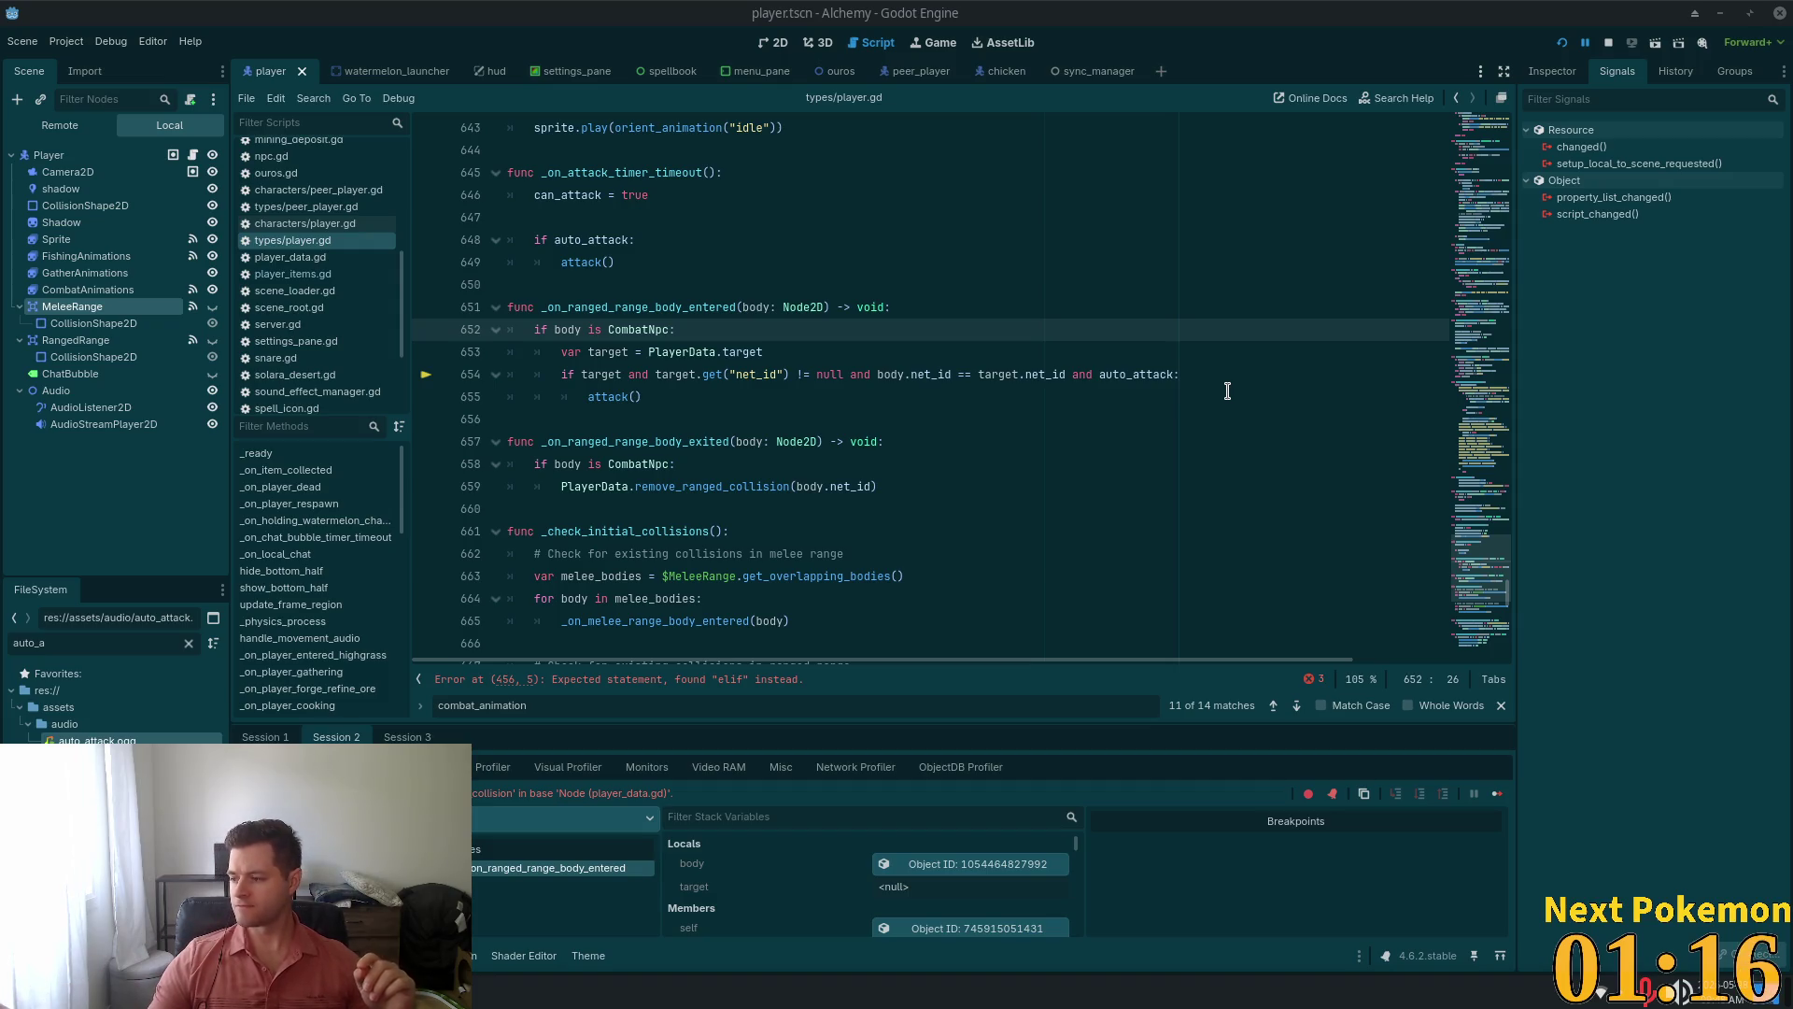
Delete the whole _on_ranged_range_body_exited function and save
left_click(909, 307)
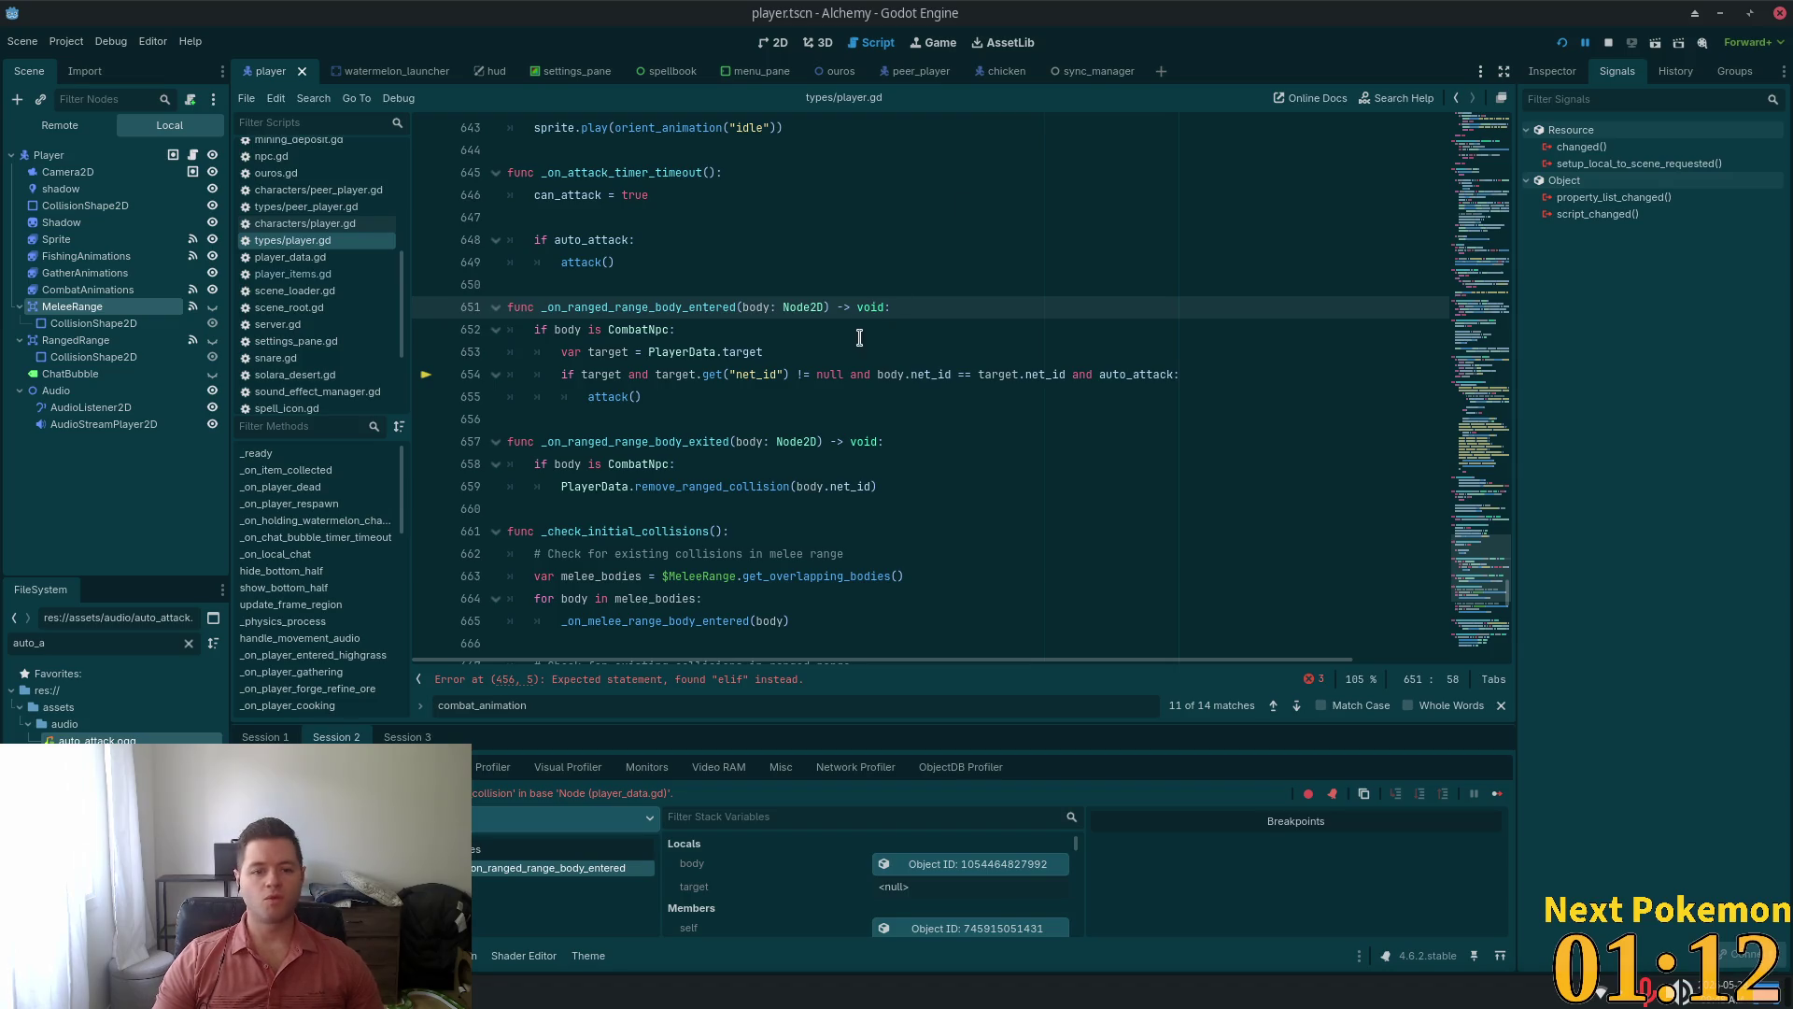
double_click(645, 465)
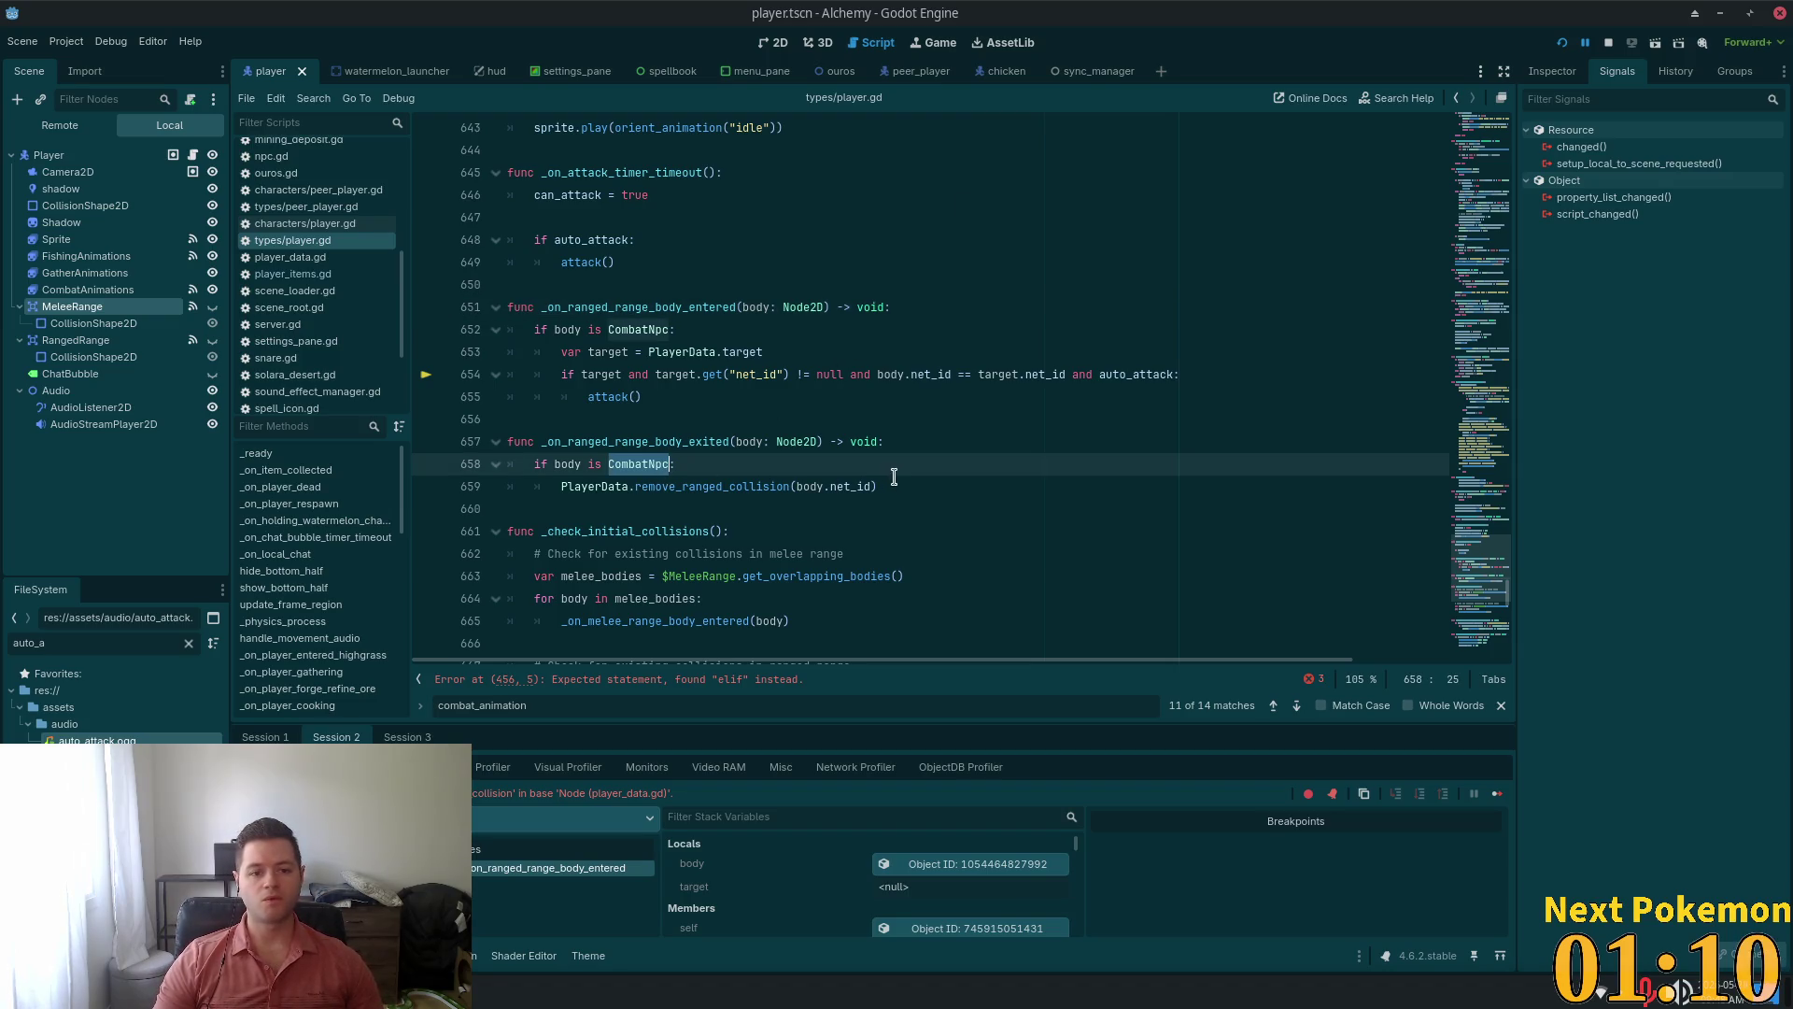
left_click_drag(931, 489, 319, 431)
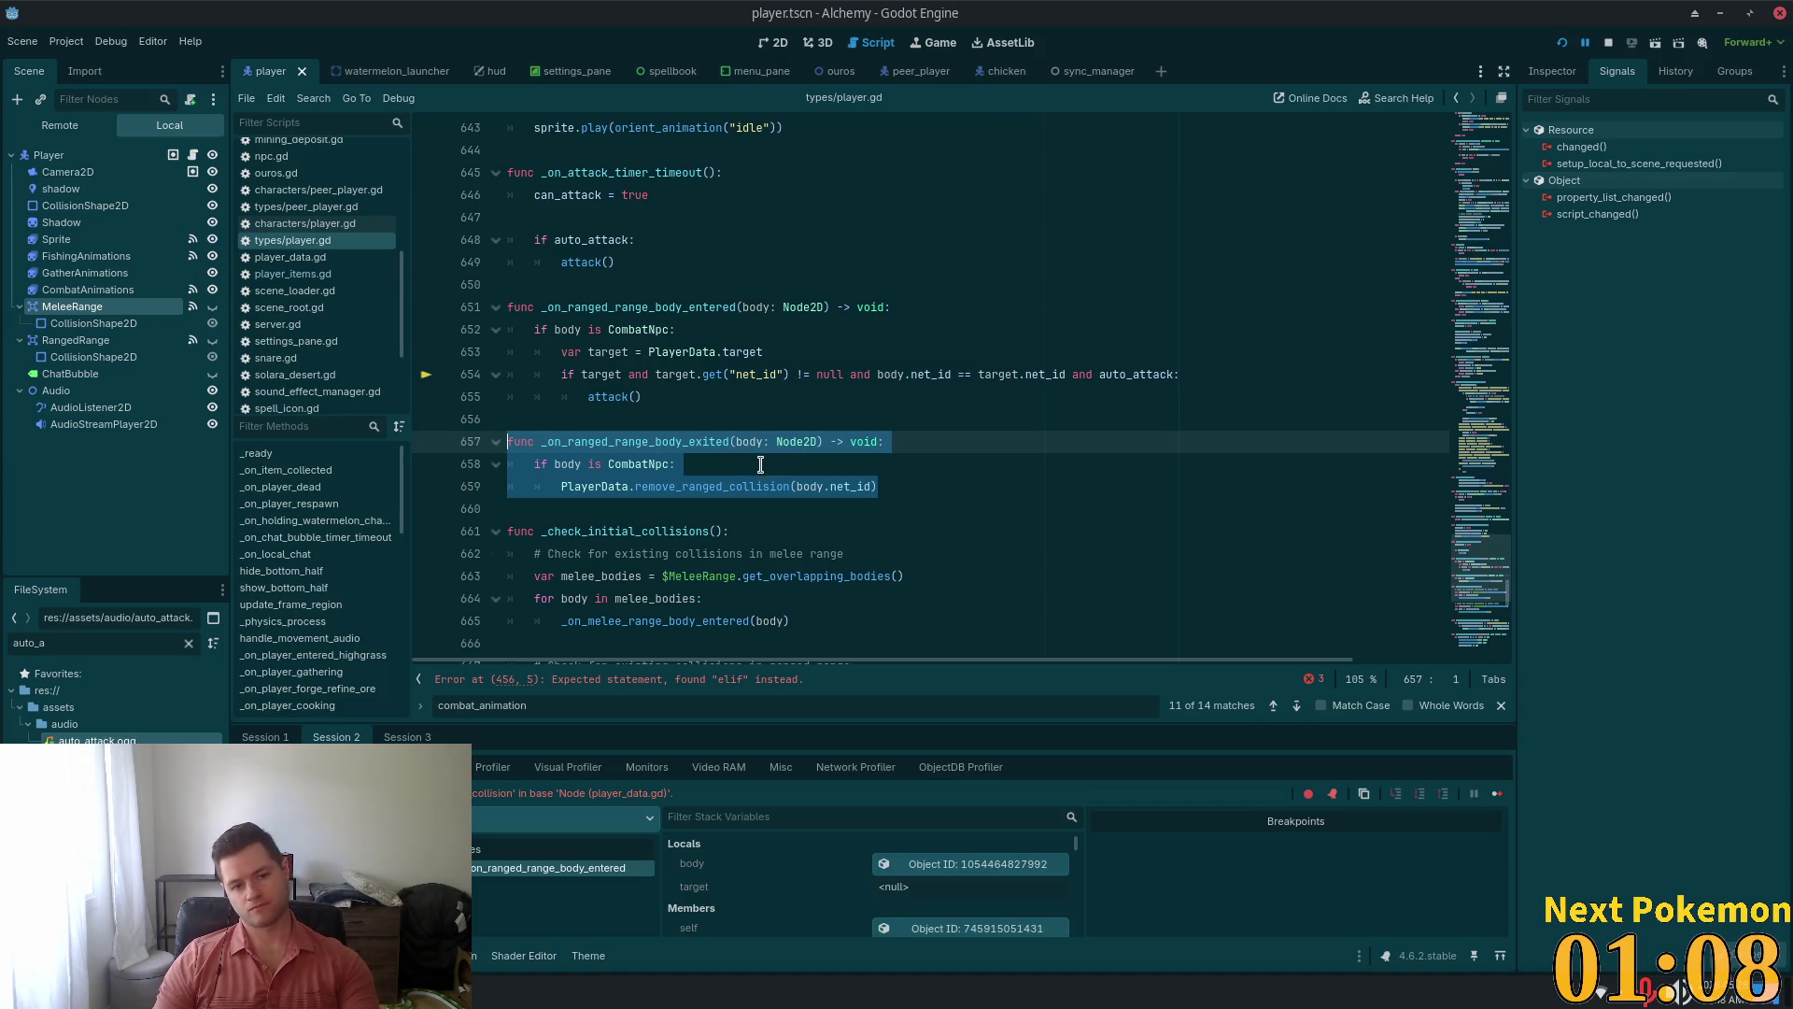
key("BackSpace")
key("BackSpace")
key("BackSpace")
key("ctrl+s")
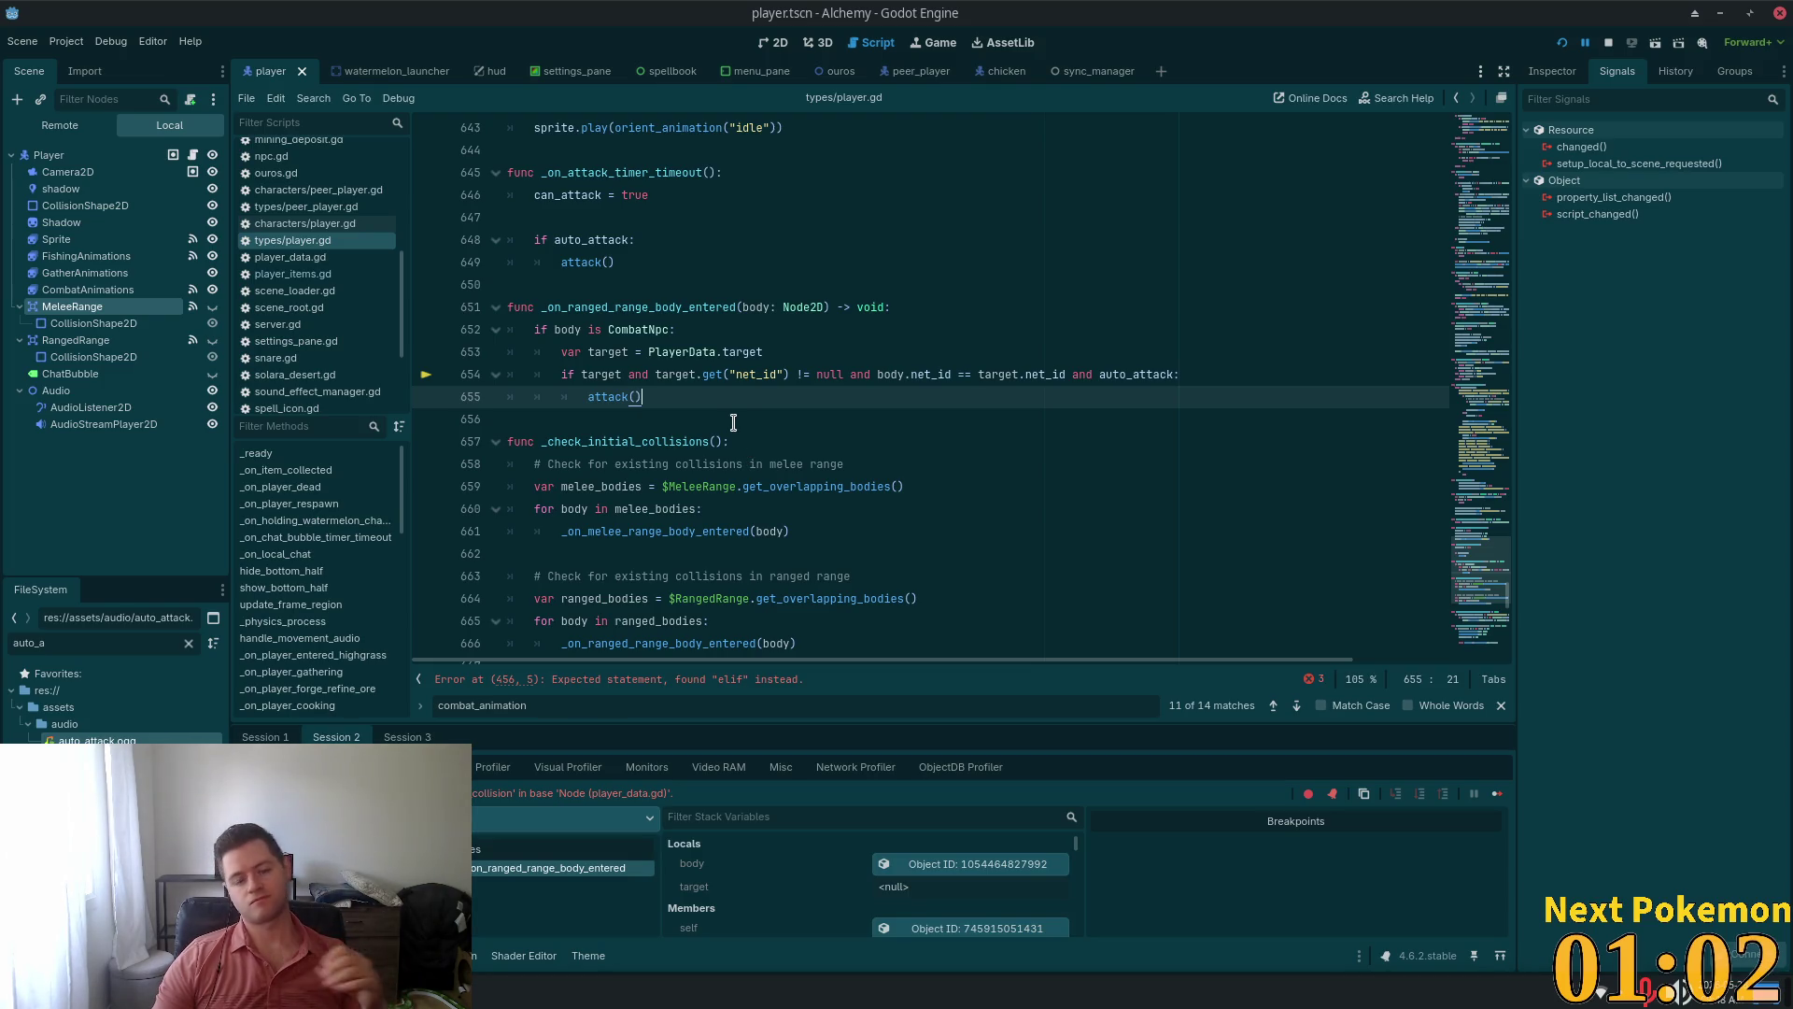
Highlight uses of target and auto_attack and review the attack call on line 655
double_click(676, 375)
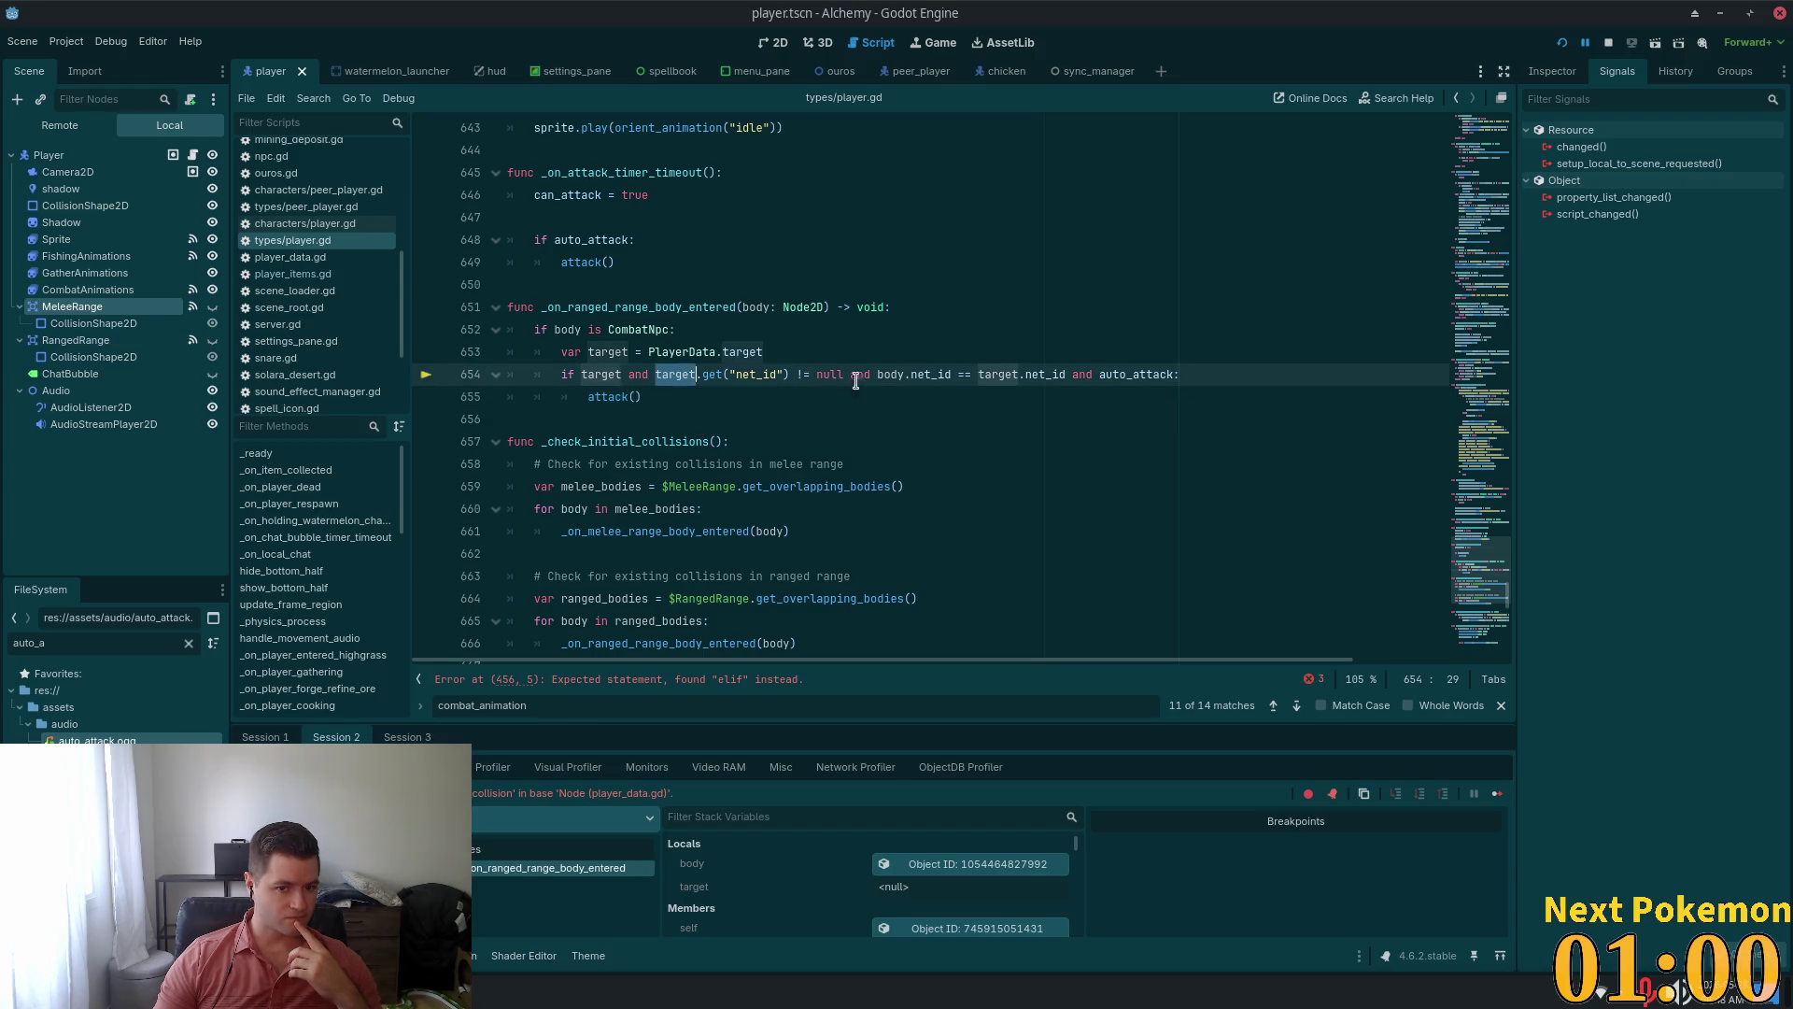
double_click(1158, 373)
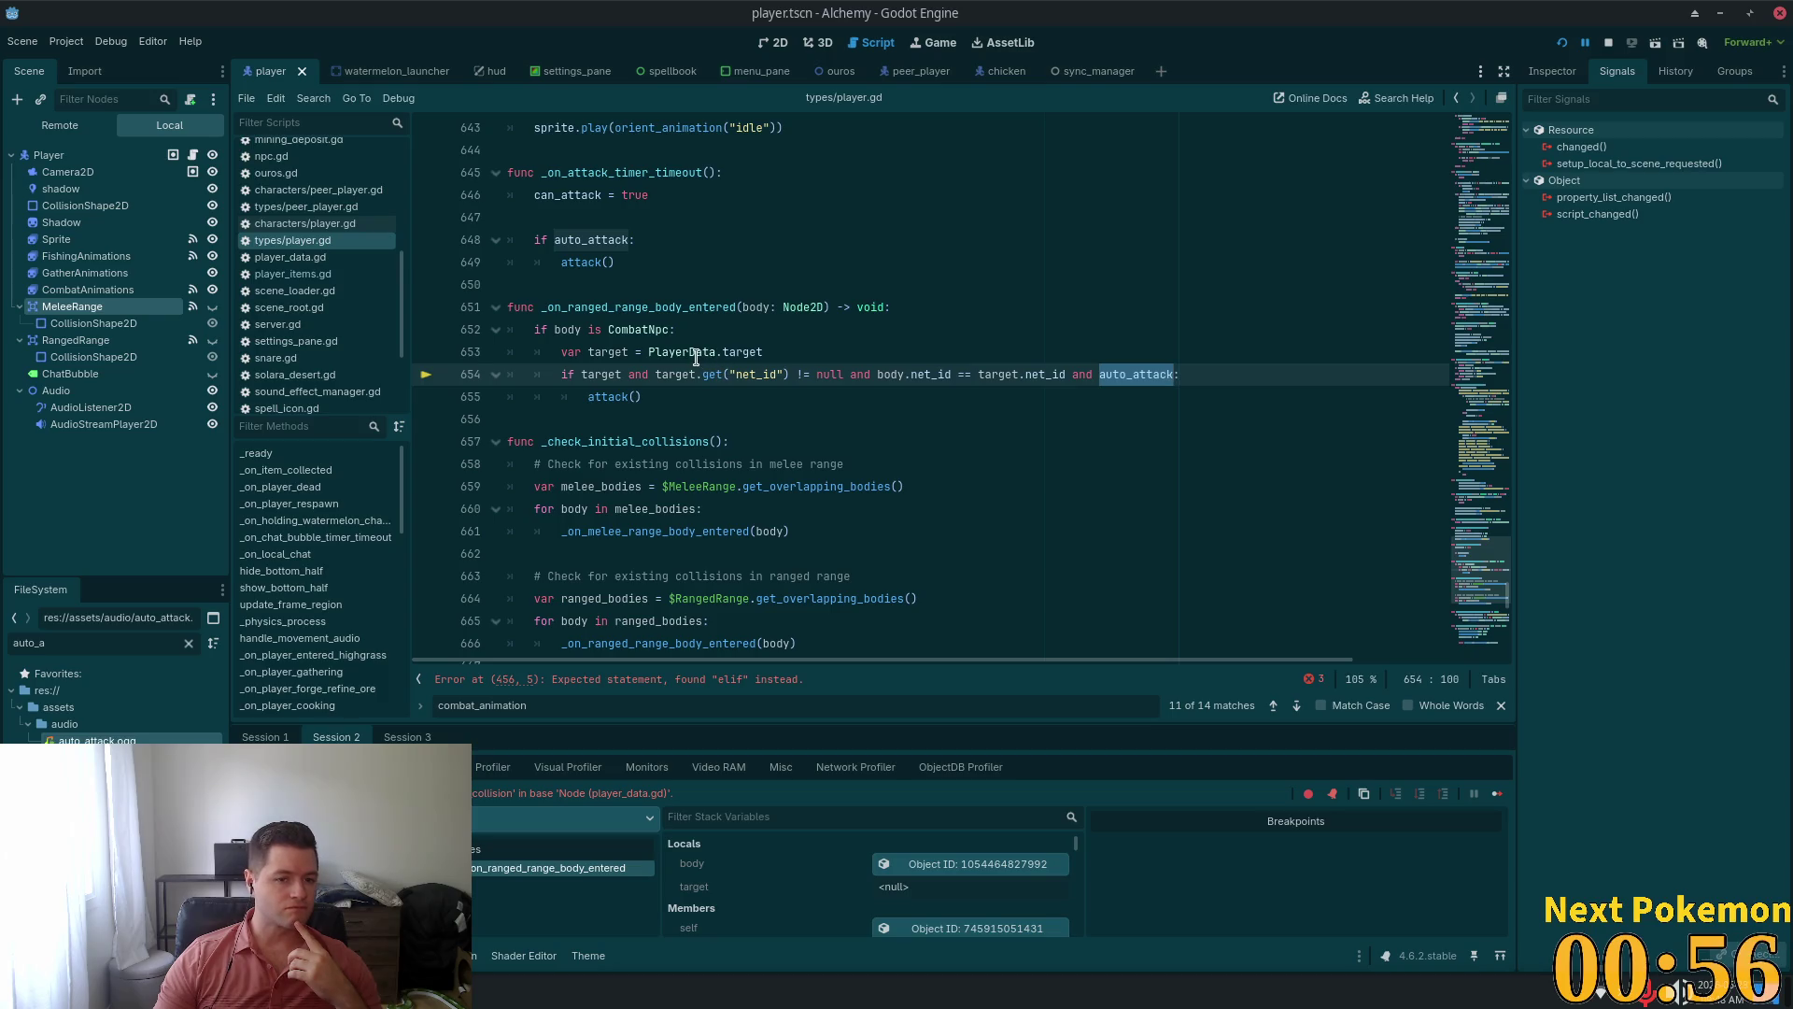
left_click(835, 272)
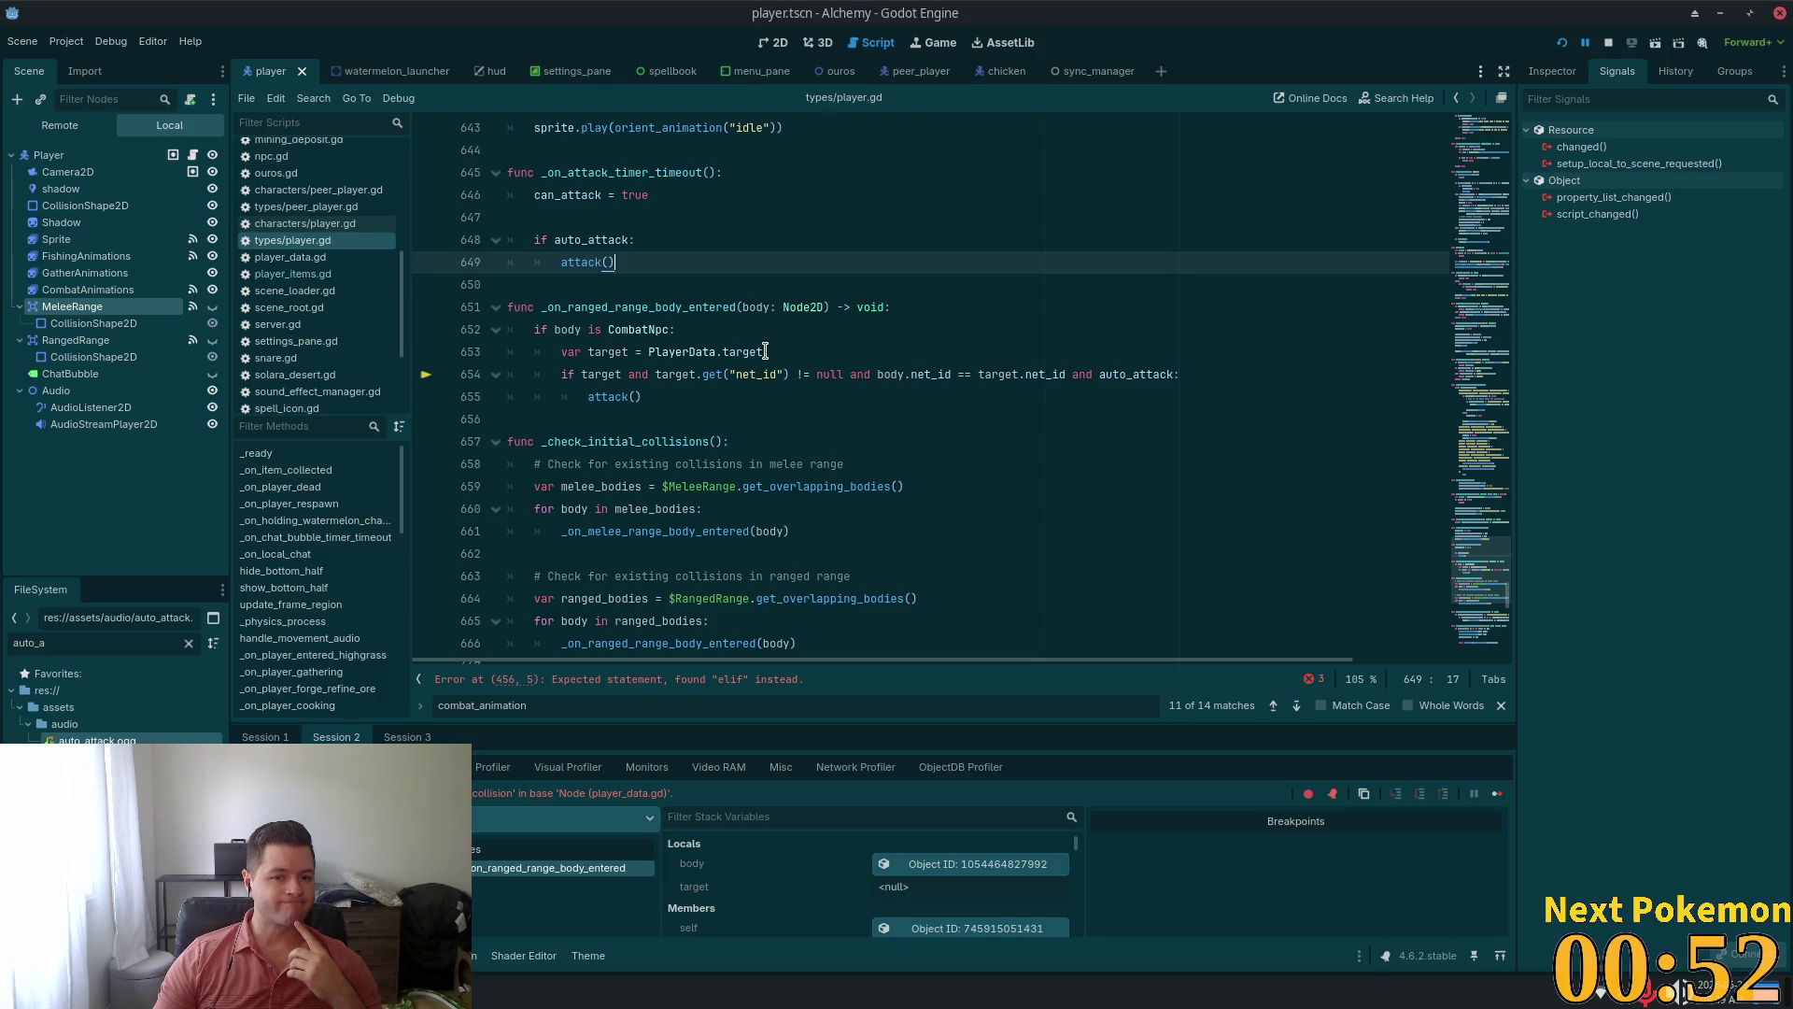
double_click(626, 396)
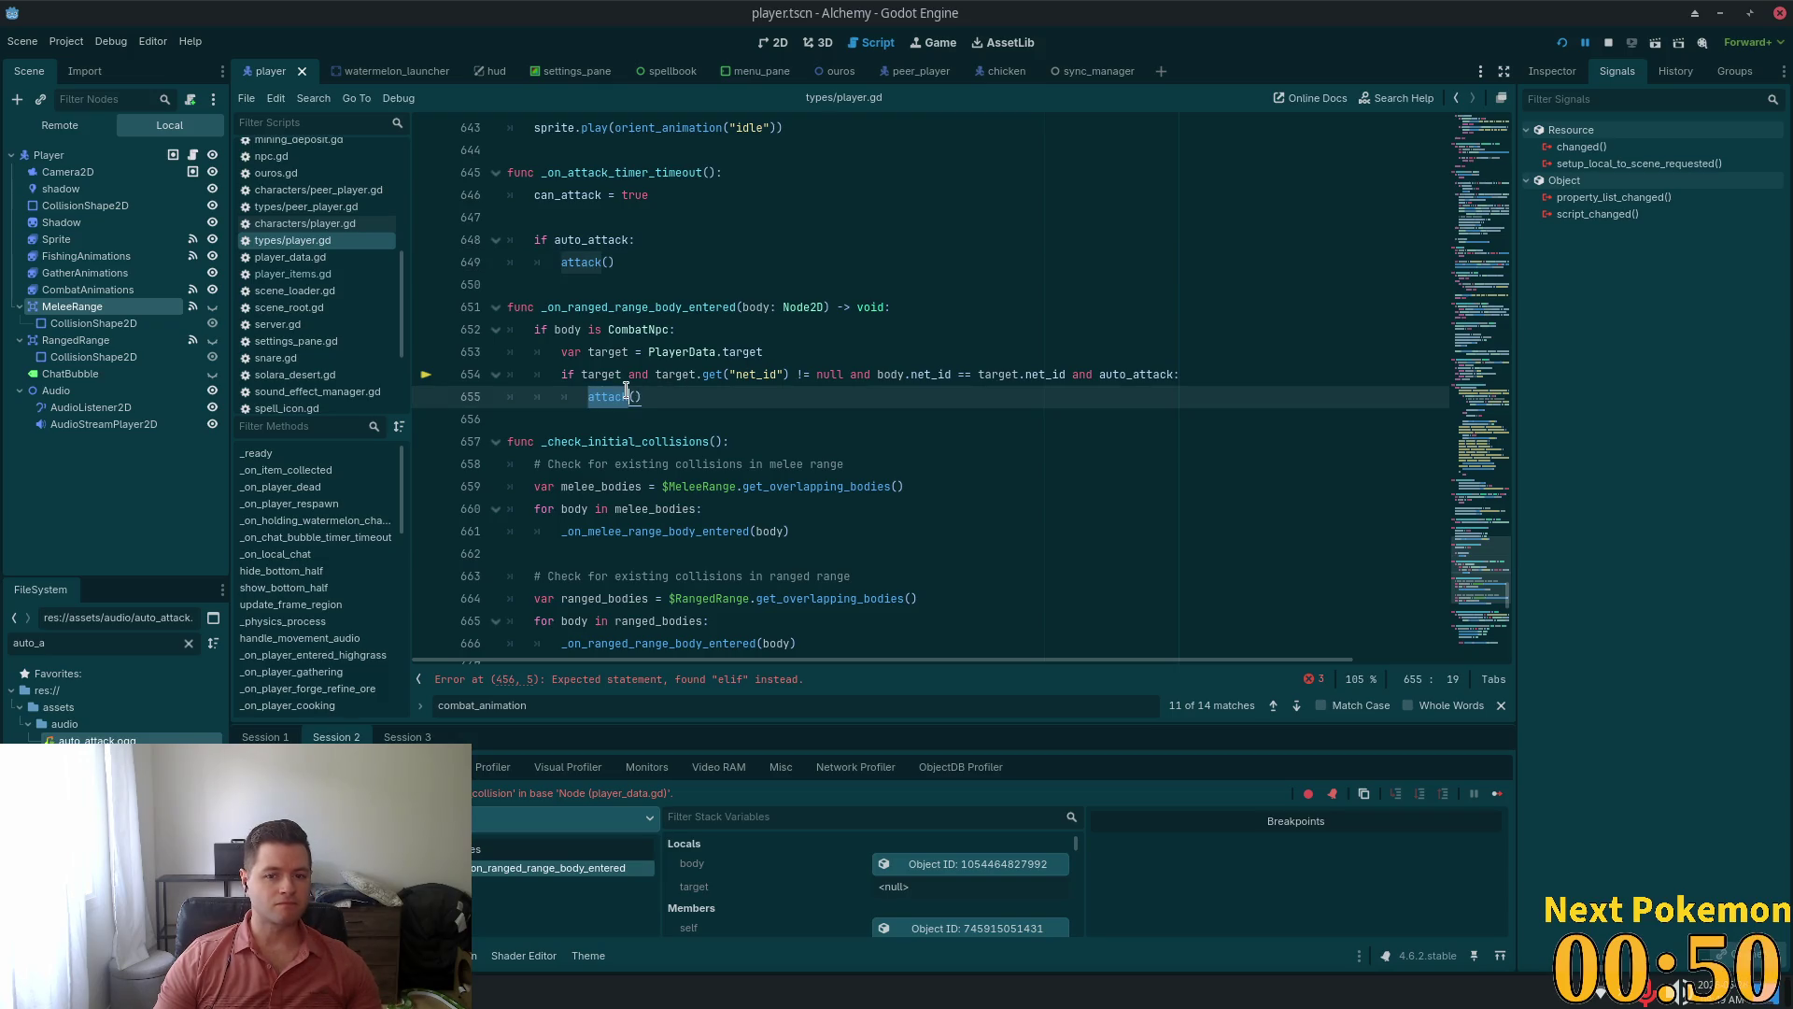
left_click(609, 396)
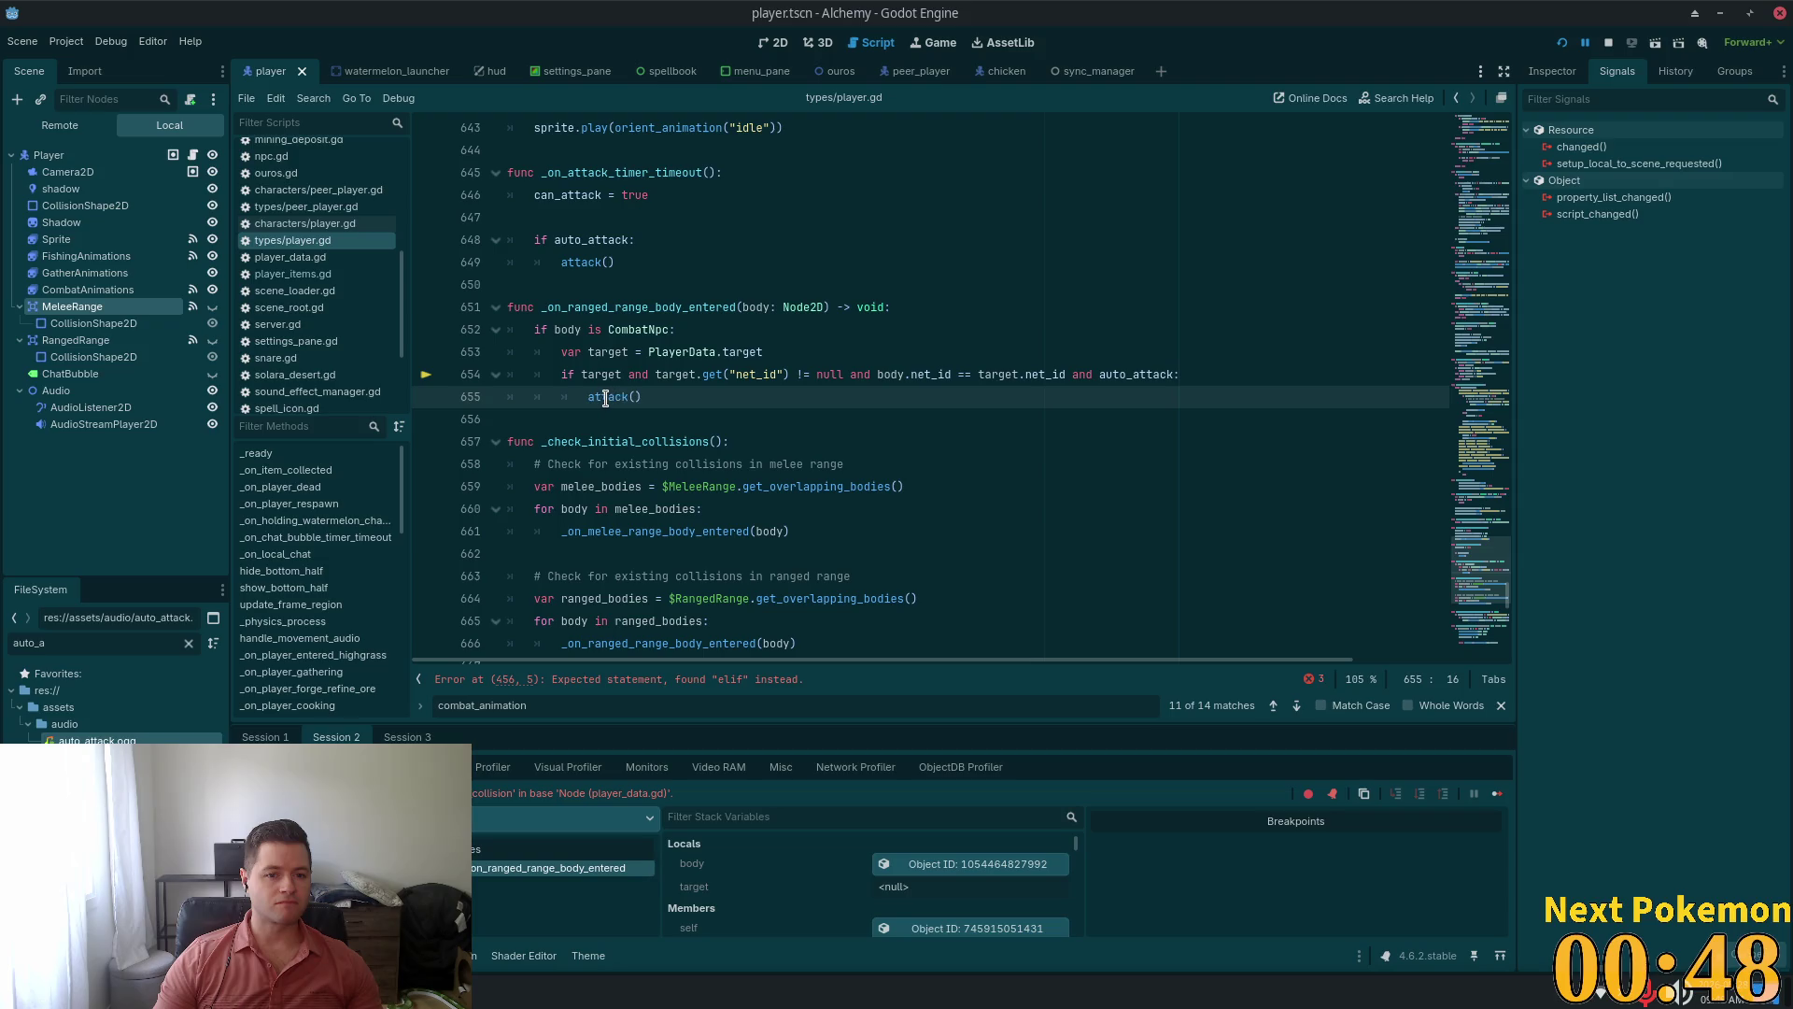
double_click(606, 398)
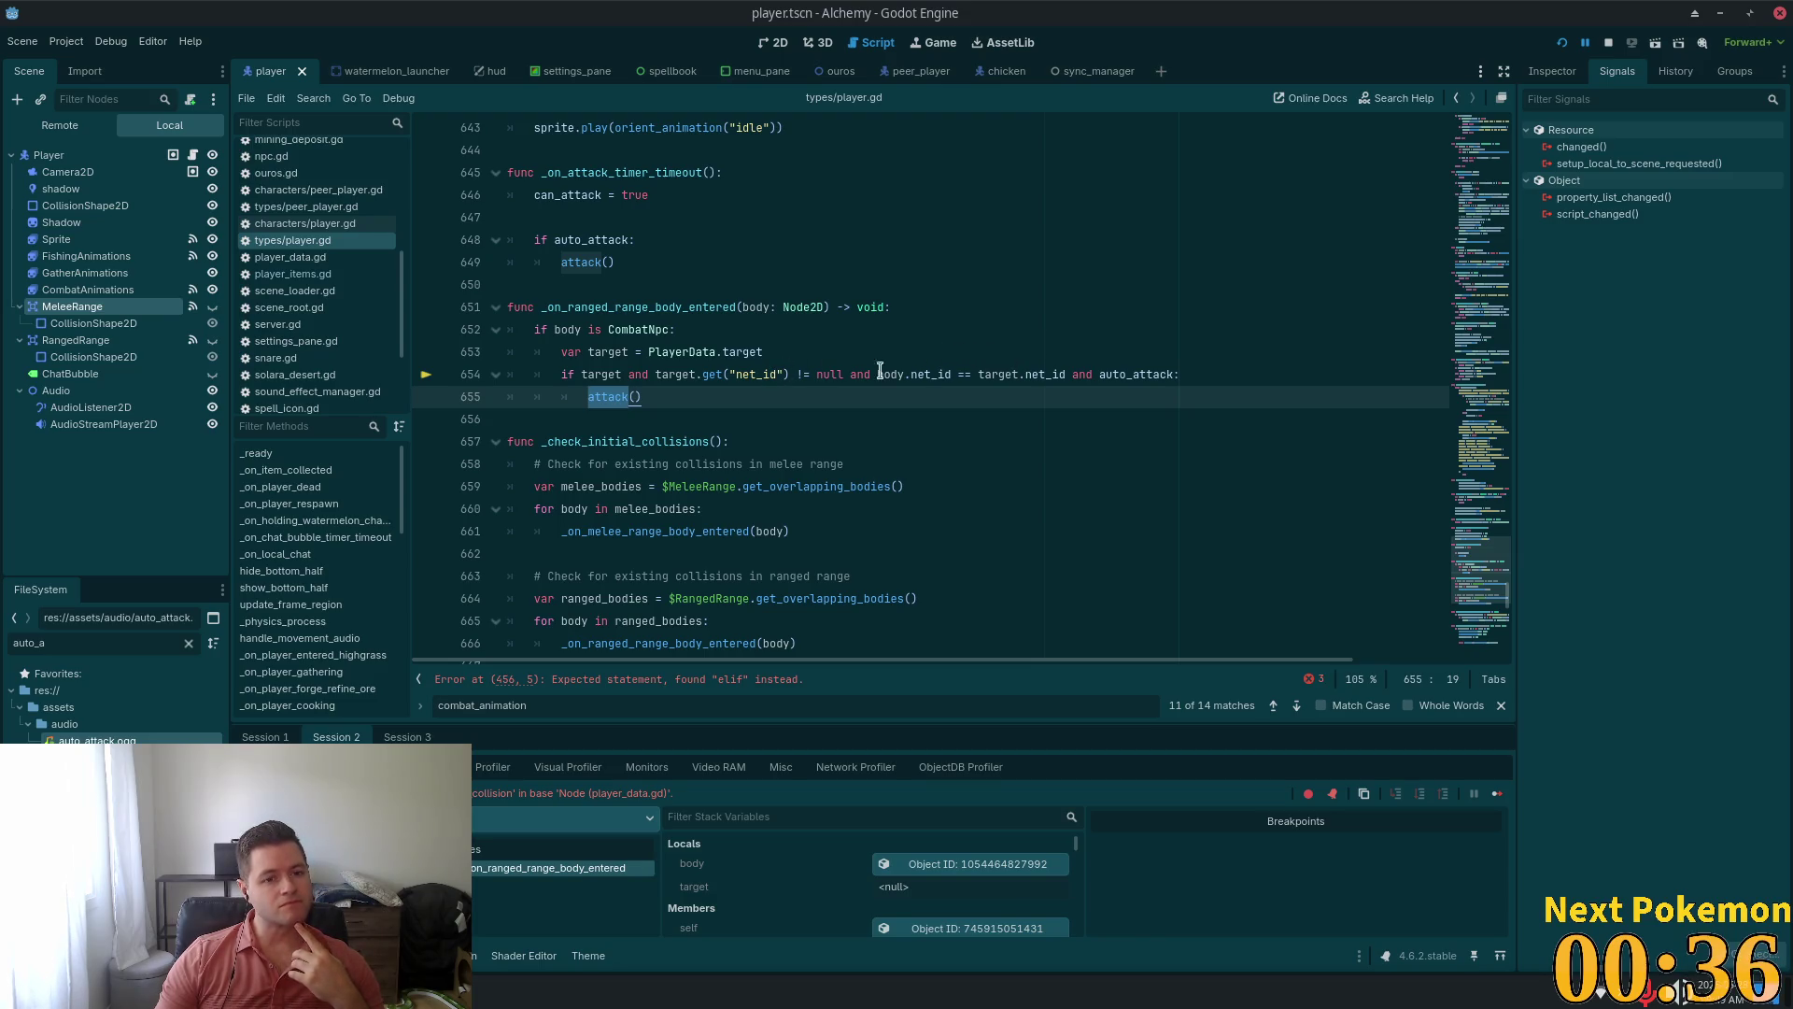
Review the script and run the game with F5 to test the changes
scroll(720, 391, "up", 2)
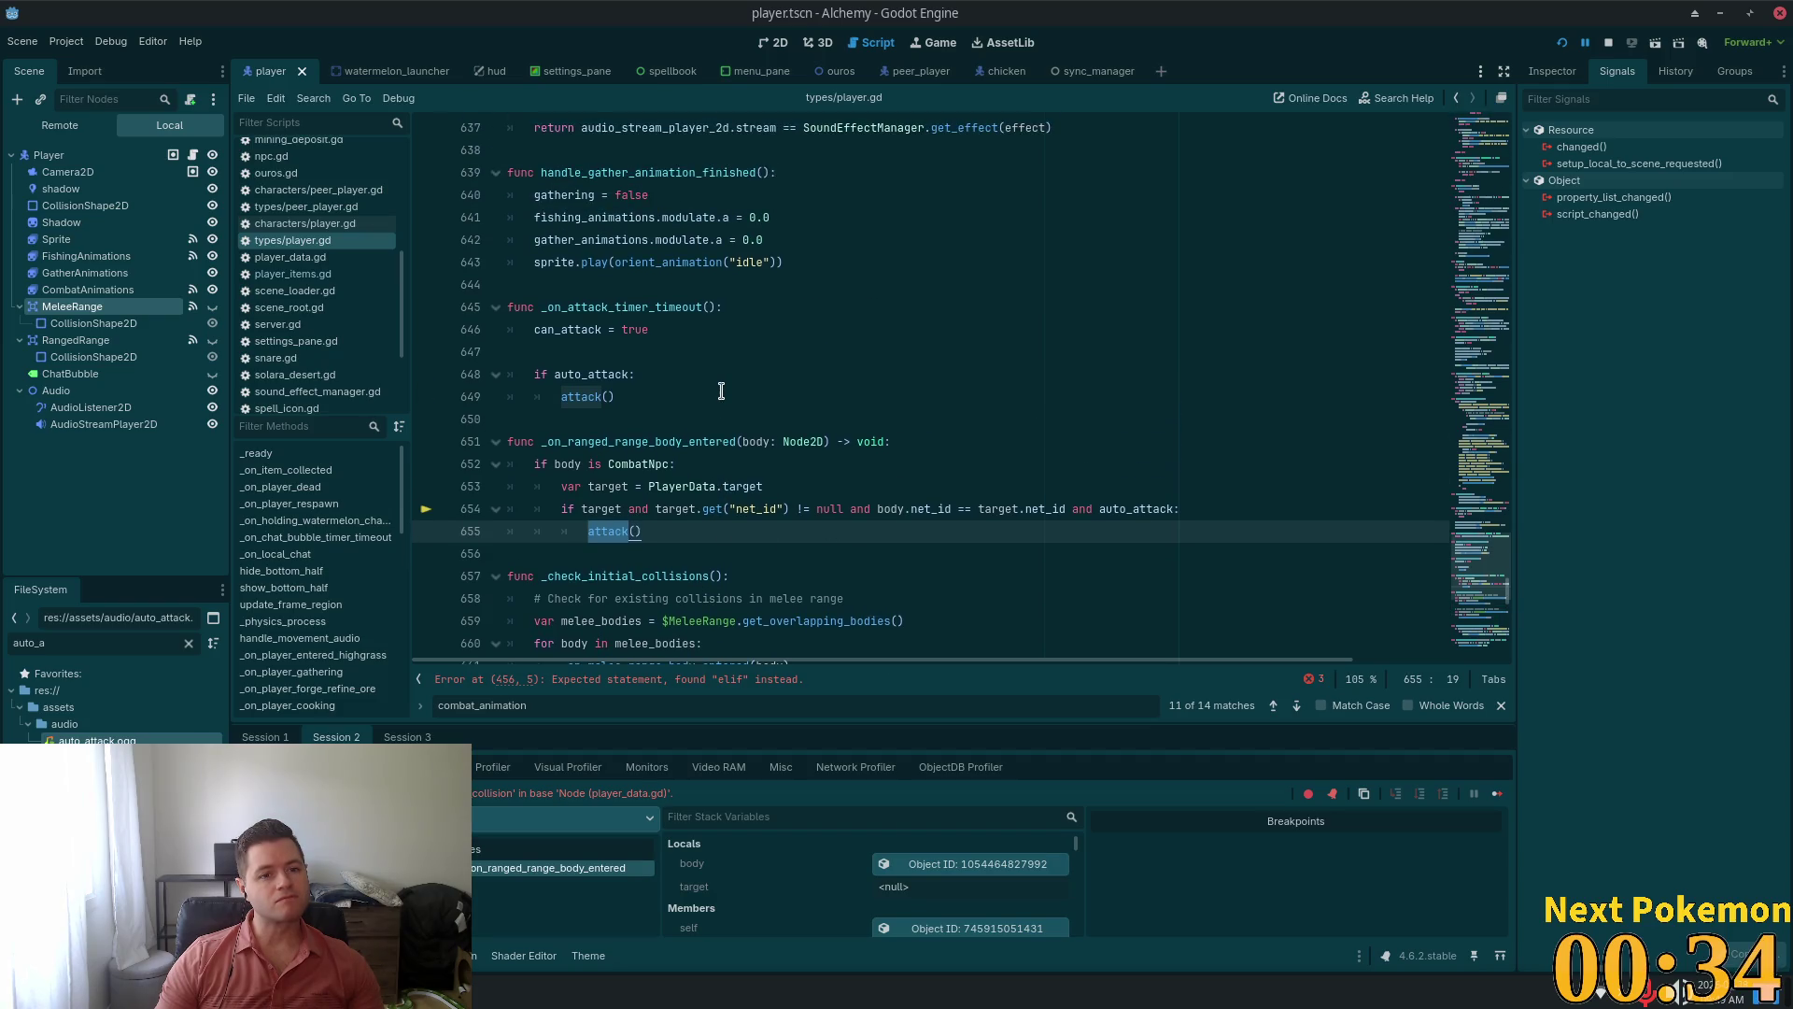
scroll(719, 391, "up", 3)
scroll(752, 384, "down", 1)
scroll(752, 385, "down", 10)
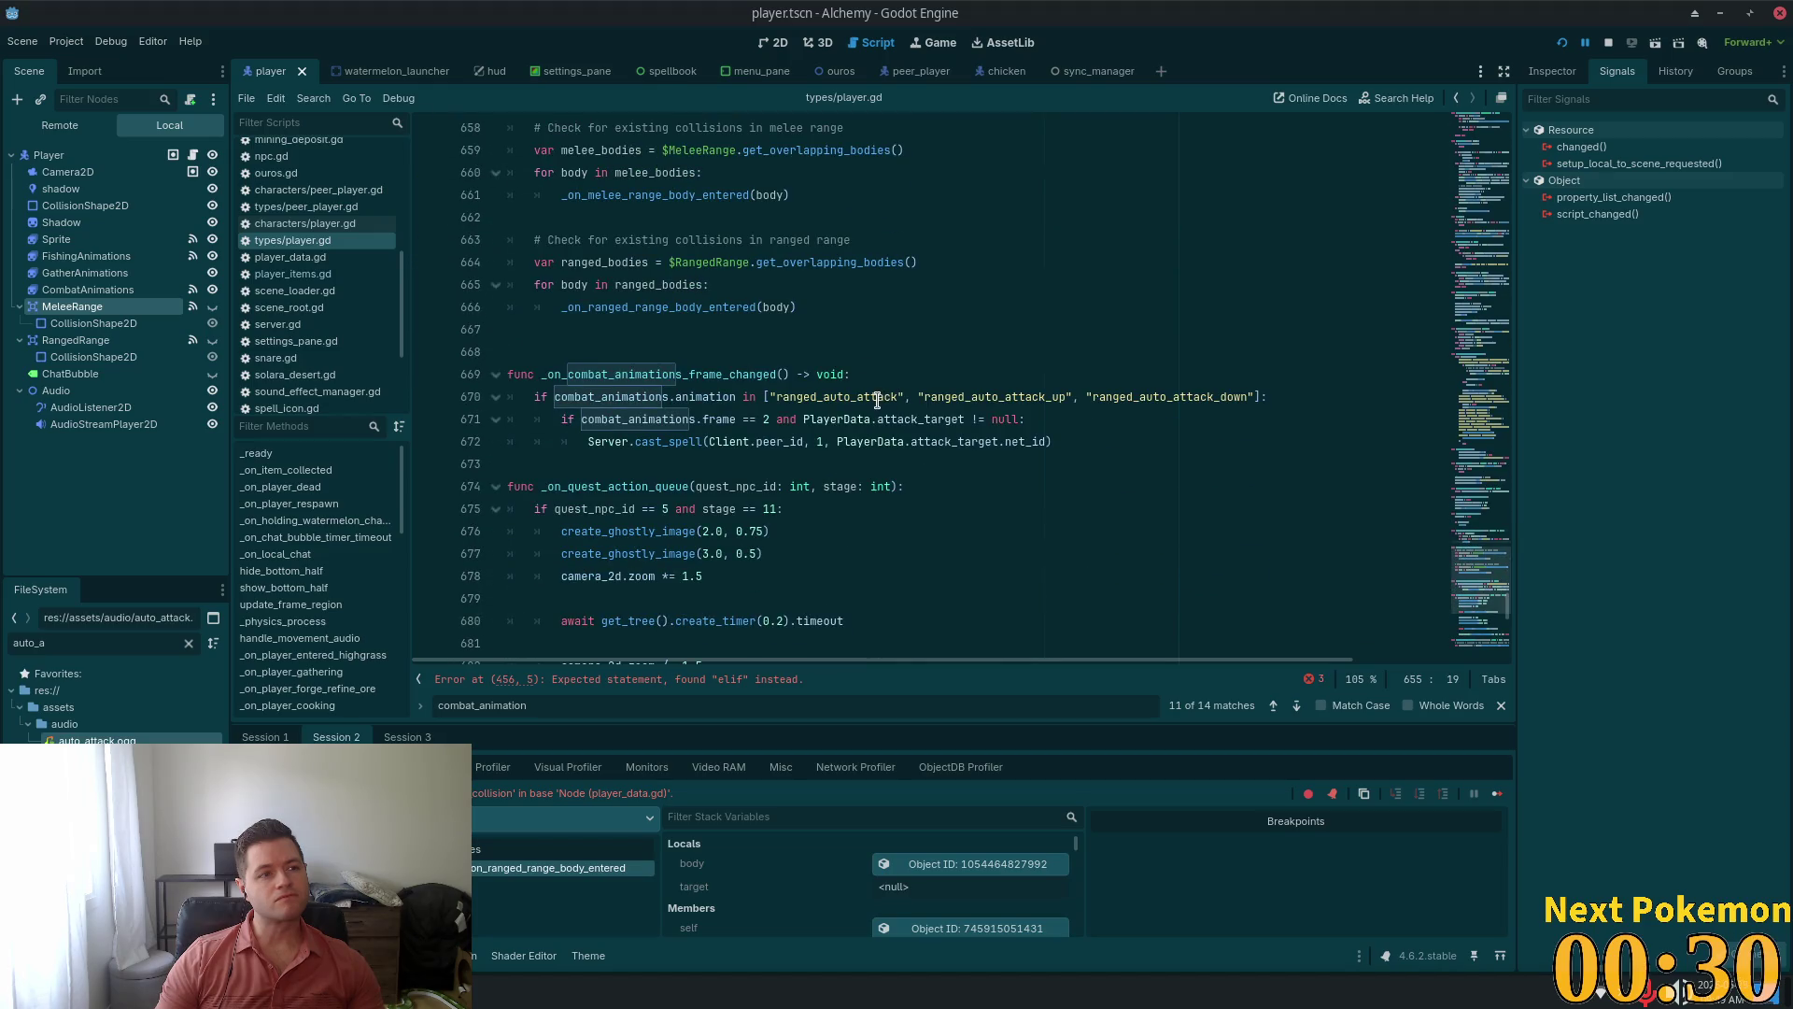
scroll(875, 402, "down", 5)
scroll(875, 402, "down", 10)
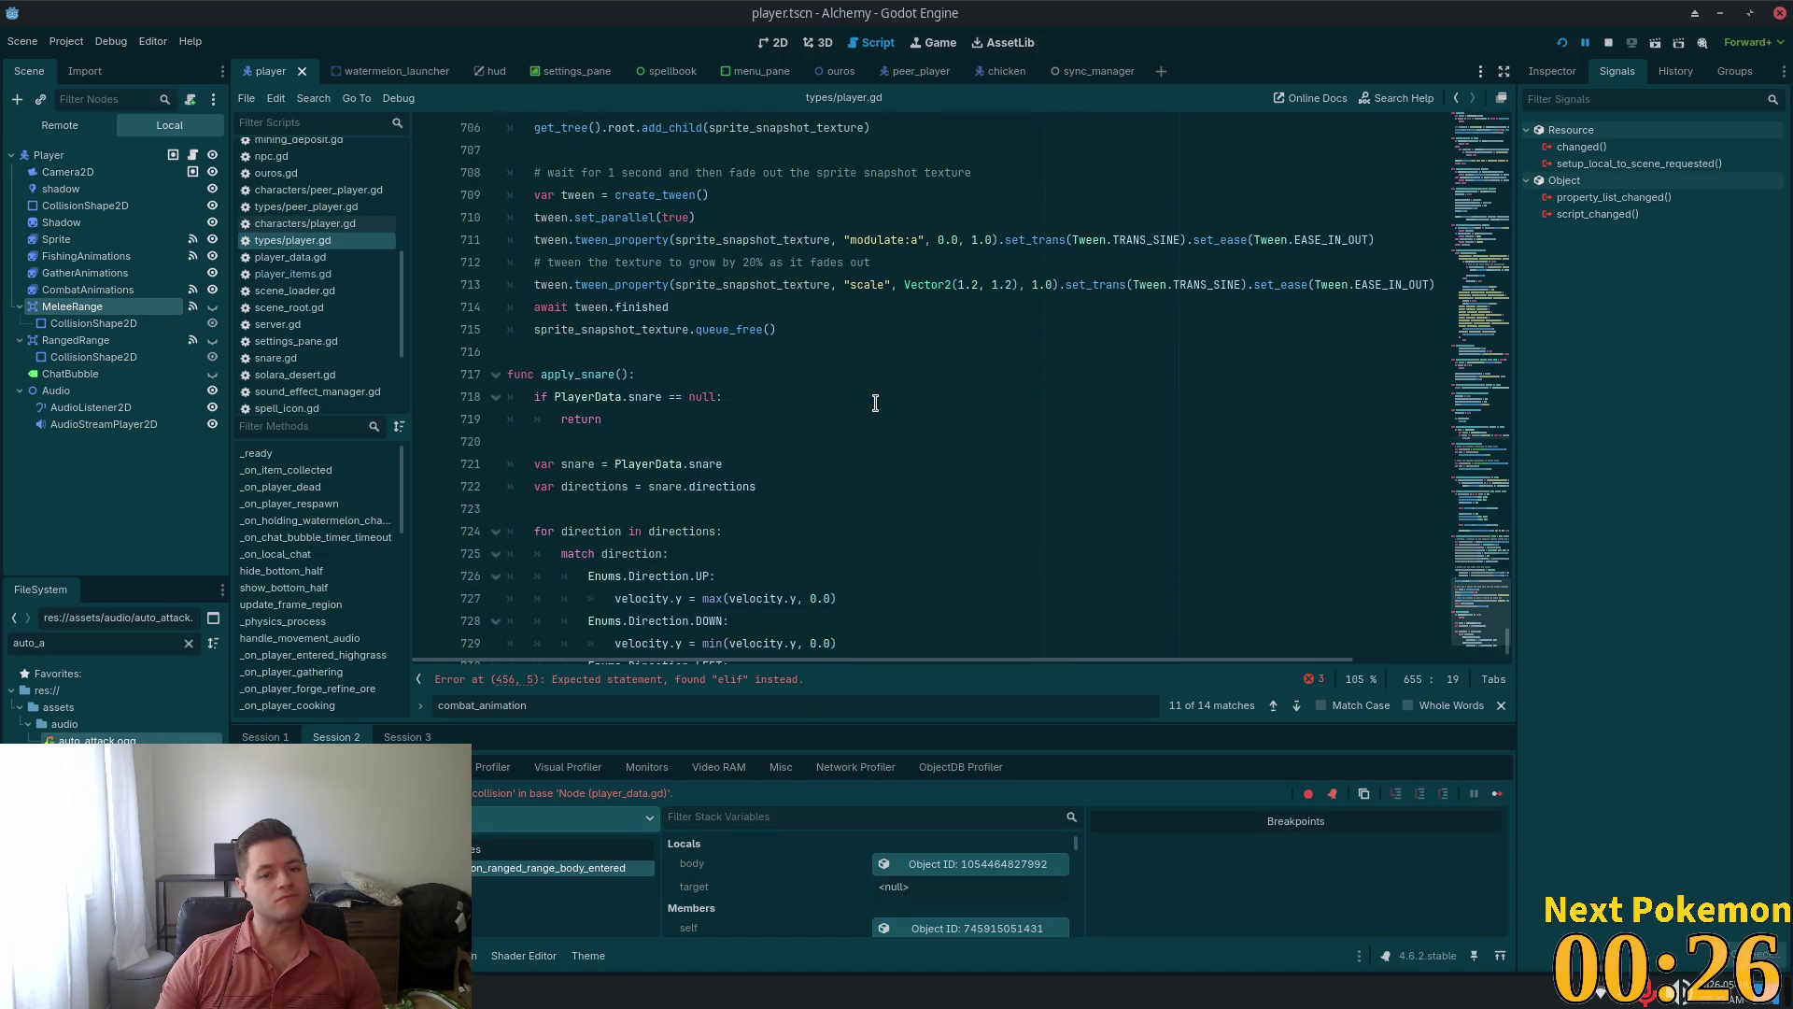
scroll(874, 404, "up", 8)
scroll(869, 405, "up", 4)
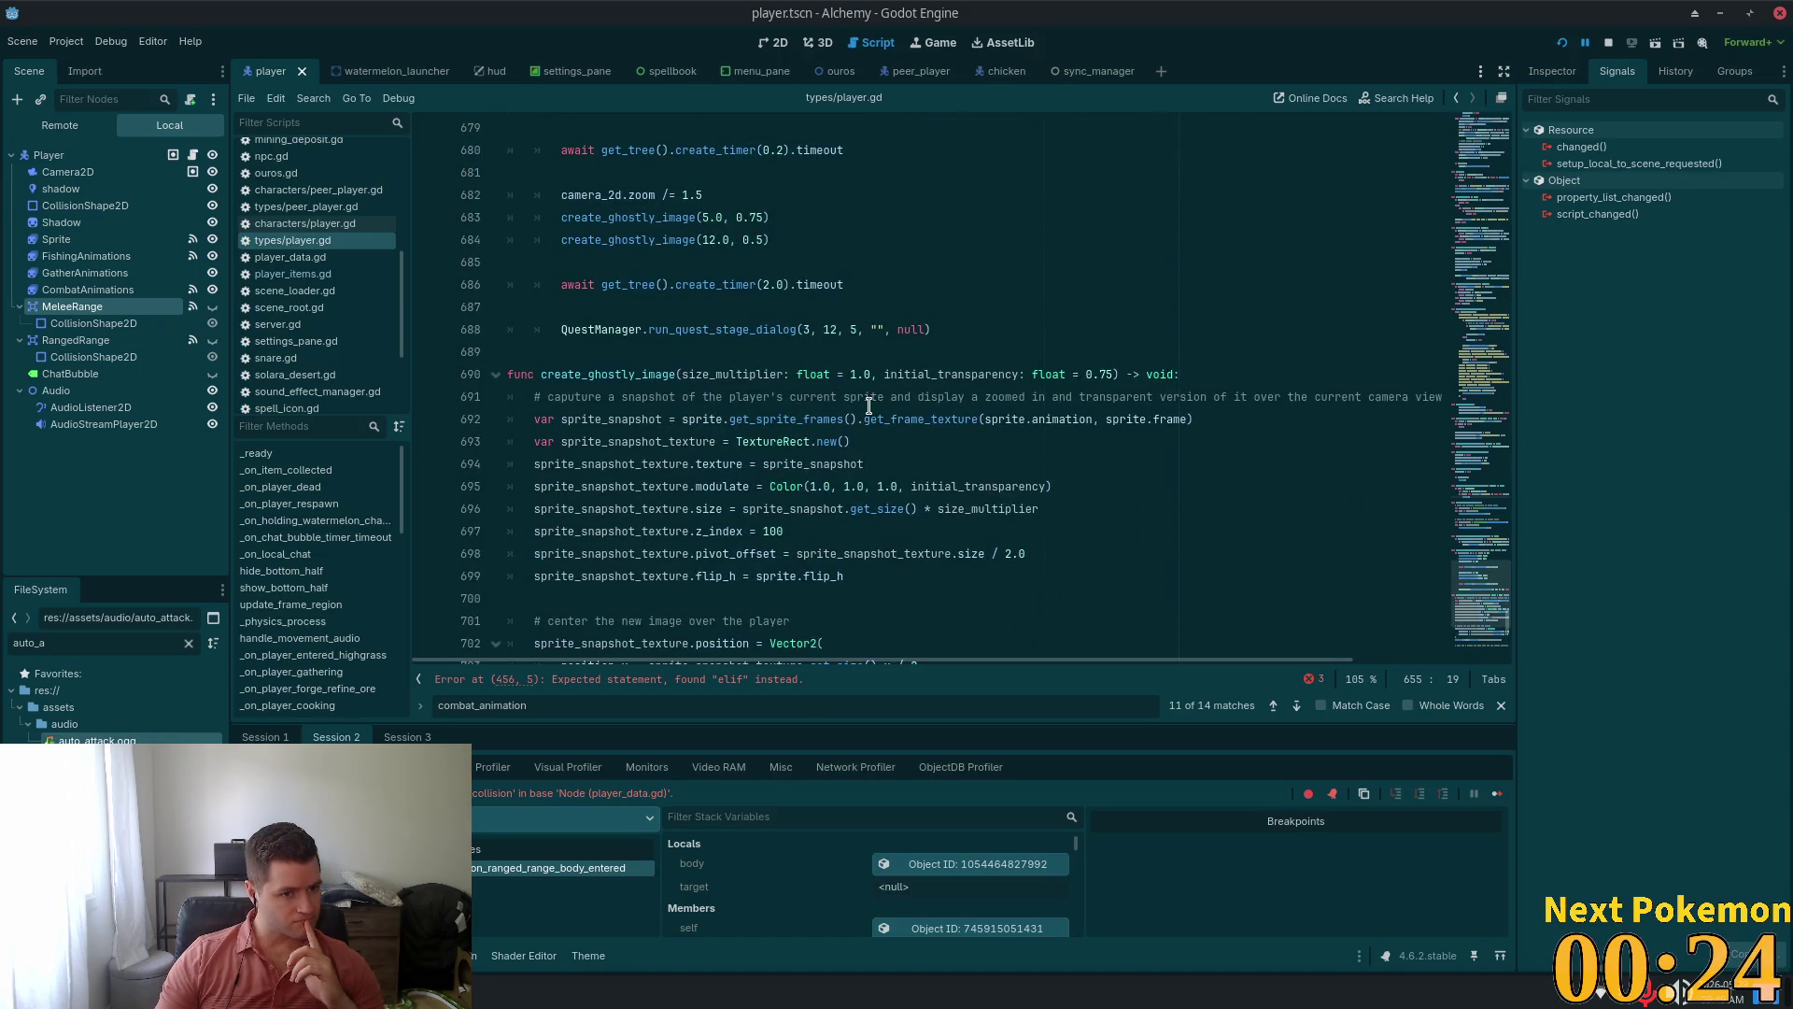
key("F5")
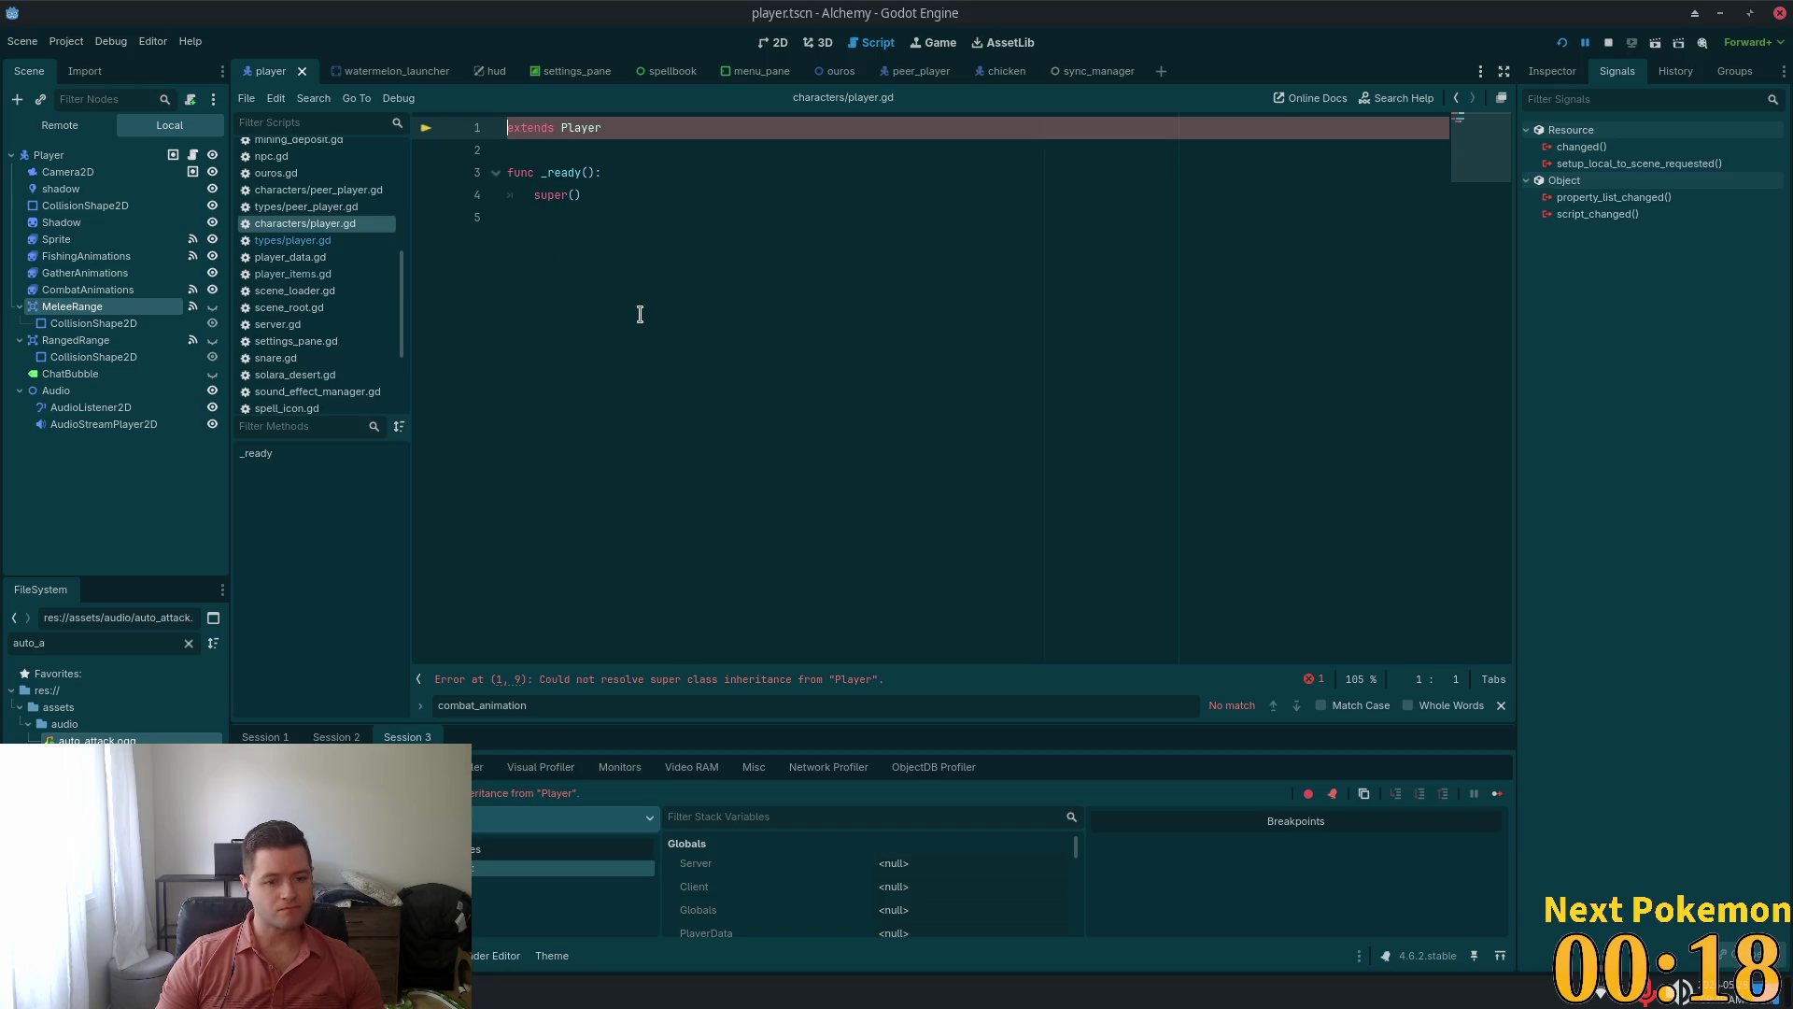
Return to types/player.gd and jump to the elif parse error on line 456
left_click(582, 128, "ctrl")
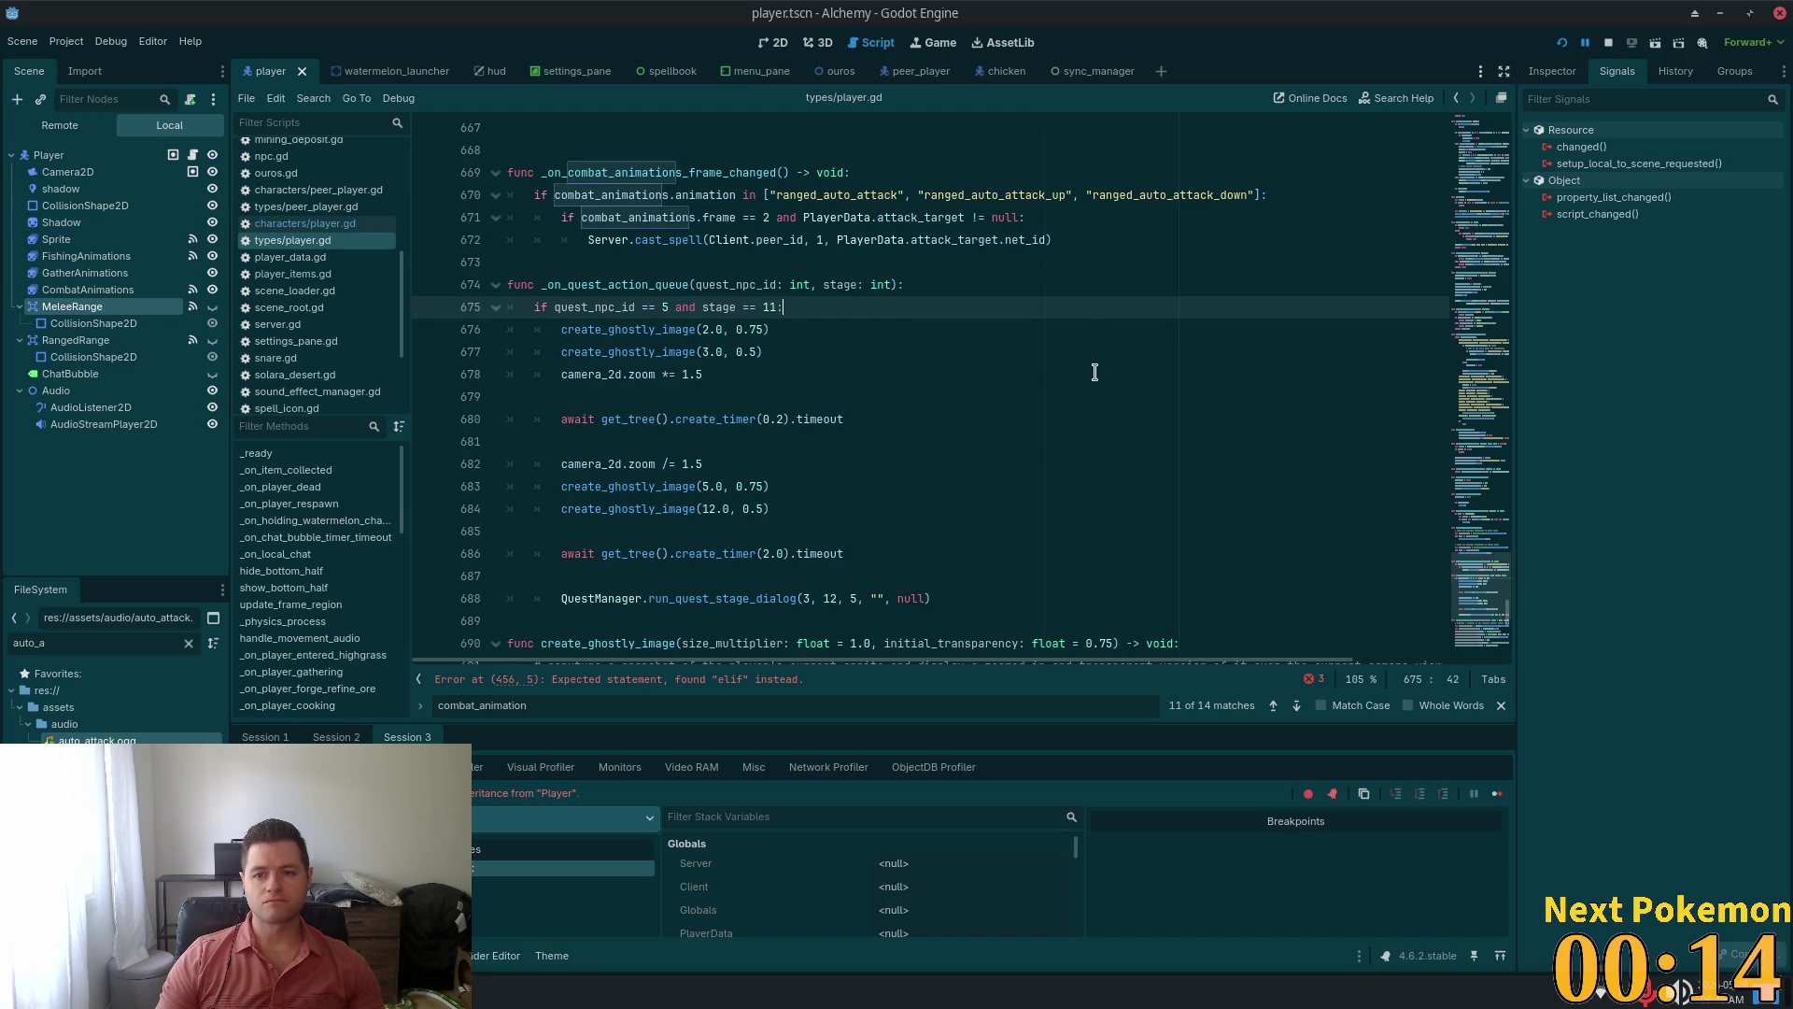
scroll(1095, 371, "down", 10)
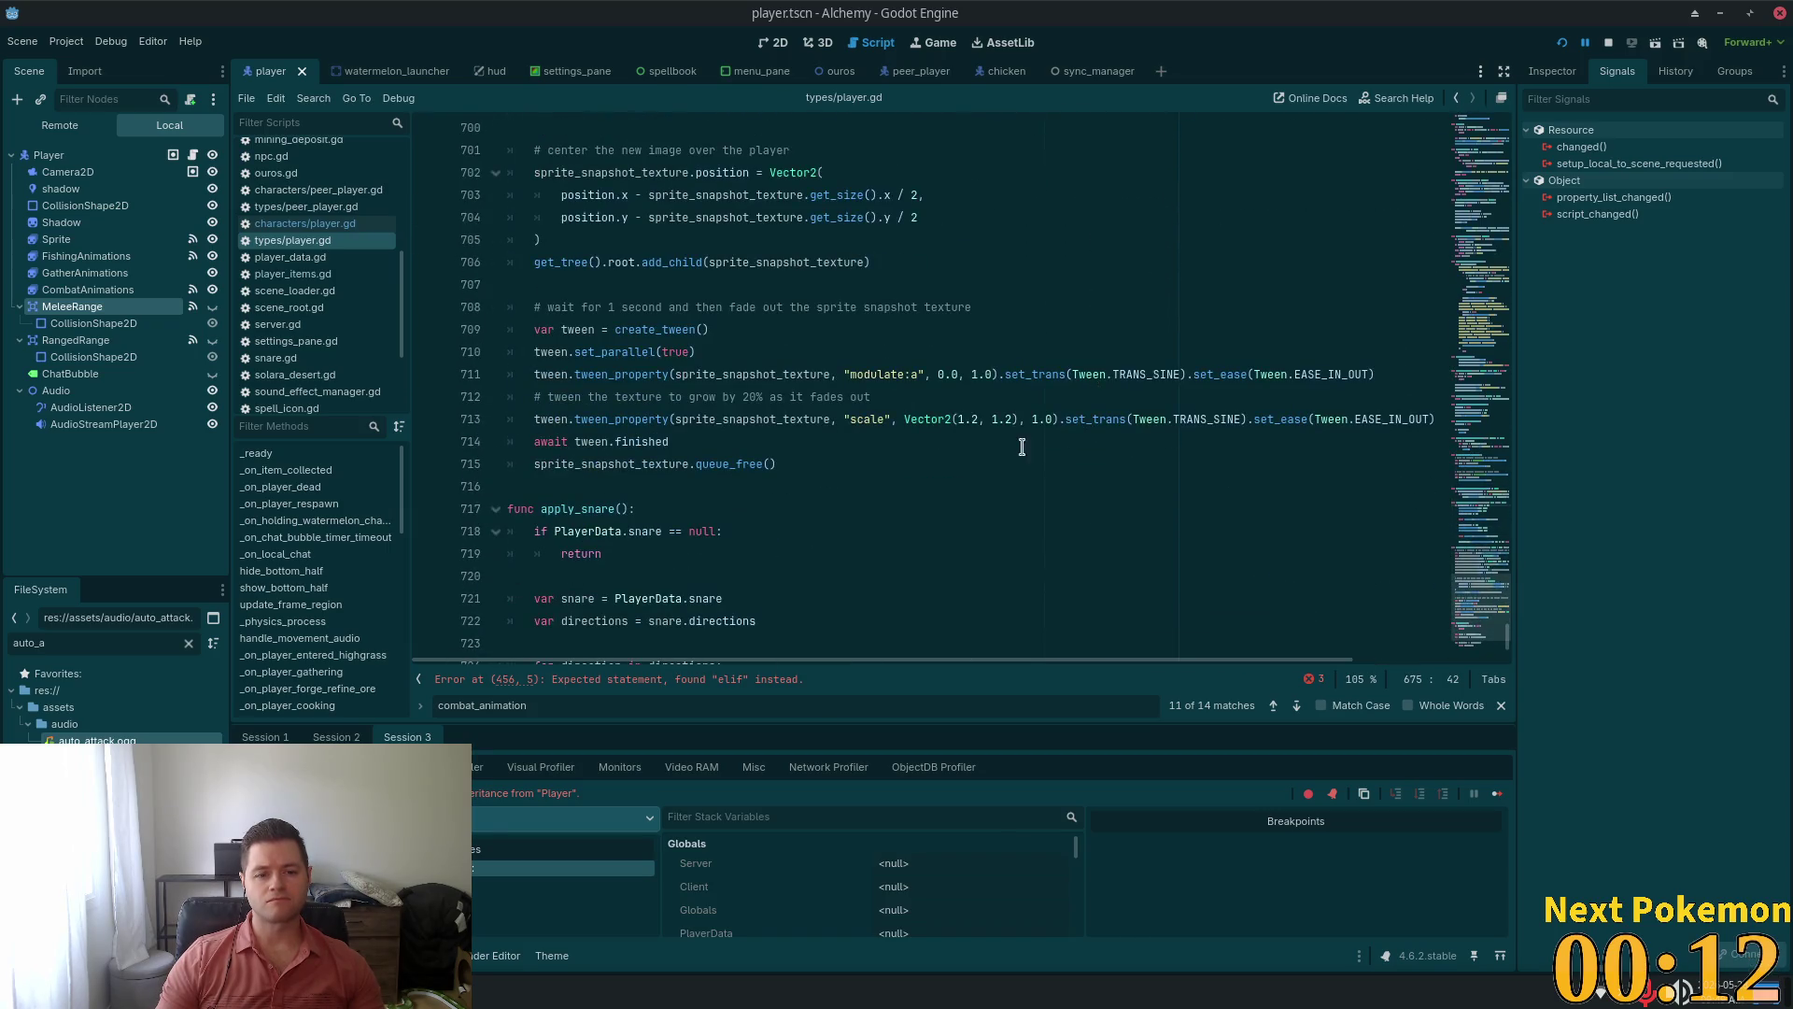
left_click(565, 681)
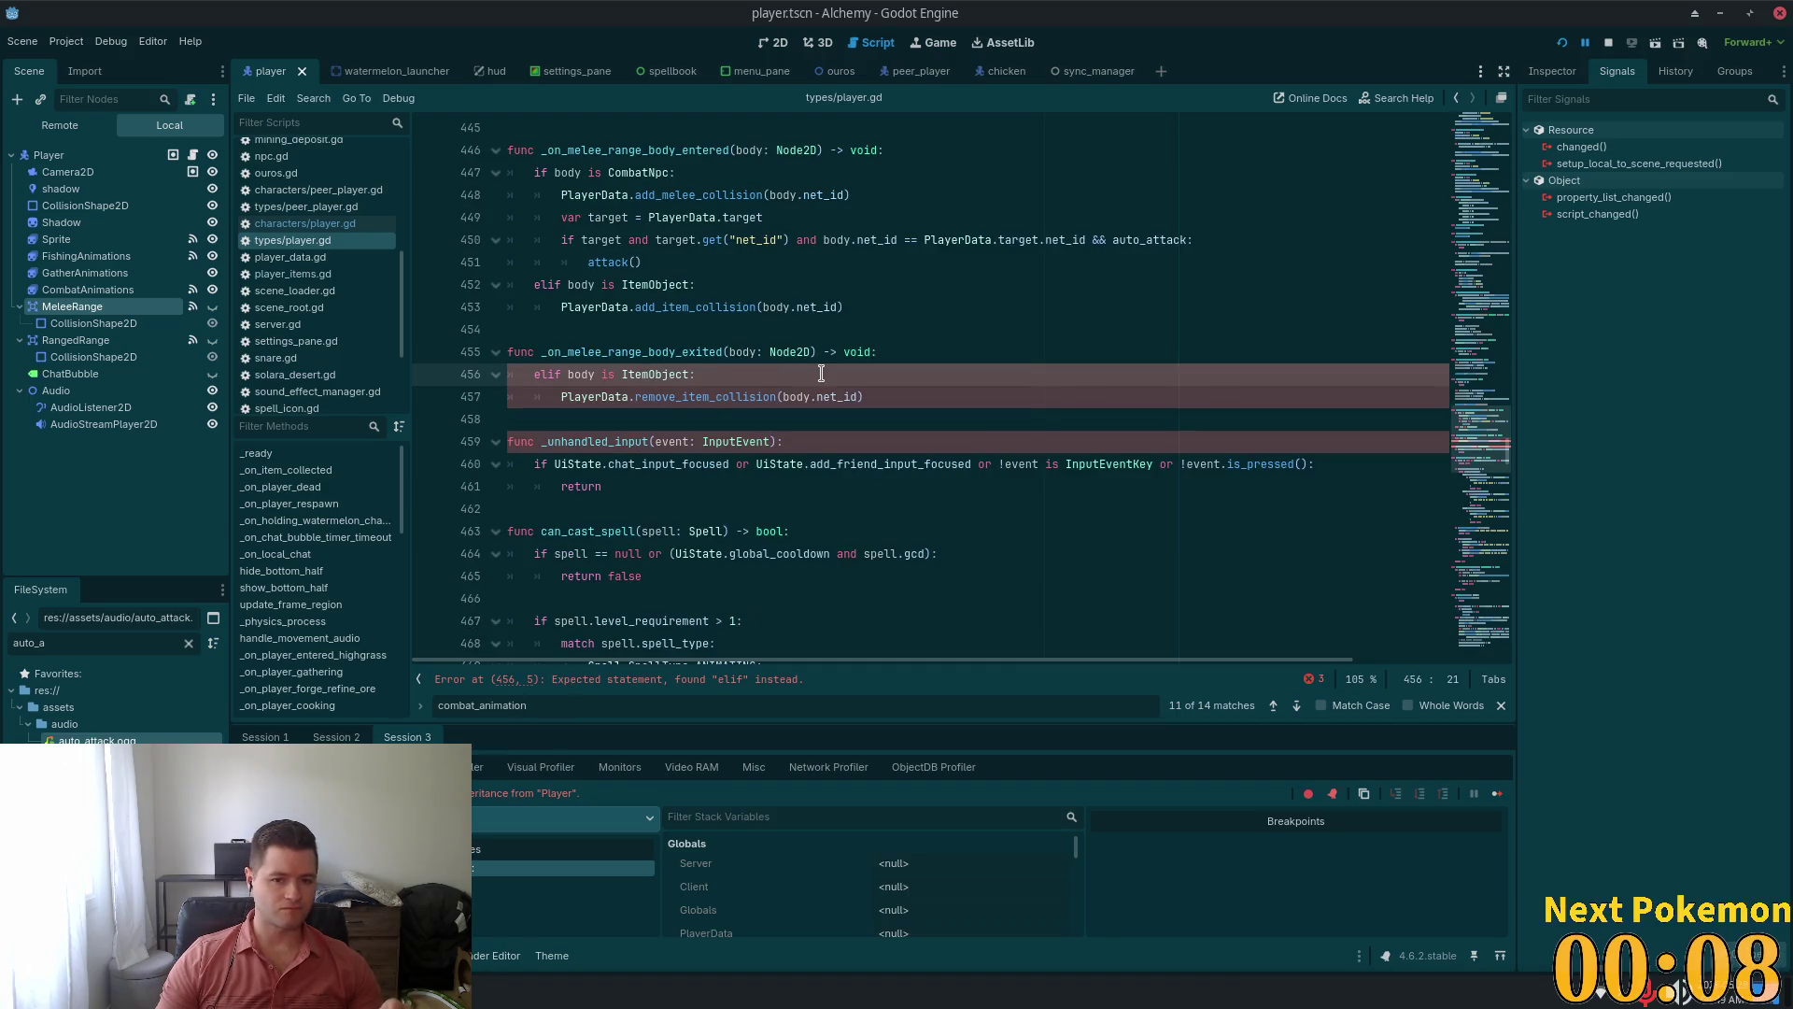
Change line 456's elif to if in the melee exit handler and launch the game with F5
mouse_move(869, 396)
left_mouse_down()
mouse_move(897, 393)
mouse_move(465, 355)
left_mouse_up()
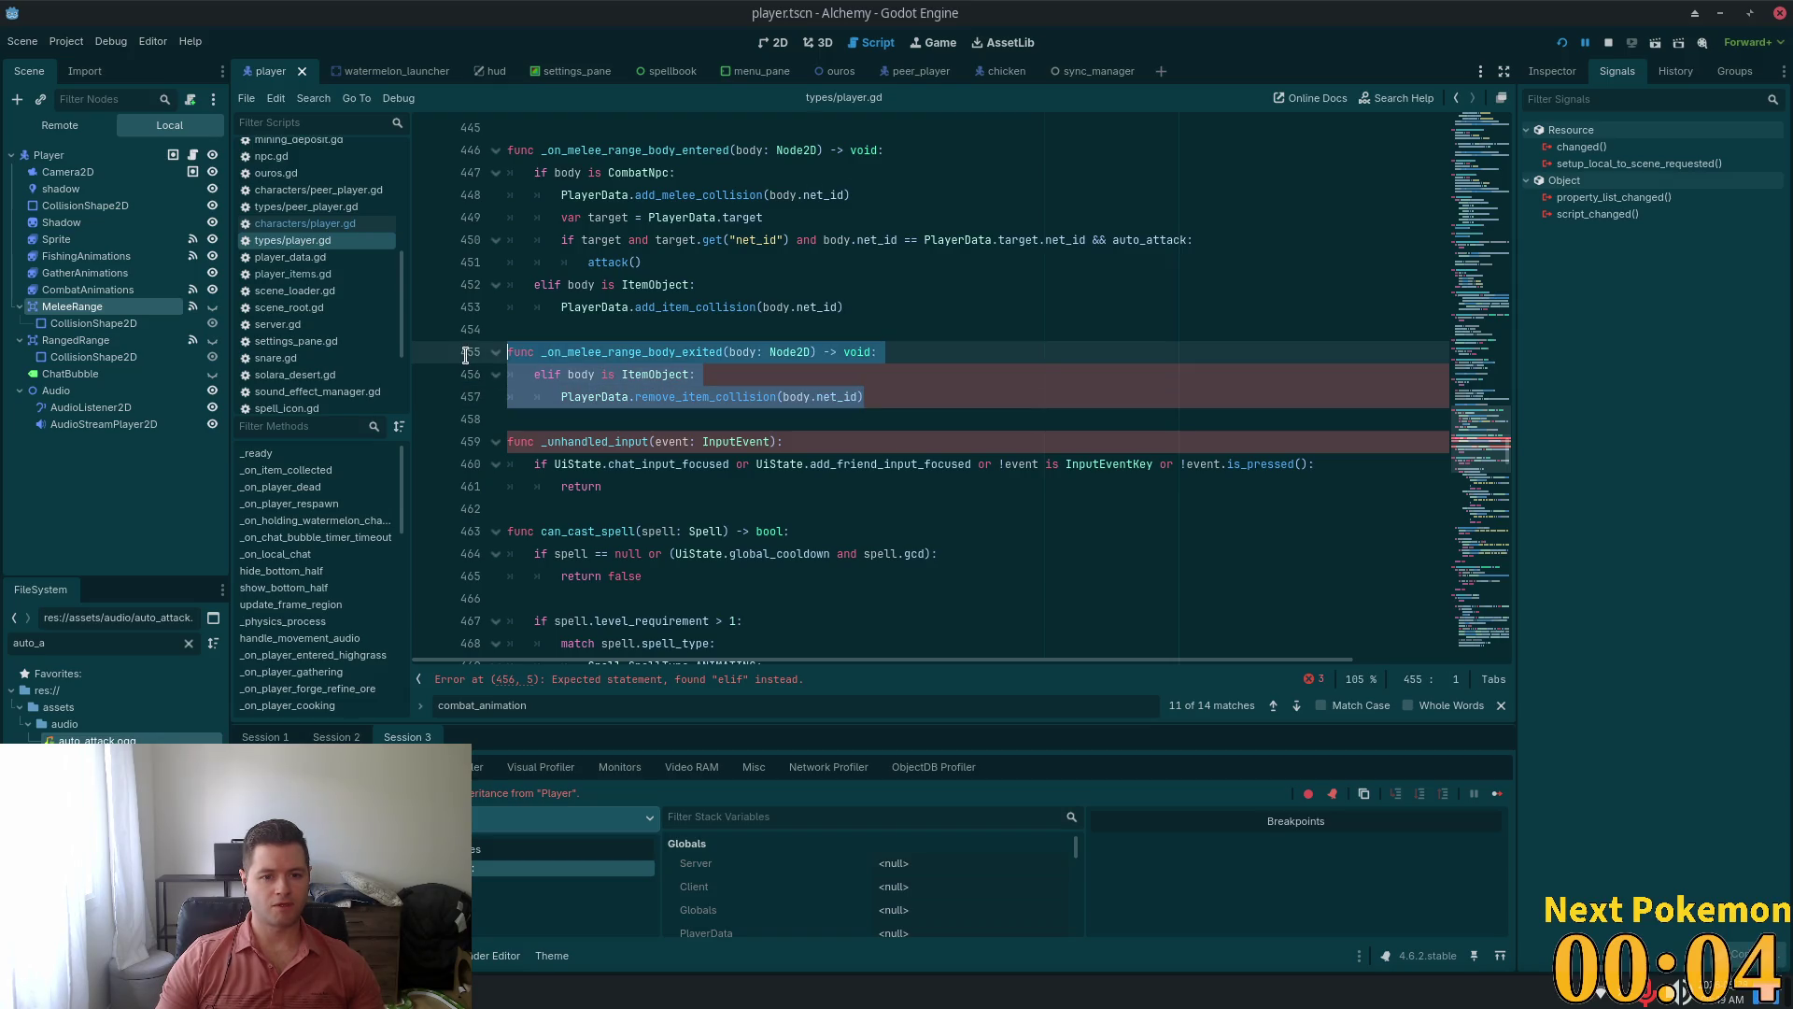
left_click(683, 374)
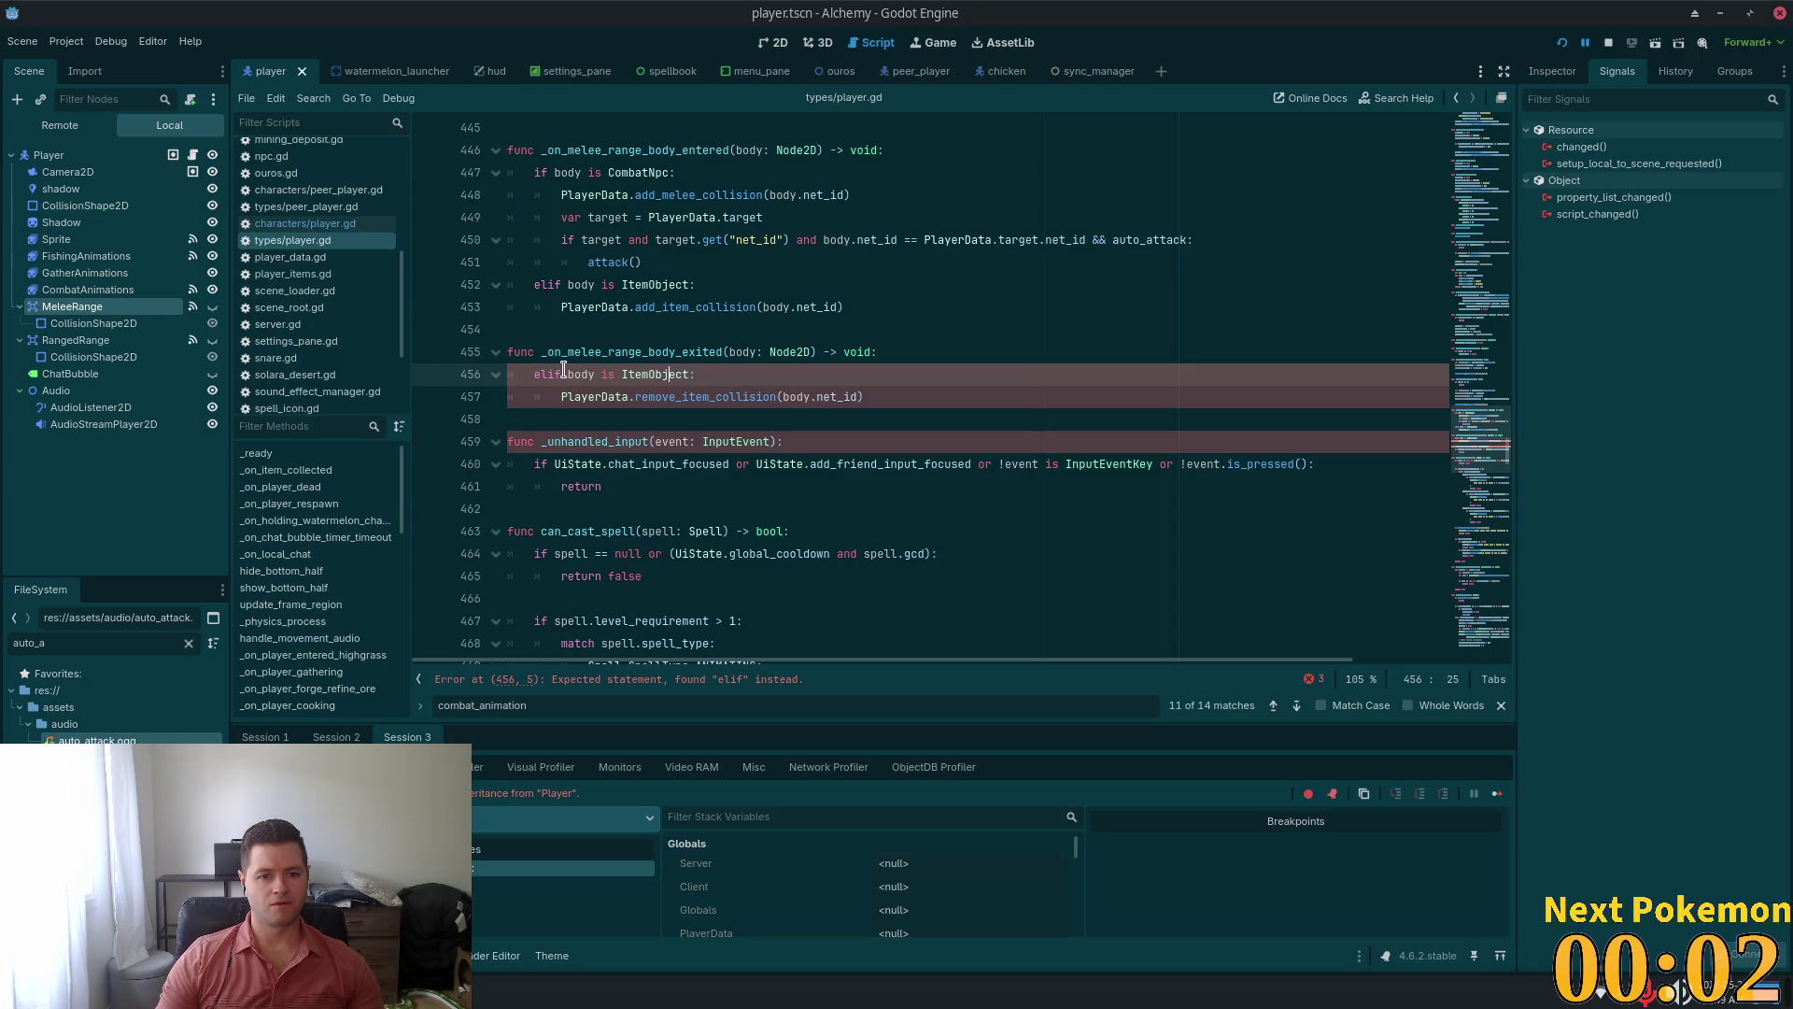
key("Left")
key("Left")
key("BackSpace")
key("BackSpace")
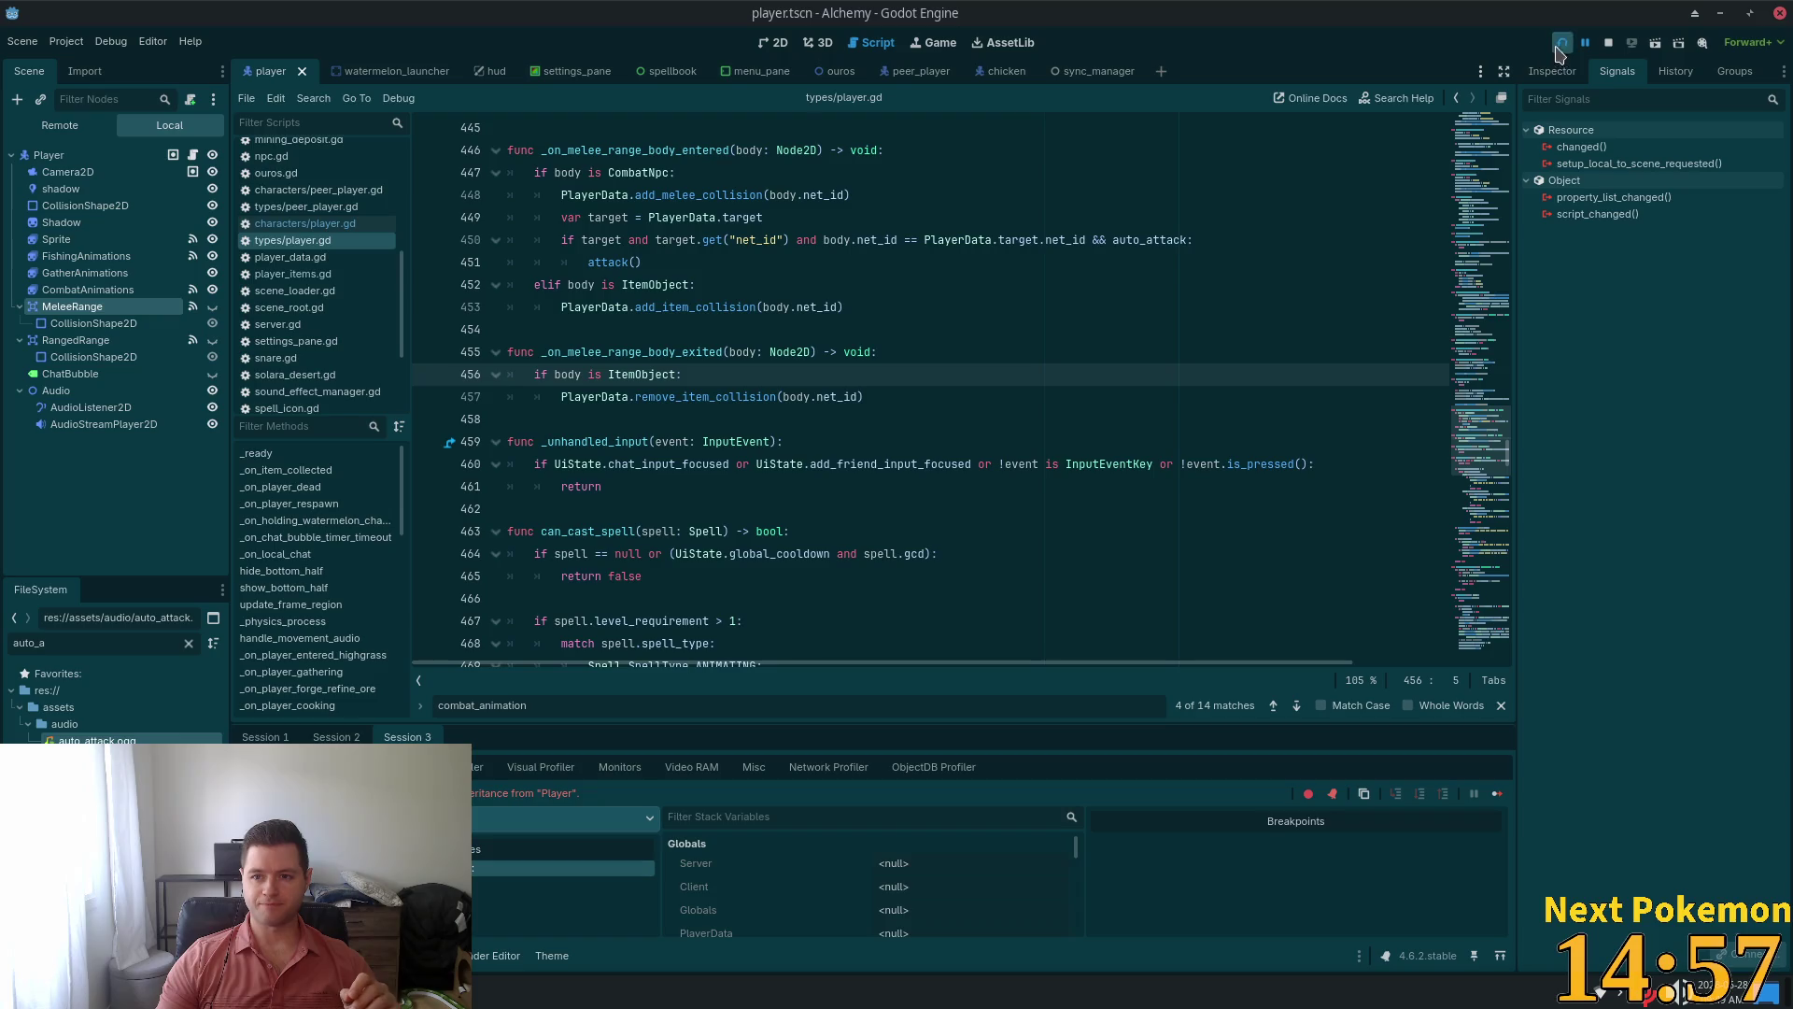
key("F5")
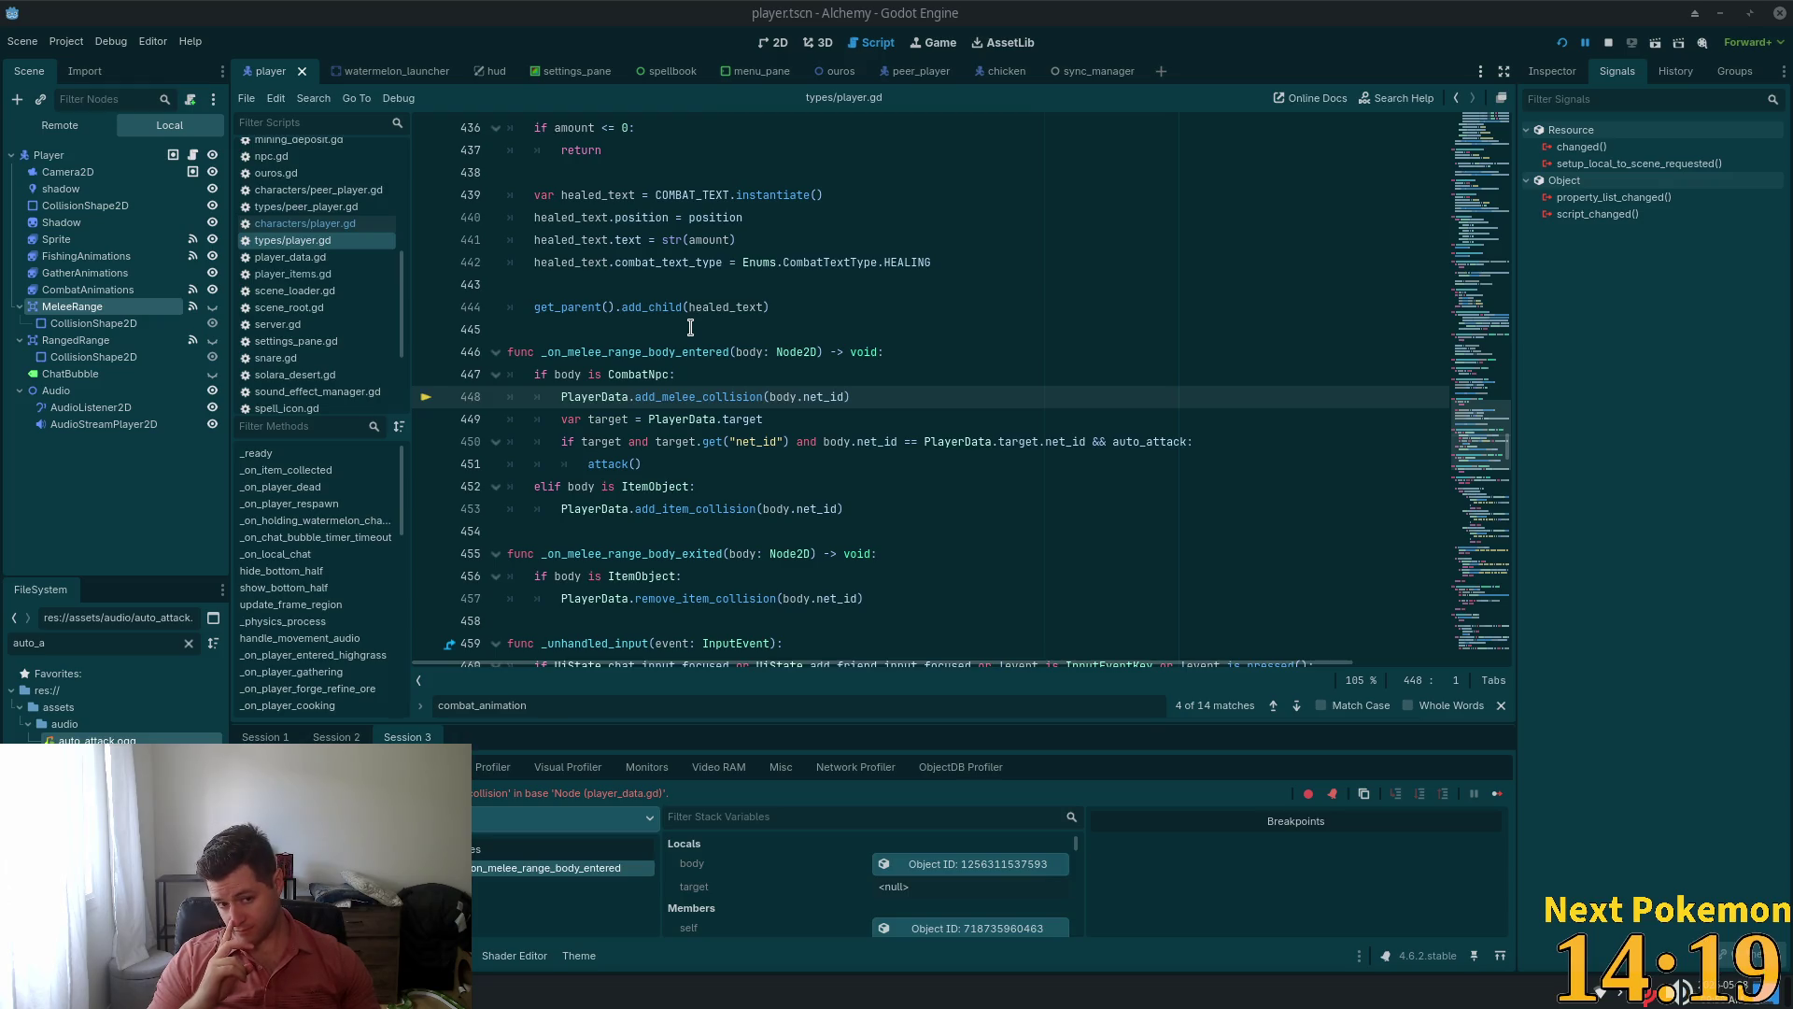
Delete the PlayerData.add_melee_collision(body.net_id) line 448
left_click(859, 401)
key("shift+Home")
key("shift+Home")
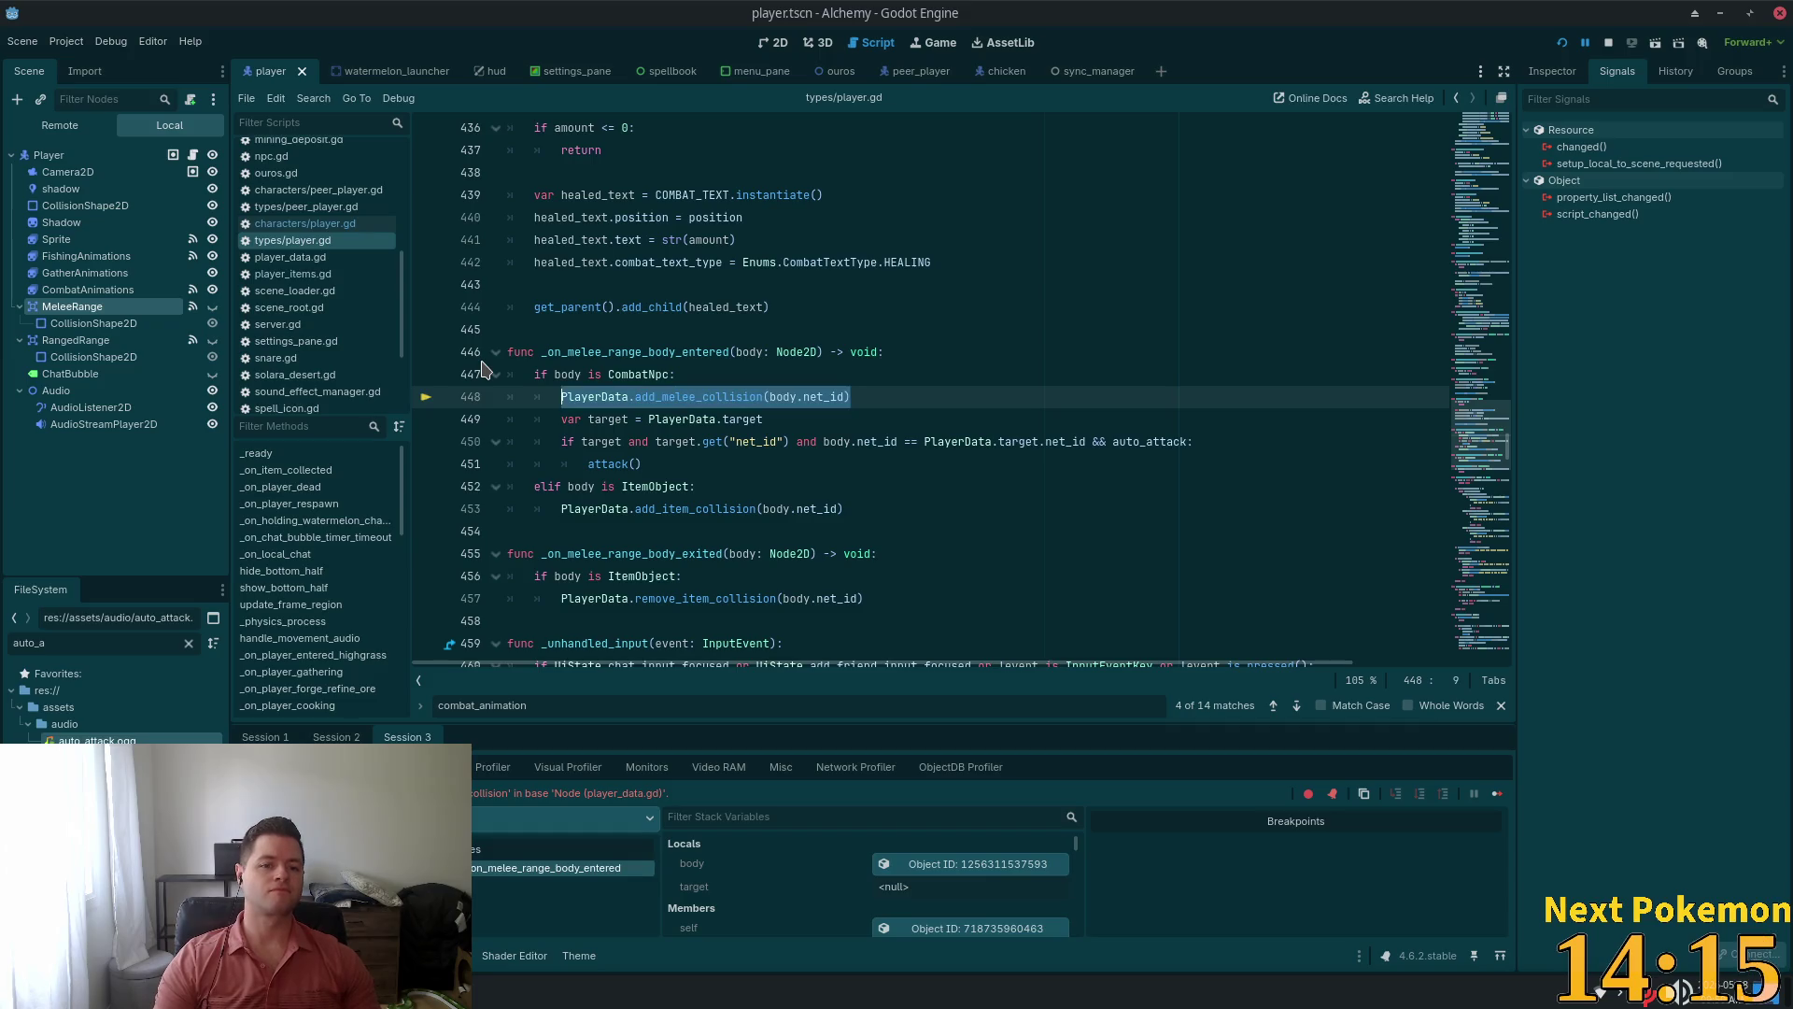
key("BackSpace")
key("BackSpace")
Highlight all uses of target in the melee-range entered handler
left_click(821, 438)
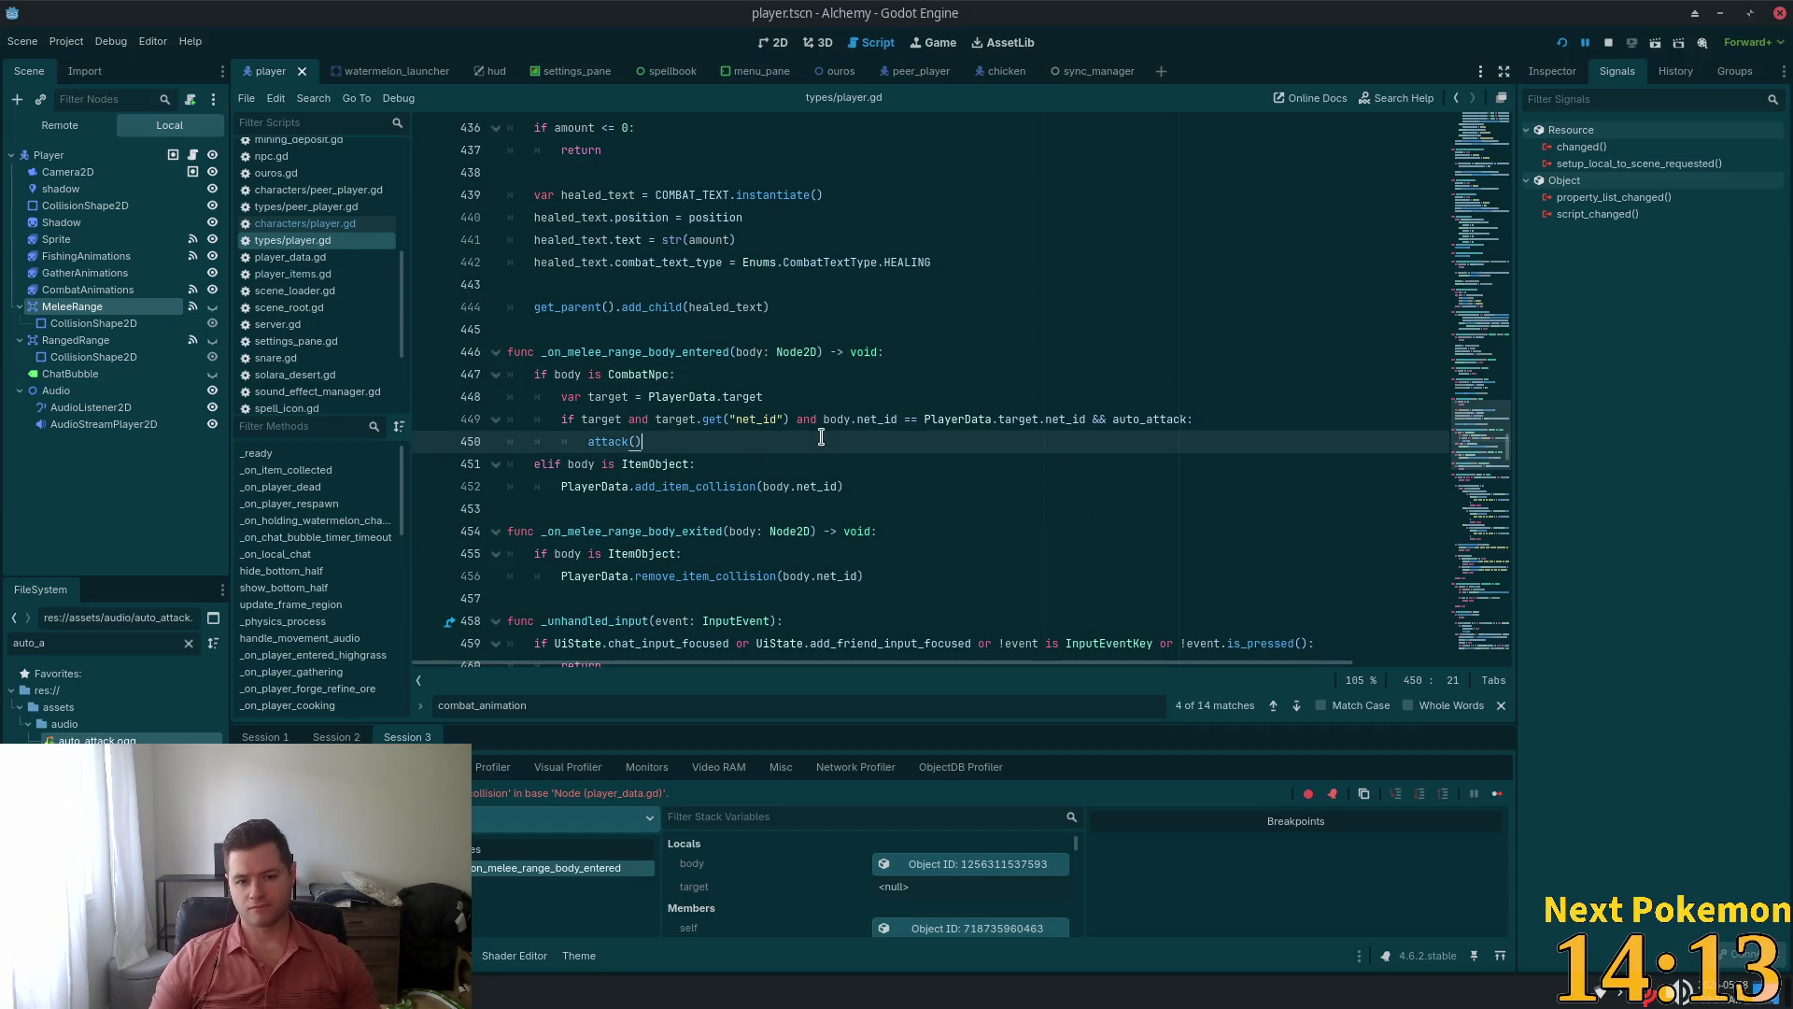
left_click(613, 345)
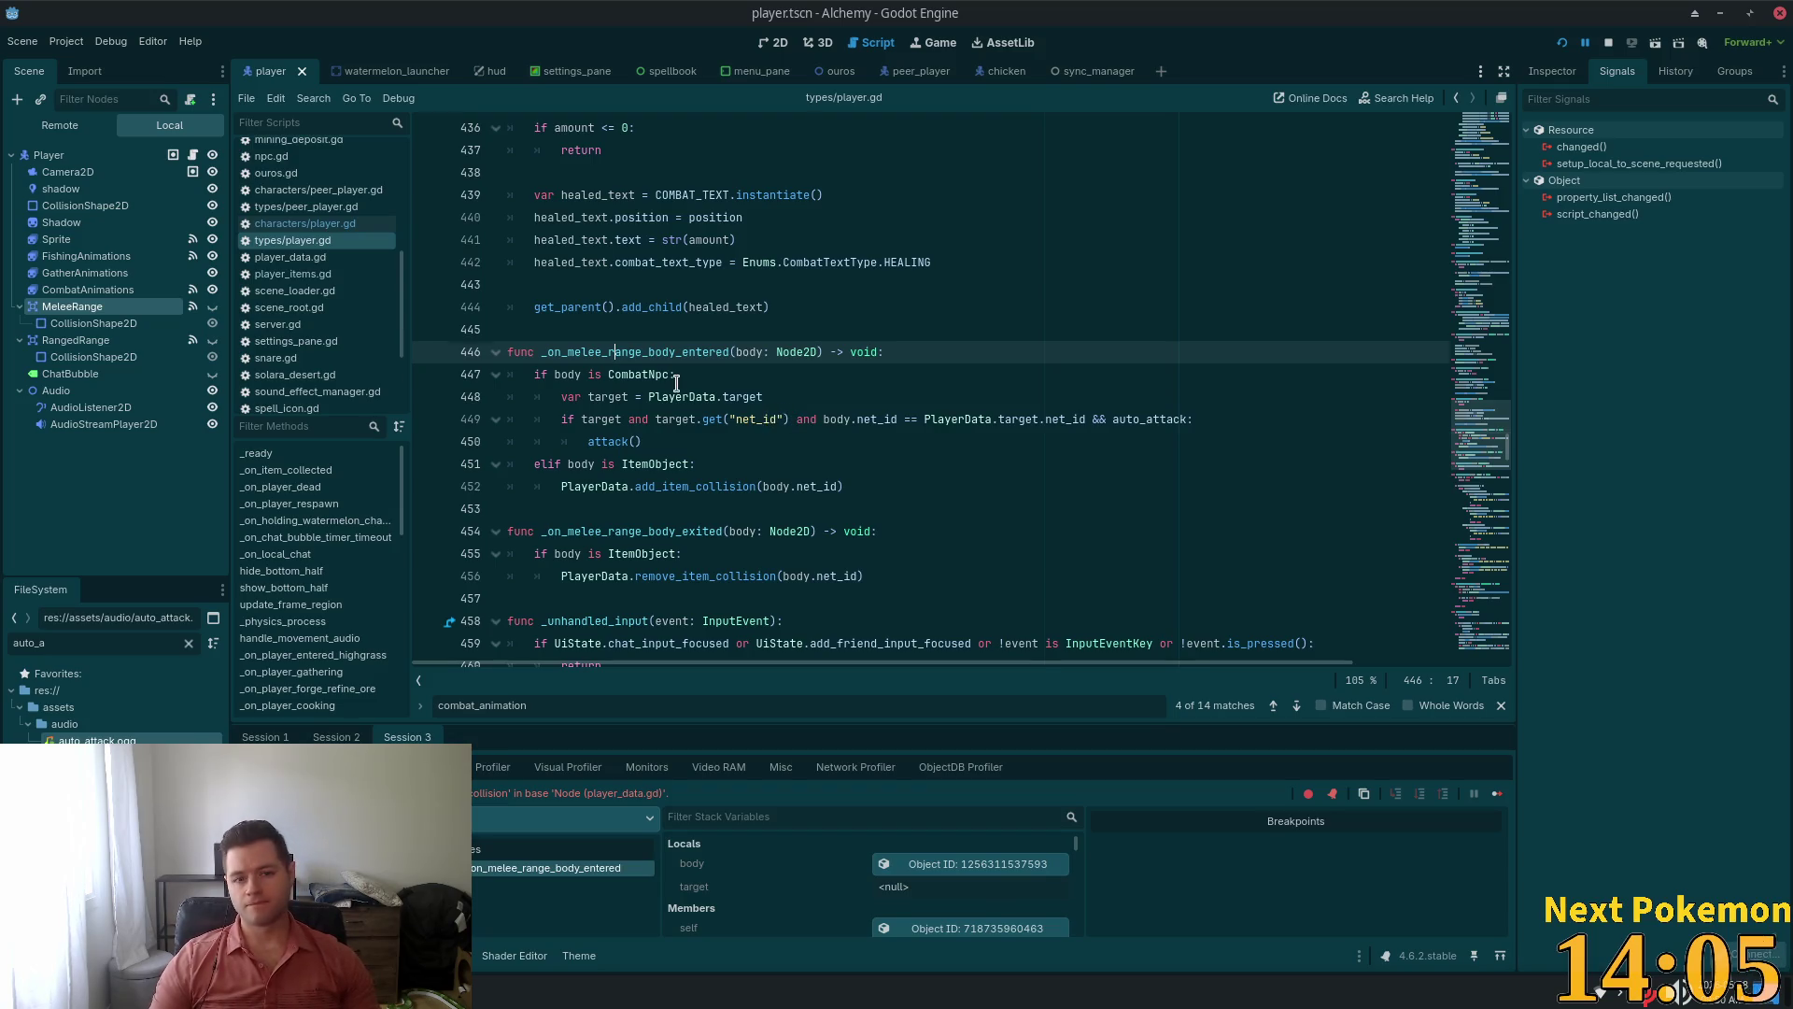
key("Down")
key("Down")
double_click(677, 420)
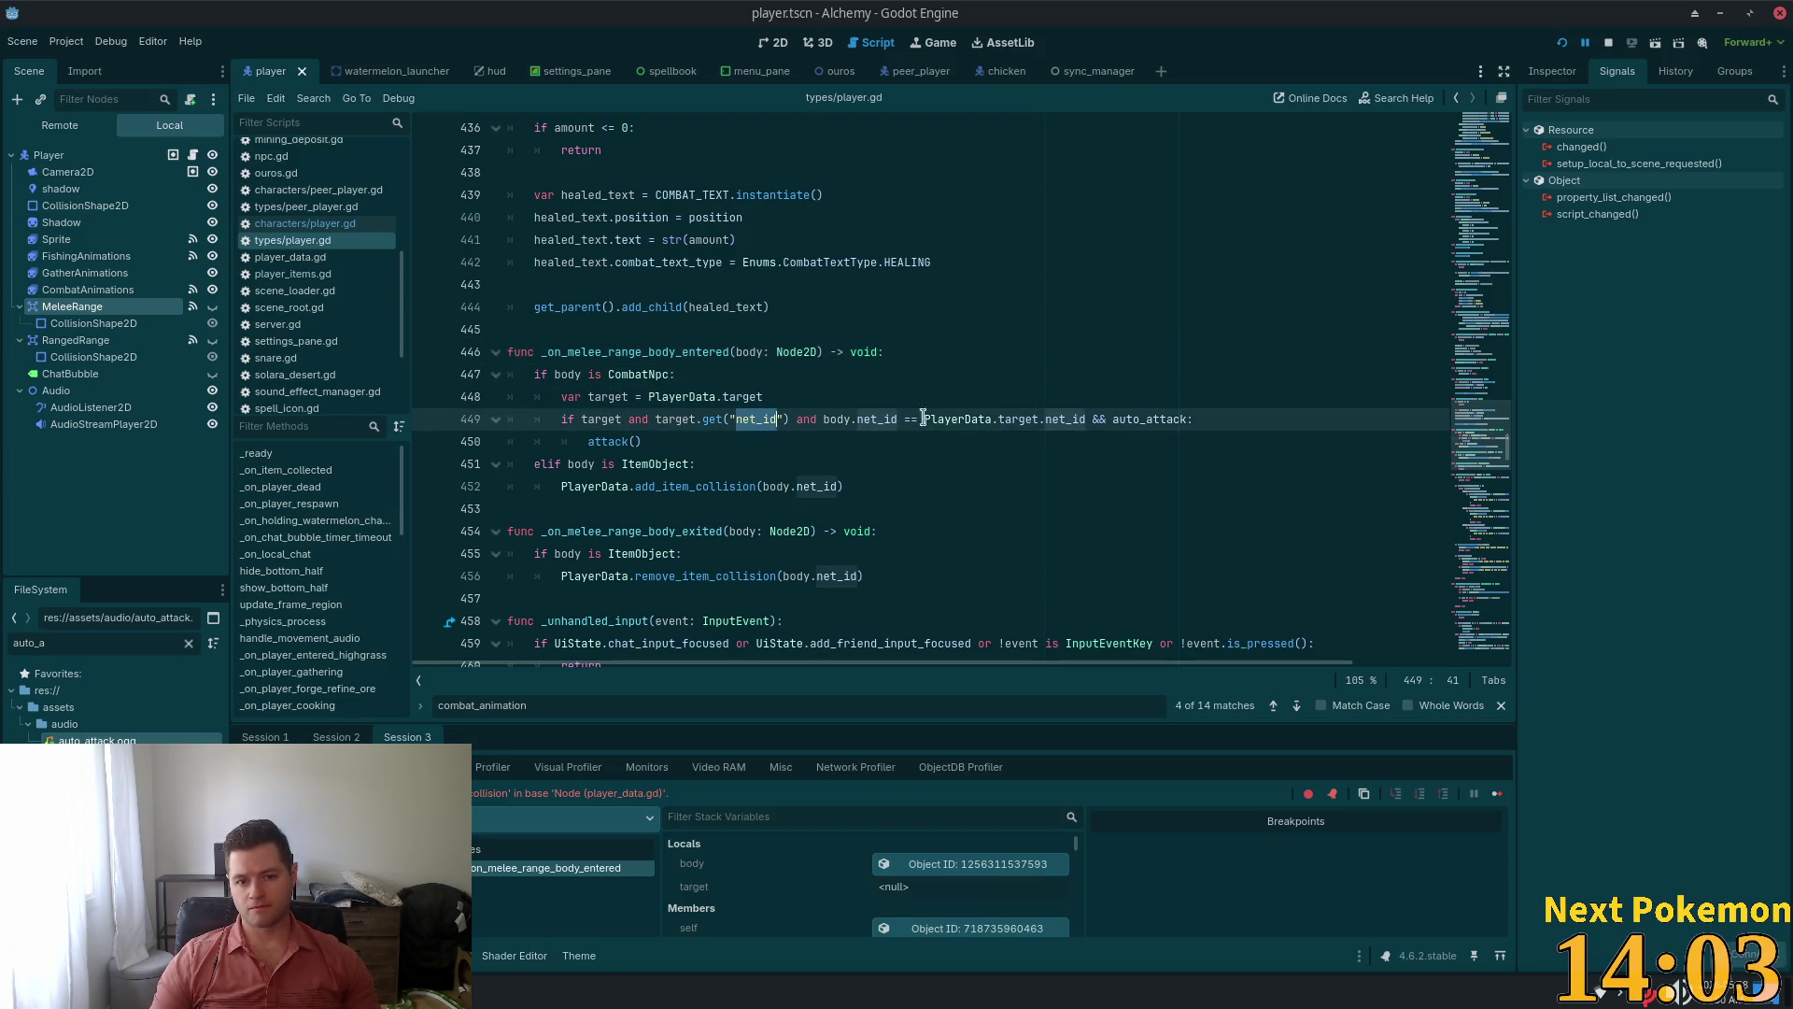
left_click(839, 435)
left_click(999, 402)
key("ctrl+d")
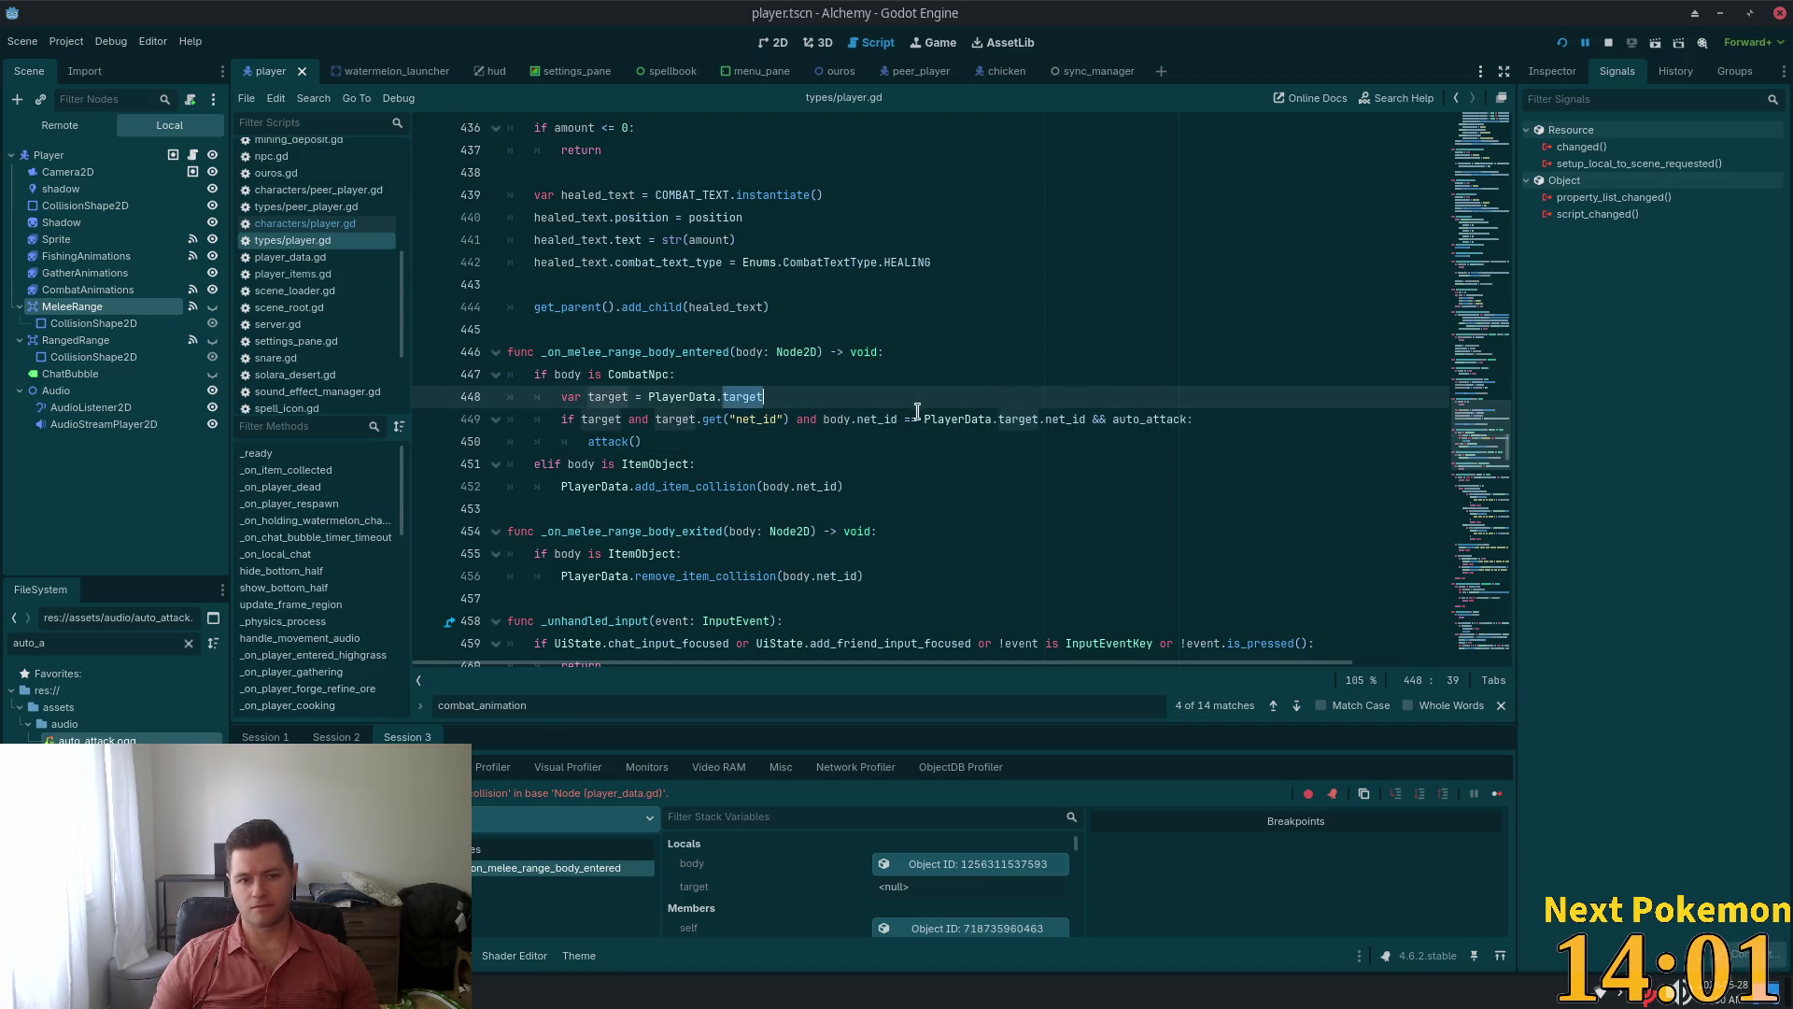
Search the script for auto_attack and step through matches to attack()
double_click(1132, 420)
key("ctrl+f")
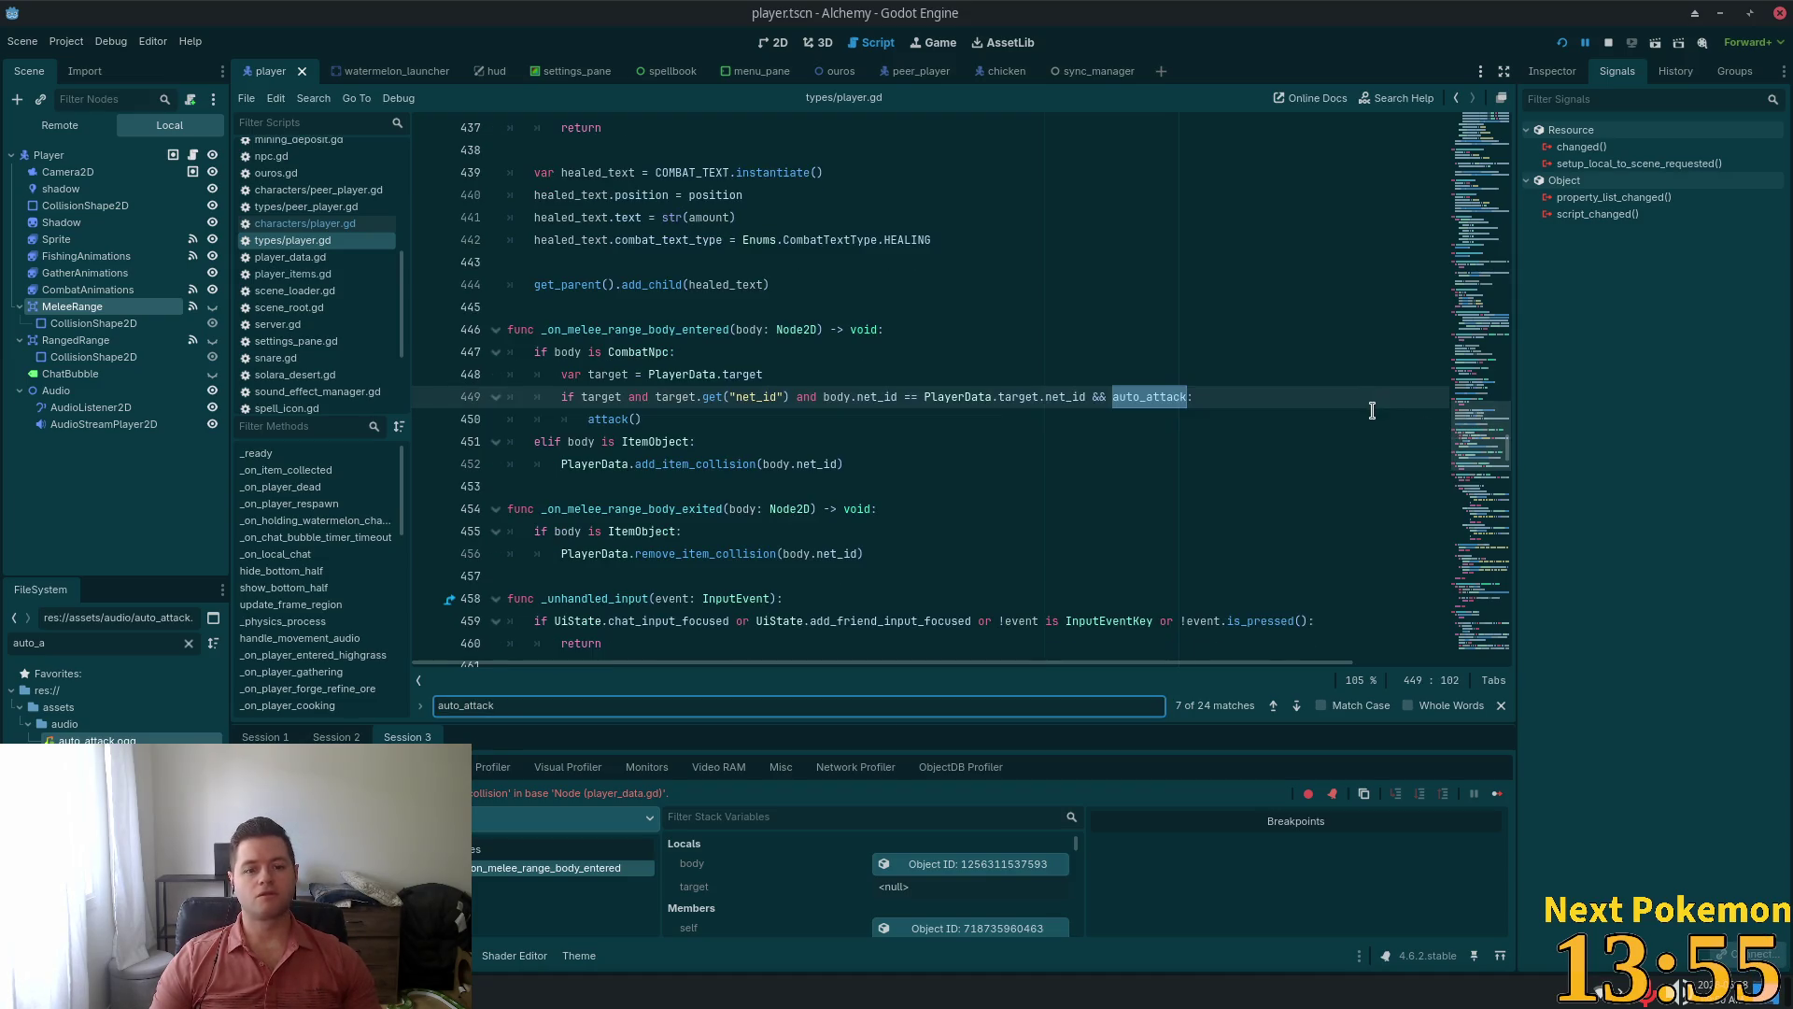
key("Return")
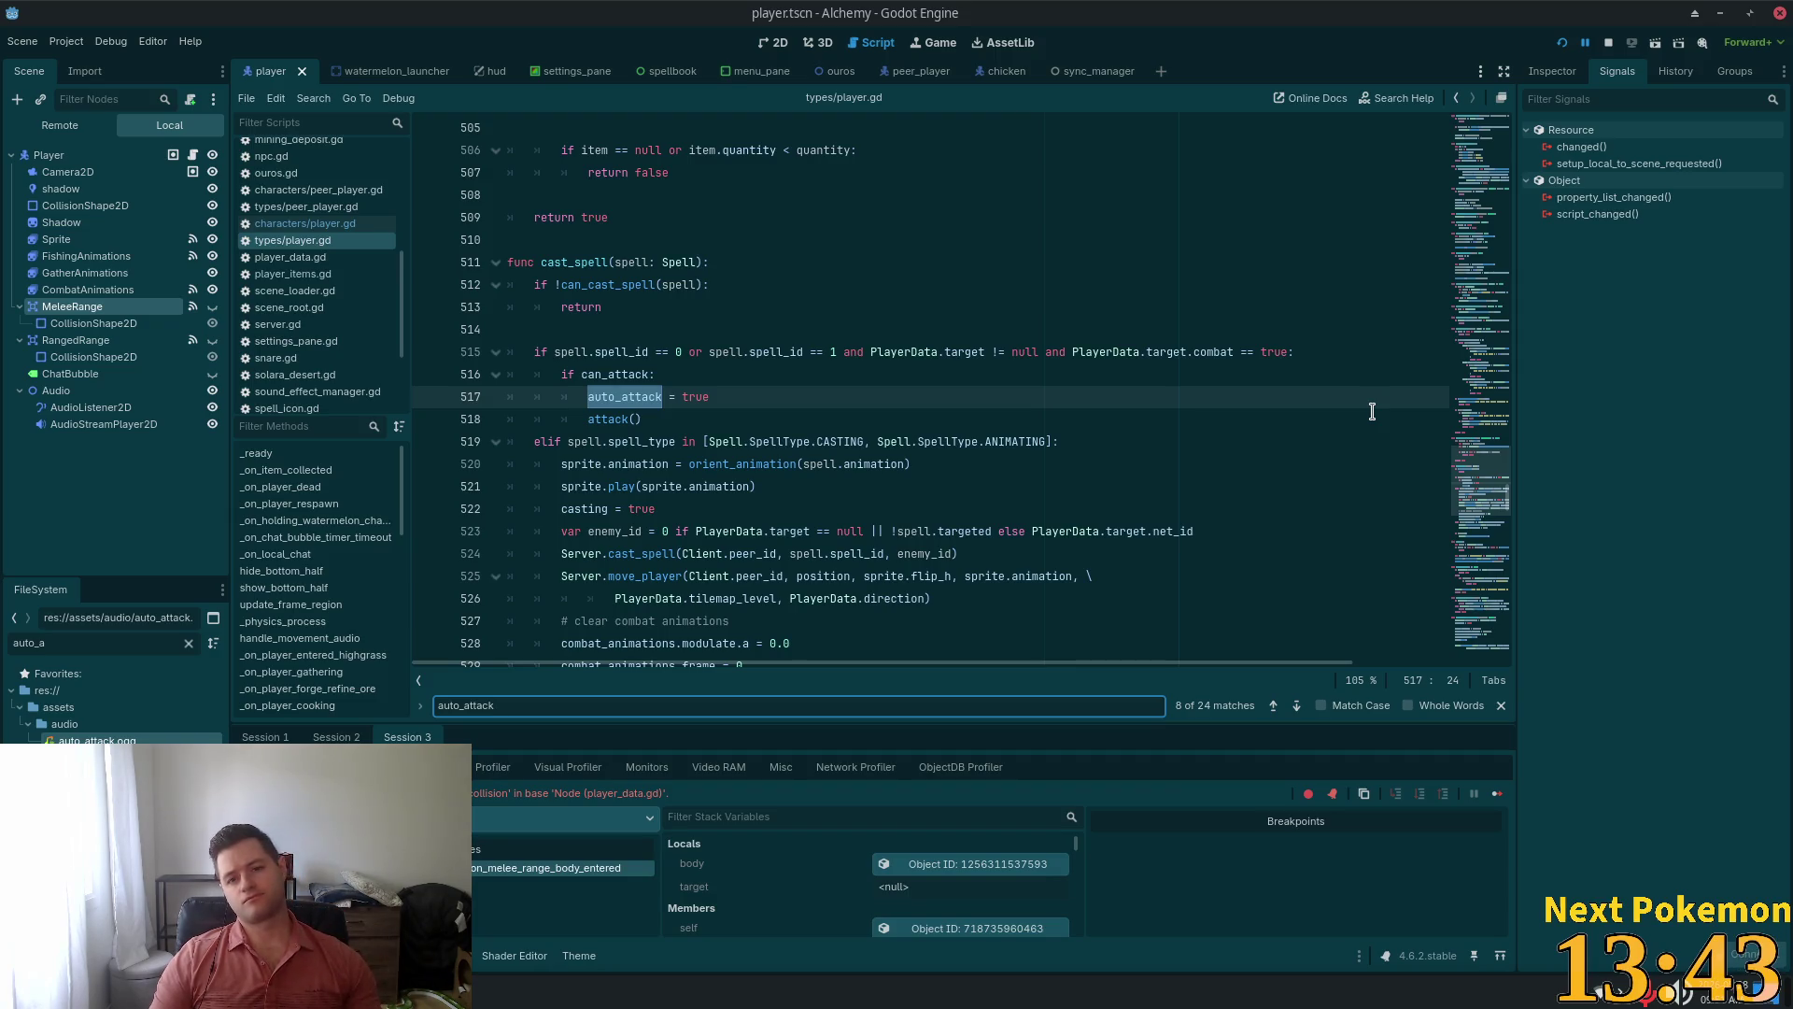
key("Return")
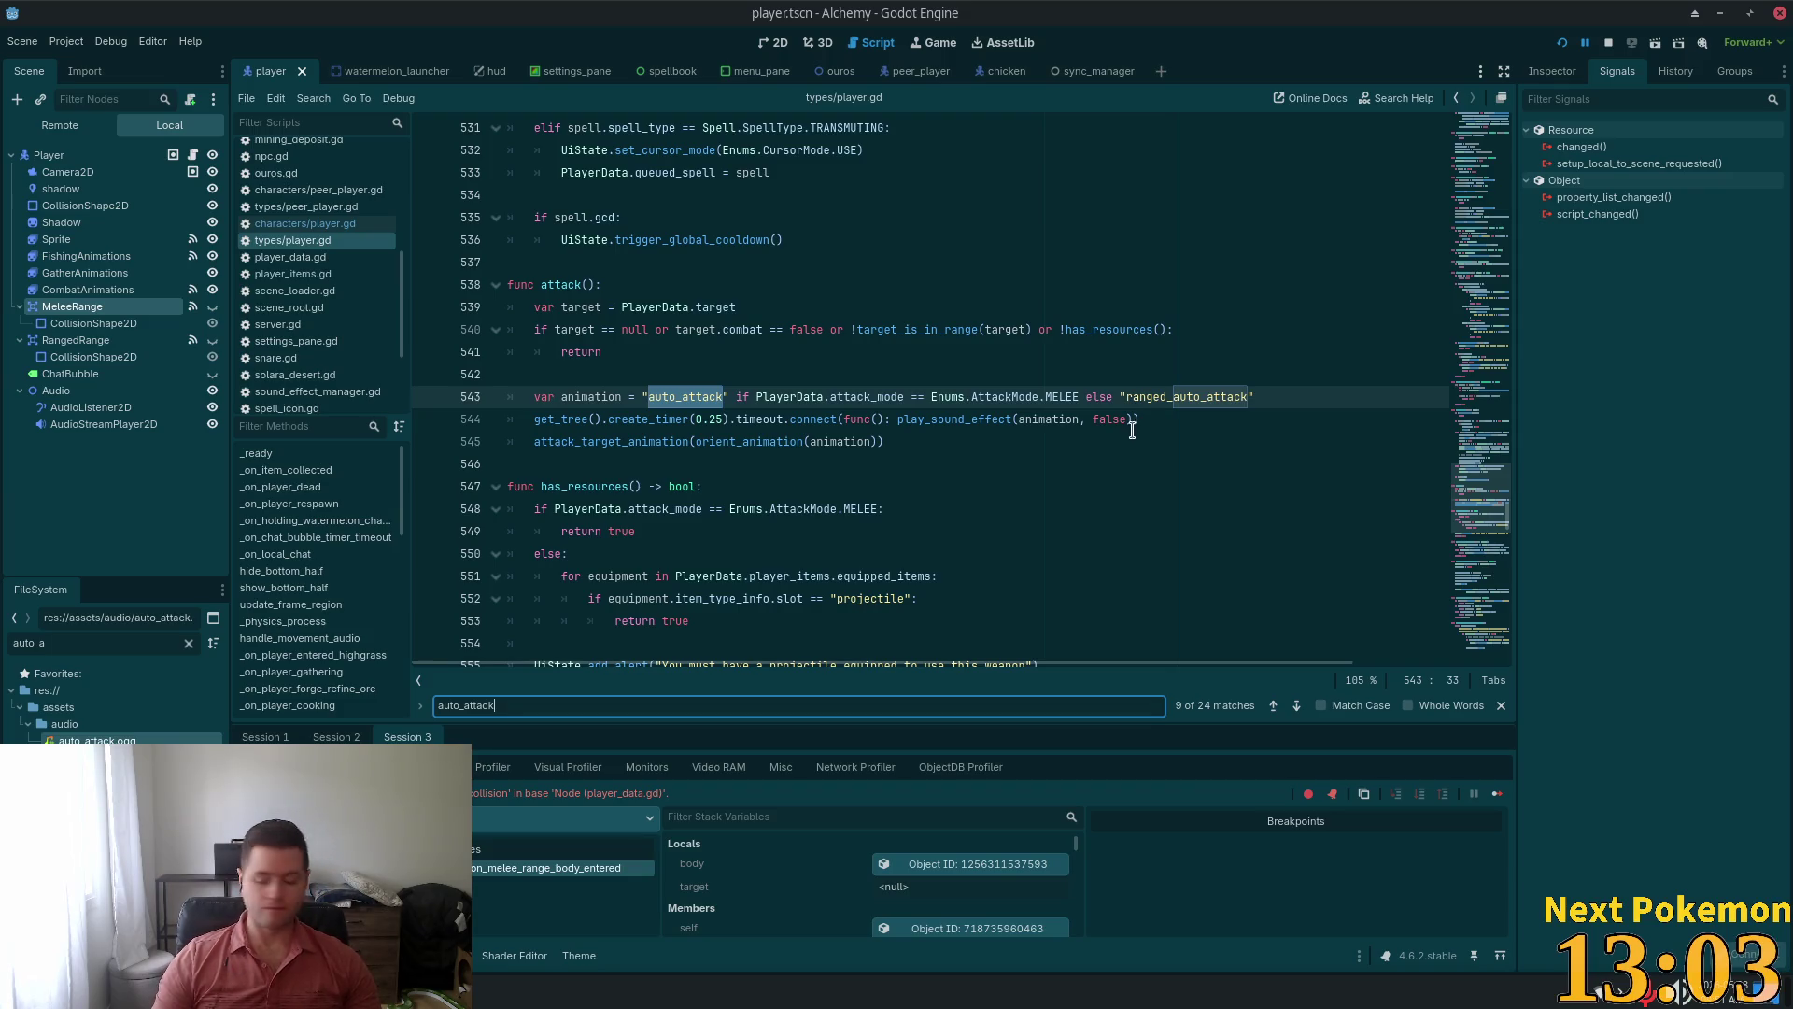
Put the caret on the attack guard on line 540 of attack()
left_click(680, 329)
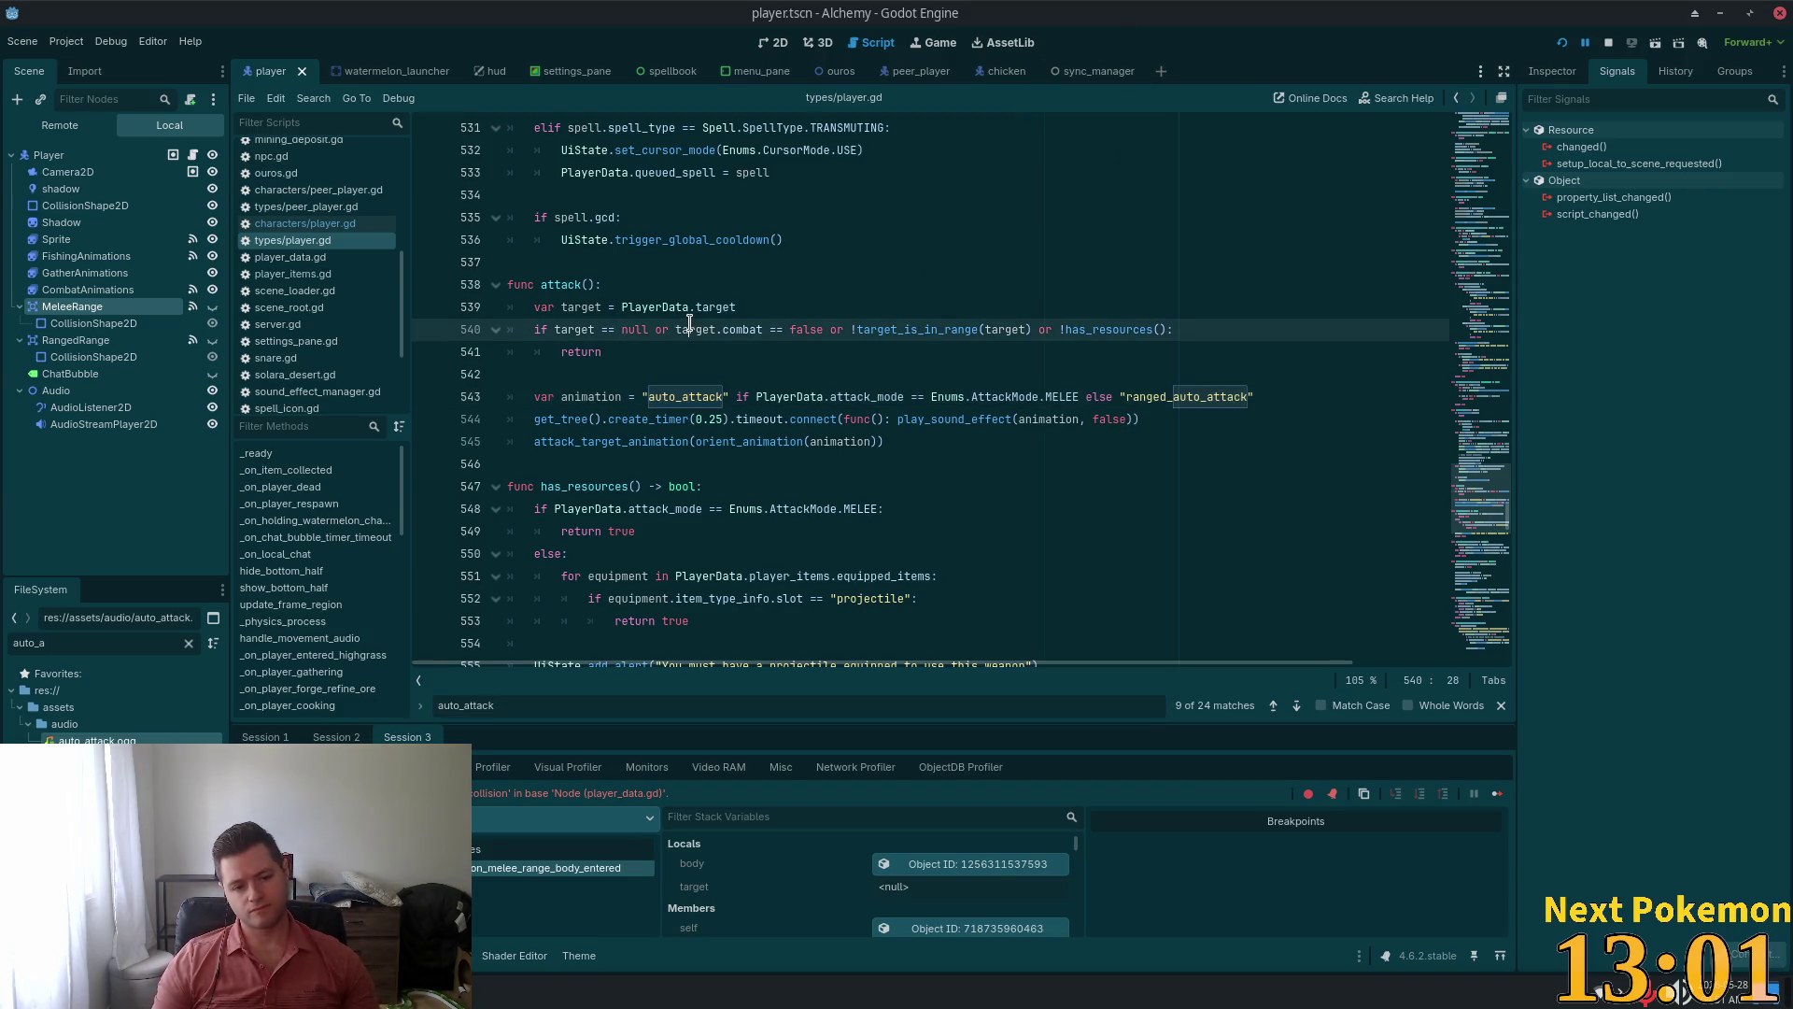
Restart the debug game, move its window top-left, and walk the character to the pig-pen fence
left_click(1560, 44)
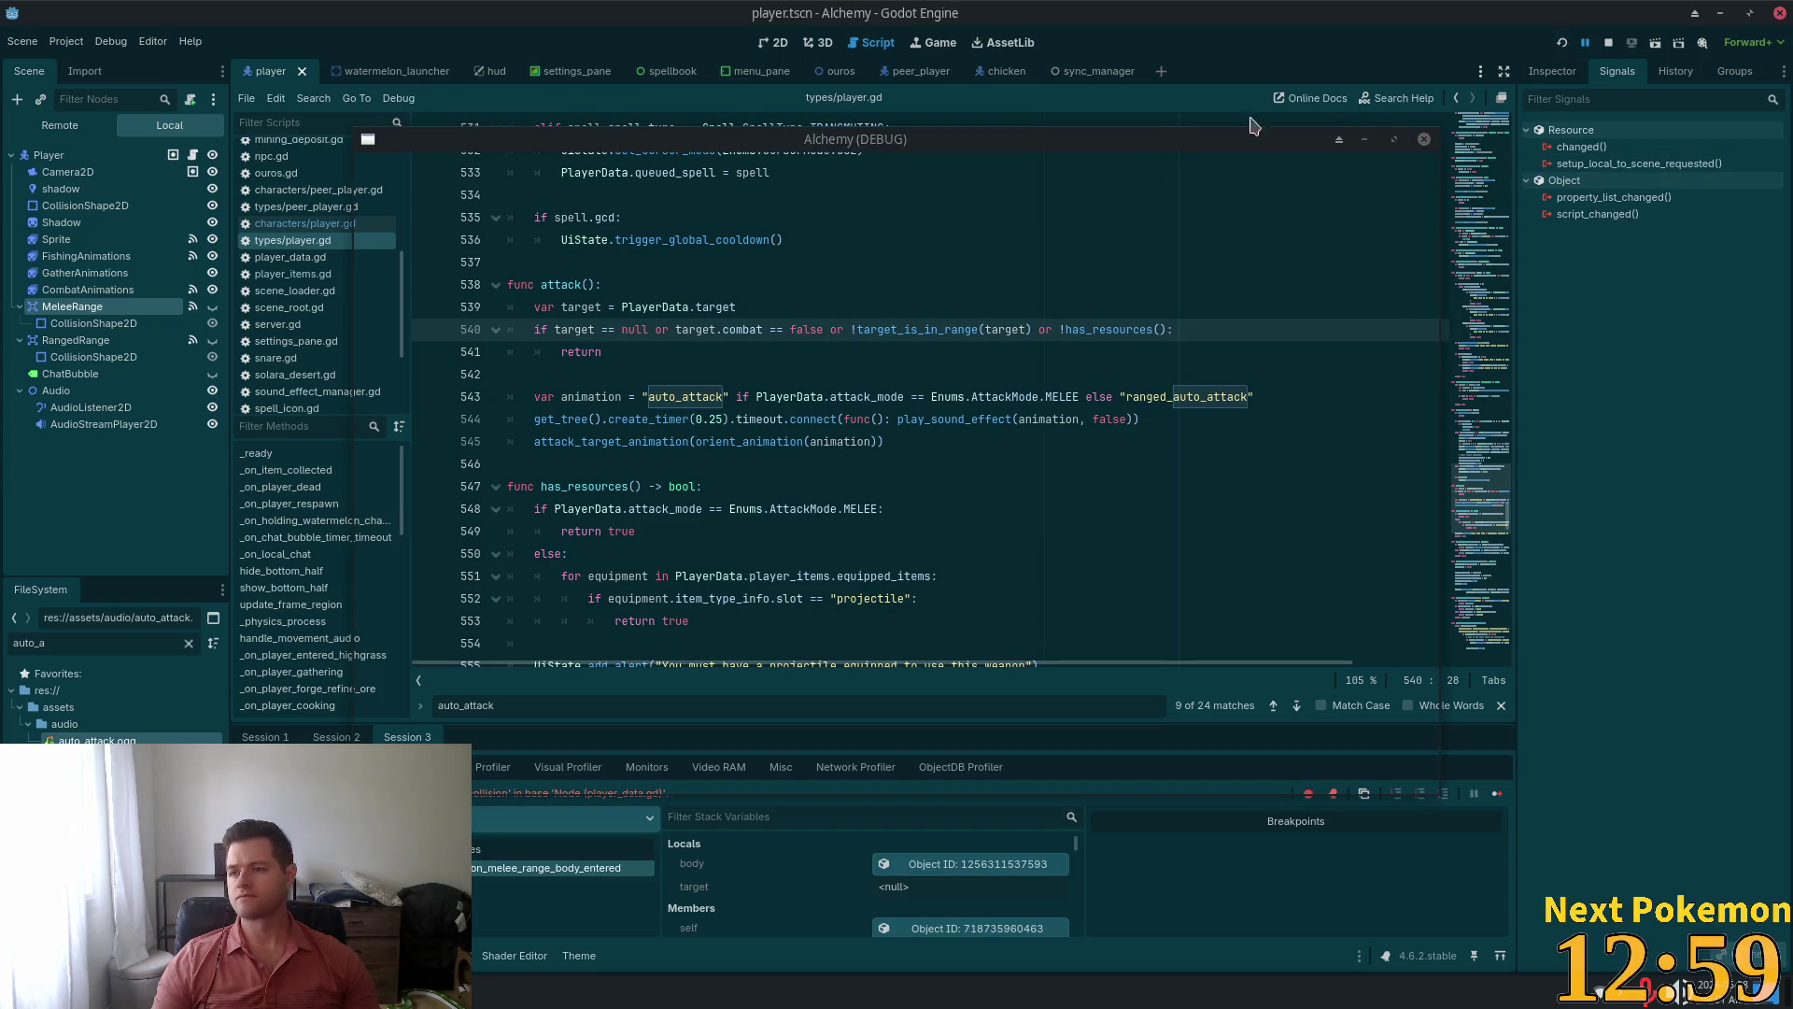
left_click_drag(640, 180, 321, 52)
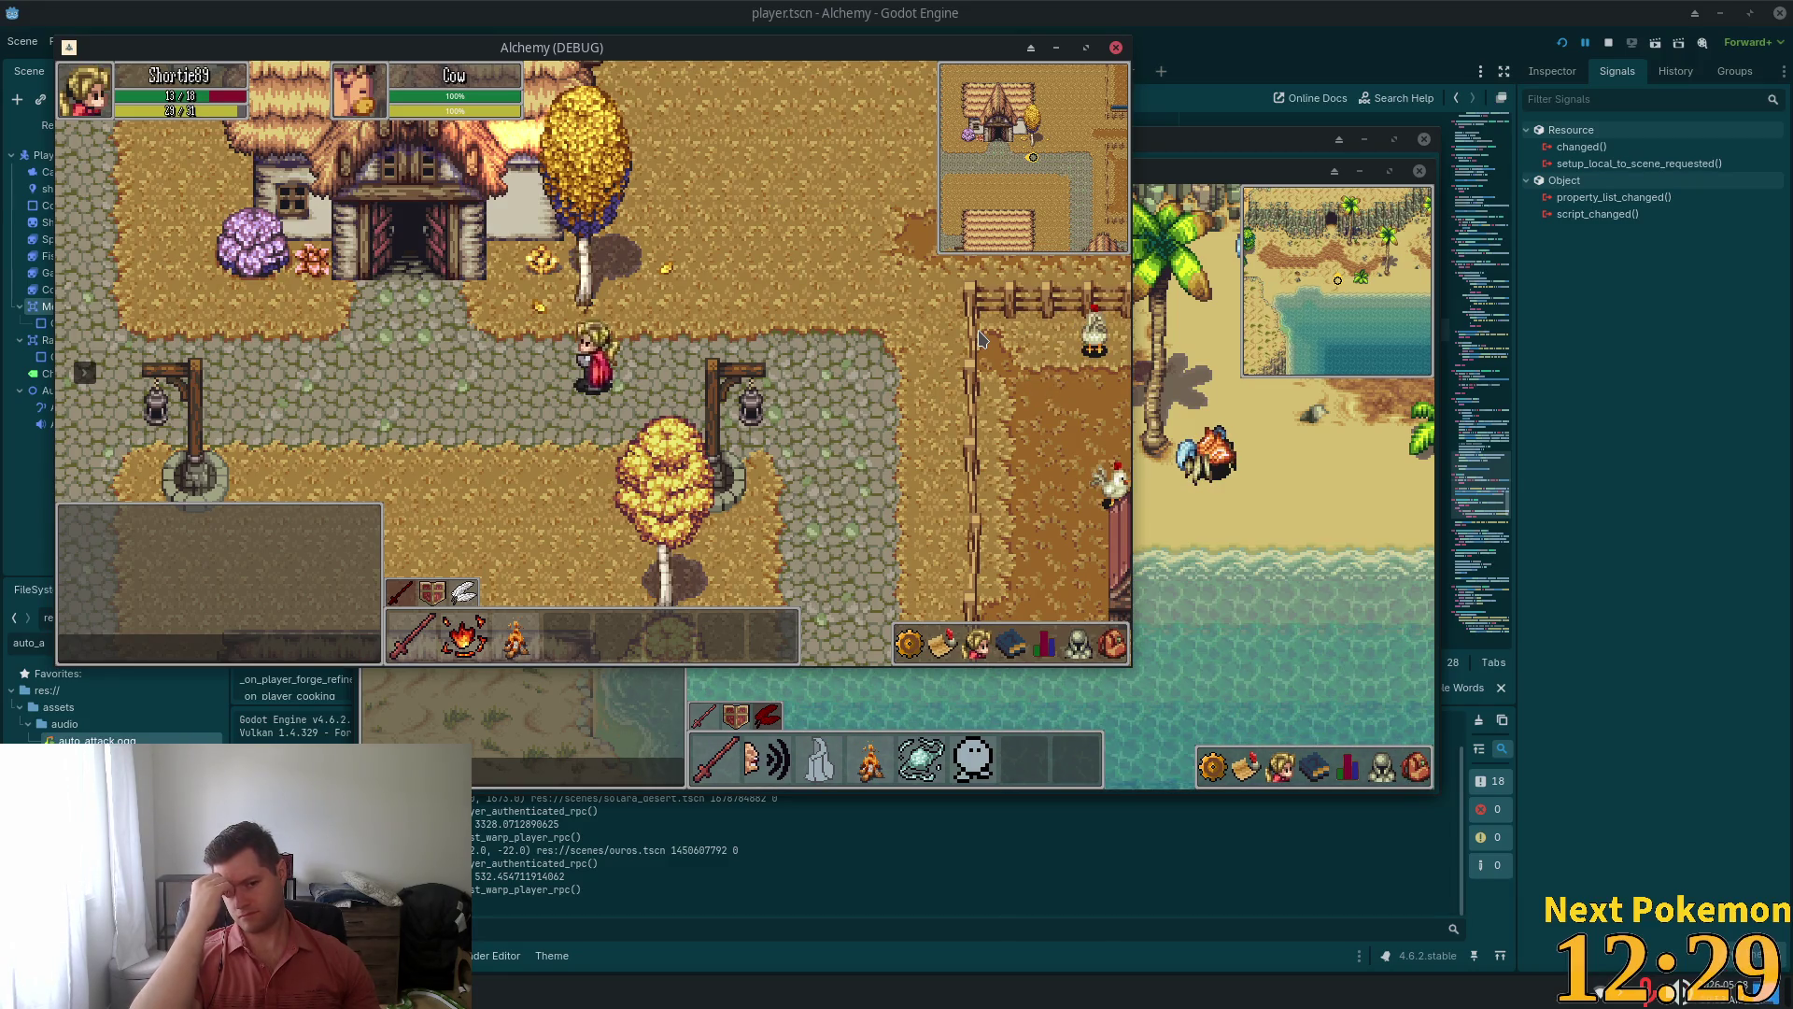
key("d")
key("w")
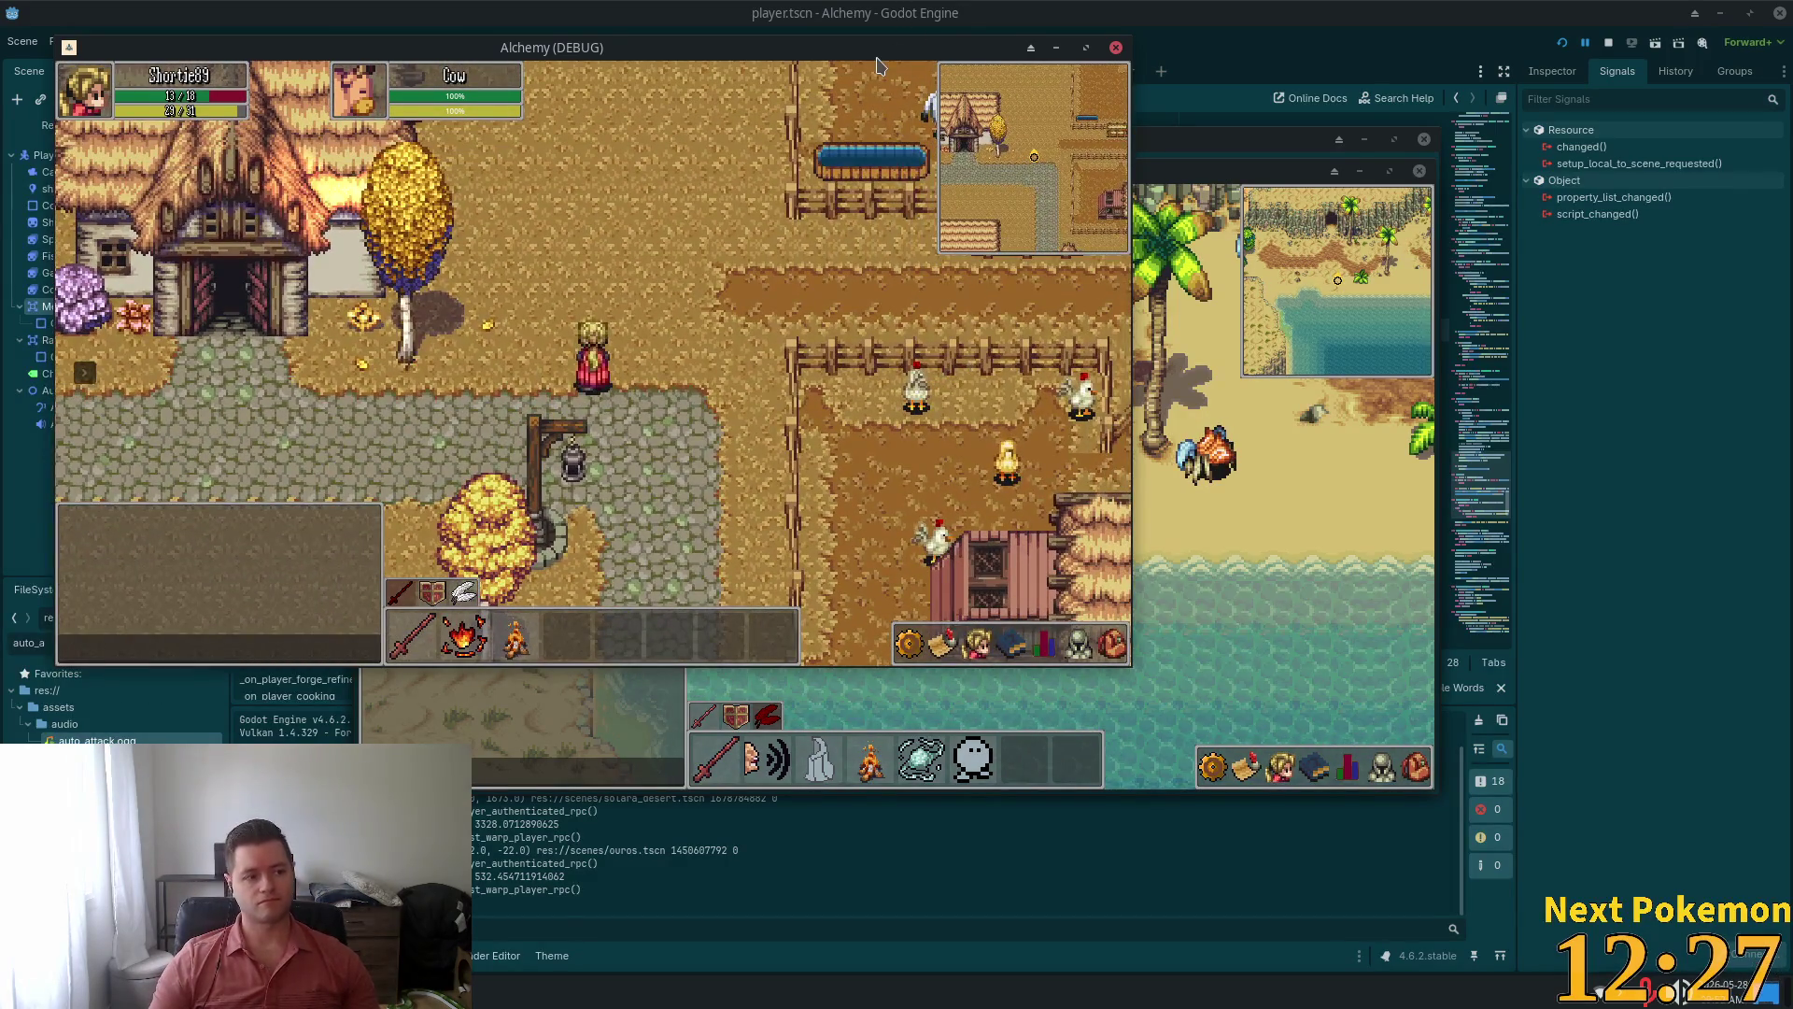
key("d")
key("w")
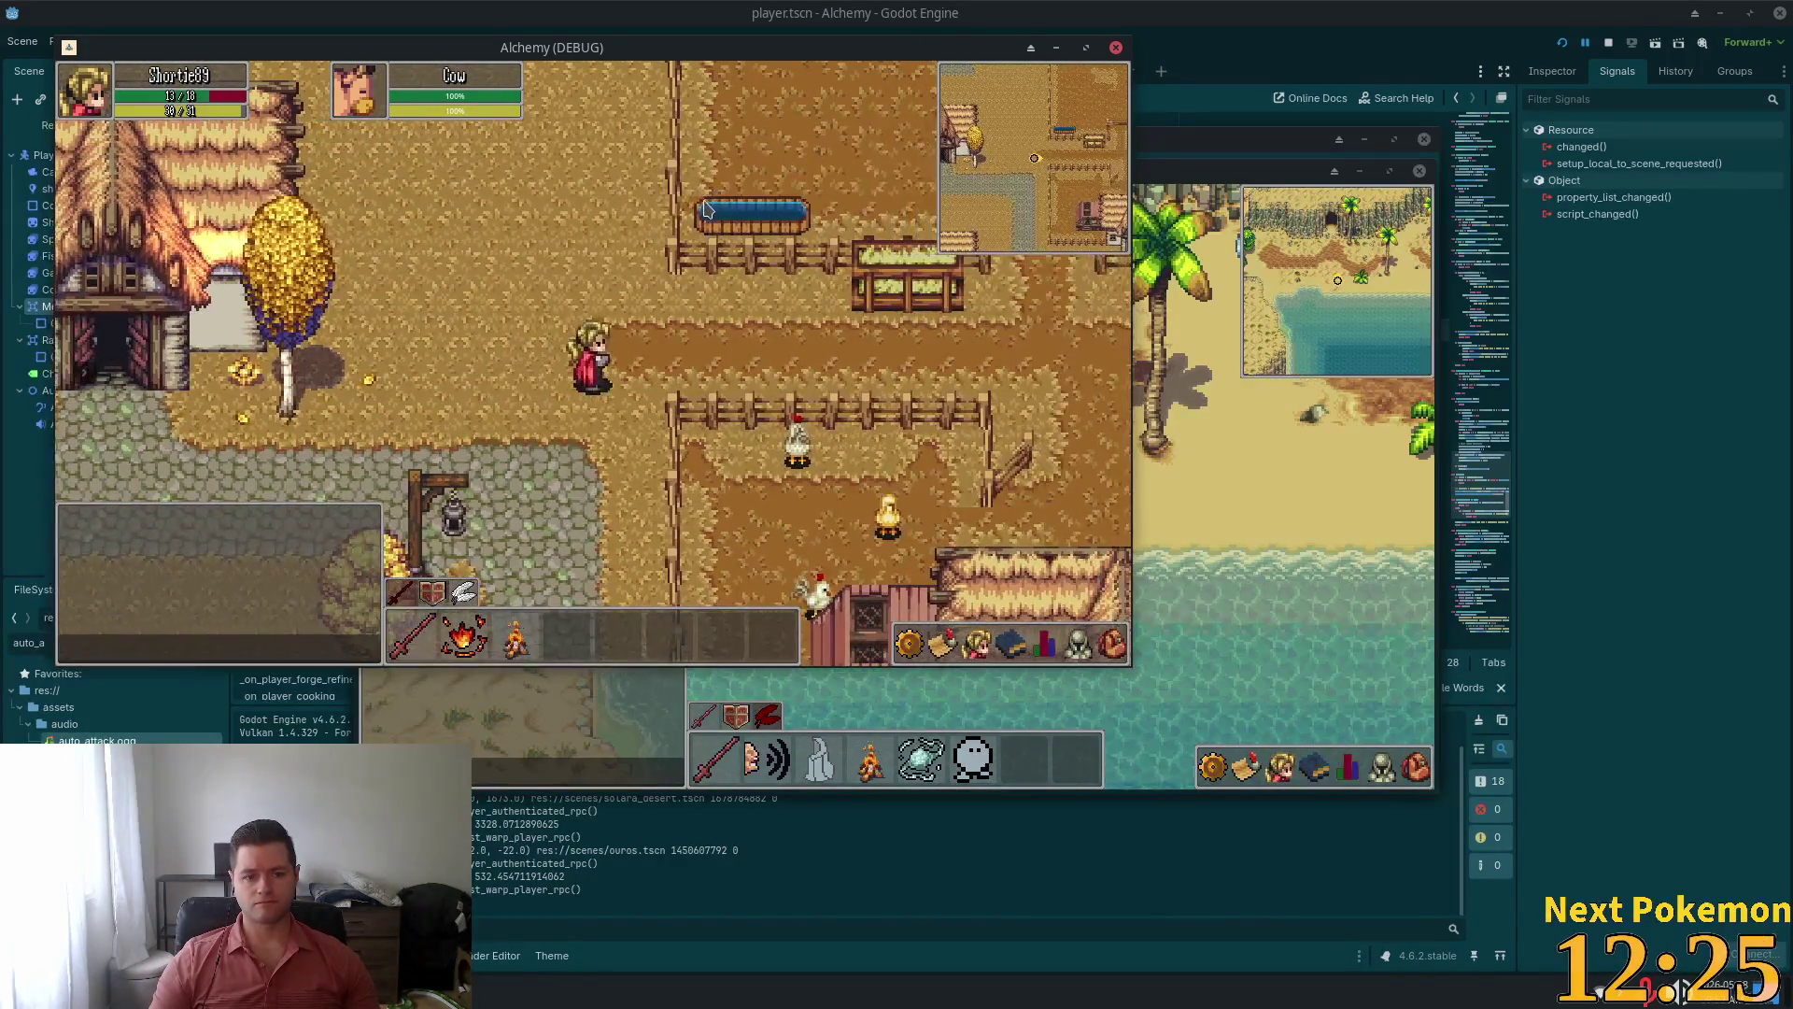
key("d")
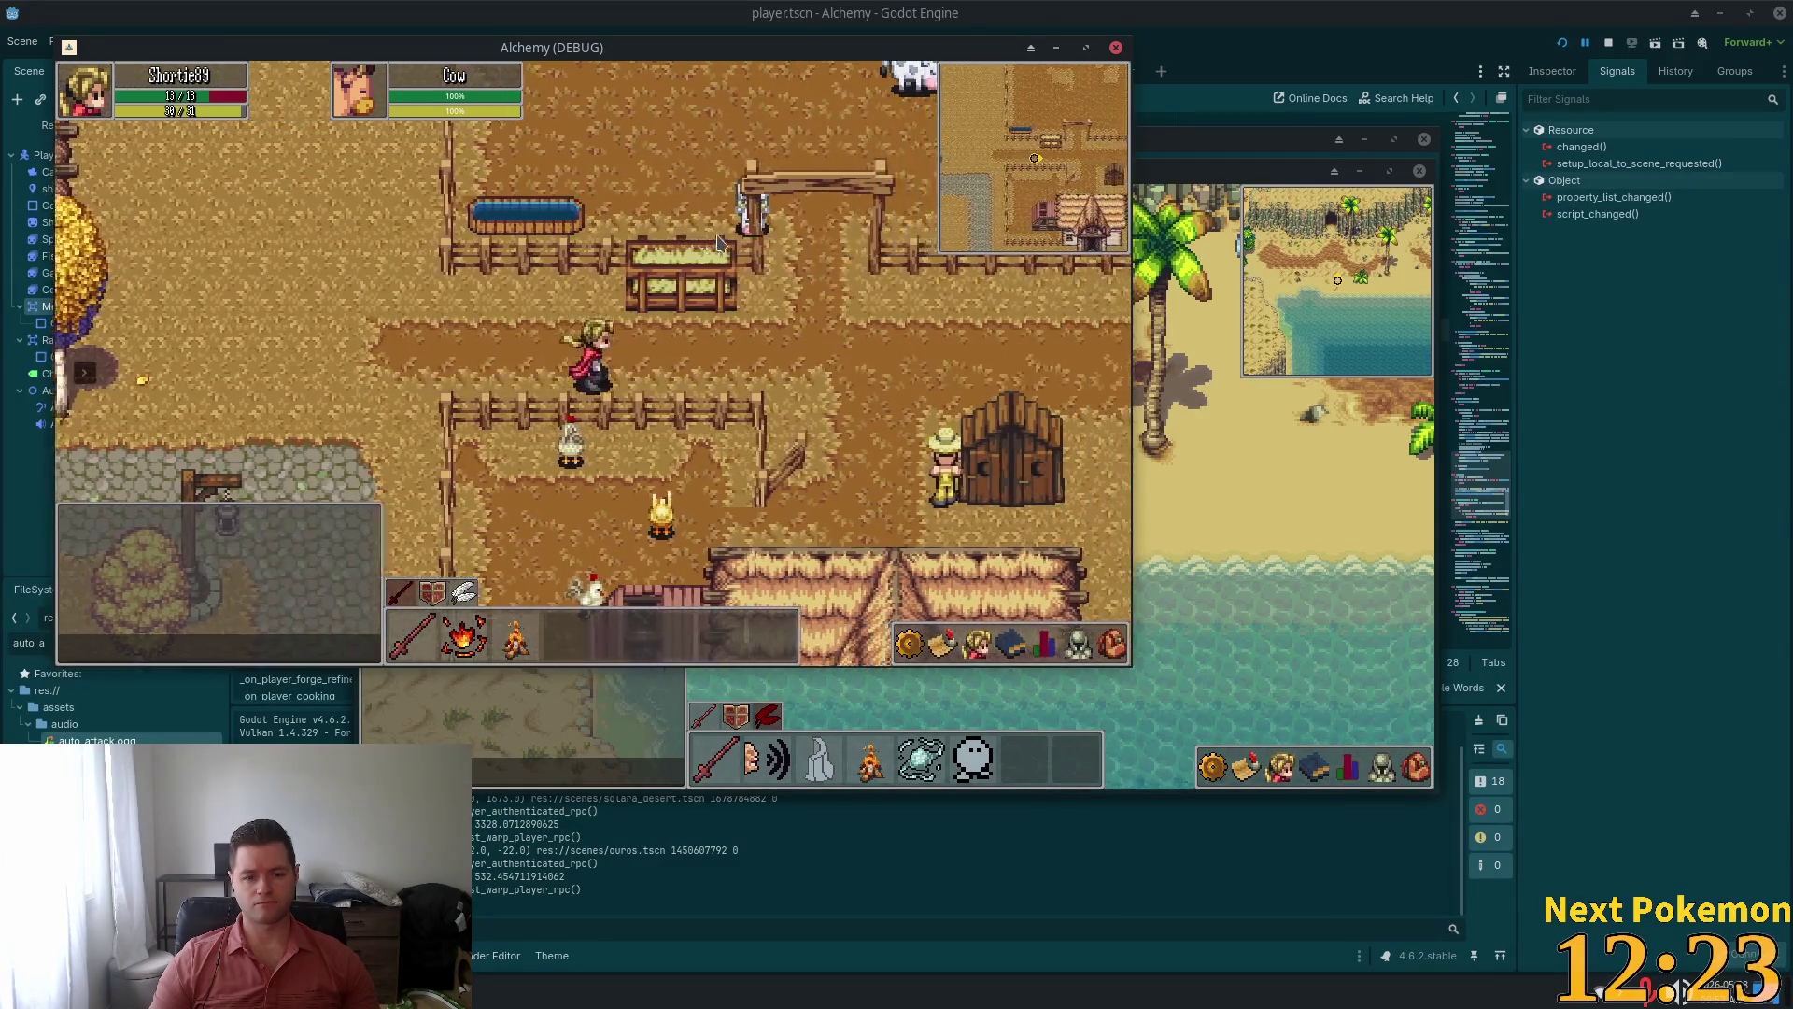
key("d")
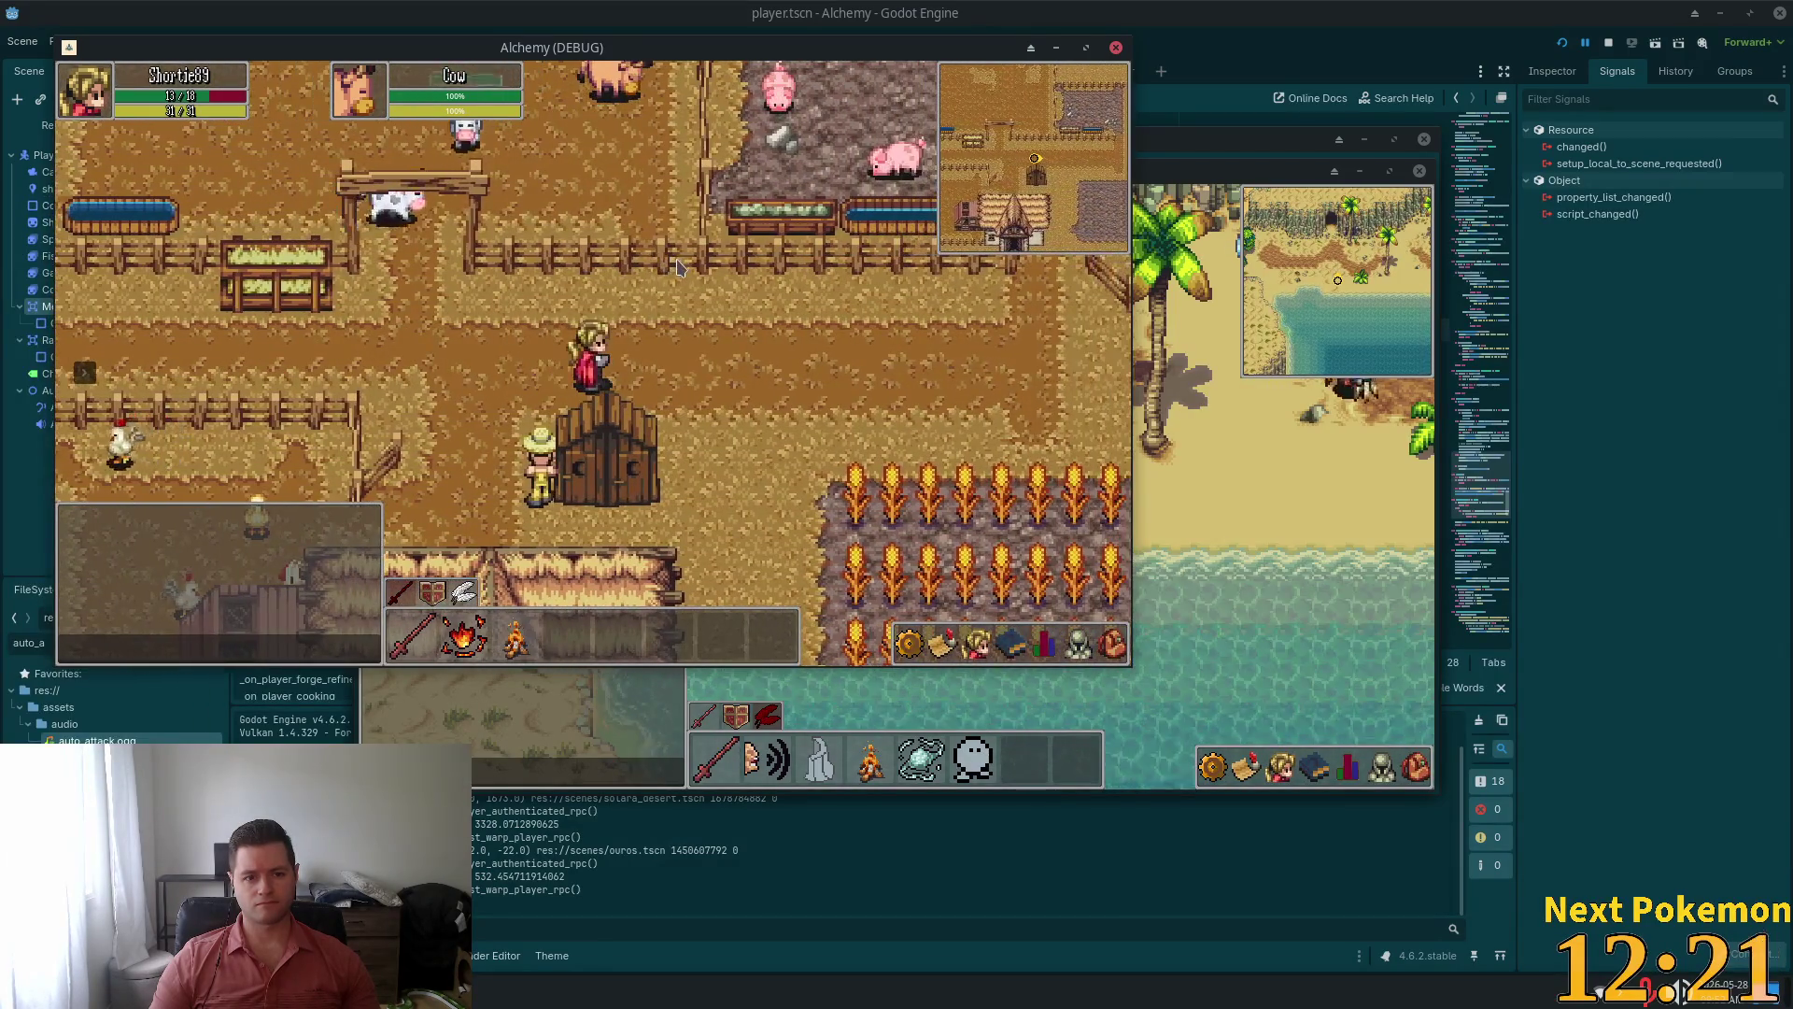
key("d")
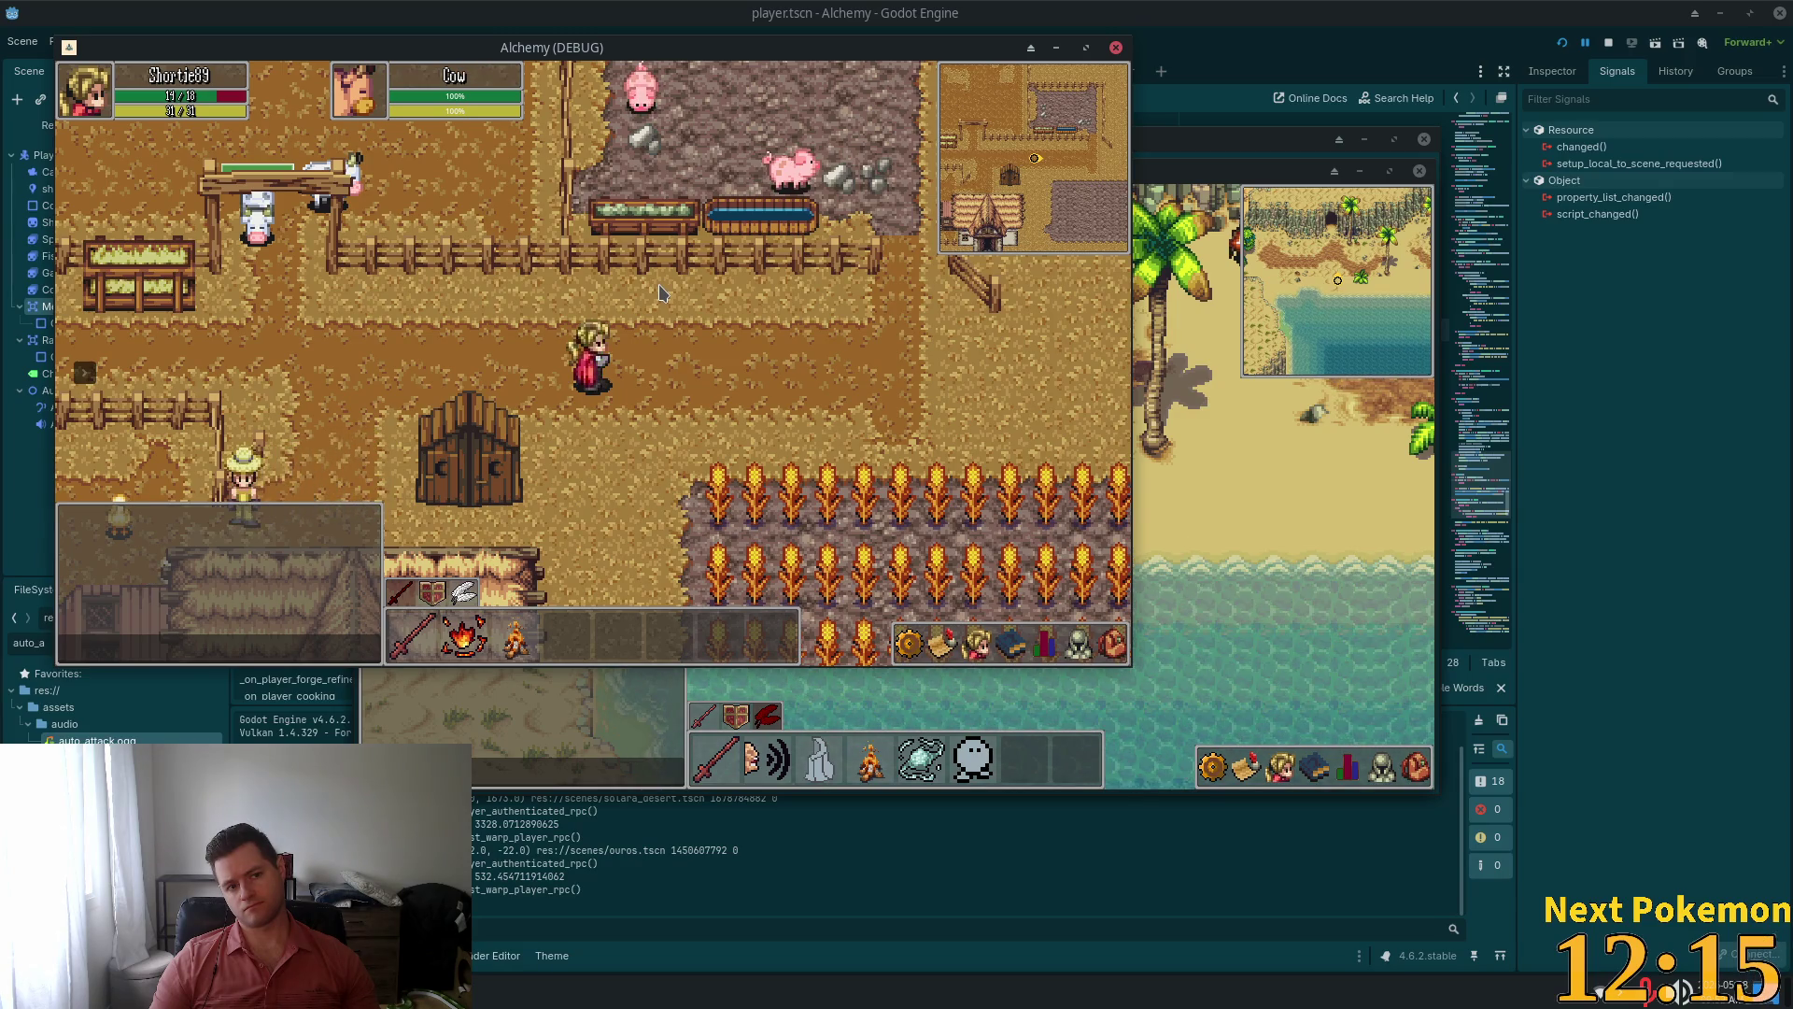
key("w")
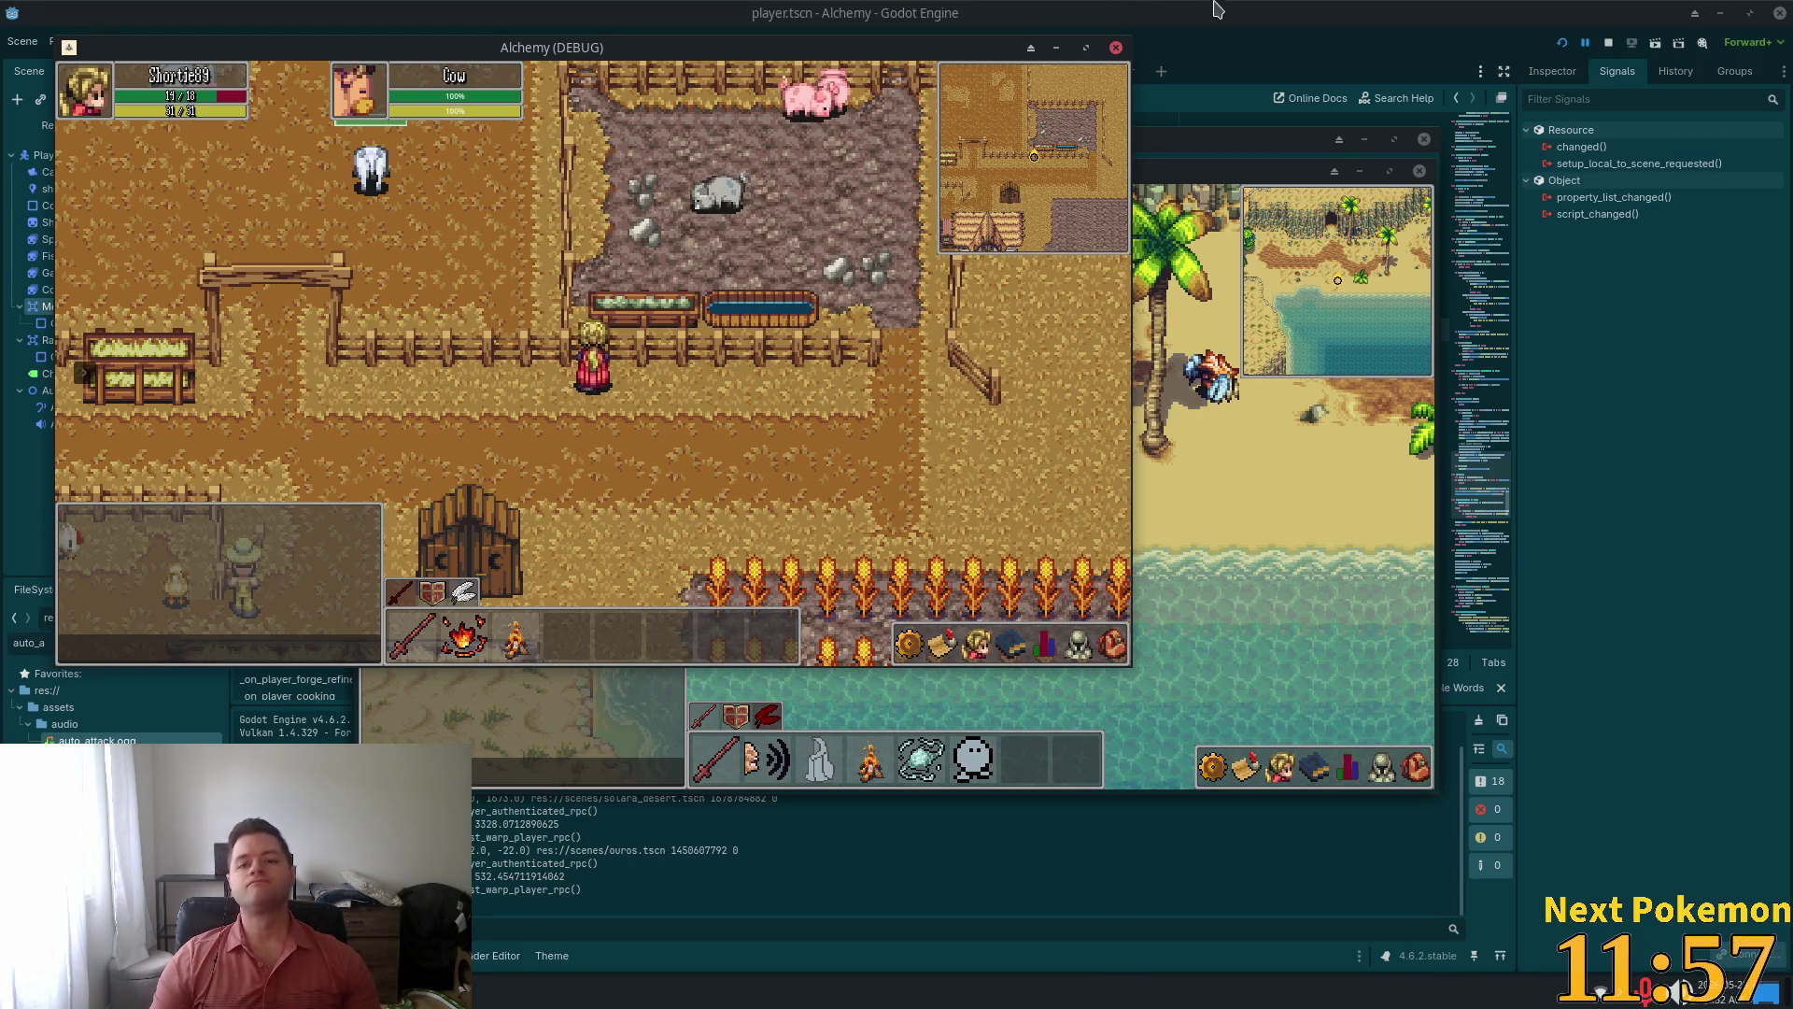
Switch to VS Code and scroll player.gd up to line 416 by the melee range handler
key("alt+Tab")
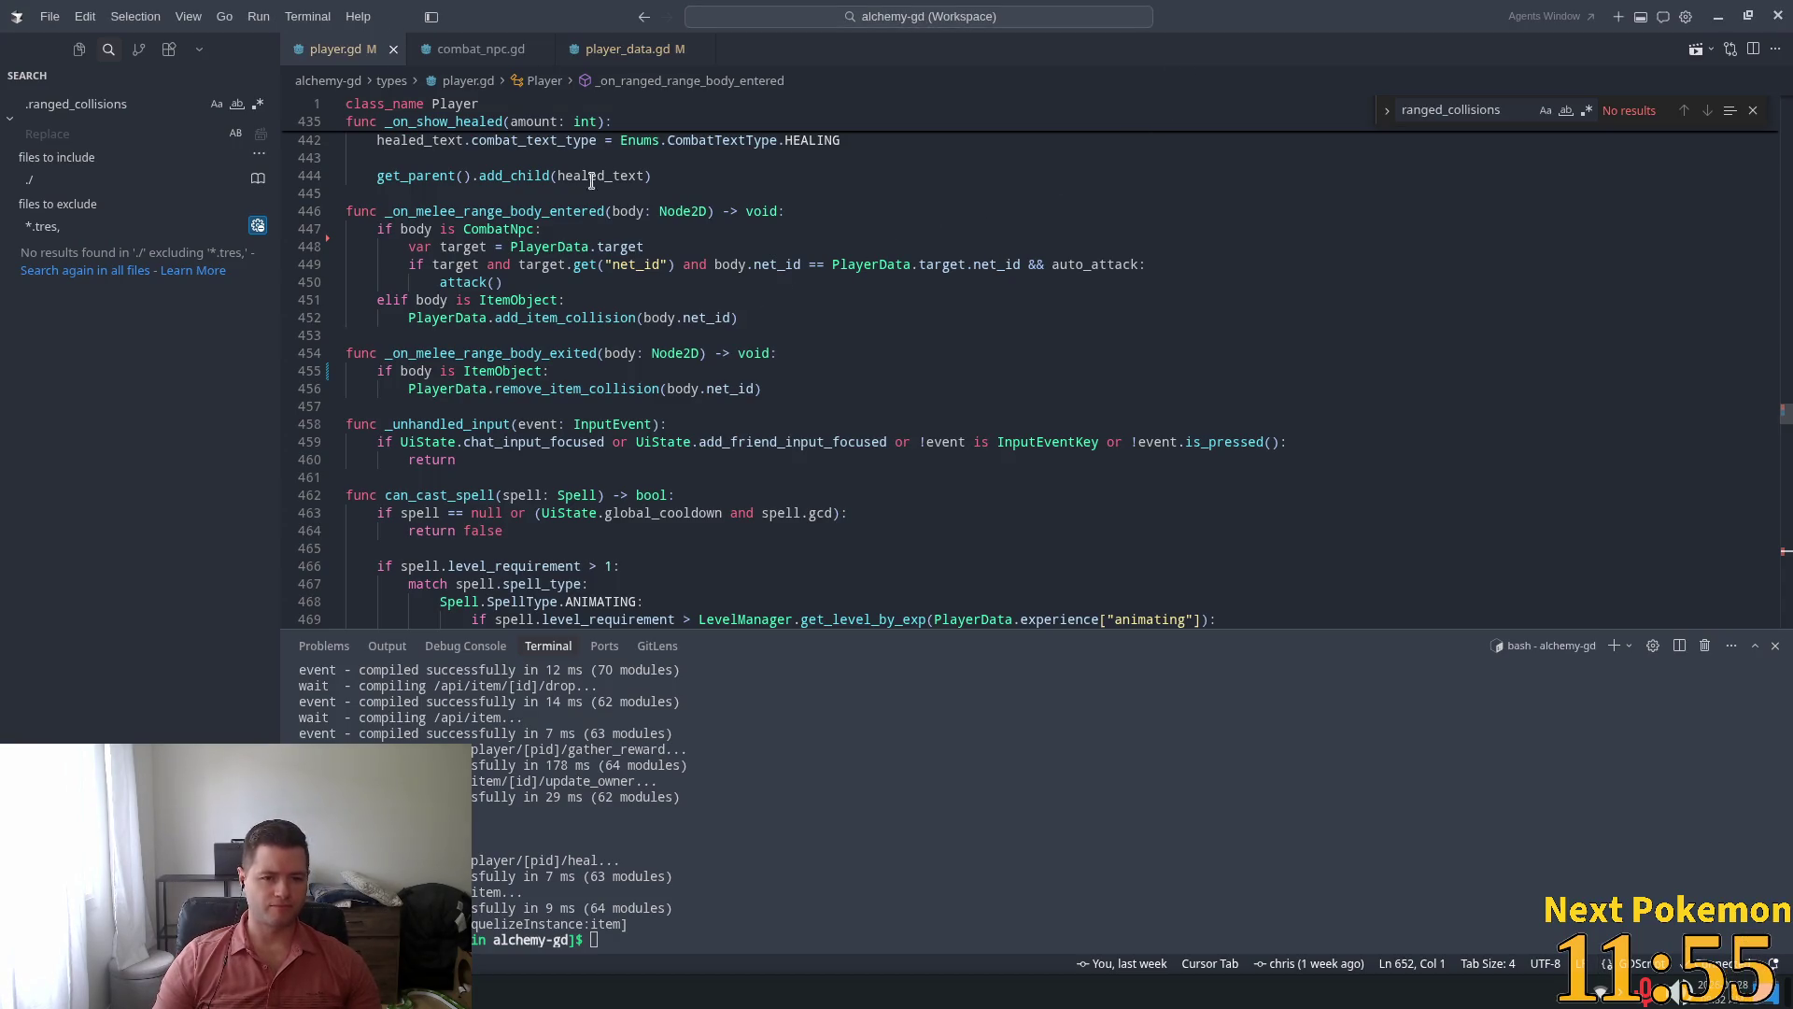
left_click(574, 246)
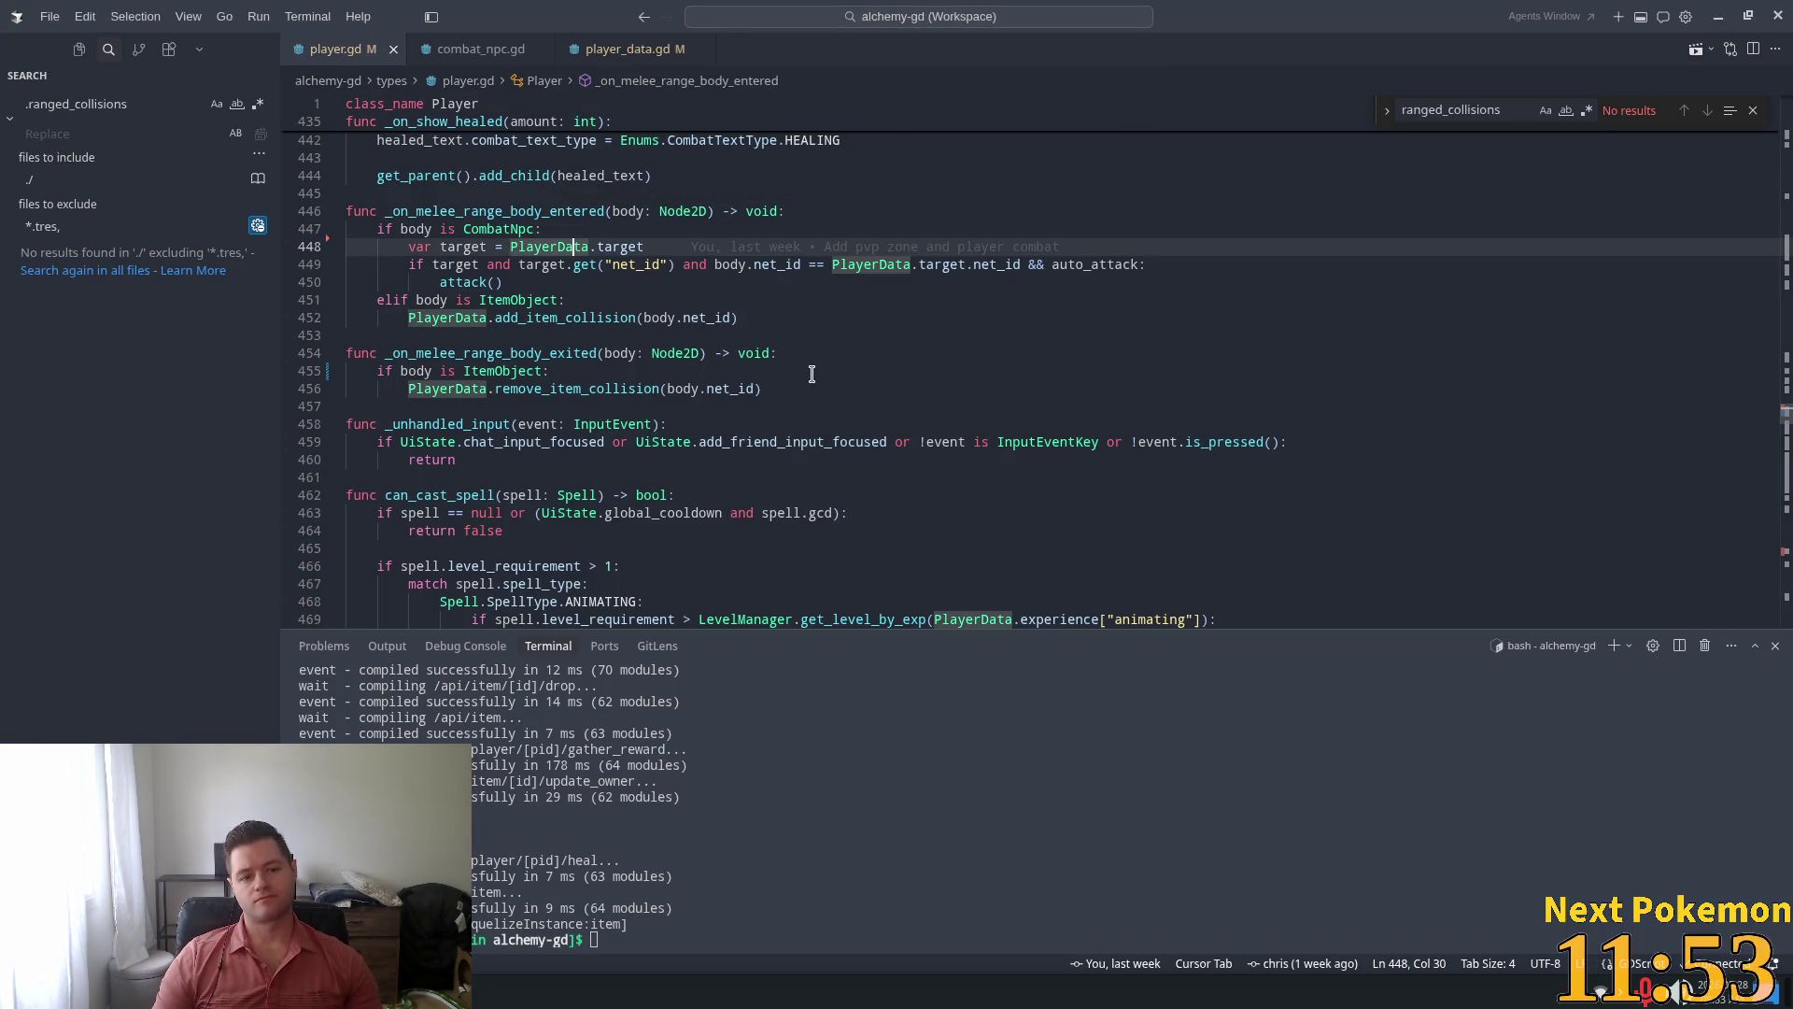
scroll(811, 386, "up", 10)
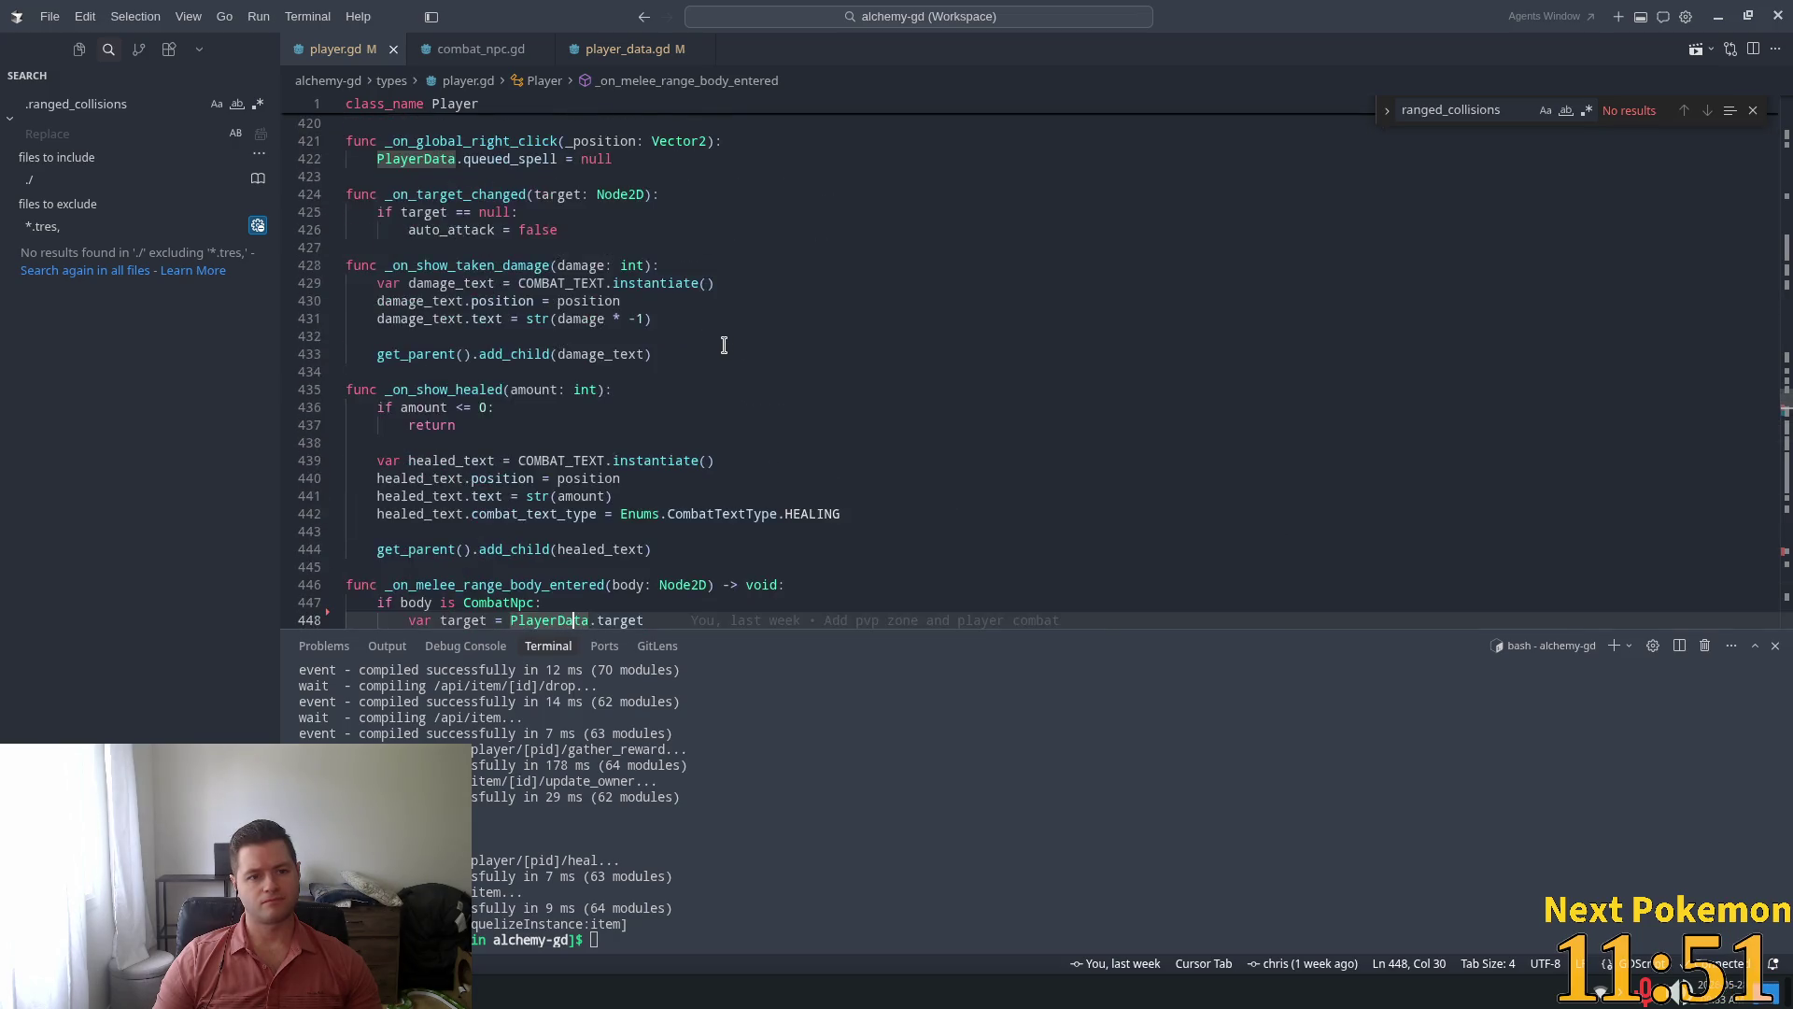
scroll(1426, 272, "up", 2)
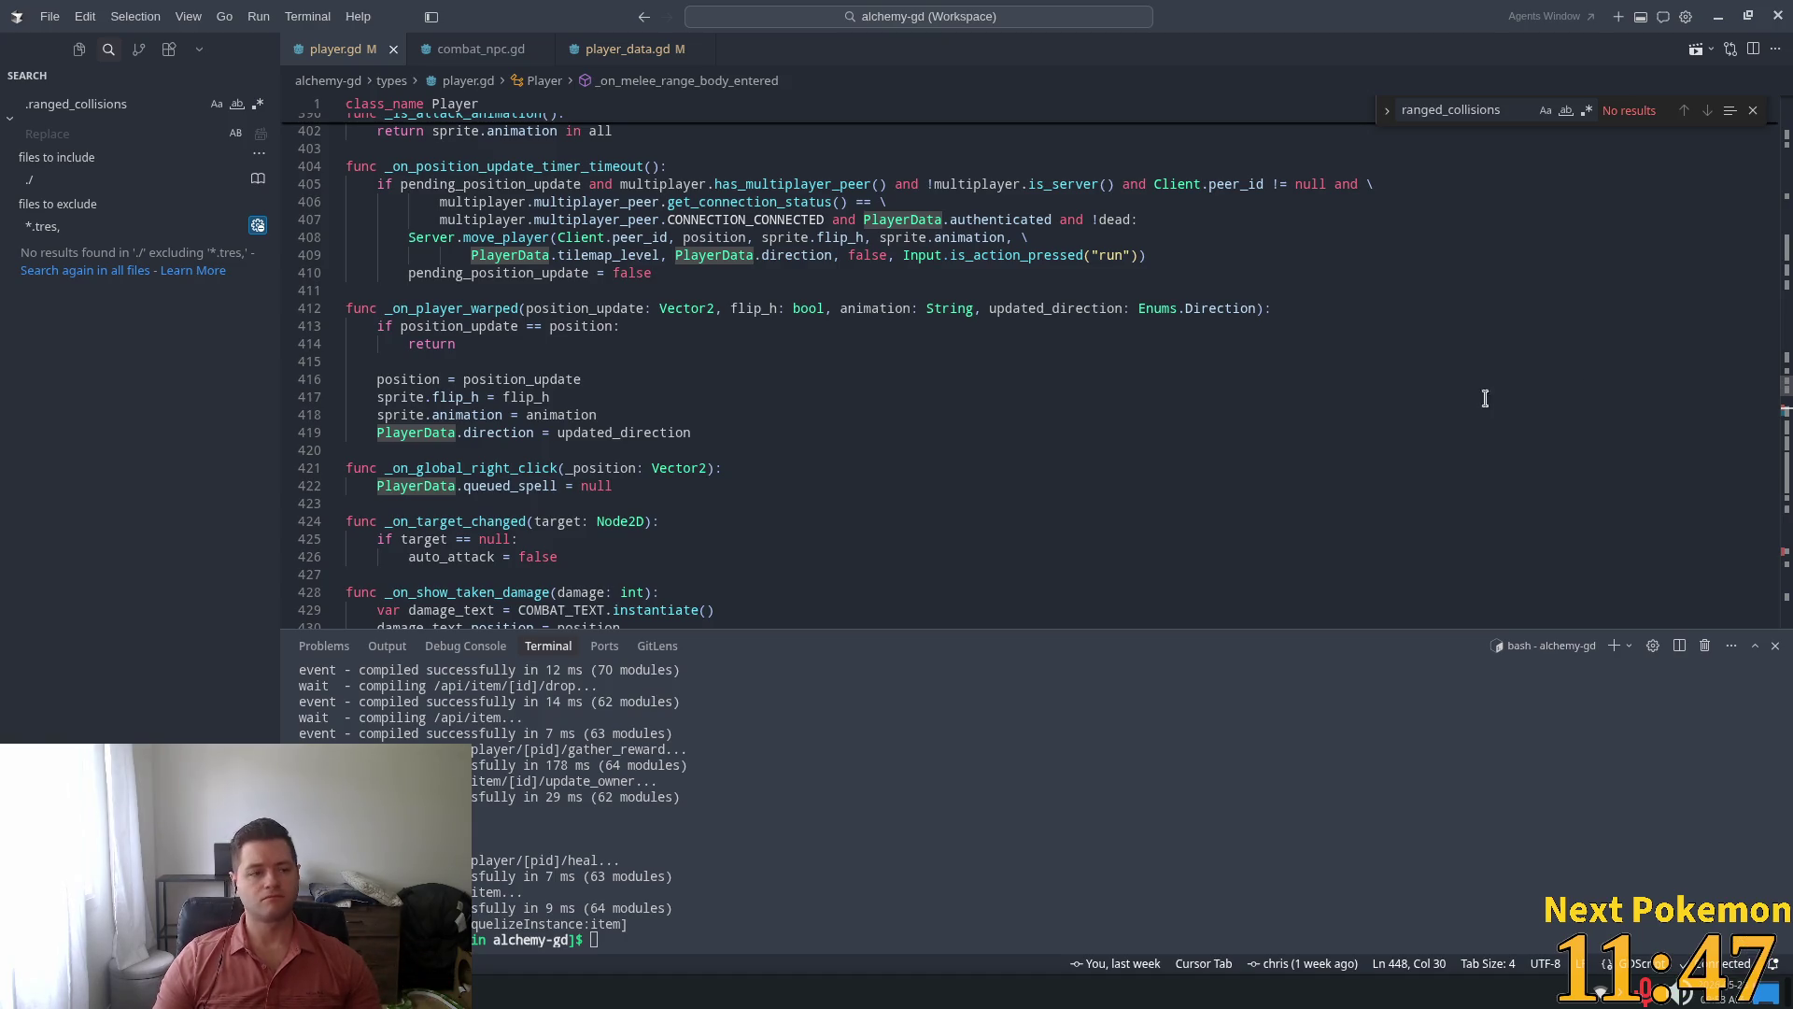
left_click(1062, 379)
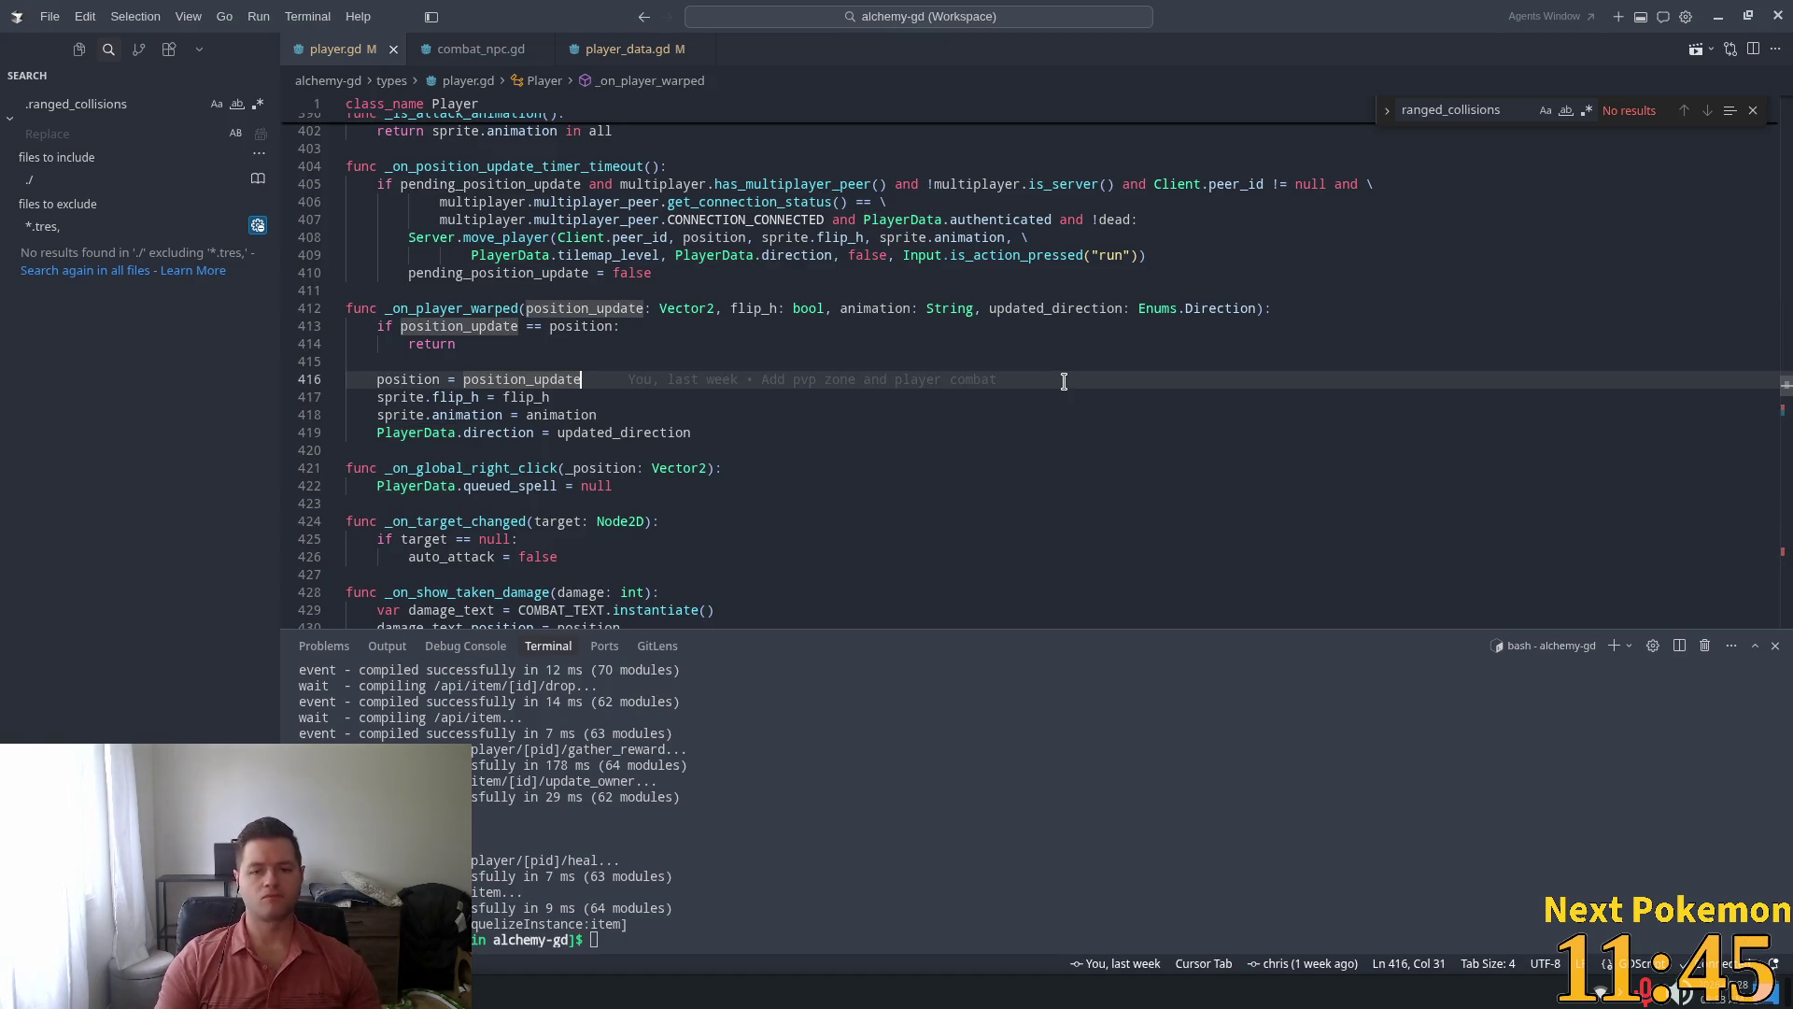
Search player.gd for 'timeout' and follow _on_attack_timer_timeout's attack() call to its definition
key("ctrl+f")
type("timeout")
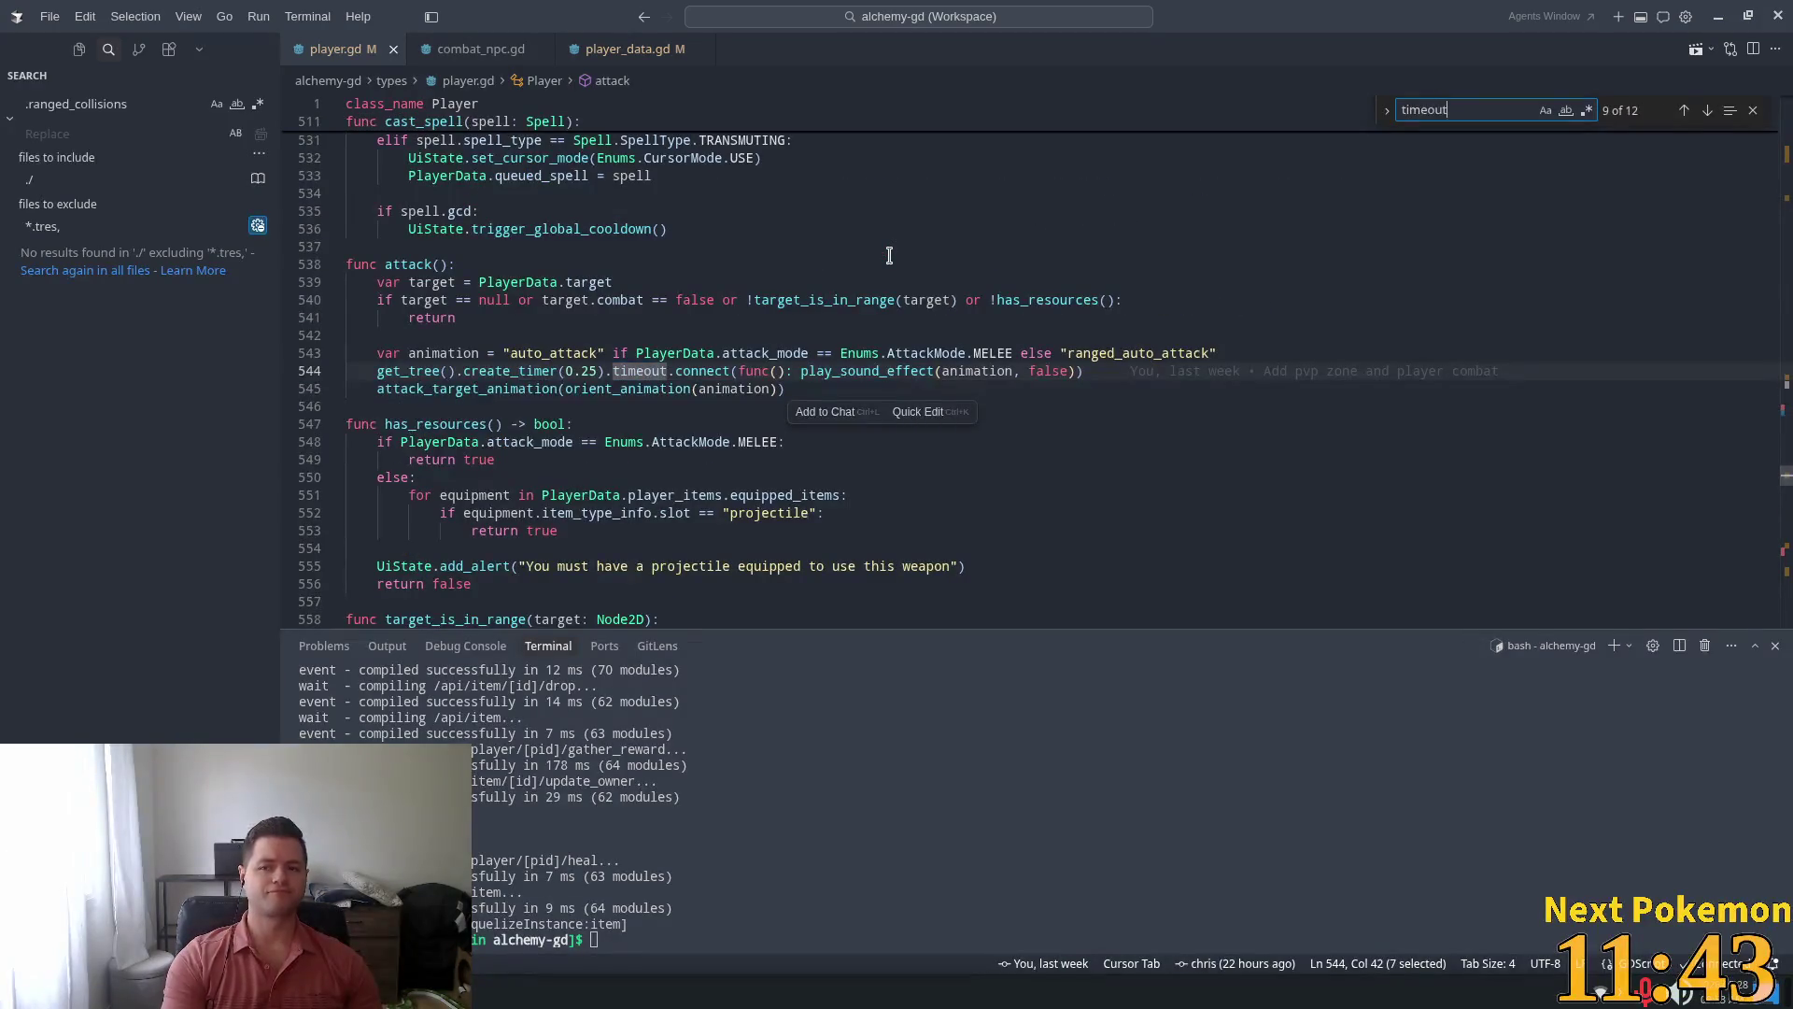
key("Return")
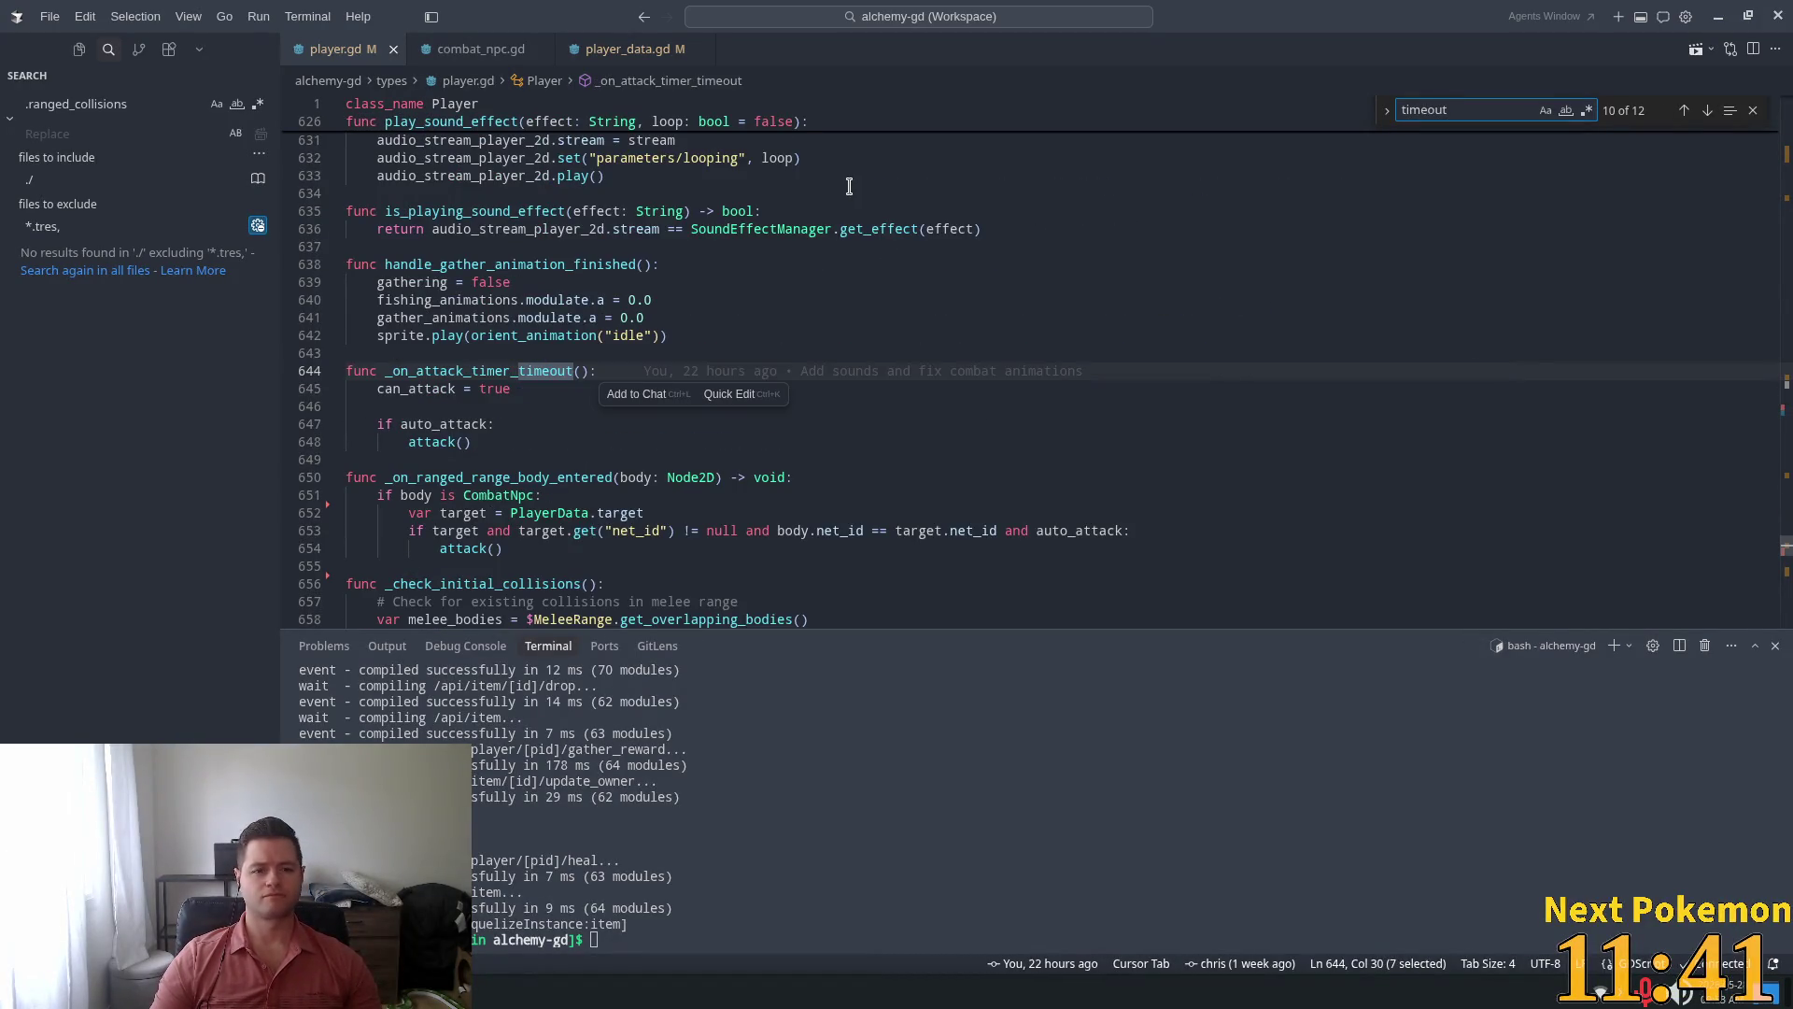
double_click(472, 373)
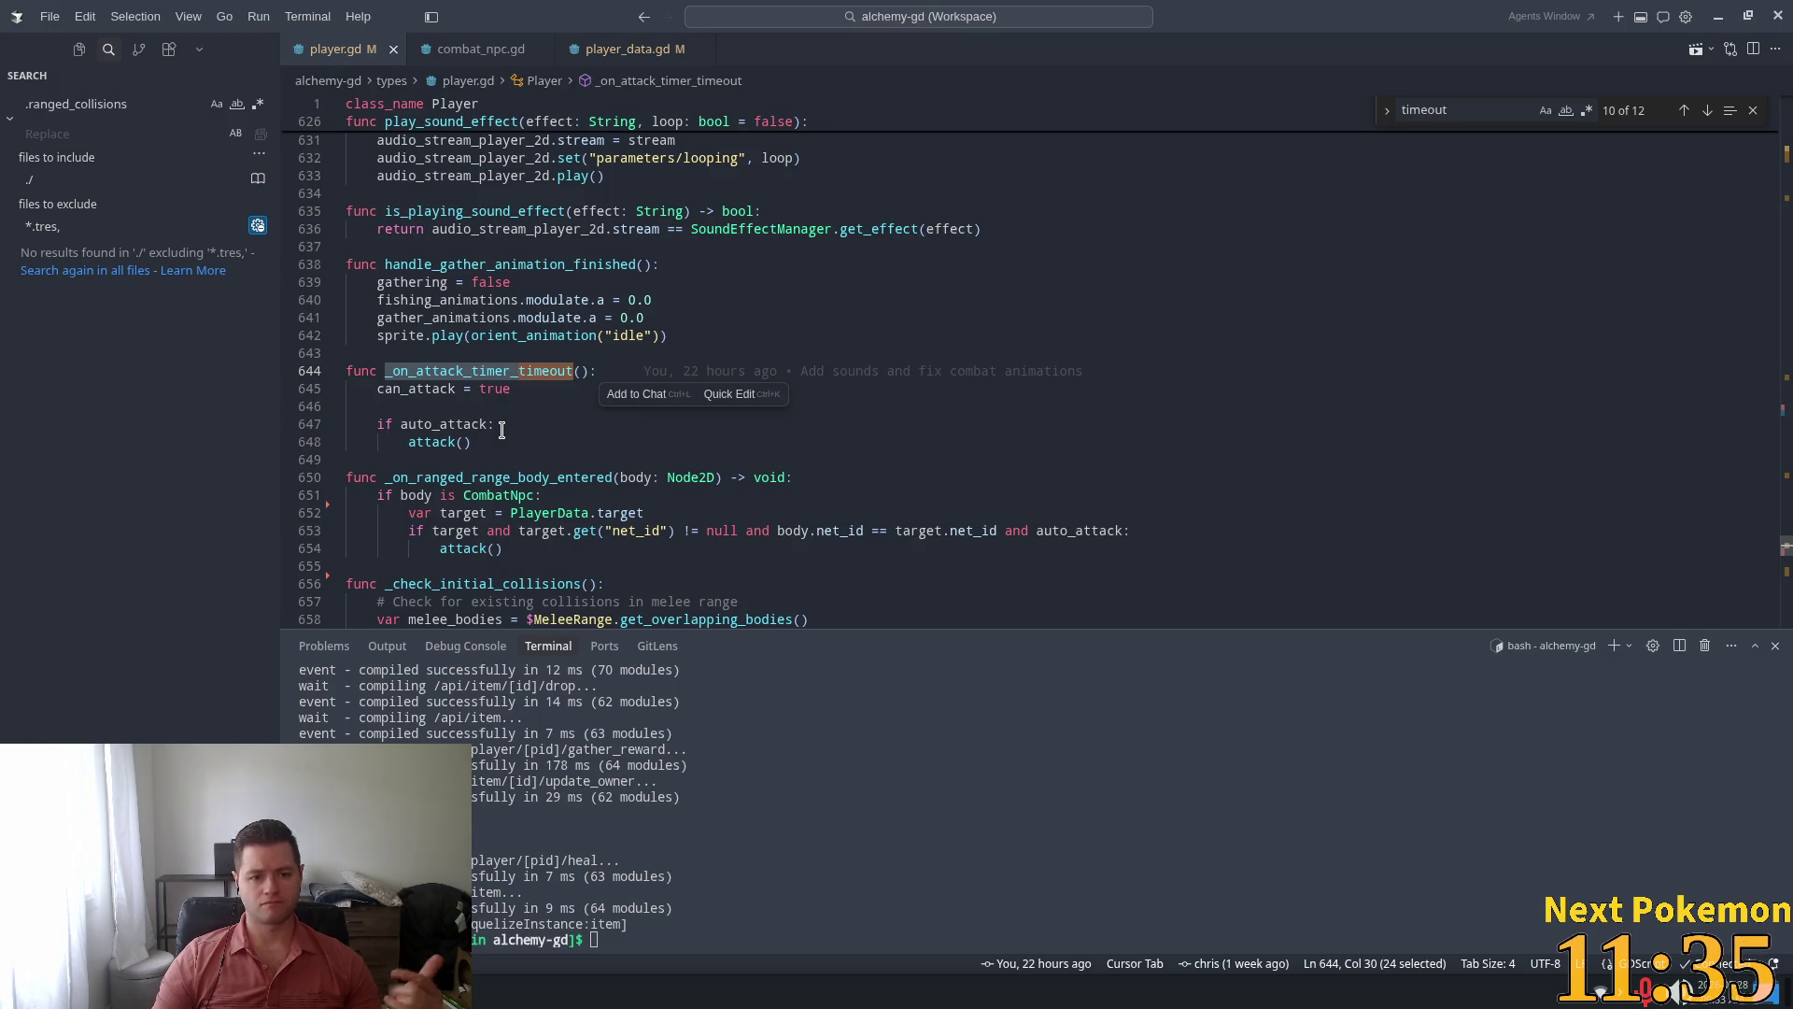
left_click(439, 445)
left_click(447, 426)
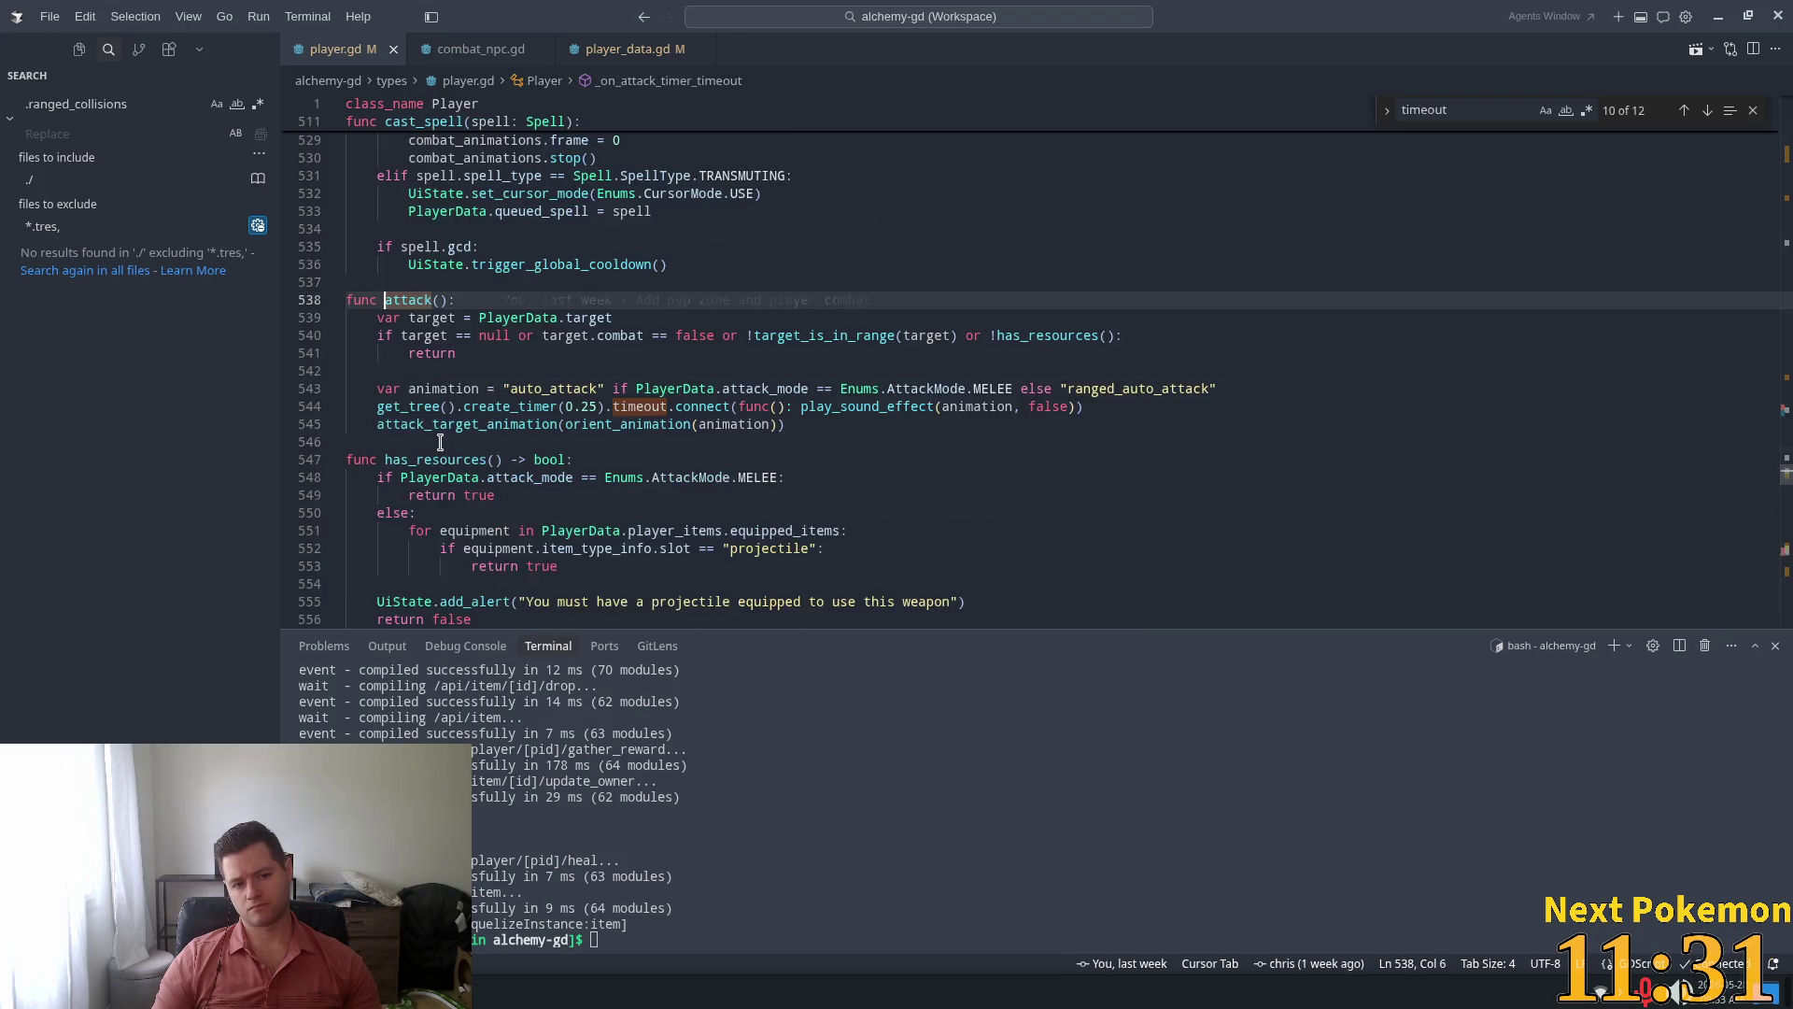
left_click(440, 442, "ctrl")
Examine line 540's guard condition with its target, false and target_is_in_range checks
mouse_move(512, 409)
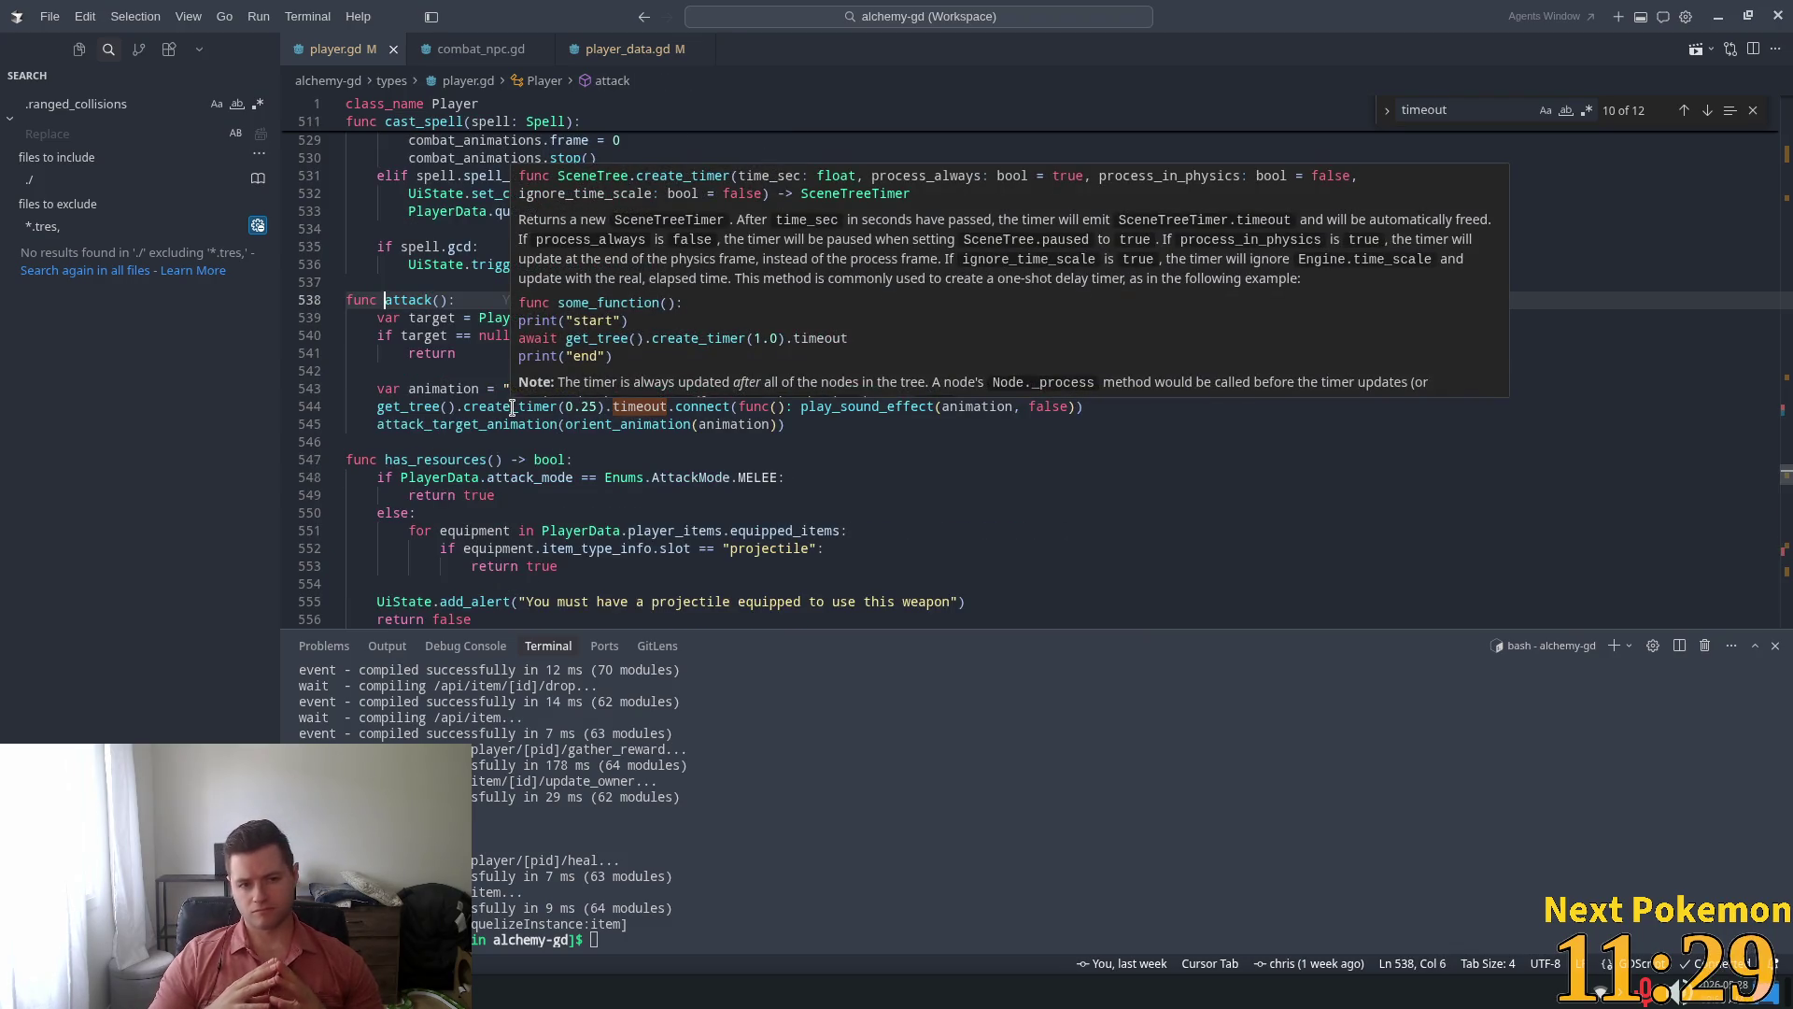
key("Down")
key("Down")
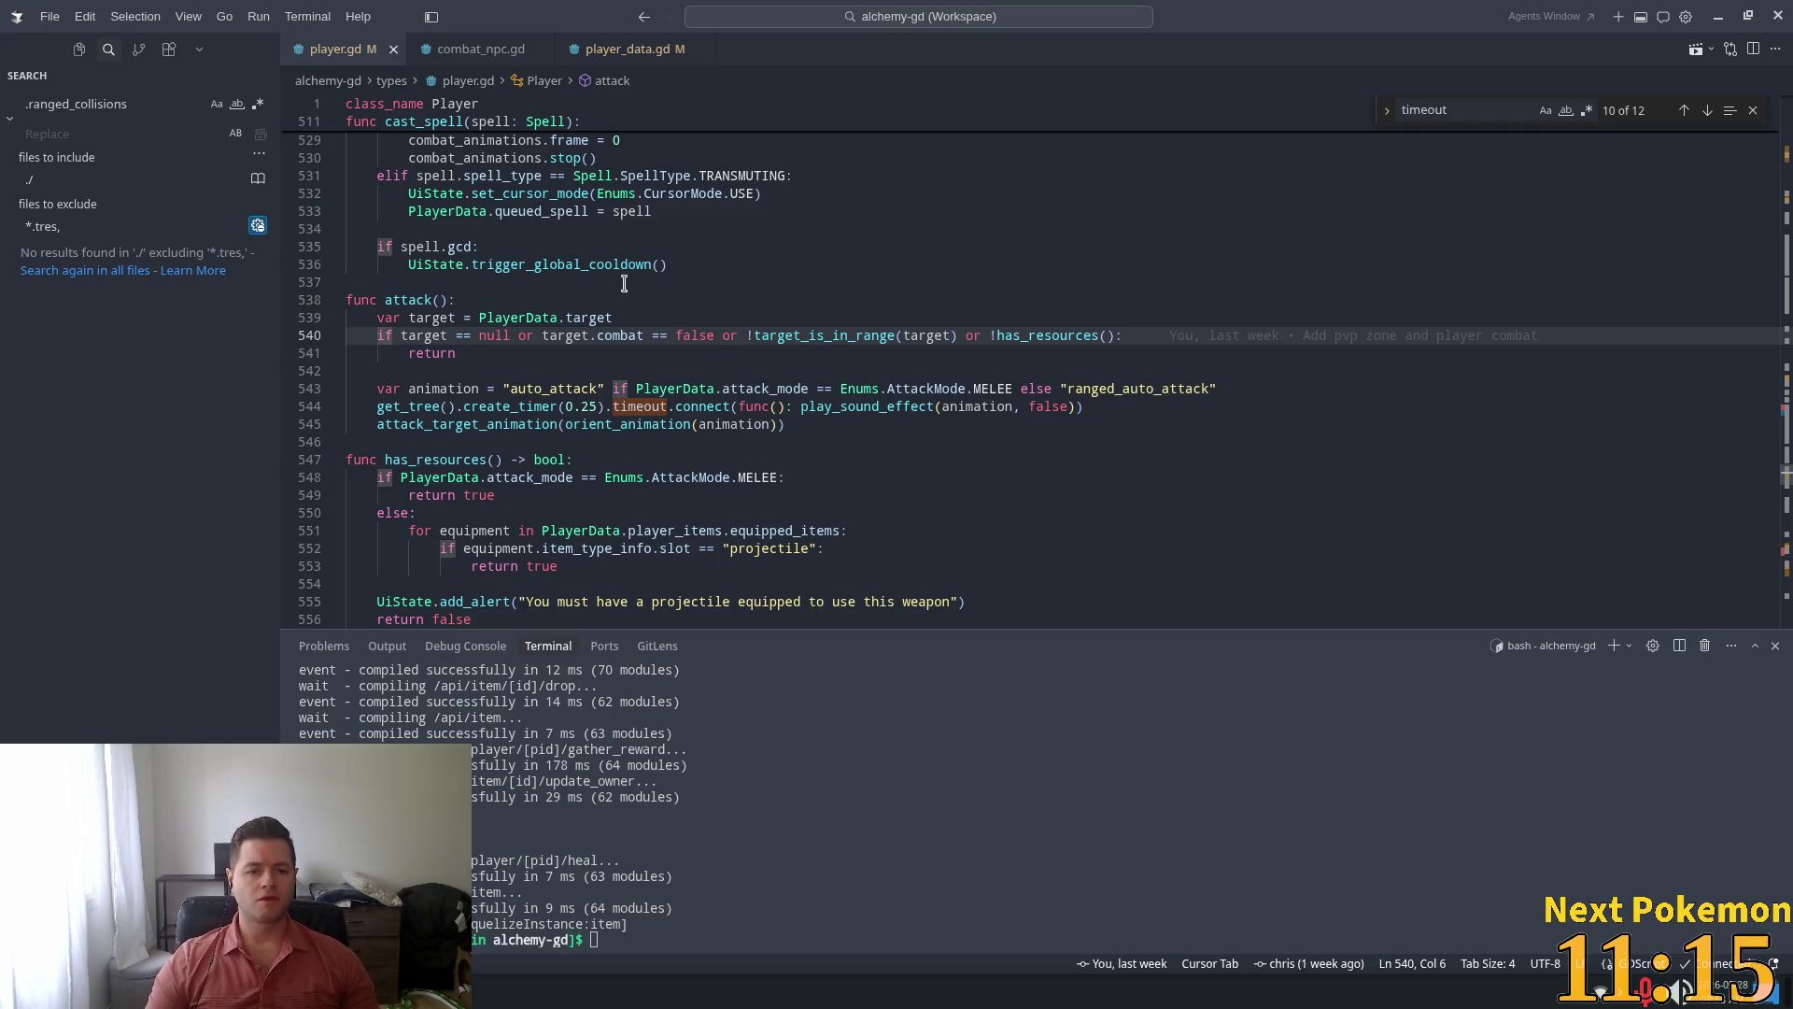
double_click(565, 335)
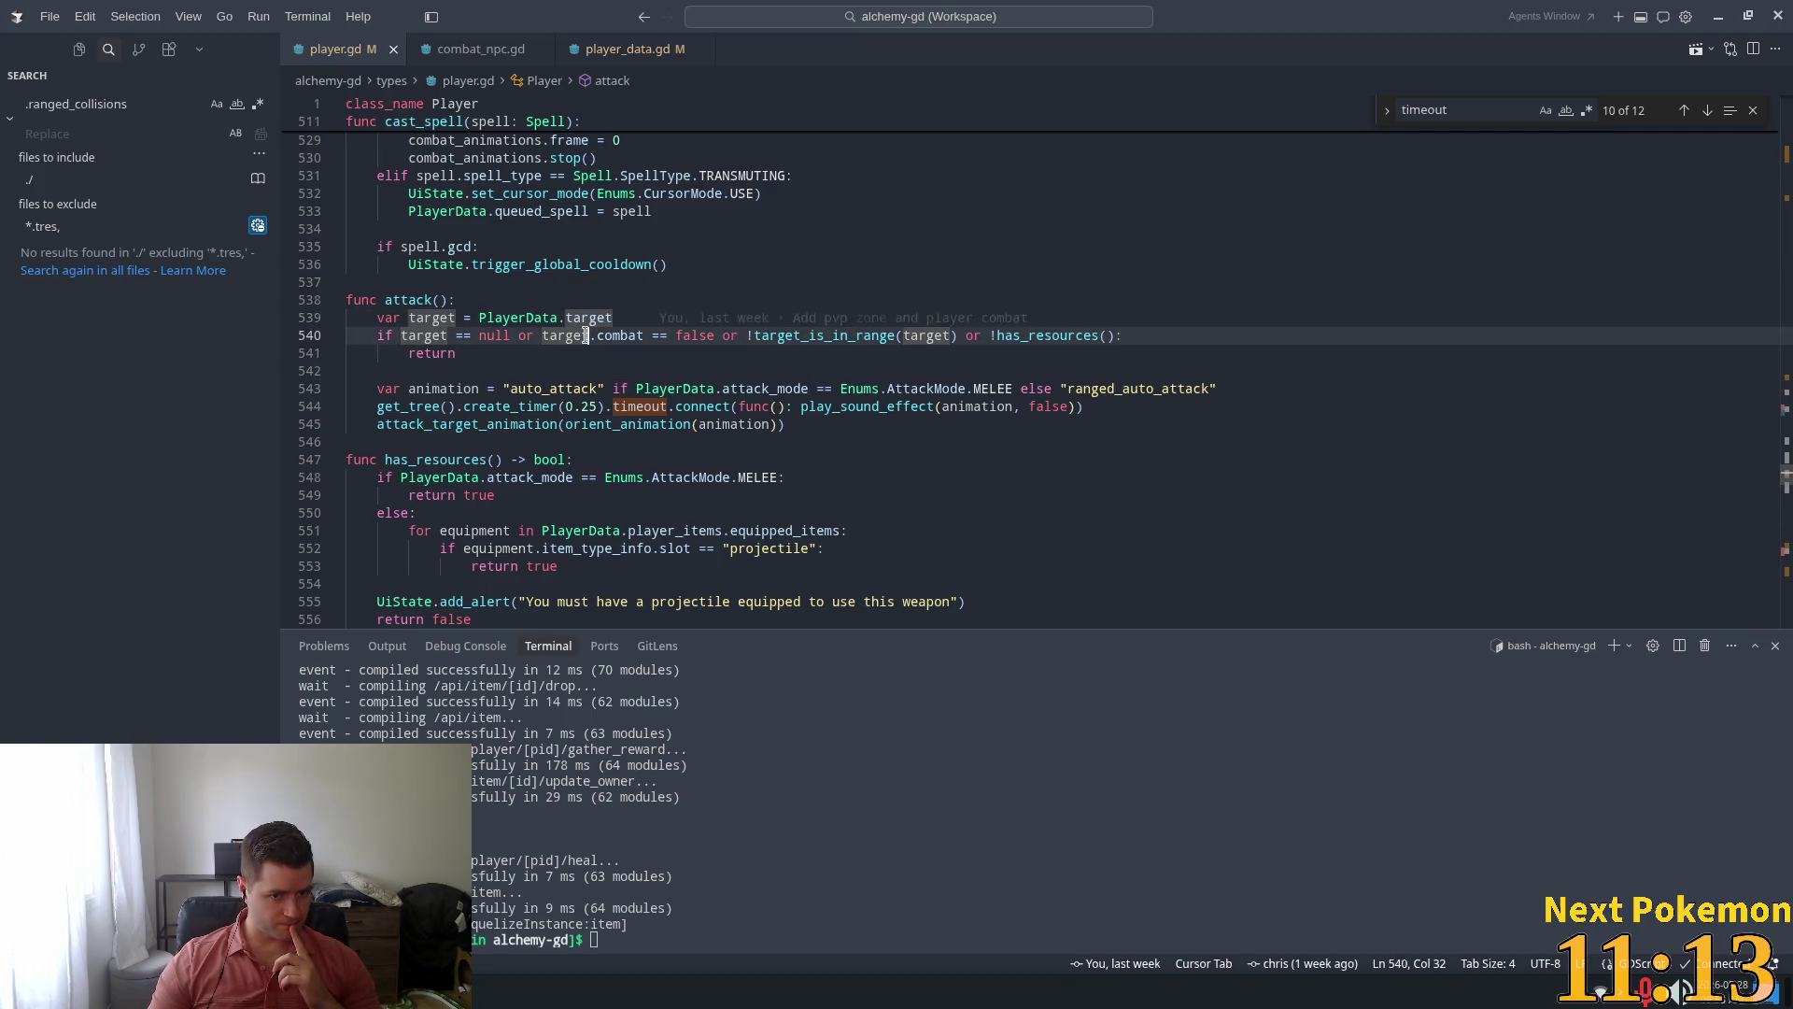
double_click(695, 336)
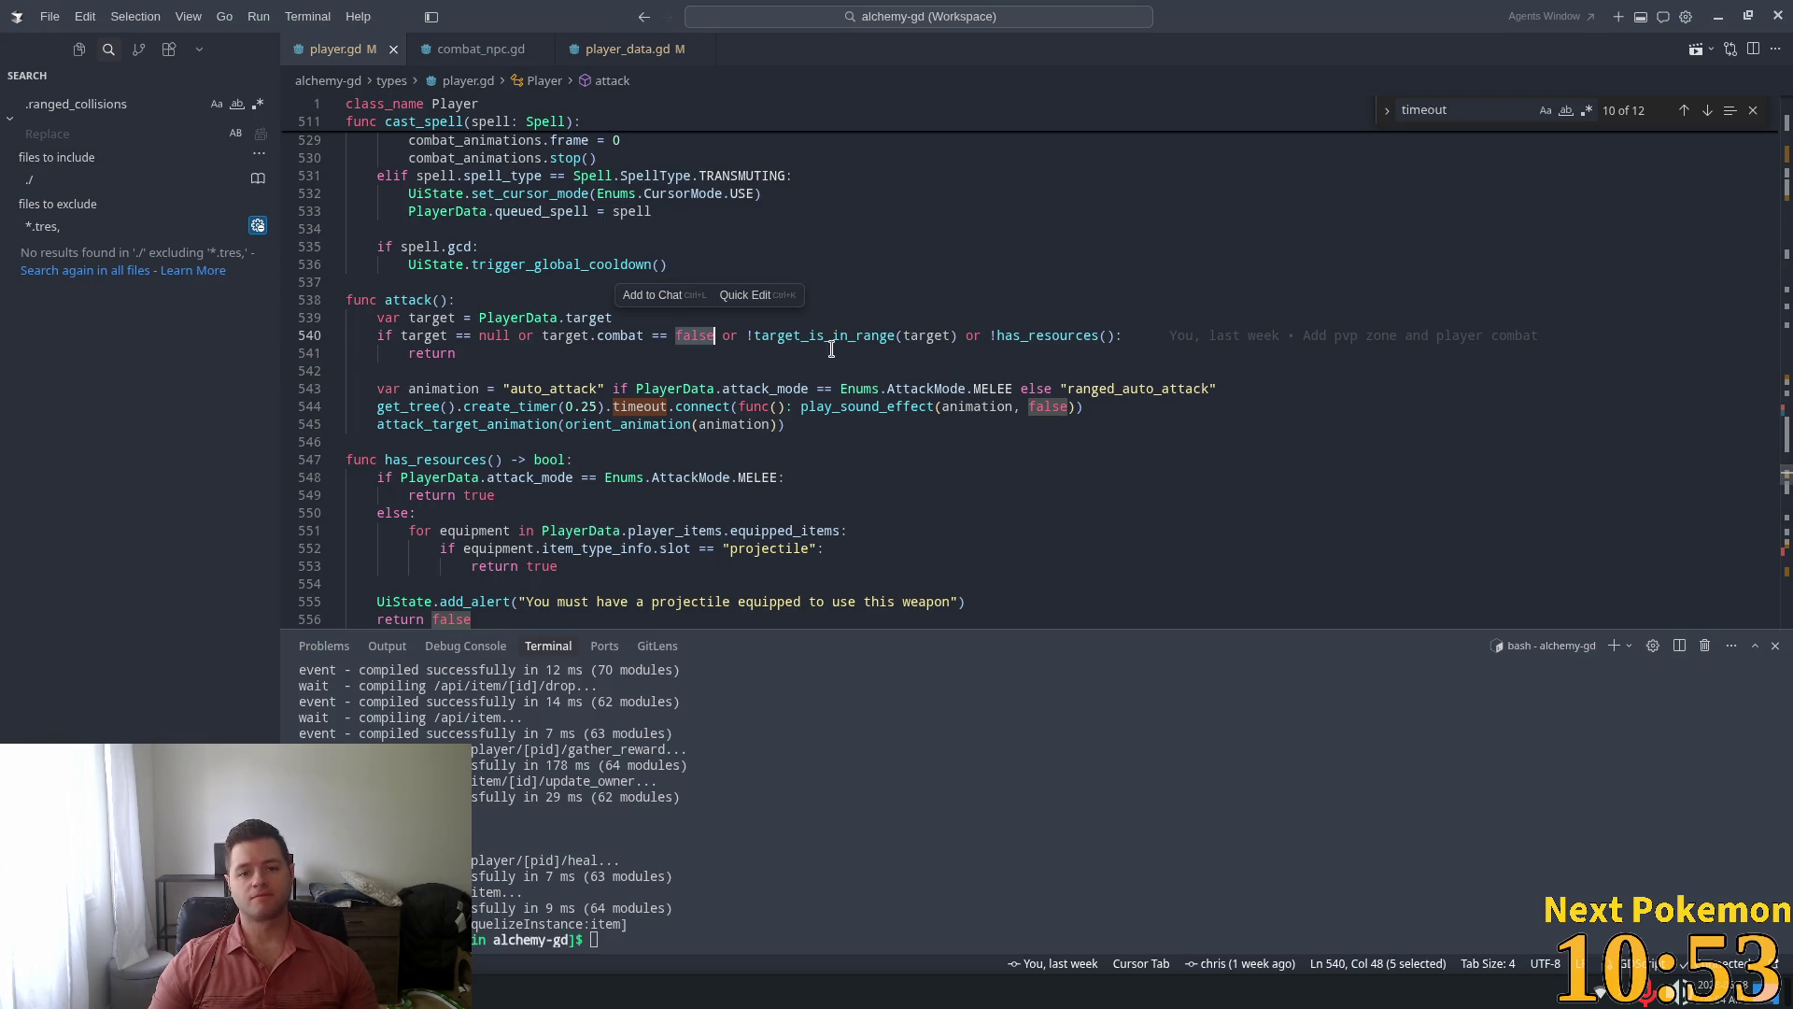
left_click(730, 336)
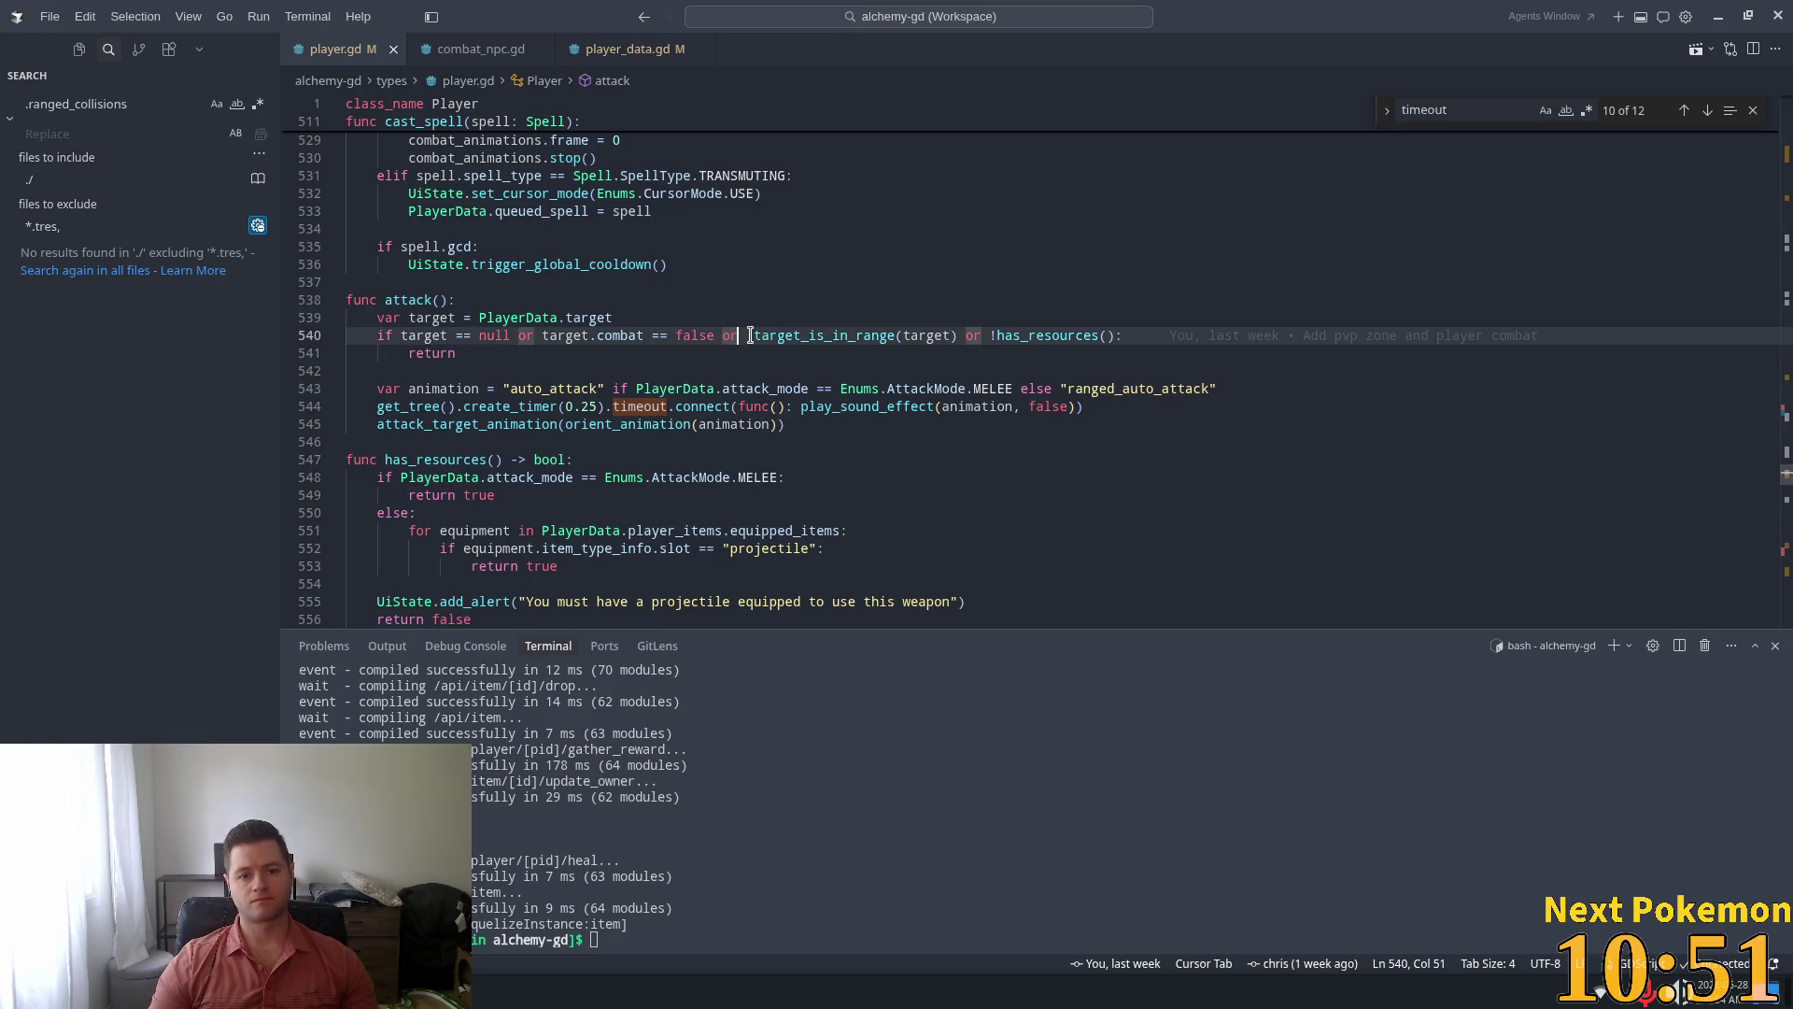
left_click(754, 337)
left_click(748, 336)
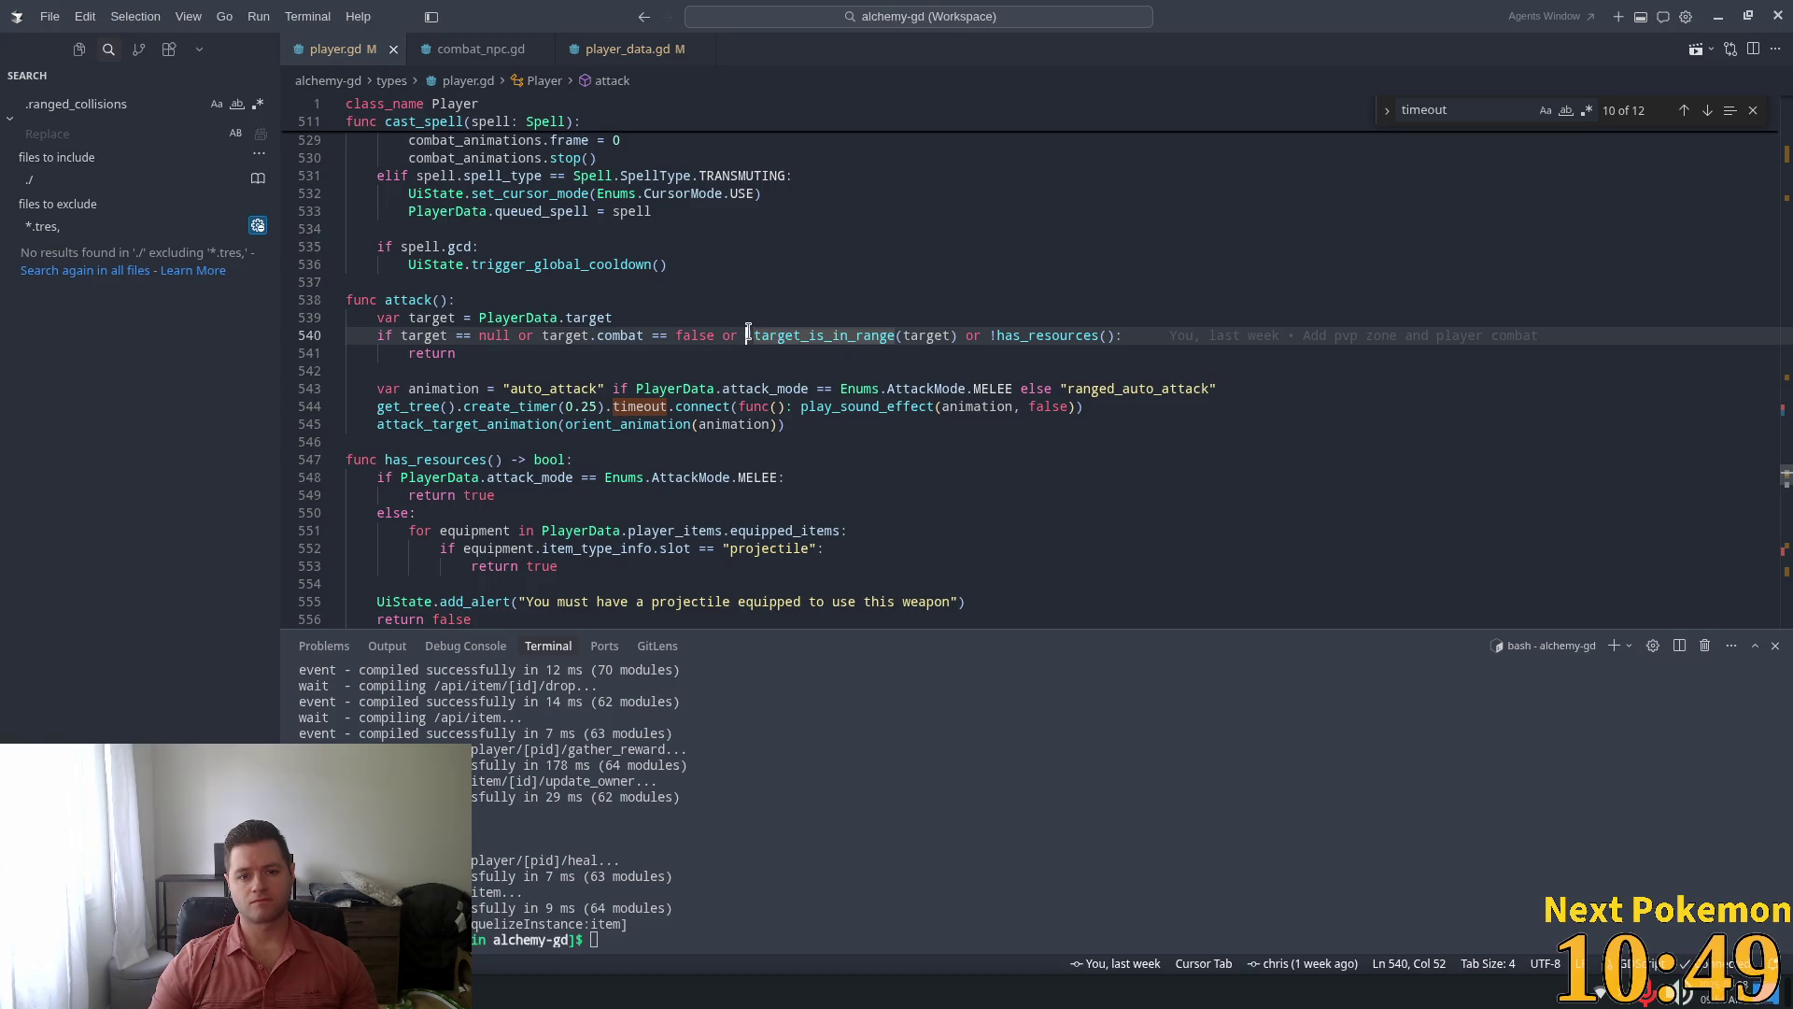
Jump to the has_resources() definition and review the 0.25 timer delay
left_click(1014, 335, "ctrl")
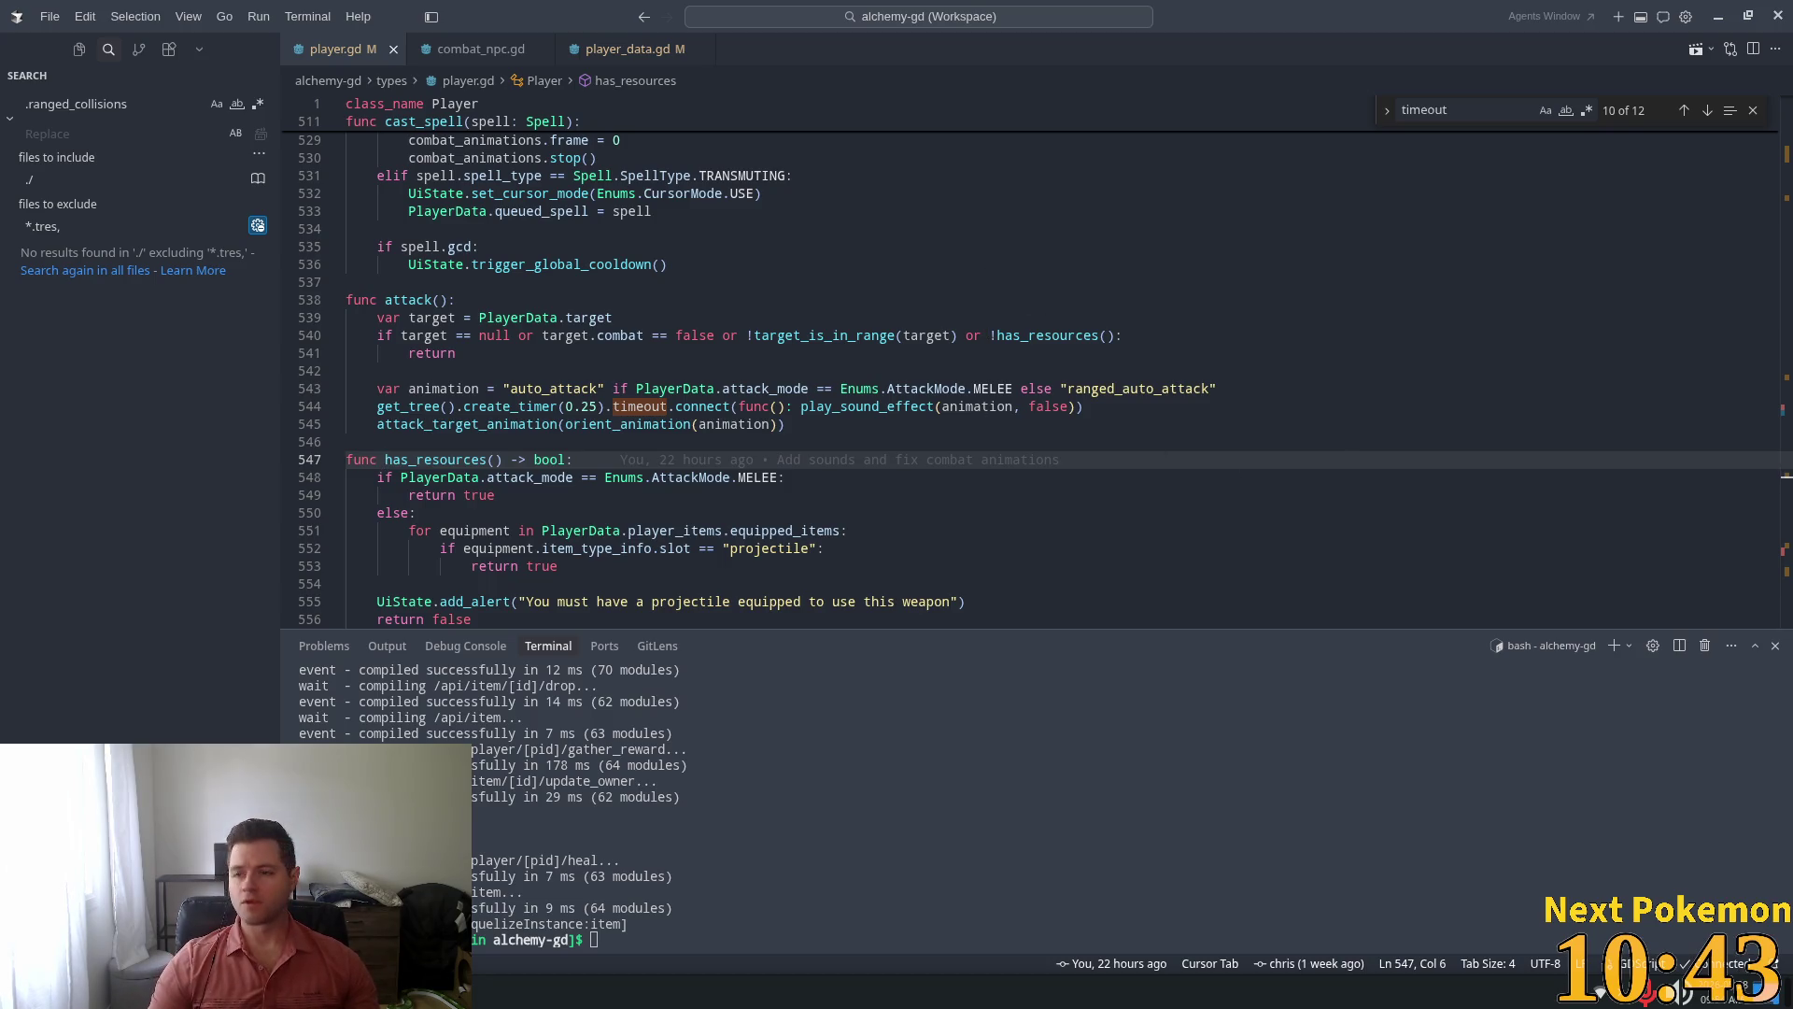
left_click(590, 407)
scroll(592, 397, "down", 4)
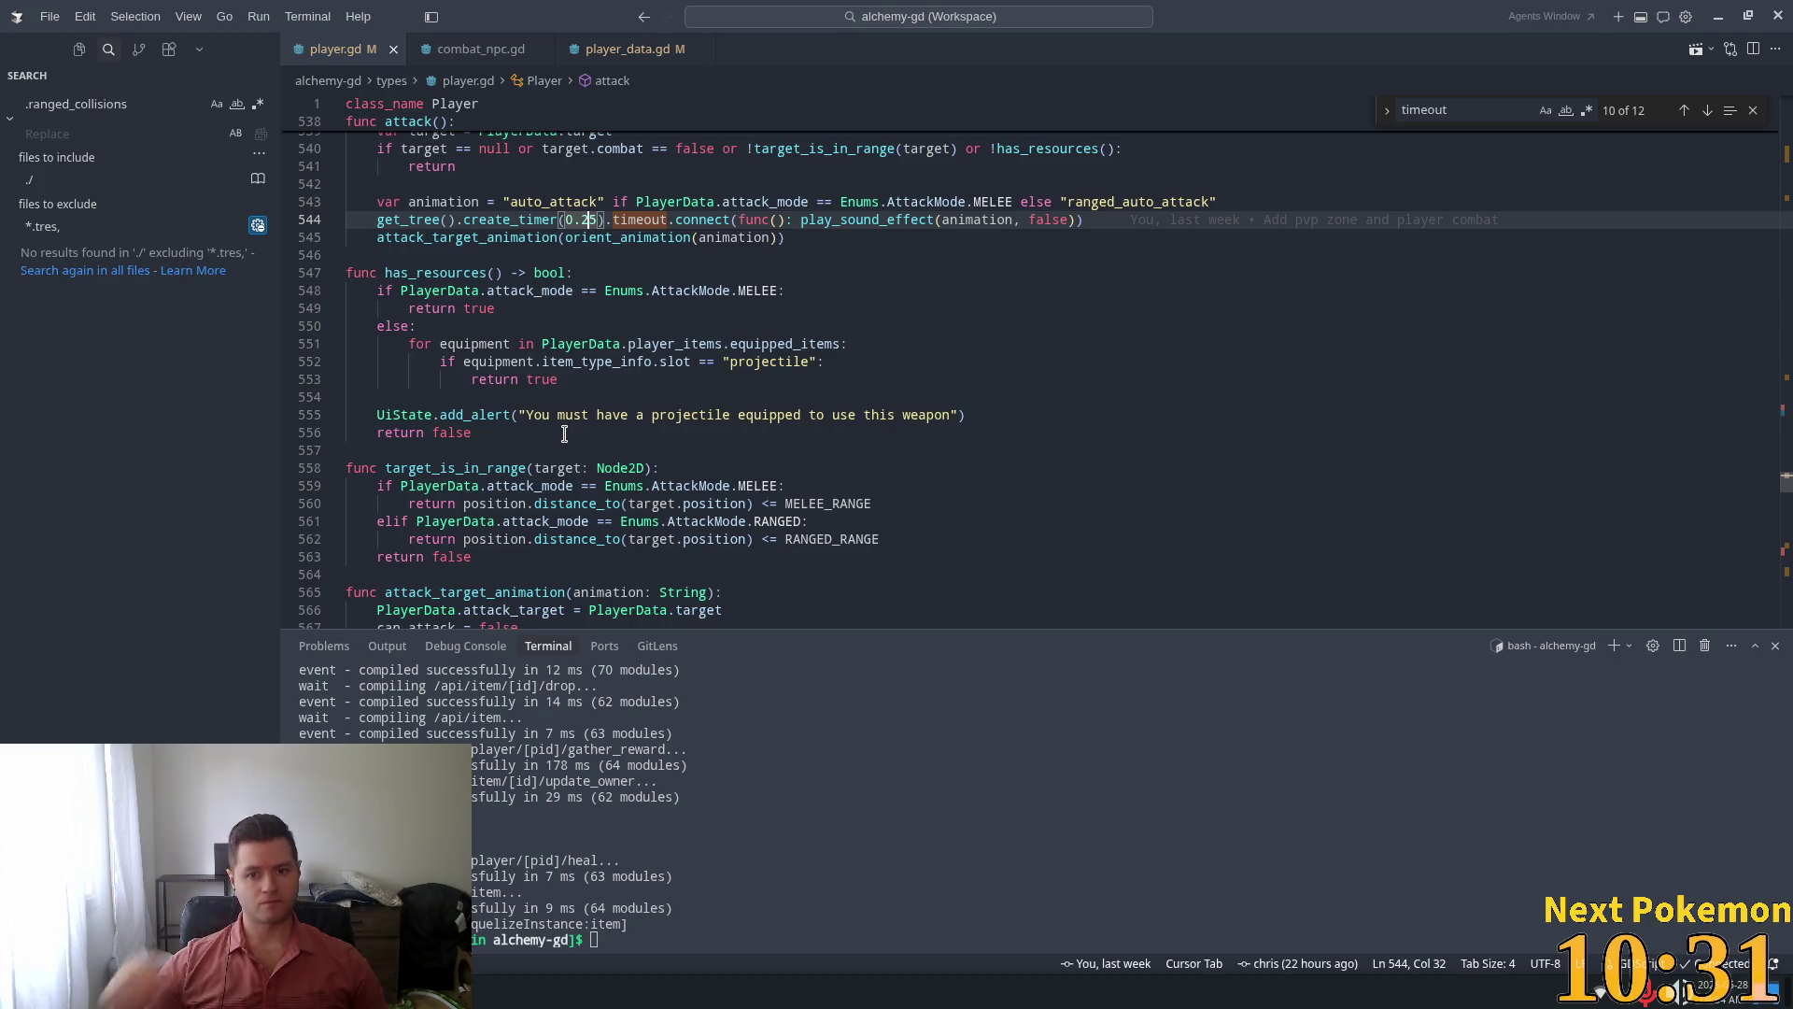
scroll(838, 393, "up", 3)
Remove the range and resources checks from line 540's condition, ending it with a colon
left_click(674, 317)
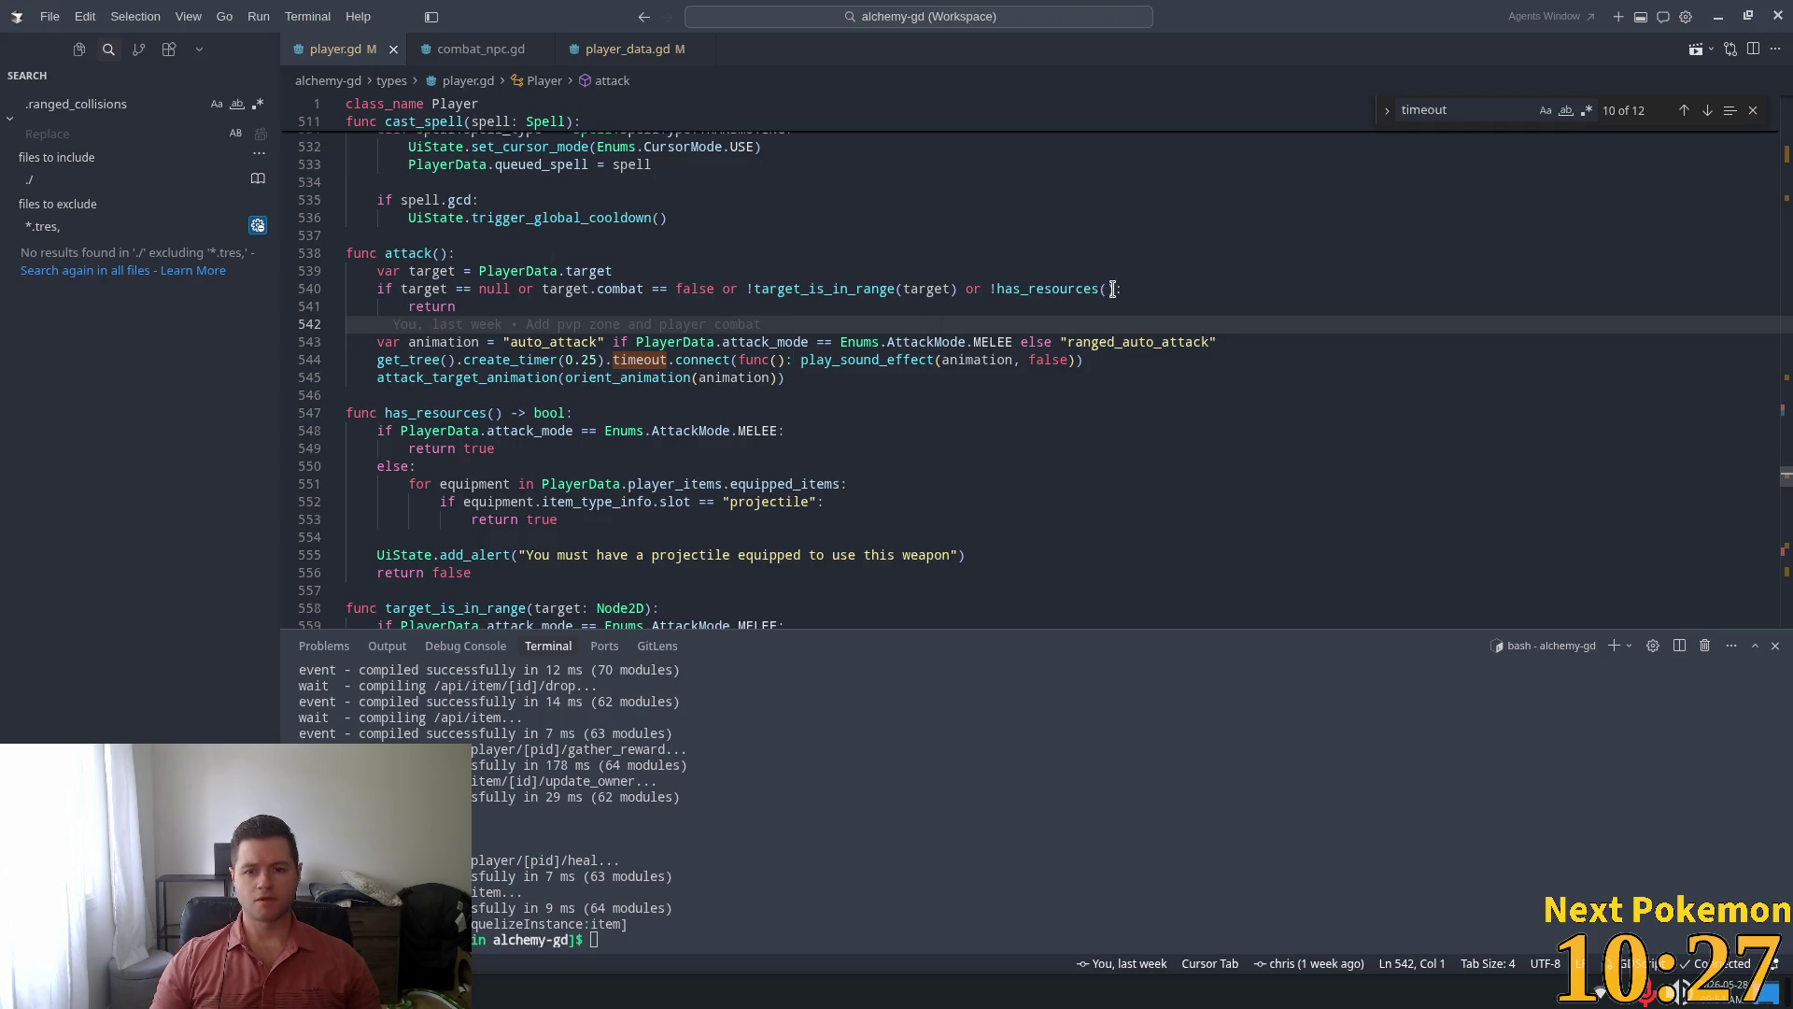
left_click_drag(1118, 288, 747, 289)
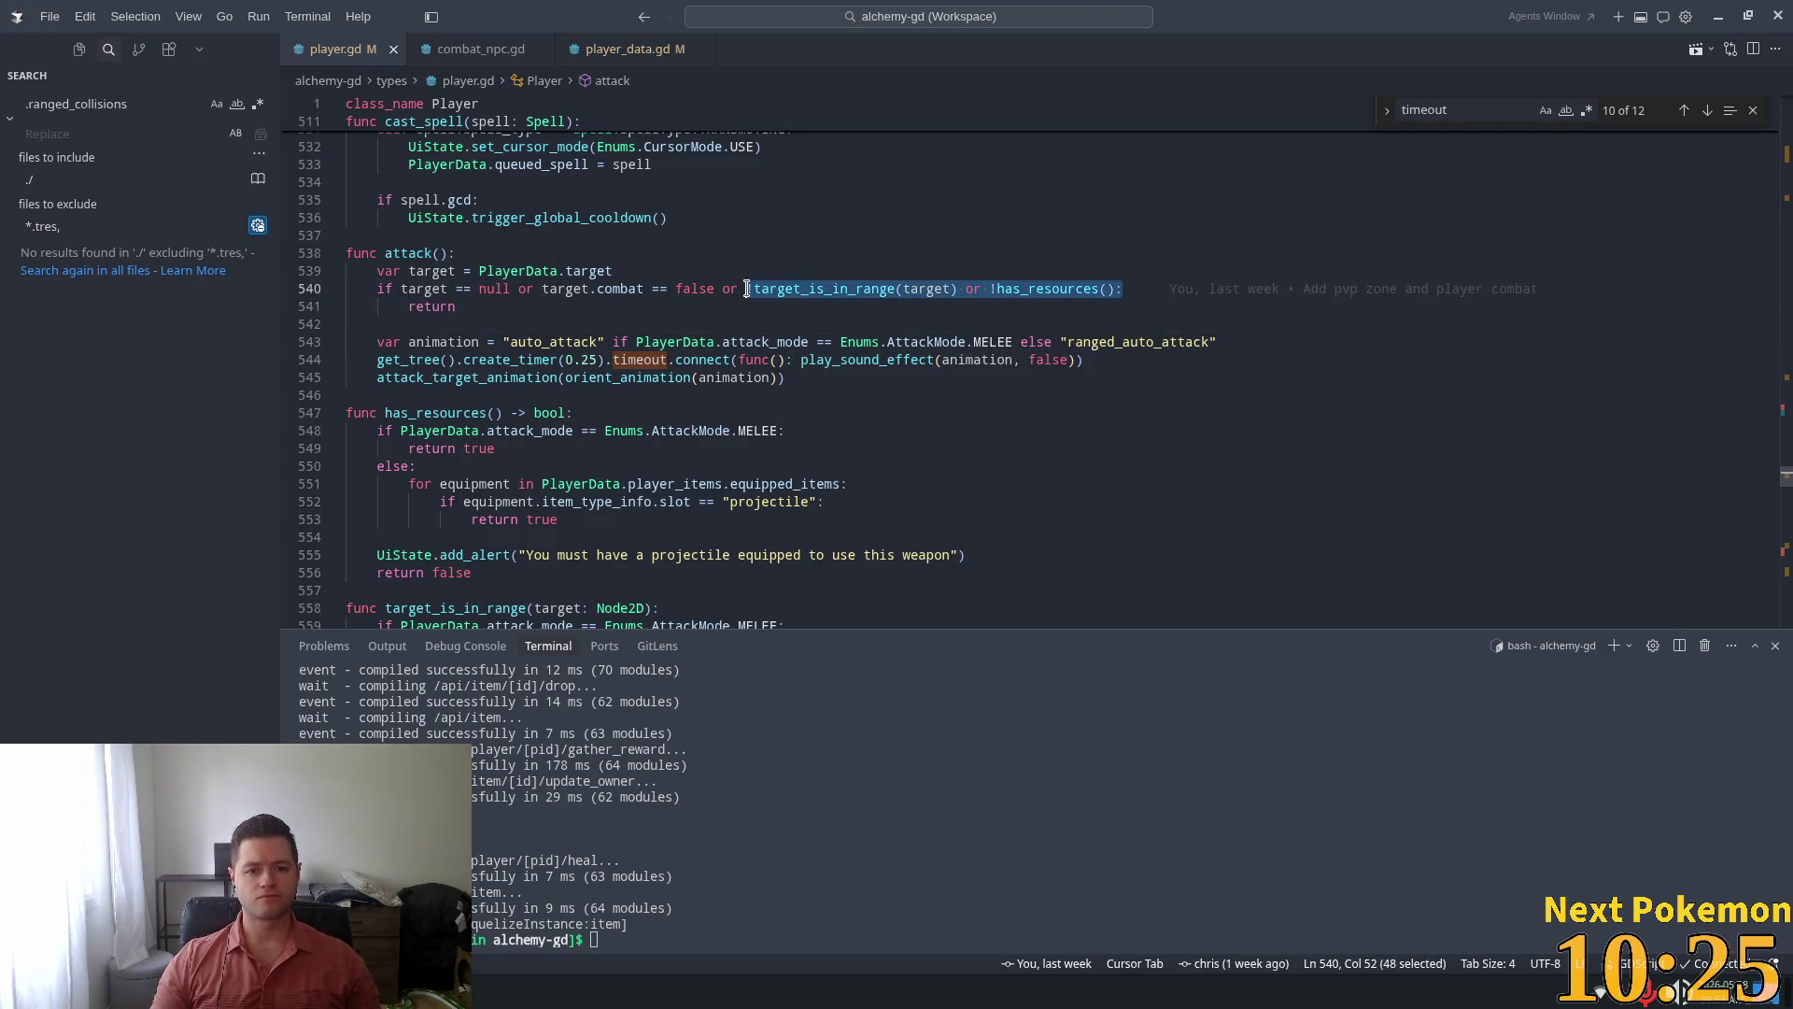
key("BackSpace")
key("BackSpace")
key("BackSpace")
key("BackSpace")
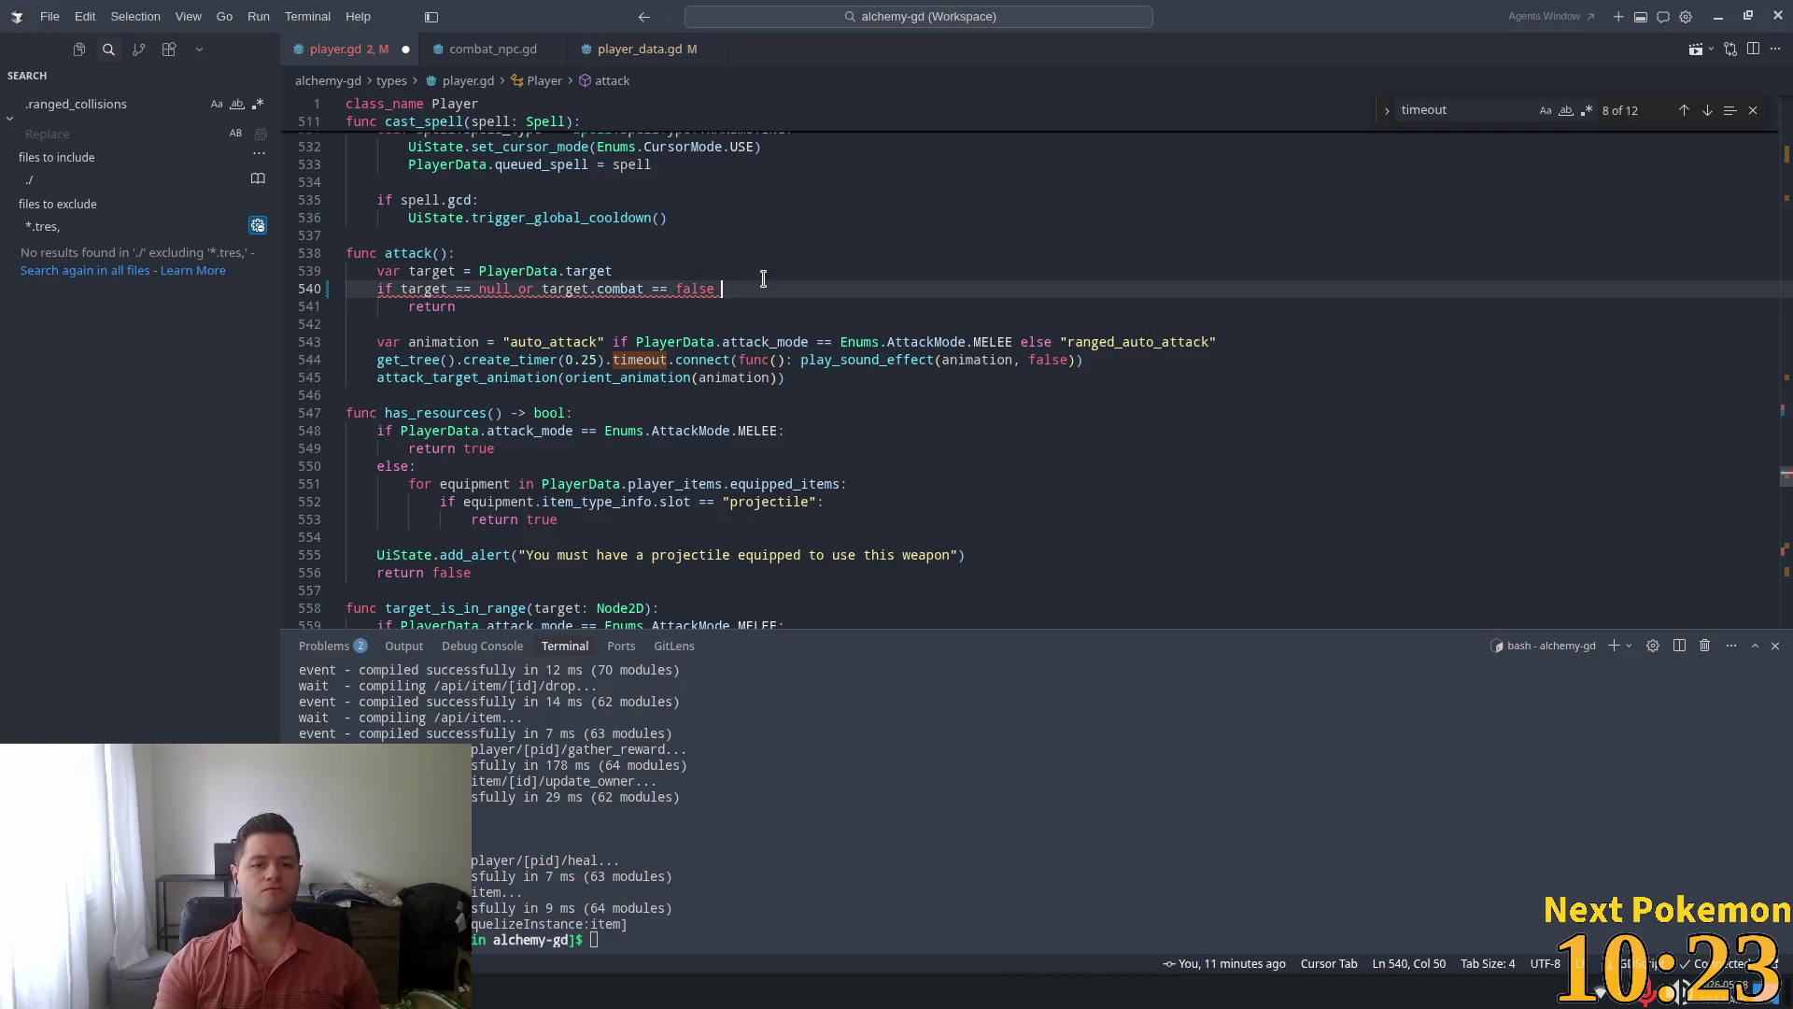
type(":")
Add 'if !target_is_in_range(target) or !has_resources():' with return and attack_timer.start()
left_click(519, 306)
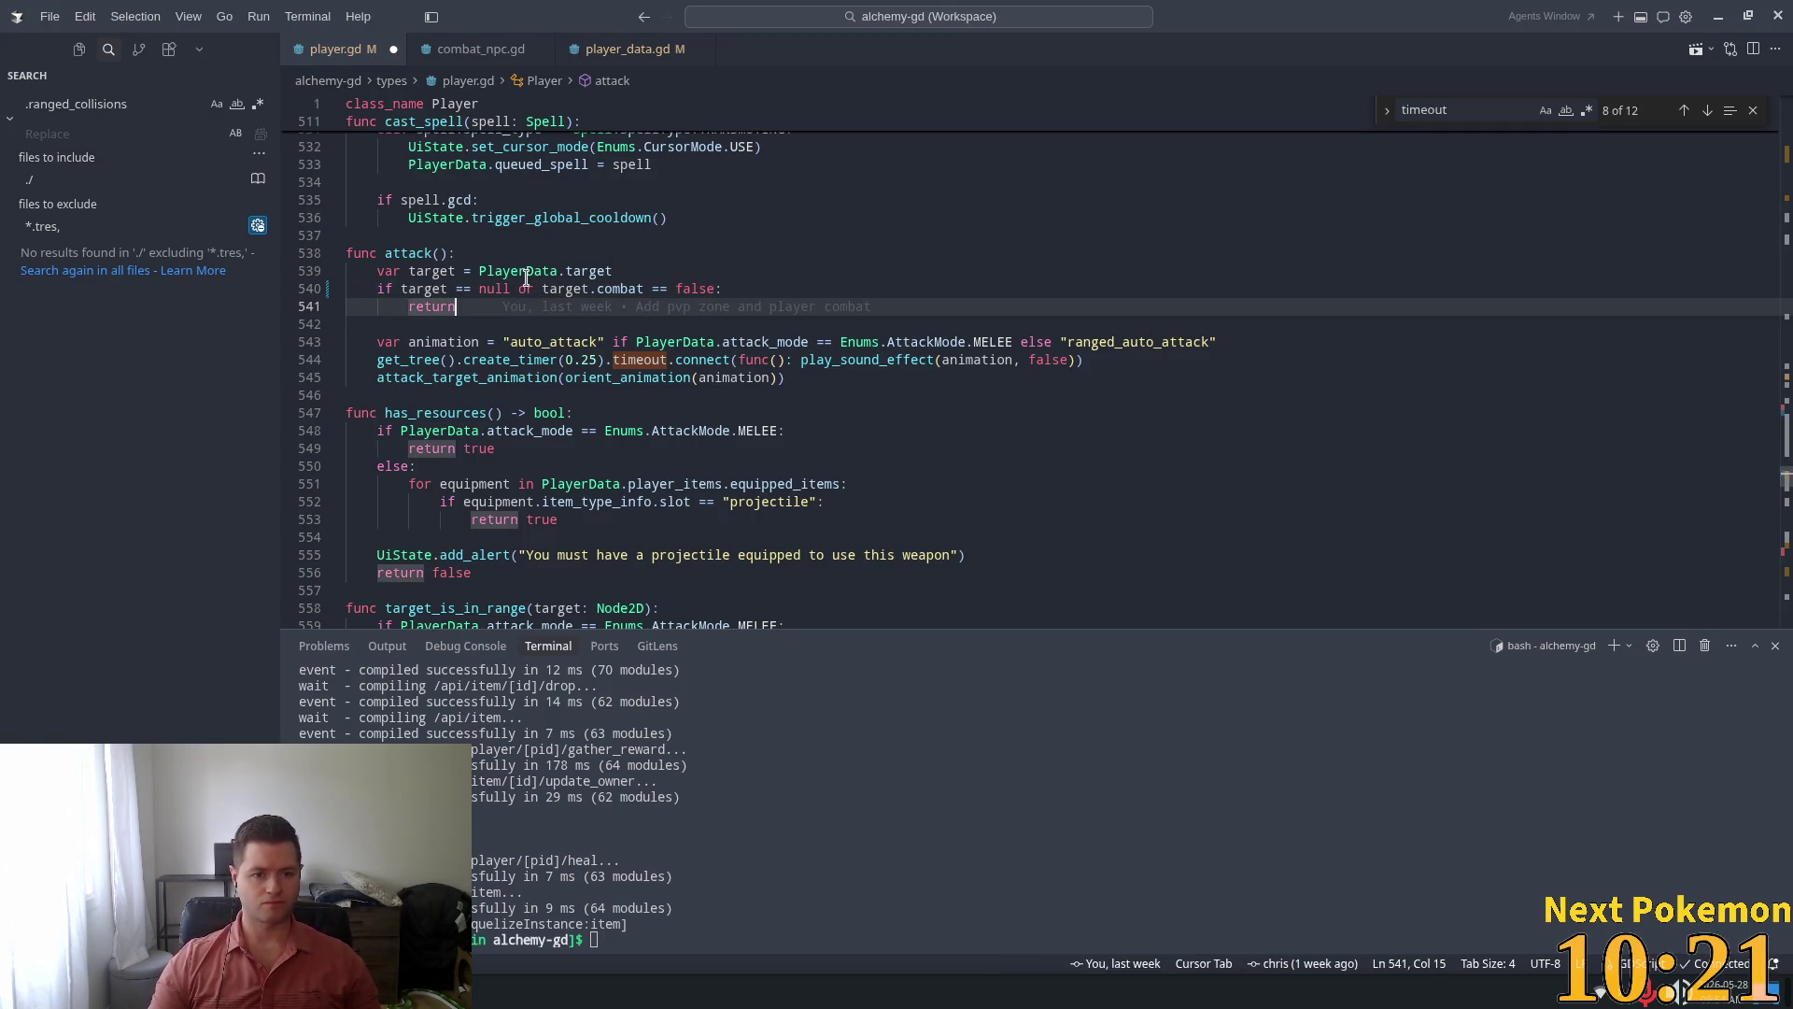
key("Return")
key("Return")
type("if")
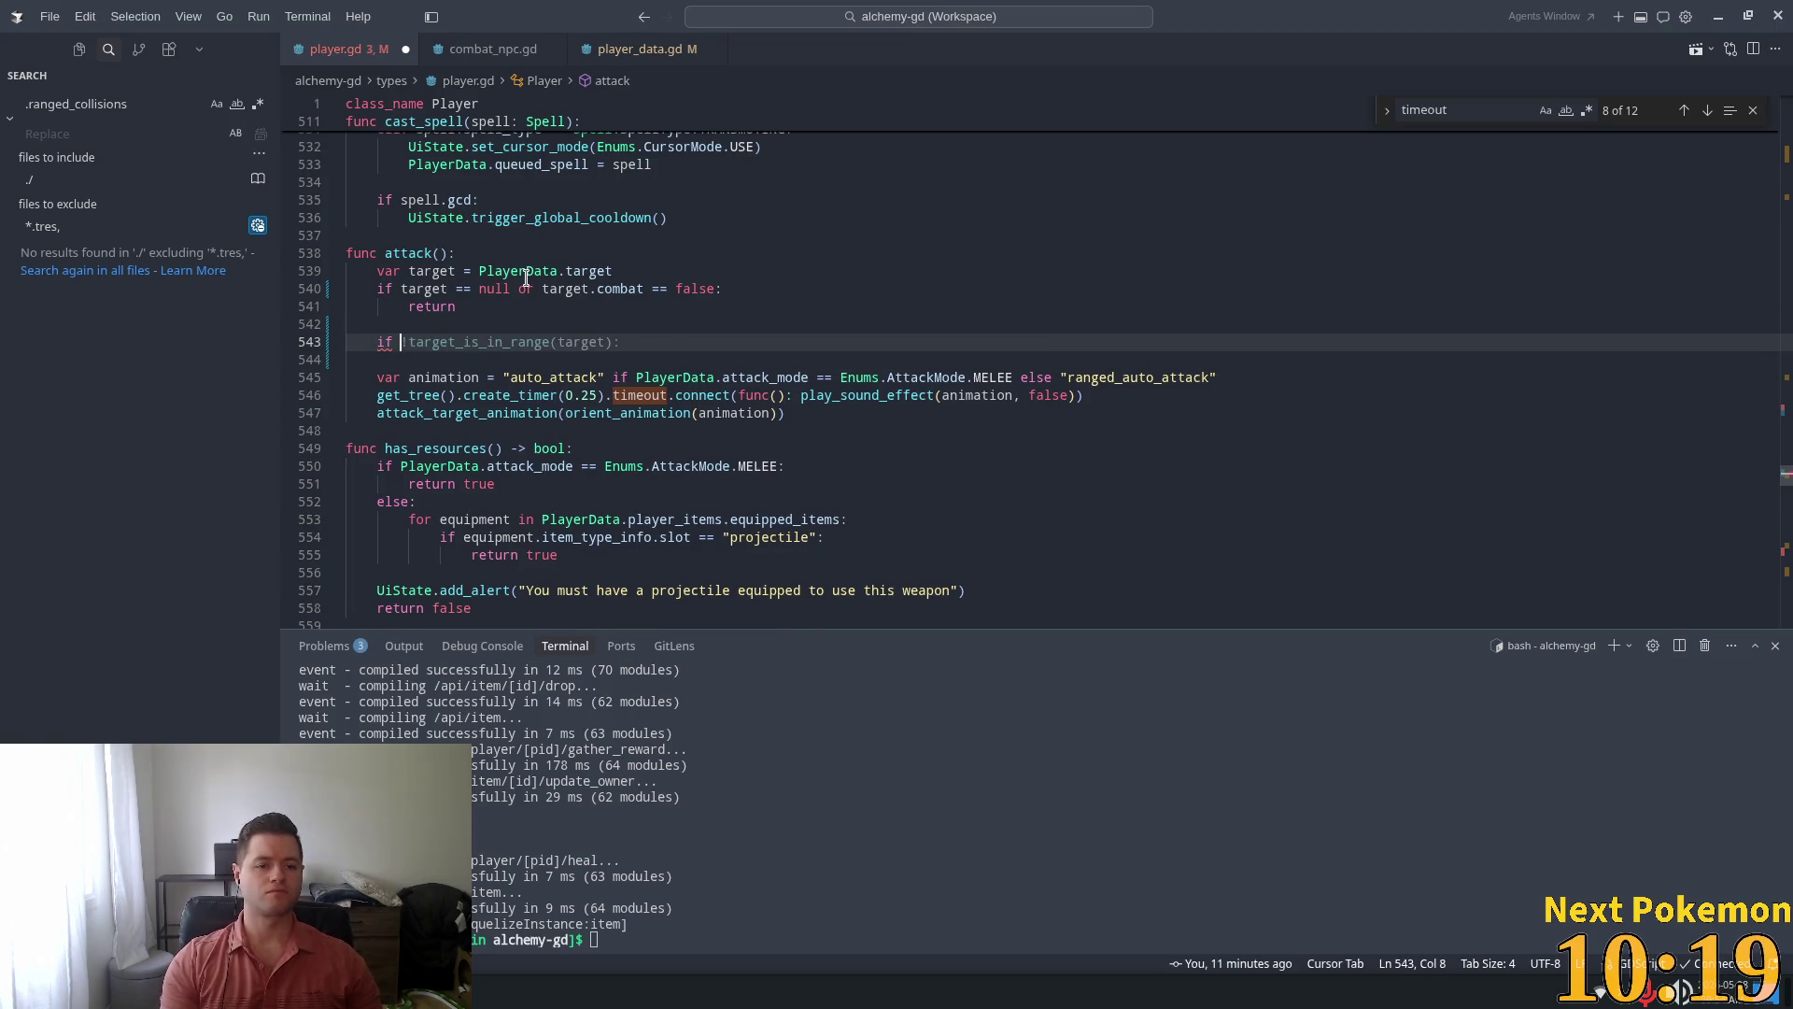
key("Tab")
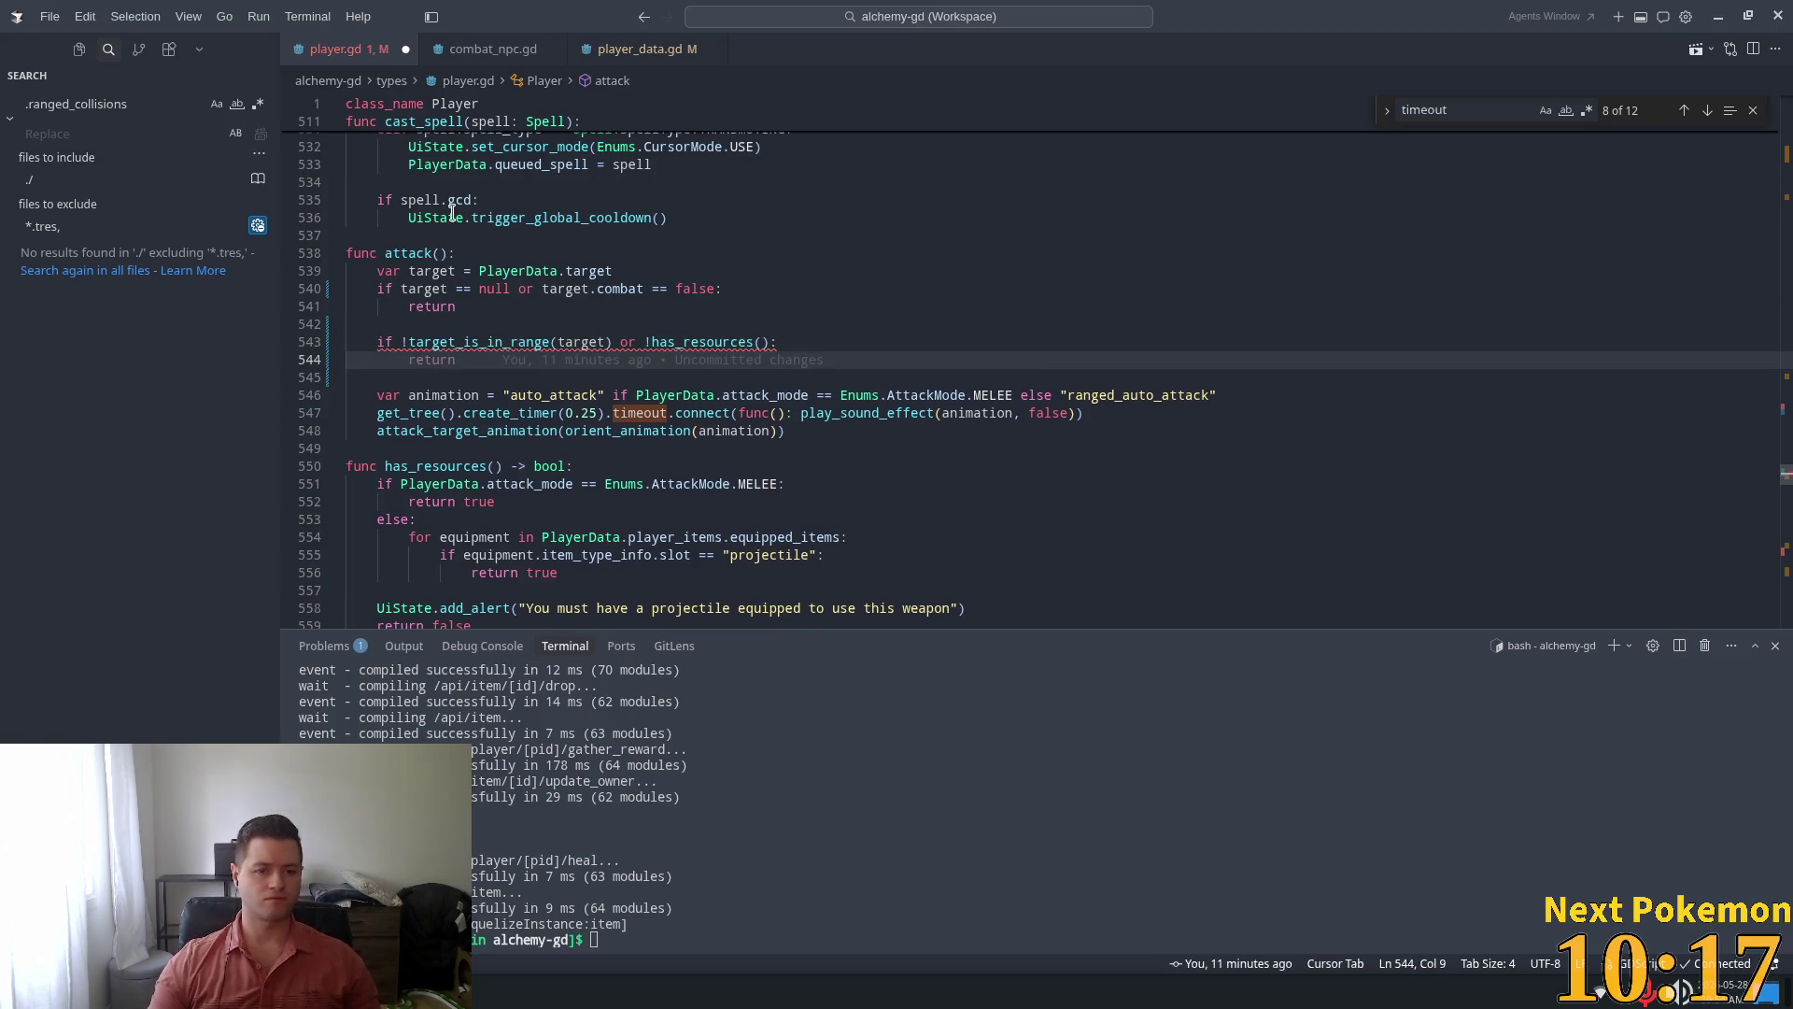
key("Tab")
key("Return")
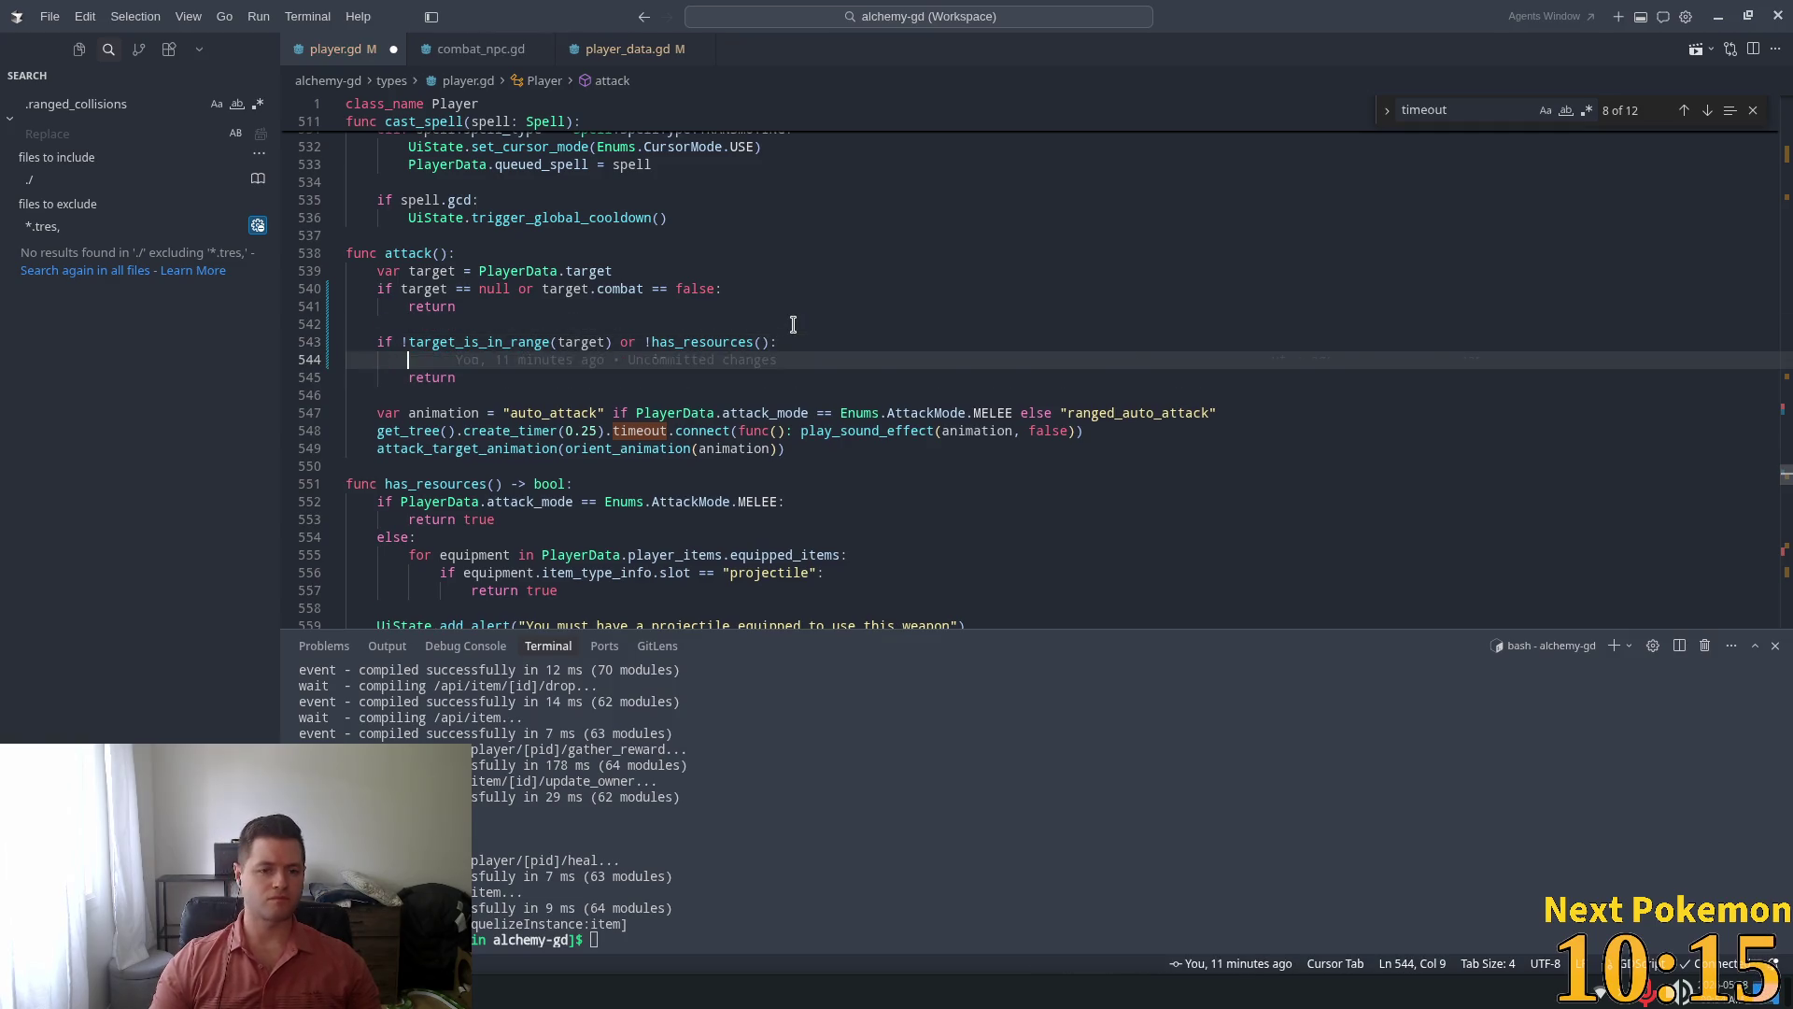
type("att")
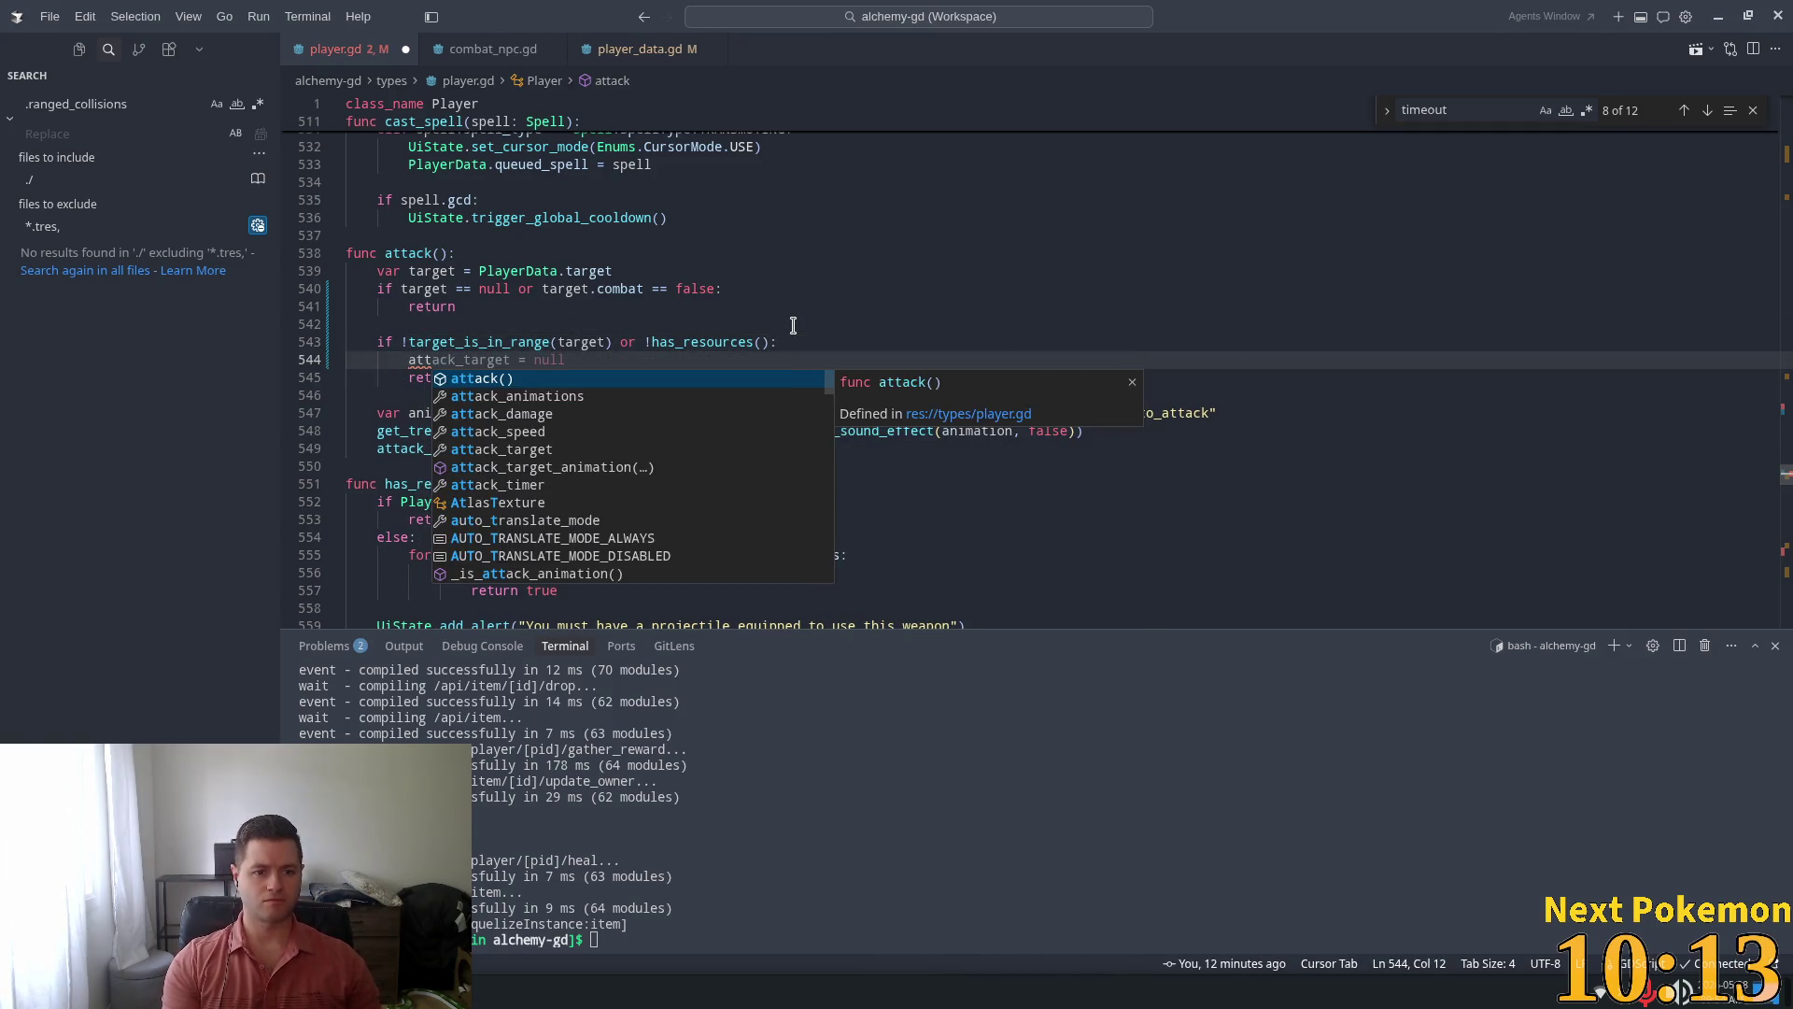
type("ack_tim")
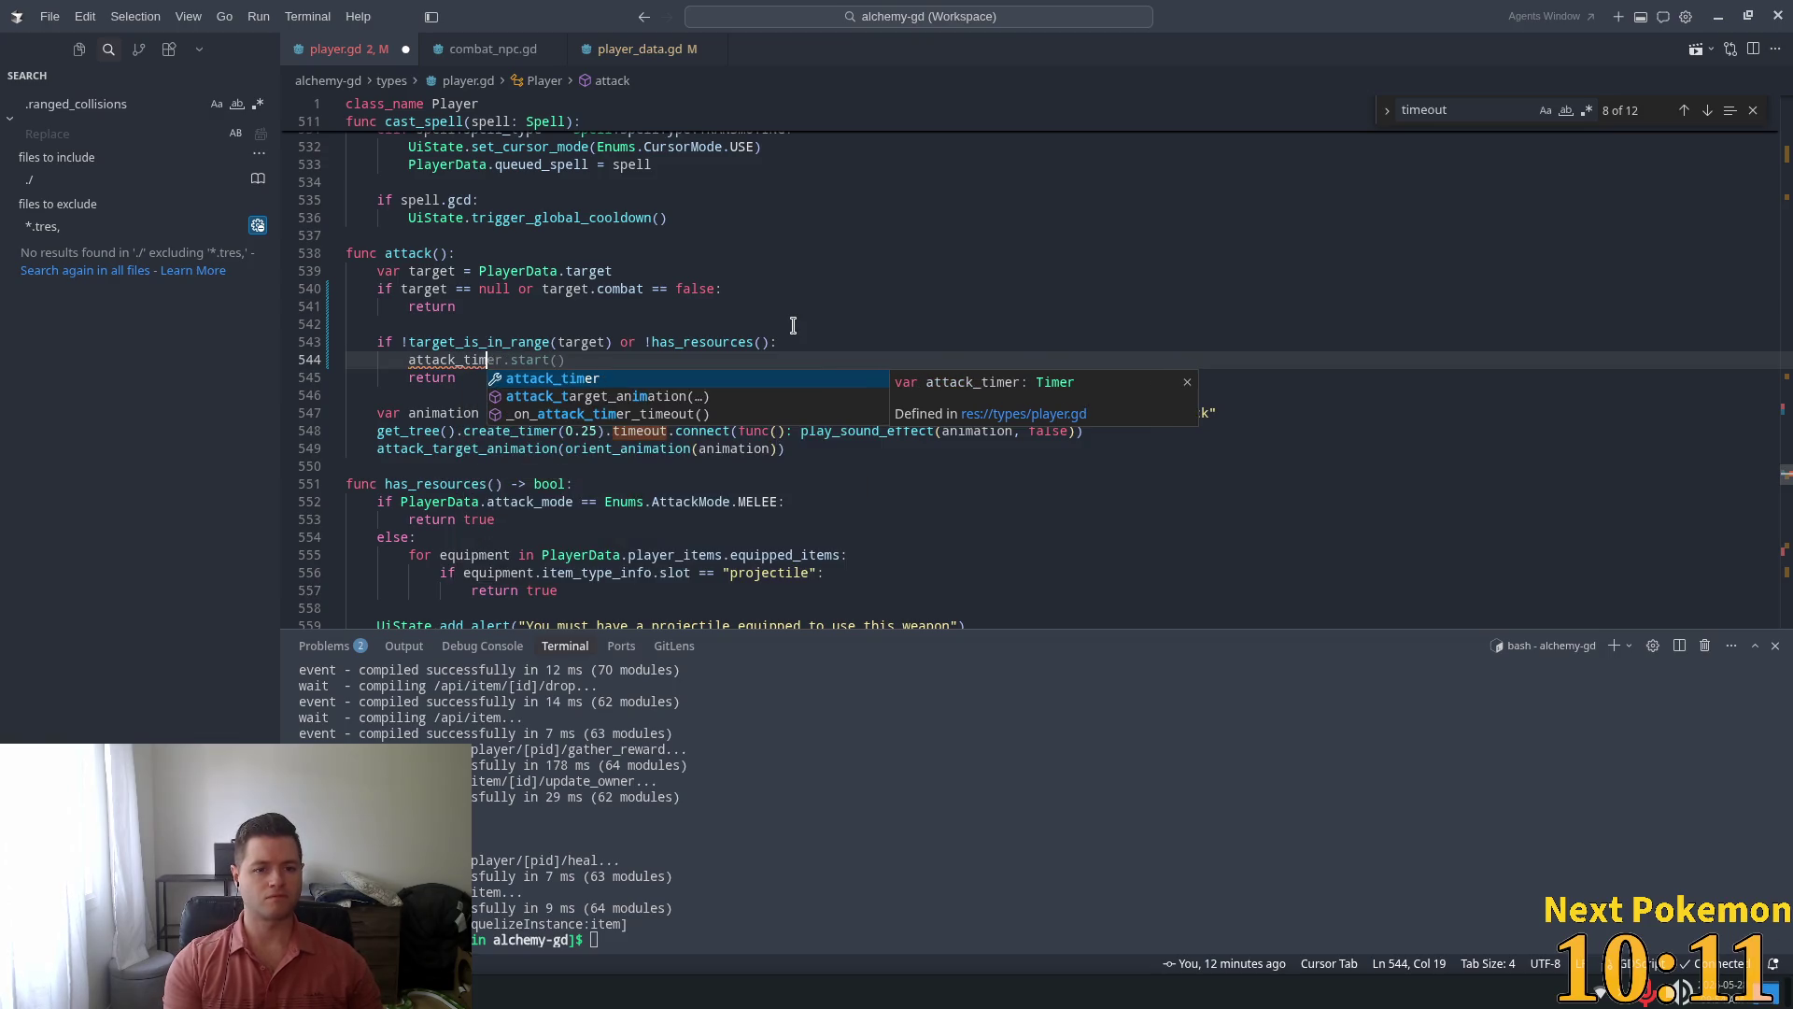
key("Tab")
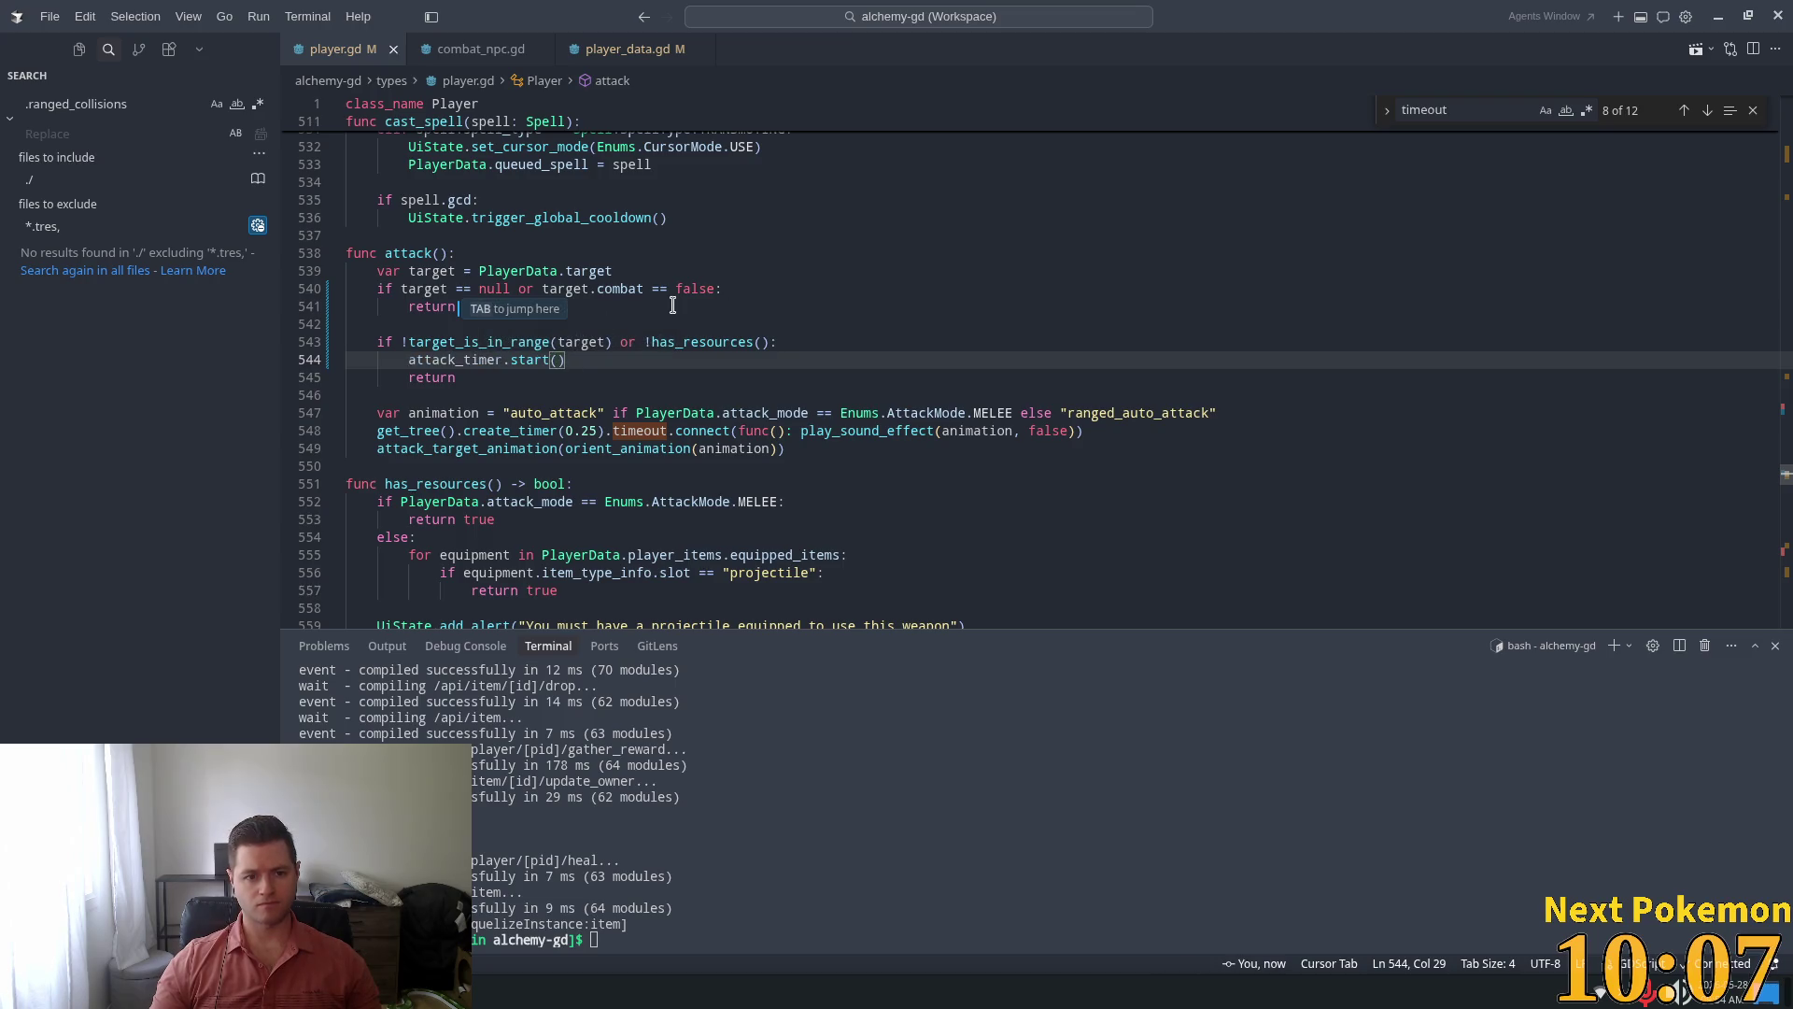
Review the edited attack() function from its header through the new check
left_click(811, 257)
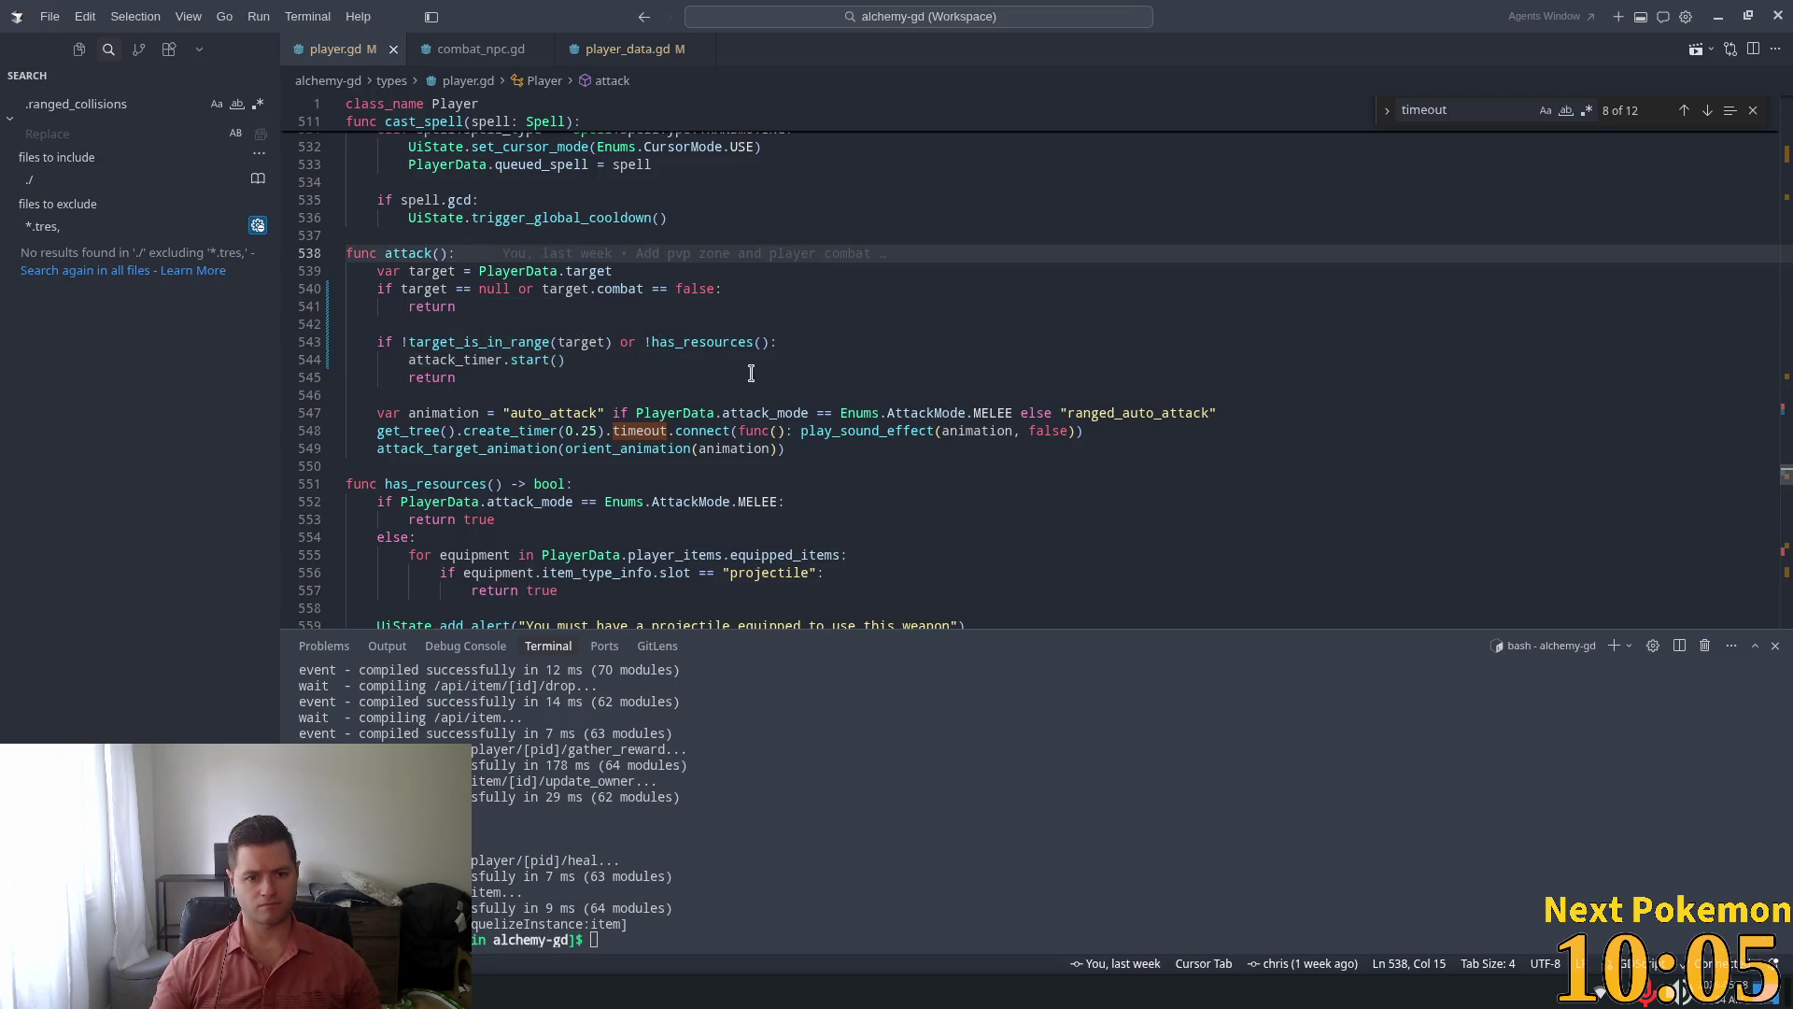
left_click(693, 365)
left_click(447, 379)
left_click(813, 306)
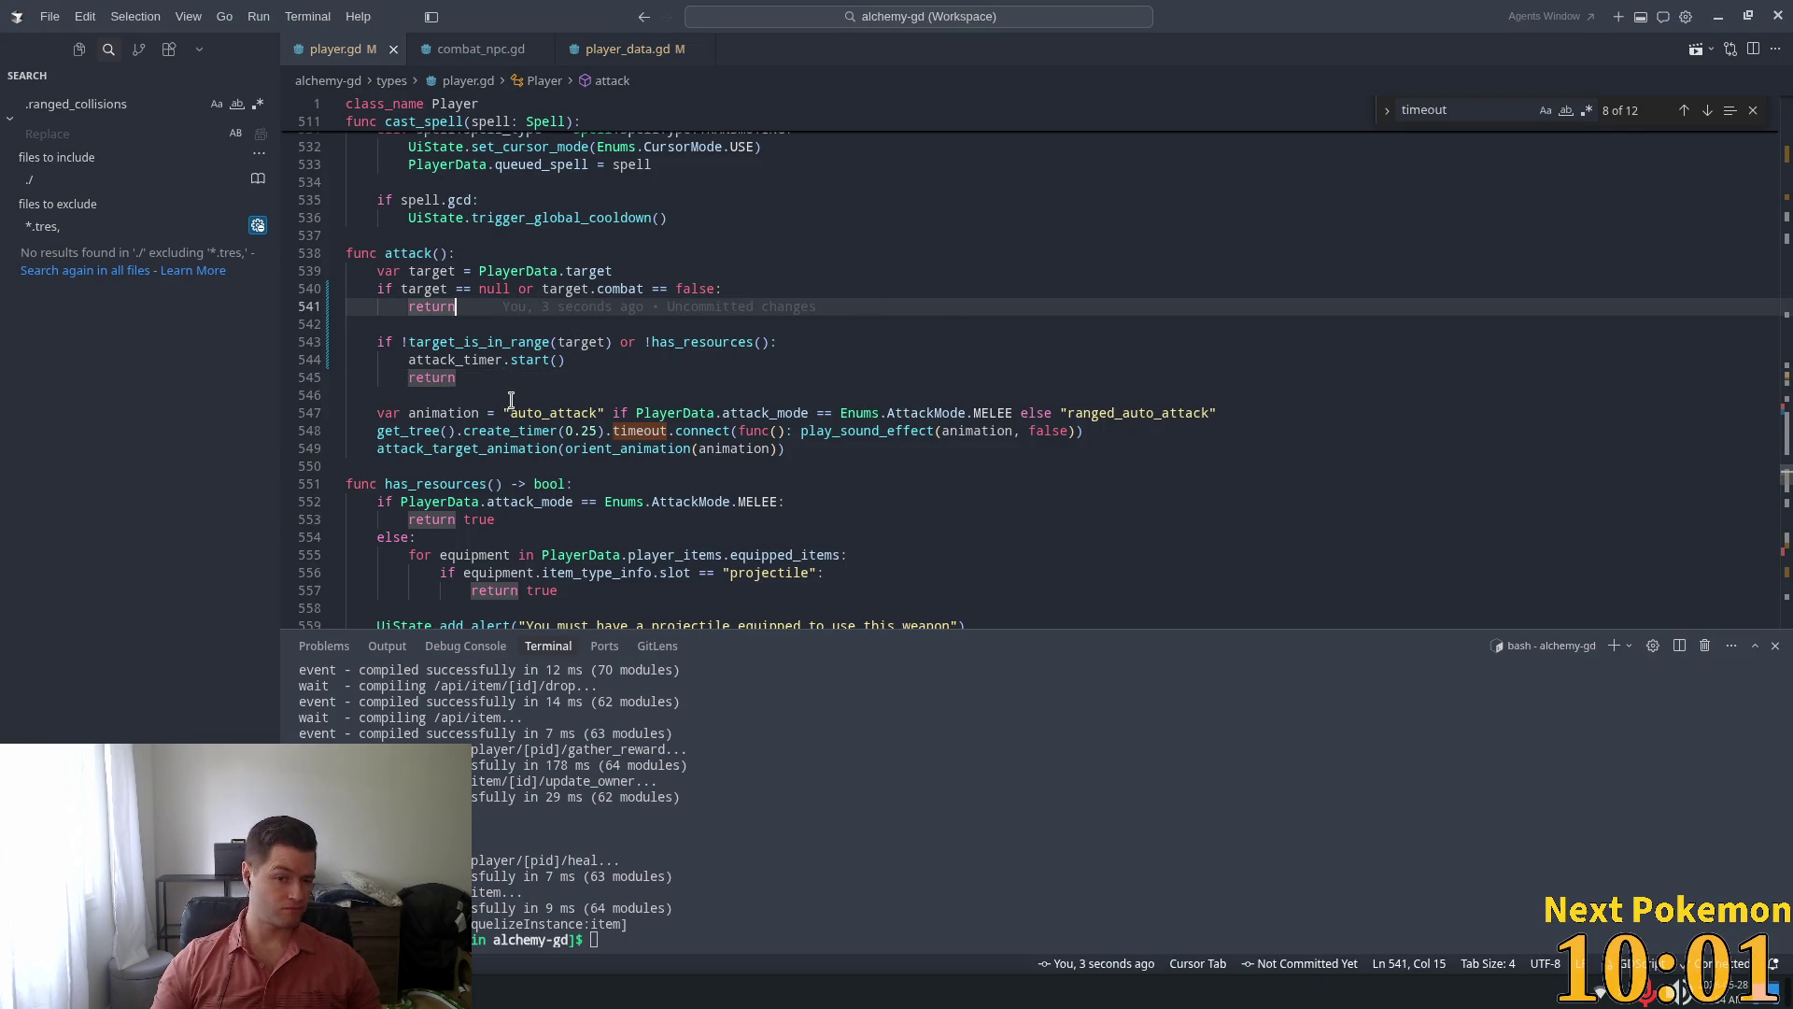
Inspect the attack_target_animation call and its definition, including the move_player call
double_click(511, 445)
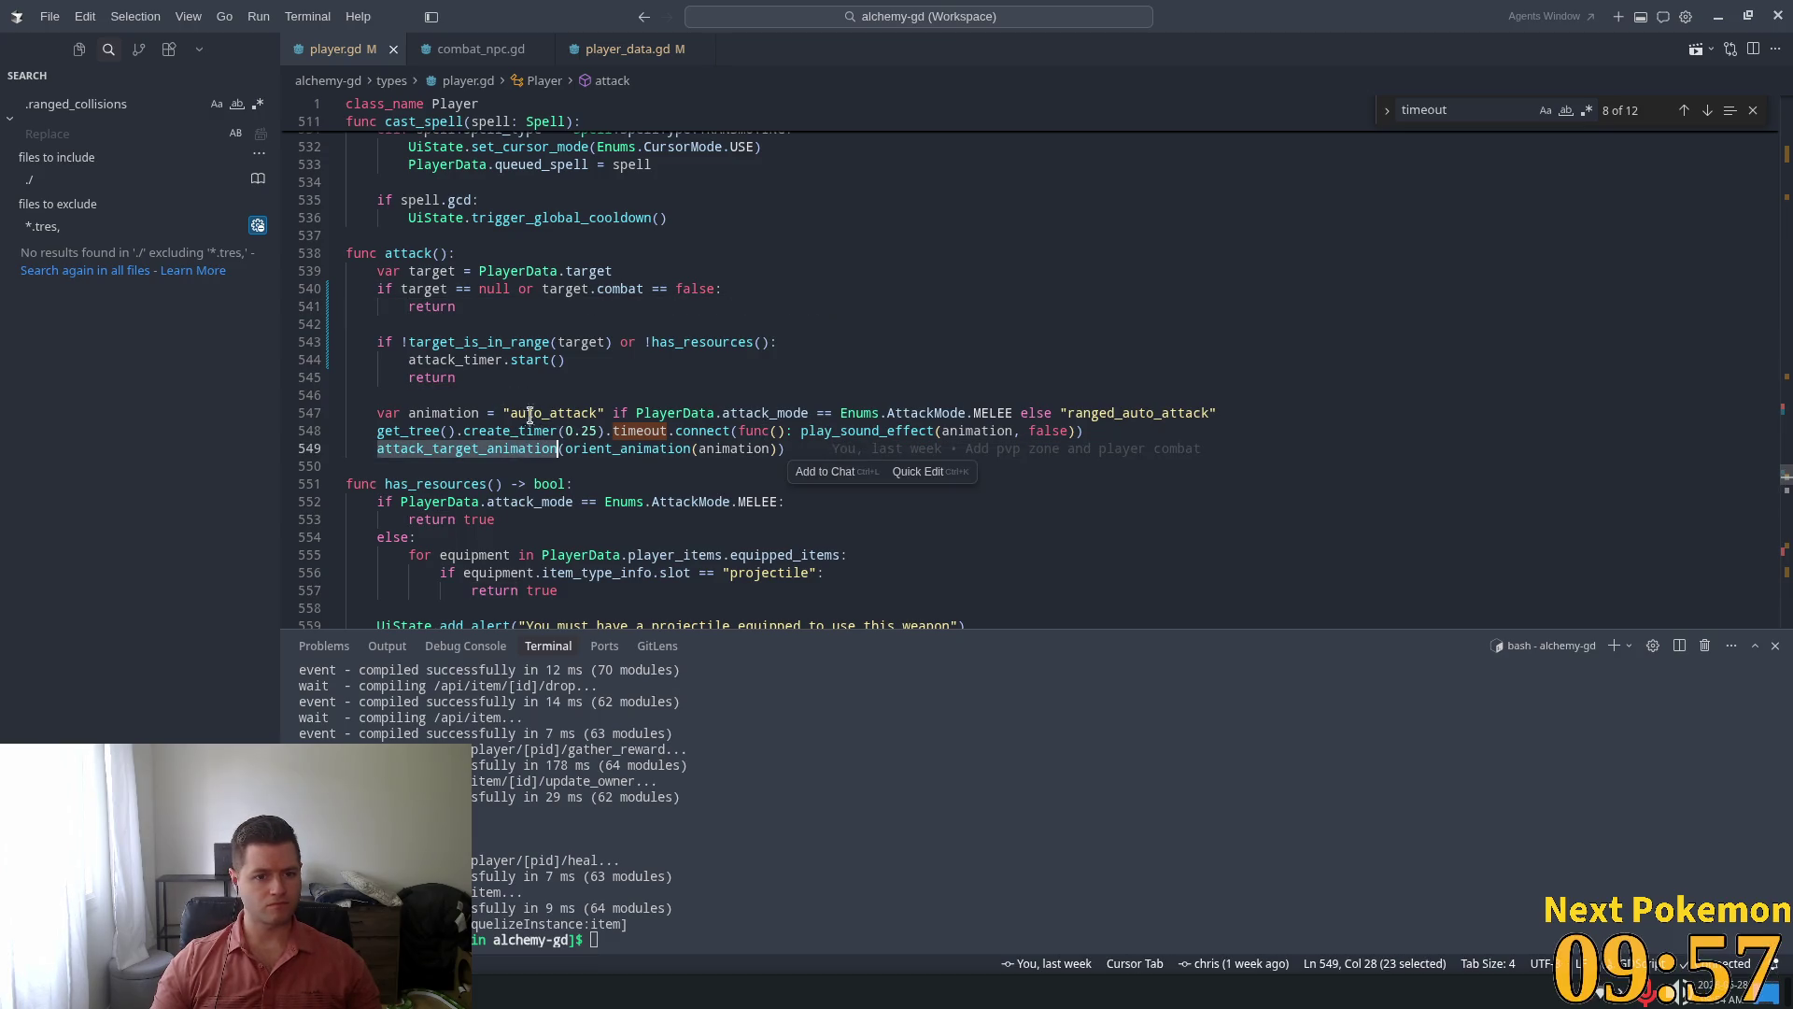
double_click(408, 431)
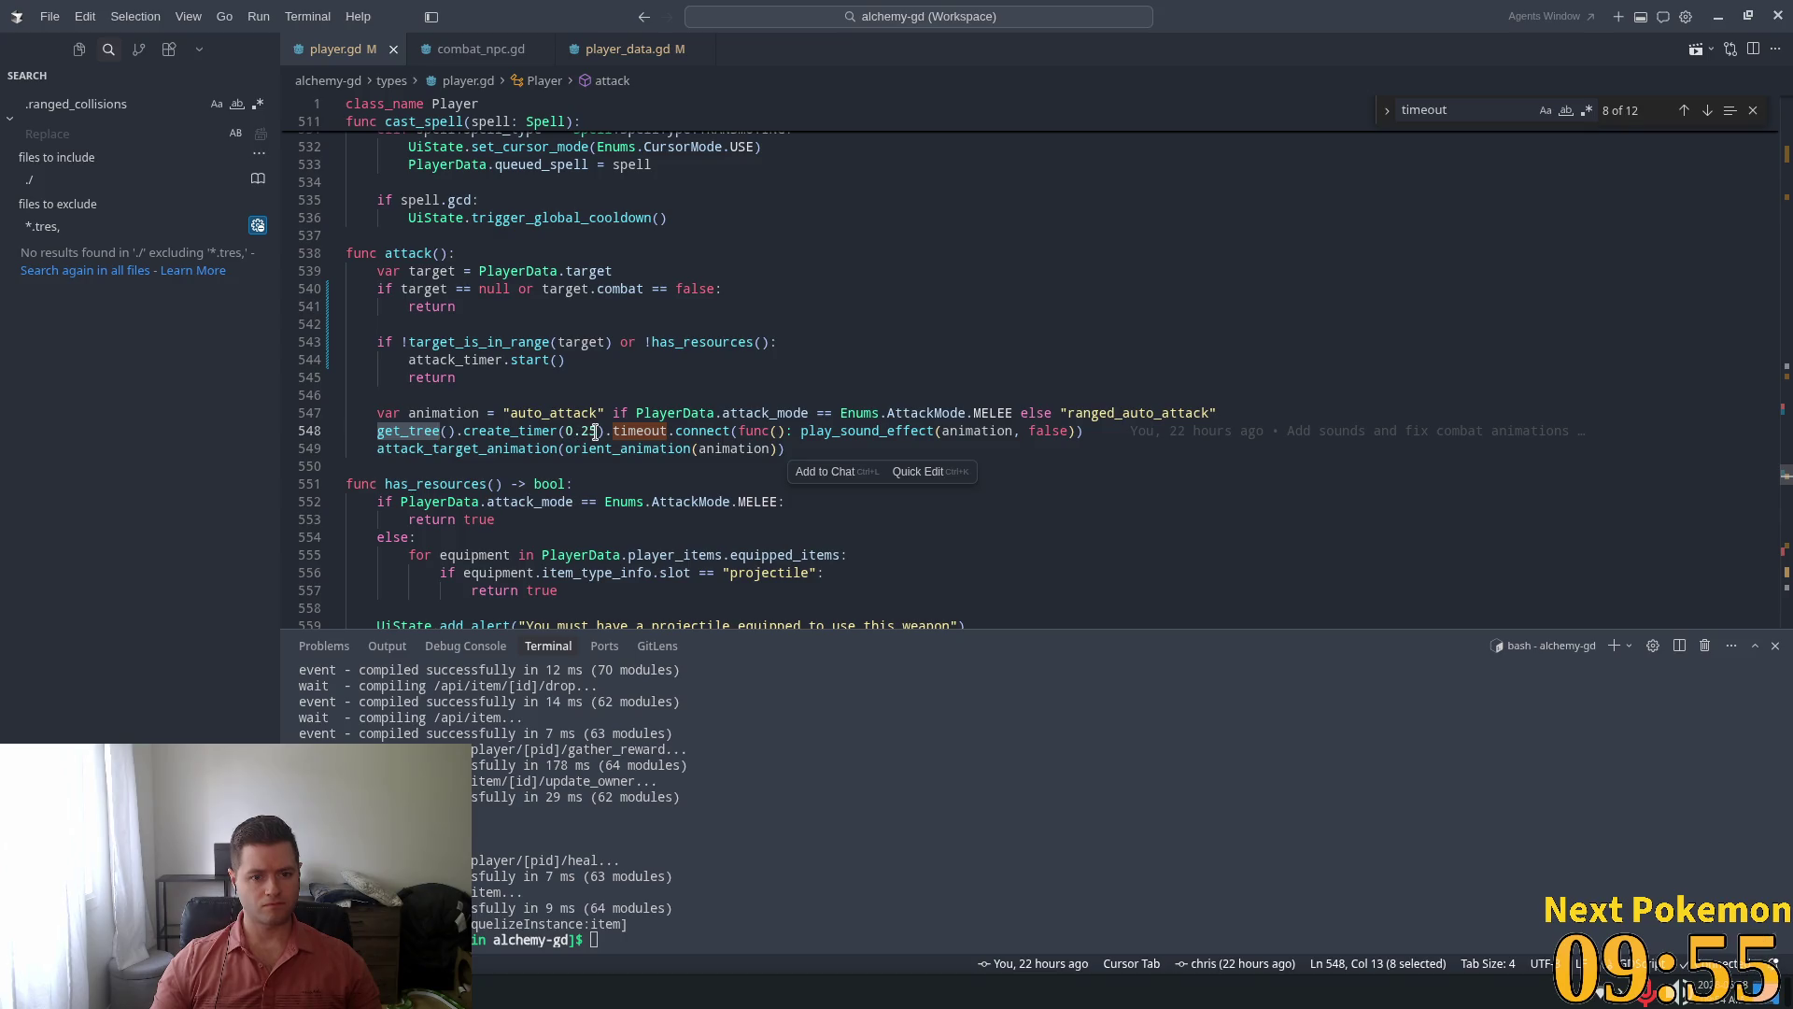
left_click(508, 413)
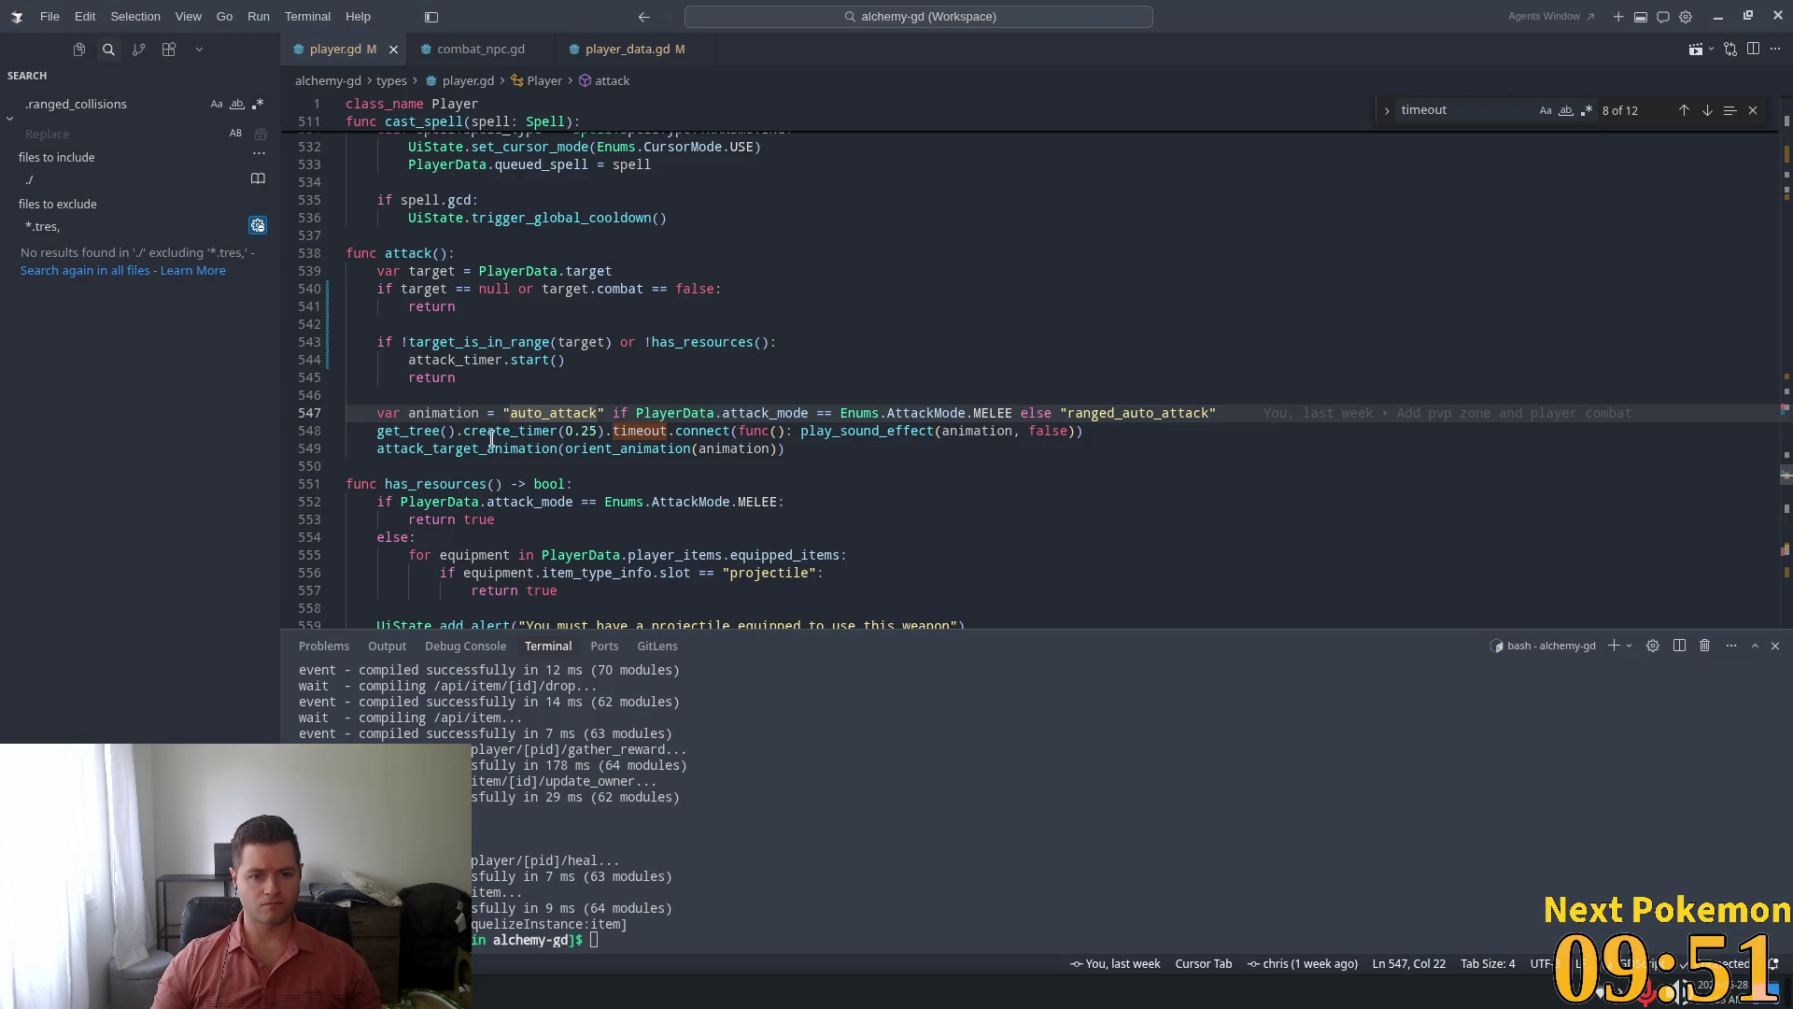
double_click(426, 449)
left_click(447, 454, "ctrl")
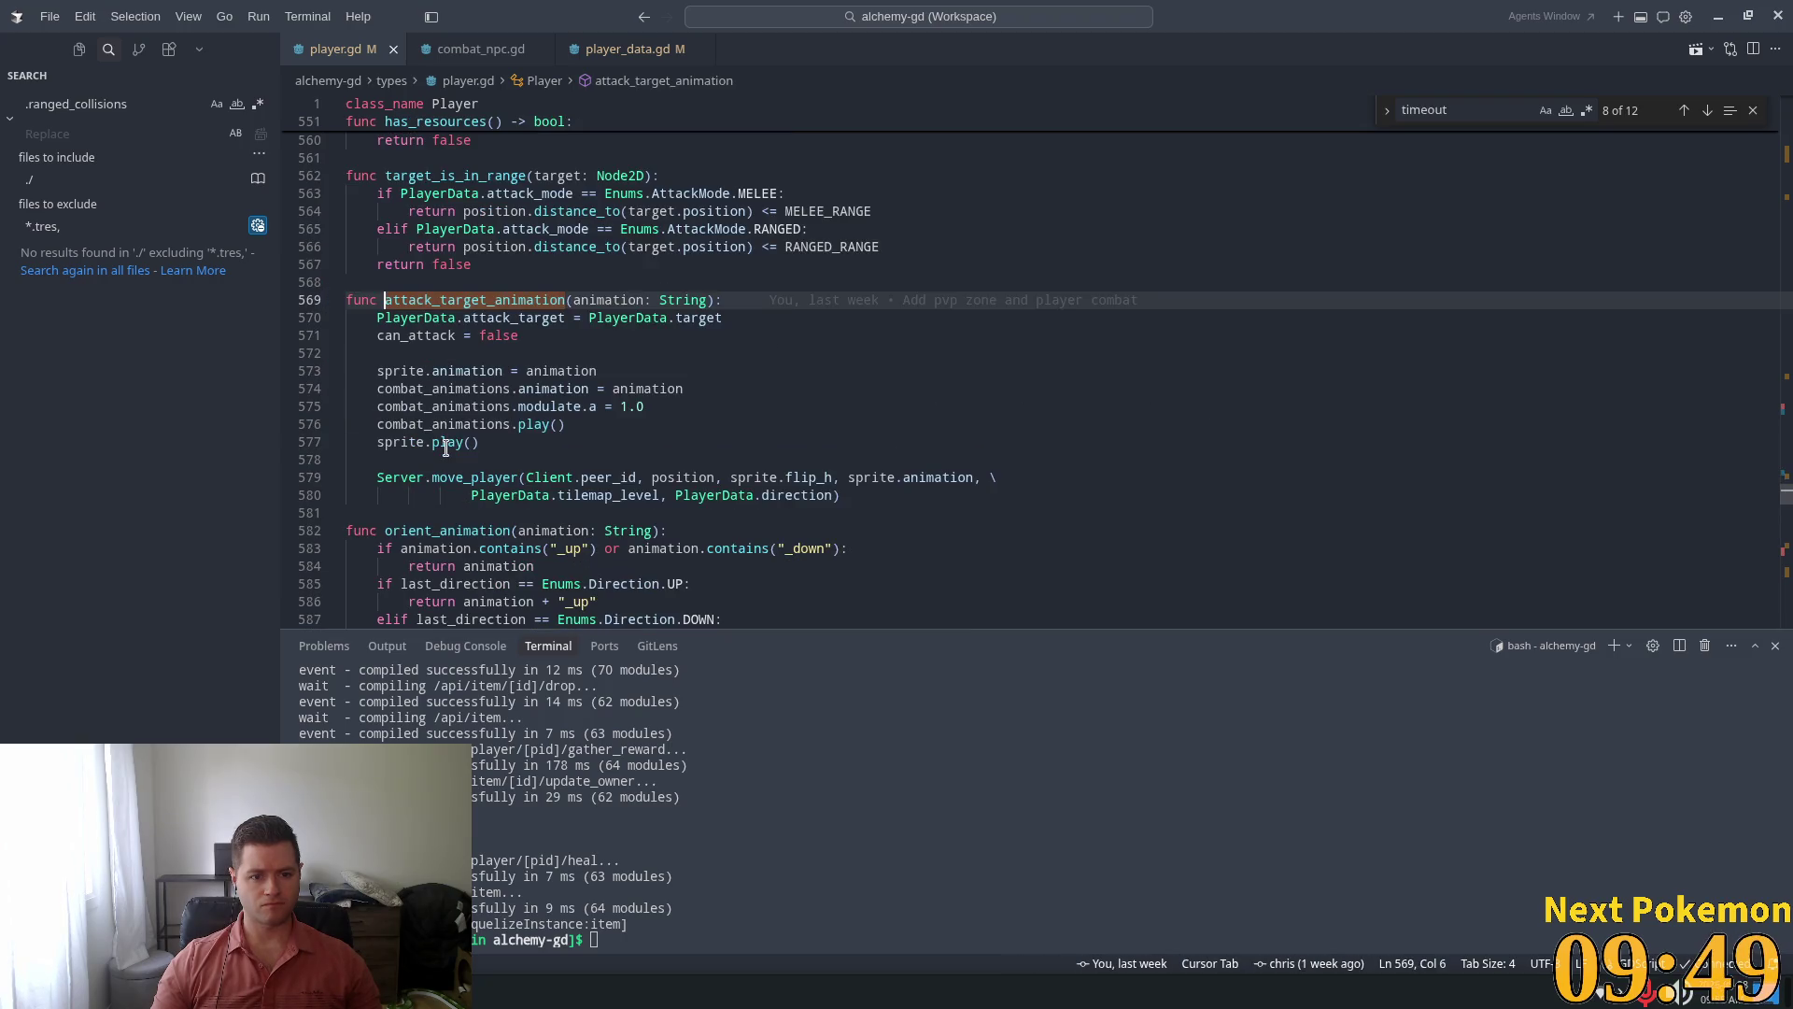
left_click(487, 423)
double_click(474, 477)
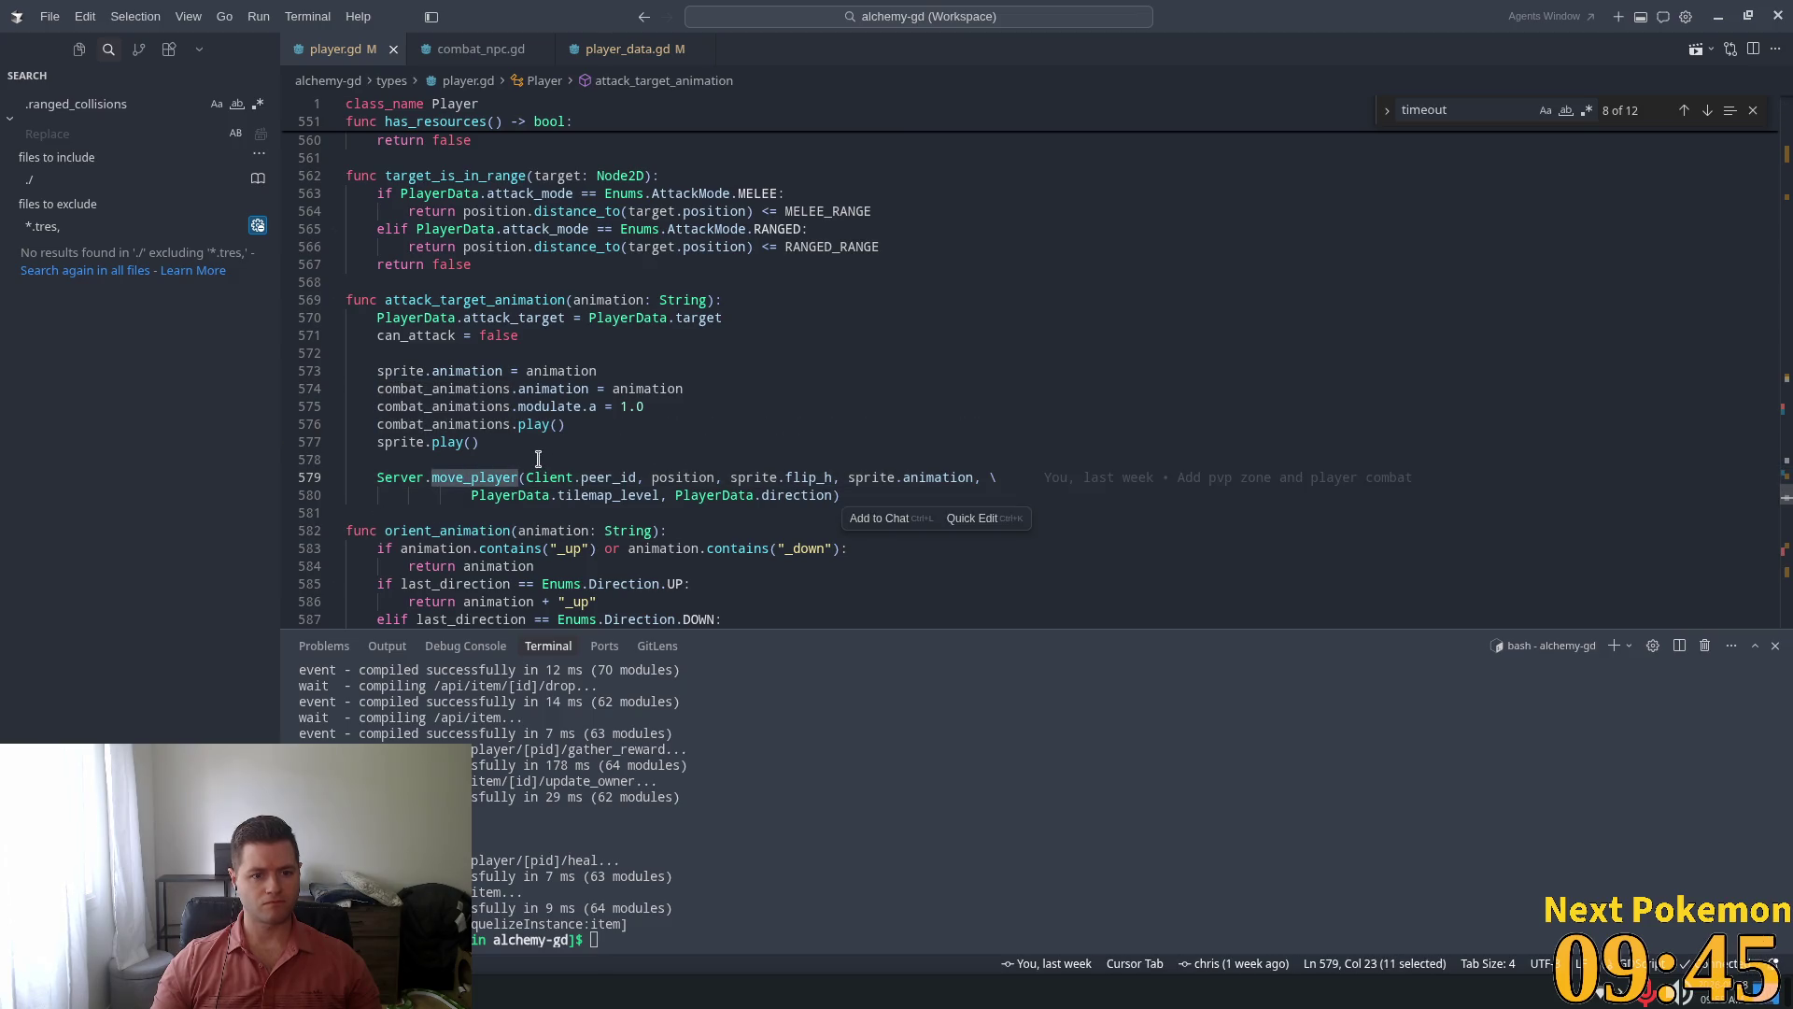
scroll(583, 493, "down", 5)
Search player.gd for attack_timer, then switch to Godot and run the project
left_click(869, 374)
key("ctrl+f")
type("a")
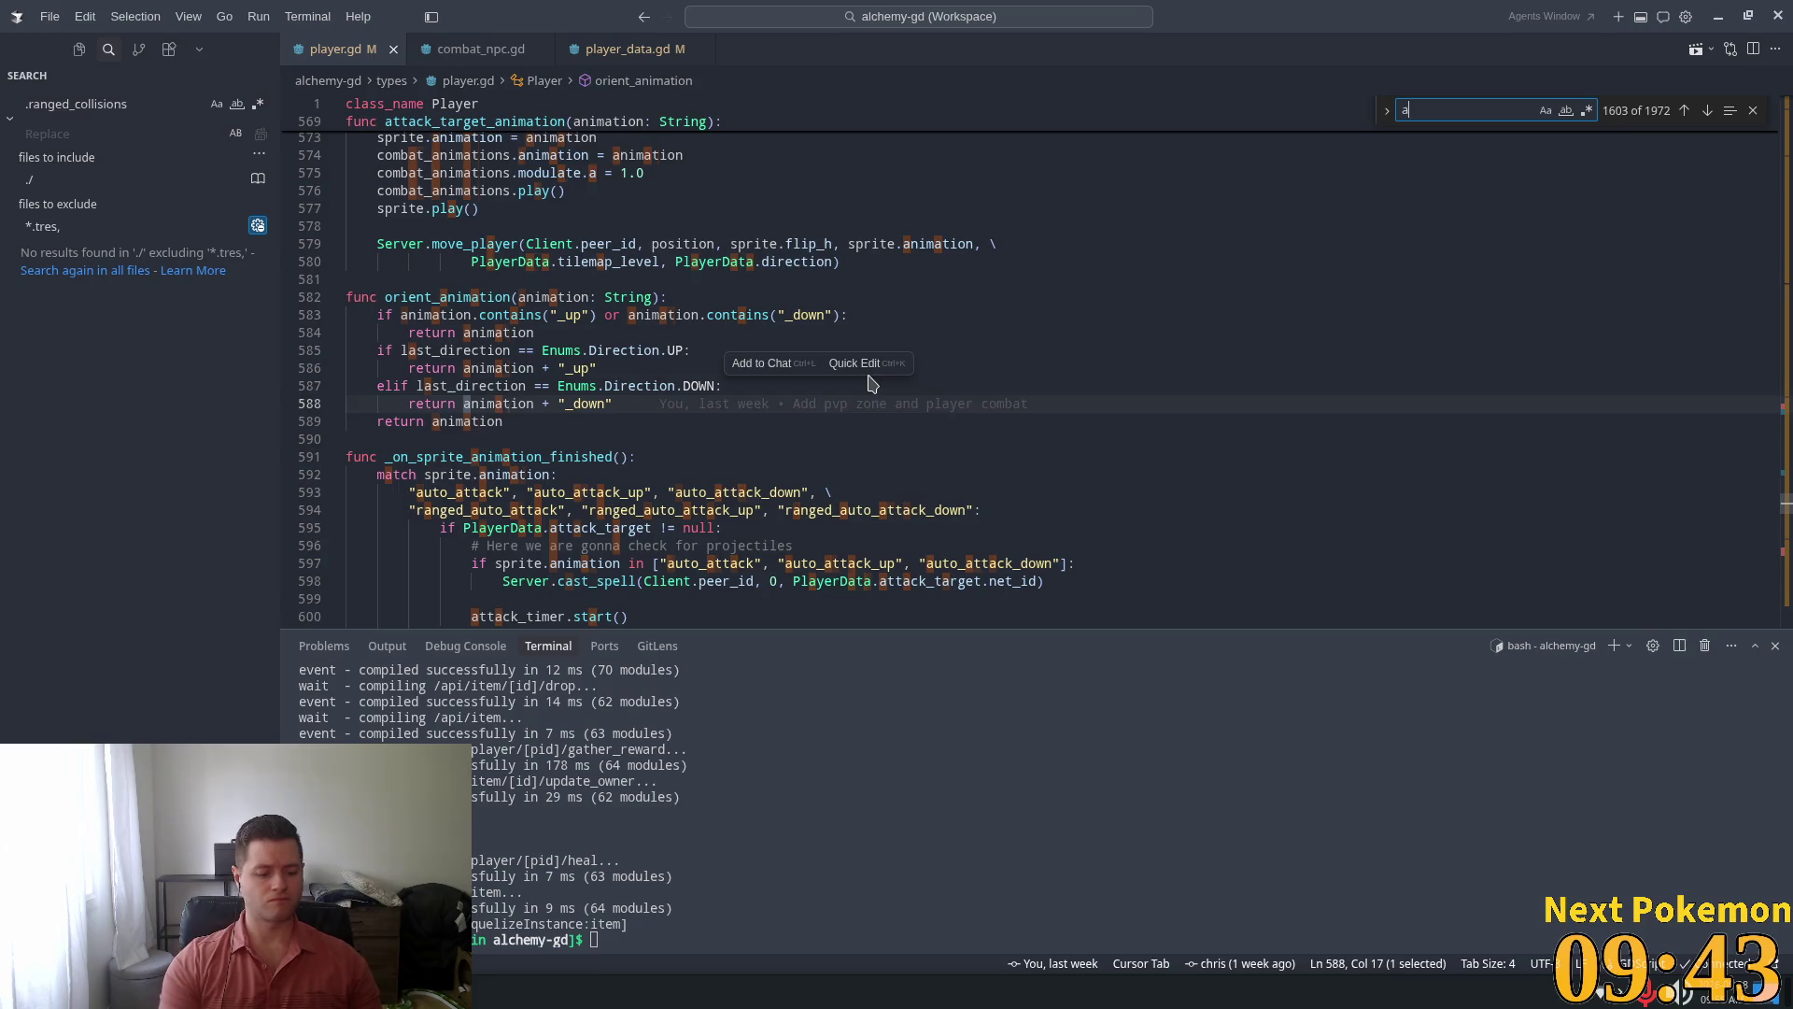
type("ttack_timer")
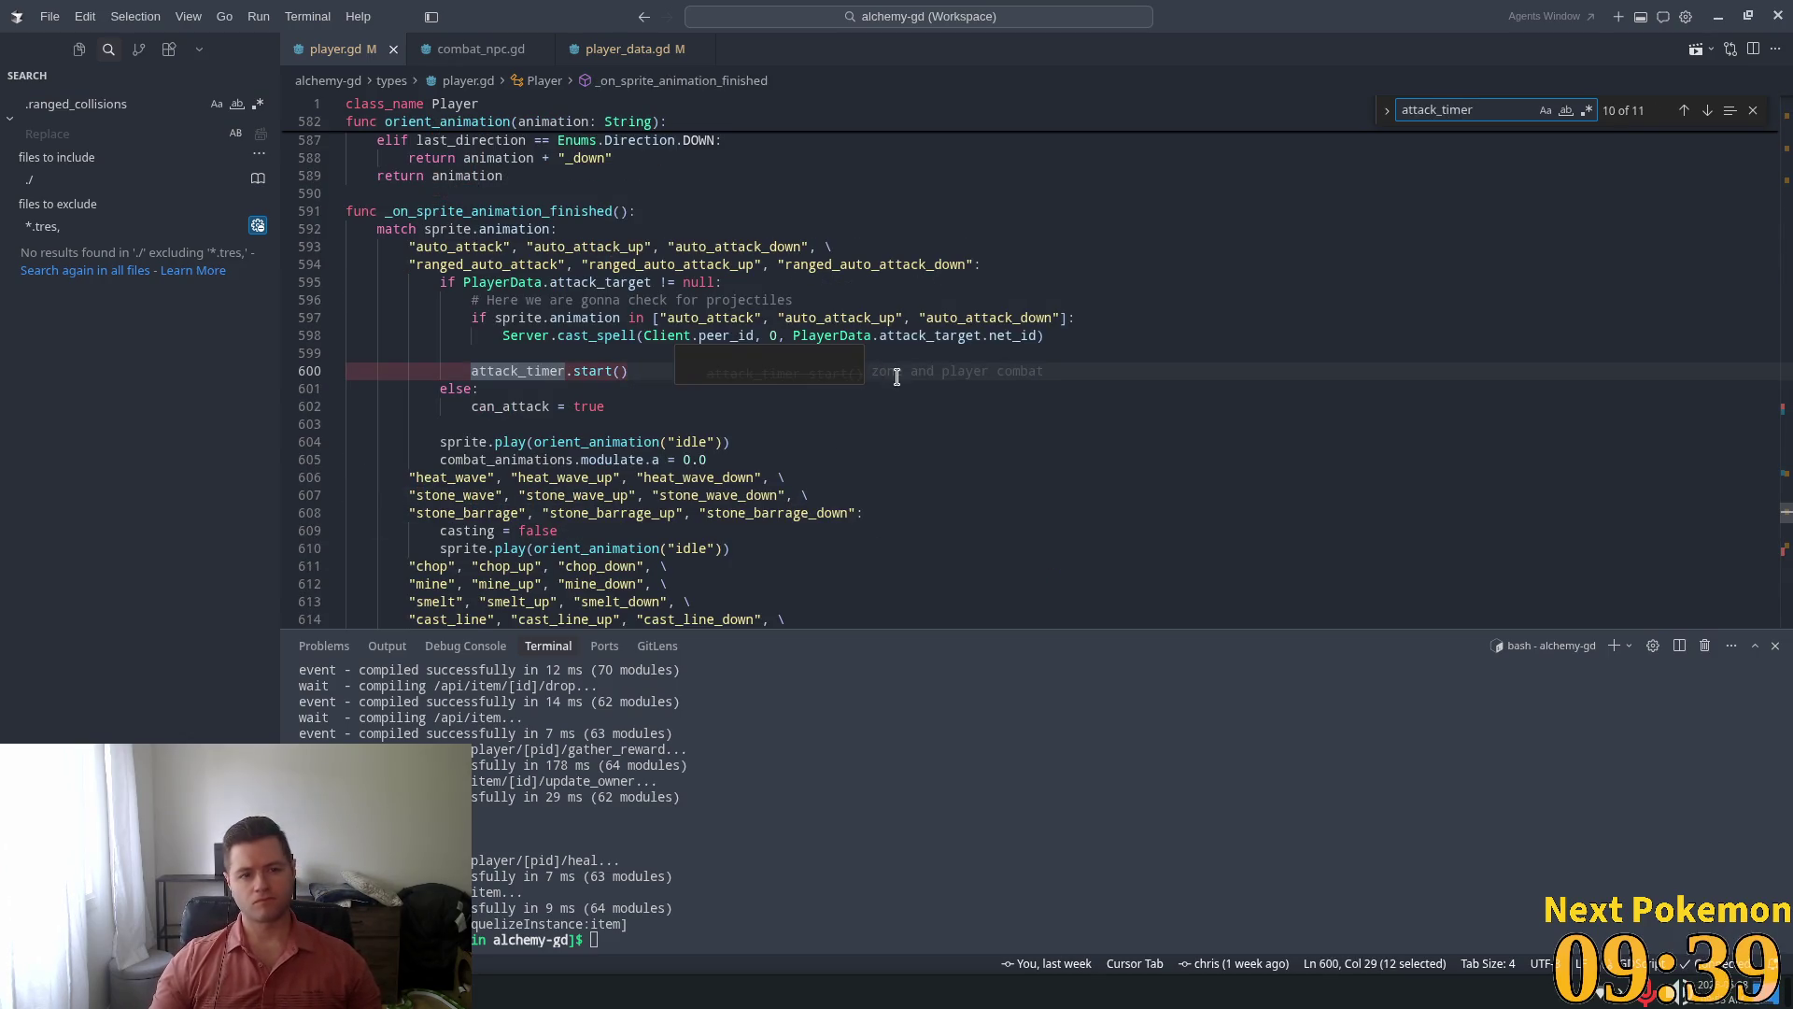
mouse_move(591, 375)
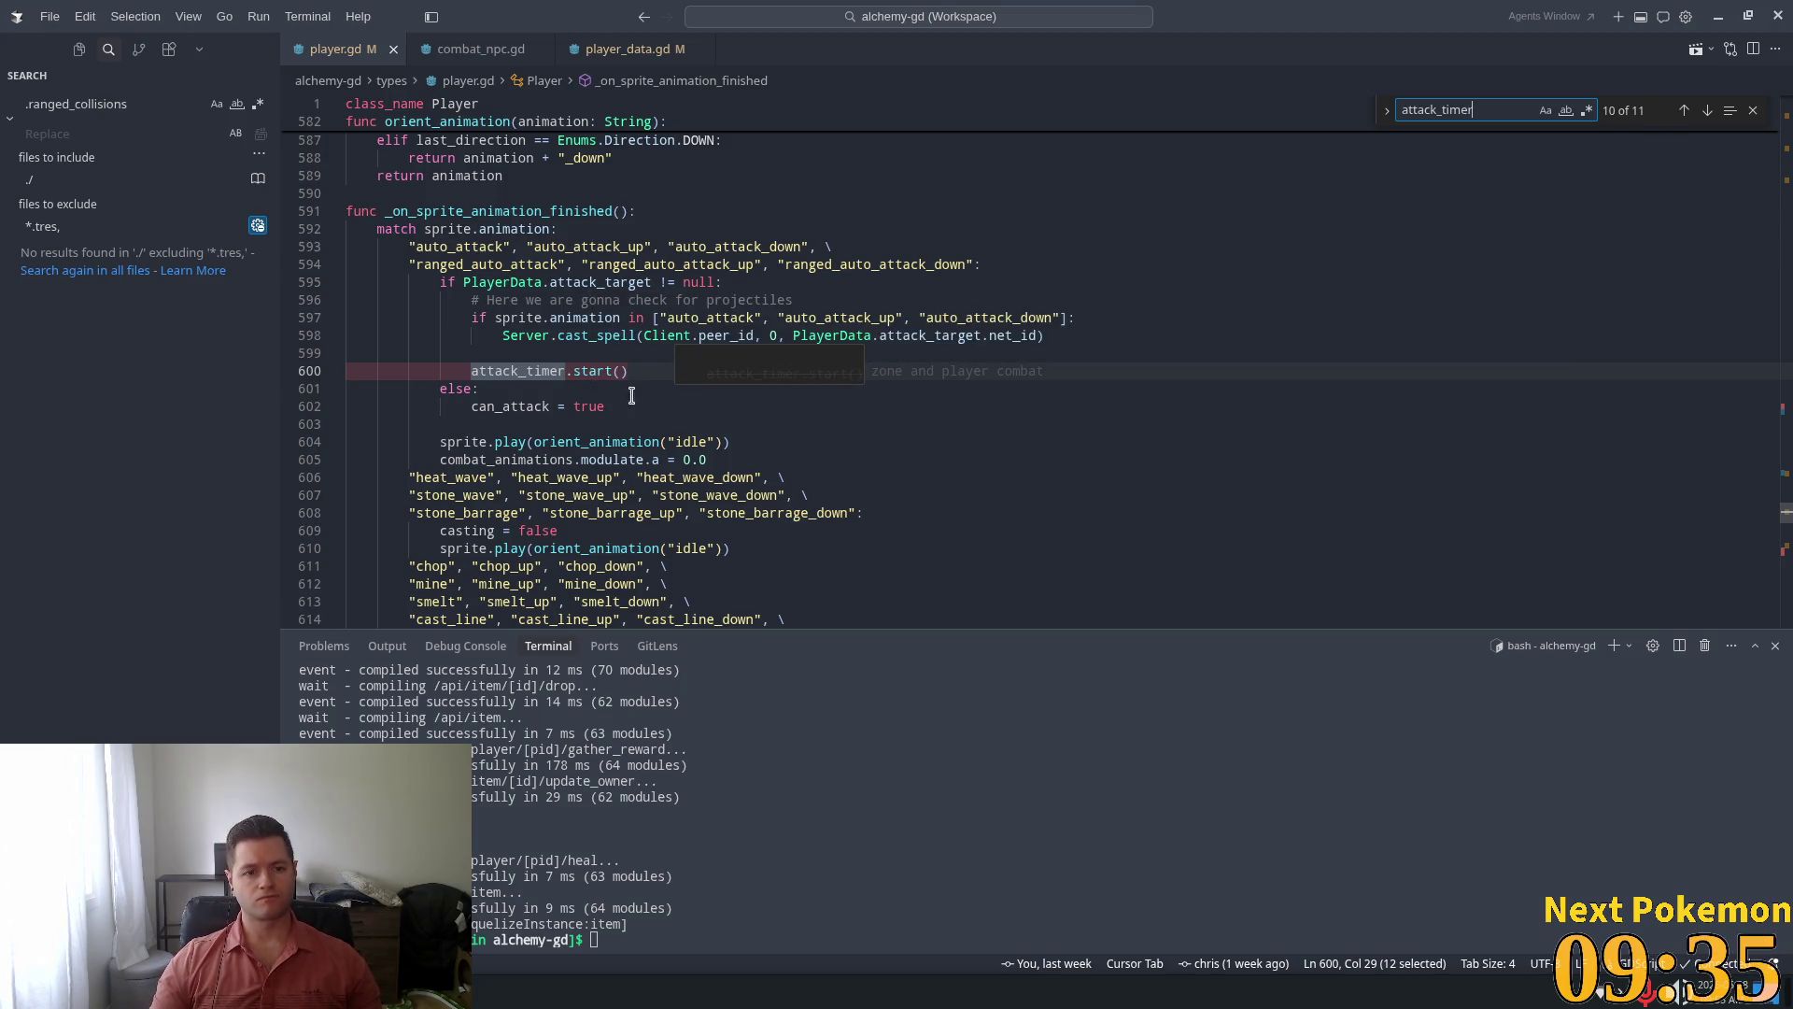
key("alt+Tab")
left_click(1559, 43)
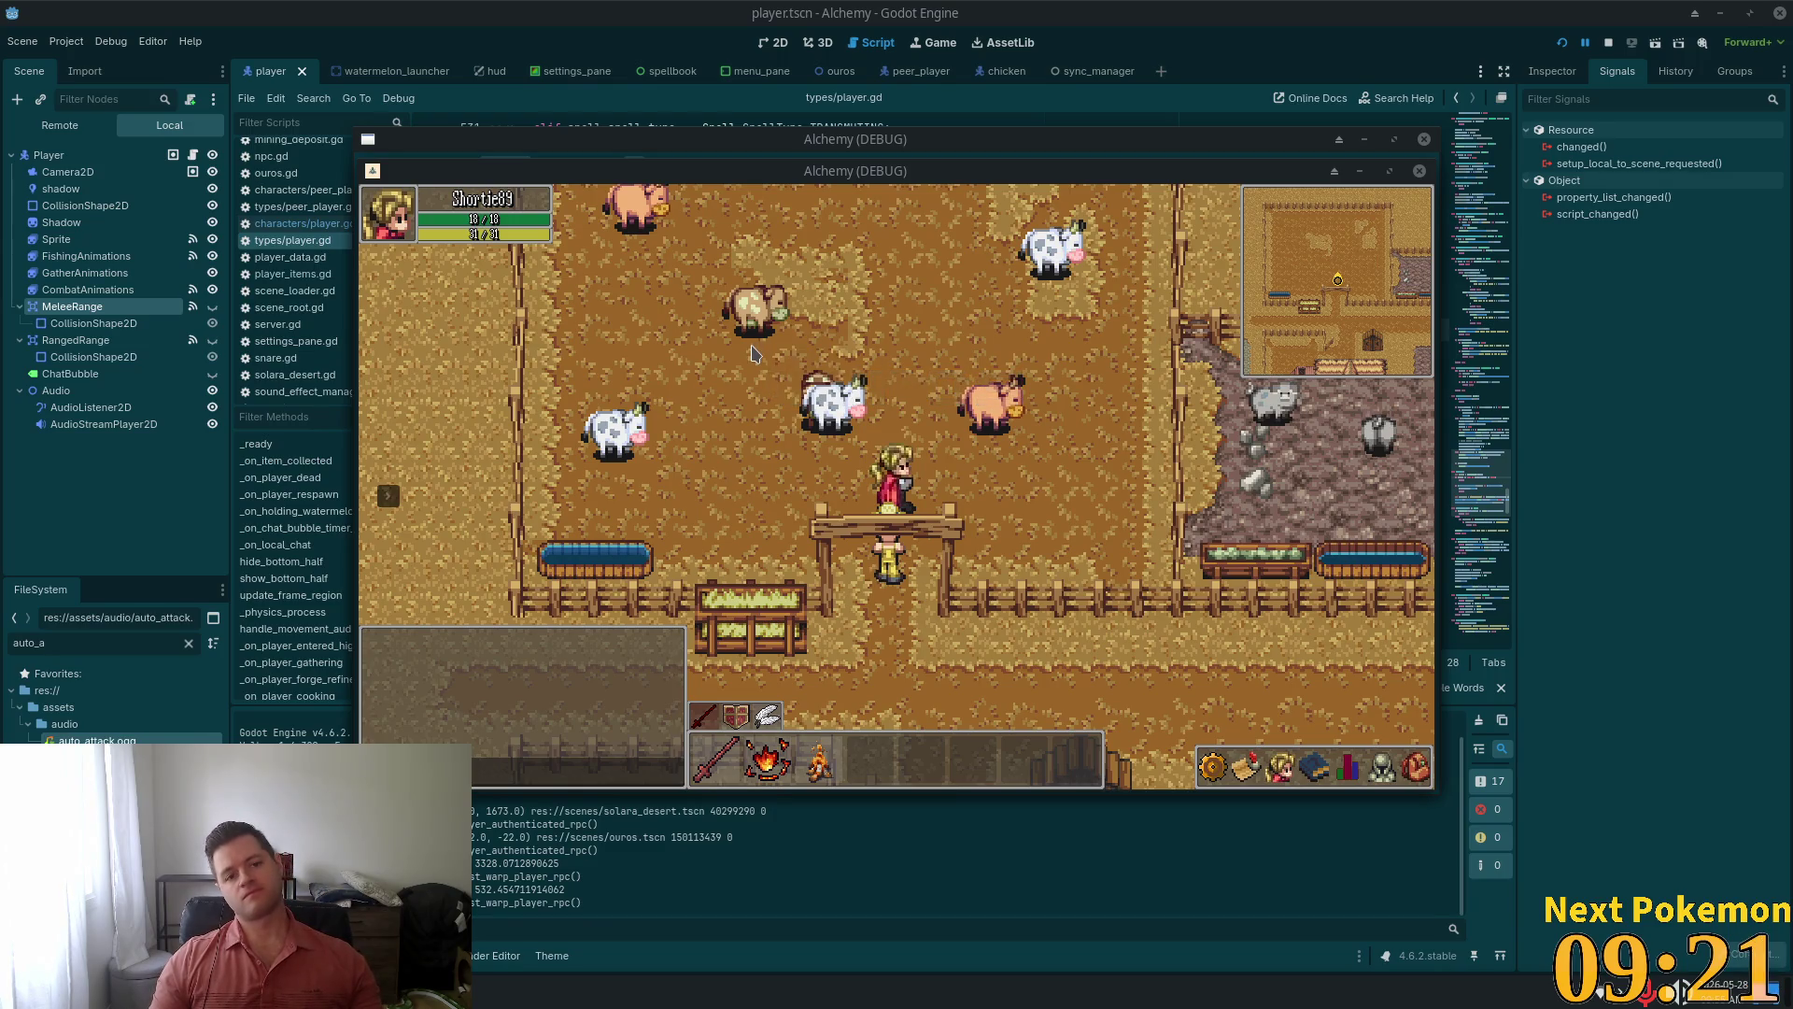
Walk into the cow pen, target the cow by the fence, and circle it while attacking
key("w")
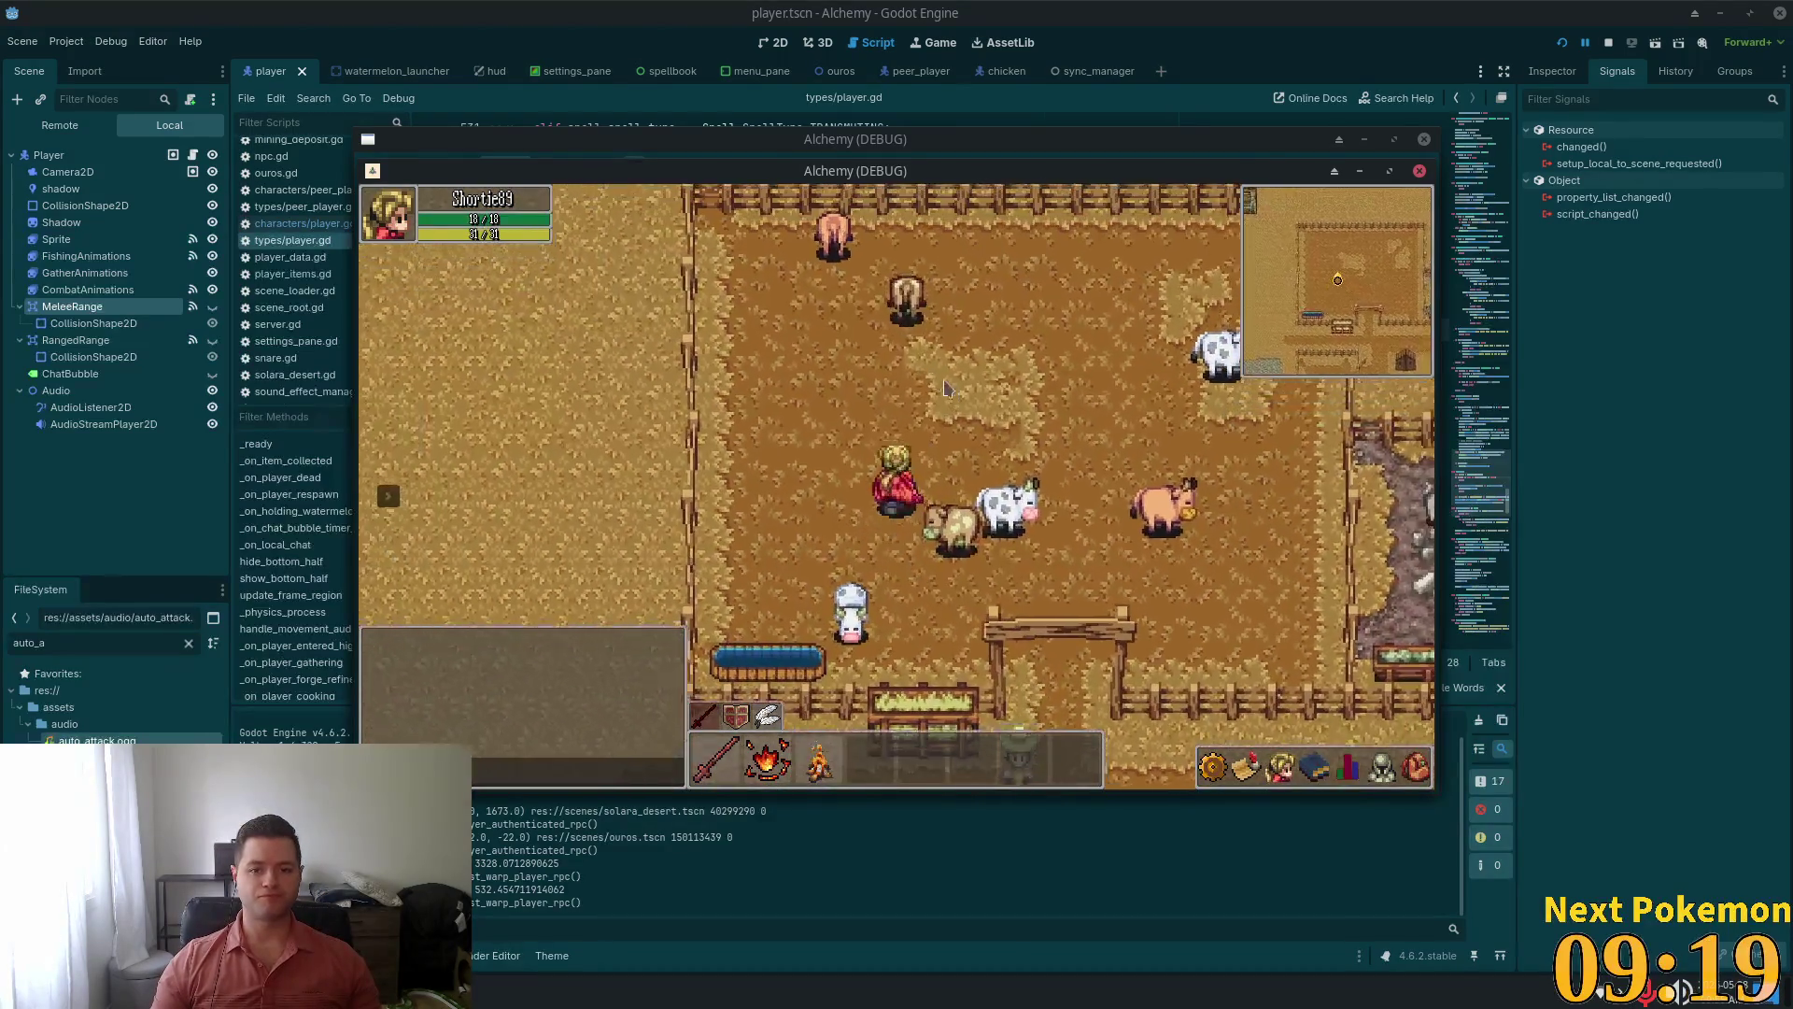
left_click(848, 320)
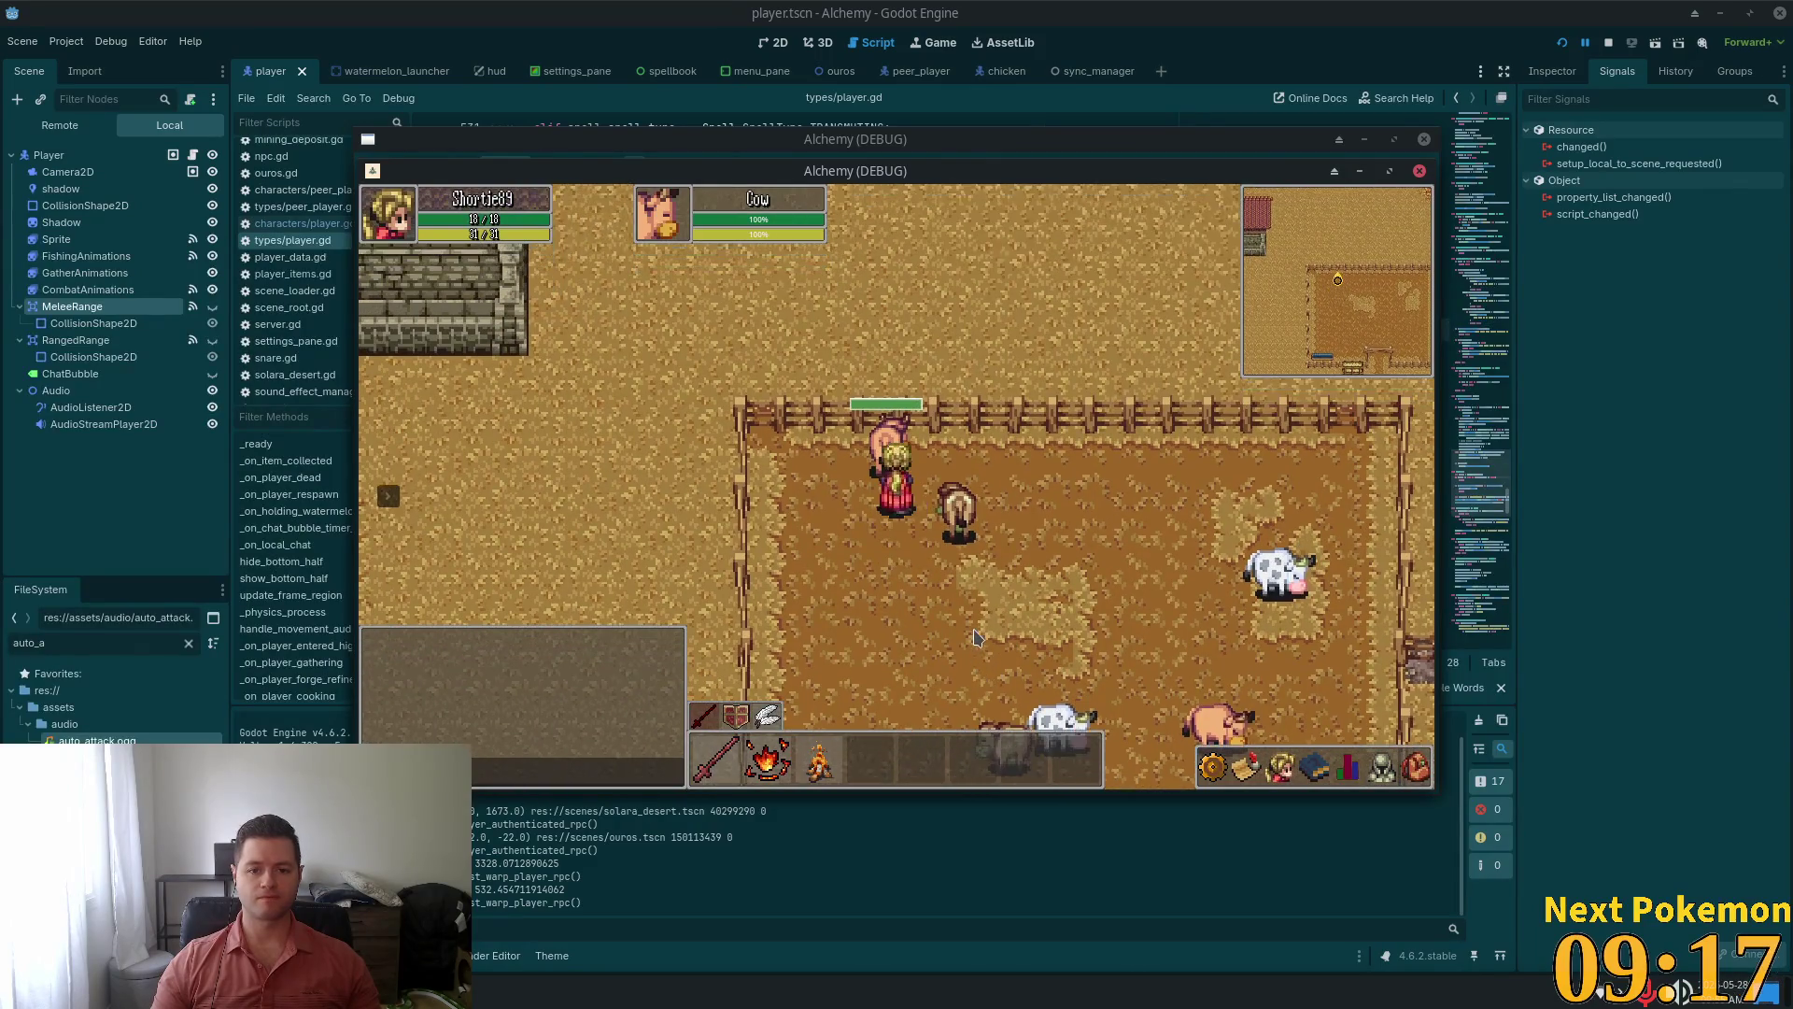
key("s")
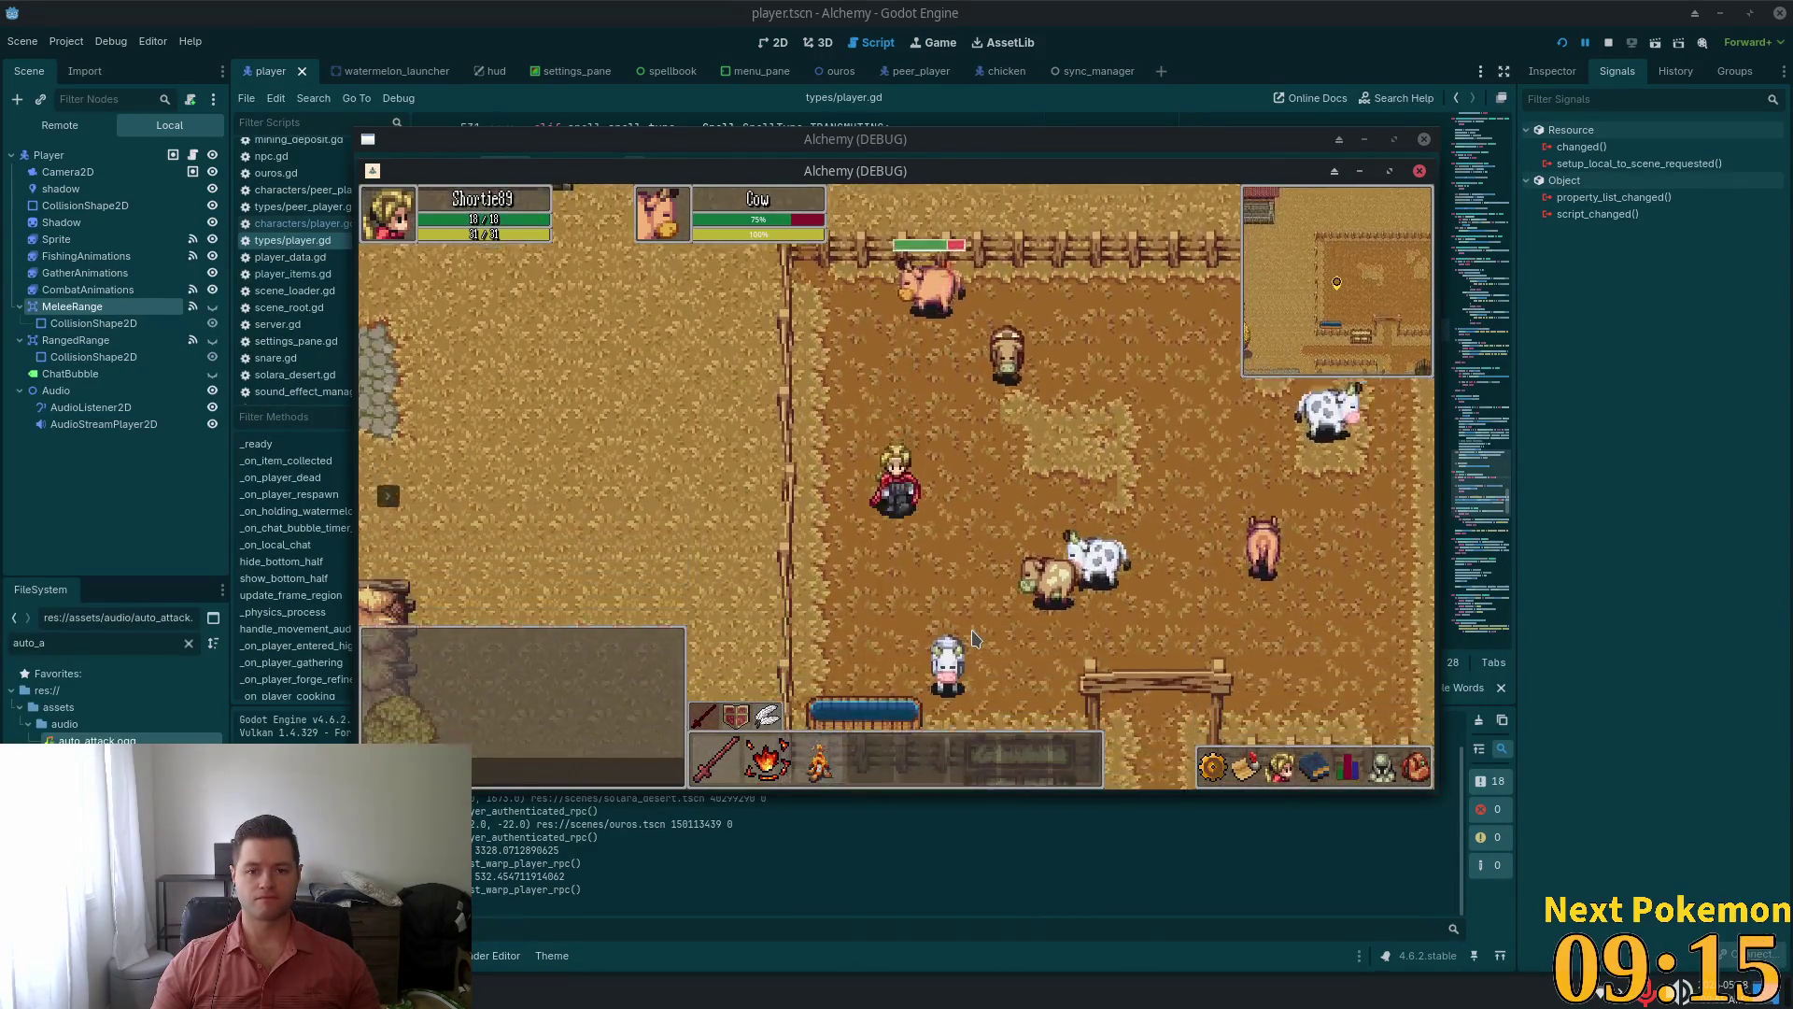
key("w")
key("s")
key("d")
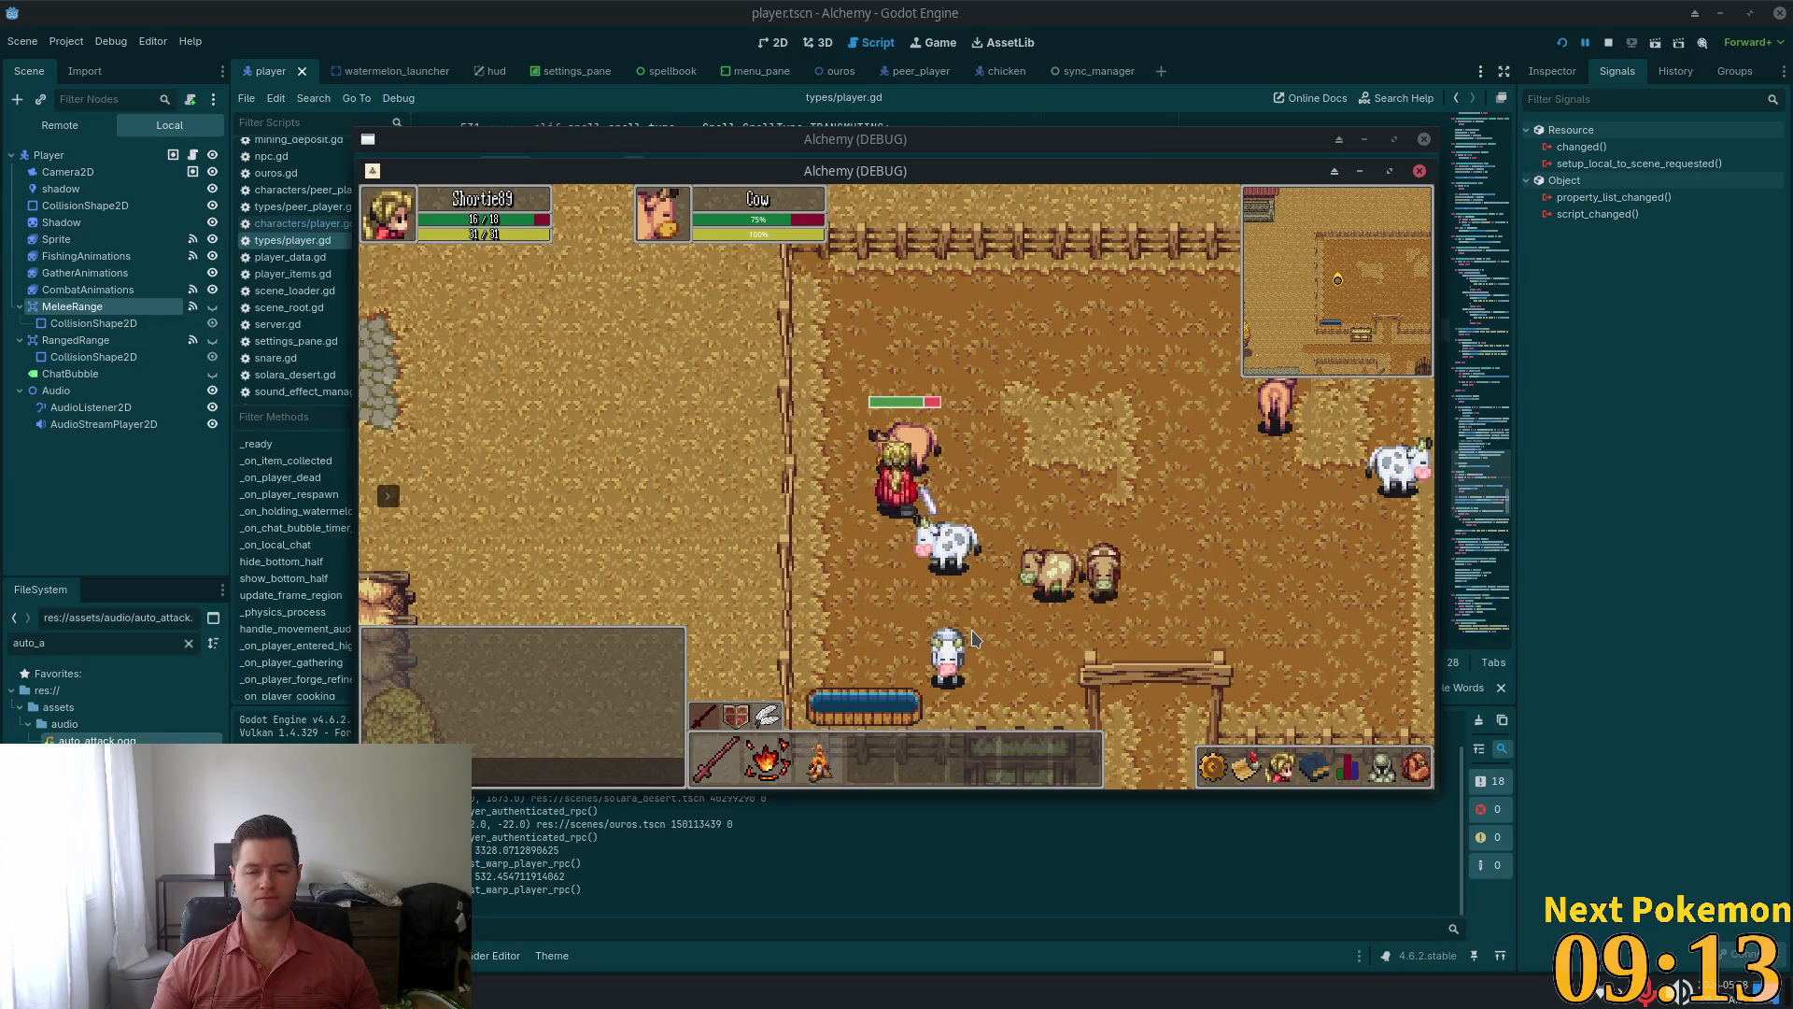
key("w")
key("a")
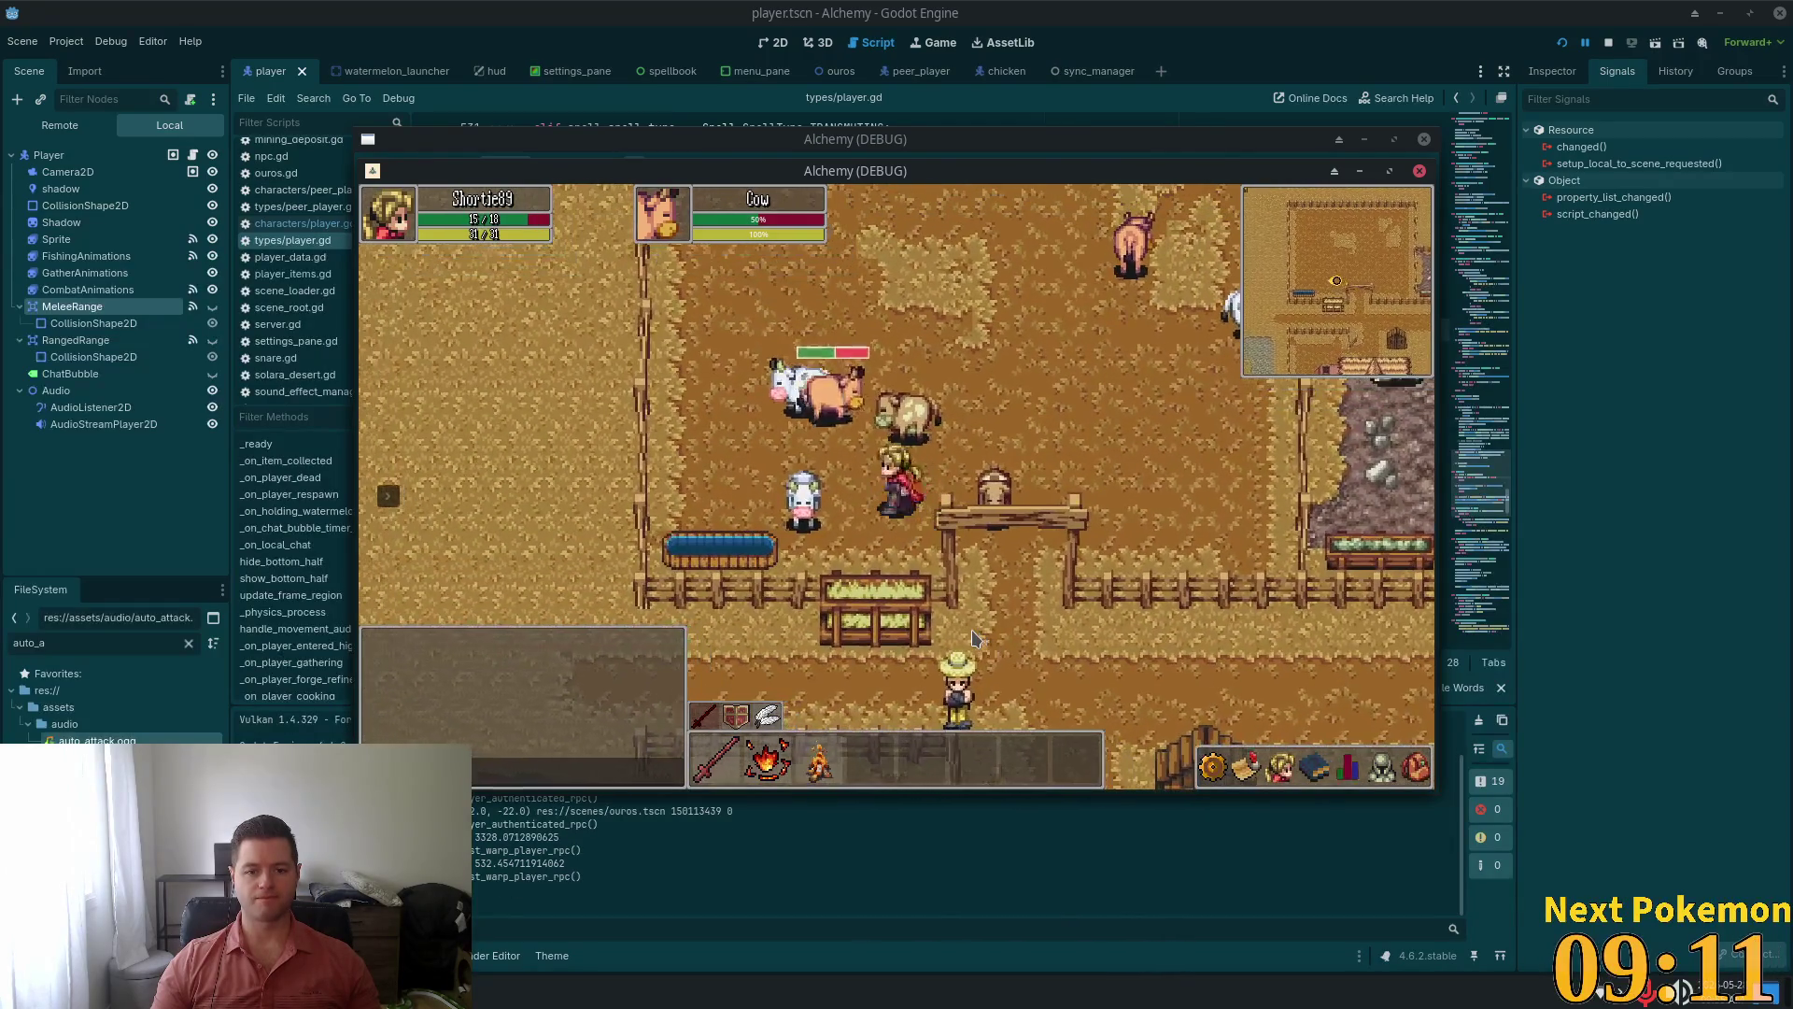
Walk to the slain cow's dropped meat, then target another cow in the pen
key("d")
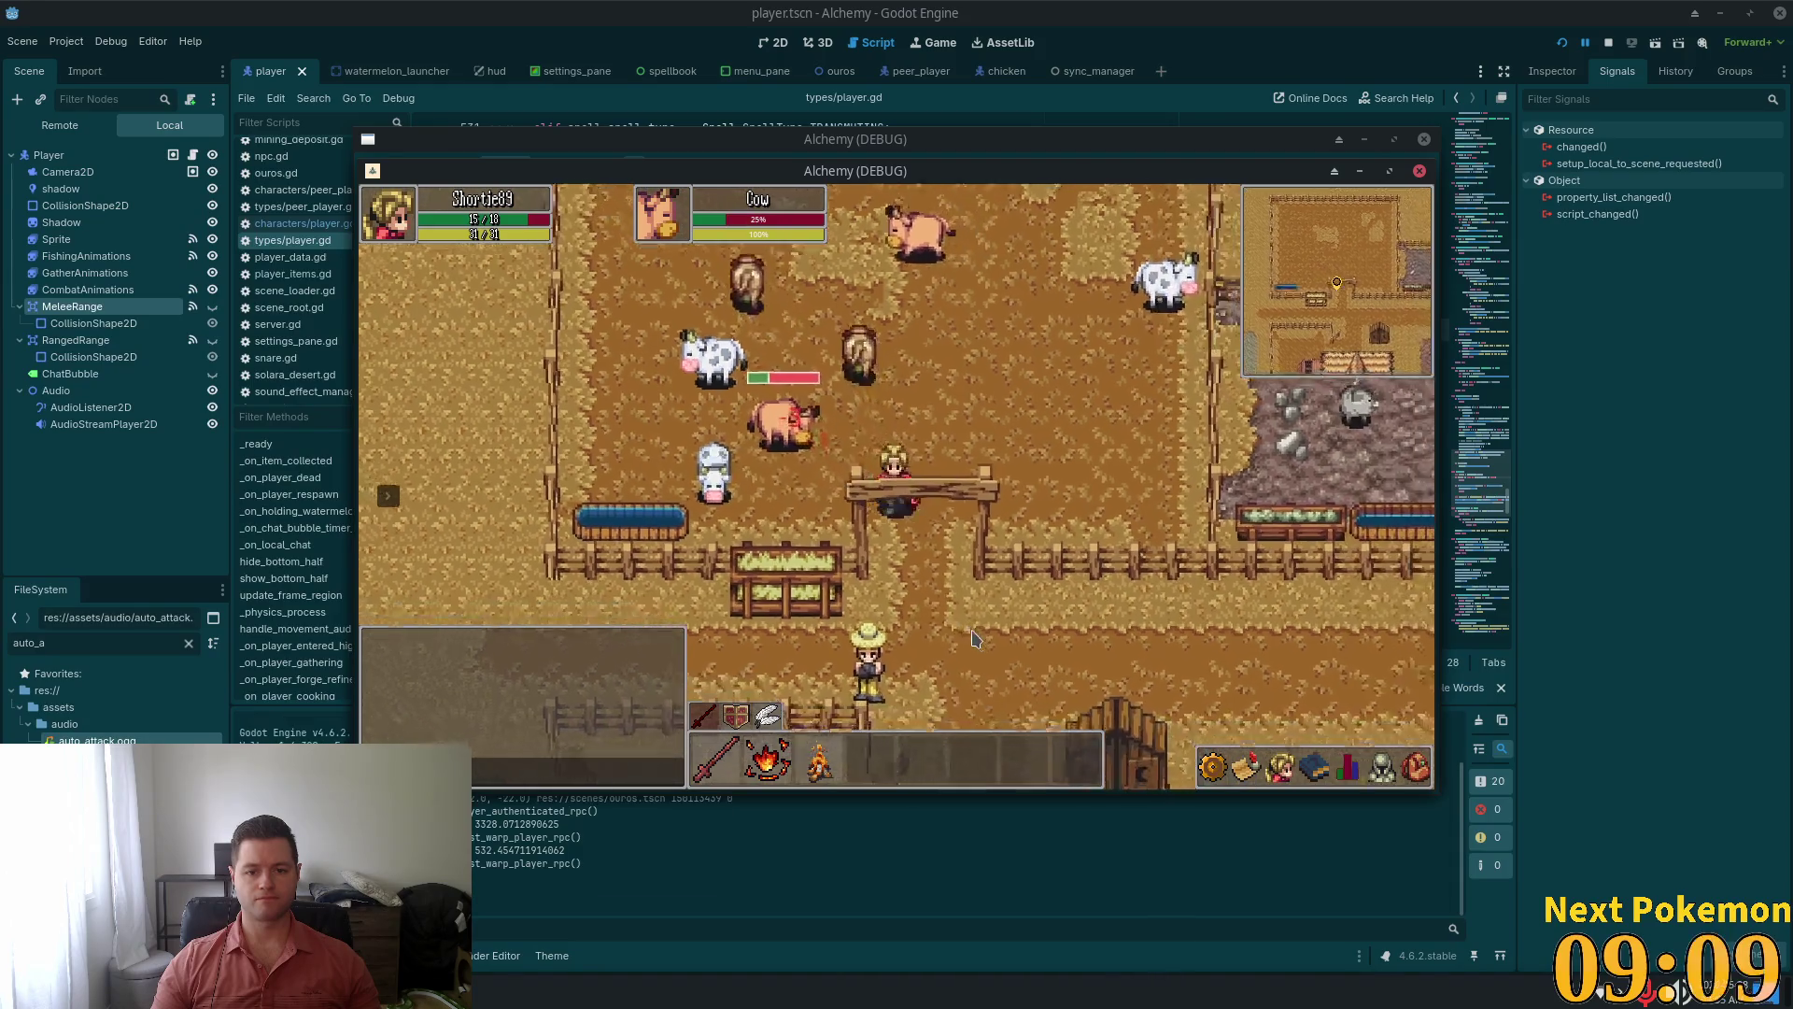
key("s")
key("d")
key("a")
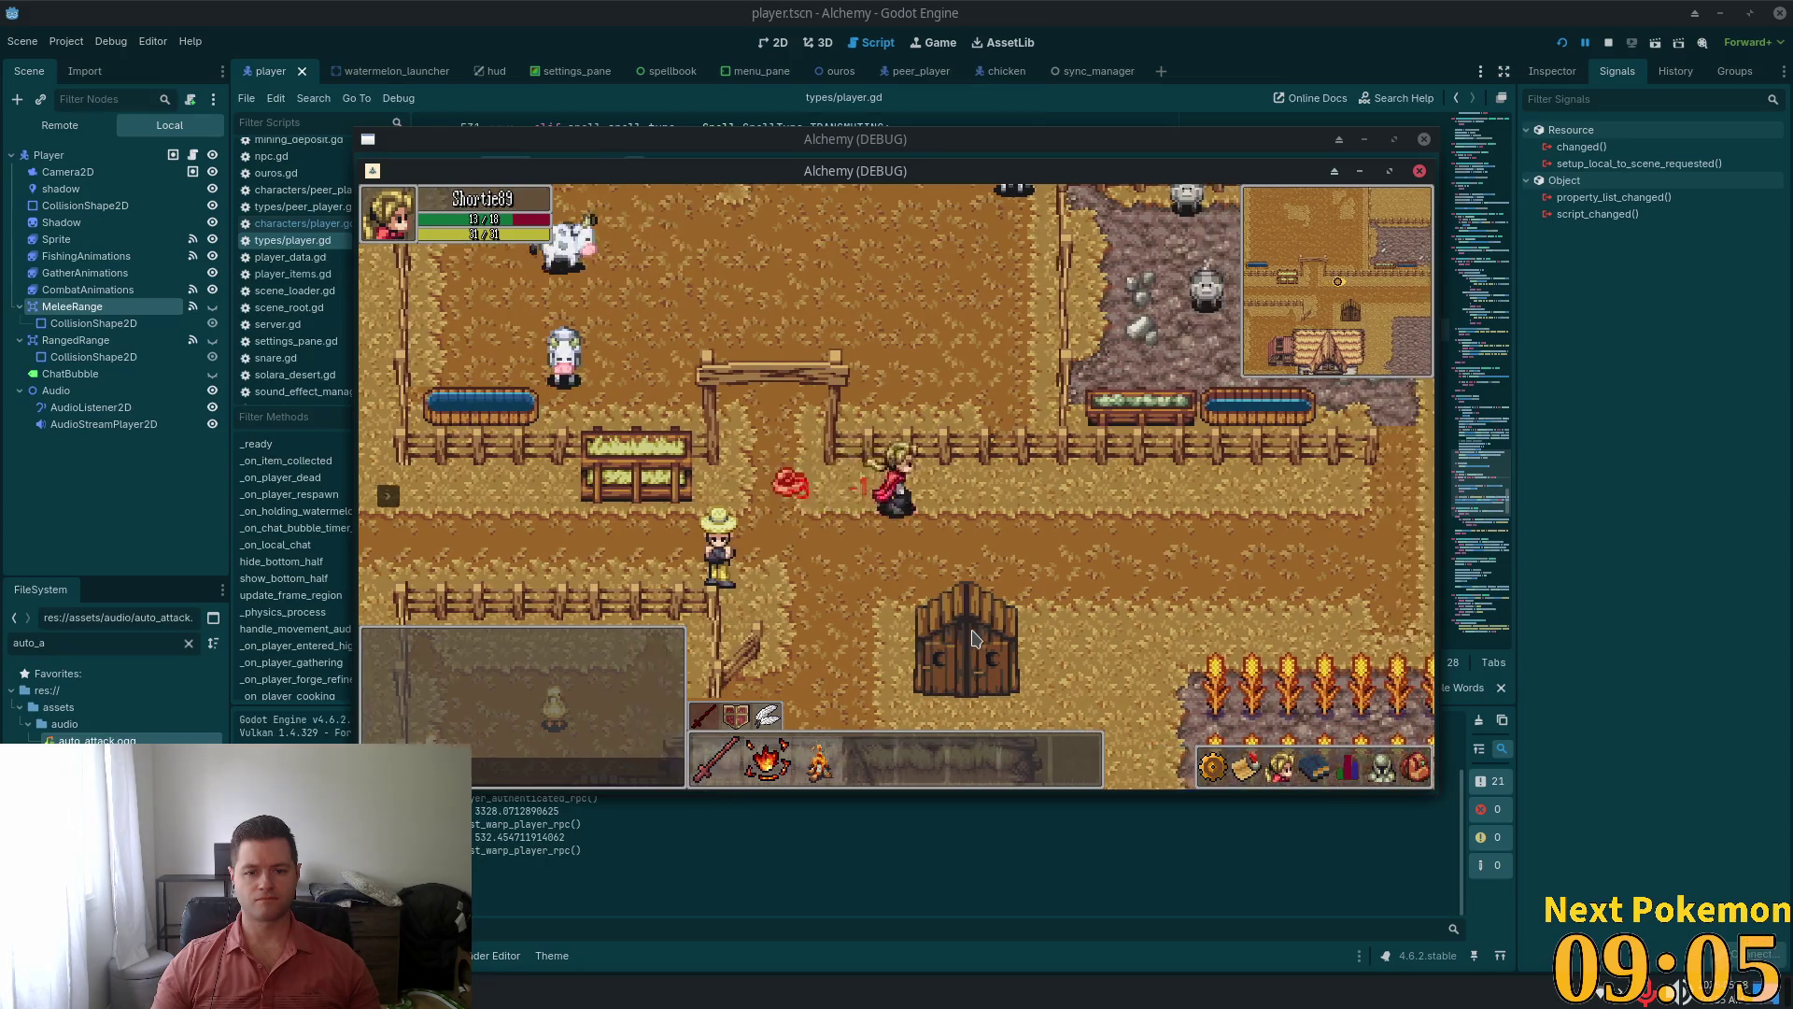
key("a")
key("w")
key("d")
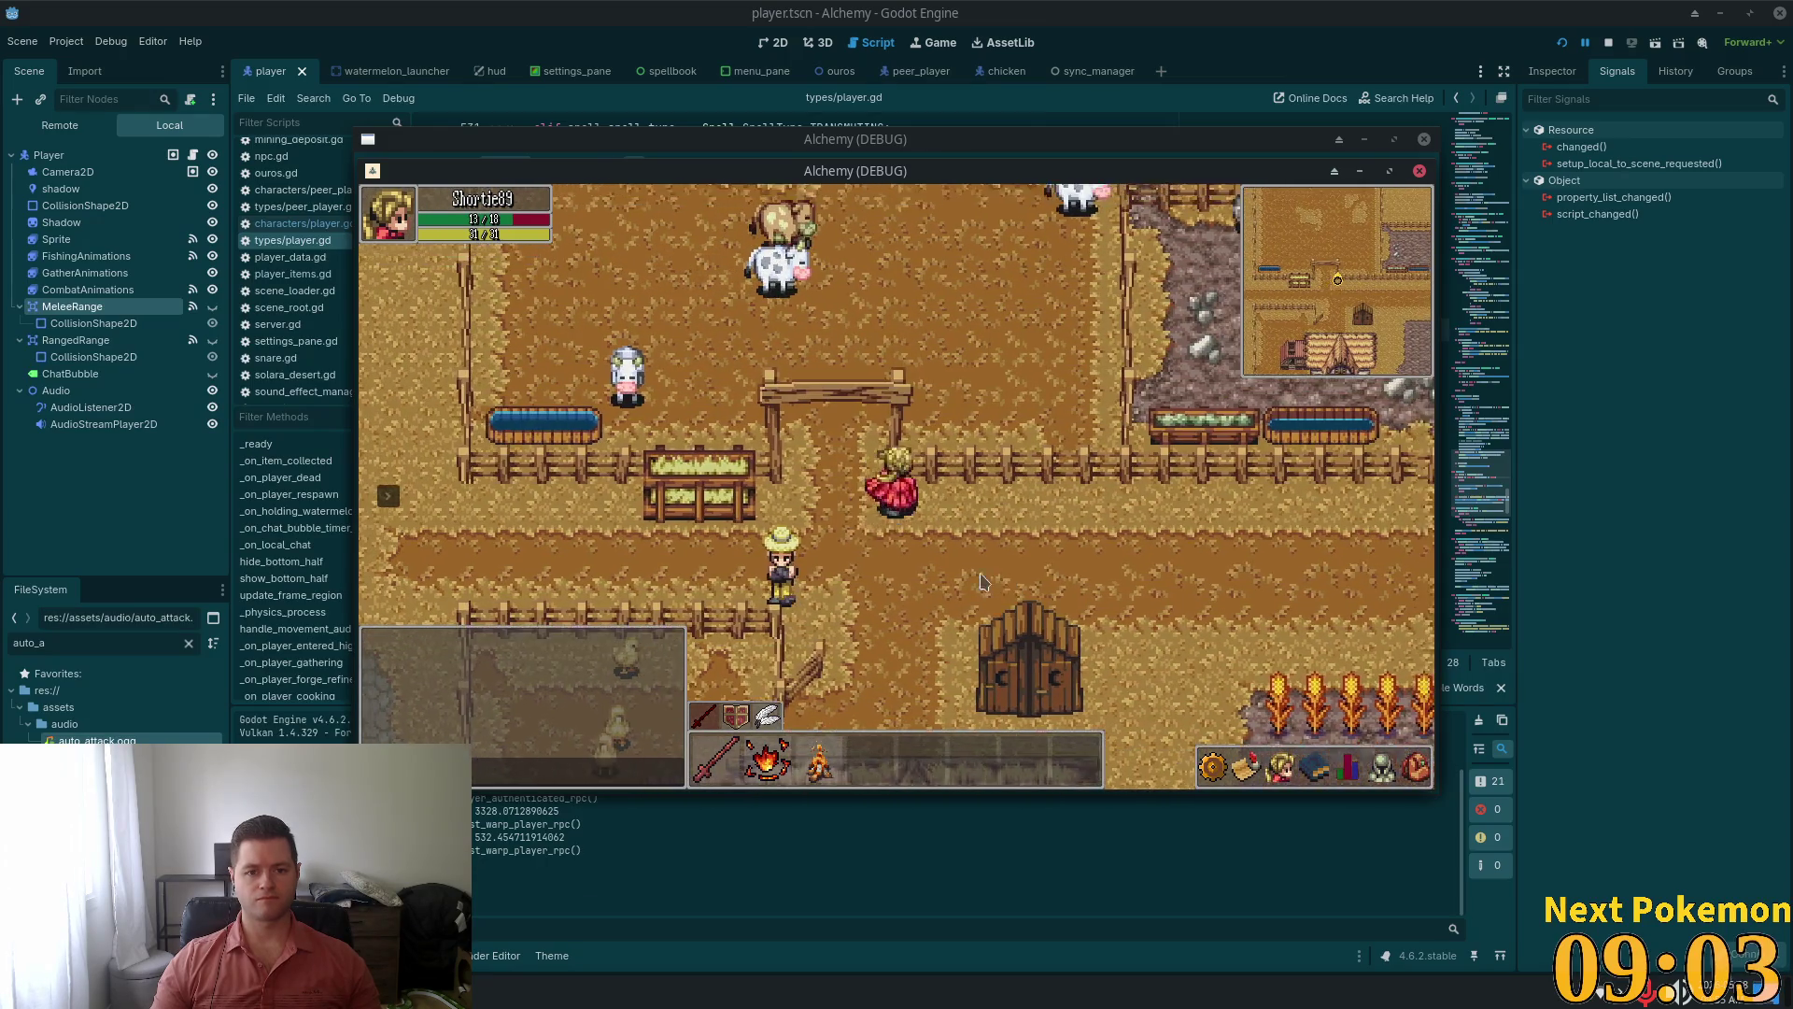
key("d")
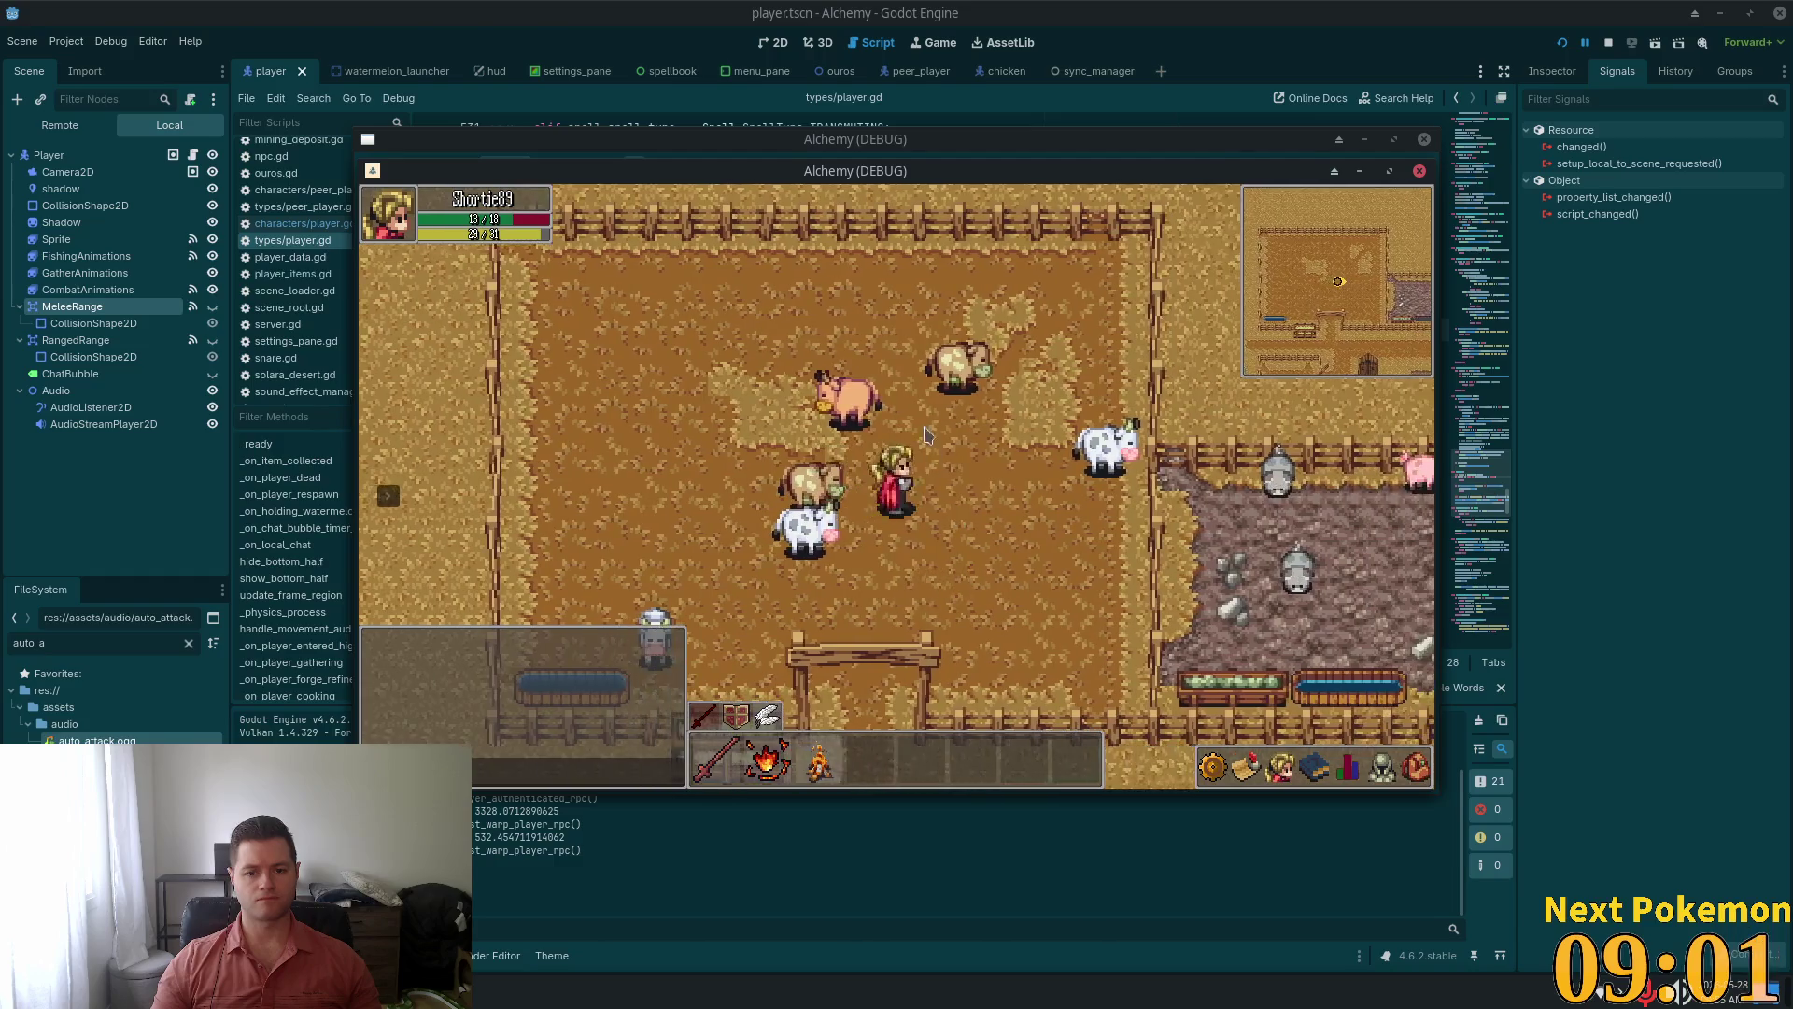
left_click(903, 393)
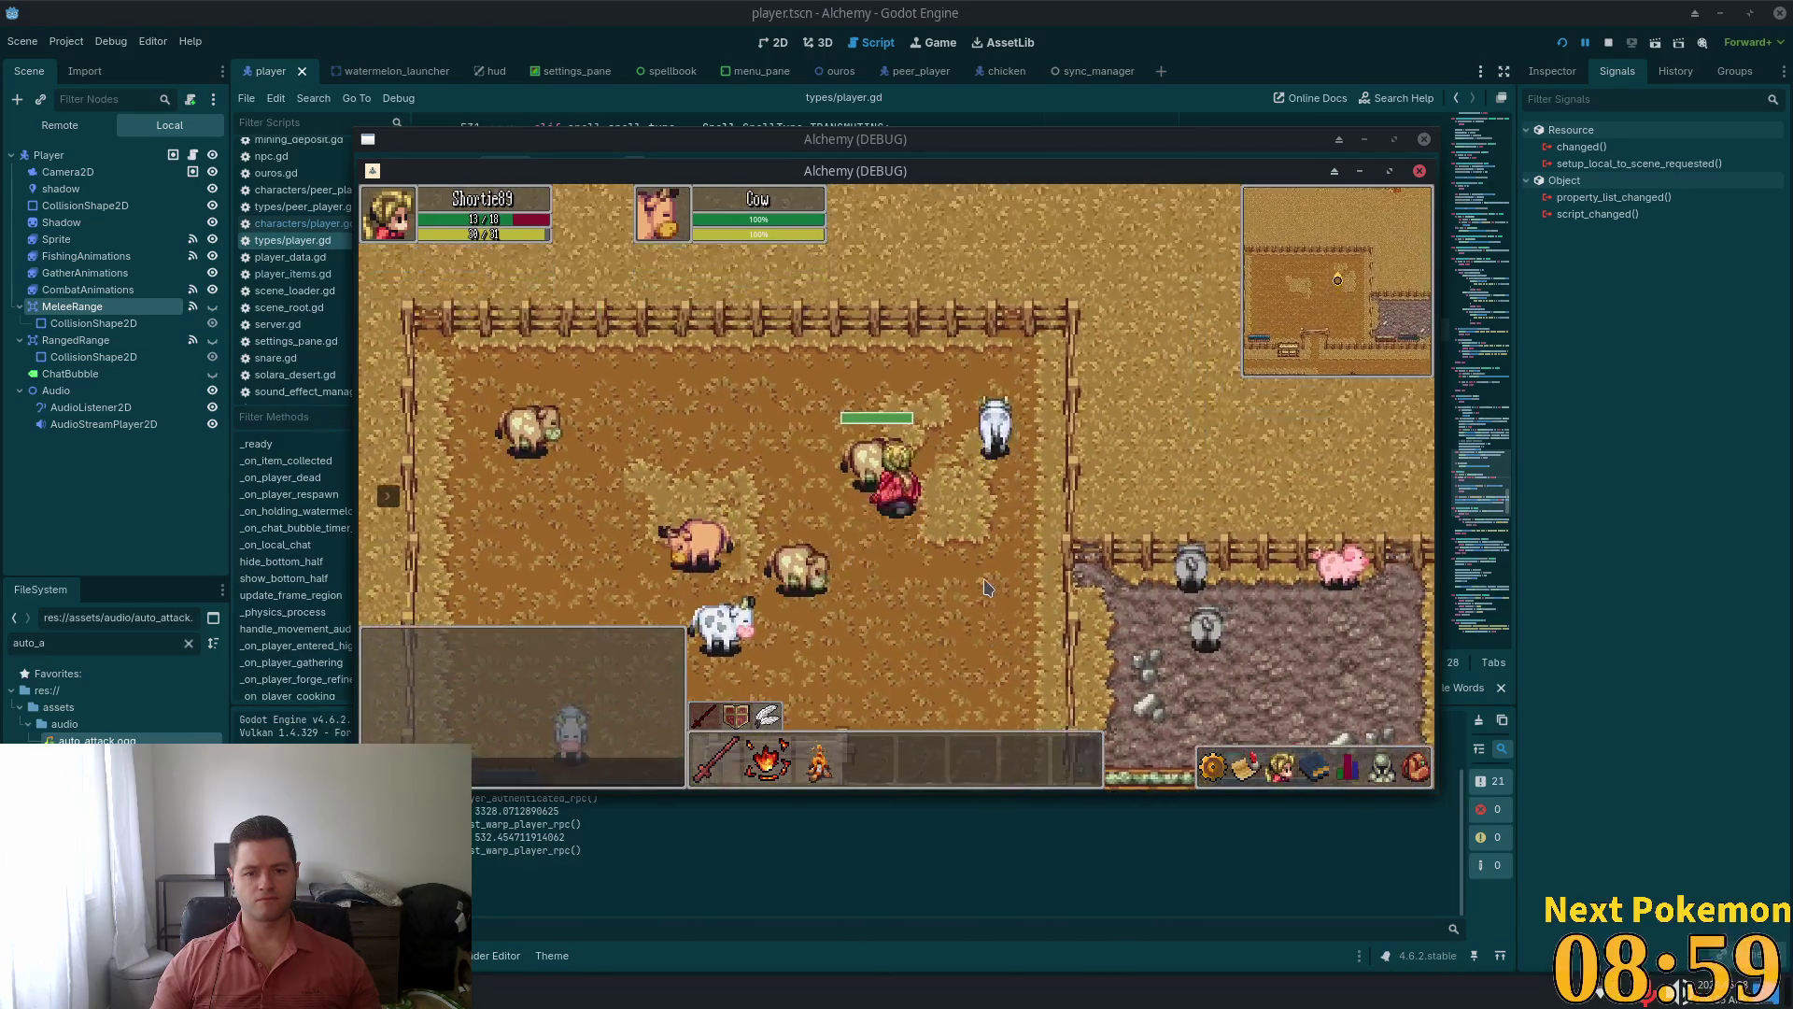
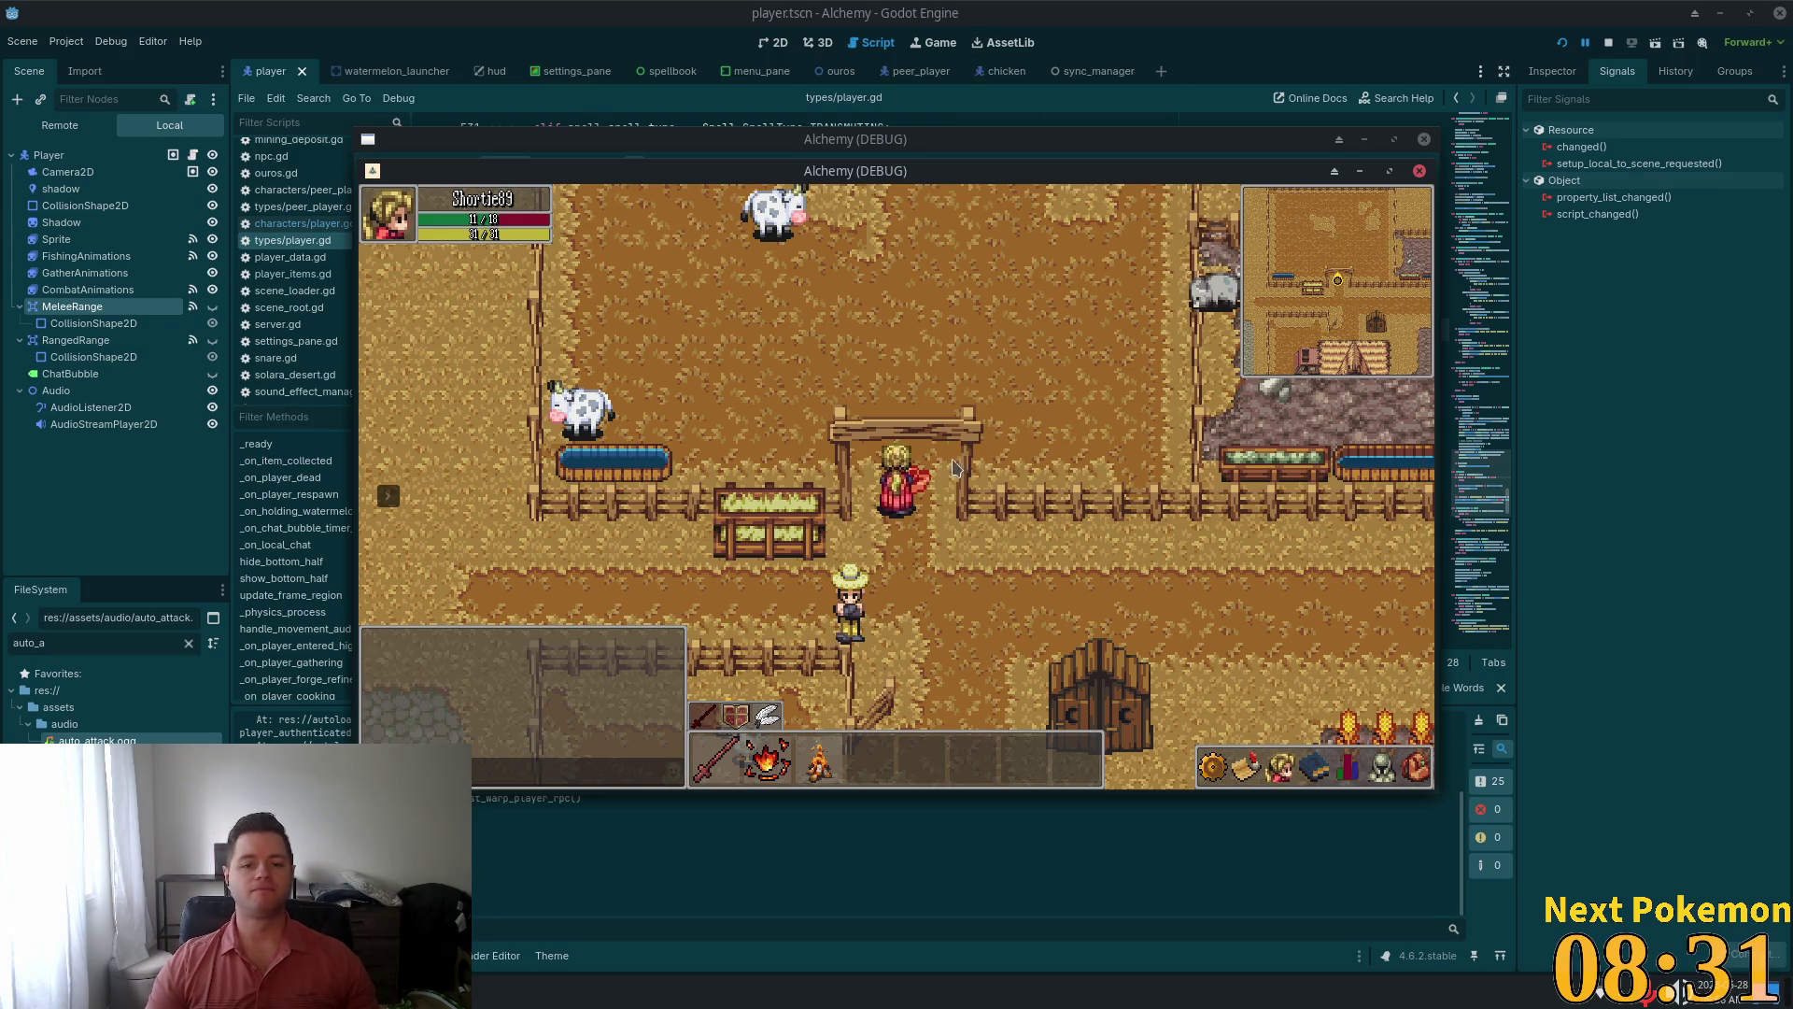
Open the player's inventory and walk the character left and down toward the house
left_click(1415, 768)
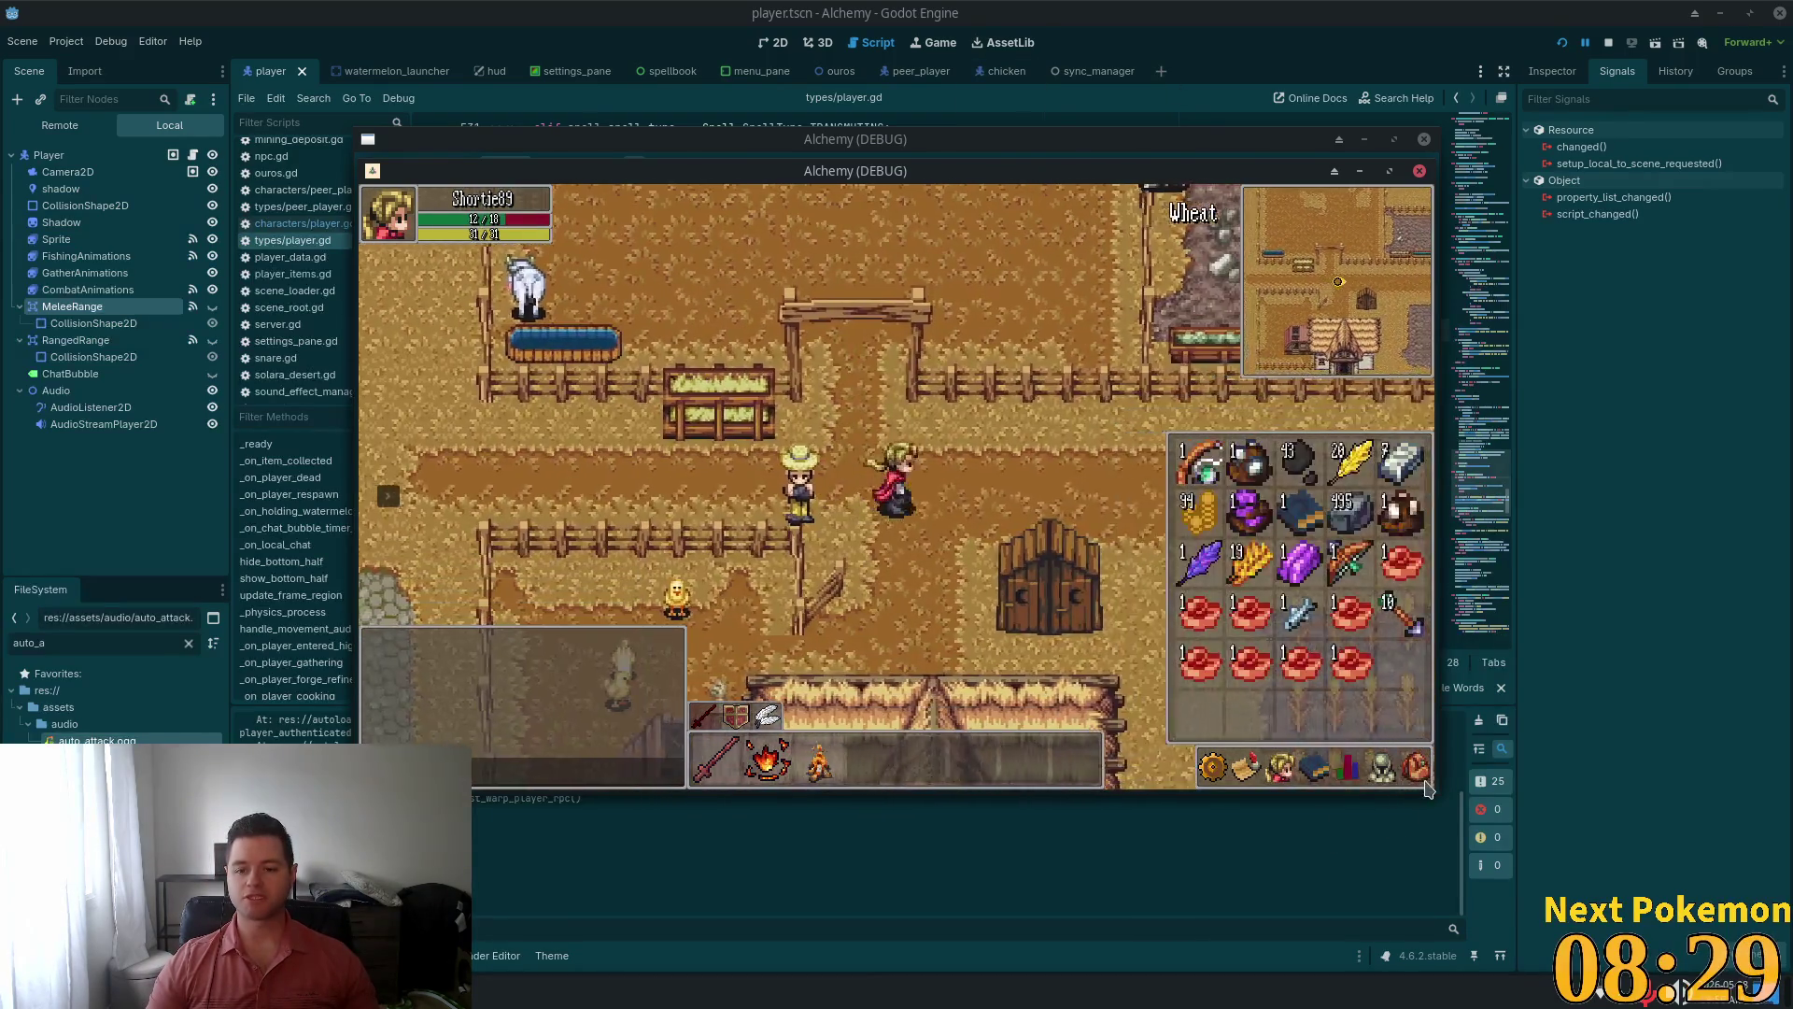
key("a")
key("s")
key("a")
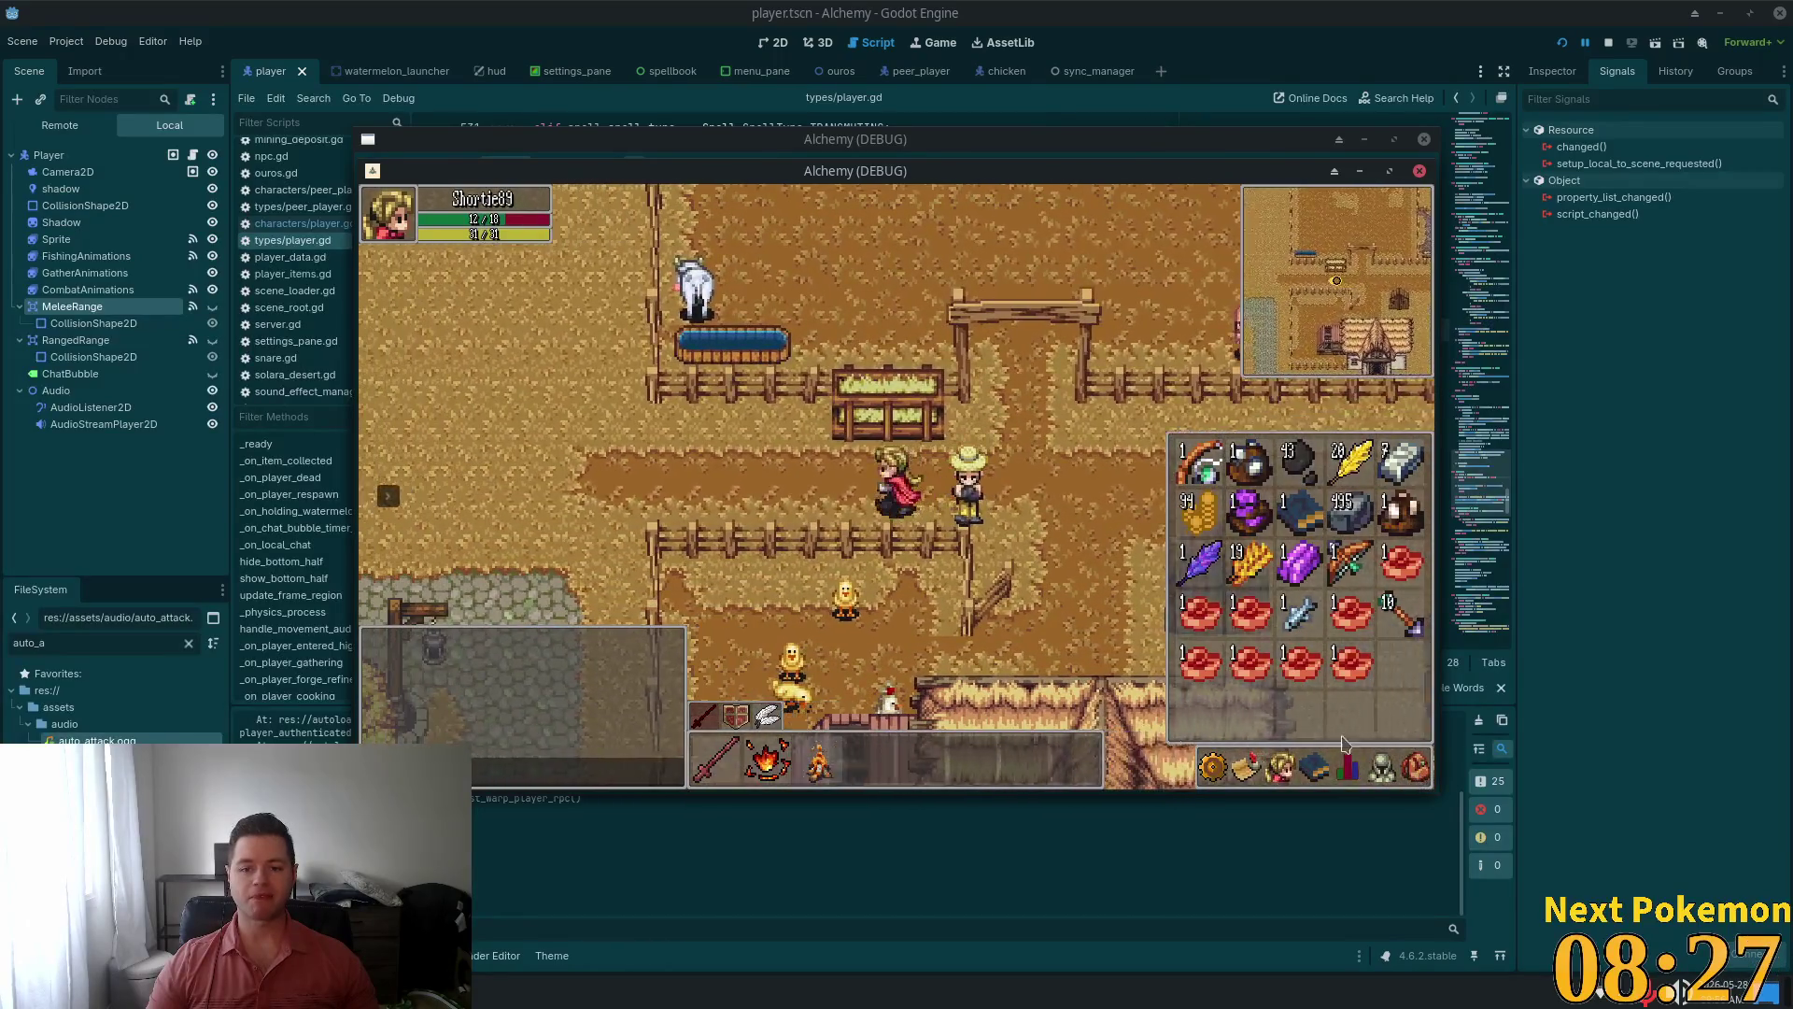
key("i")
key("a")
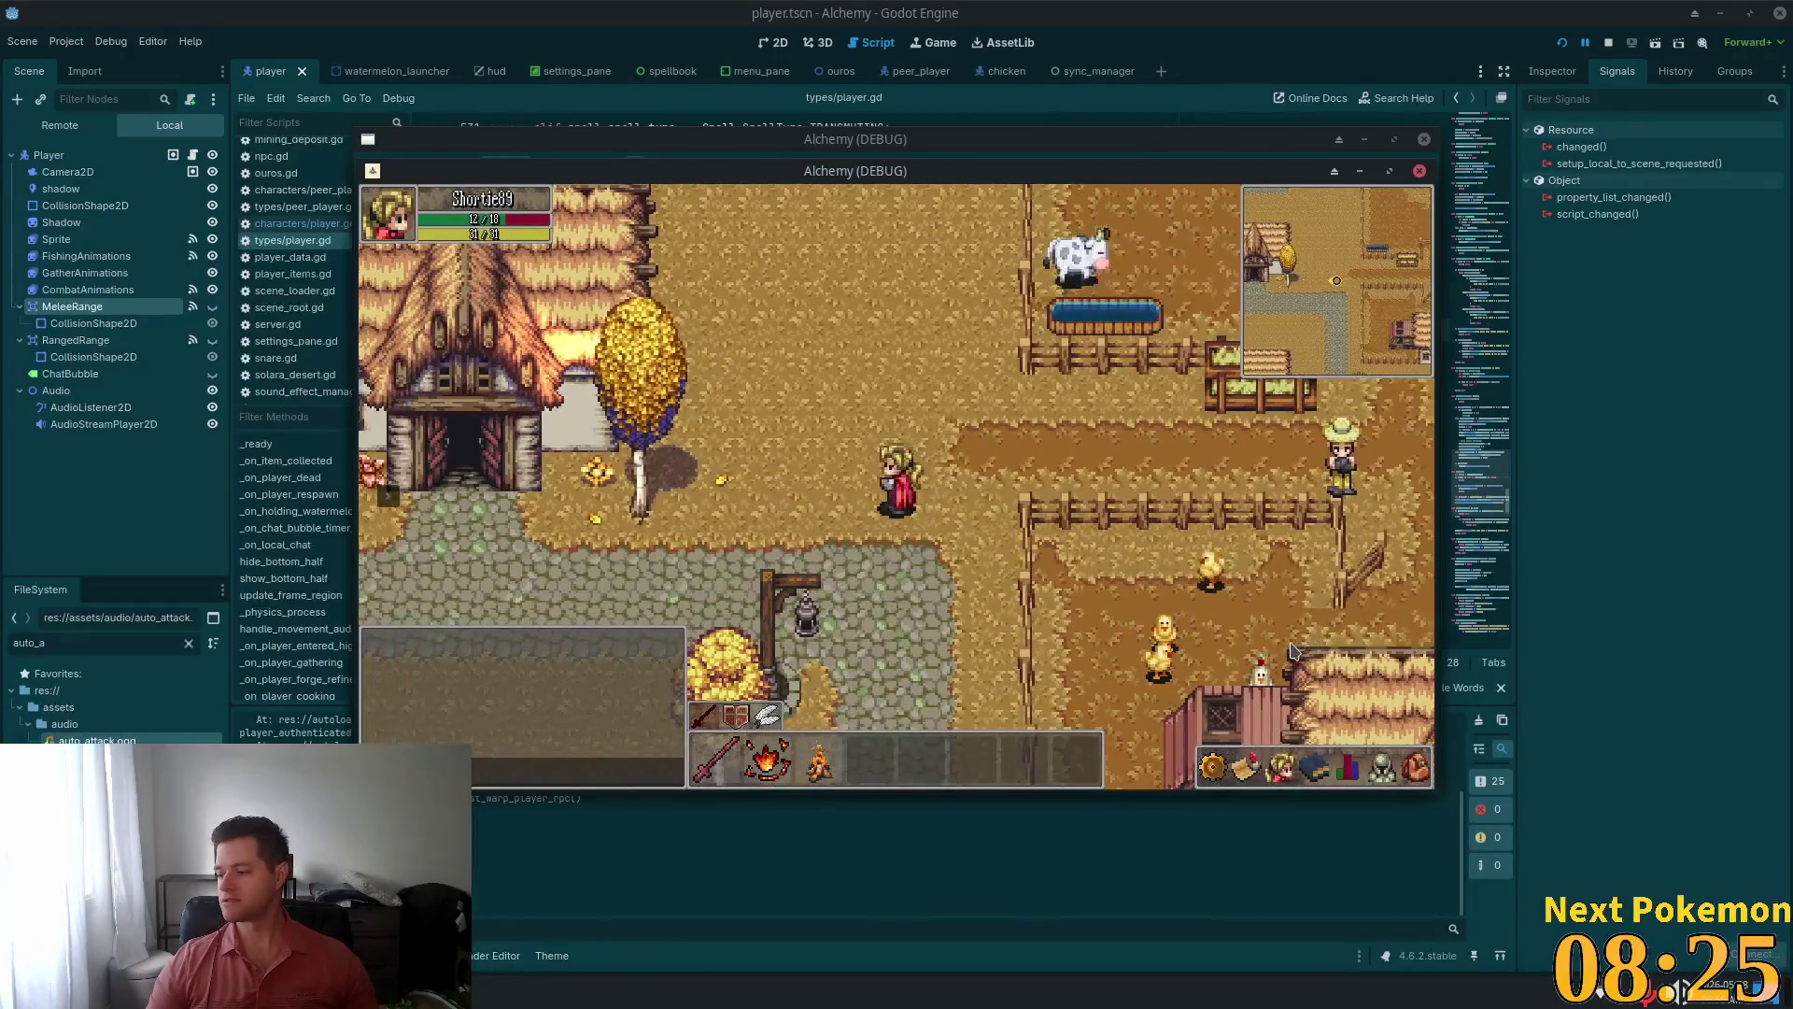
key("s")
key("a")
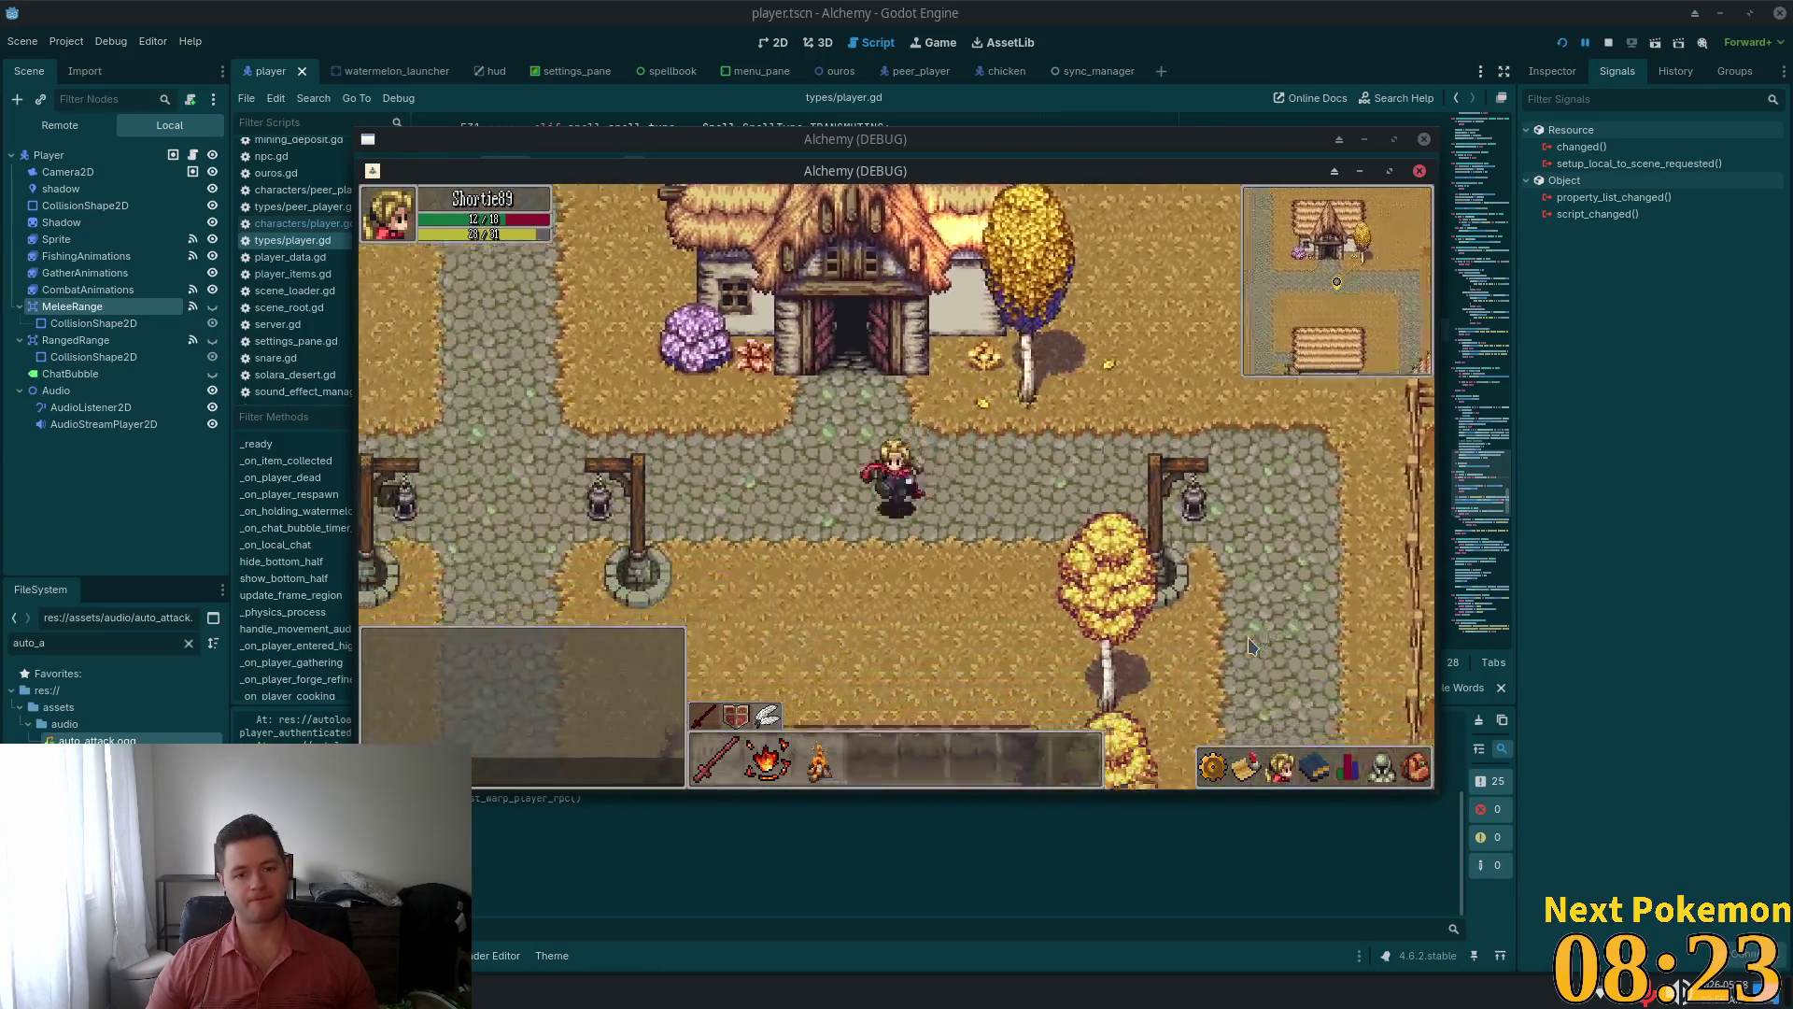
Walk right along the path toward the farm, then up-left into the cow pen
key("d")
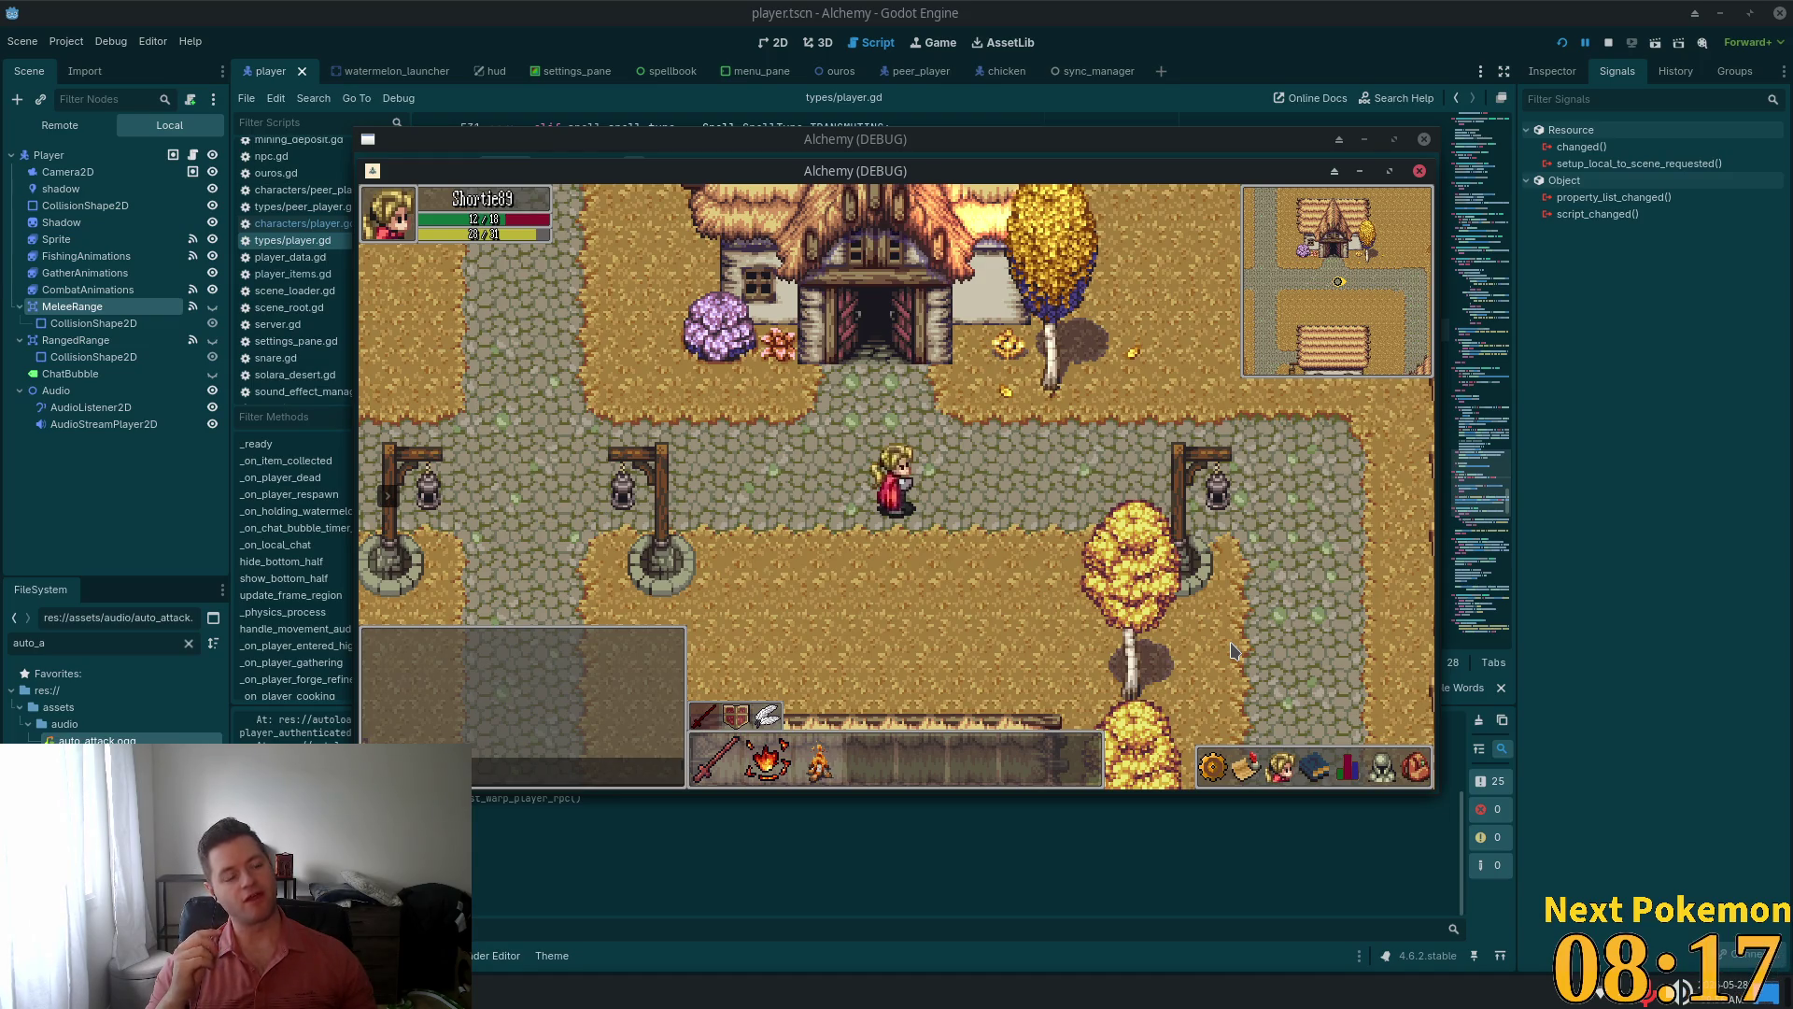
key("d")
key("w")
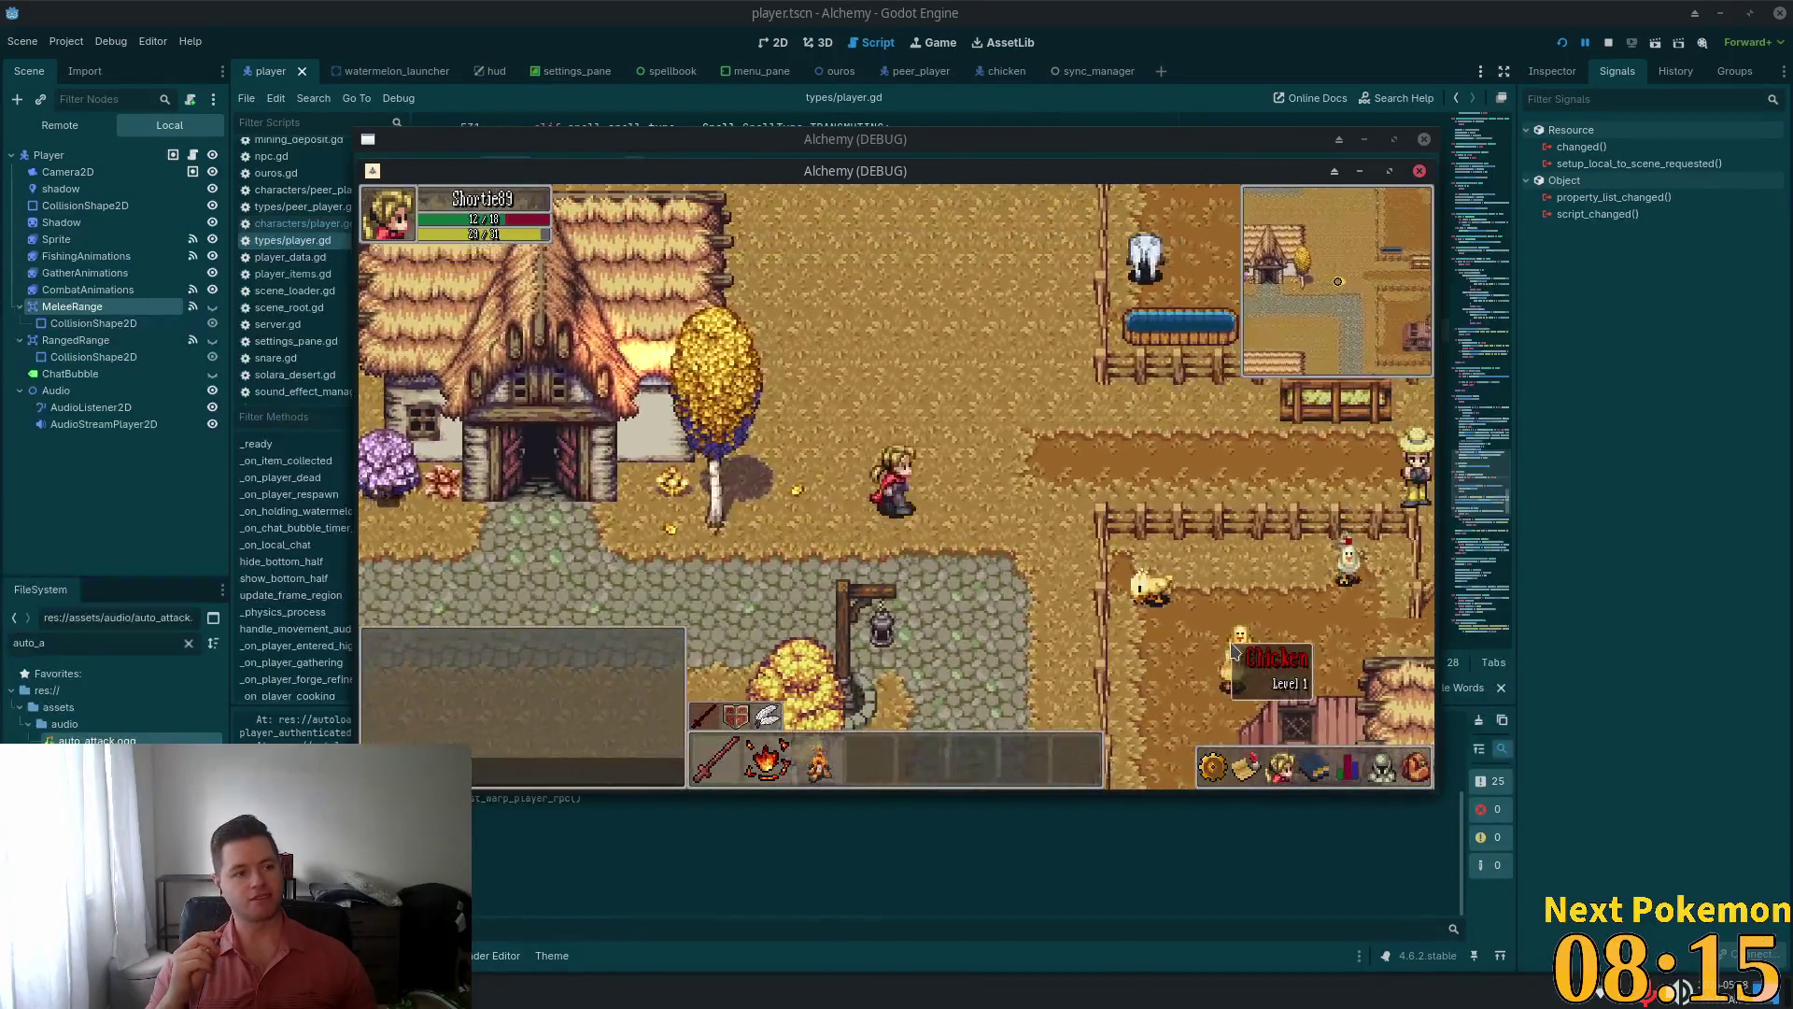
key("d")
key("d")
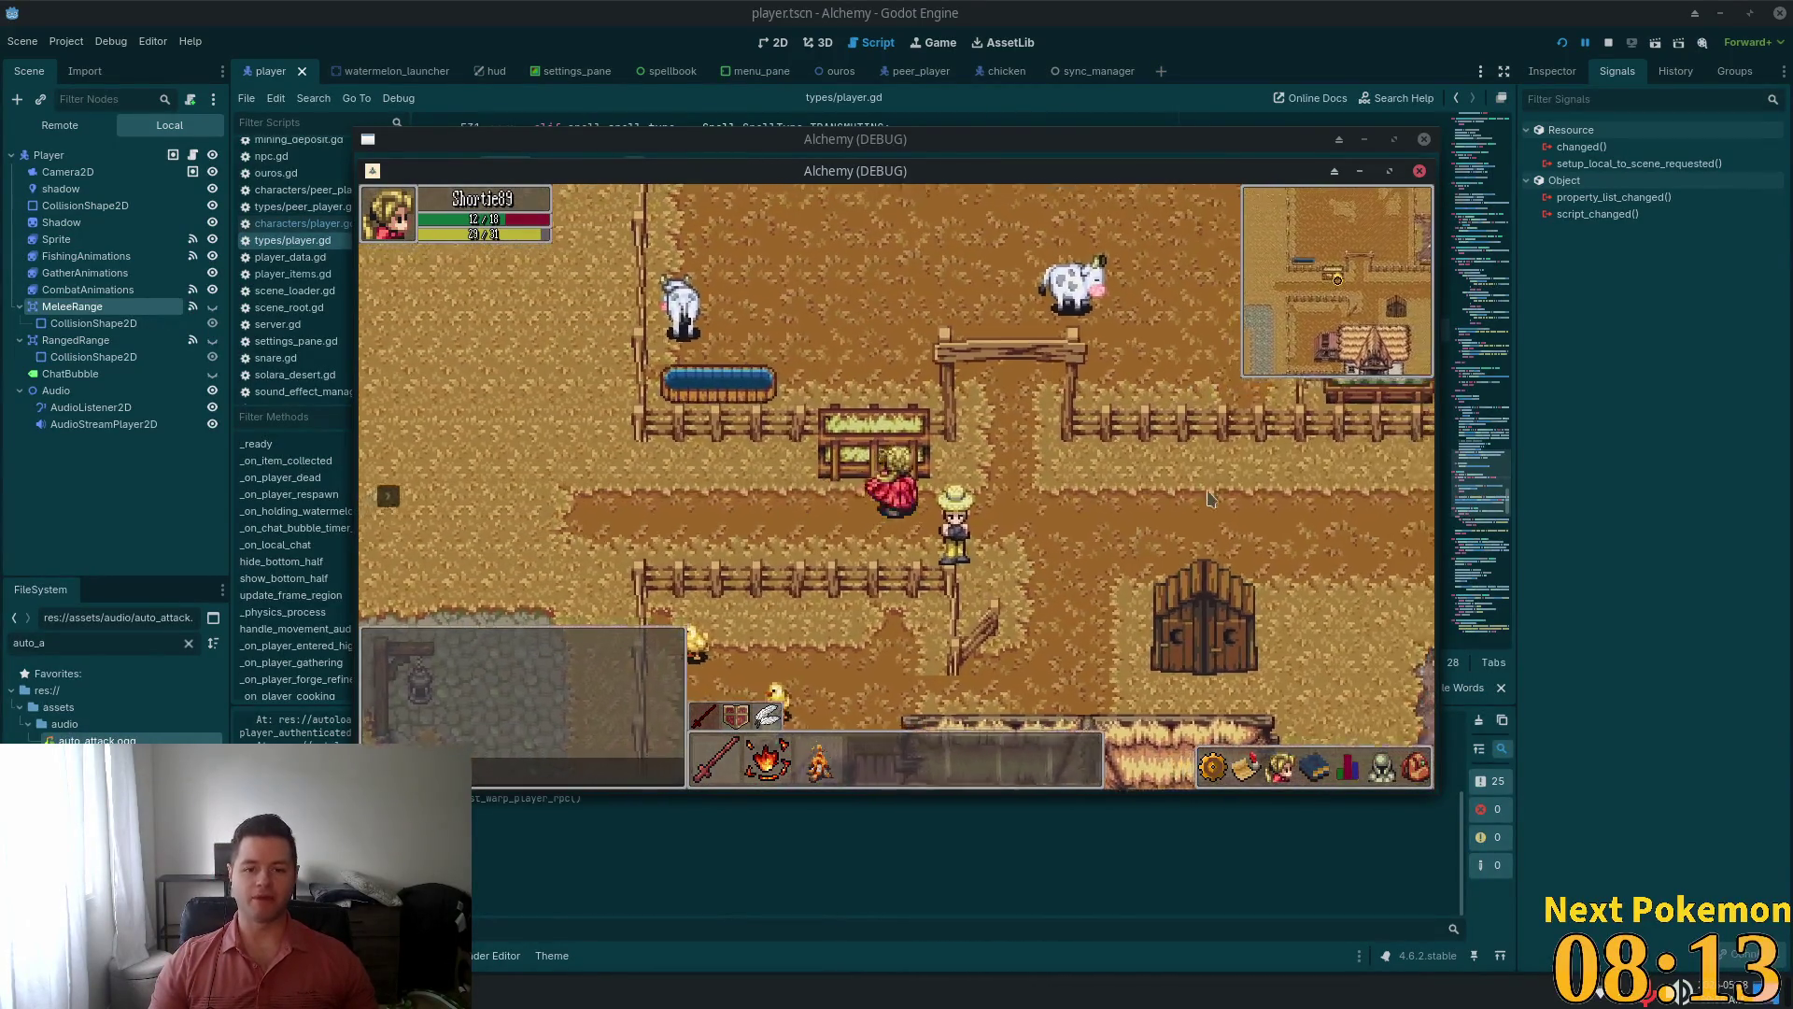
key("w")
key("a")
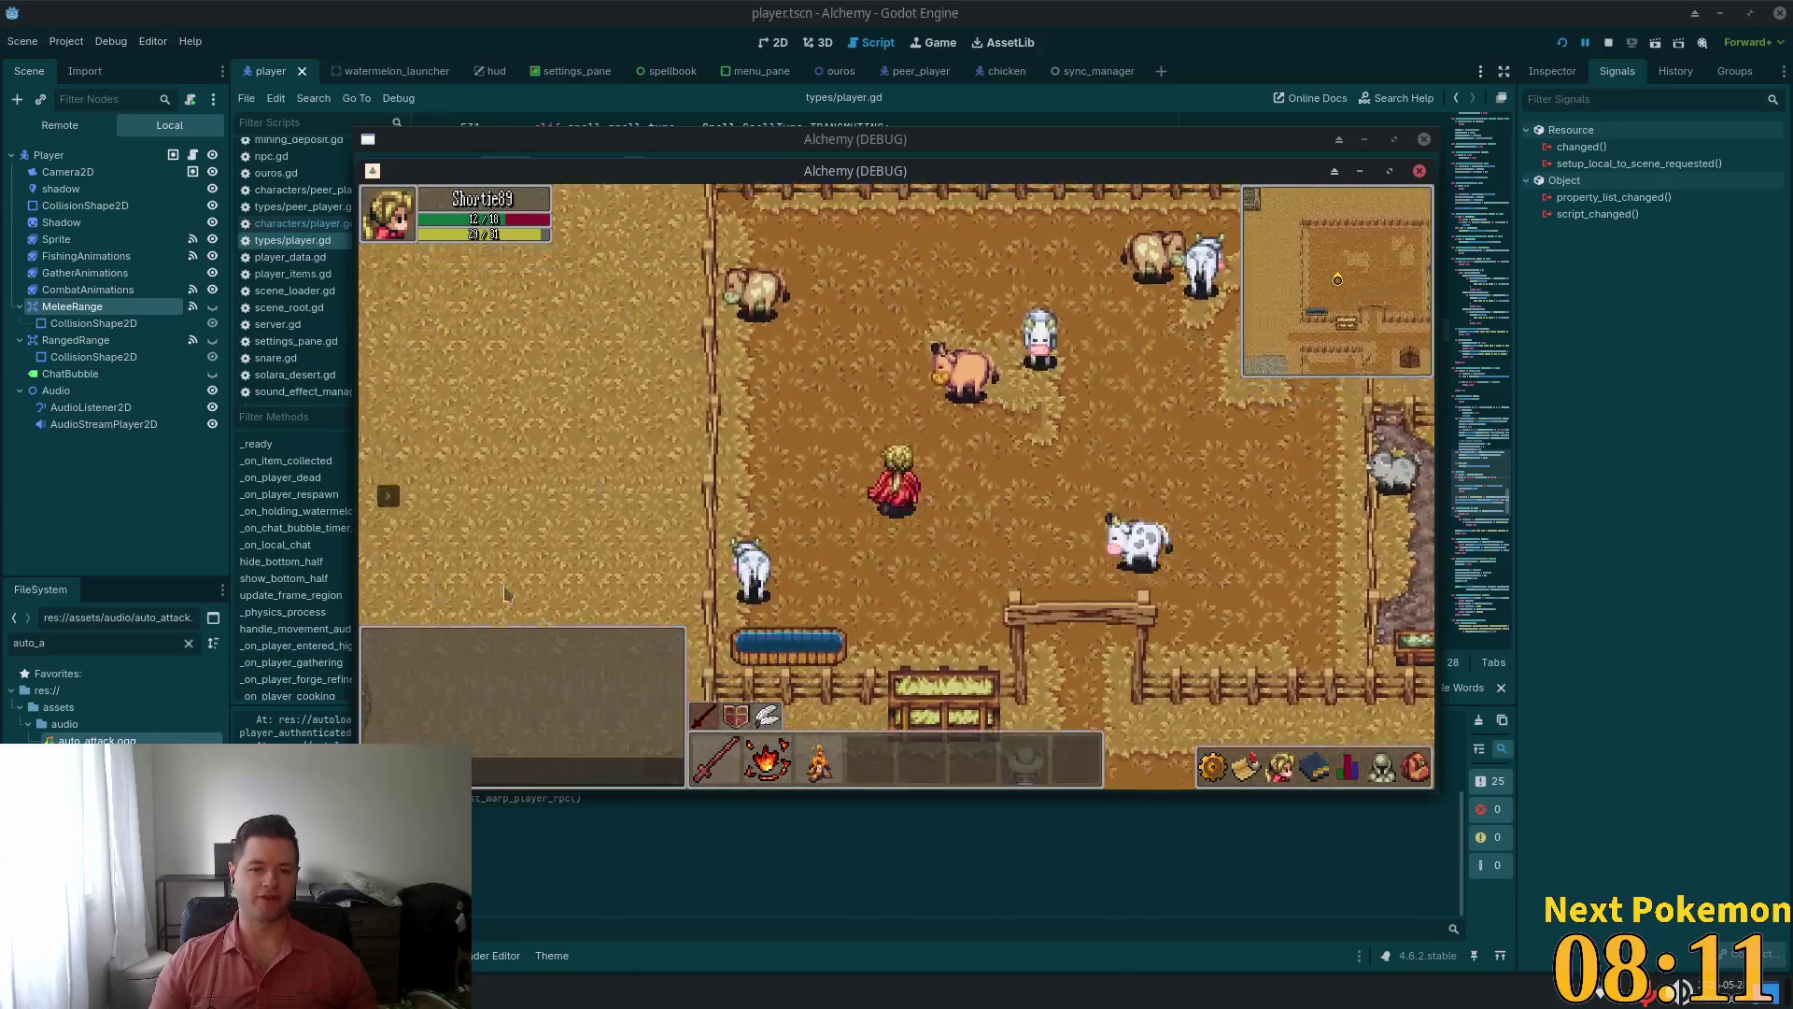
key("w")
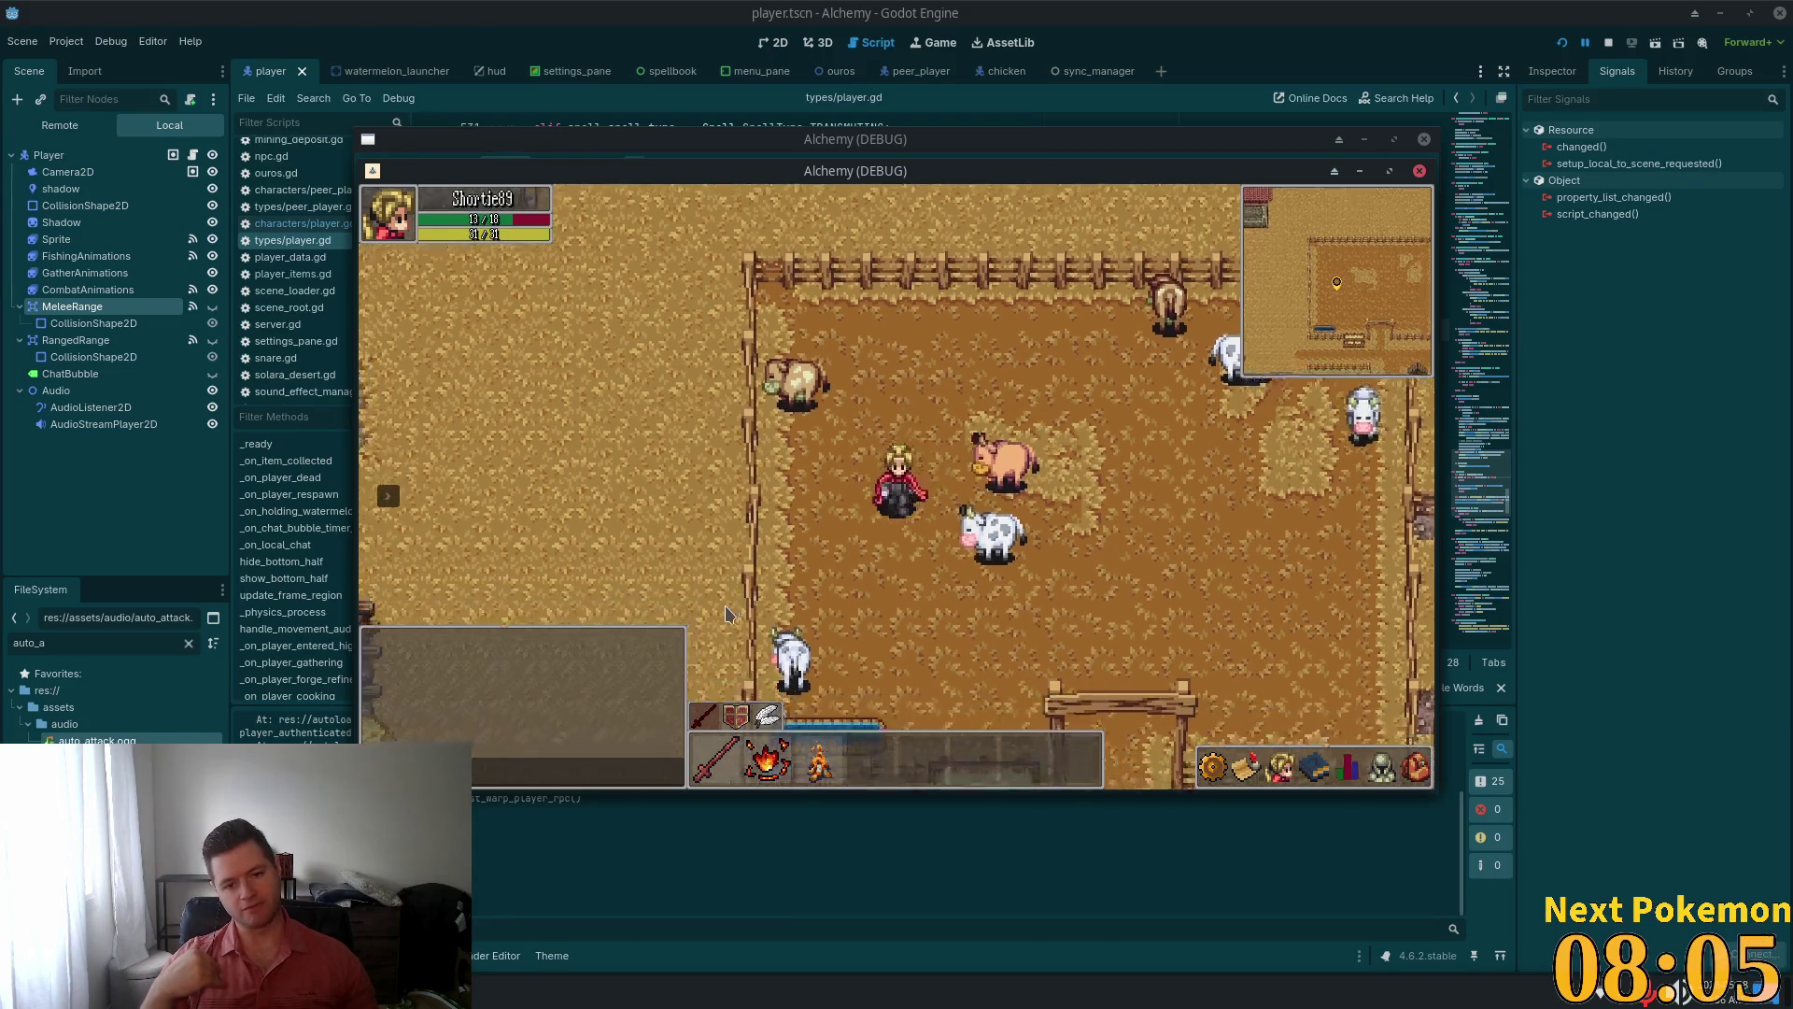
Walk out and back across the cow pen, then attack the nearby cow
key("s")
key("d")
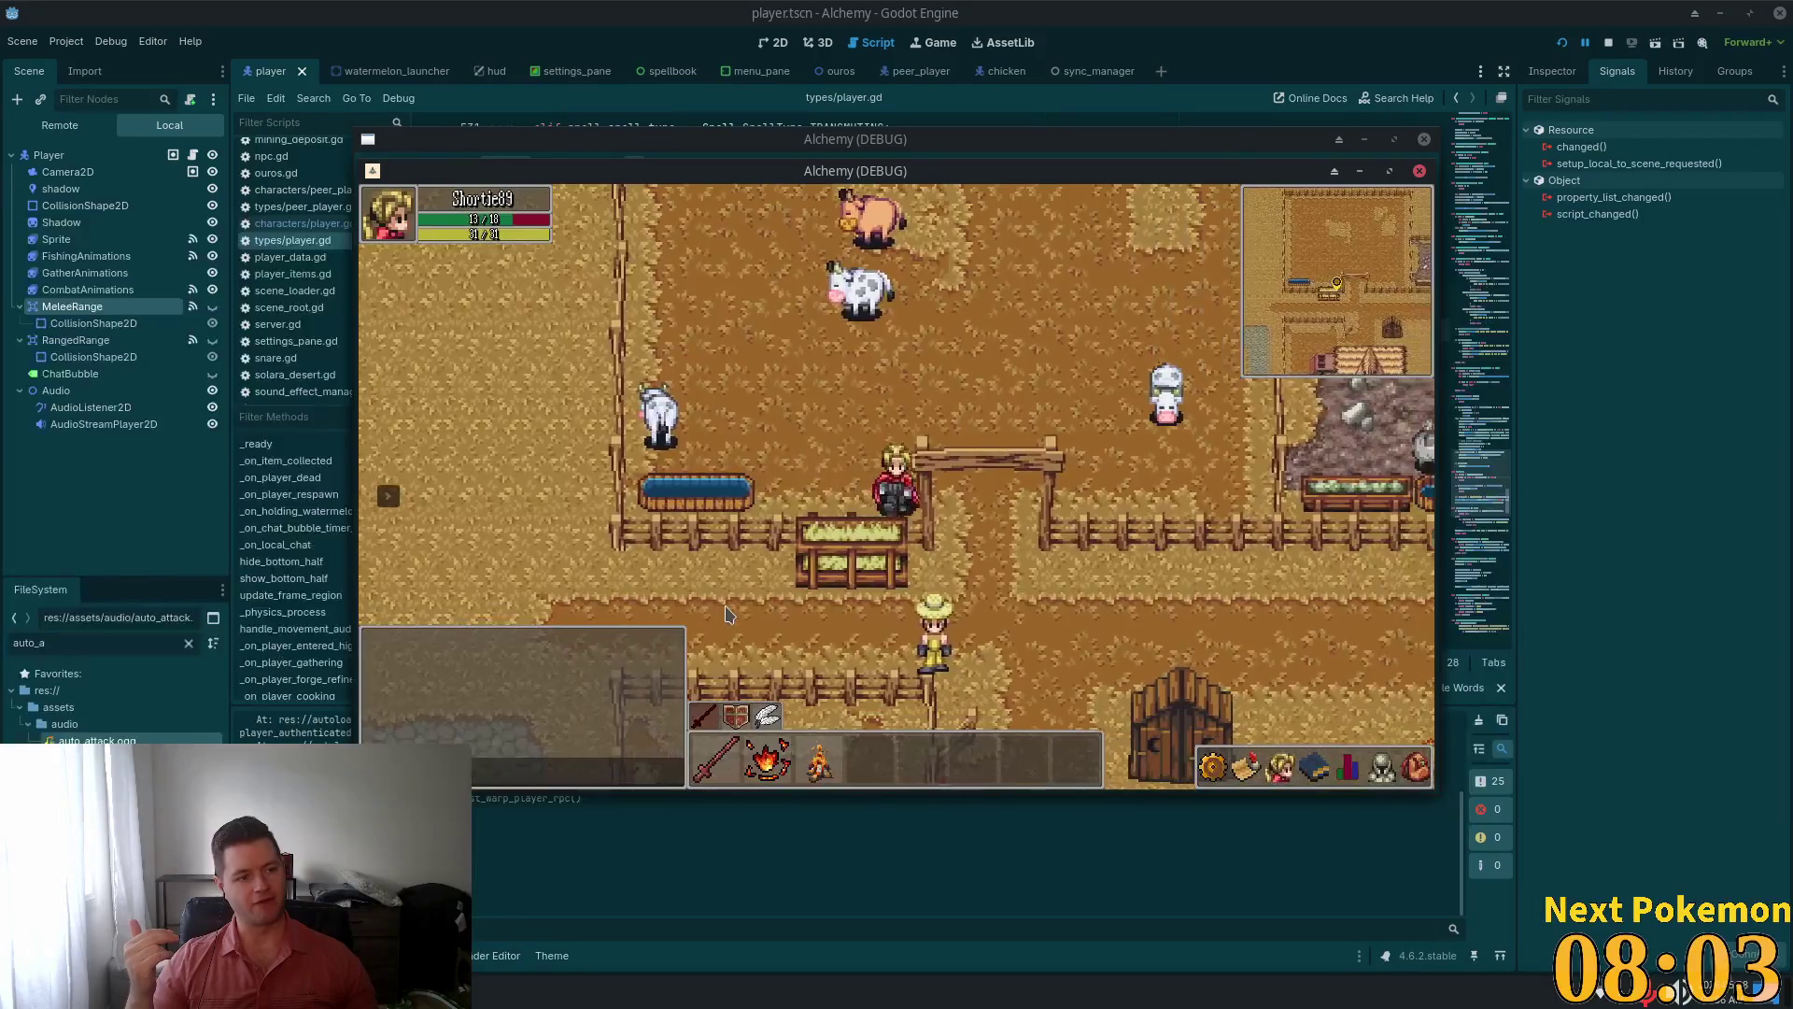
key("w")
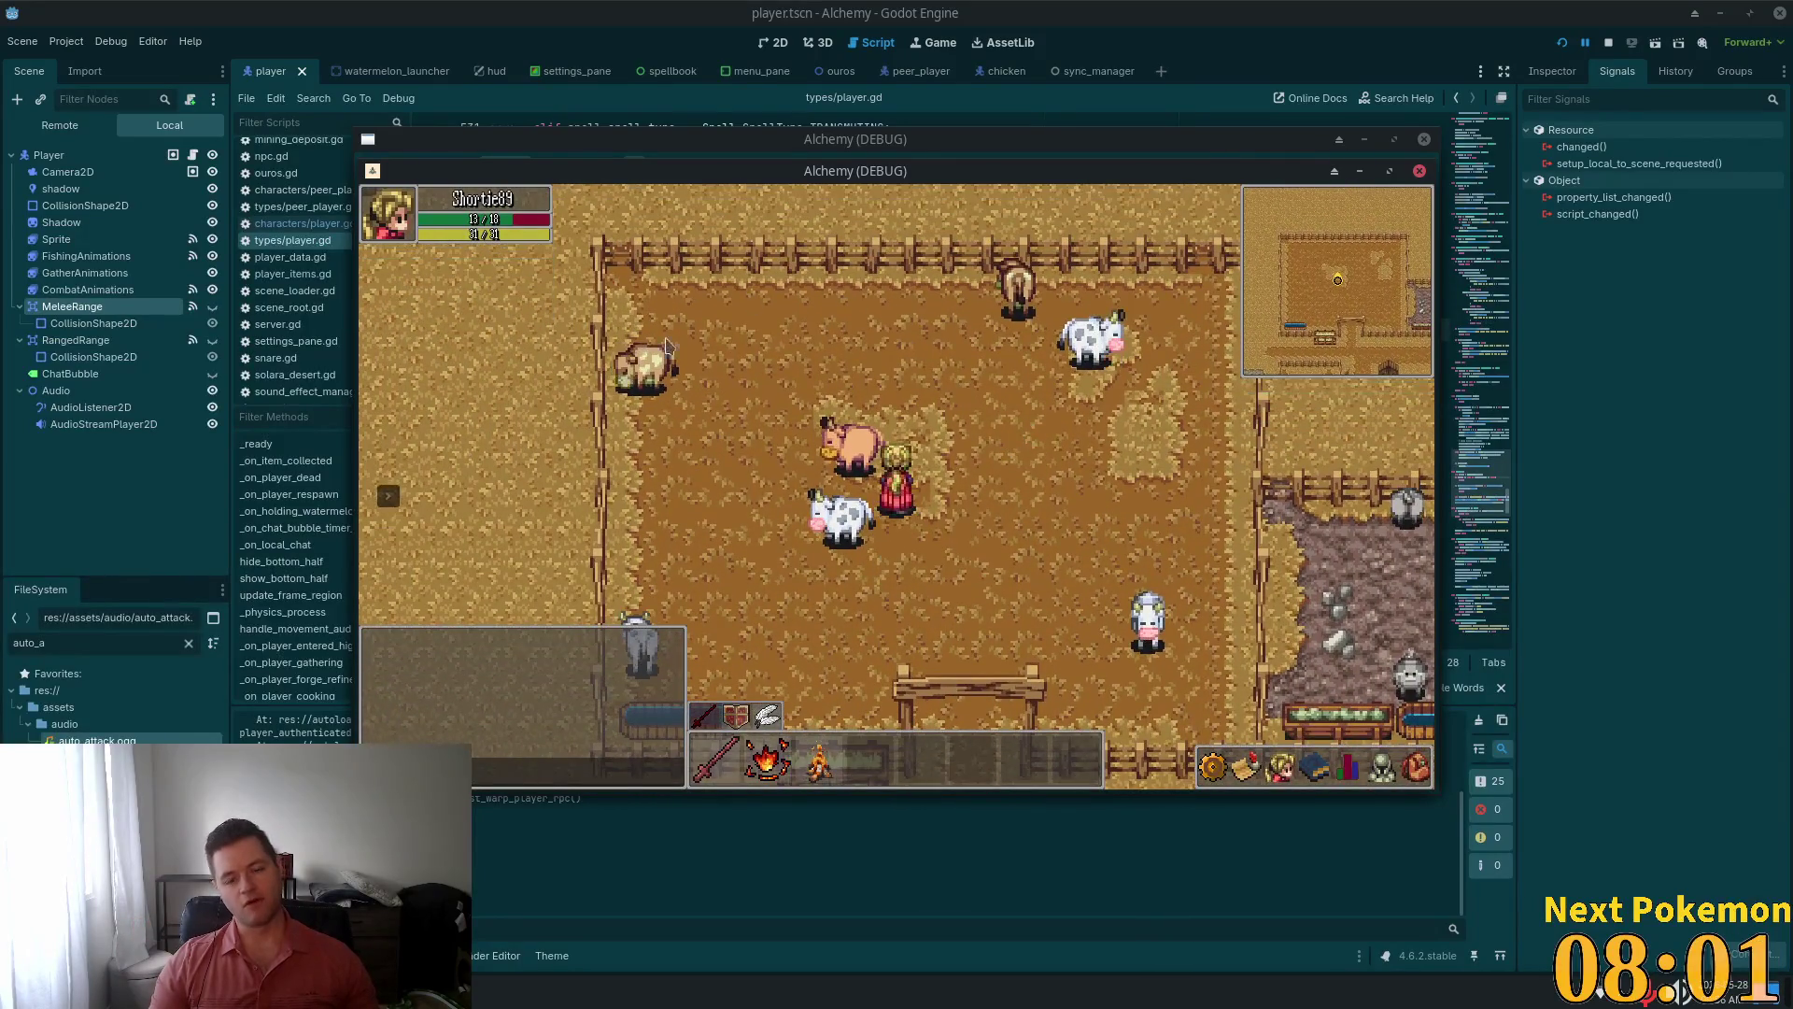
key("a")
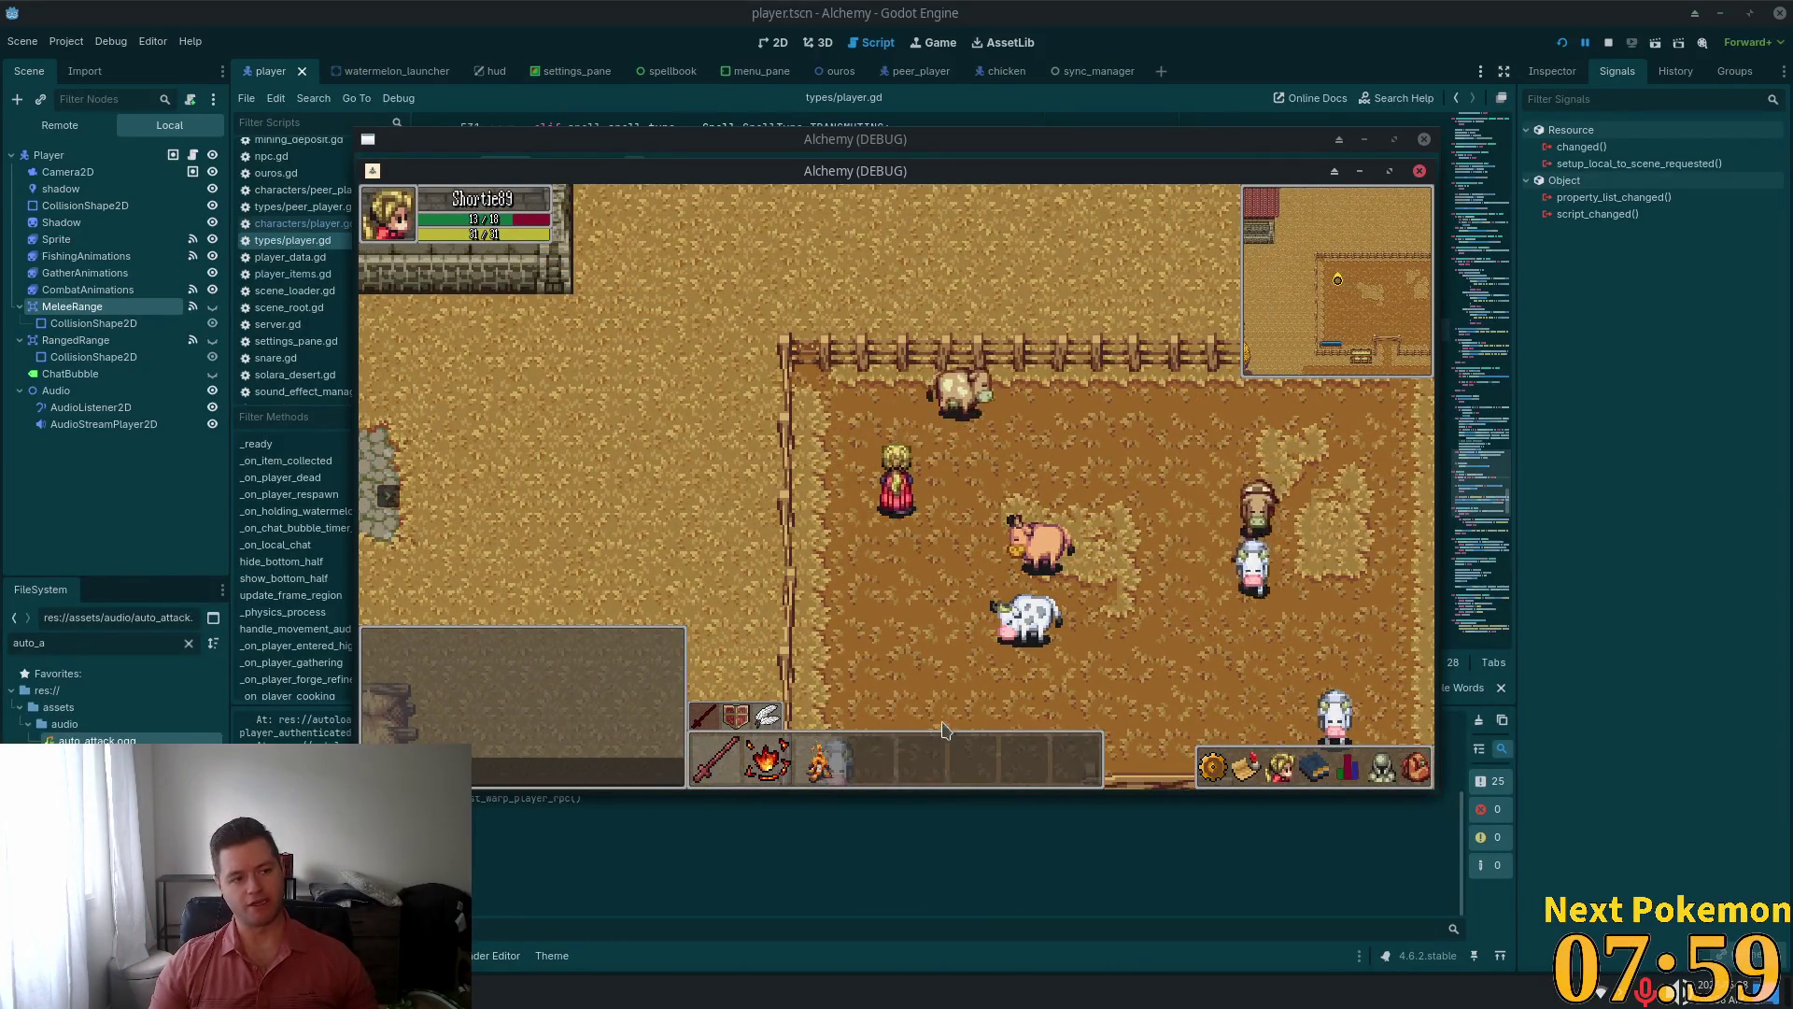
key("w")
left_click(958, 458)
Walk down-right while fighting the cow, then head left away from it
key("s")
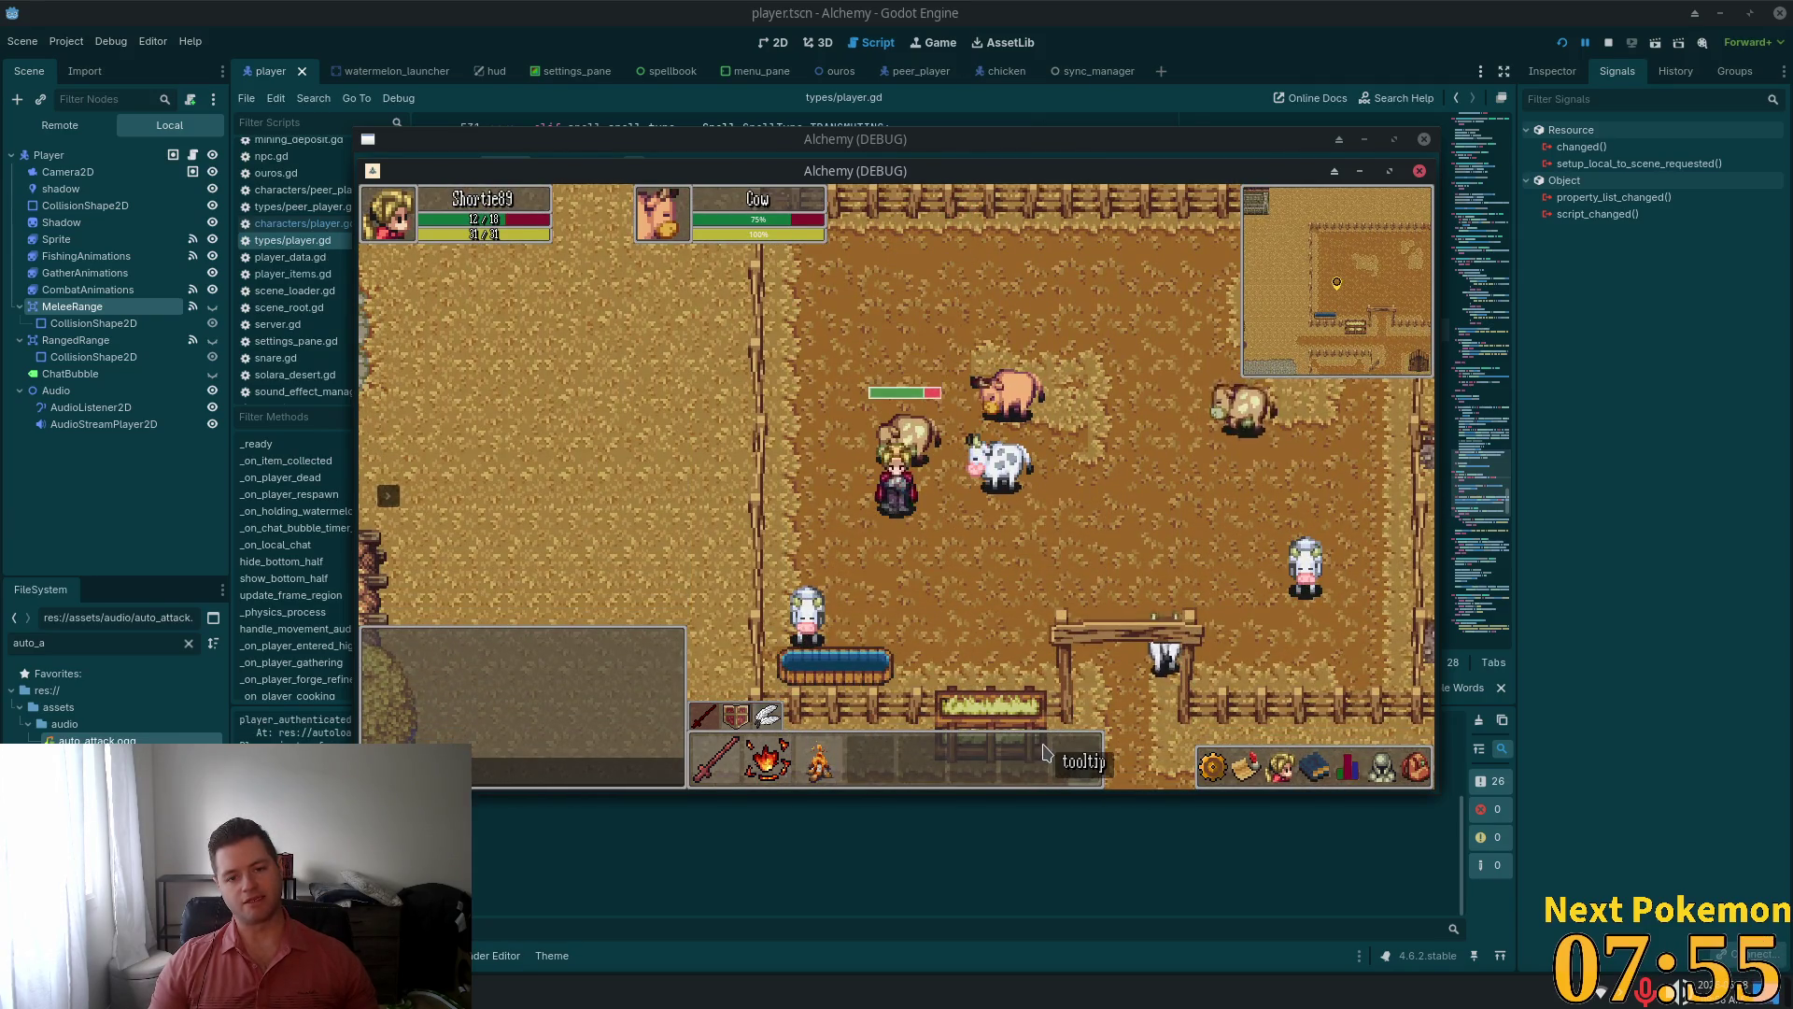
key("s")
key("d")
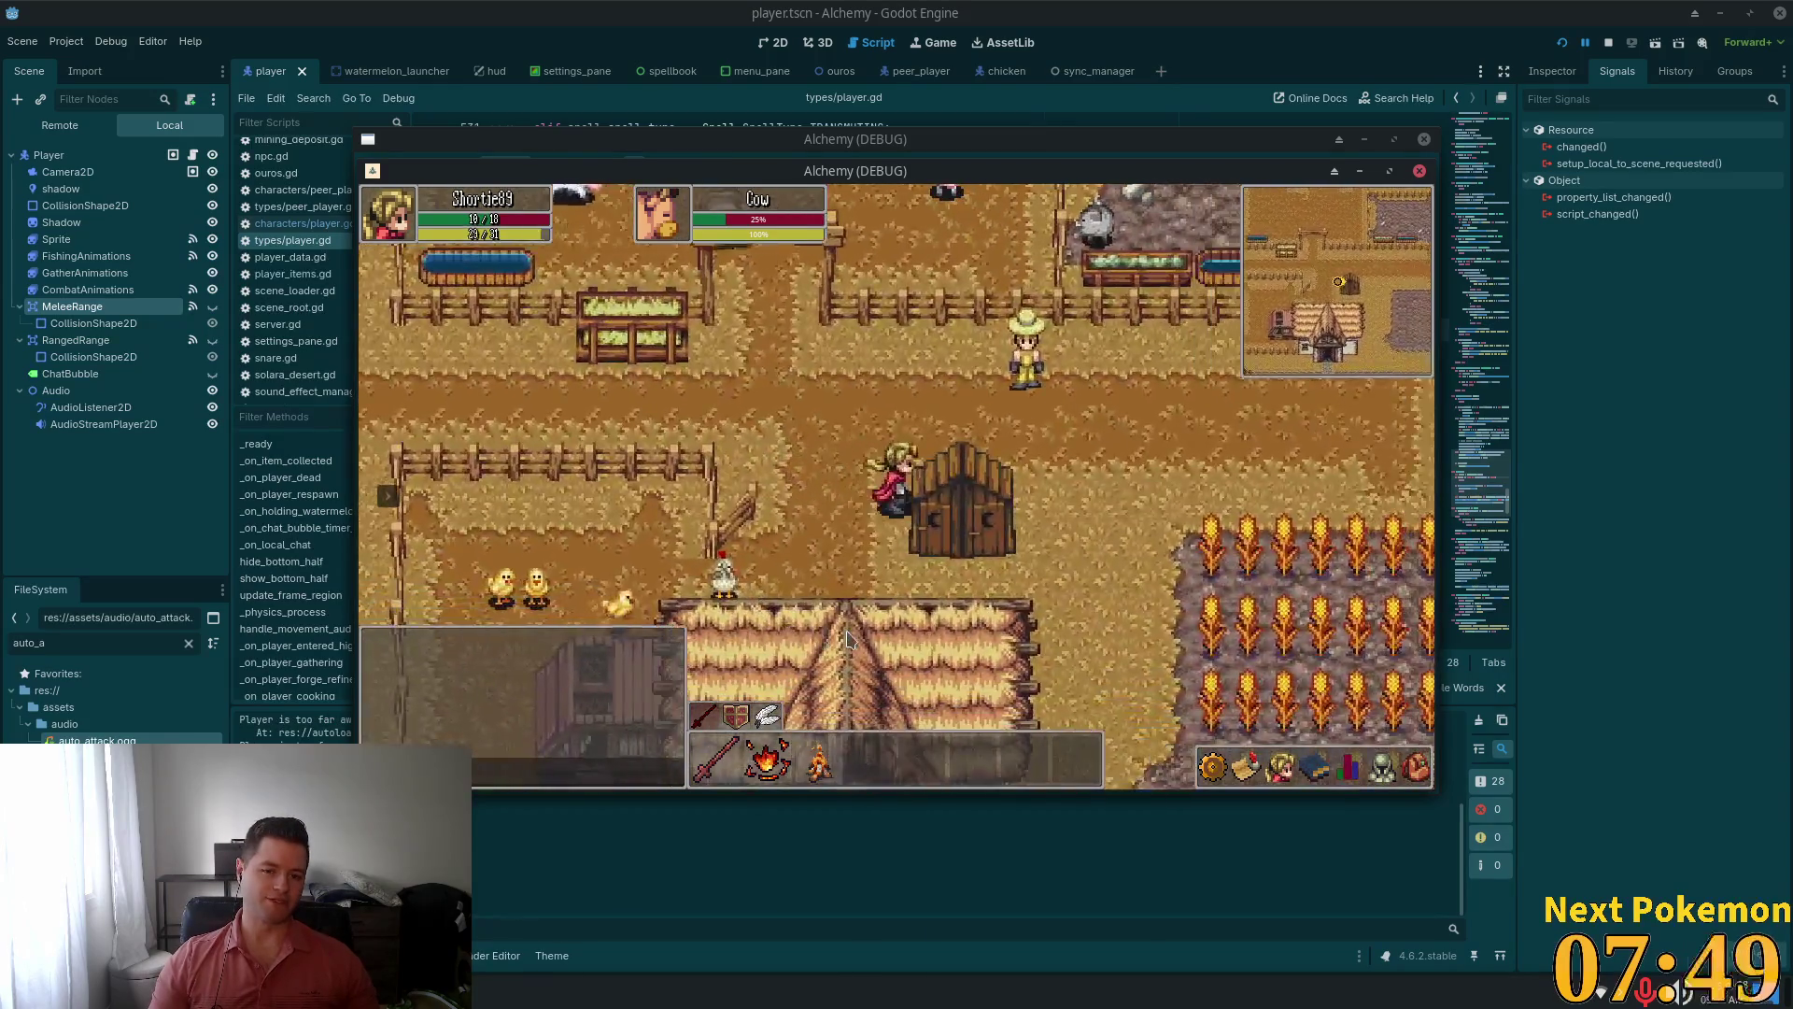
key("a")
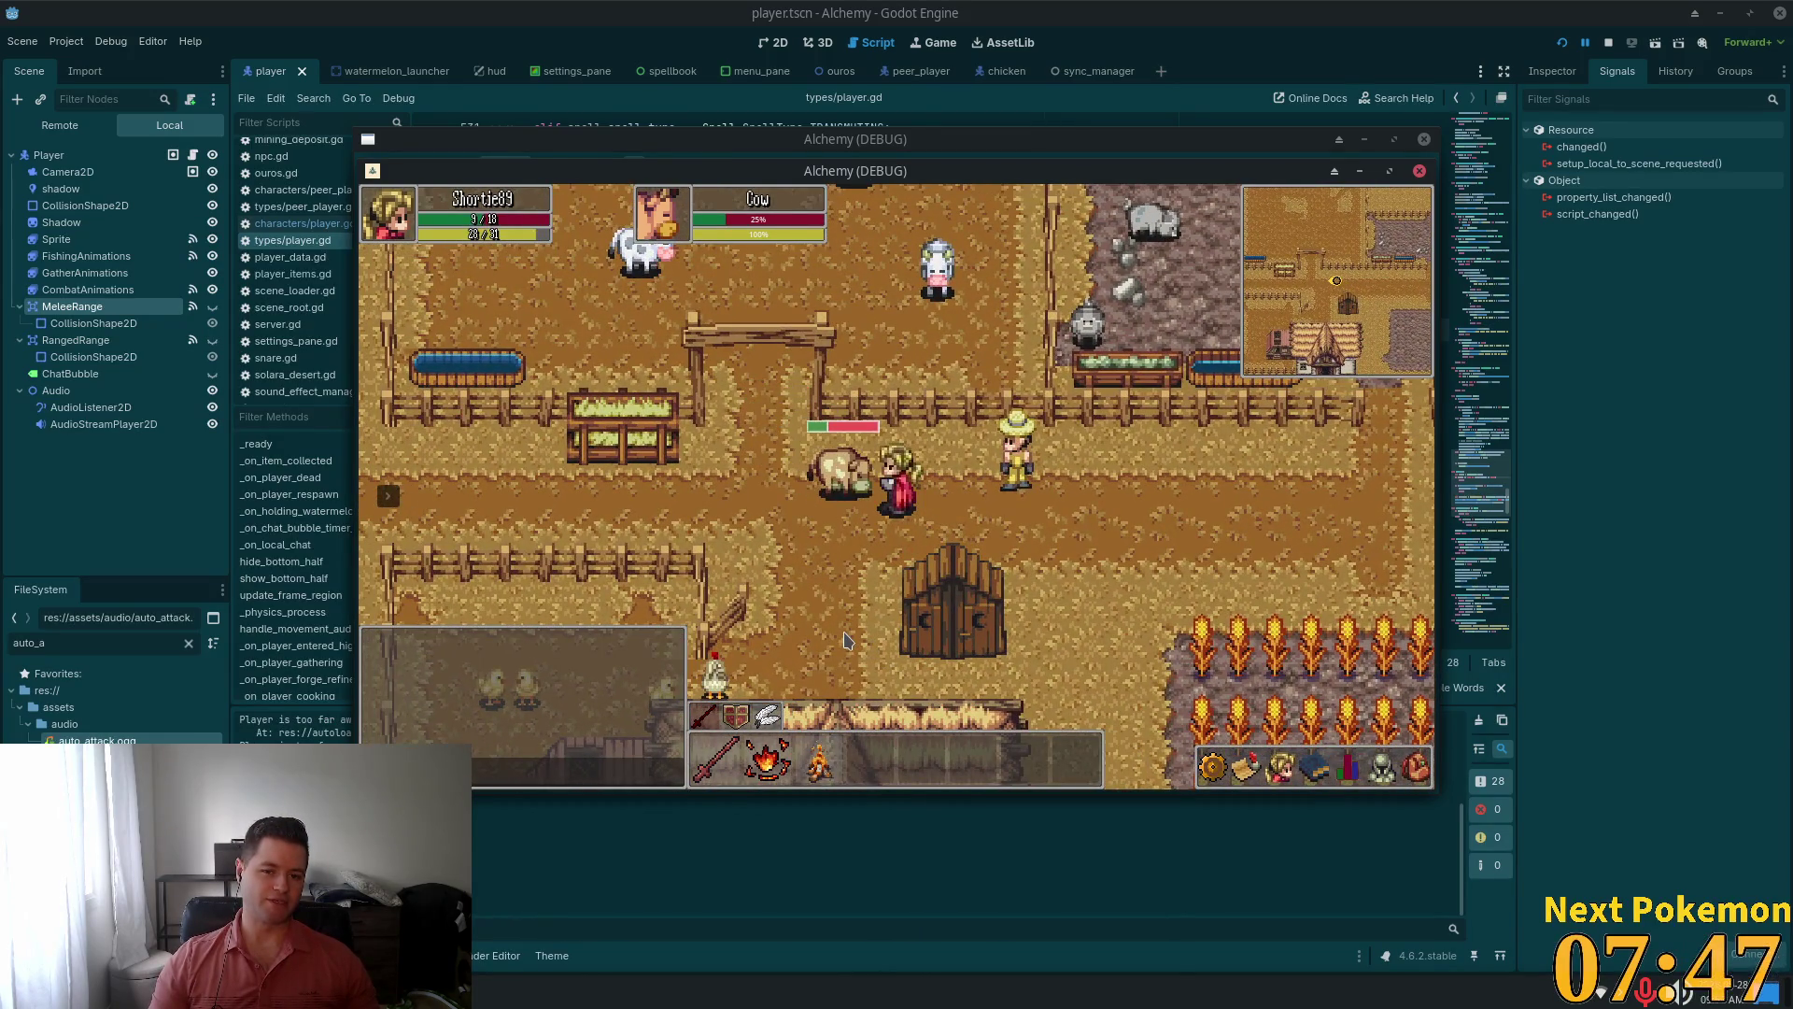
key("a")
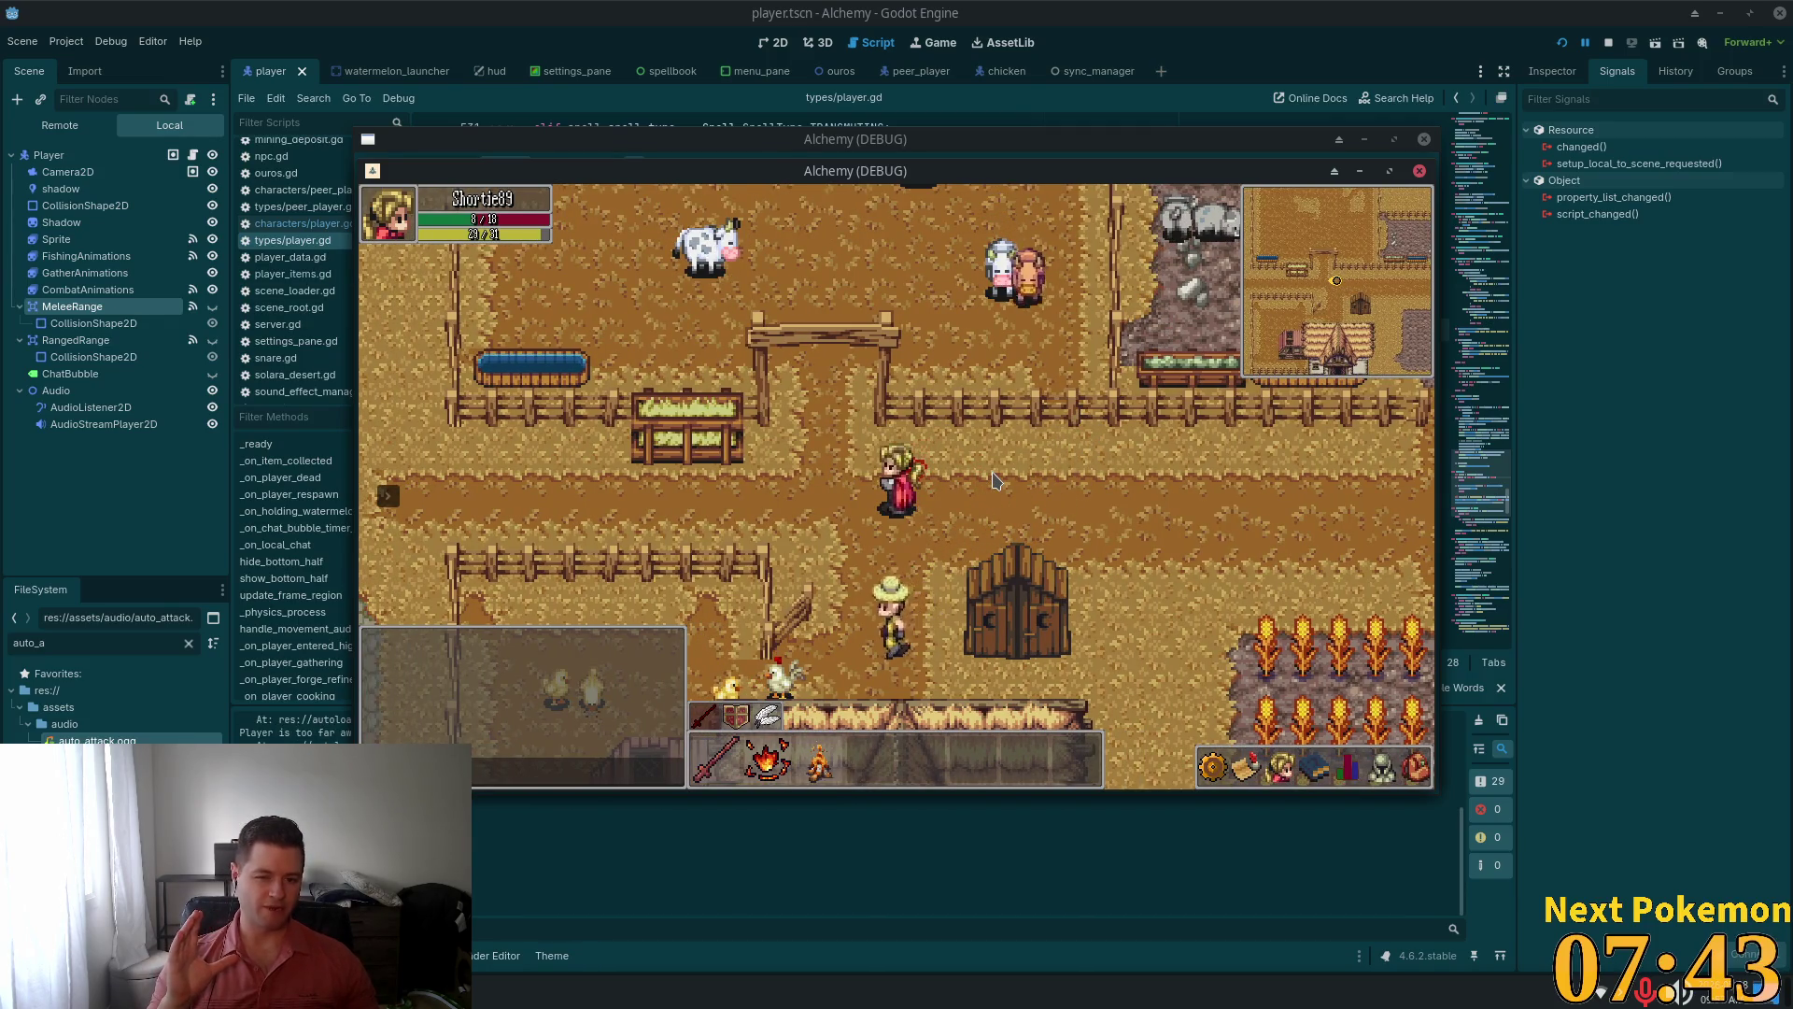
Walk up through the fence gate into the field and back, ending at the fence
key("w")
key("a")
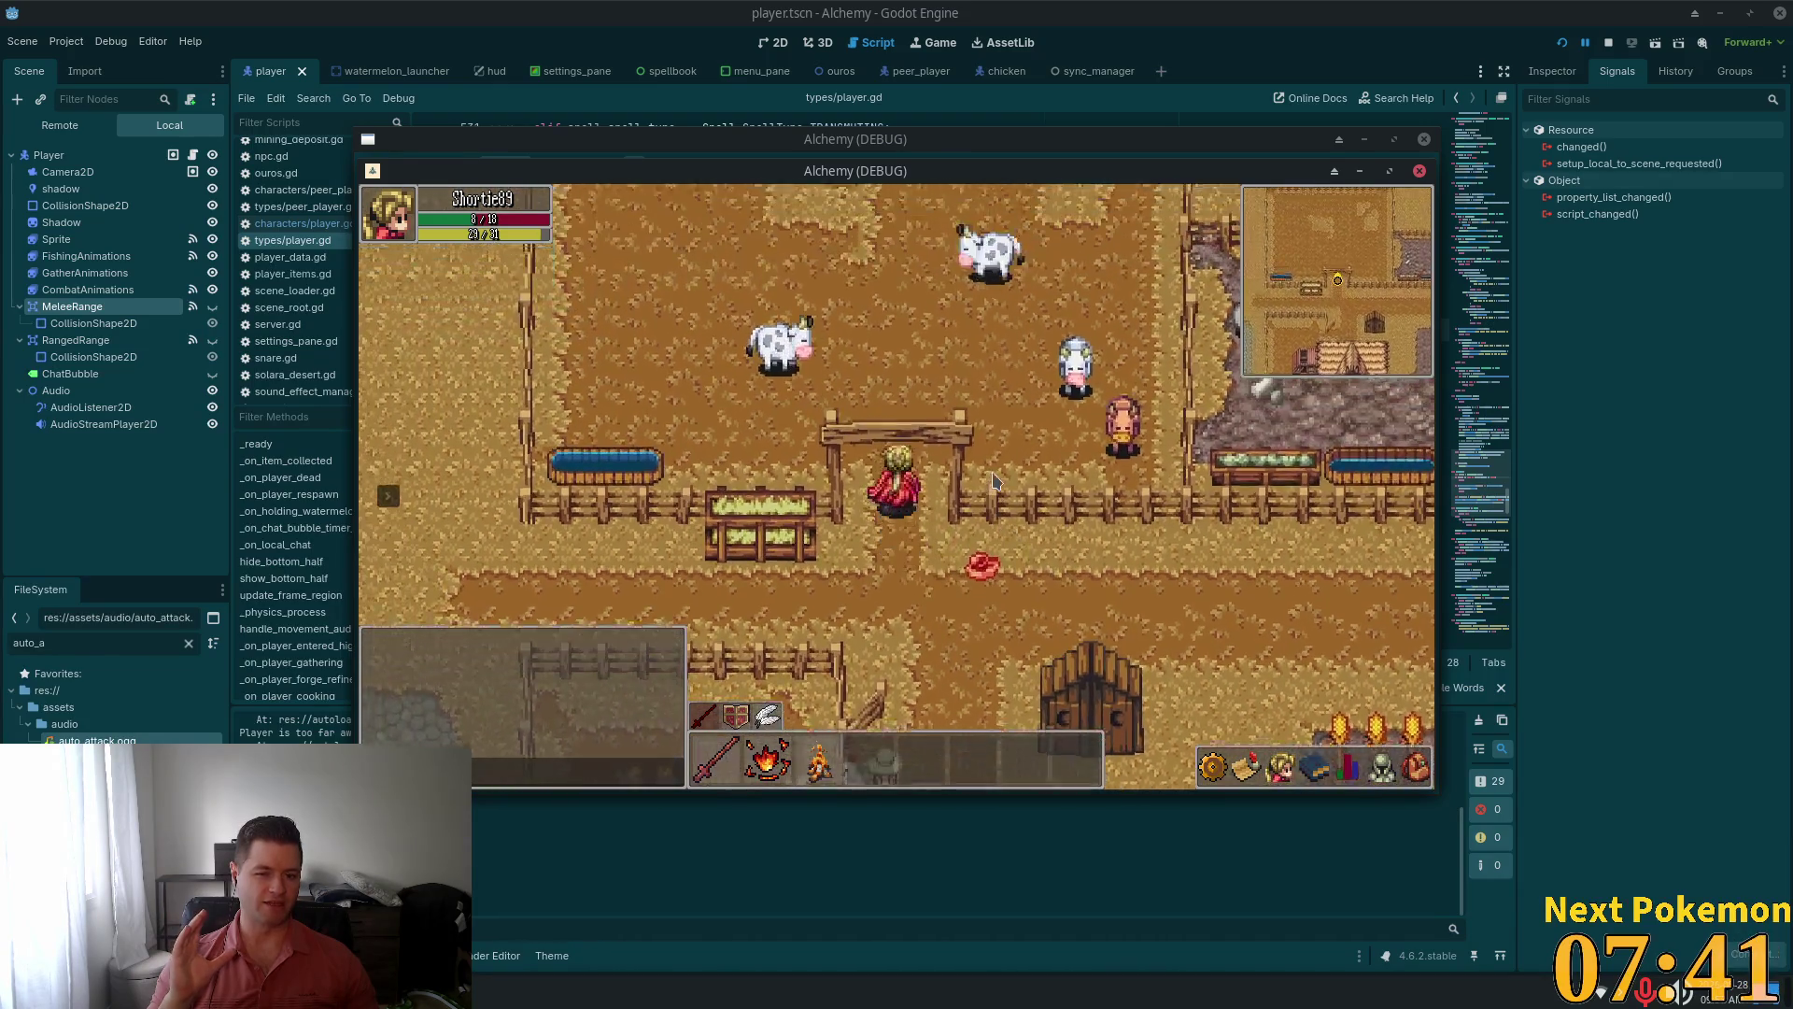
key("w")
key("d")
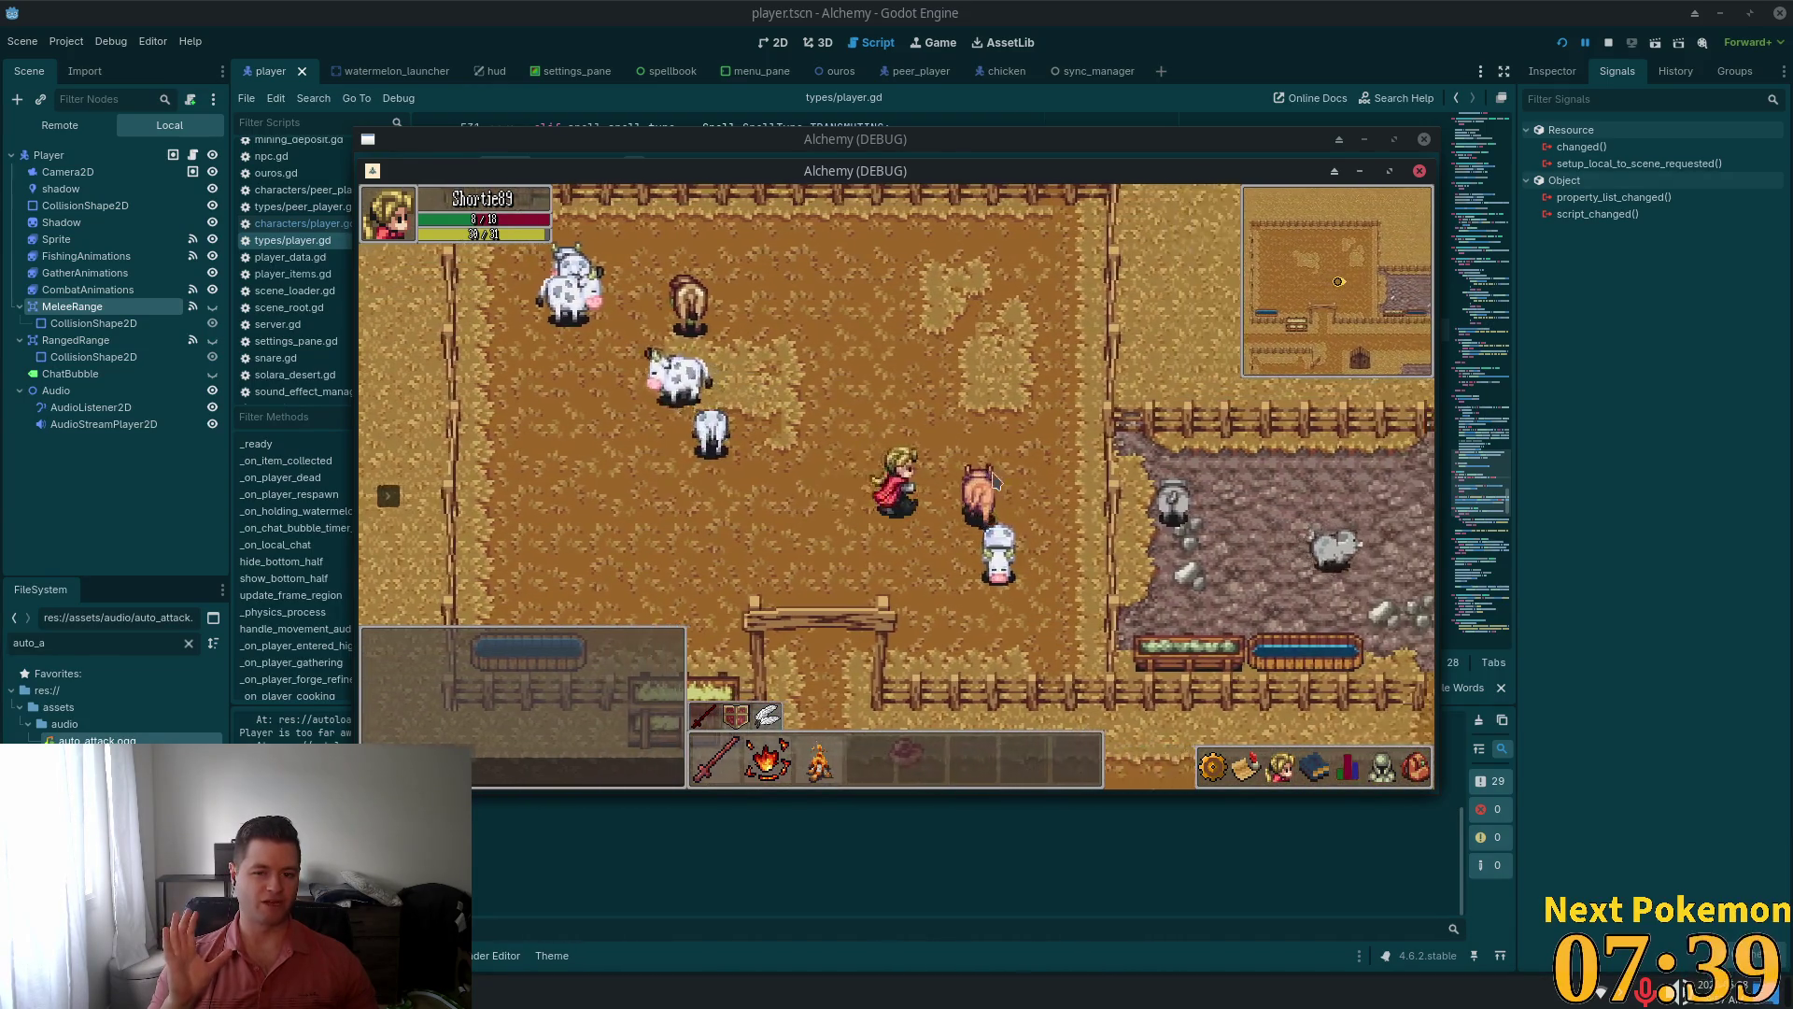
key("s")
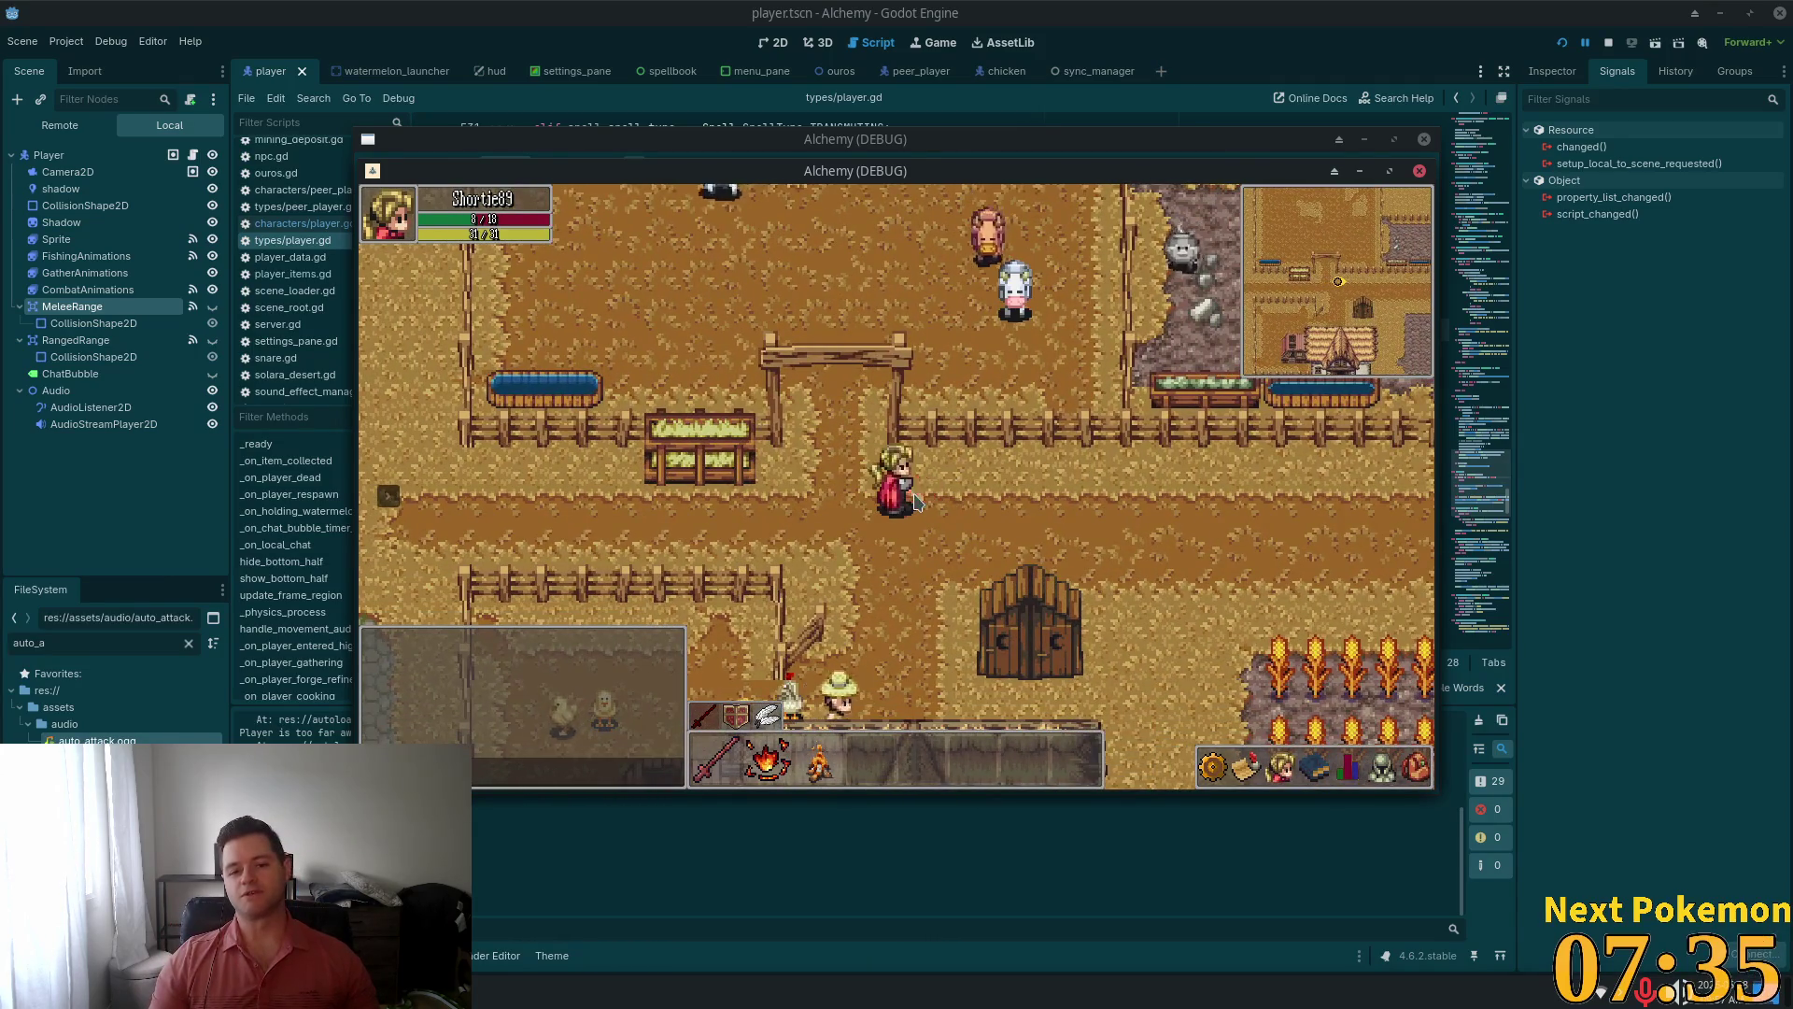
key("a")
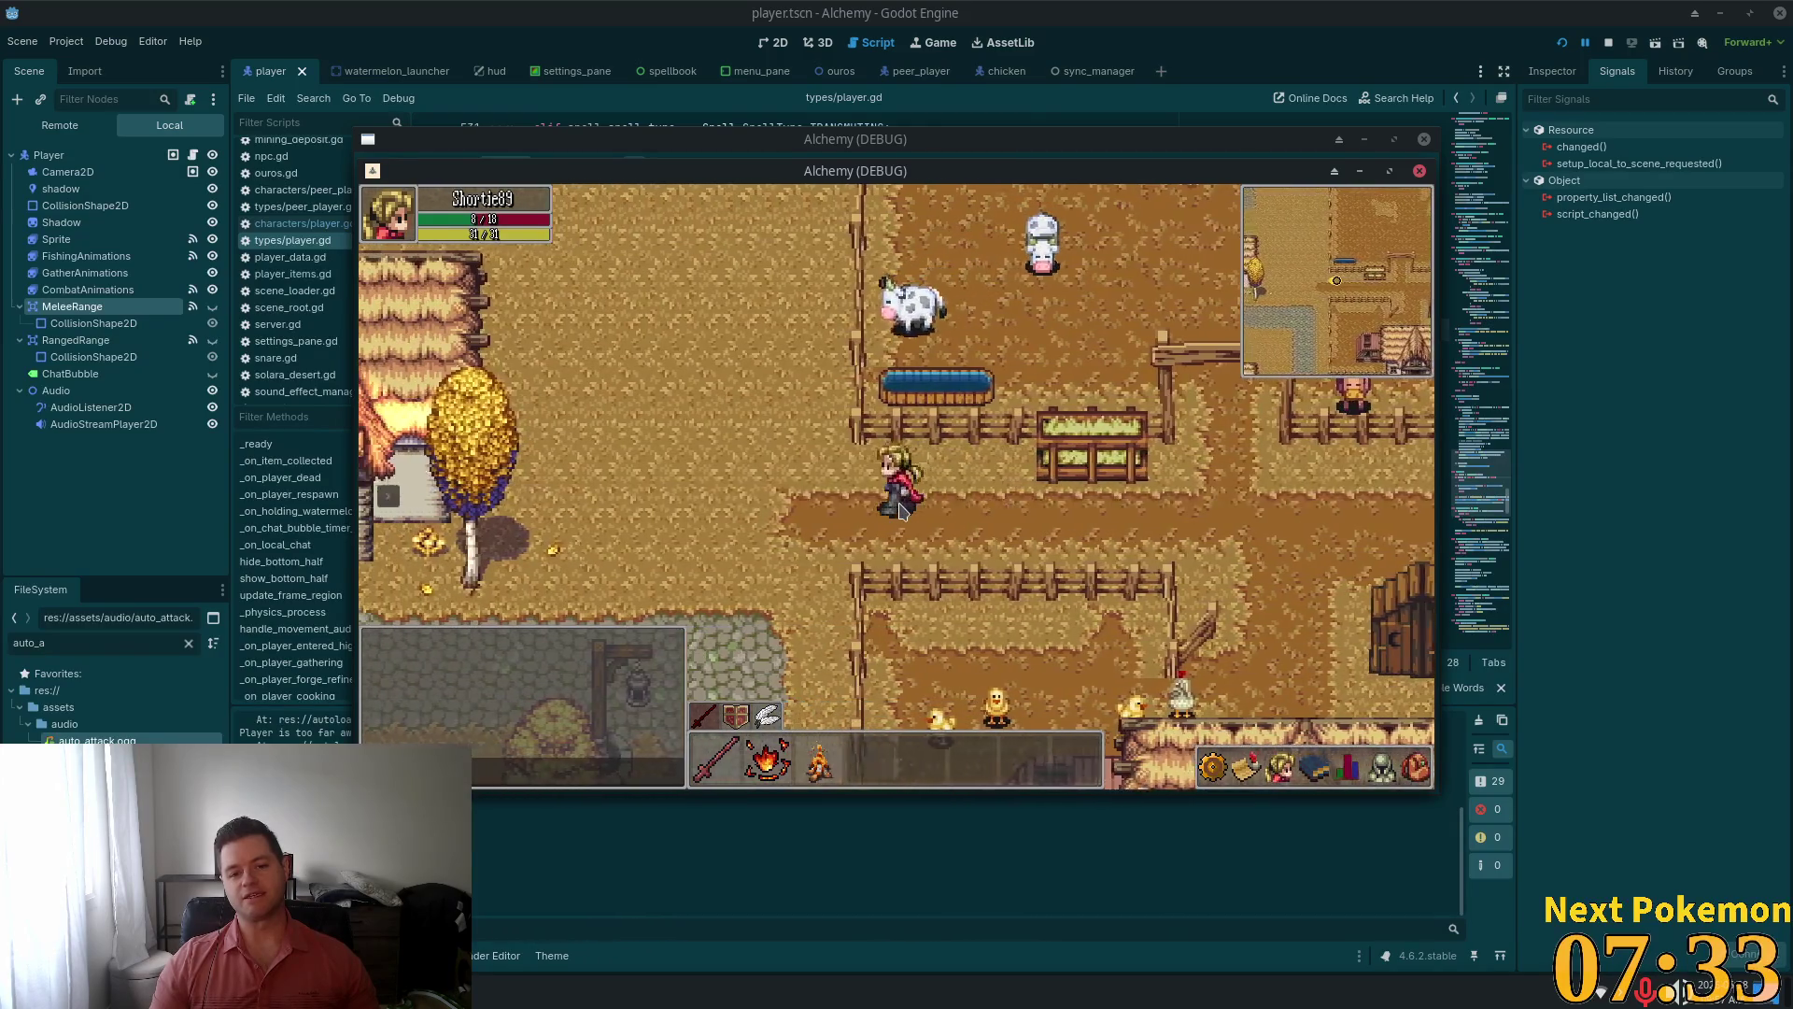
key("d")
key("w")
key("w")
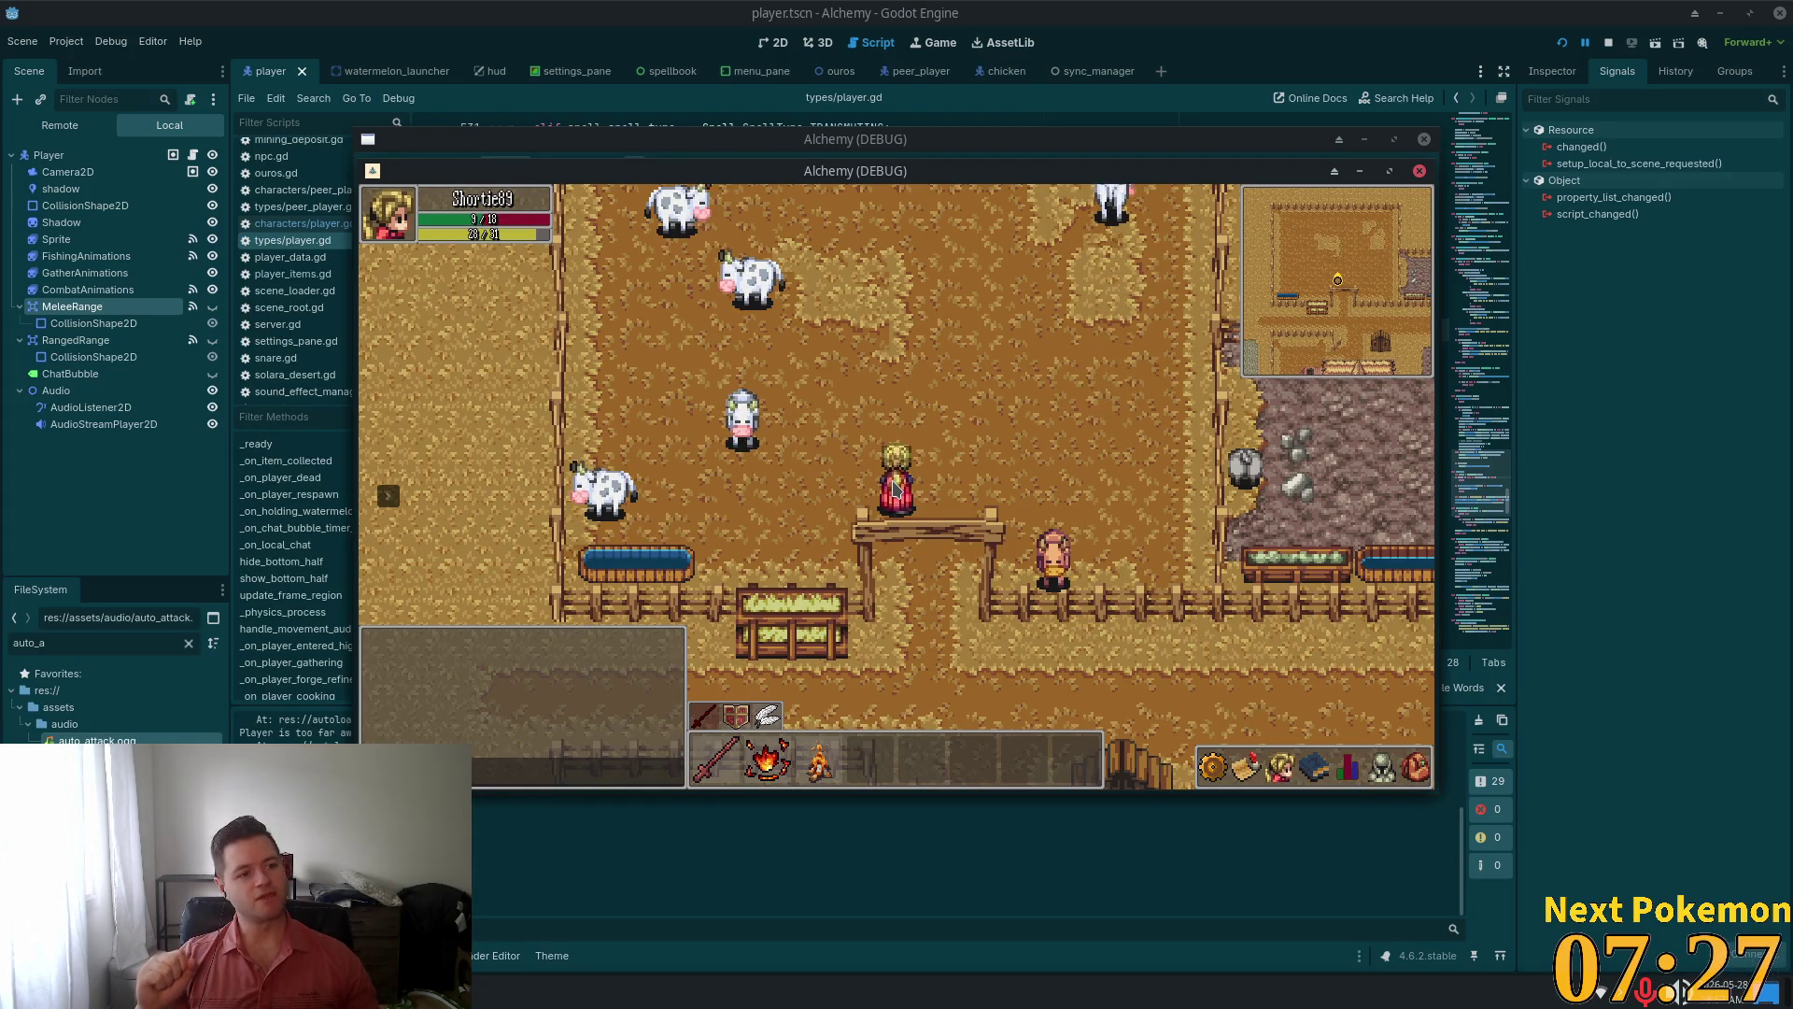
Walk down through the fence gate, then north, east and north-west
key("s")
key("w")
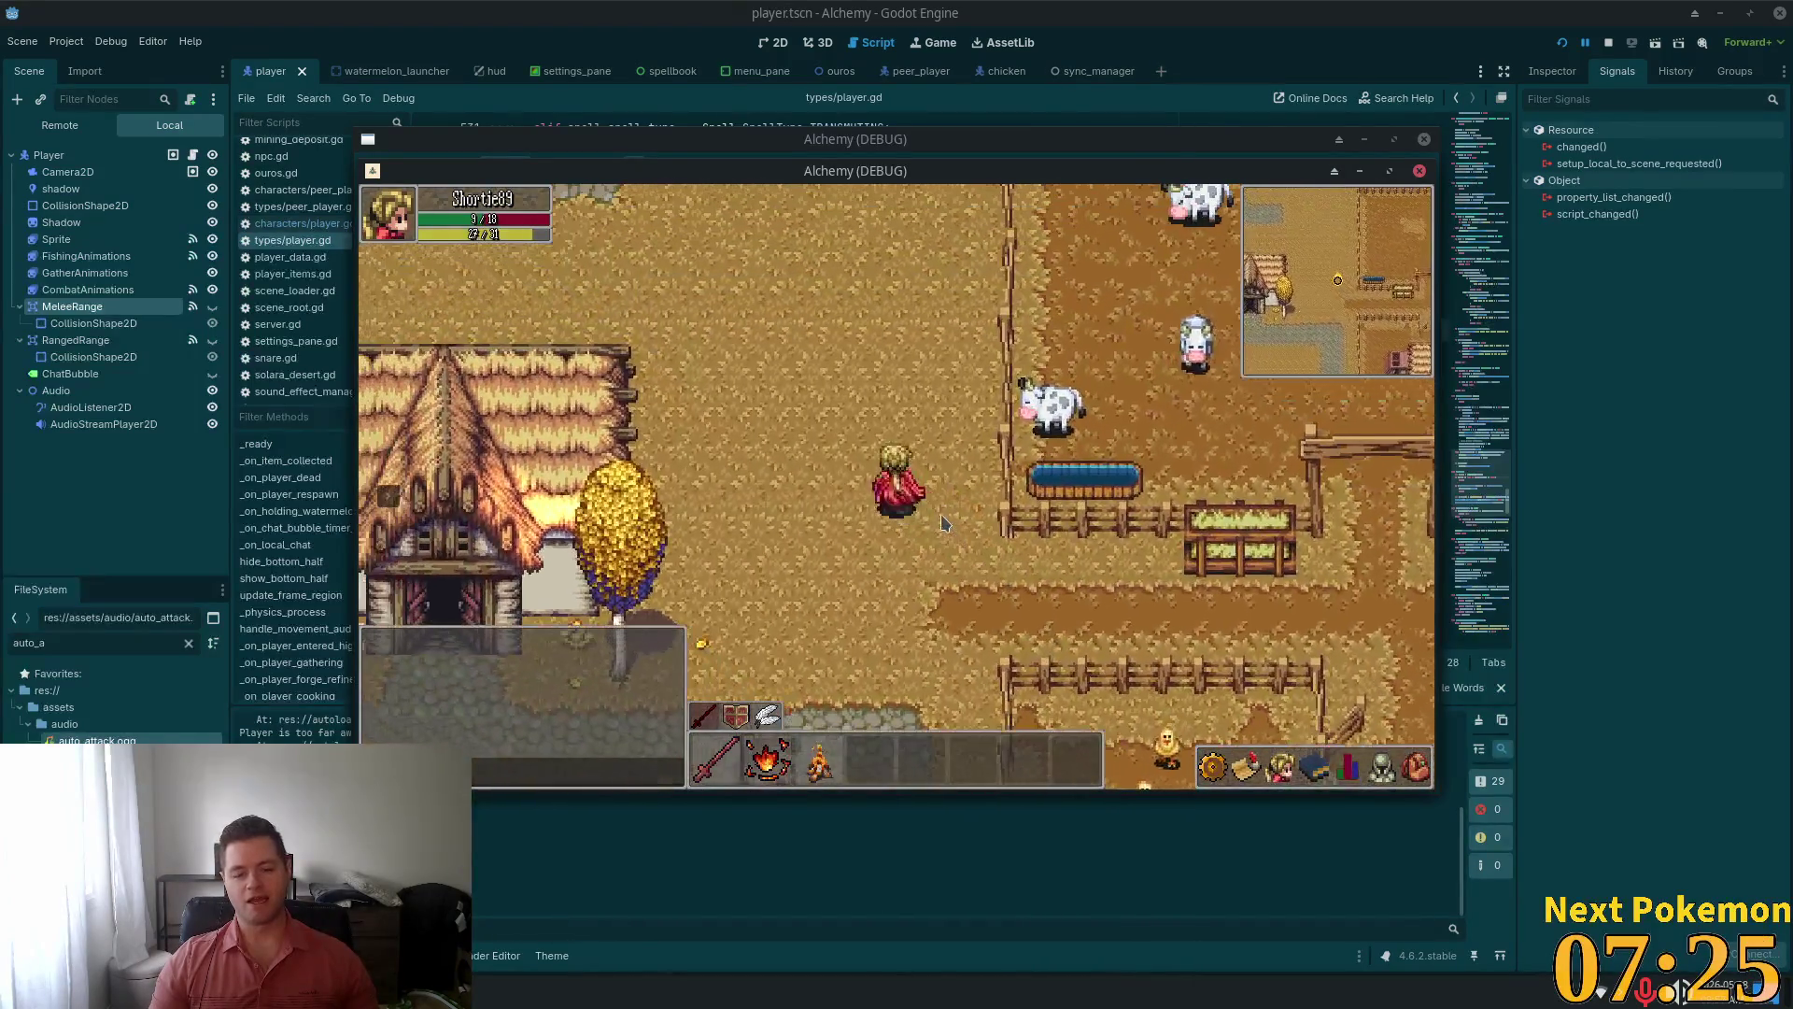
key("d")
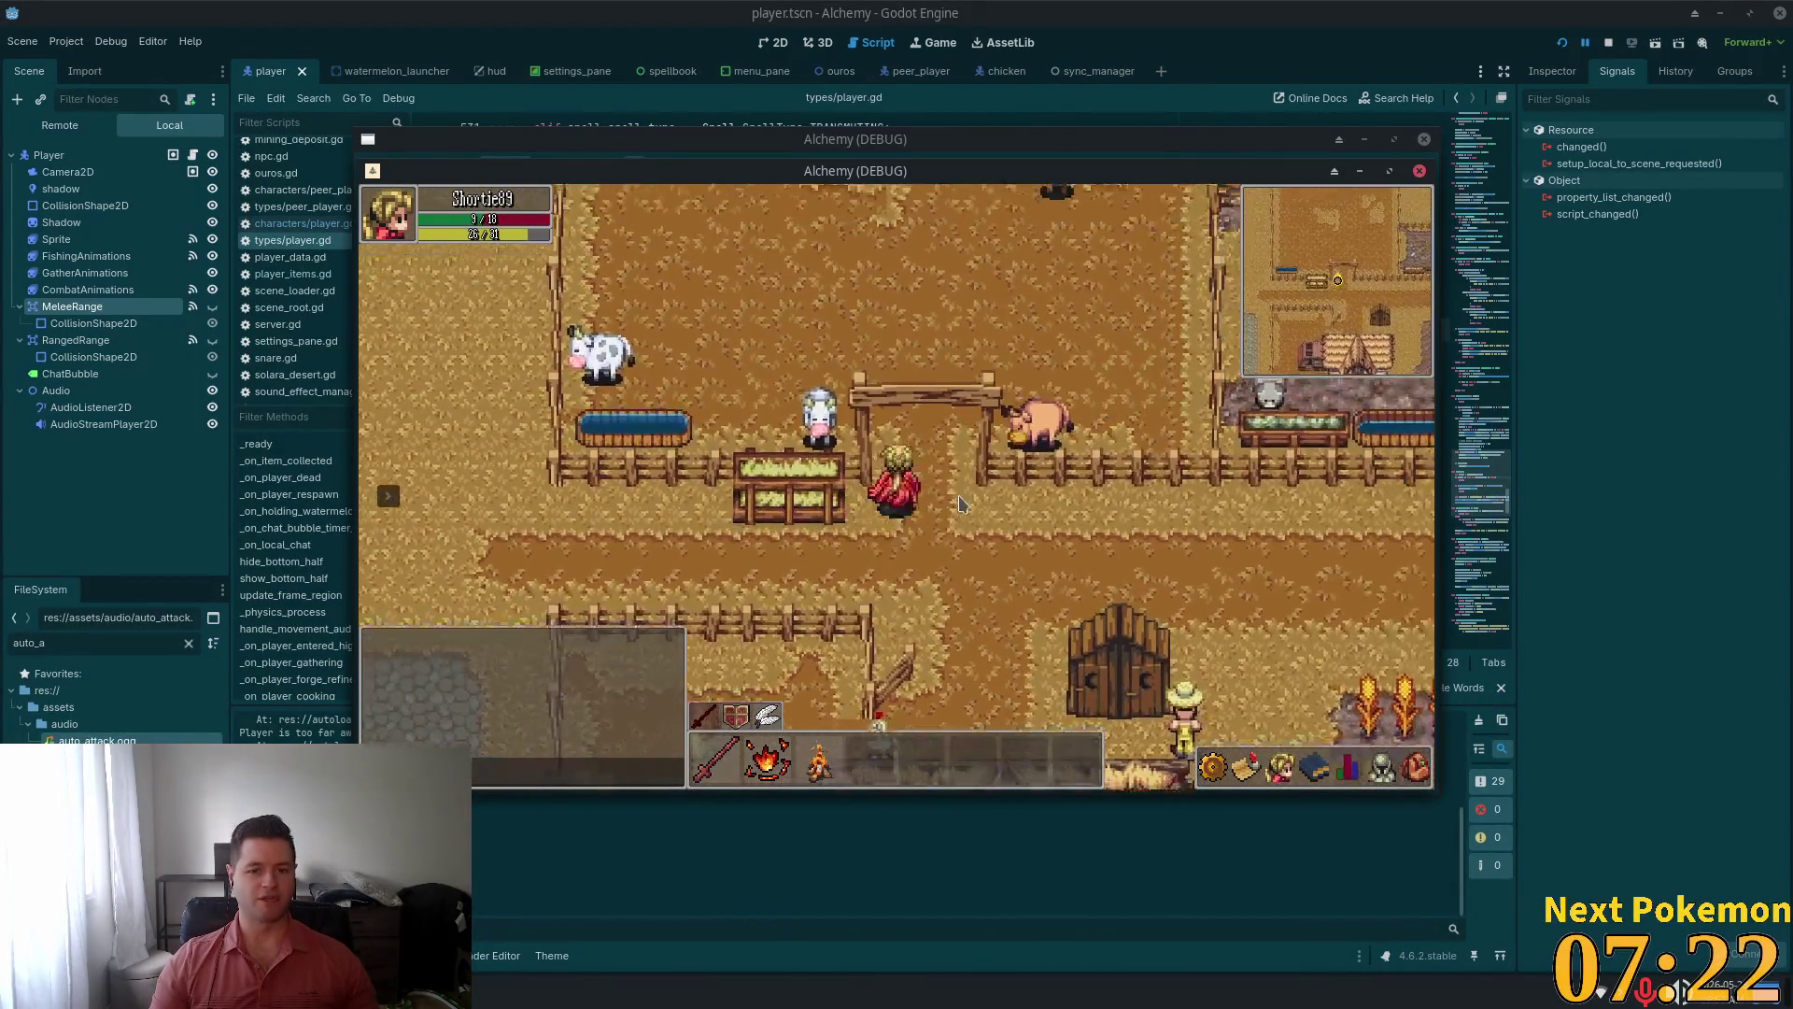
key("w")
key("a")
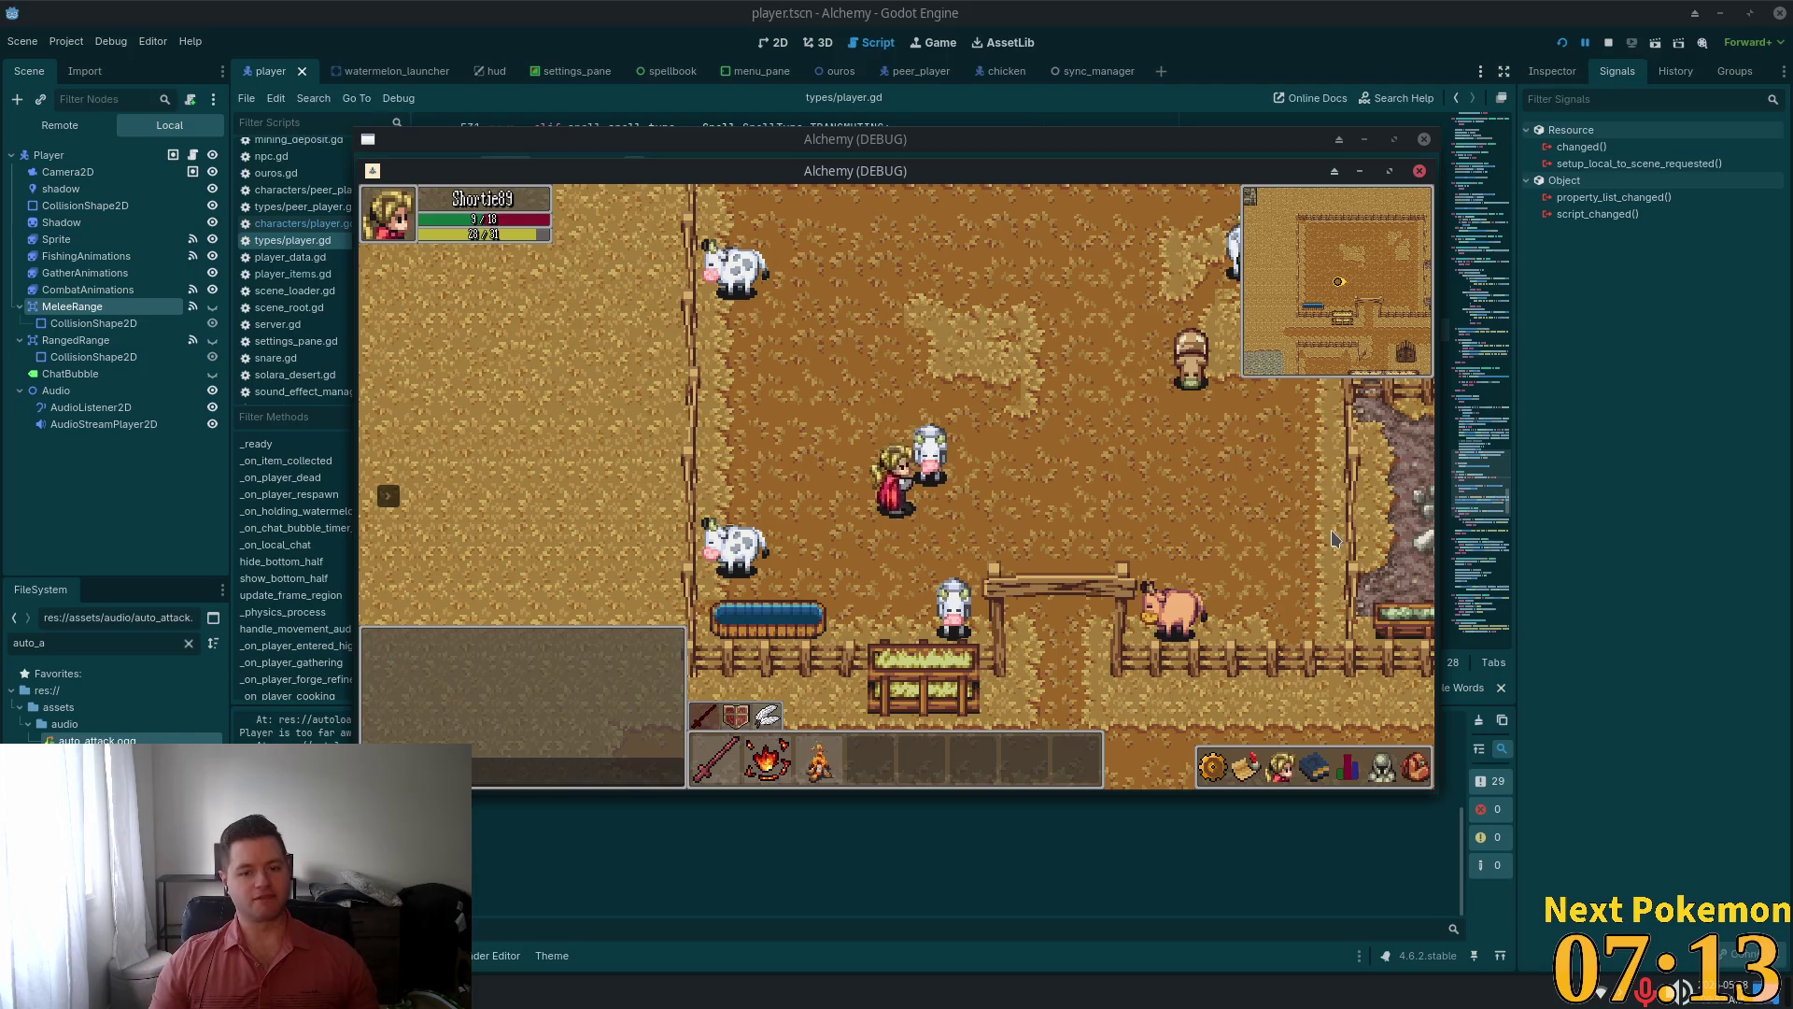
Walk south toward the barn, west to the pond, then east past the chicken pen
key("s")
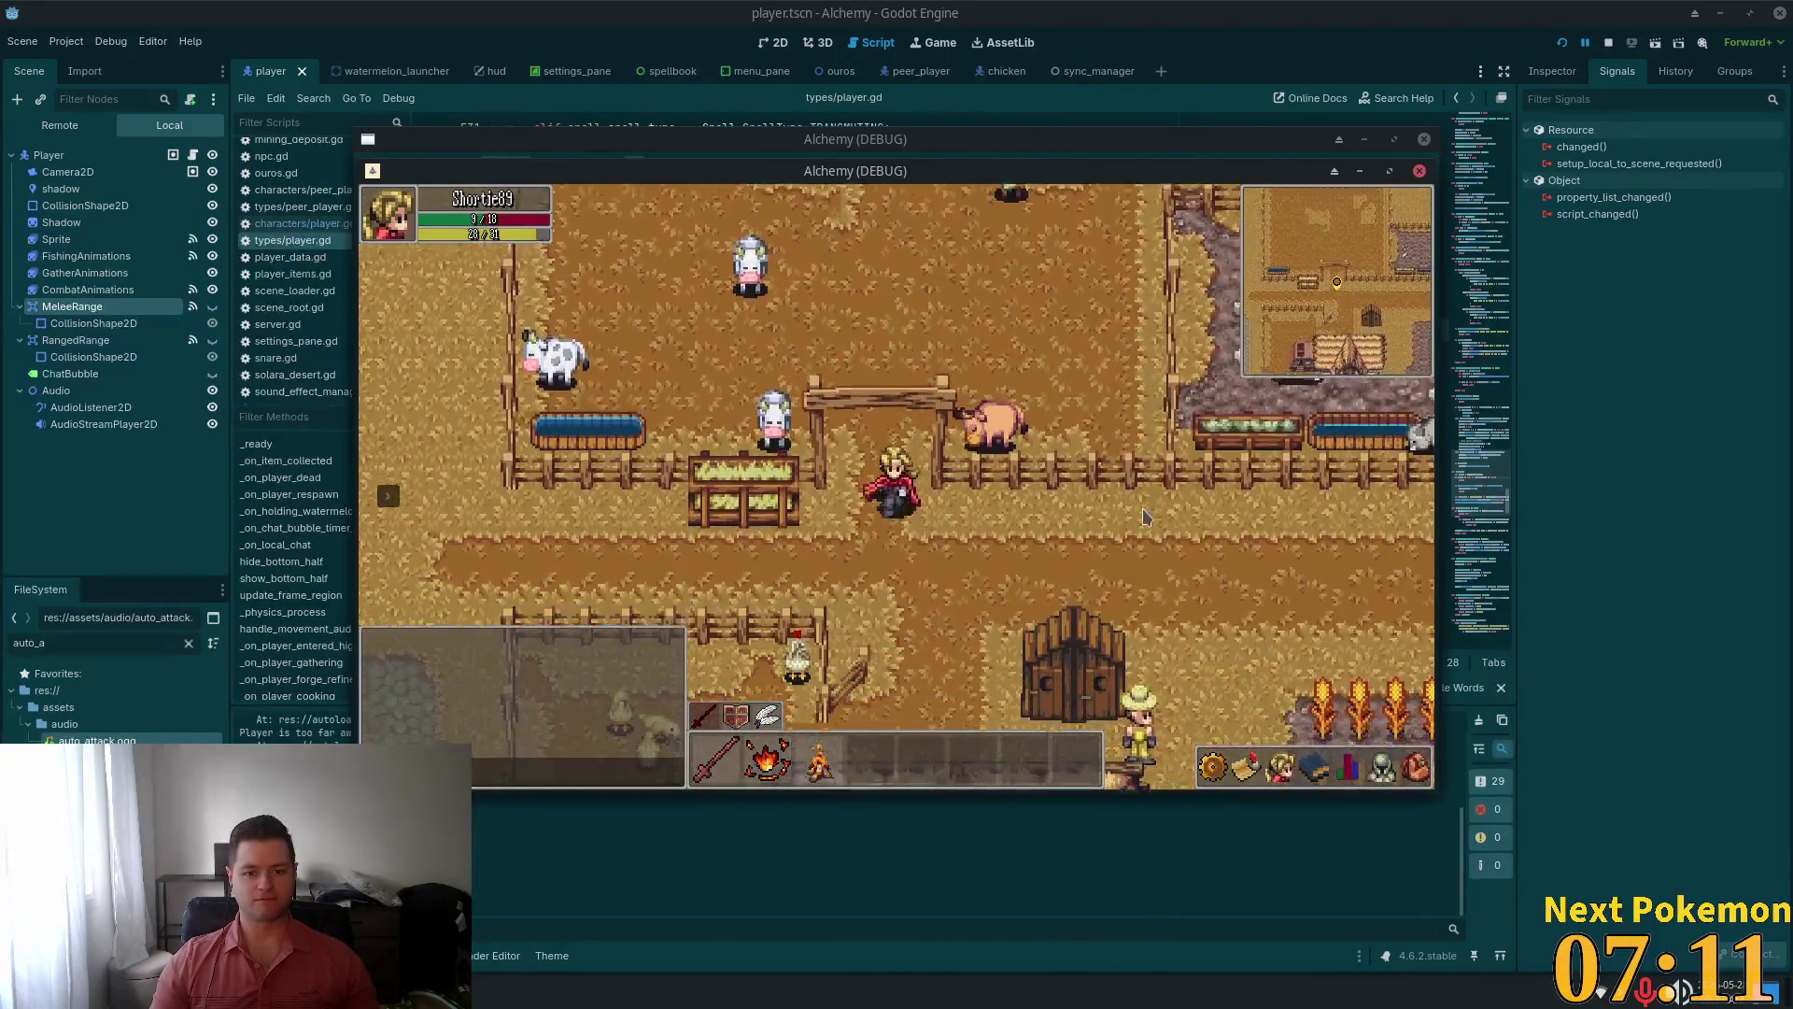
key("a")
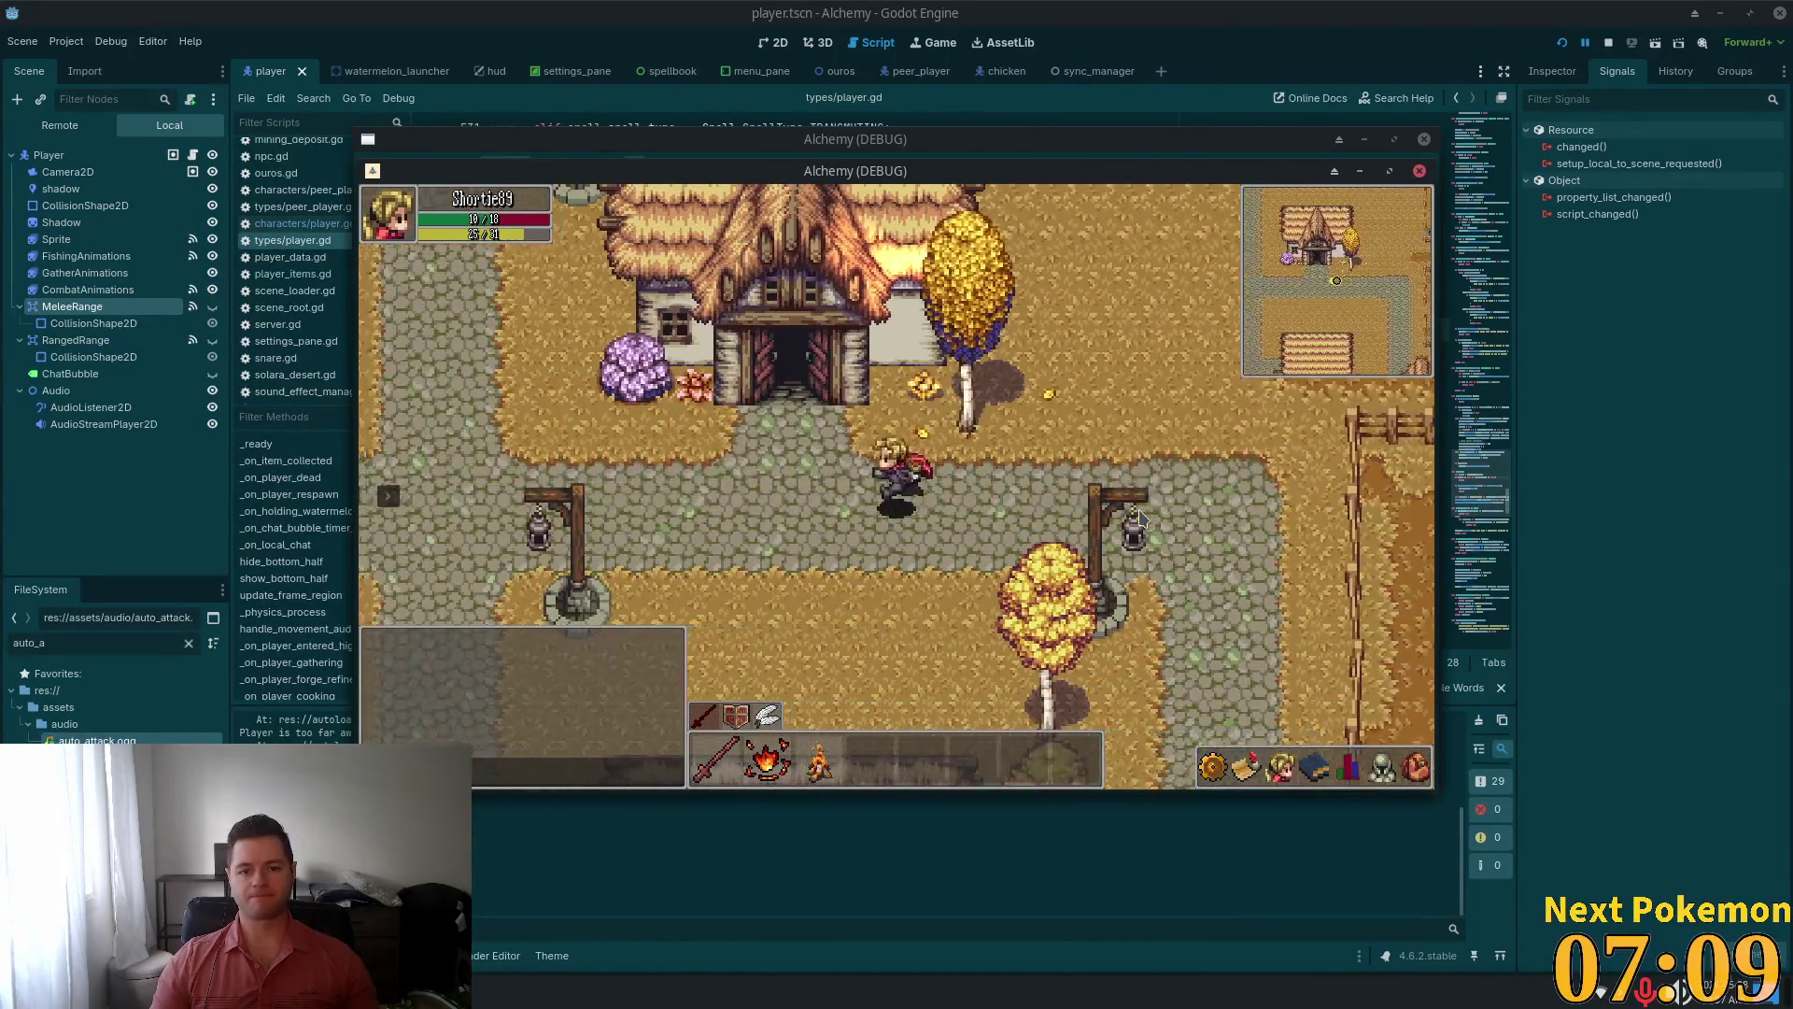
key("a")
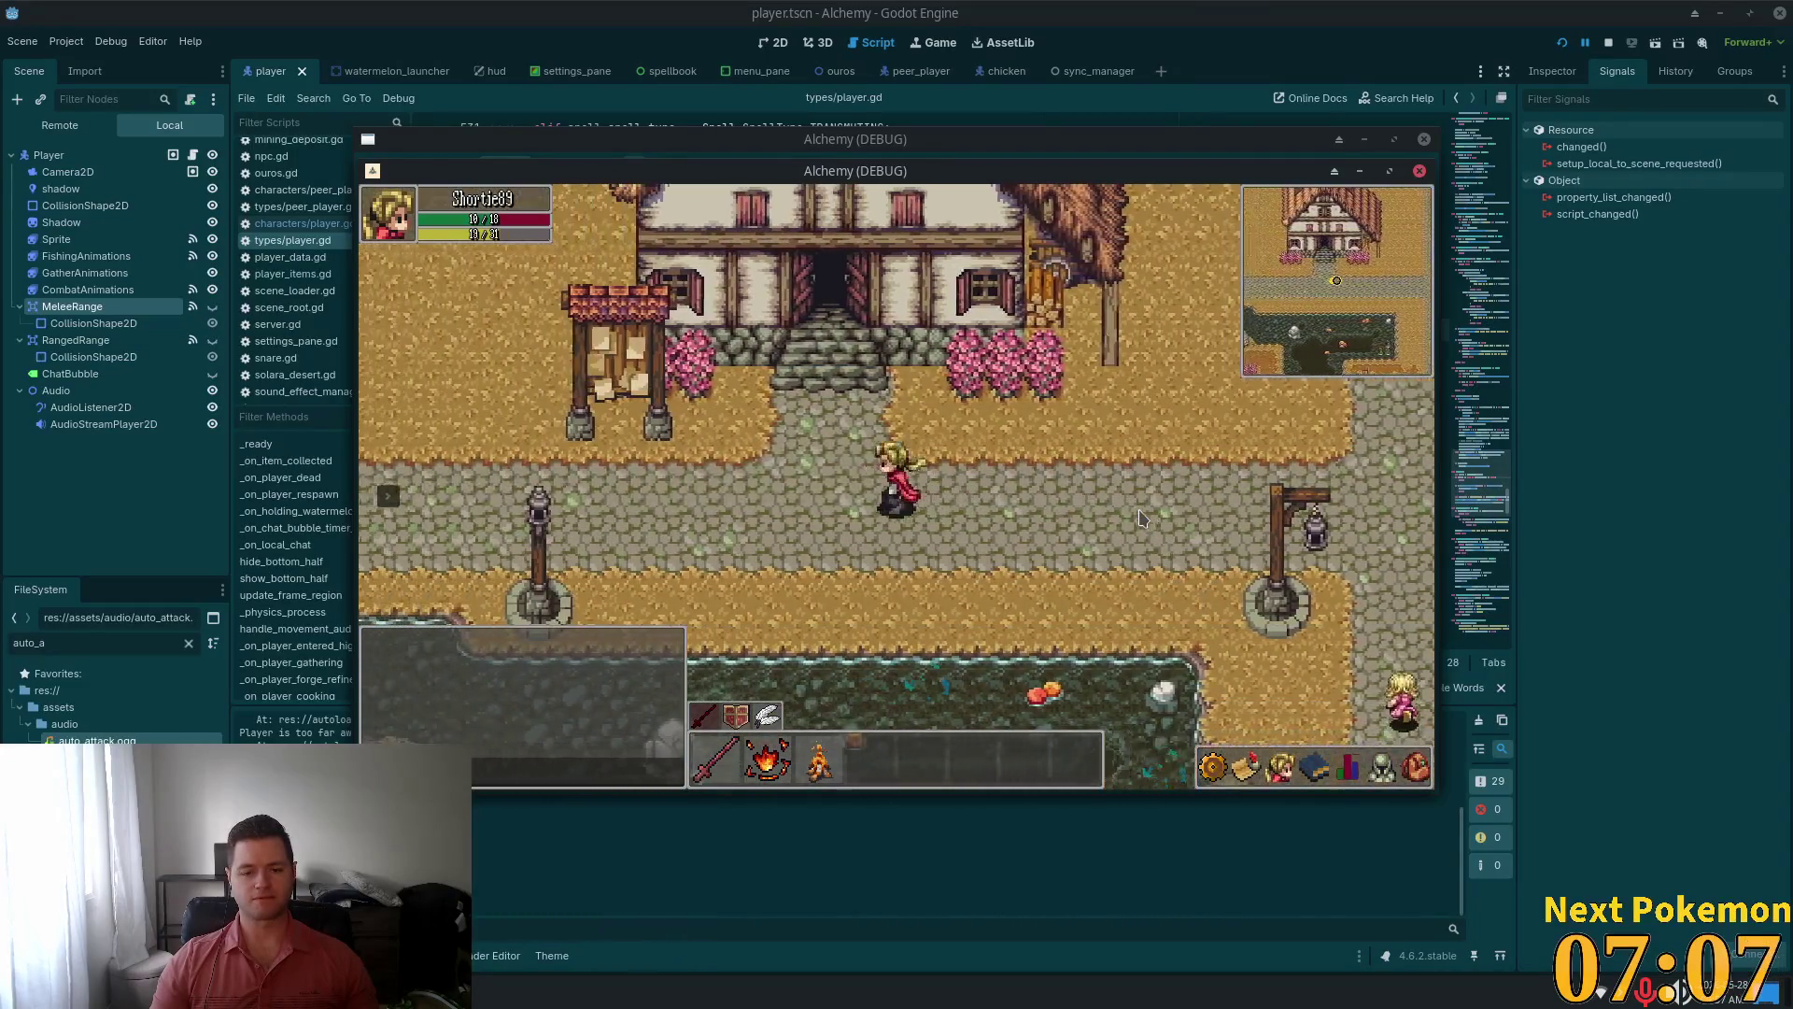
key("d")
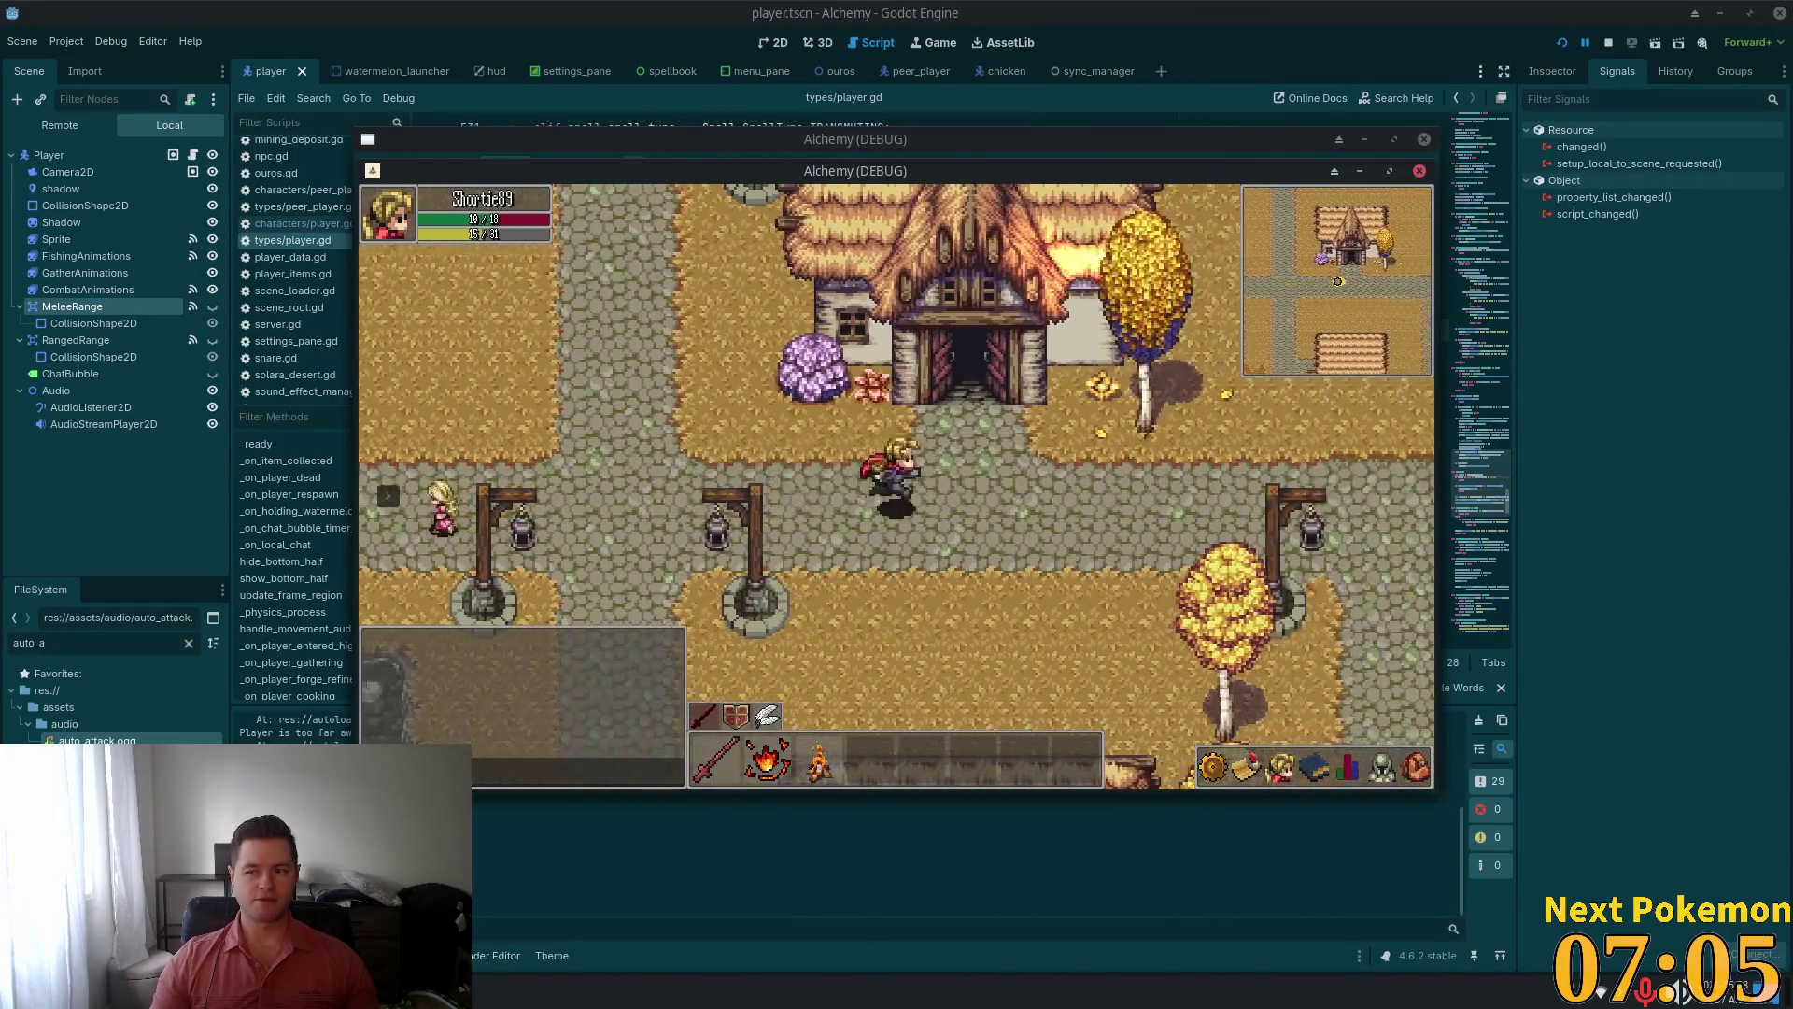
key("d")
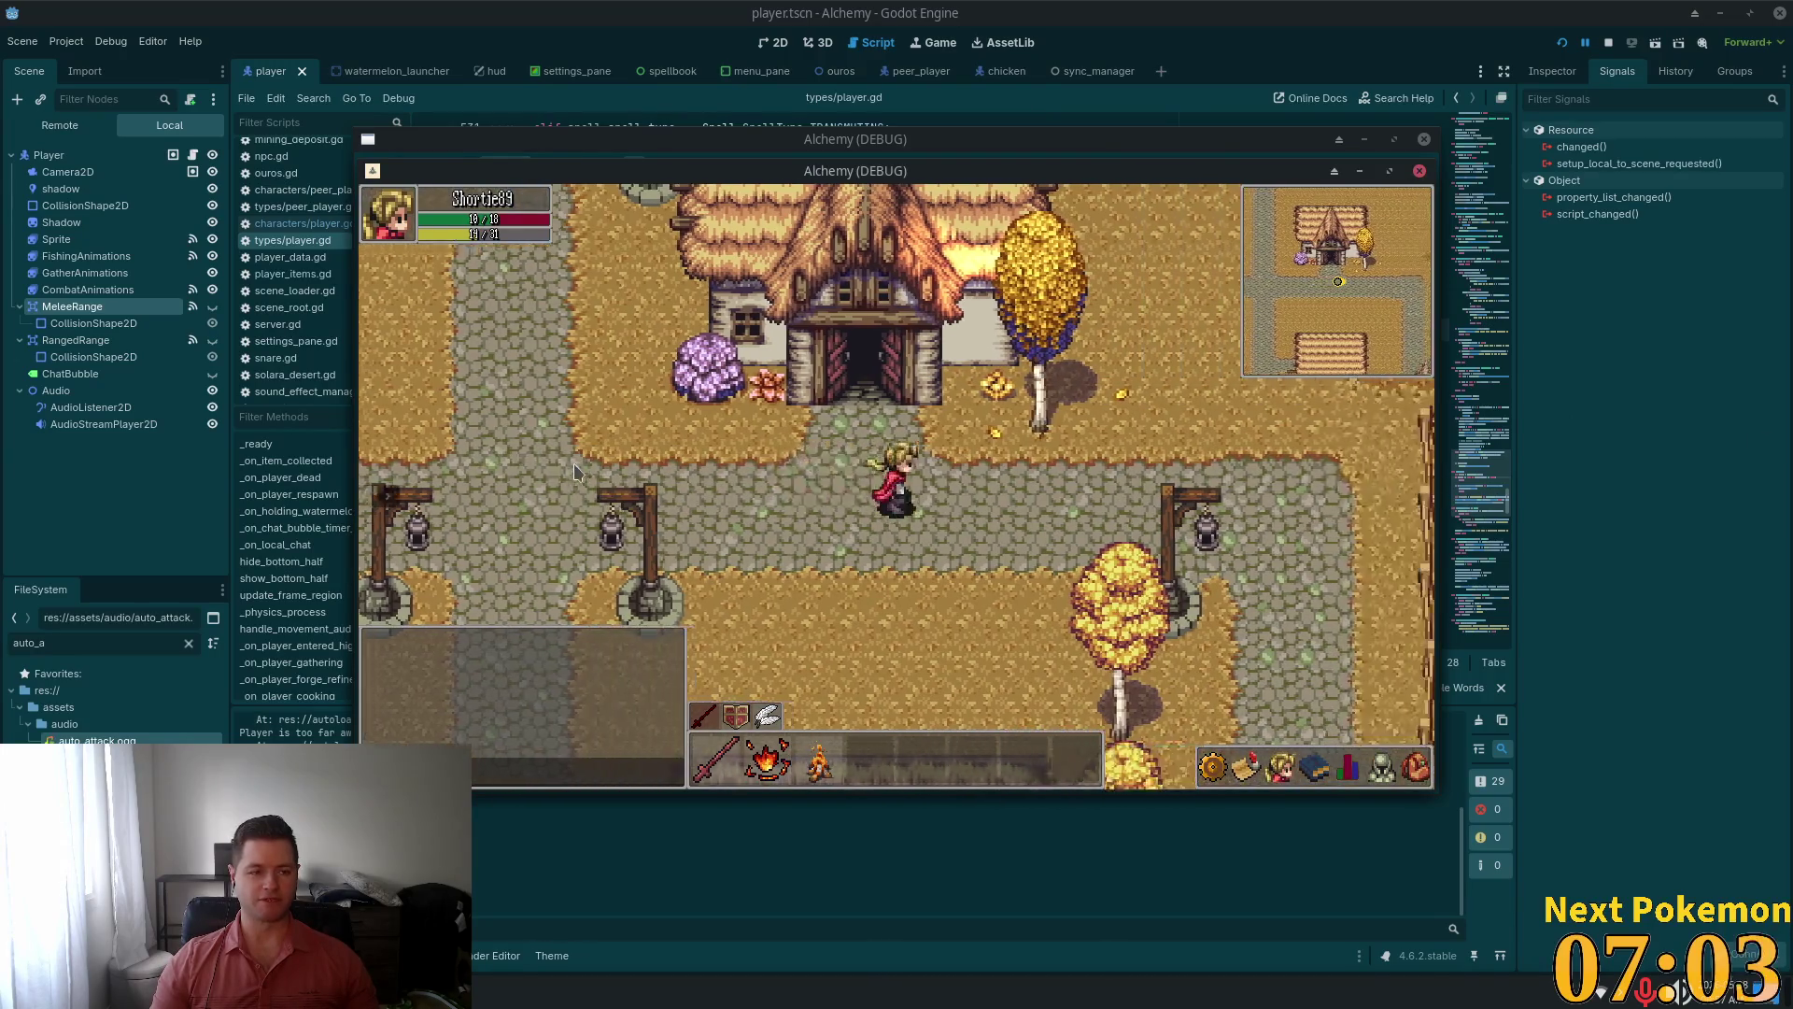
key("w")
key("d")
key("s")
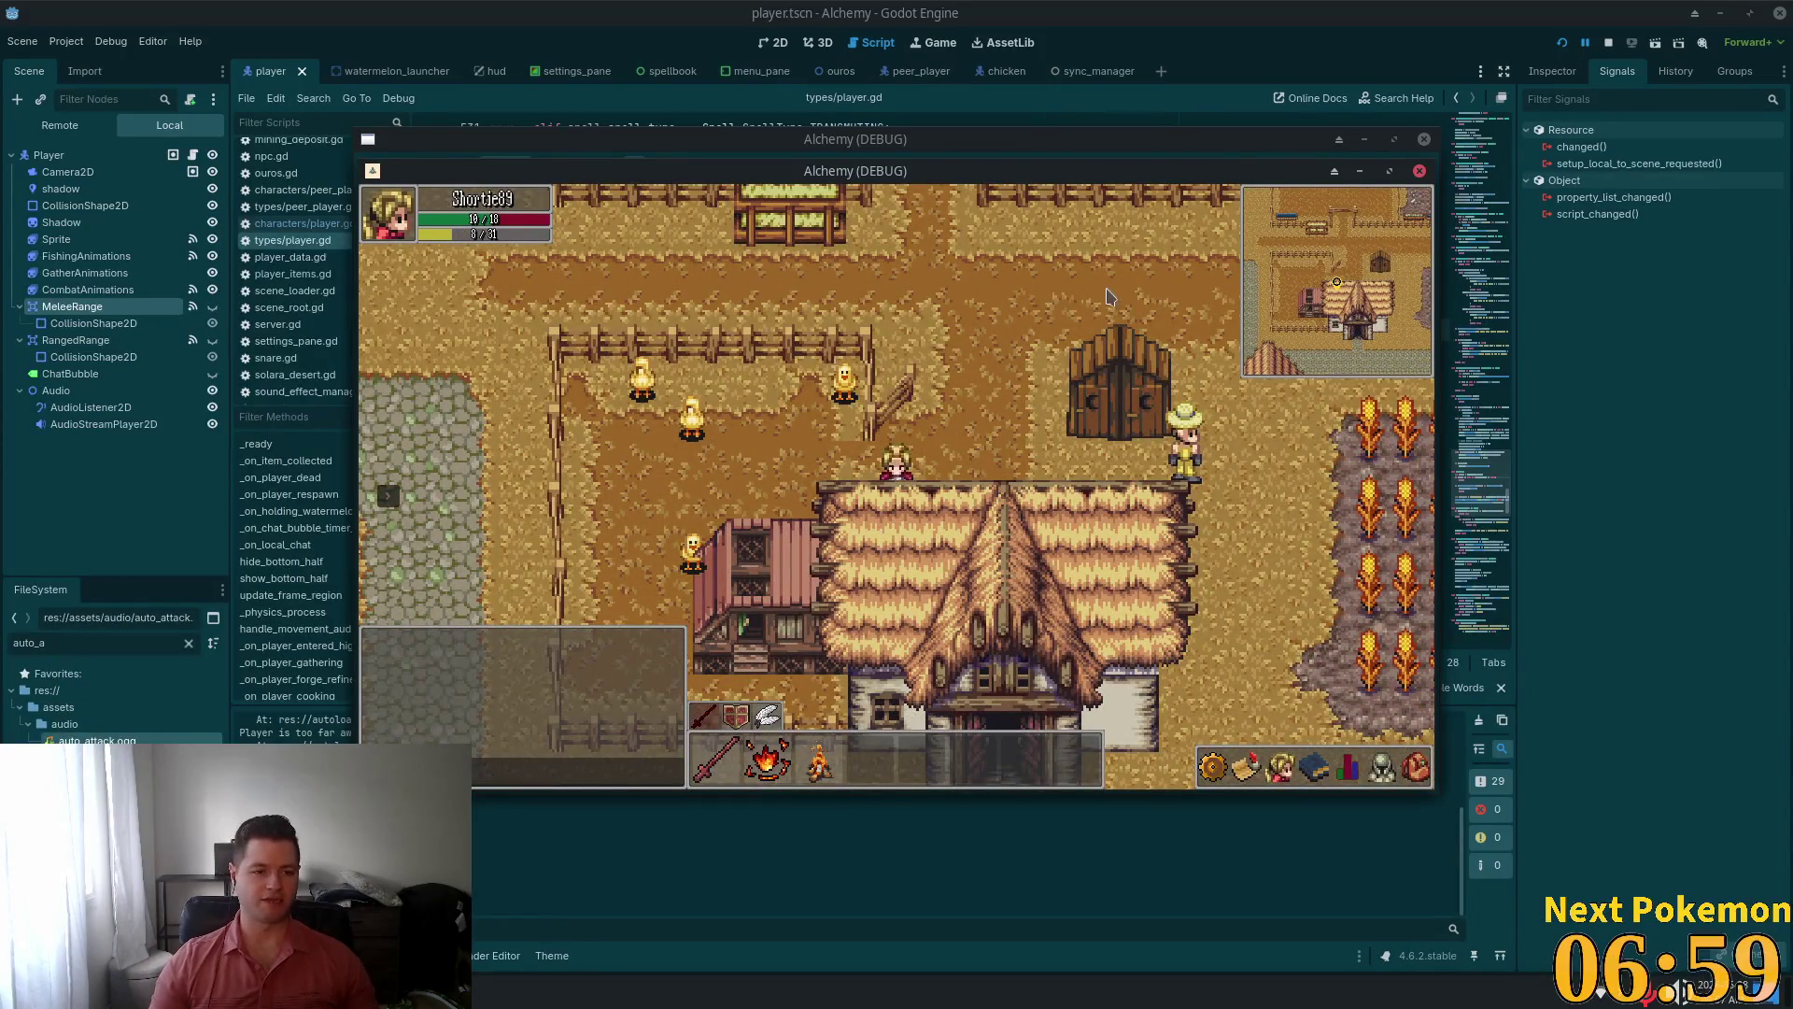
Walk via the cobblestone area past the chicken pen and around the cow pasture
key("a")
key("w")
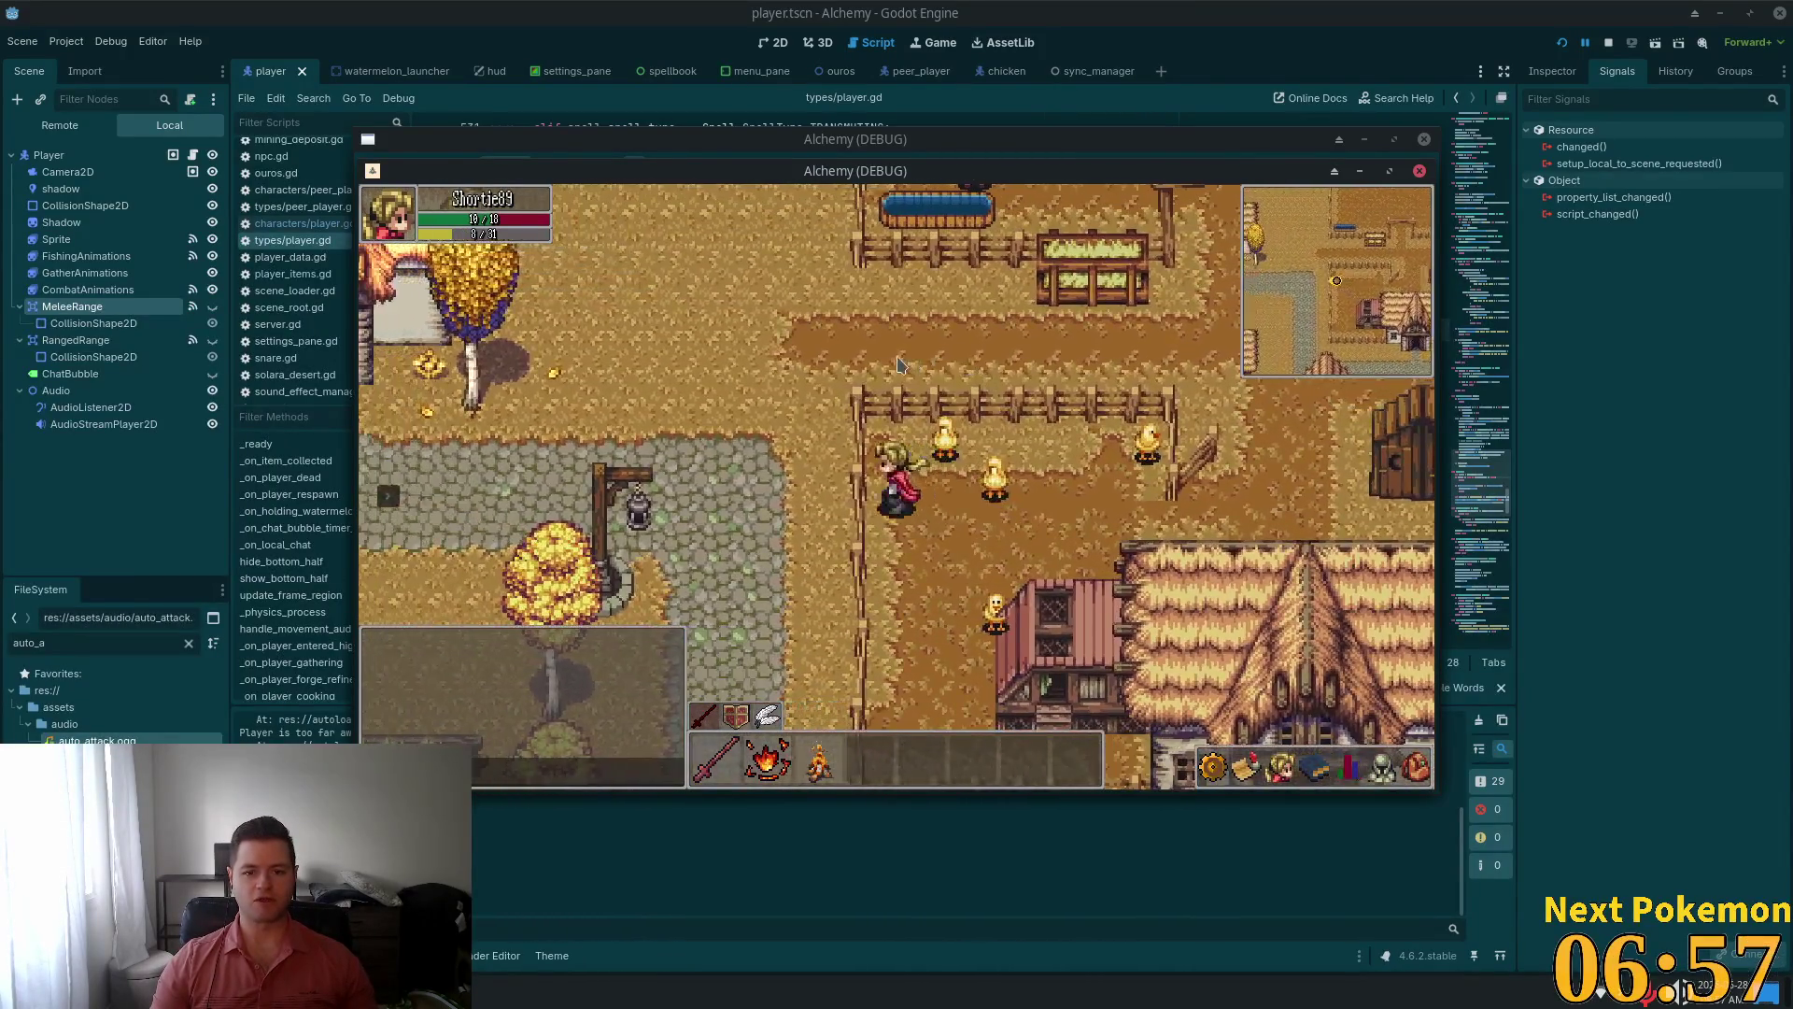
key("d")
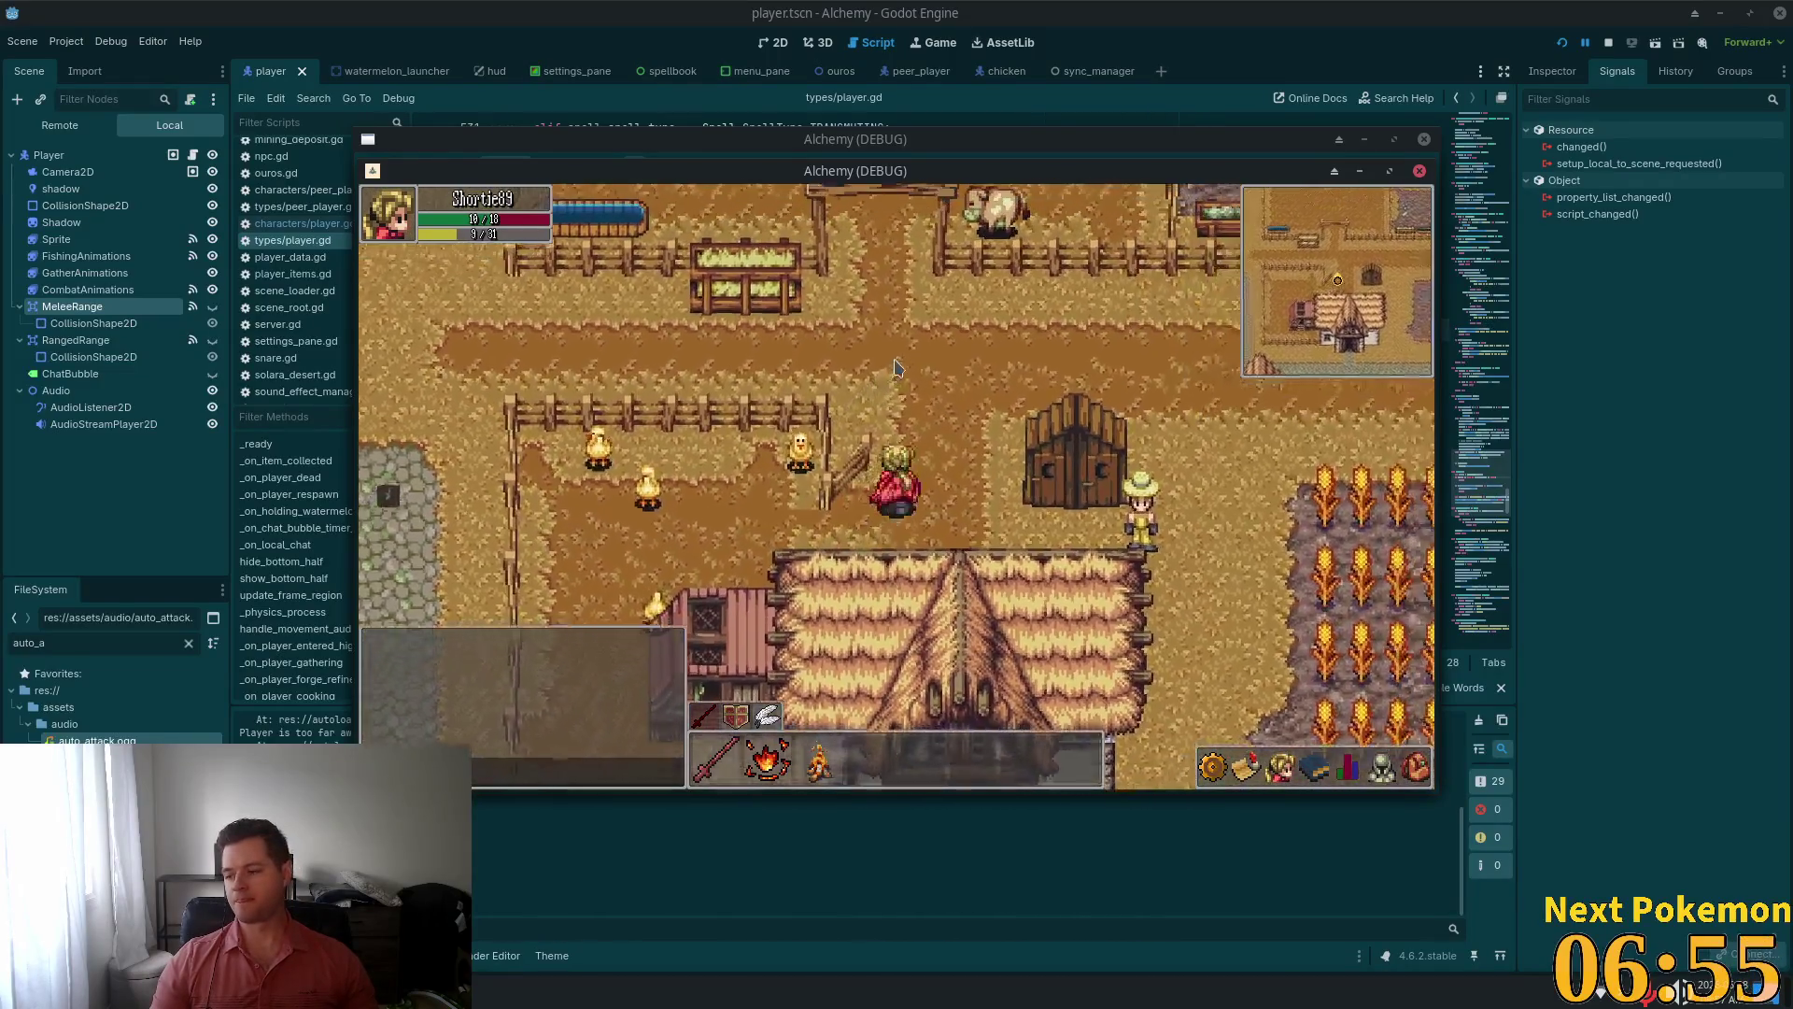
key("w")
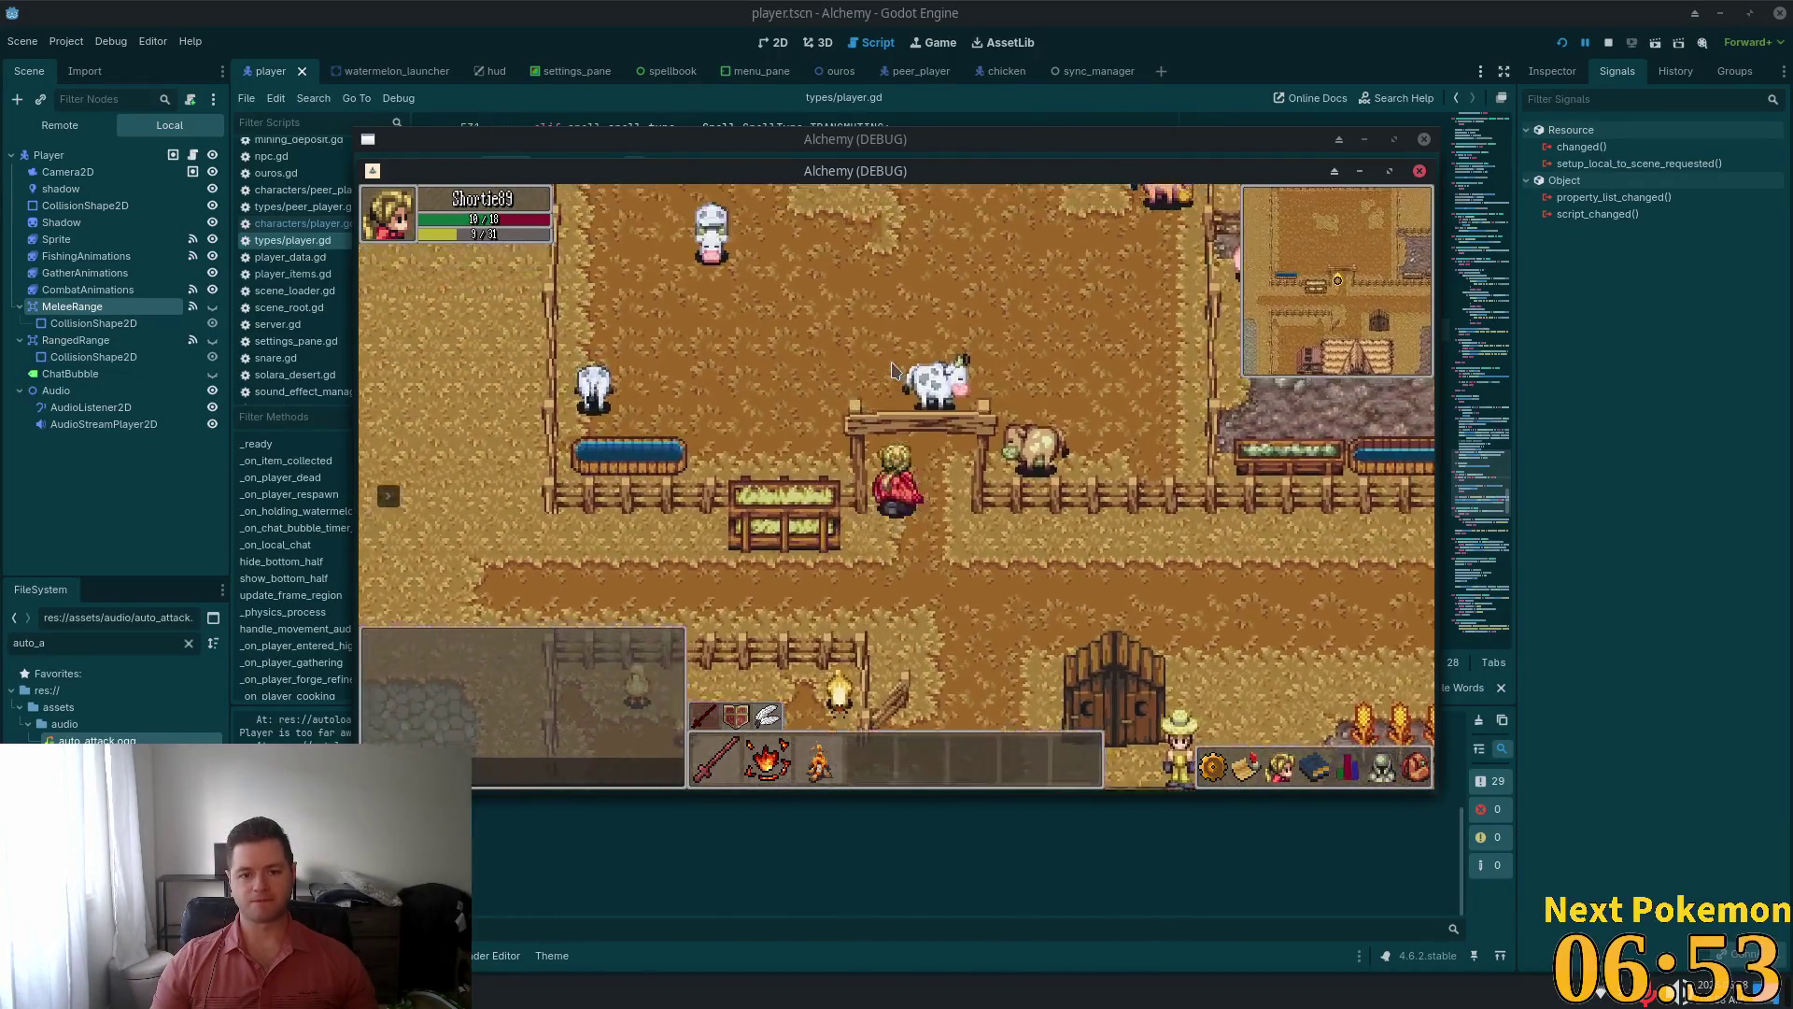
key("a")
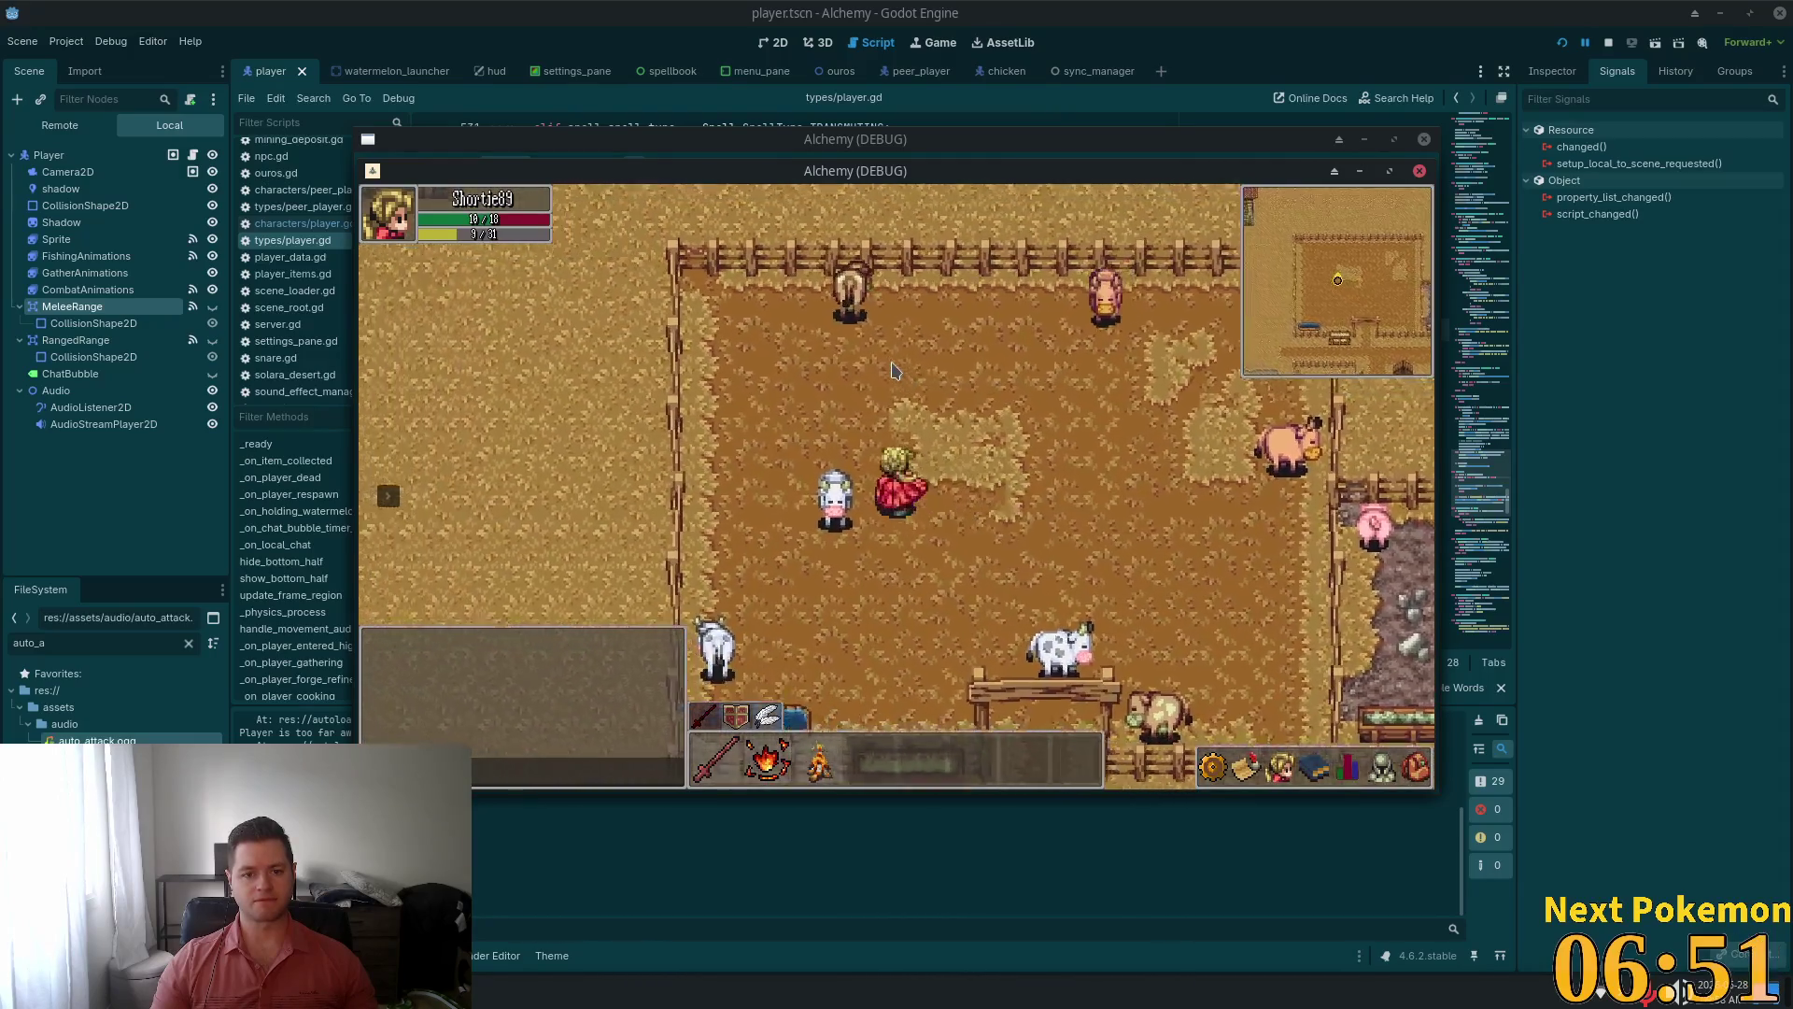
key("w")
key("d")
key("s")
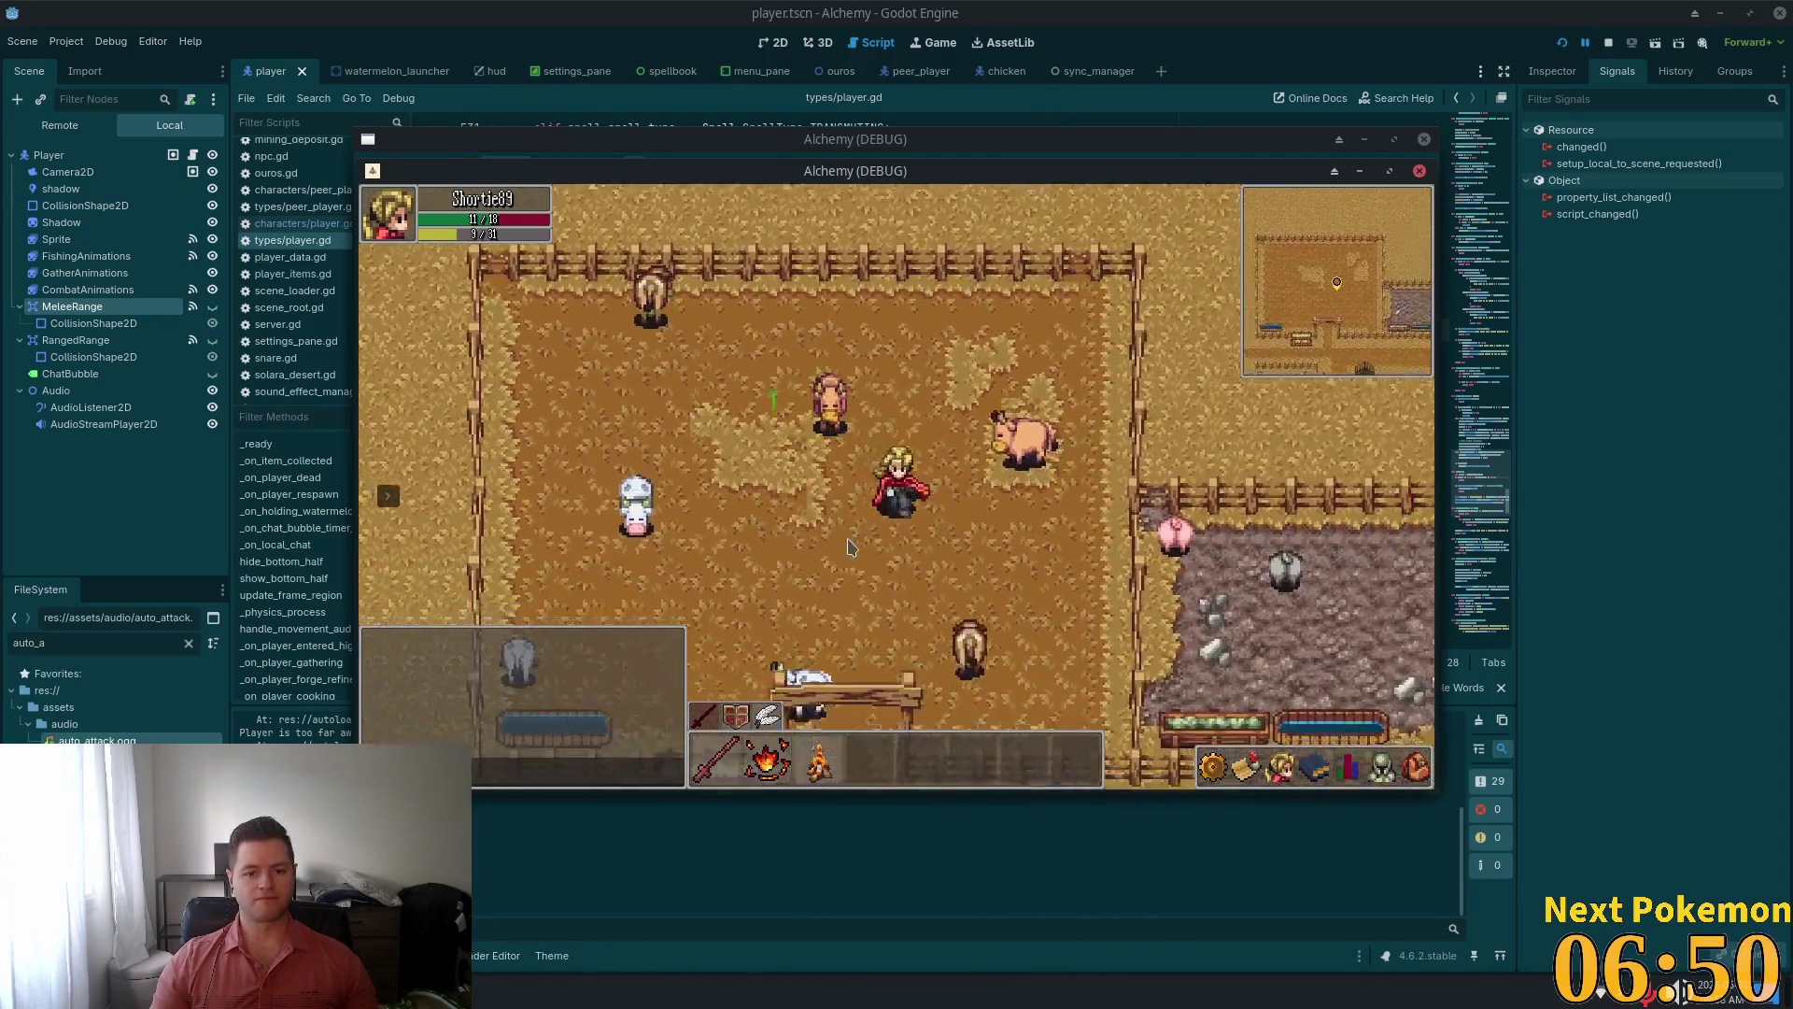
key("s")
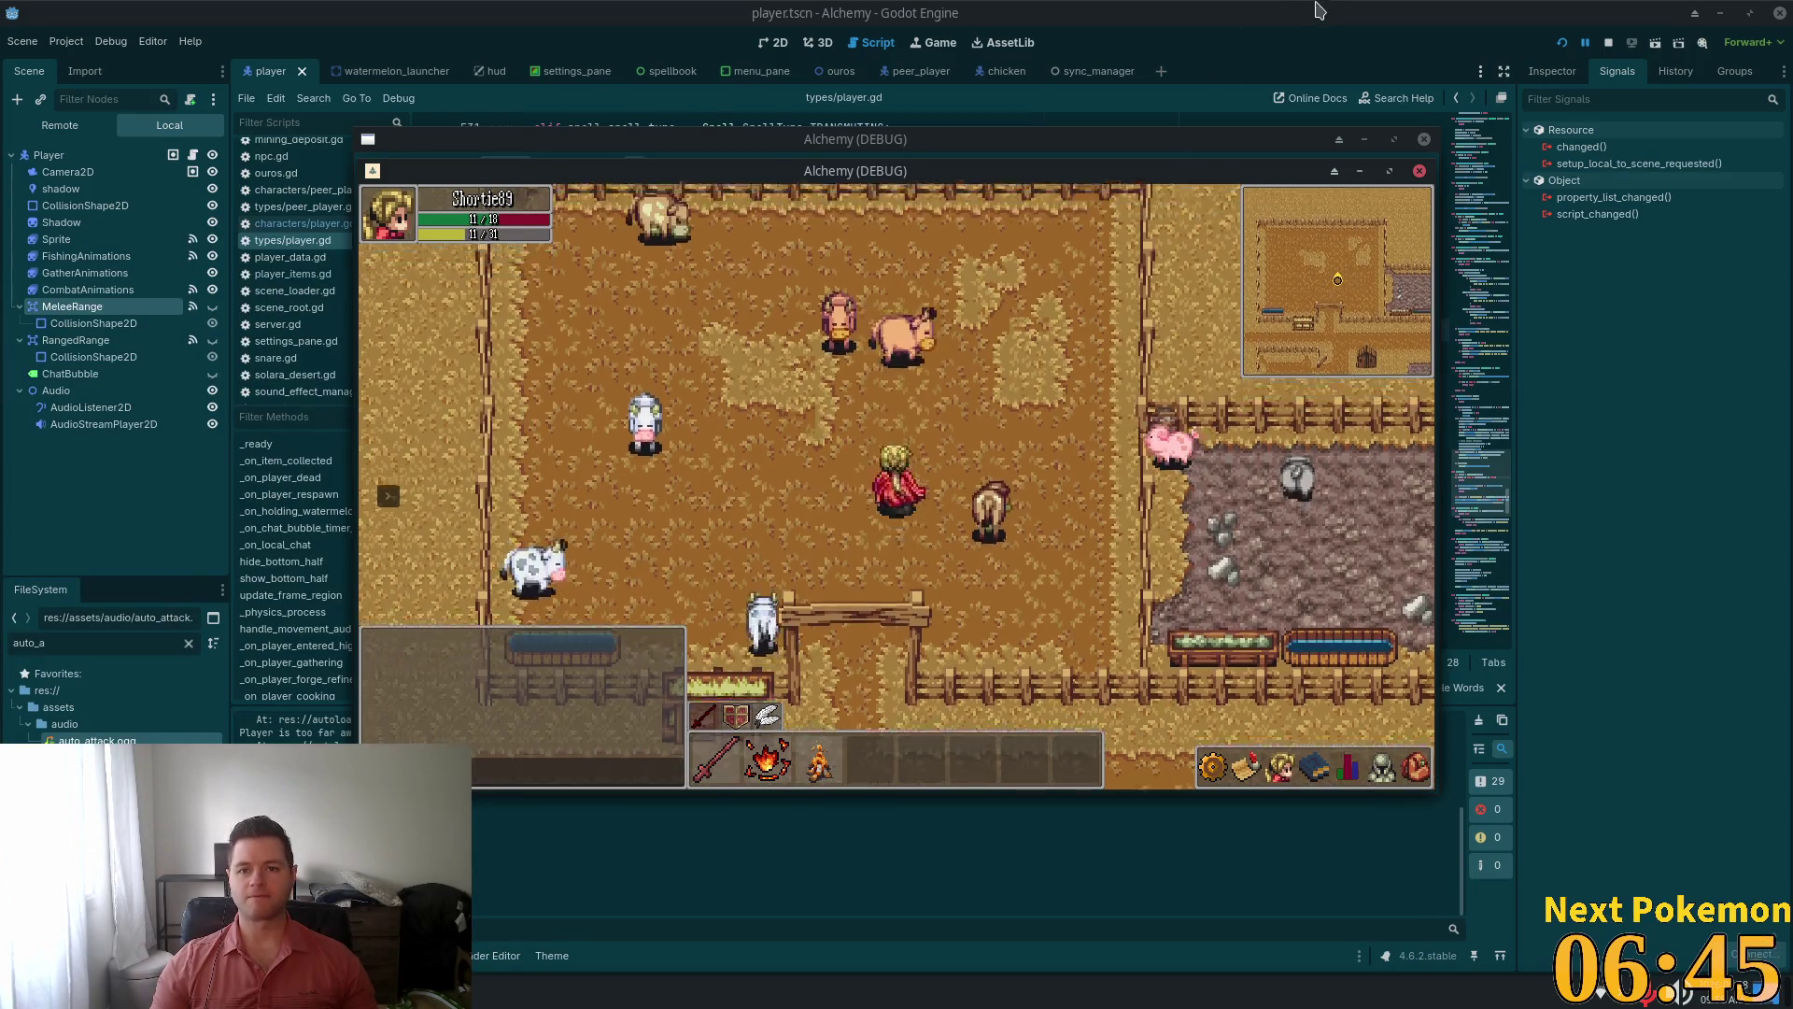
Open ouros.tscn via Quick Open in the 2D view, zoomed onto a patch of field ground
left_click(858, 133)
type("ouros")
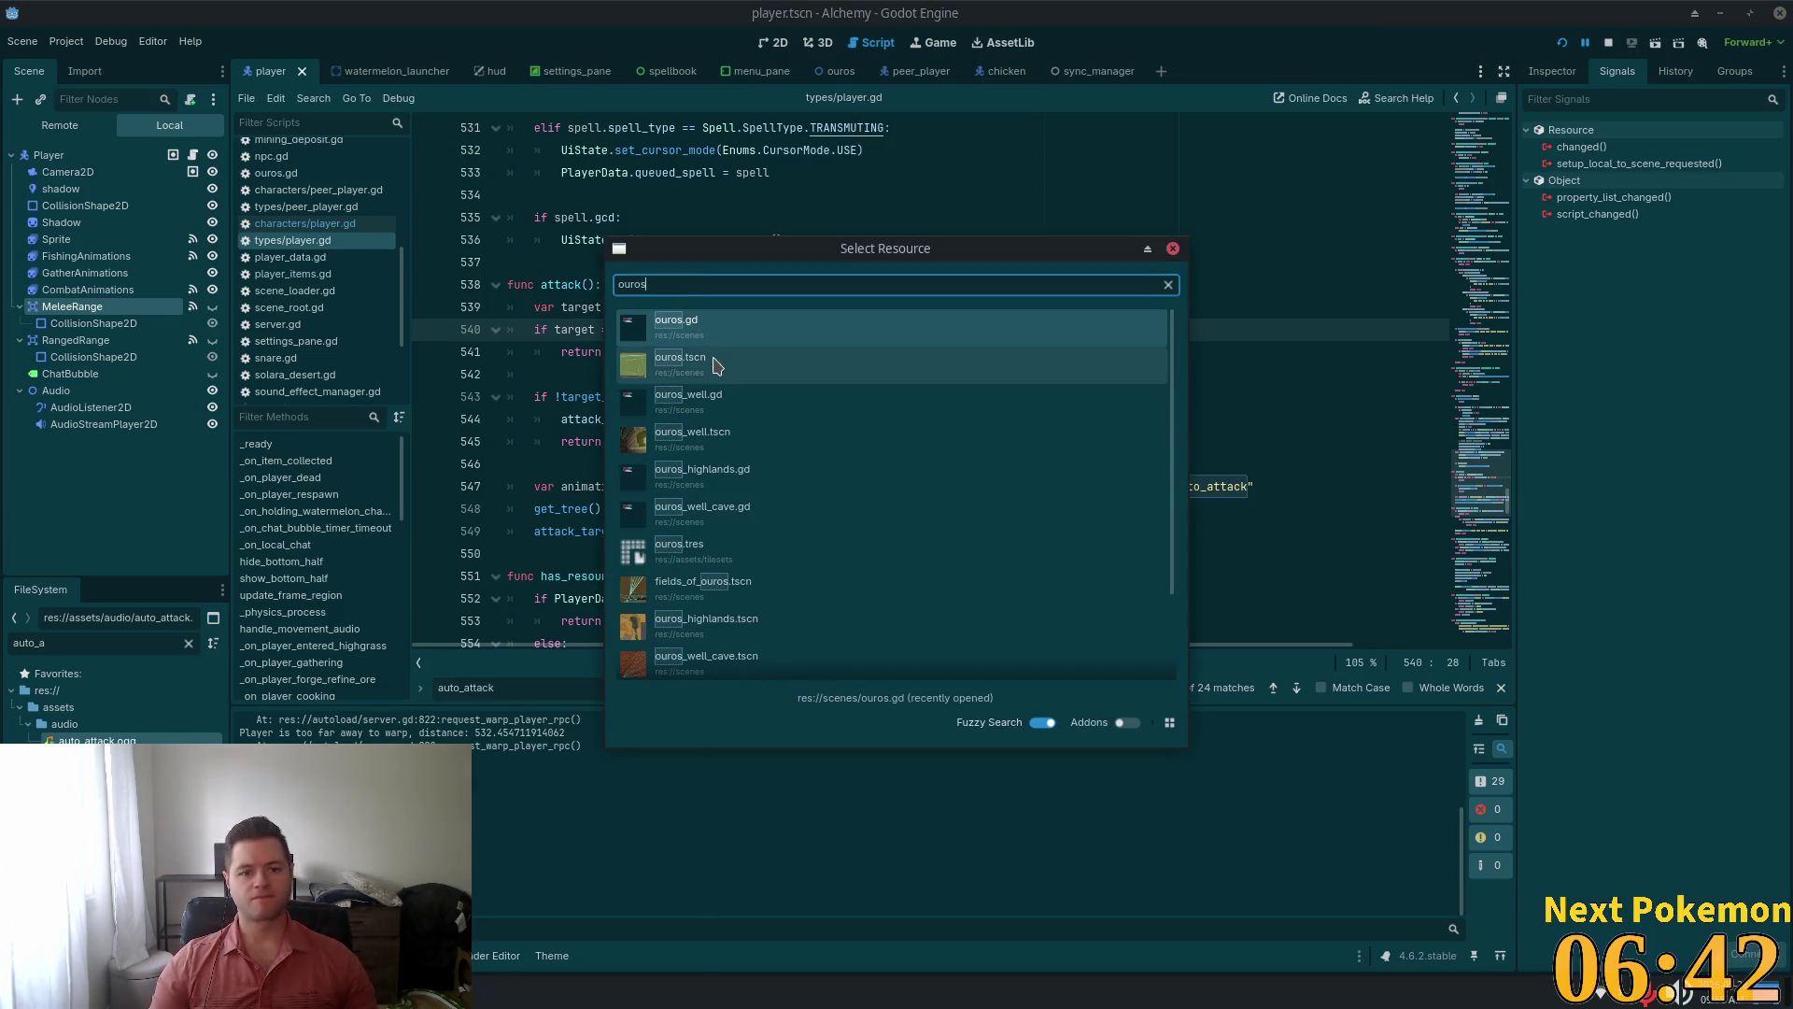
left_click(716, 364)
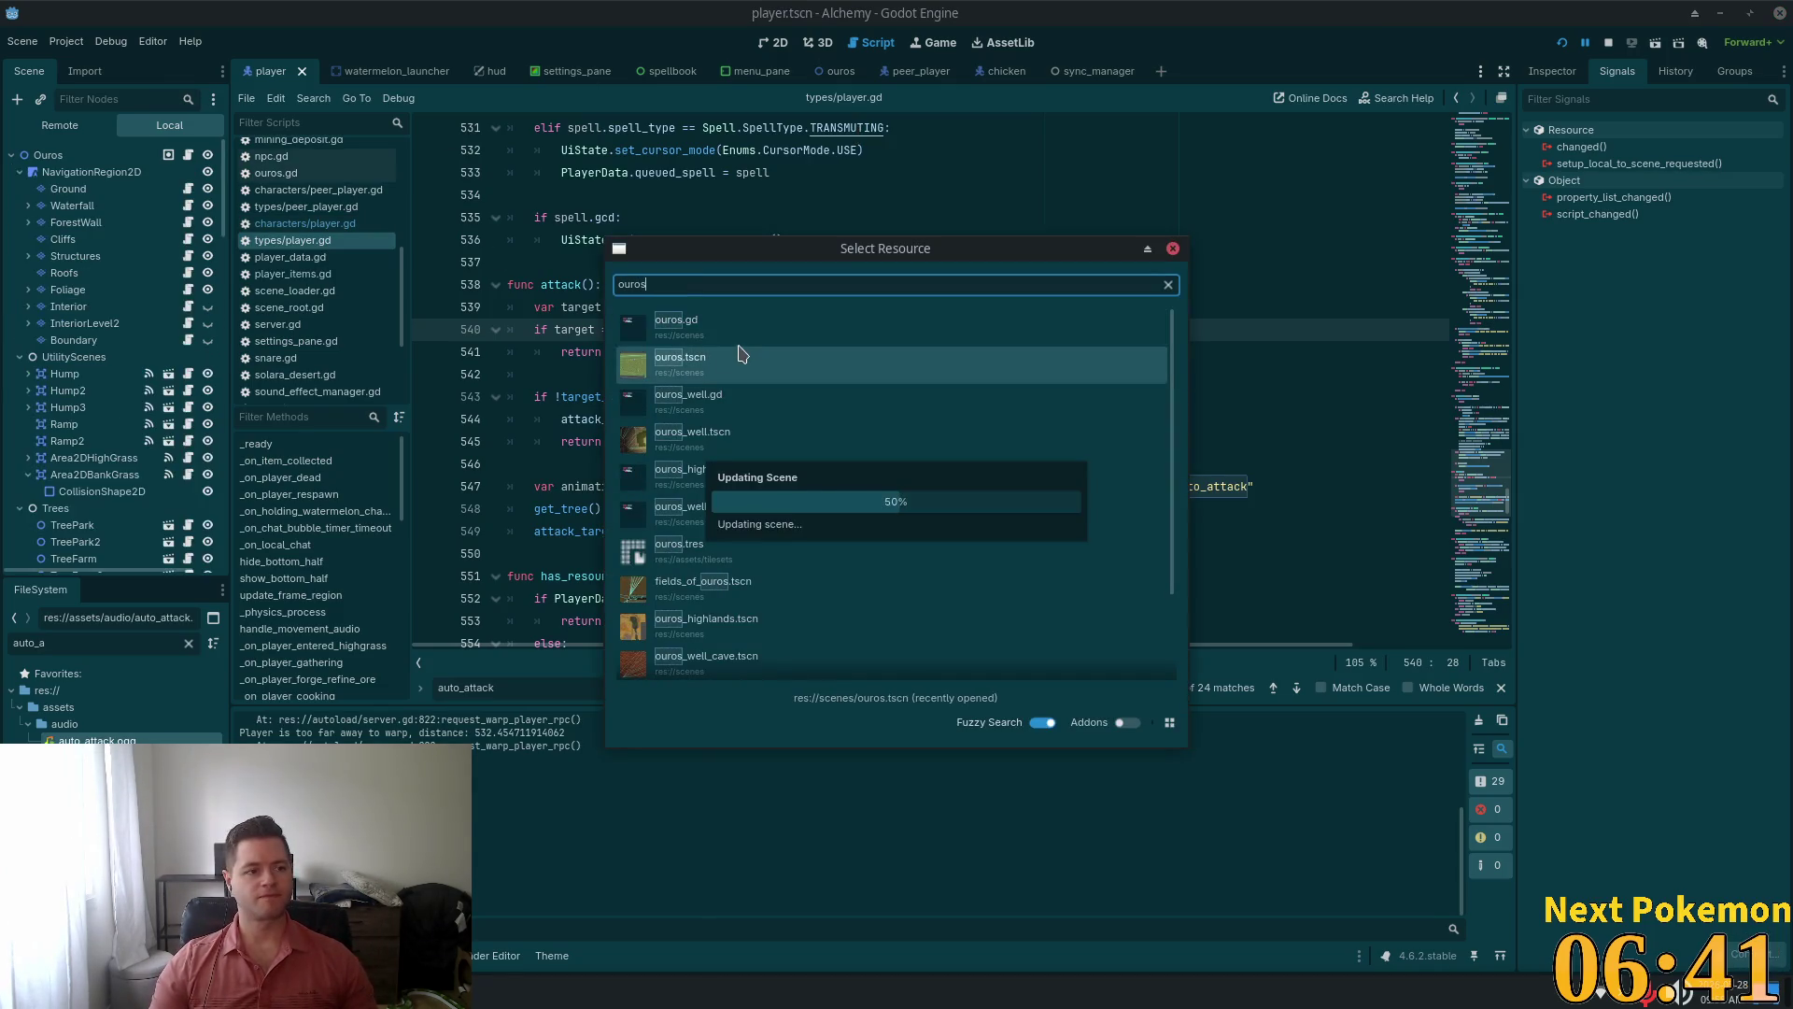
left_click(778, 43)
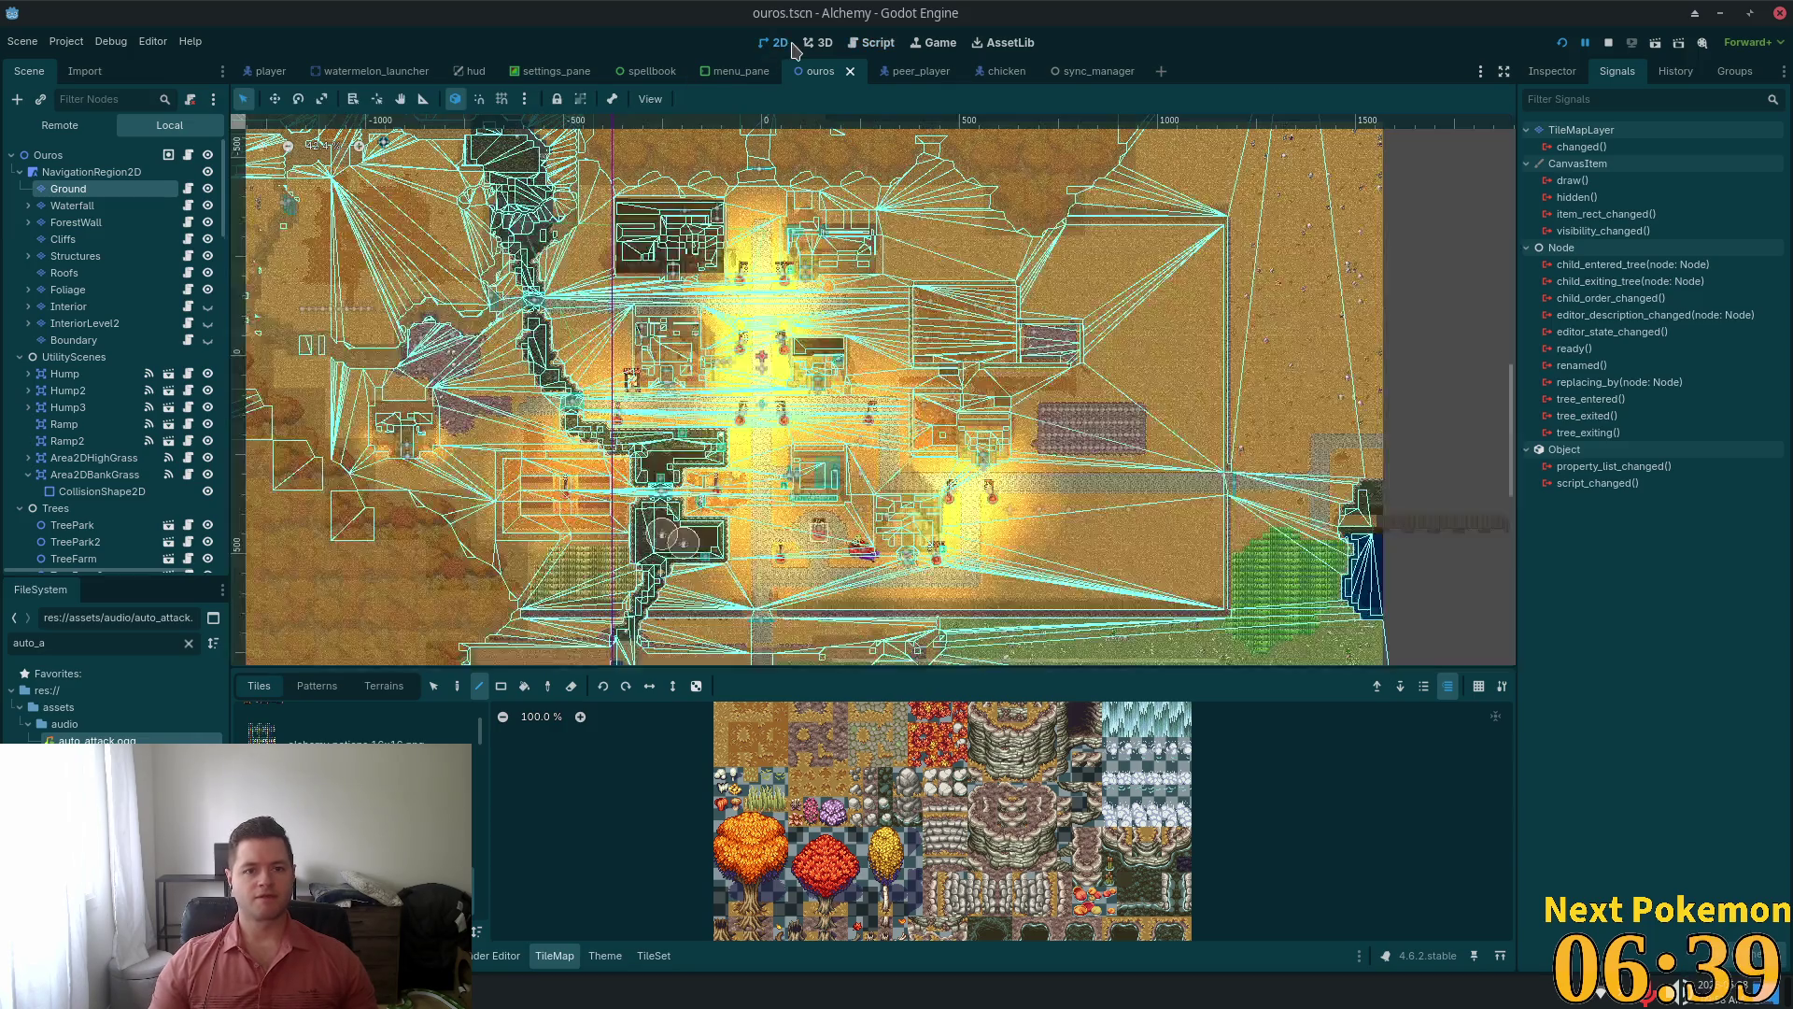
scroll(902, 240, "up", 10)
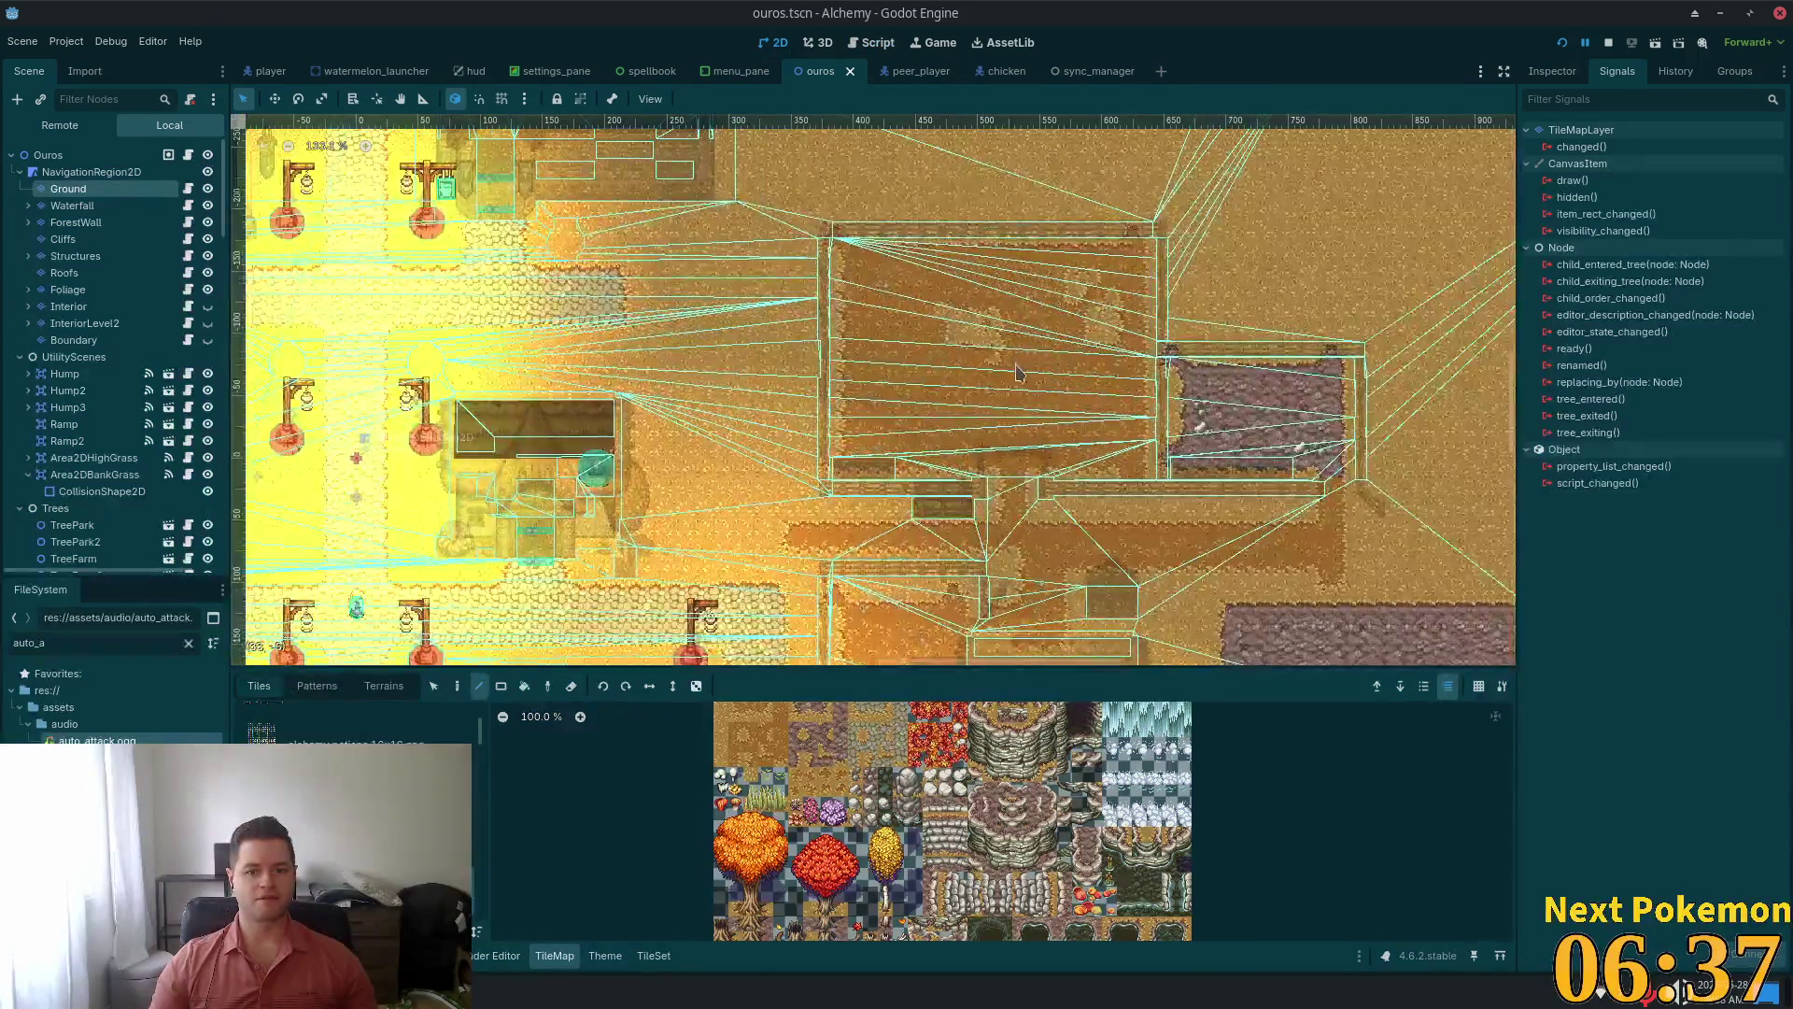
scroll(1007, 380, "up", 6)
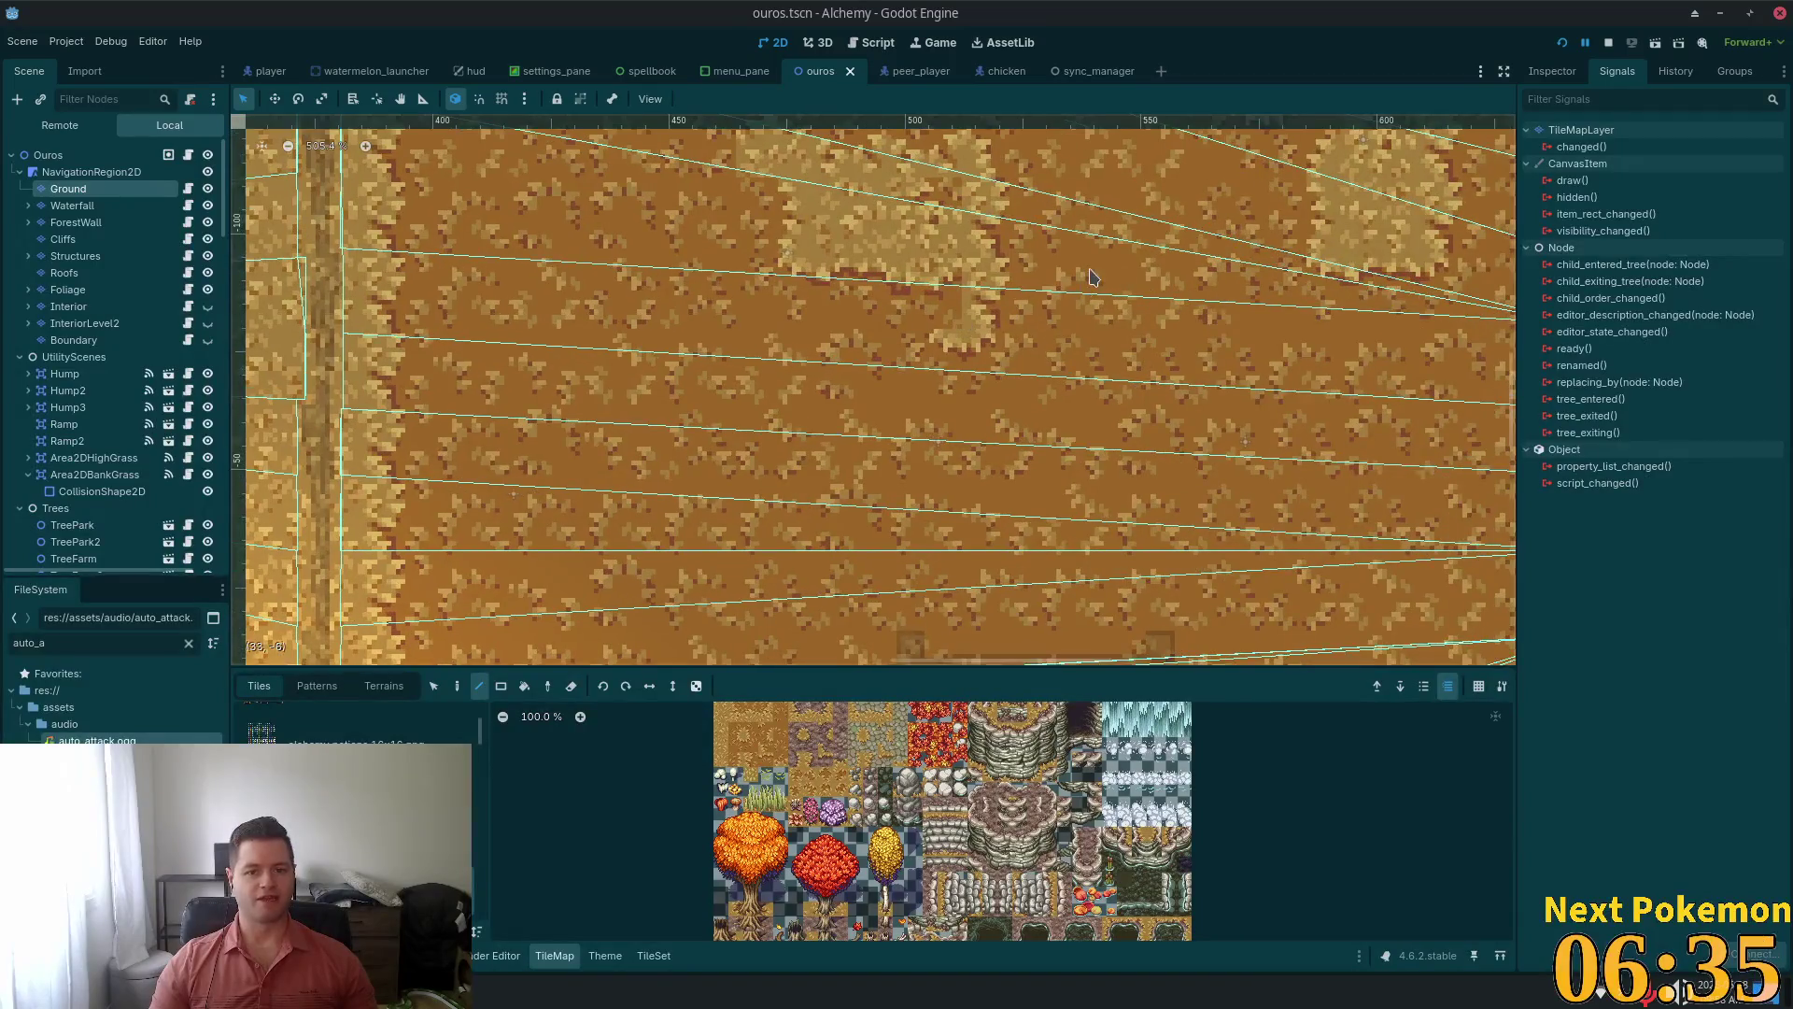
left_click_drag(1083, 294, 989, 335)
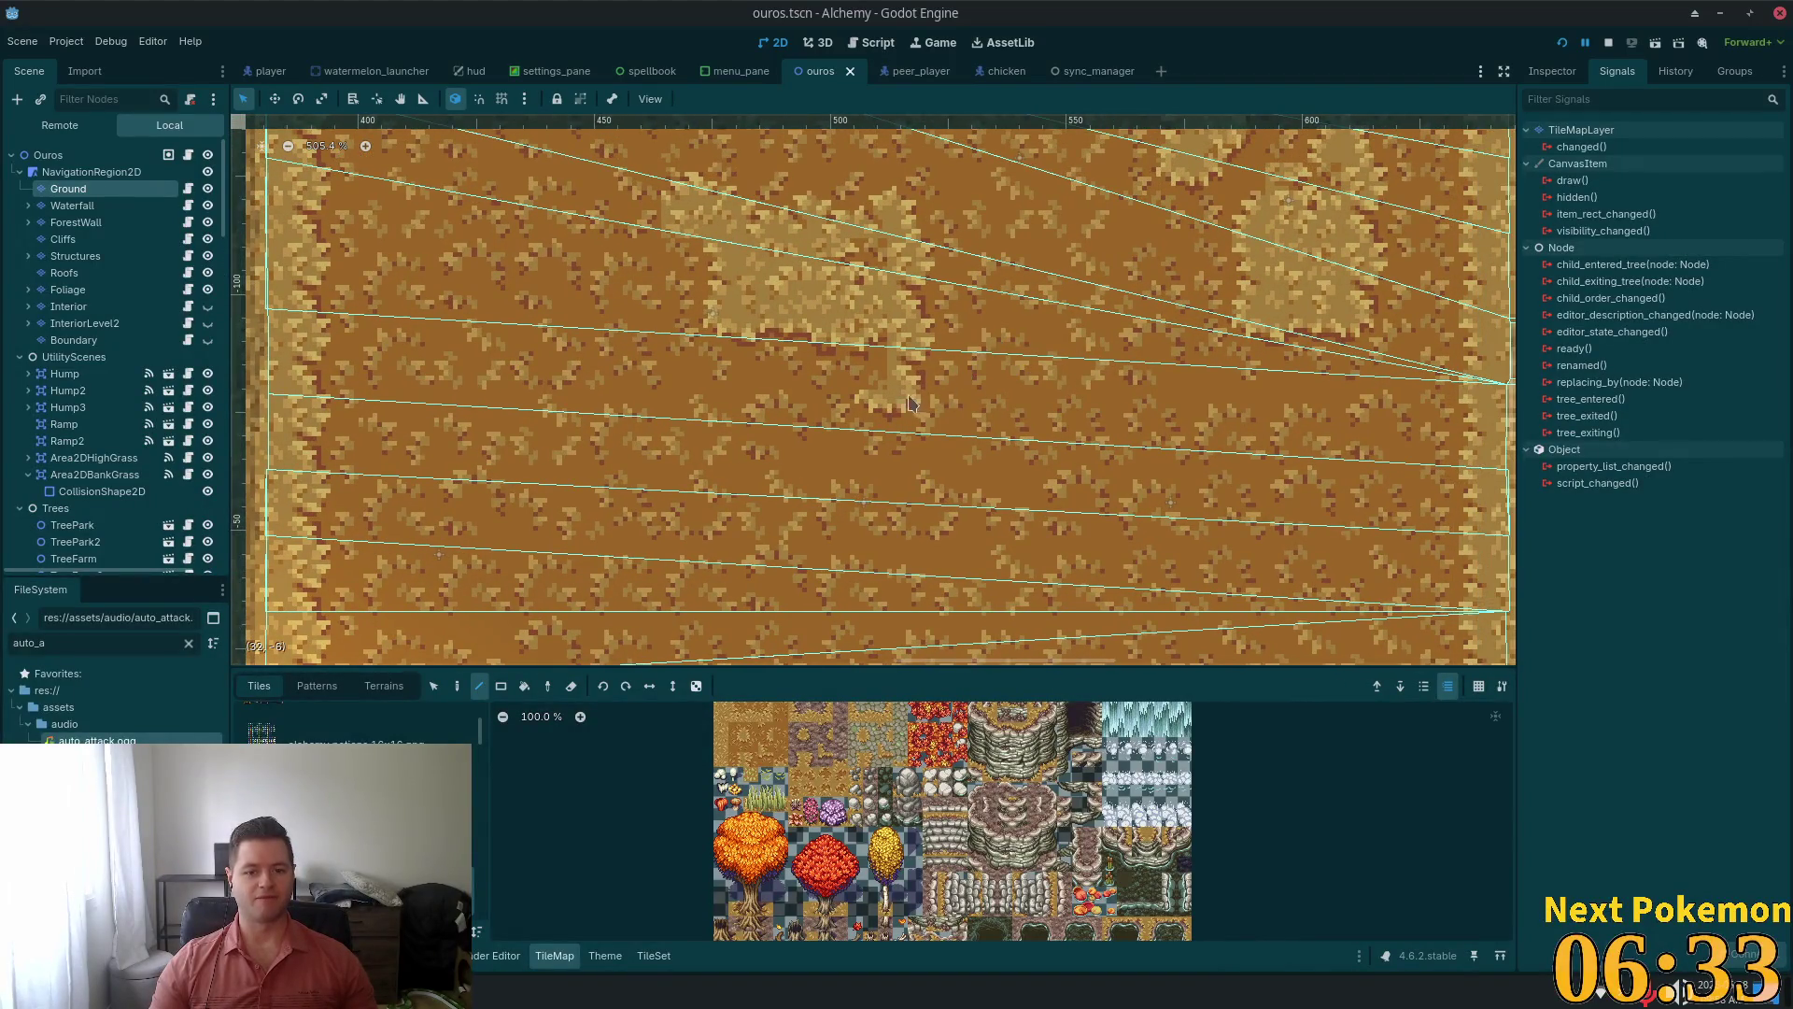
scroll(851, 783, "up", 5)
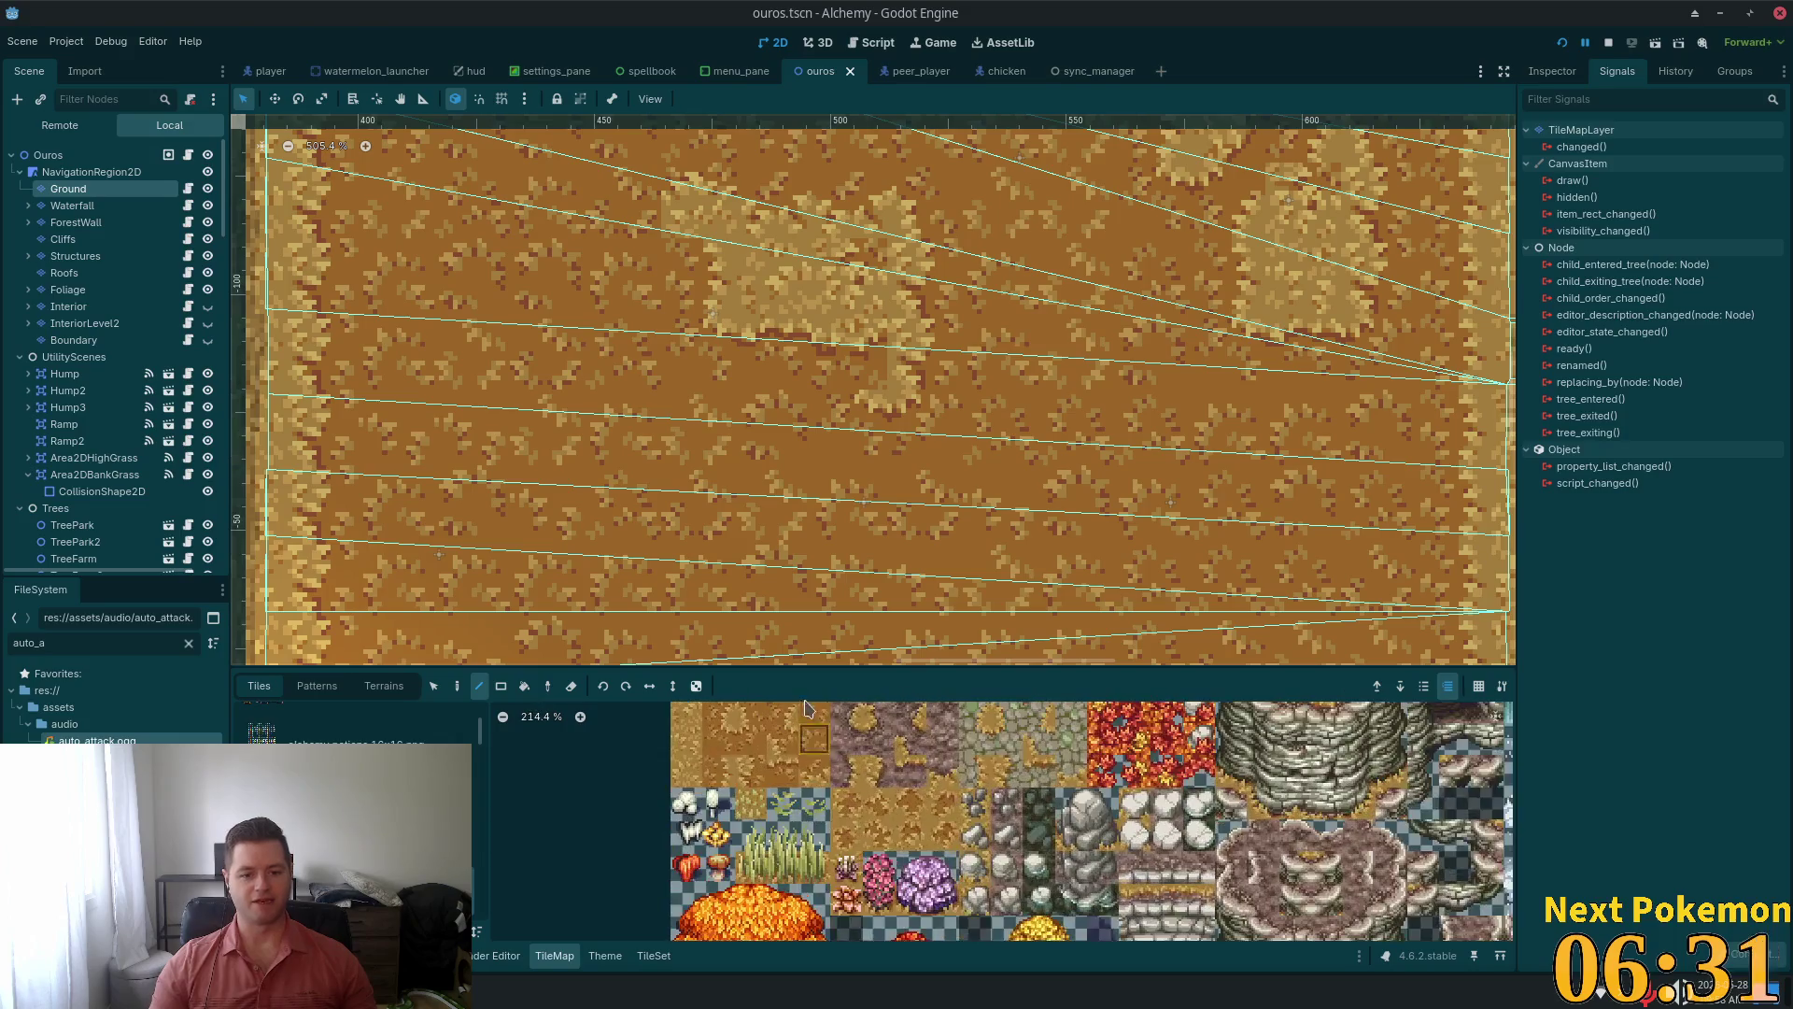
Paint two grass tiles onto the field and pick a vertical two-tile ground block
left_click(778, 738)
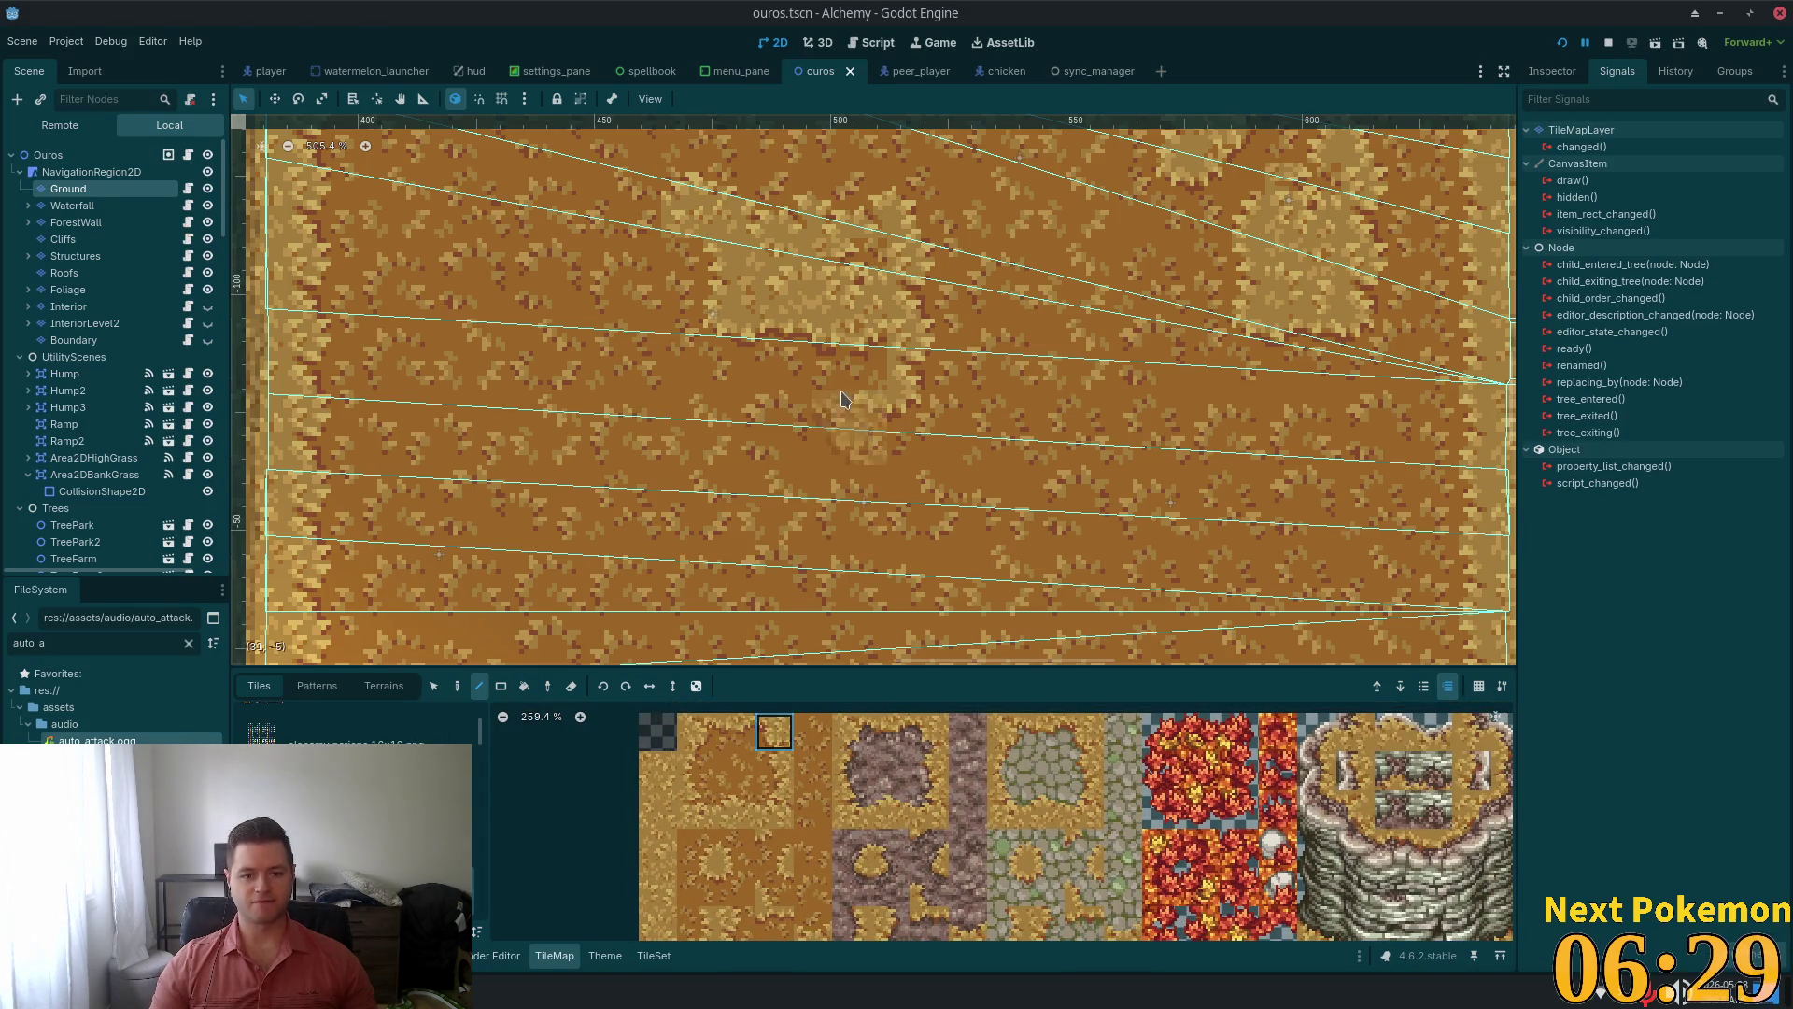
left_click(849, 355)
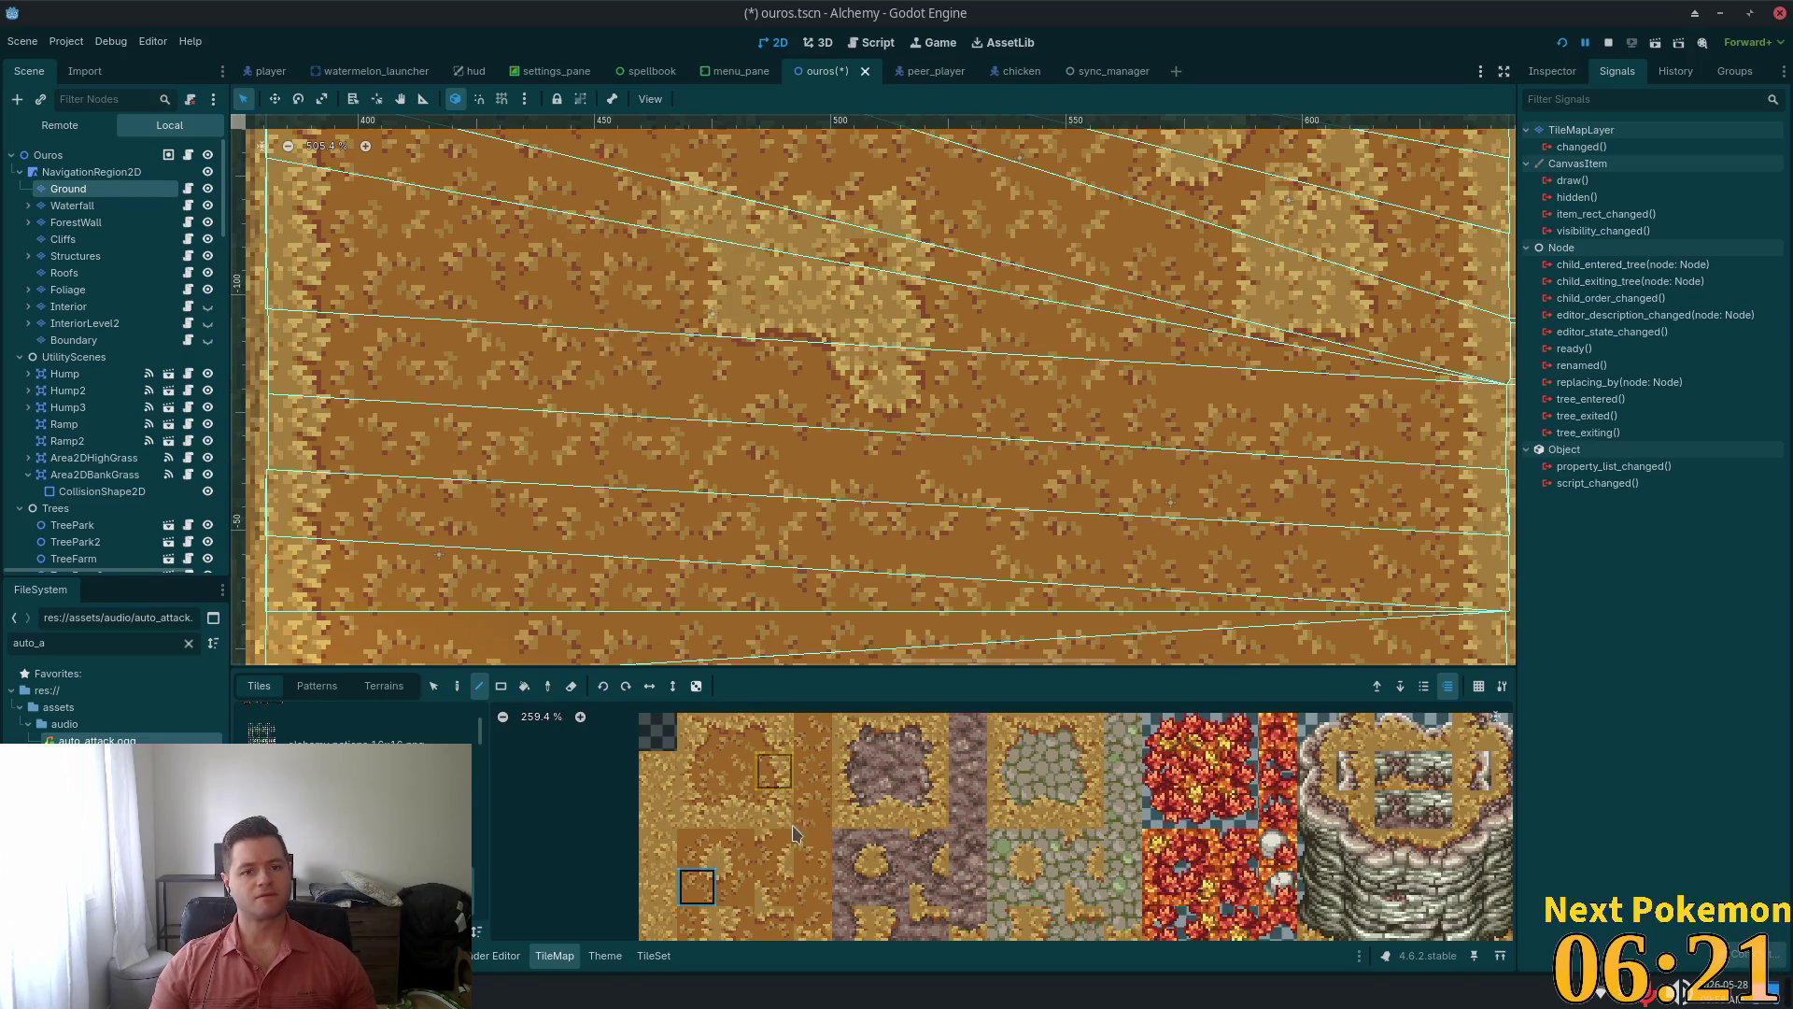
left_click(783, 735)
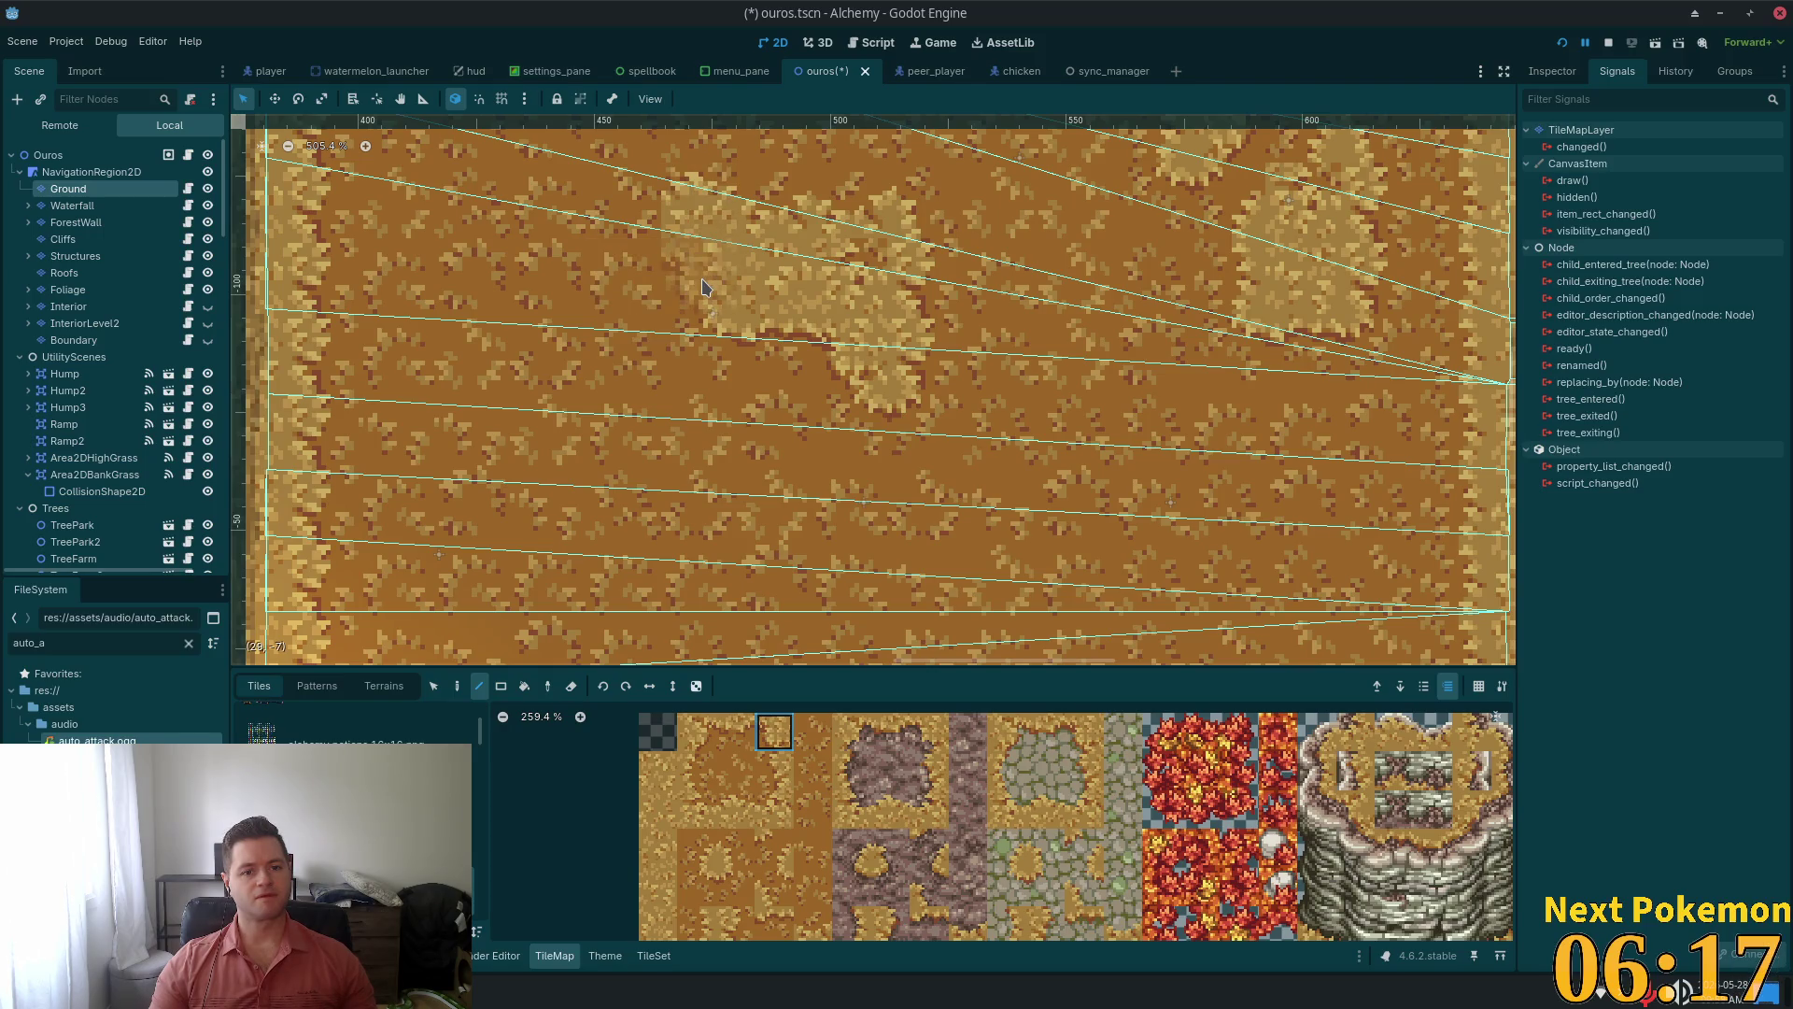
left_click_drag(696, 848, 697, 885)
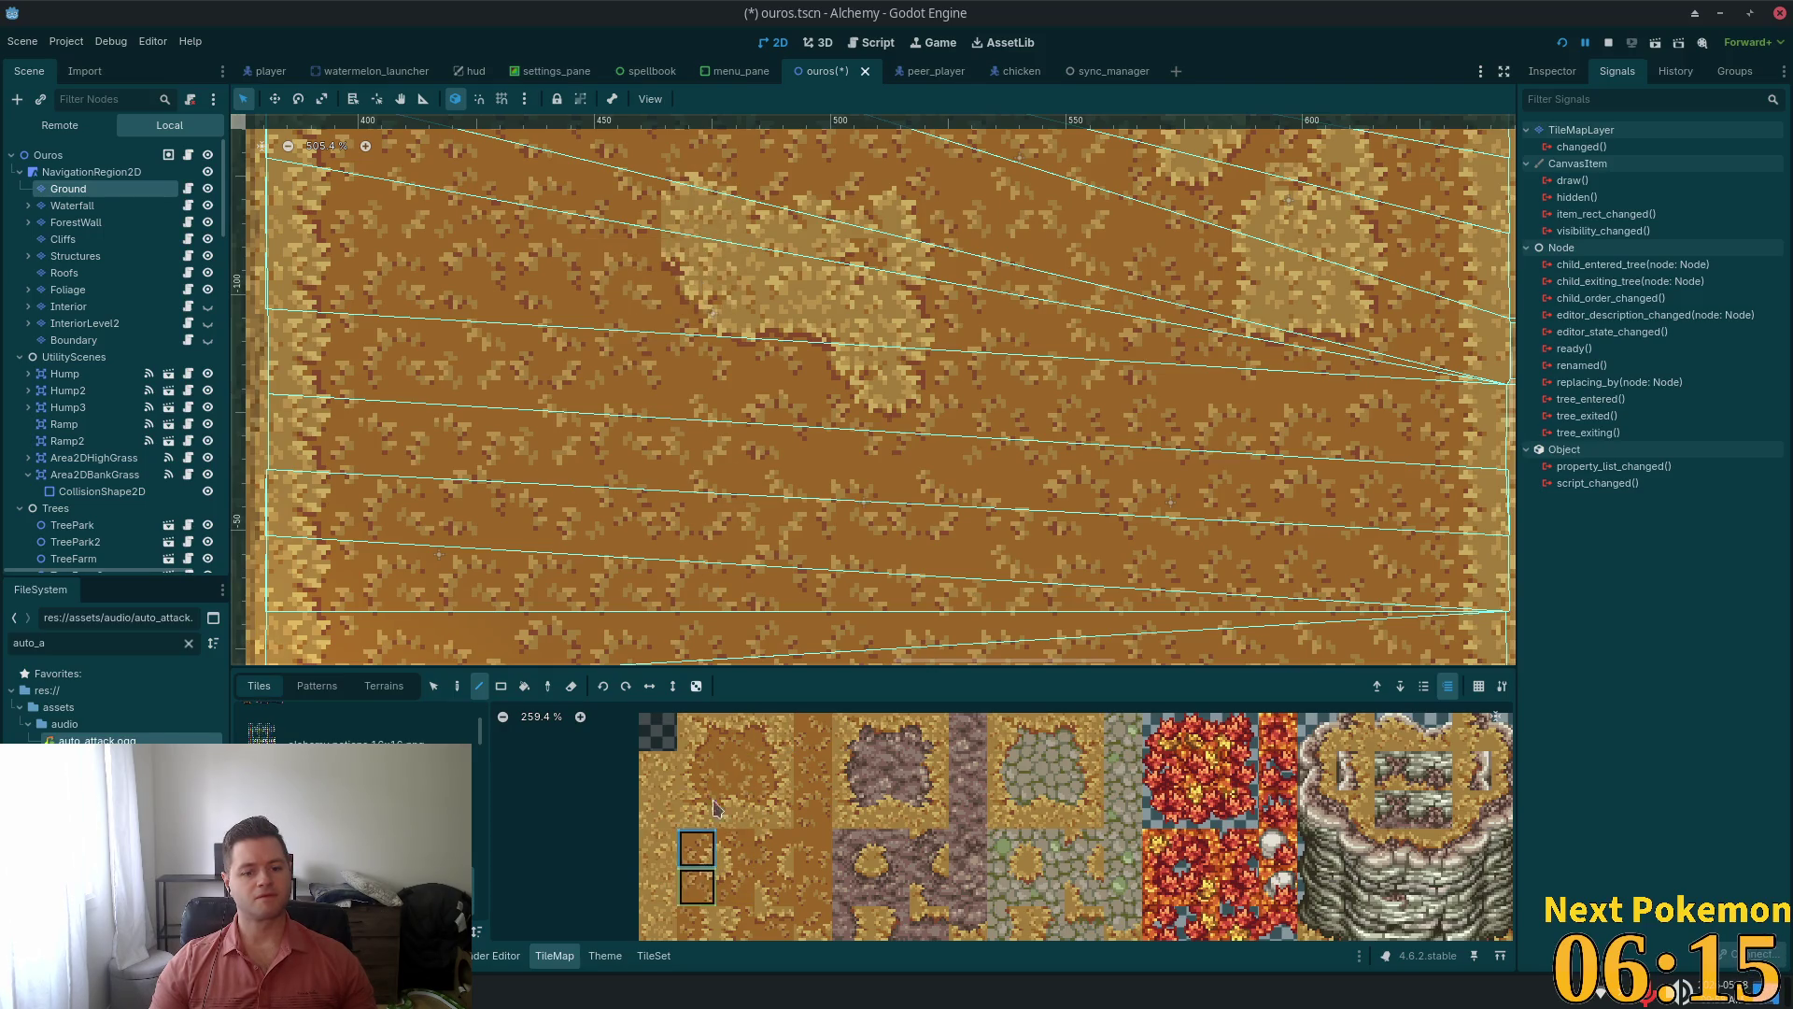
scroll(1088, 500, "down", 4)
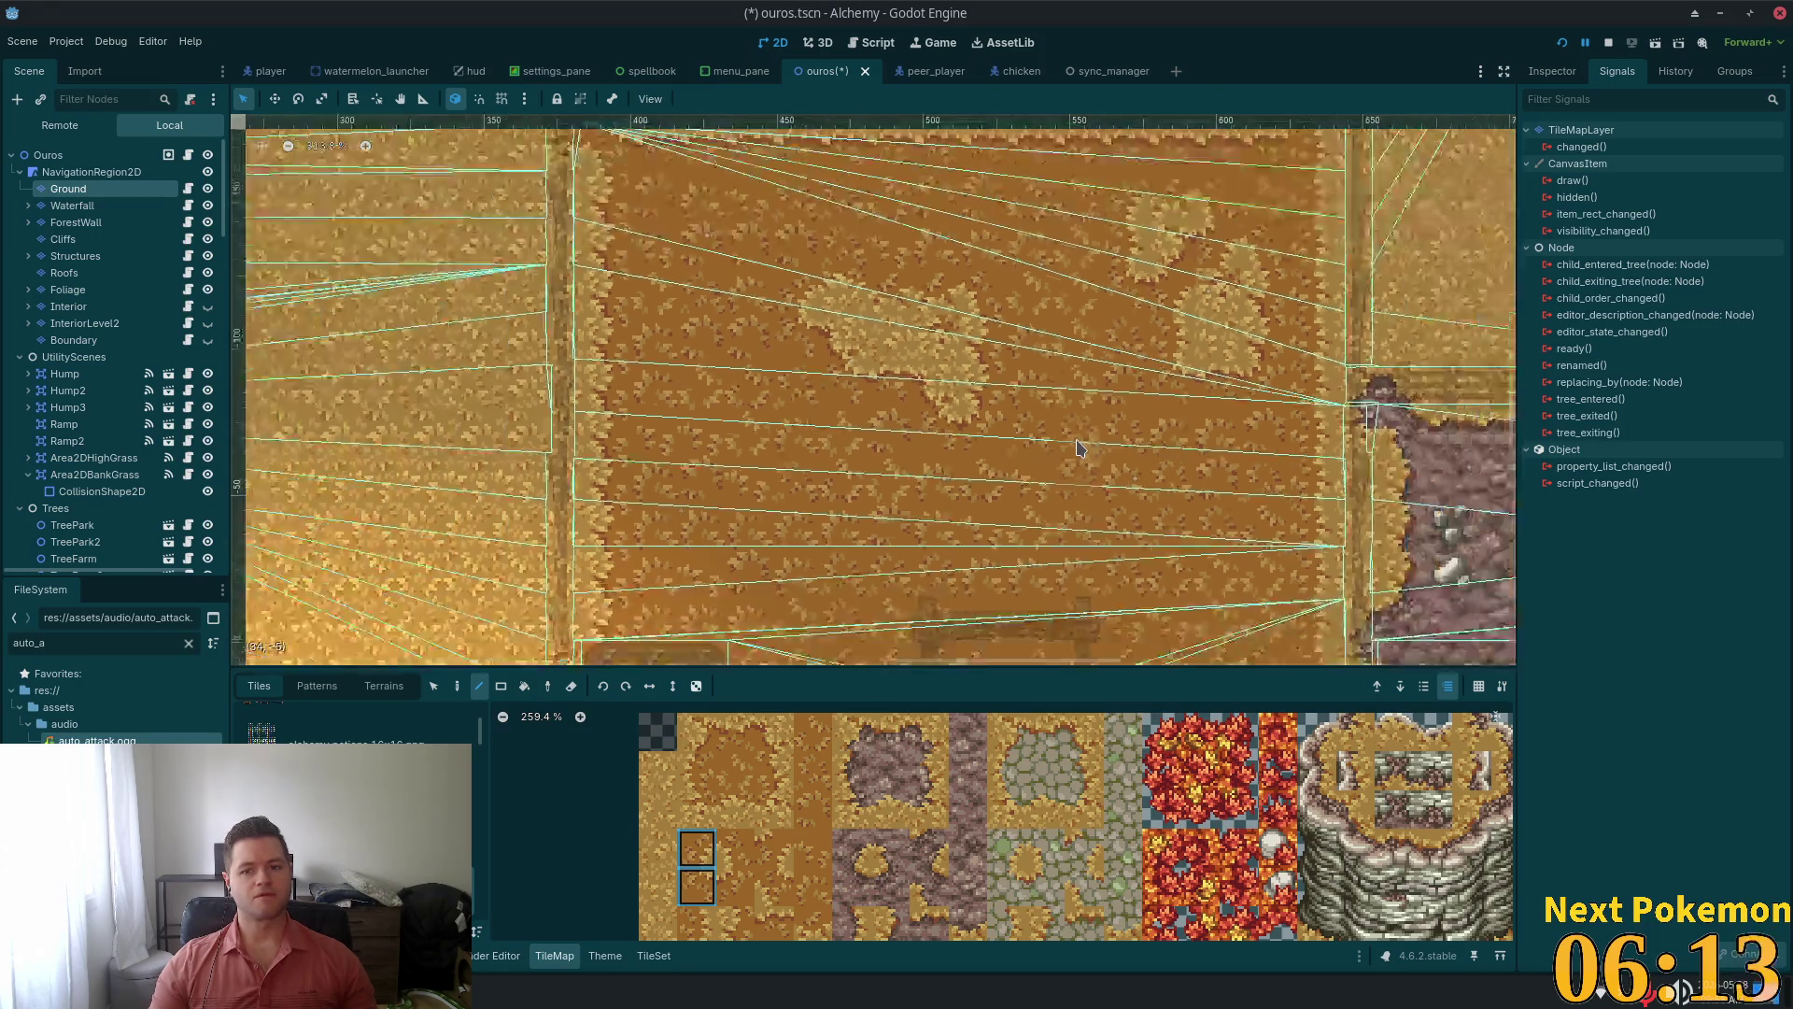
Save the ouros scene and, in the game, walk right and left across the cow pasture
key("ctrl+s")
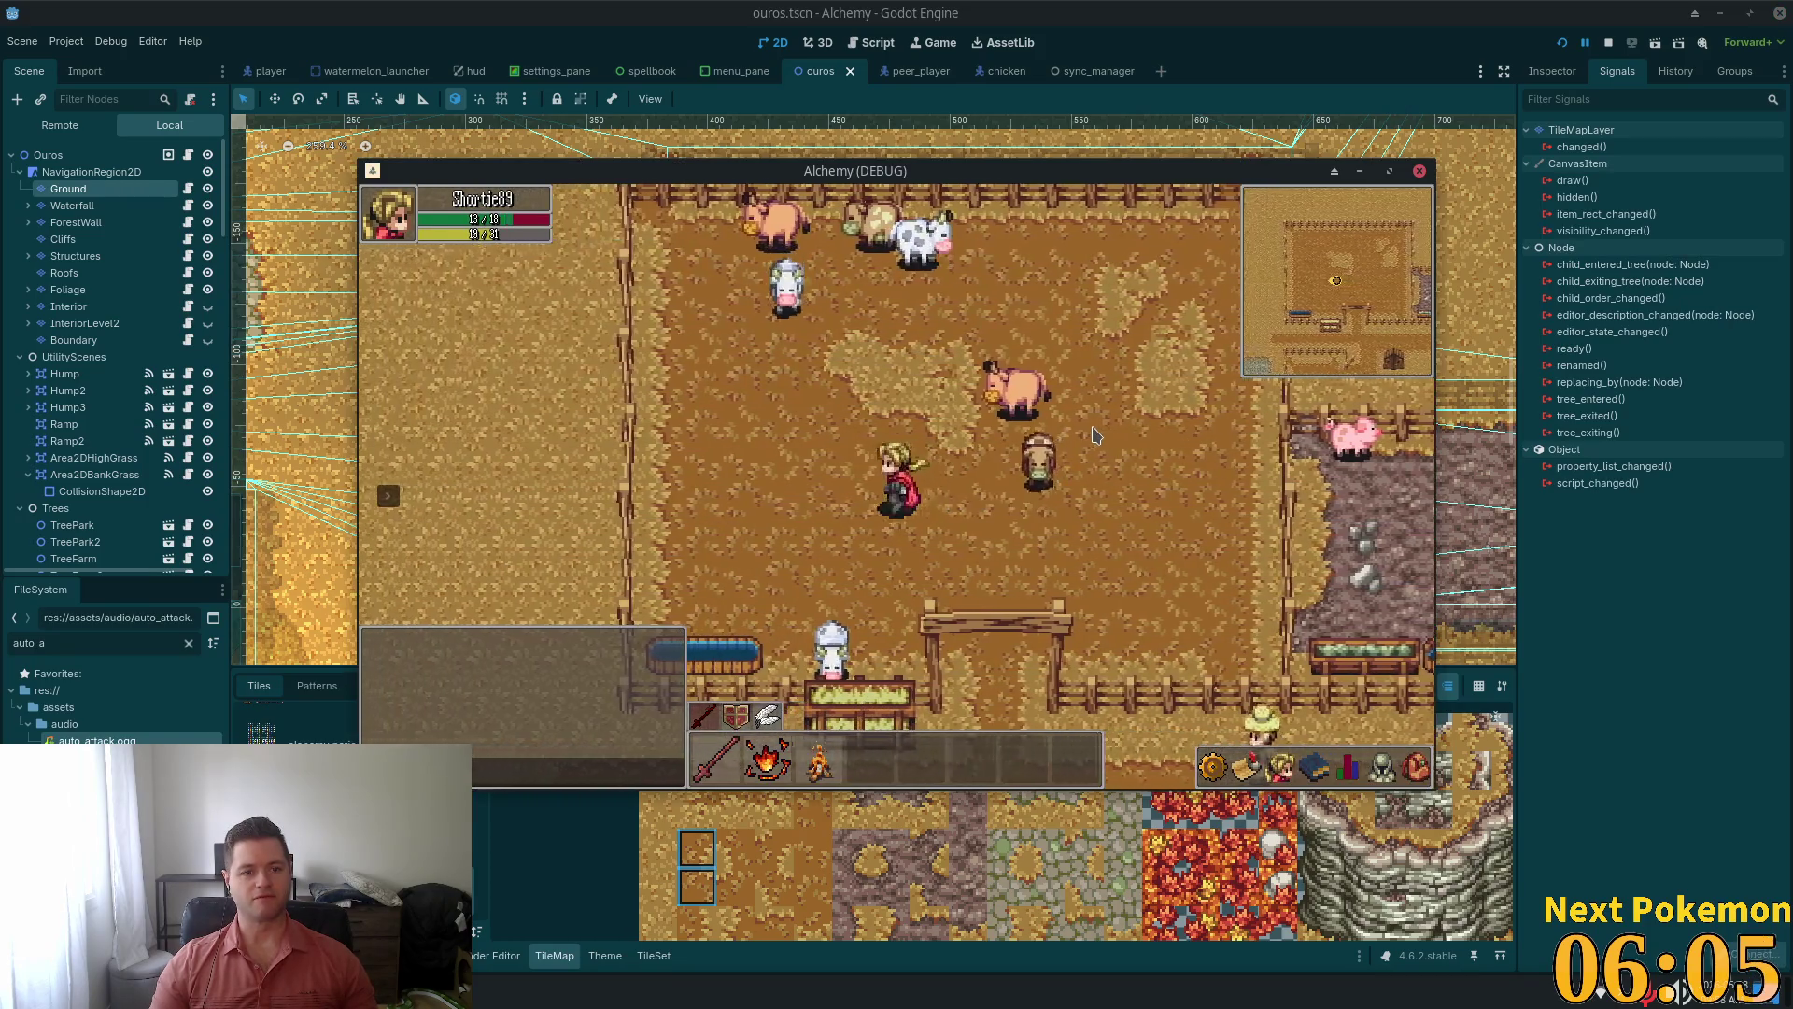
key("d")
key("d")
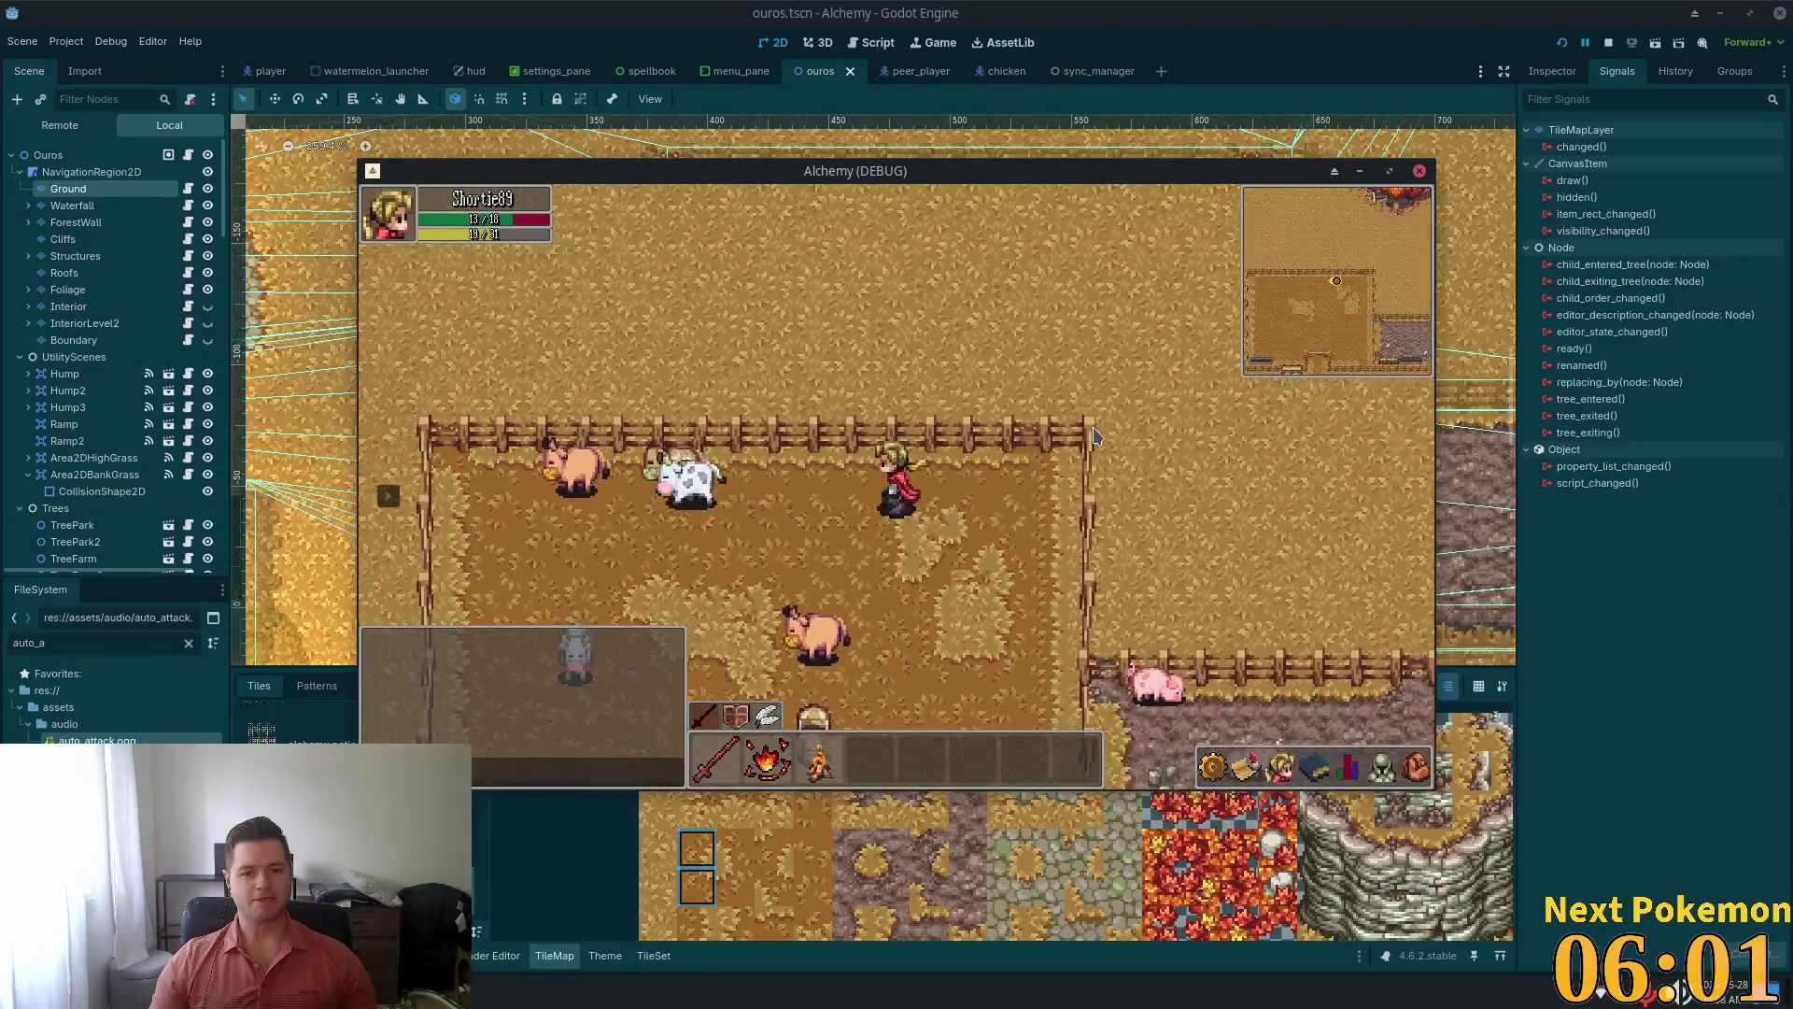
key("d")
key("a")
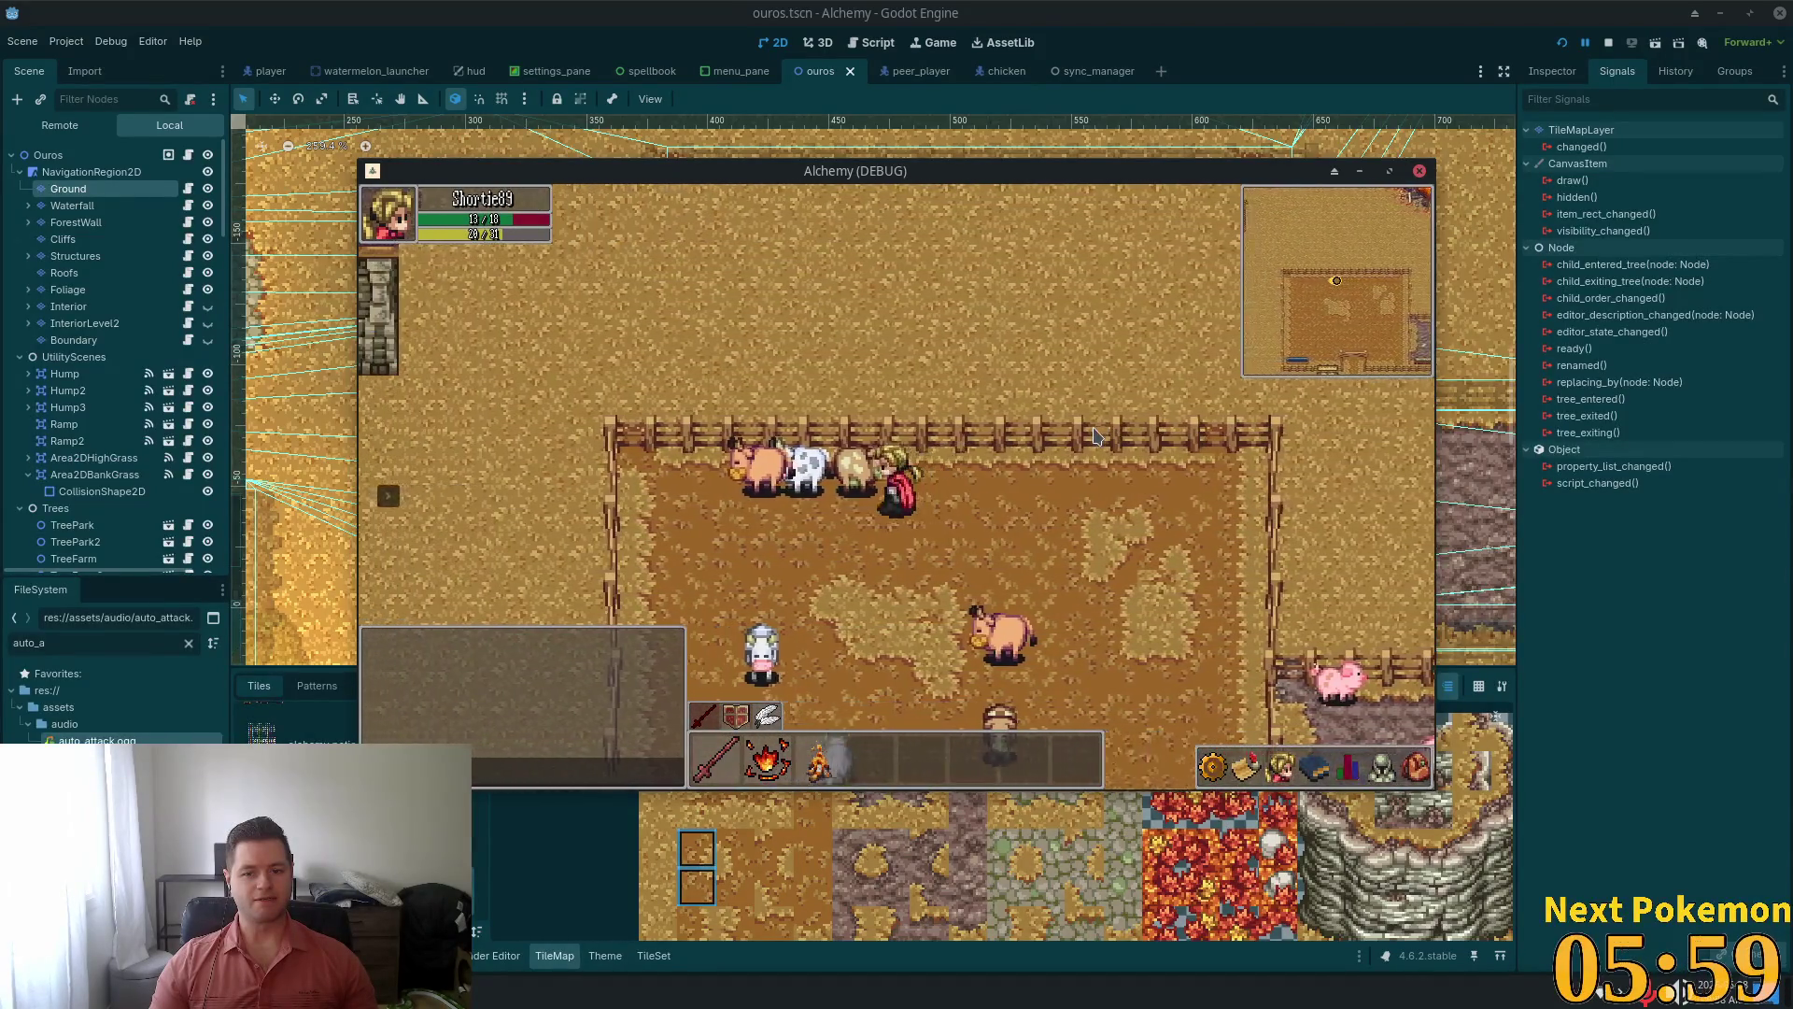
key("d")
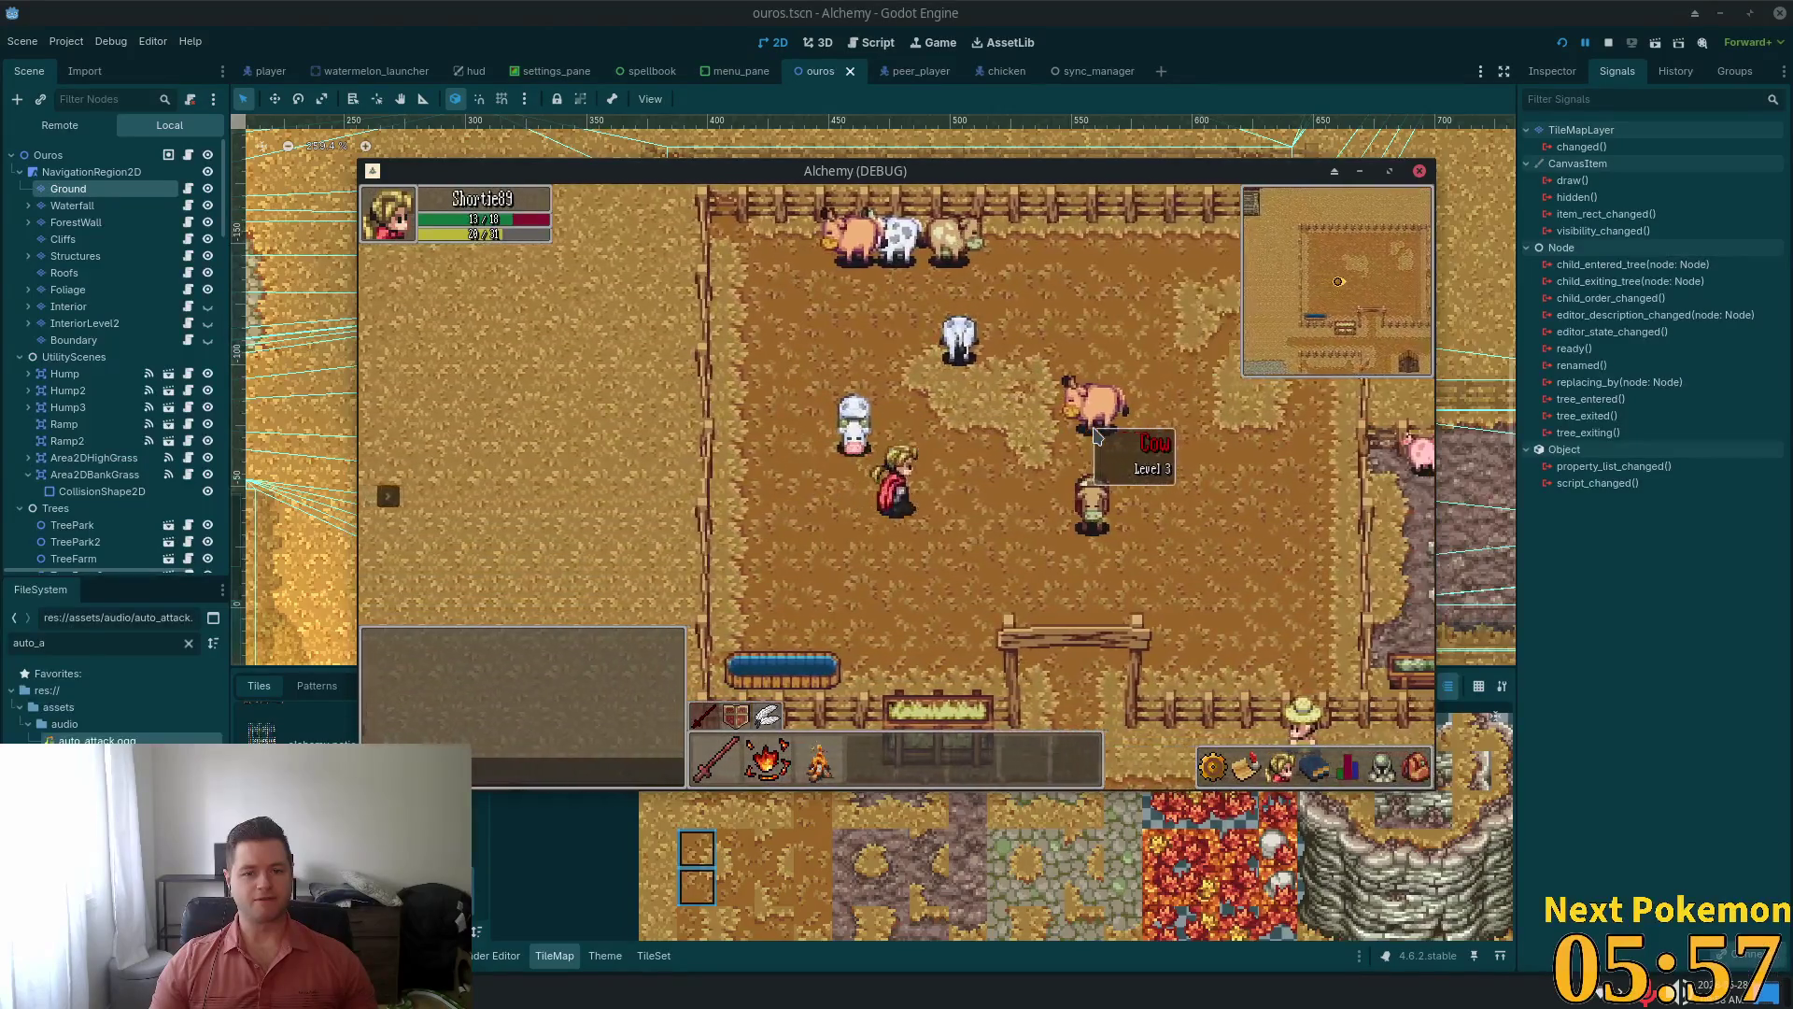
key("d")
key("a")
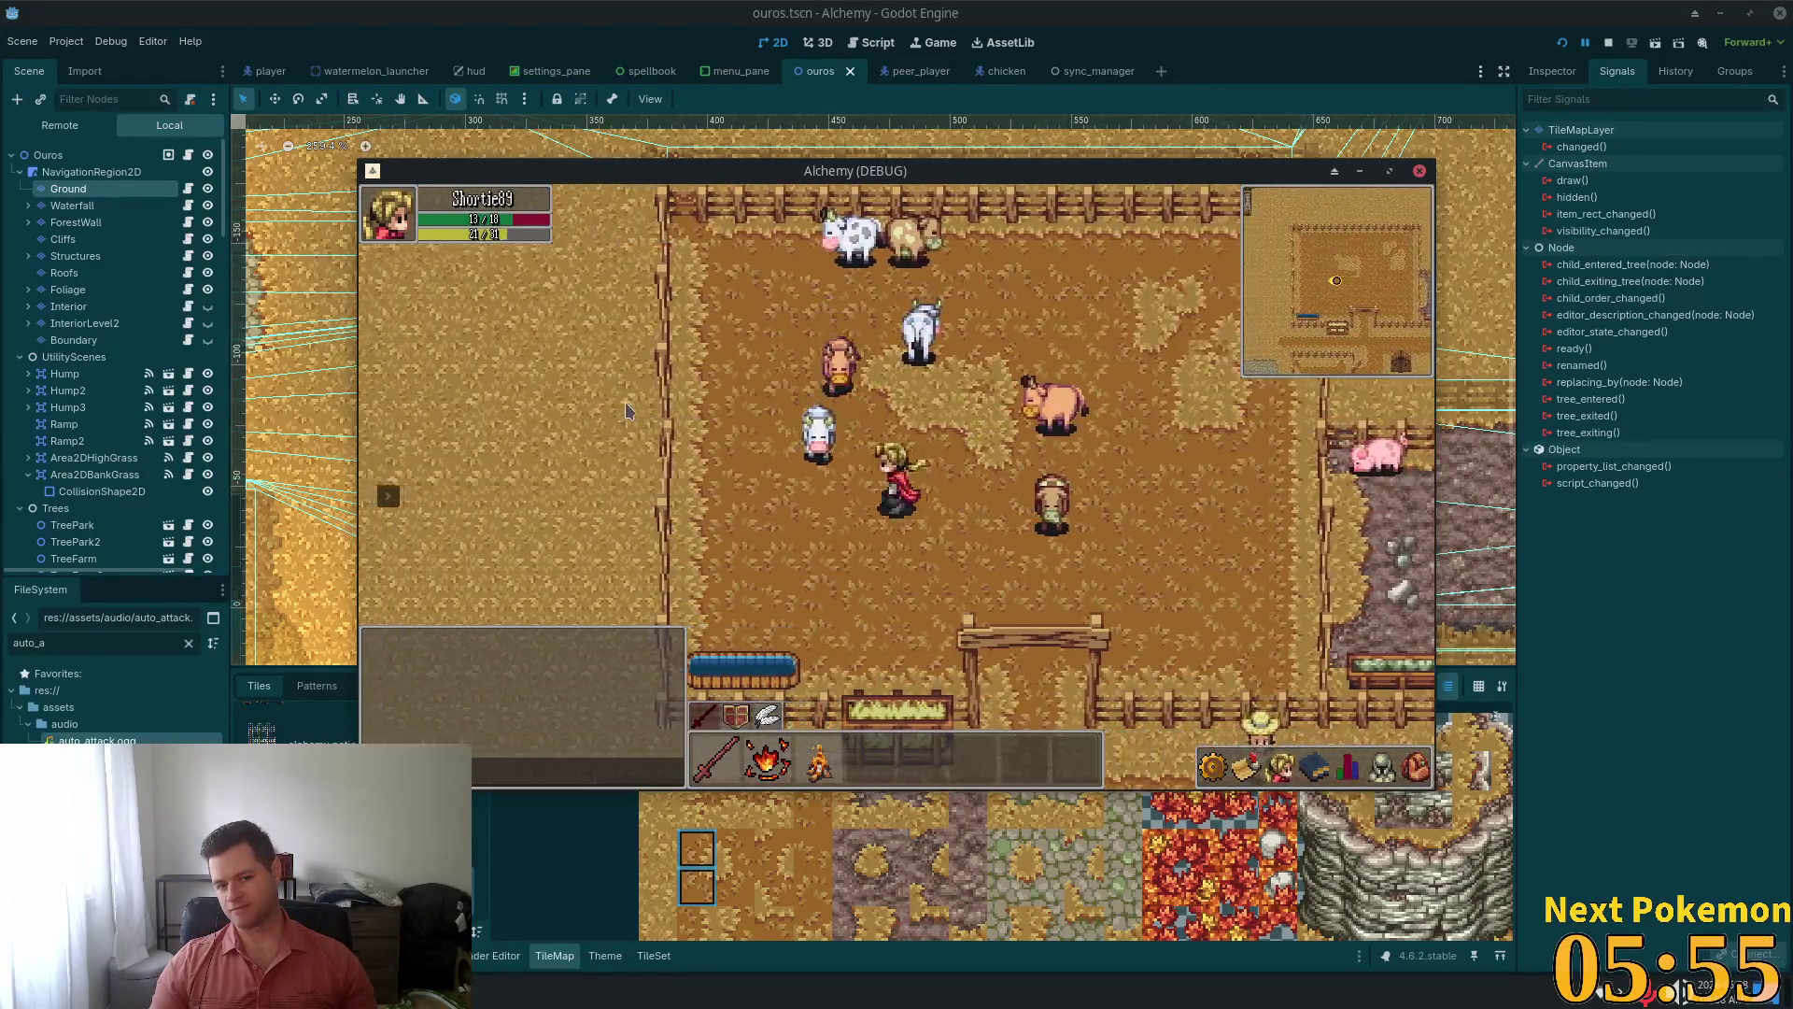
key("a")
key("d")
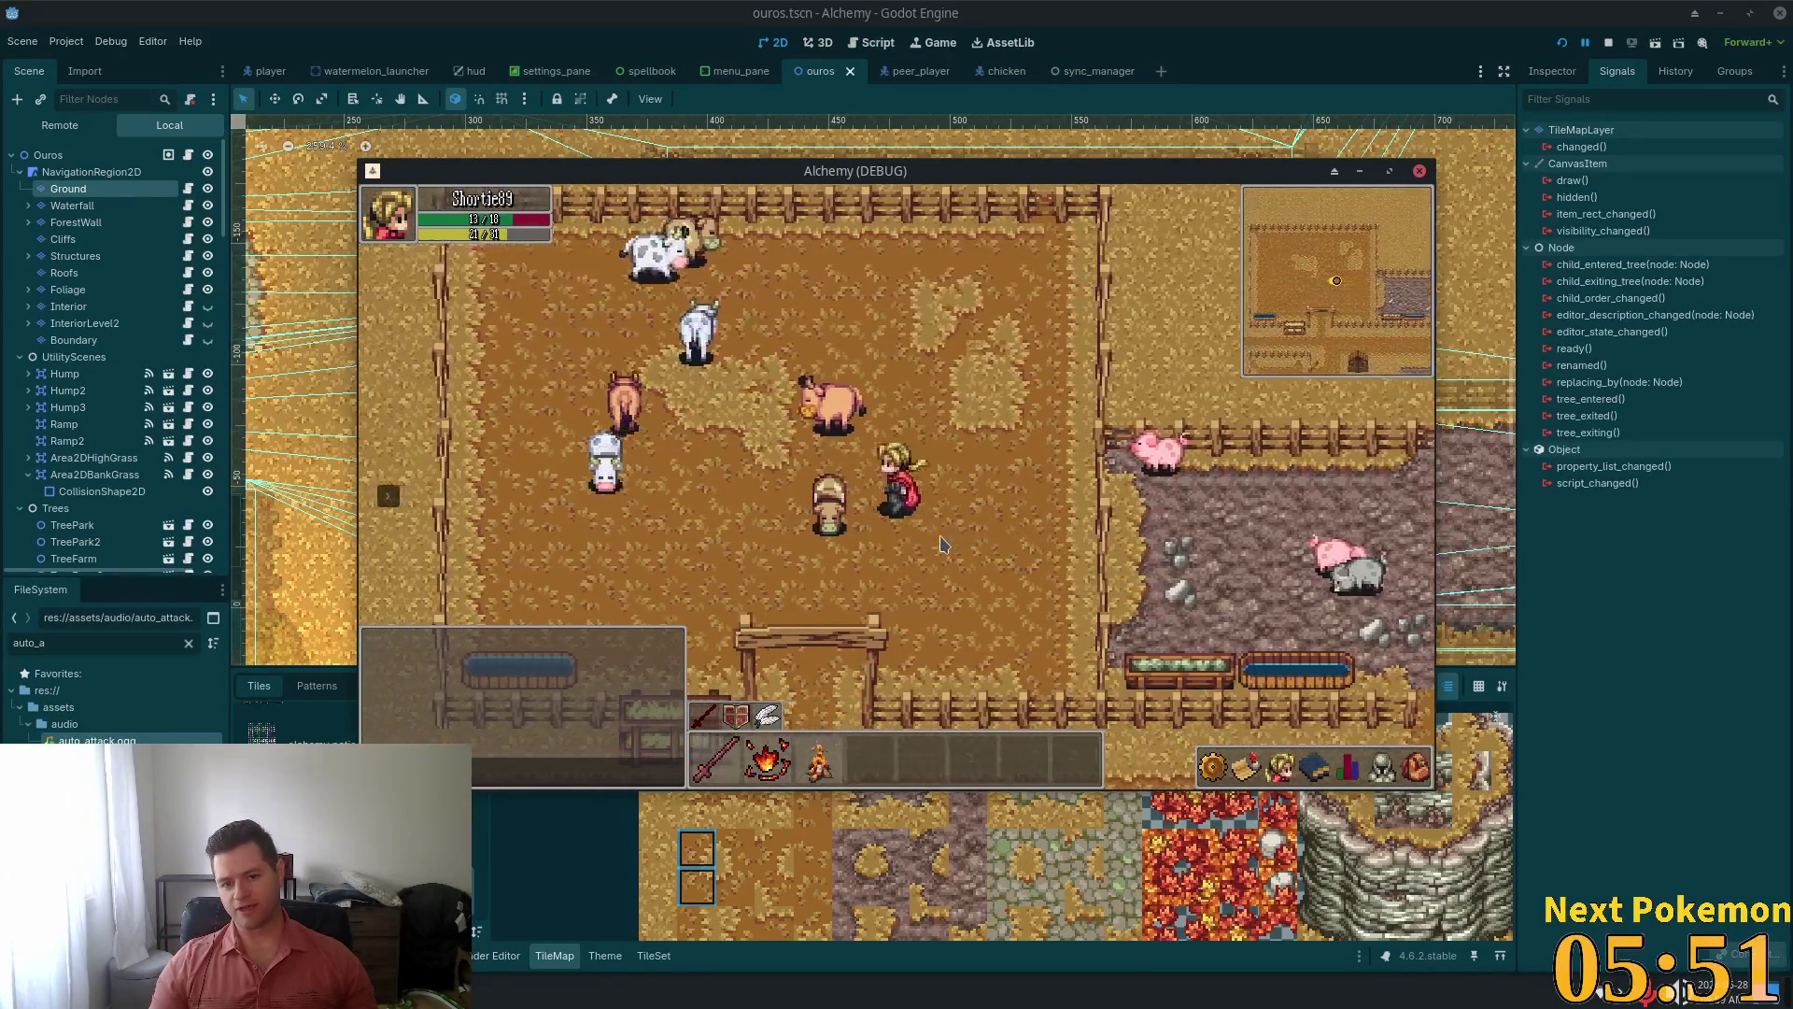
Walk down-right and along the fence, then bring the alchemy-todo notes forward
key("a")
key("s")
key("d")
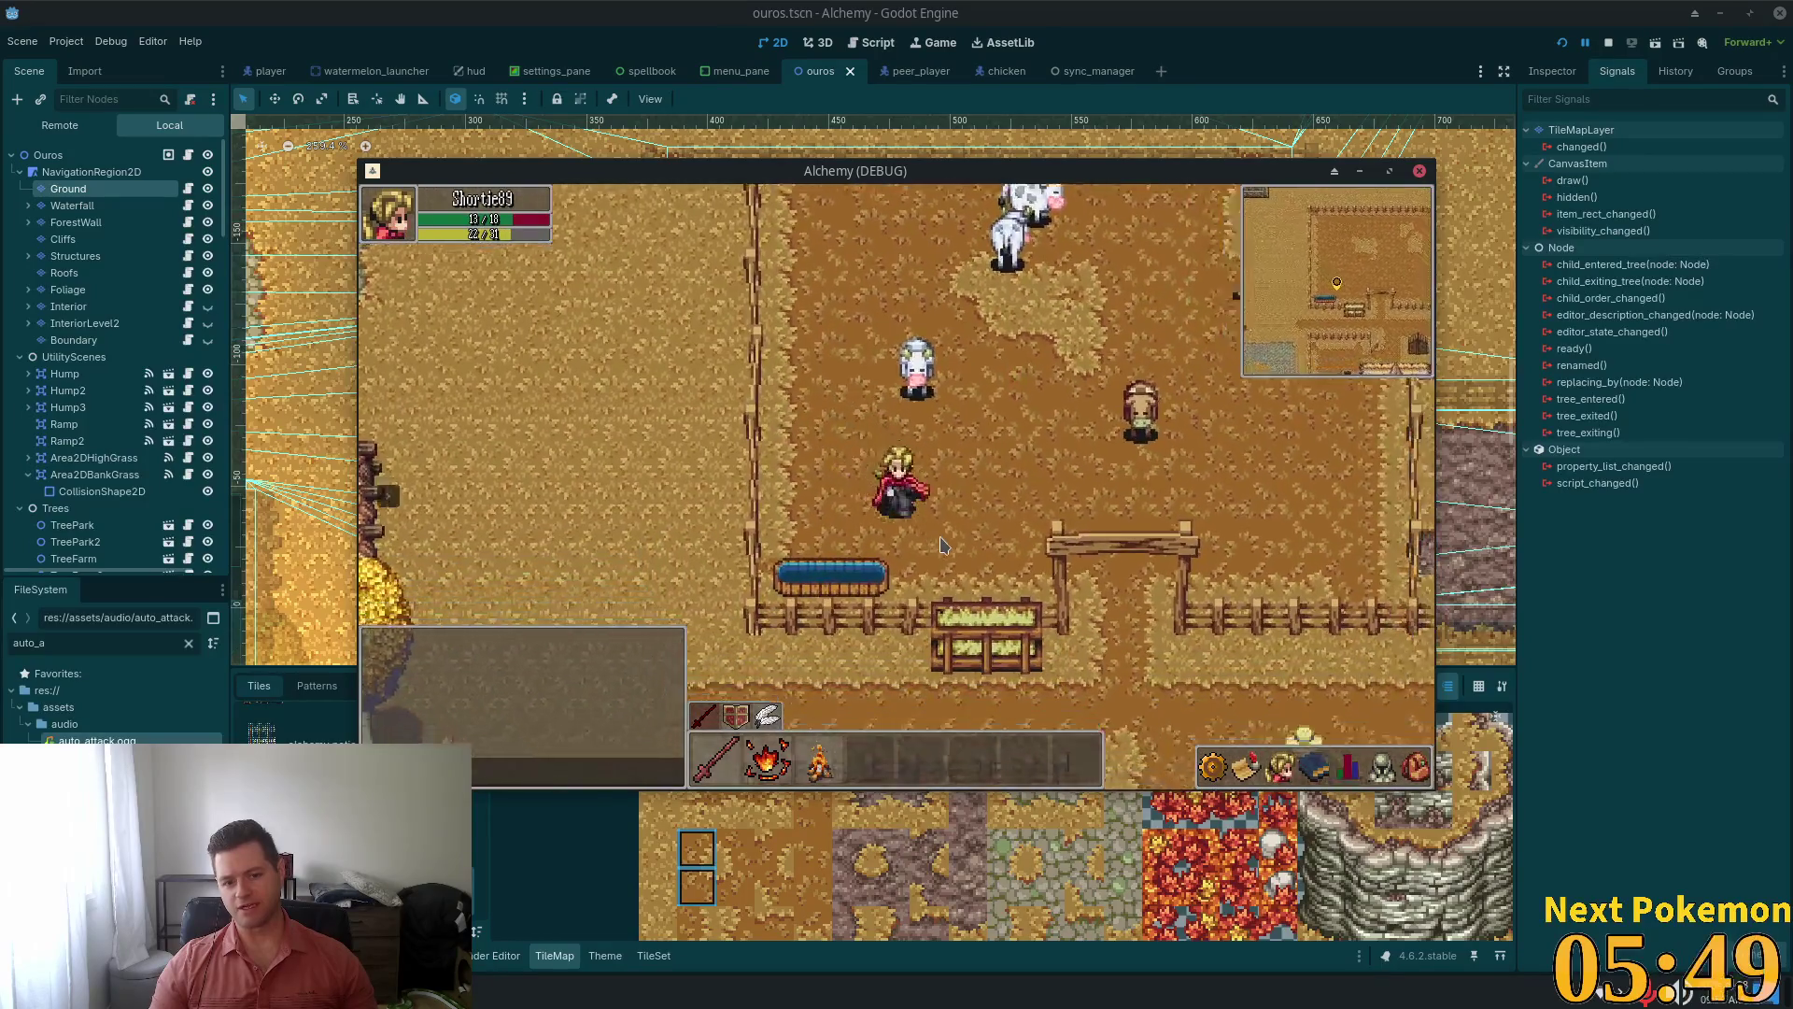
key("d")
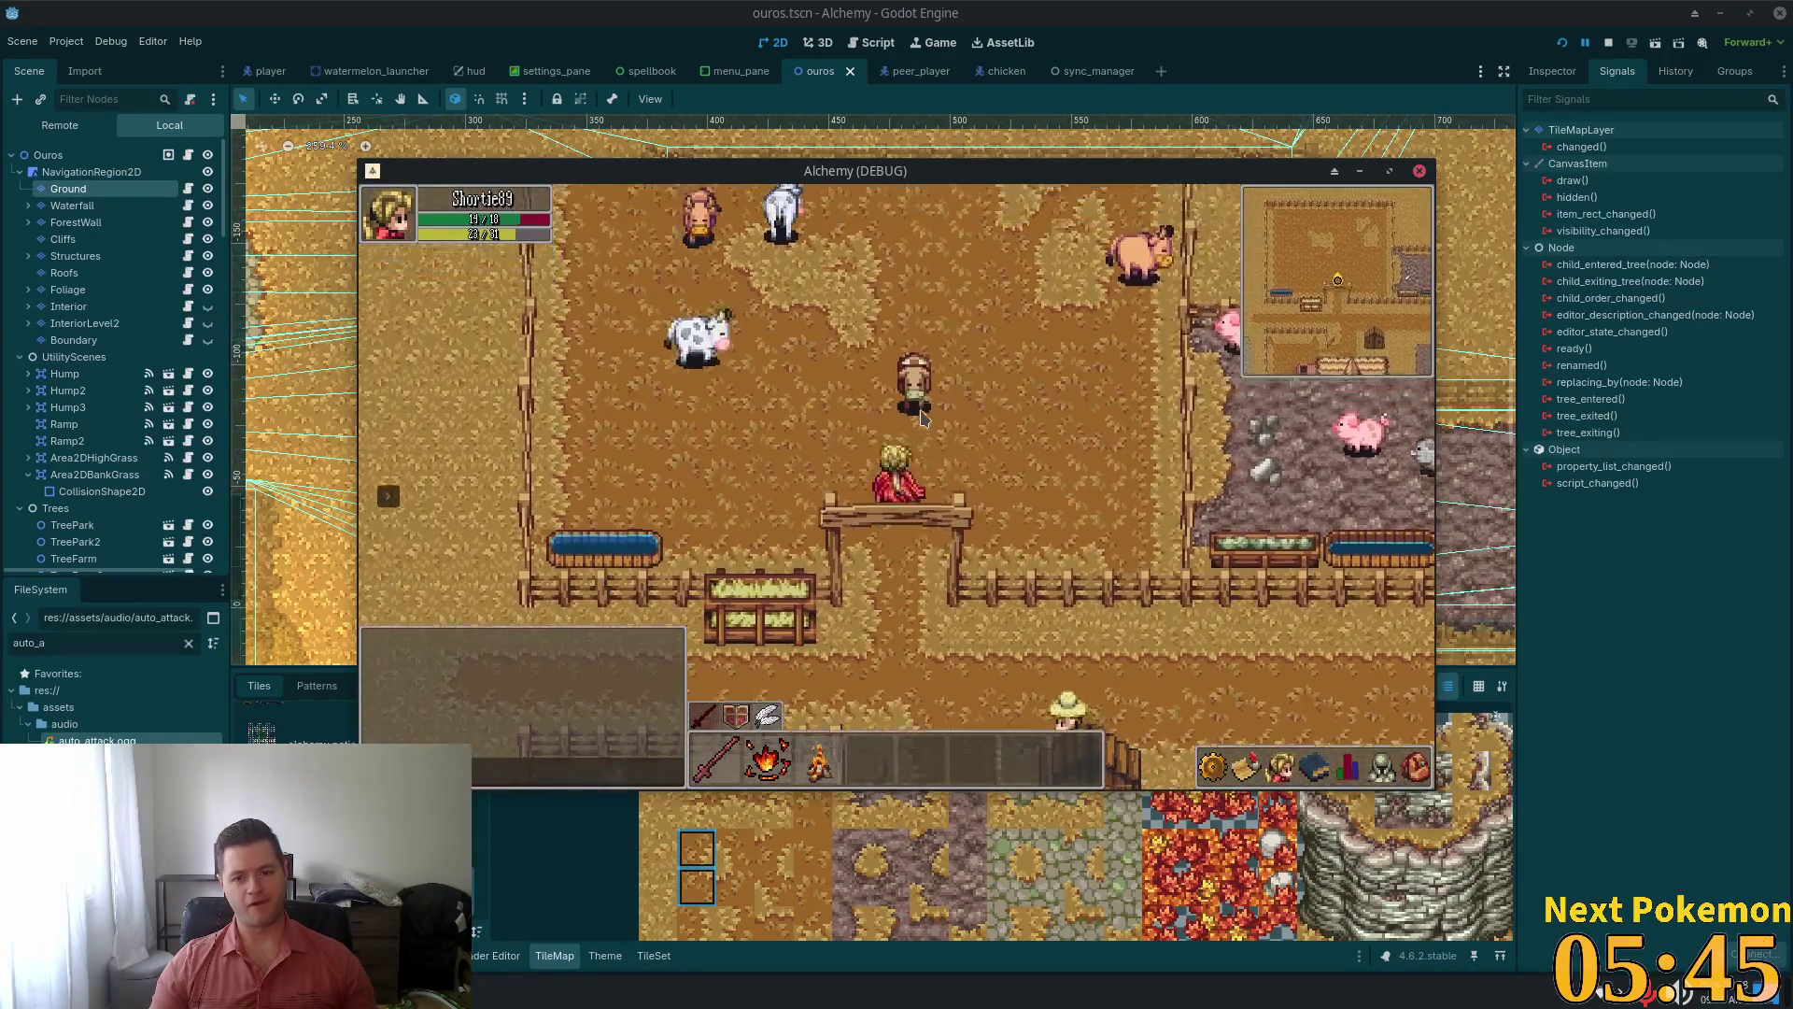
key("w")
key("d")
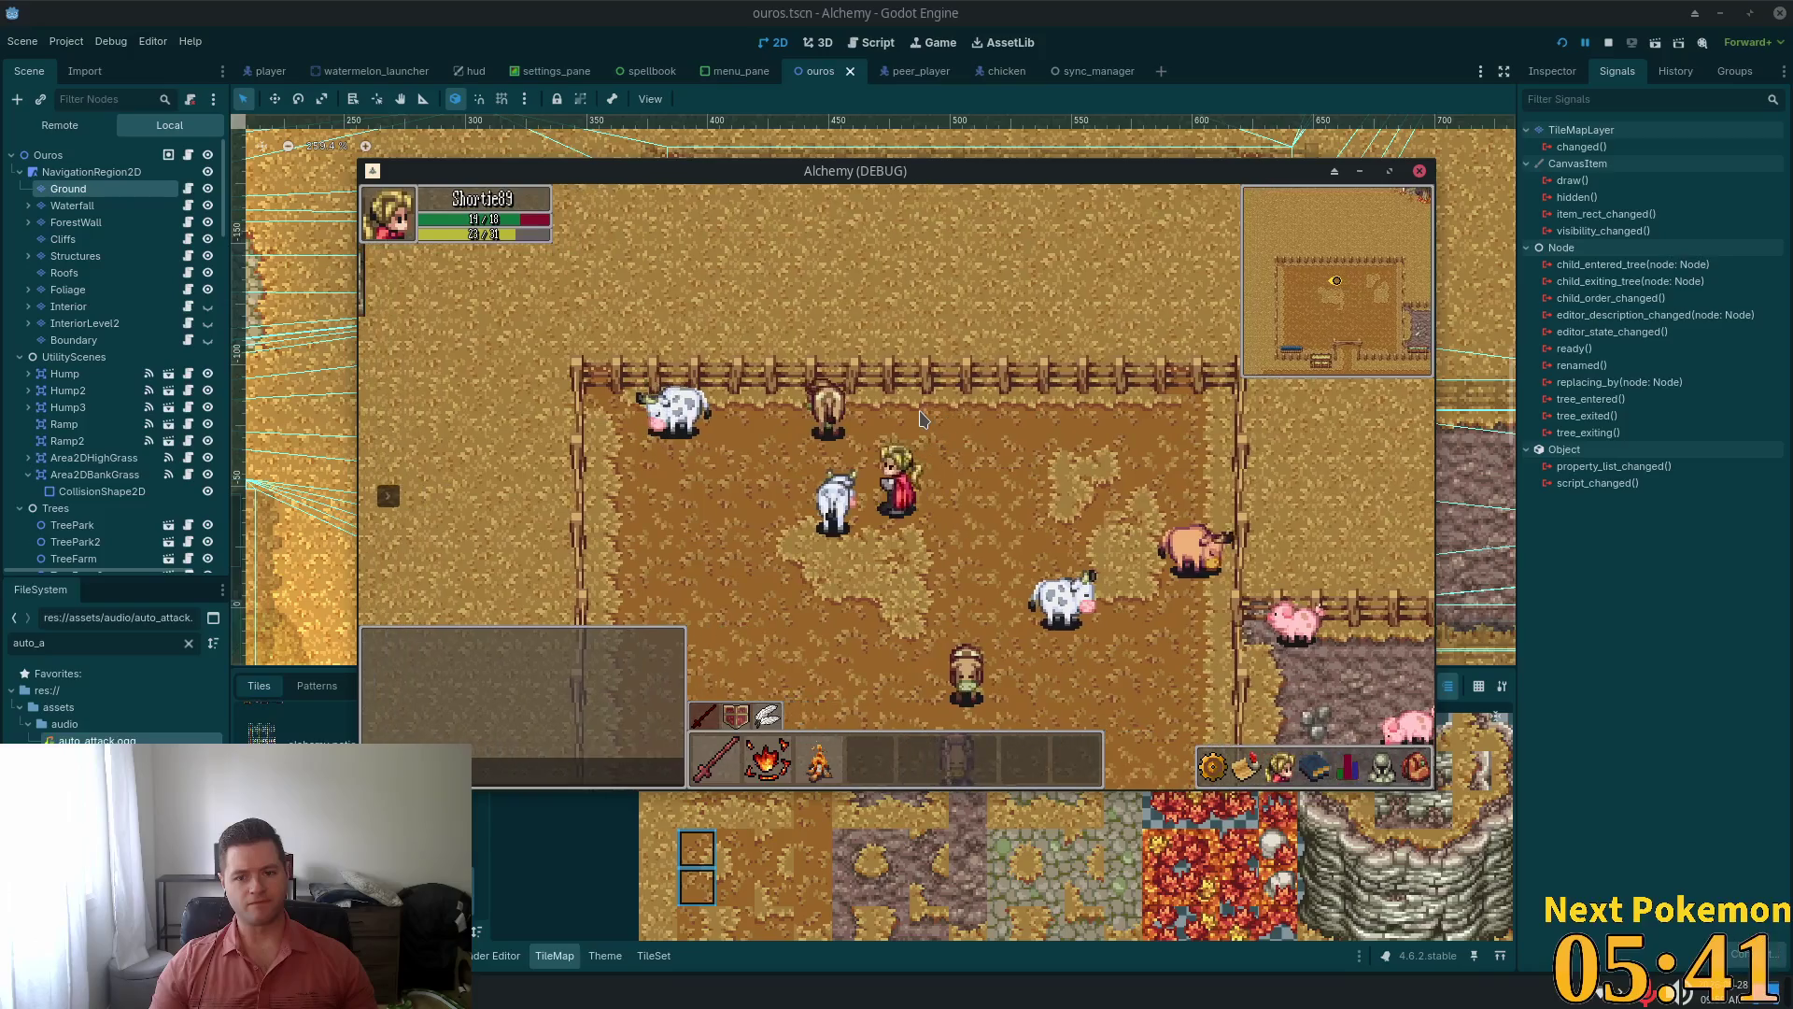
key("a")
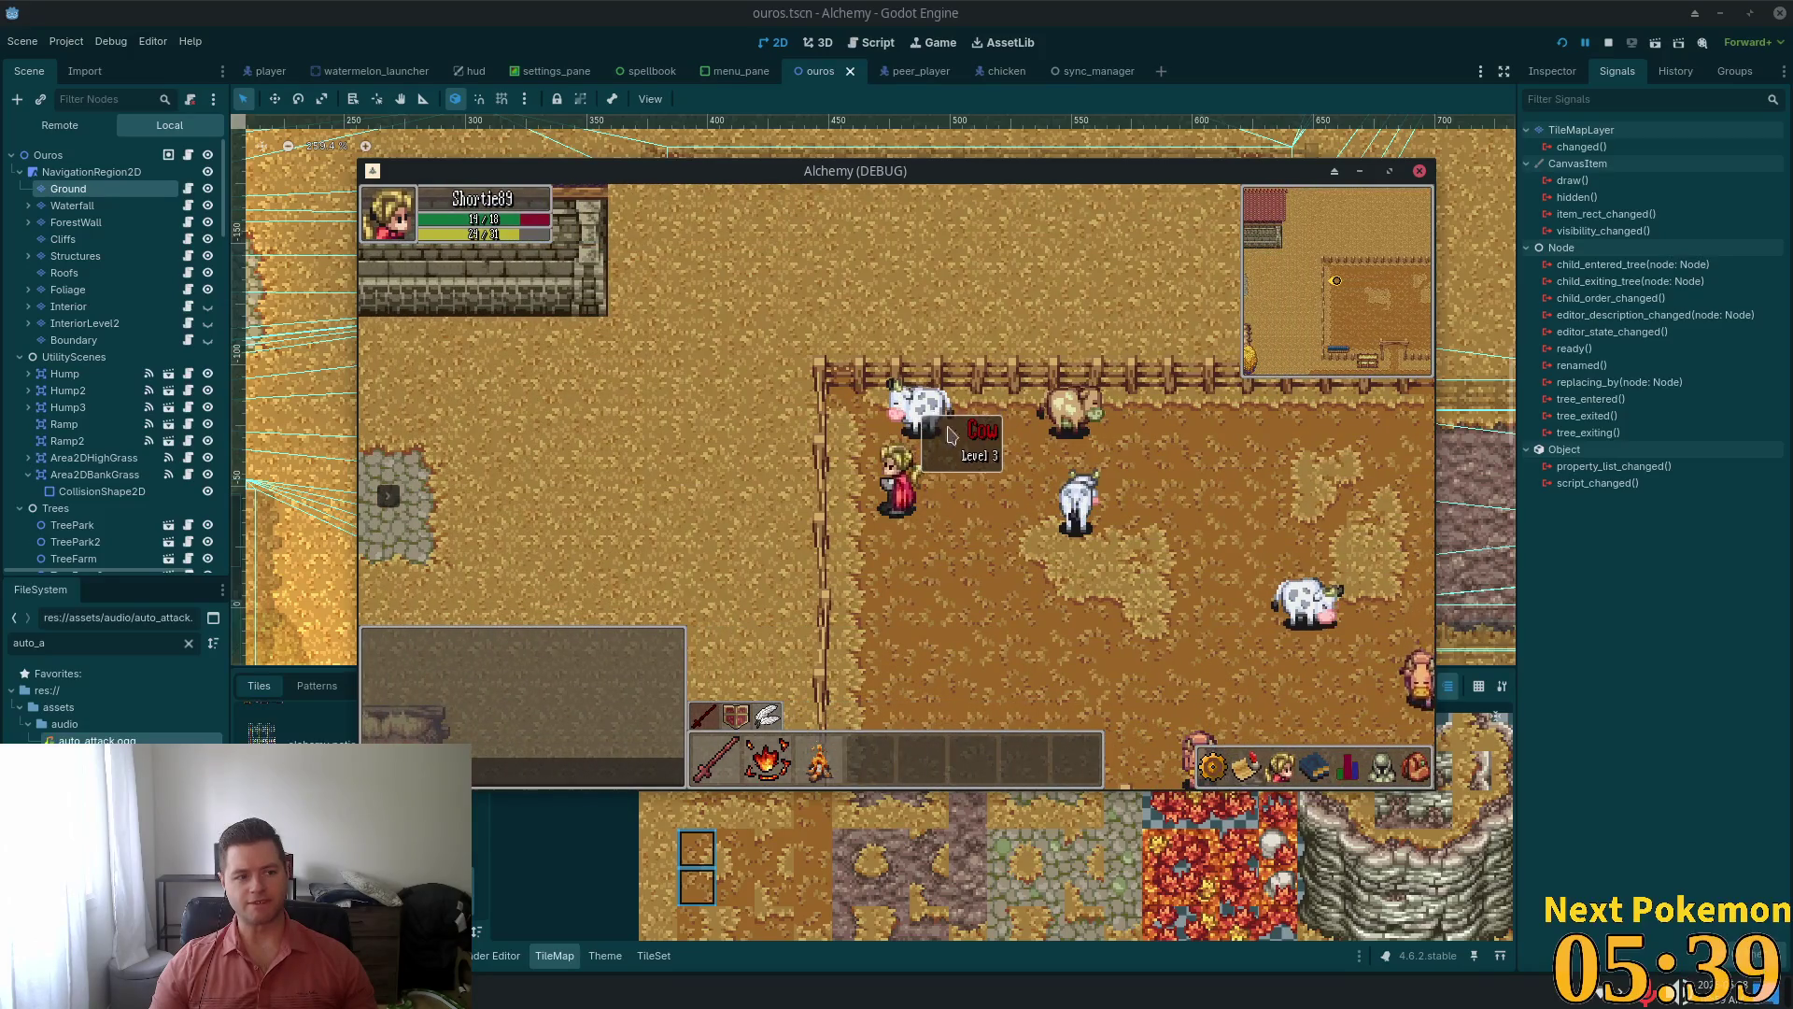
key("d")
key("d")
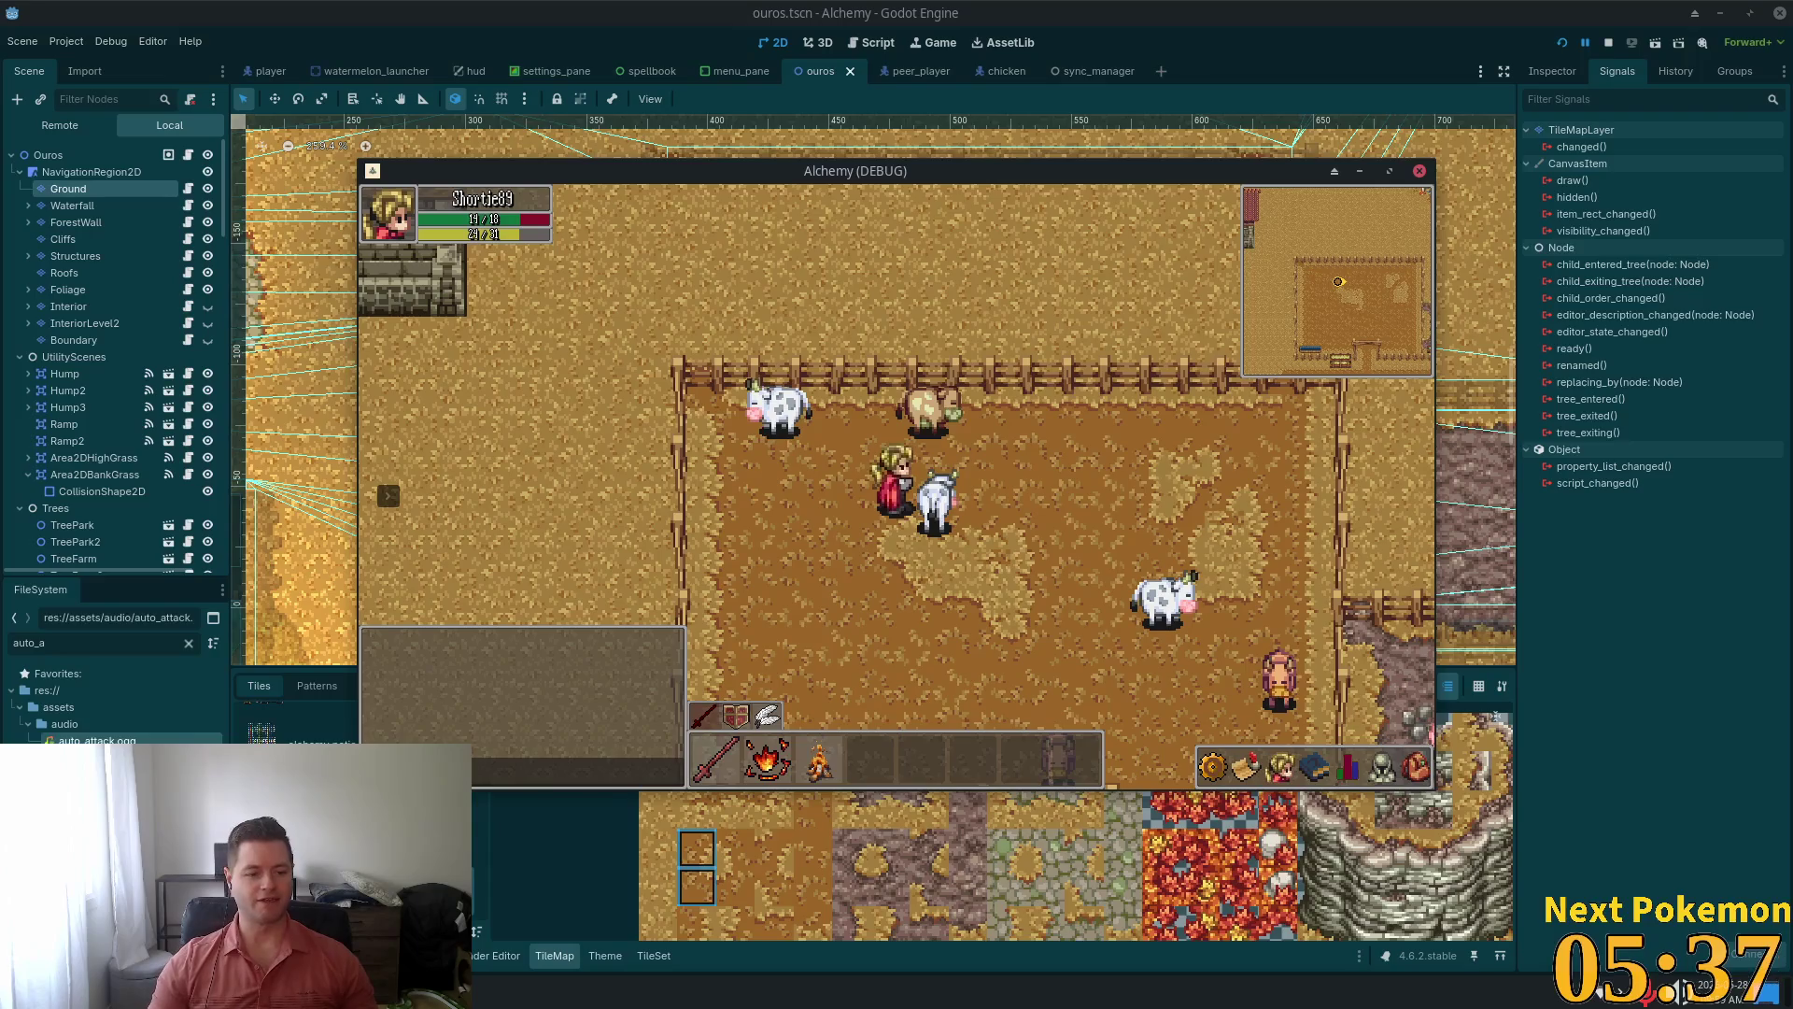
key("alt+Tab")
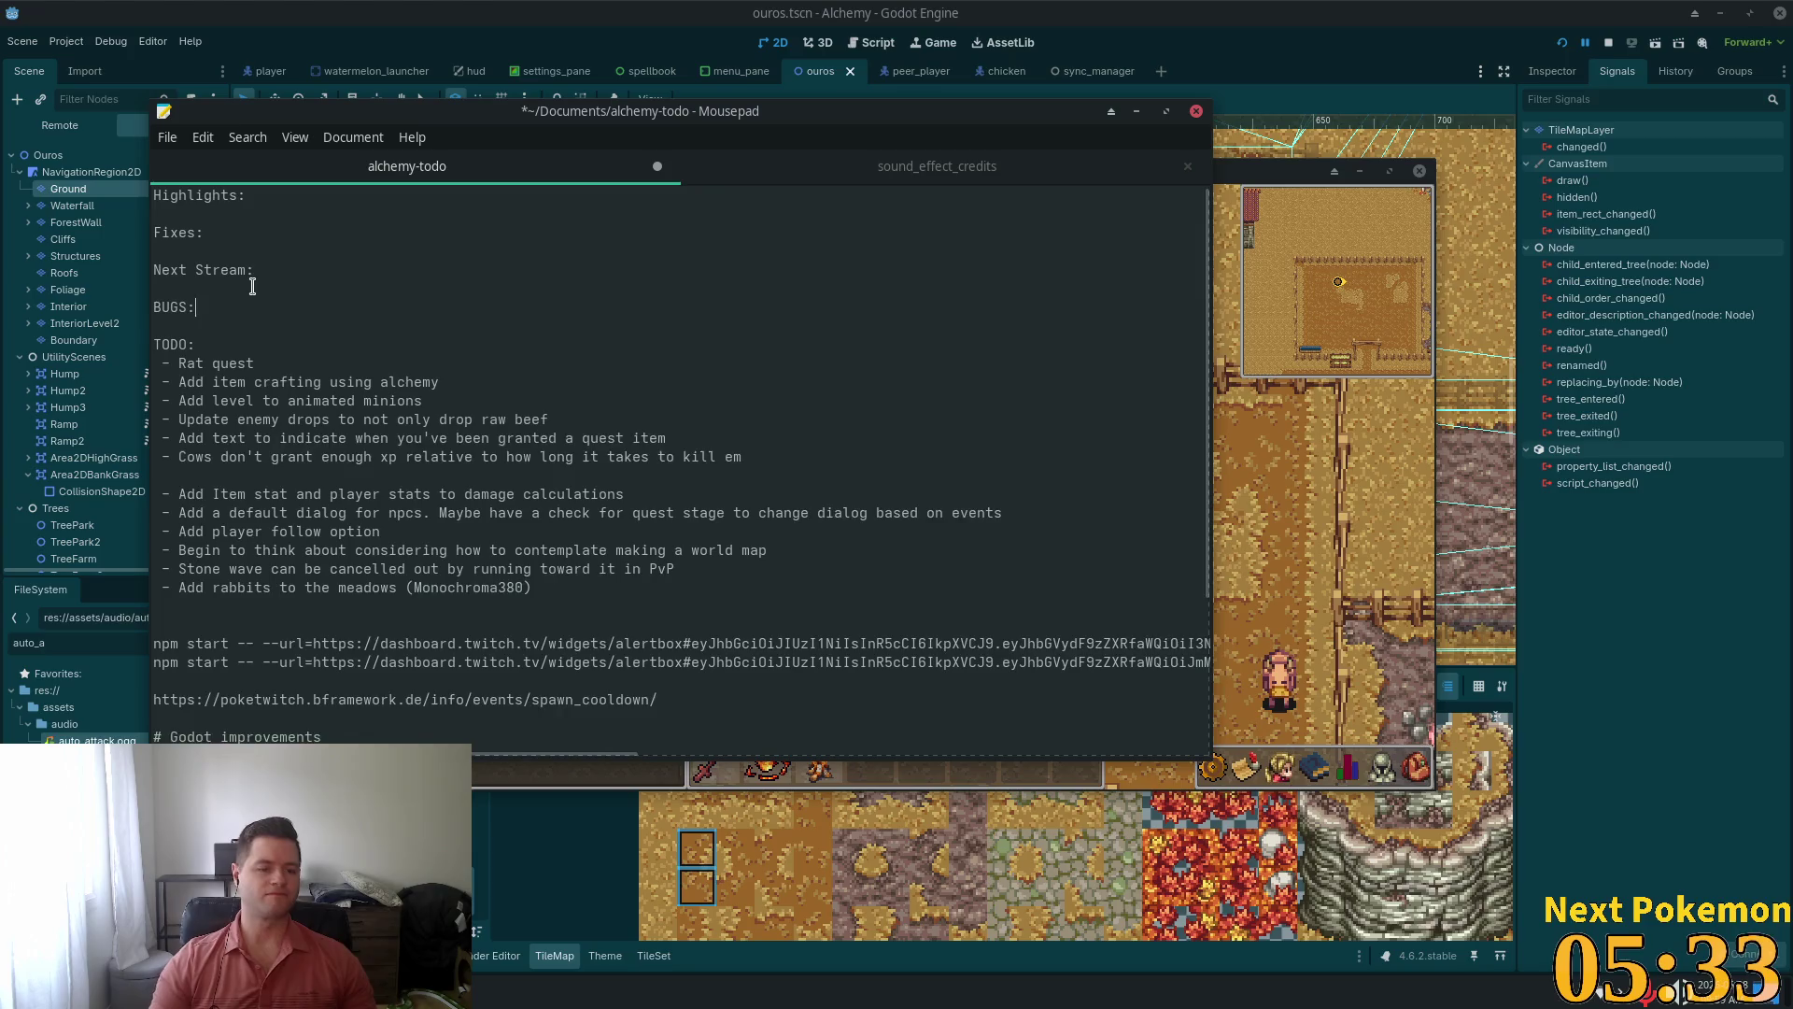
Add the BUGS line '- Fences flicker when moving in x dir' to alchemy-todo
key("Return")
type("- Fences")
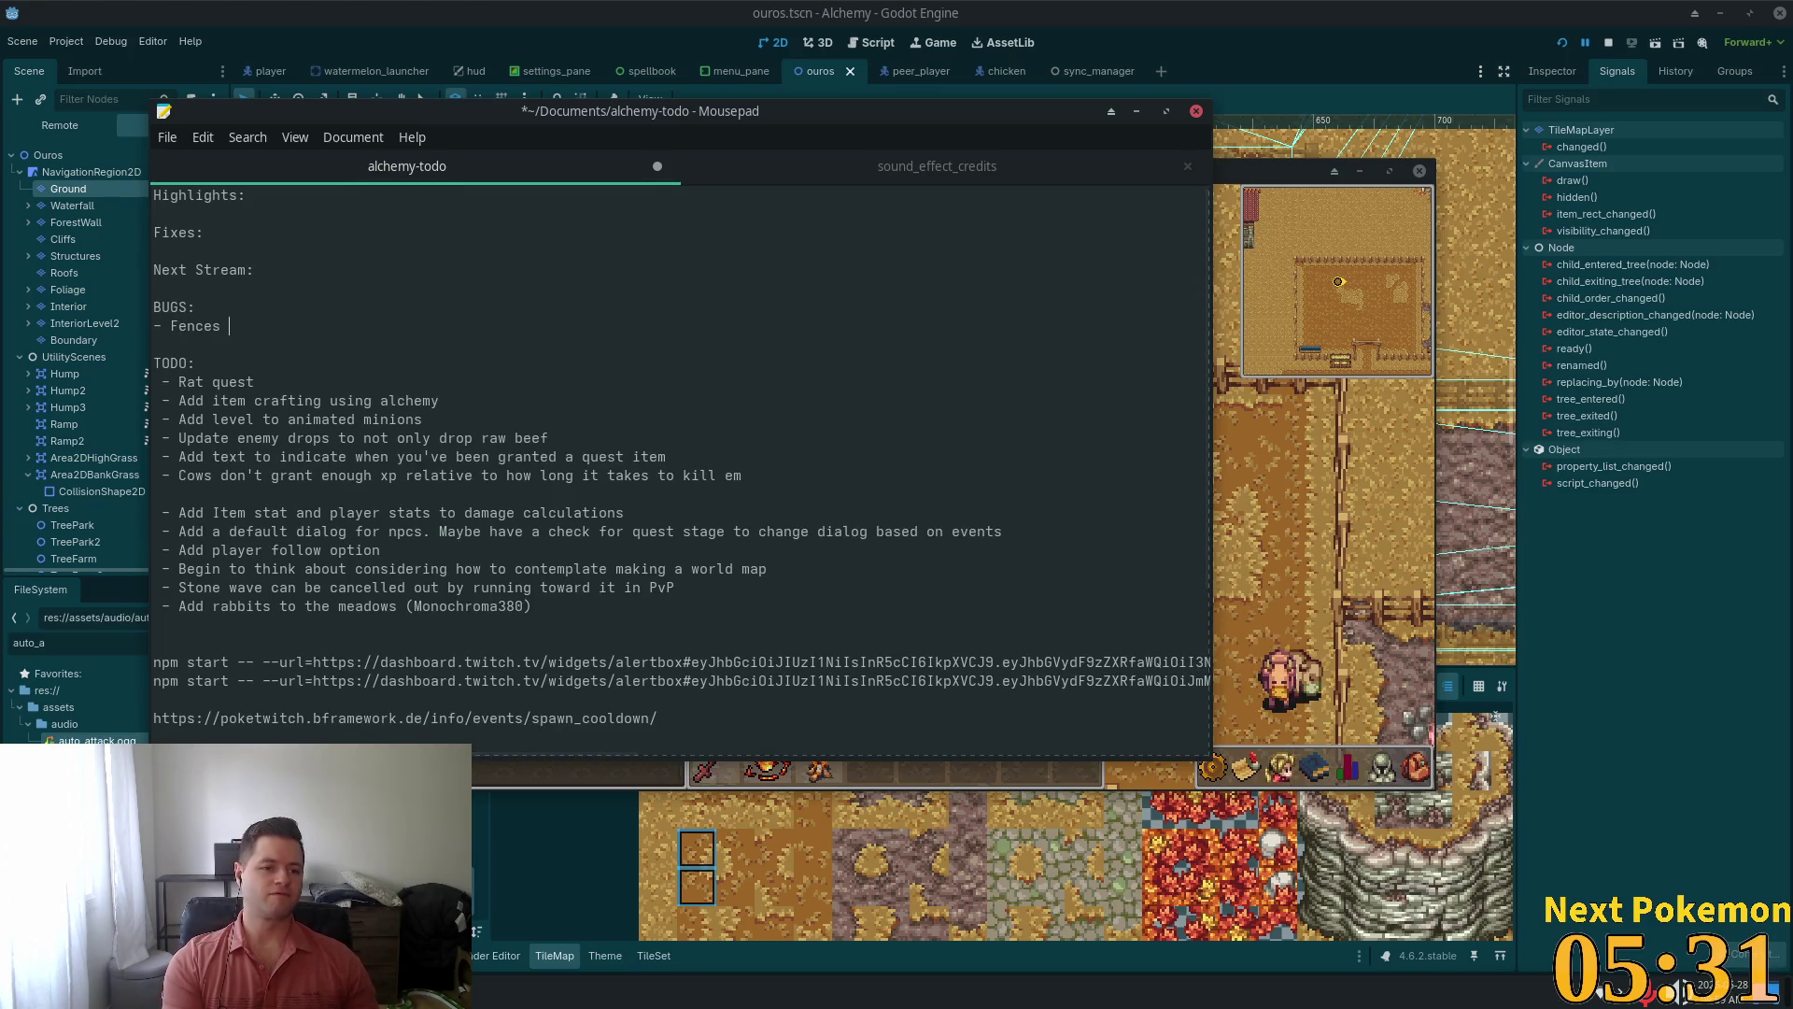
type("flicker ")
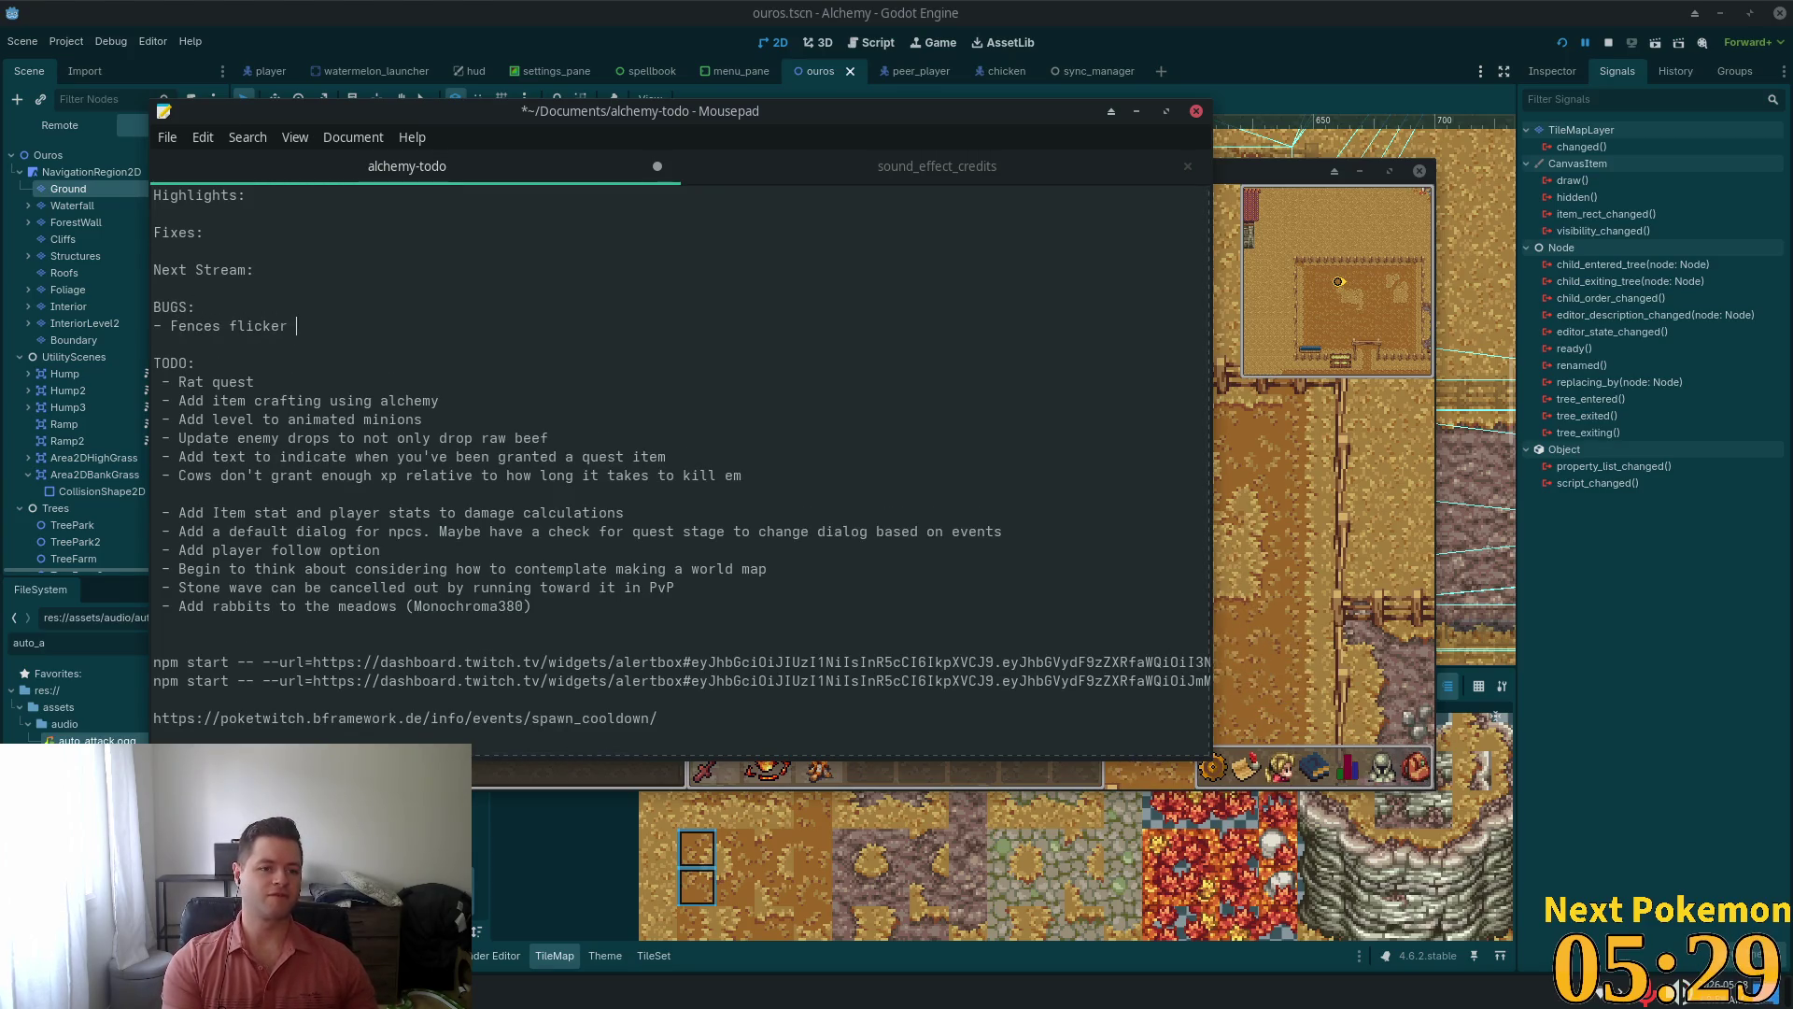
type("  in")
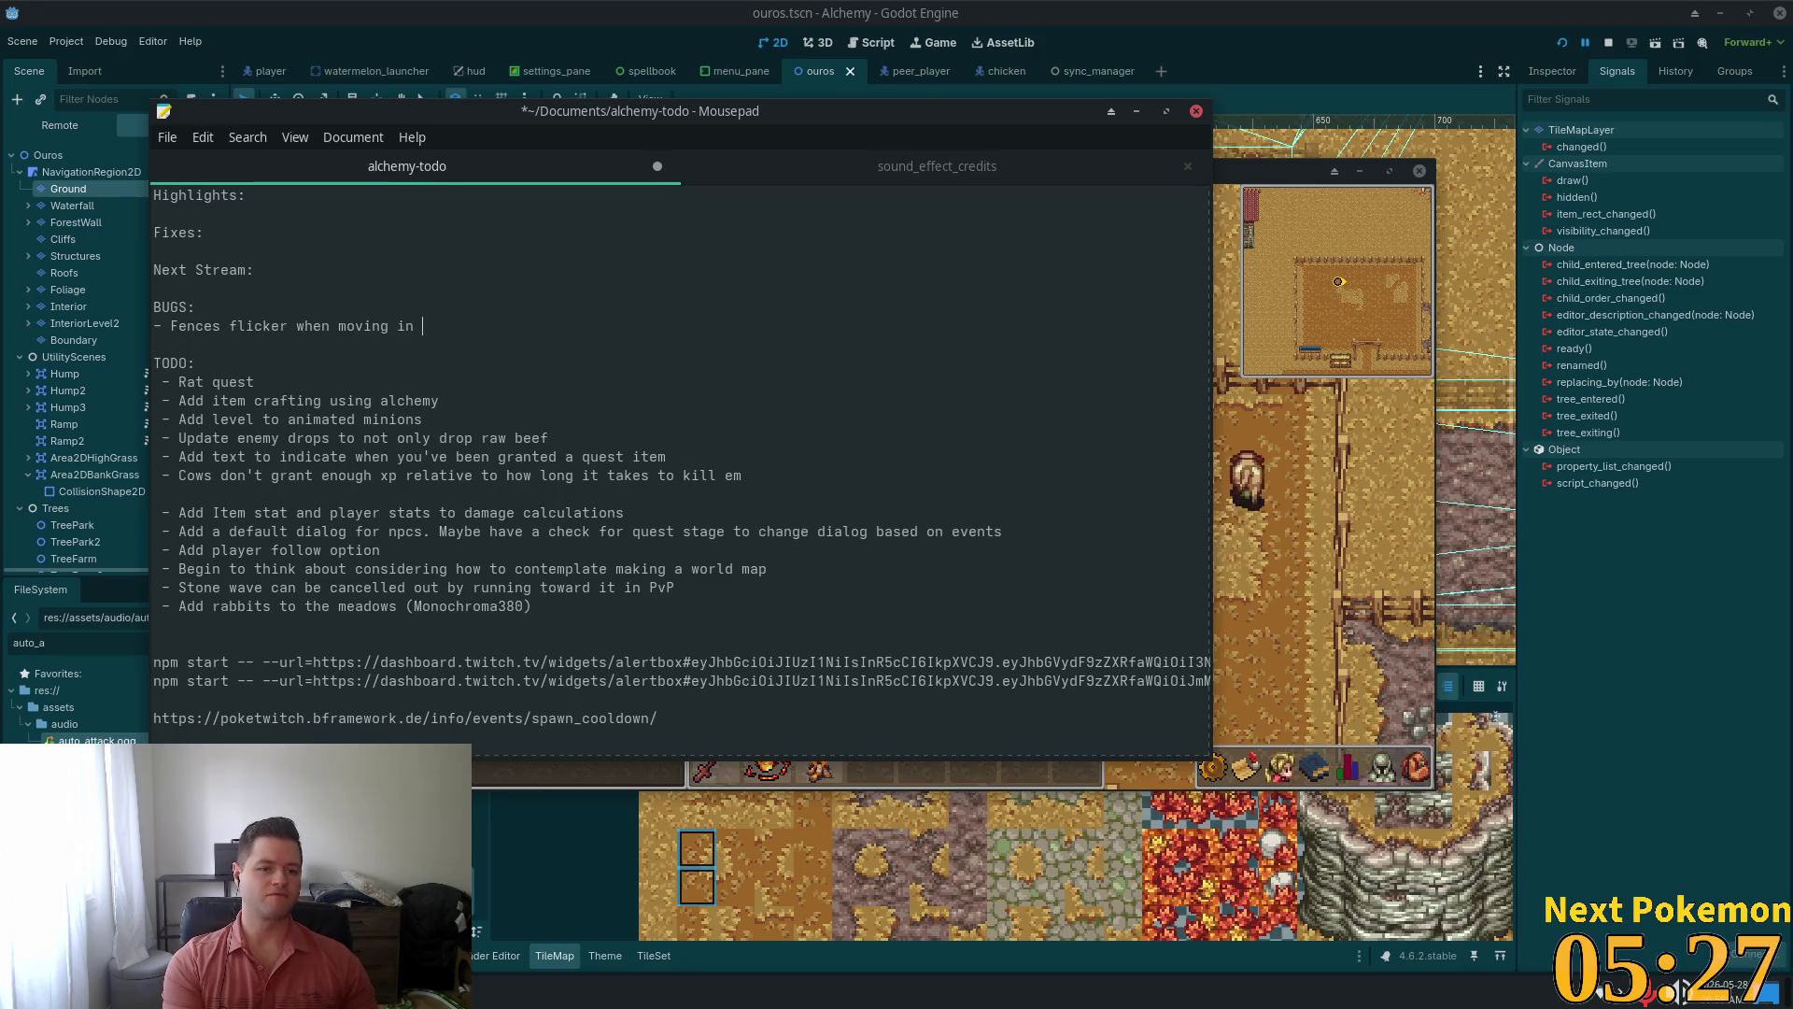
type("x dir")
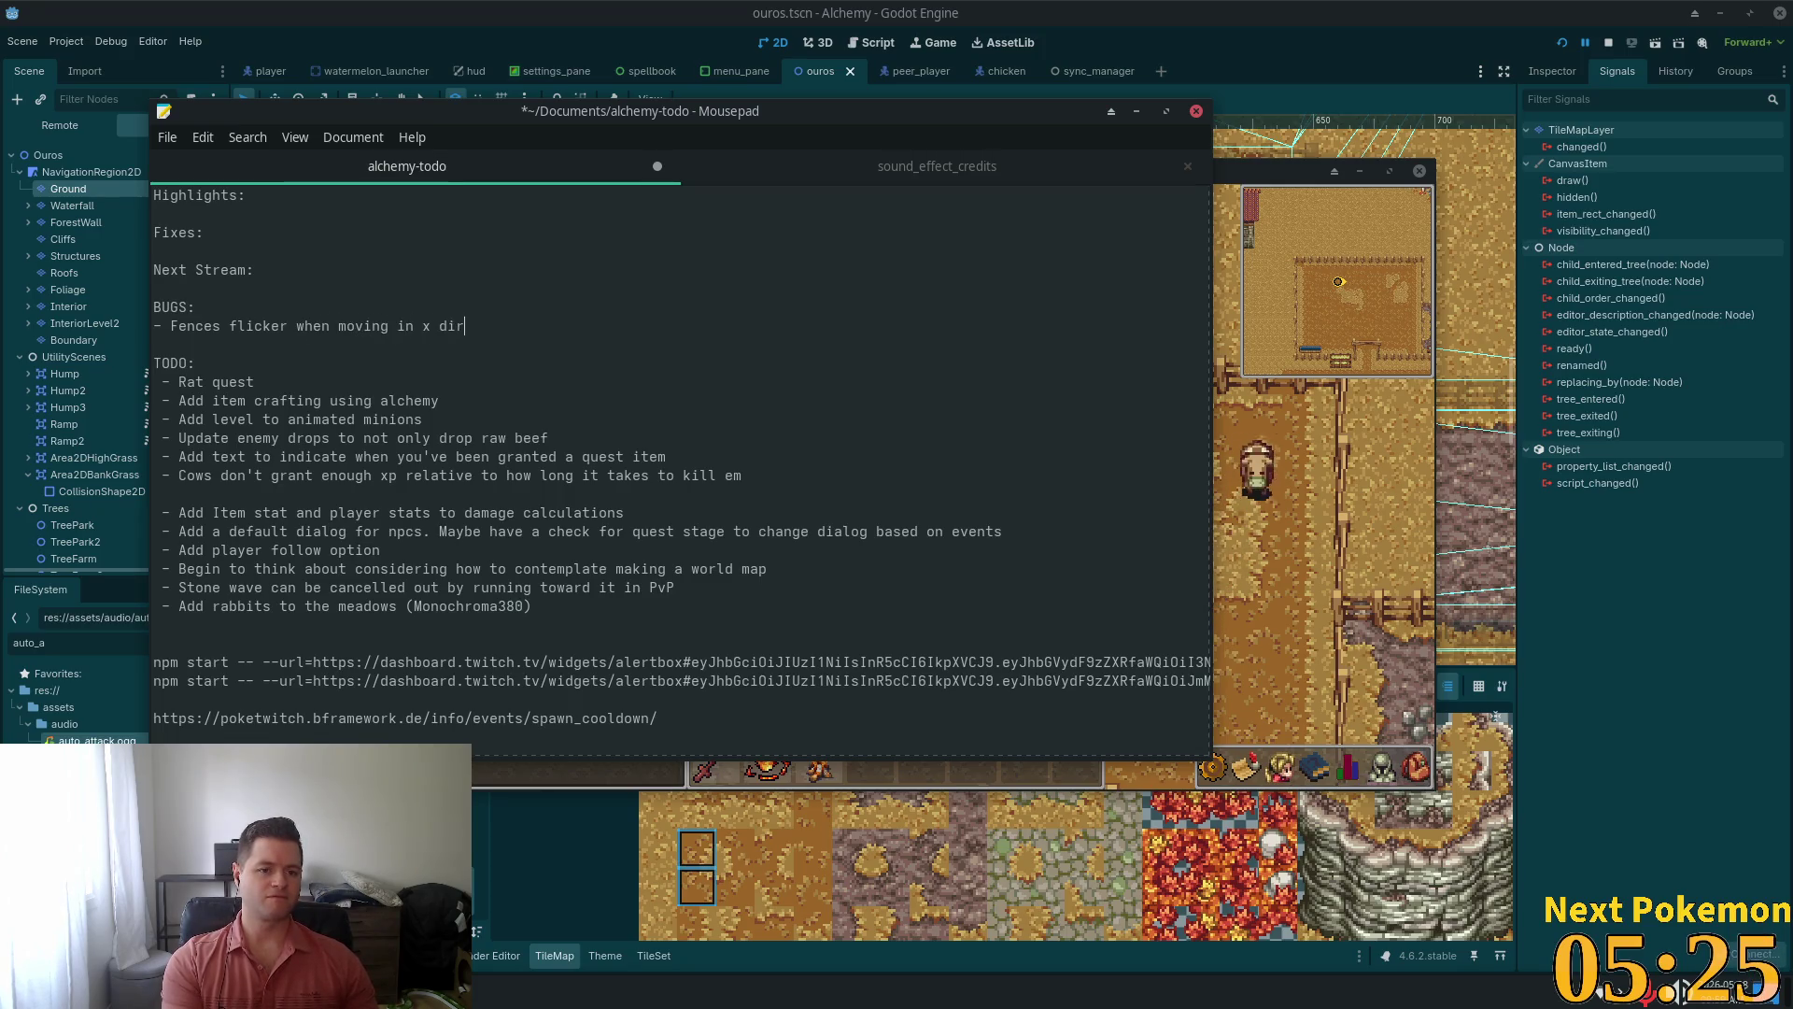
left_click(1261, 435)
Walk north out of the cow pen, east past the barn, and along the road onto the bridge
key("w")
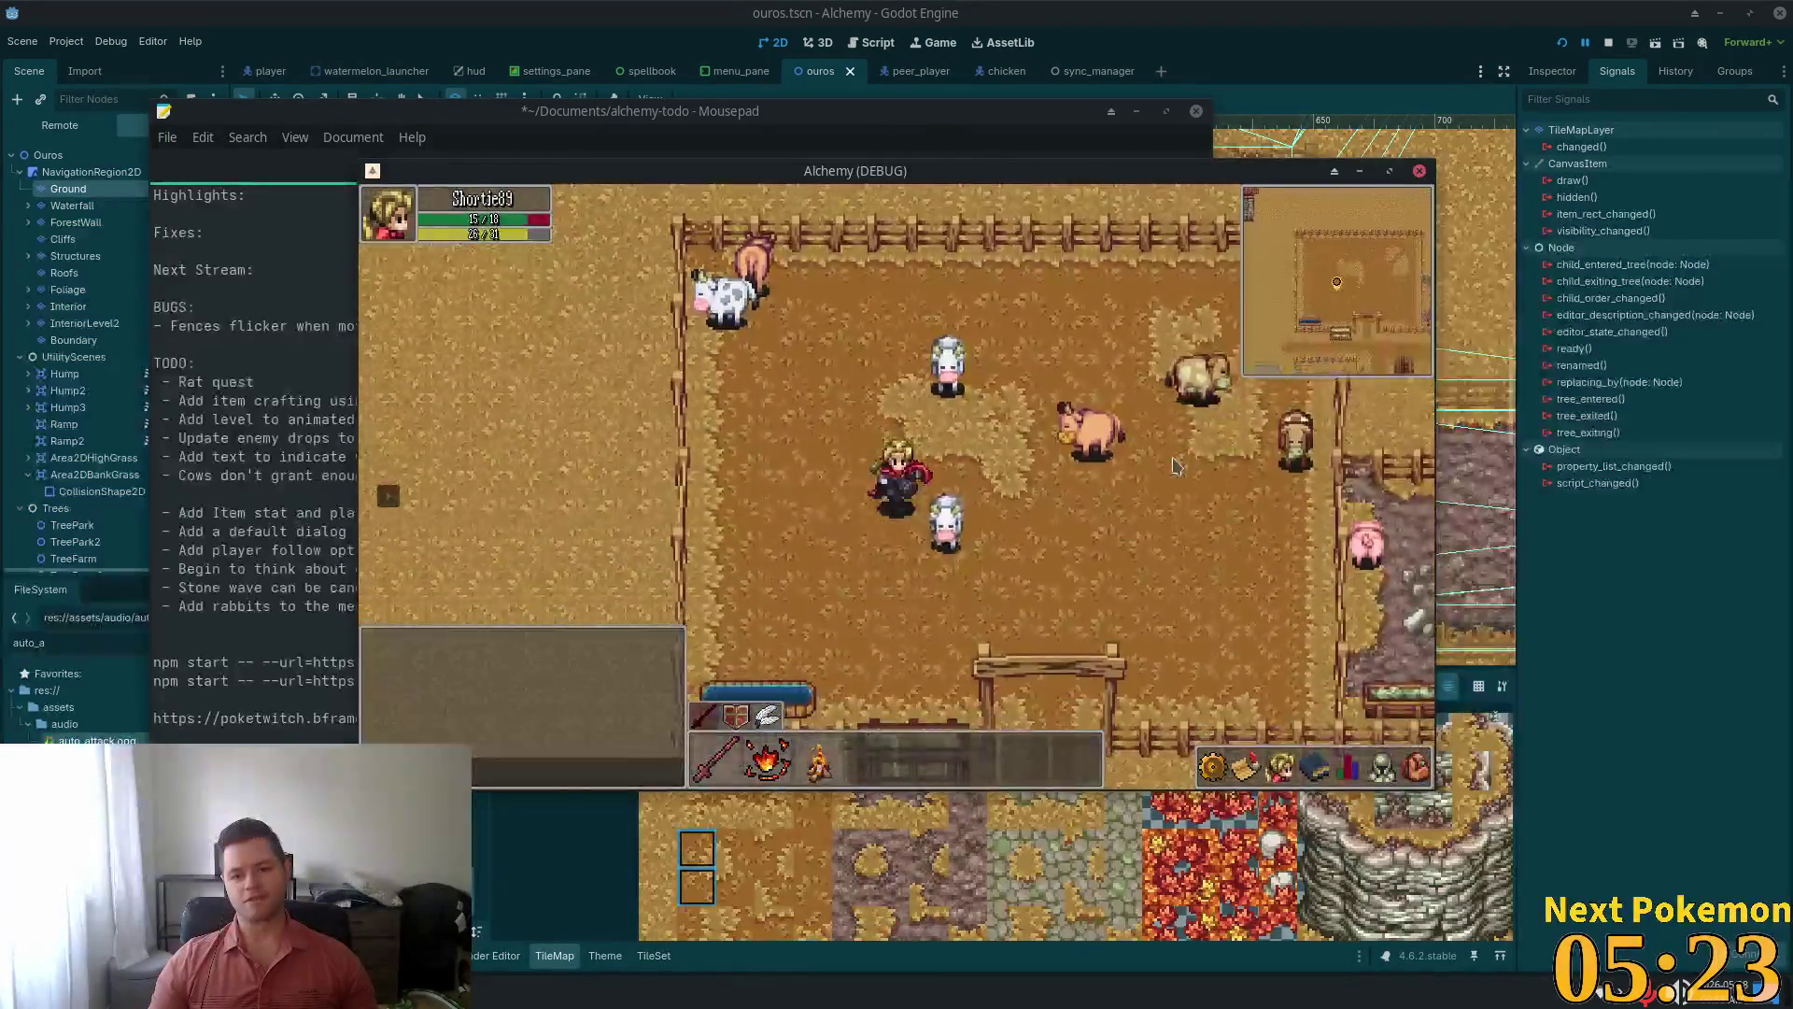
key("d")
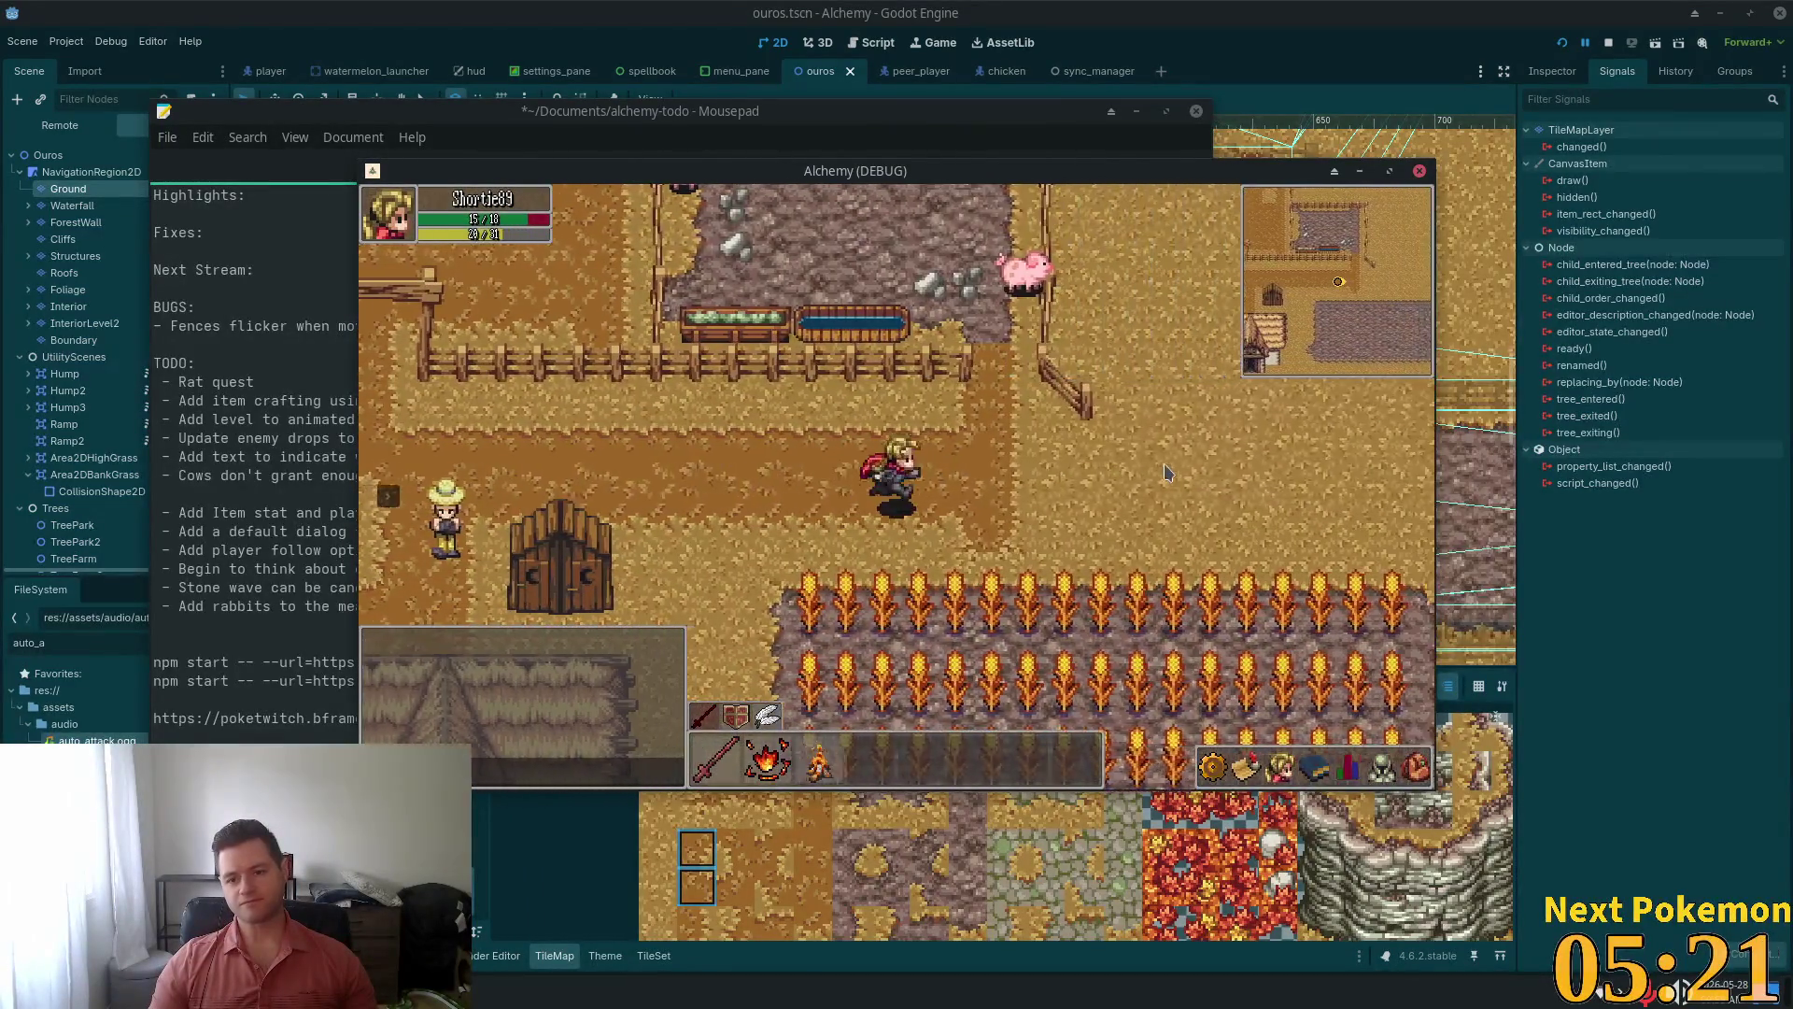
key("s")
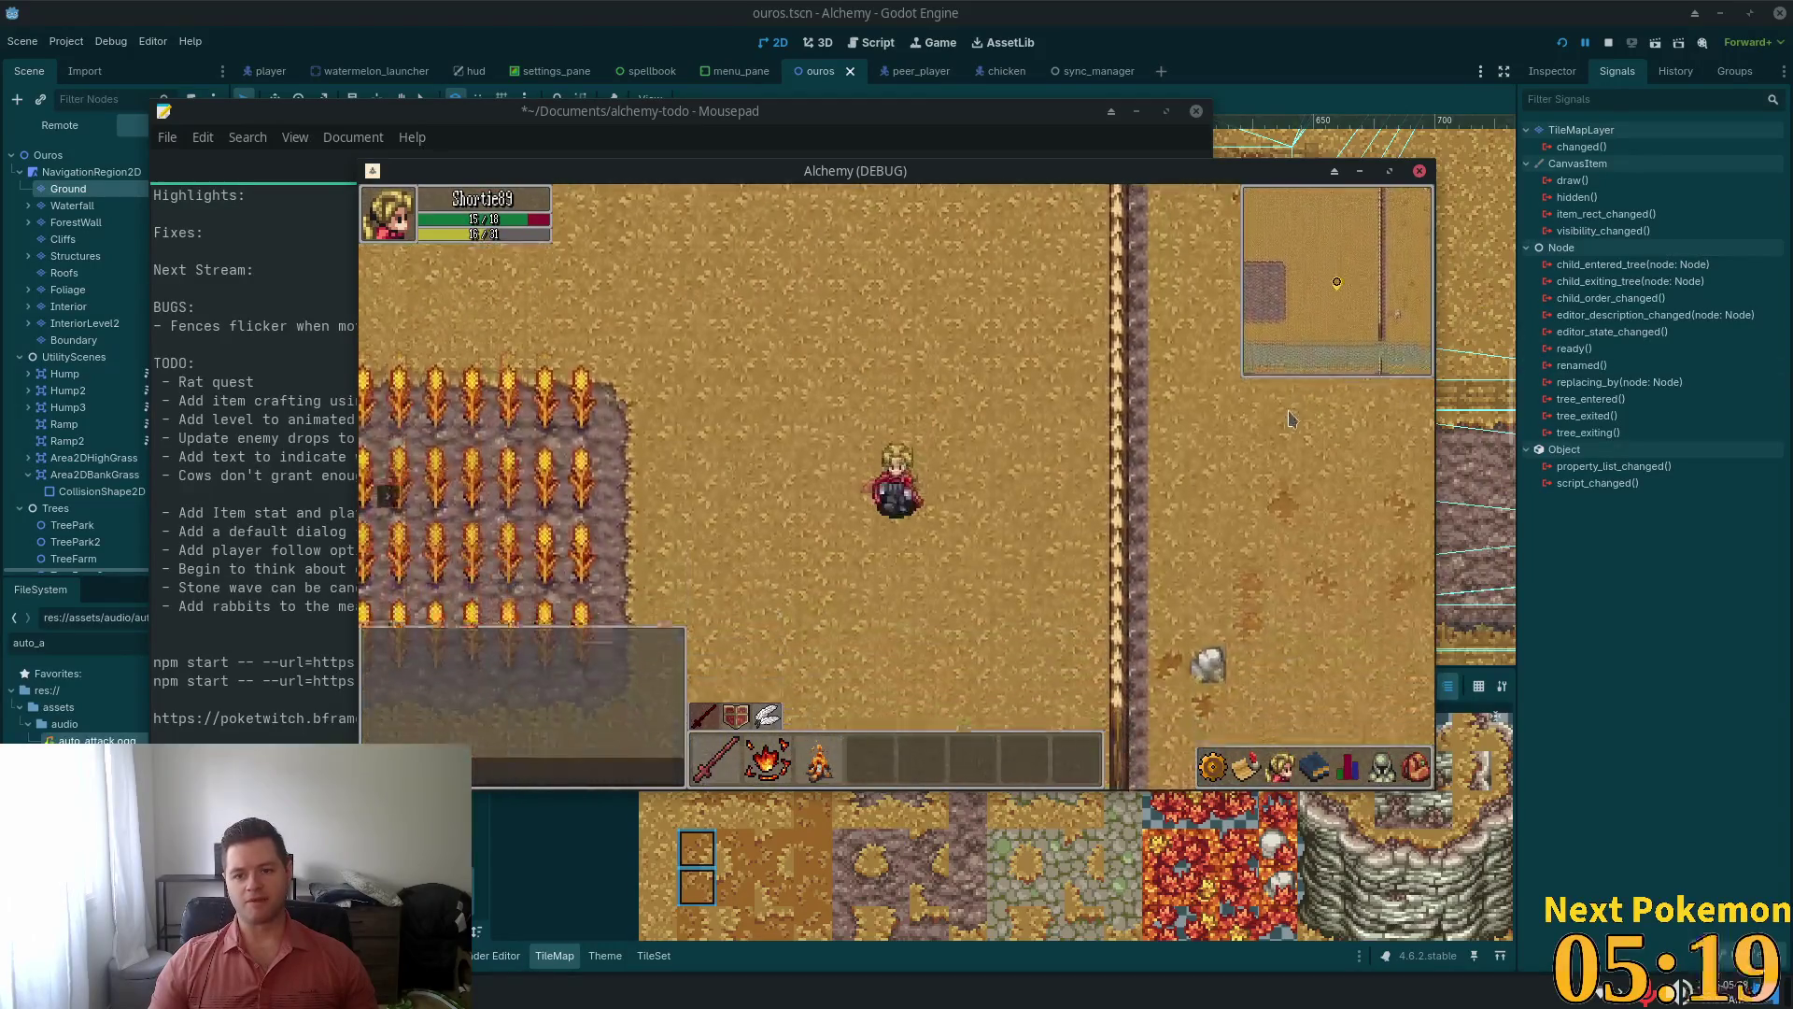
key("d")
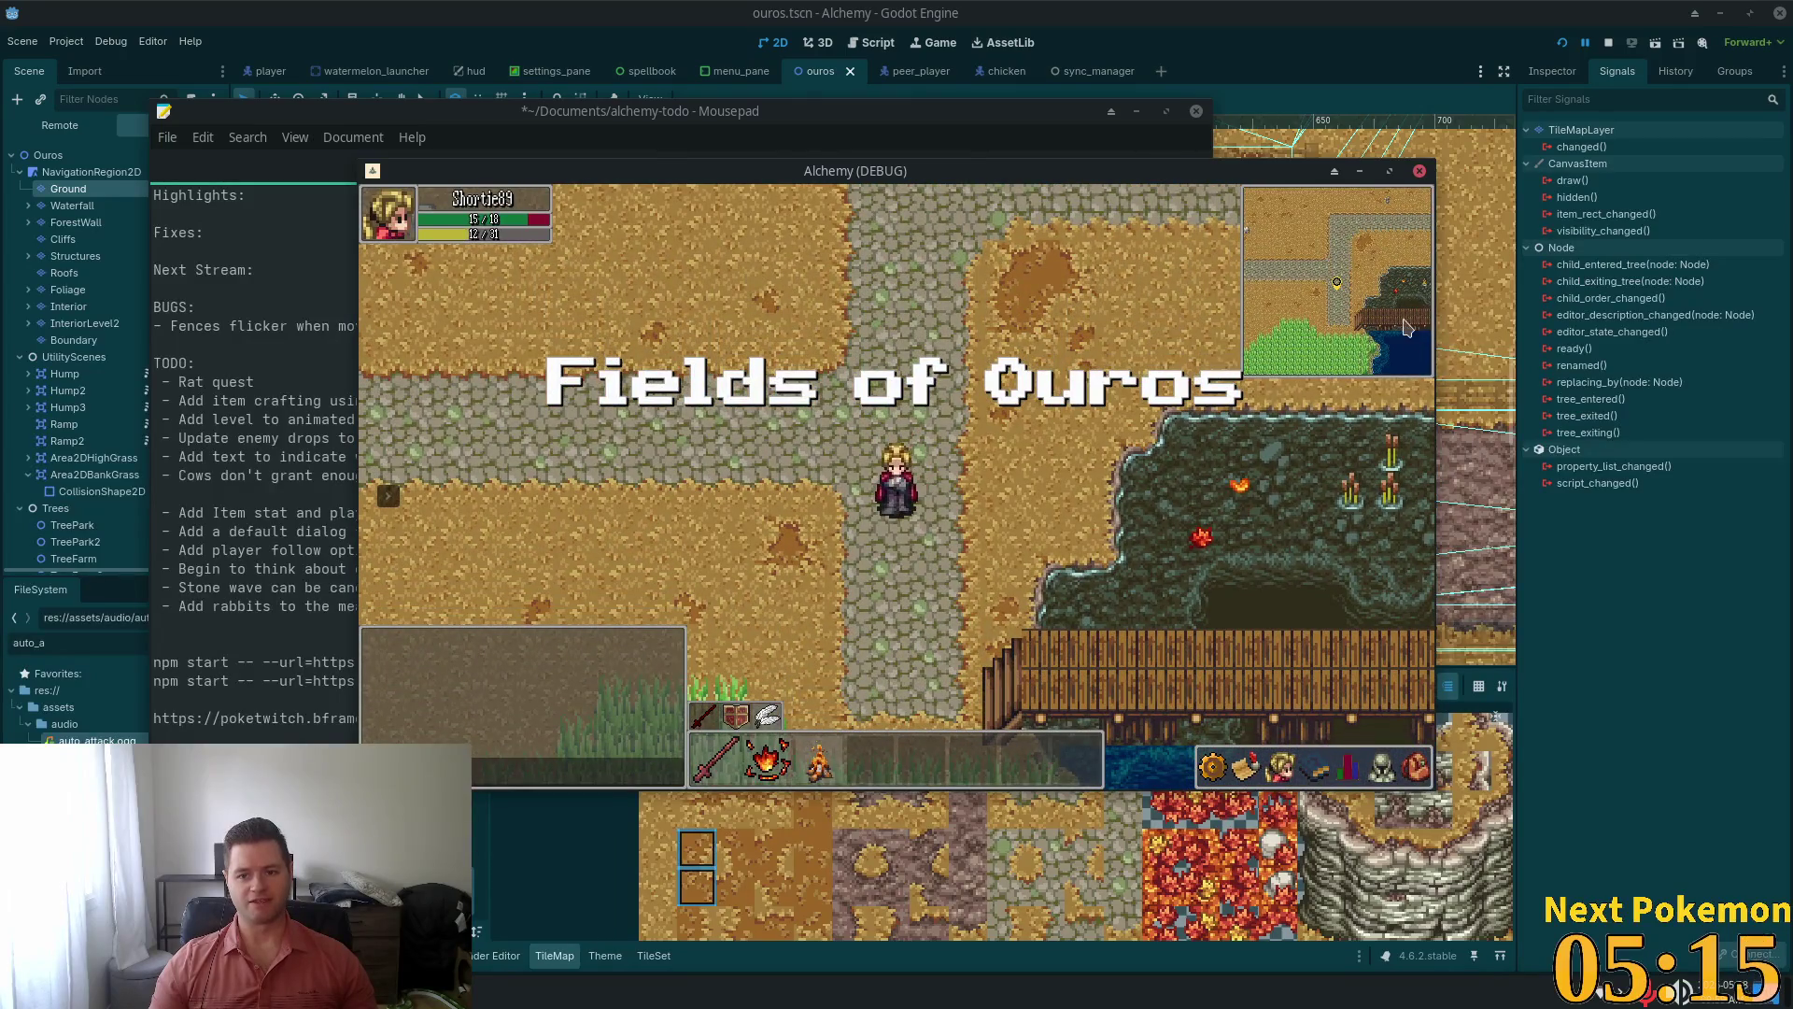
key("s")
key("d")
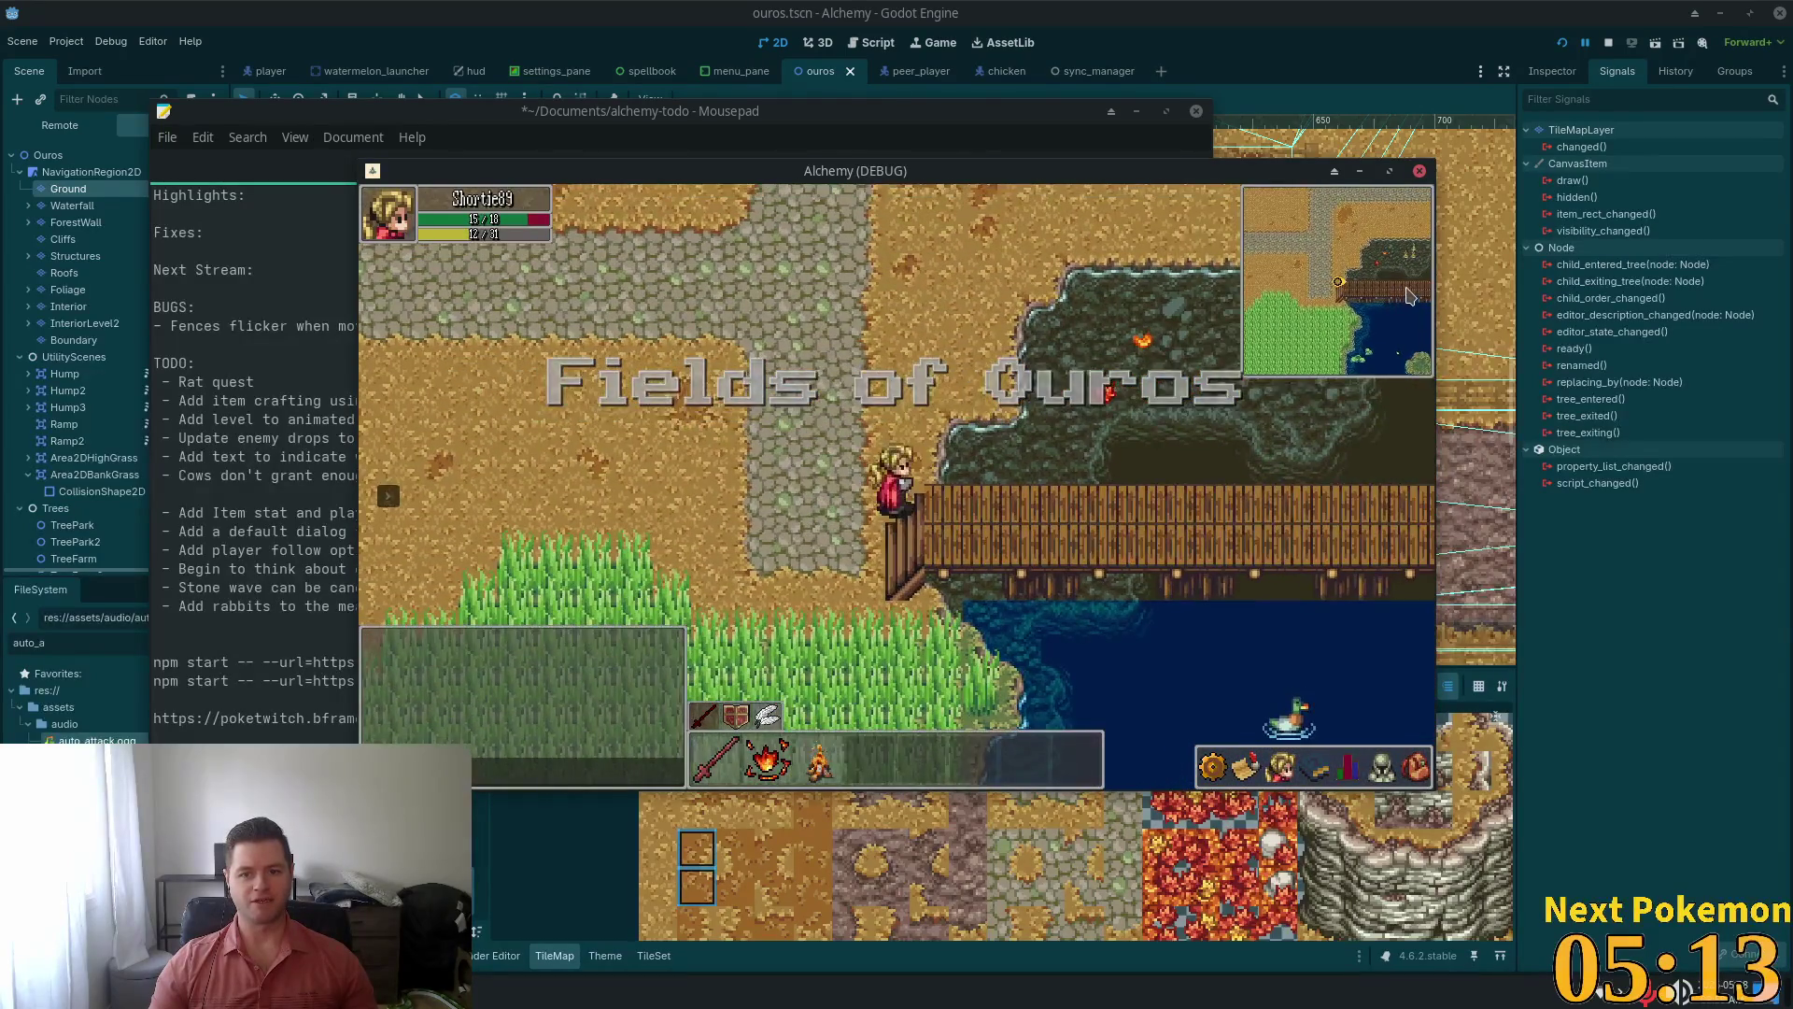
key("d")
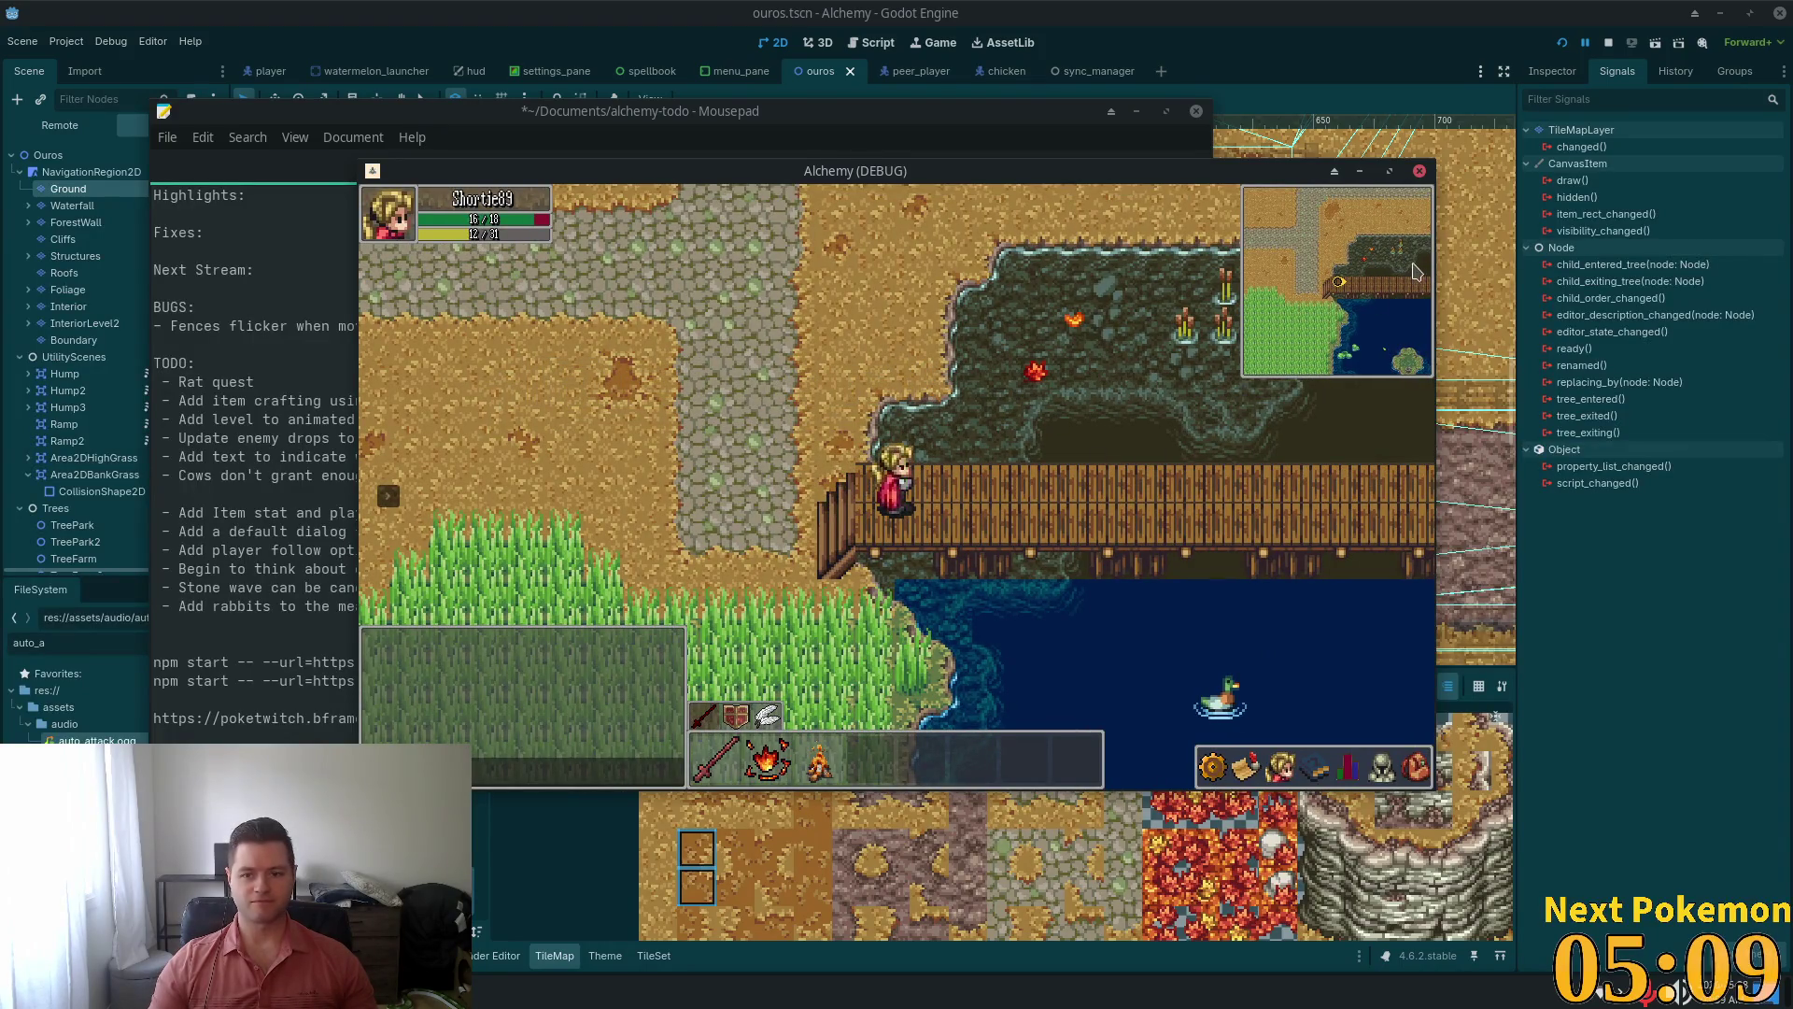
Walk east along the bridge, then teleport the player to FoO Docks
key("d")
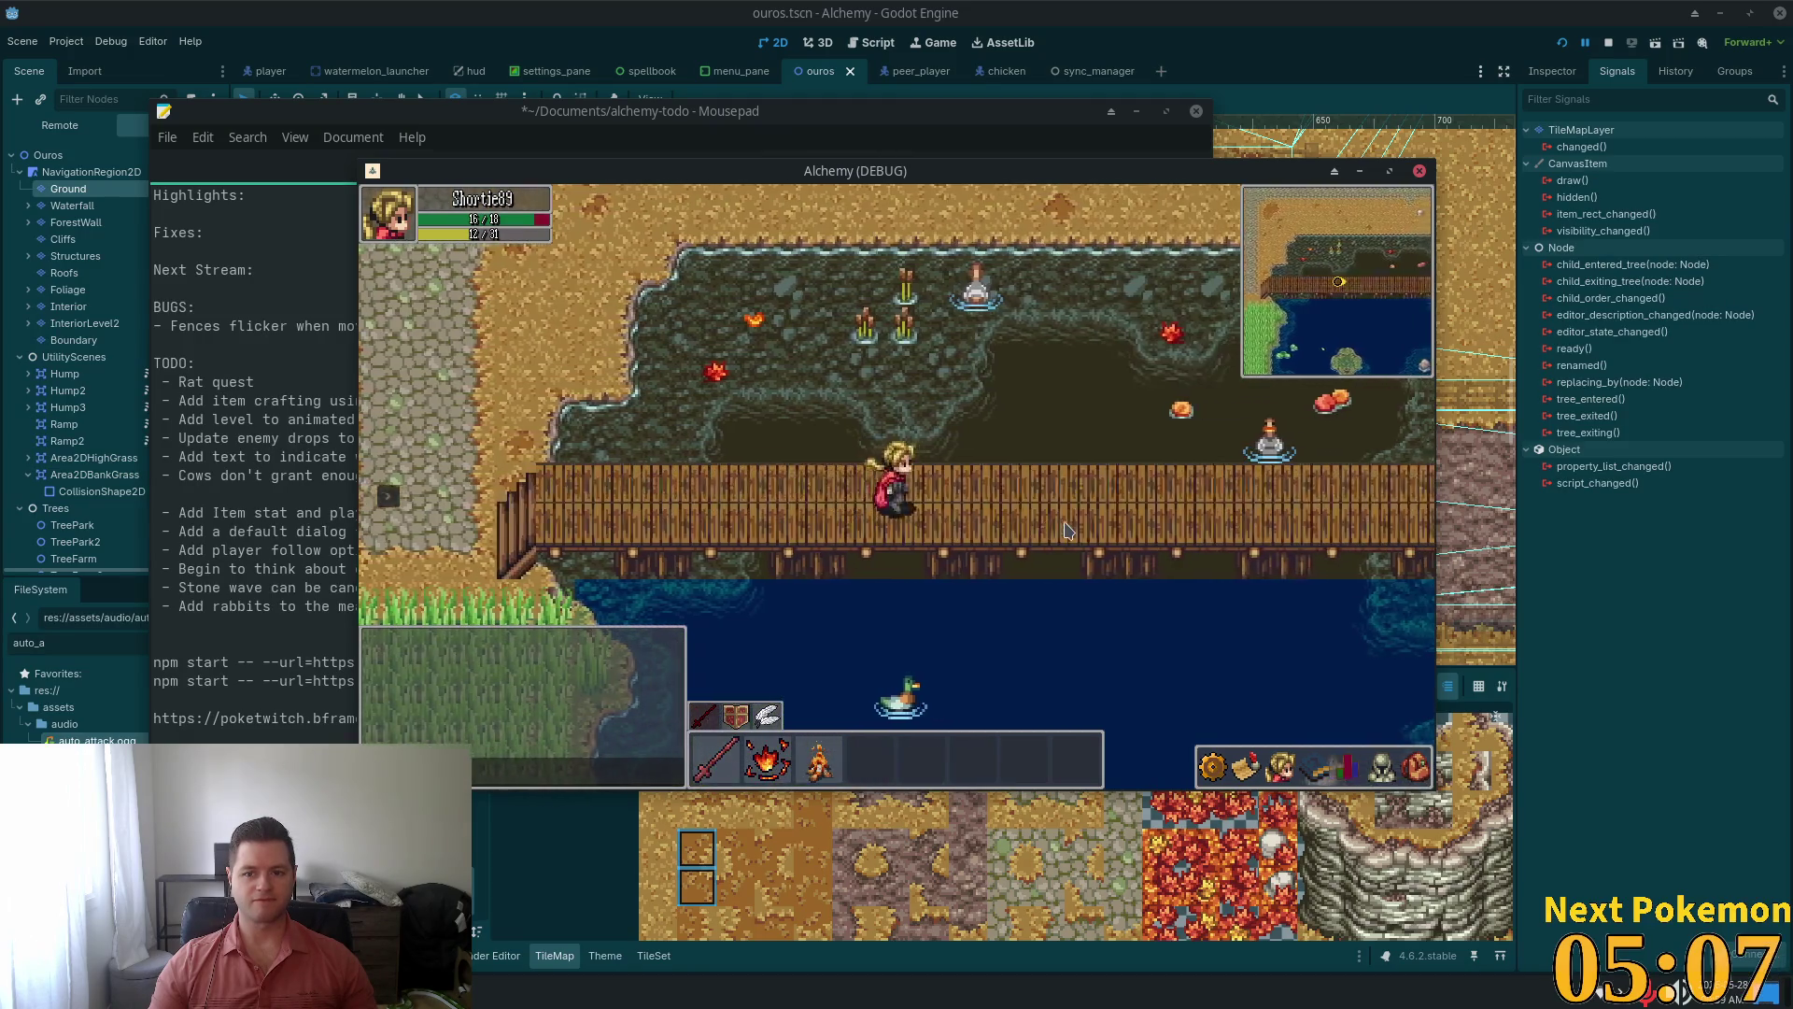
key("d")
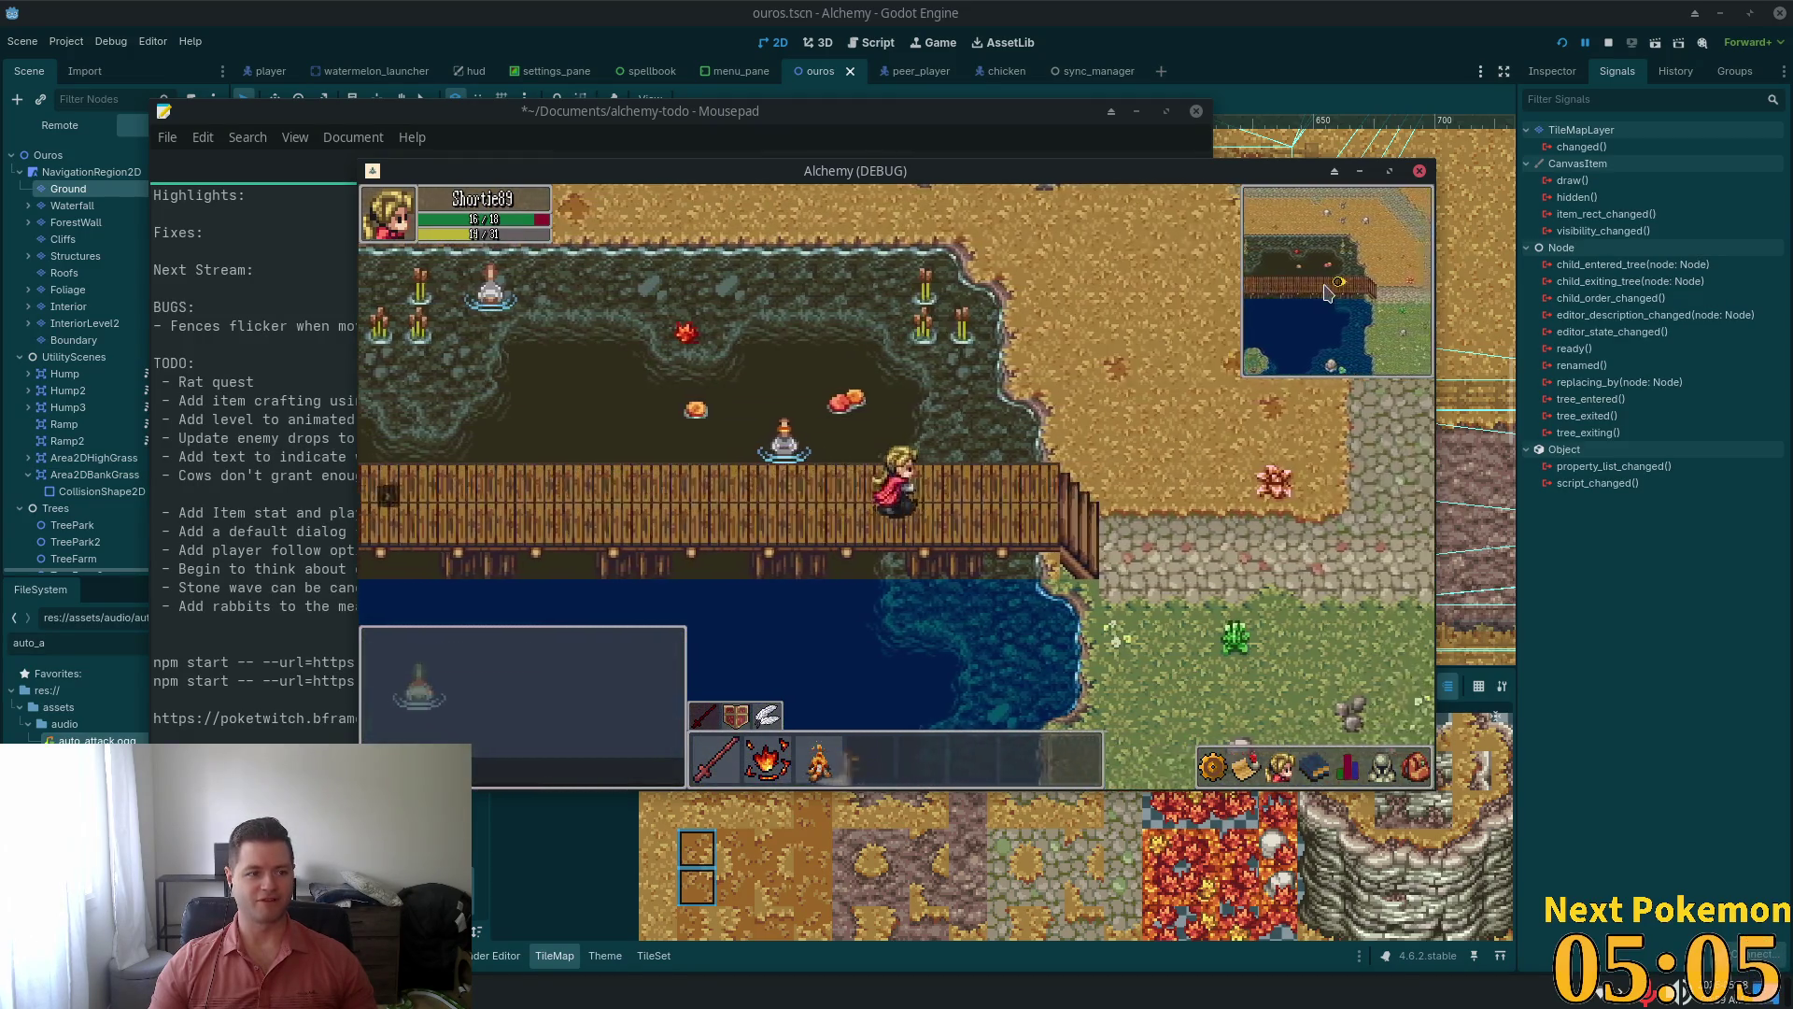
key("a")
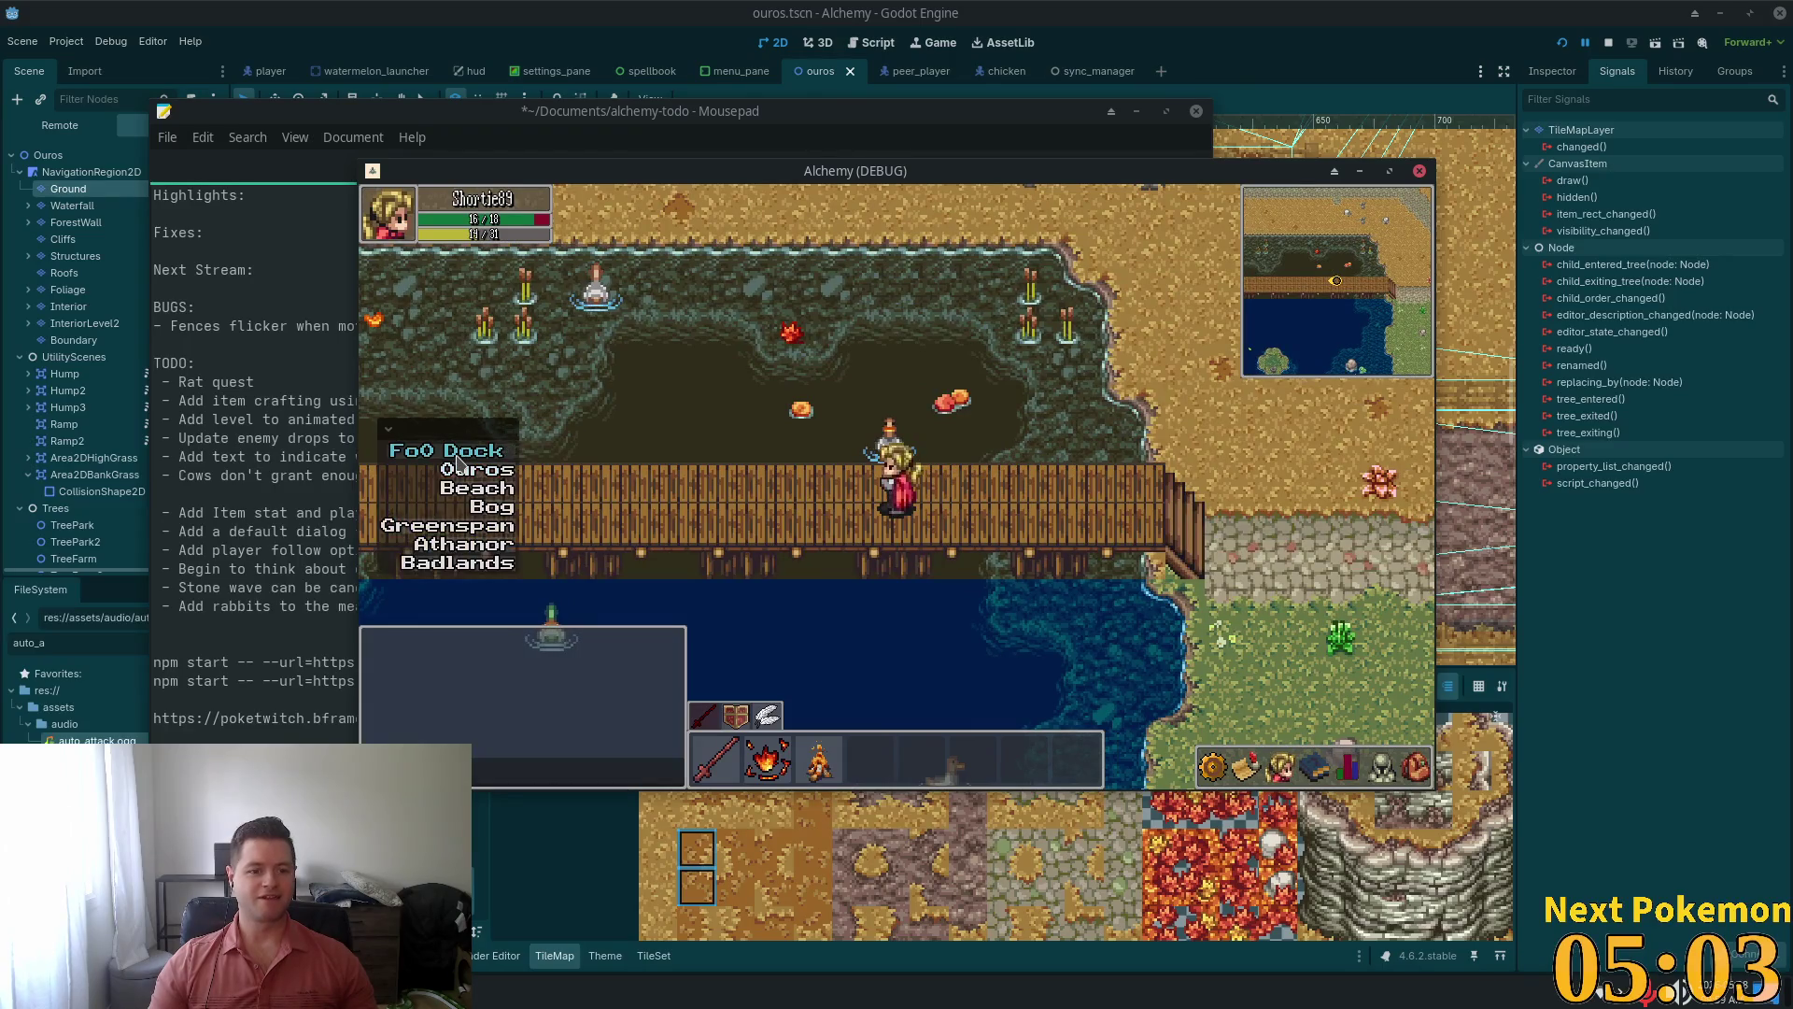
left_click(456, 453)
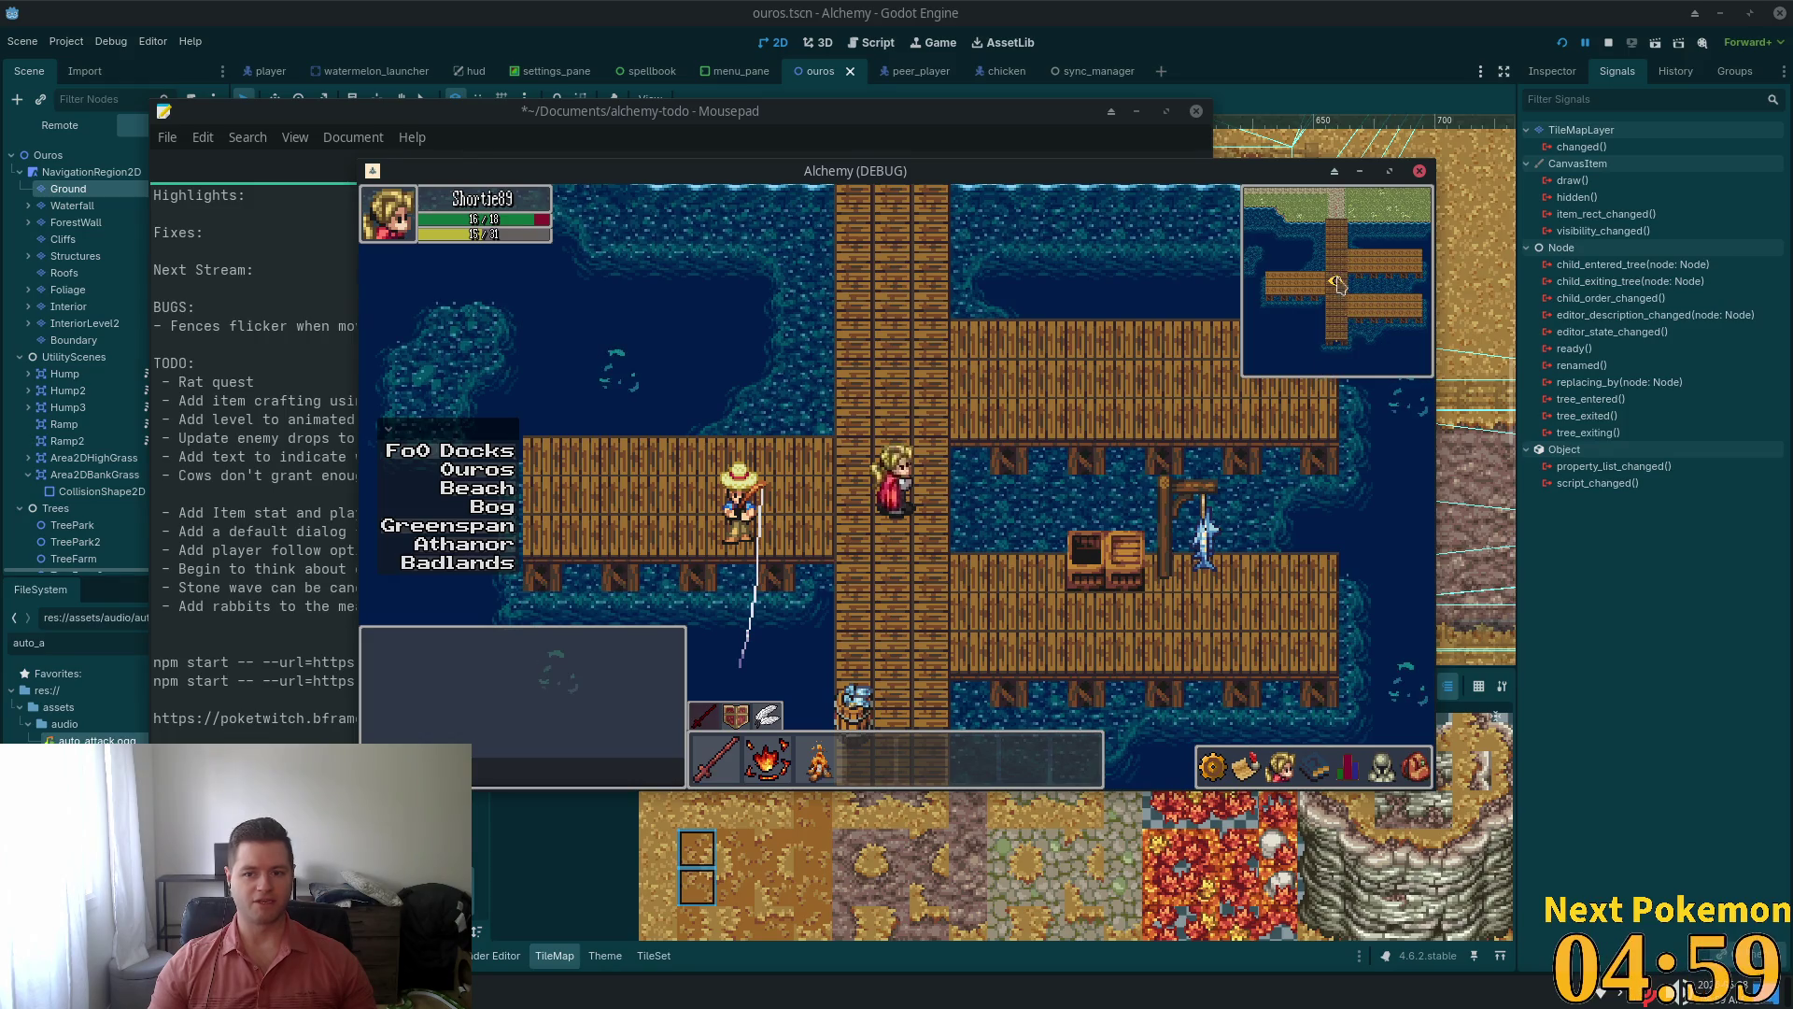
Explore the docks, walking north and south along the dock and onto the shore path
key("s")
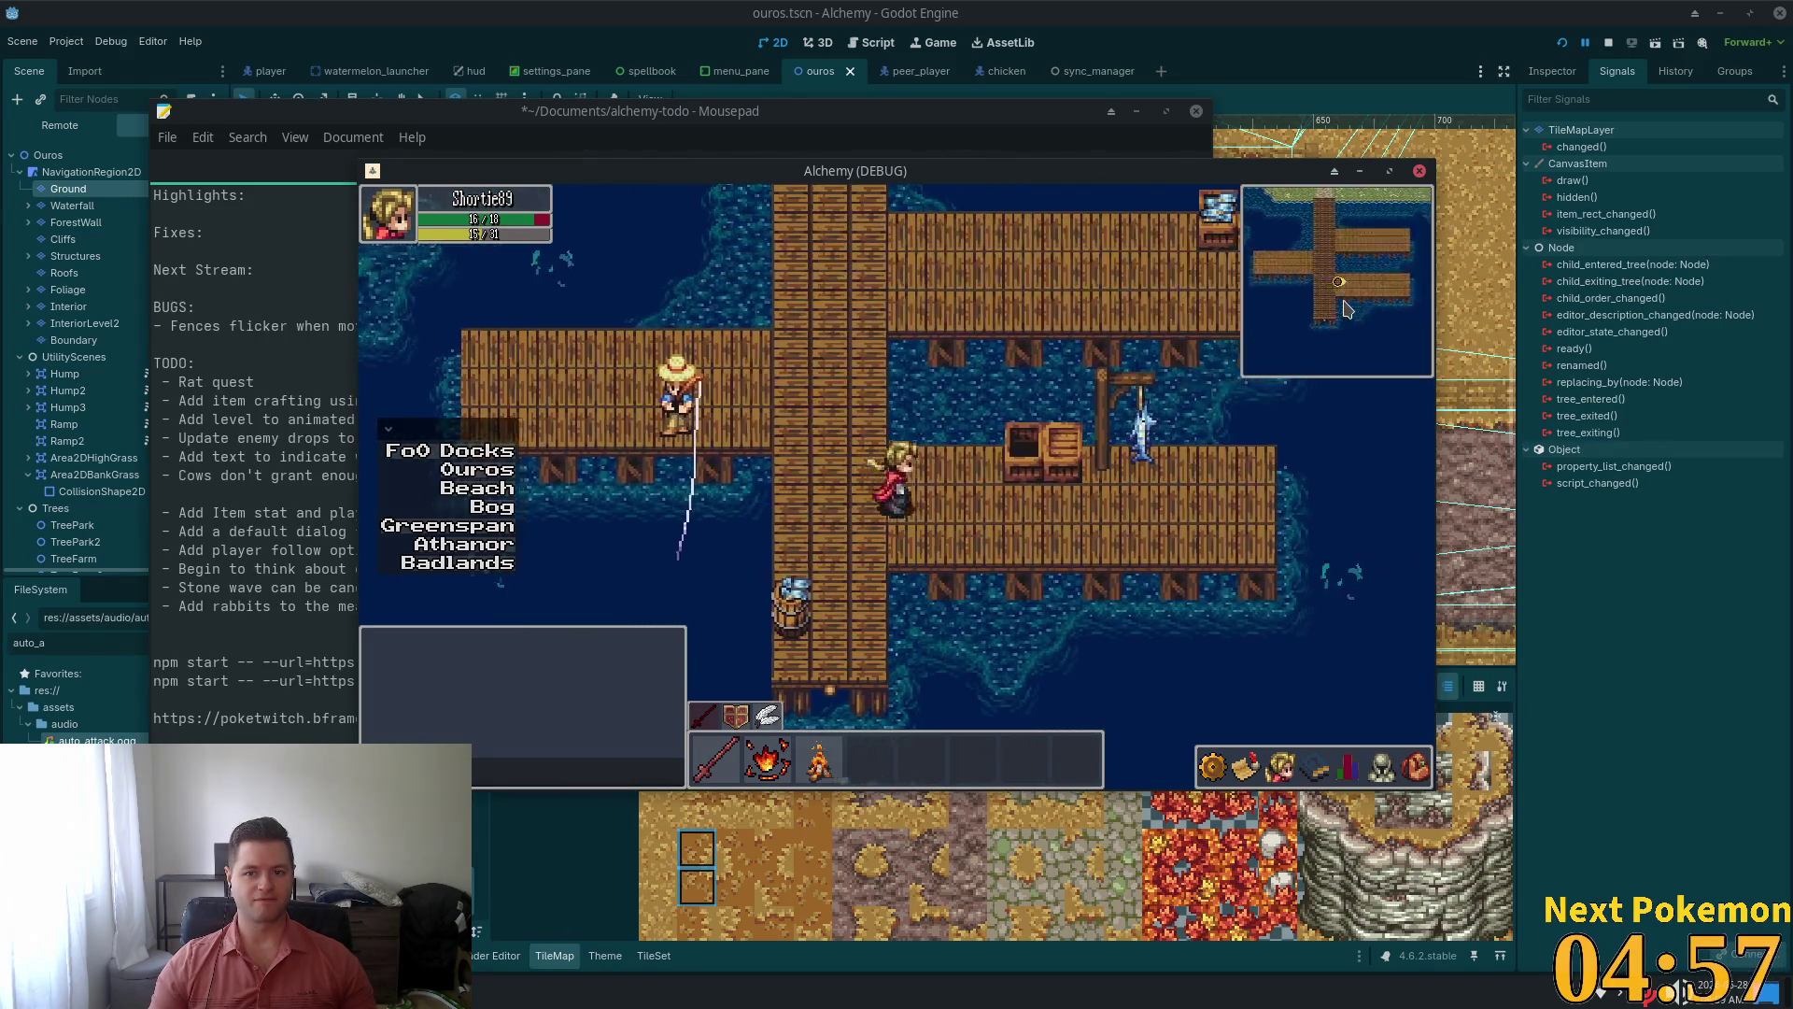
key("w")
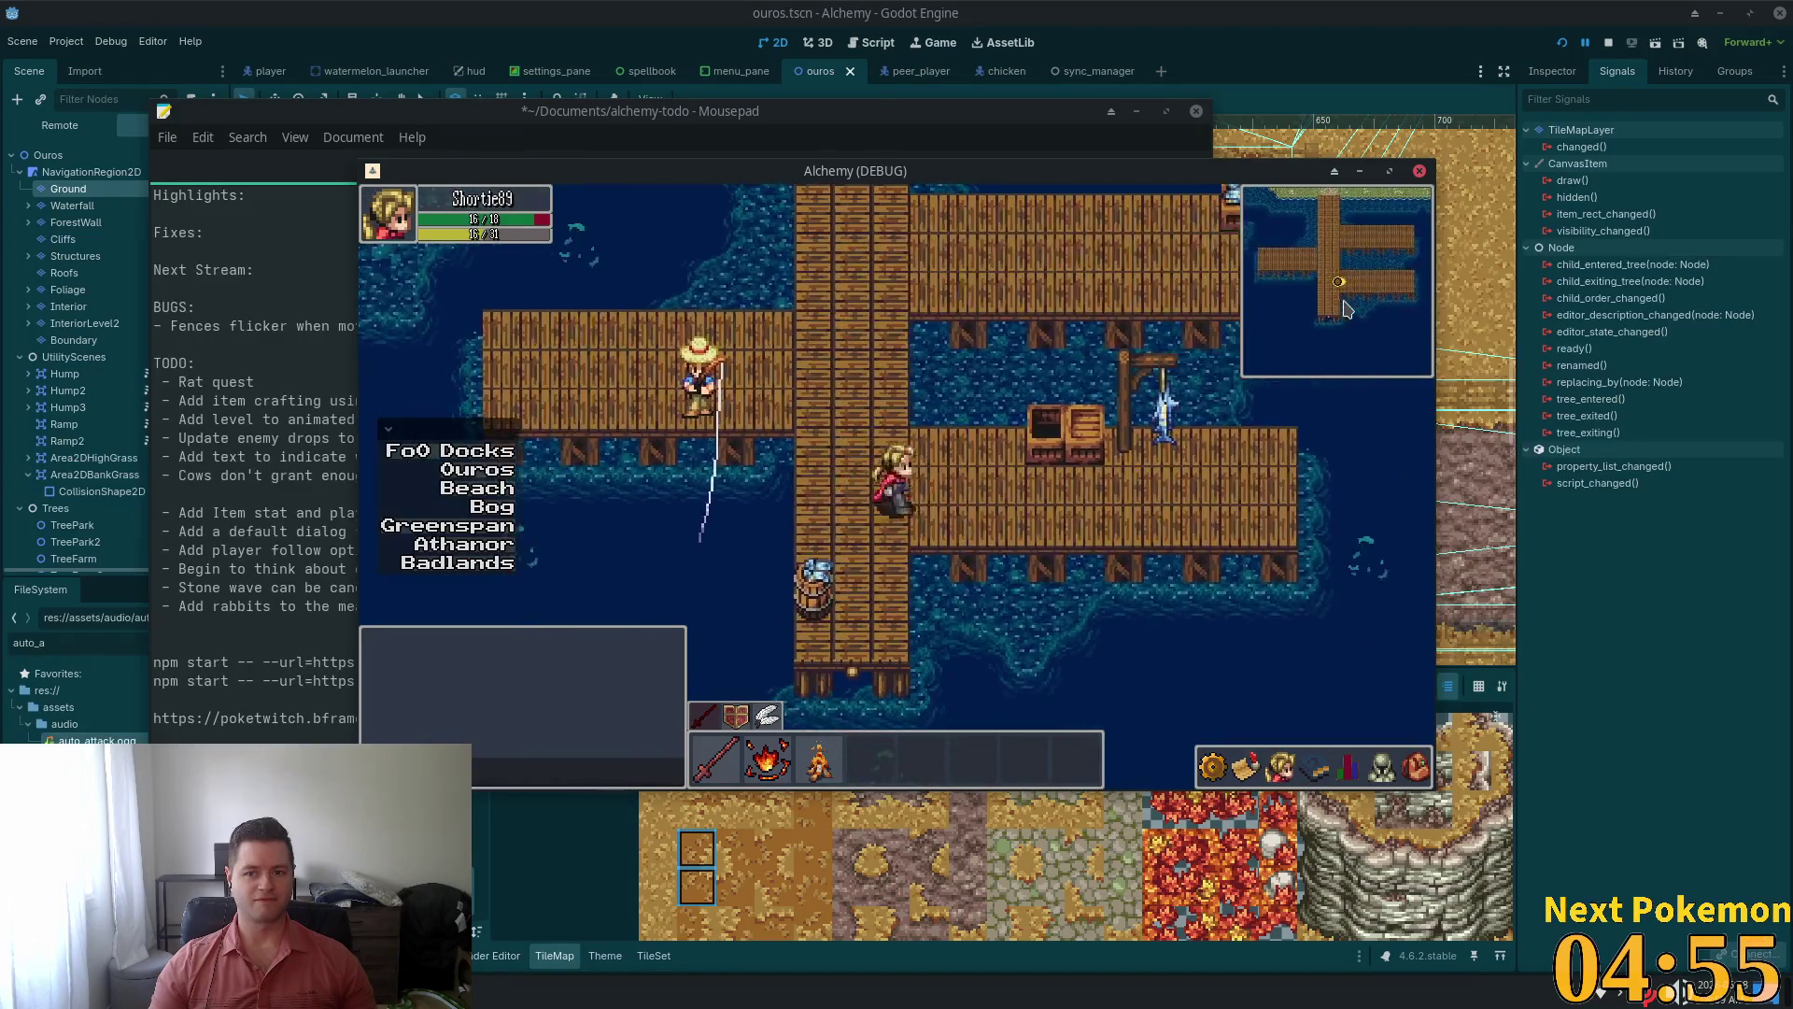
key("w")
key("w")
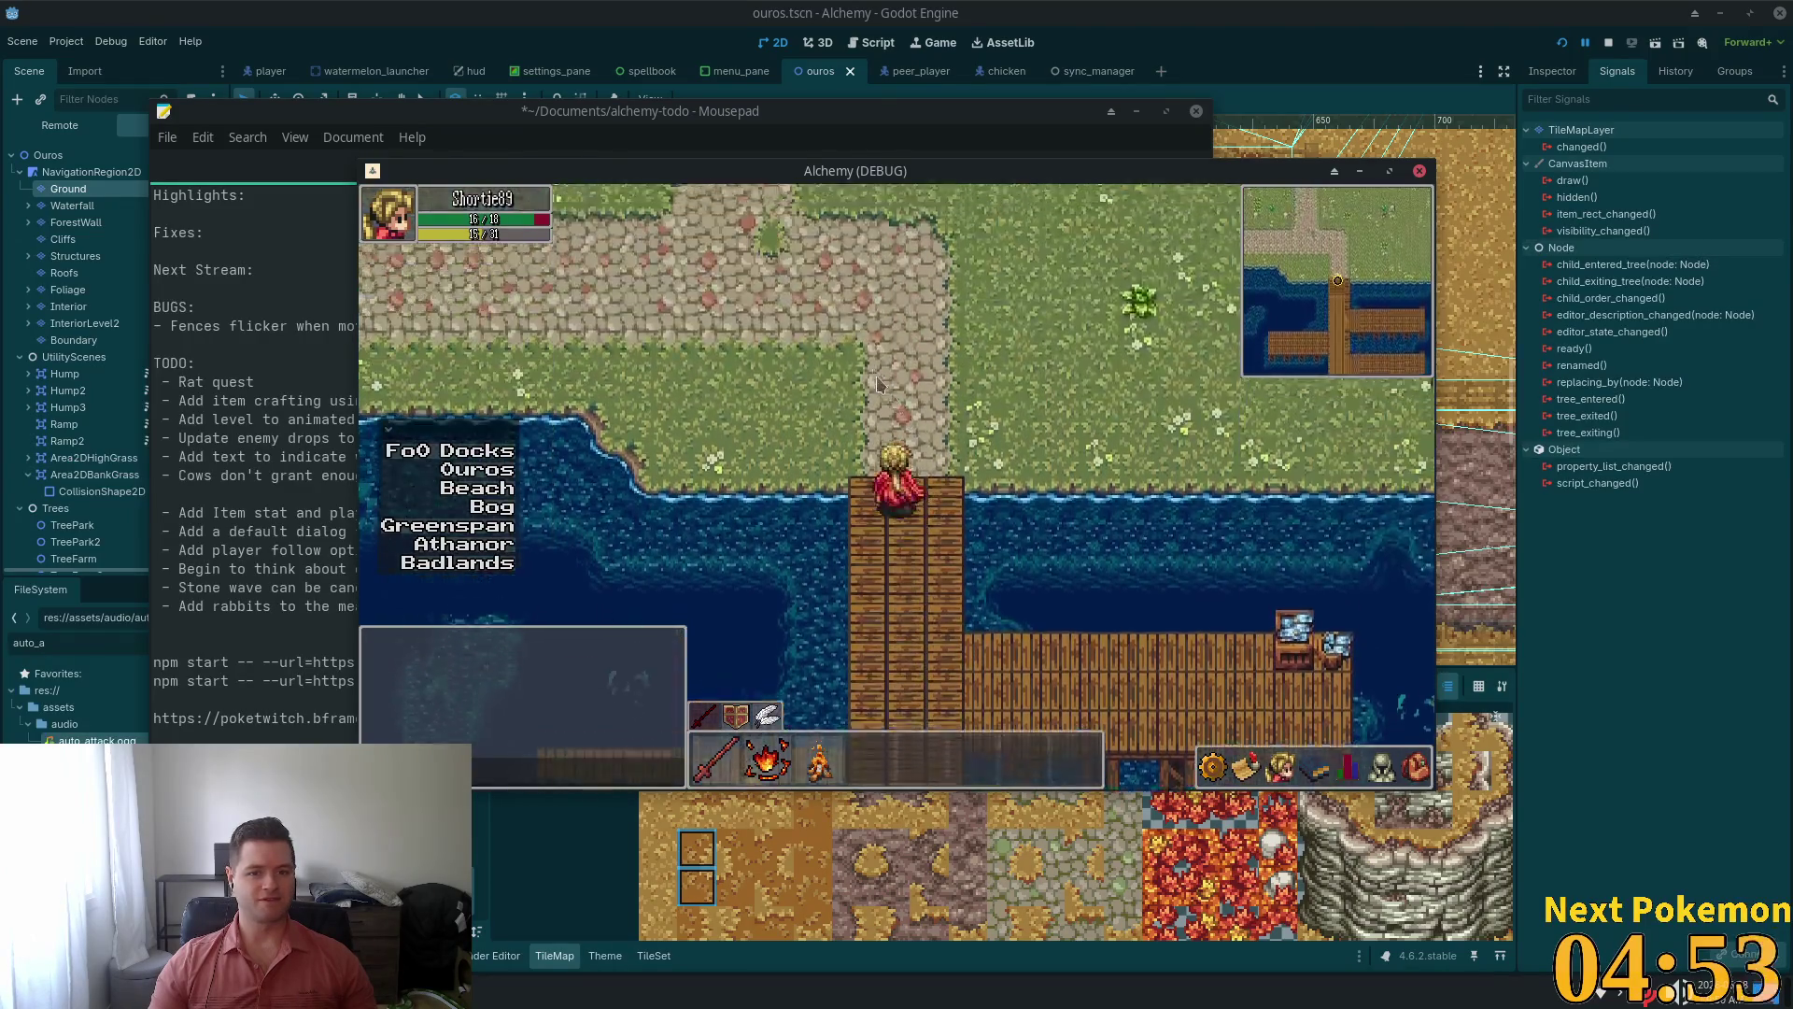
key("d")
key("a")
key("s")
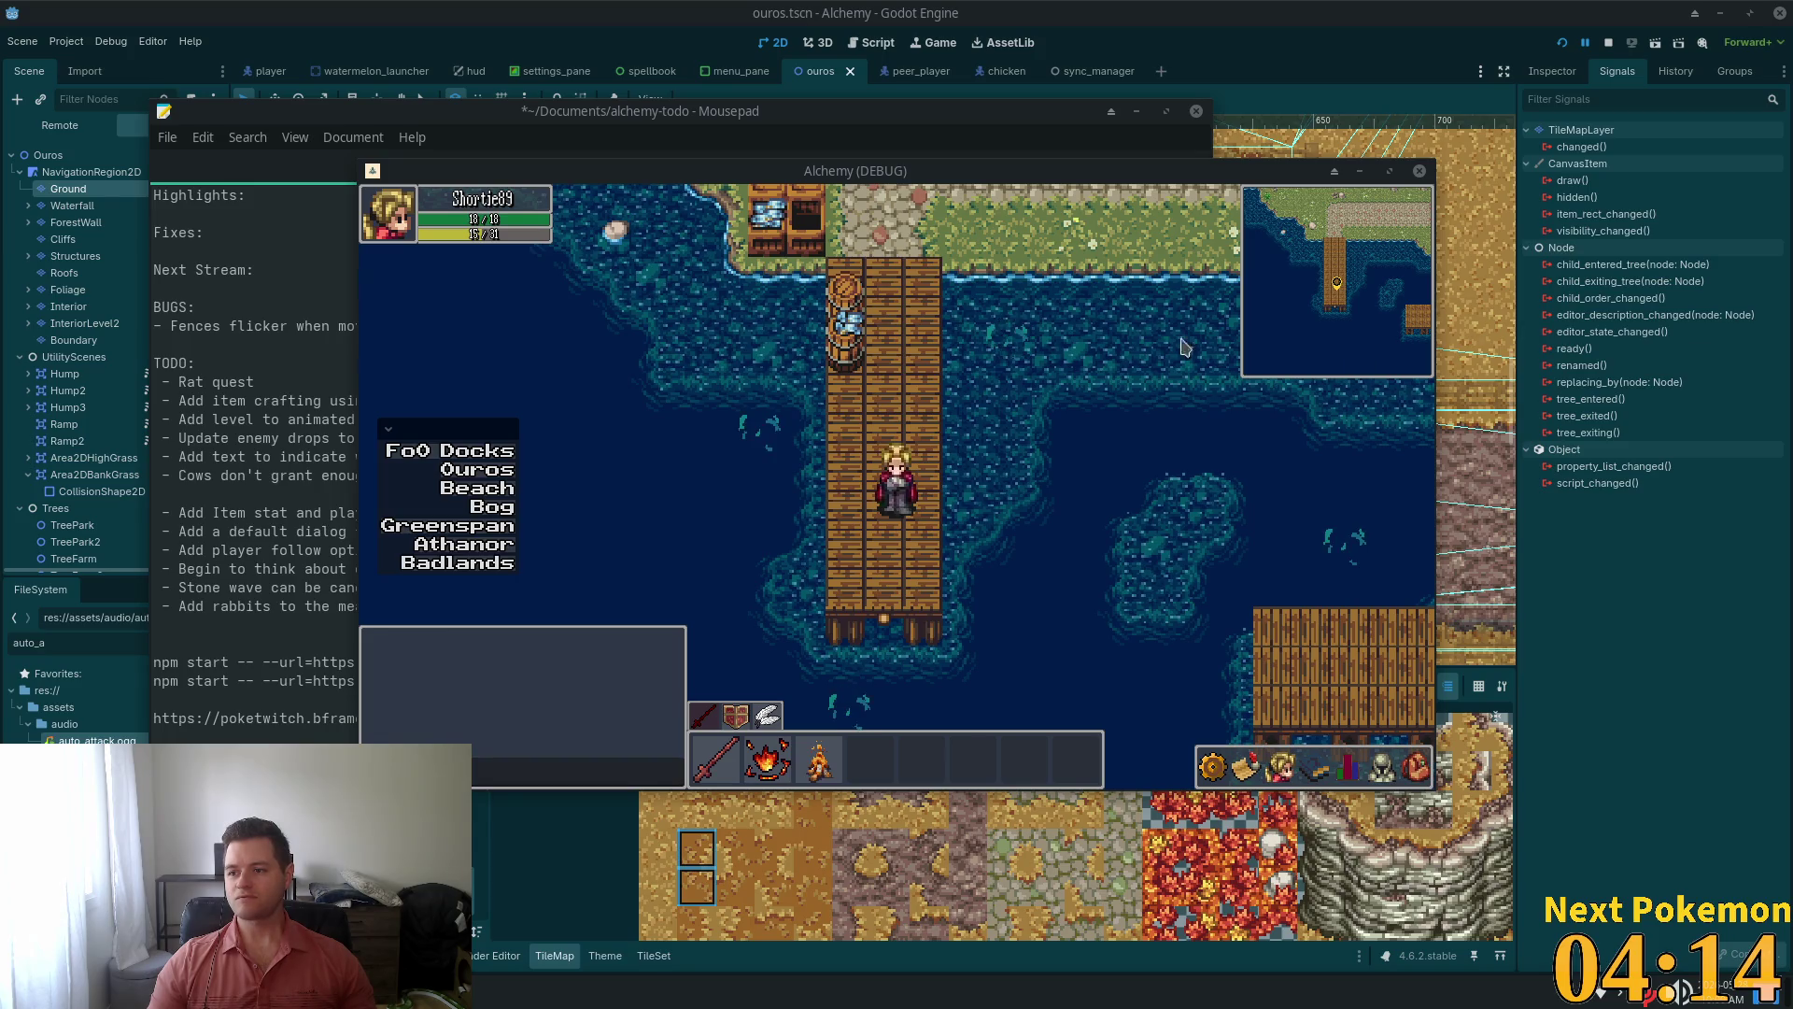
key("w")
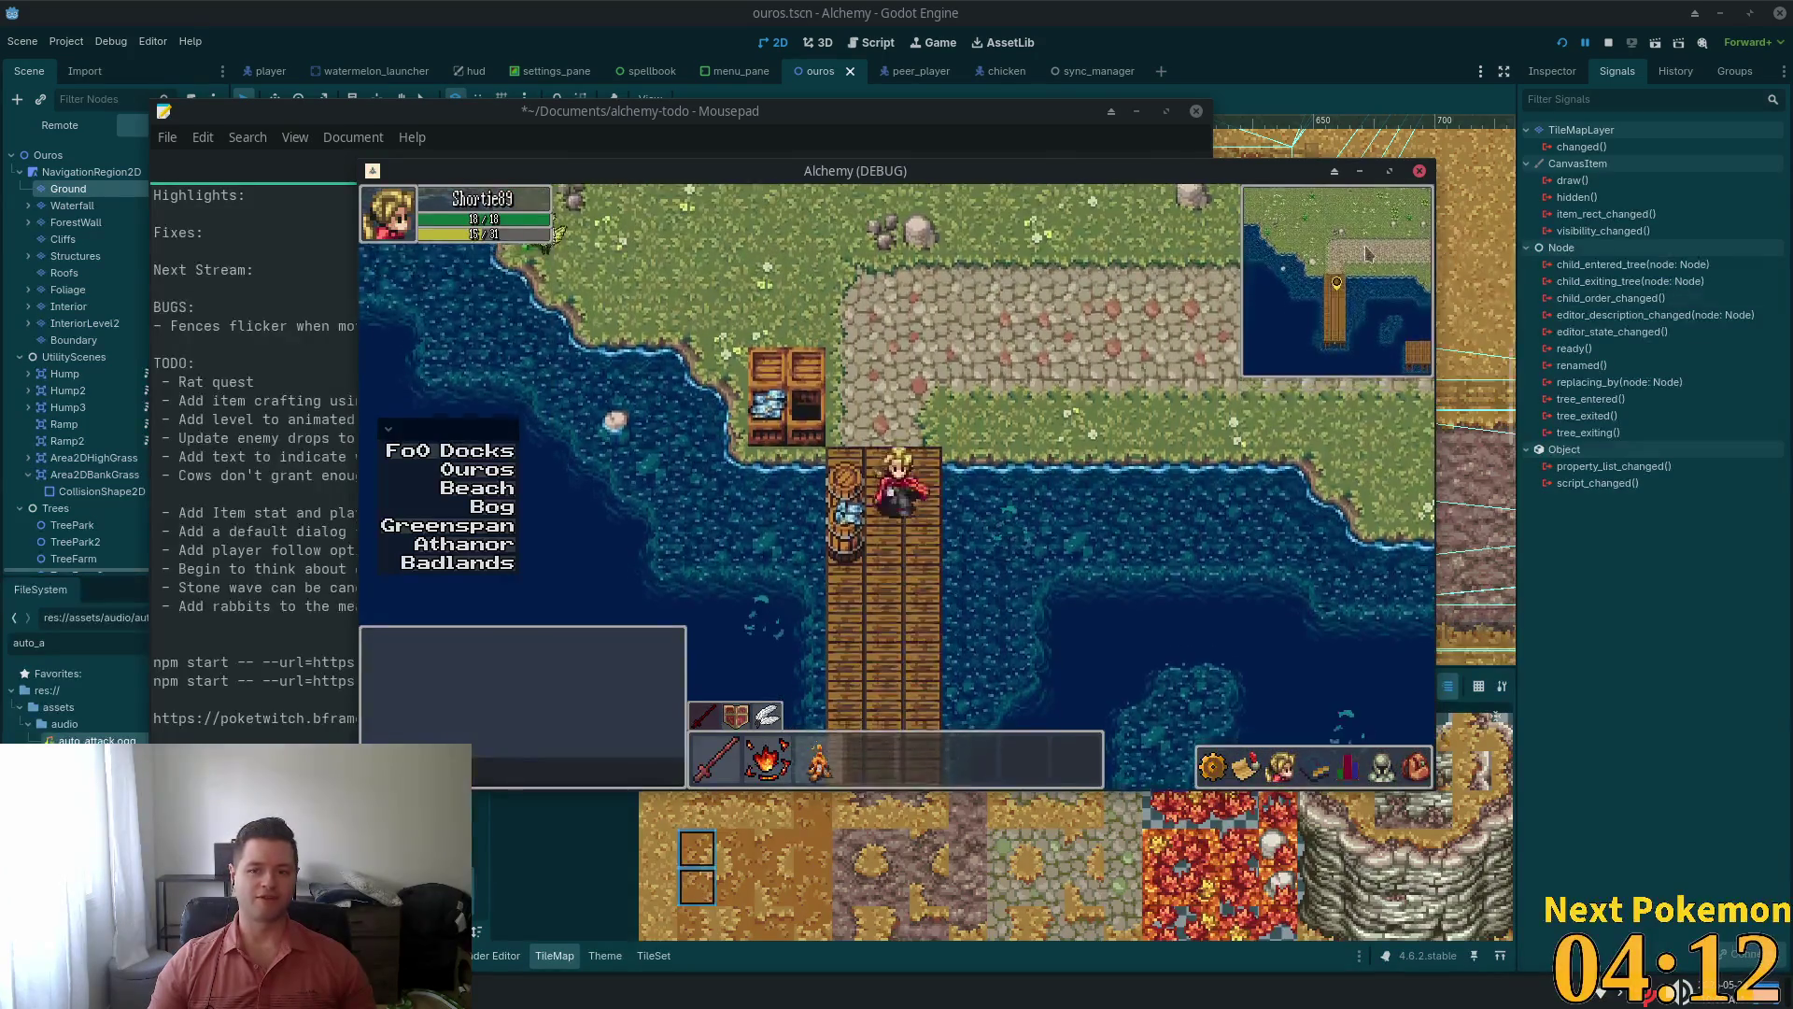
key("s")
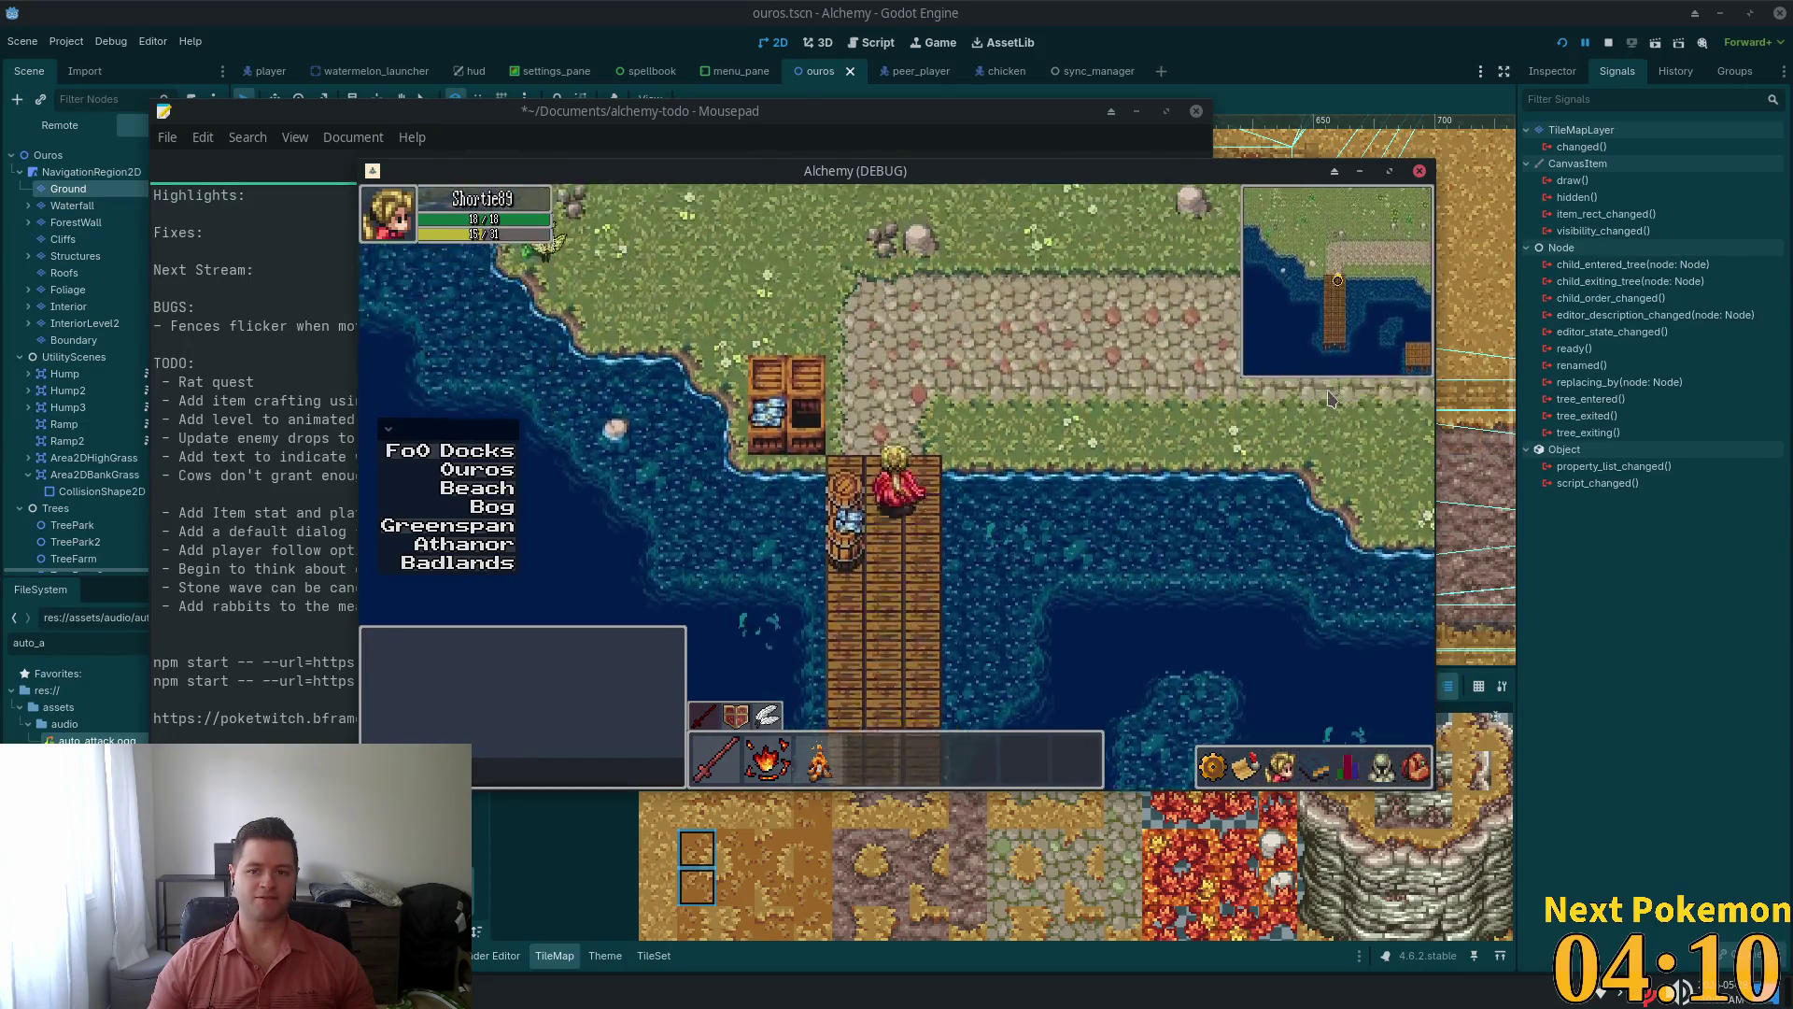
key("s")
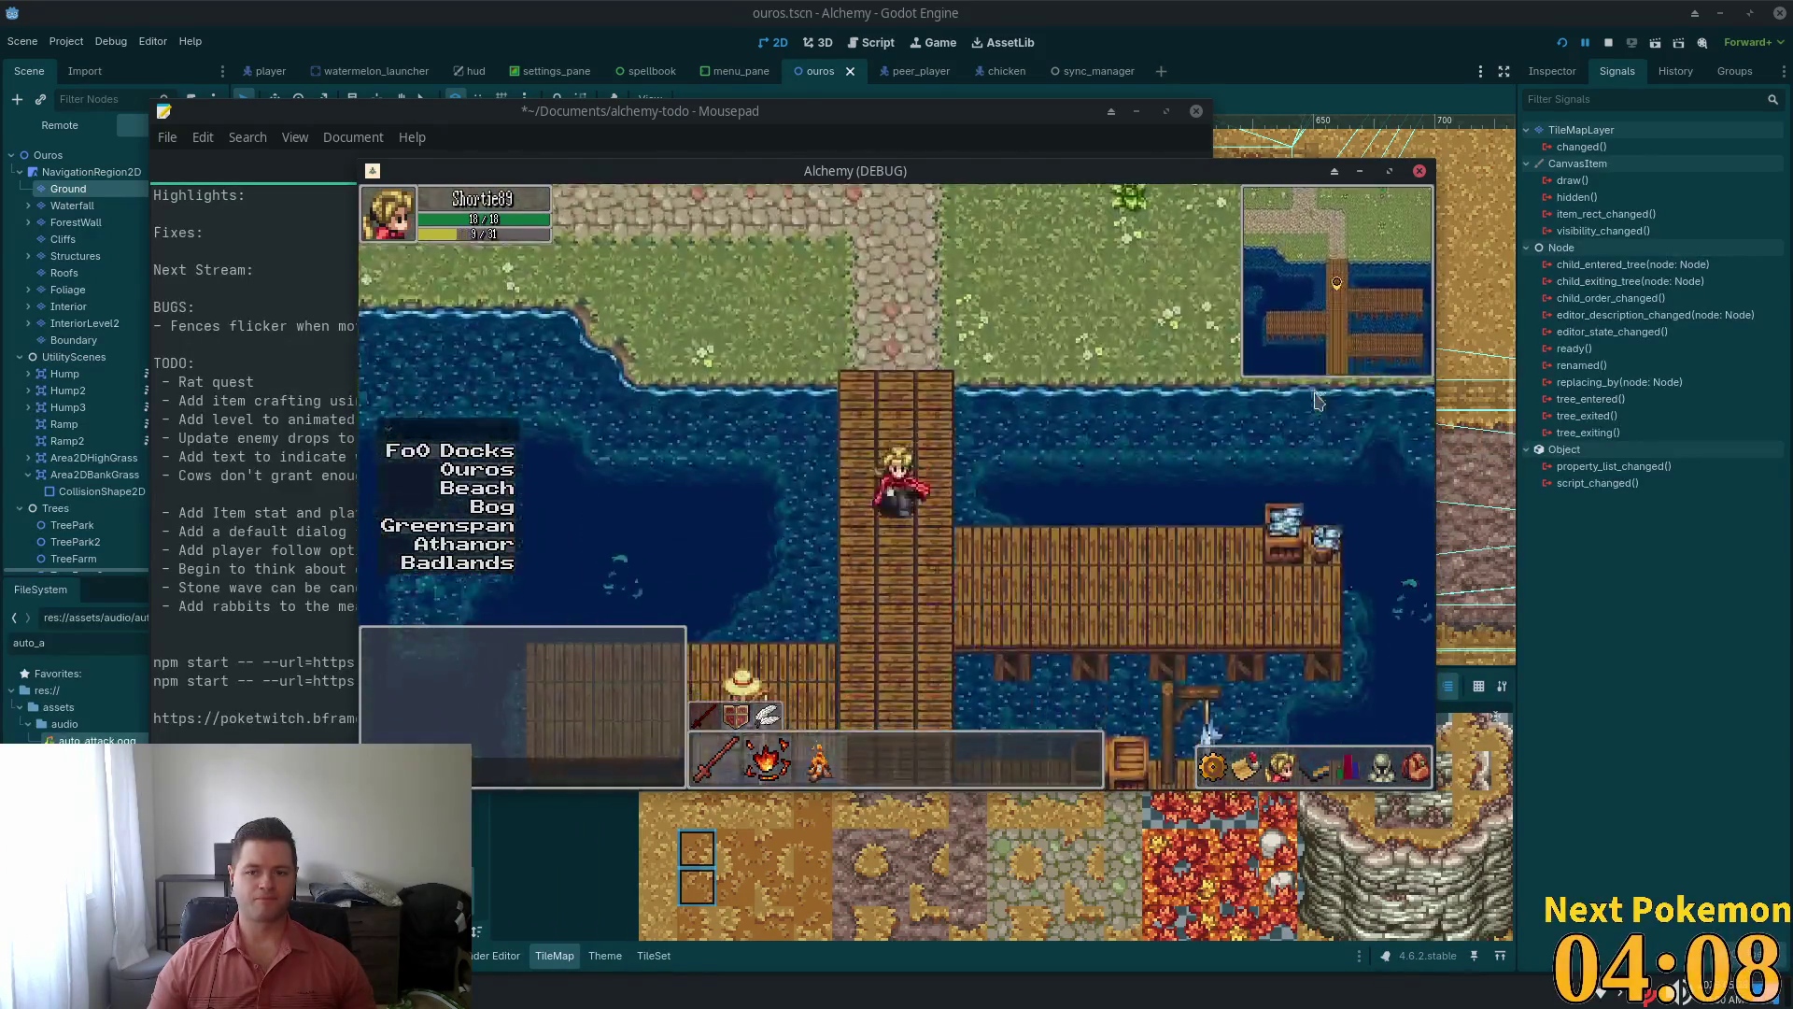
key("s")
Walk north from the dock along the cobblestone path through the gate into Ouros
key("Down")
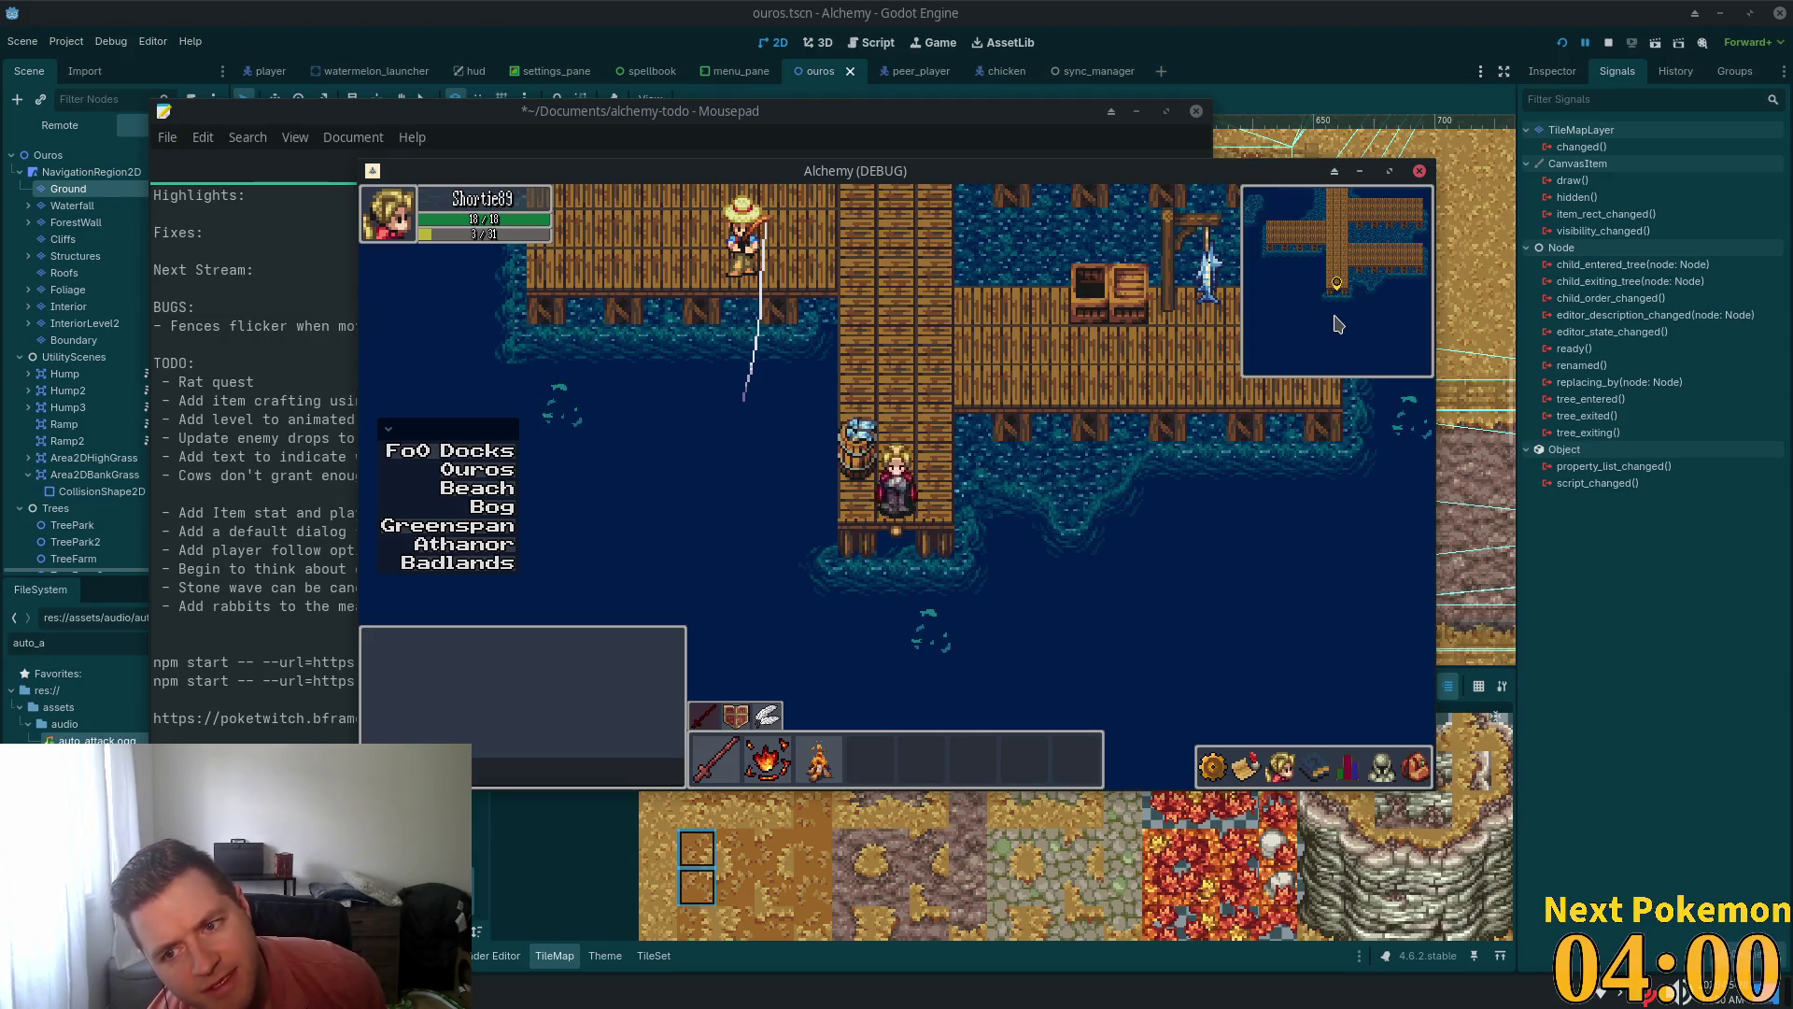
key("Up")
key("Up")
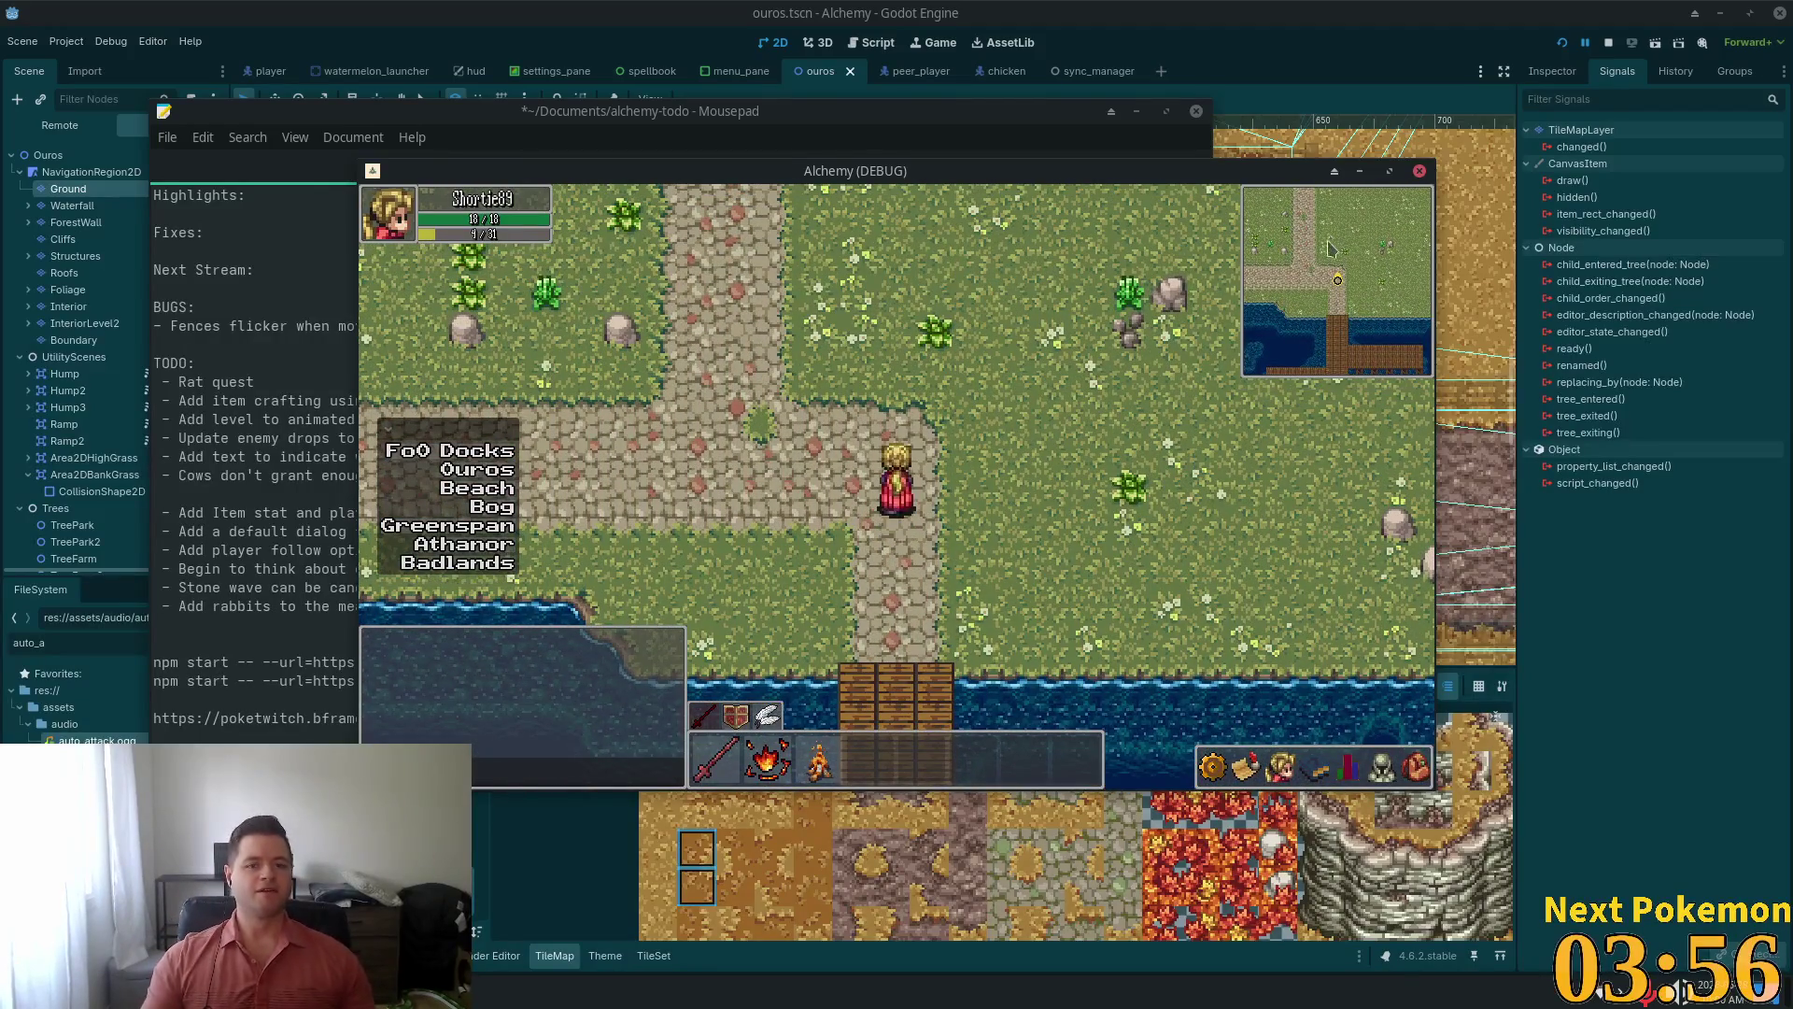
key("Up")
key("Up")
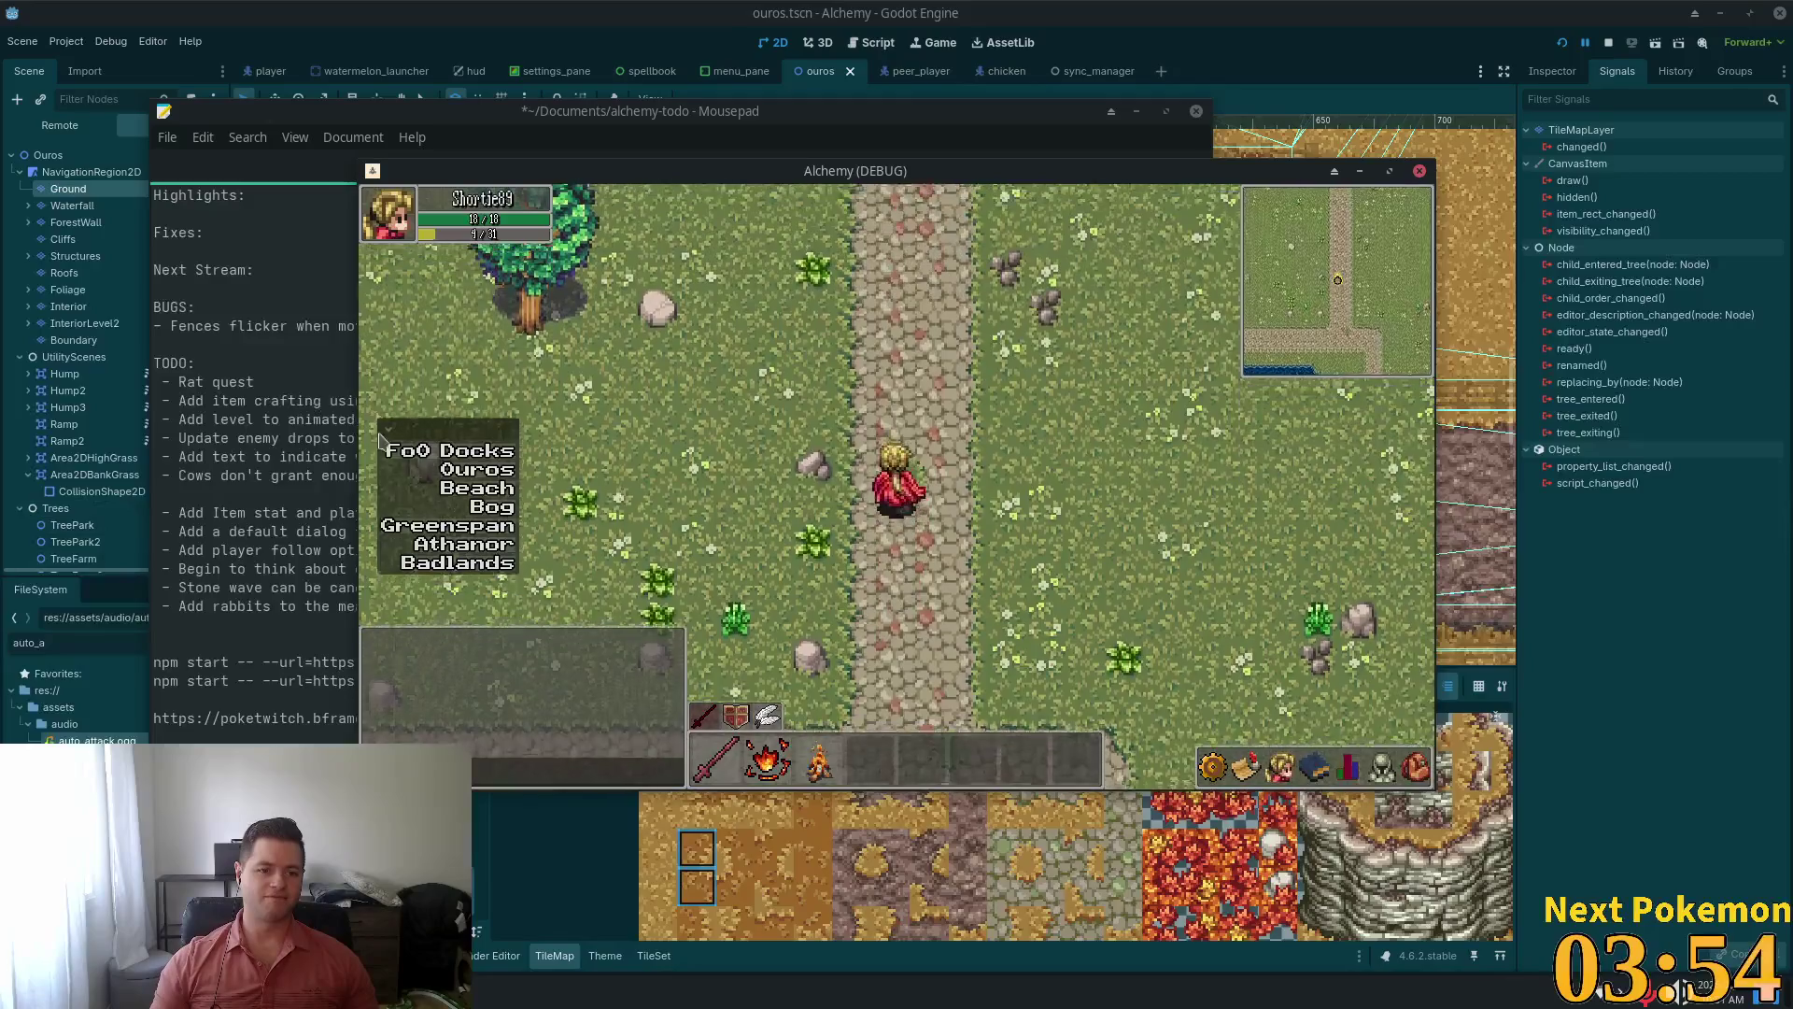
key("Up")
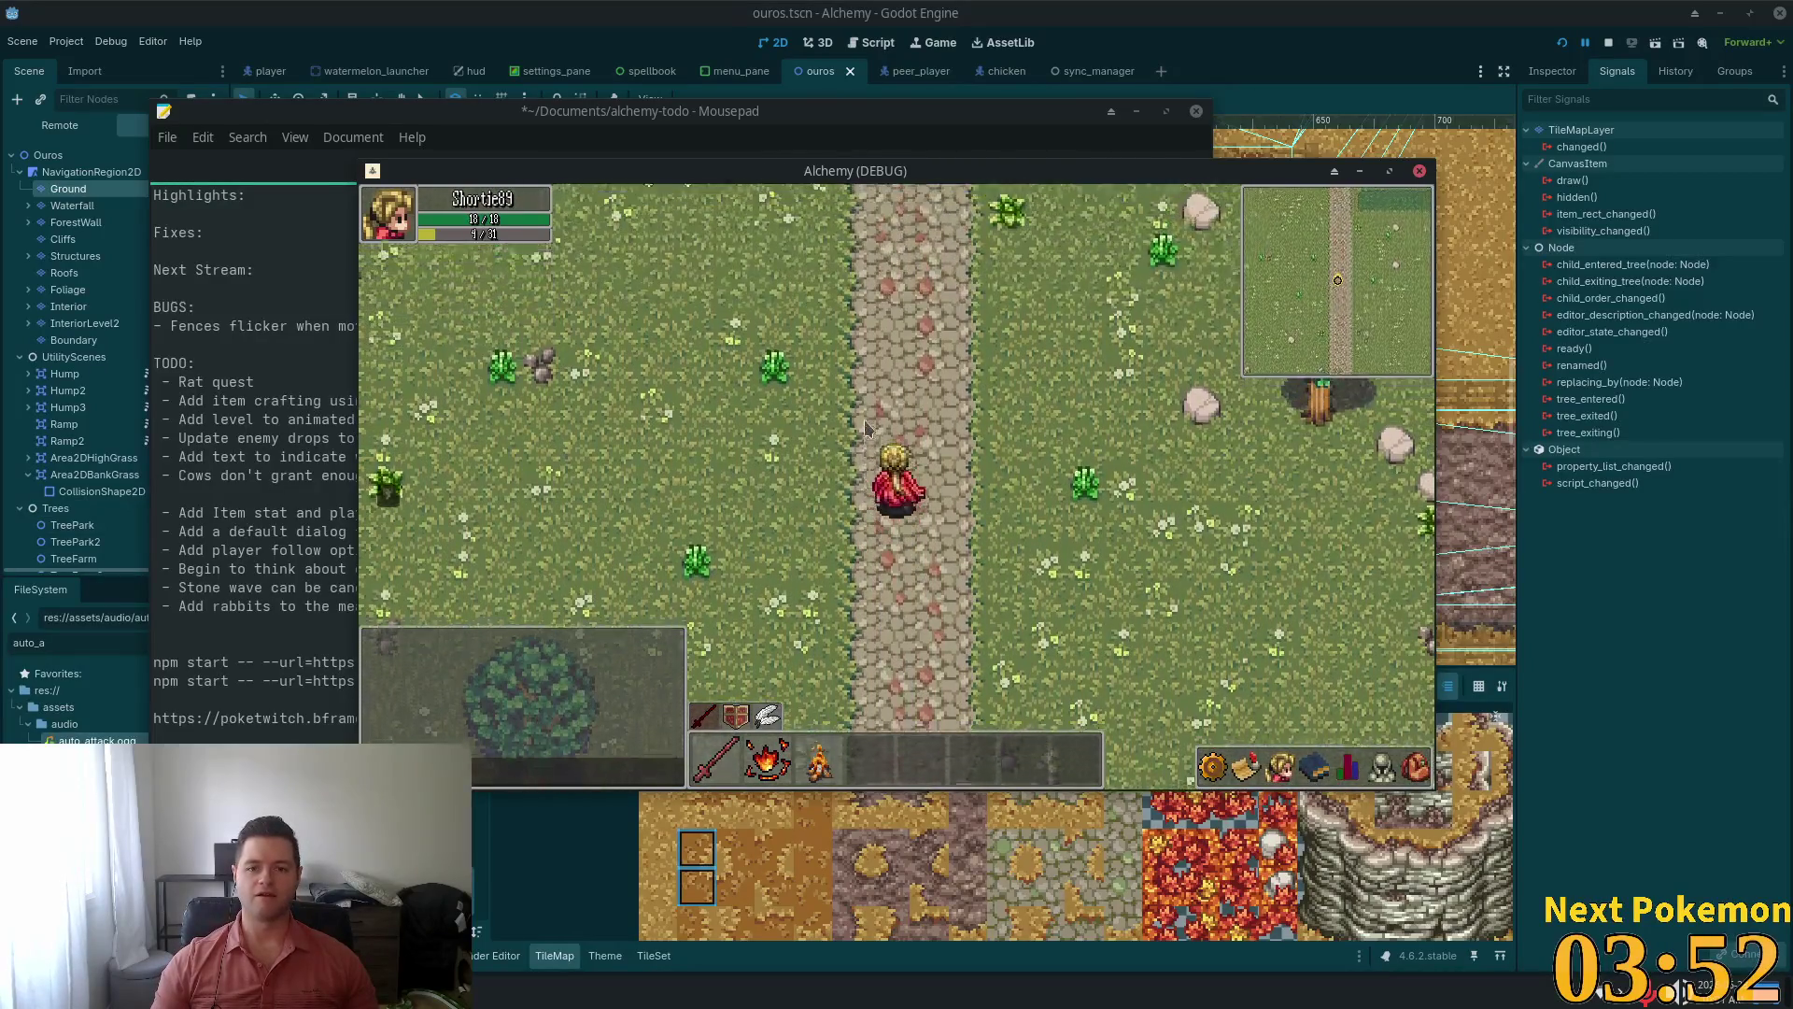
key("Up")
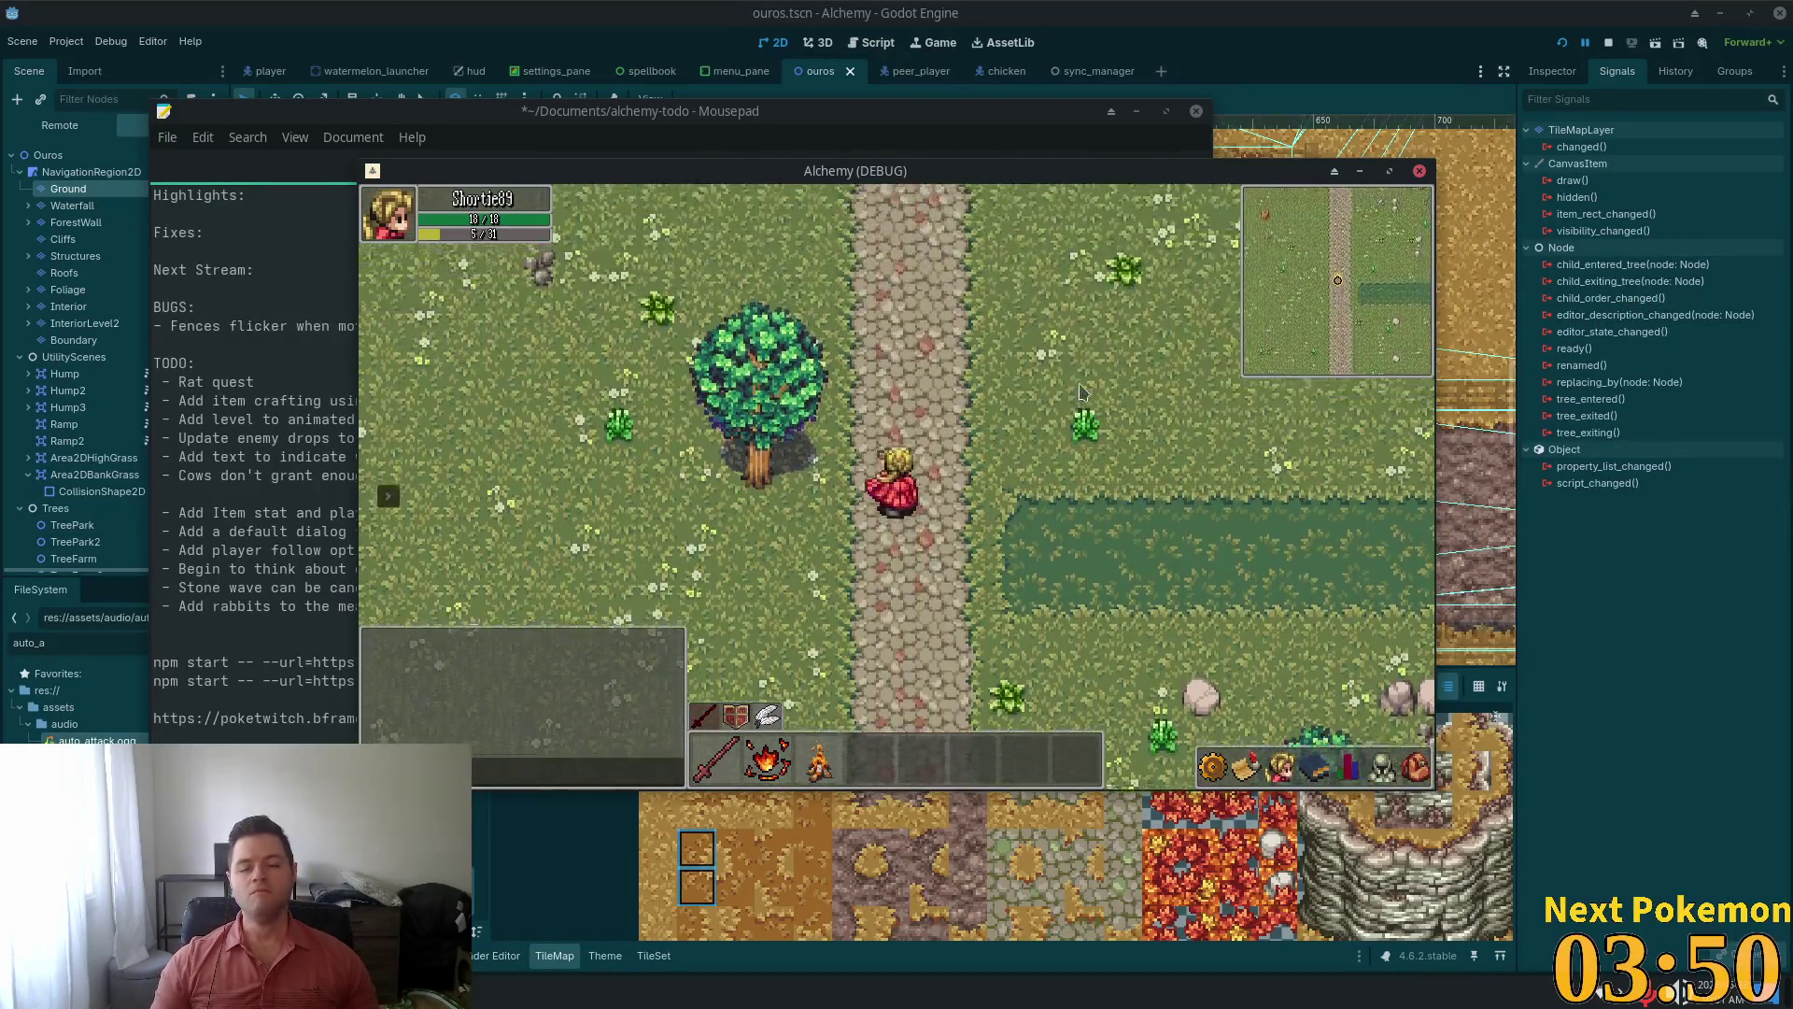
key("Up")
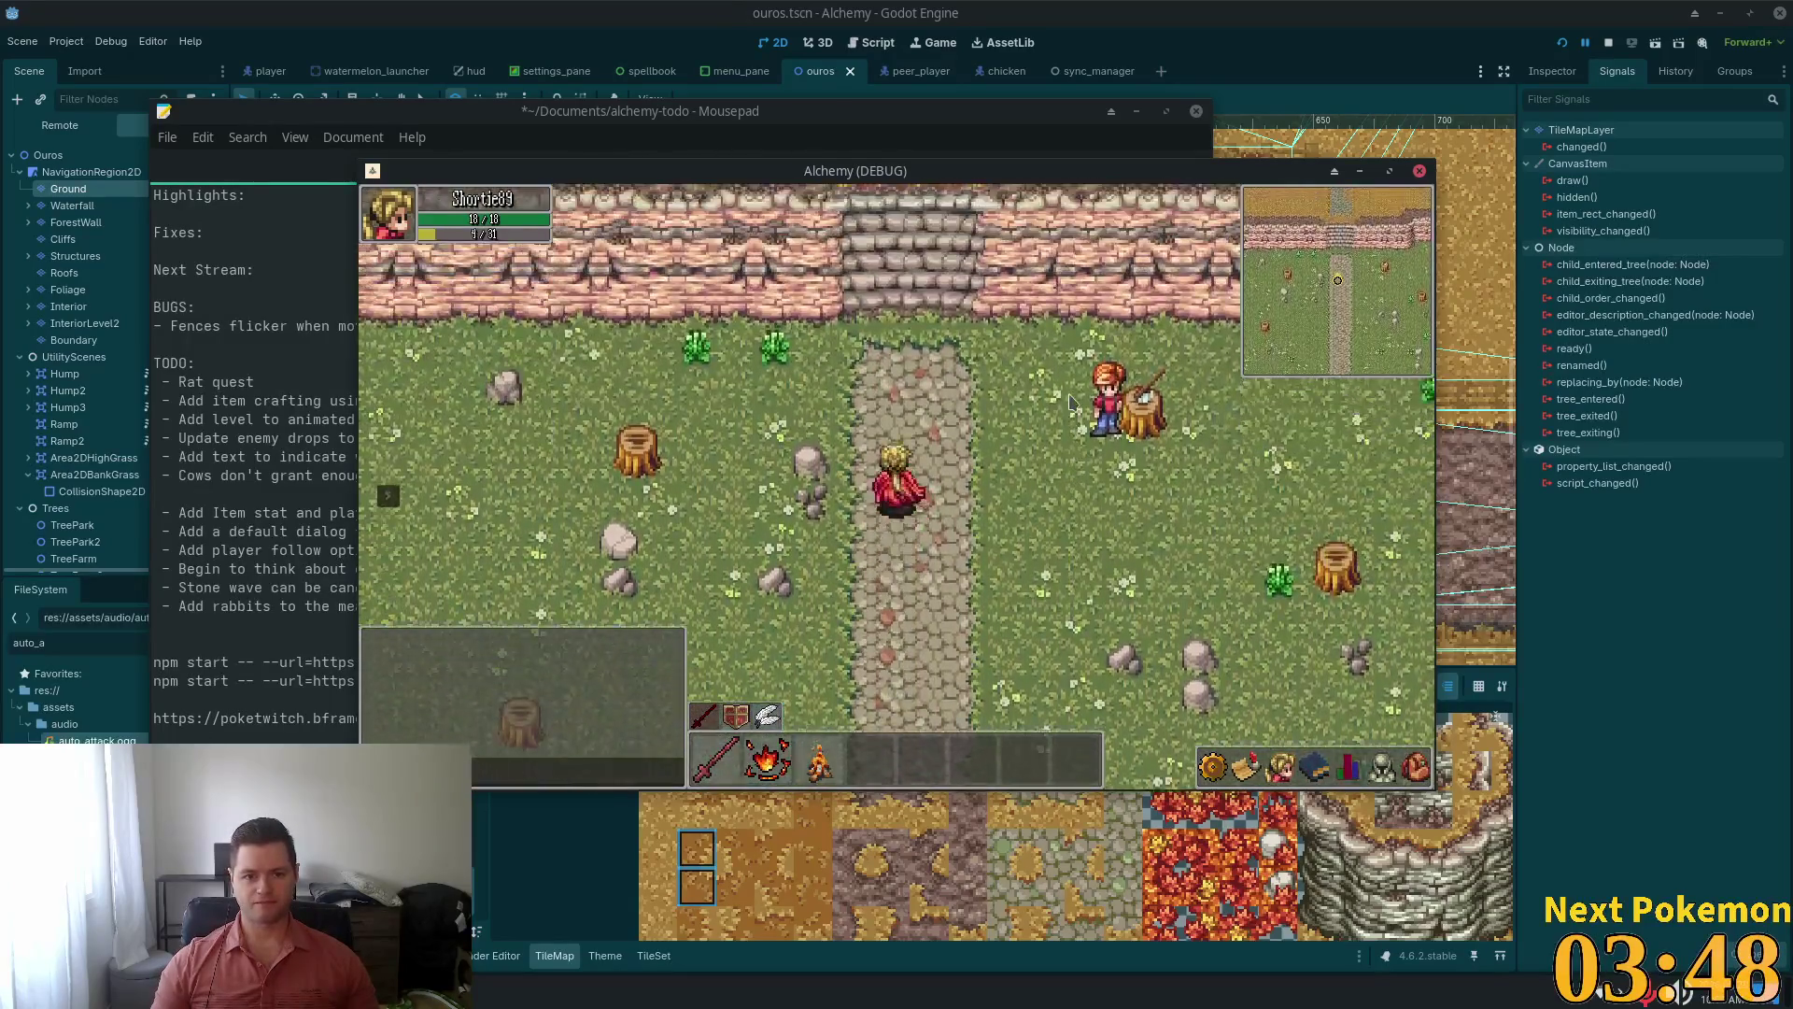
key("Up")
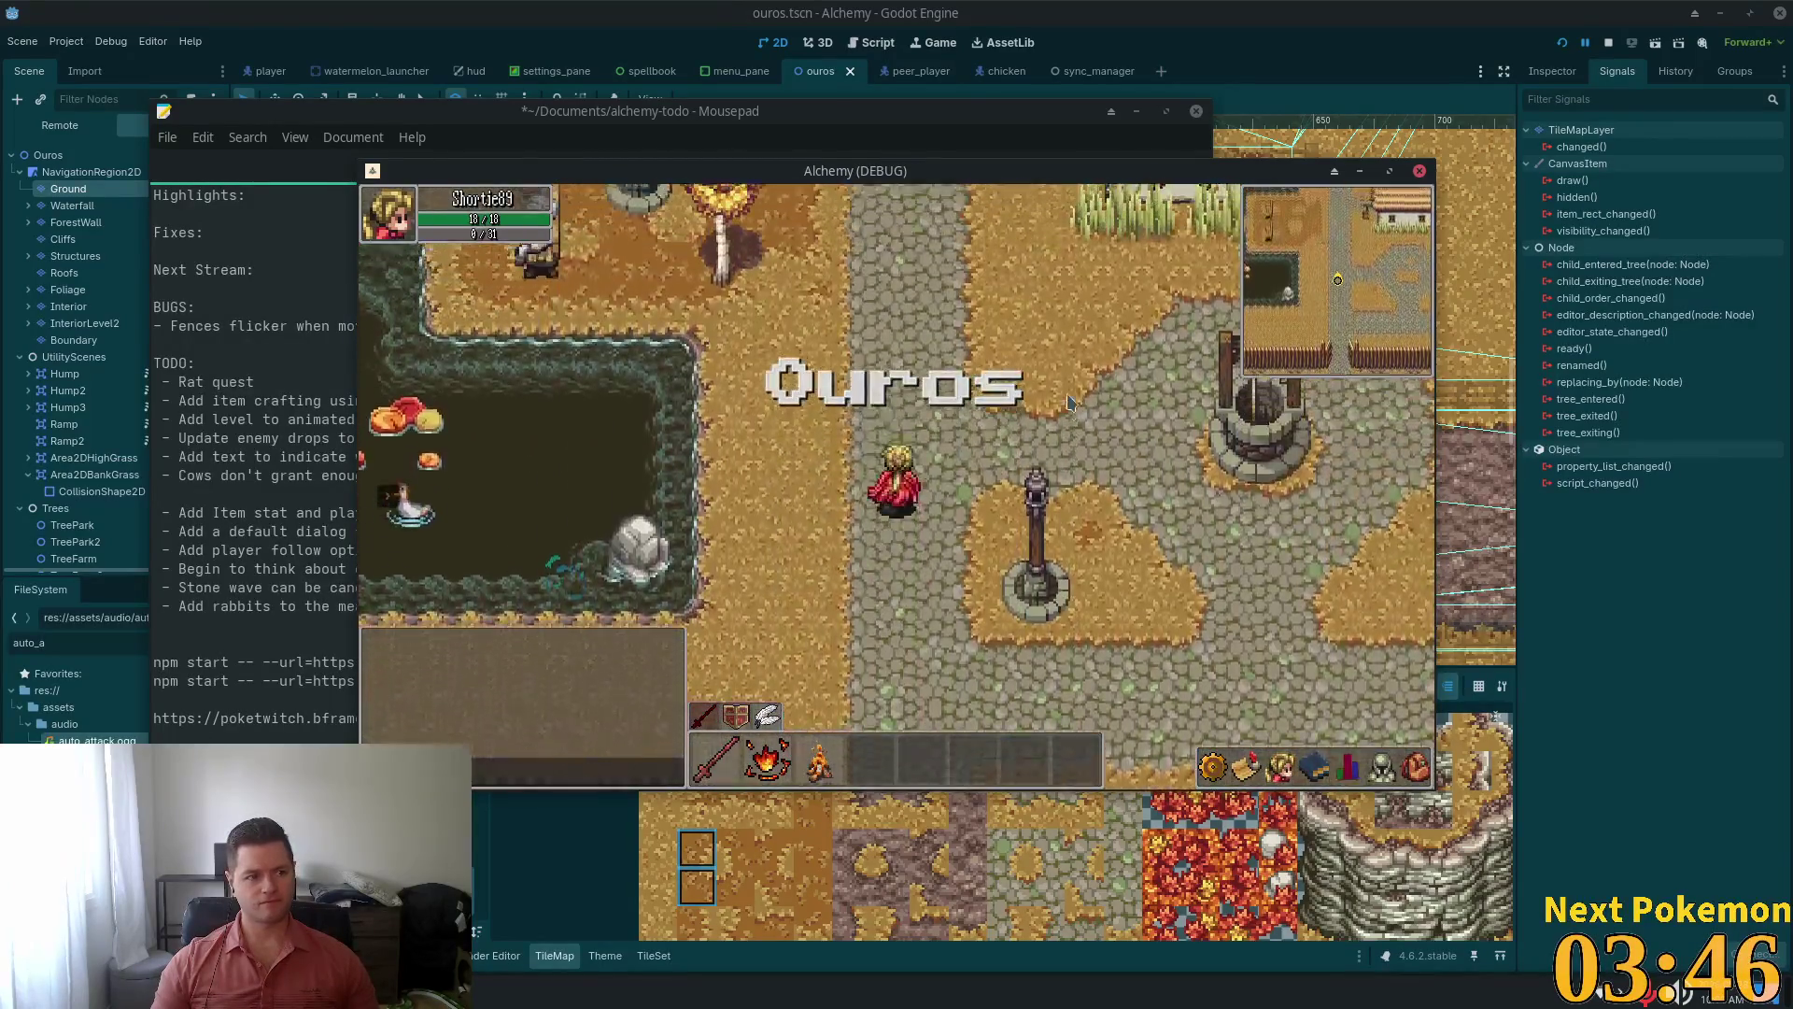
key("Up")
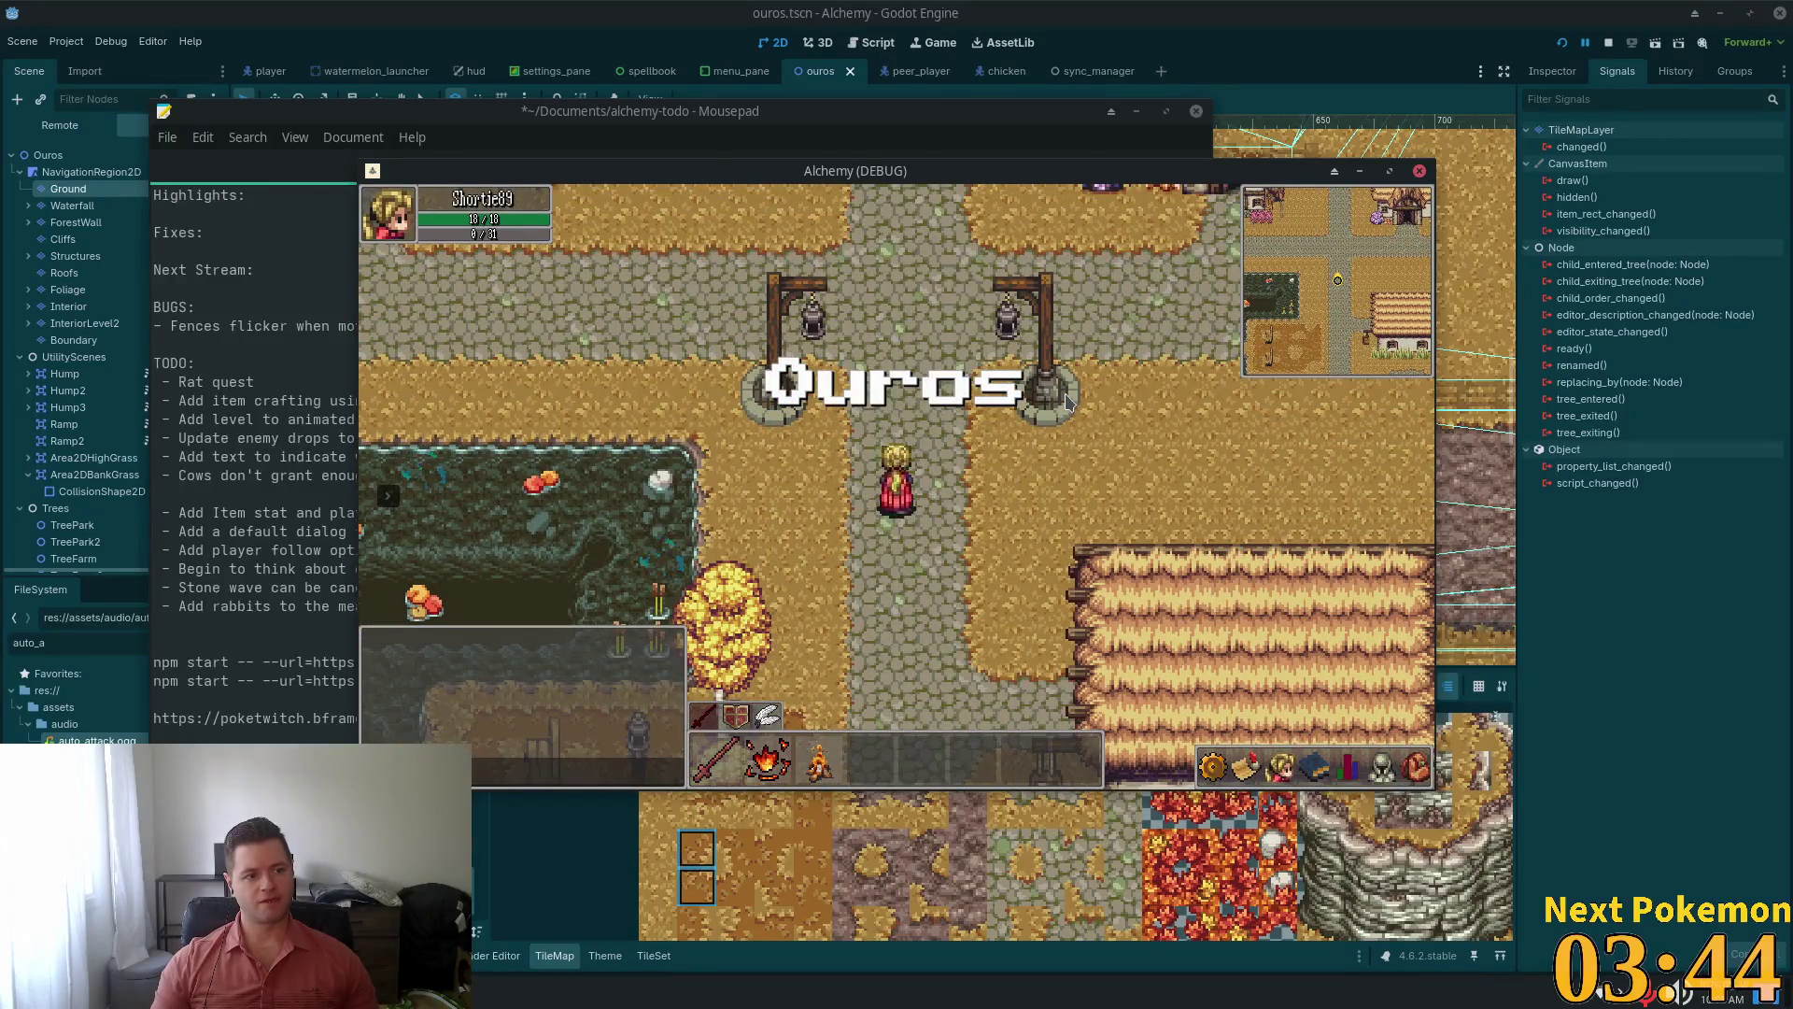
key("Up")
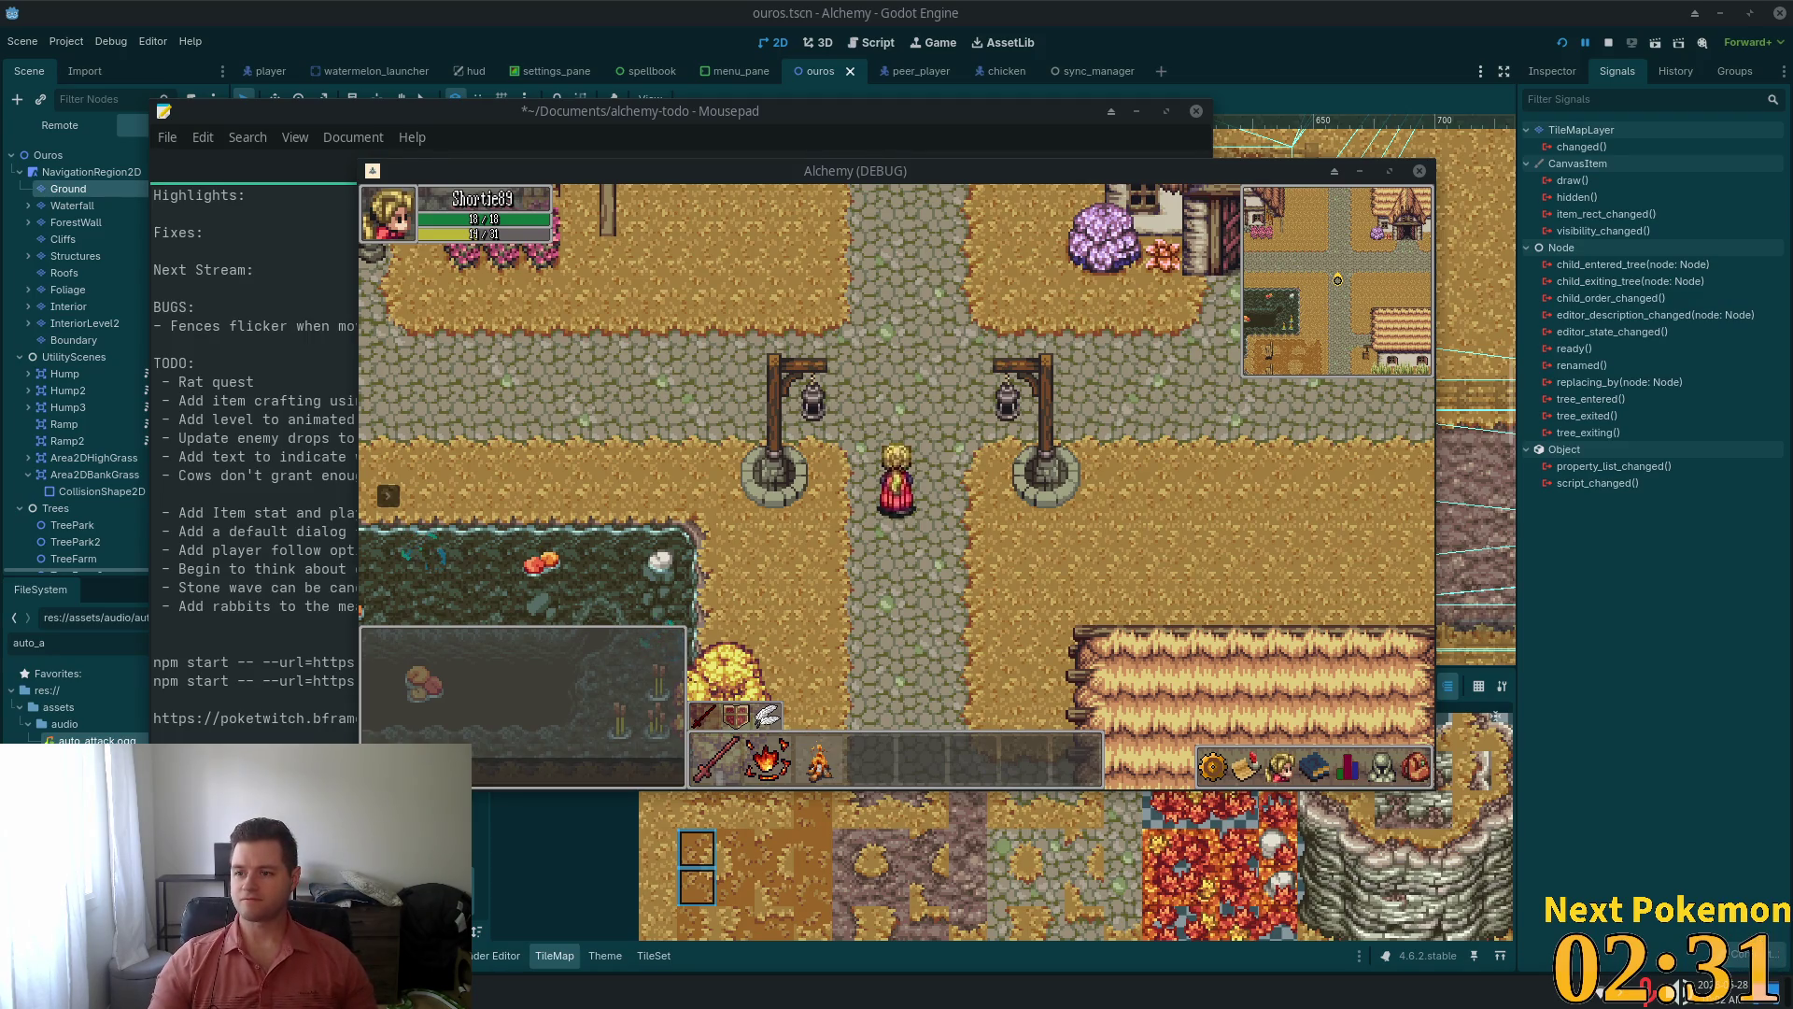
Highlight the mipmap definition in the 'mips maps' results and expand the AI overview
key("alt+Tab")
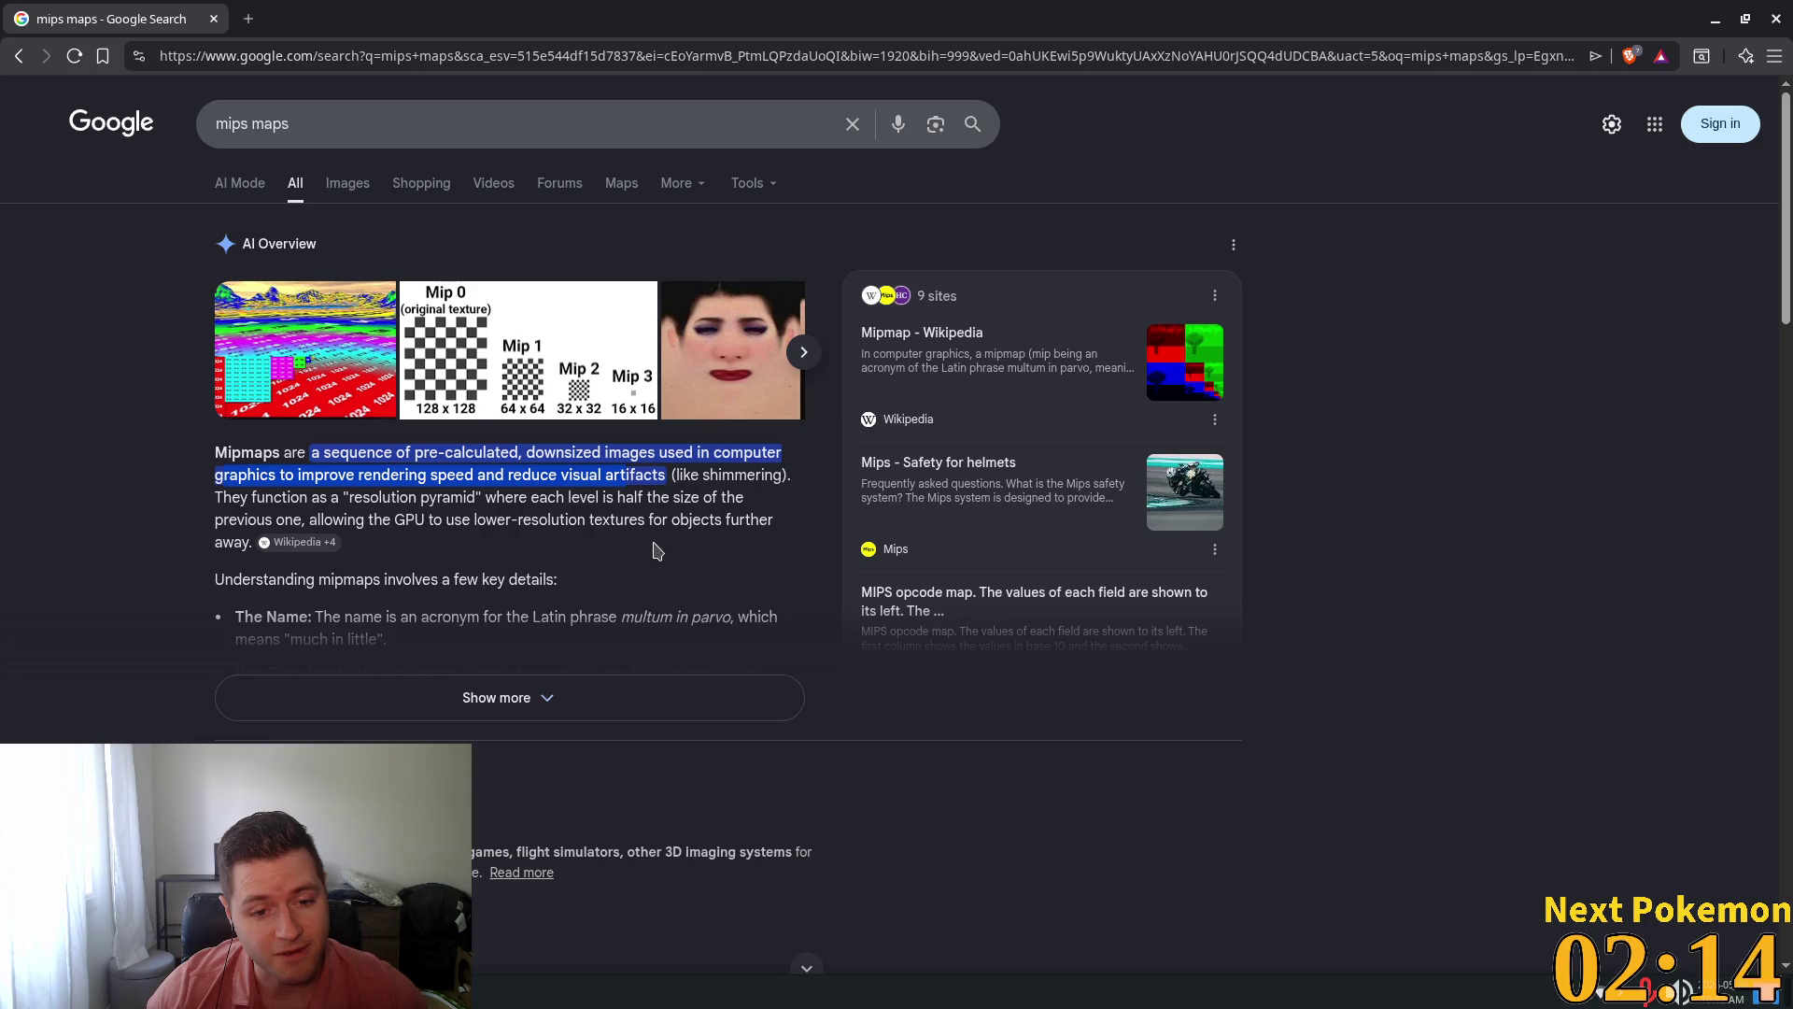
left_click_drag(662, 474, 674, 477)
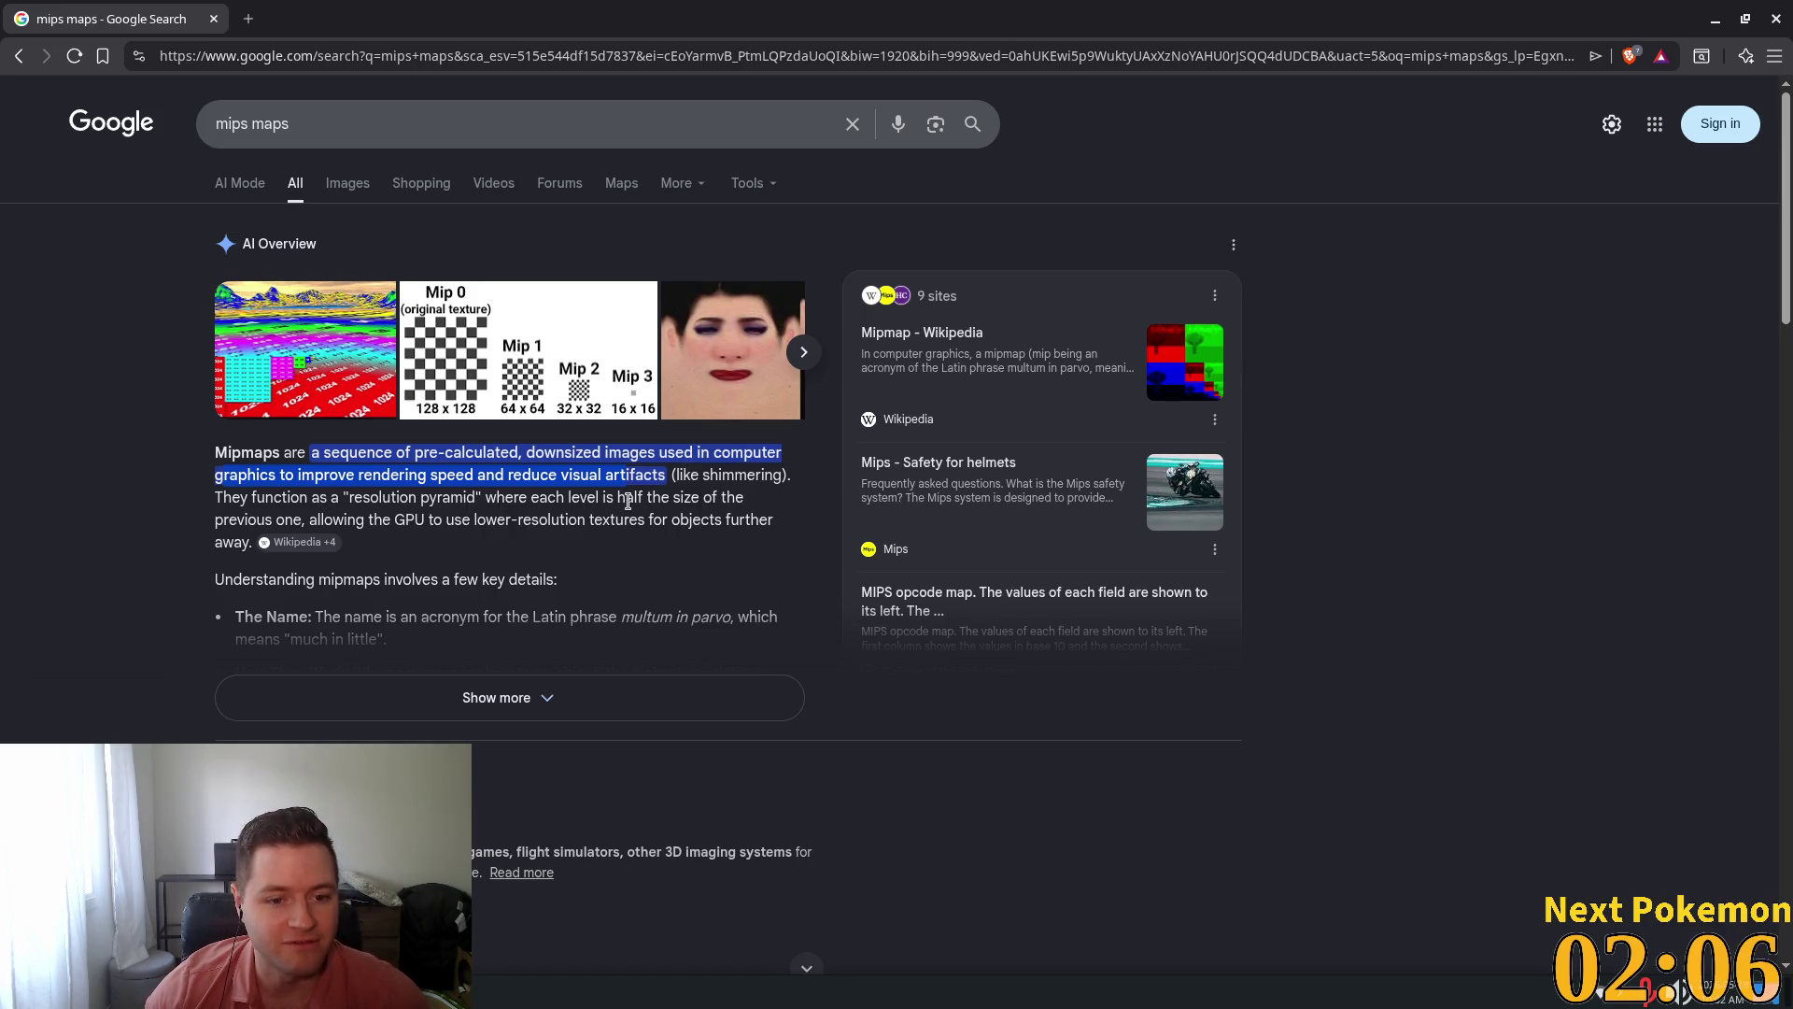
mouse_move(303, 519)
left_mouse_down()
mouse_move(743, 519)
mouse_move(707, 546)
left_mouse_up()
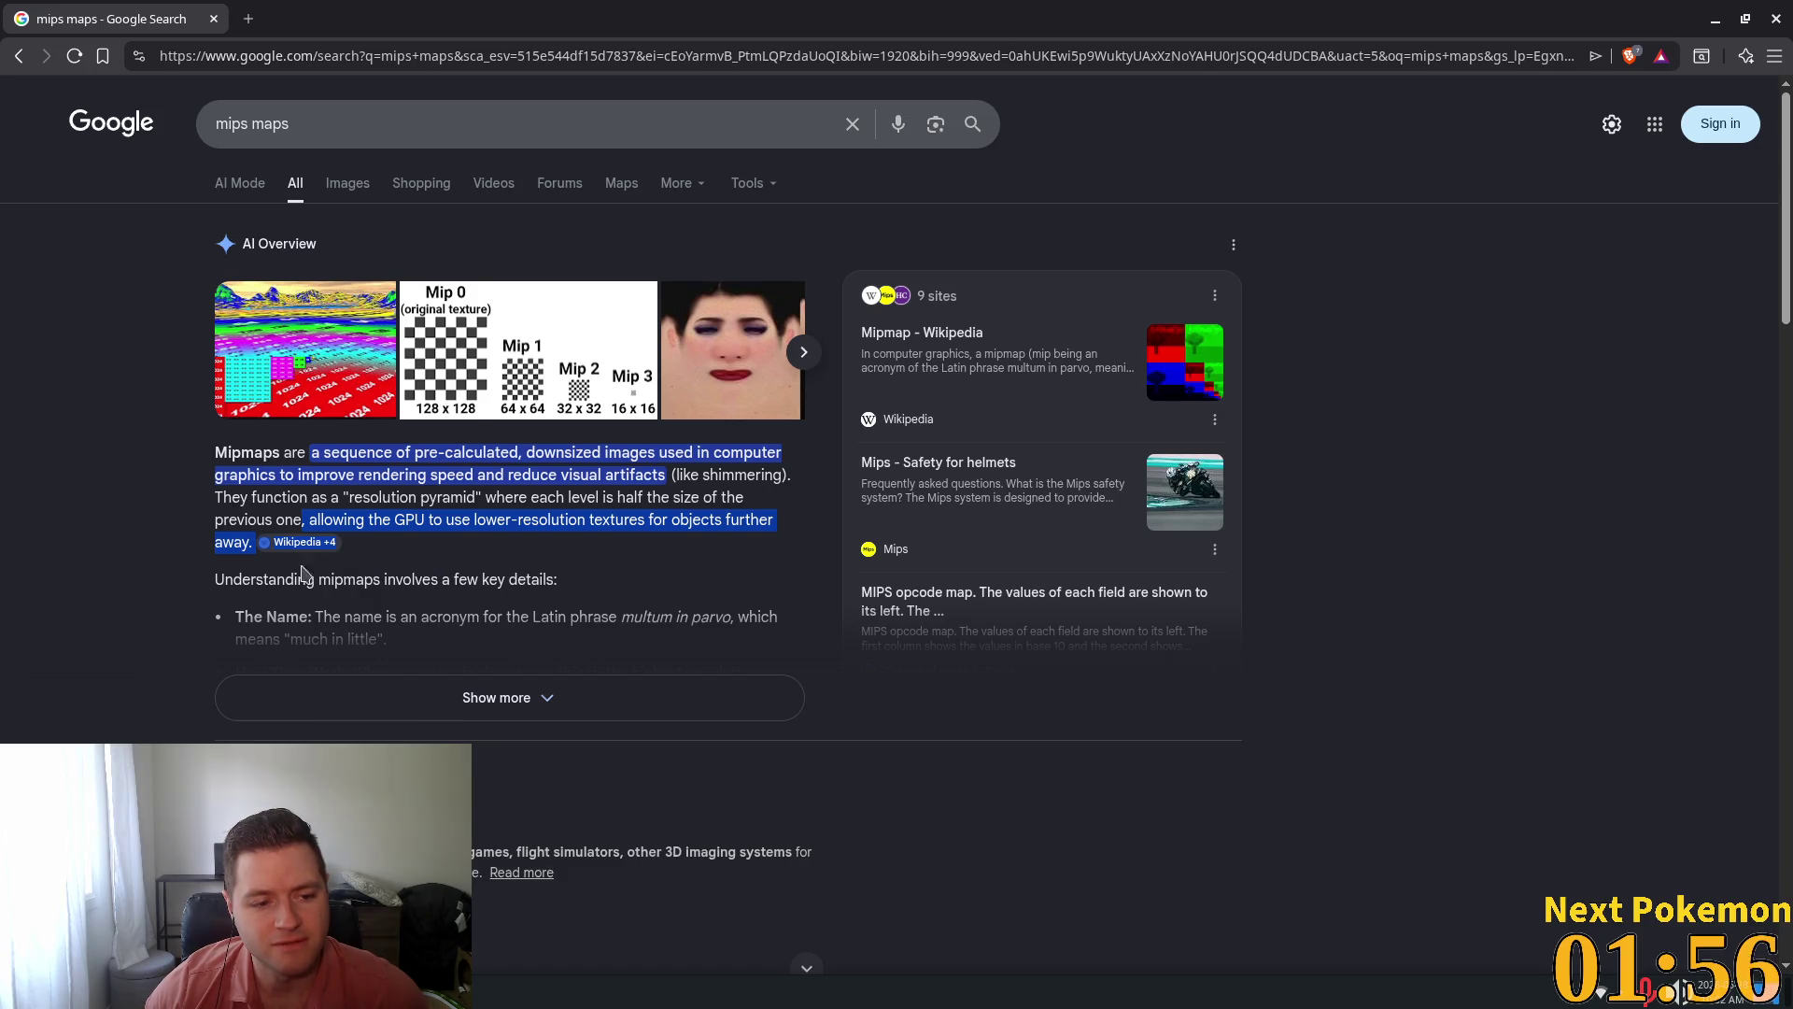
scroll(513, 666, "down", 2)
left_click(556, 467)
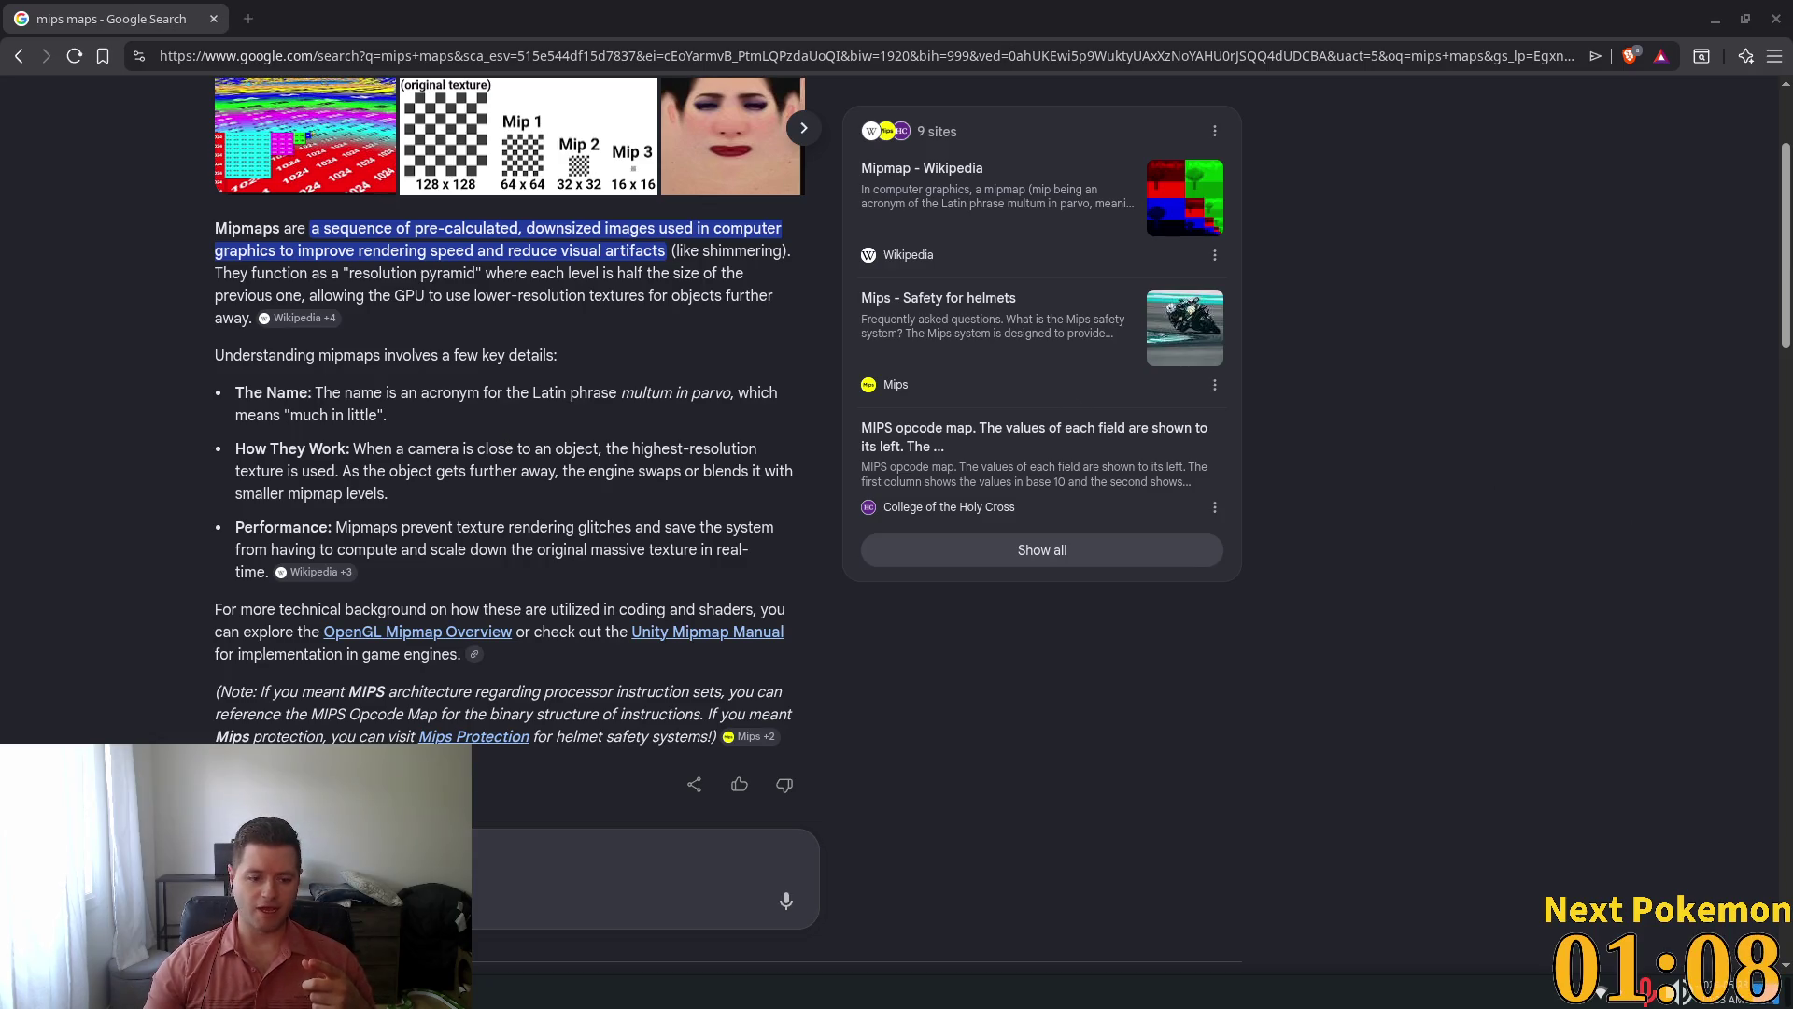
left_click(528, 915)
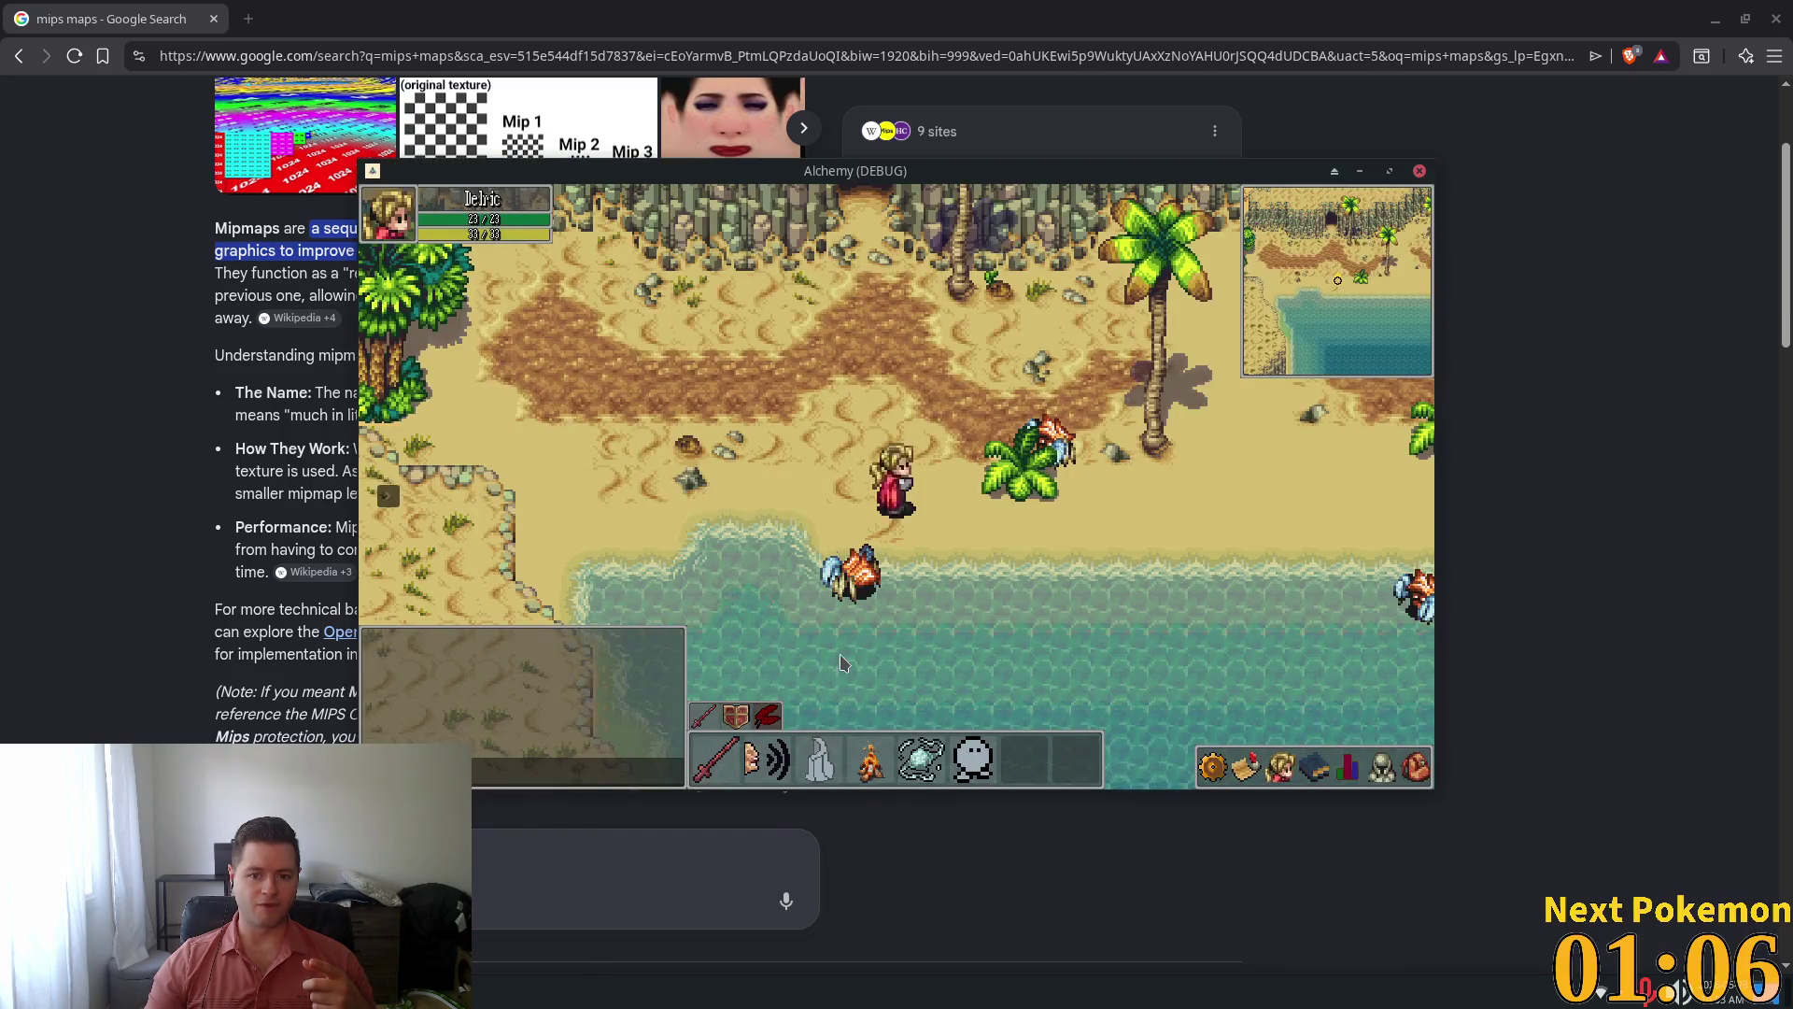
Move the player north-west, highlight what mipmaps prevent, then return to the Godot editor
left_click(1373, 272)
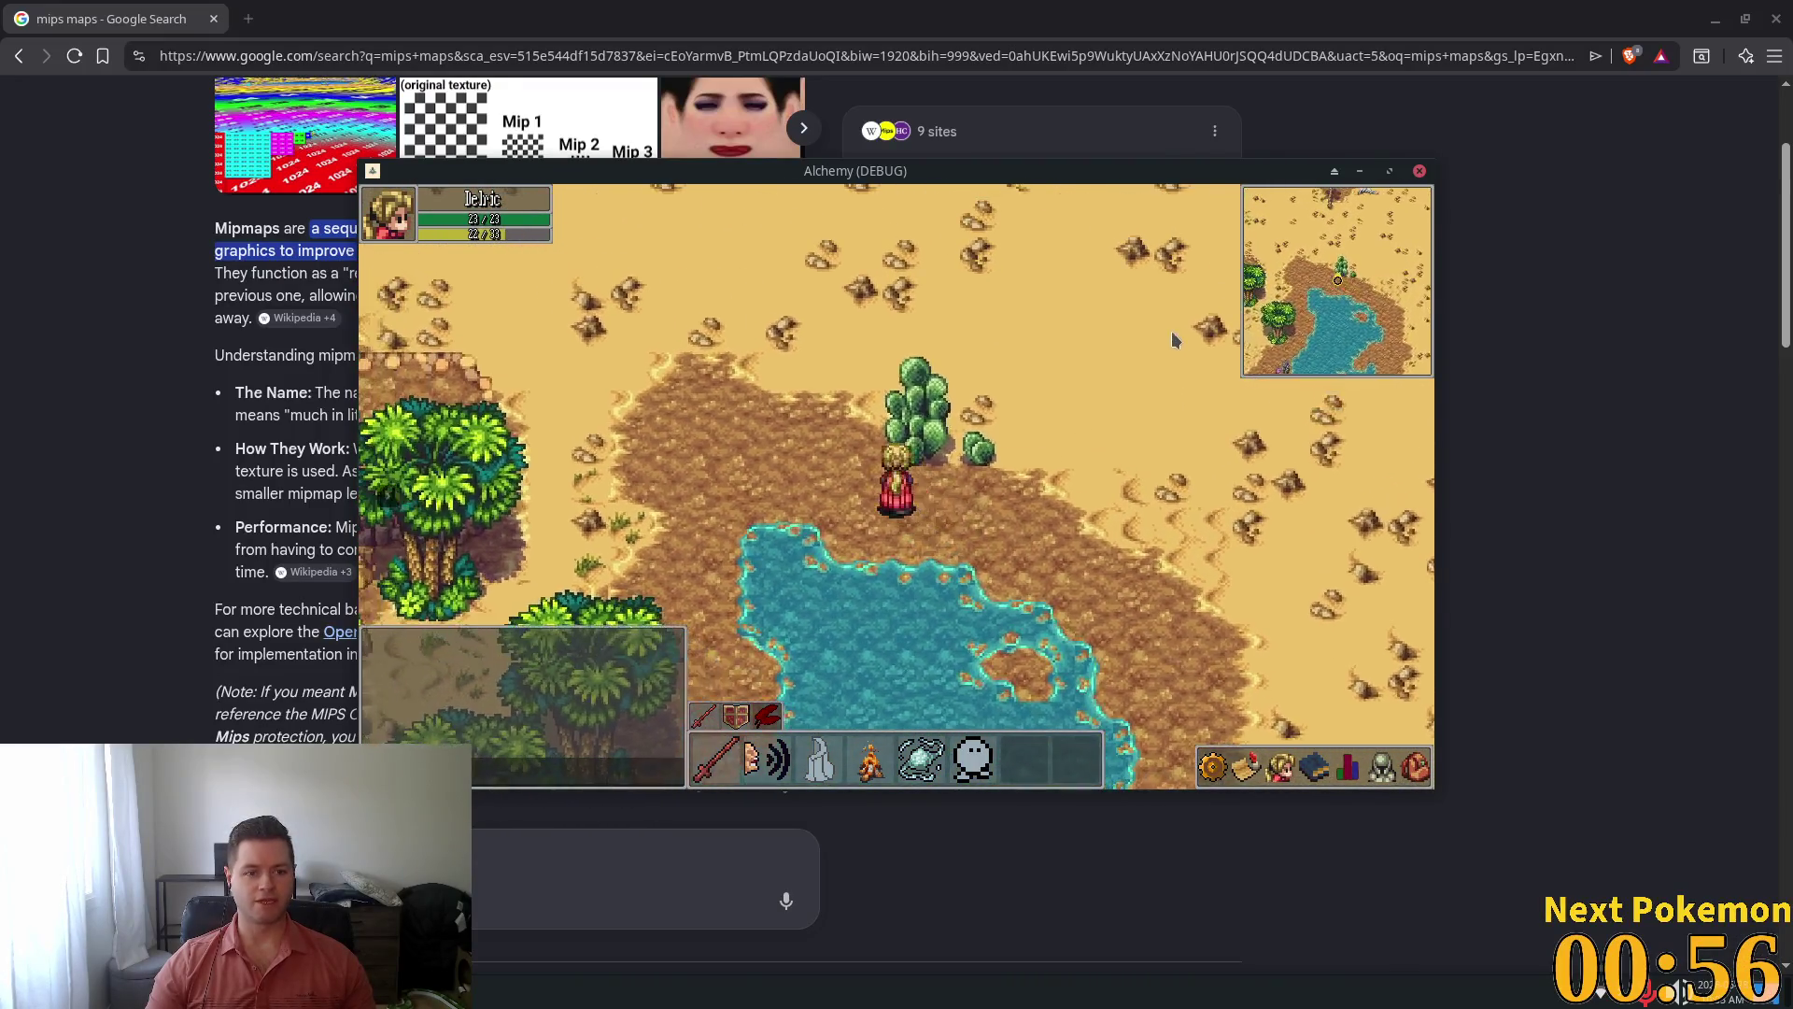
left_click(204, 478)
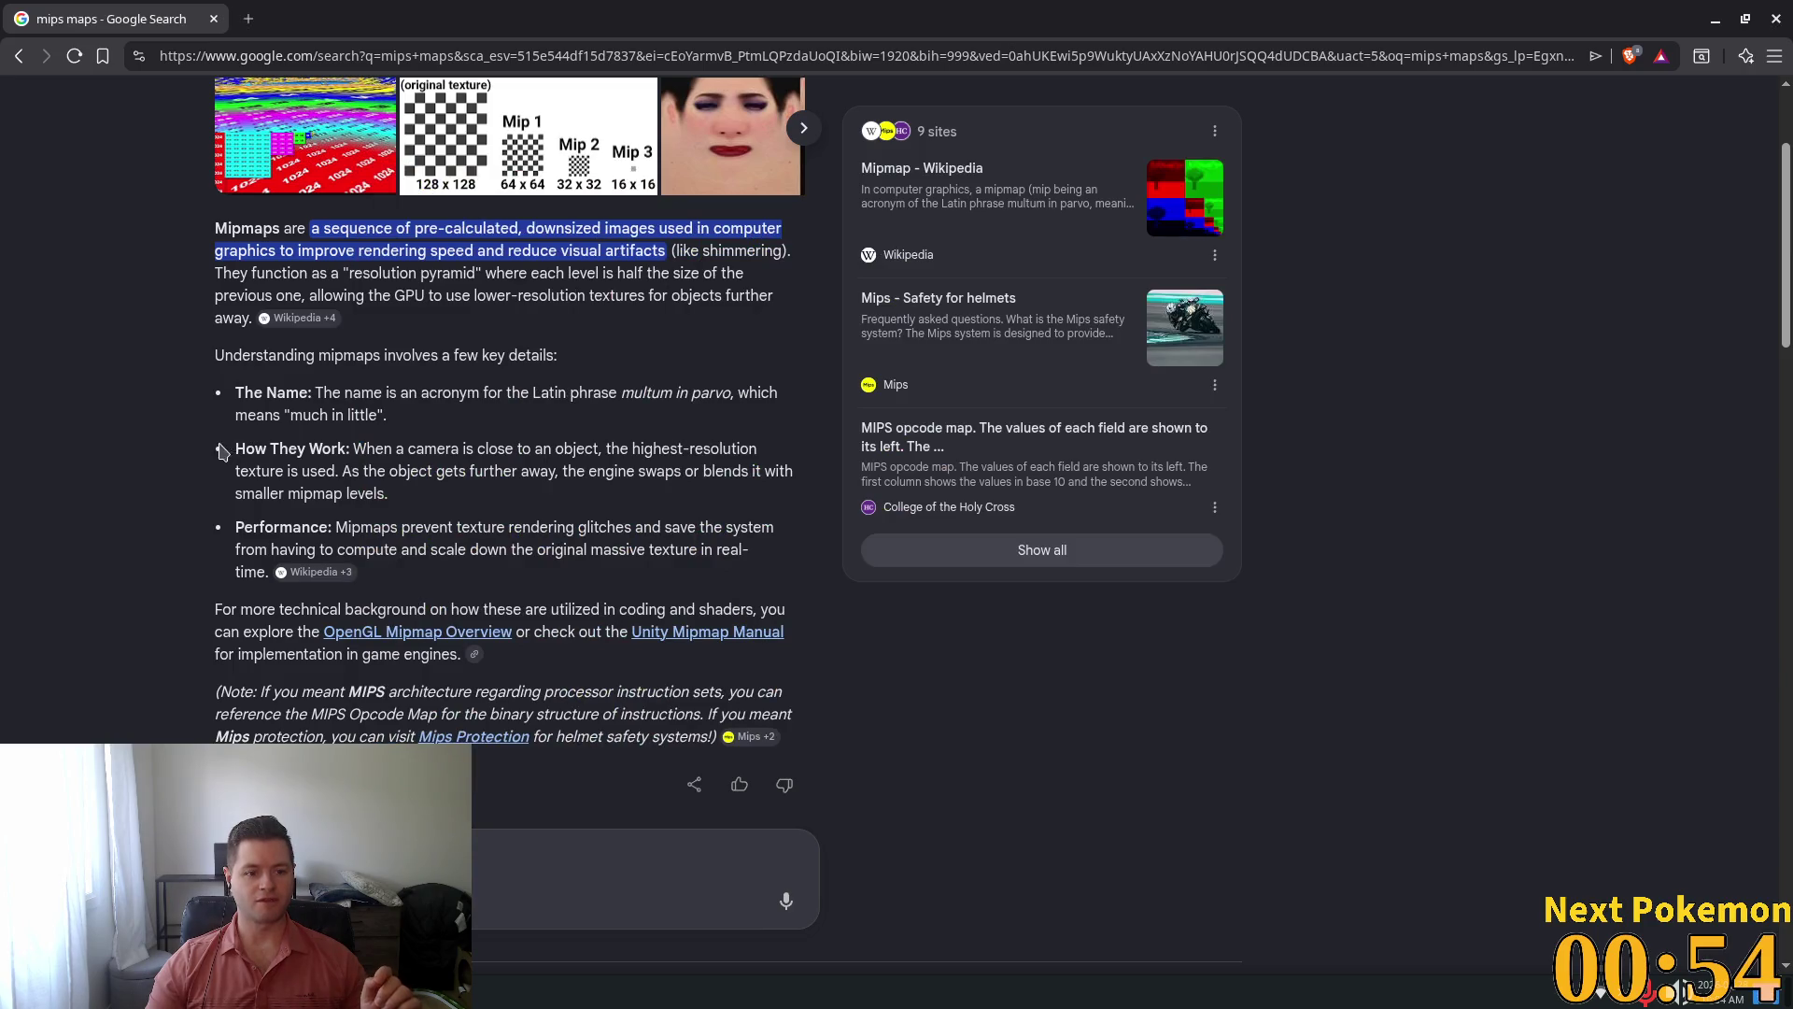
mouse_move(396, 528)
left_mouse_down()
mouse_move(673, 529)
mouse_move(748, 549)
mouse_move(766, 529)
mouse_move(509, 529)
mouse_move(697, 550)
left_mouse_up()
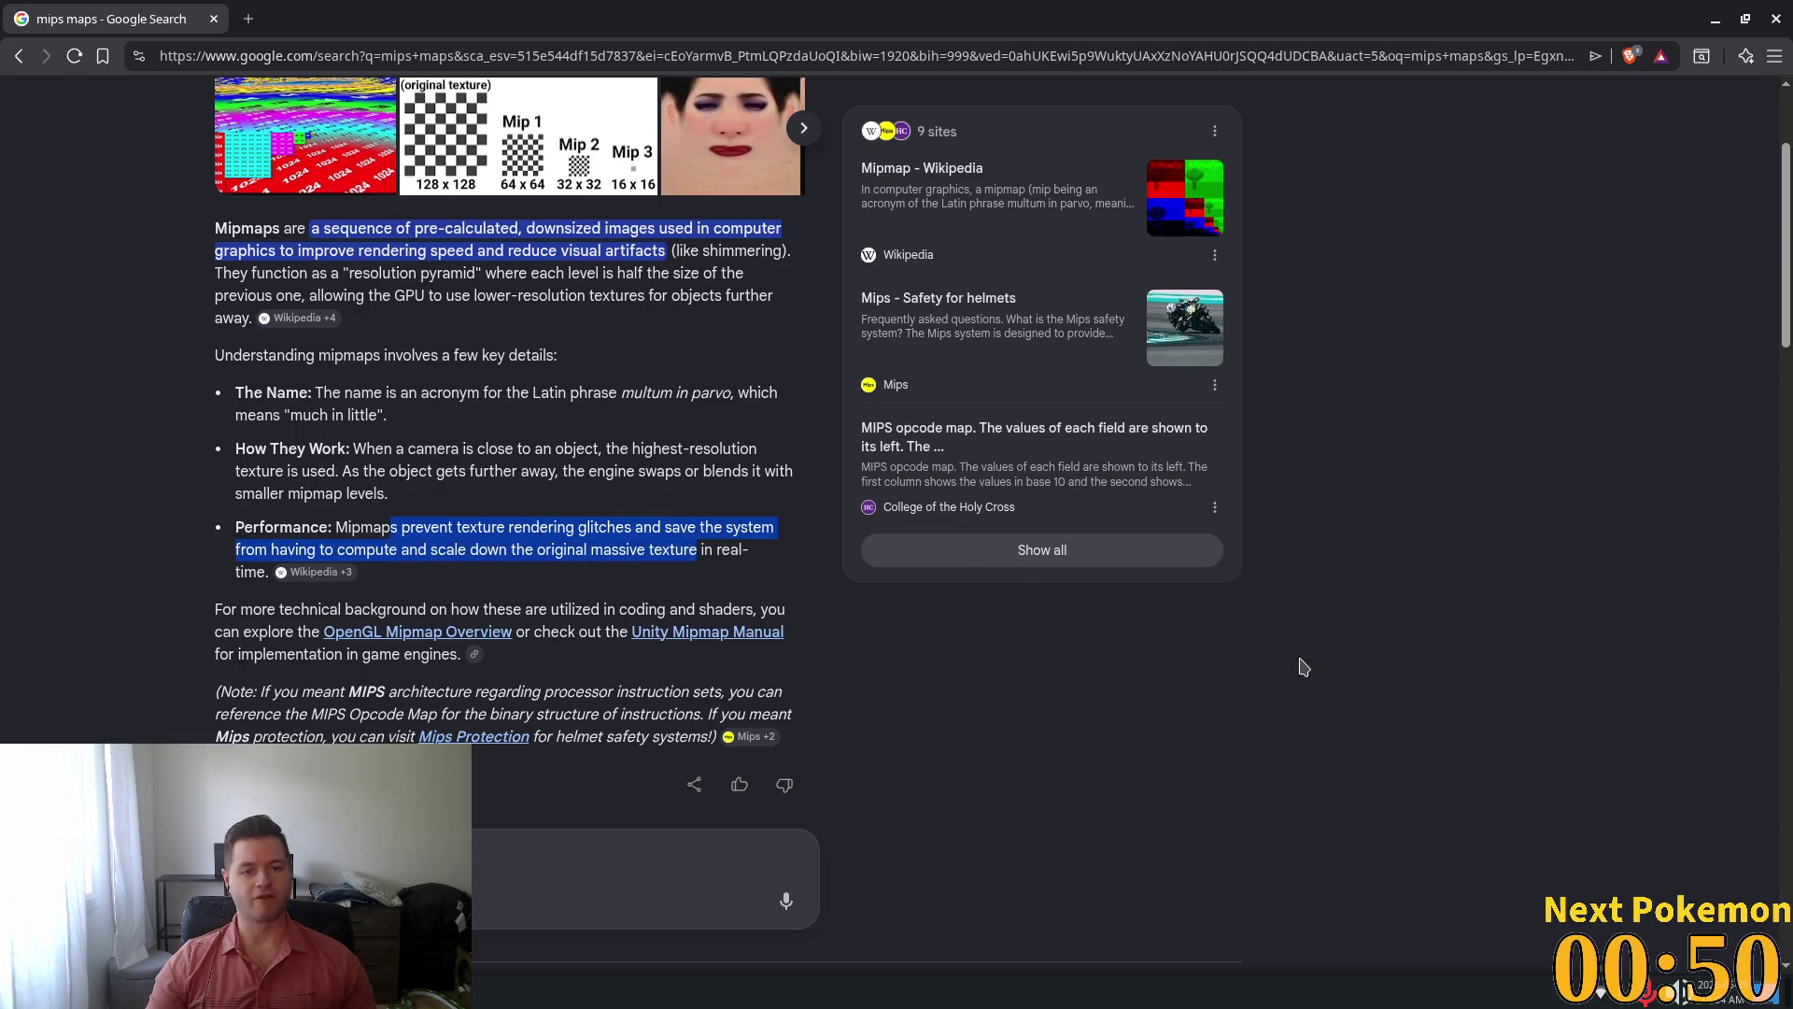
key("alt+Tab")
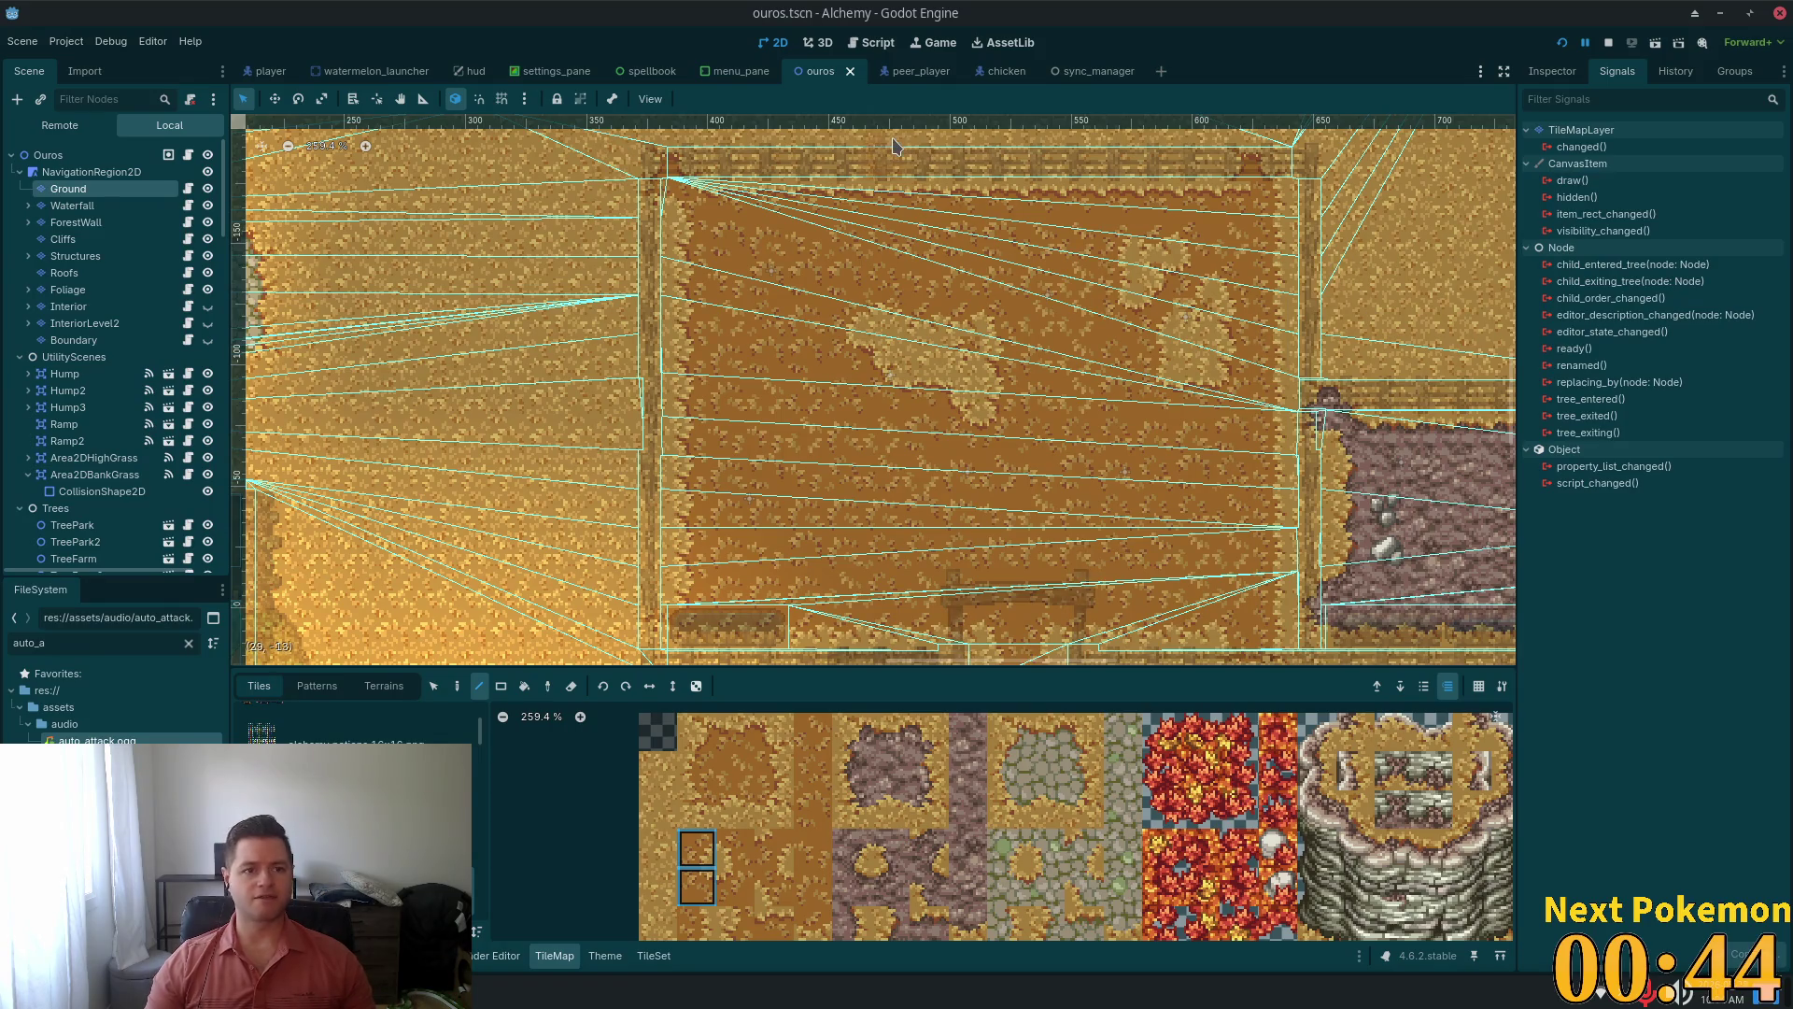
Open fields_of_ouros.tscn by searching 'fields', then zoom in on the wooden bridge
key("shift+alt+o")
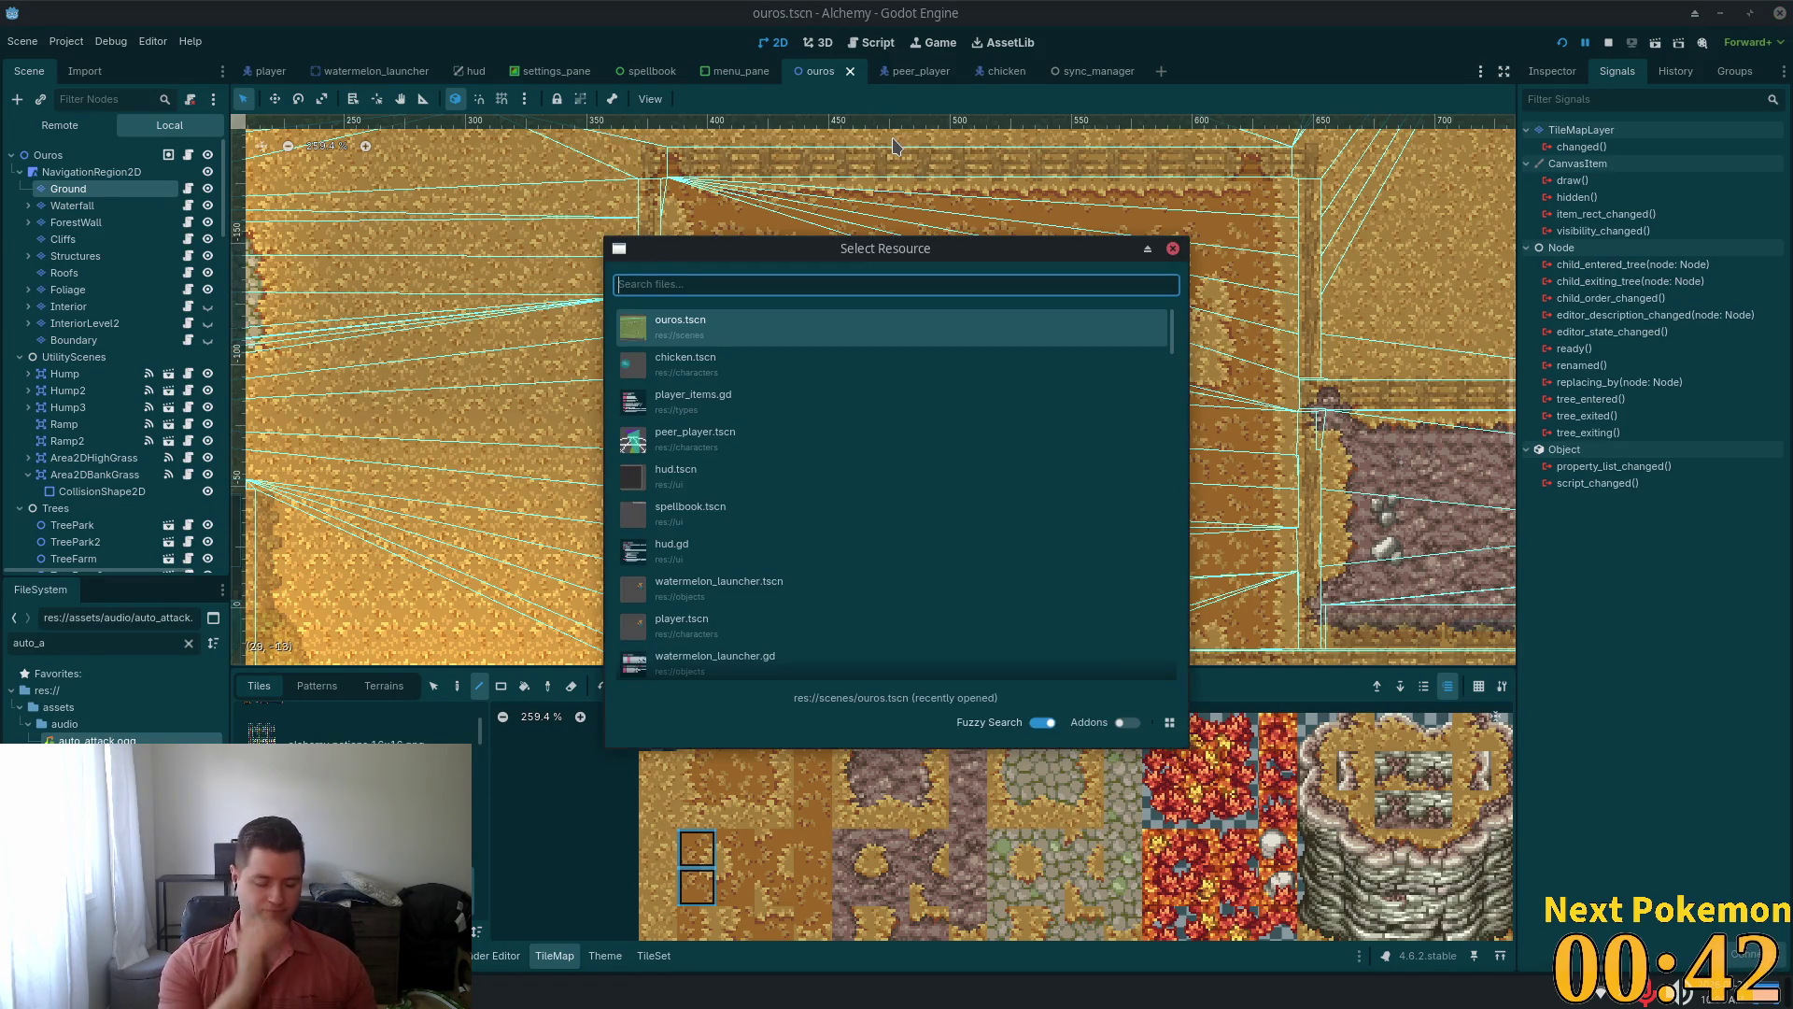
type("fields")
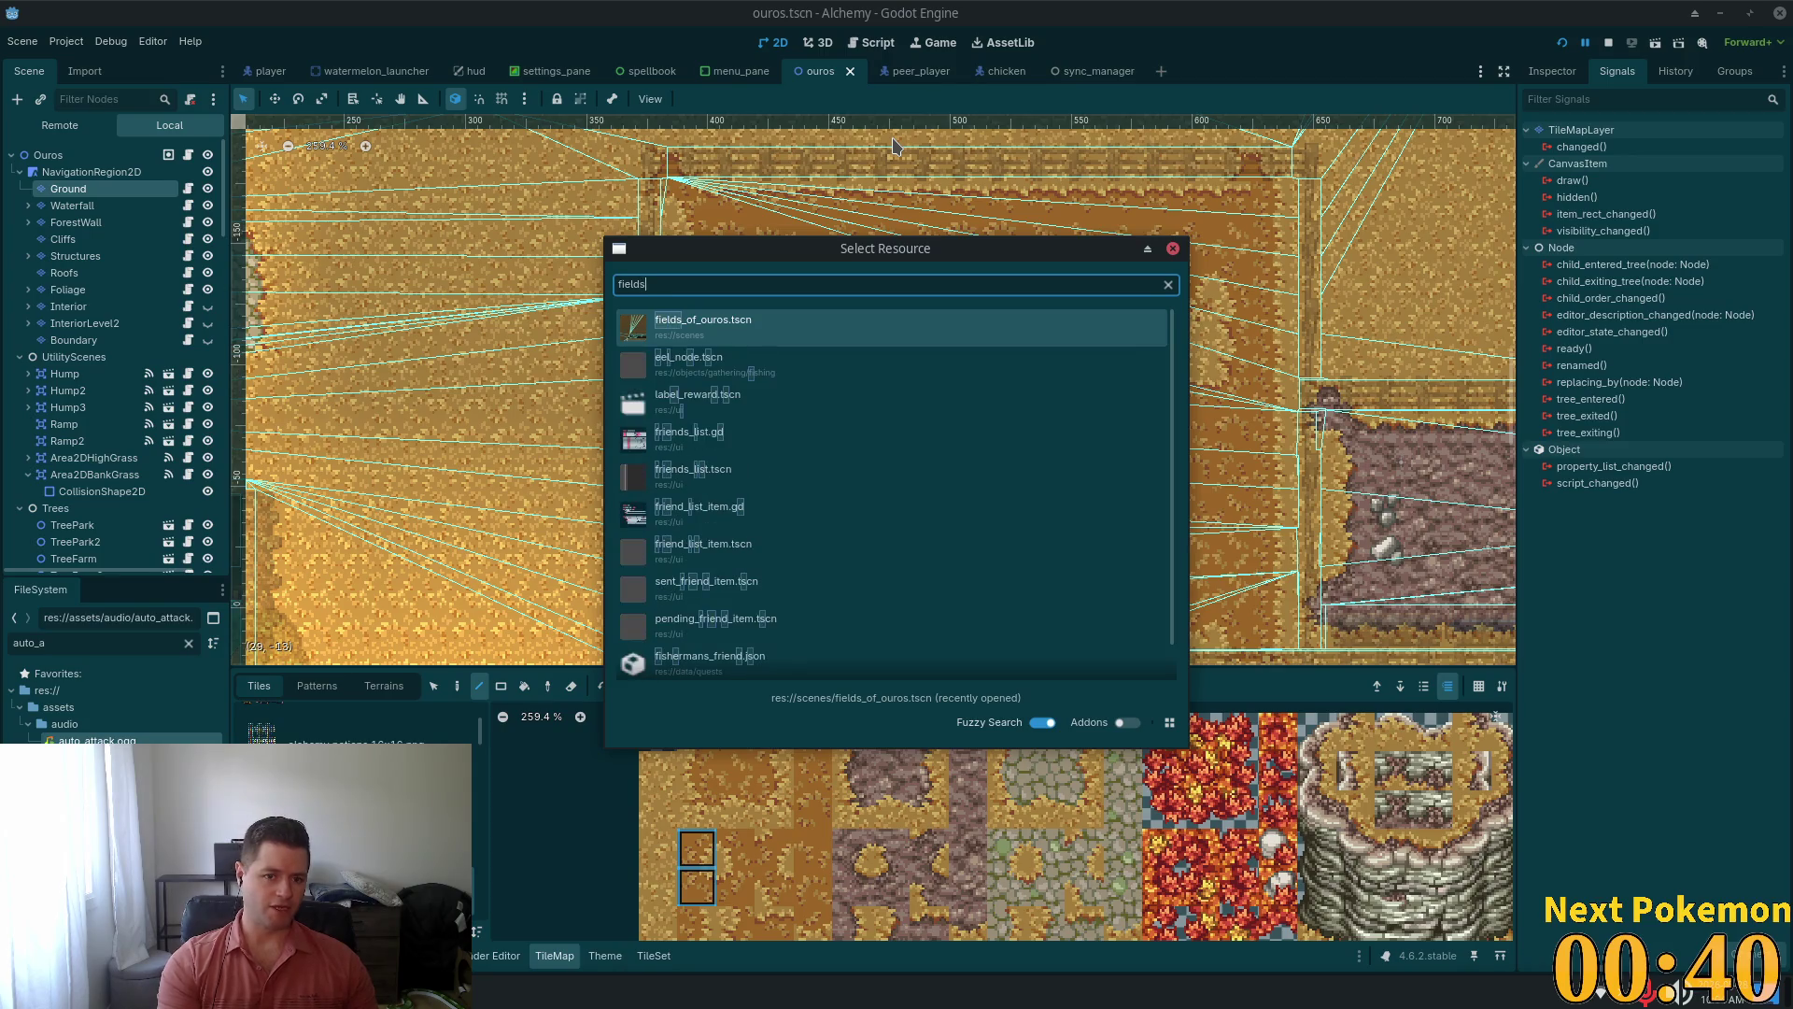
key("Return")
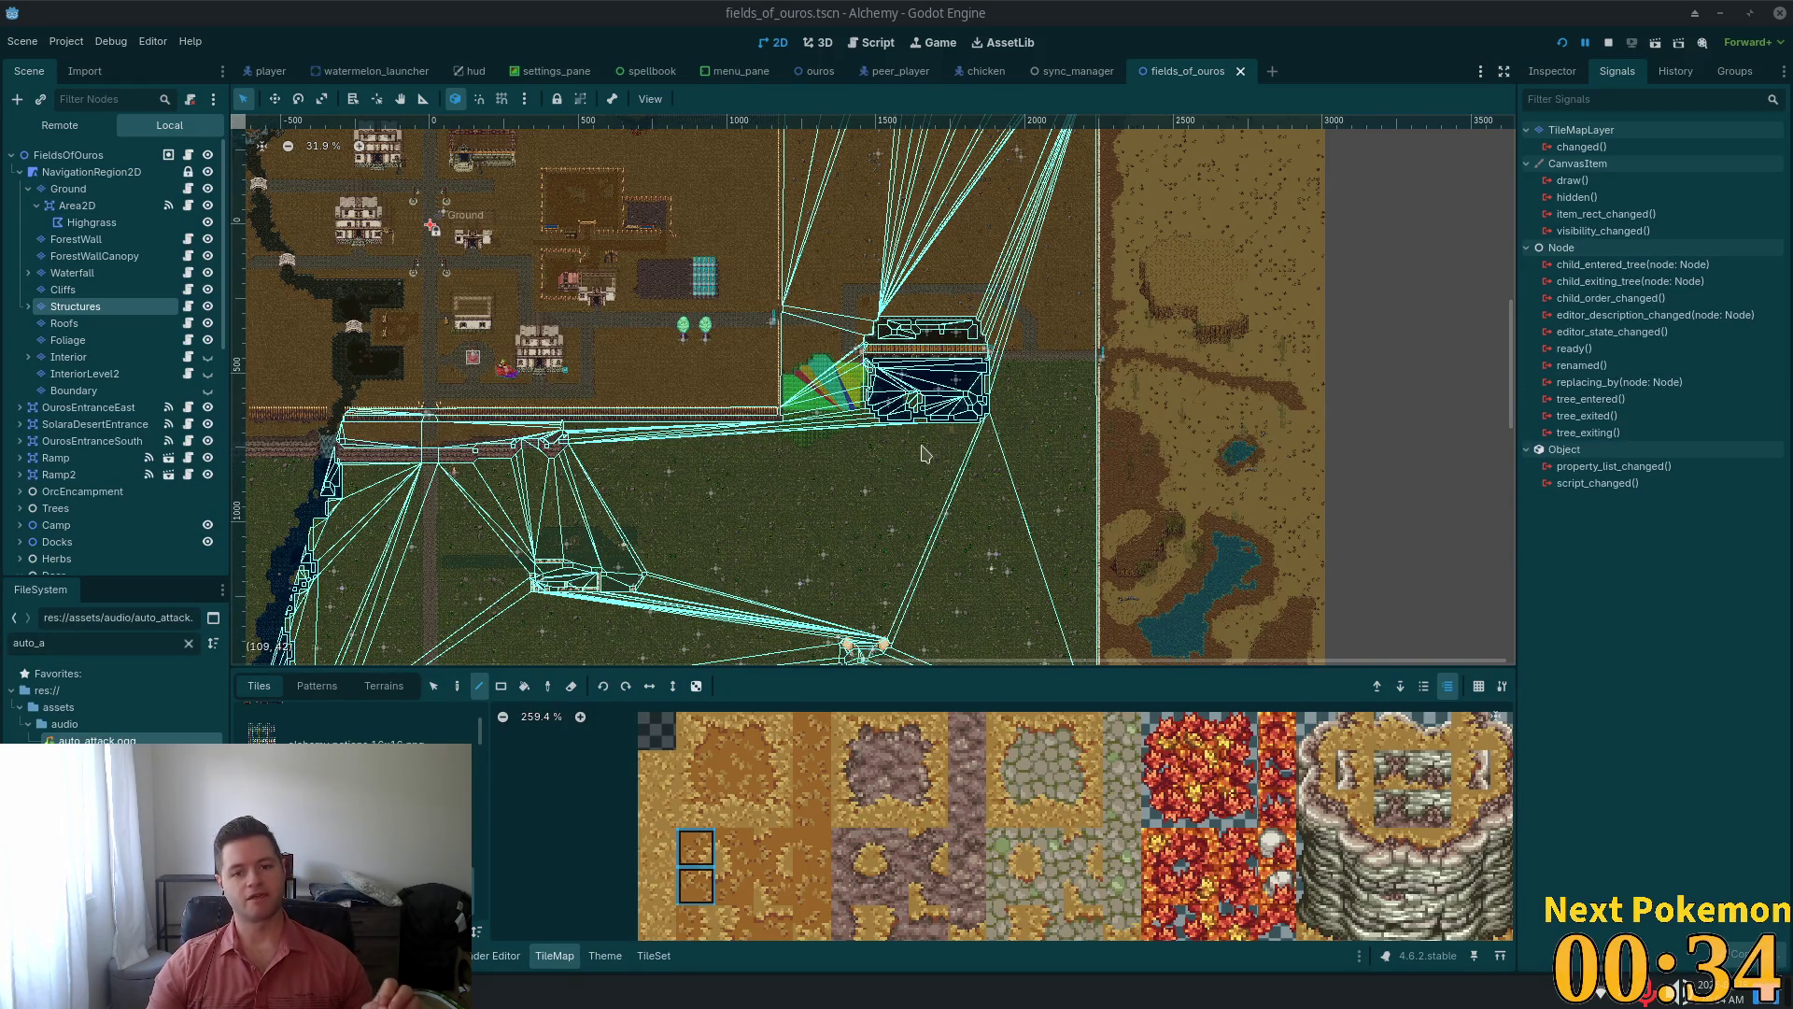
scroll(756, 481, "down", 5)
scroll(827, 431, "up", 12)
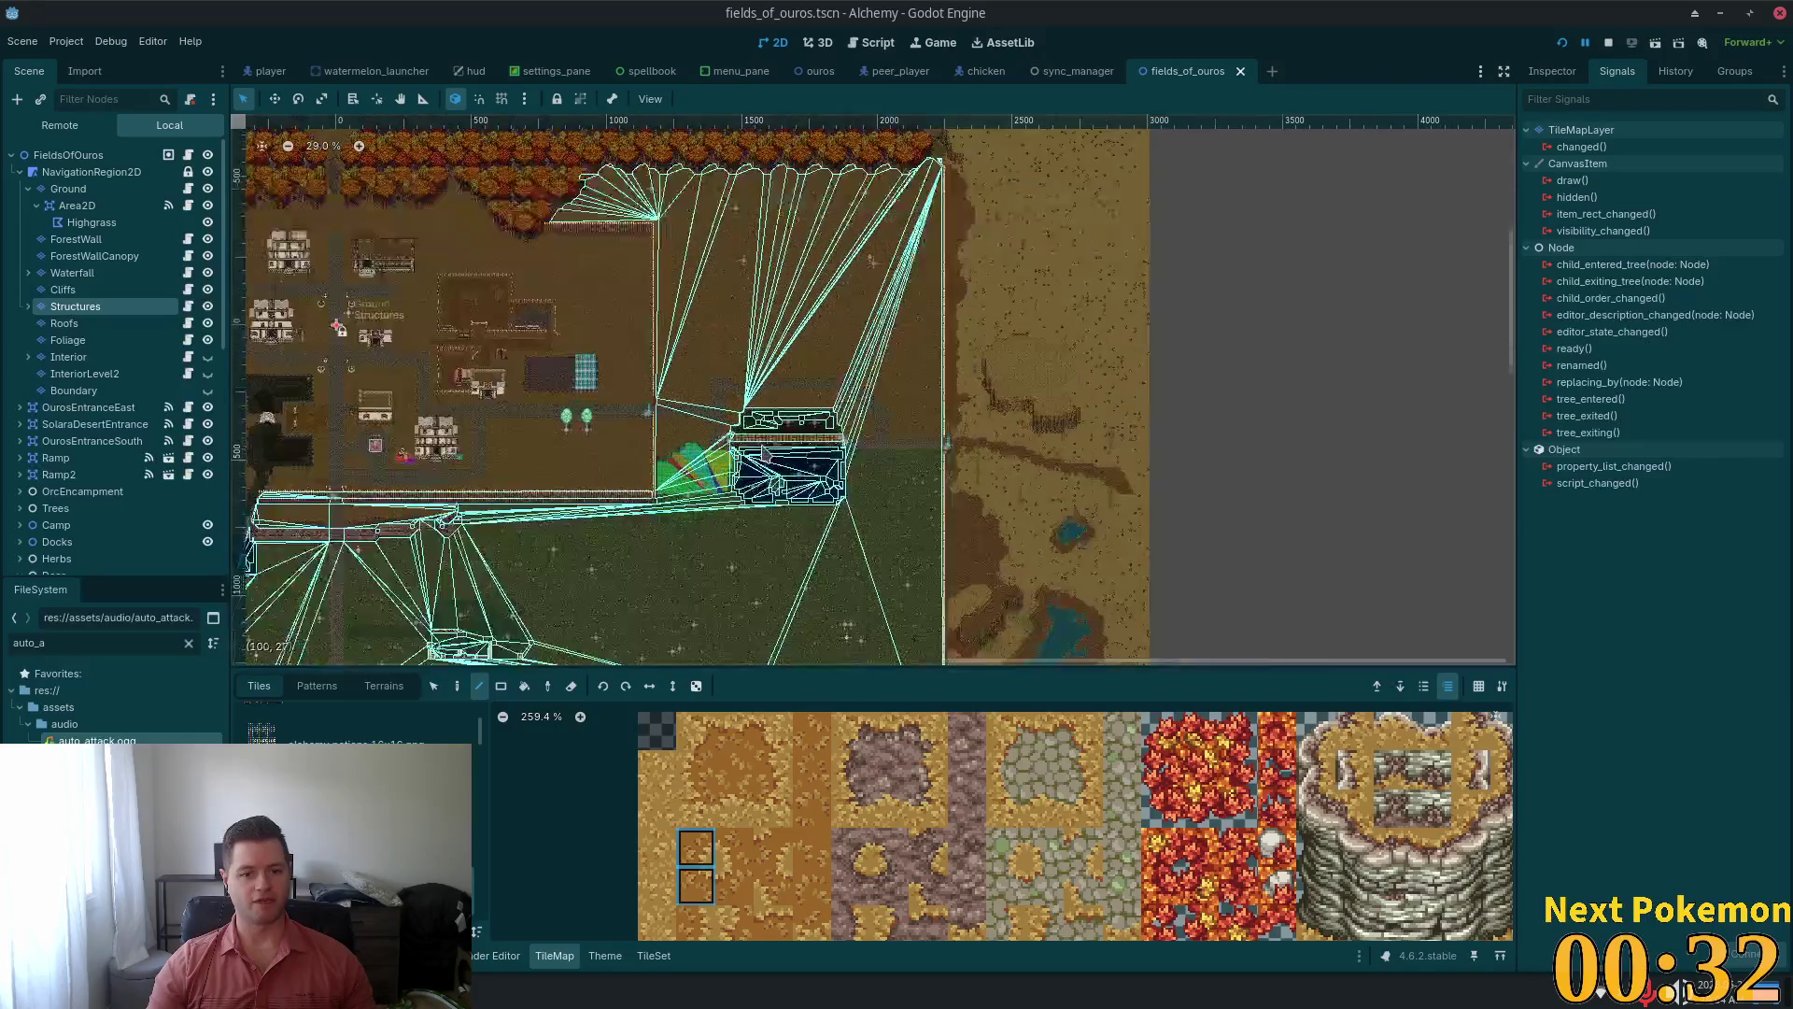
scroll(776, 453, "up", 5)
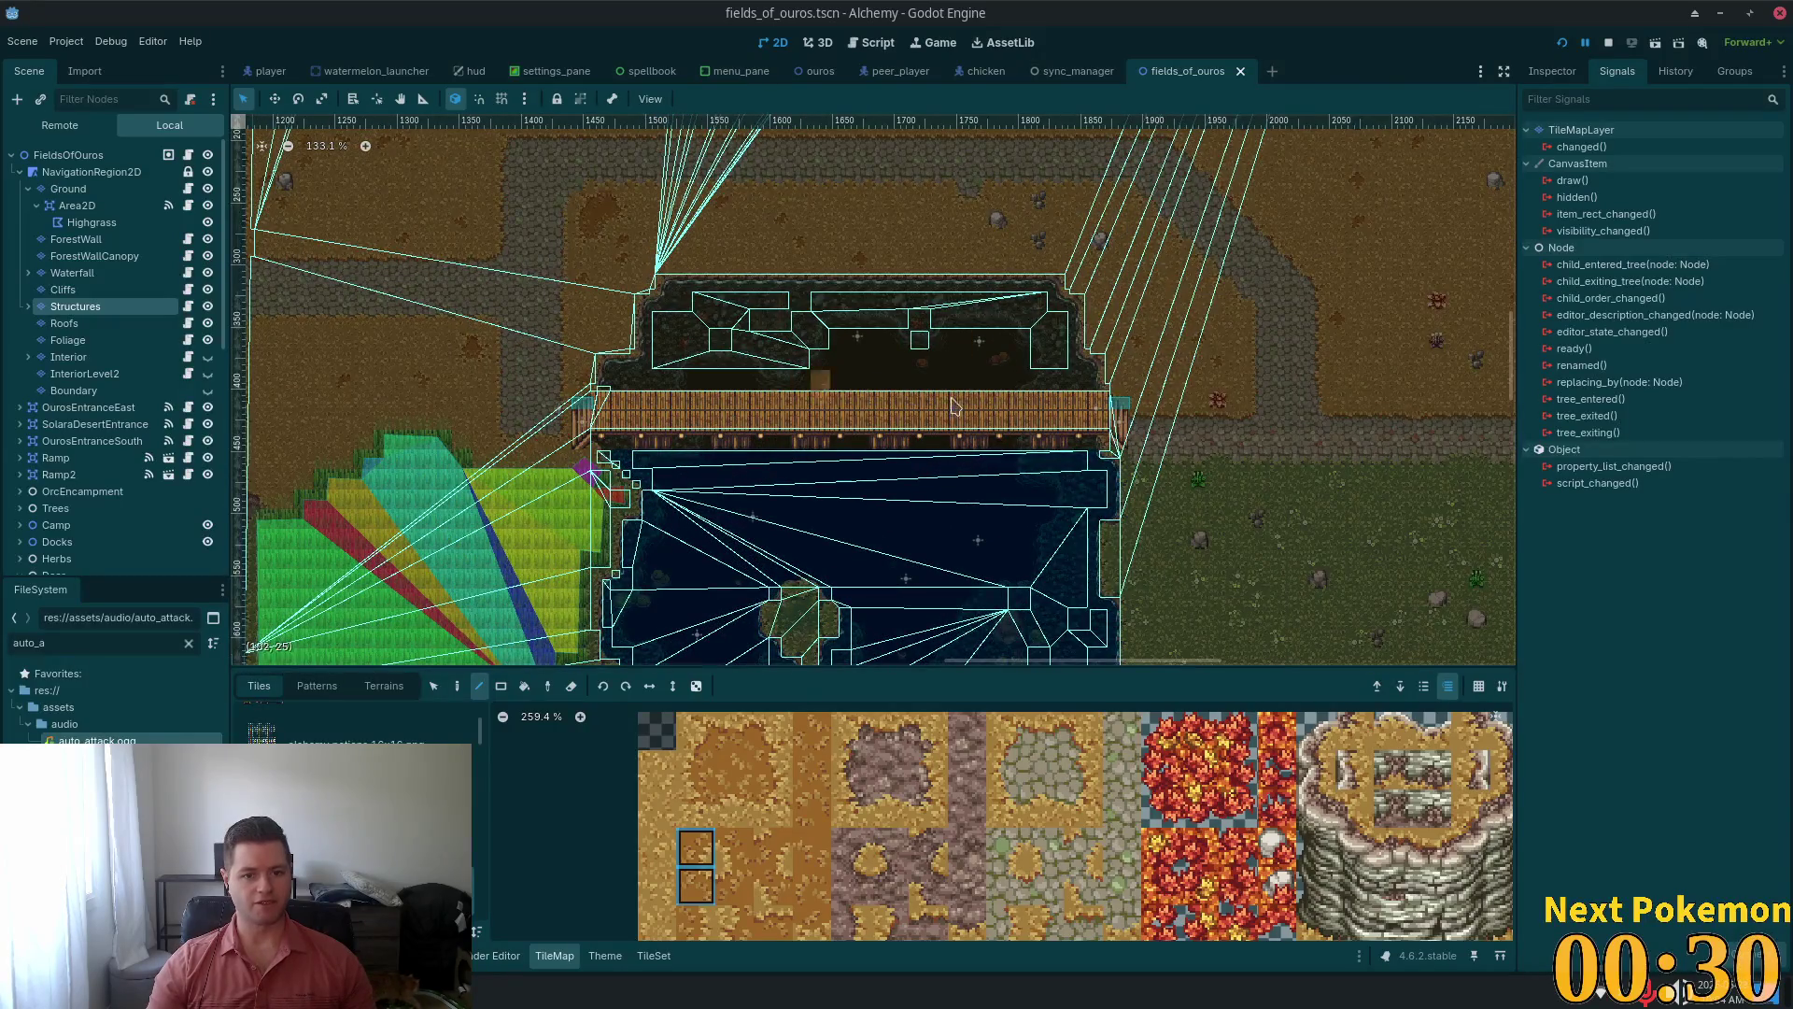
scroll(827, 446, "up", 1)
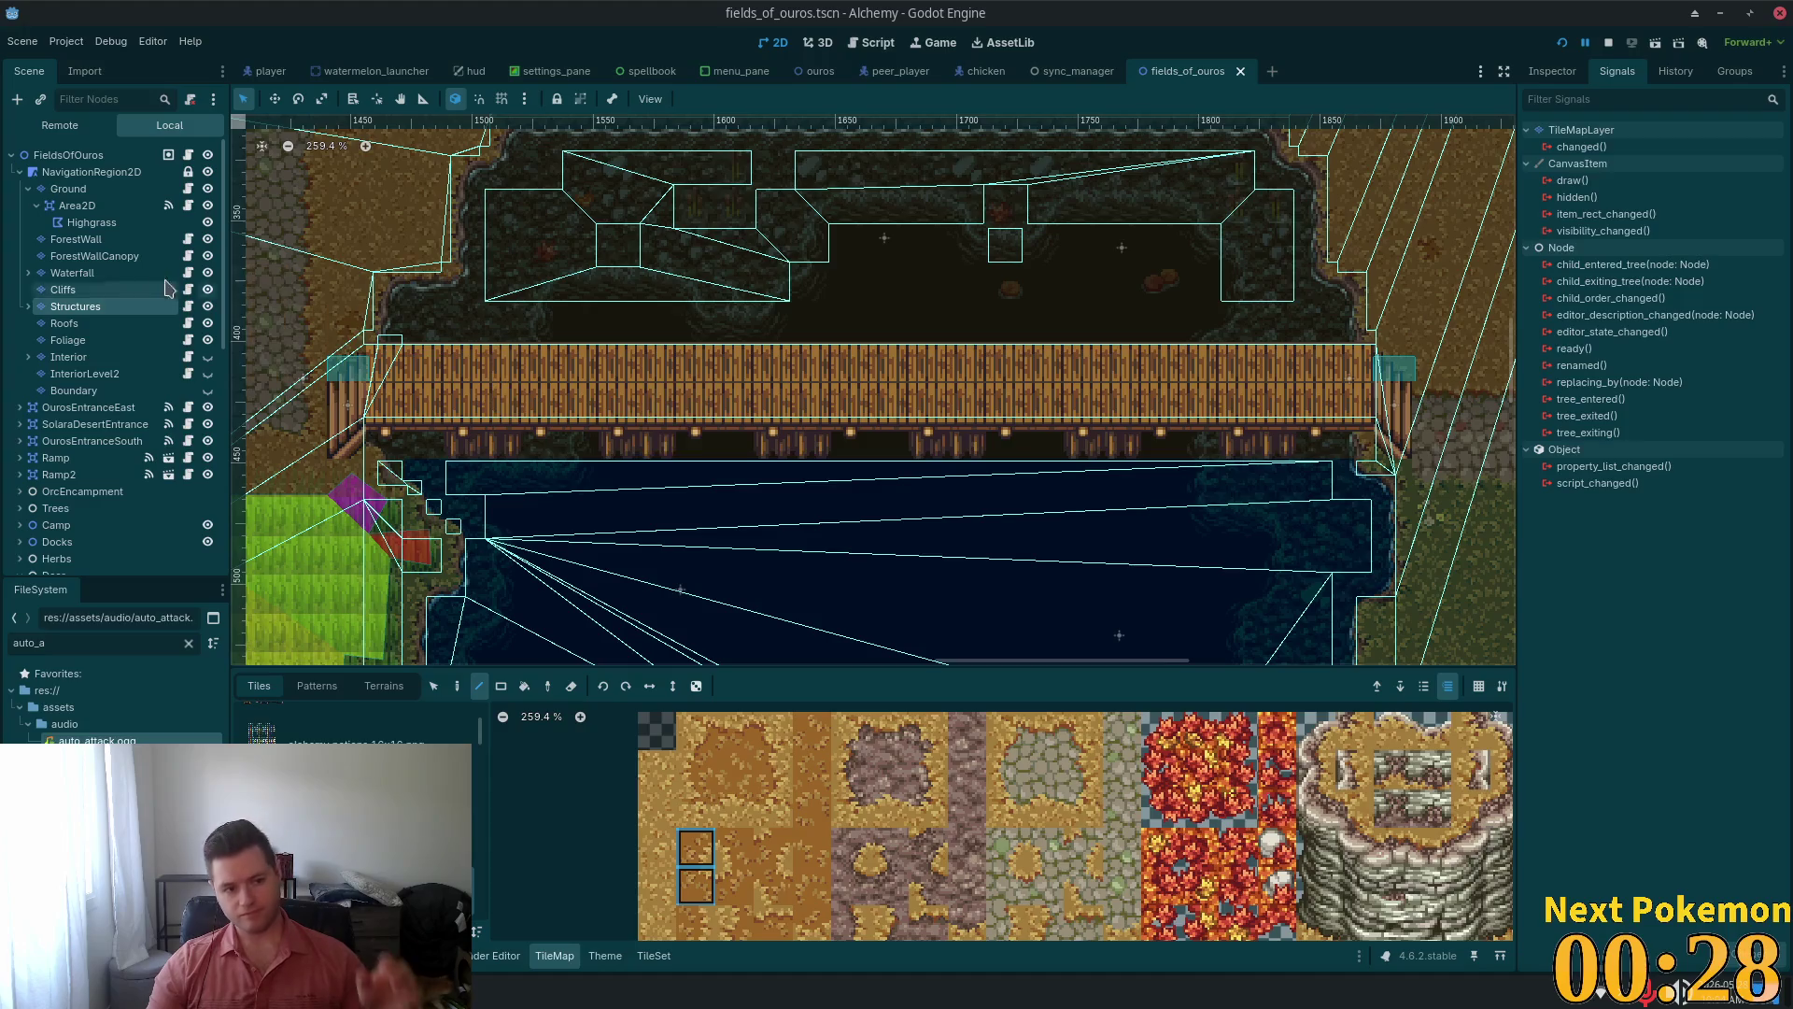
Show the Structures layer's properties and expand its Rendering, Physics and Navigation groups
left_click(1551, 71)
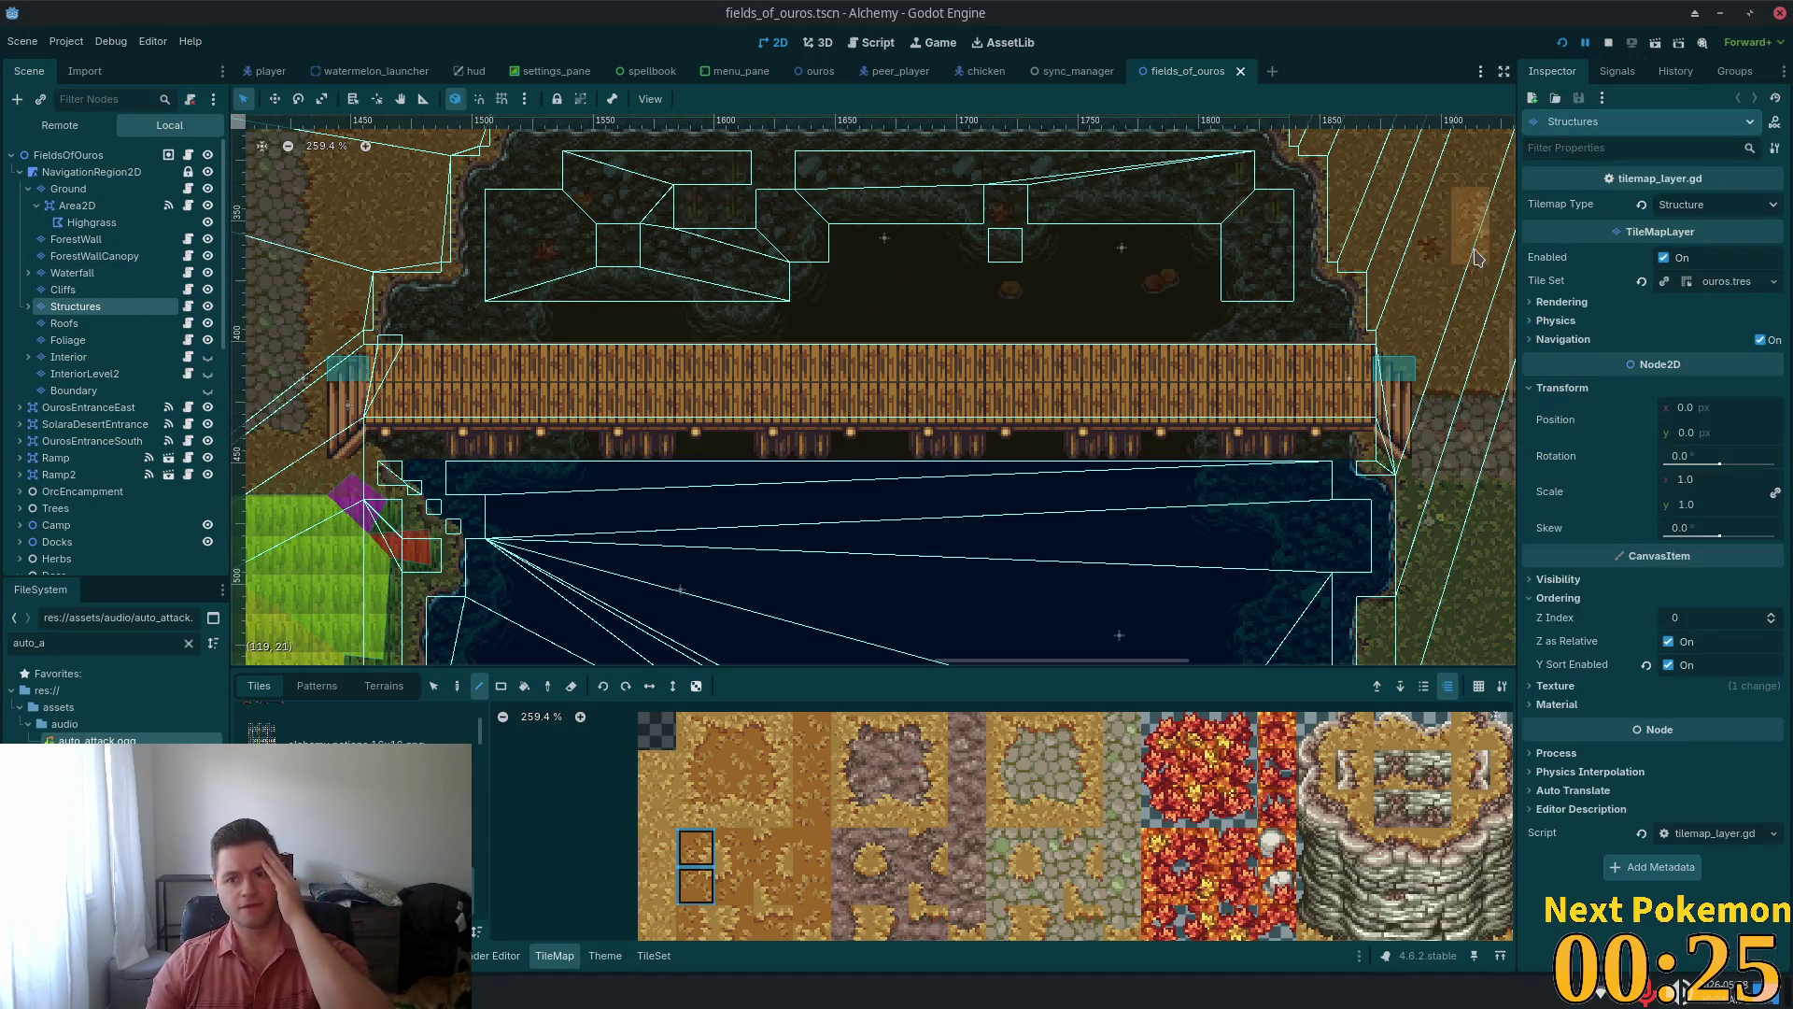
left_click(1557, 305)
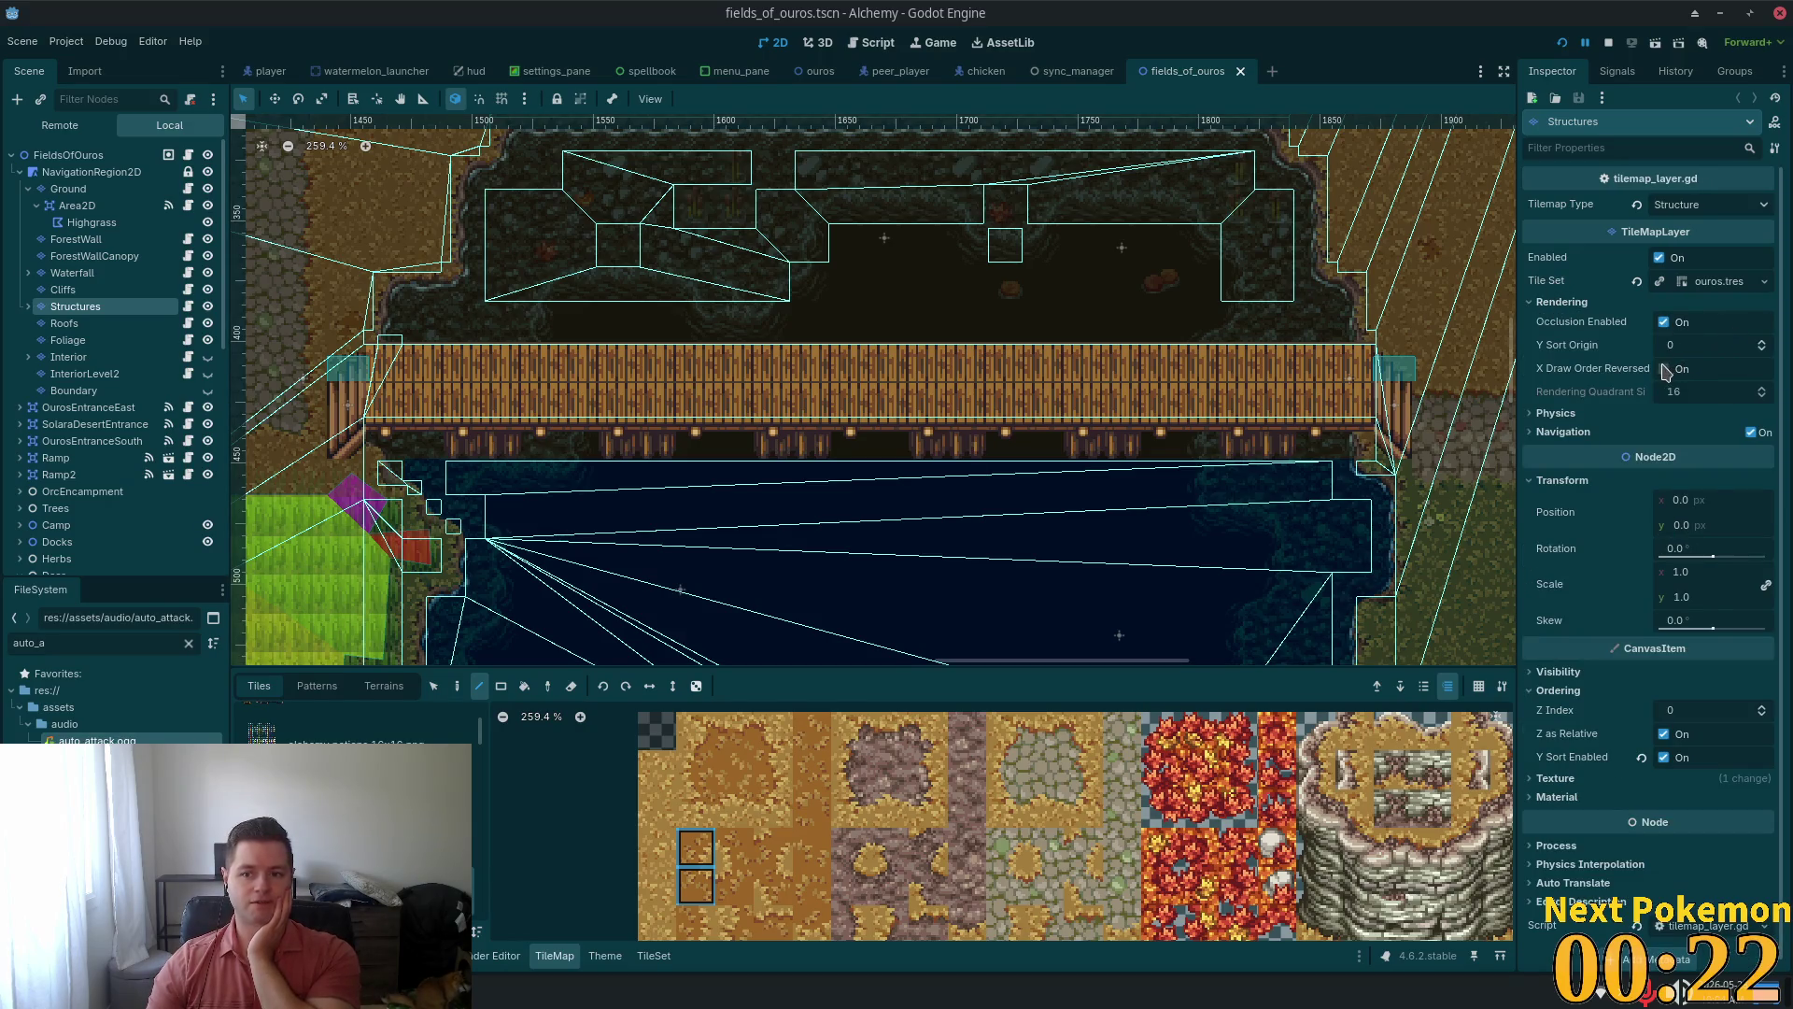
mouse_move(1585, 413)
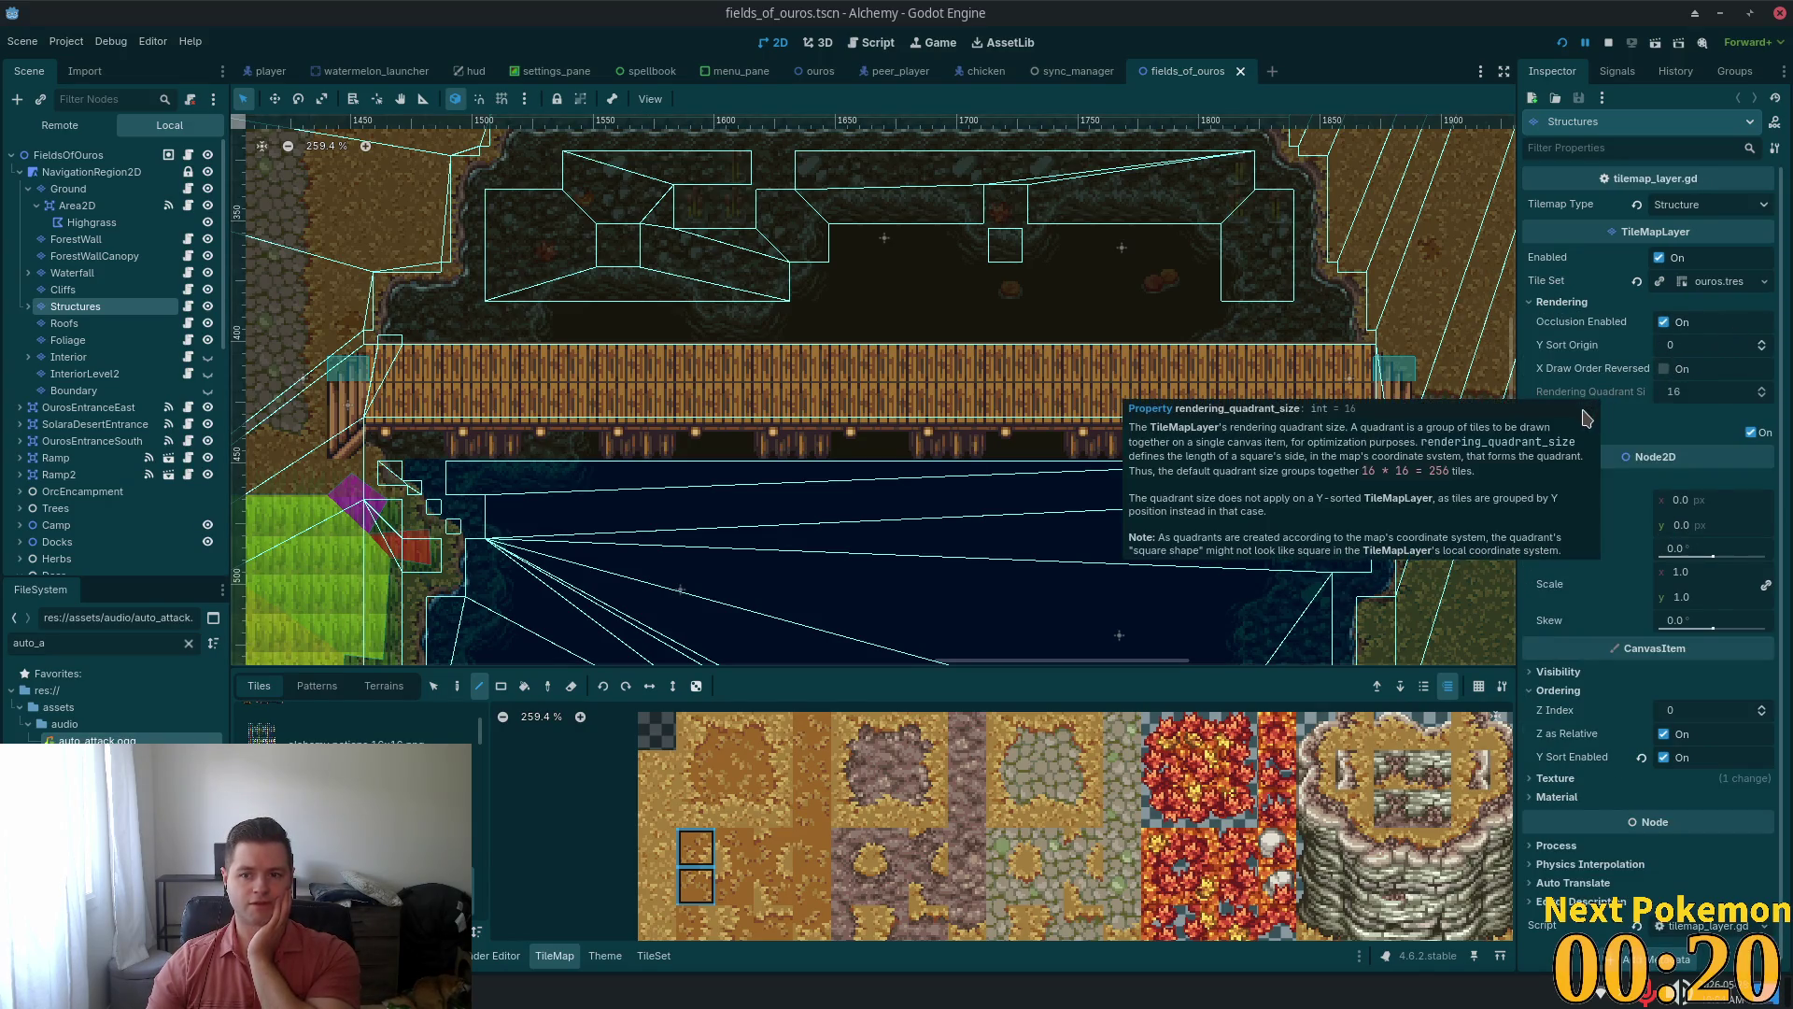
left_click(1651, 415)
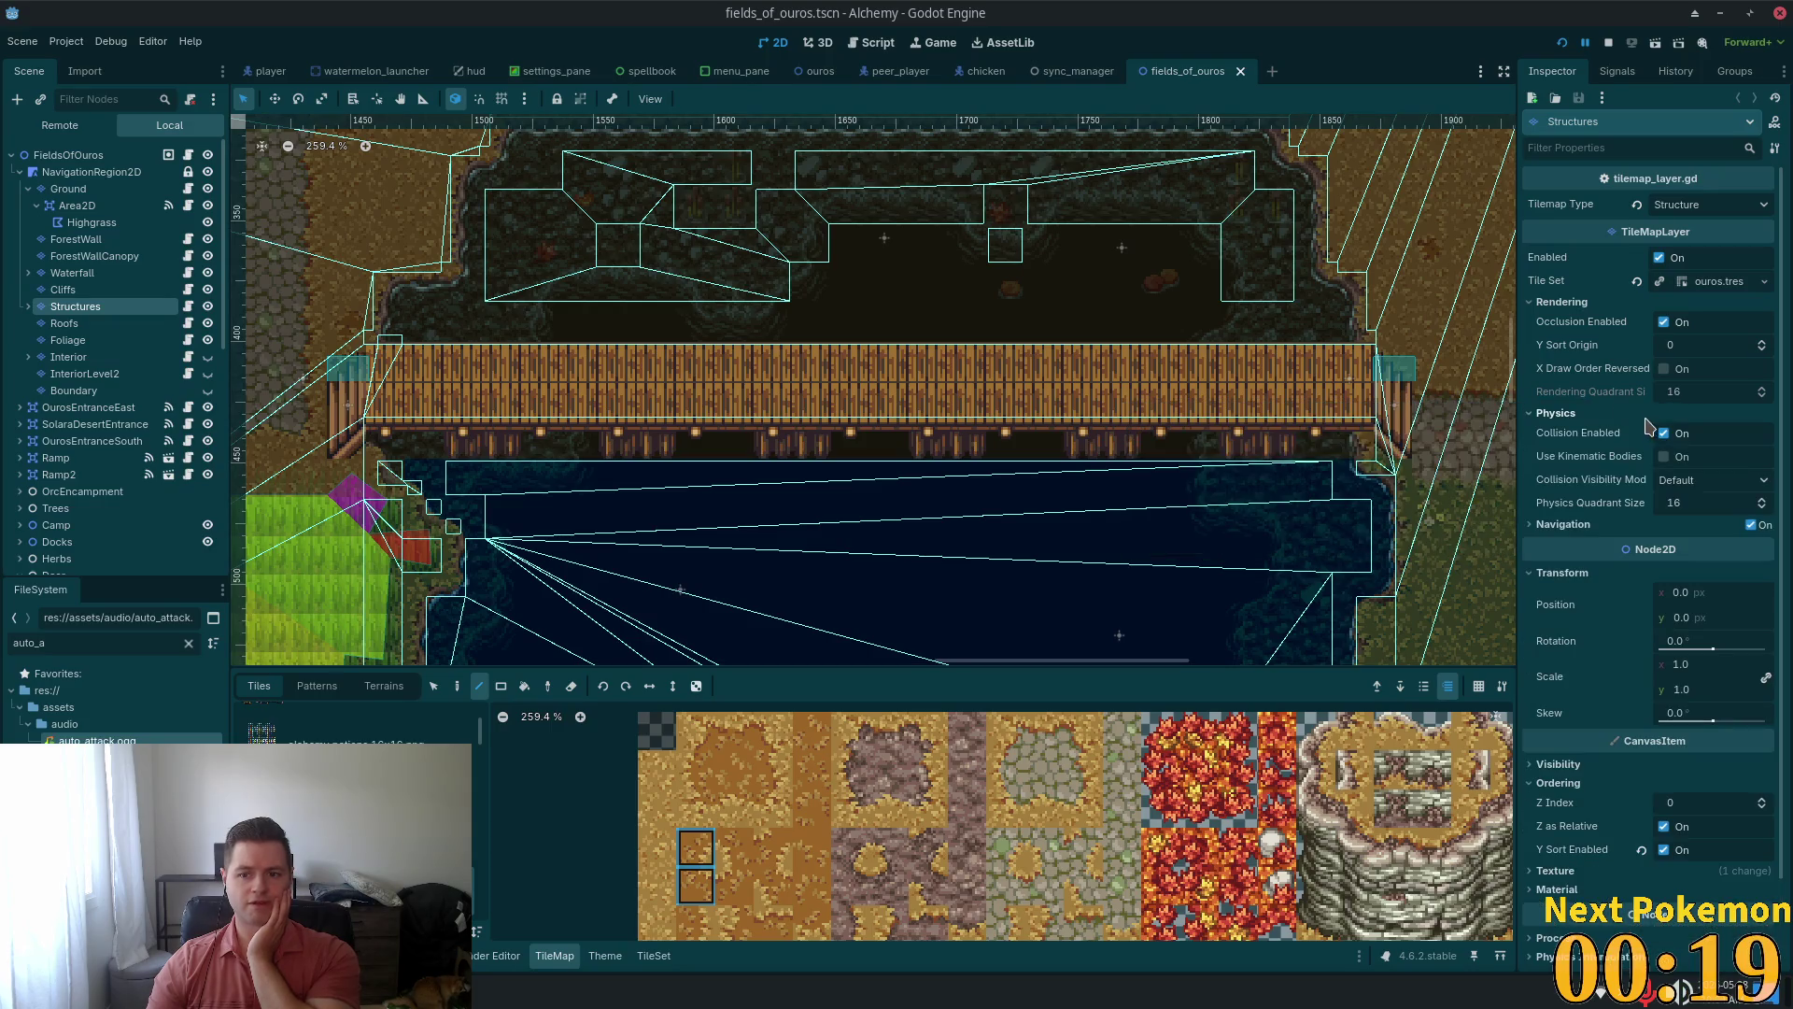
left_click(1579, 525)
Expand Texture, list the filter modes, then switch to the PokemonCommunityGame Twitch window
scroll(1607, 526, "down", 3)
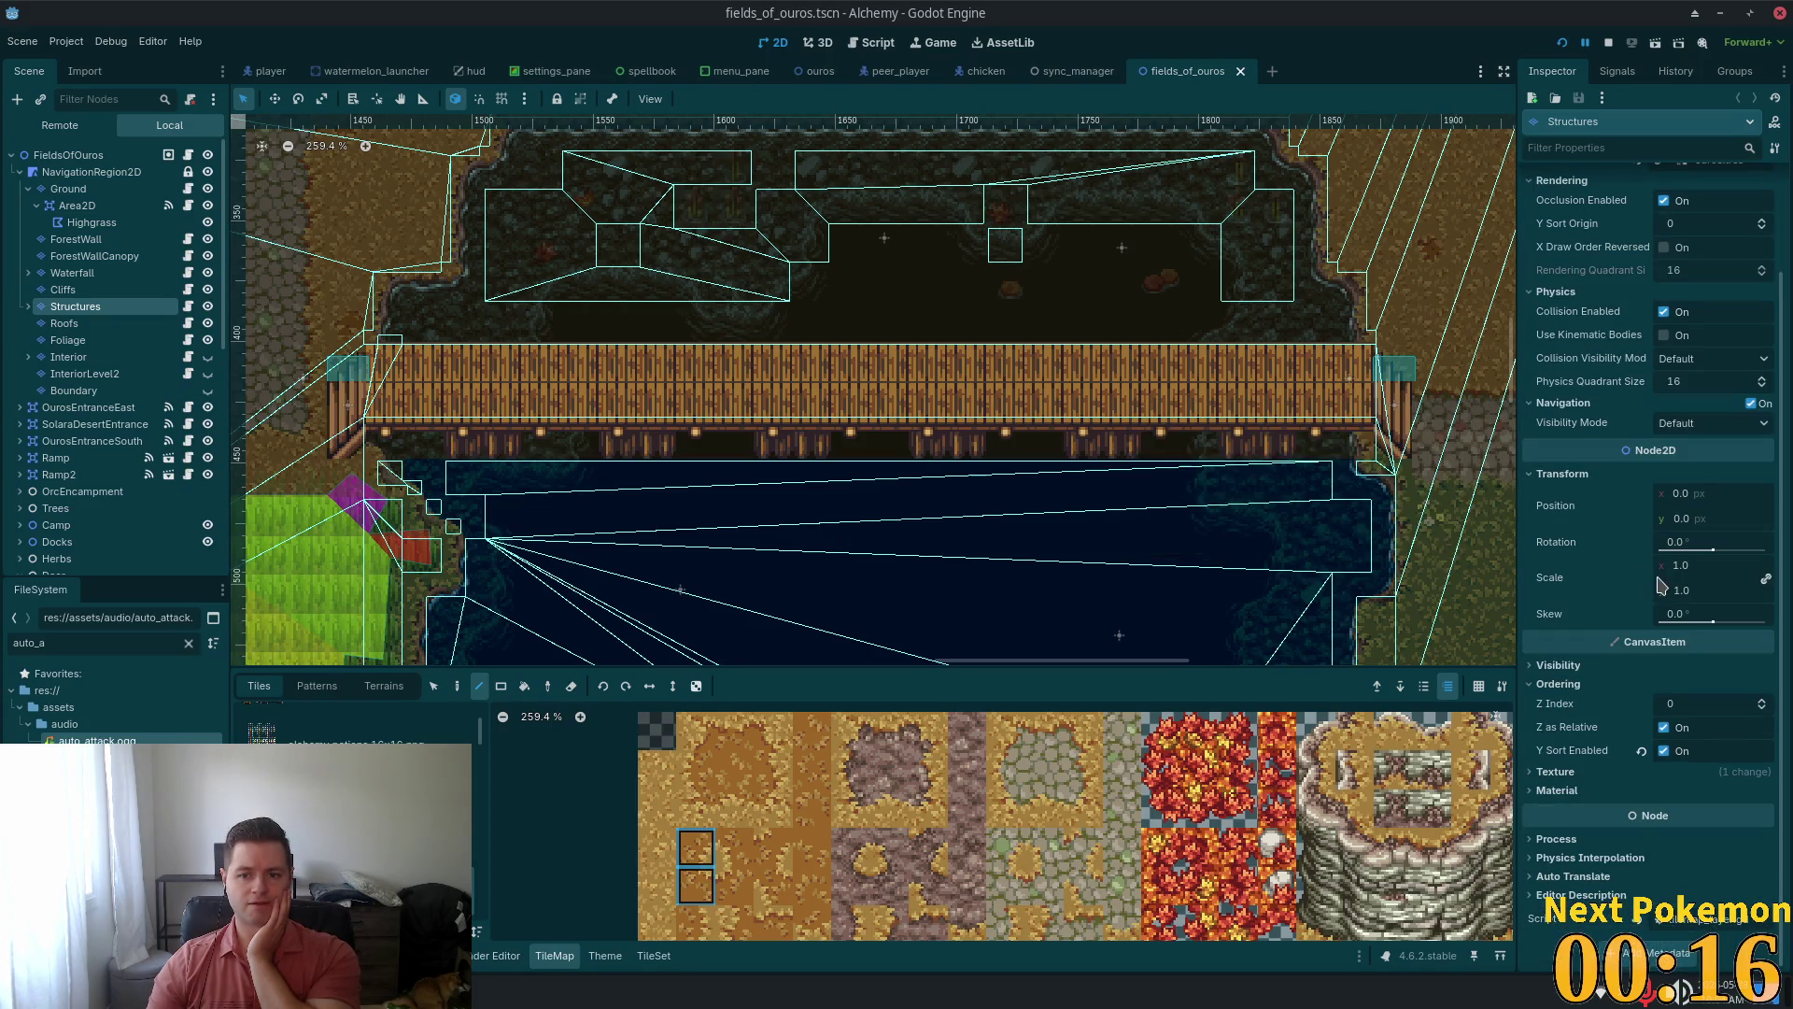
left_click(1576, 775)
scroll(1578, 736, "down", 1)
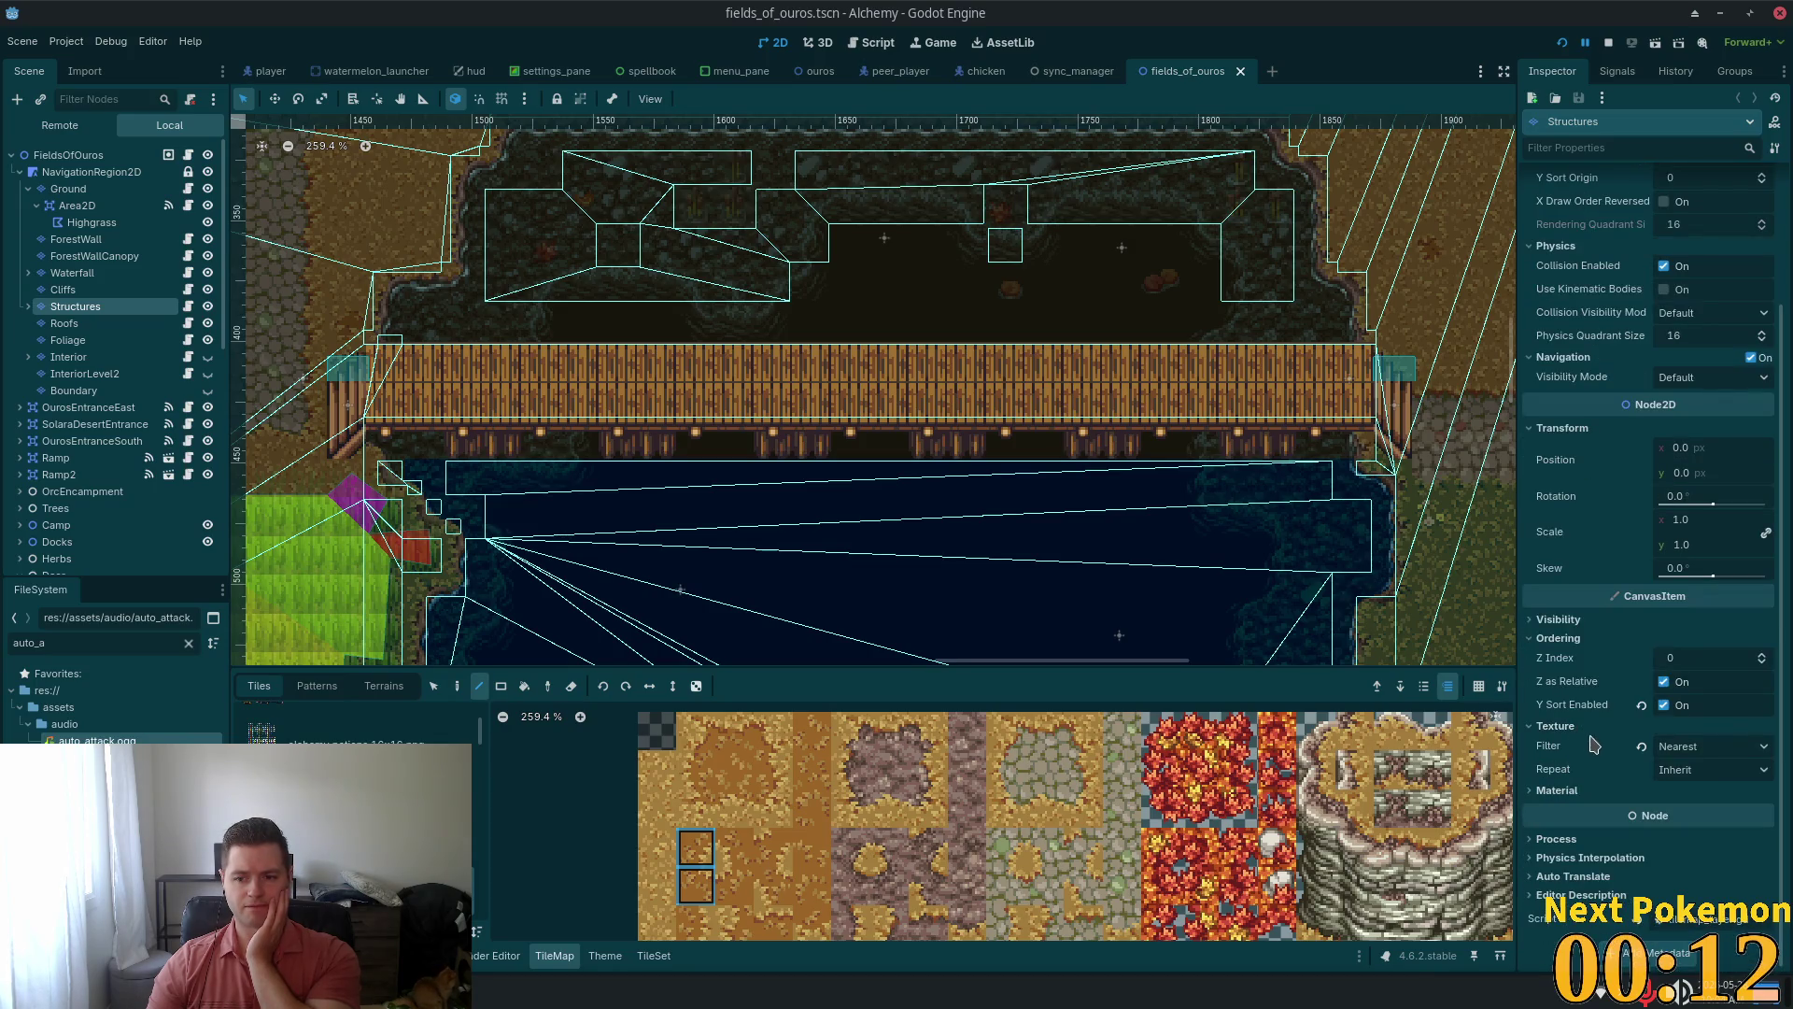
left_click(1706, 753)
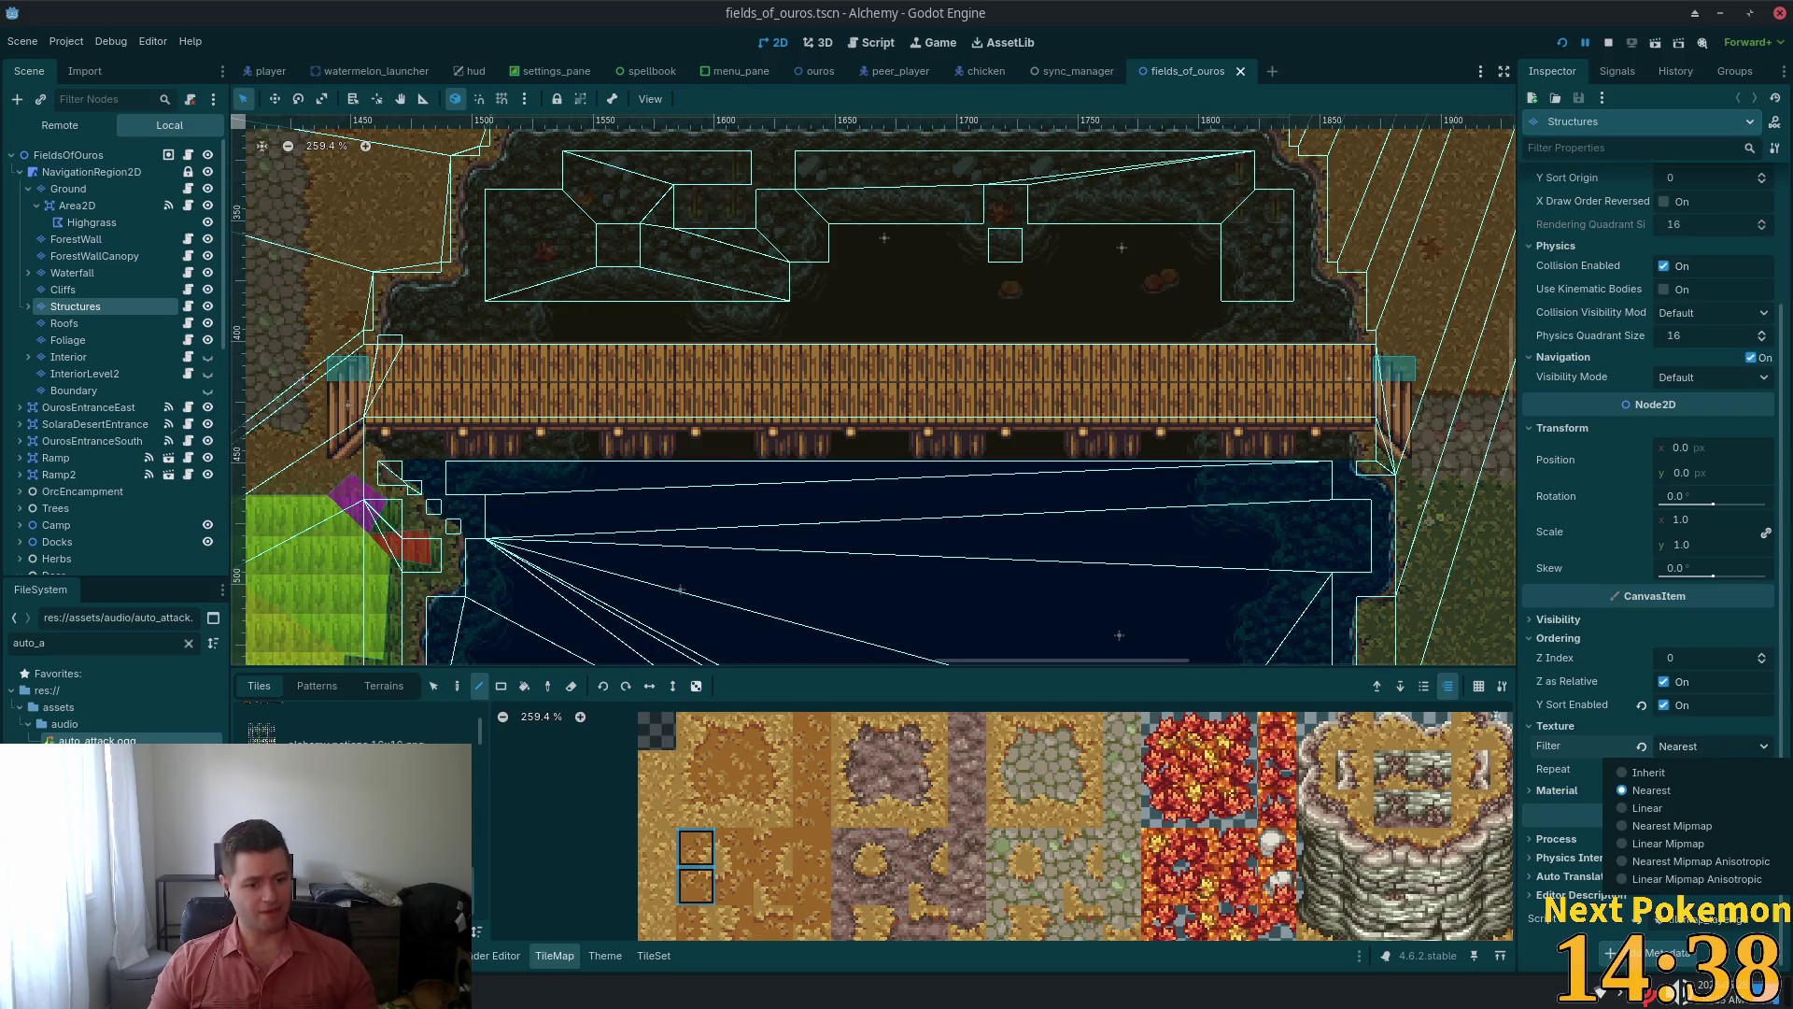
left_click(439, 992)
left_click(477, 846)
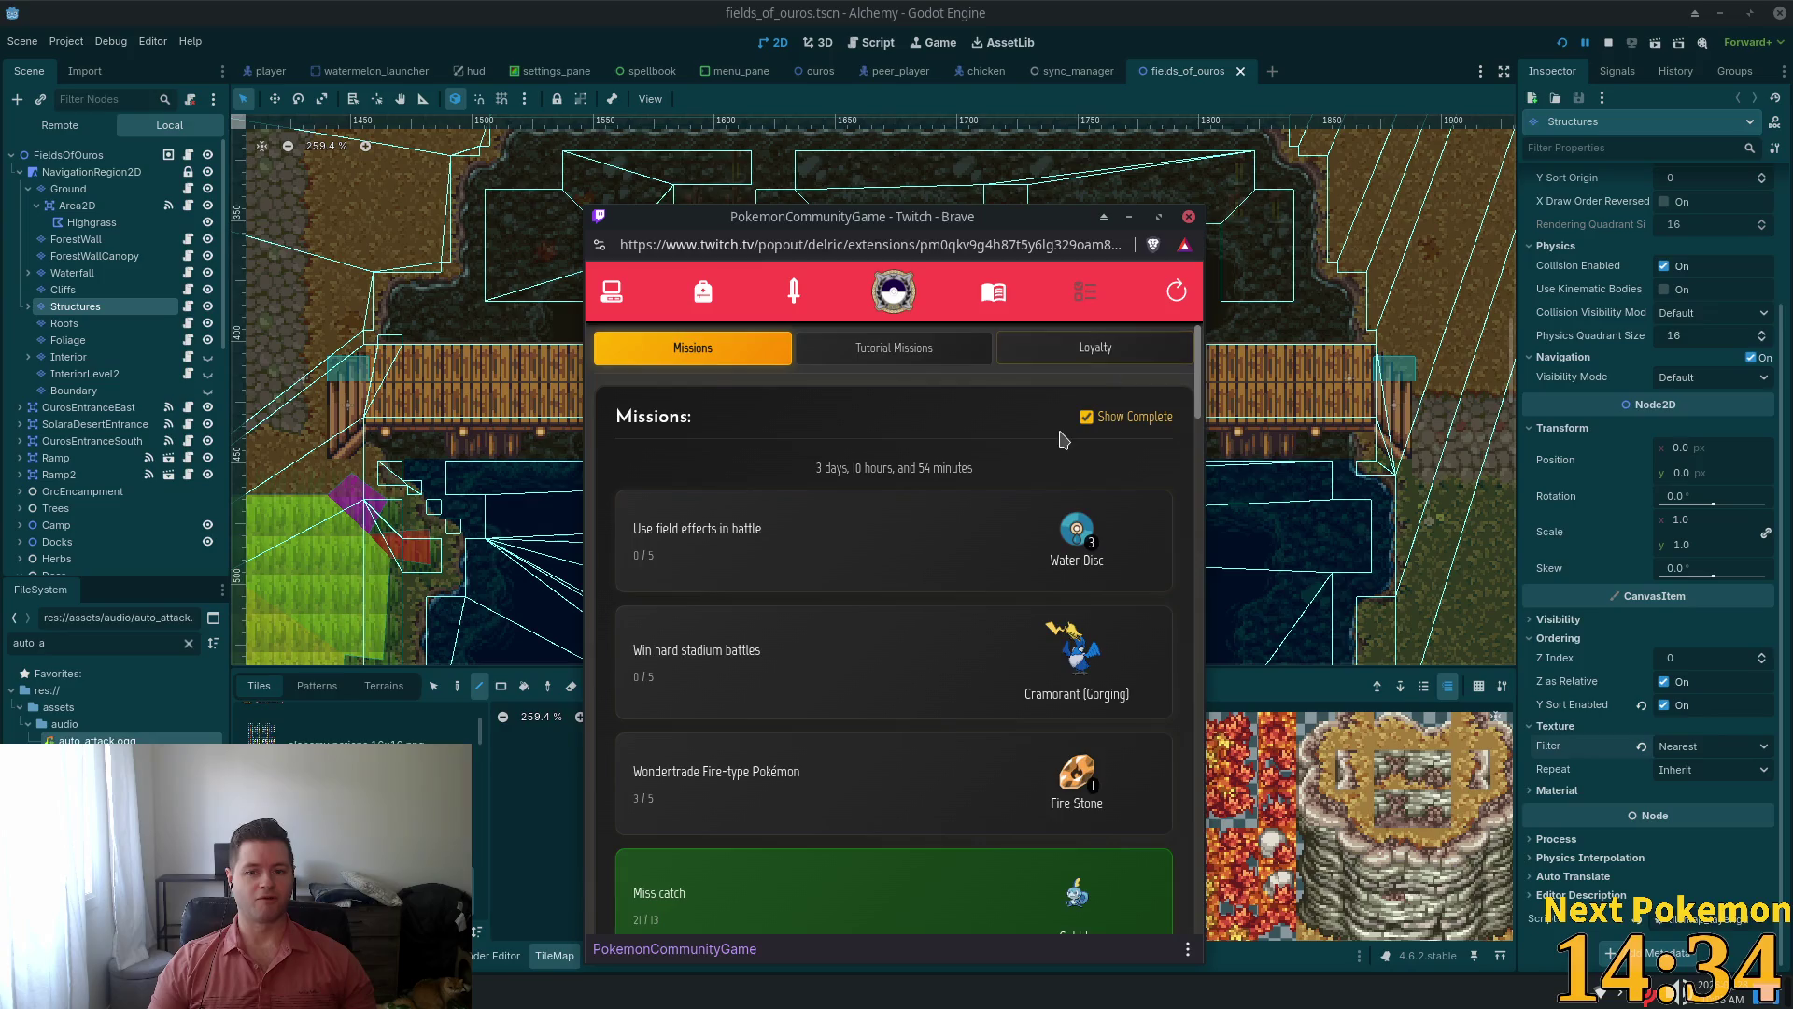
Open the Pokémon collection, search 'lt fire' and sort the results by ID
scroll(928, 704, "down", 3)
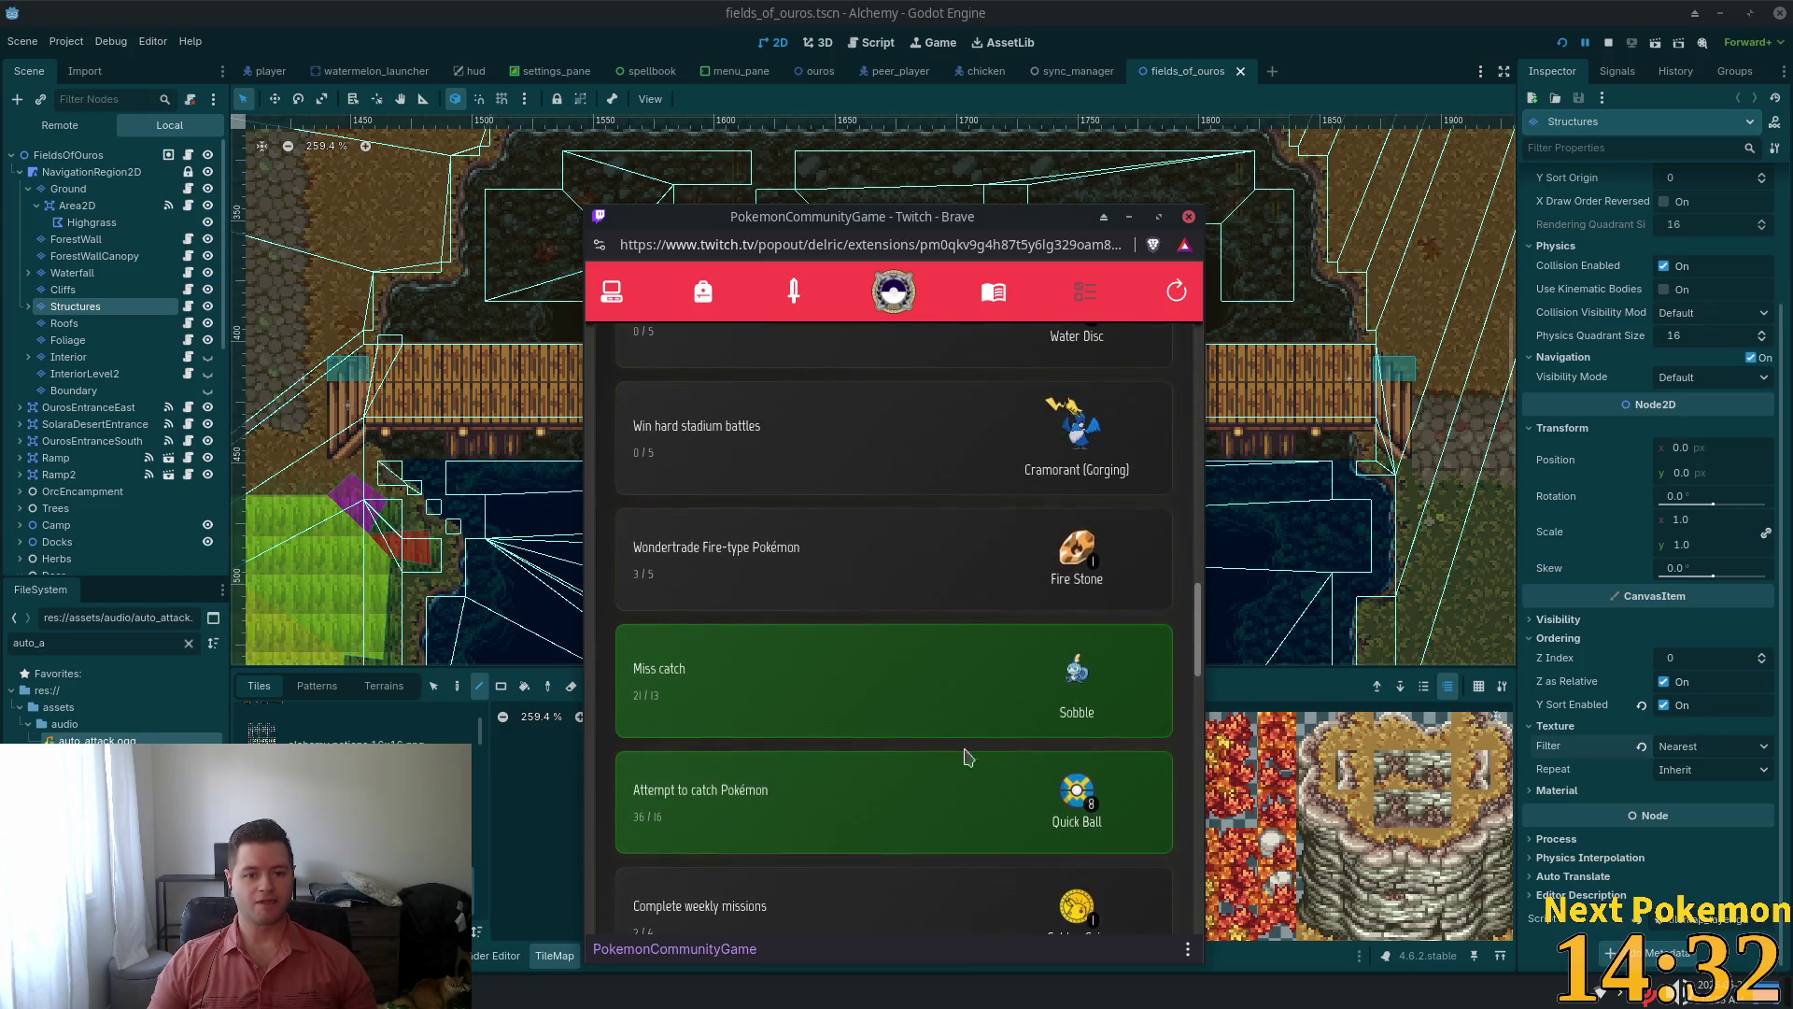
scroll(707, 572, "up", 2)
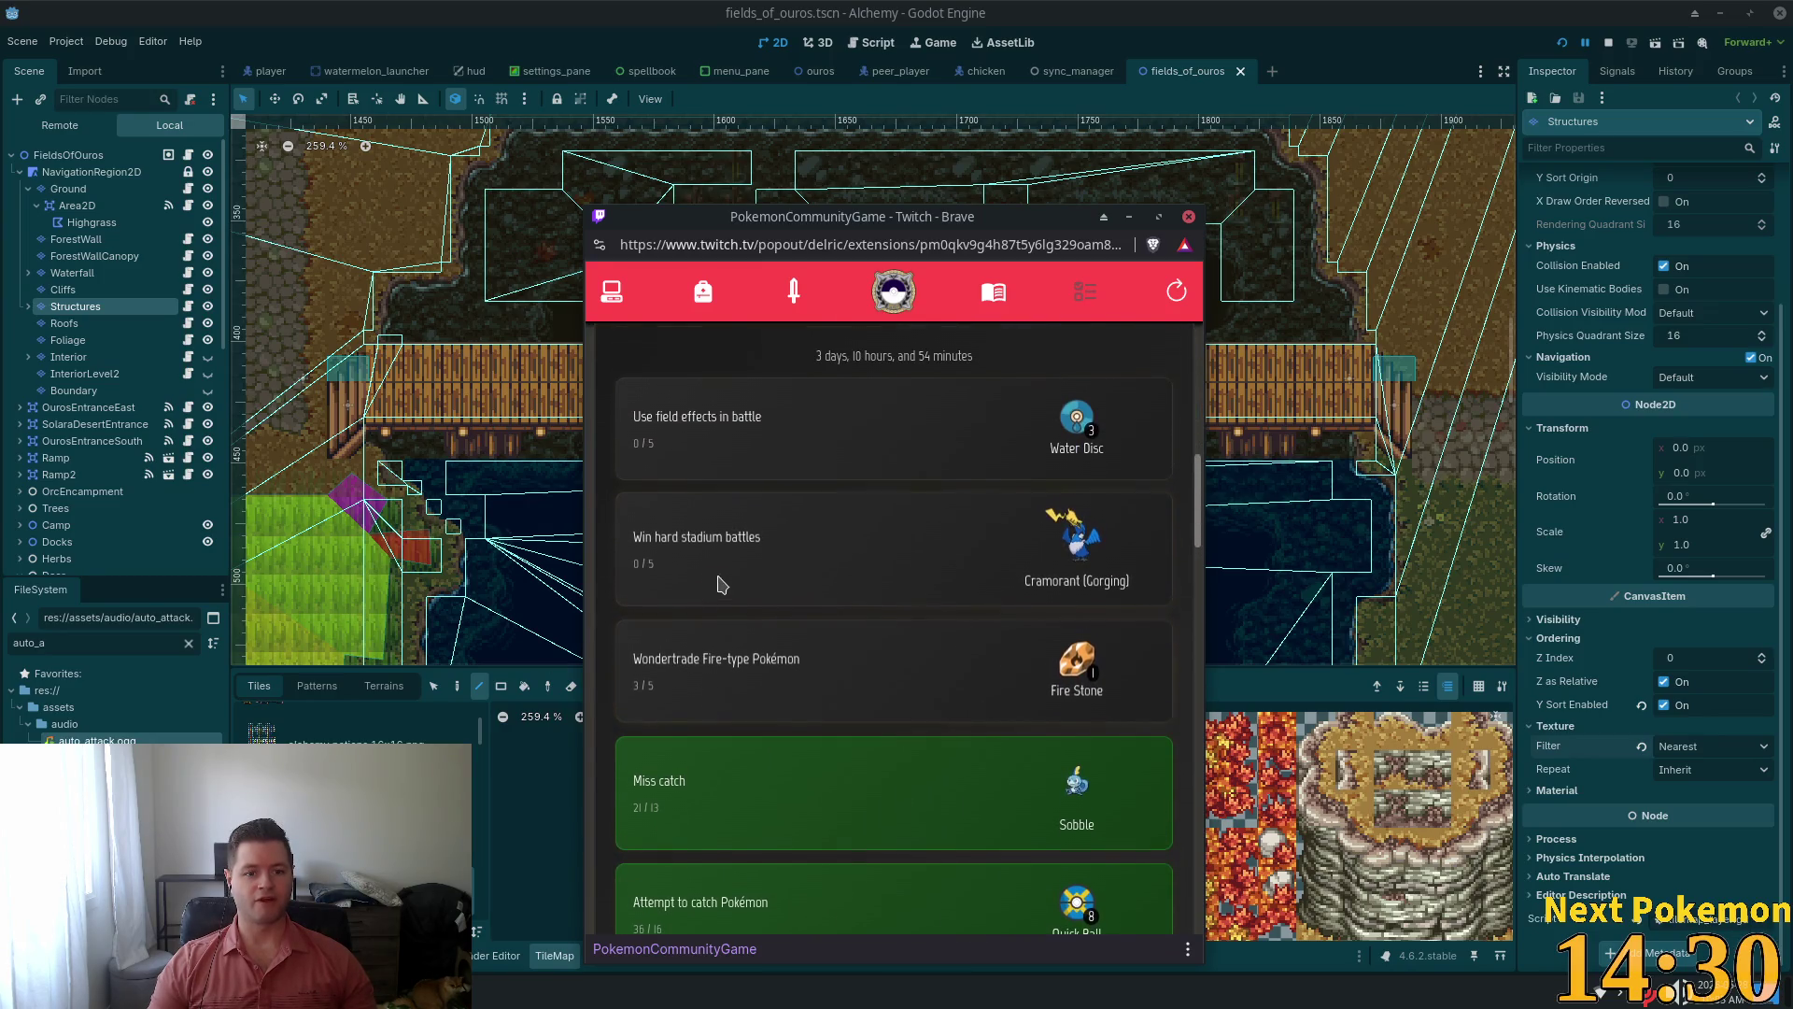
scroll(764, 571, "down", 4)
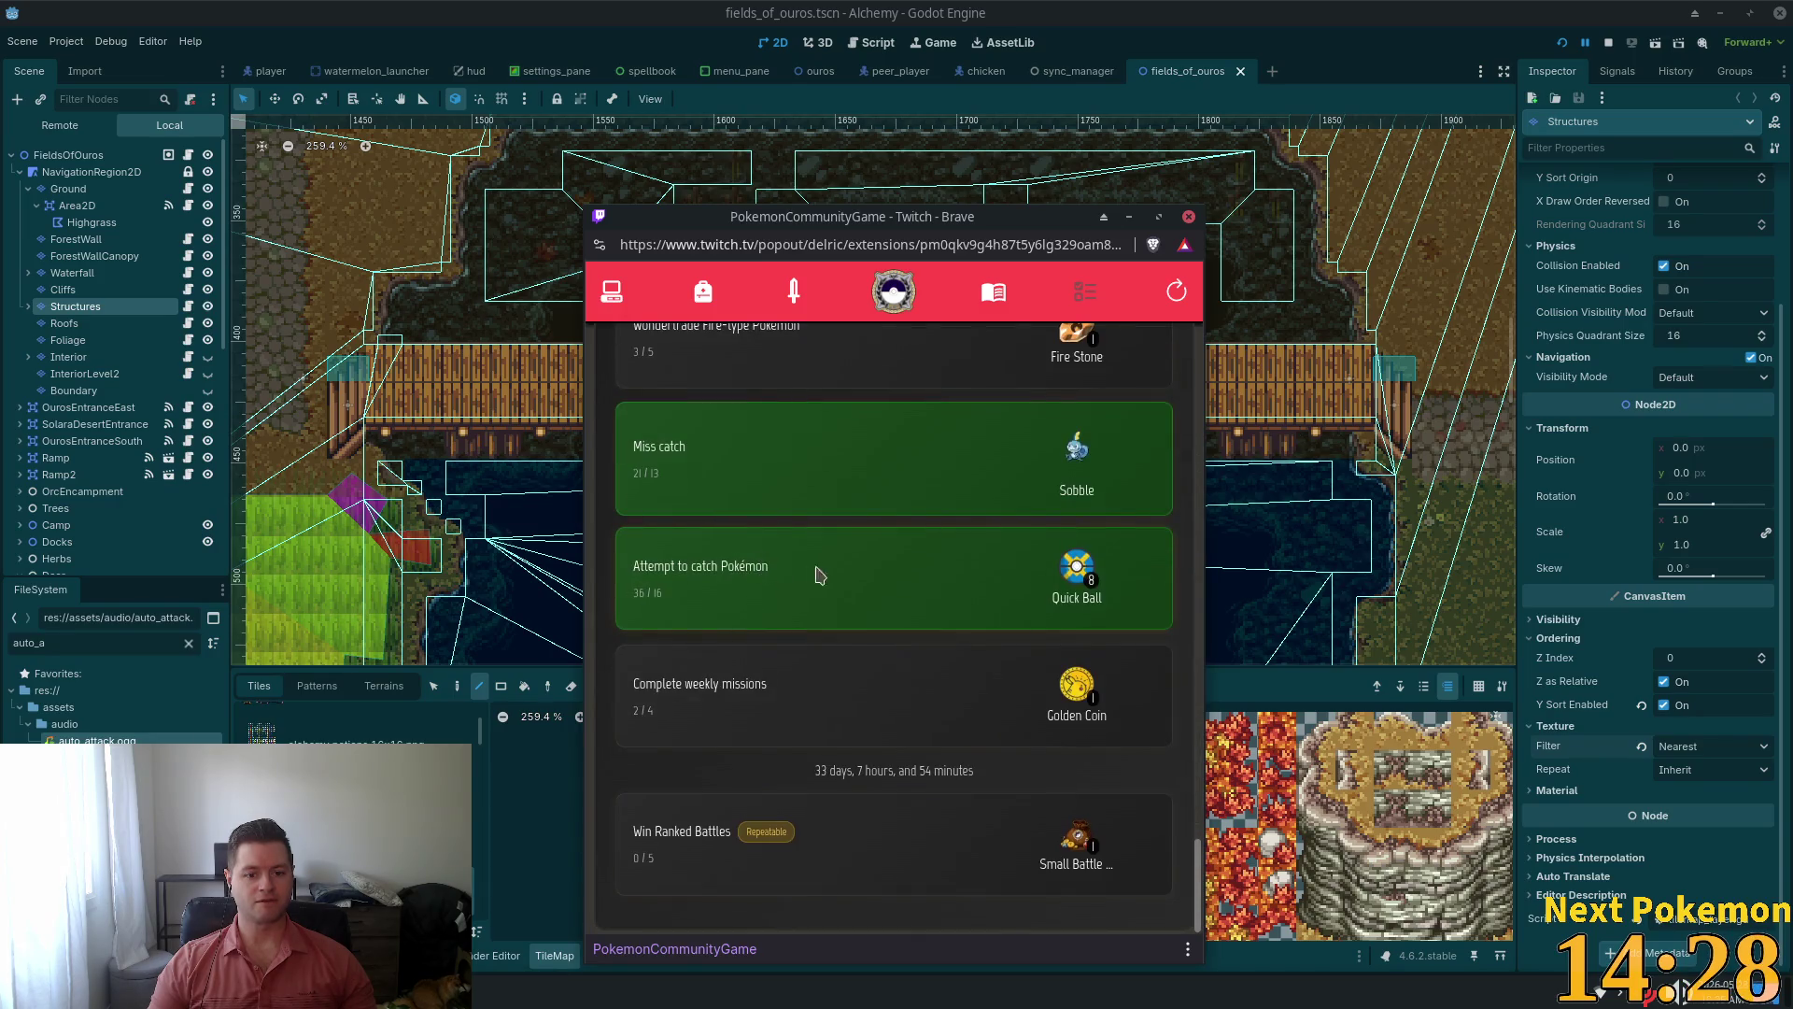
scroll(745, 422, "up", 3)
scroll(745, 423, "up", 1)
left_click(611, 292)
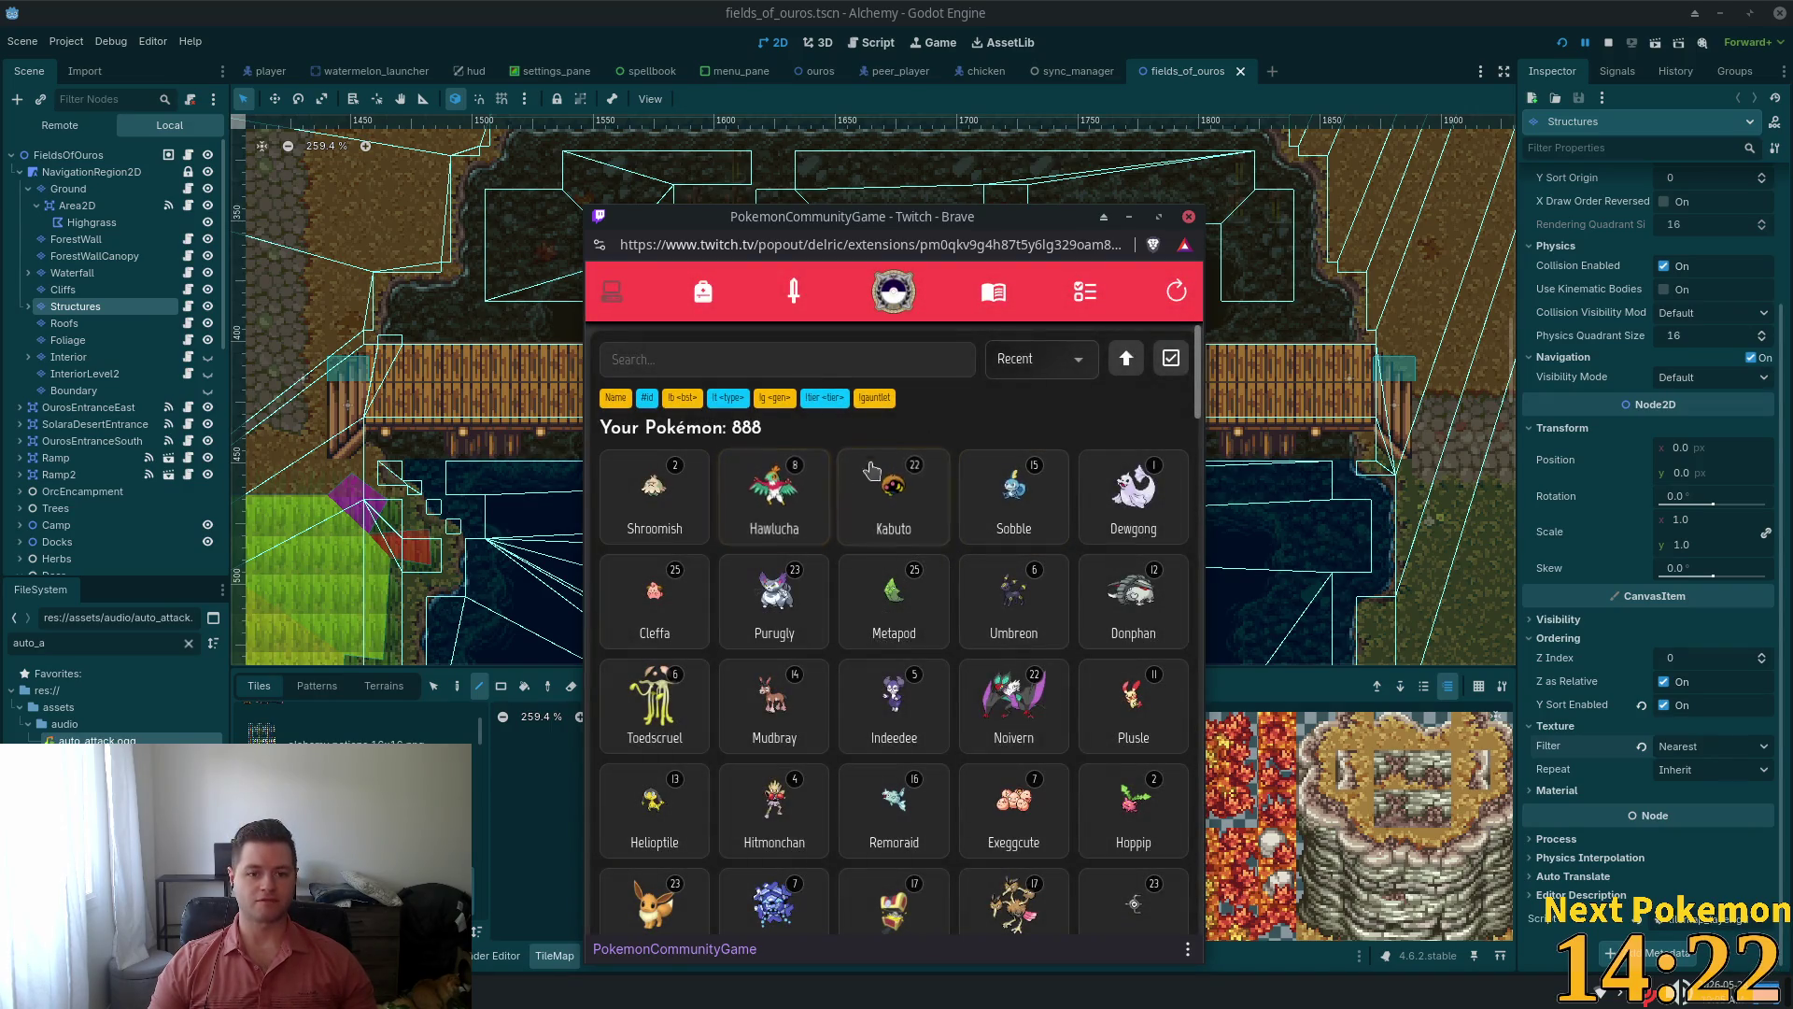
left_click(770, 357)
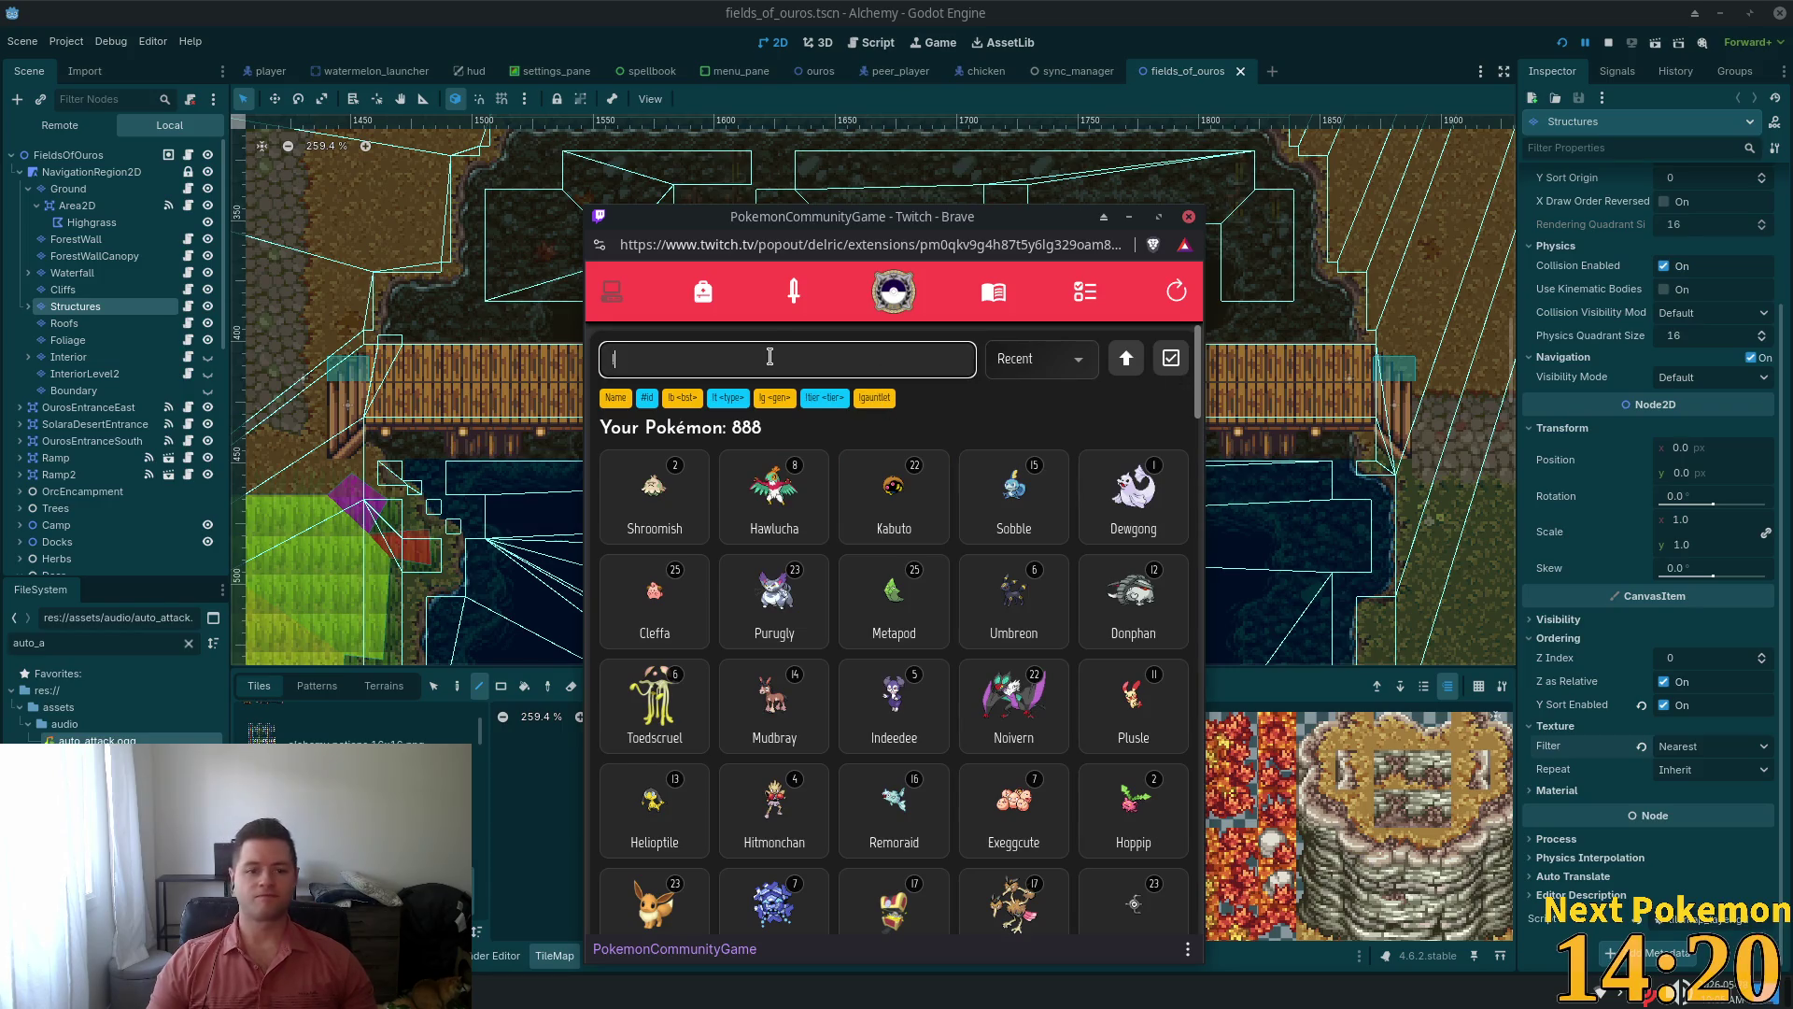
type("lt fire")
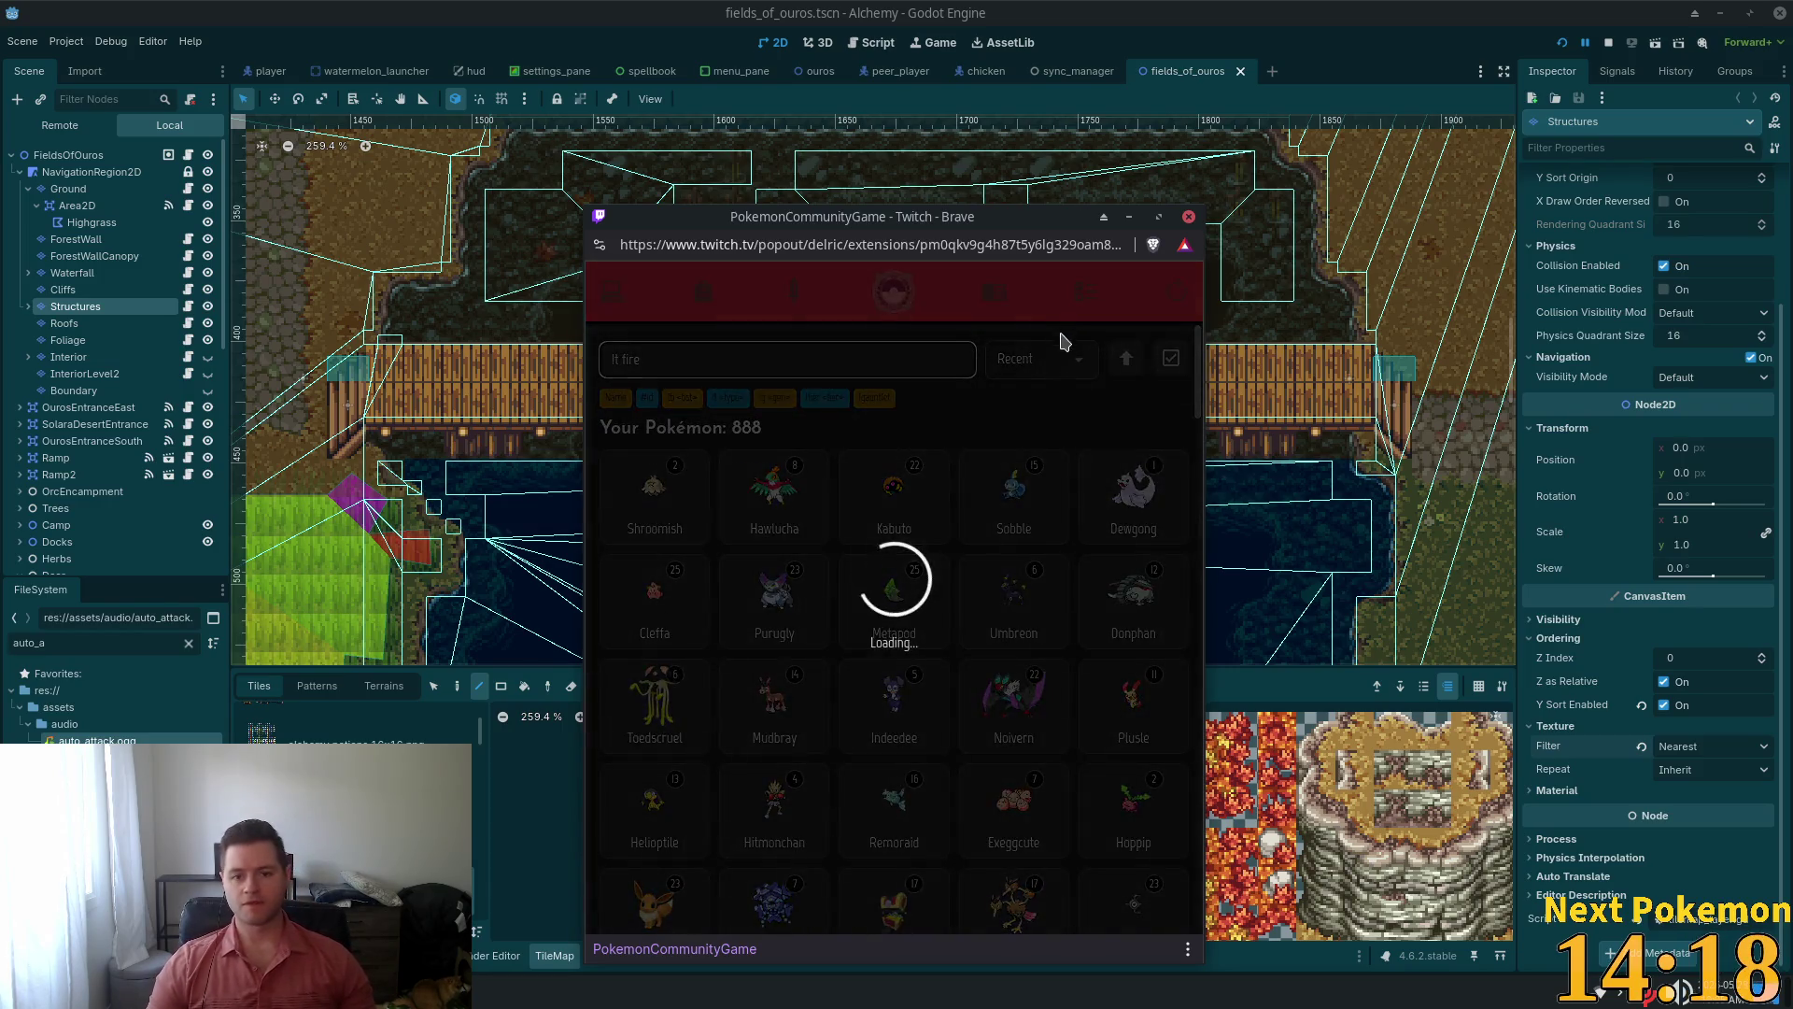
left_click(1063, 346)
left_click(1037, 420)
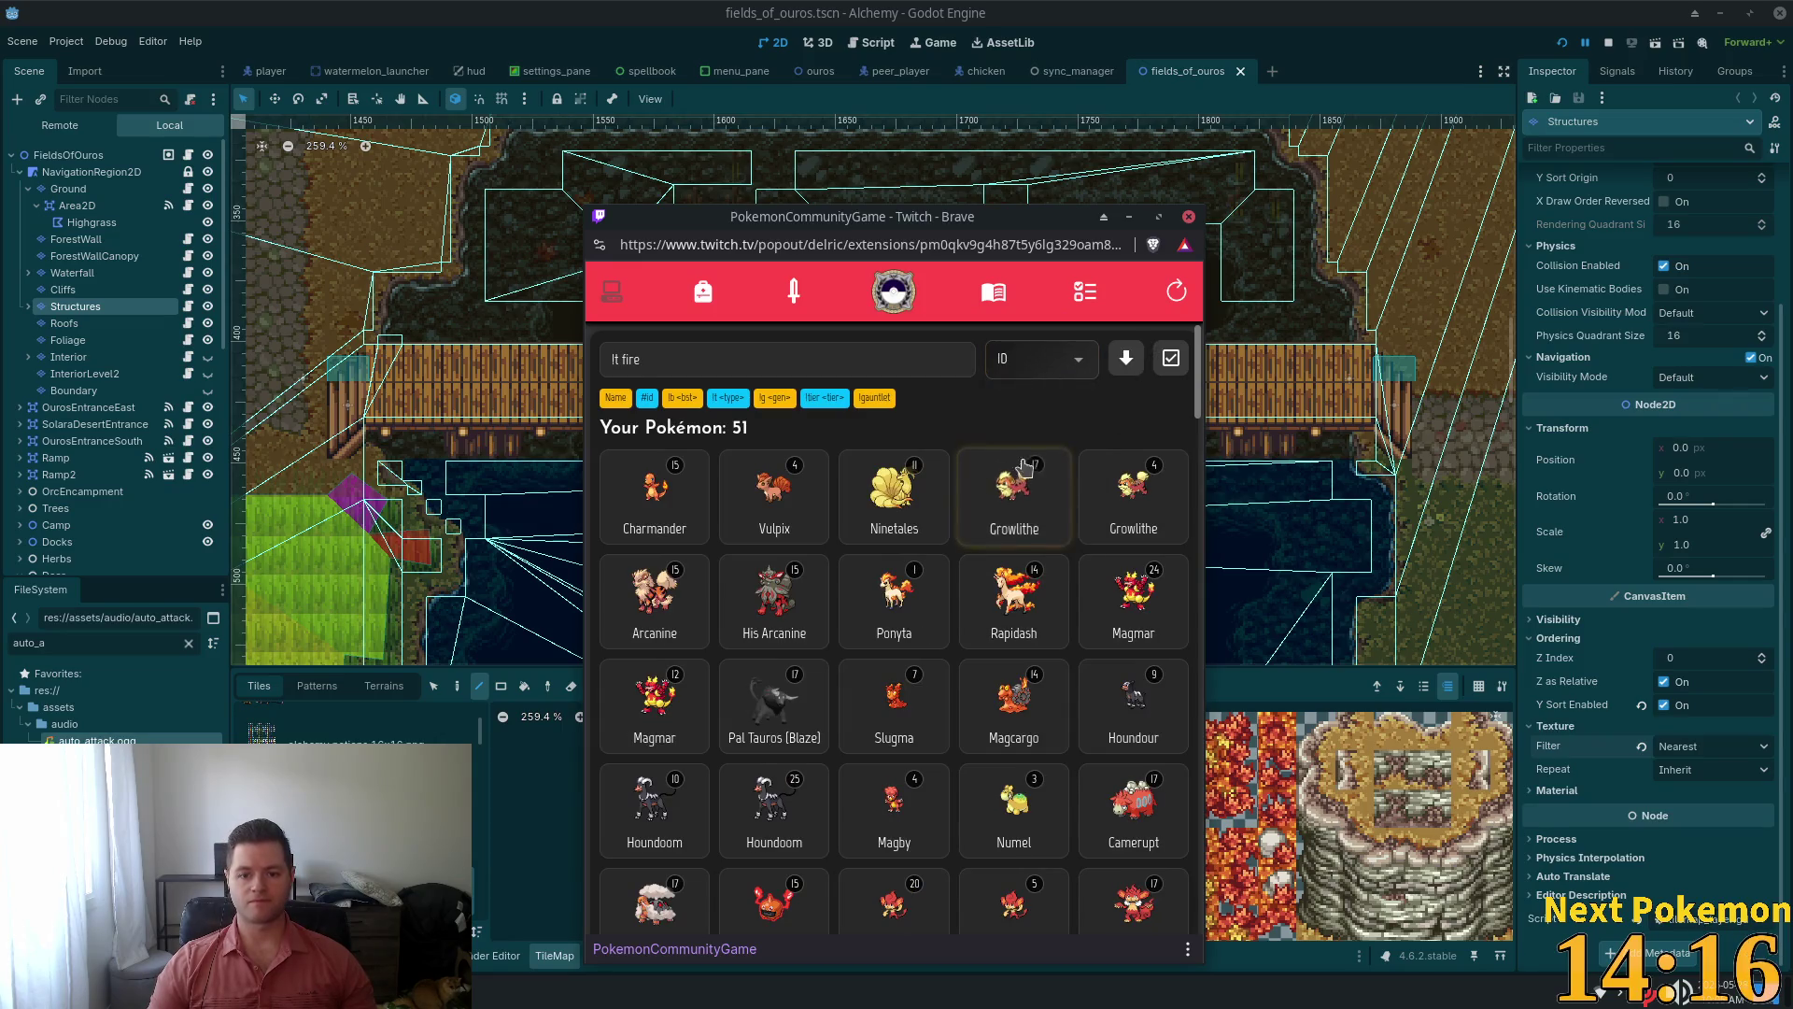
View the details of the level 10 and level 22 Simisear
scroll(910, 407, "down", 2)
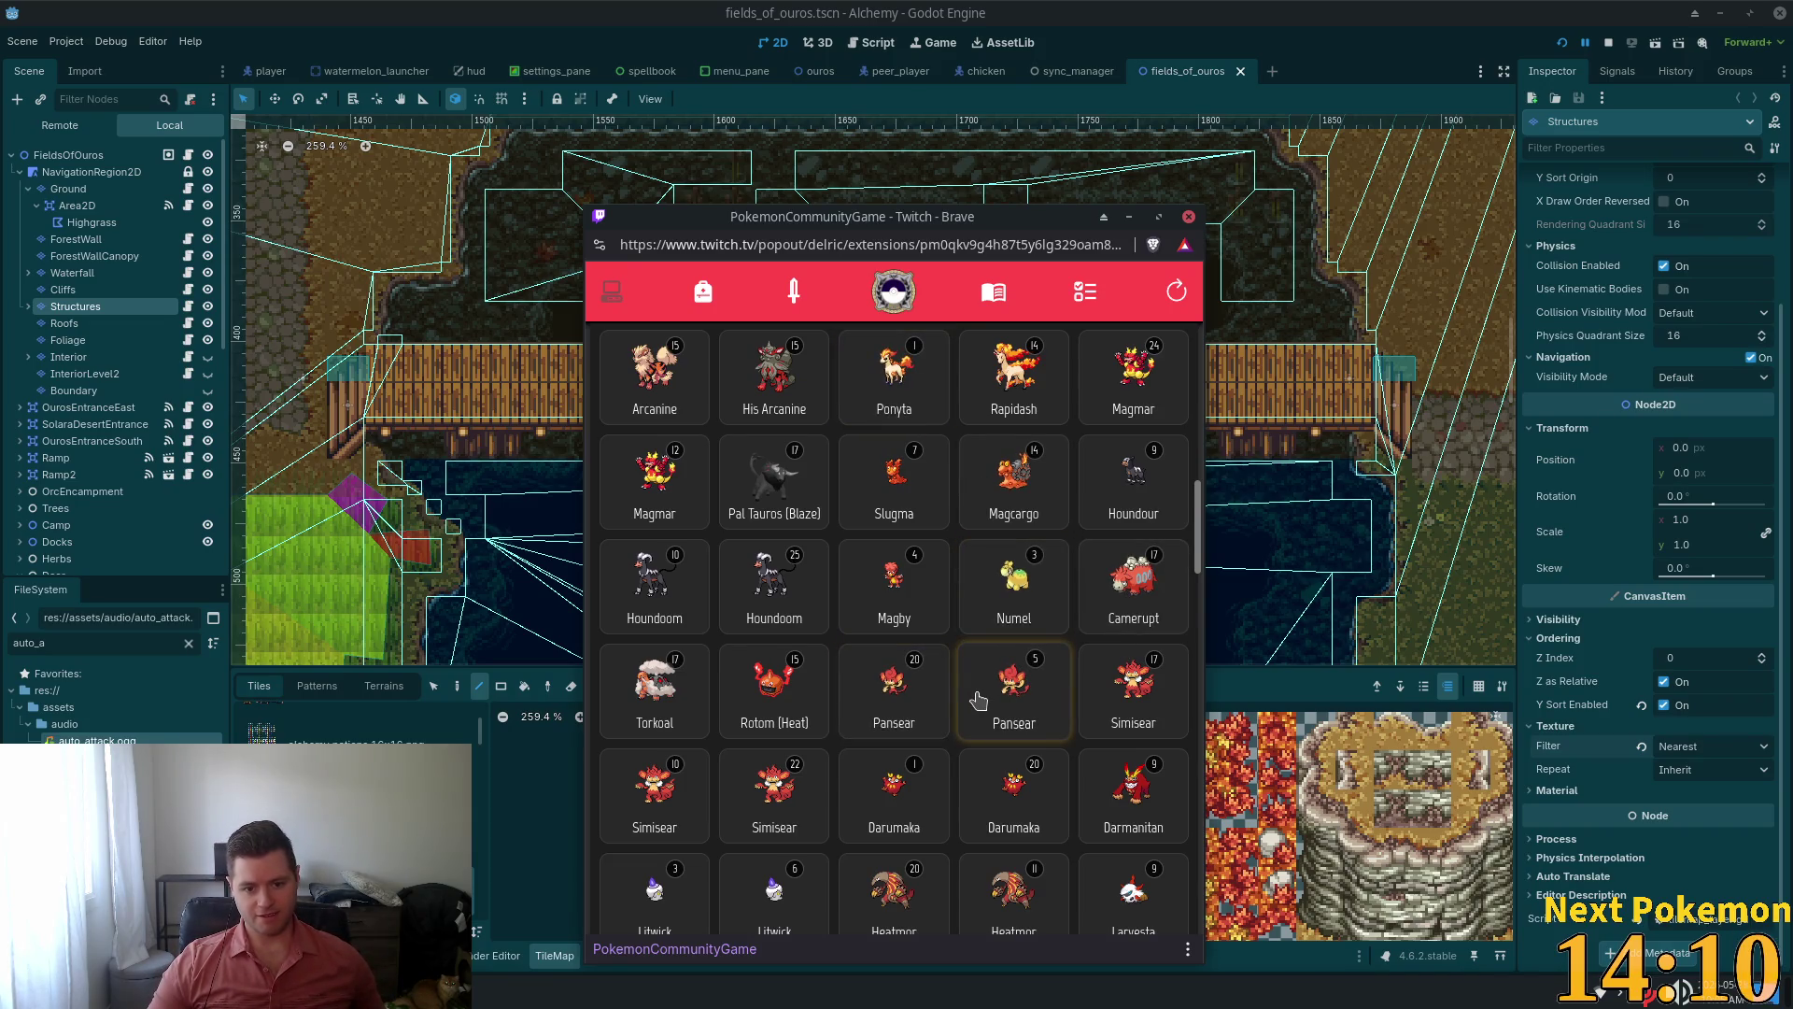
scroll(978, 700, "down", 1)
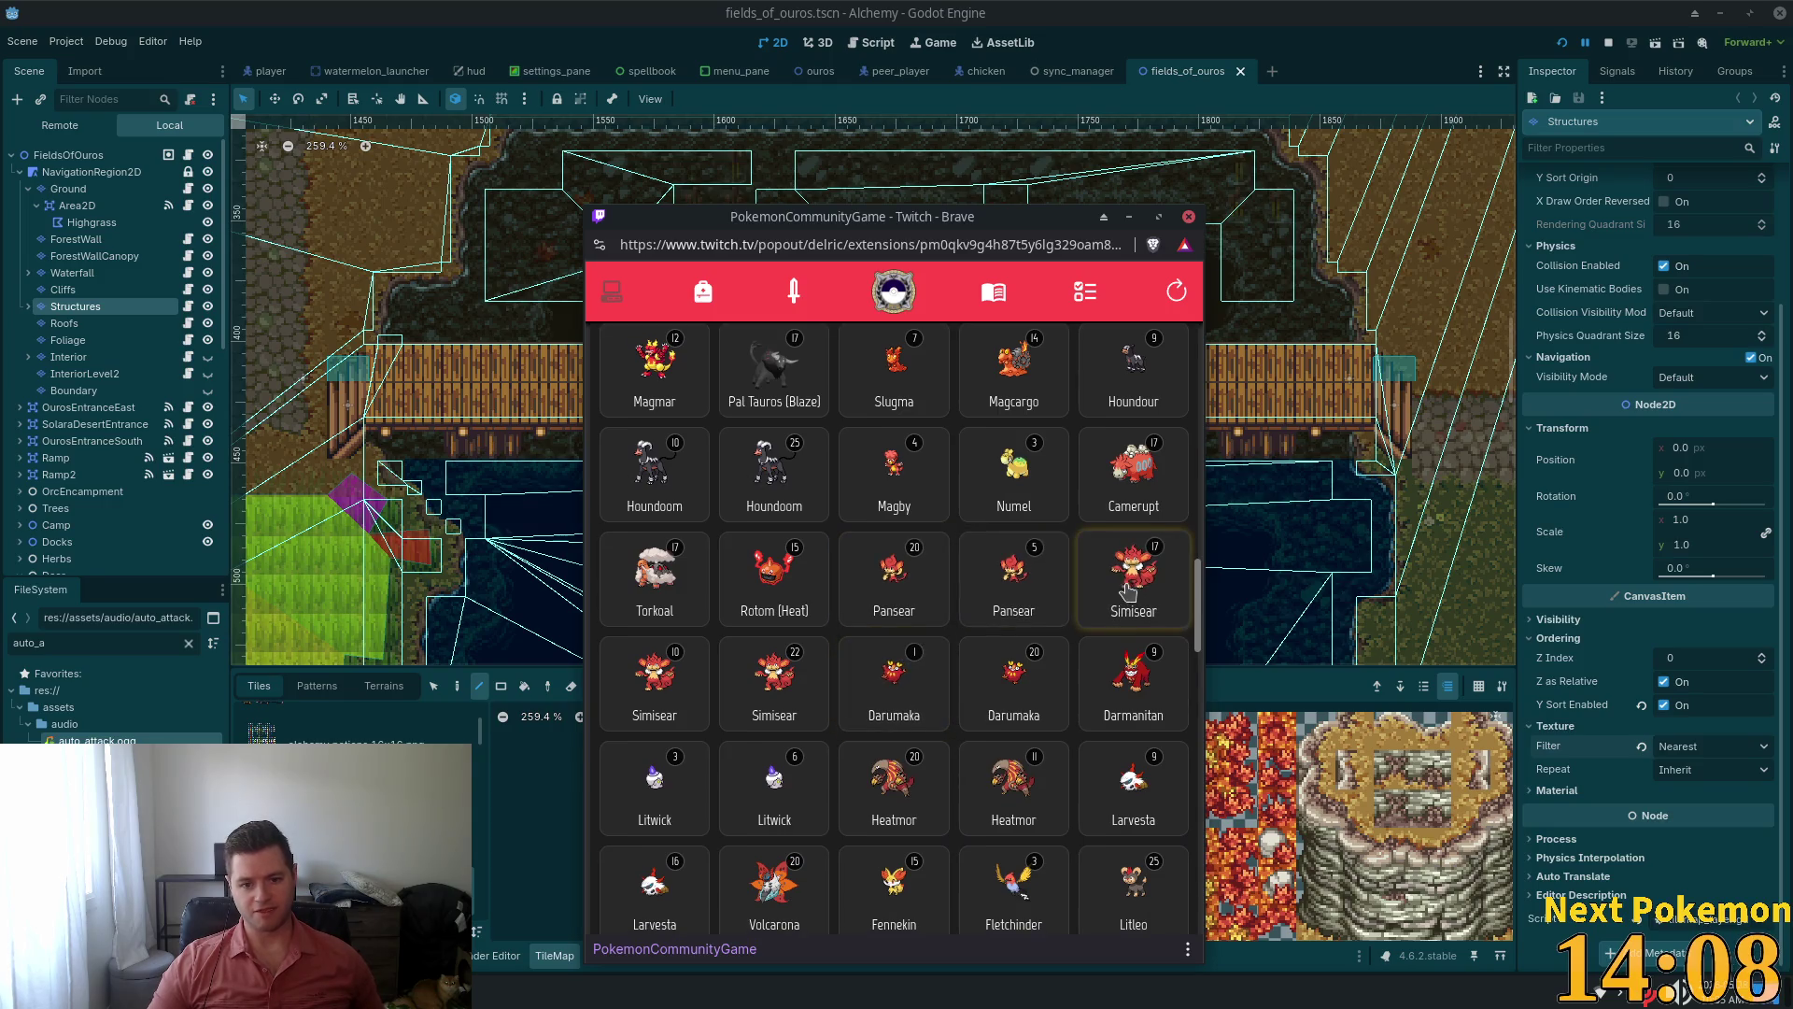
left_click(654, 680)
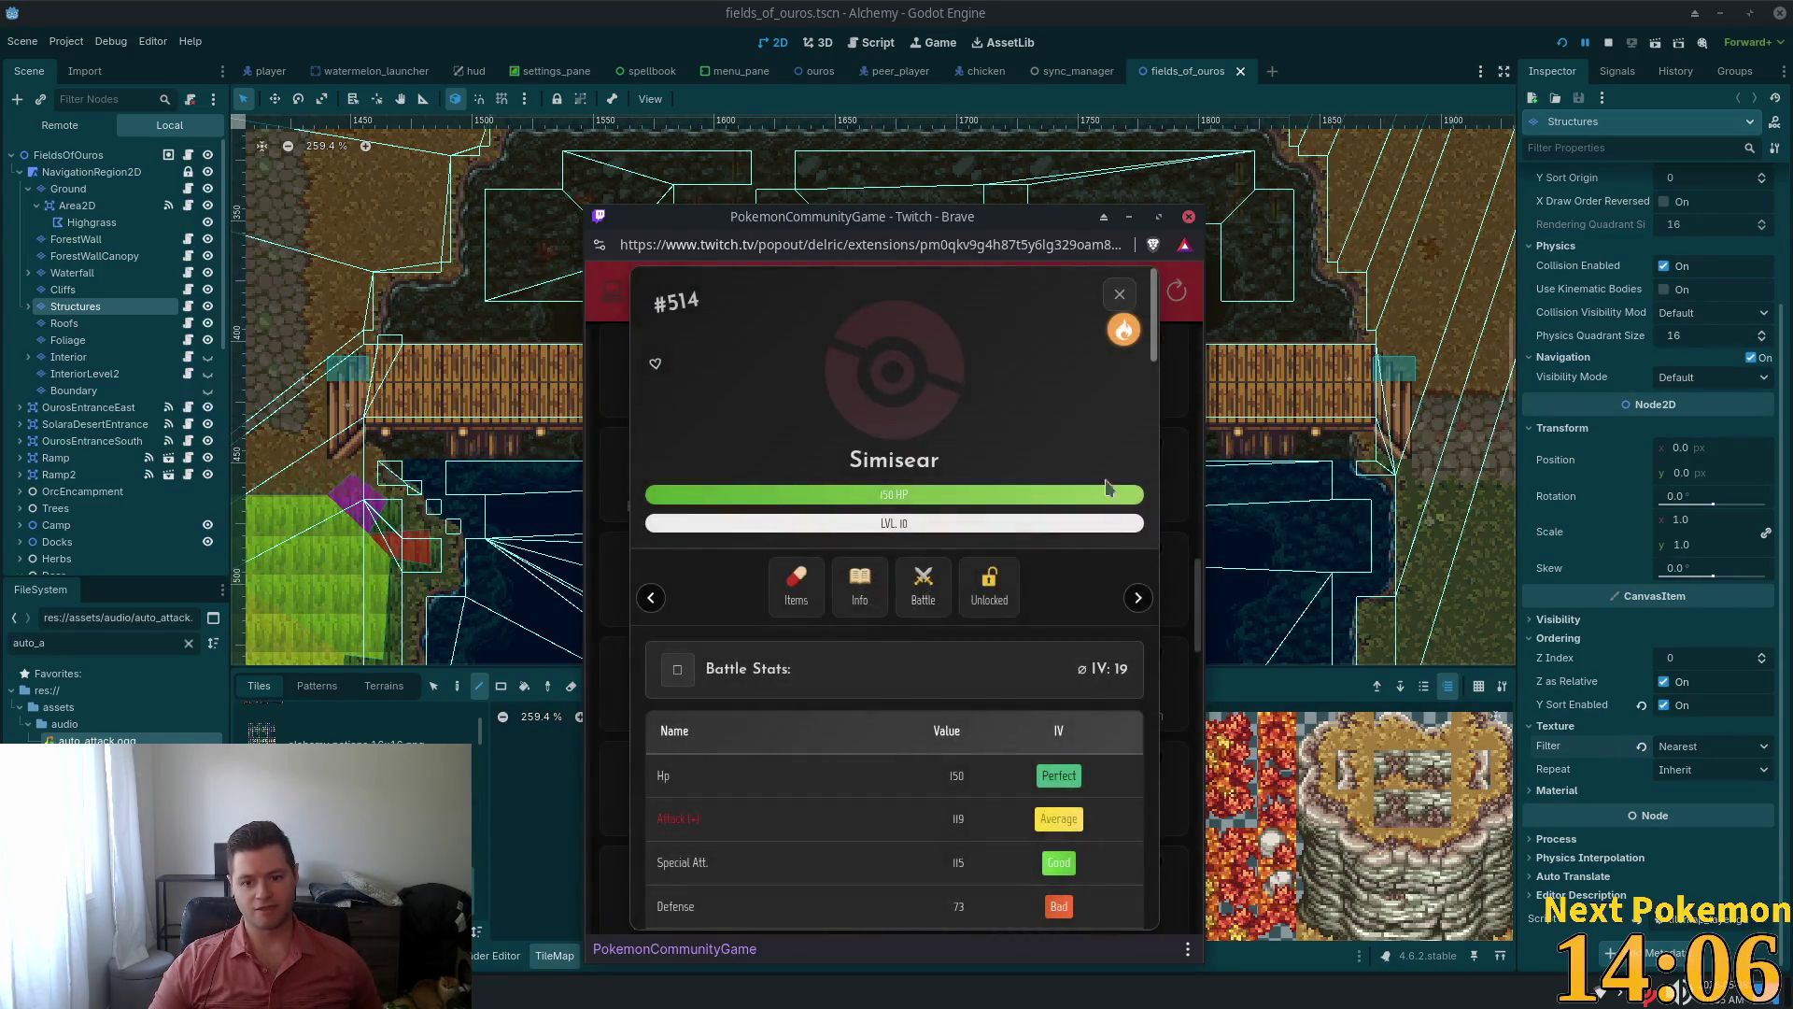
left_click(1158, 584)
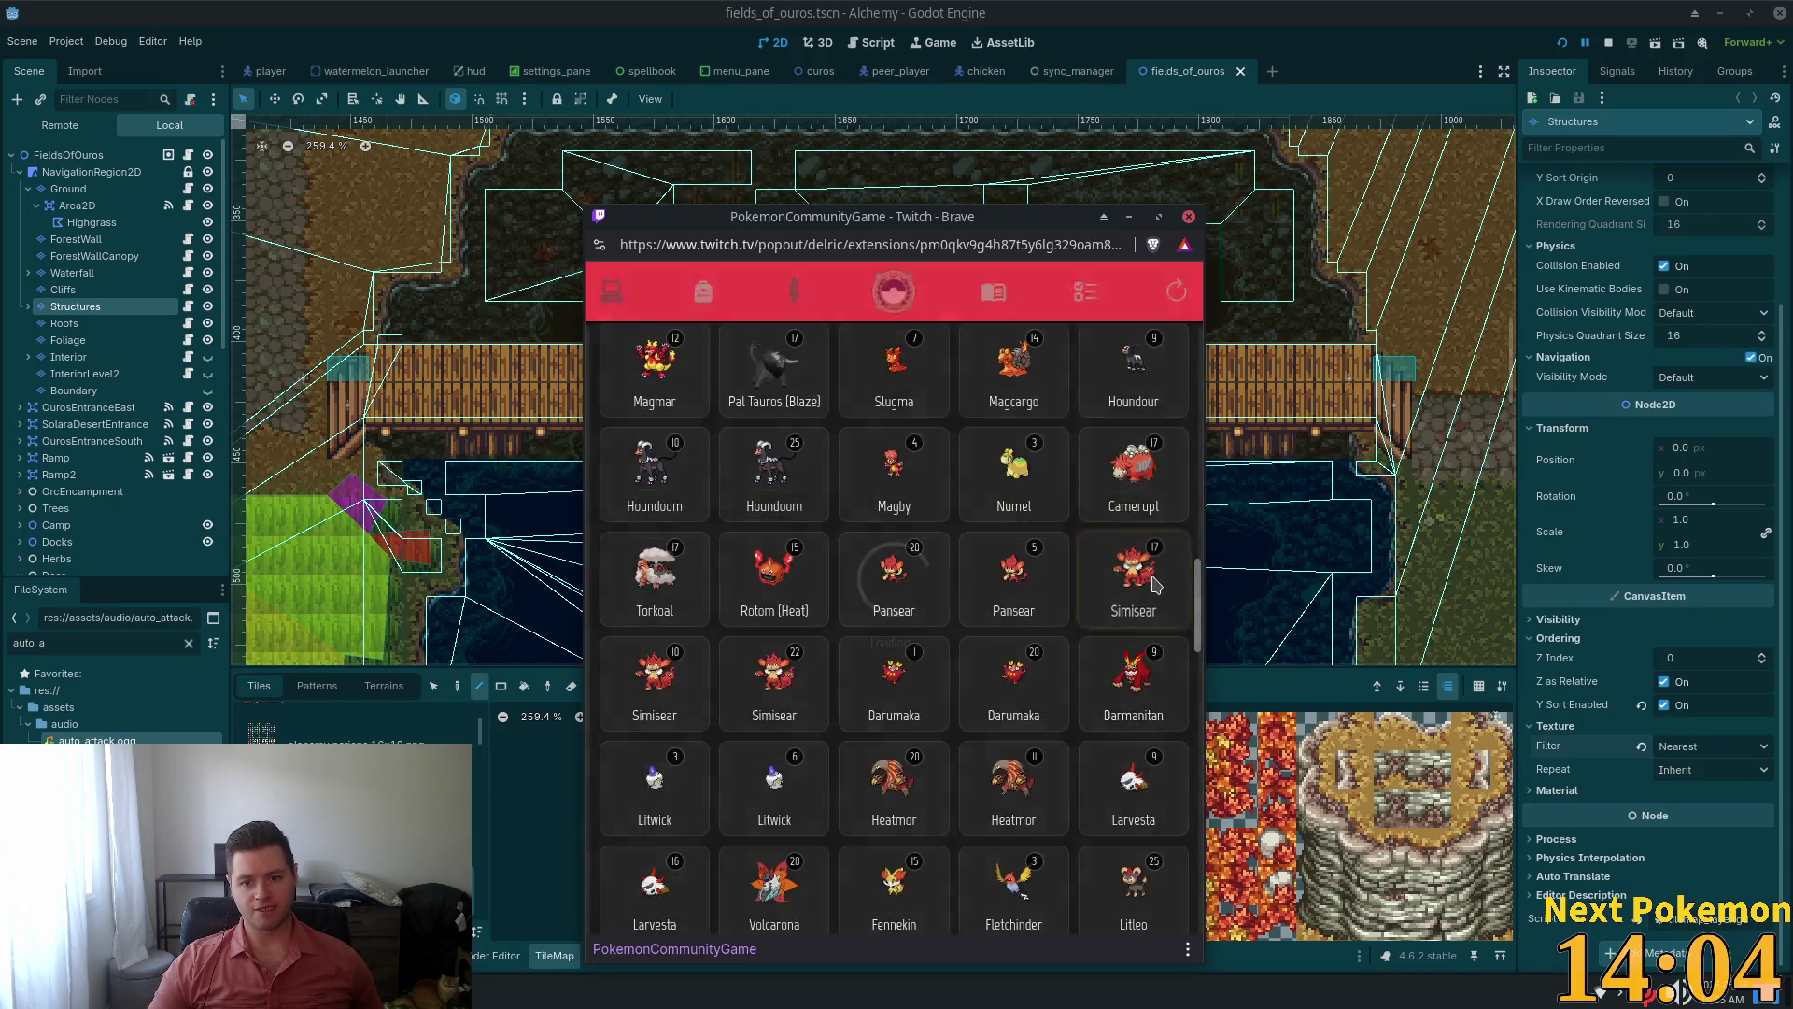
left_click(1125, 315)
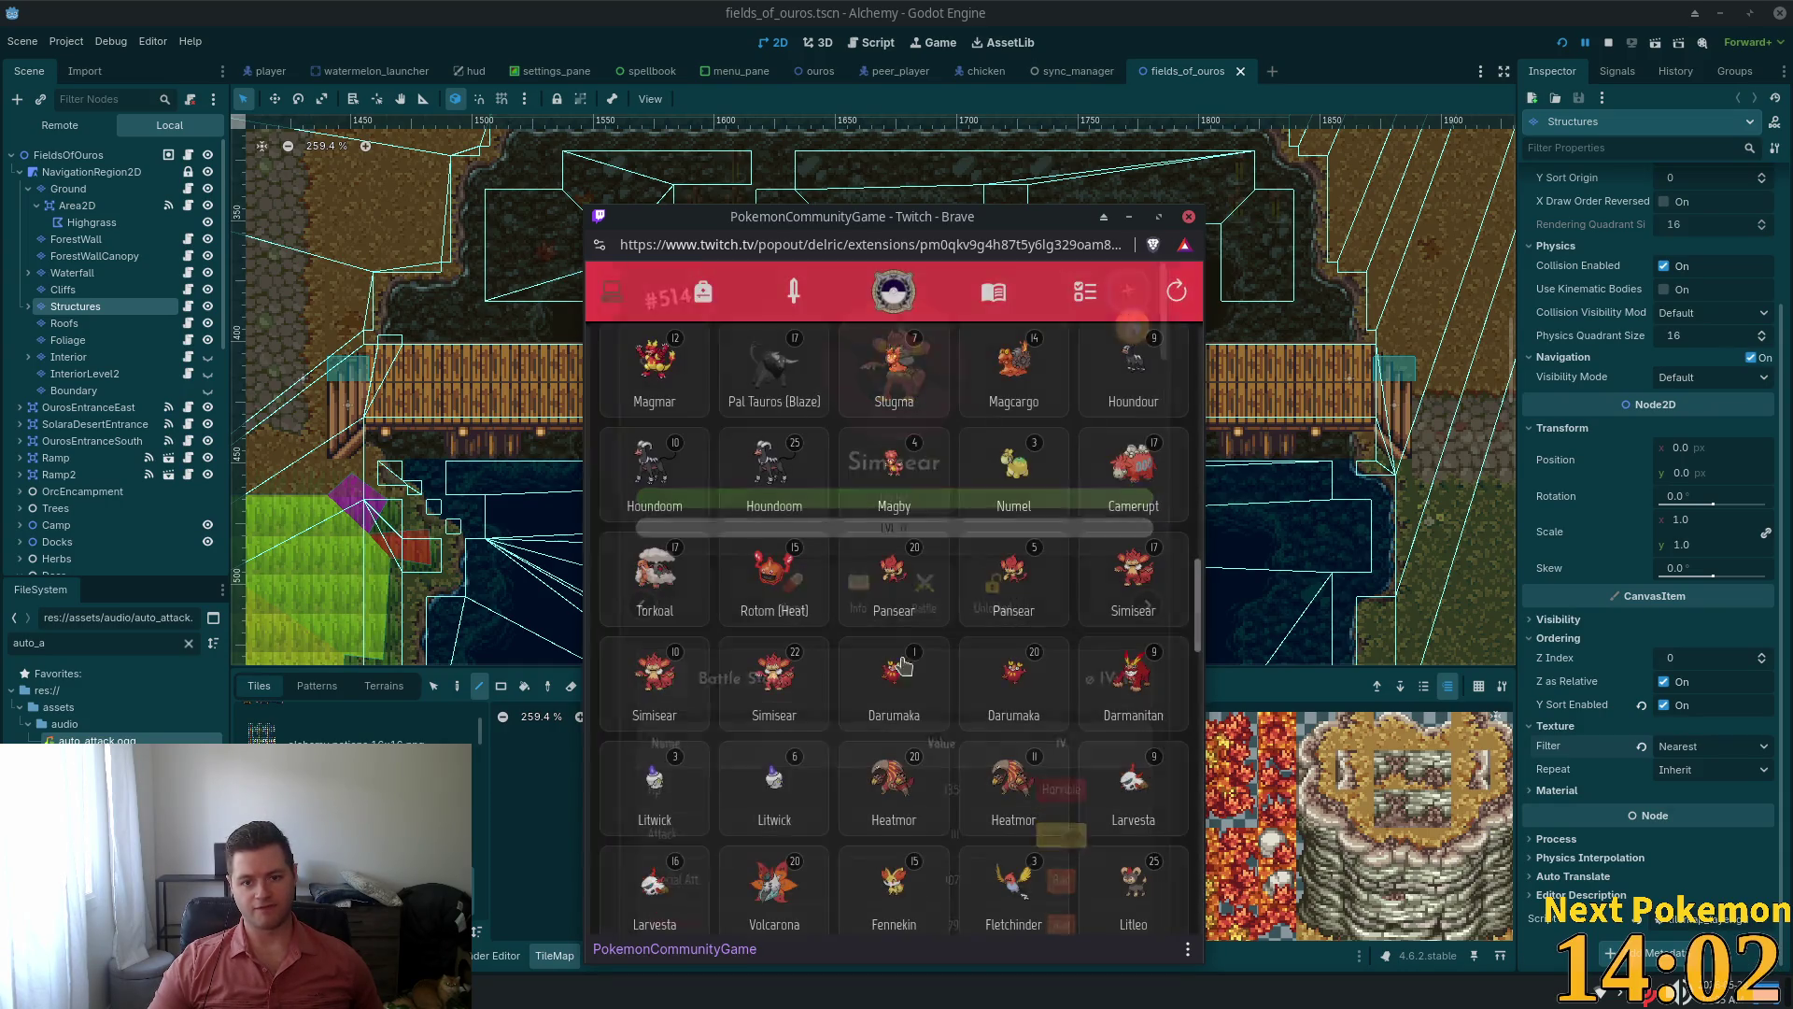
left_click(775, 677)
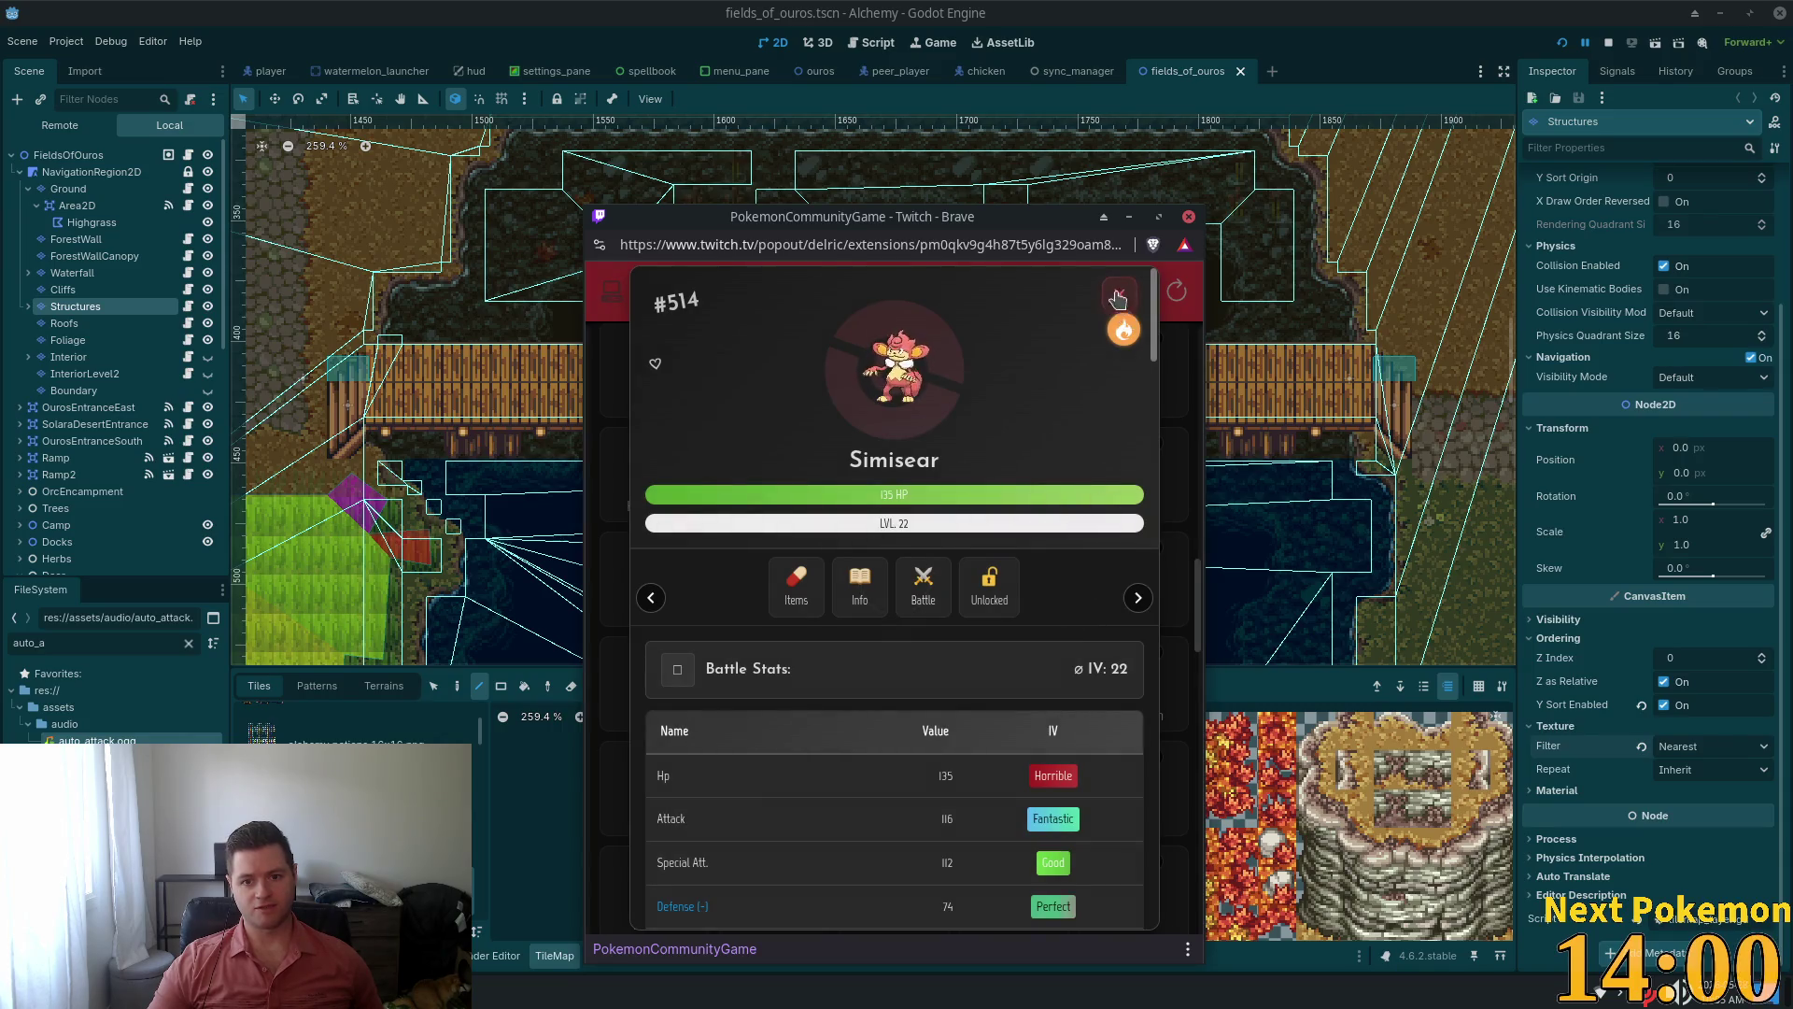
left_click(1117, 297)
Wondertrade the level 17 Simisear and return to the collection grid
left_click(896, 571)
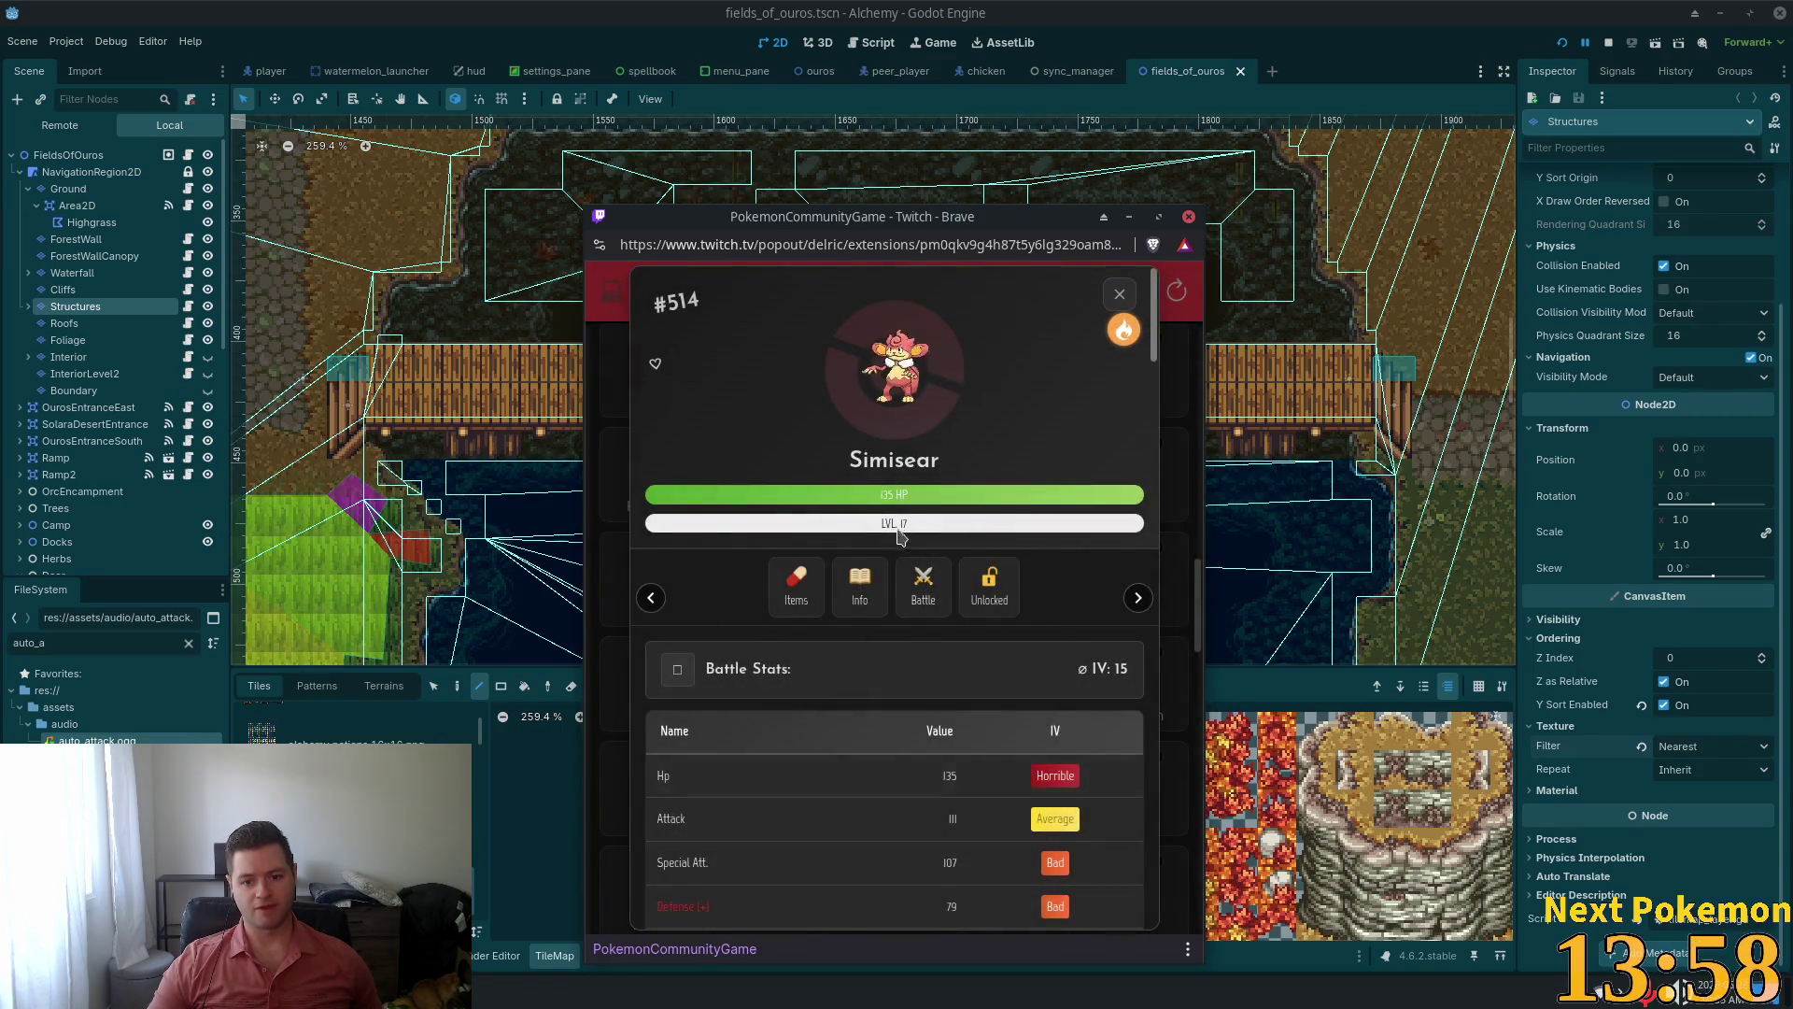
scroll(900, 535, "down", 7)
left_click(925, 895)
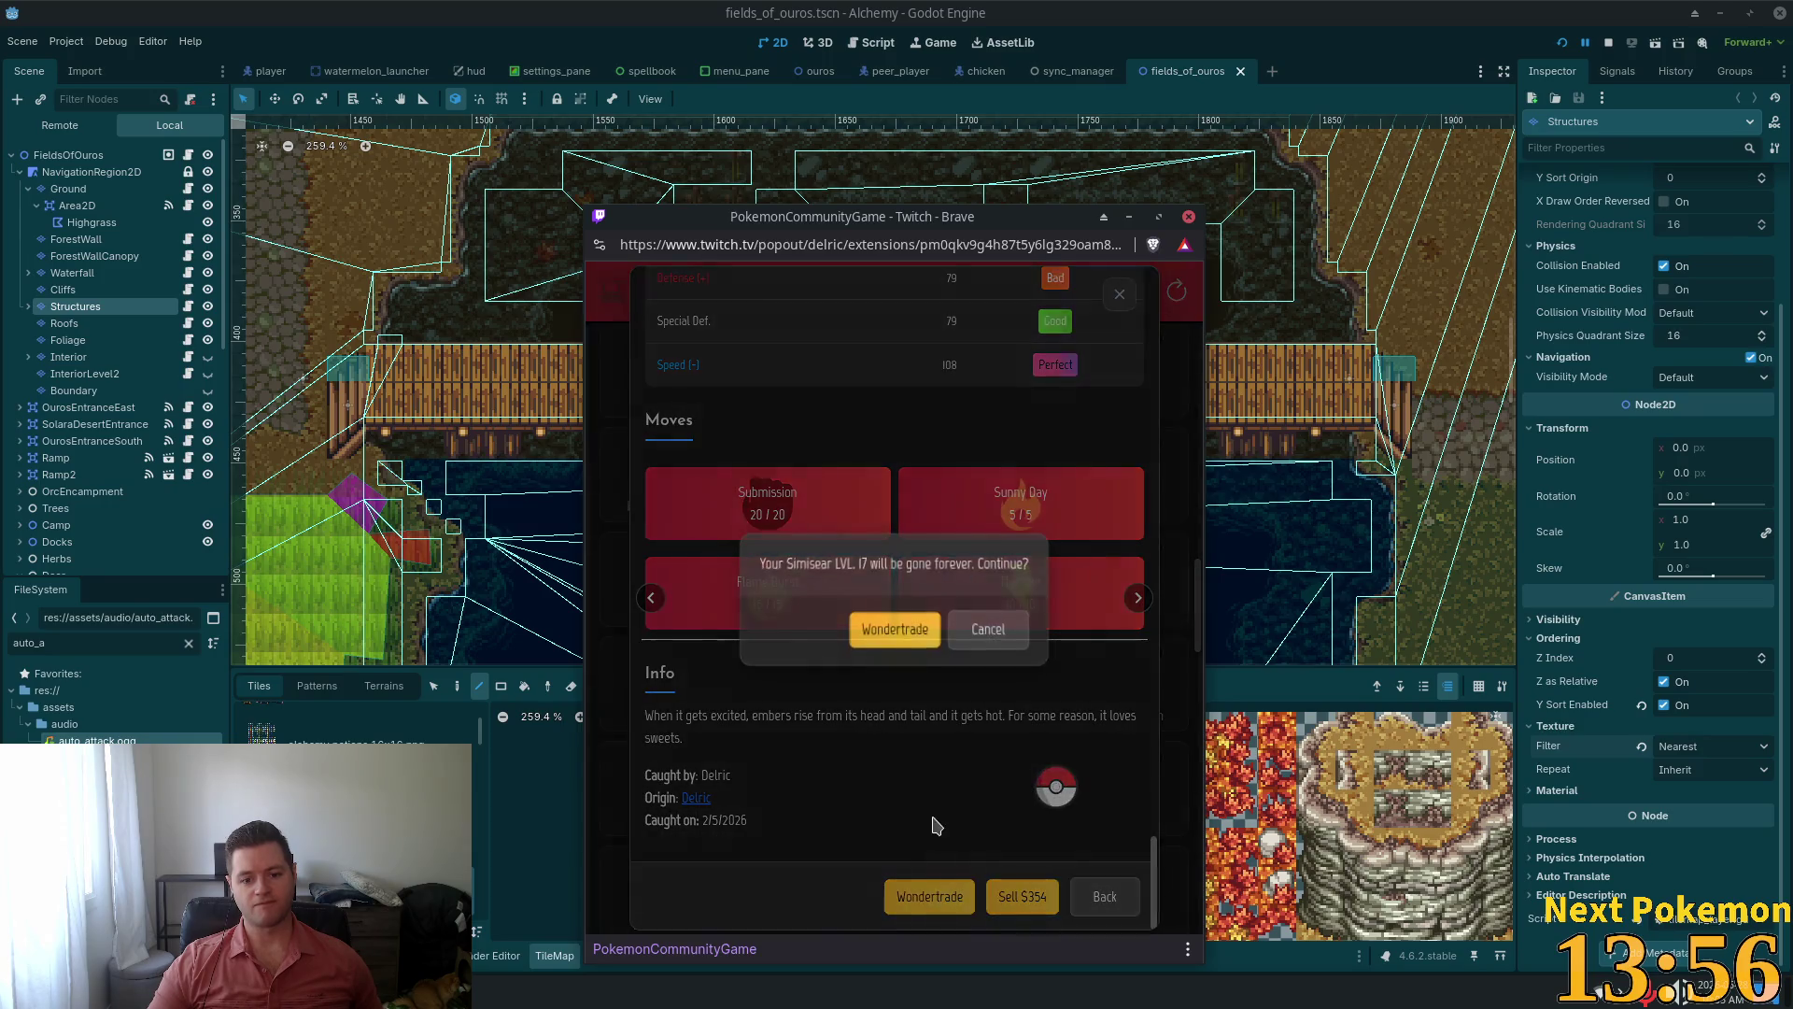
left_click(895, 629)
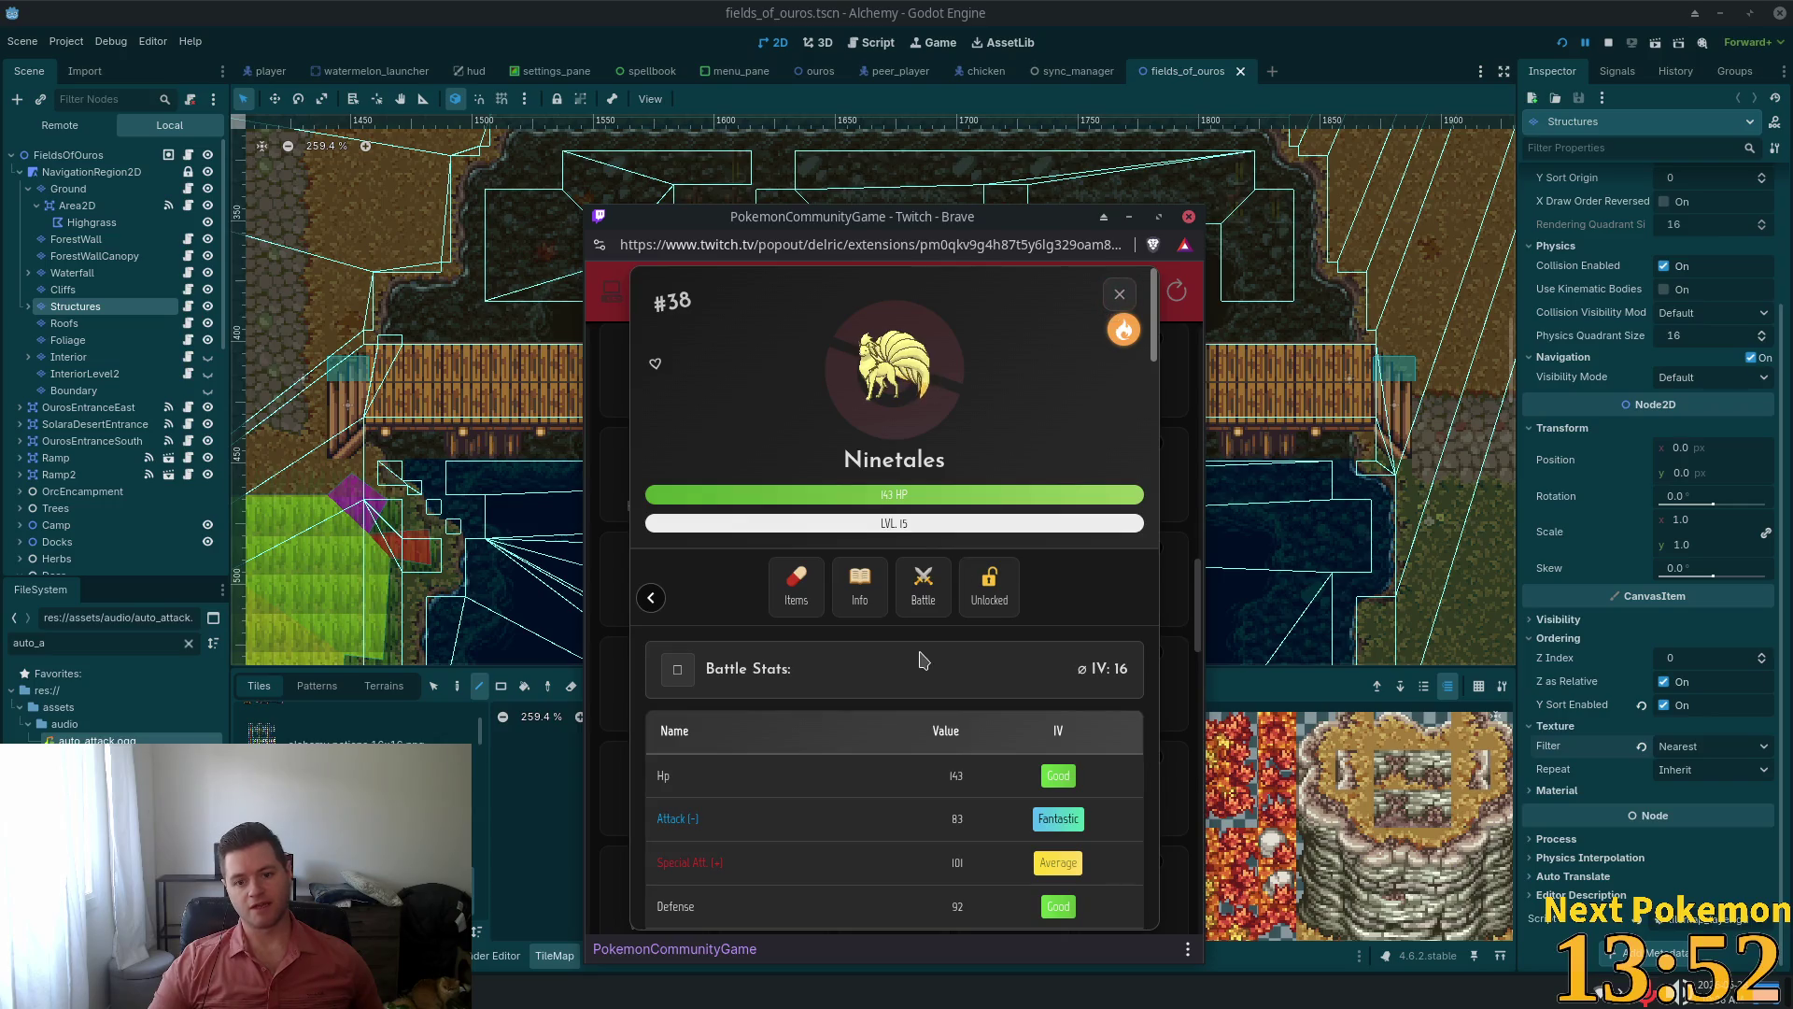
scroll(922, 661, "down", 5)
left_click(1121, 295)
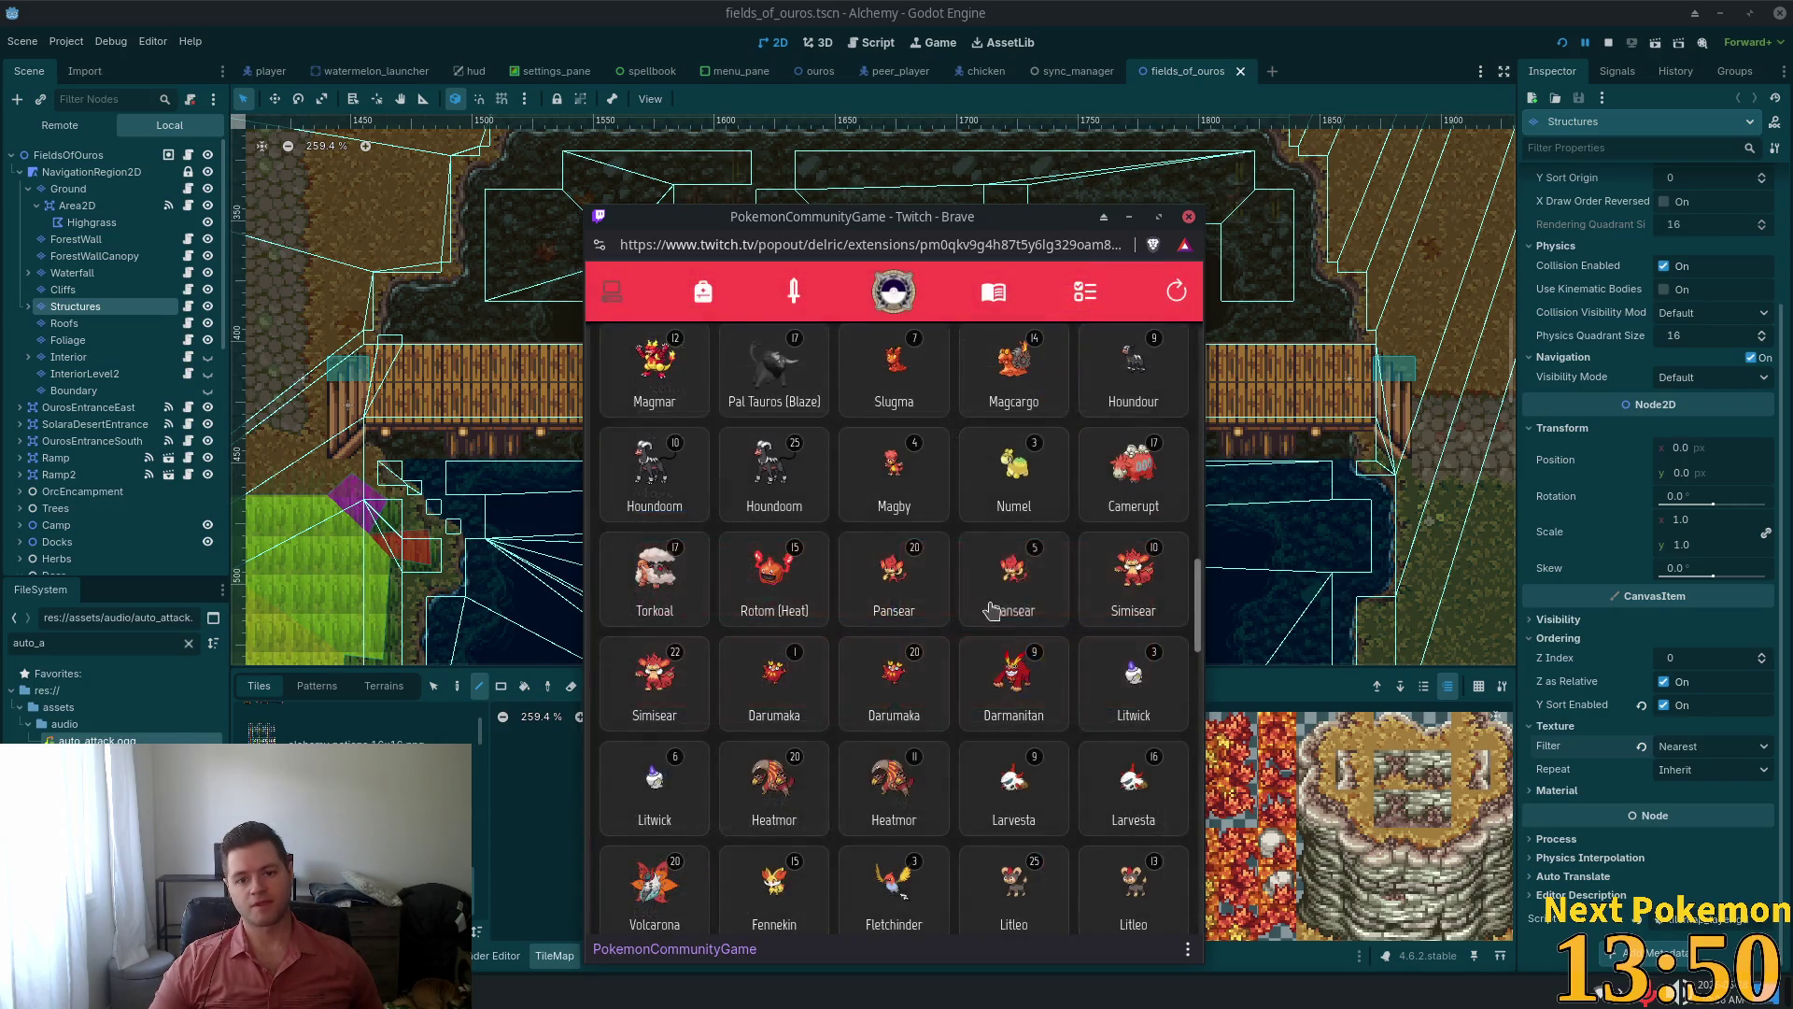
scroll(992, 610, "up", 10)
left_click(1155, 9)
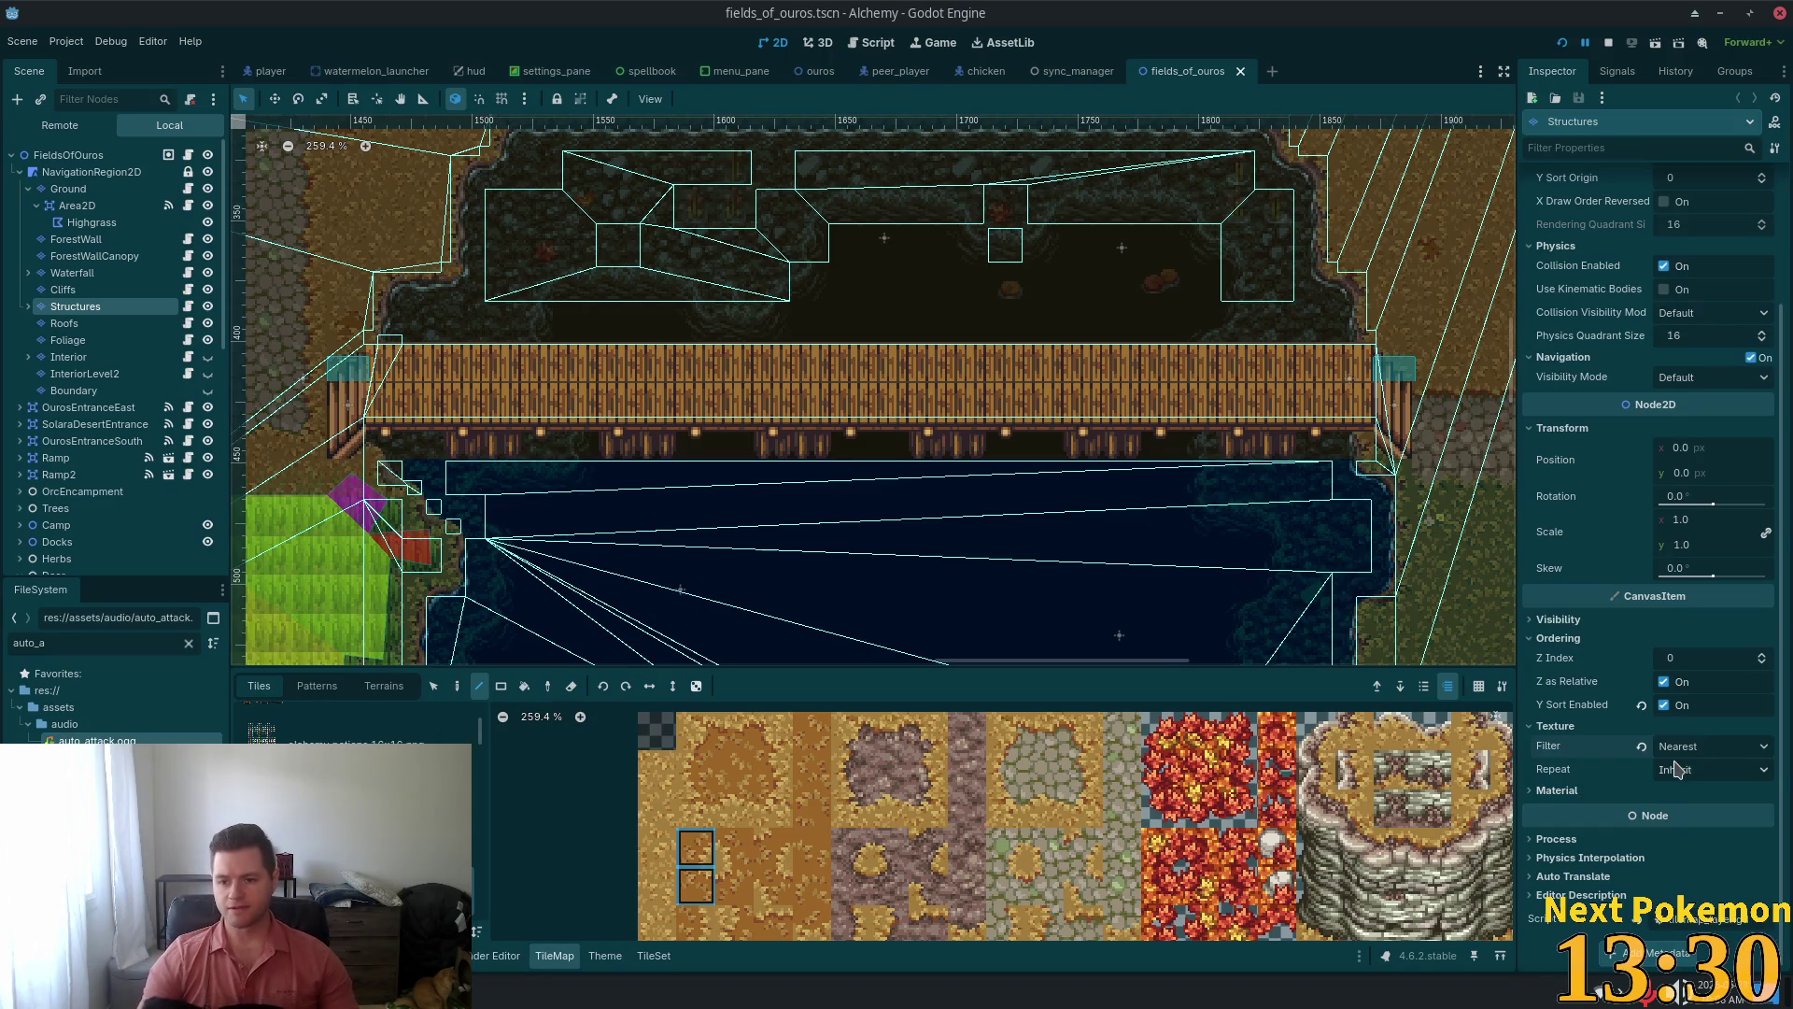
left_click(1707, 751)
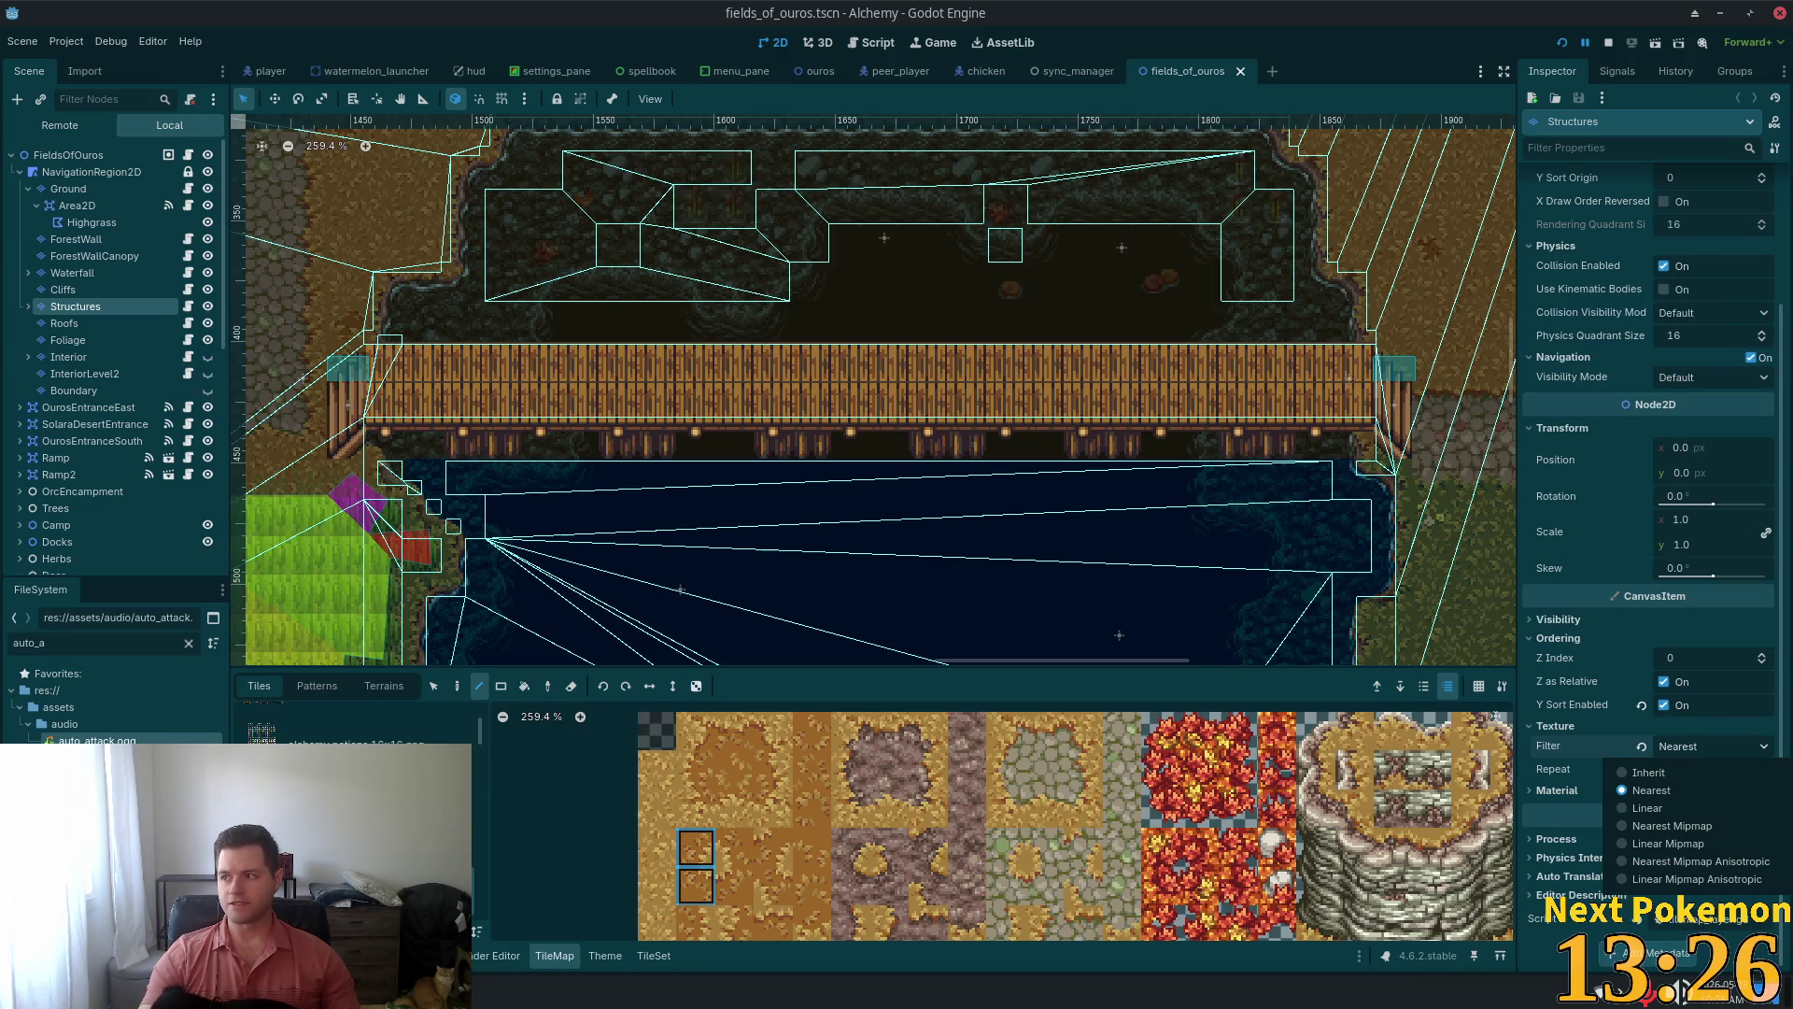
key("Escape")
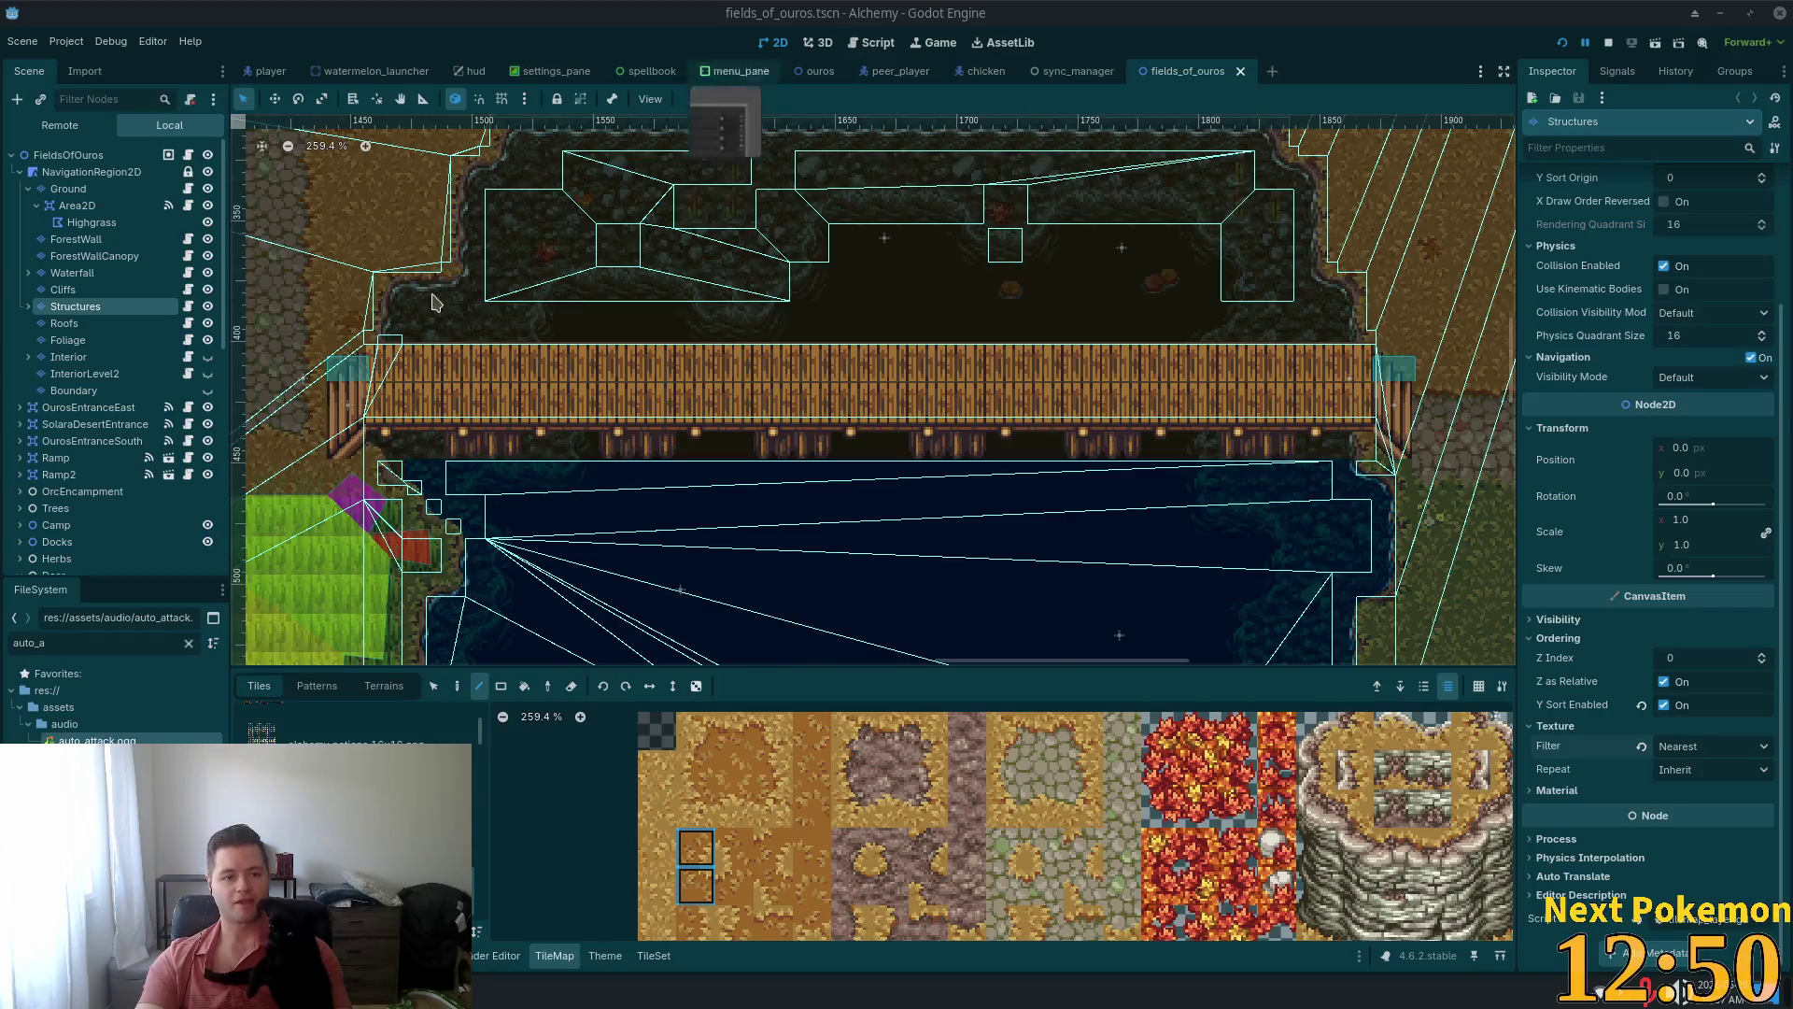
left_click(1709, 746)
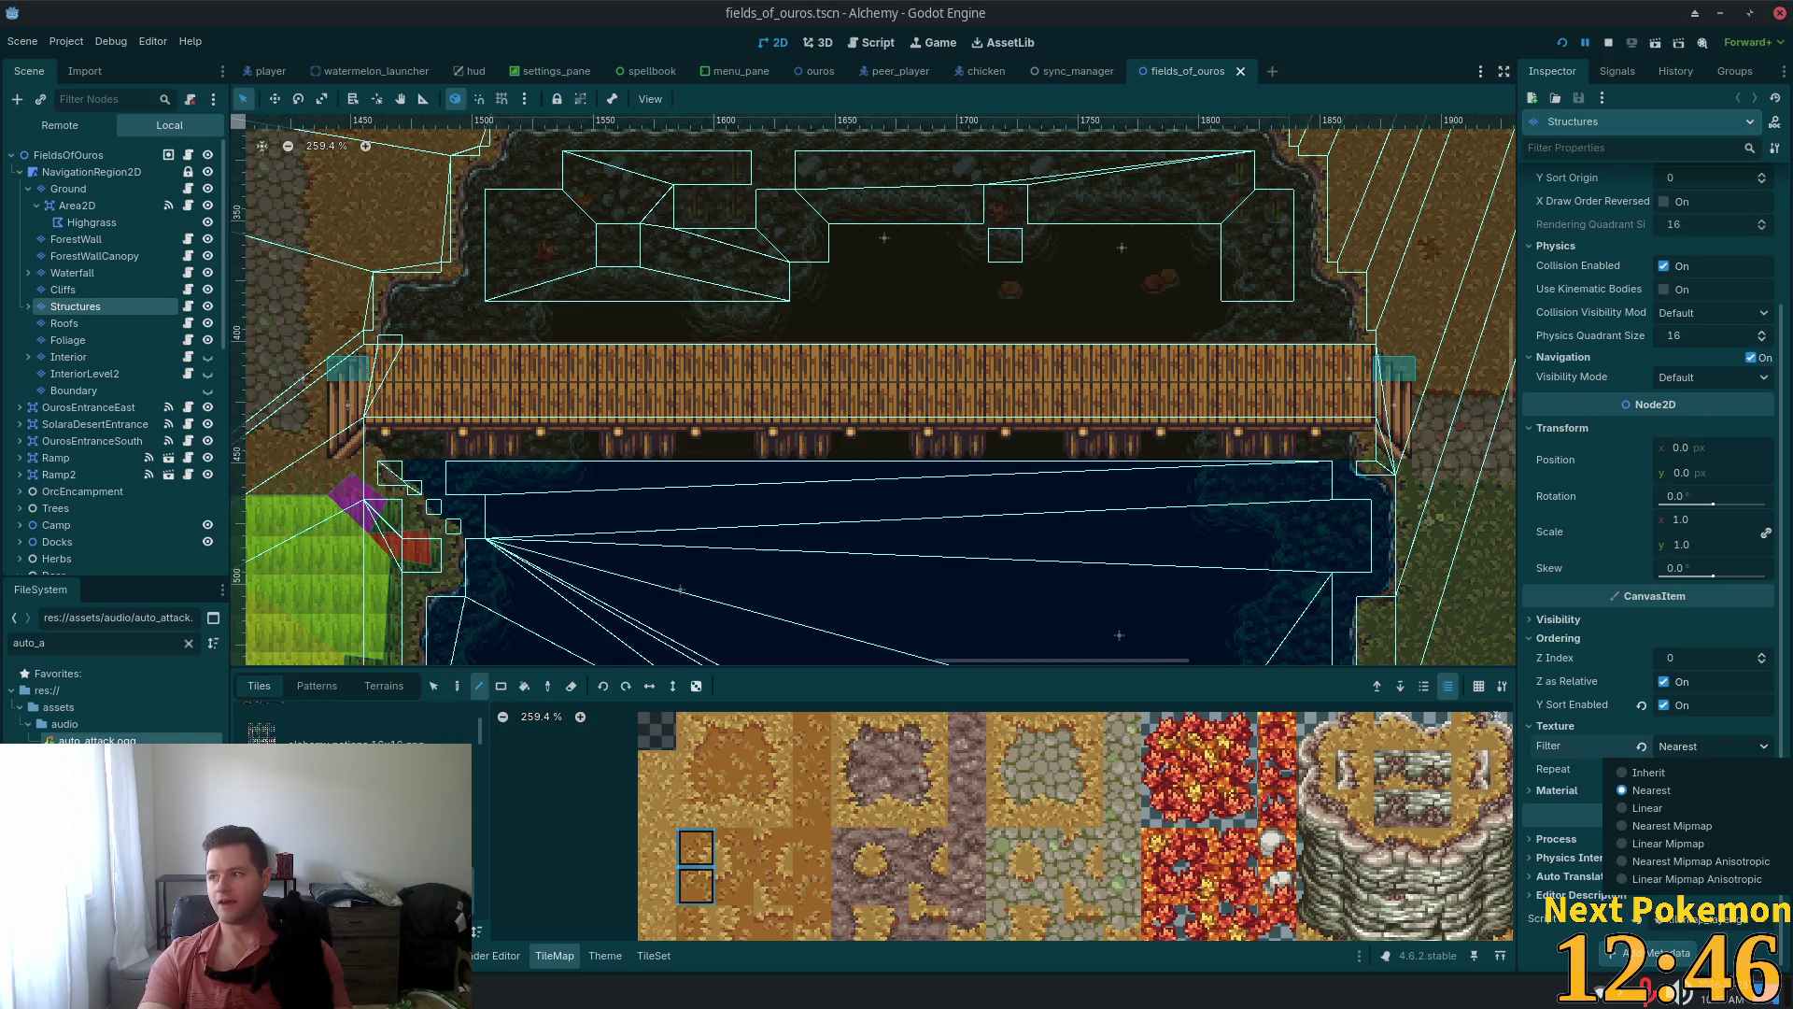
key("Escape")
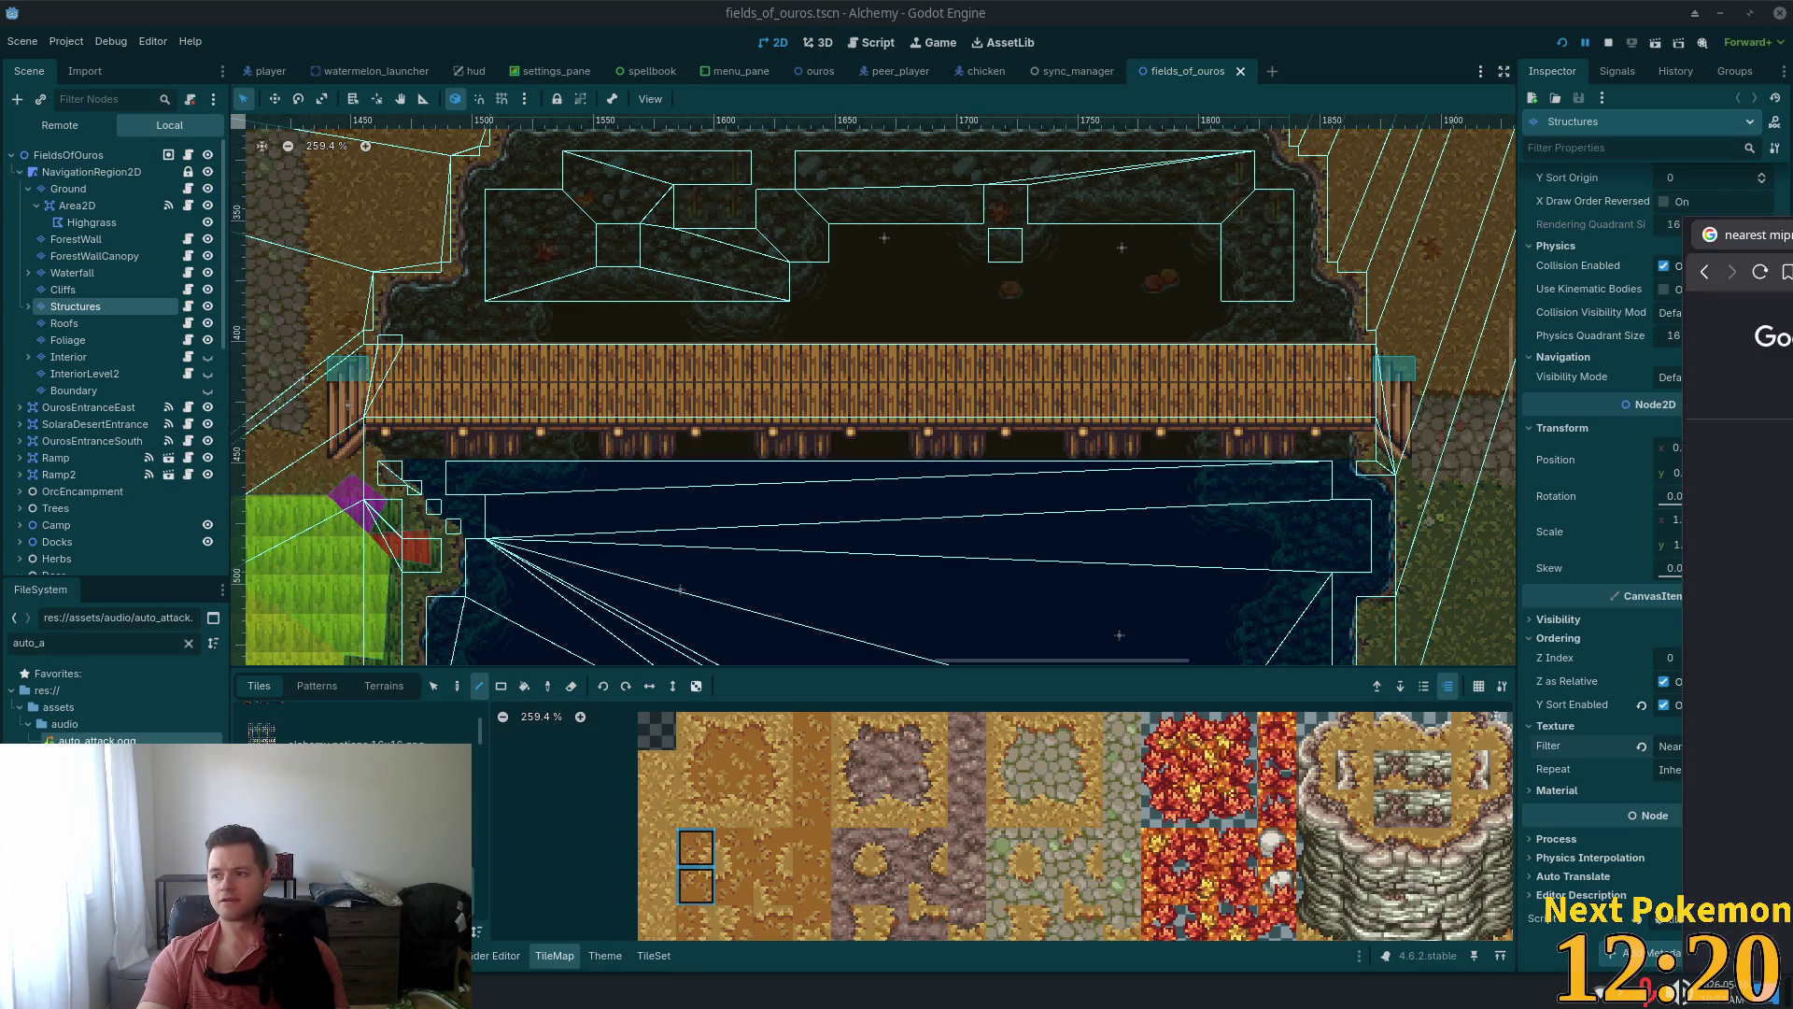
key("alt+Tab")
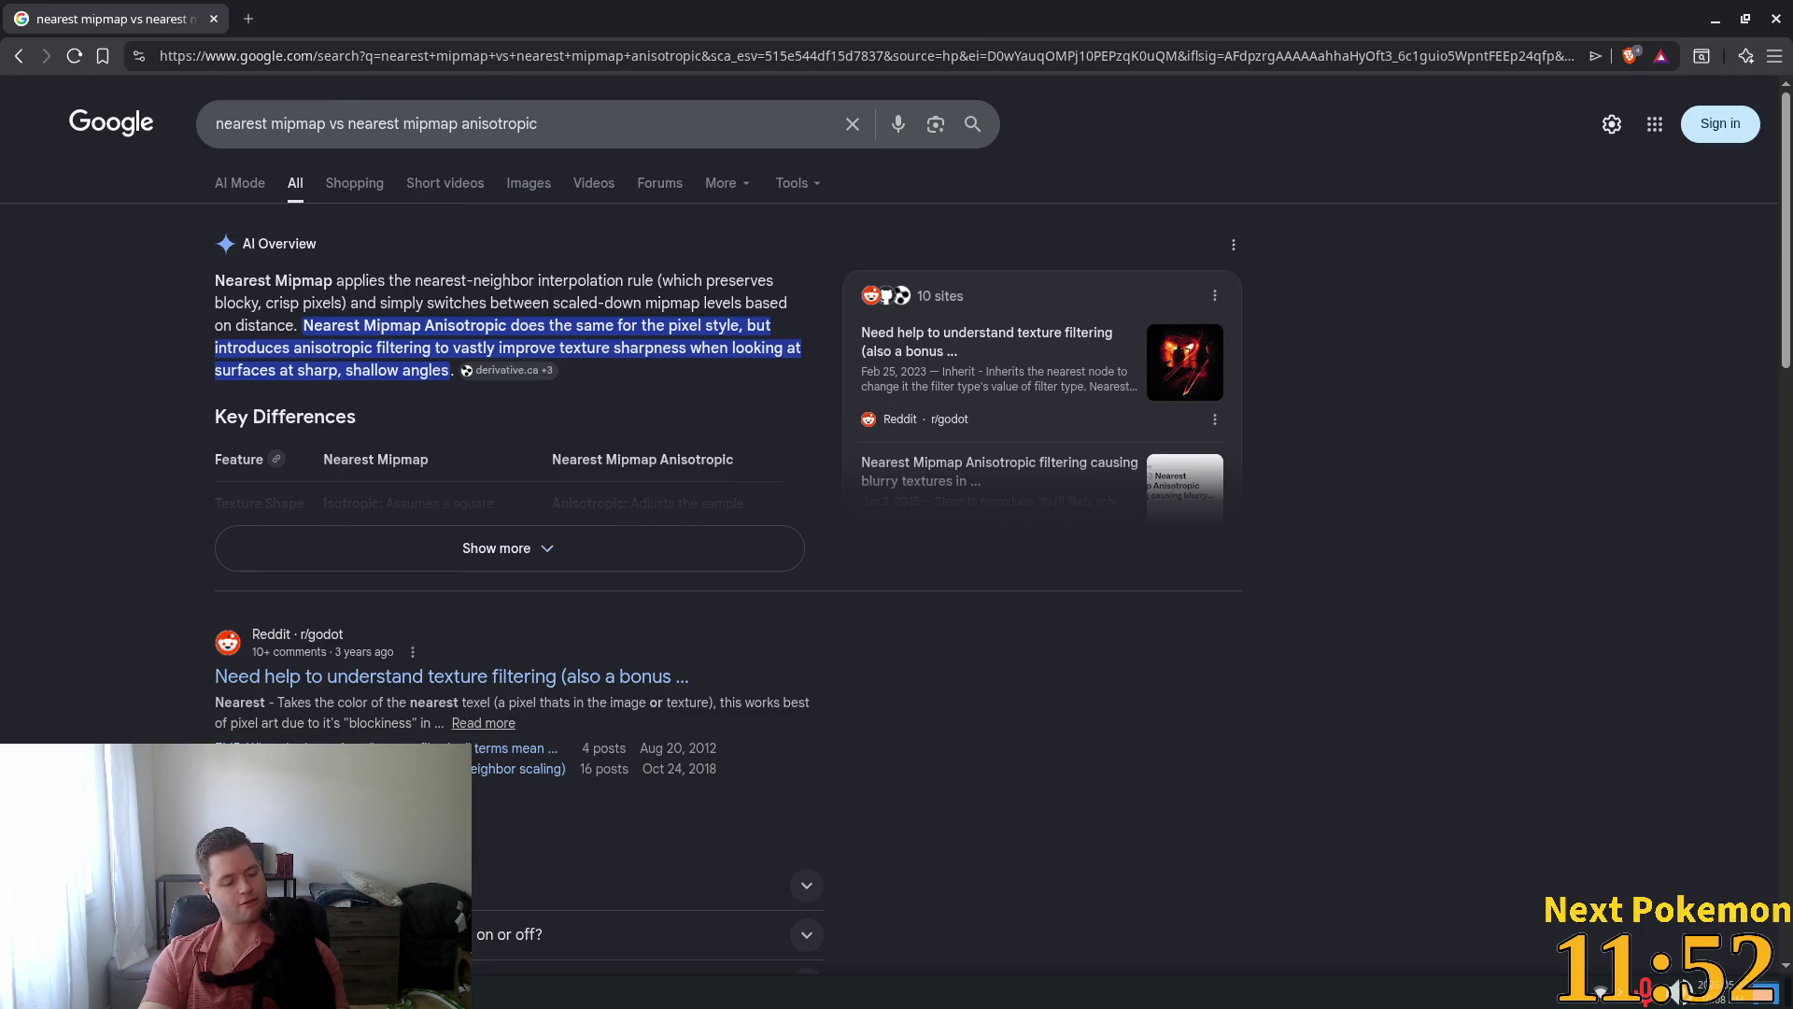
key("alt+Tab")
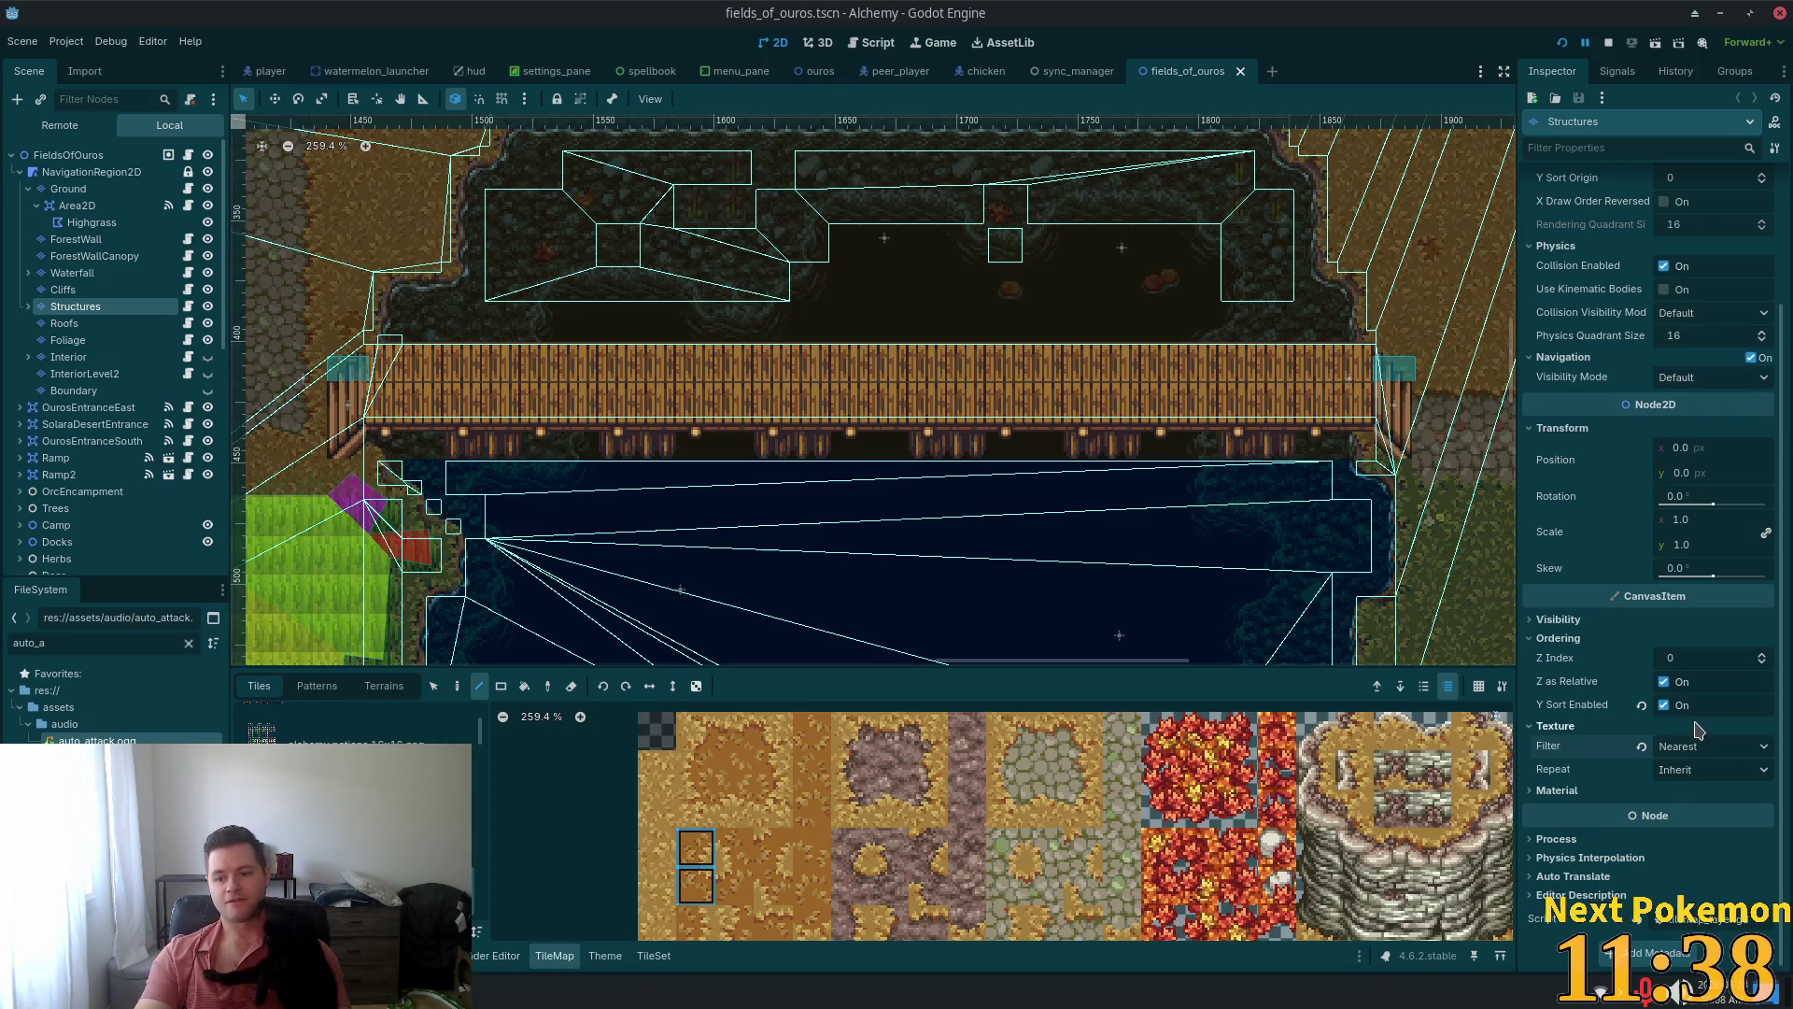
Set the Structures texture filter to Nearest Mipmap and save the scene
left_click(1711, 752)
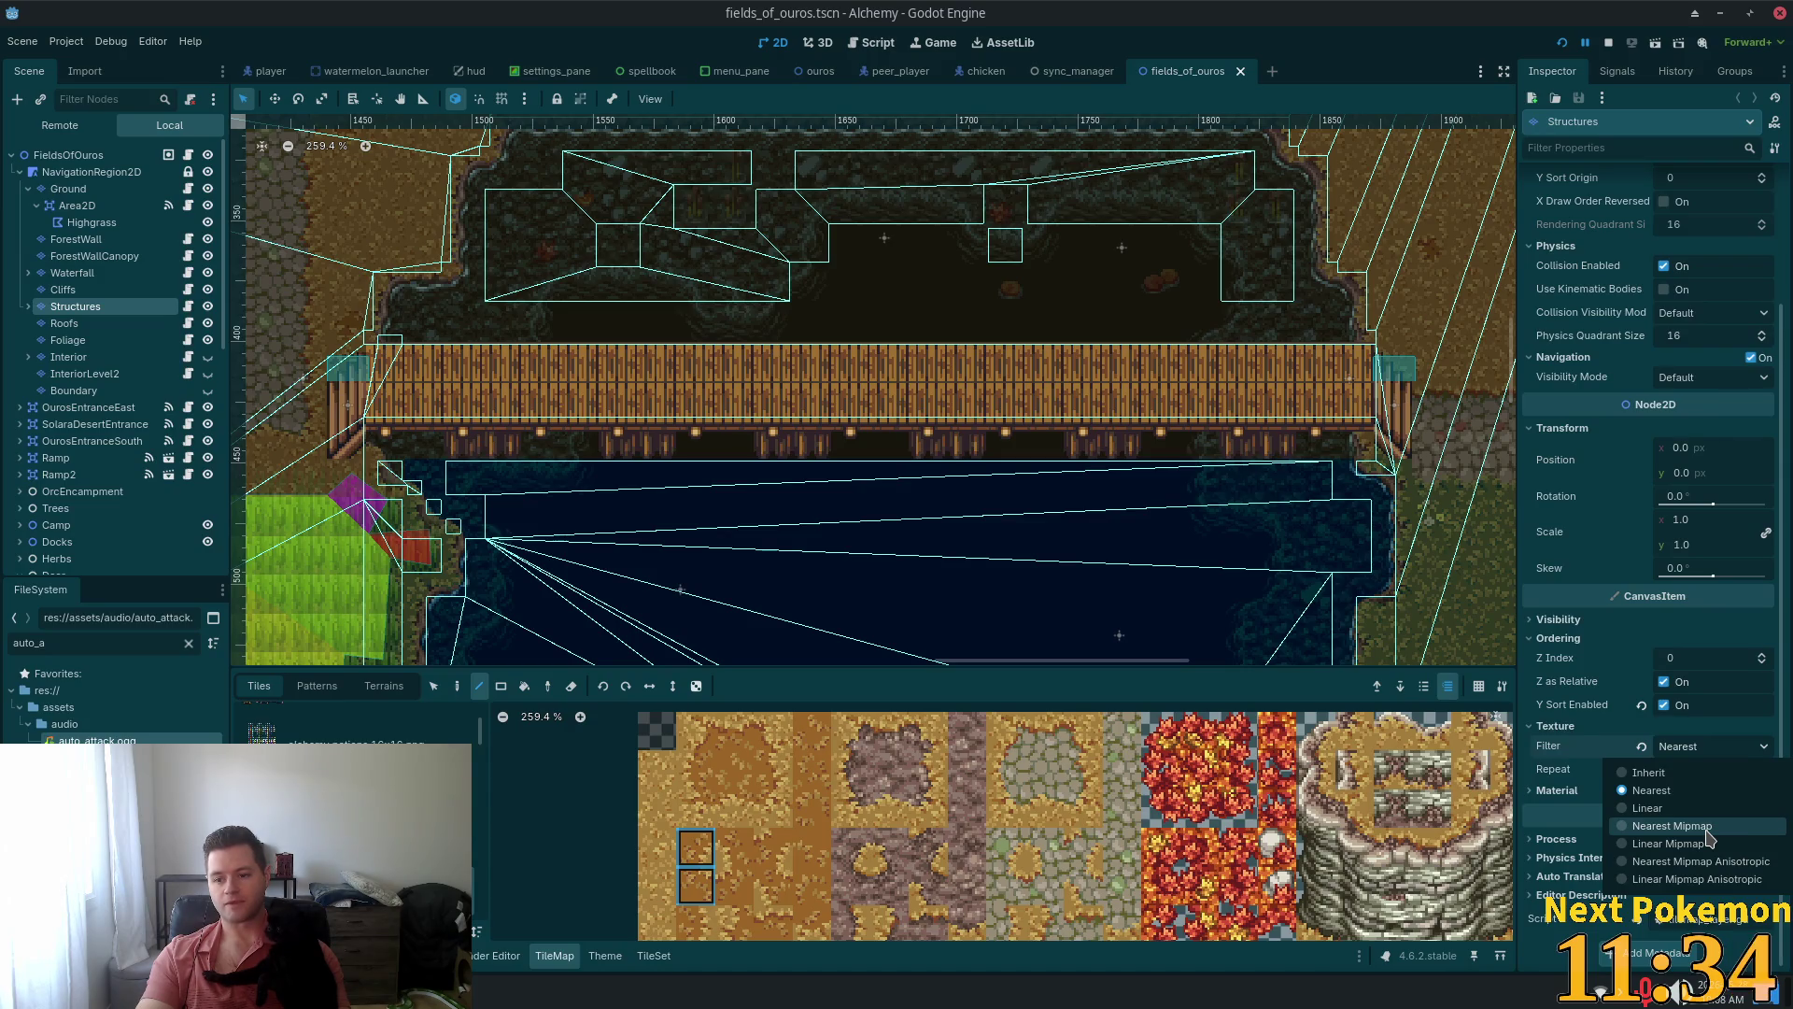
left_click(1672, 825)
key("ctrl+s")
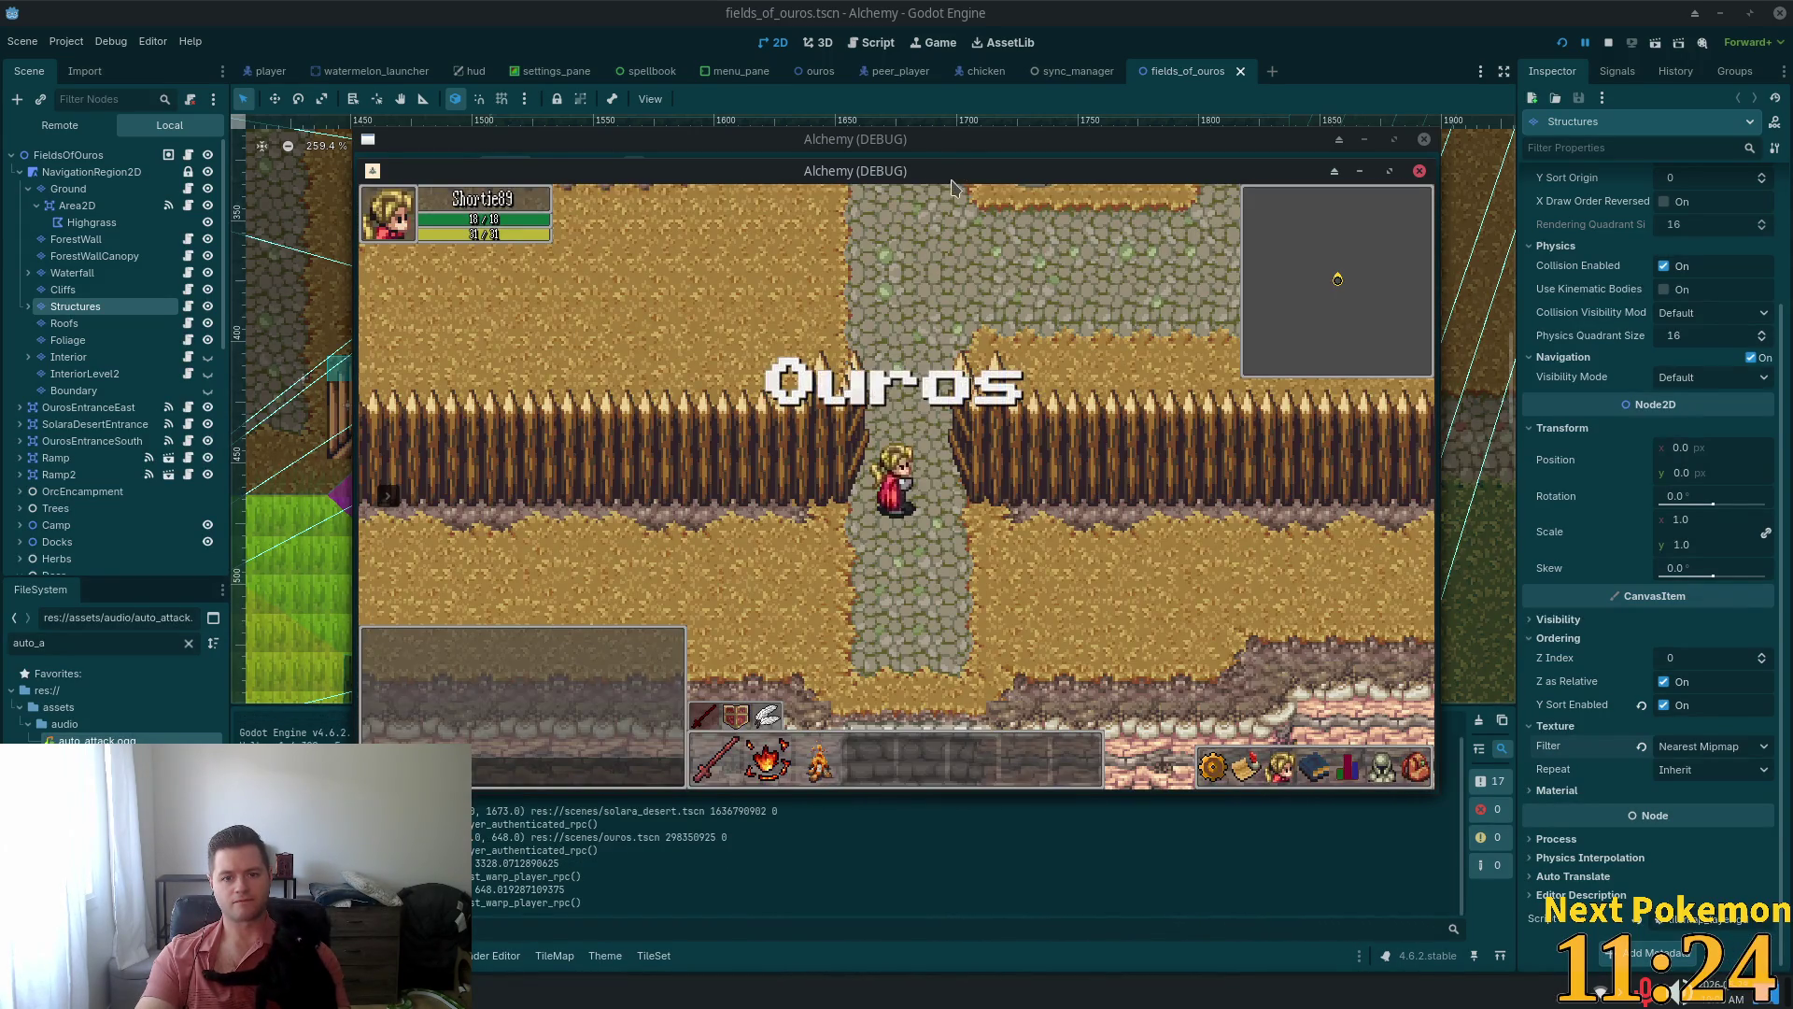
Playtest by walking south into the Fields of Ouros and onto the dock, then stop the game
key("s")
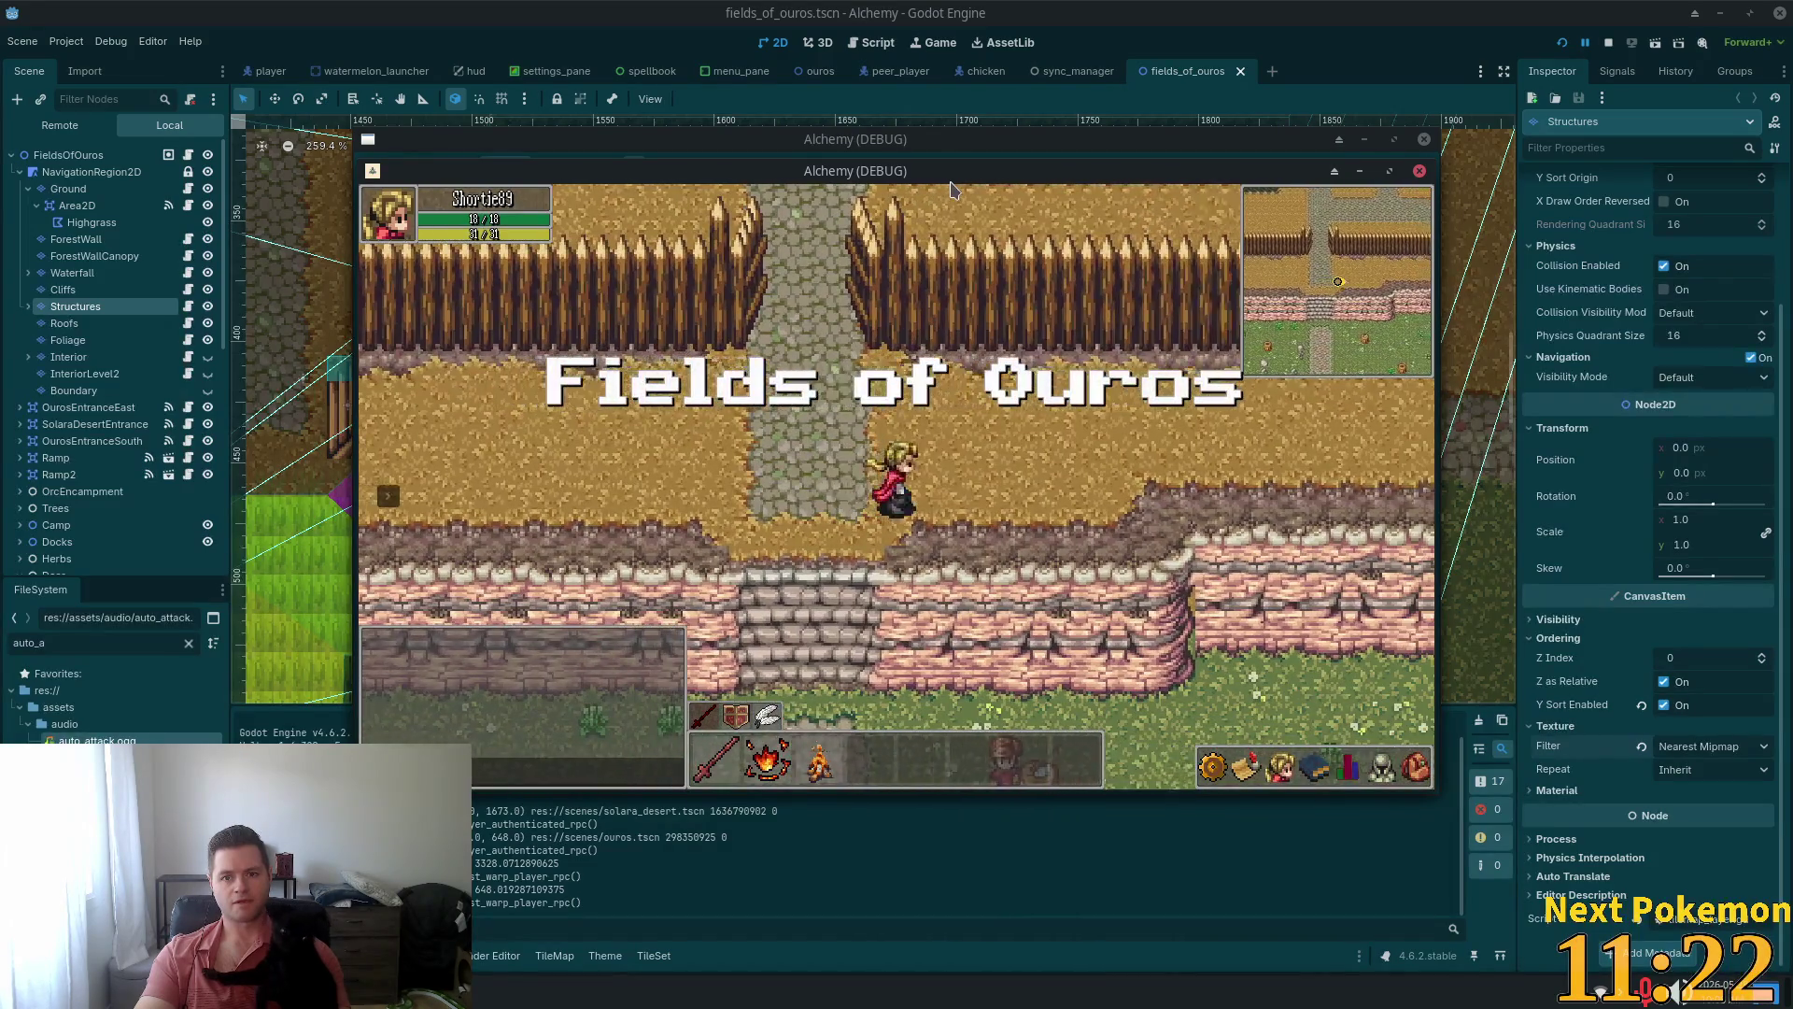
key("s")
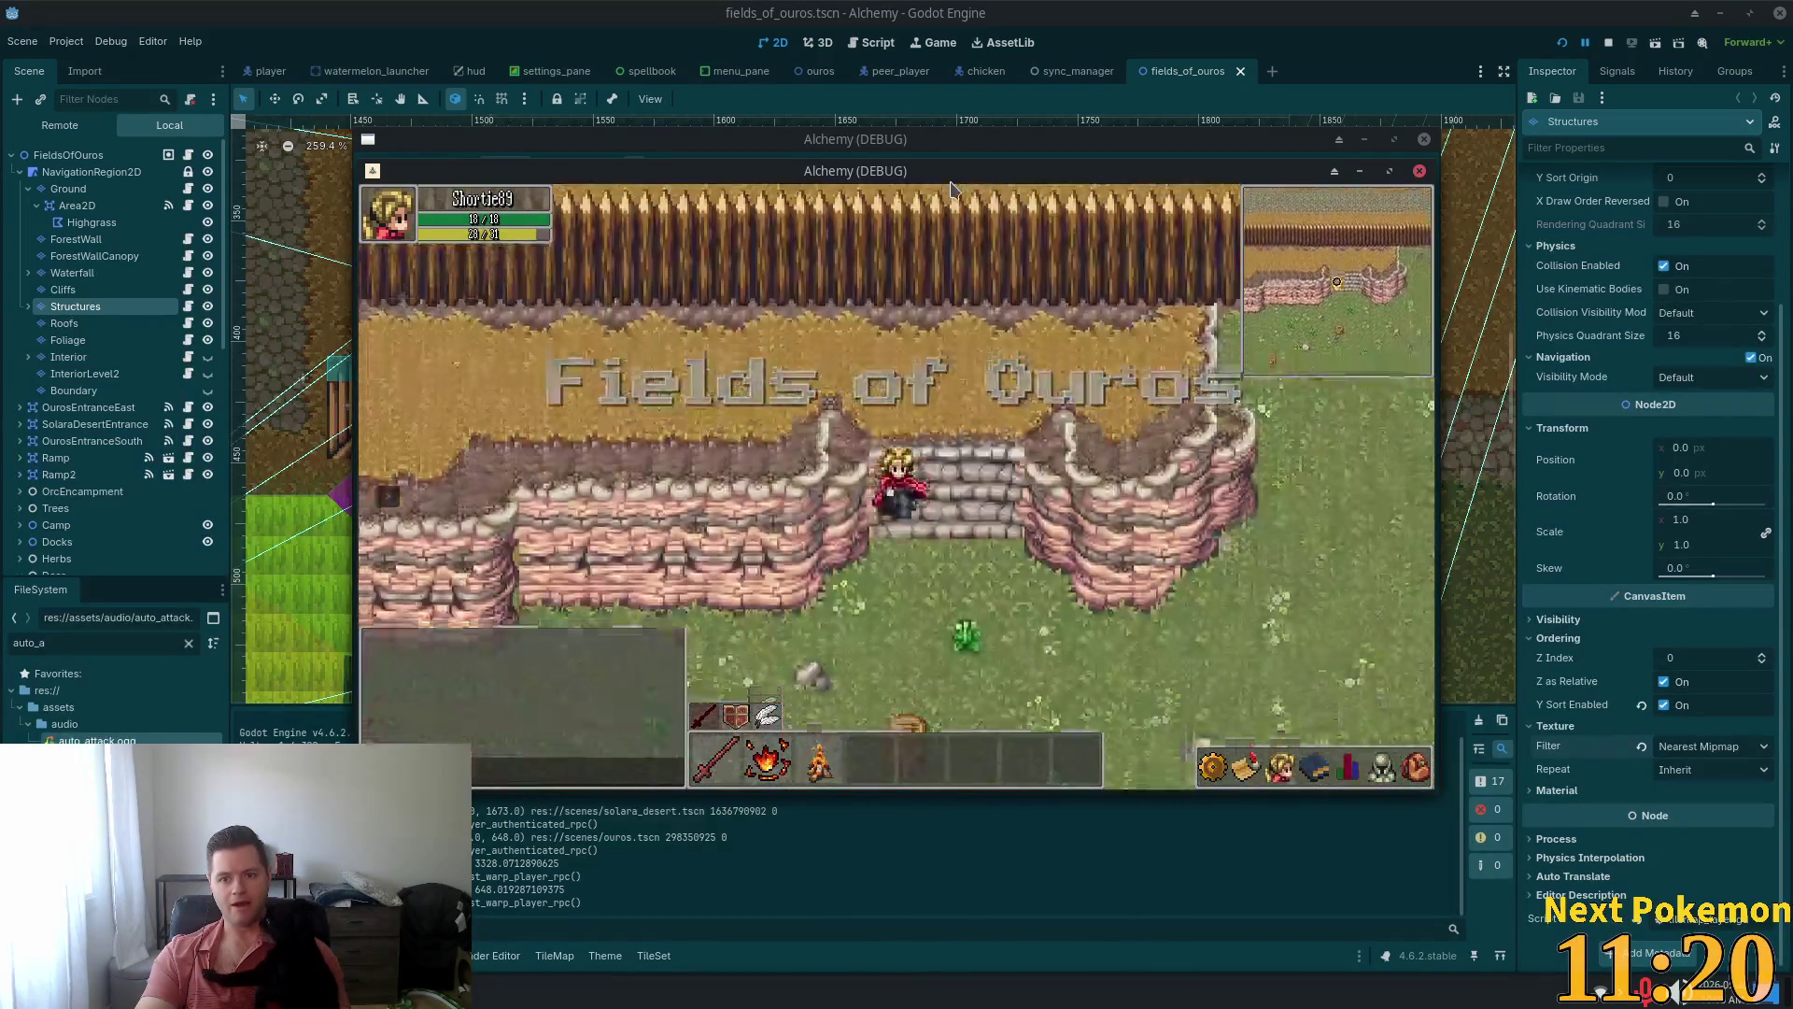
key("s")
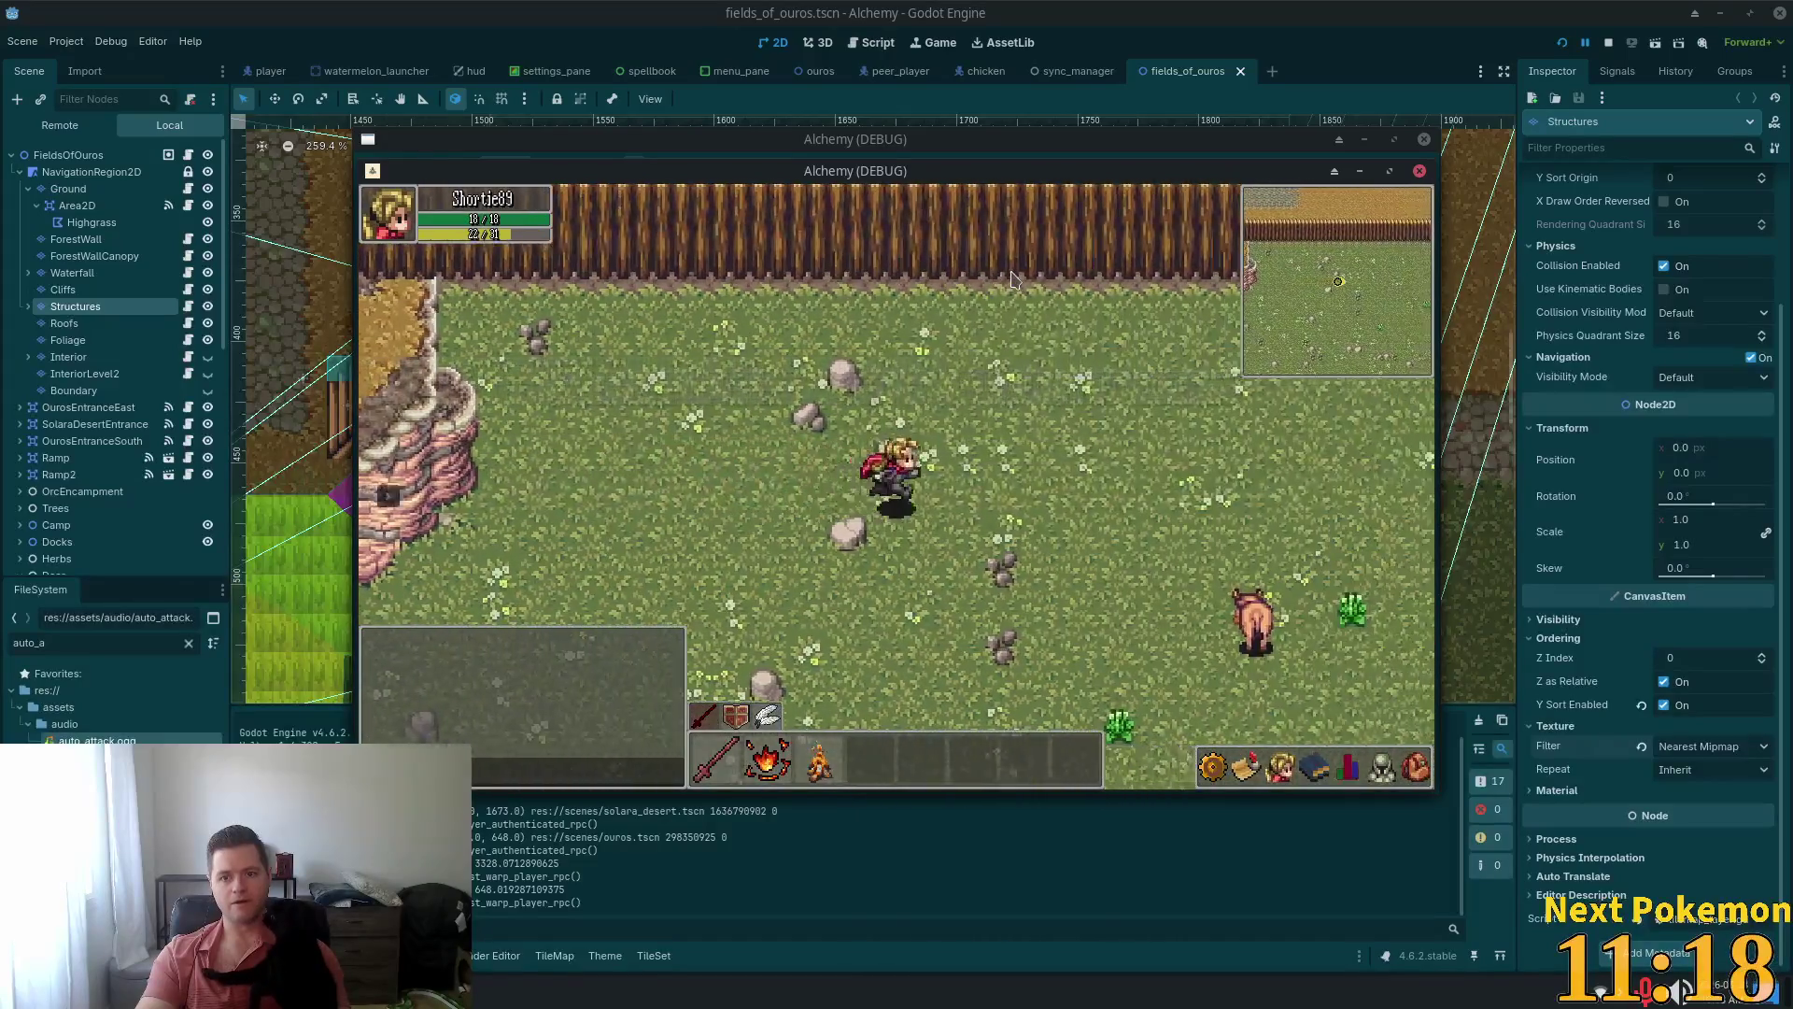
key("d")
key("w")
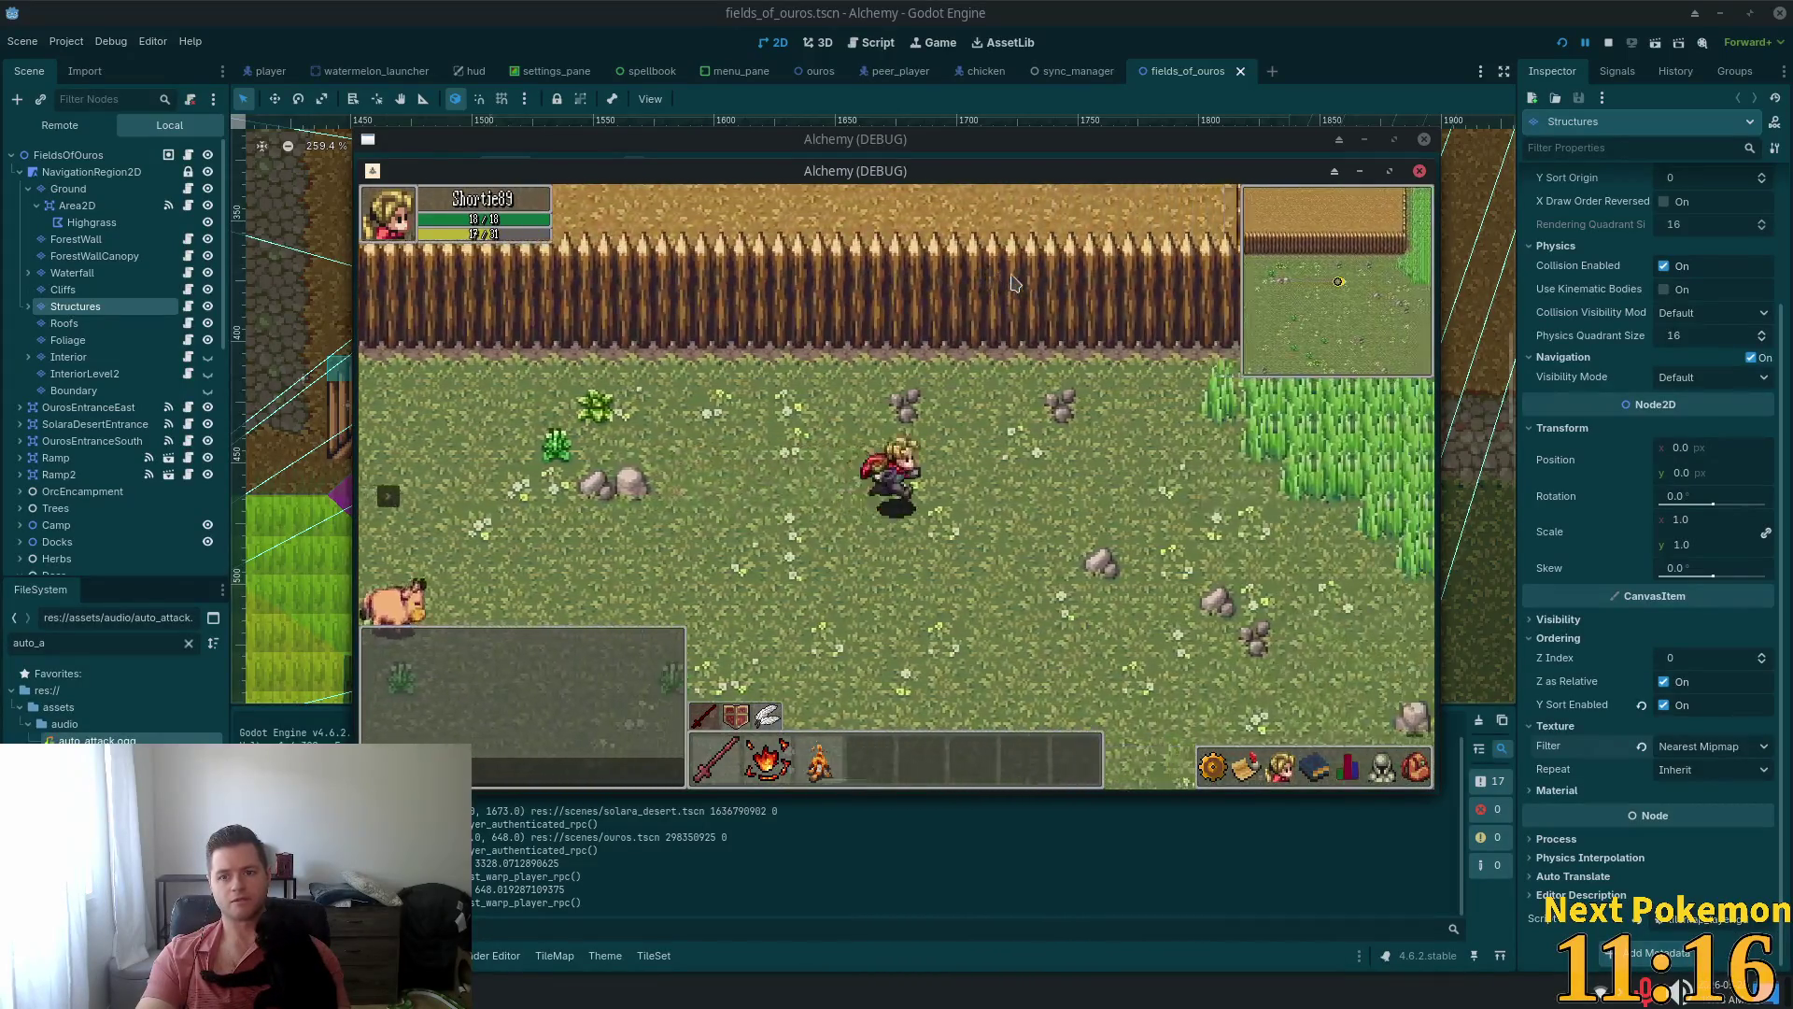
key("d")
key("w")
key("d")
key("w")
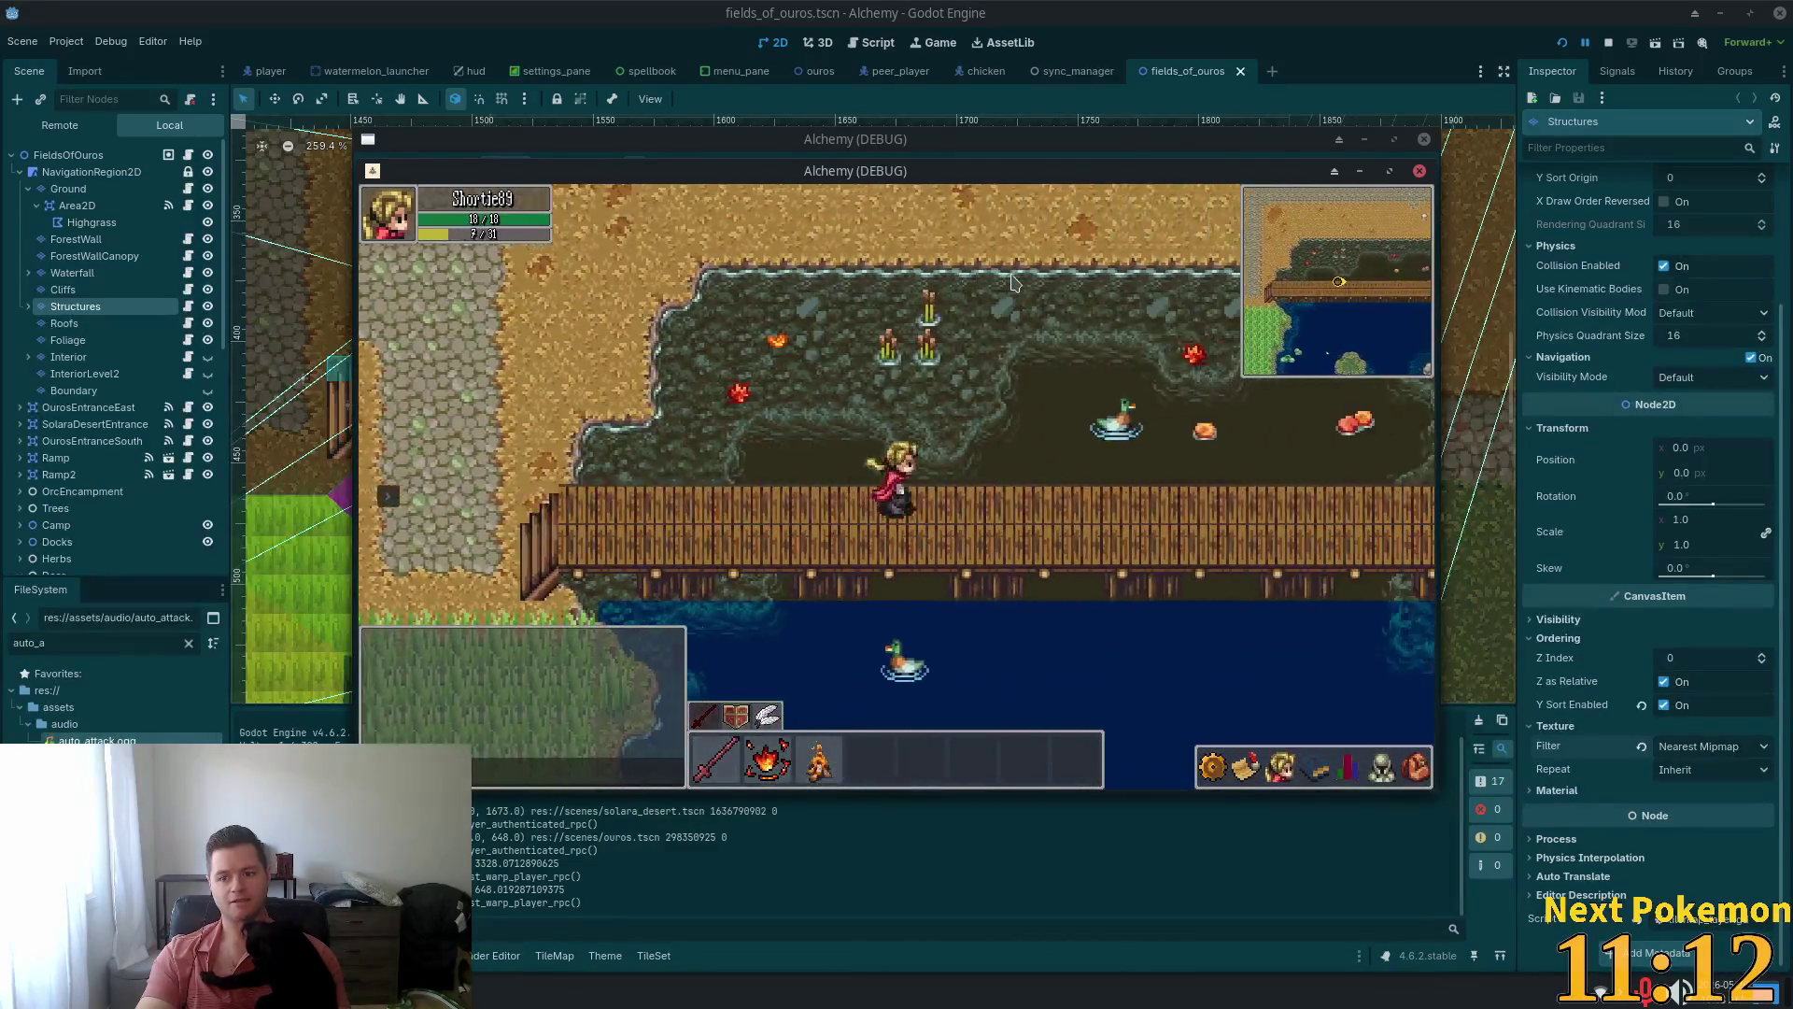
key("a")
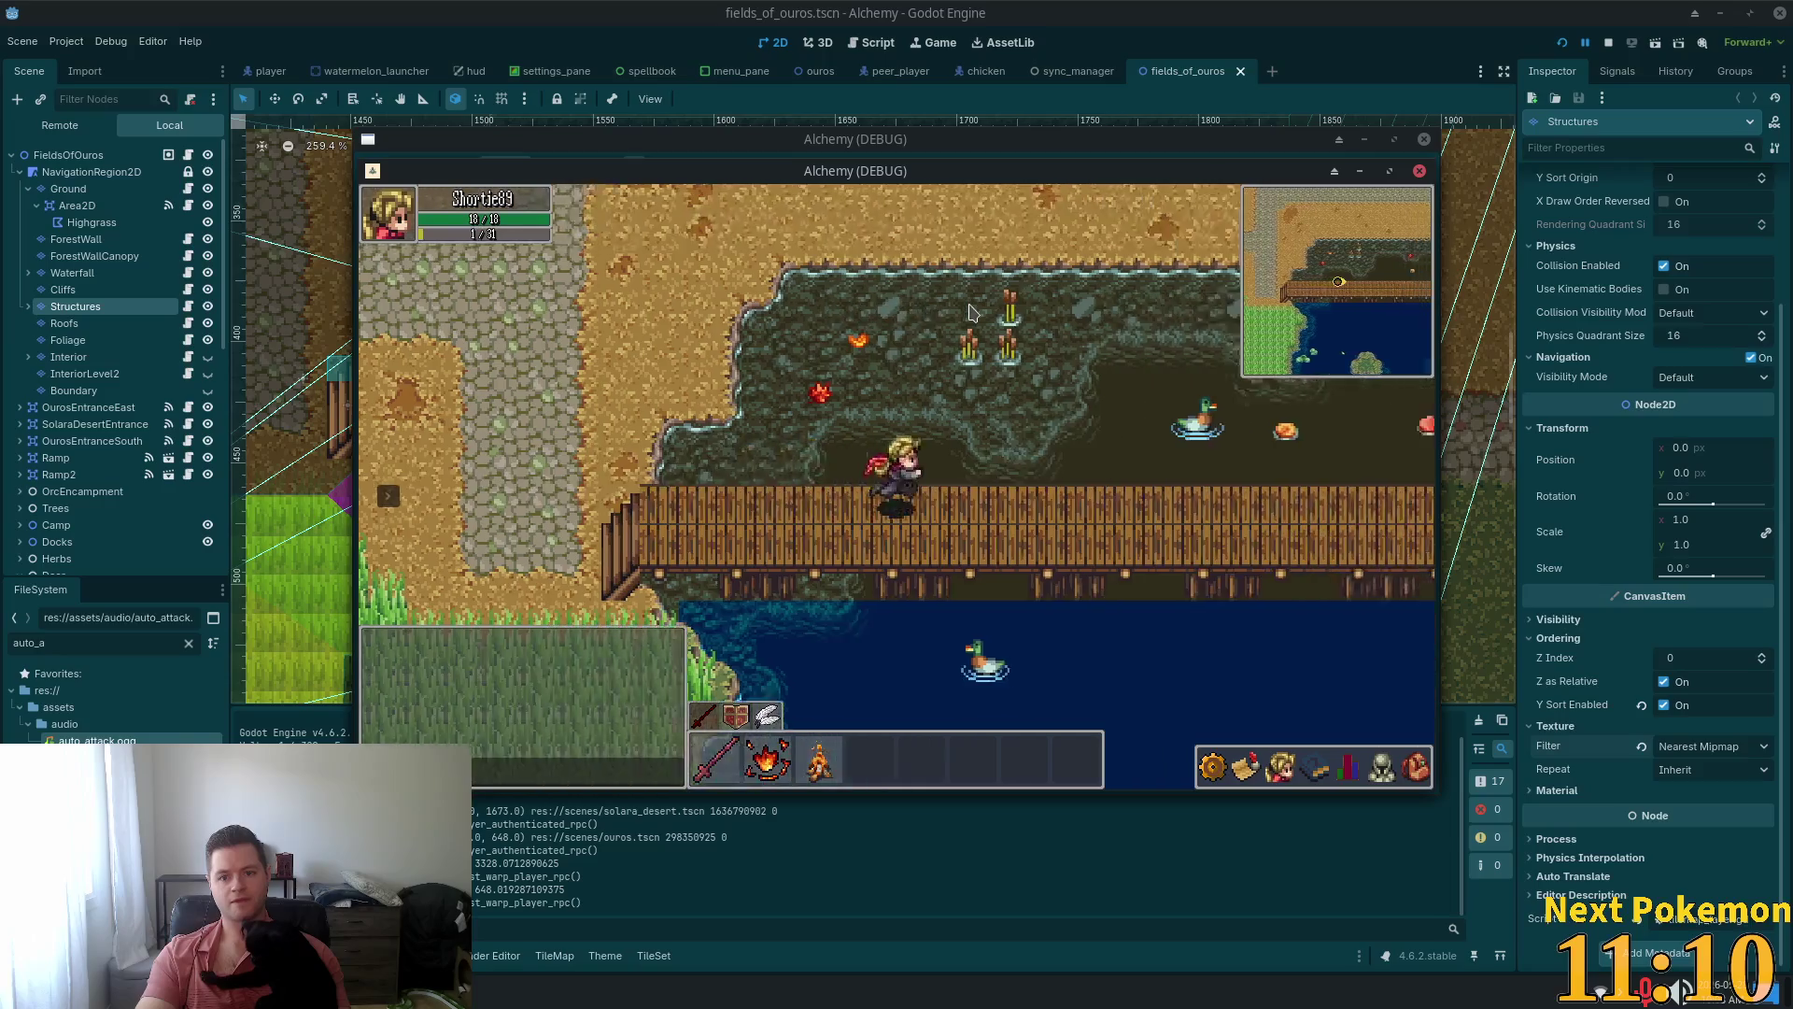
key("F8")
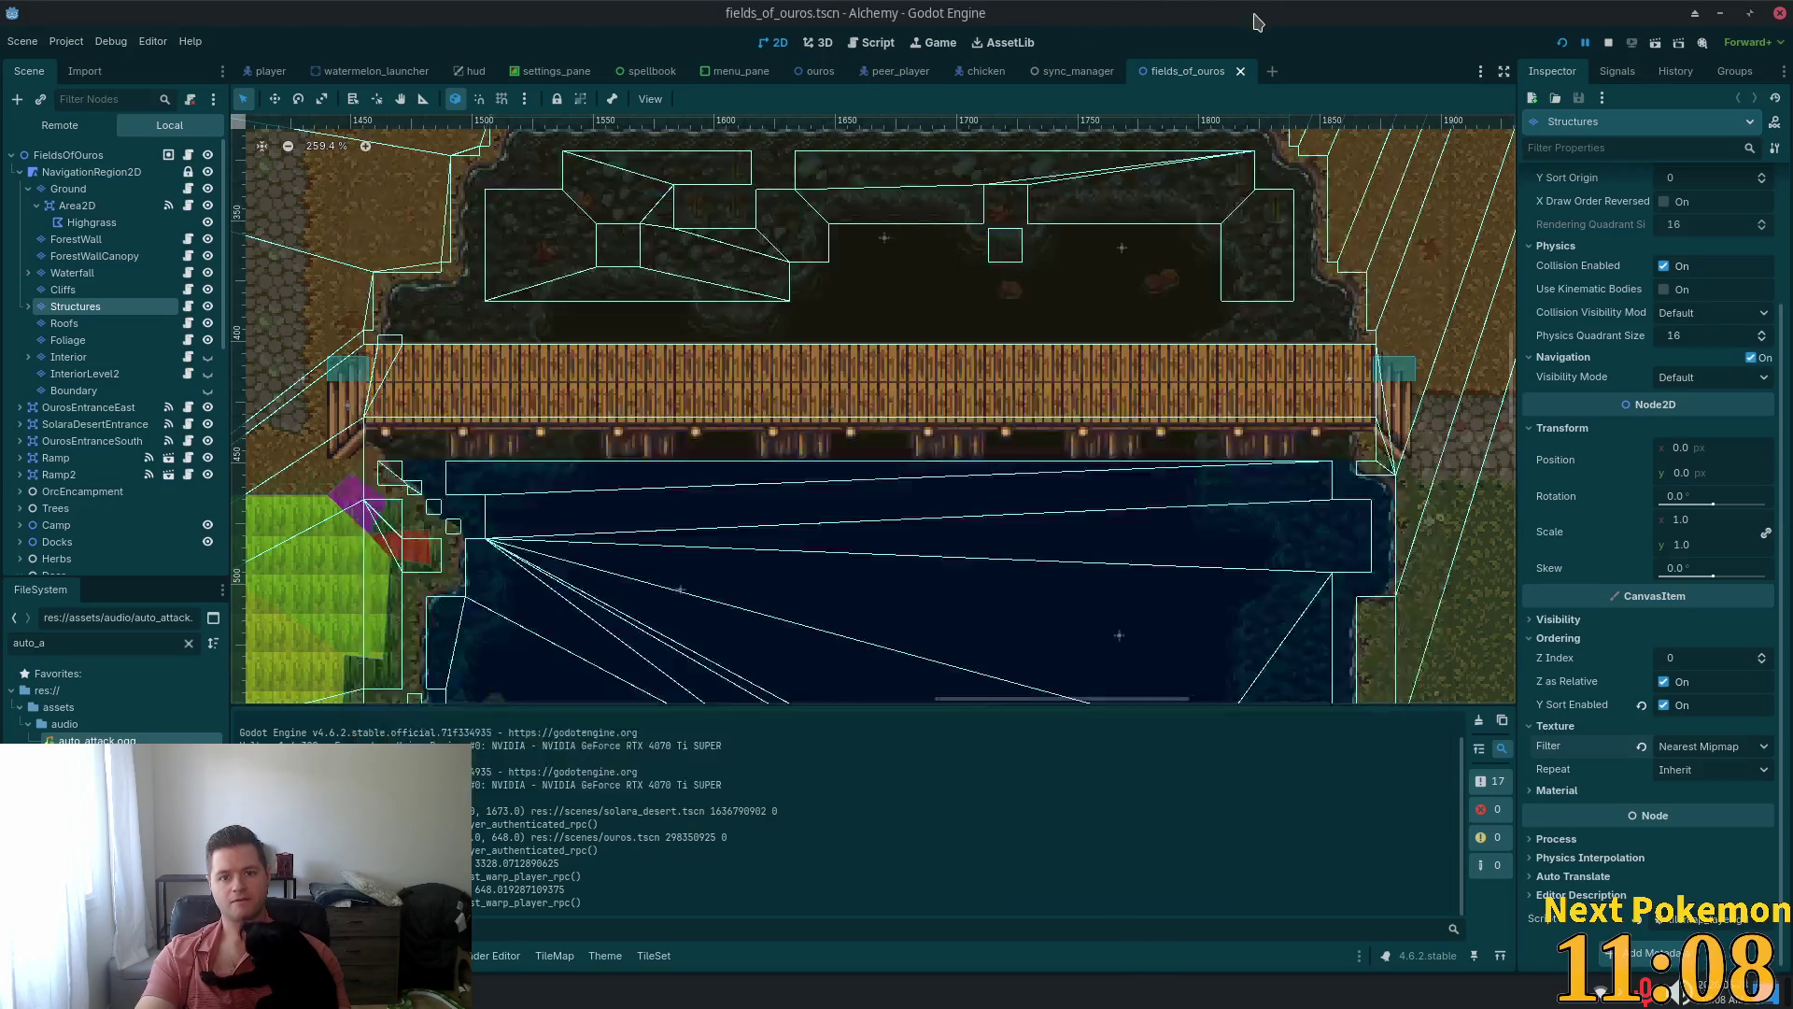
Set the Structures texture filter to Nearest Mipmap Anisotropic and save the scene
left_click(207, 305)
left_click(208, 305)
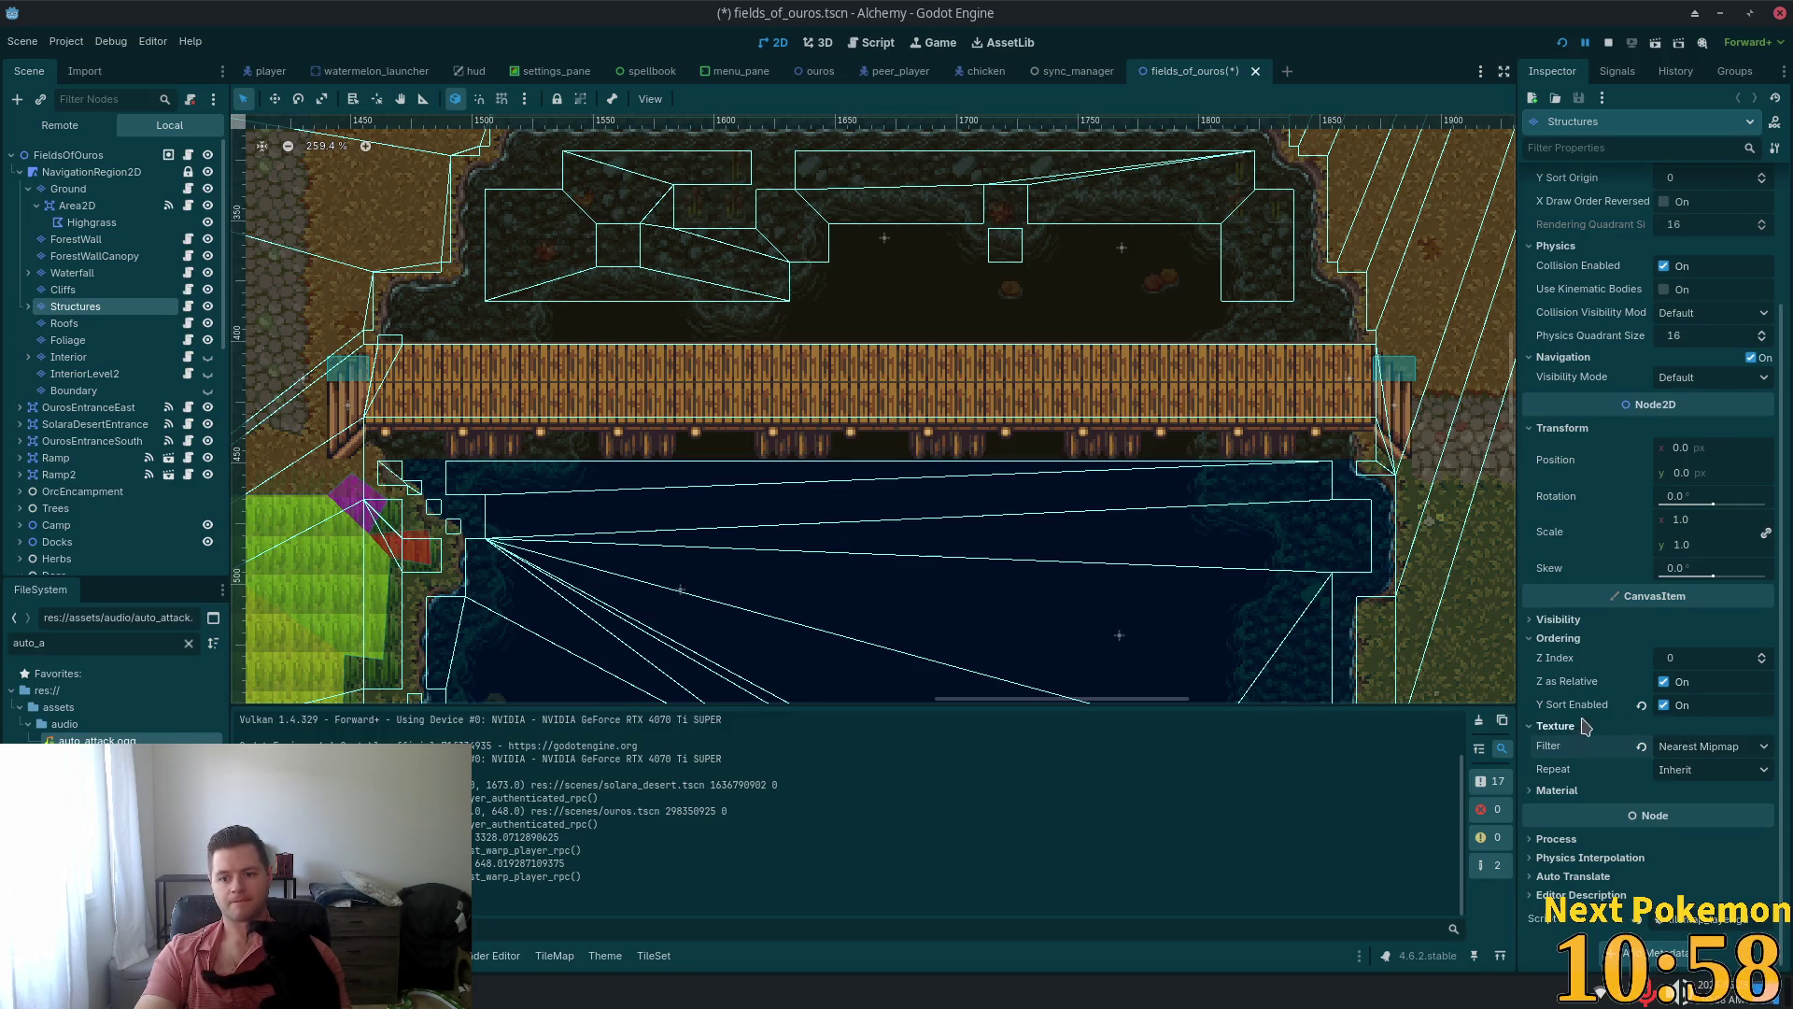
left_click(1544, 793)
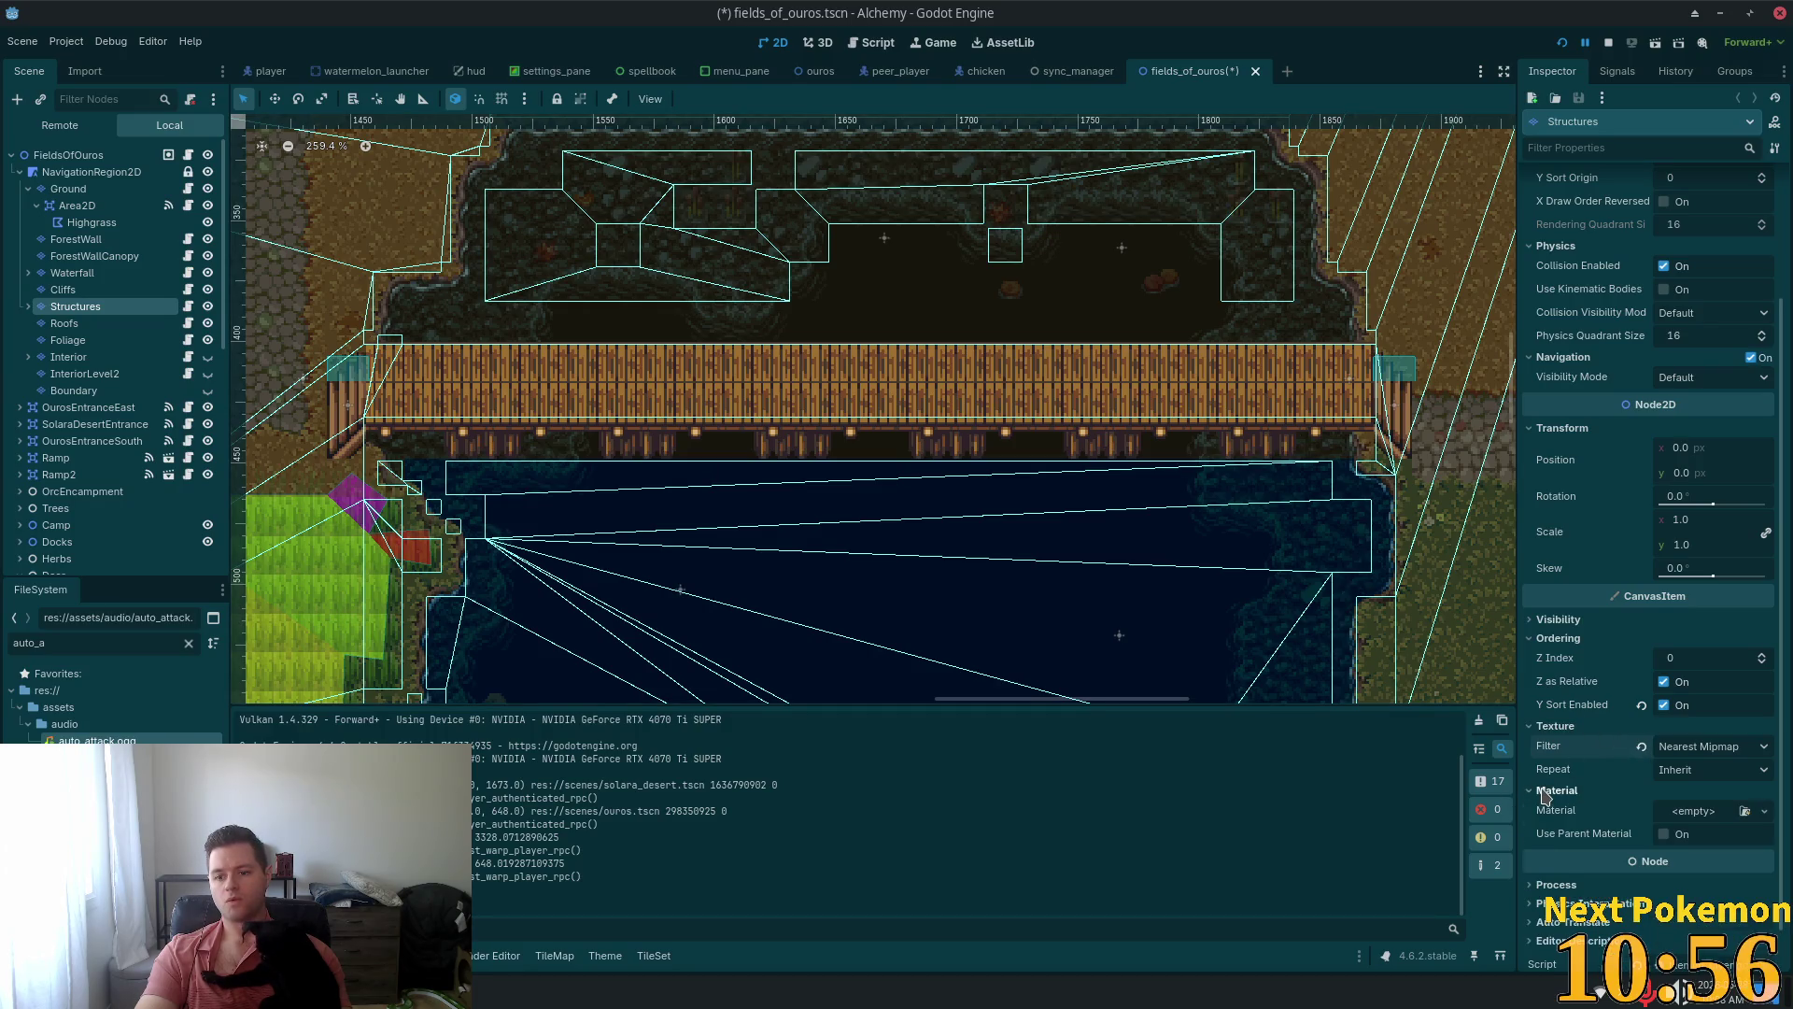
left_click(1544, 792)
left_click(1715, 755)
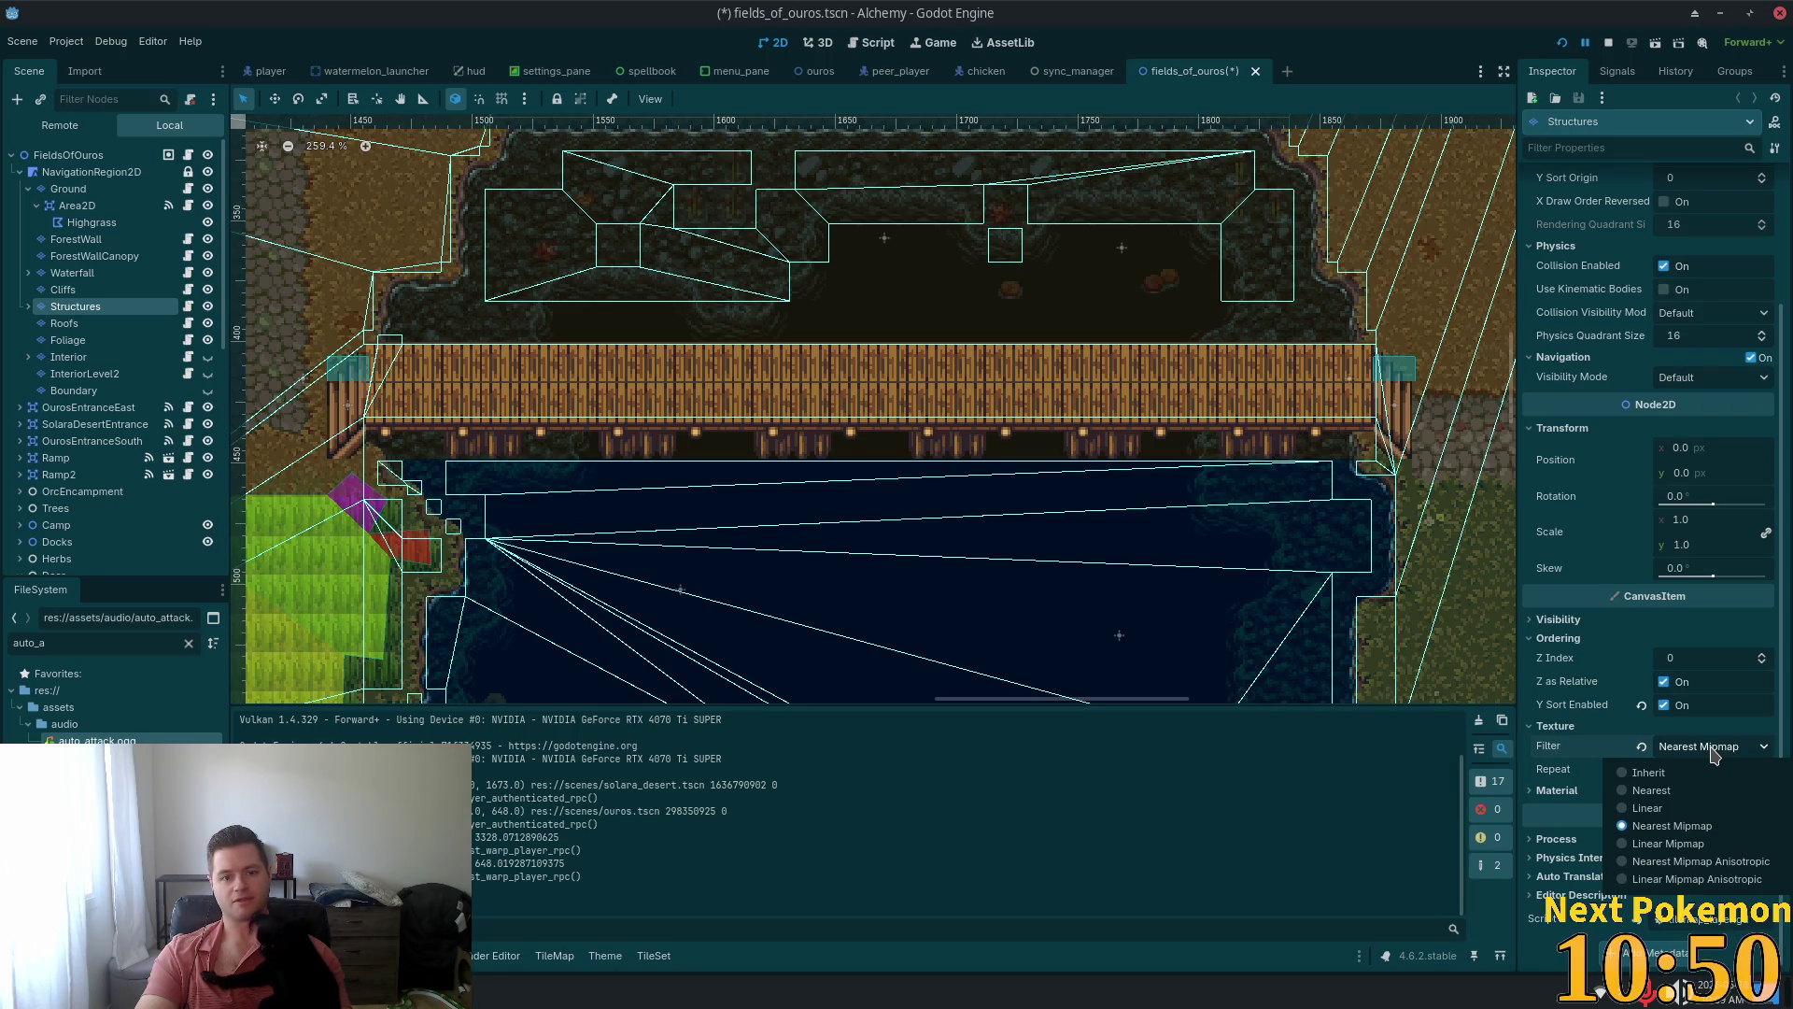
left_click(1737, 861)
key("ctrl+s")
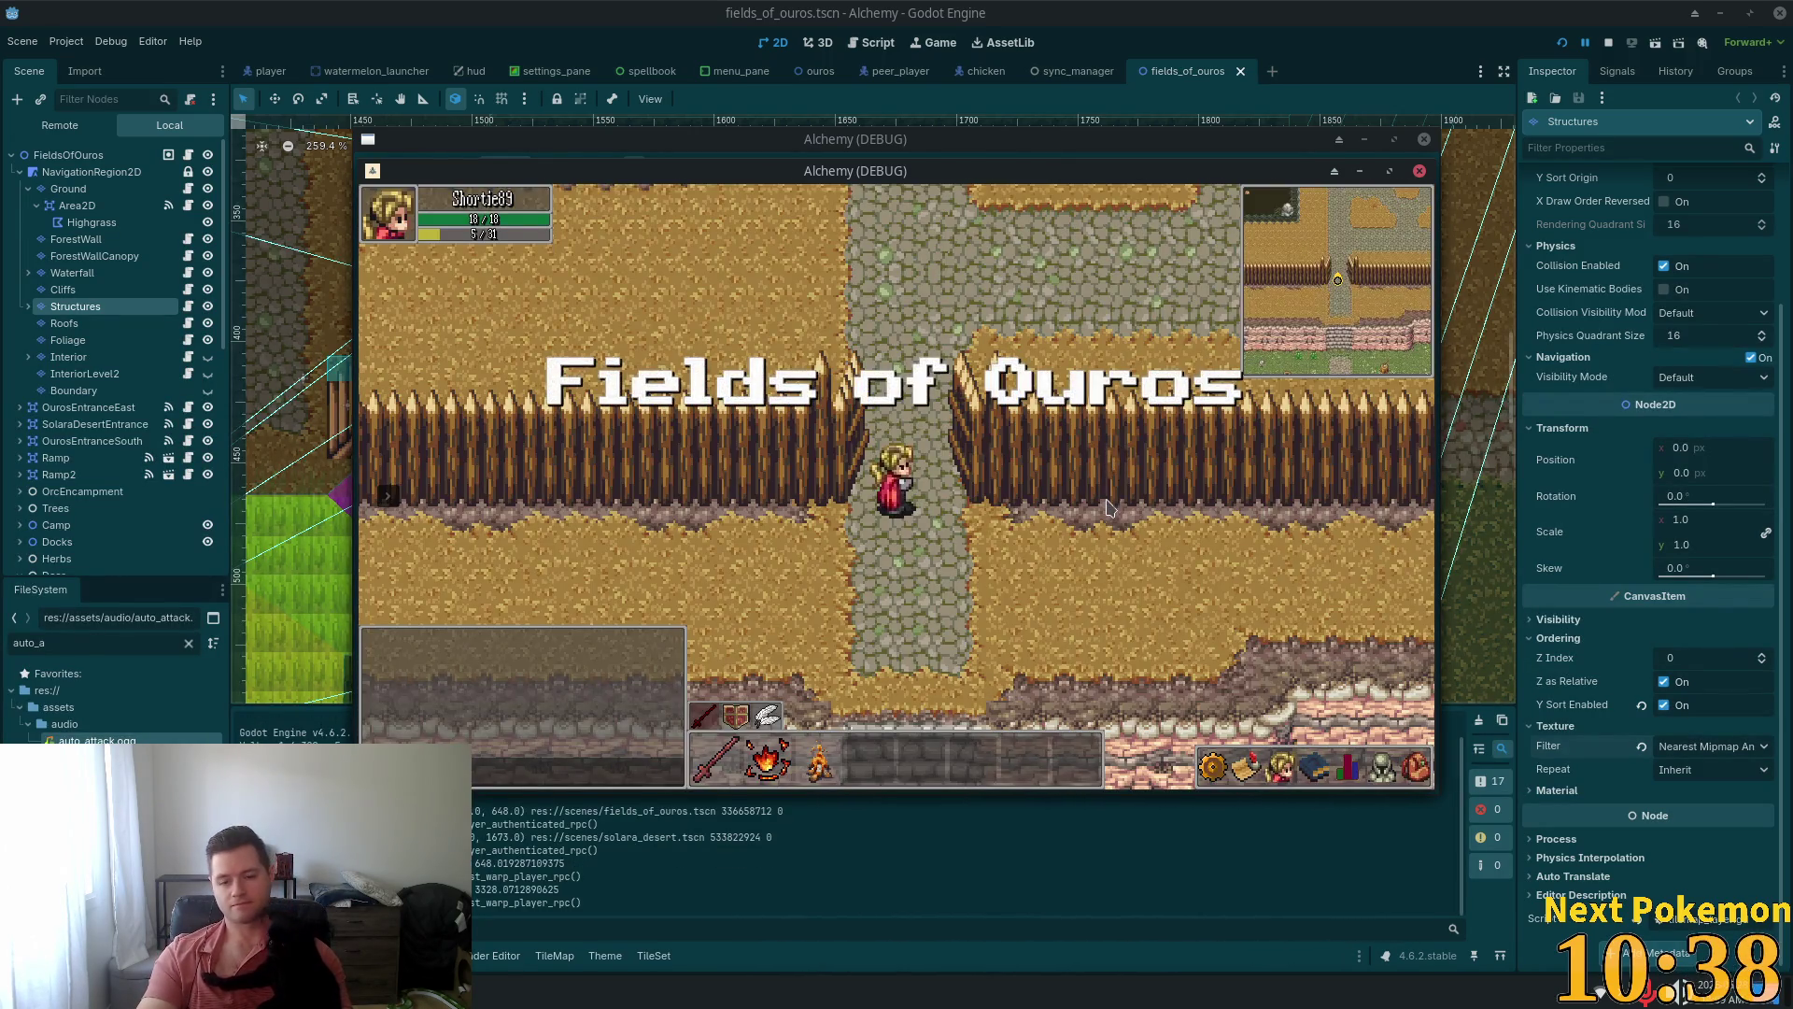
Playtest by walking through the fence gate, across the field and onto the pond bridge
key("Down")
key("Right")
key("Down")
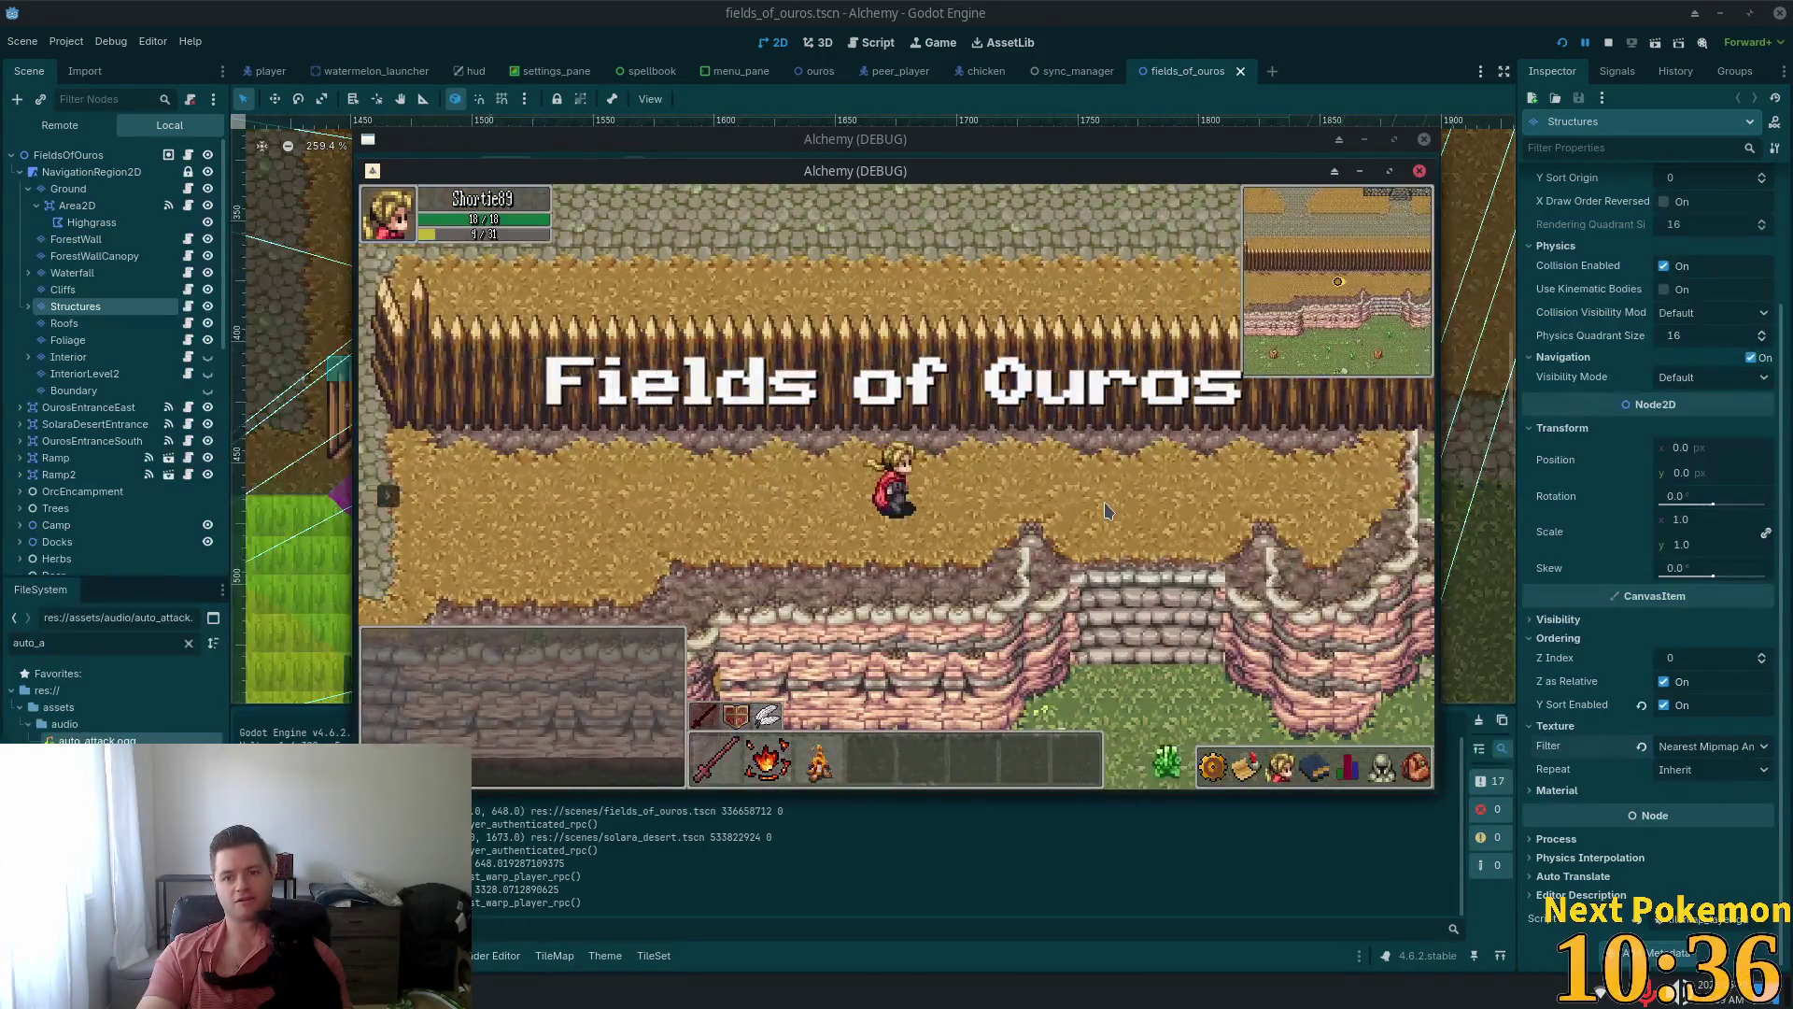
key("Up")
key("Right")
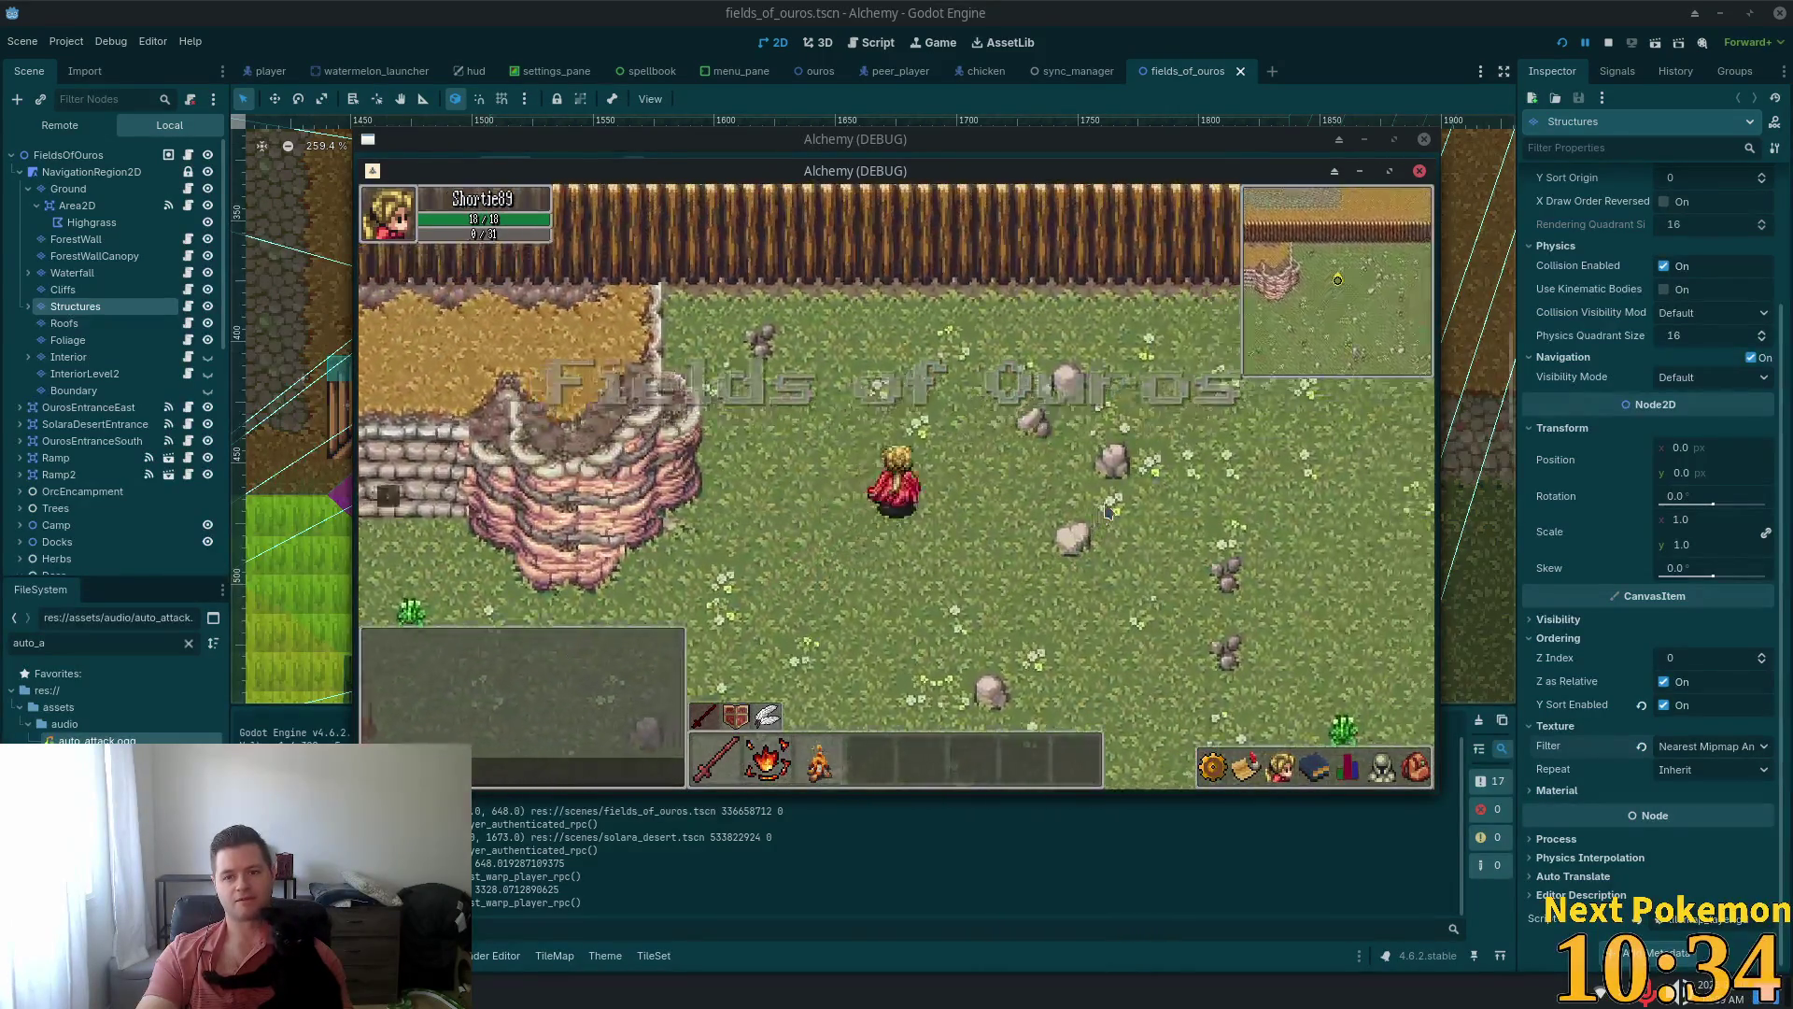
key("Right")
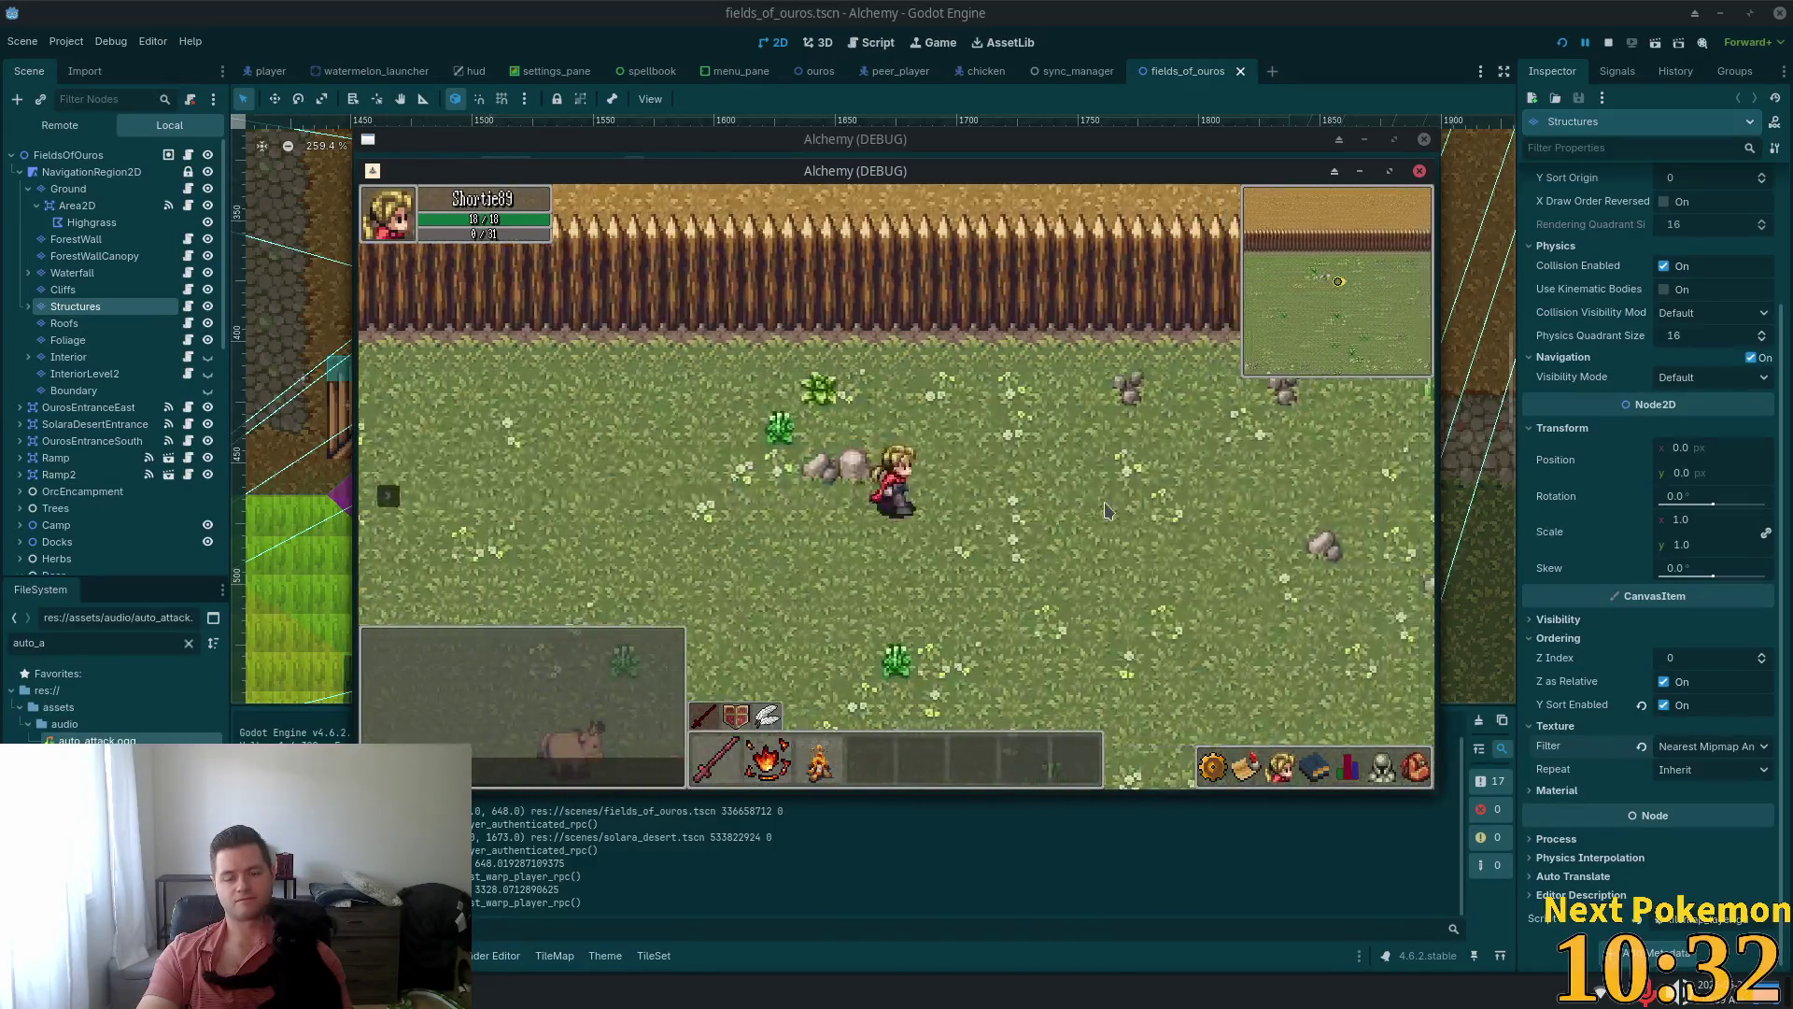
key("Up")
key("Up")
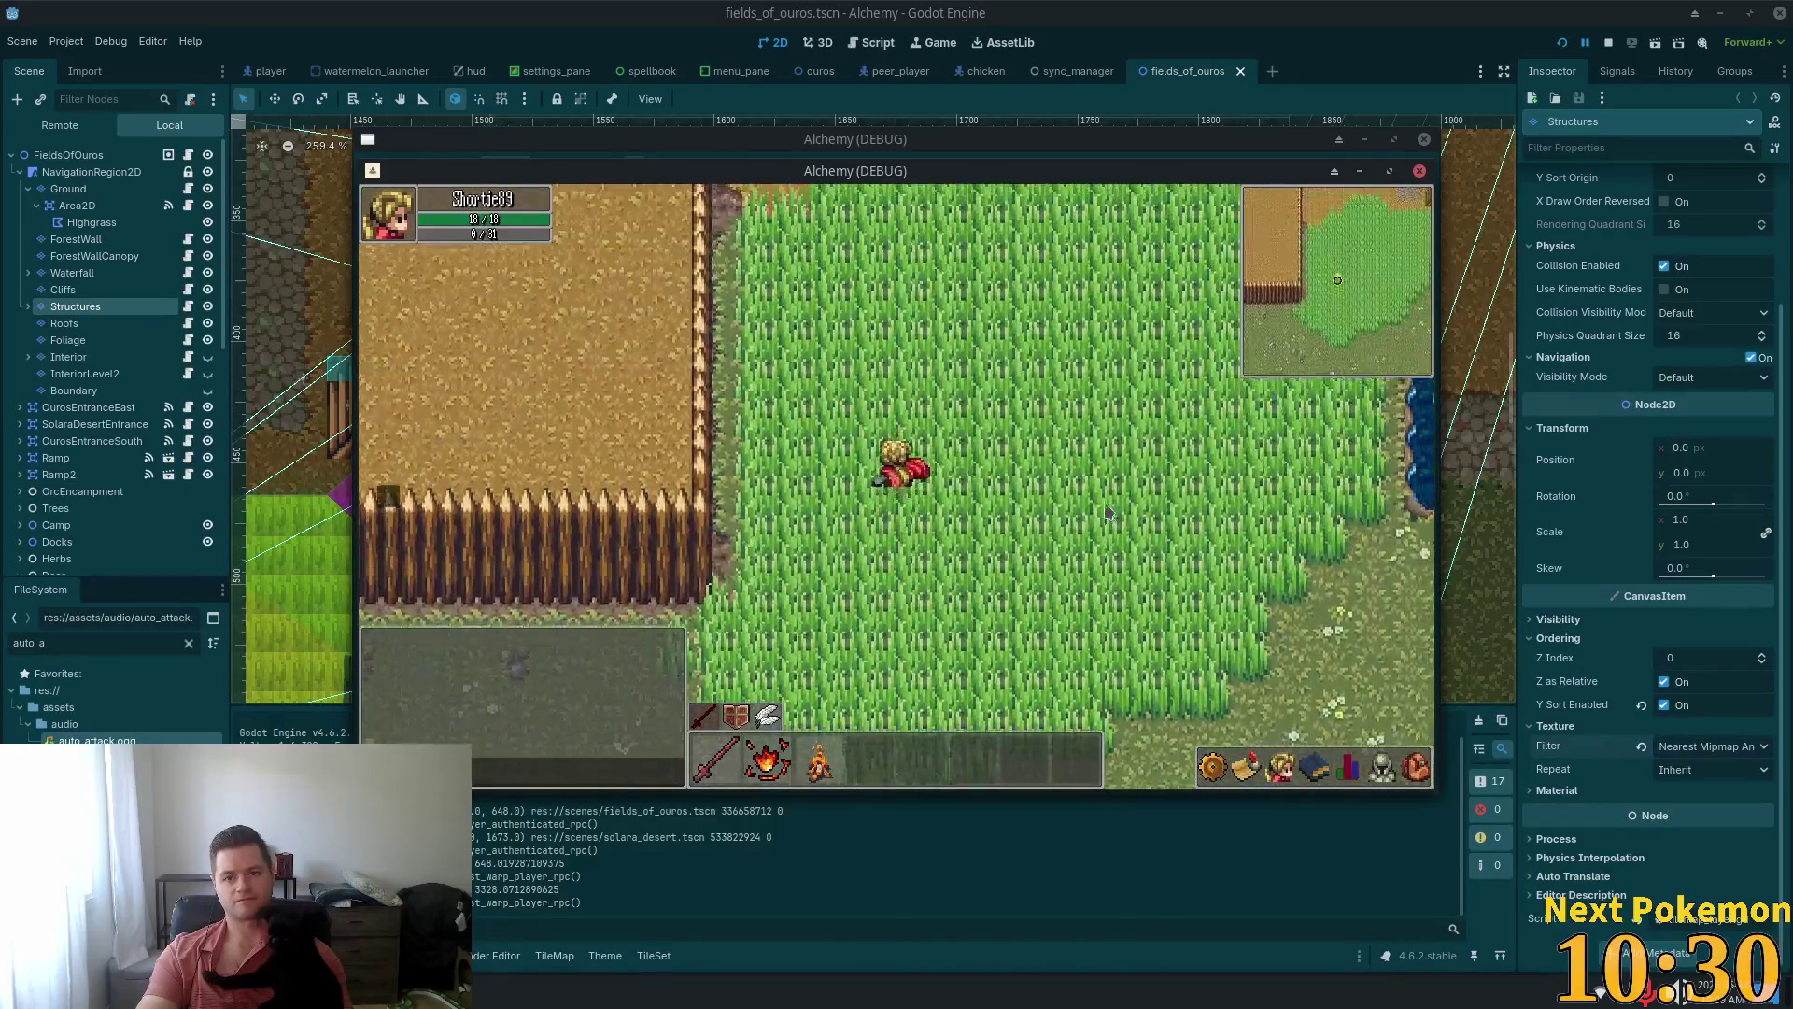
key("Right")
key("Up")
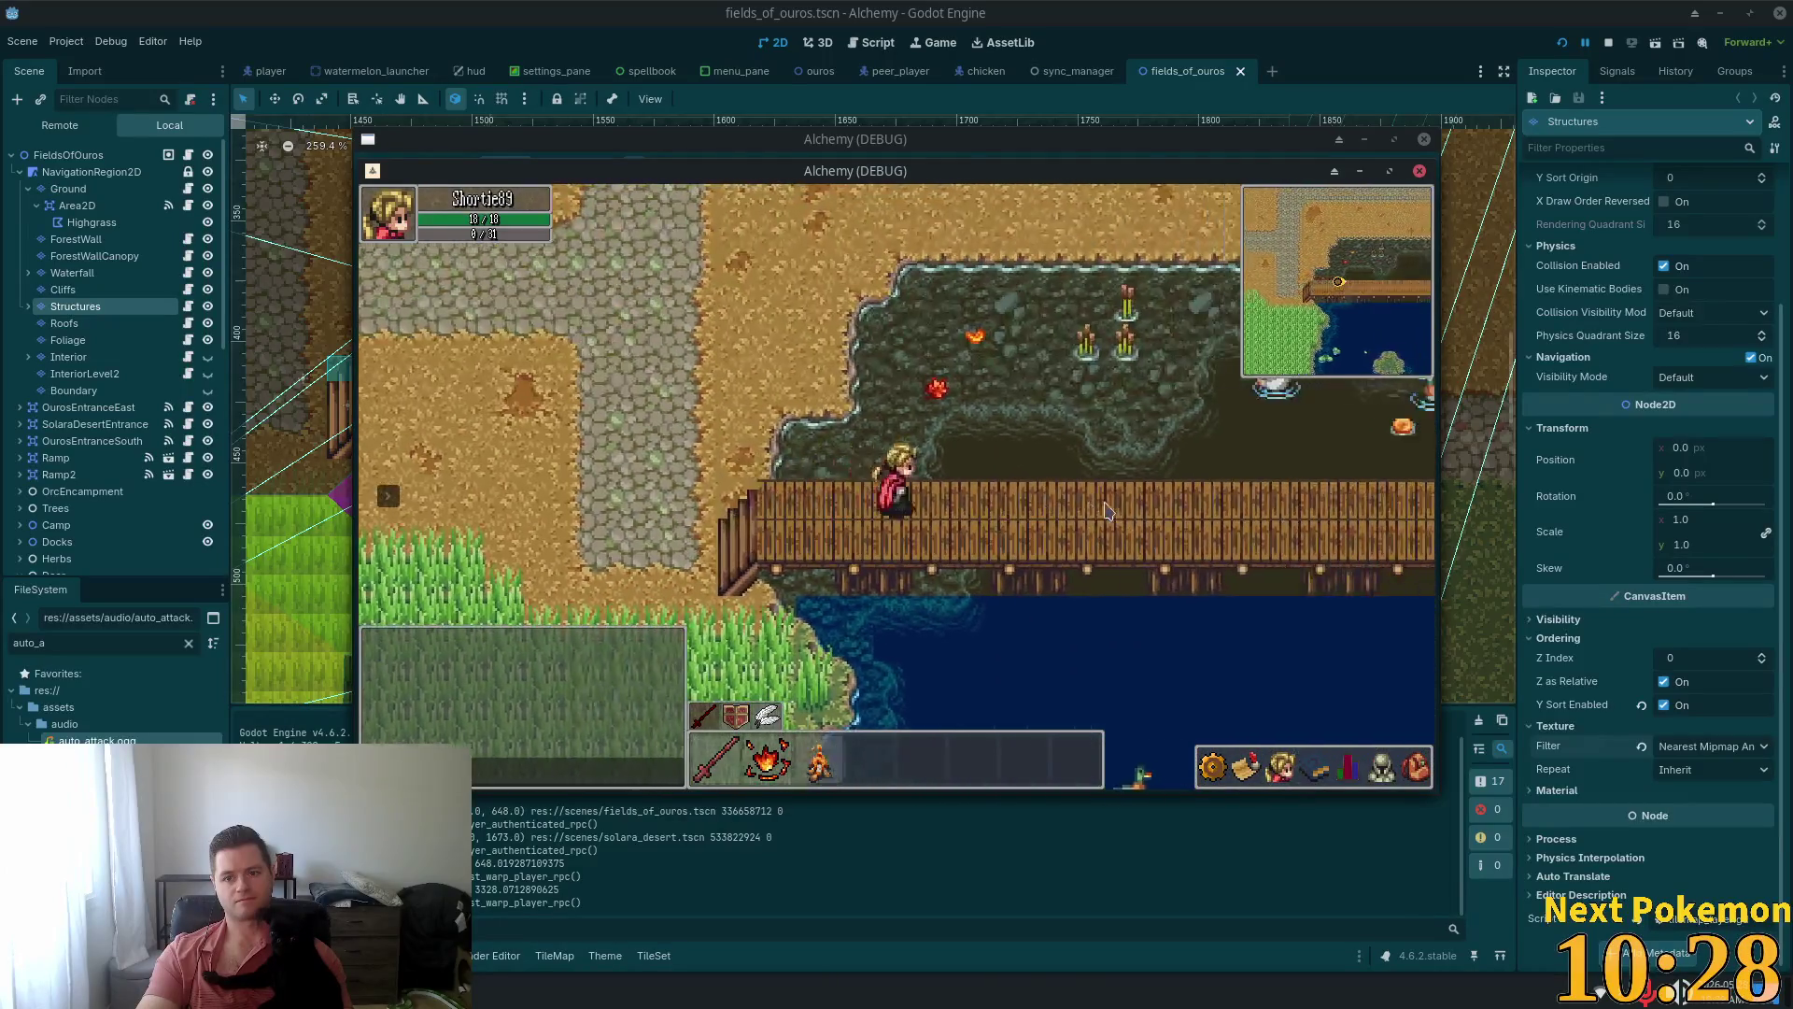
key("Left")
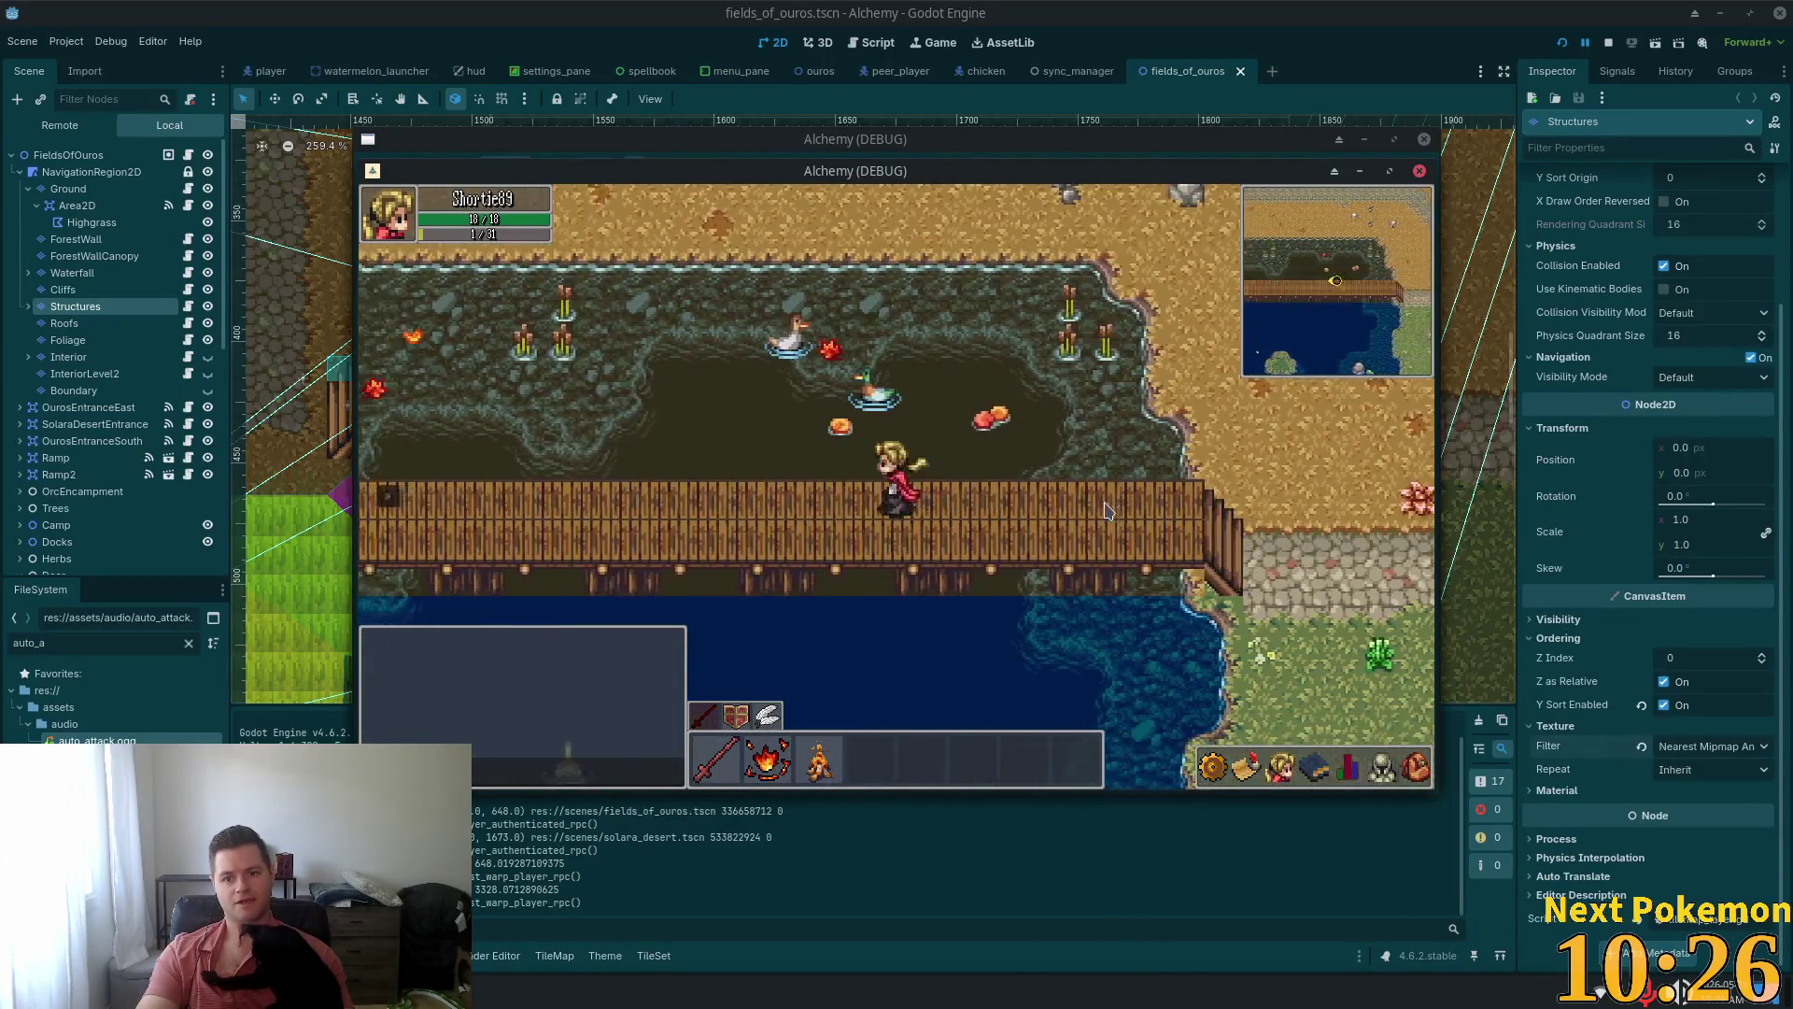
key("Left")
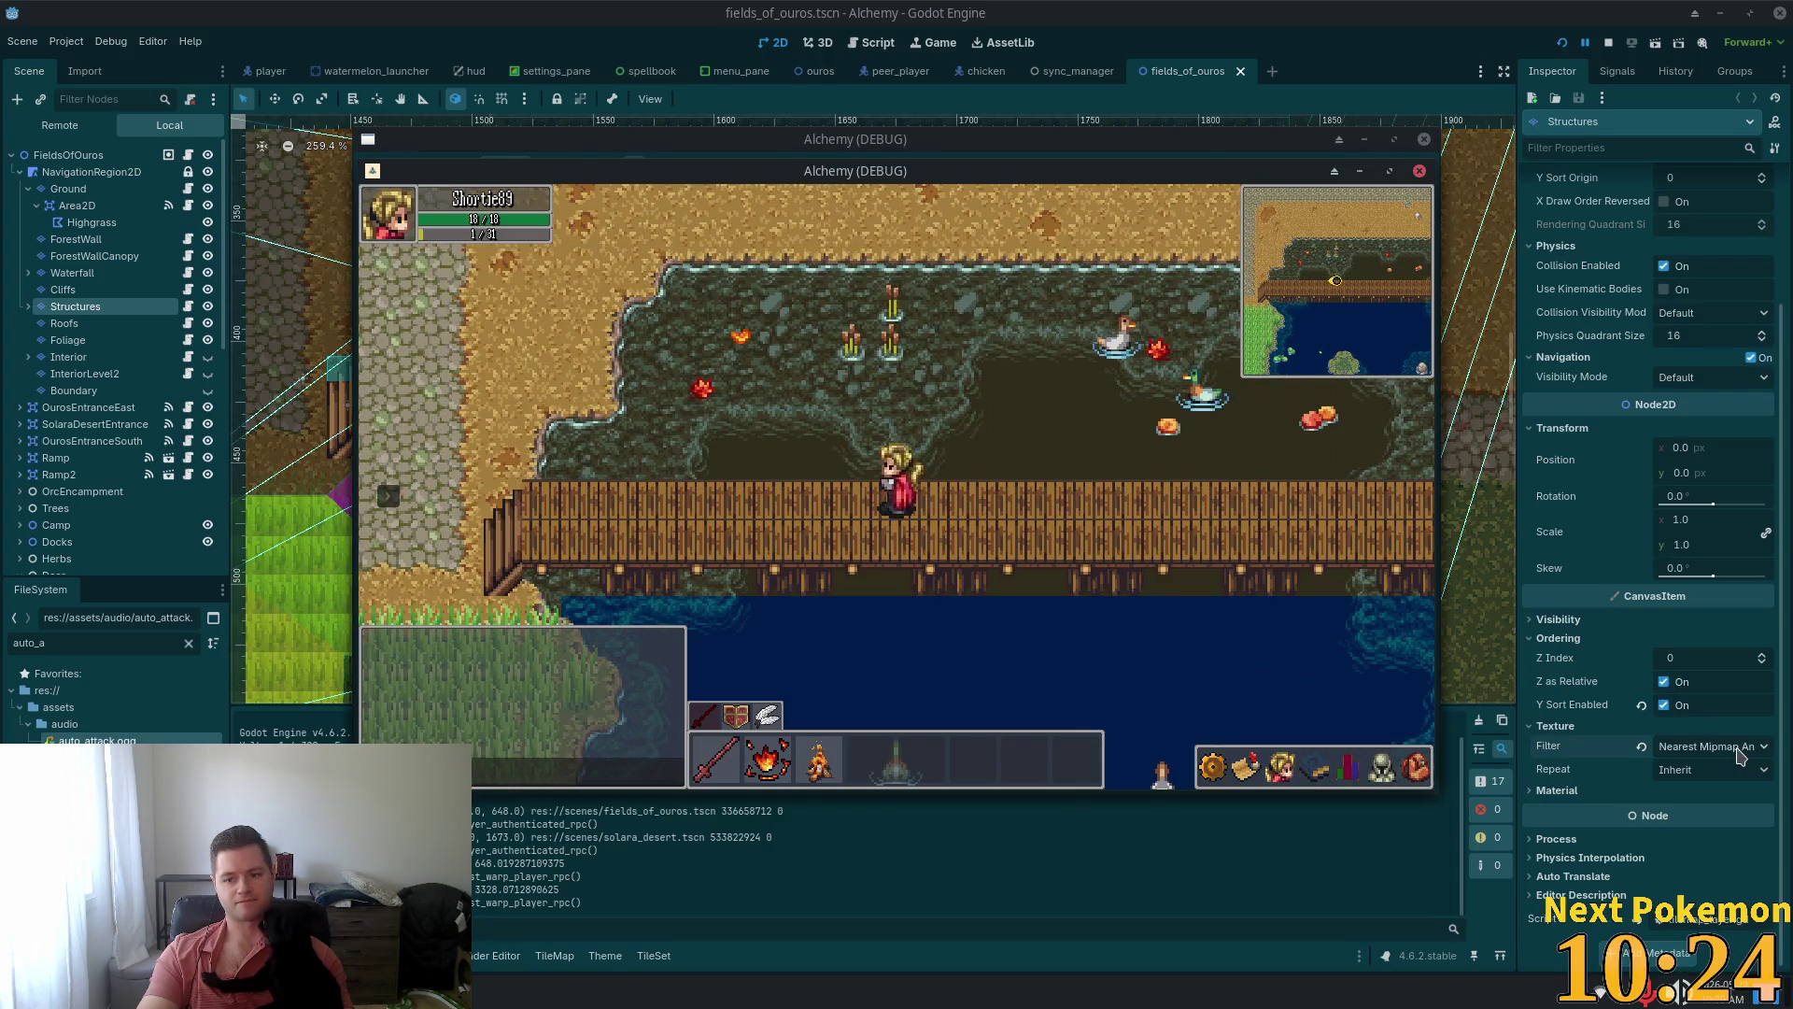
left_click(1739, 754)
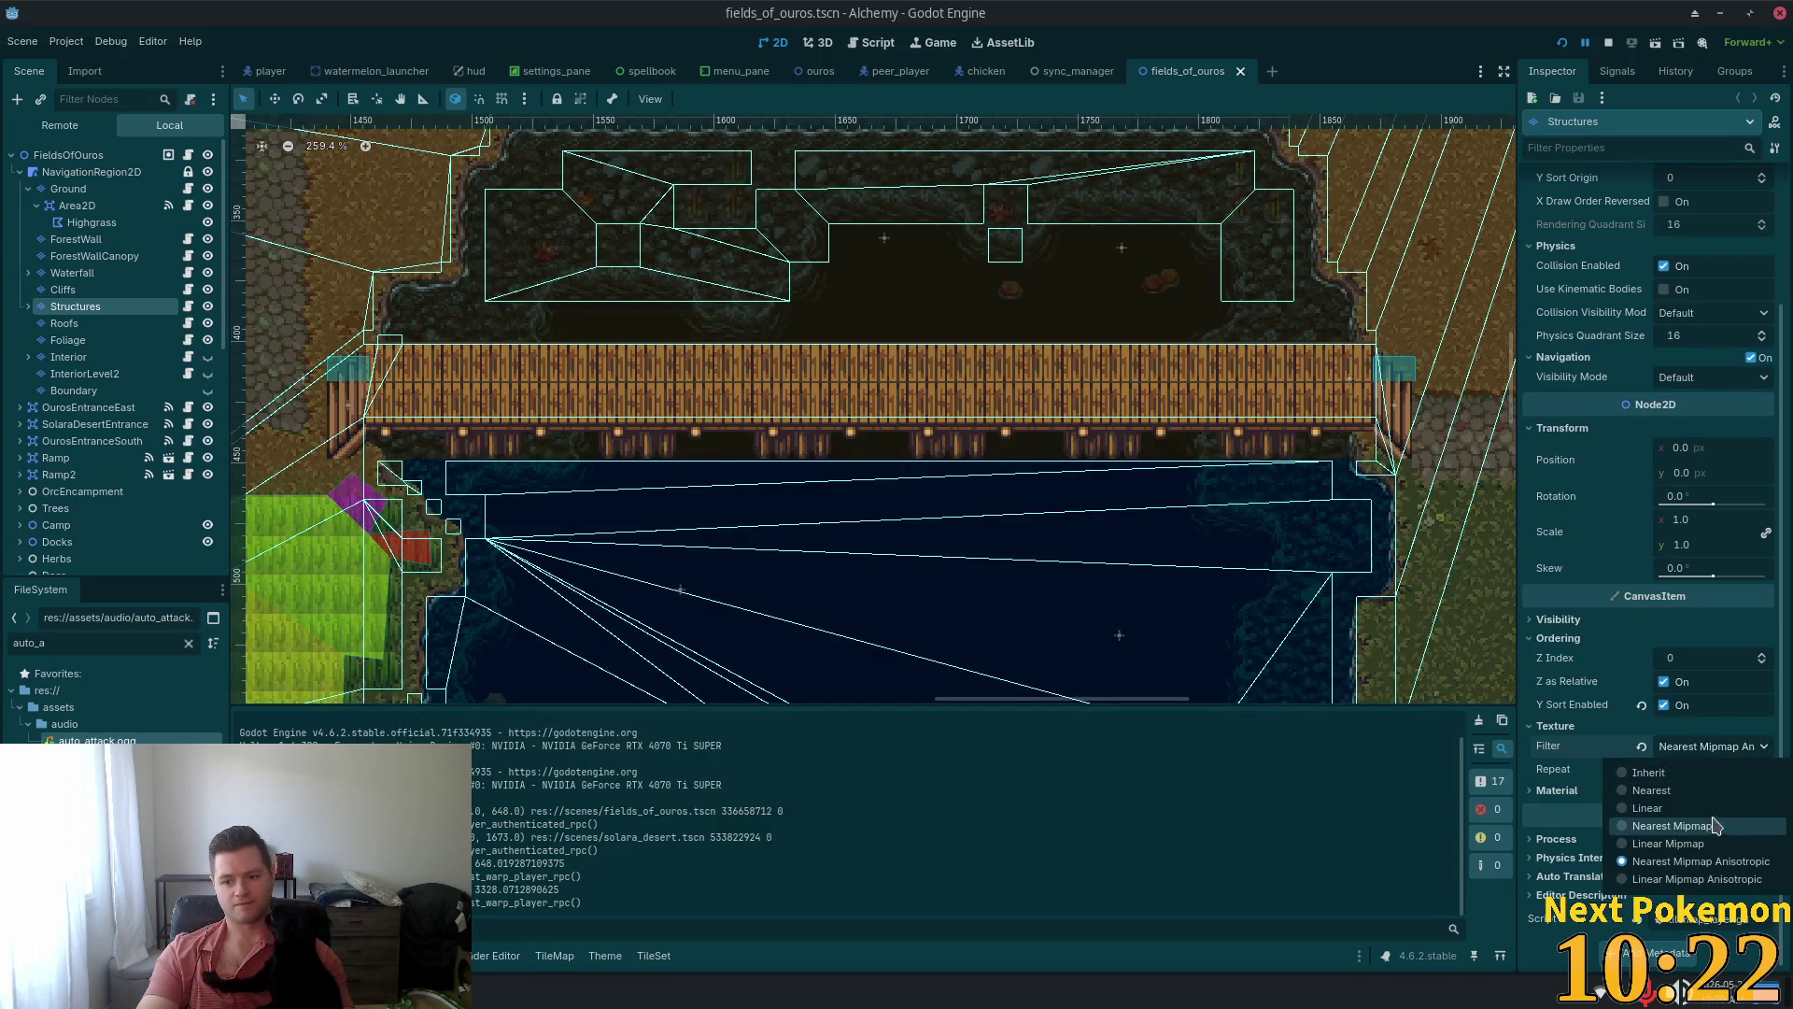
Switch the Structures filter to Linear and playtest it by warping a client to FoO Docks
left_click(1650, 808)
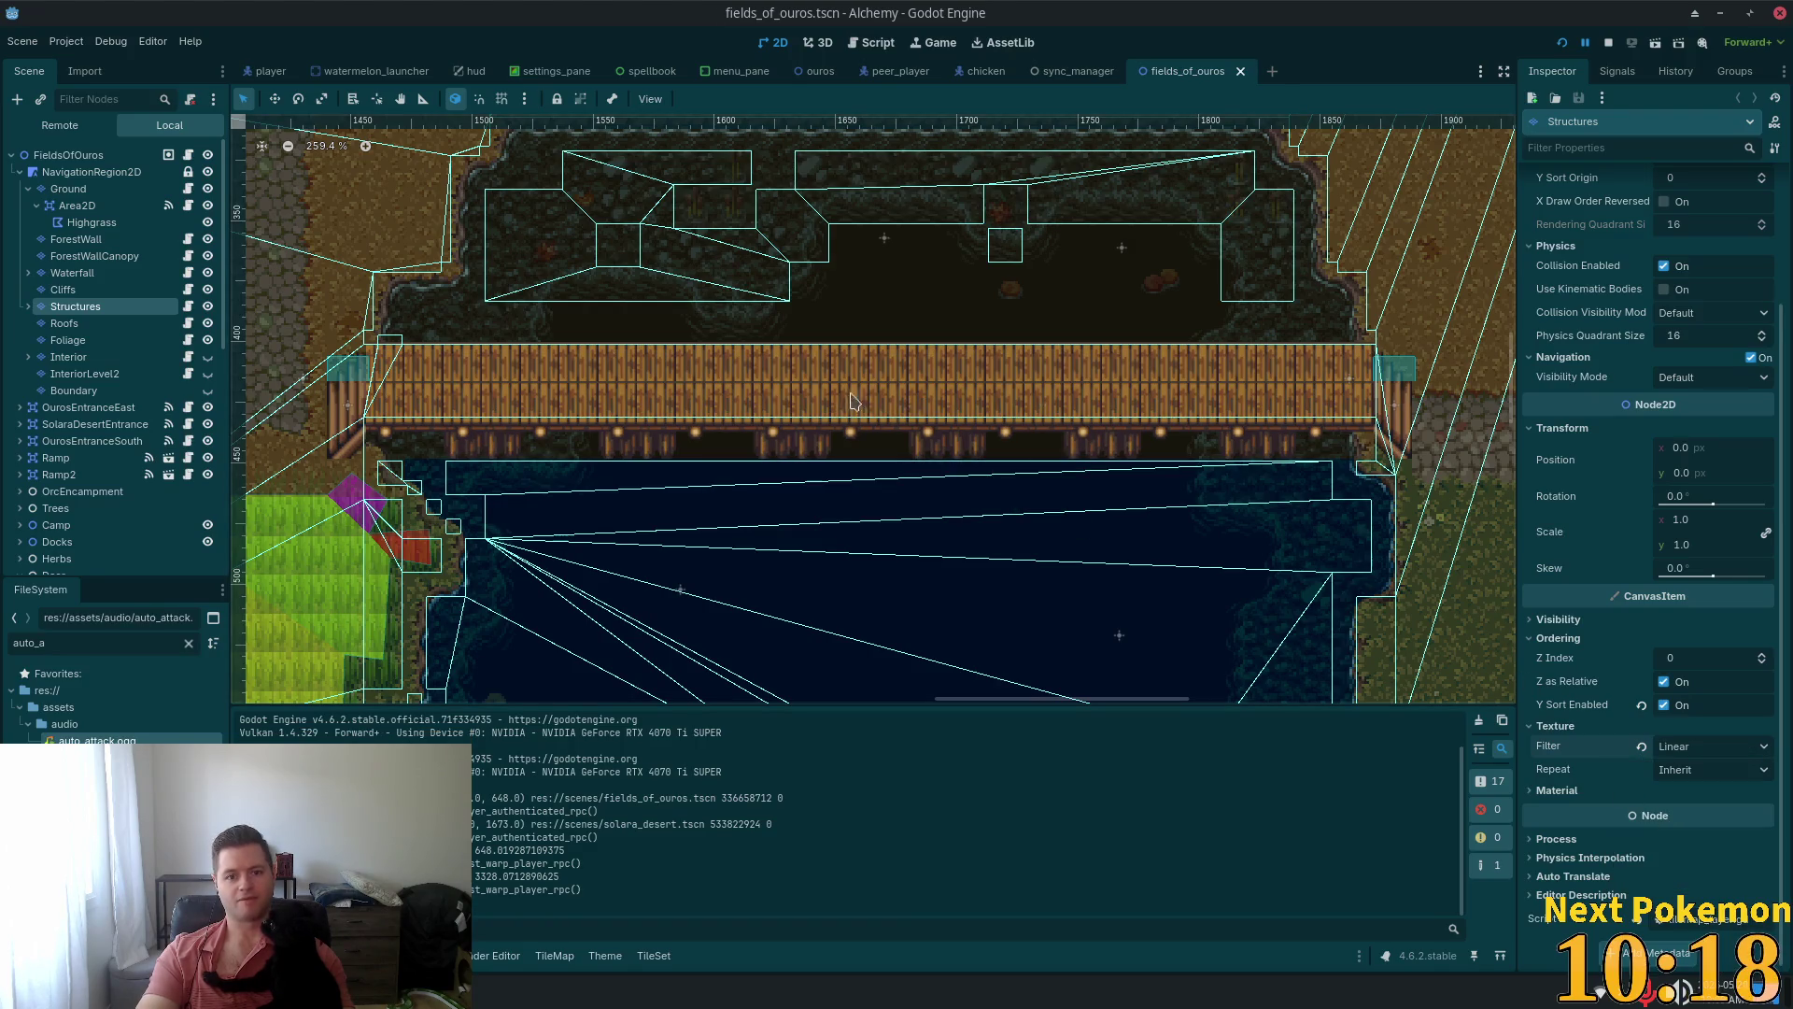
left_click(1561, 44)
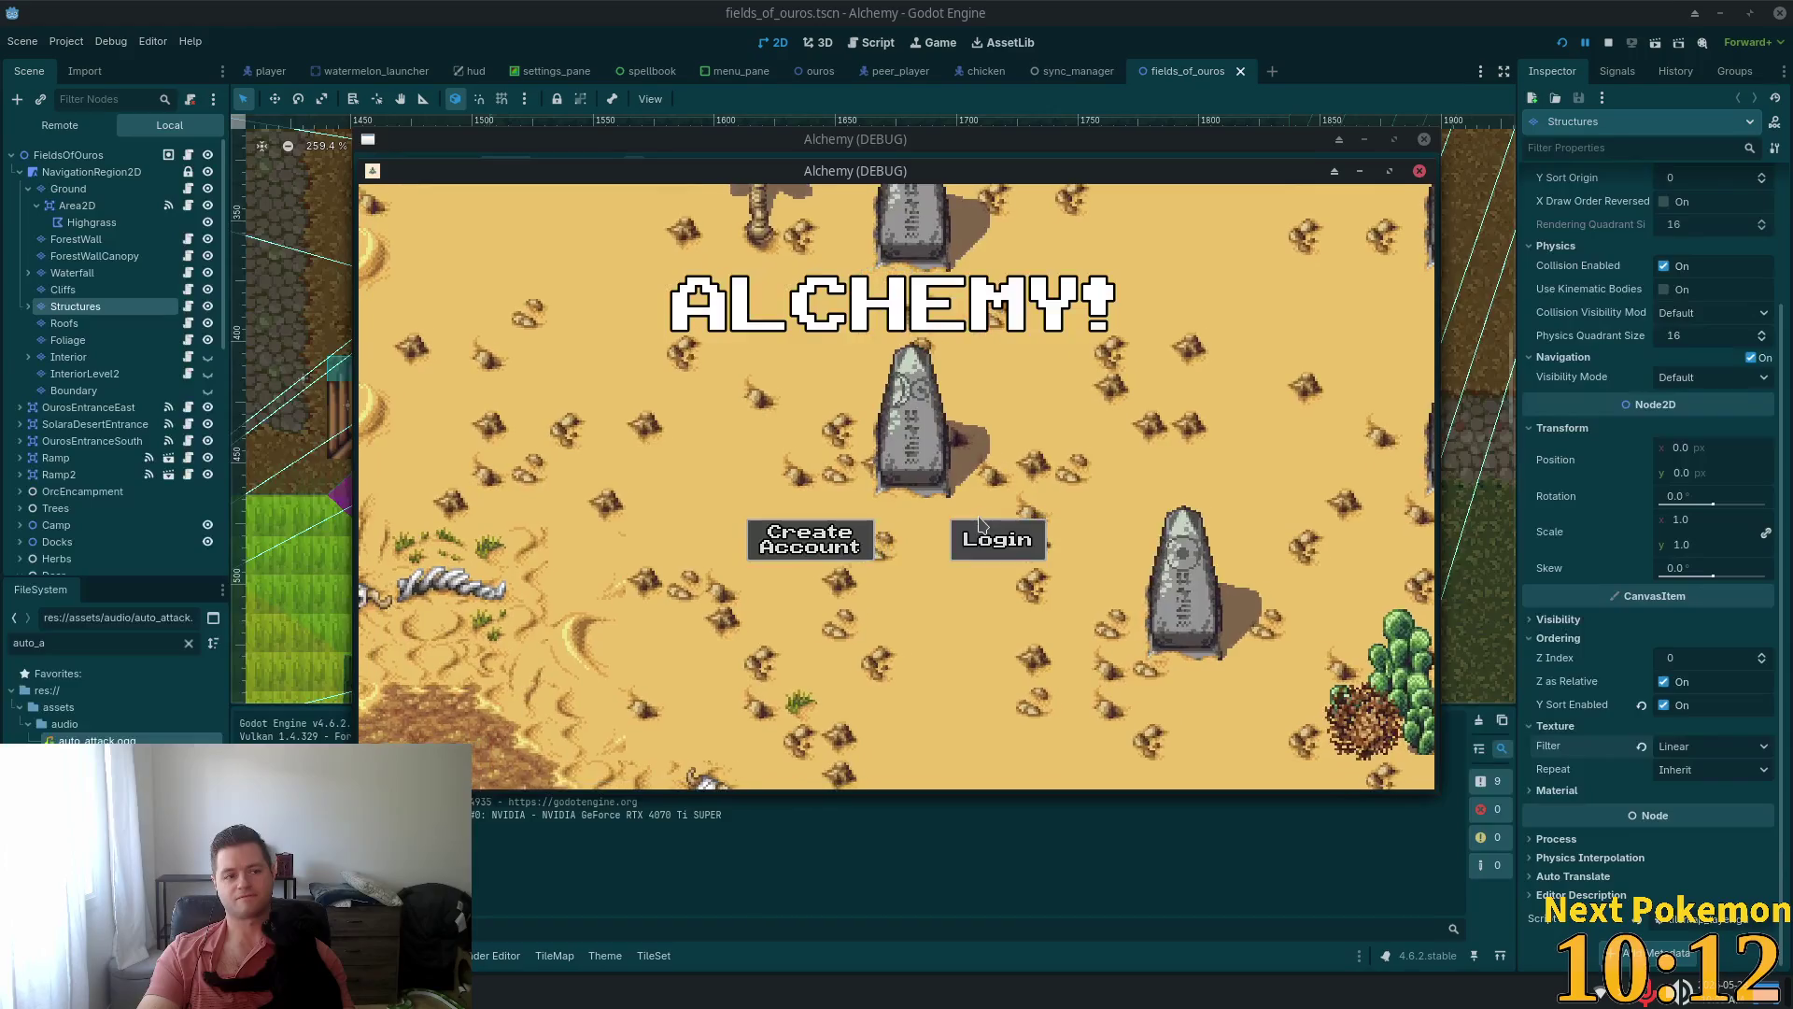
left_click(979, 533)
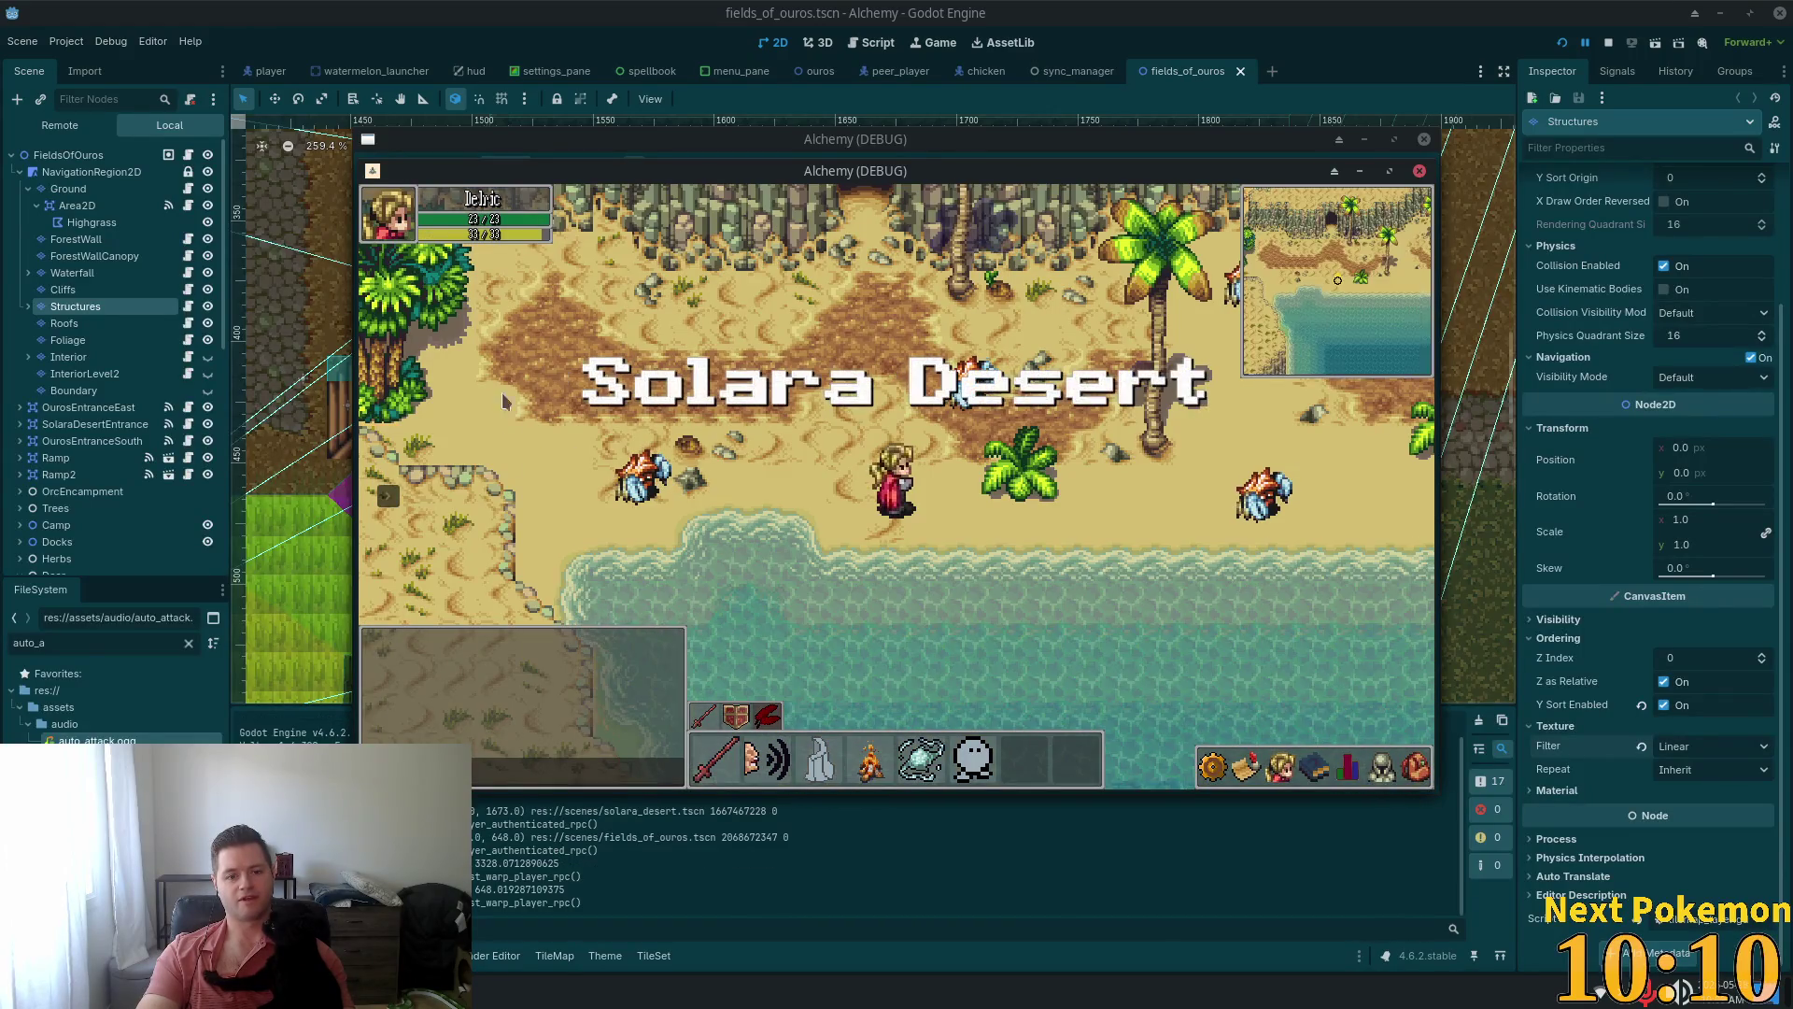
left_click_drag(581, 171, 604, 255)
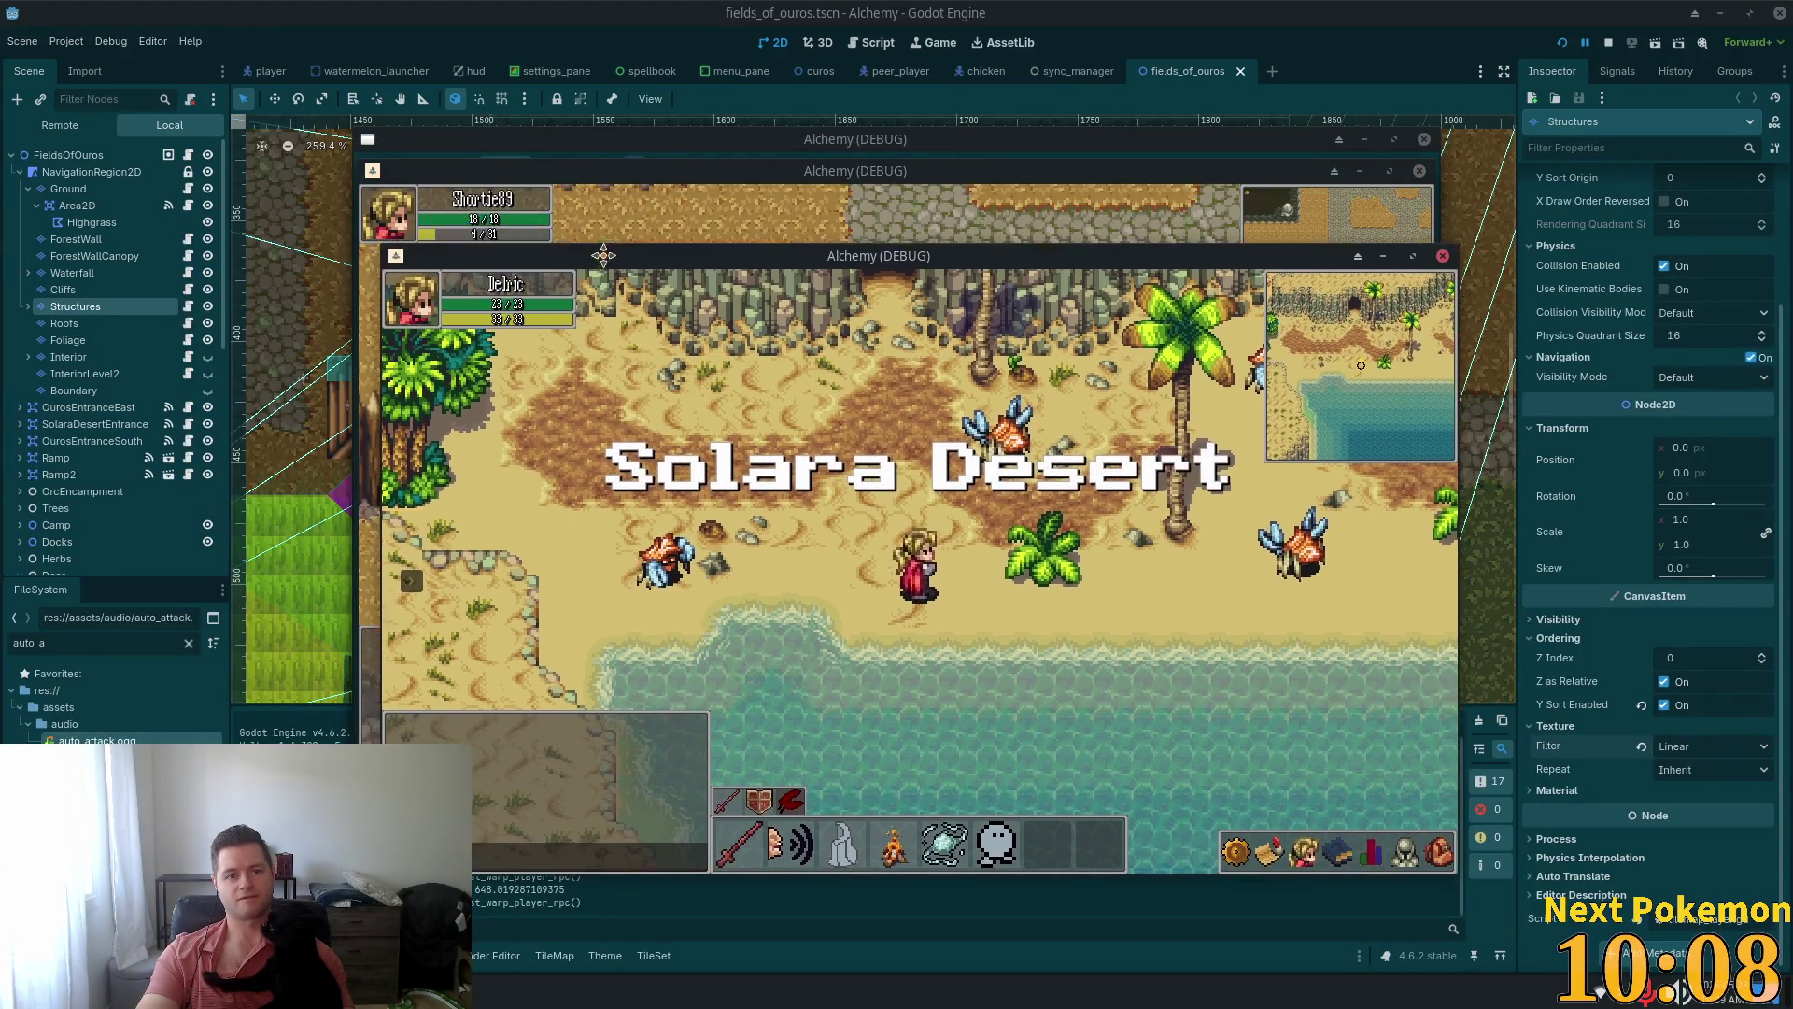
left_click(373, 500)
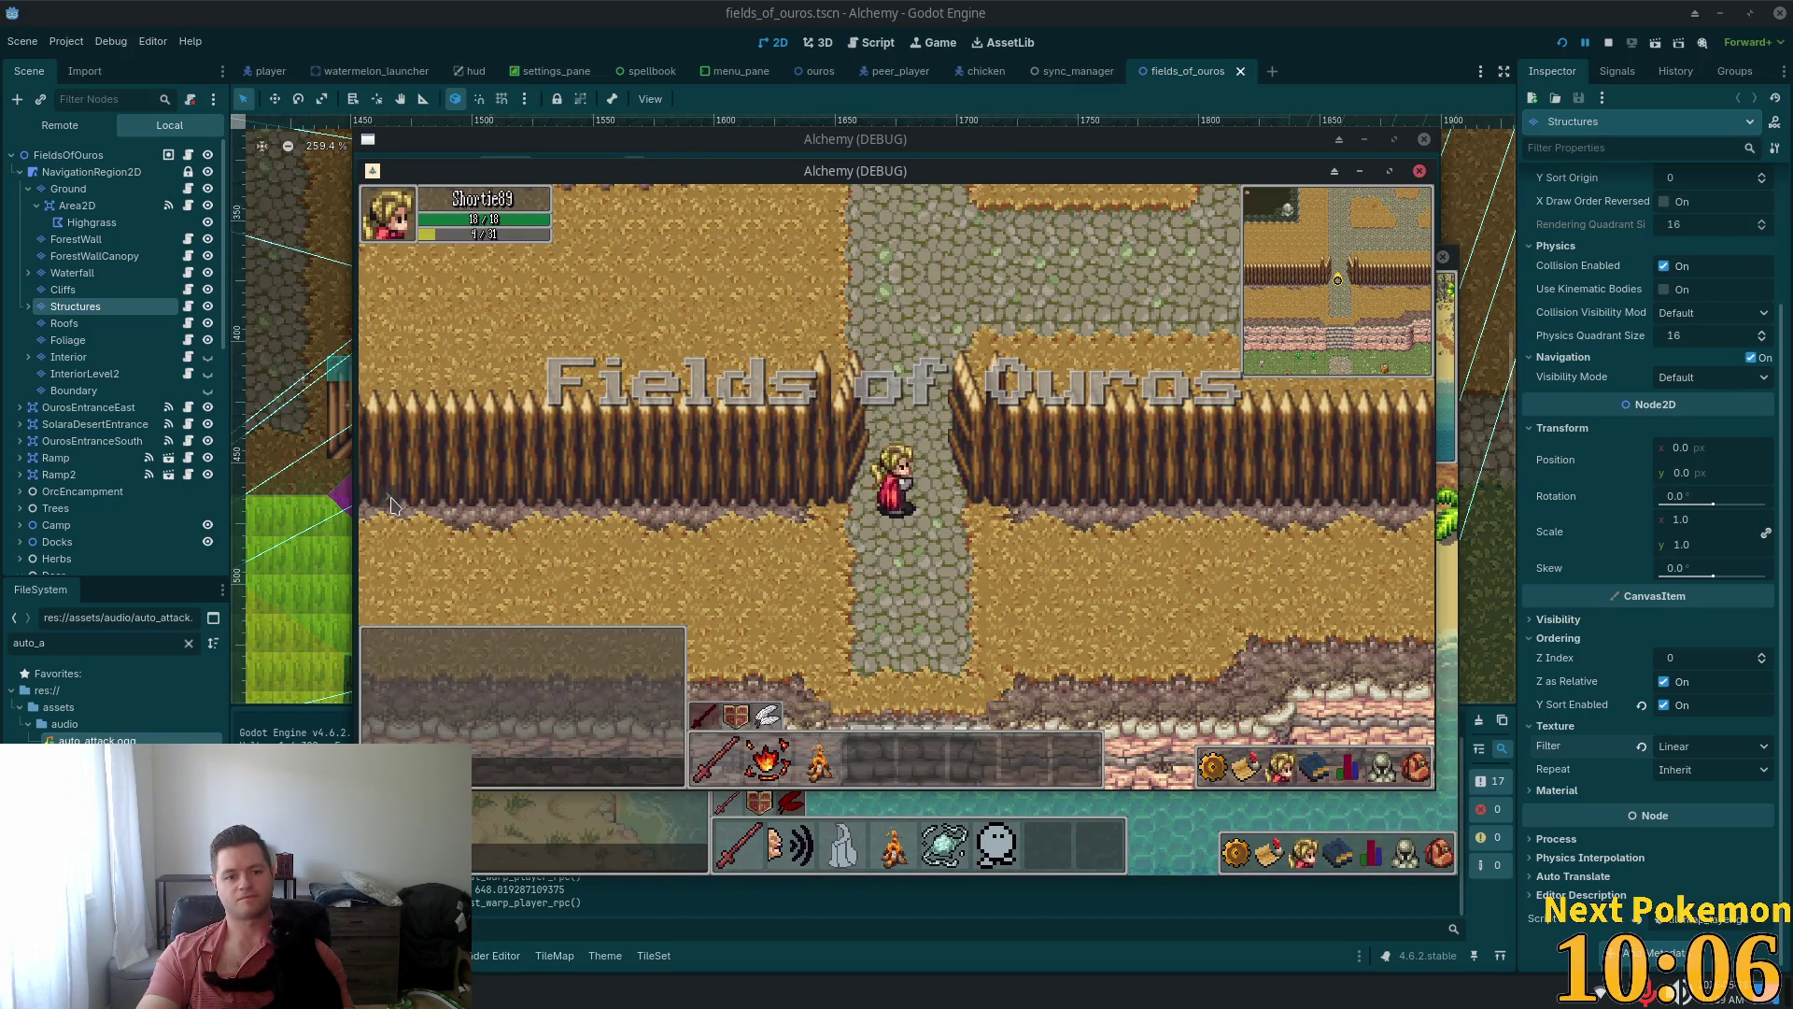
mouse_move(426, 510)
left_click(439, 452)
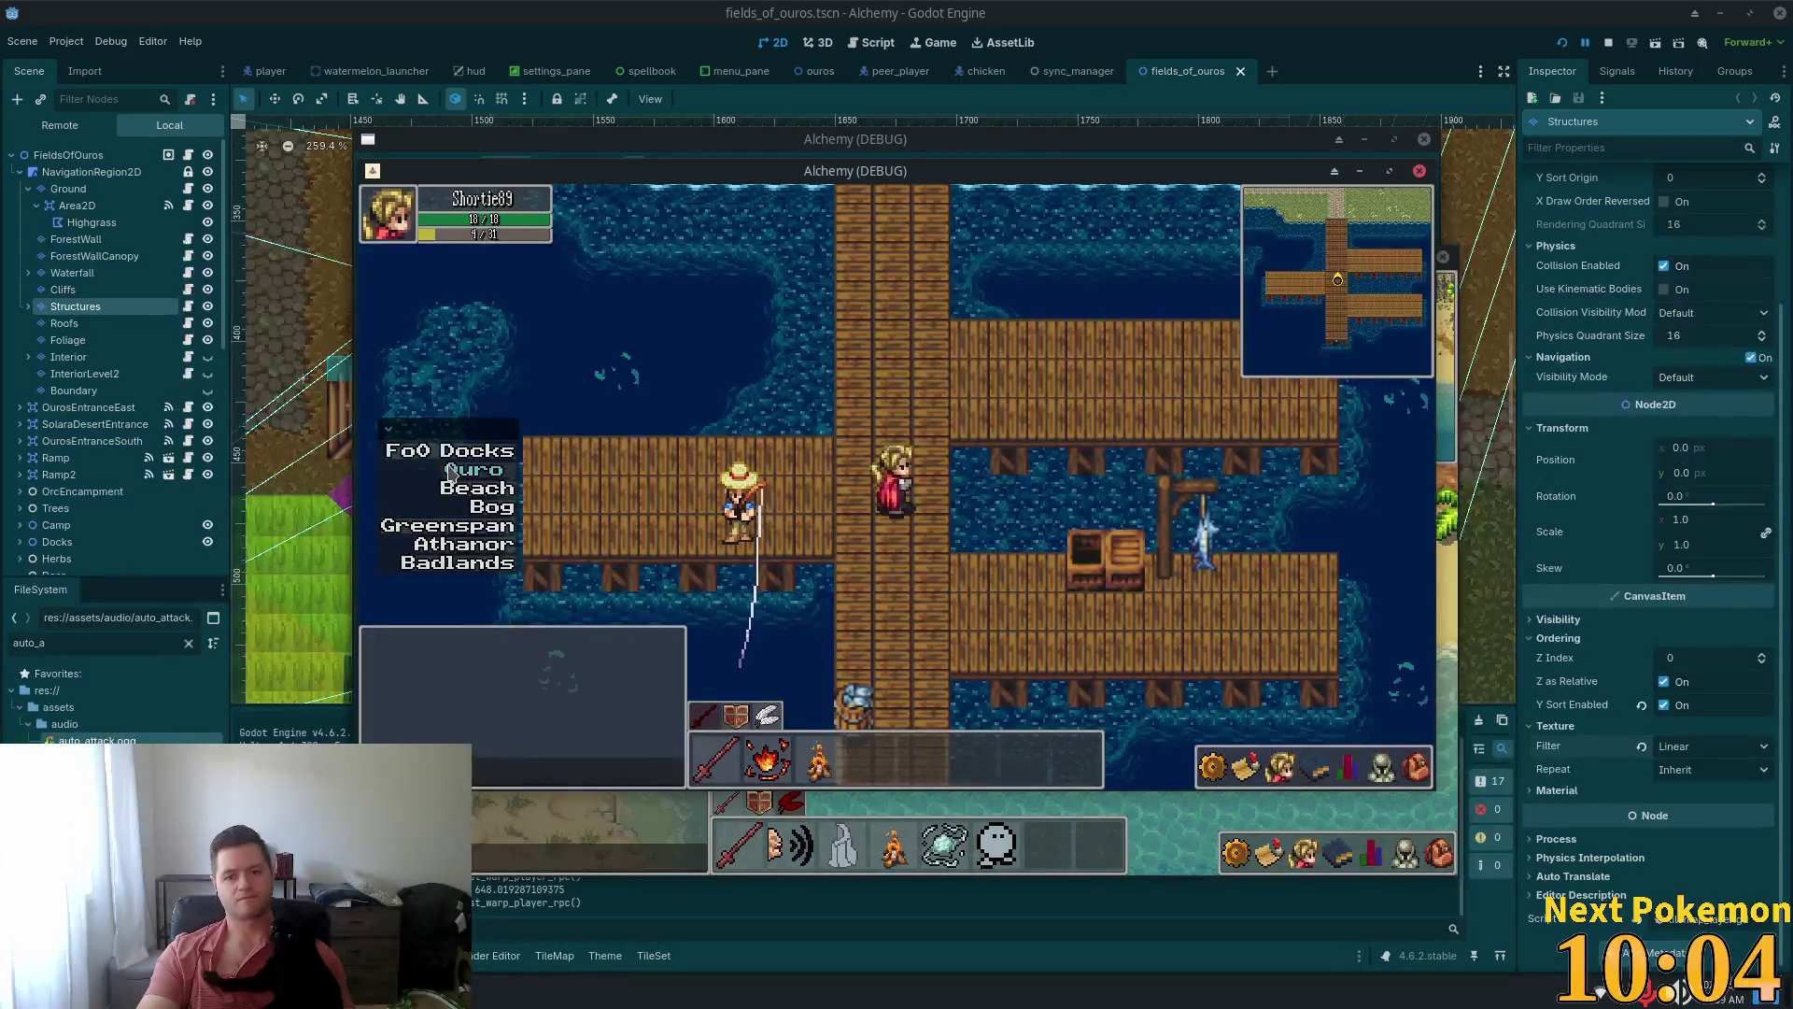
key("s")
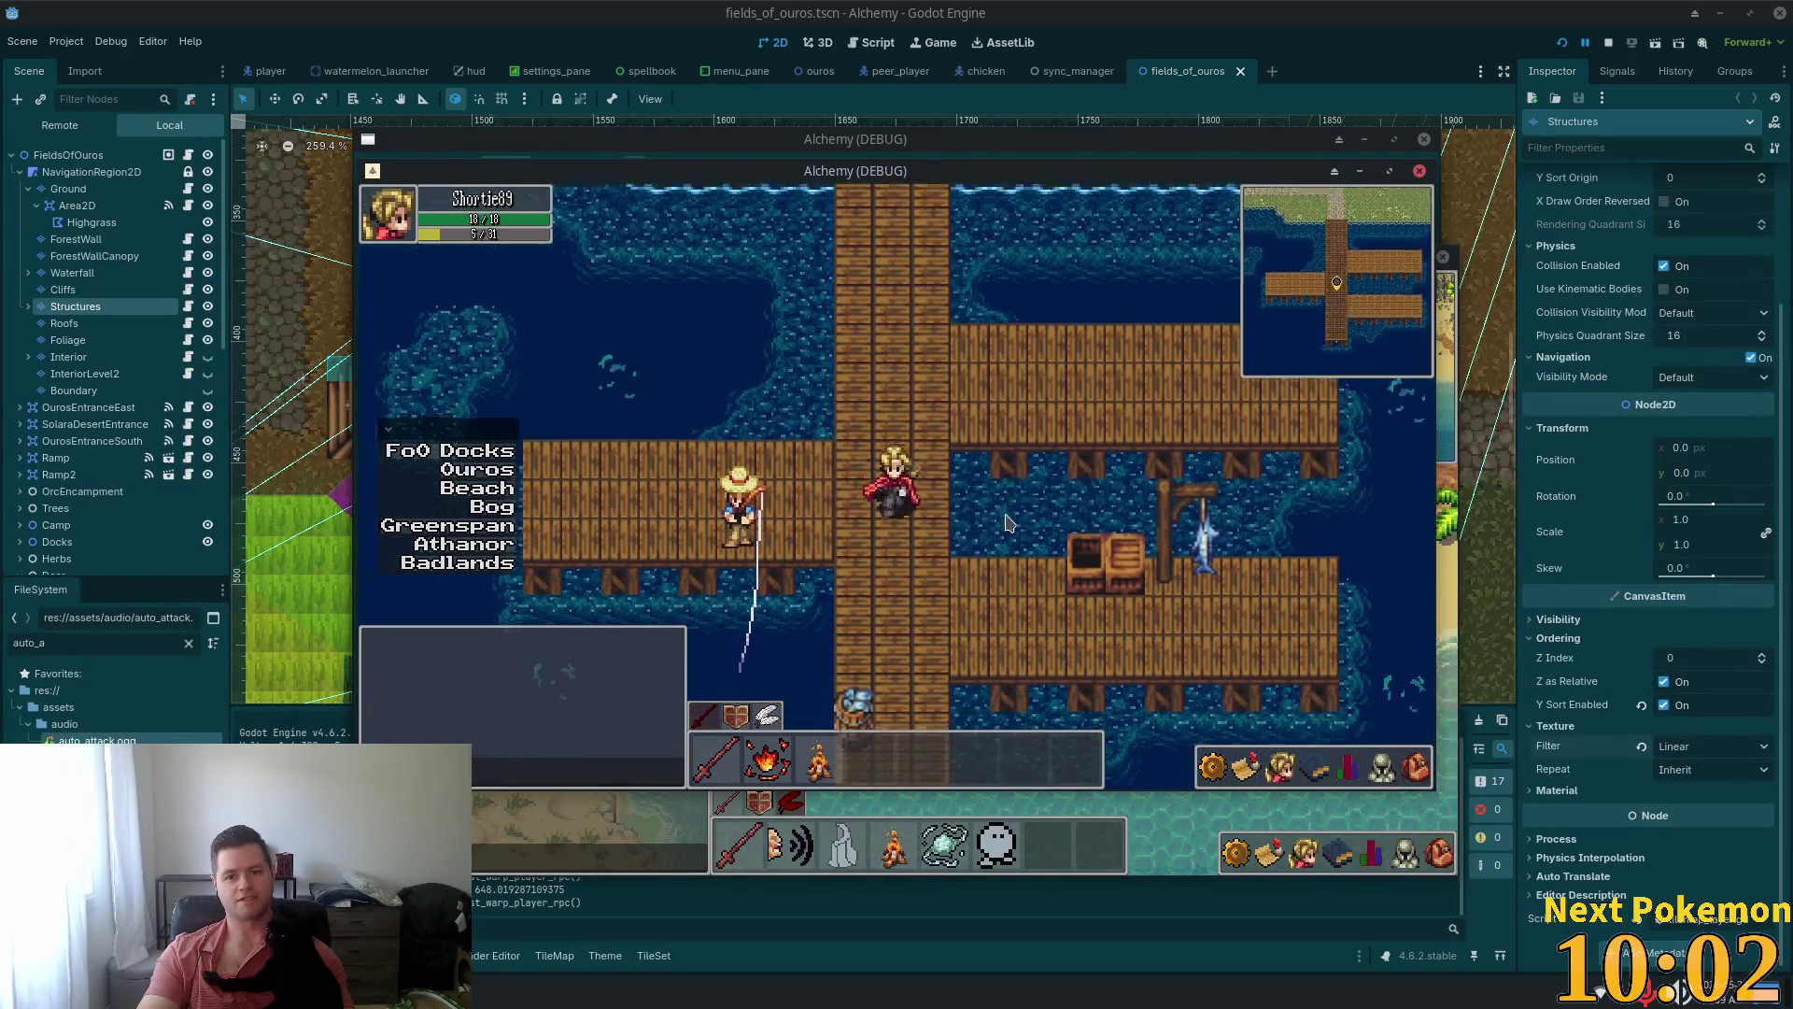
left_click(1714, 747)
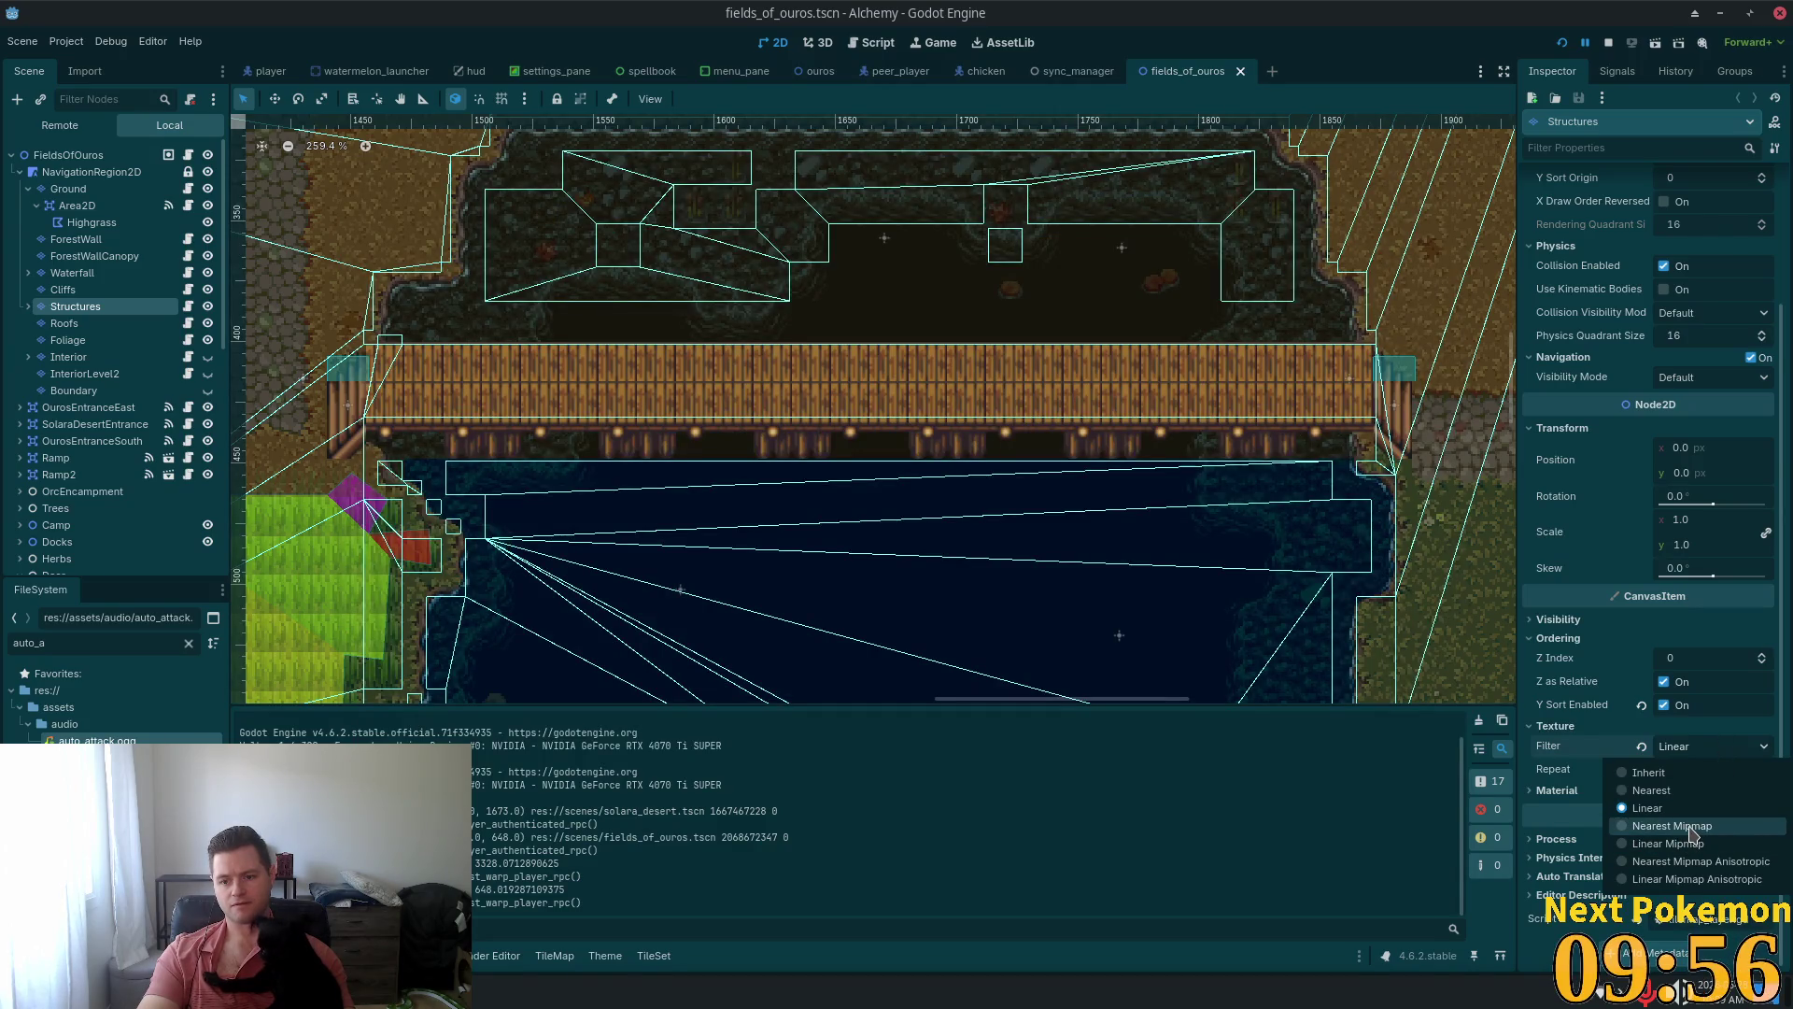
Set the Structures filter back to Nearest Mipmap, save, and recheck the docks in game
left_click(1672, 826)
key("ctrl+s")
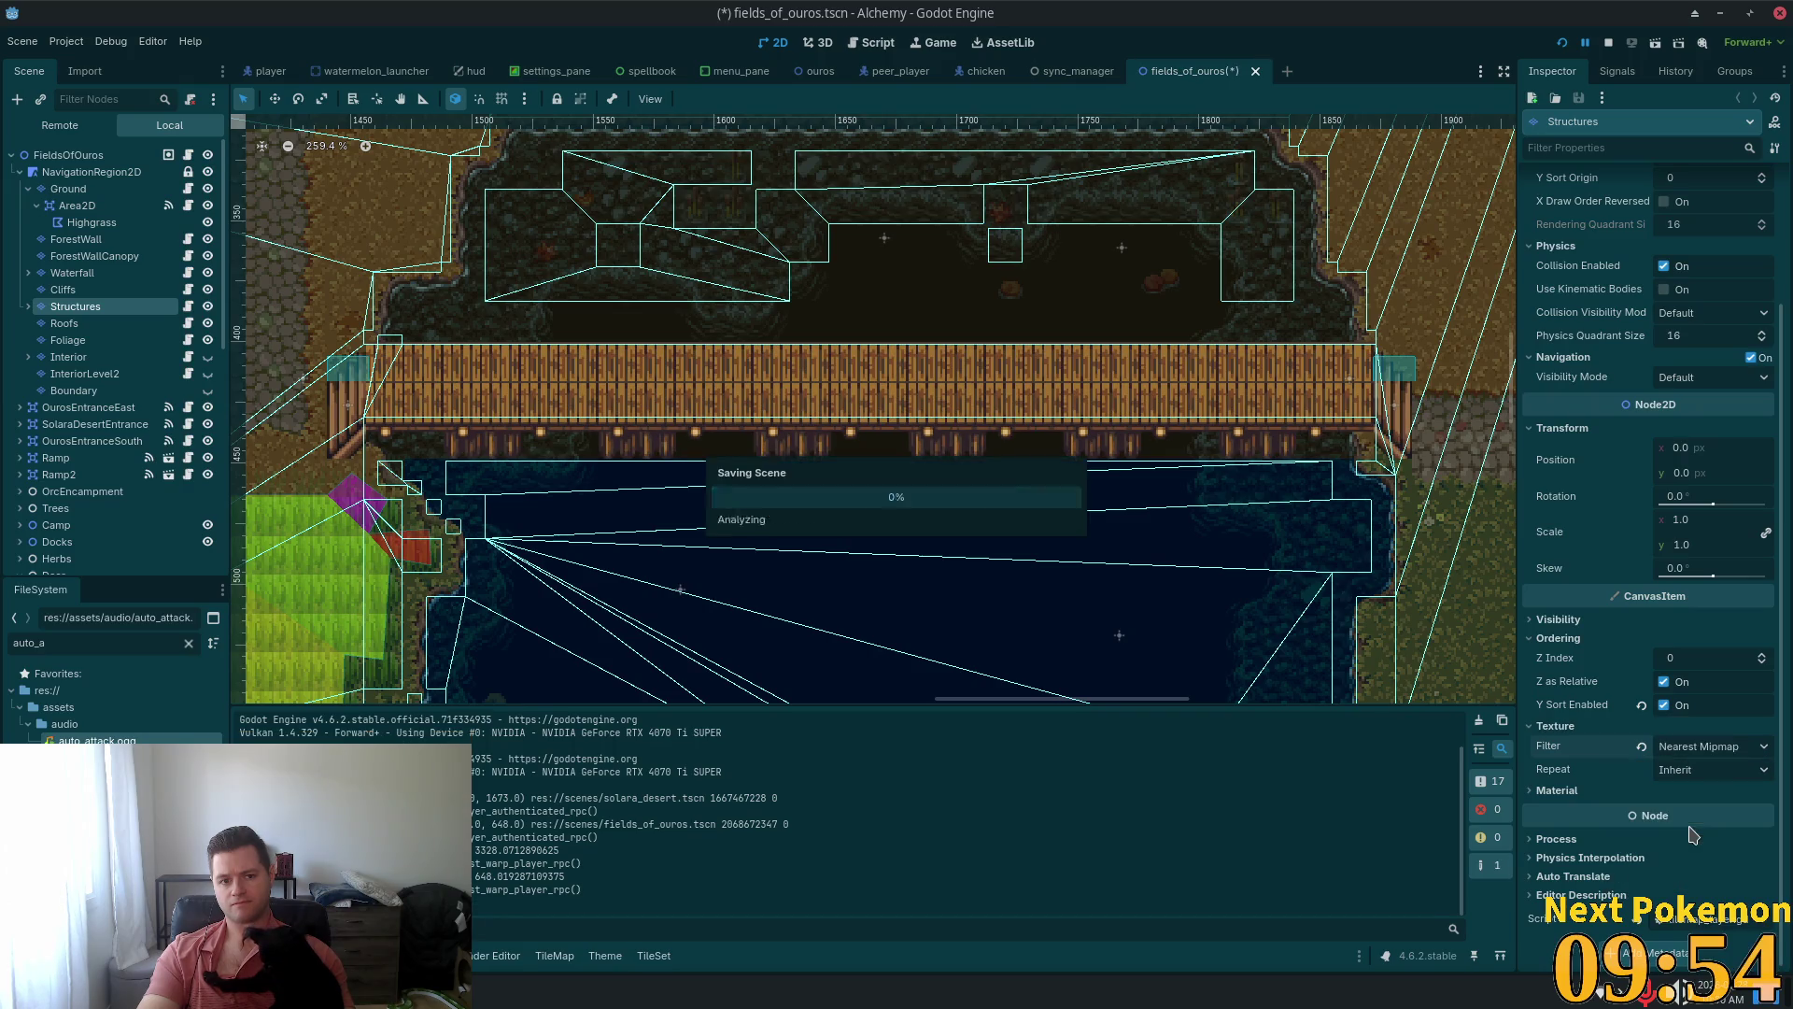
key("w")
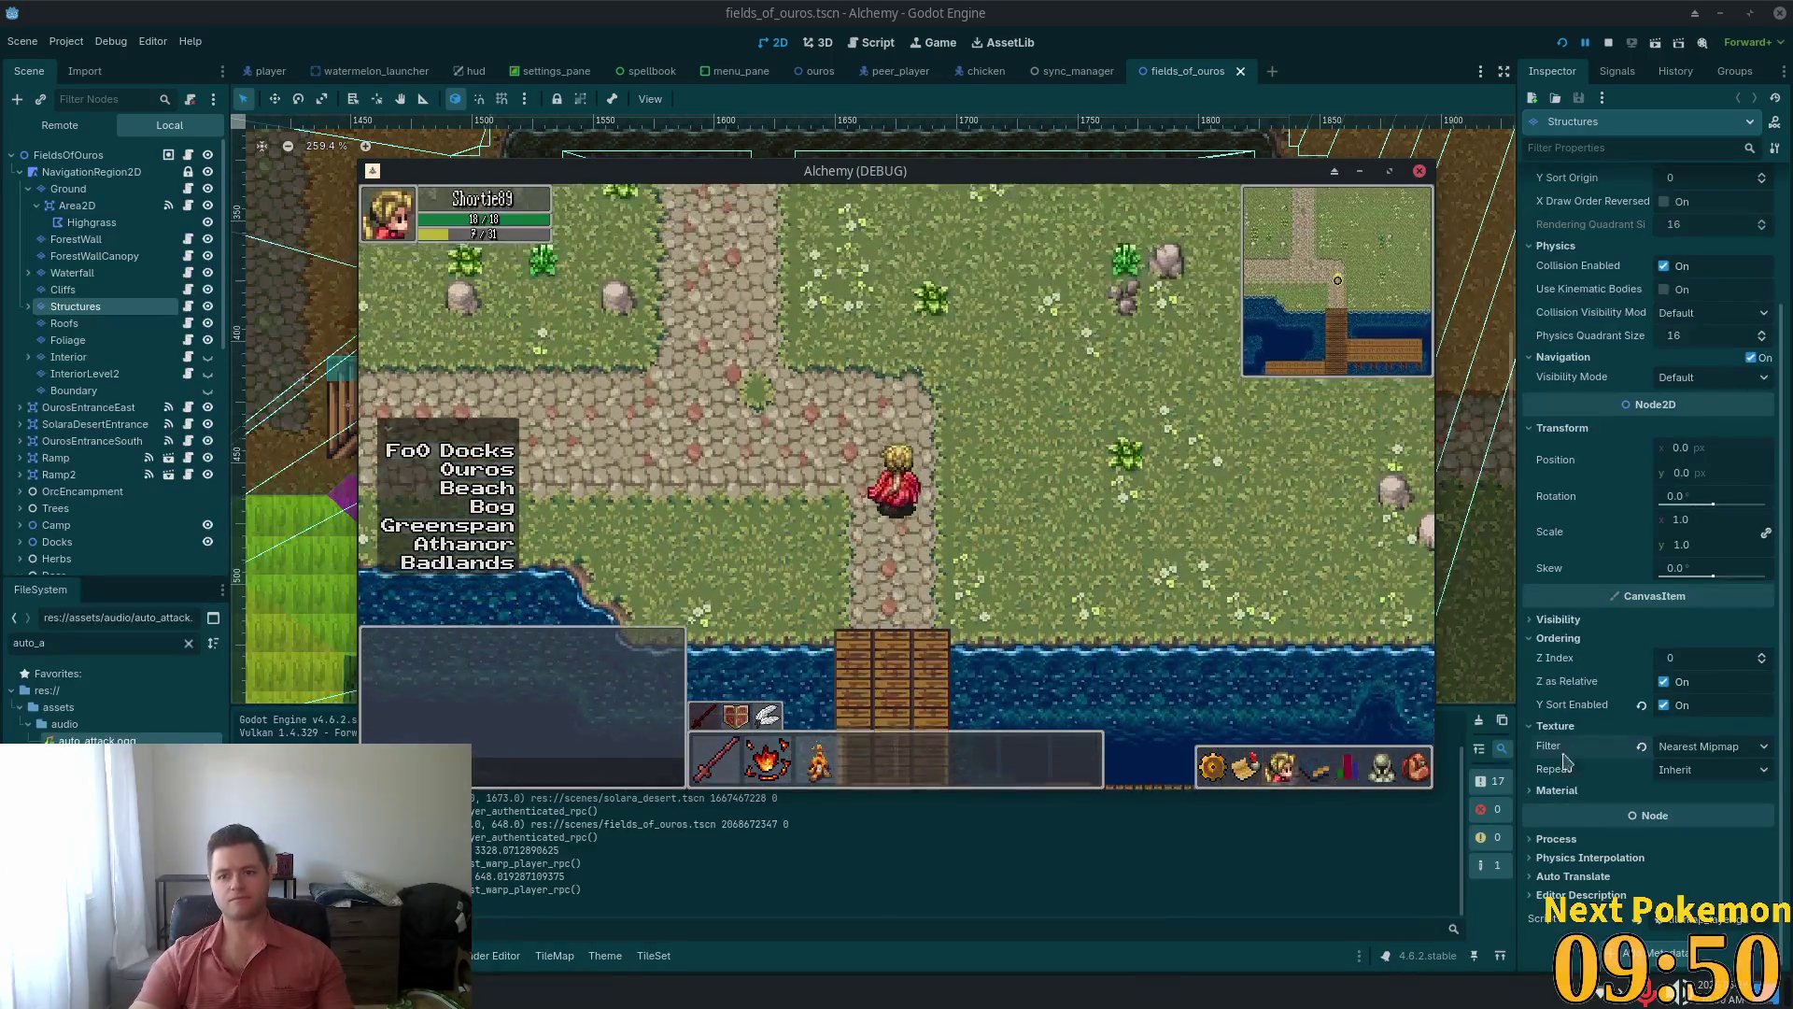
left_click(1736, 755)
left_click(1735, 755)
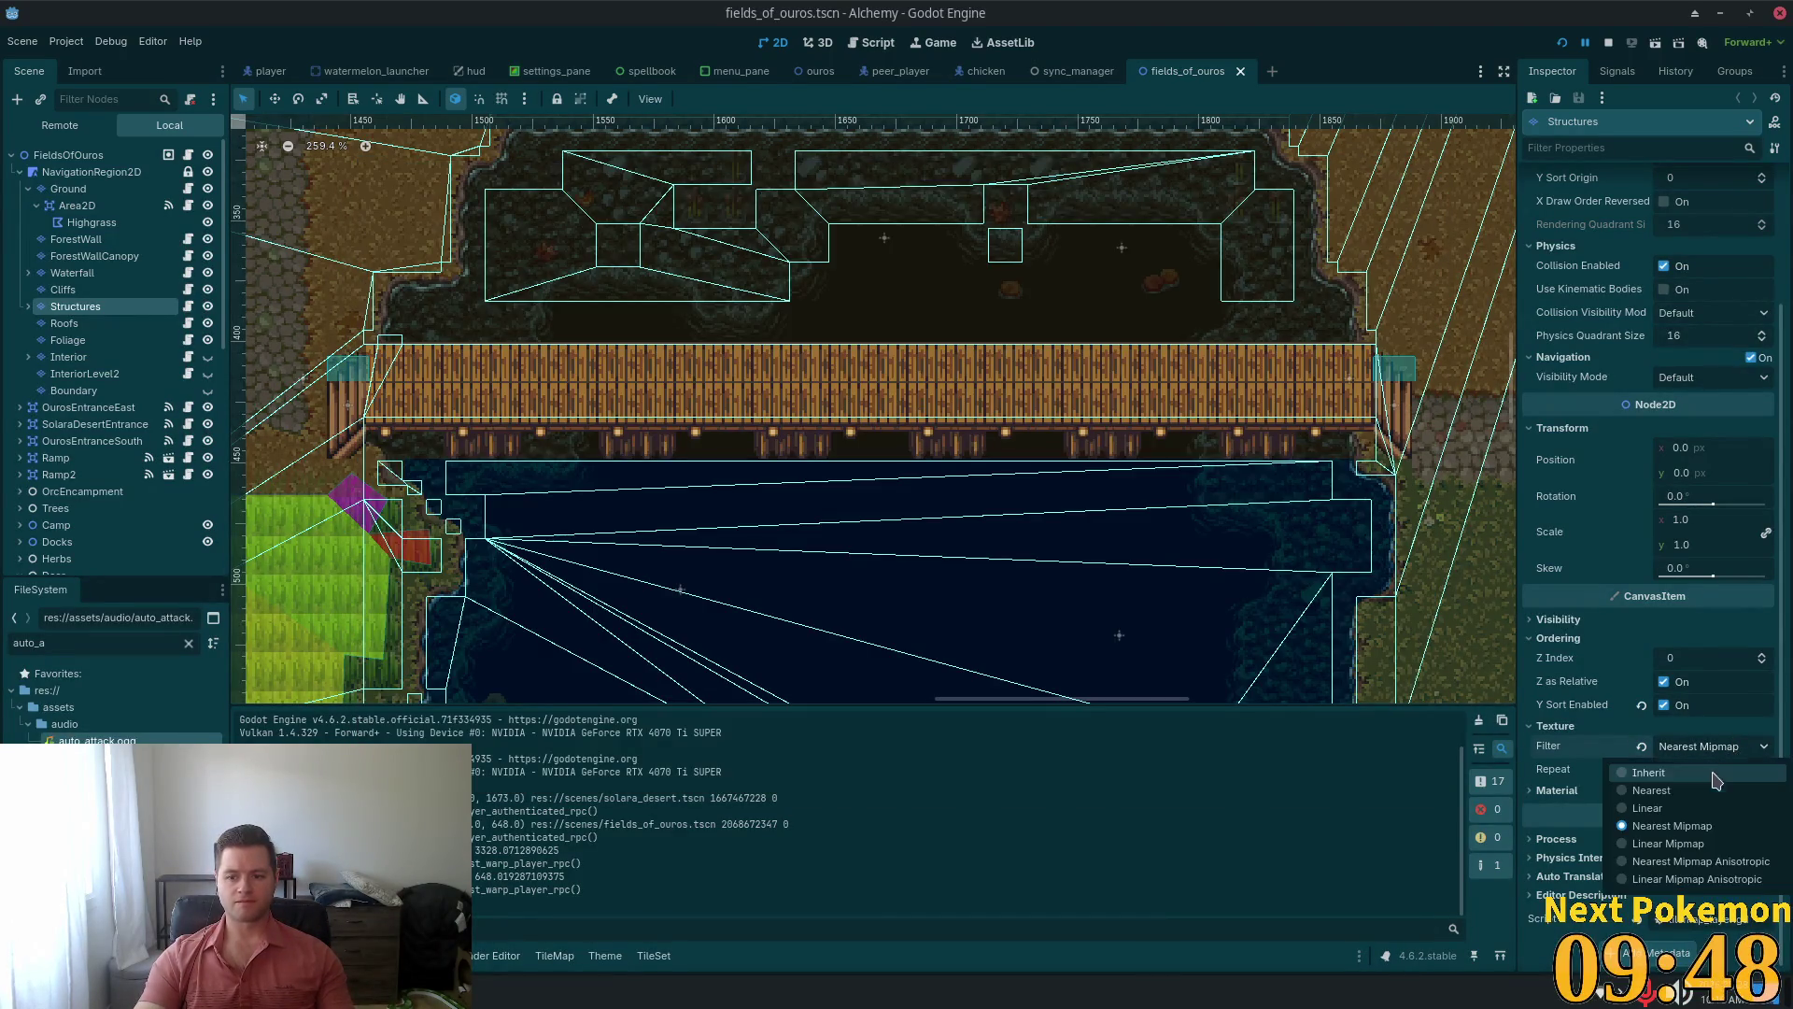
Set the Structures filter to plain Nearest, save, and bring up the quick-open search
left_click(1703, 788)
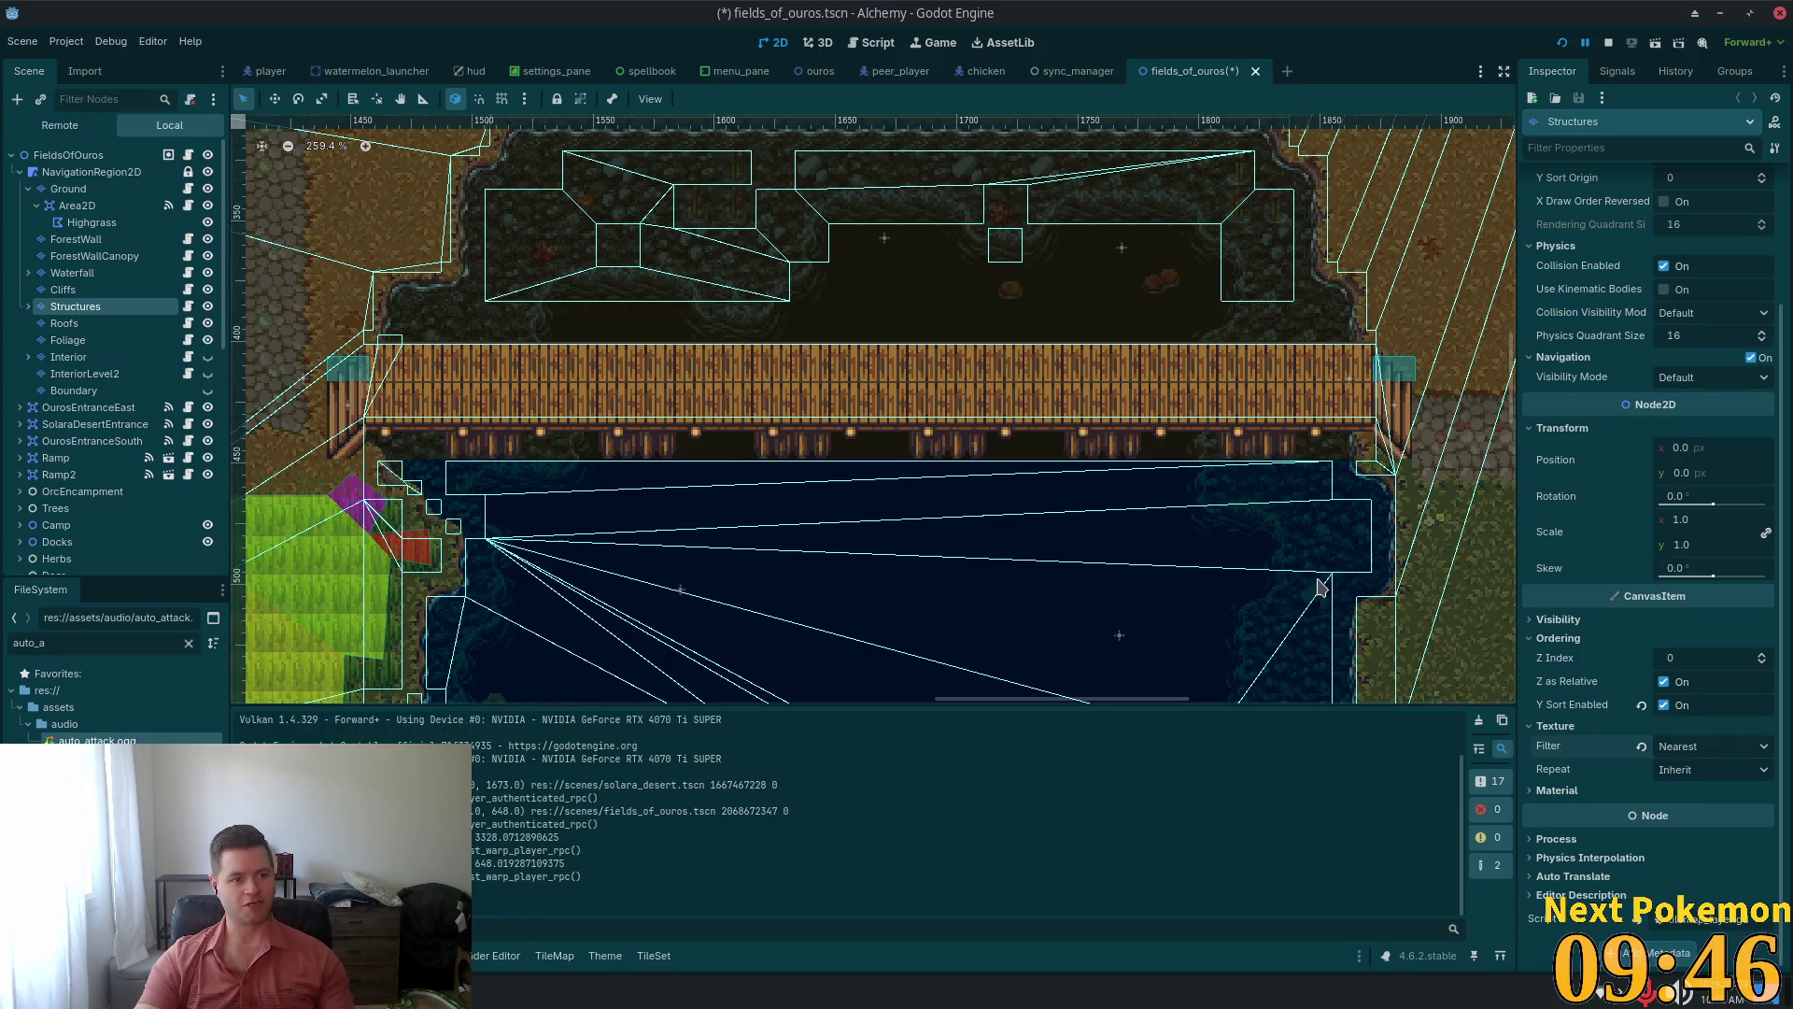
key("ctrl+s")
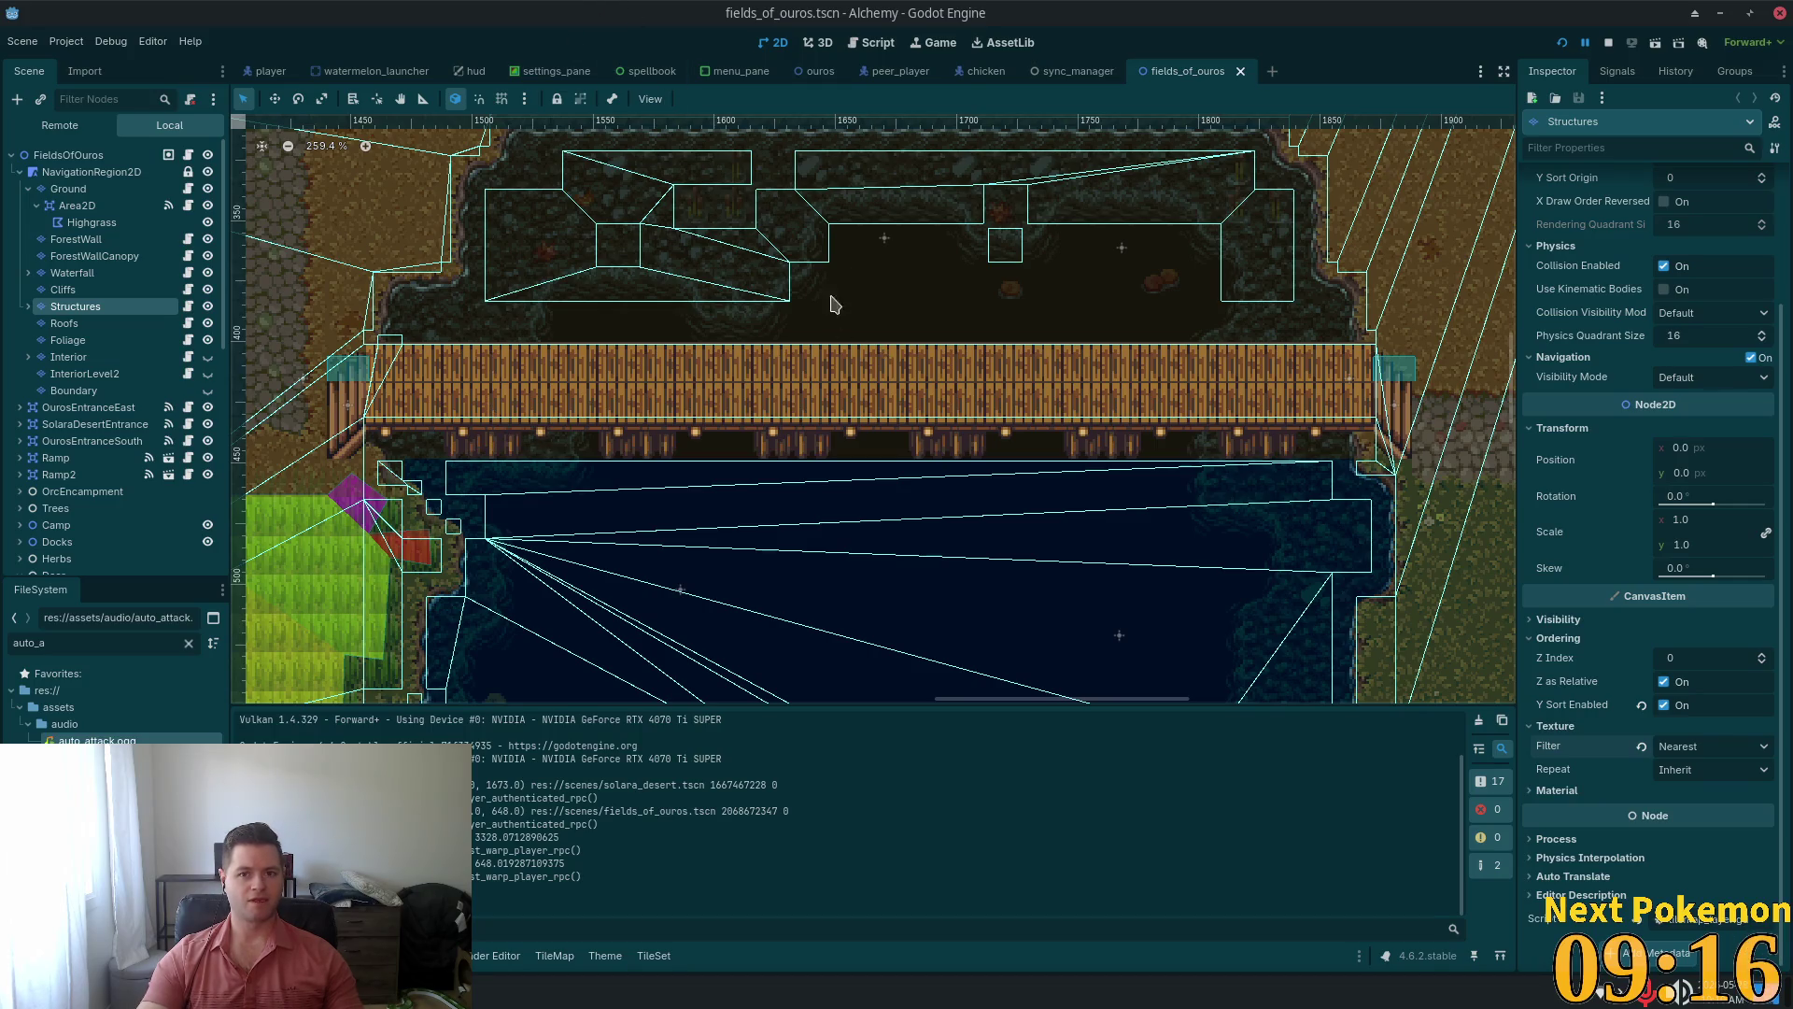
key("shift+alt+o")
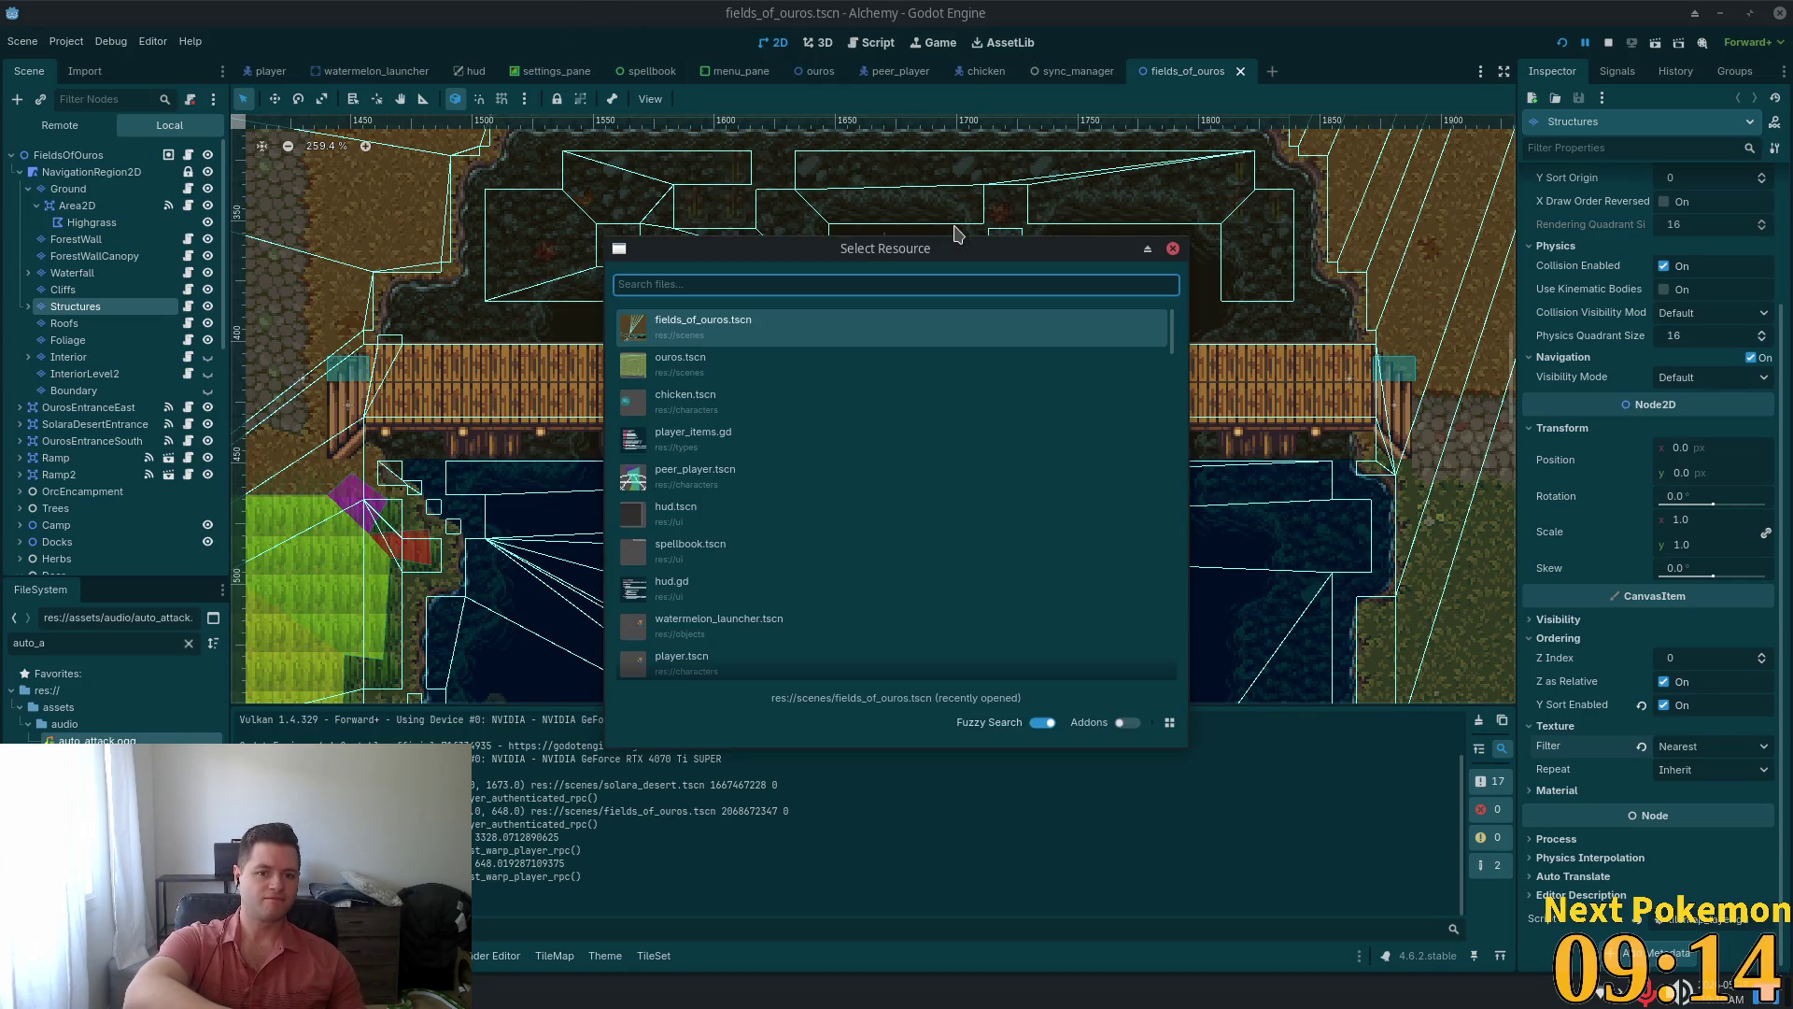
Open minimap.tscn via a 'minima' search, select its SubViewport and expand its Rendering settings
type("minima")
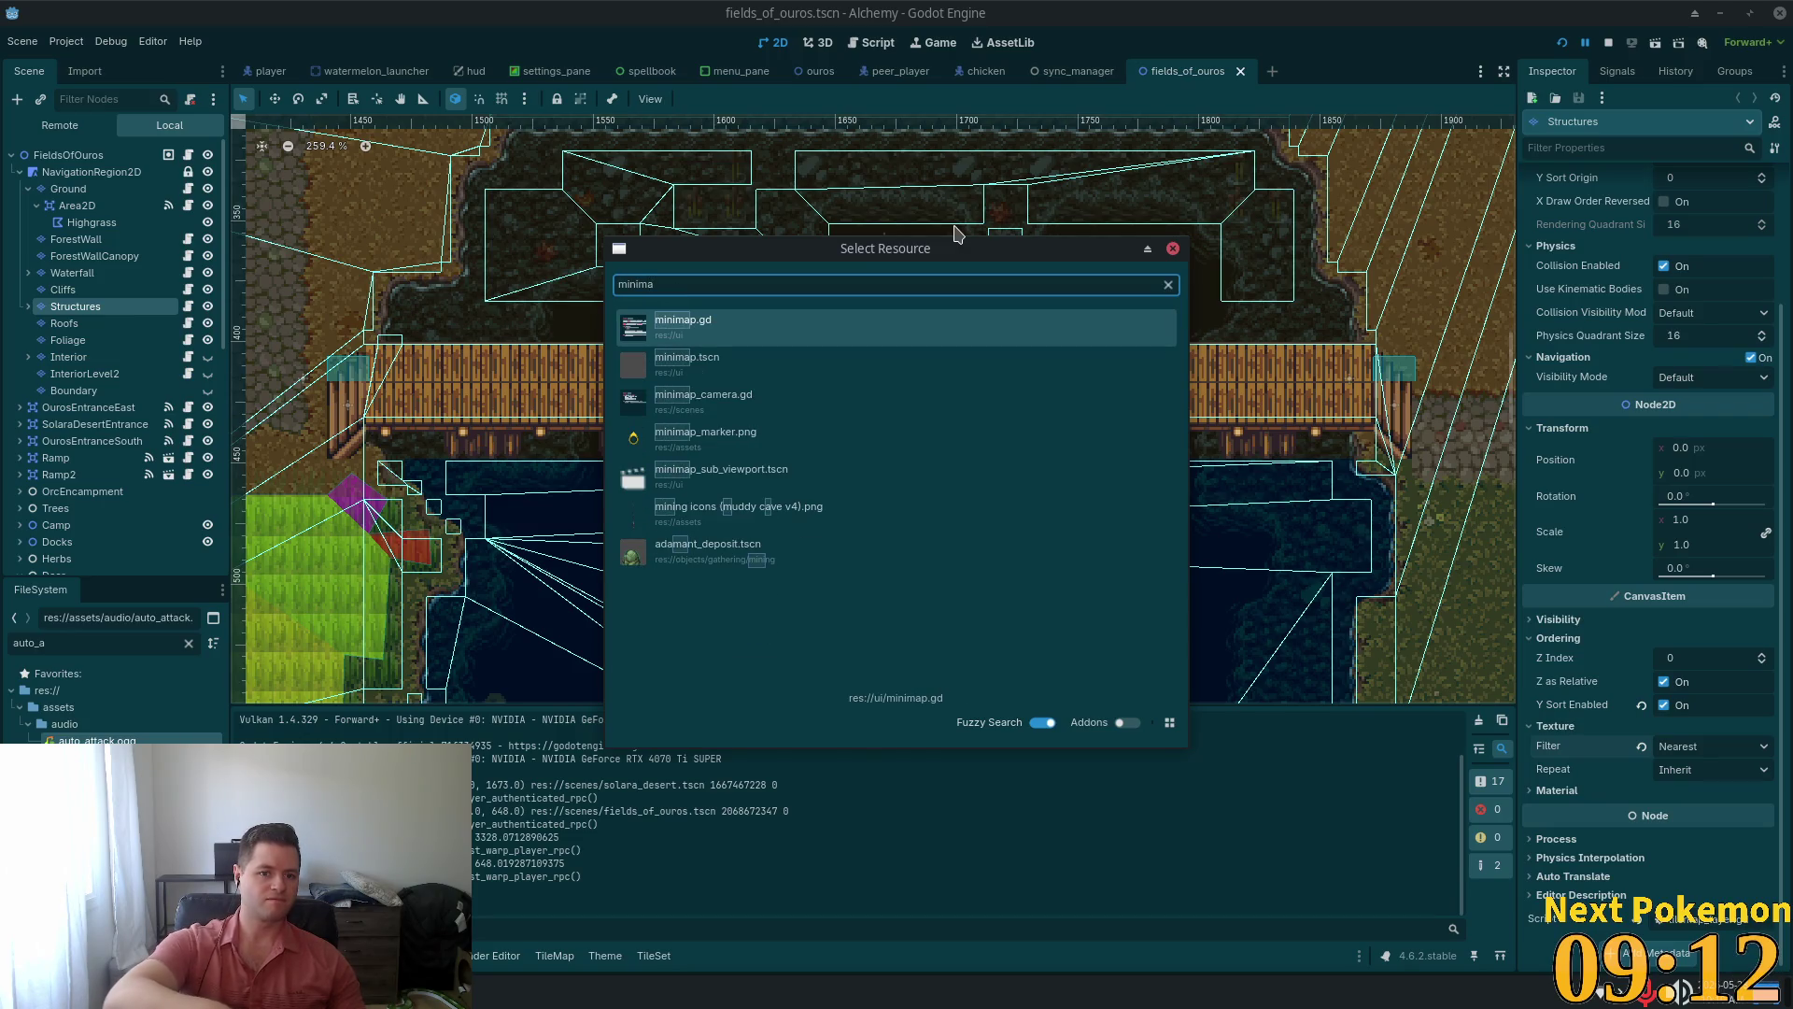
key("Up")
key("Up")
key("Up")
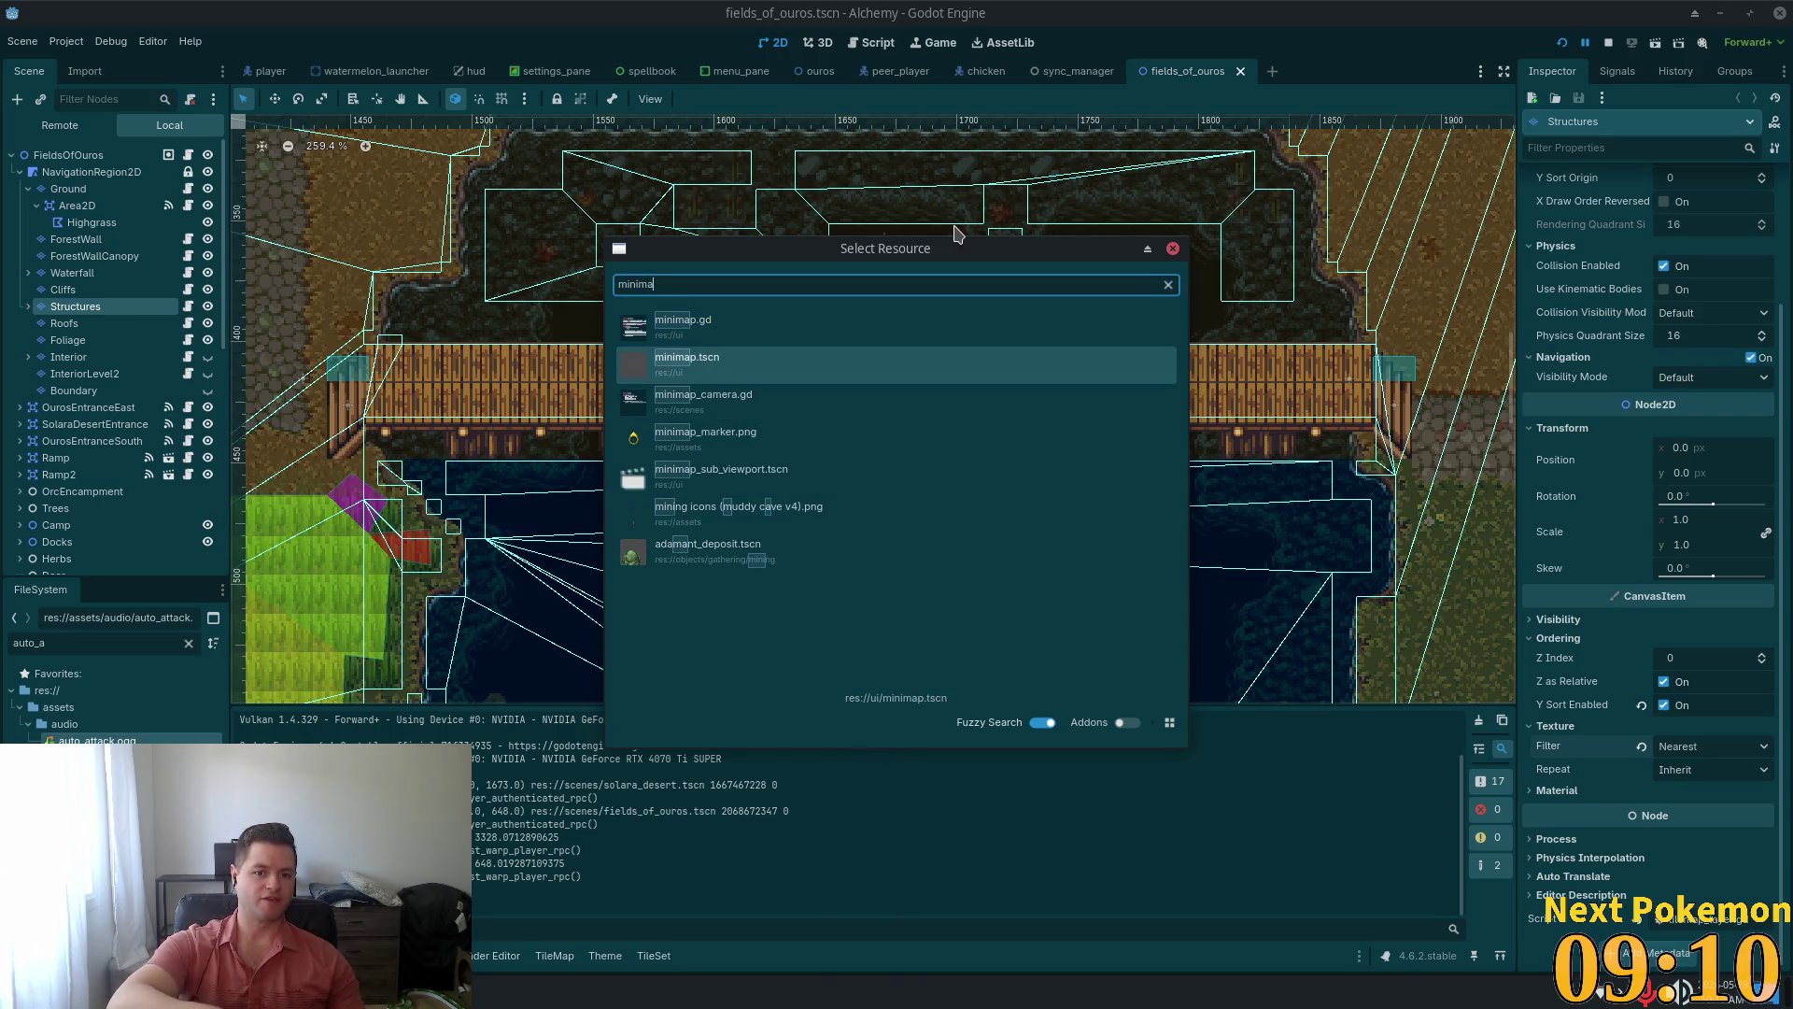
key("Return")
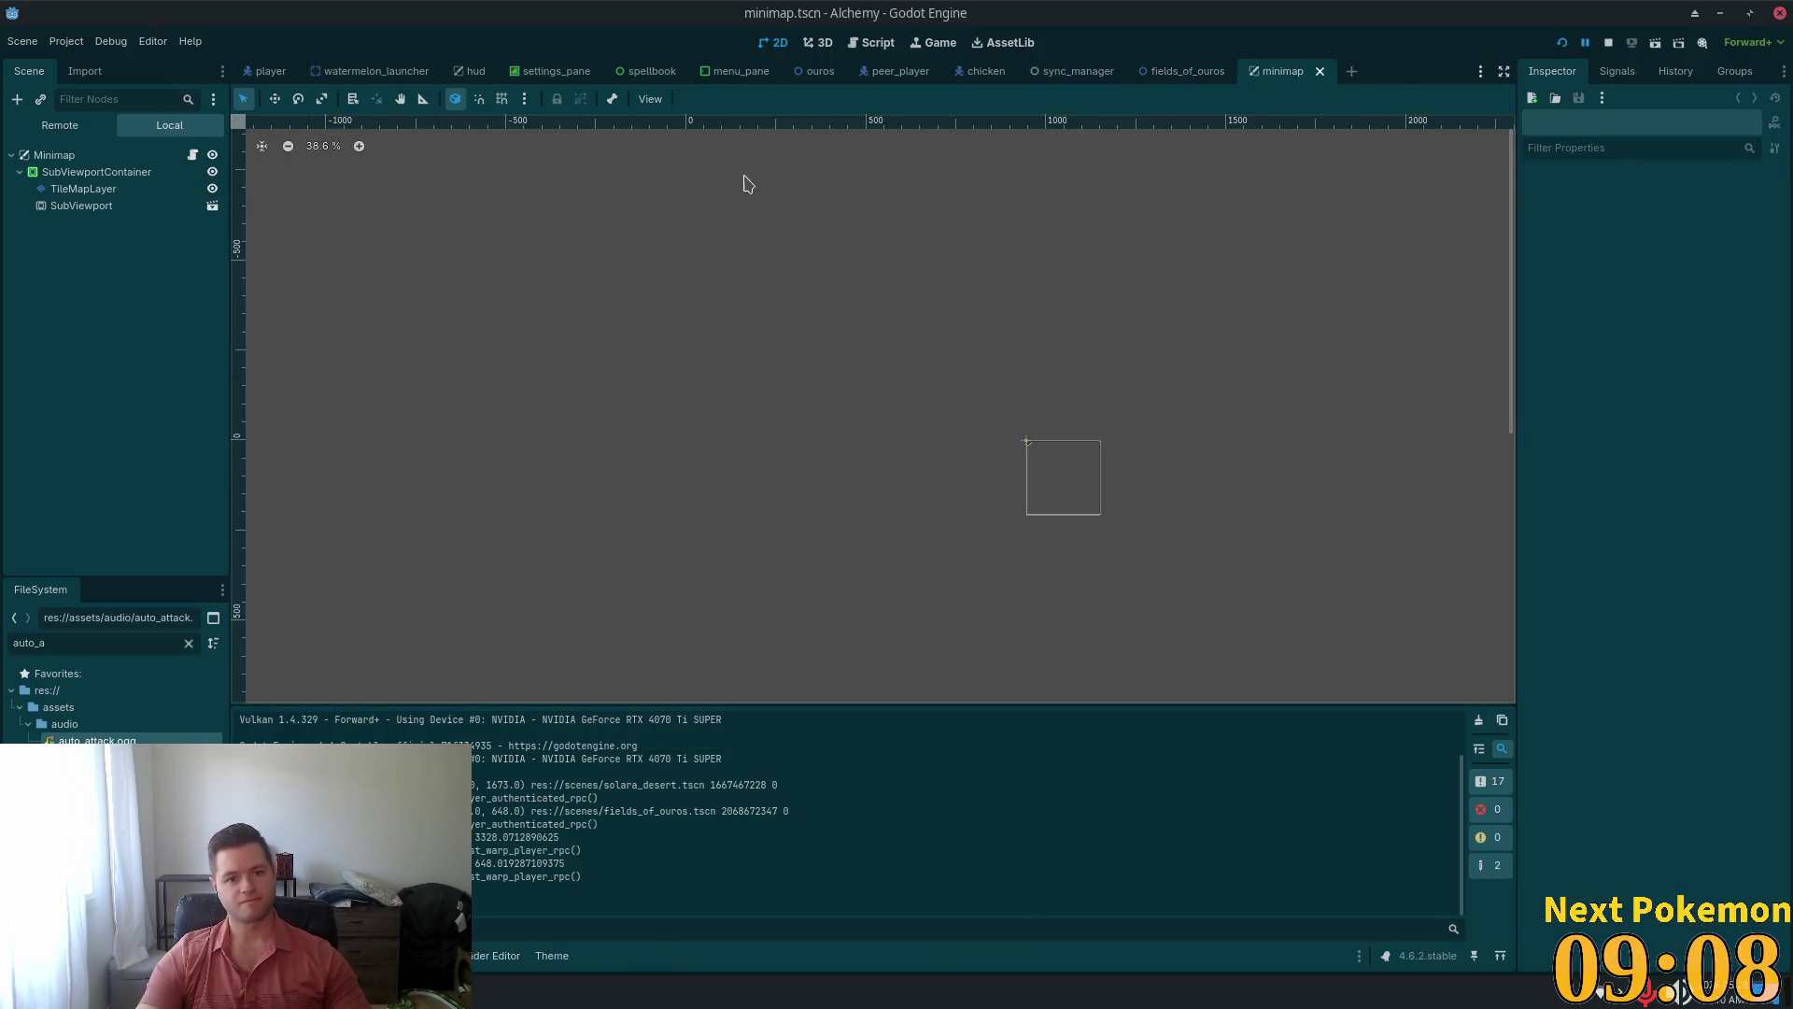
left_click(116, 176)
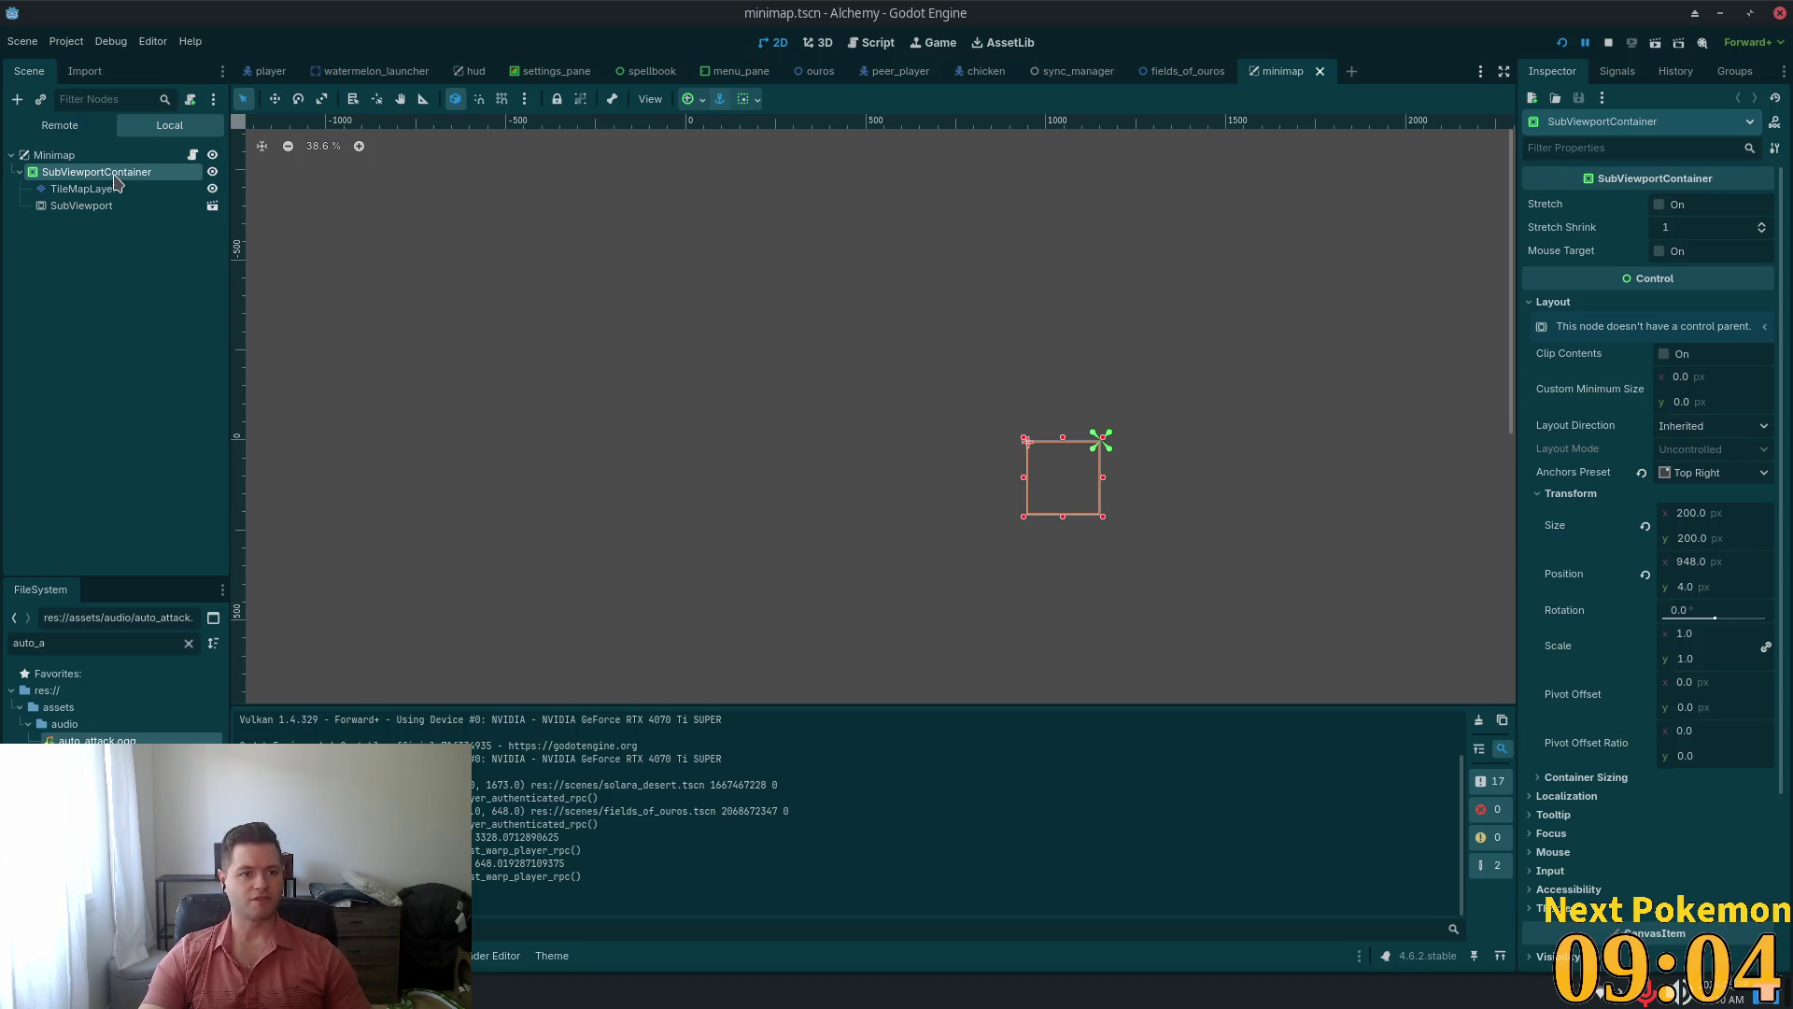
left_click(108, 208)
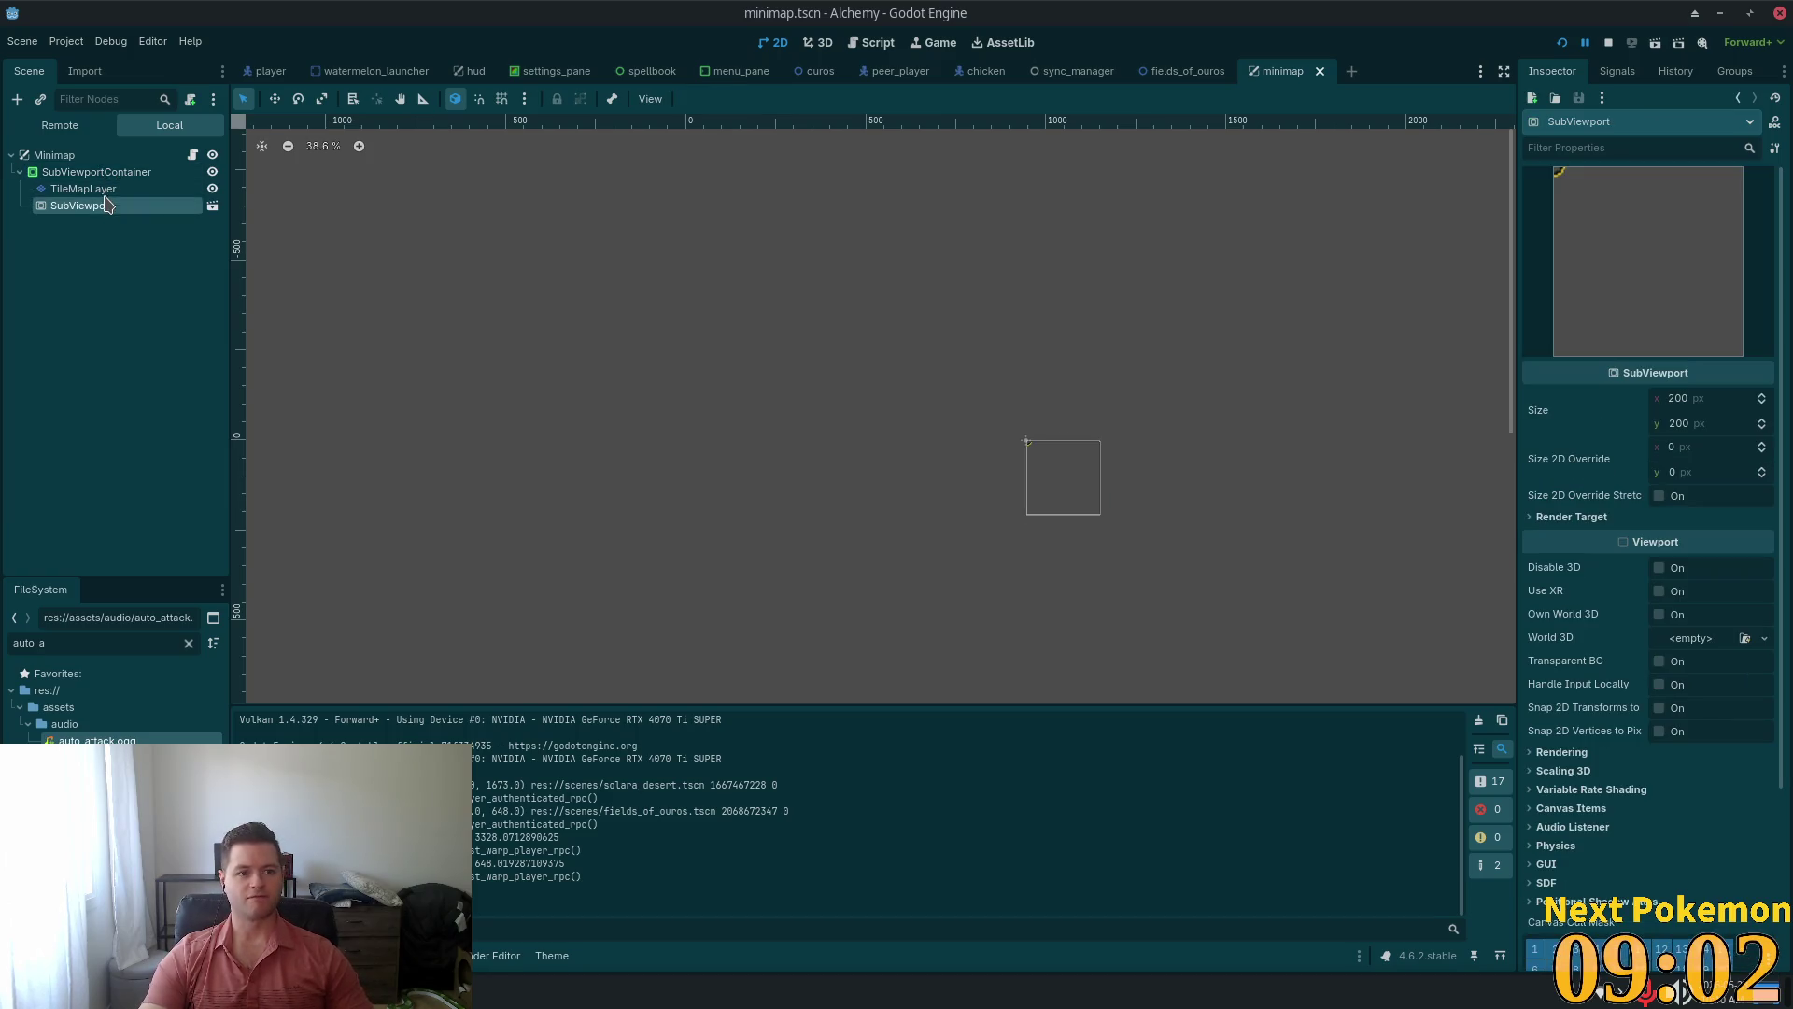
left_click(101, 190)
left_click(82, 205)
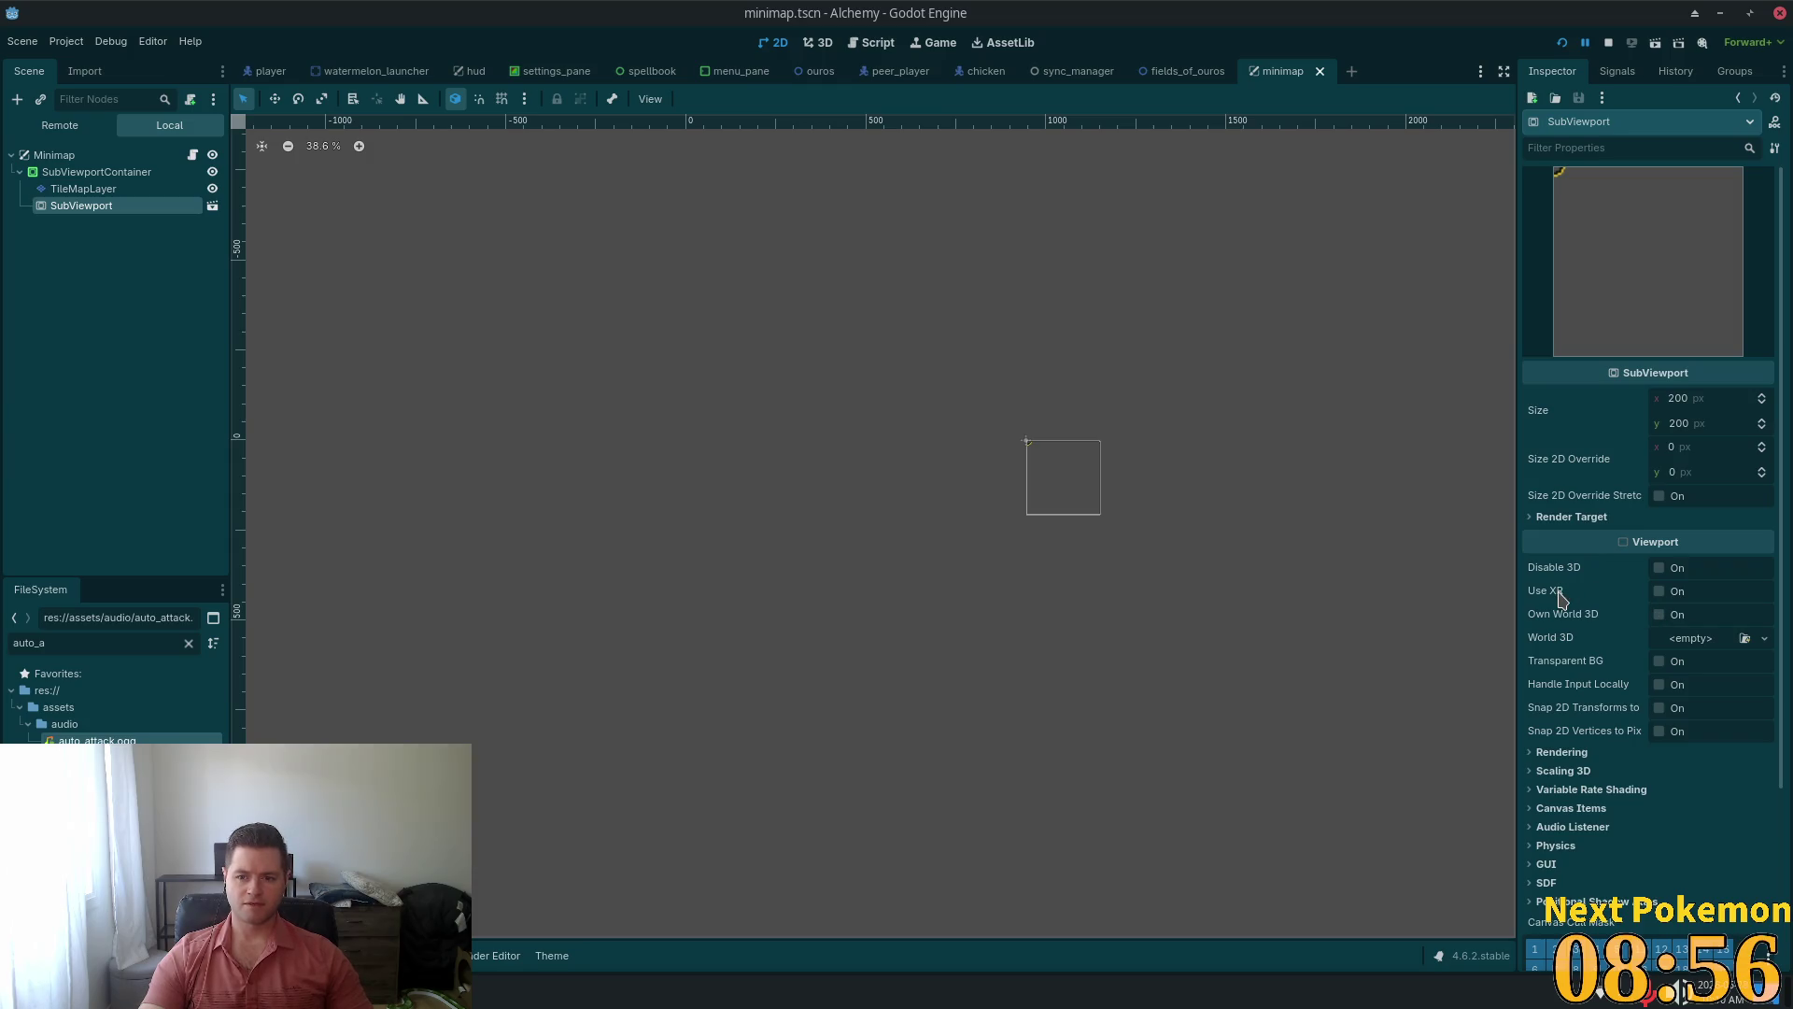
mouse_move(1560, 598)
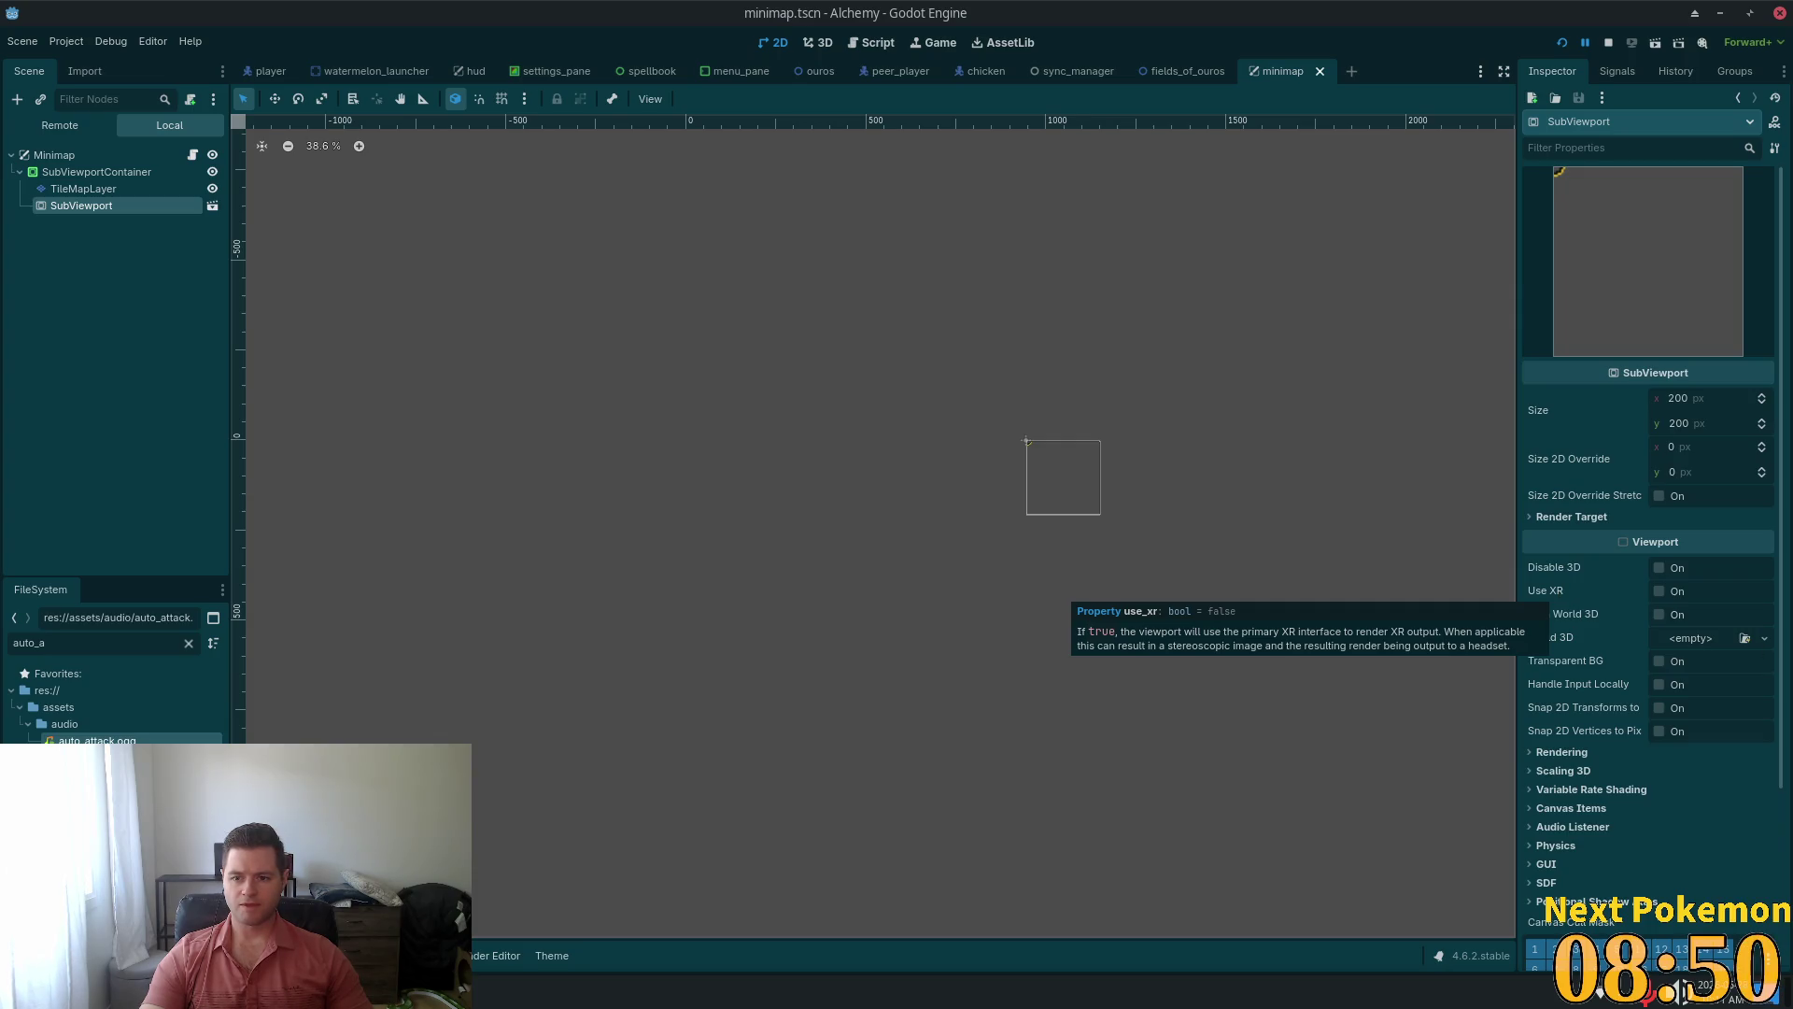
left_click(1630, 757)
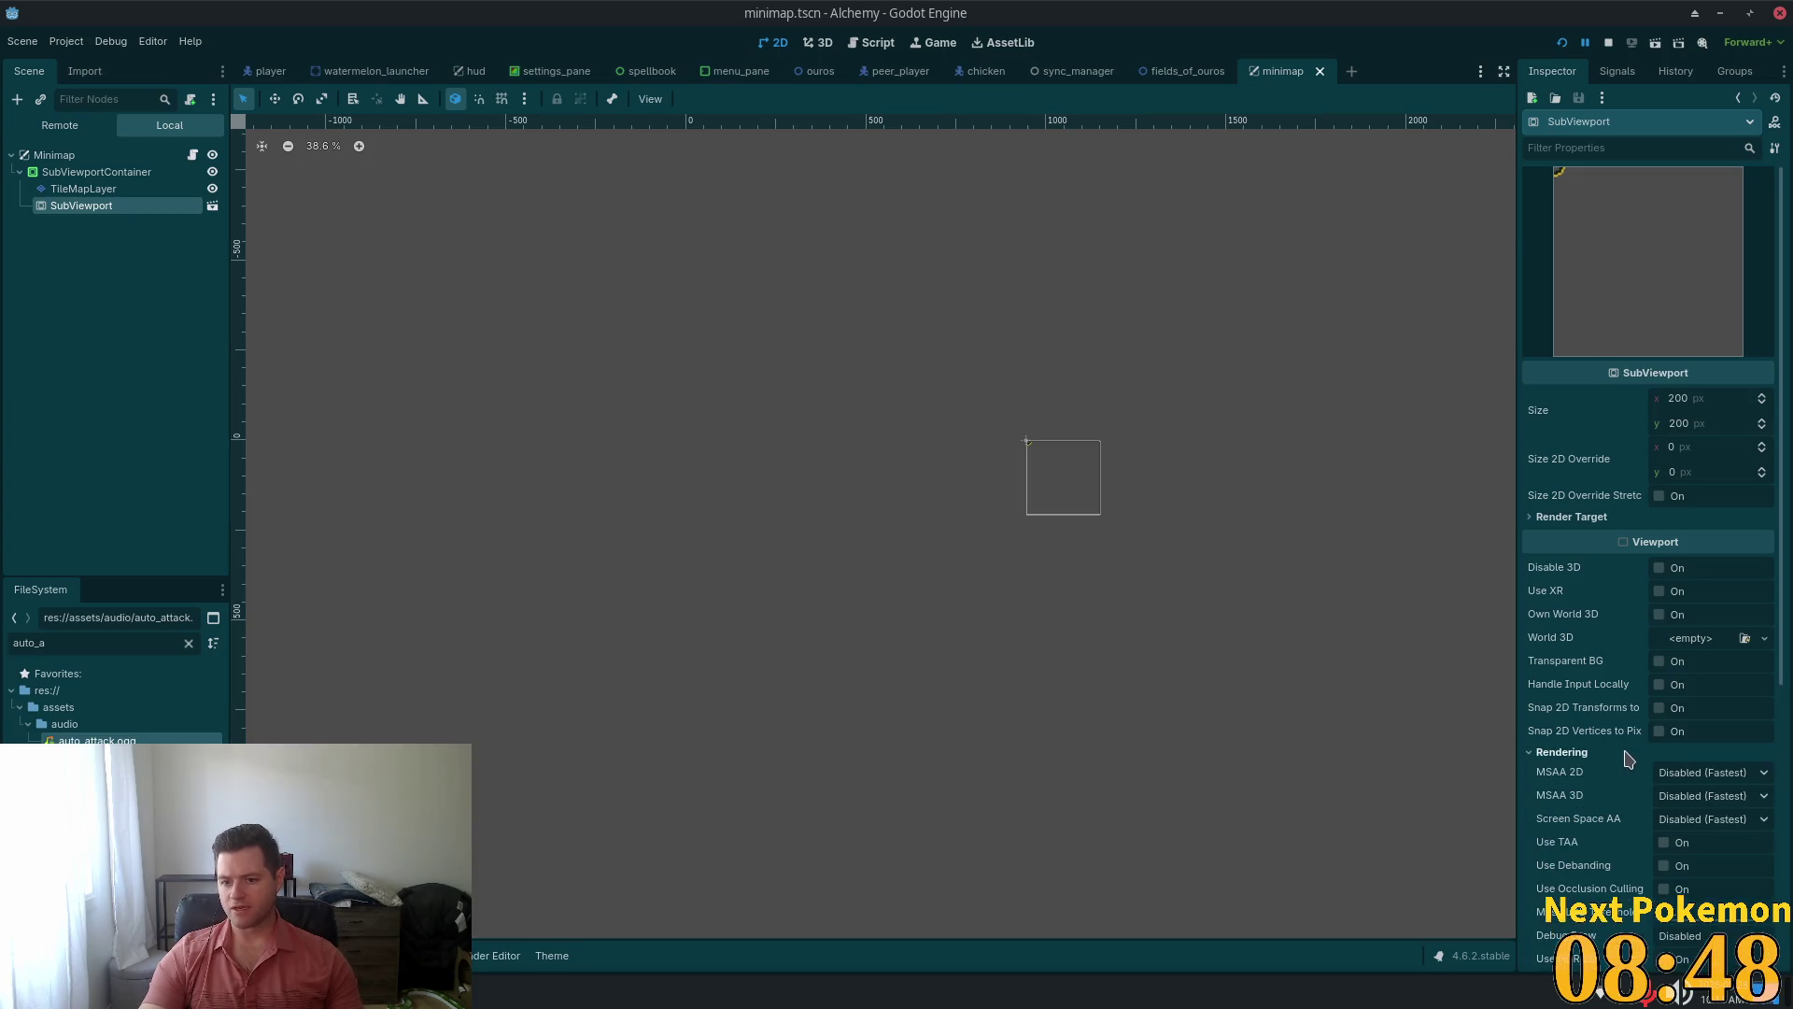
Expand the SubViewport's Canvas Items section, showing Linear texture filter and Disabled repeat
scroll(1630, 758, "down", 3)
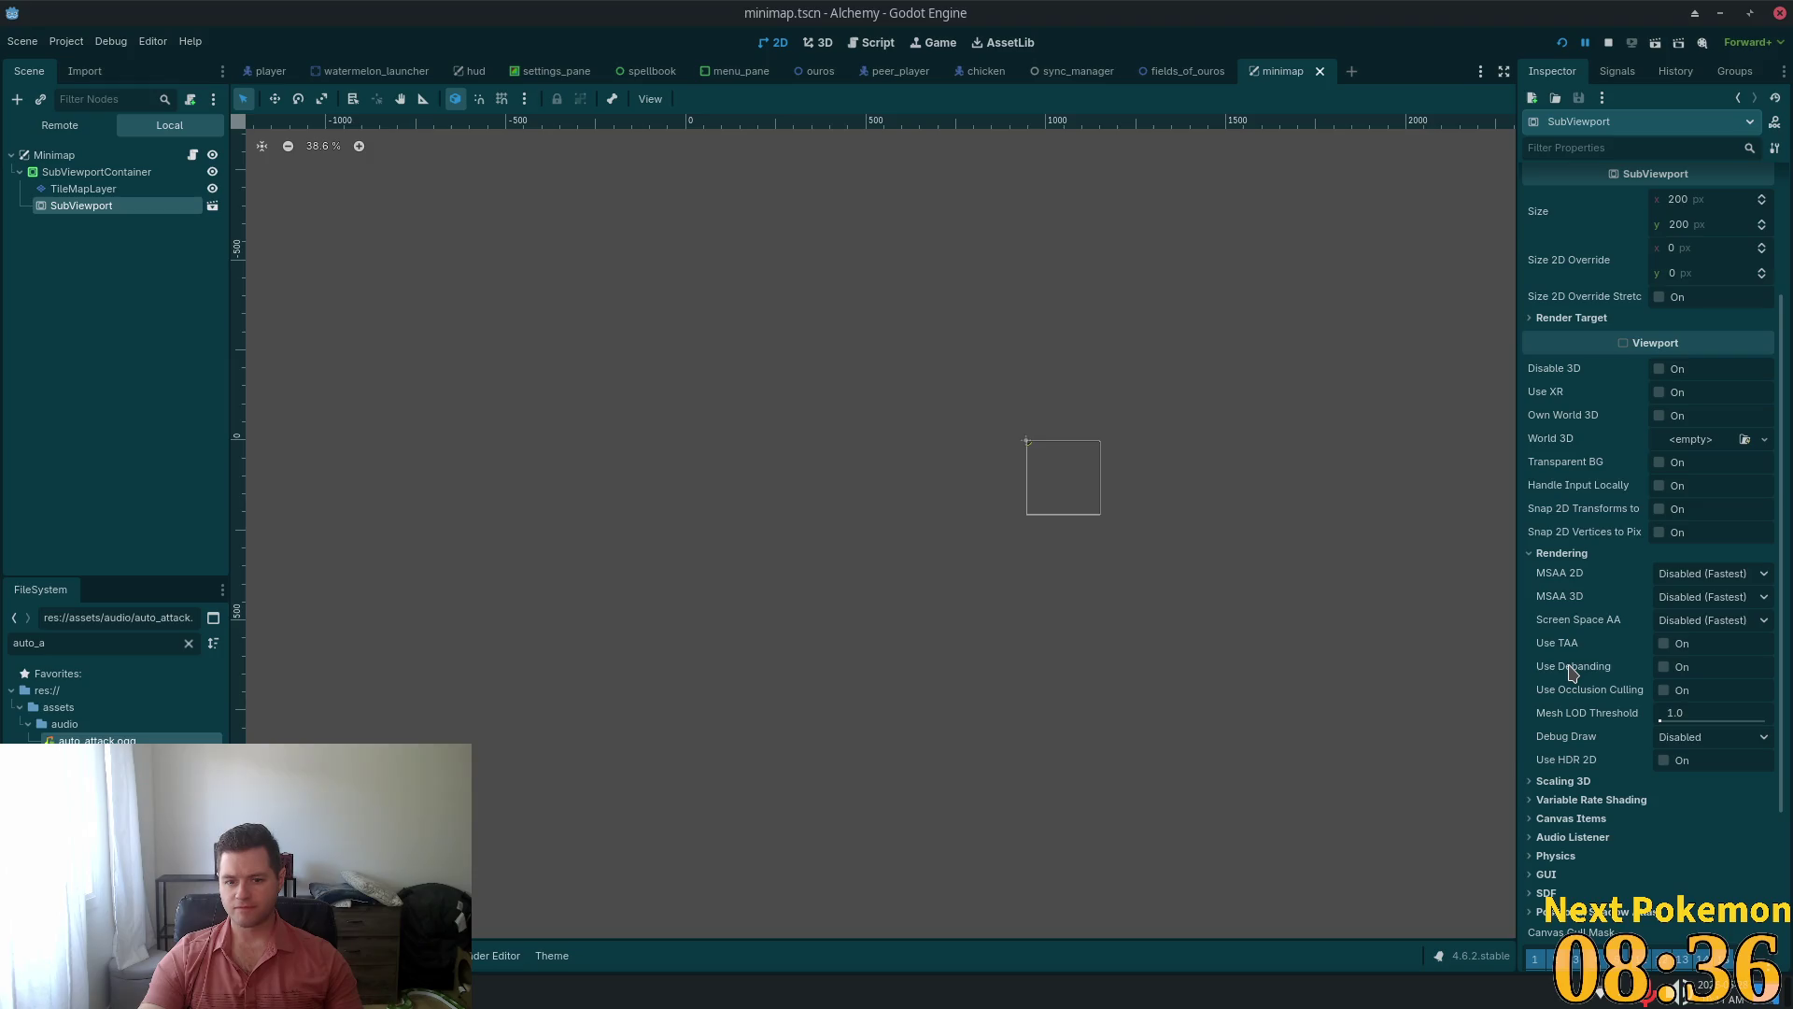
mouse_move(1580, 673)
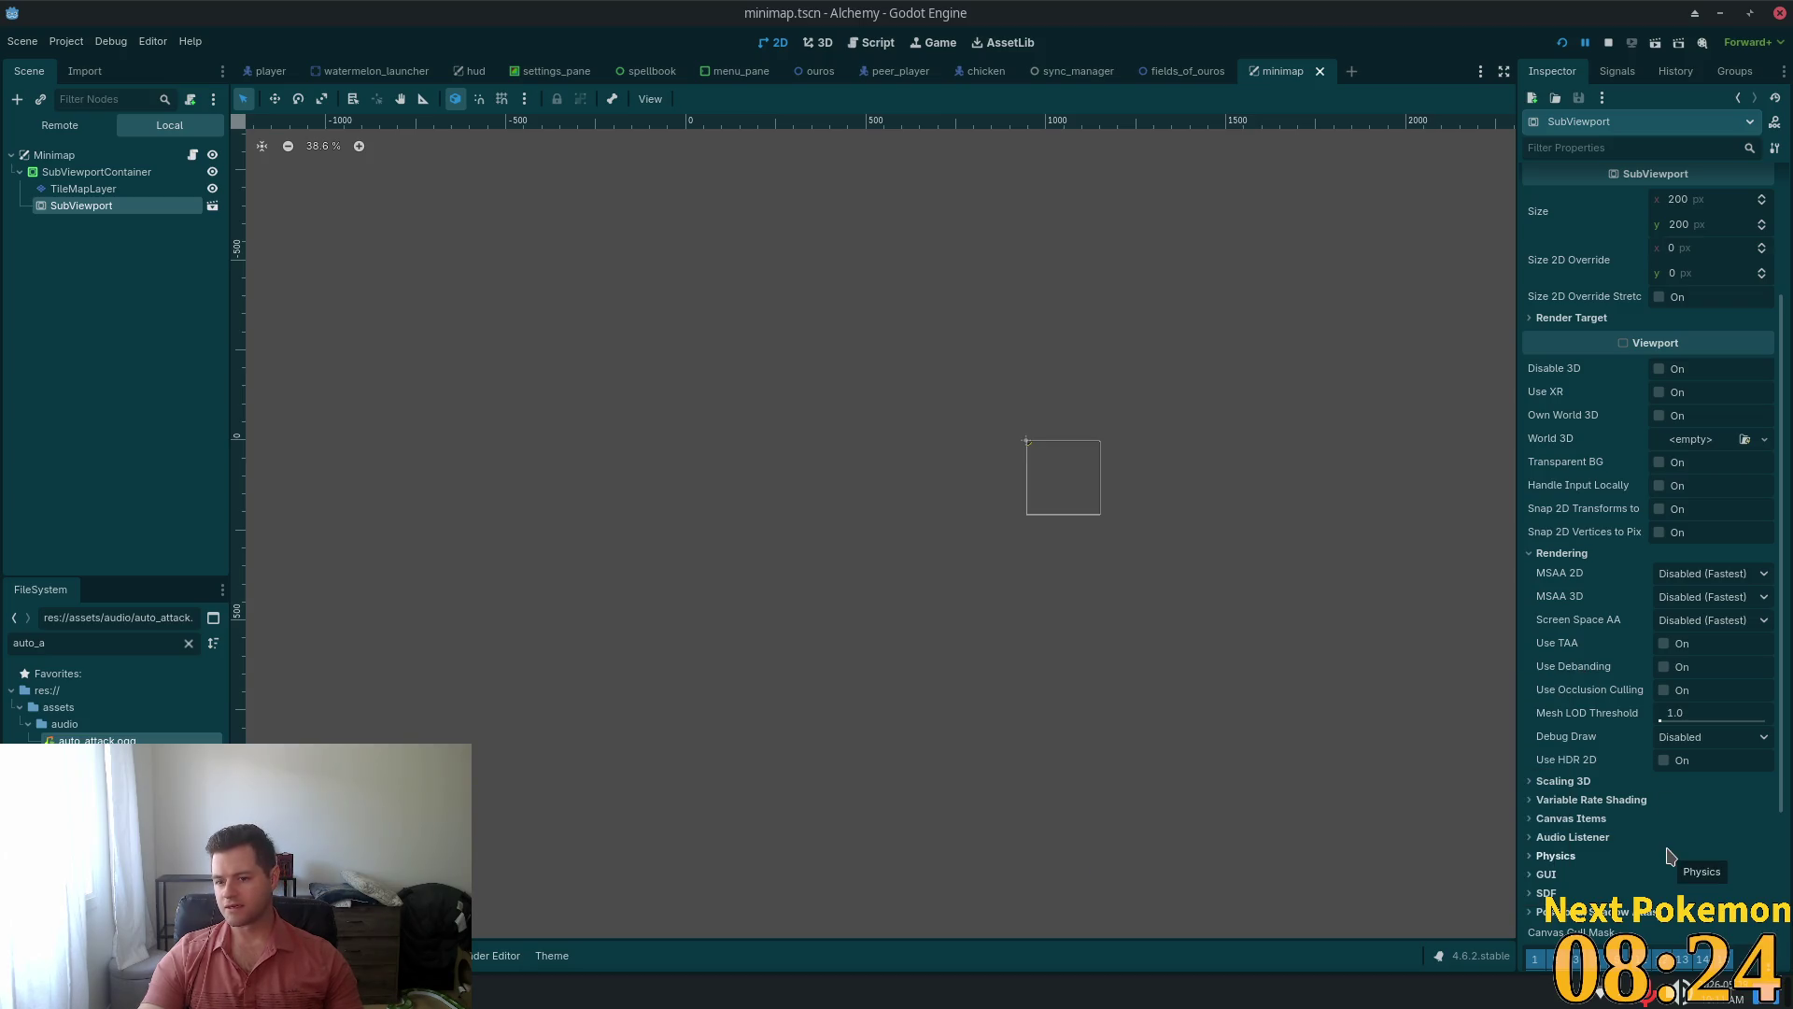
scroll(1605, 785, "down", 2)
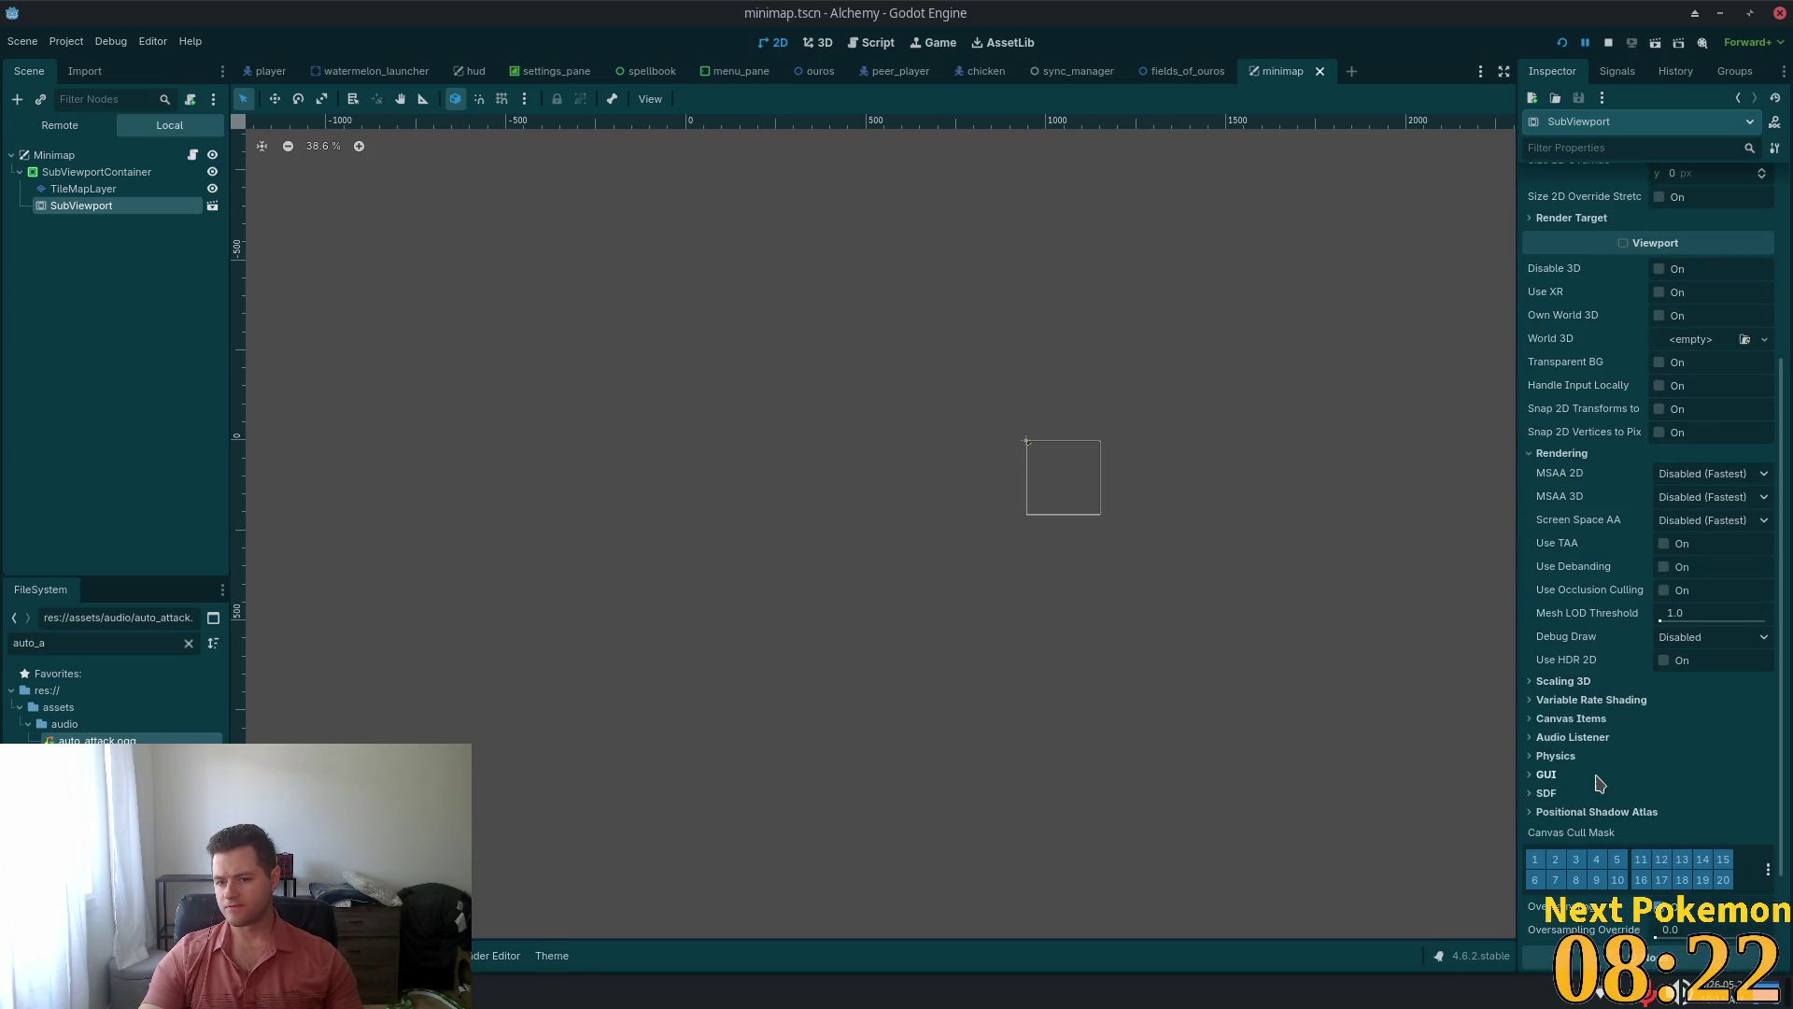
left_click(1533, 720)
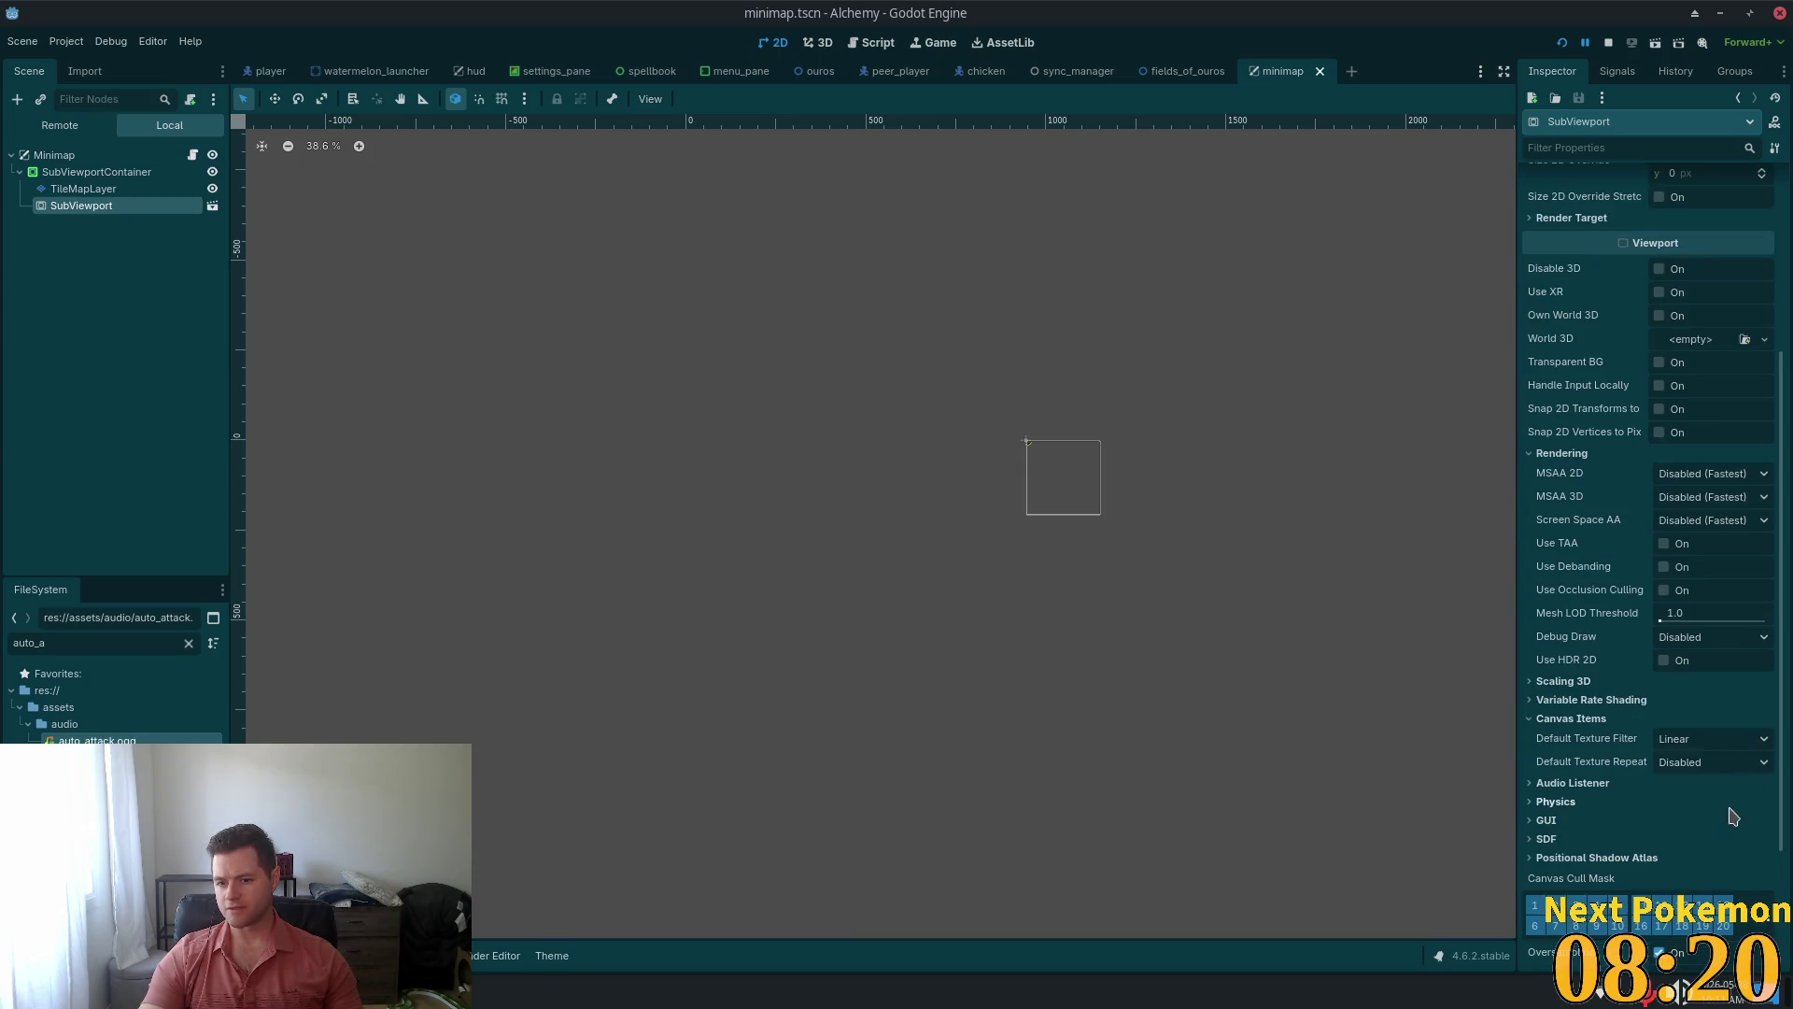
Set the SubViewport's Default Texture Filter to Nearest and launch a playtest
left_click(1703, 748)
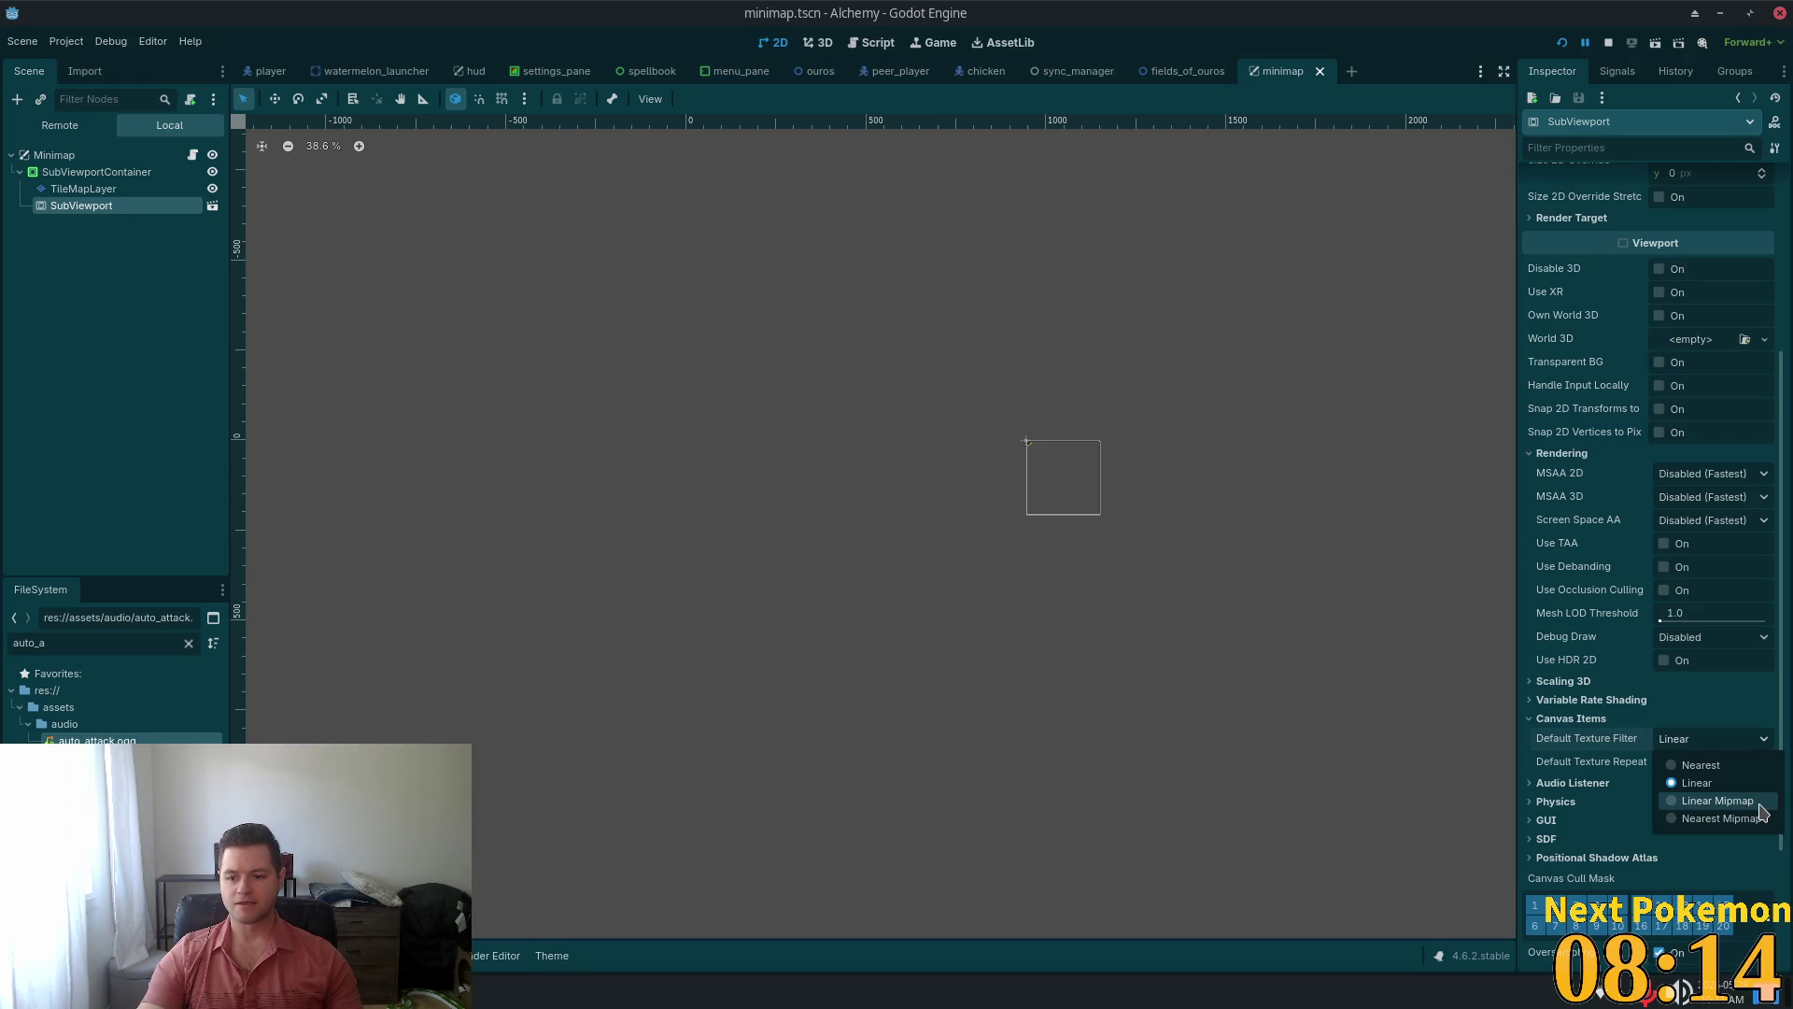
left_click(1721, 771)
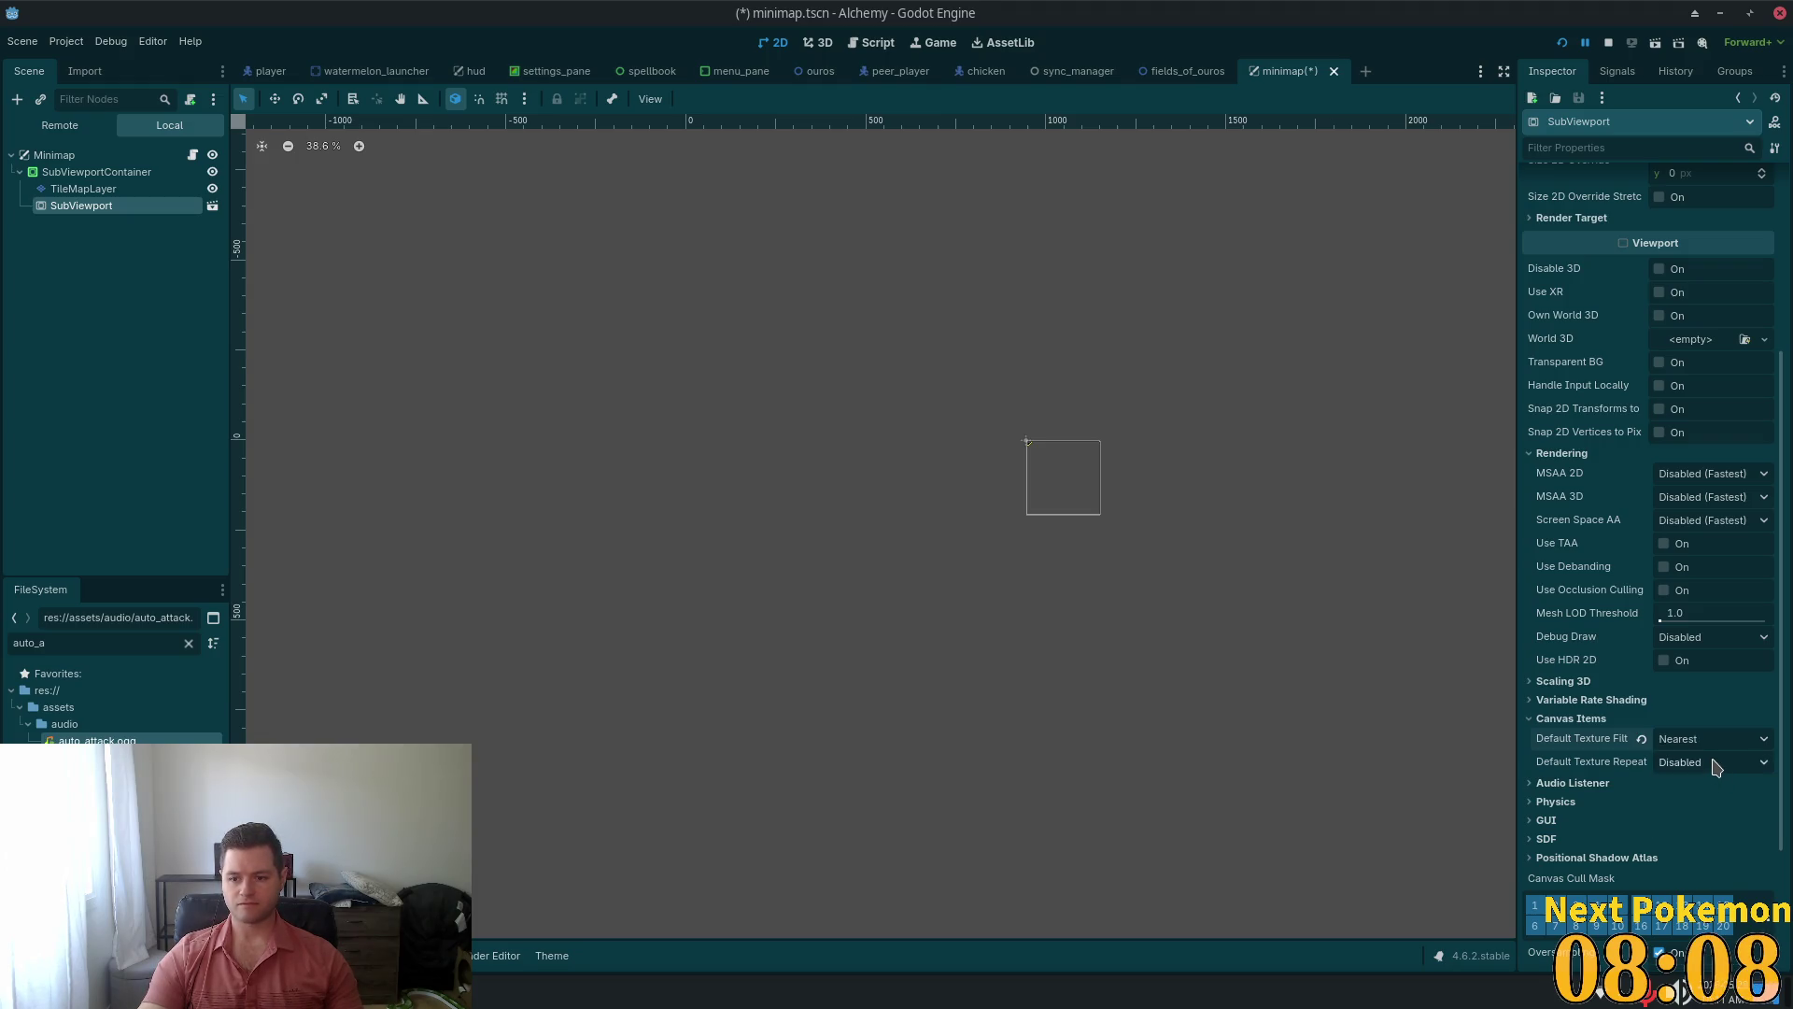
key("F5")
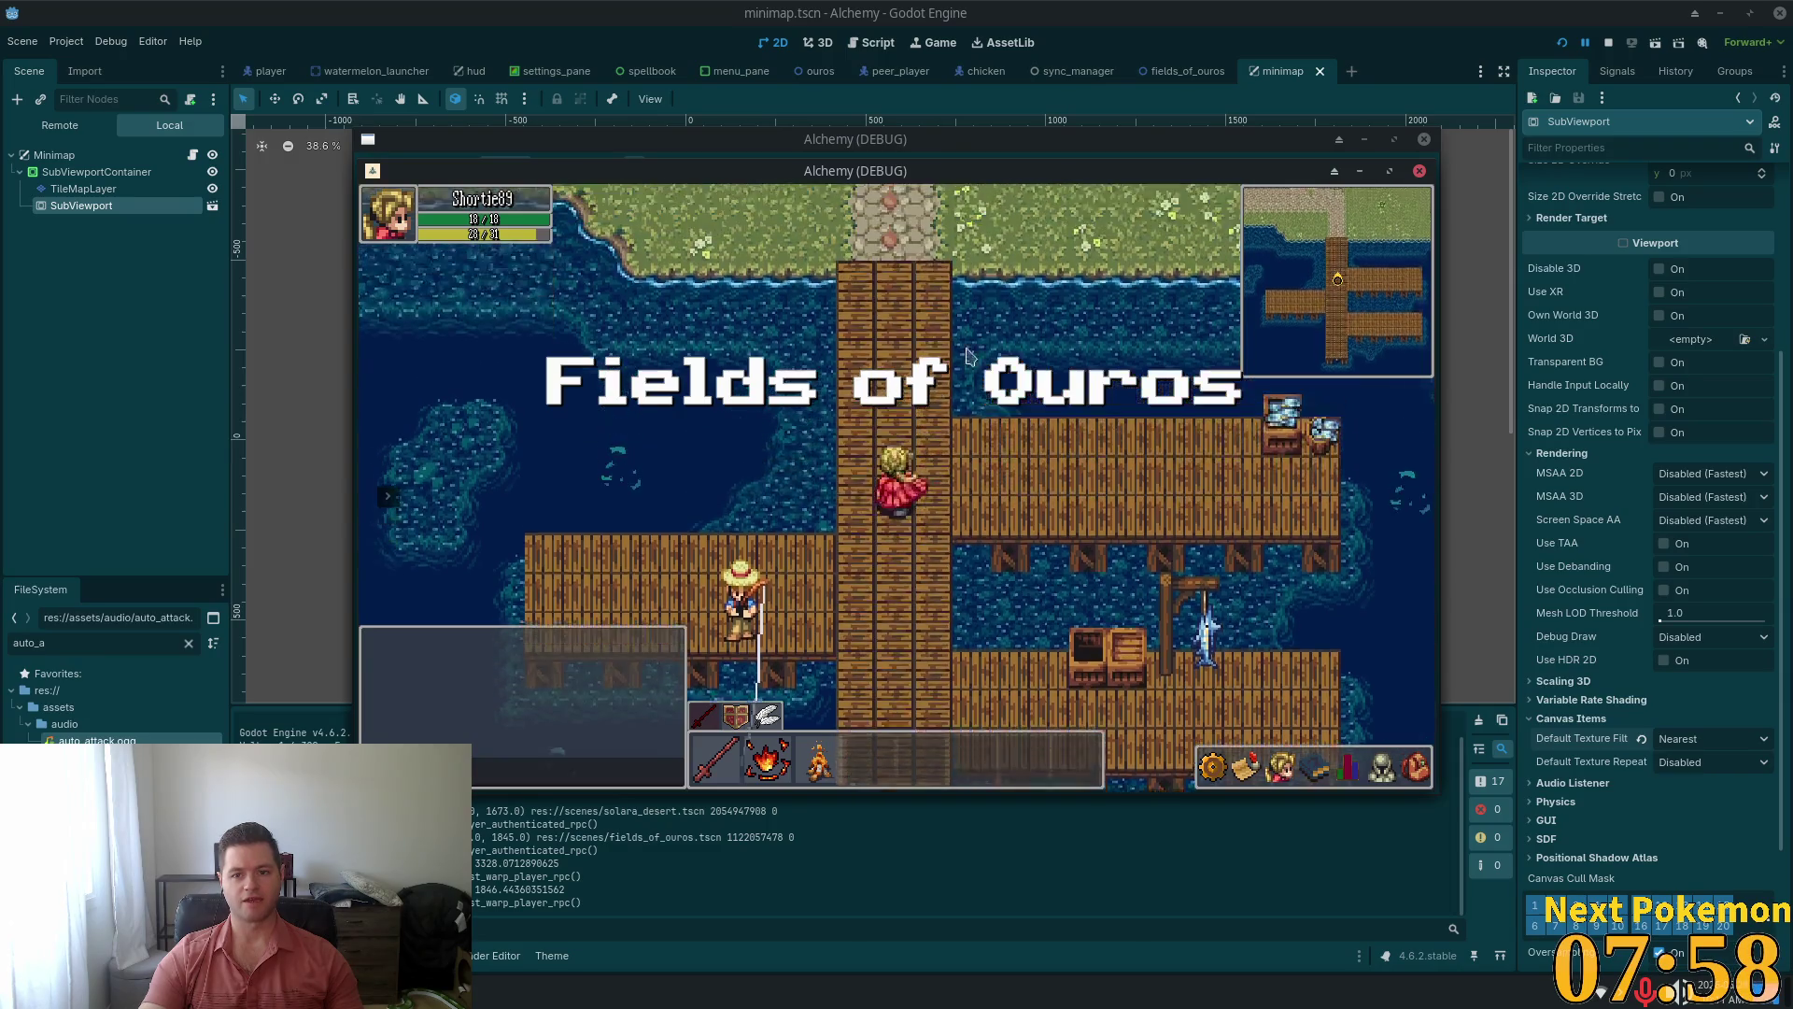
Switch the filter to Nearest Mipmap and playtest, walking both players' characters north and south
left_click(1686, 738)
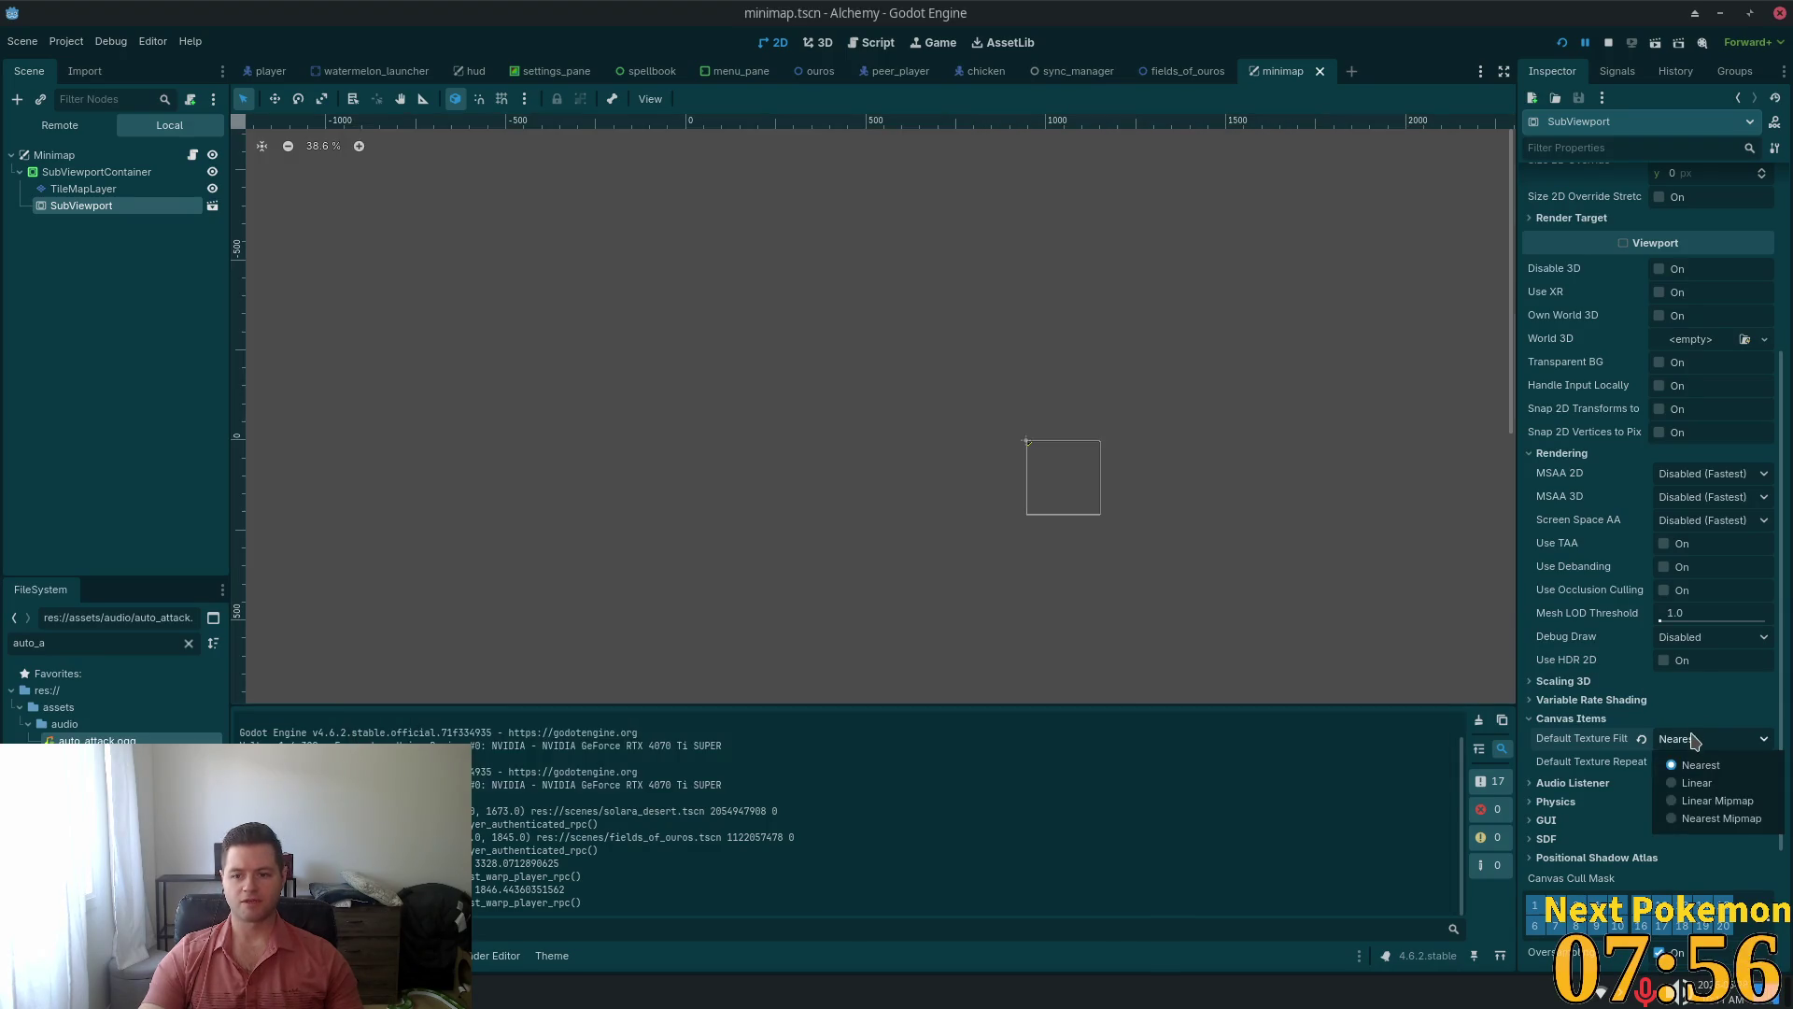
left_click(1715, 818)
left_click(1562, 42)
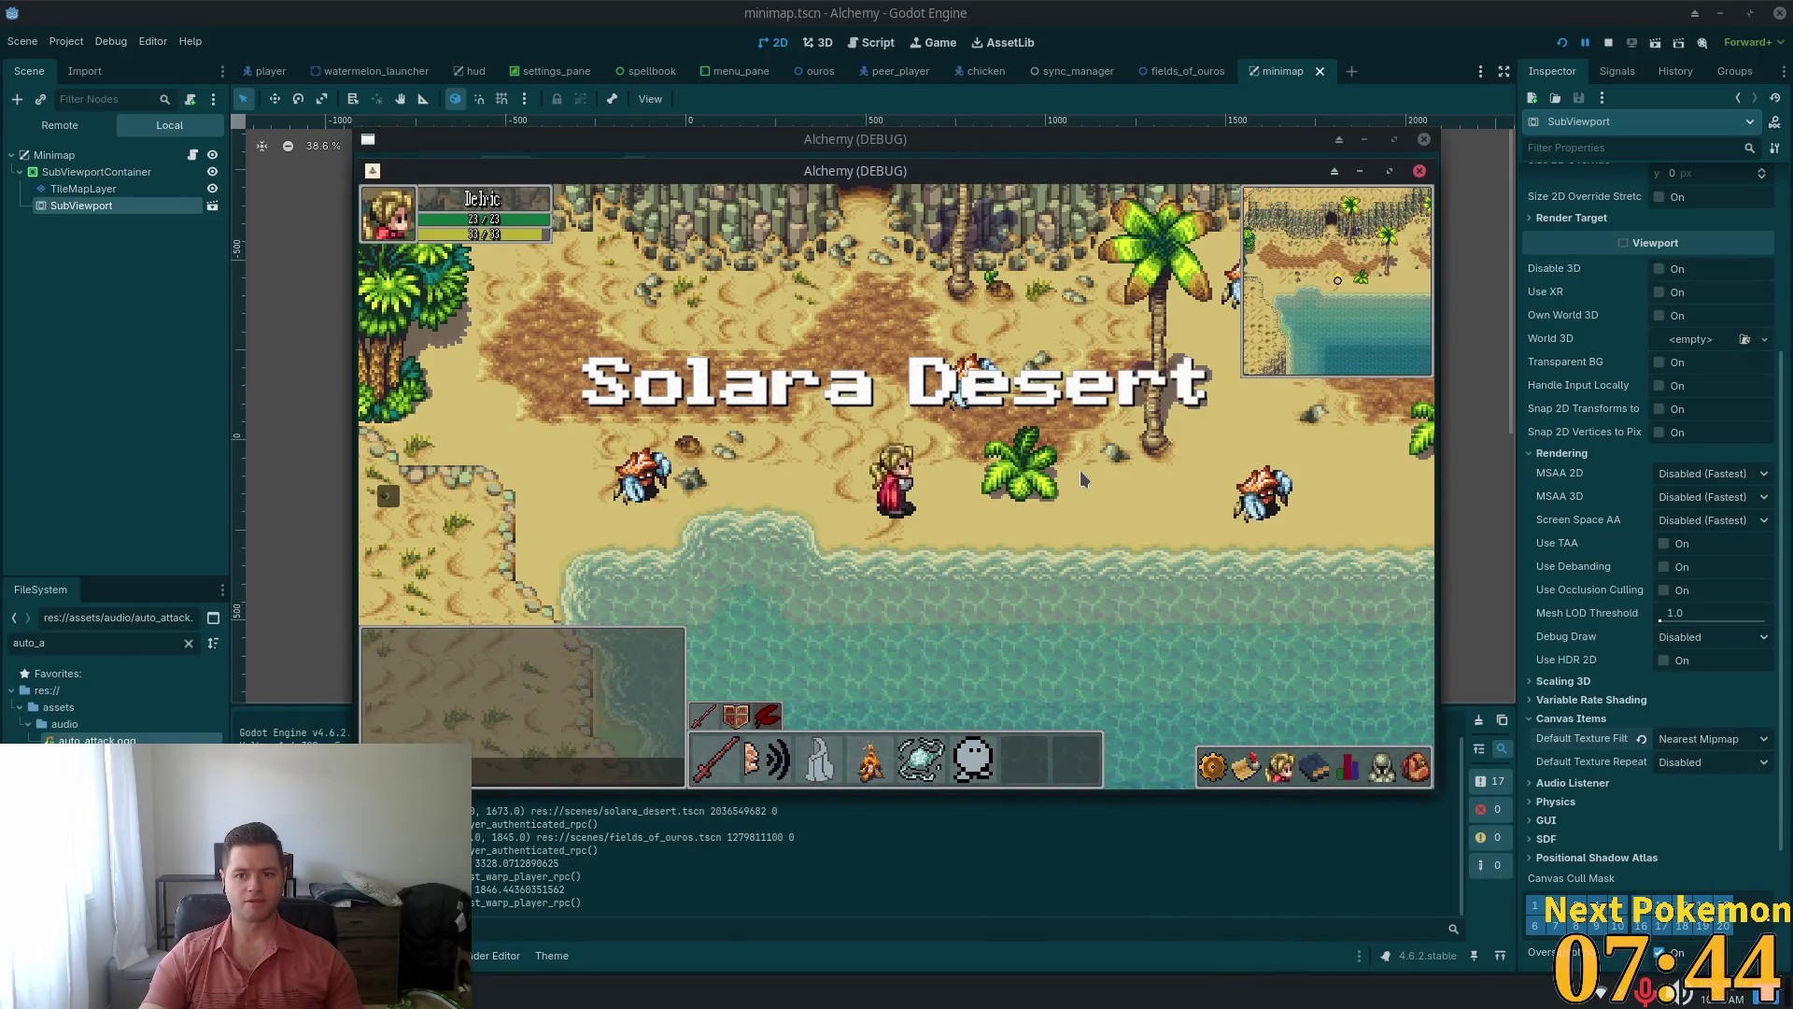
key("w")
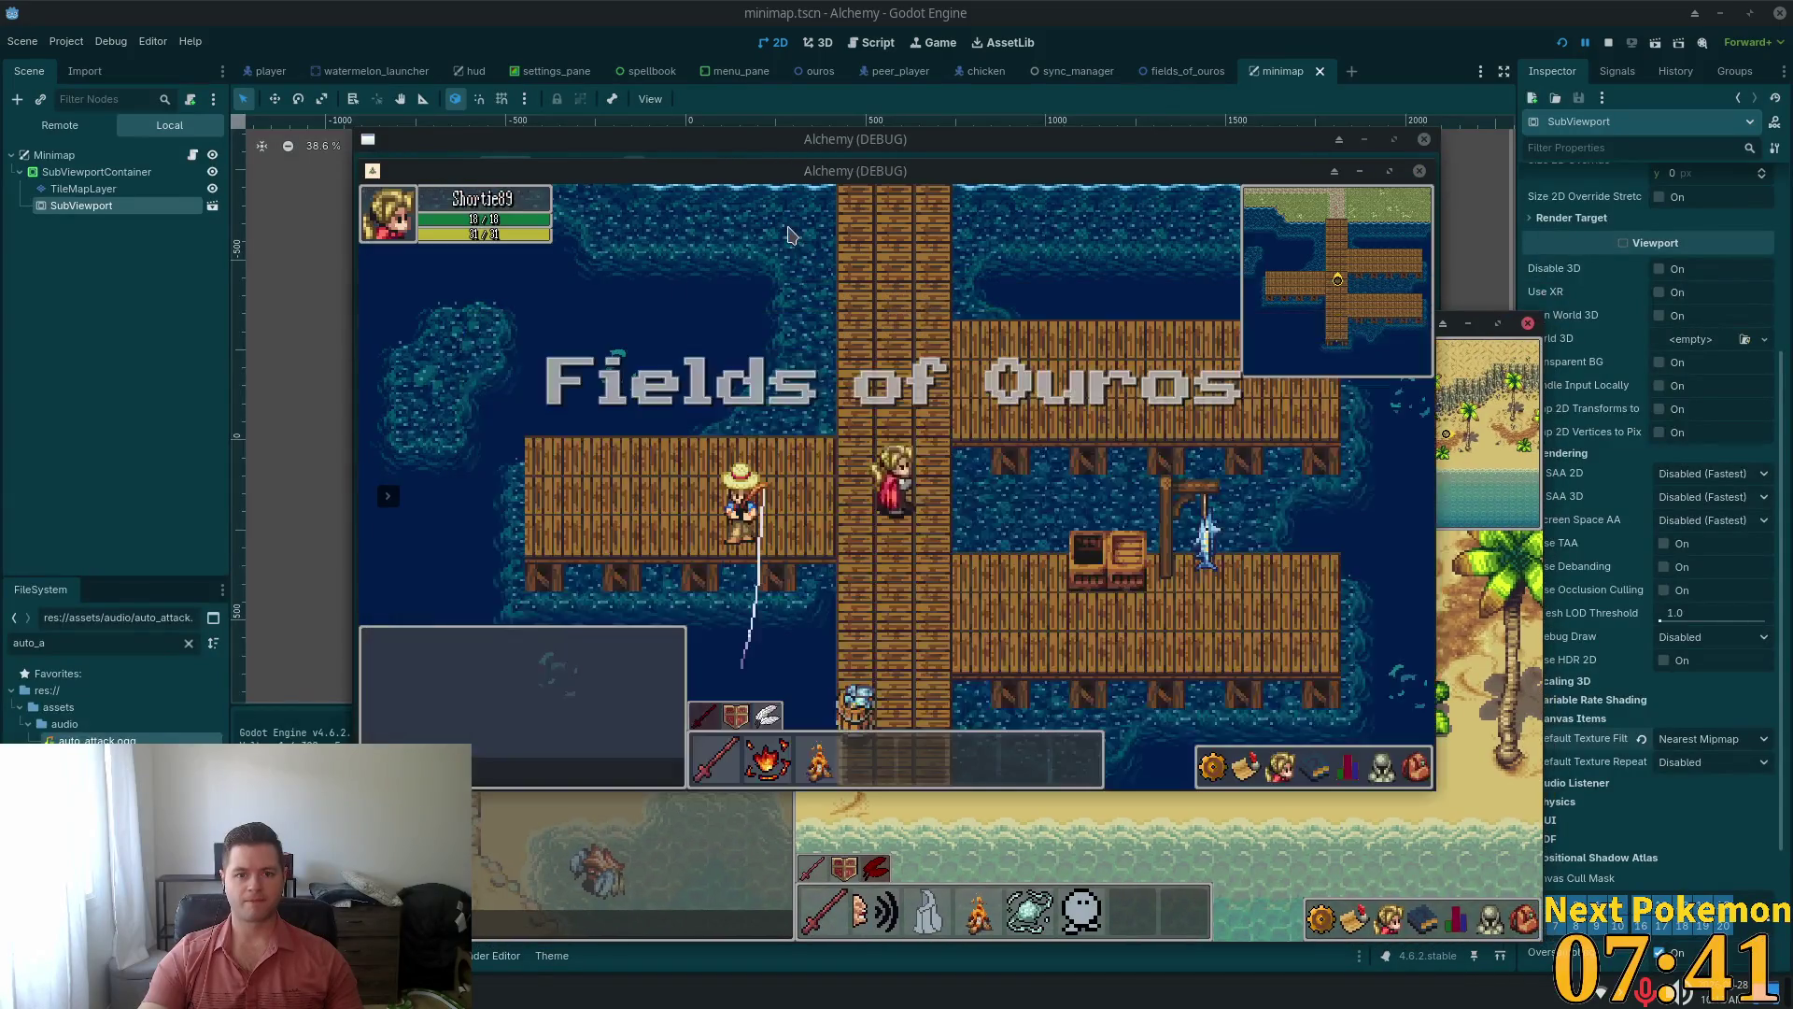
left_click(787, 233)
key("w")
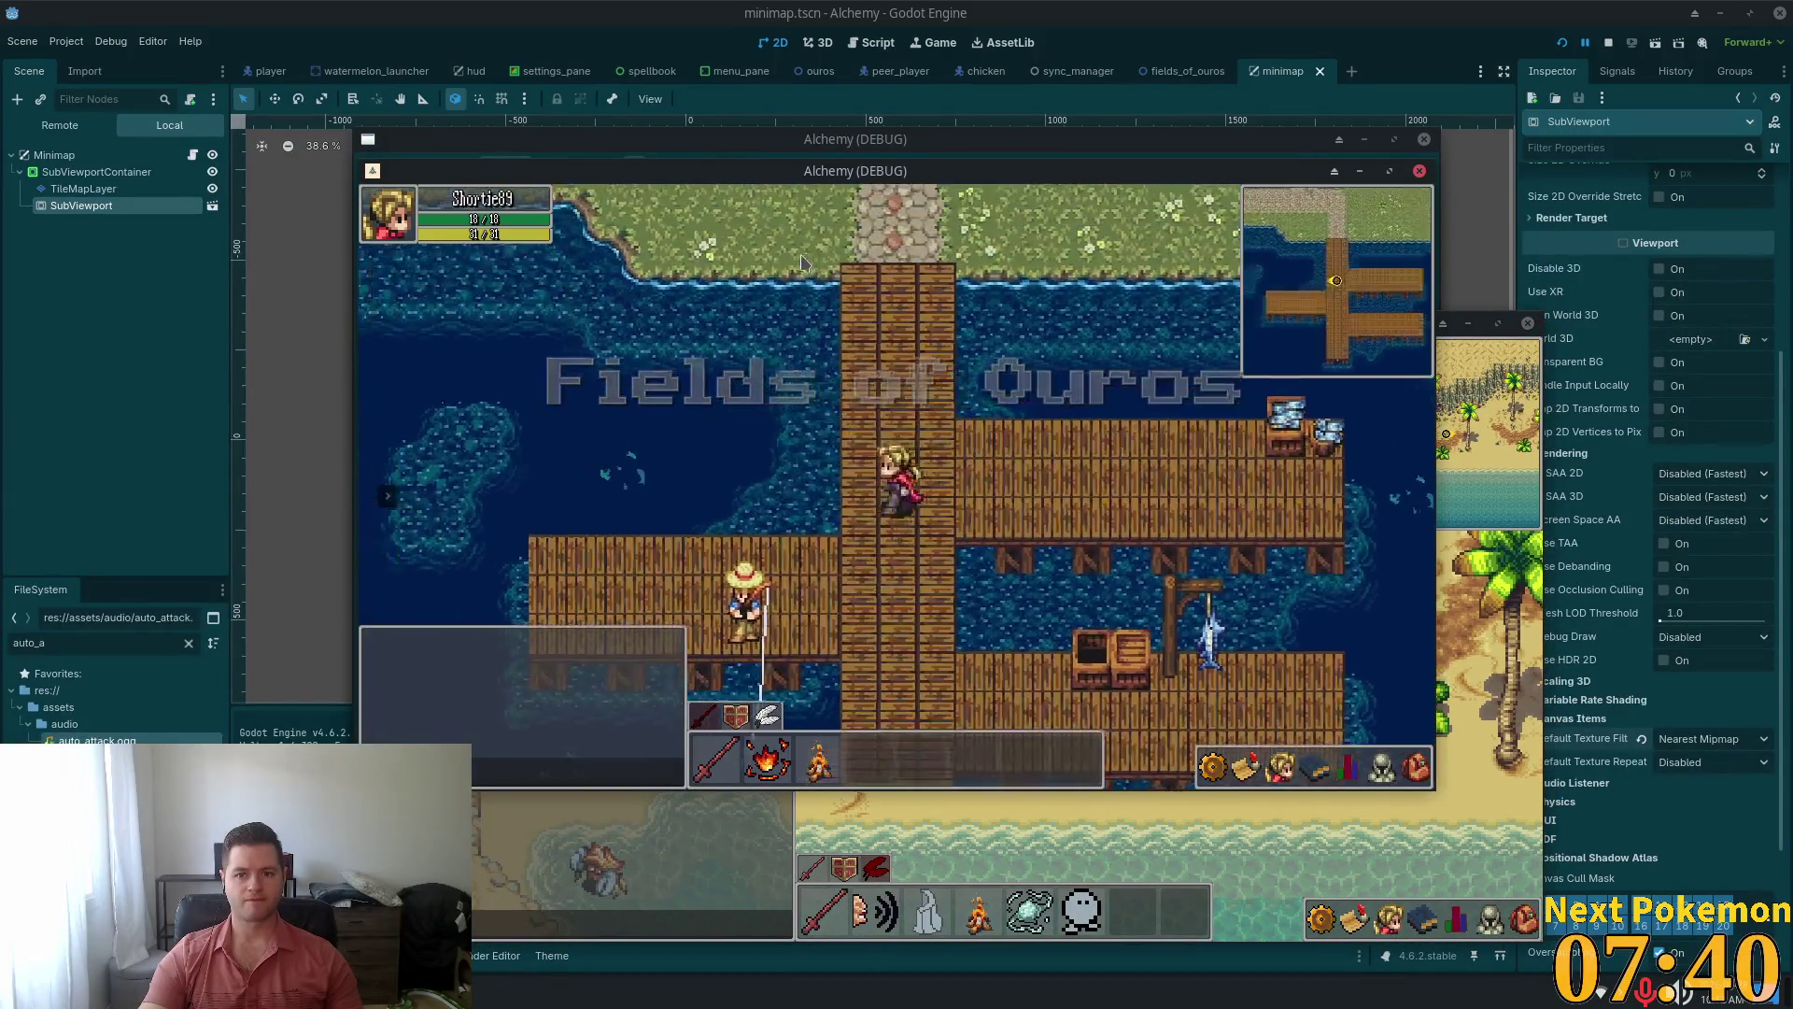
key("s")
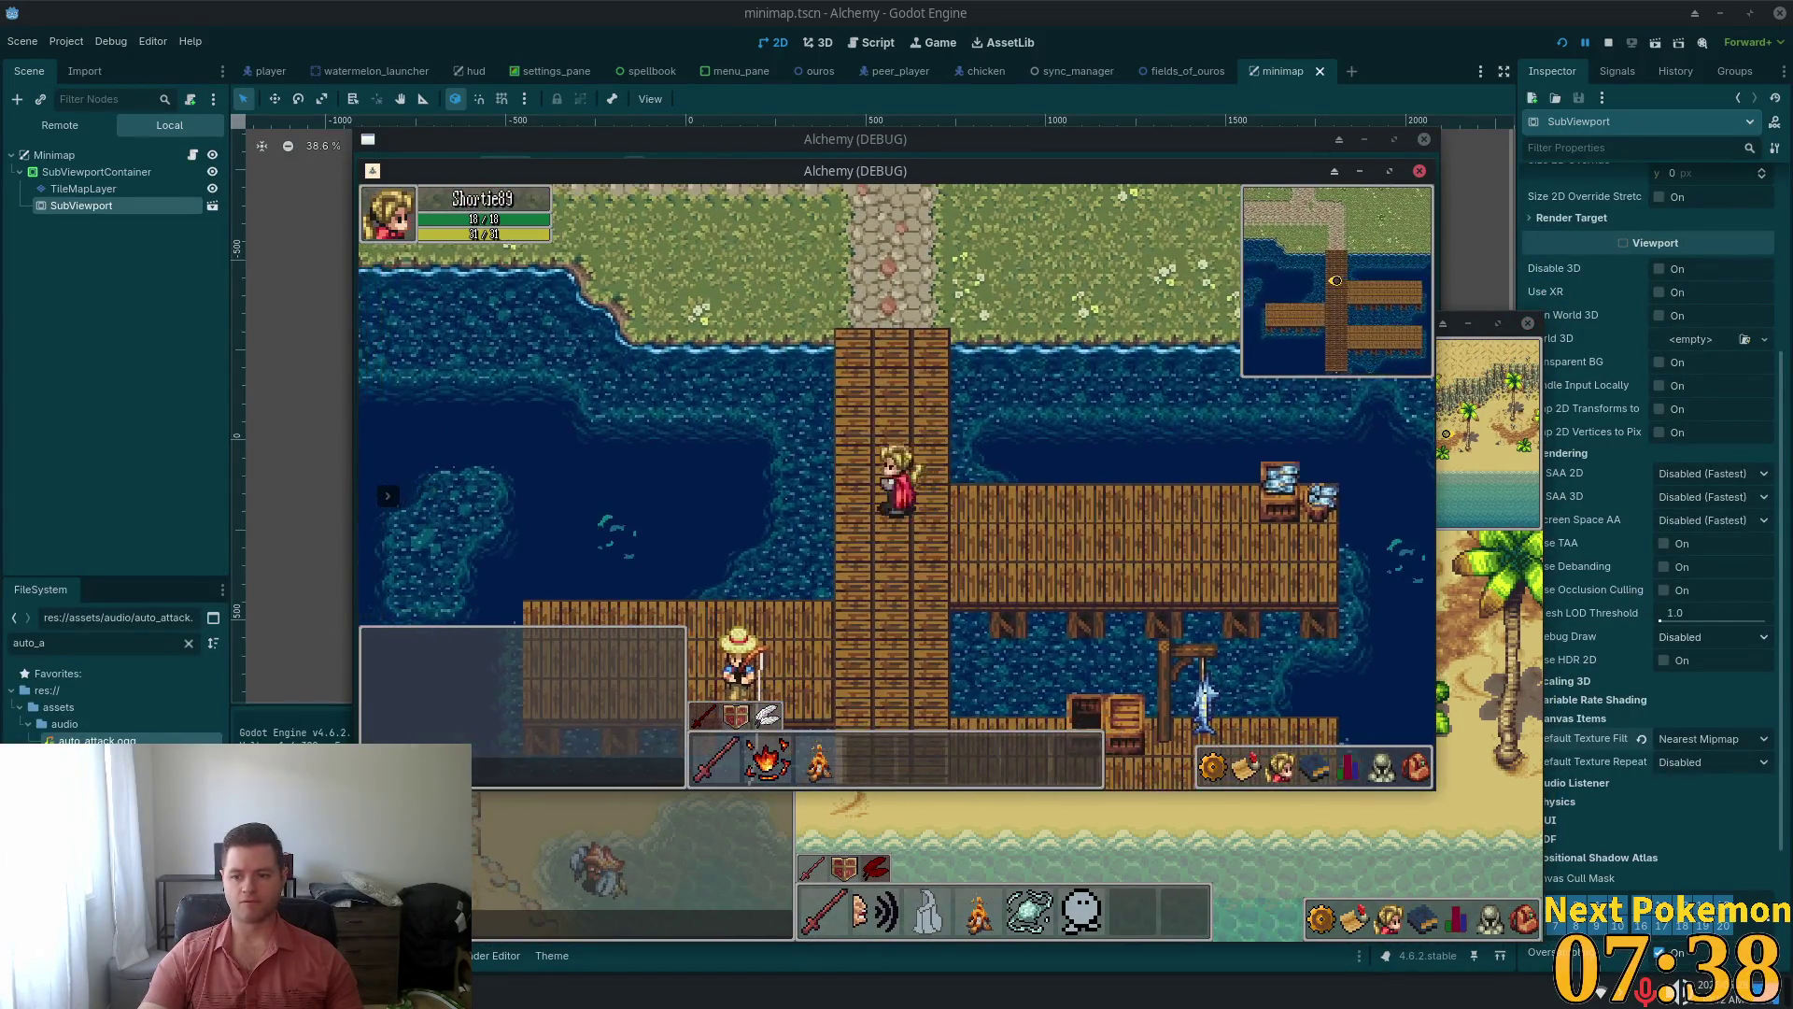
Stop the games, revert Default Texture Filter to Linear, and expand Variable Rate Shading
key("F8")
left_click(1641, 740)
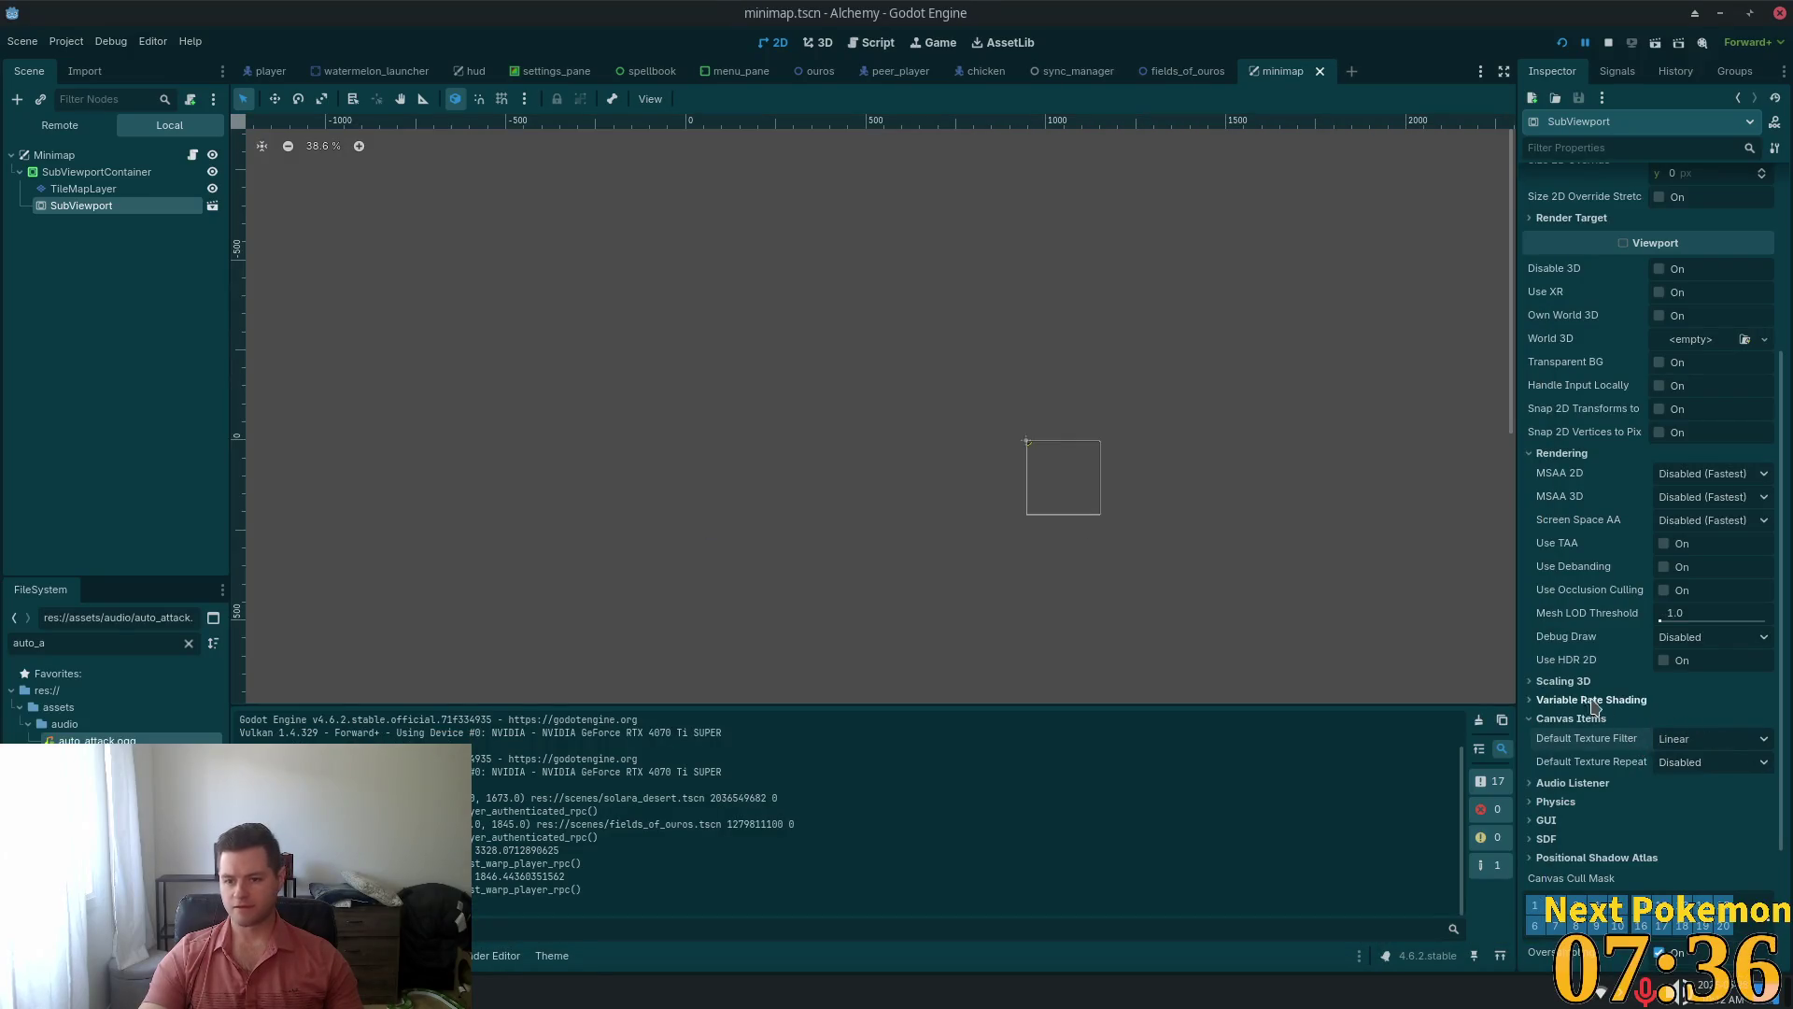
left_click(1563, 701)
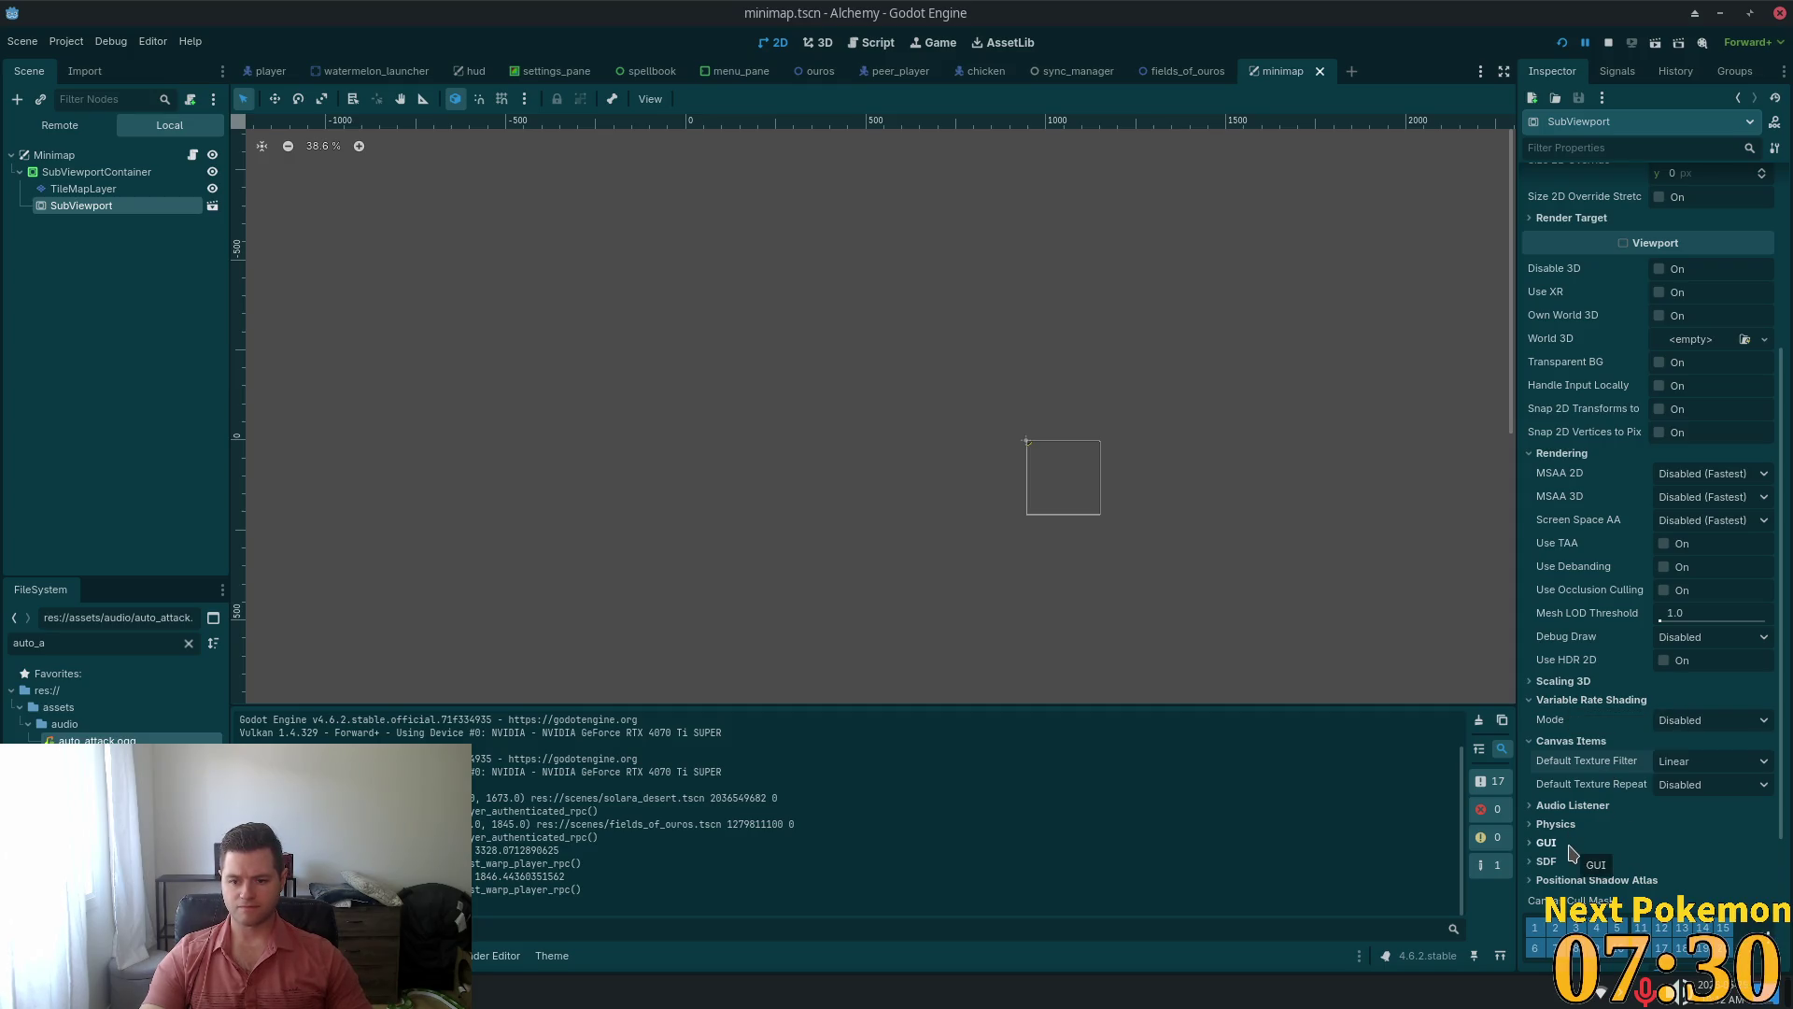
Expand the SDF and Render Target groups and view Clear Mode options without changing anything
left_click(1543, 863)
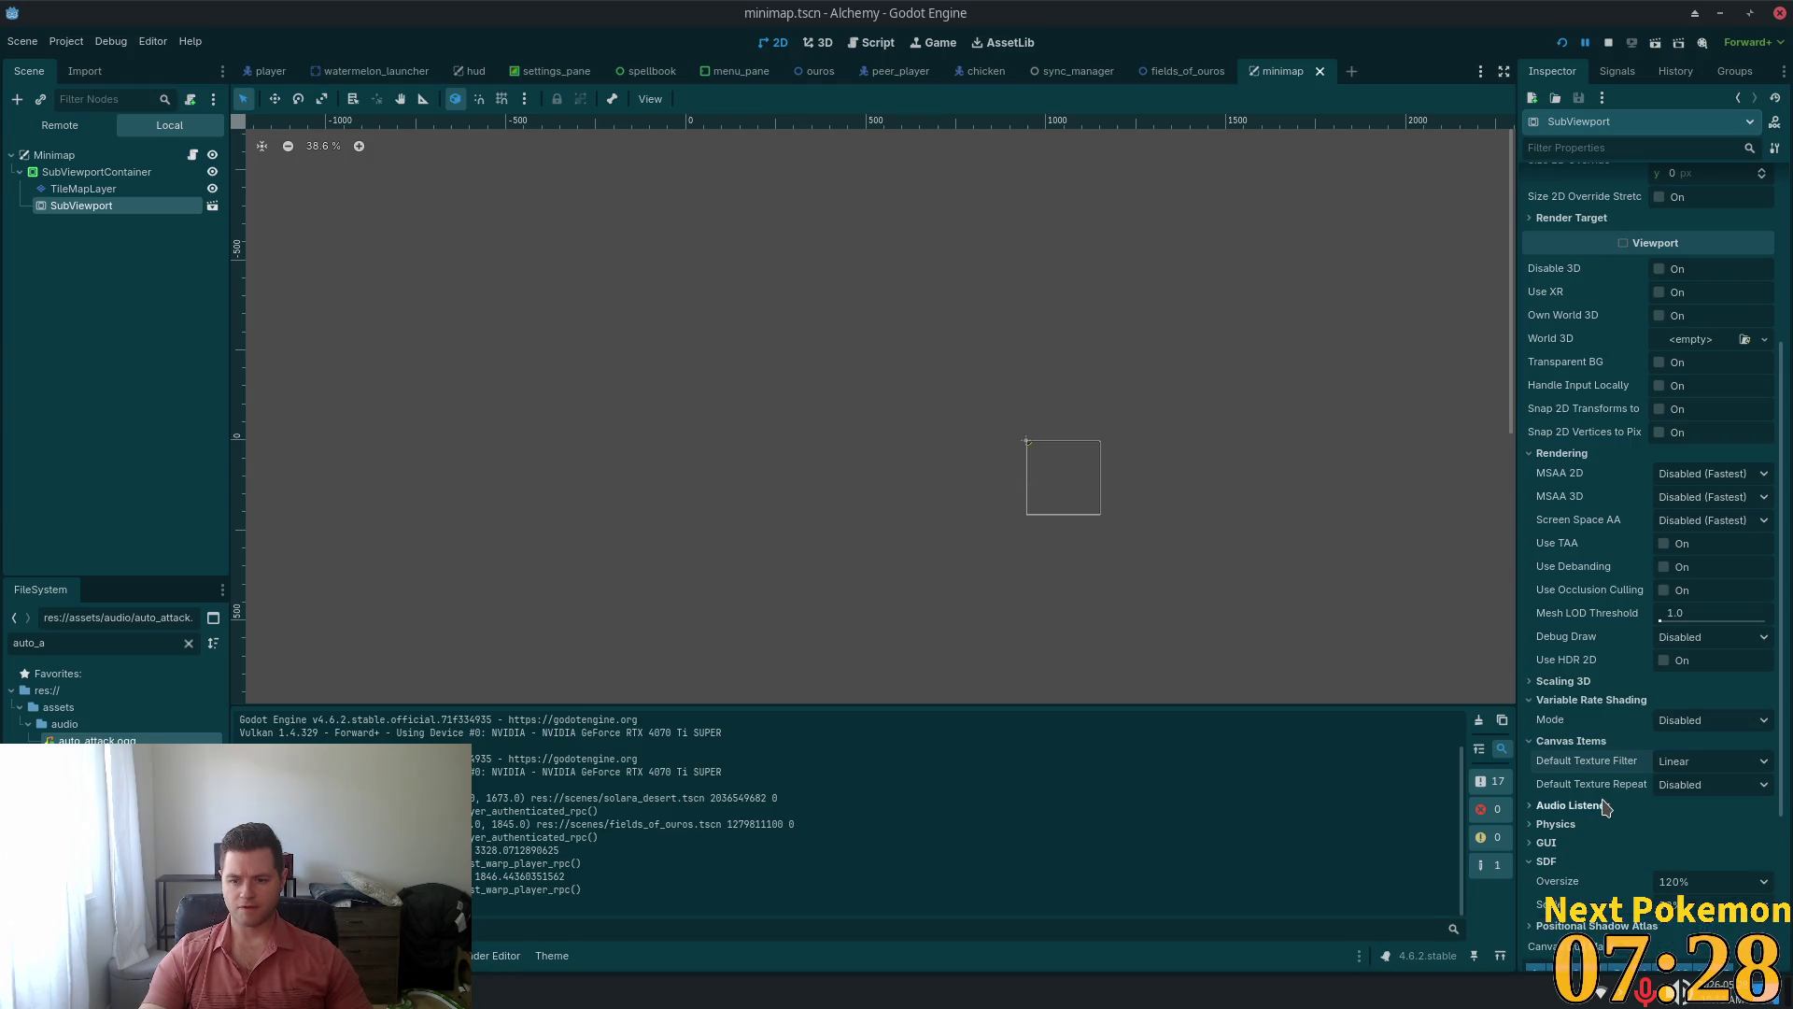
scroll(1743, 777, "up", 1)
scroll(1653, 673, "up", 1)
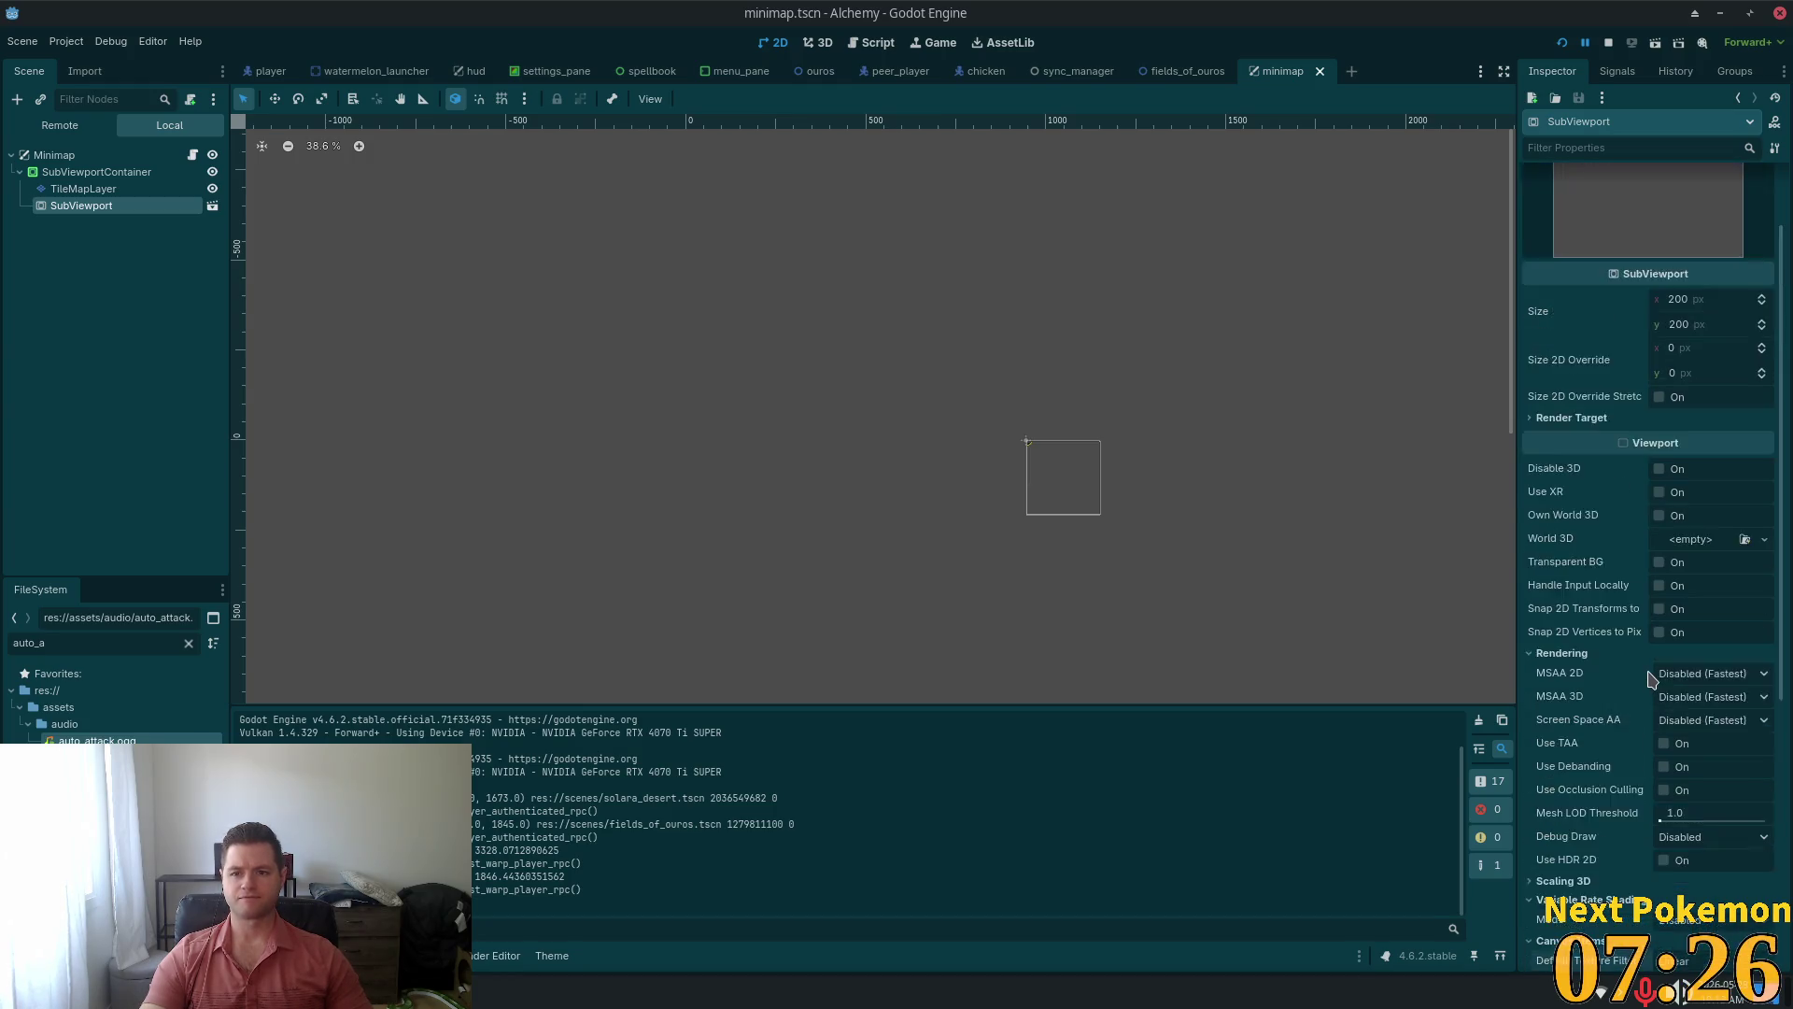
scroll(1650, 678, "up", 1)
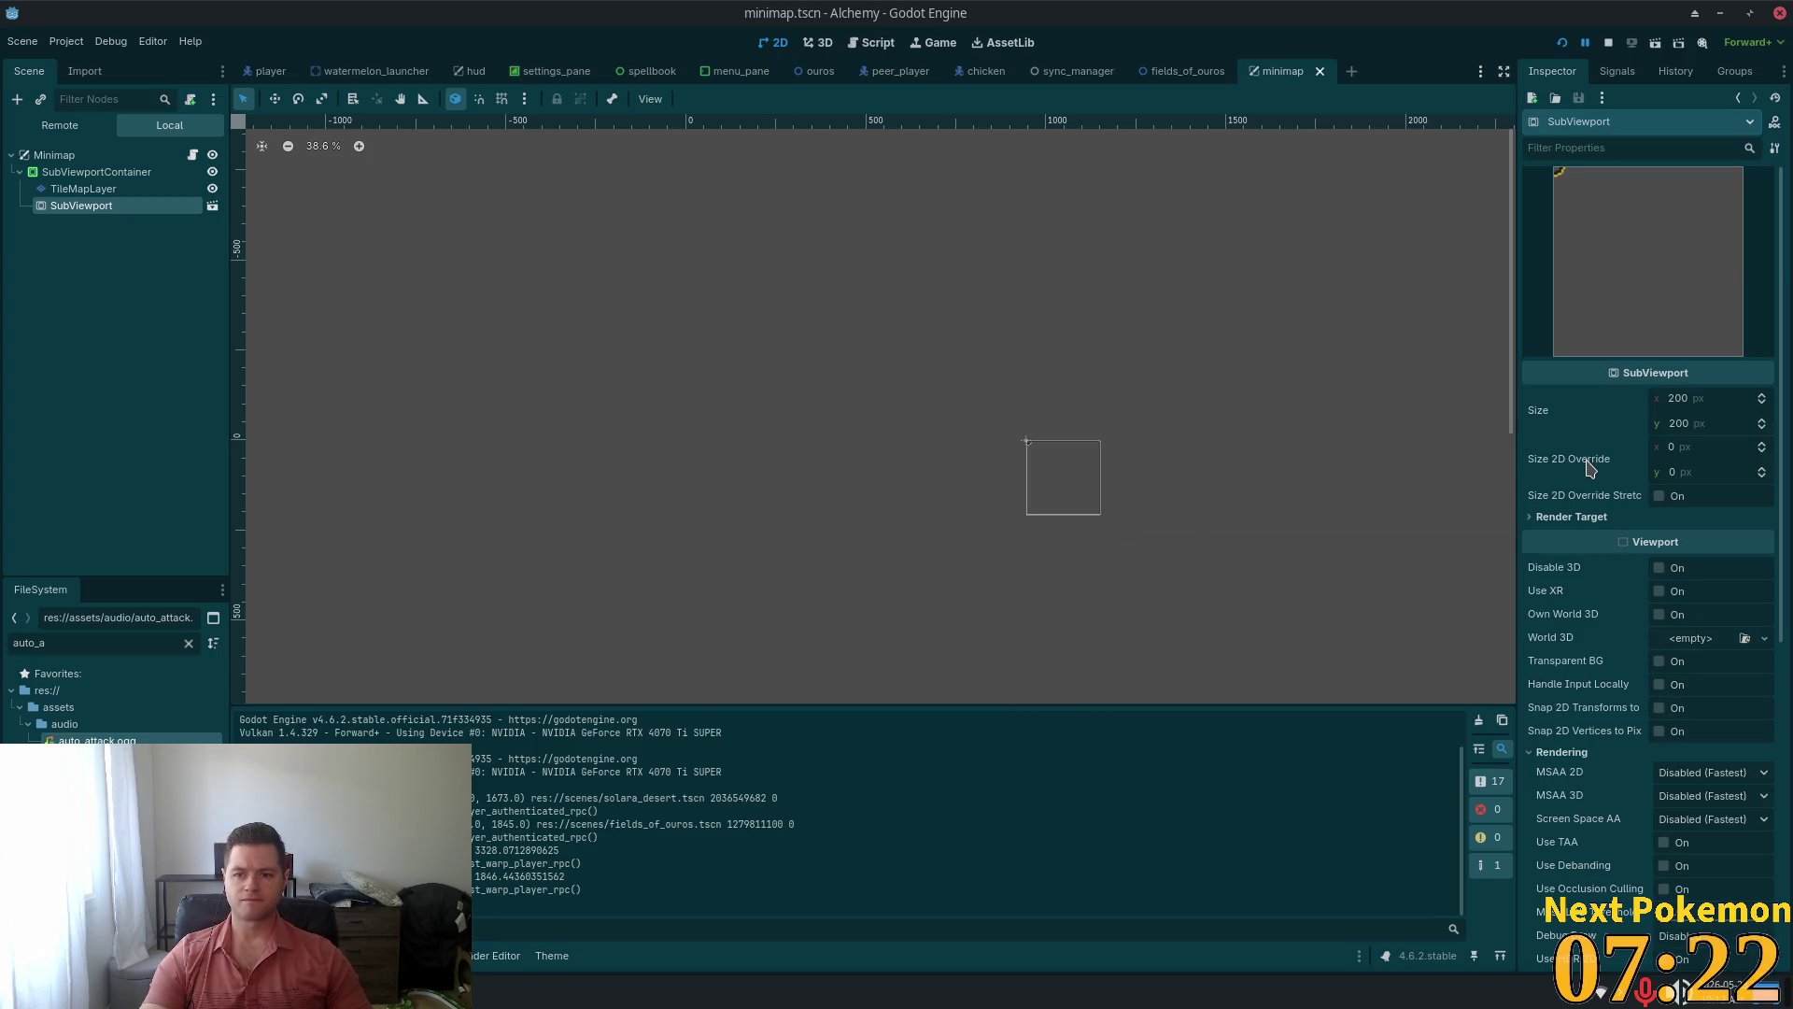
left_click(1595, 520)
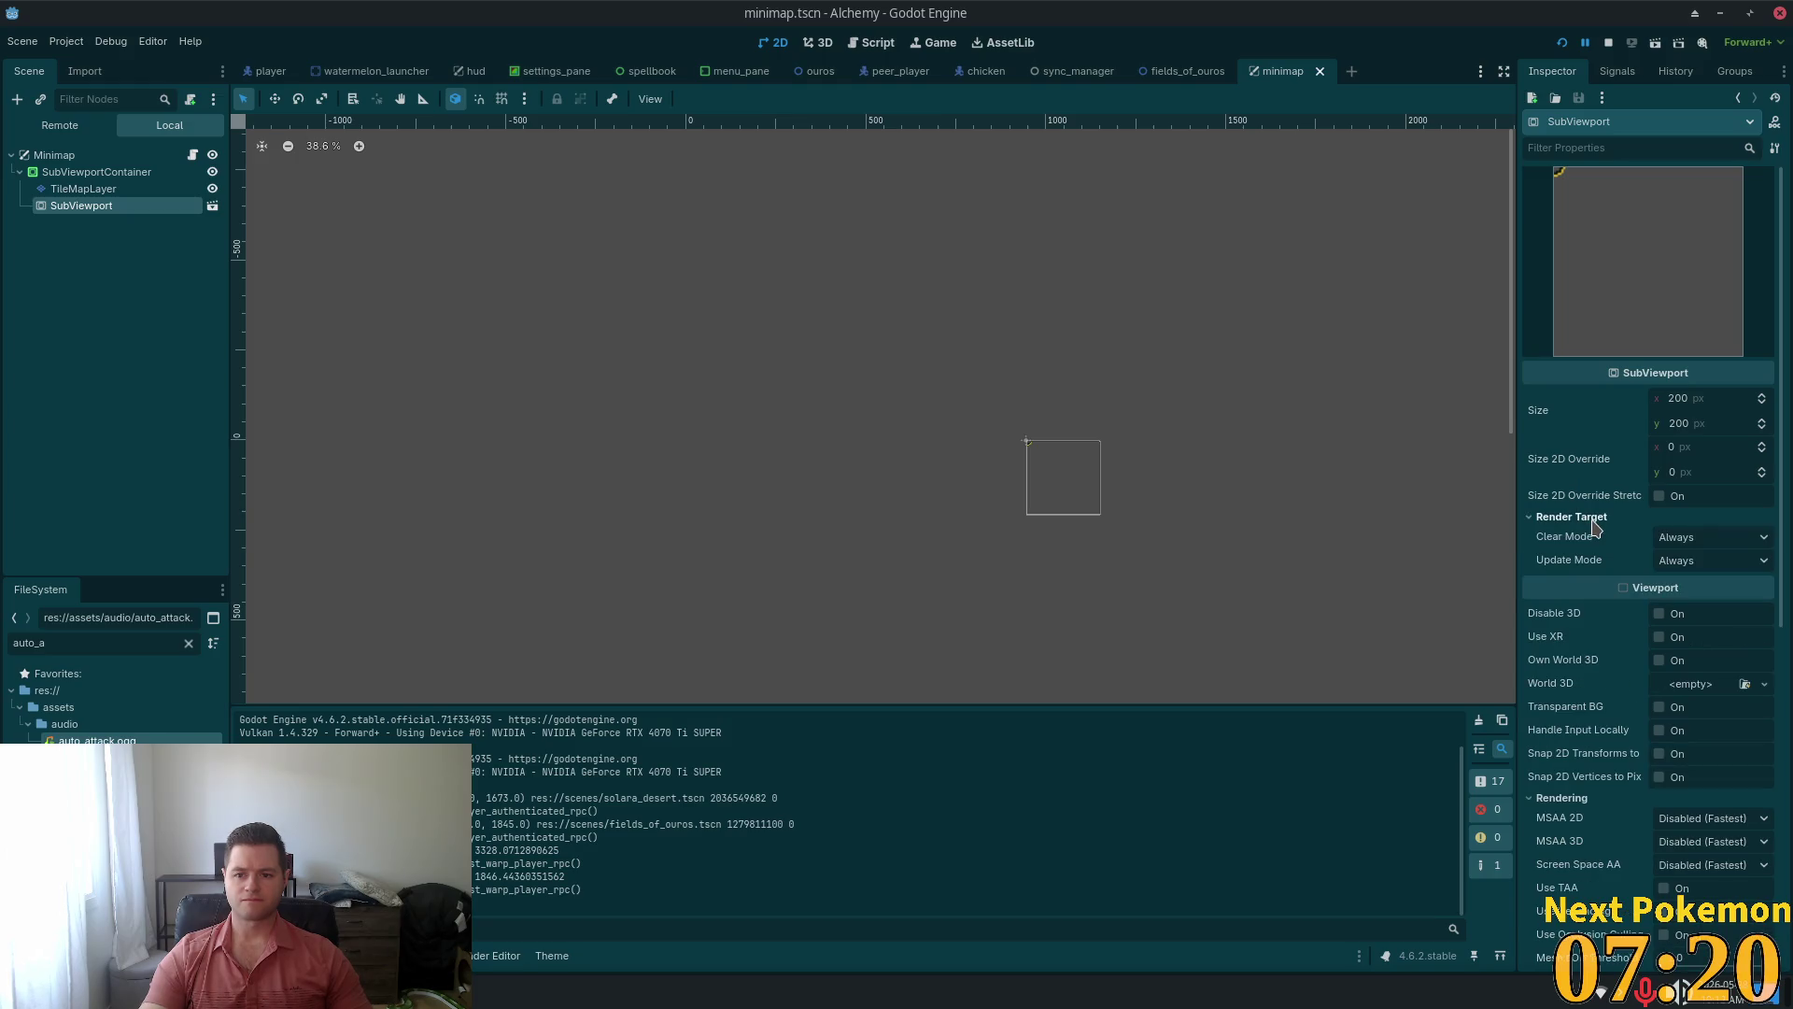
left_click(1691, 541)
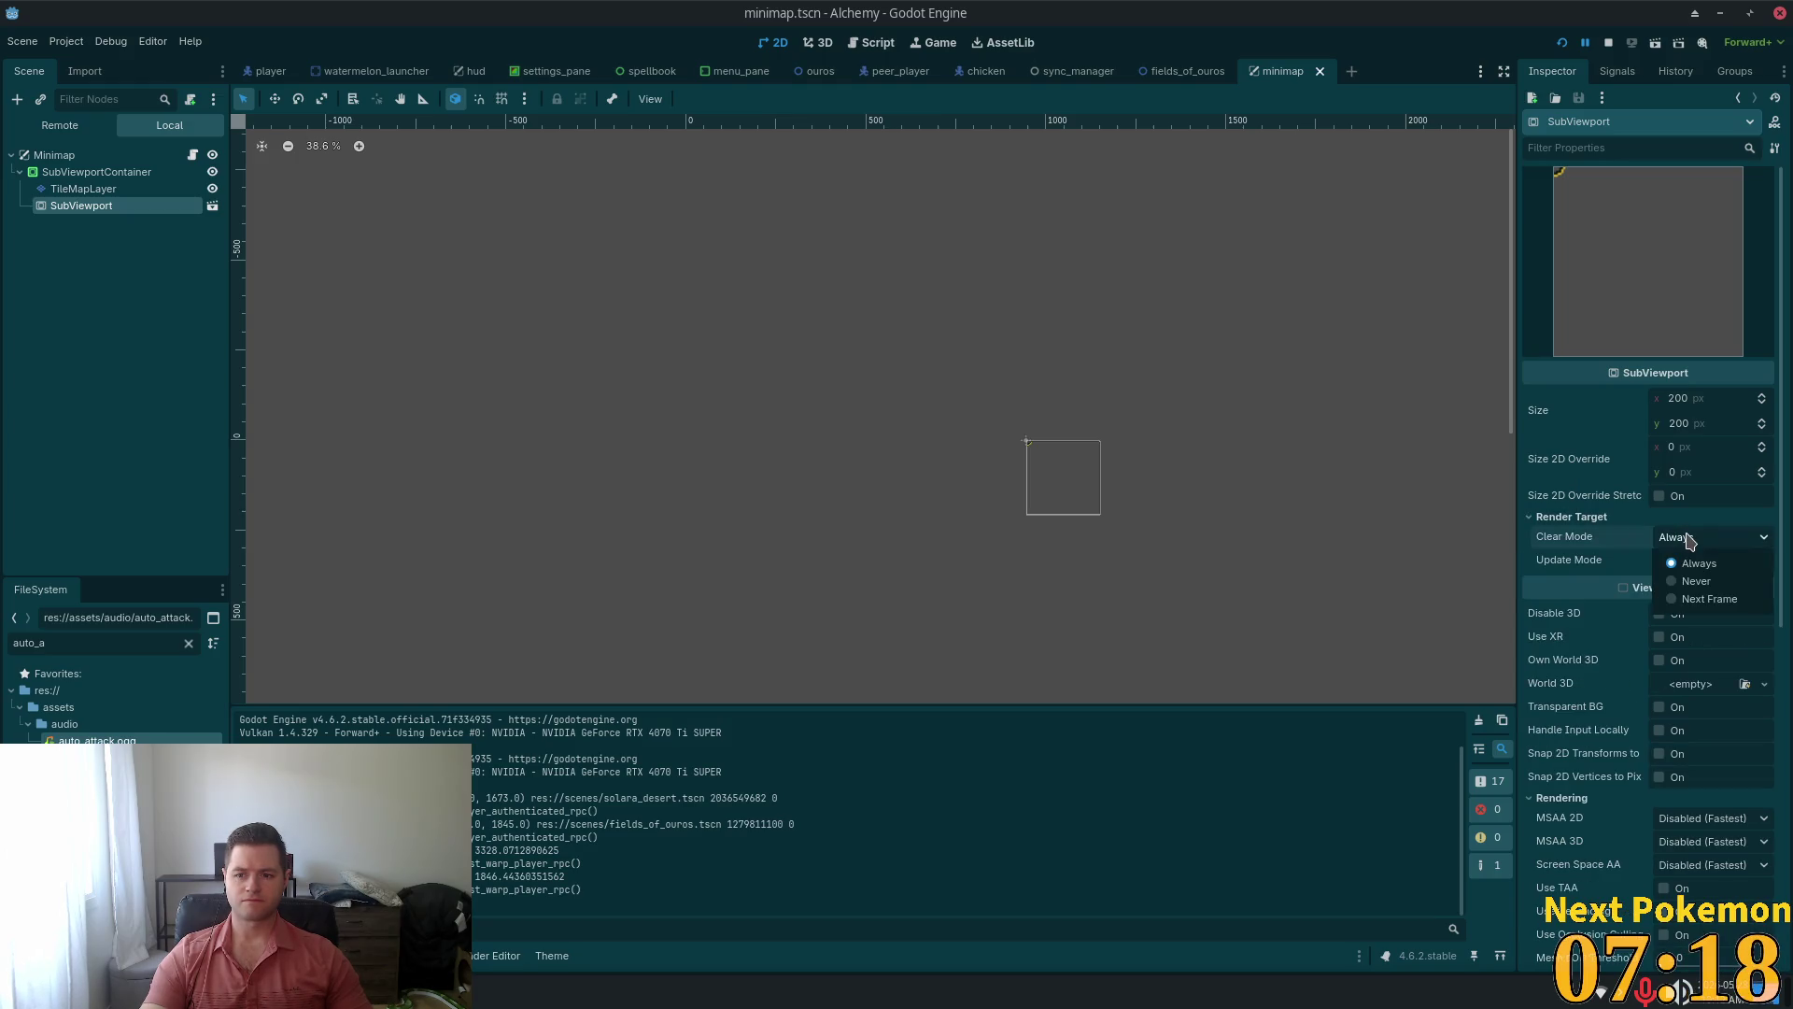
left_click(1588, 560)
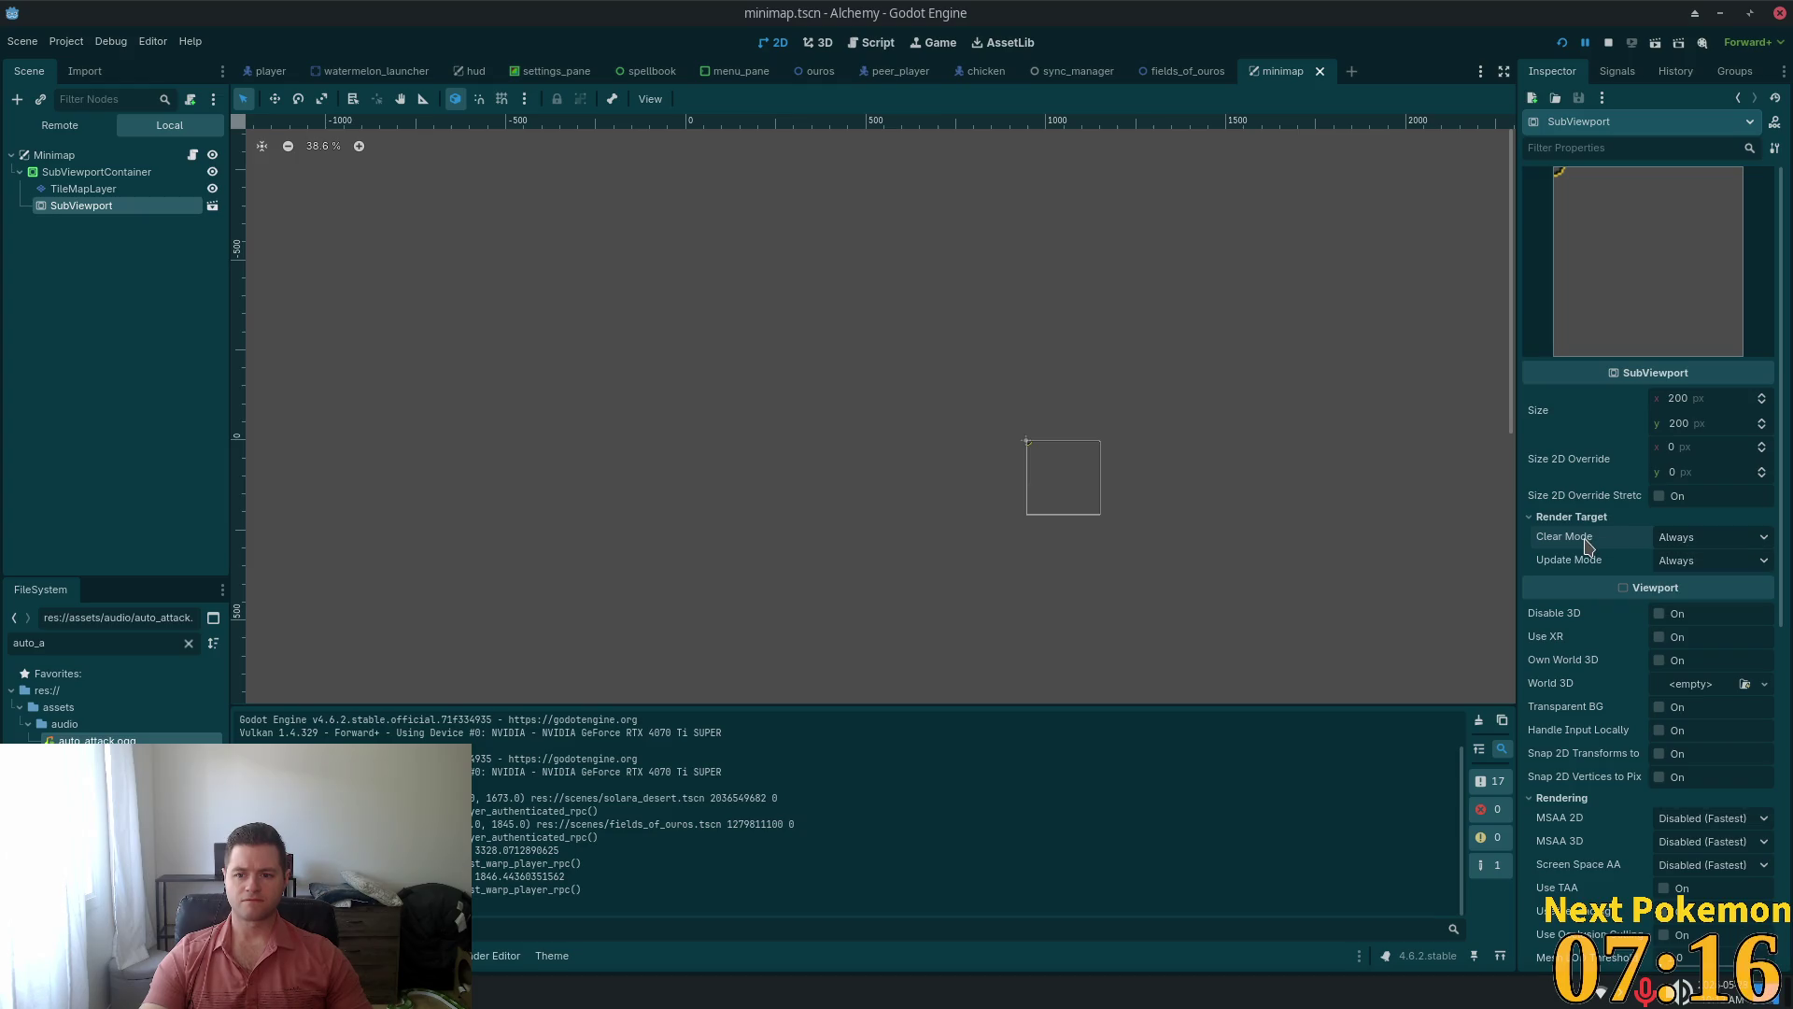
mouse_move(1585, 565)
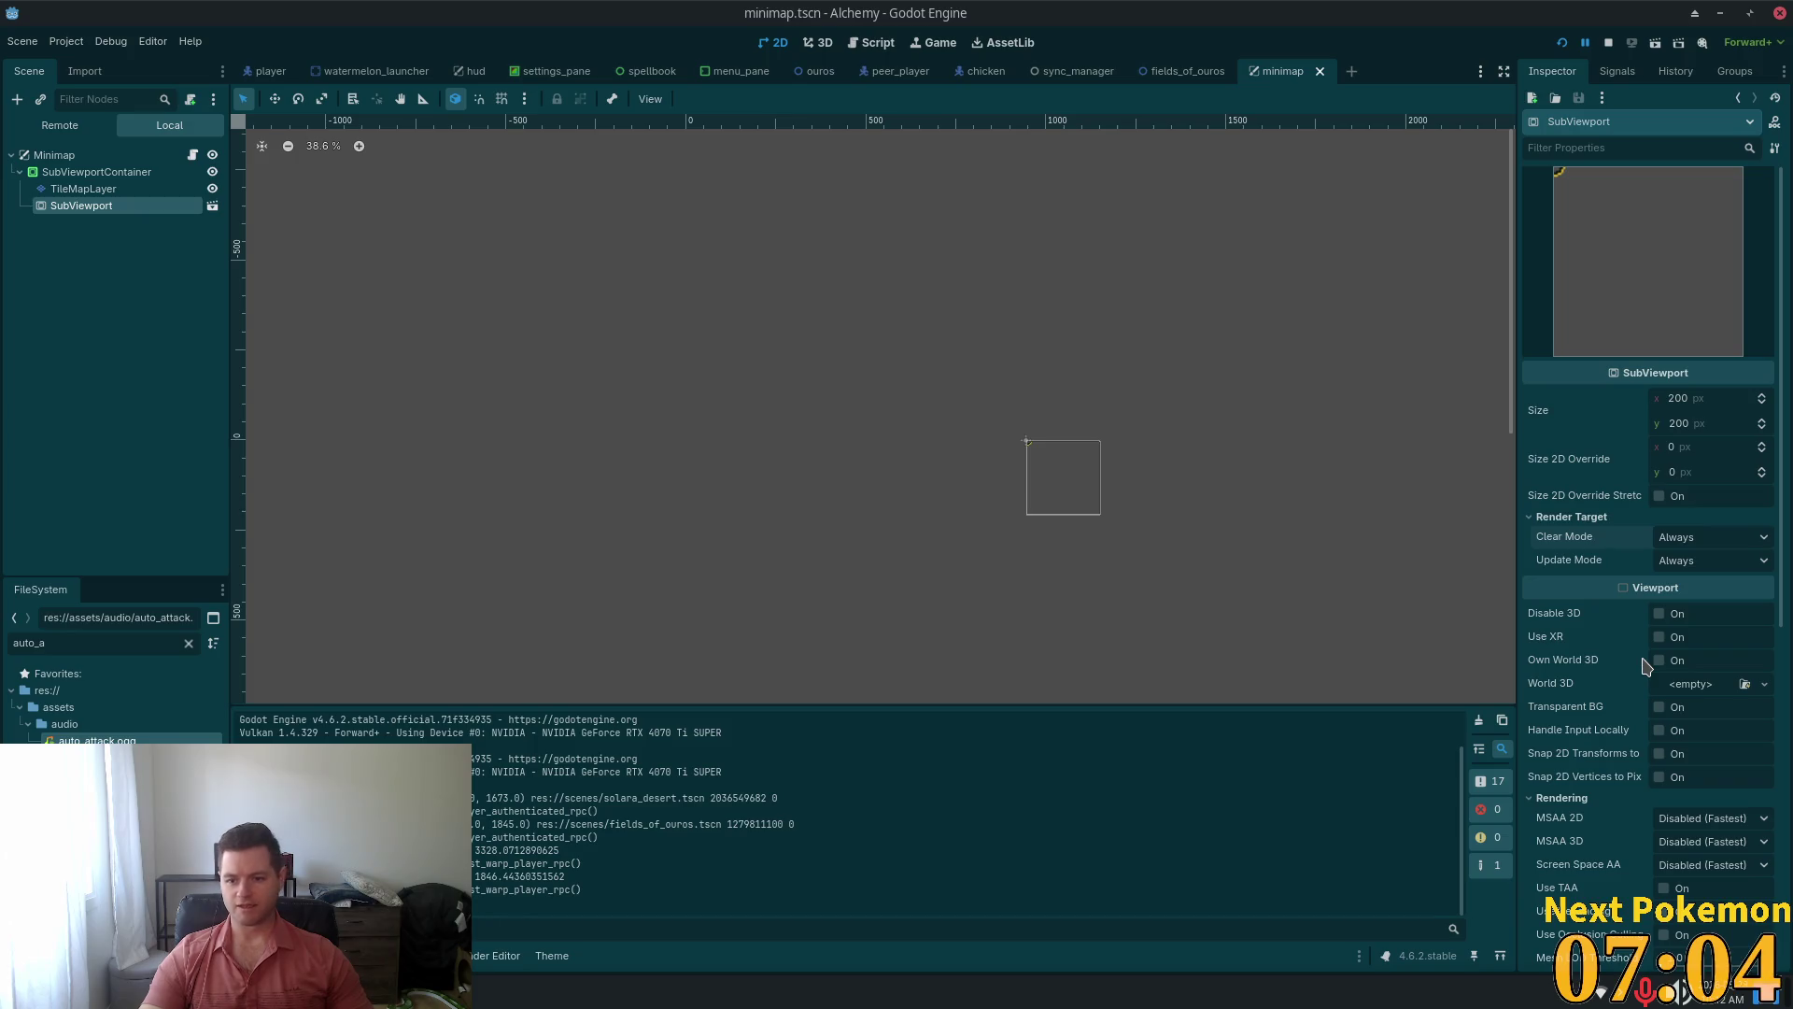
scroll(1621, 719, "down", 2)
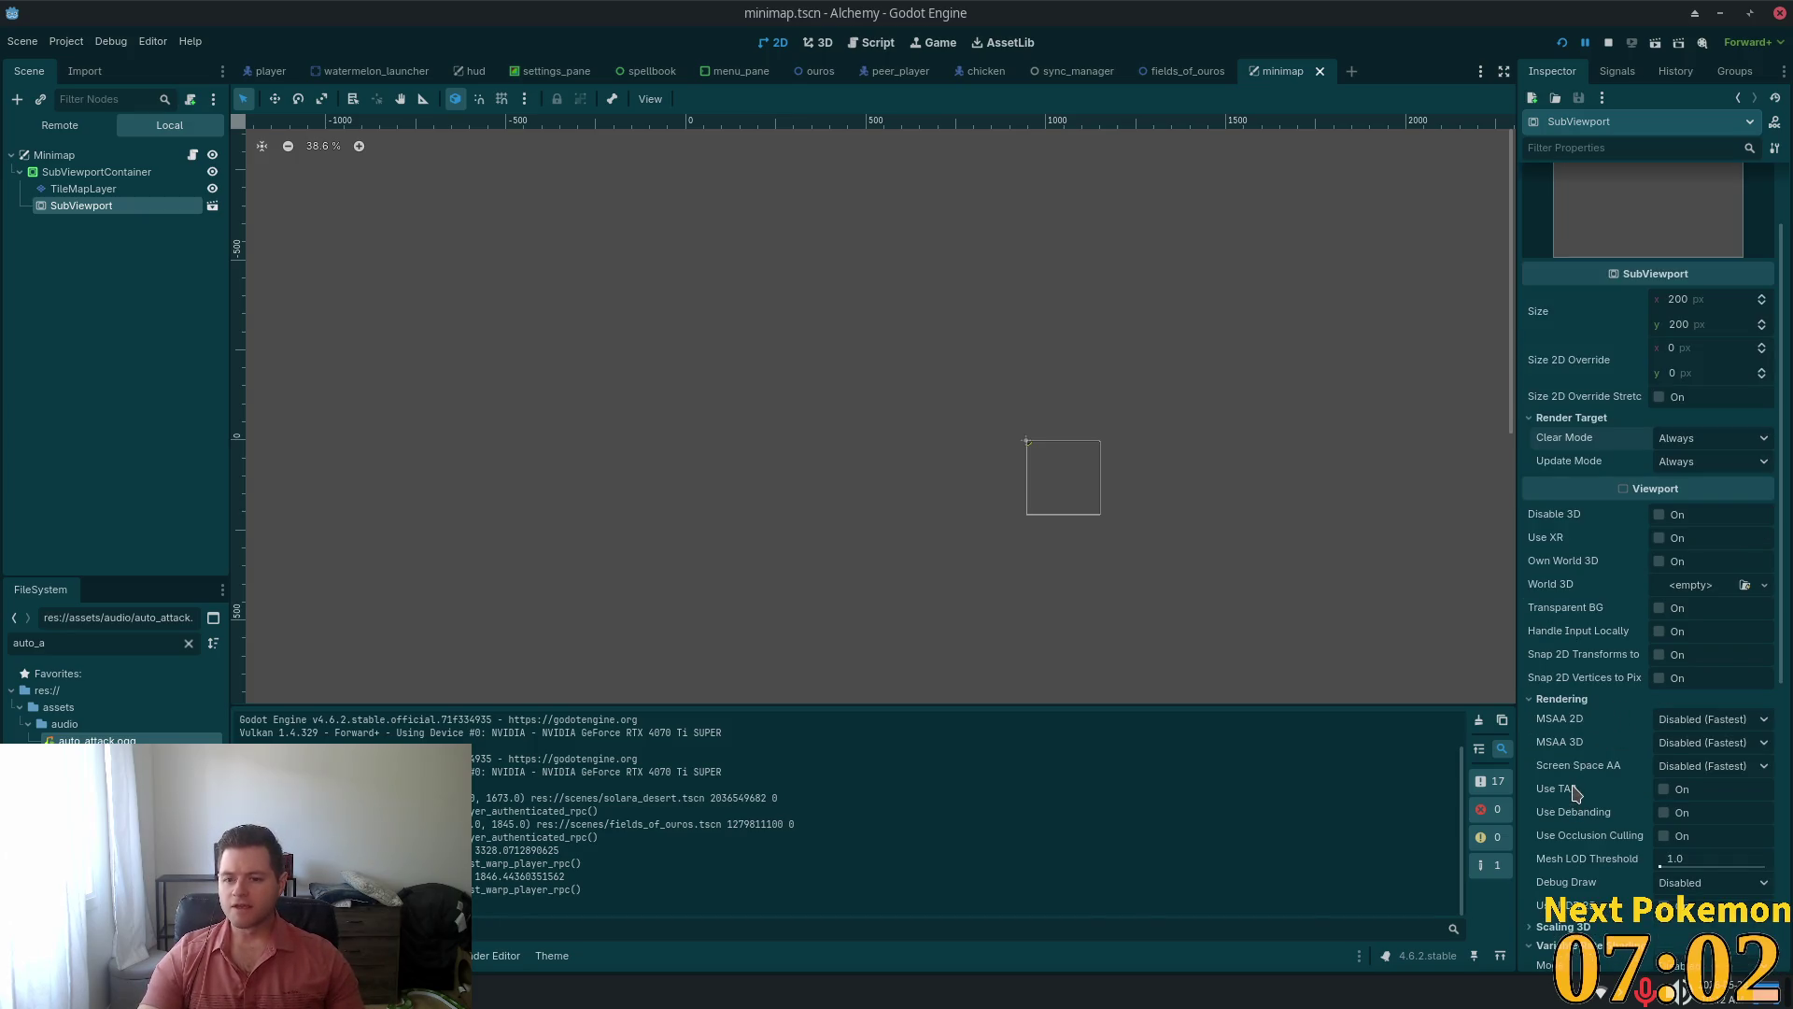
mouse_move(1576, 793)
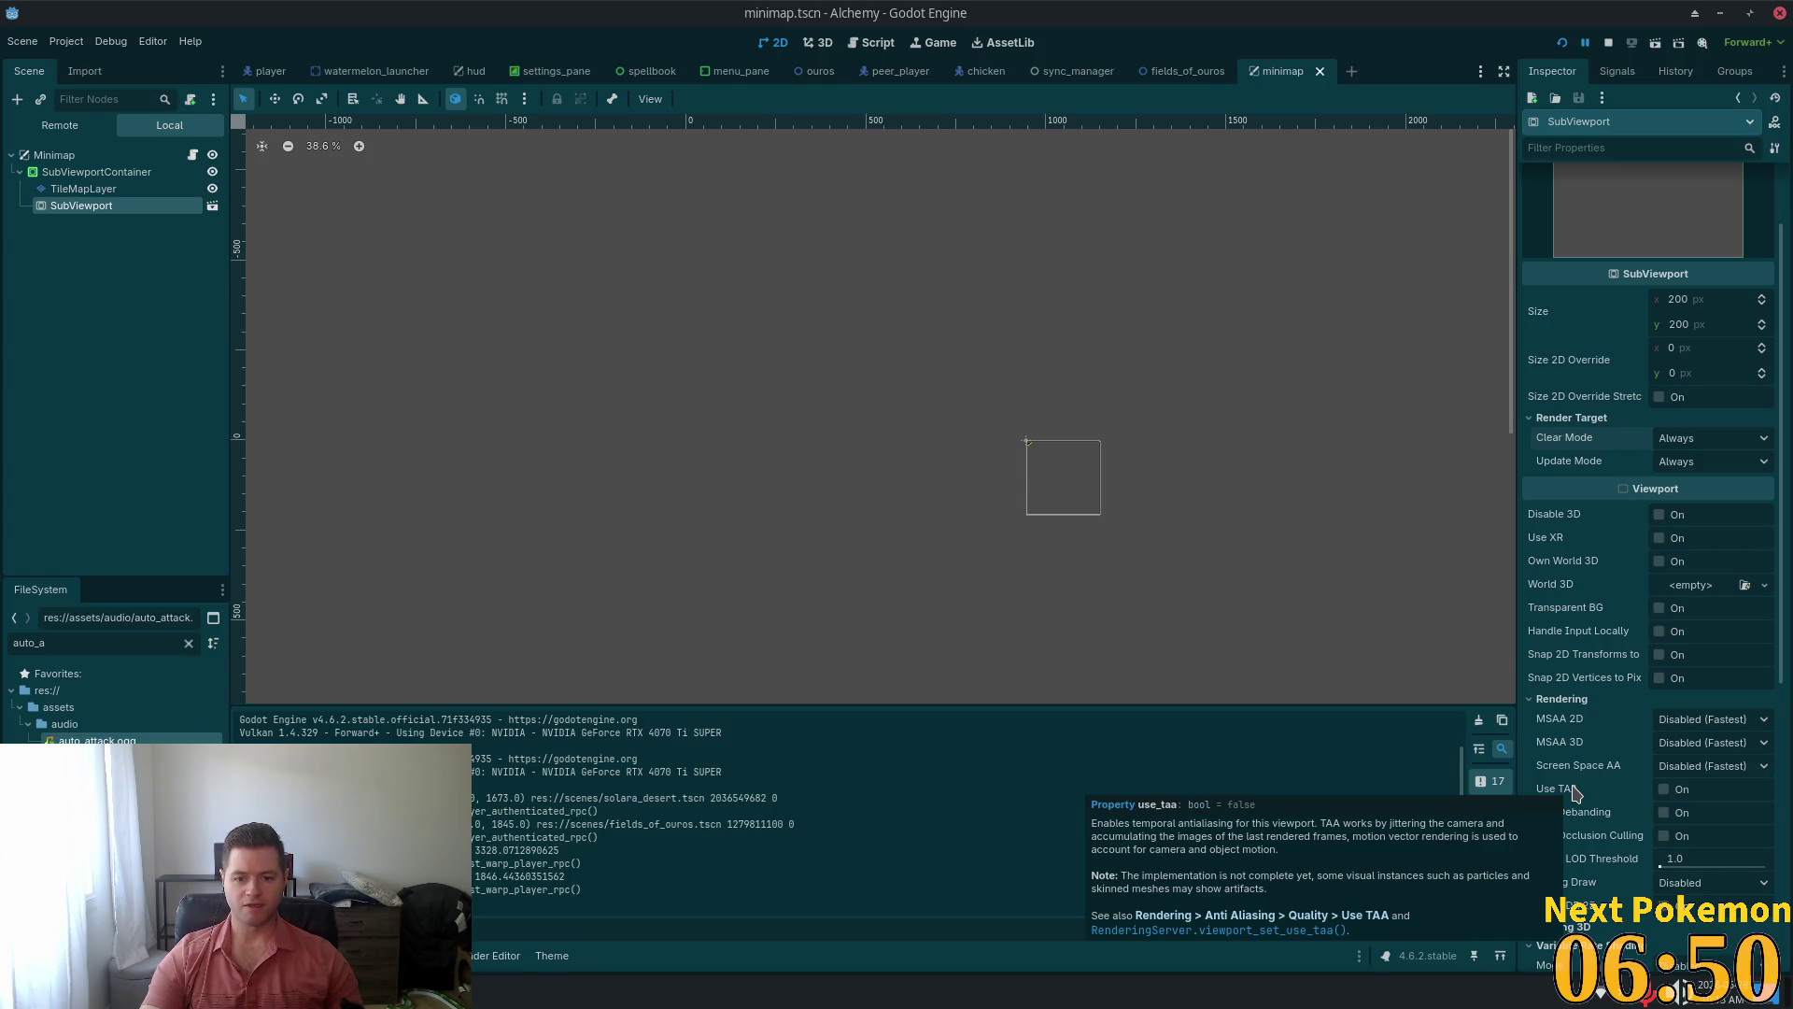
Enable Use TAA, save the scene, and playtest walking the player to watch the minimap
left_click(1665, 790)
key("ctrl+s")
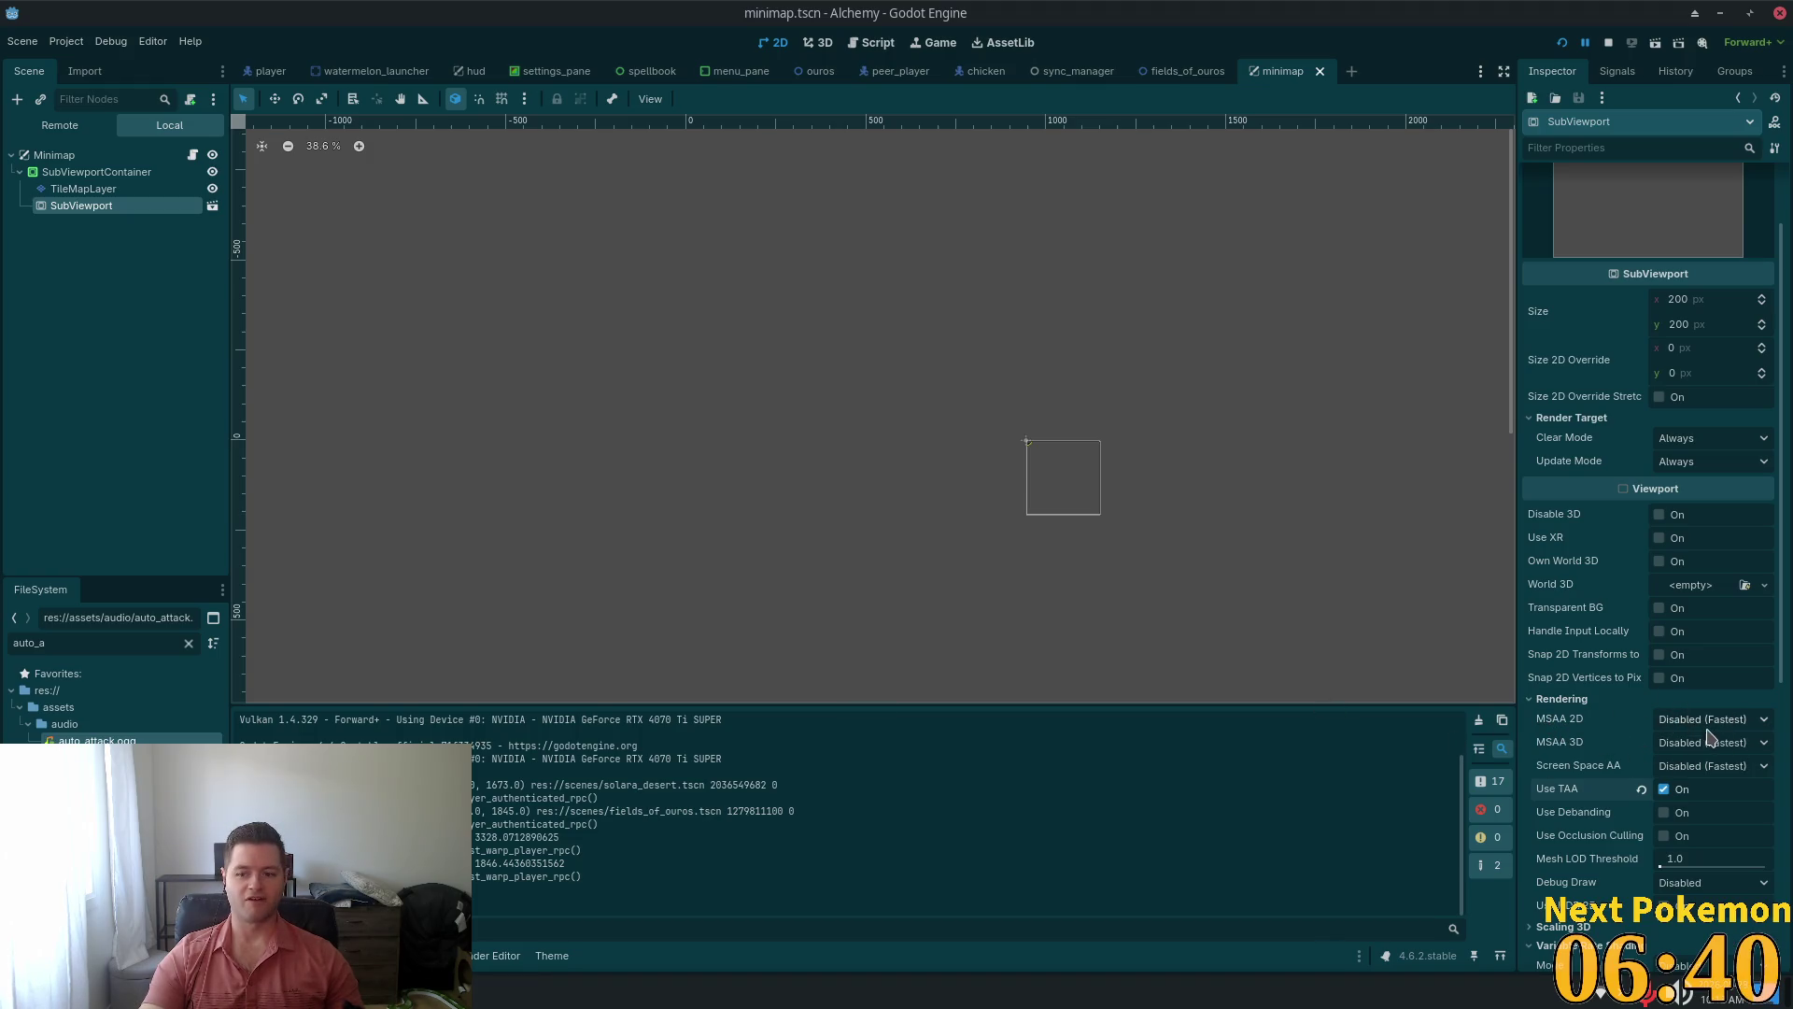
left_click(1562, 42)
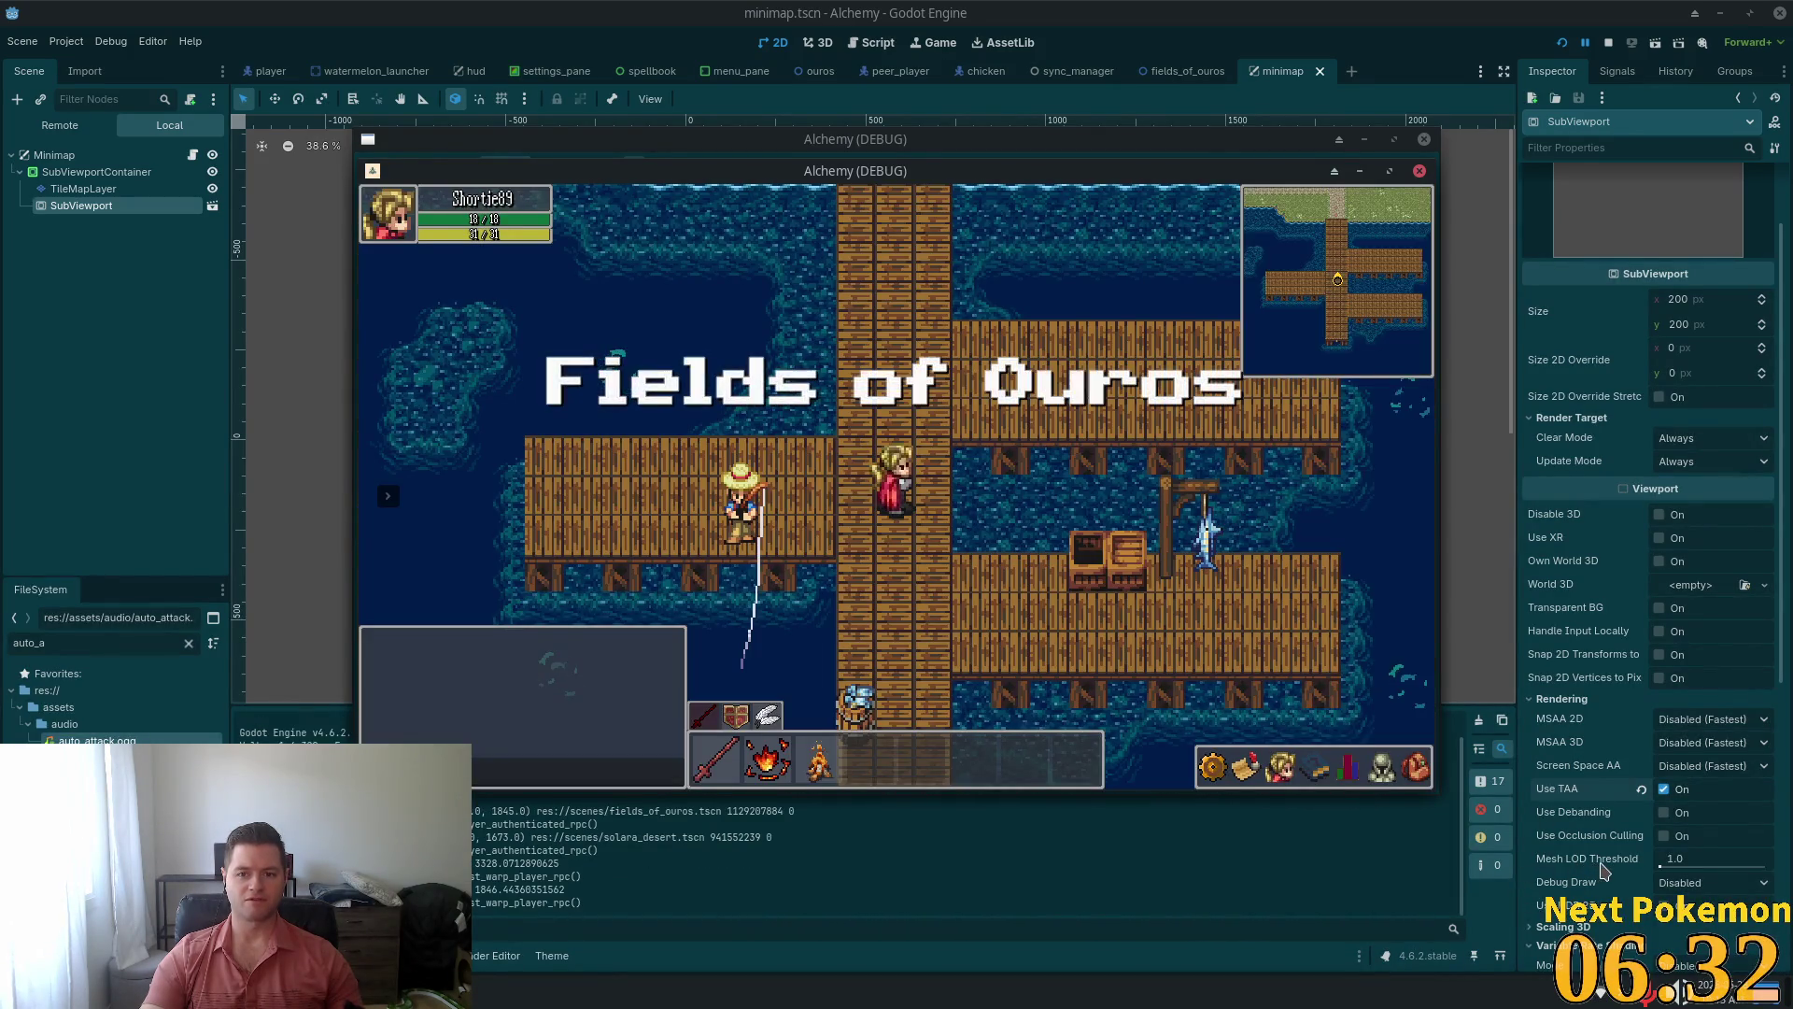
key("Up")
key("Down")
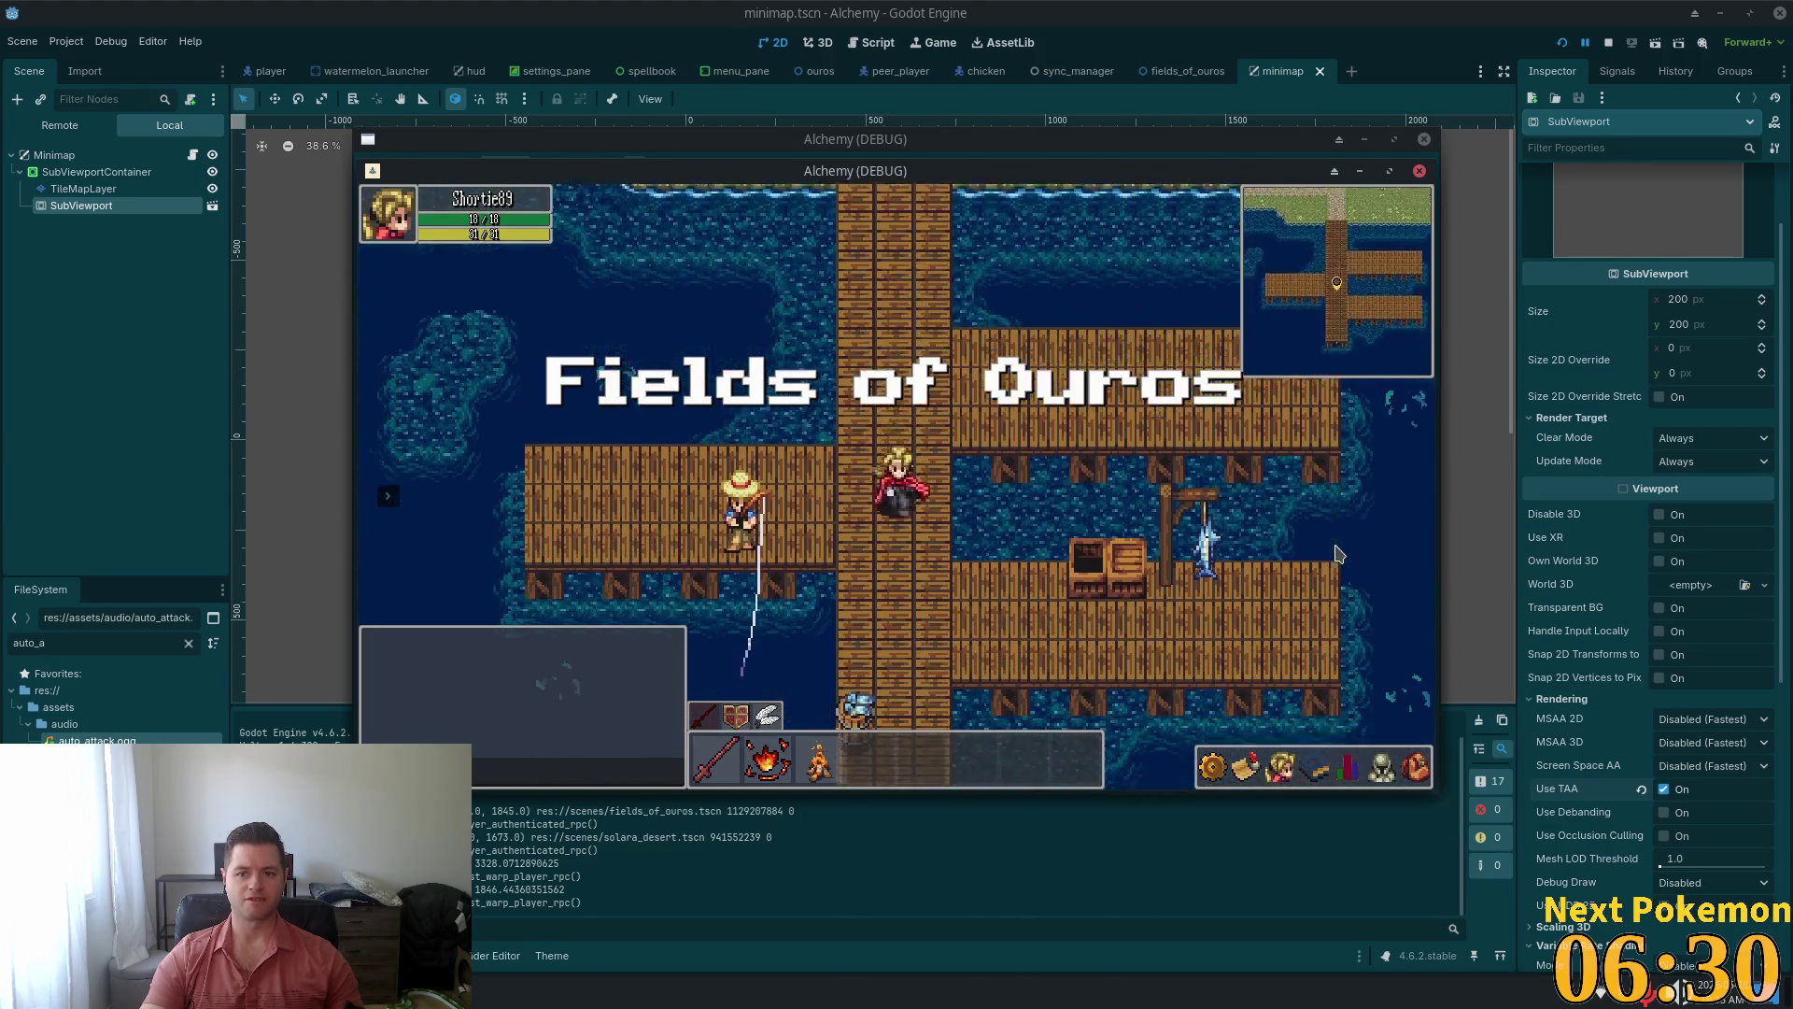
key("Up")
key("Down")
key("Left")
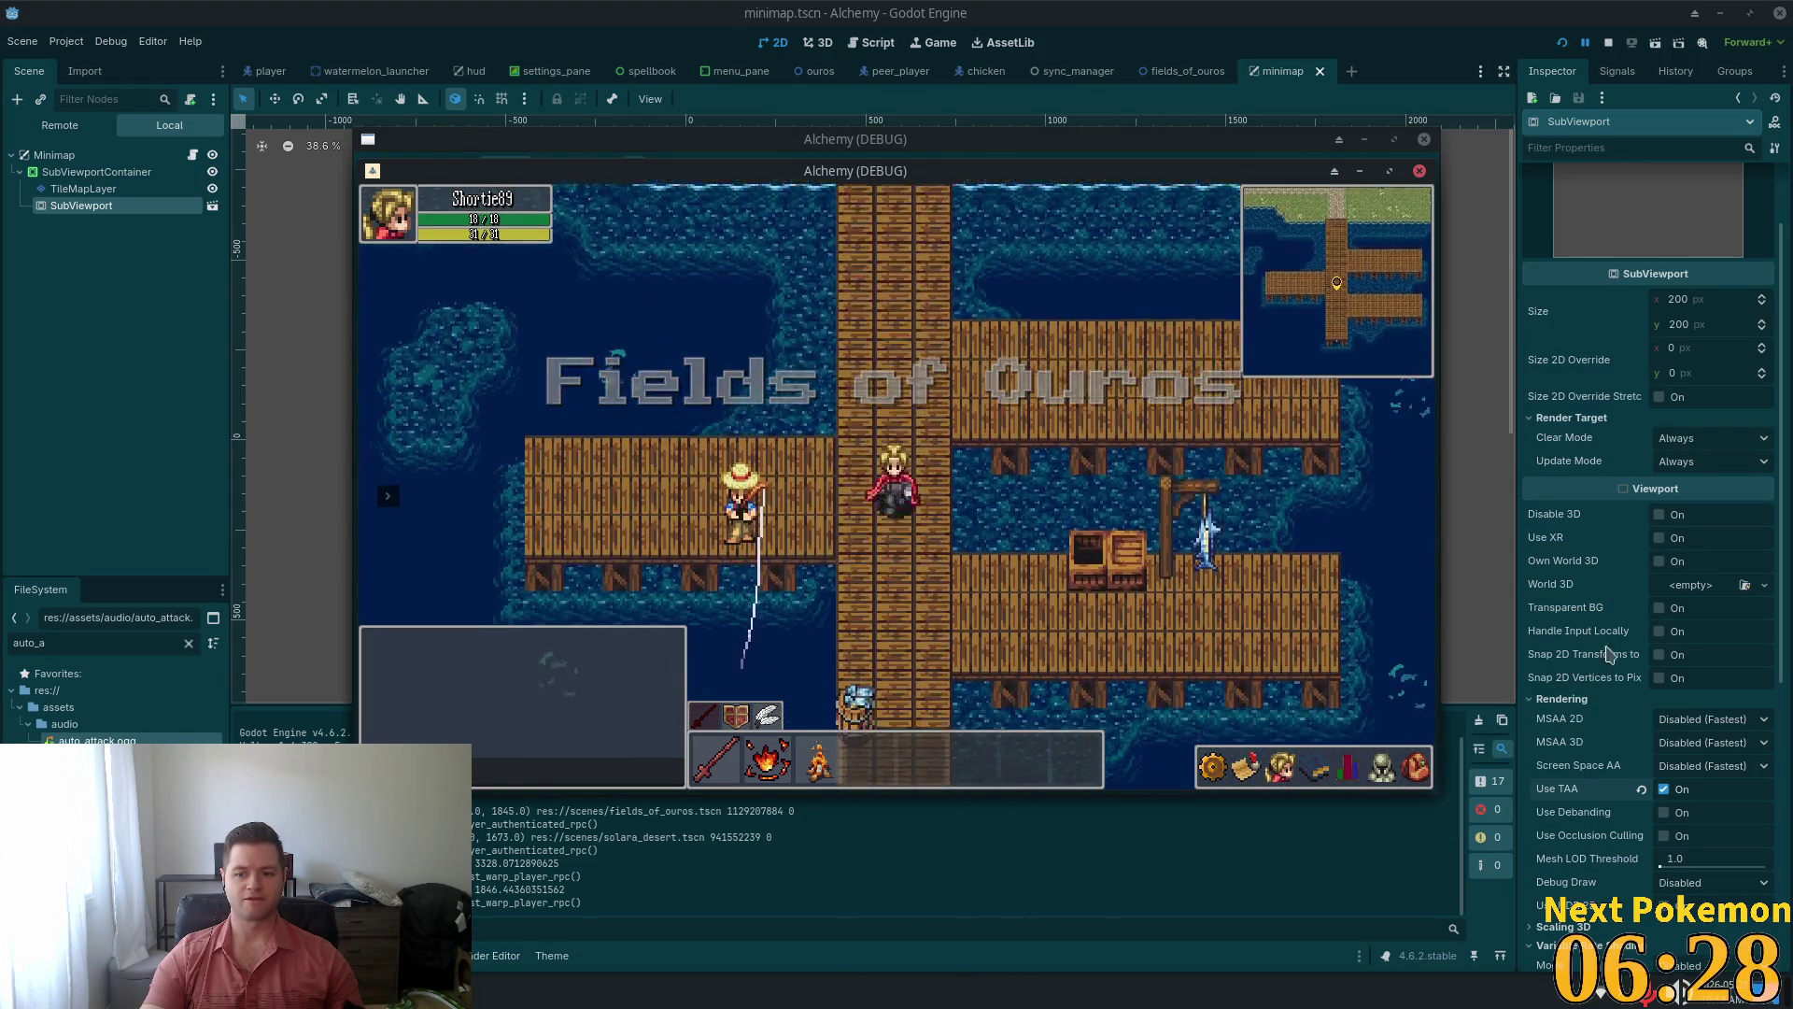
key("Down")
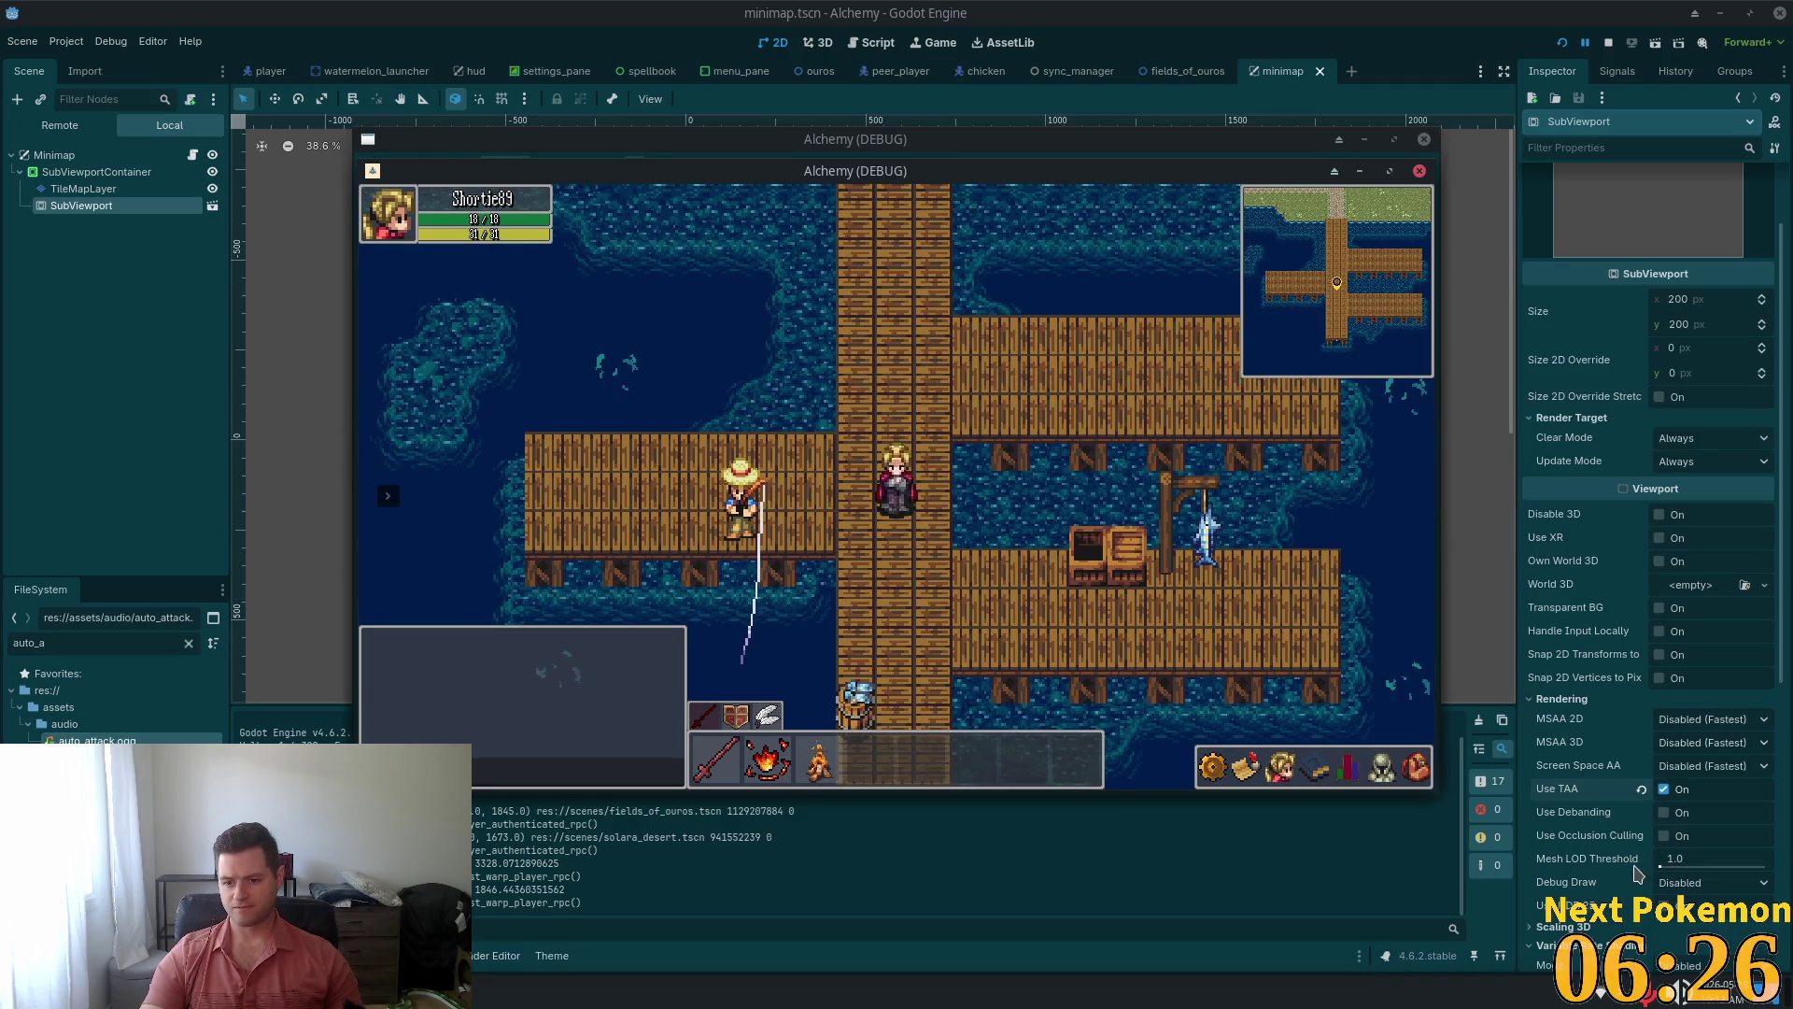
left_click(1588, 859)
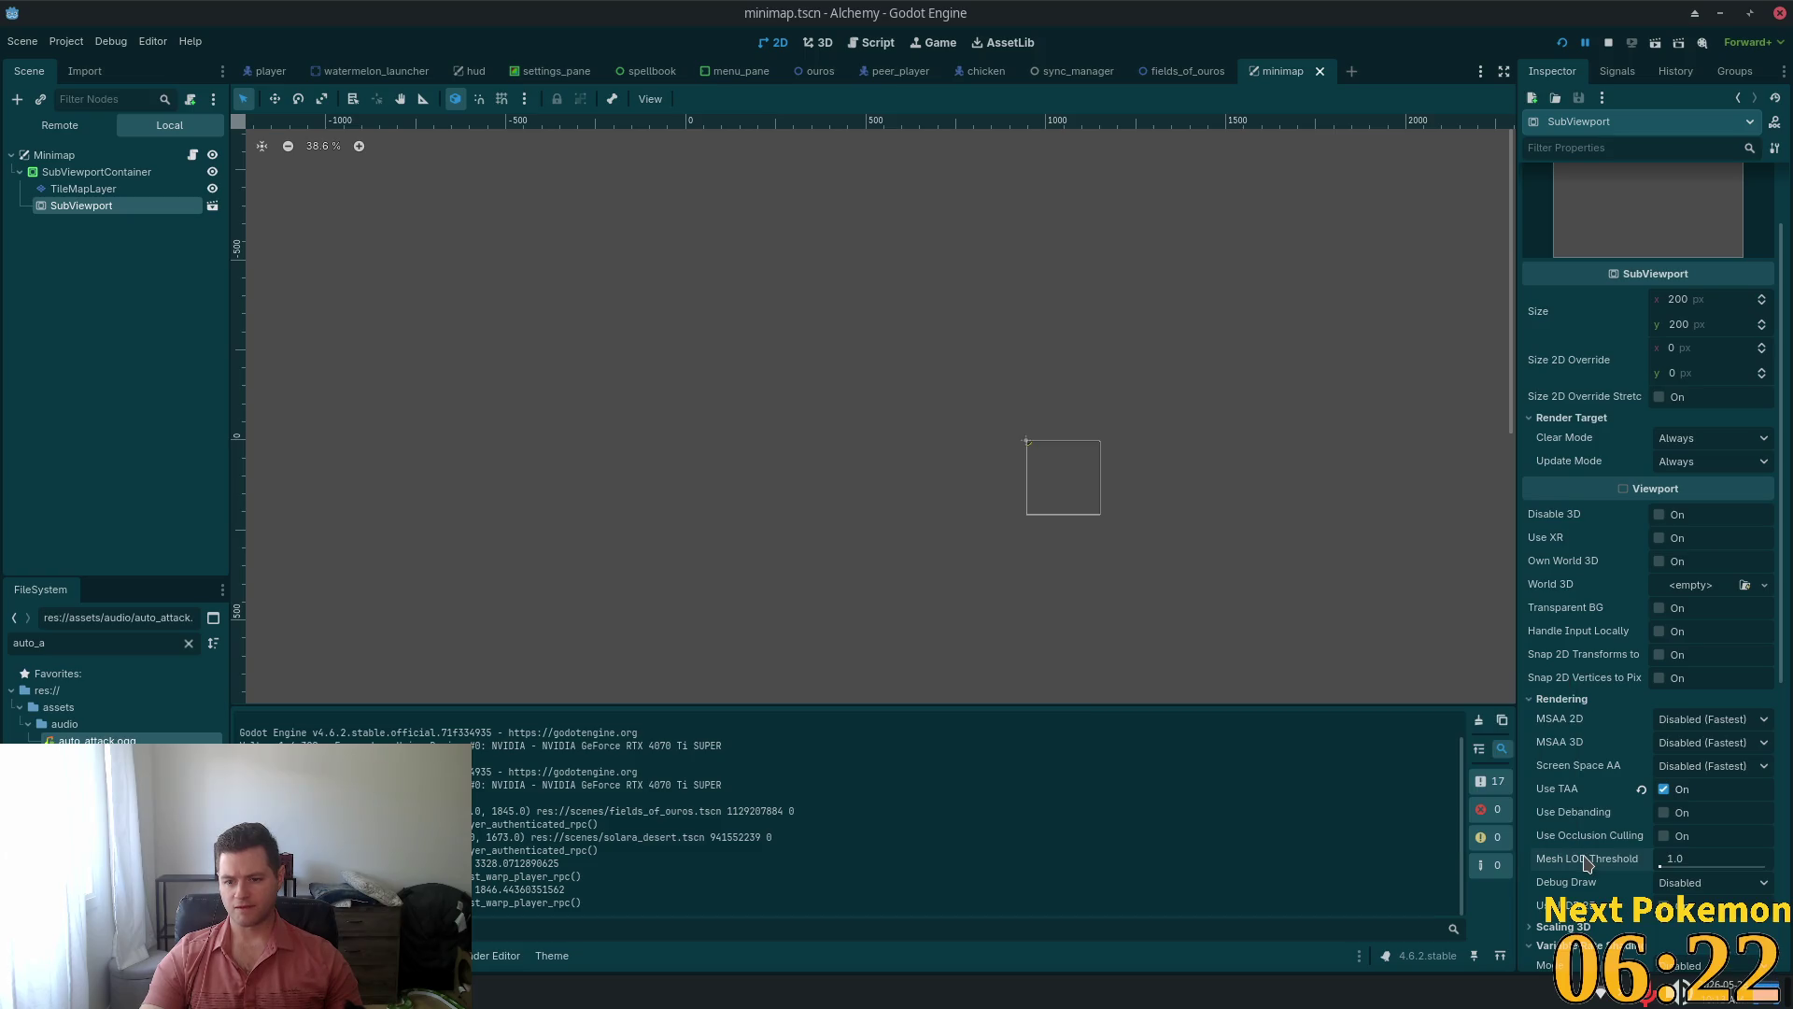
Set MSAA 2D to 8x (Slowest)
mouse_move(1600, 857)
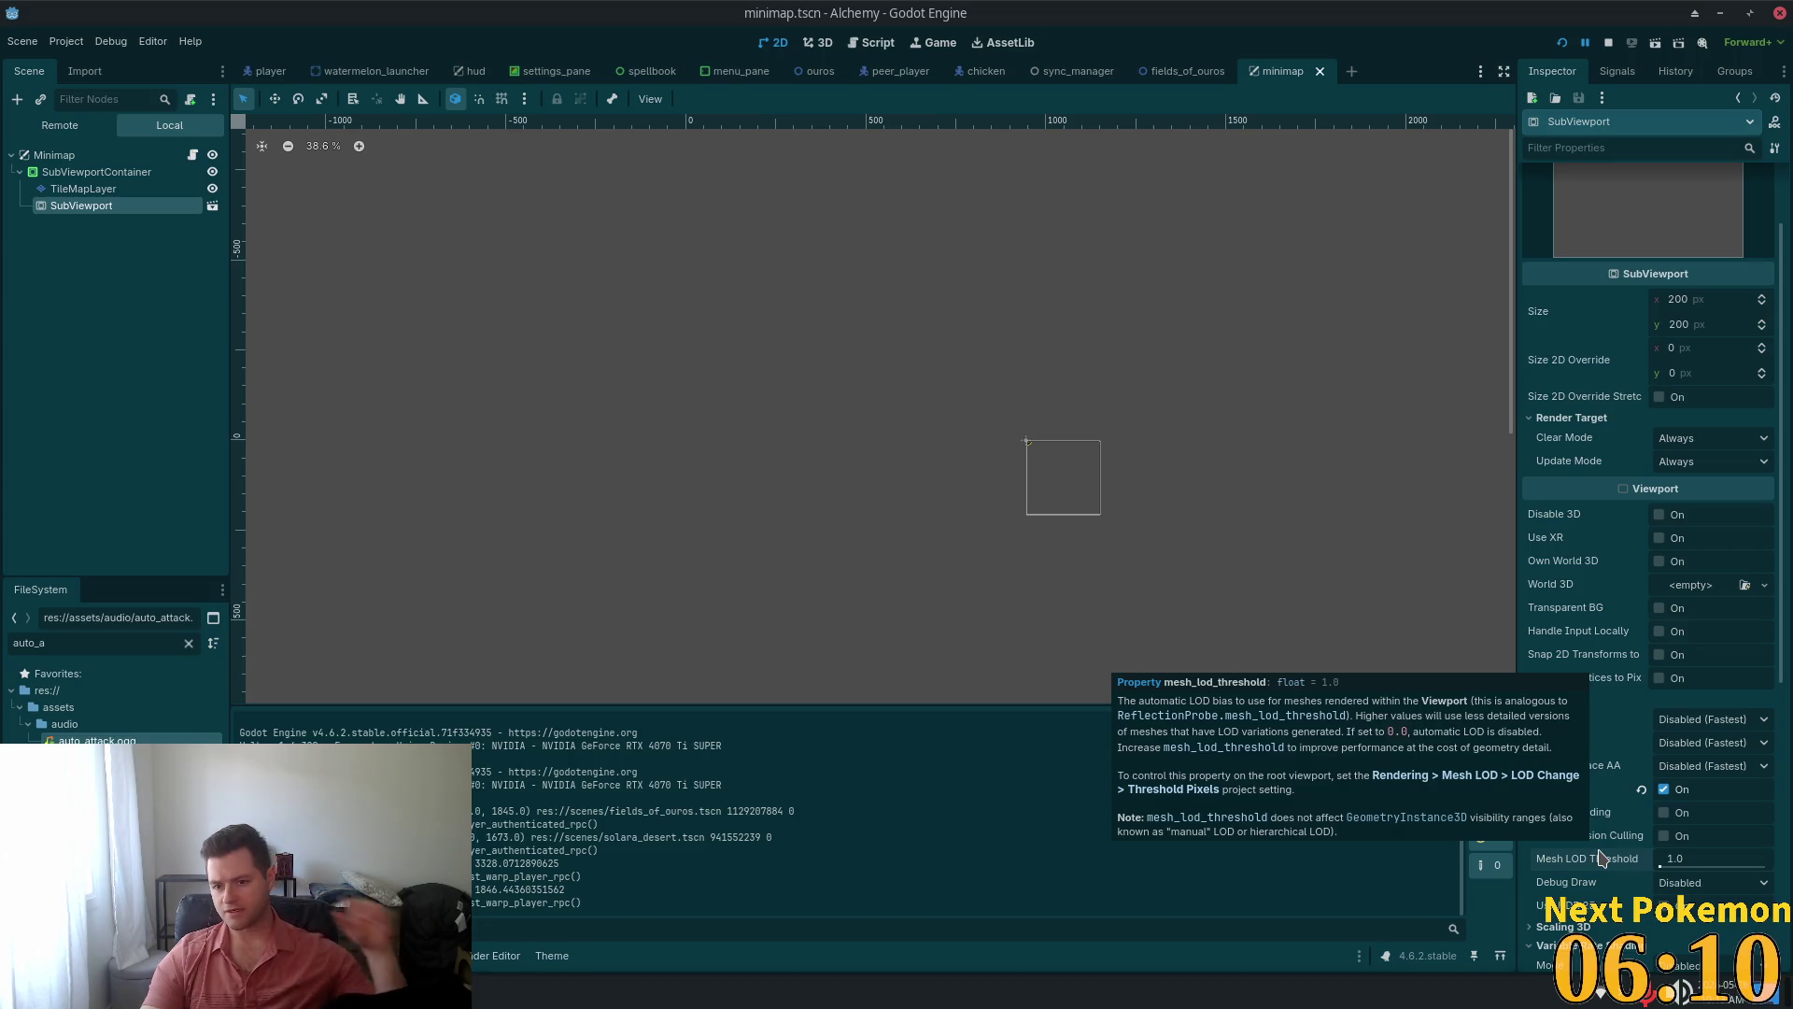
left_click(1698, 725)
left_click(1690, 798)
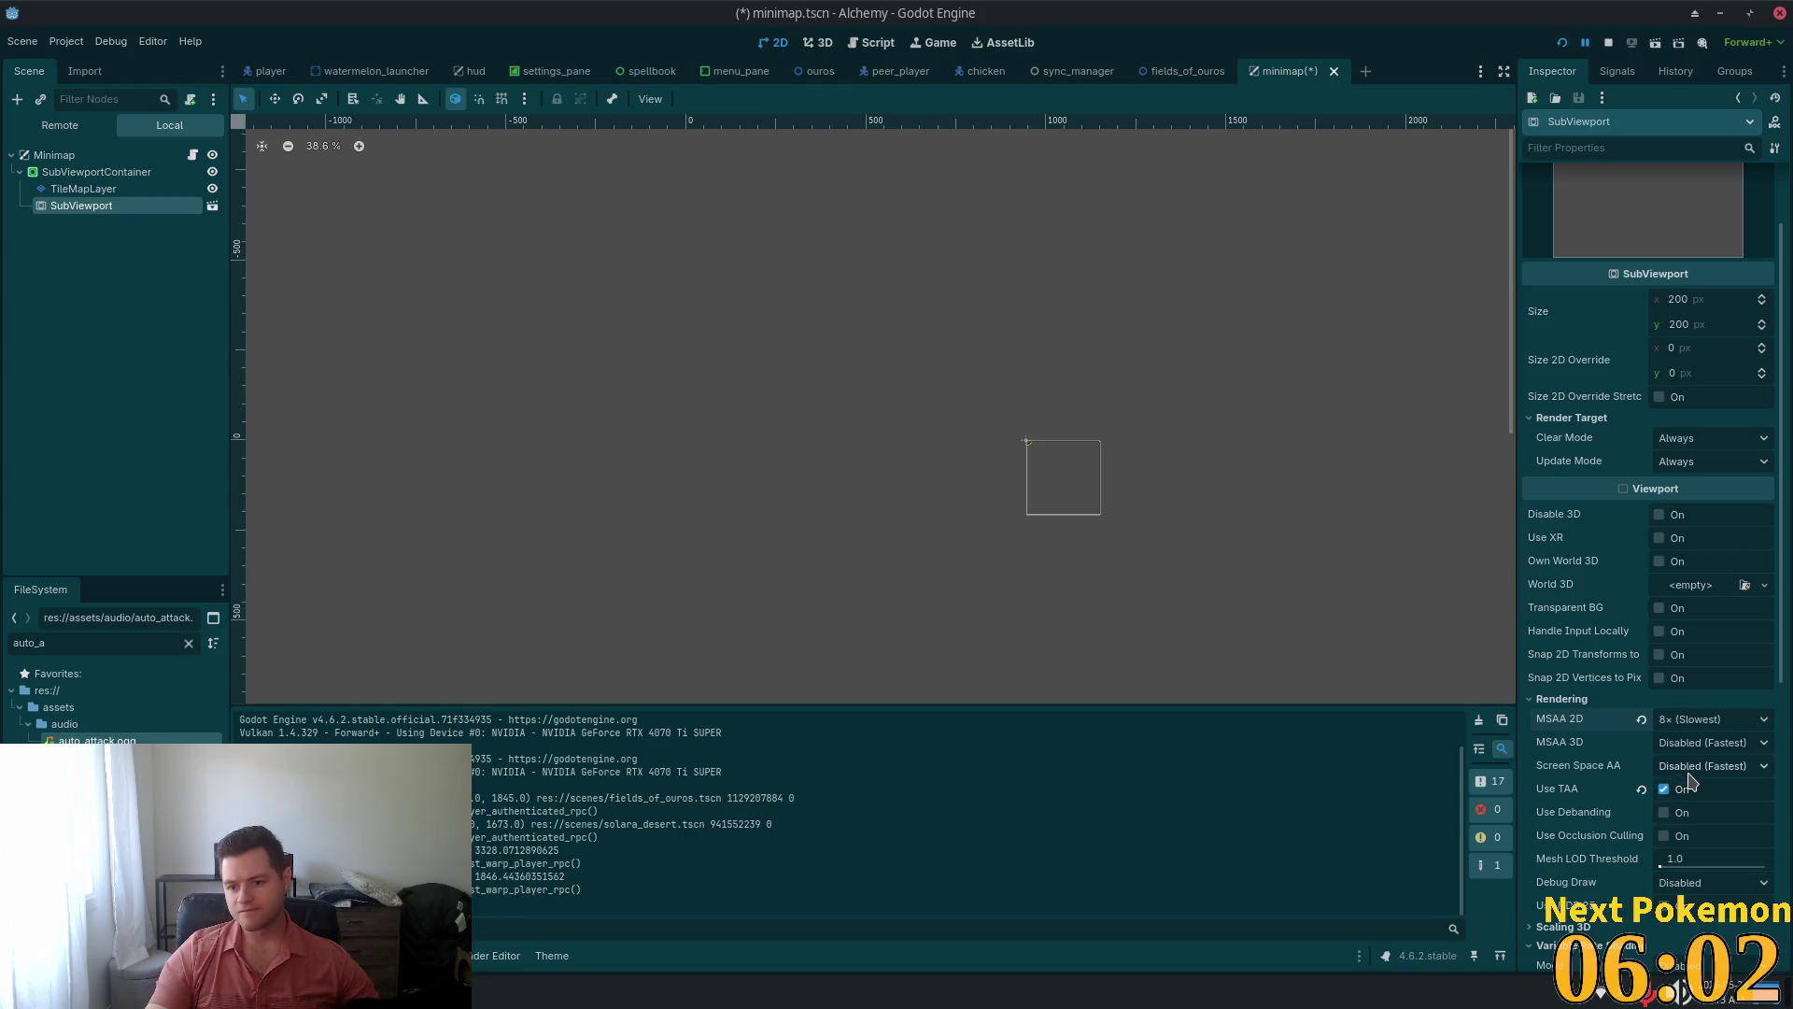
Set Screen Space AA to SMAA (Average), turn off Use TAA, and save the scene
left_click(1702, 768)
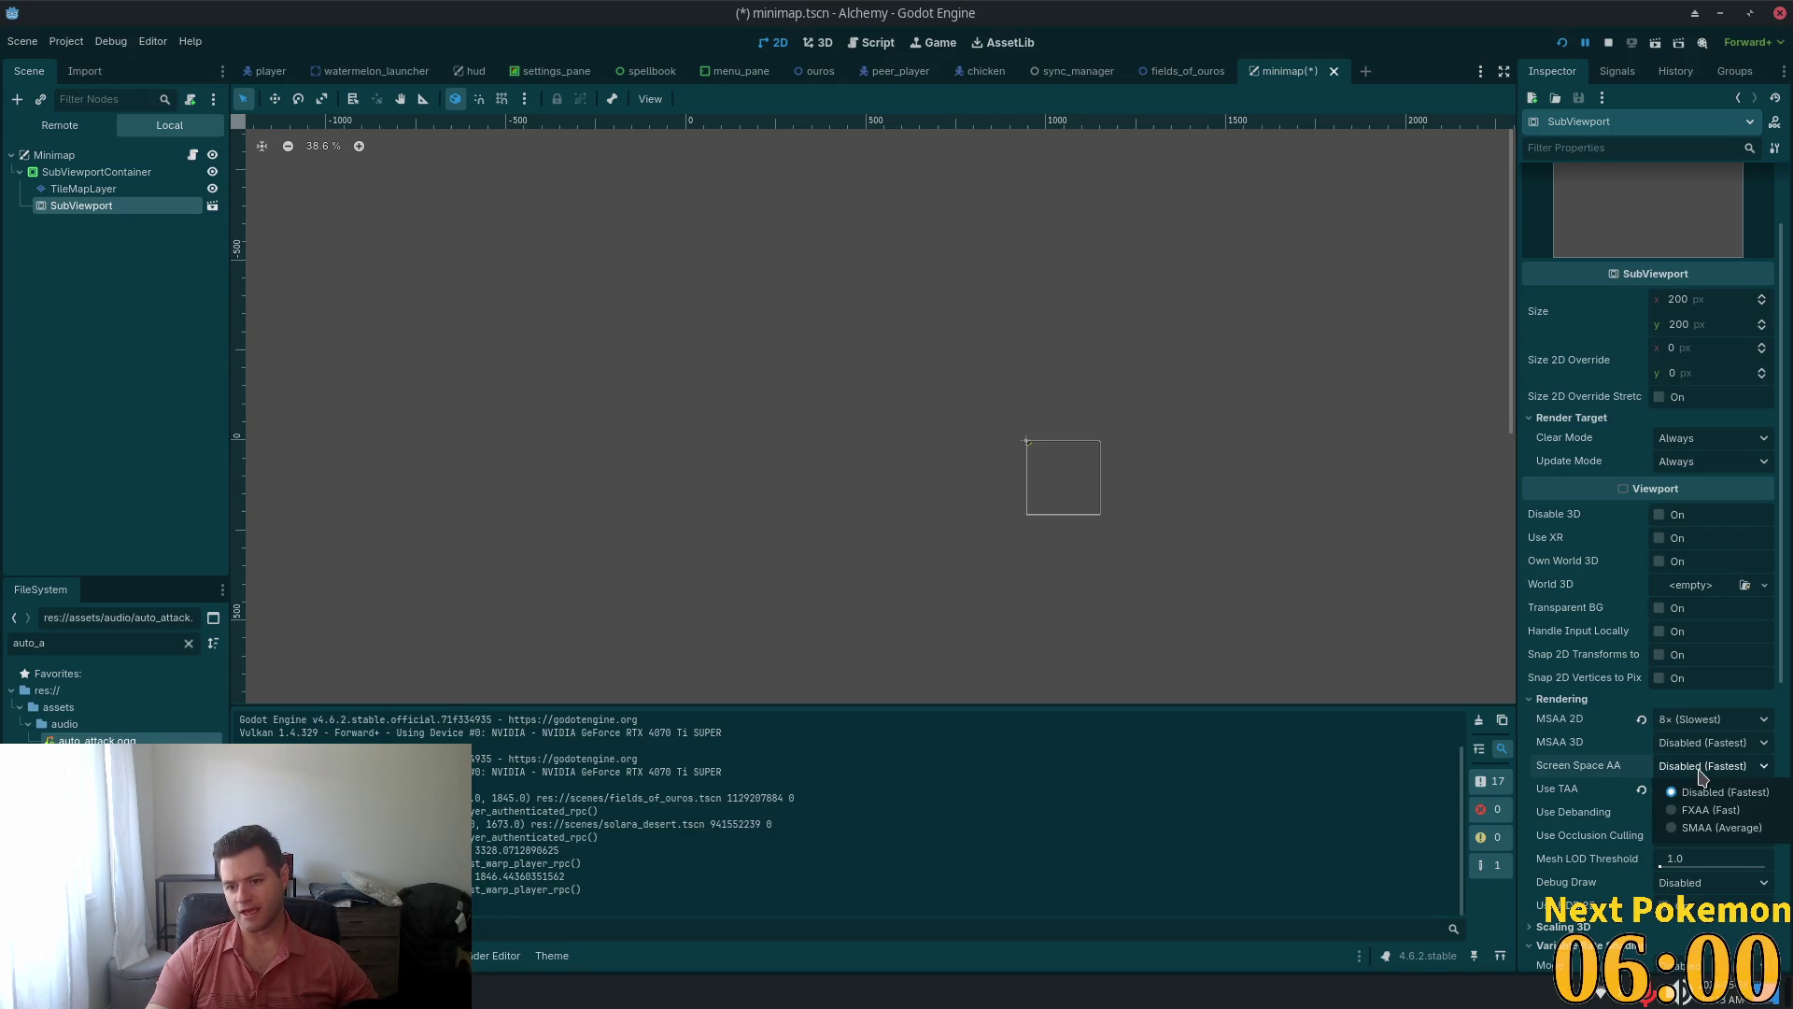
left_click(1698, 828)
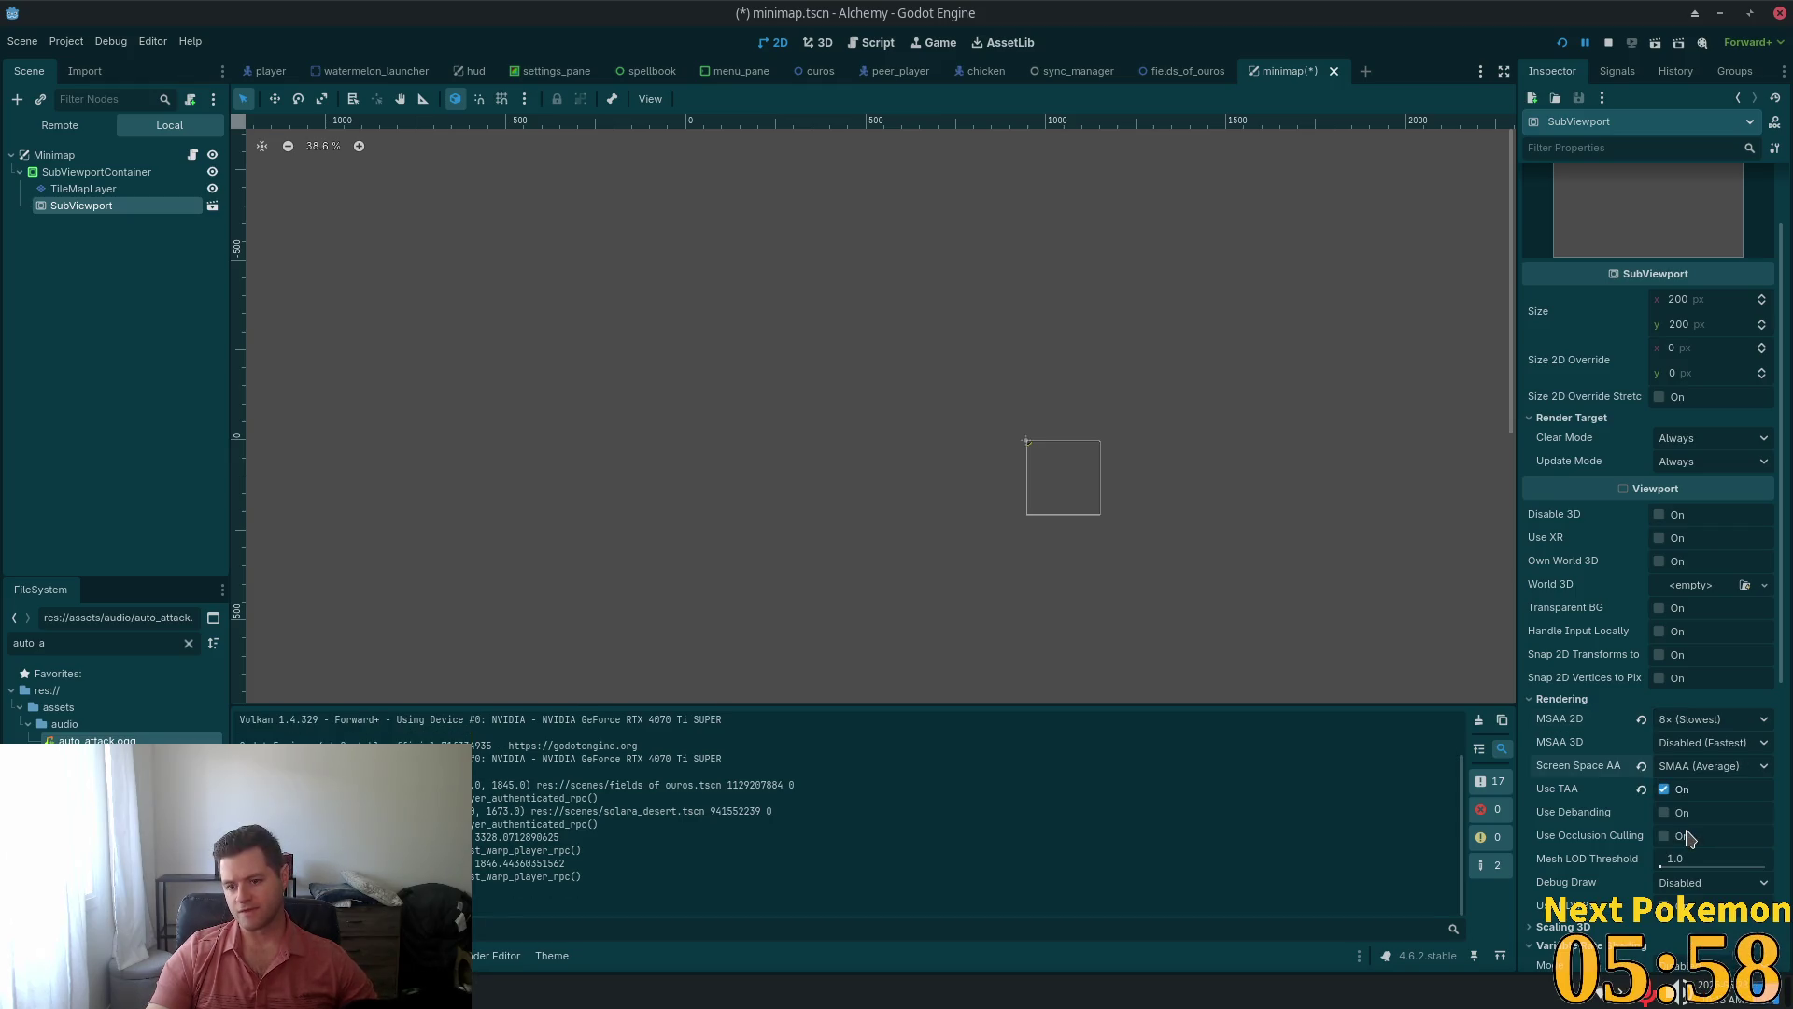
left_click(1674, 773)
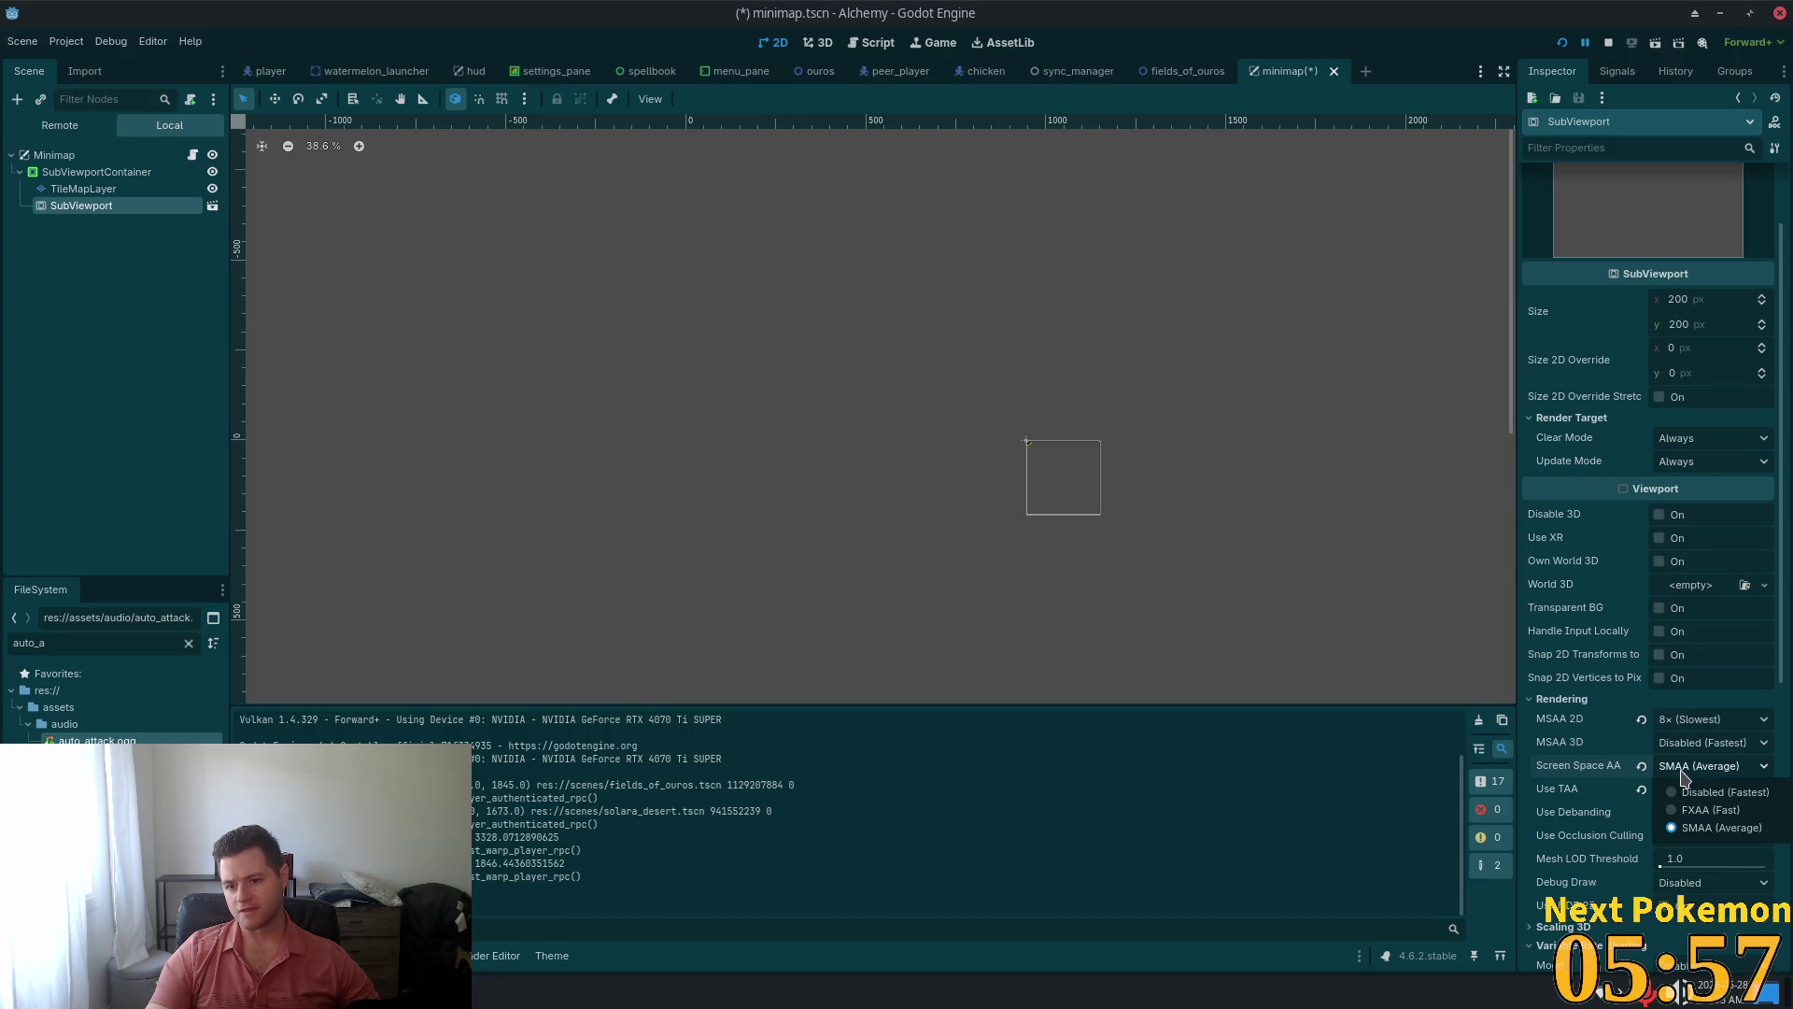
left_click(1532, 832)
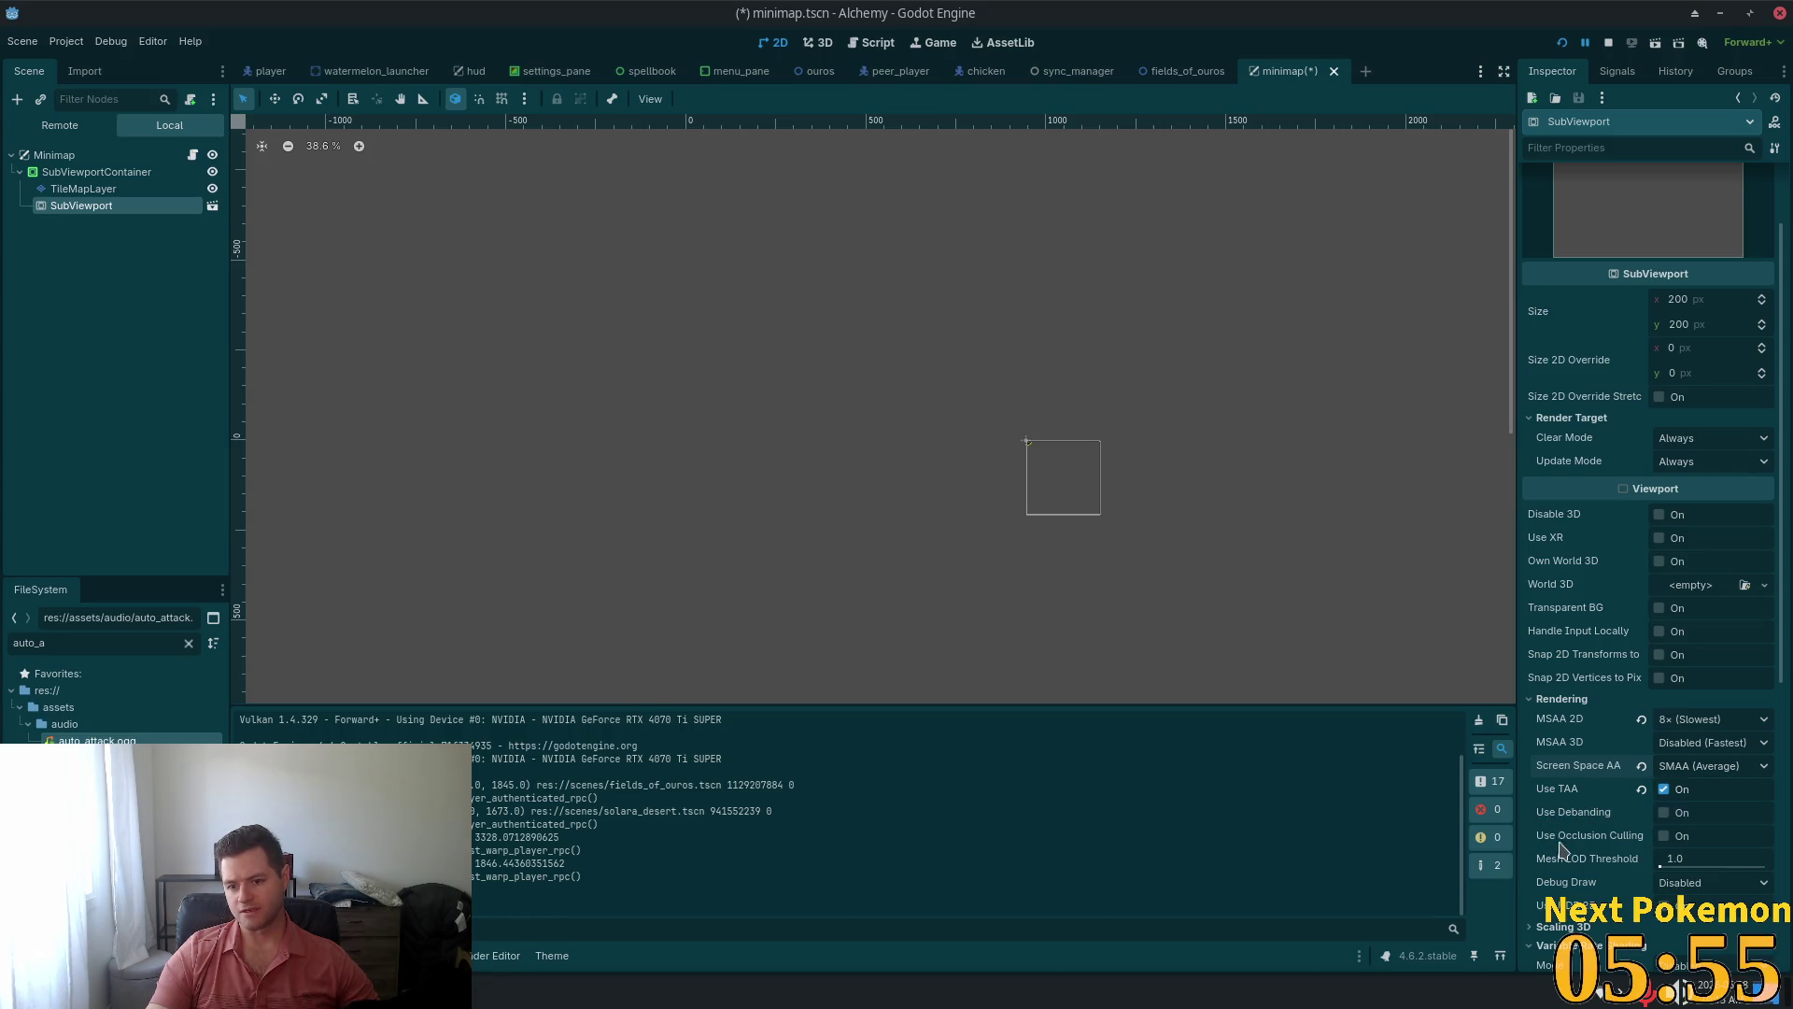
left_click(1662, 791)
key("ctrl+s")
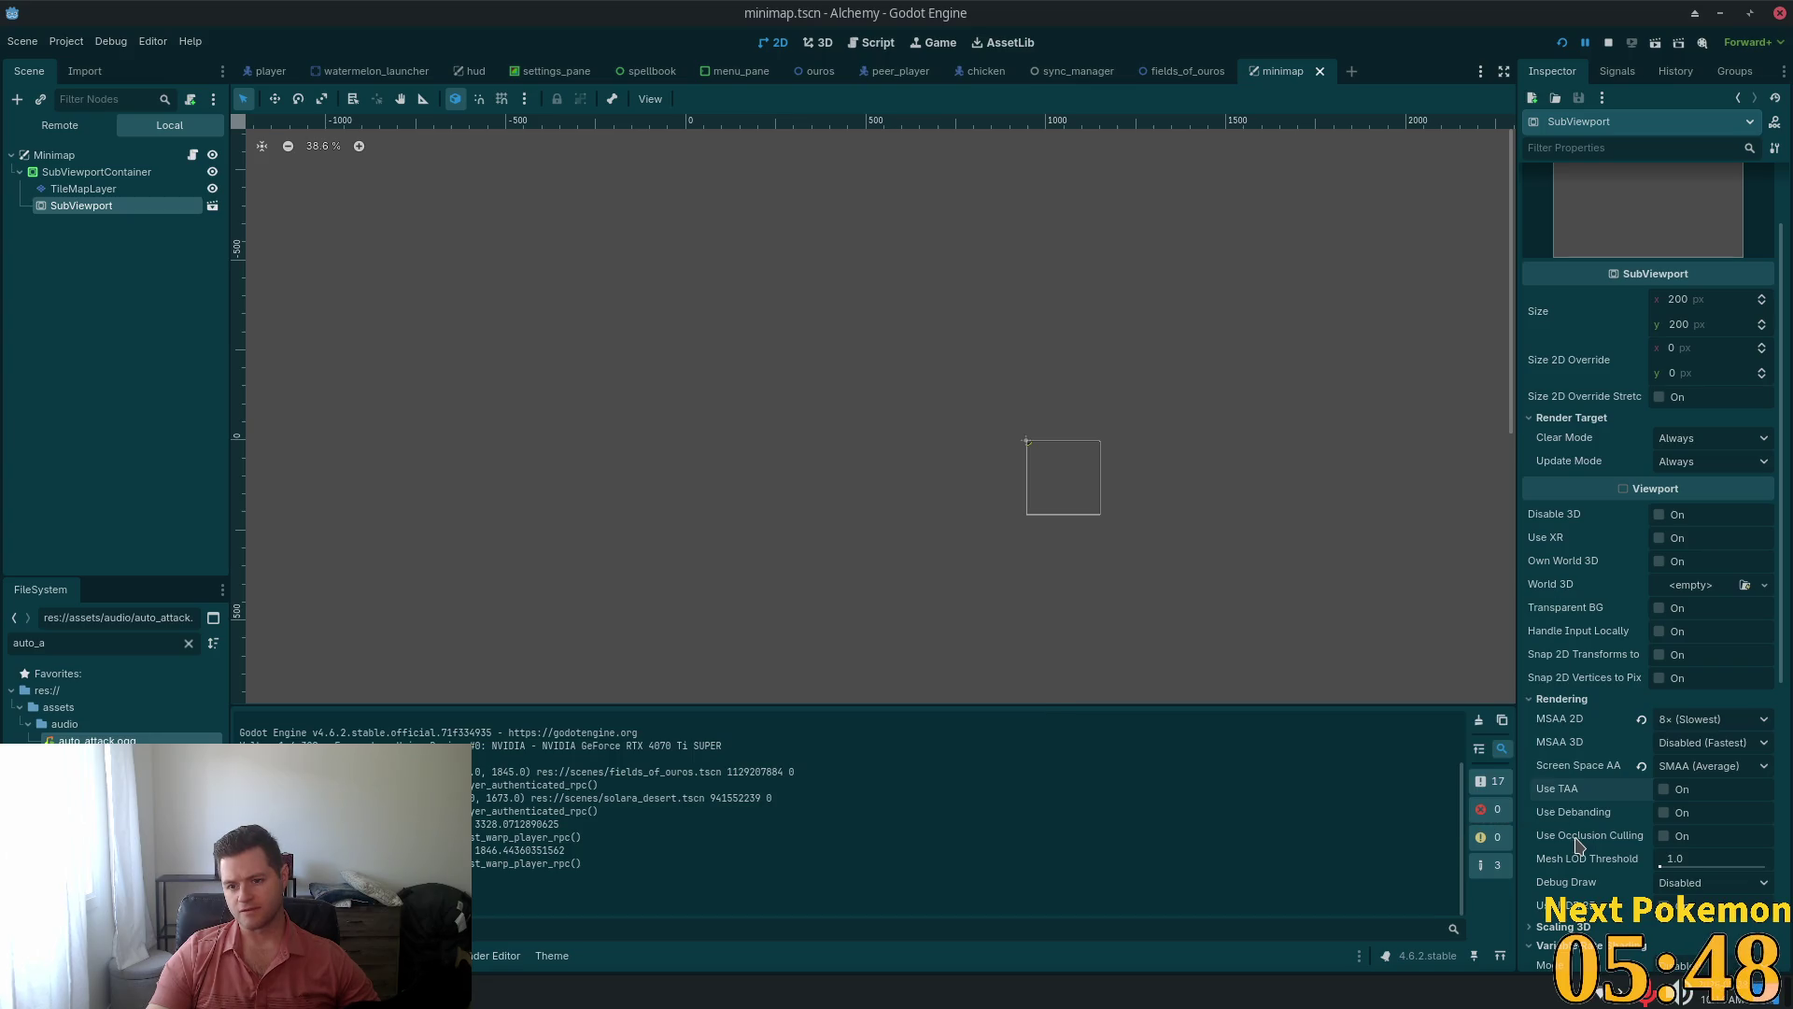
Enable occlusion culling and playtest walking along the pier toward the barrel
left_click(1664, 836)
left_click(1561, 42)
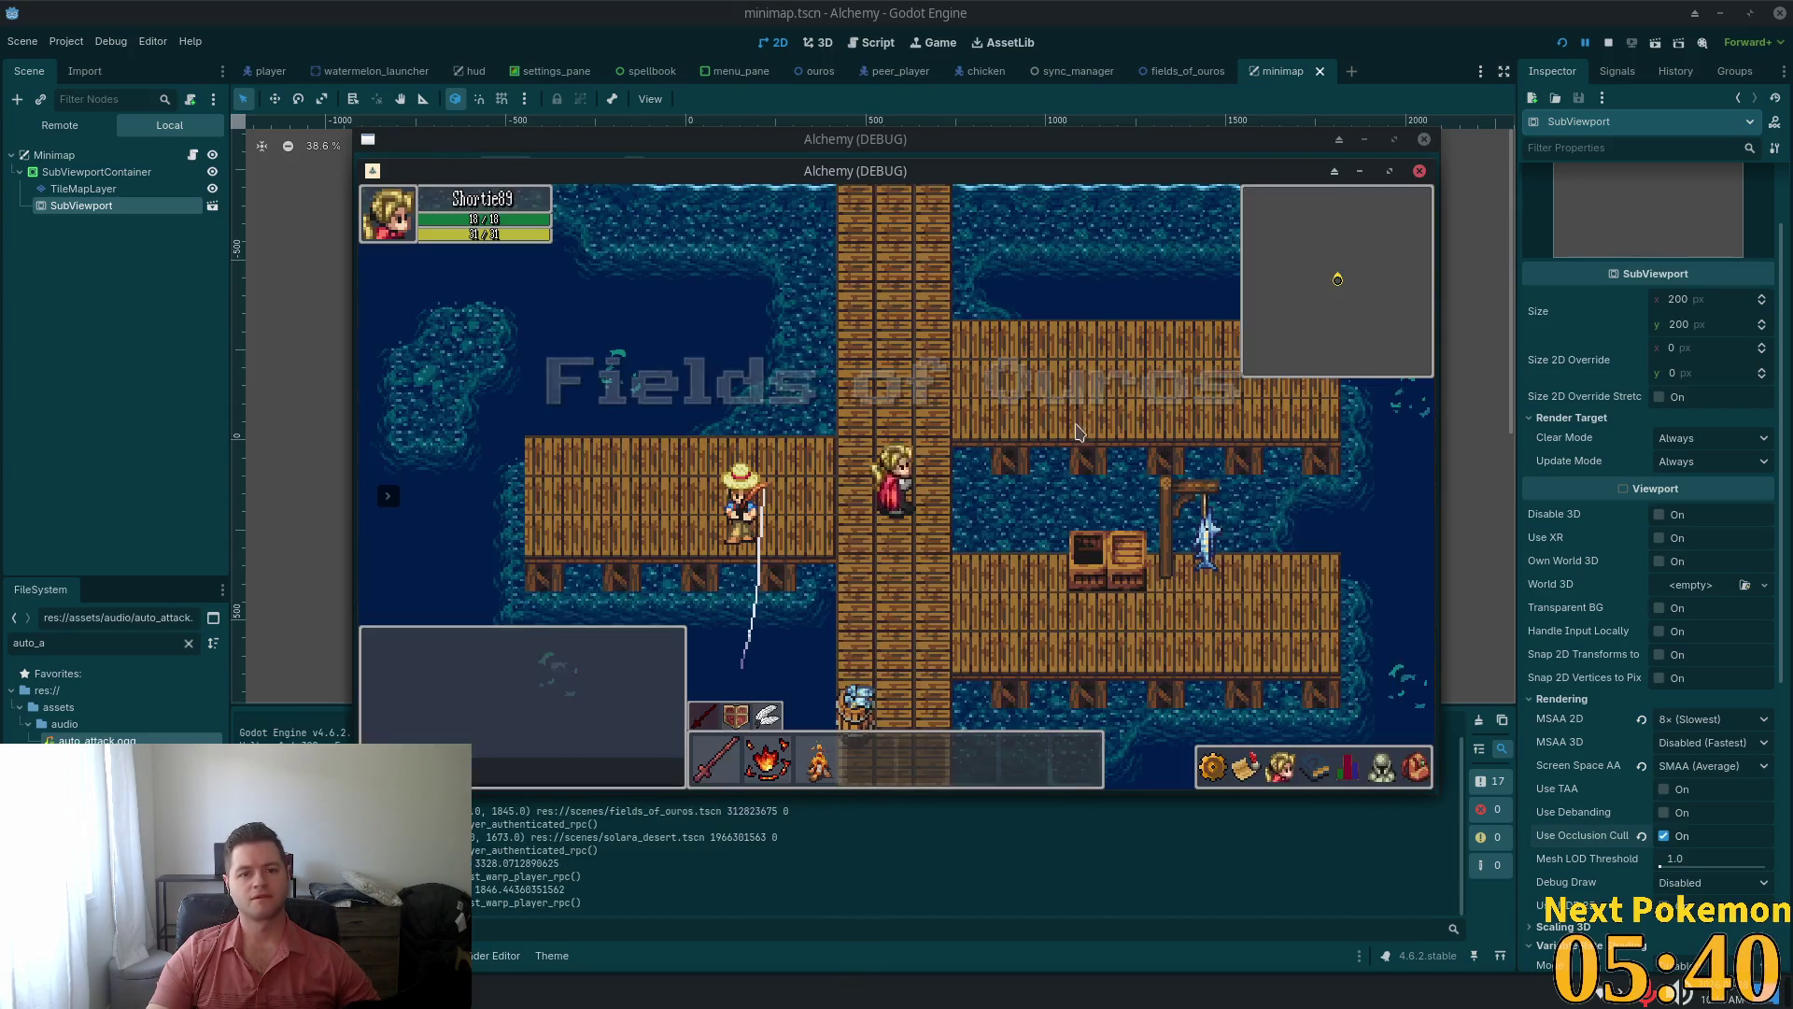
key("Down")
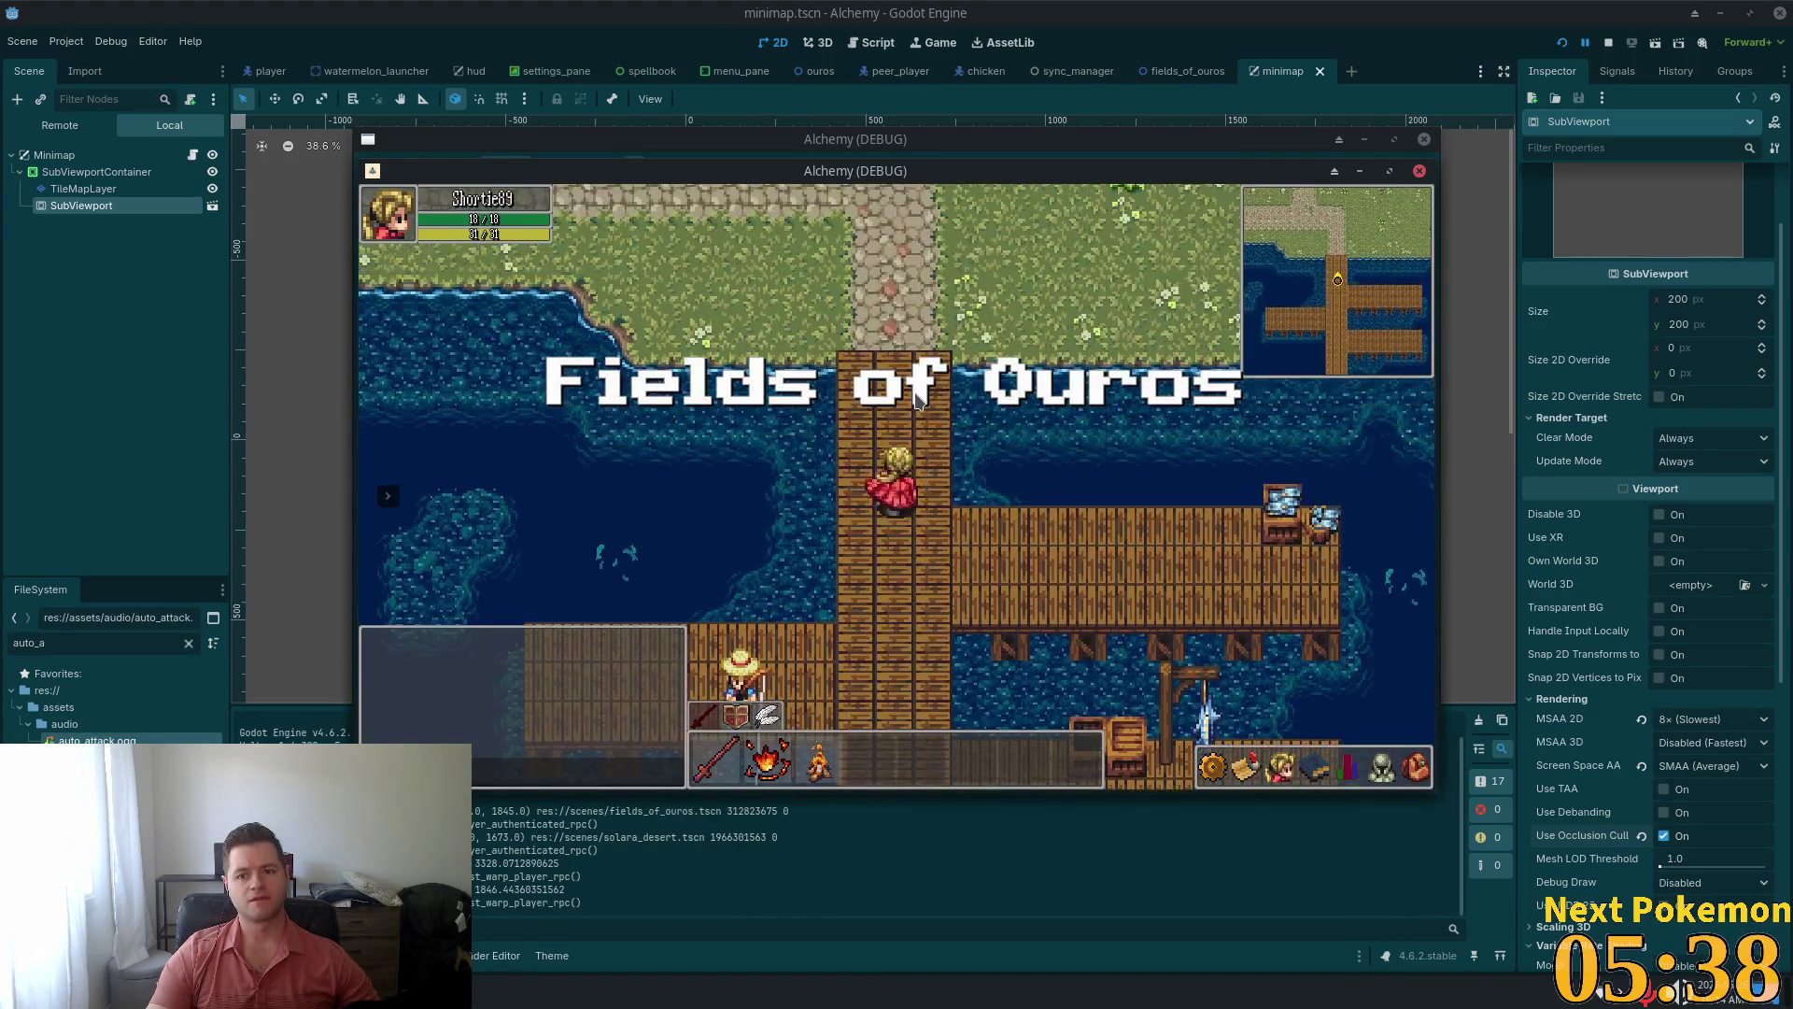
key("Left")
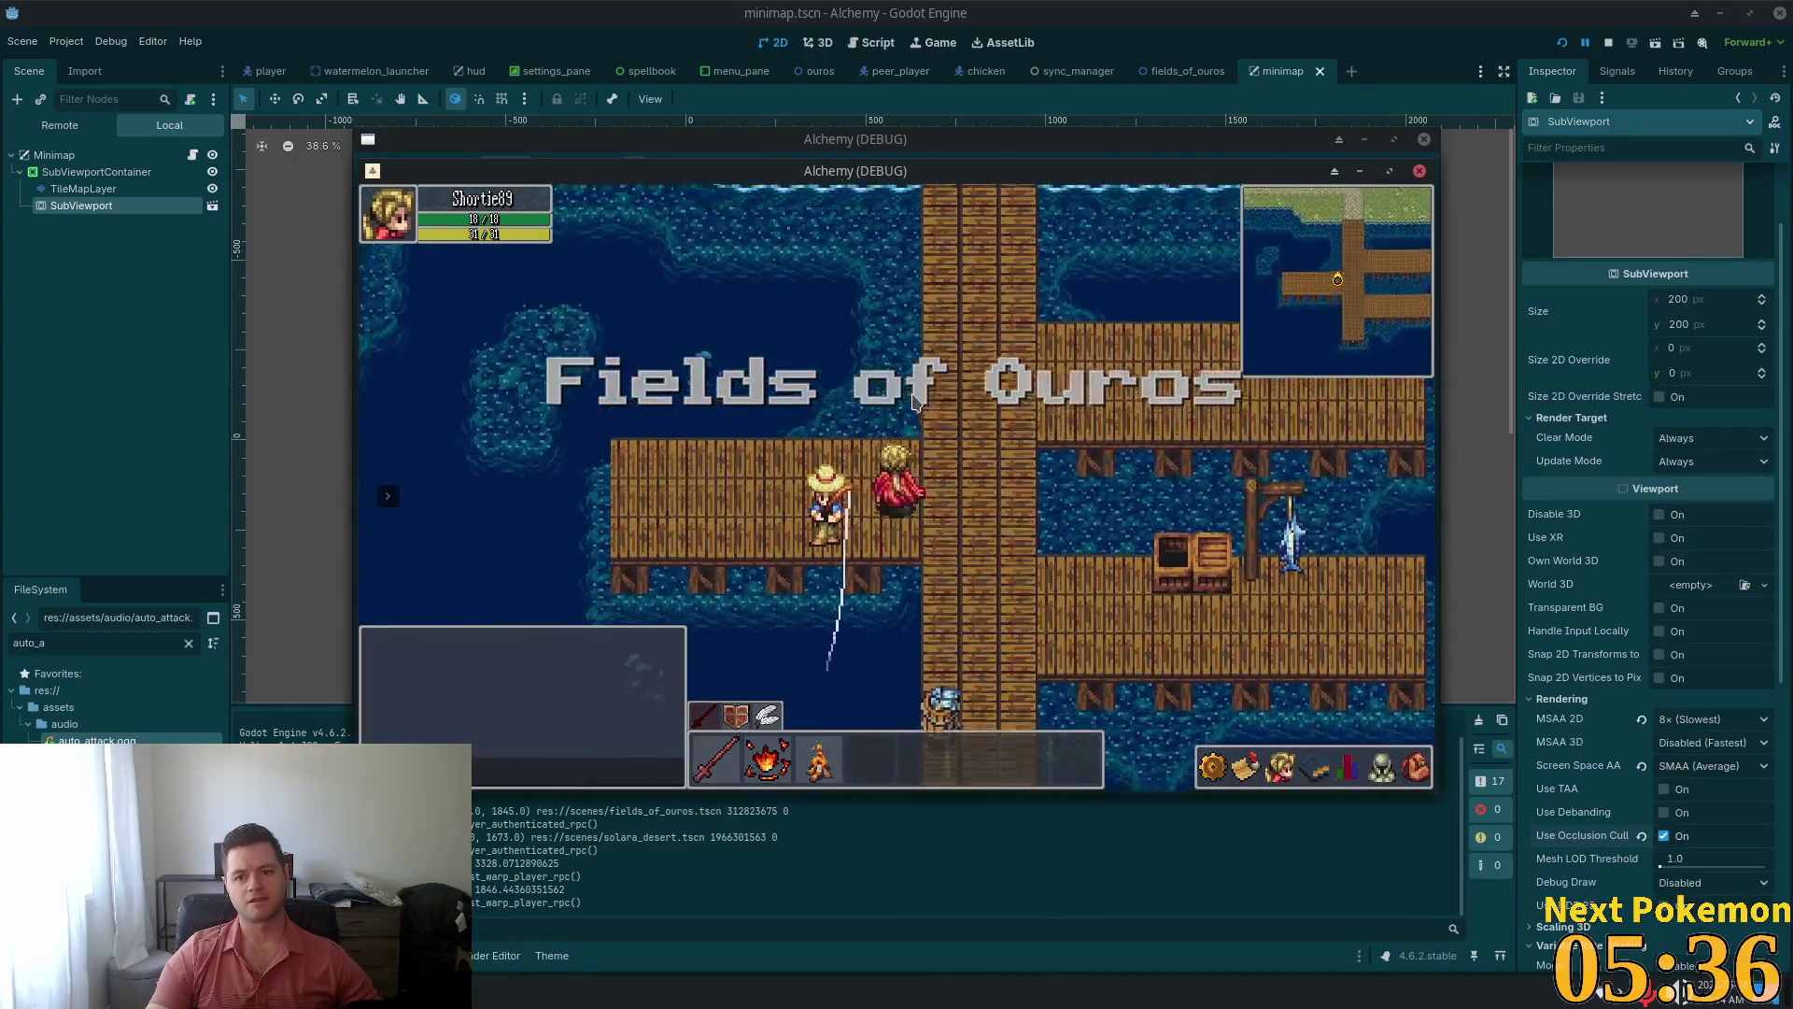
key("Up")
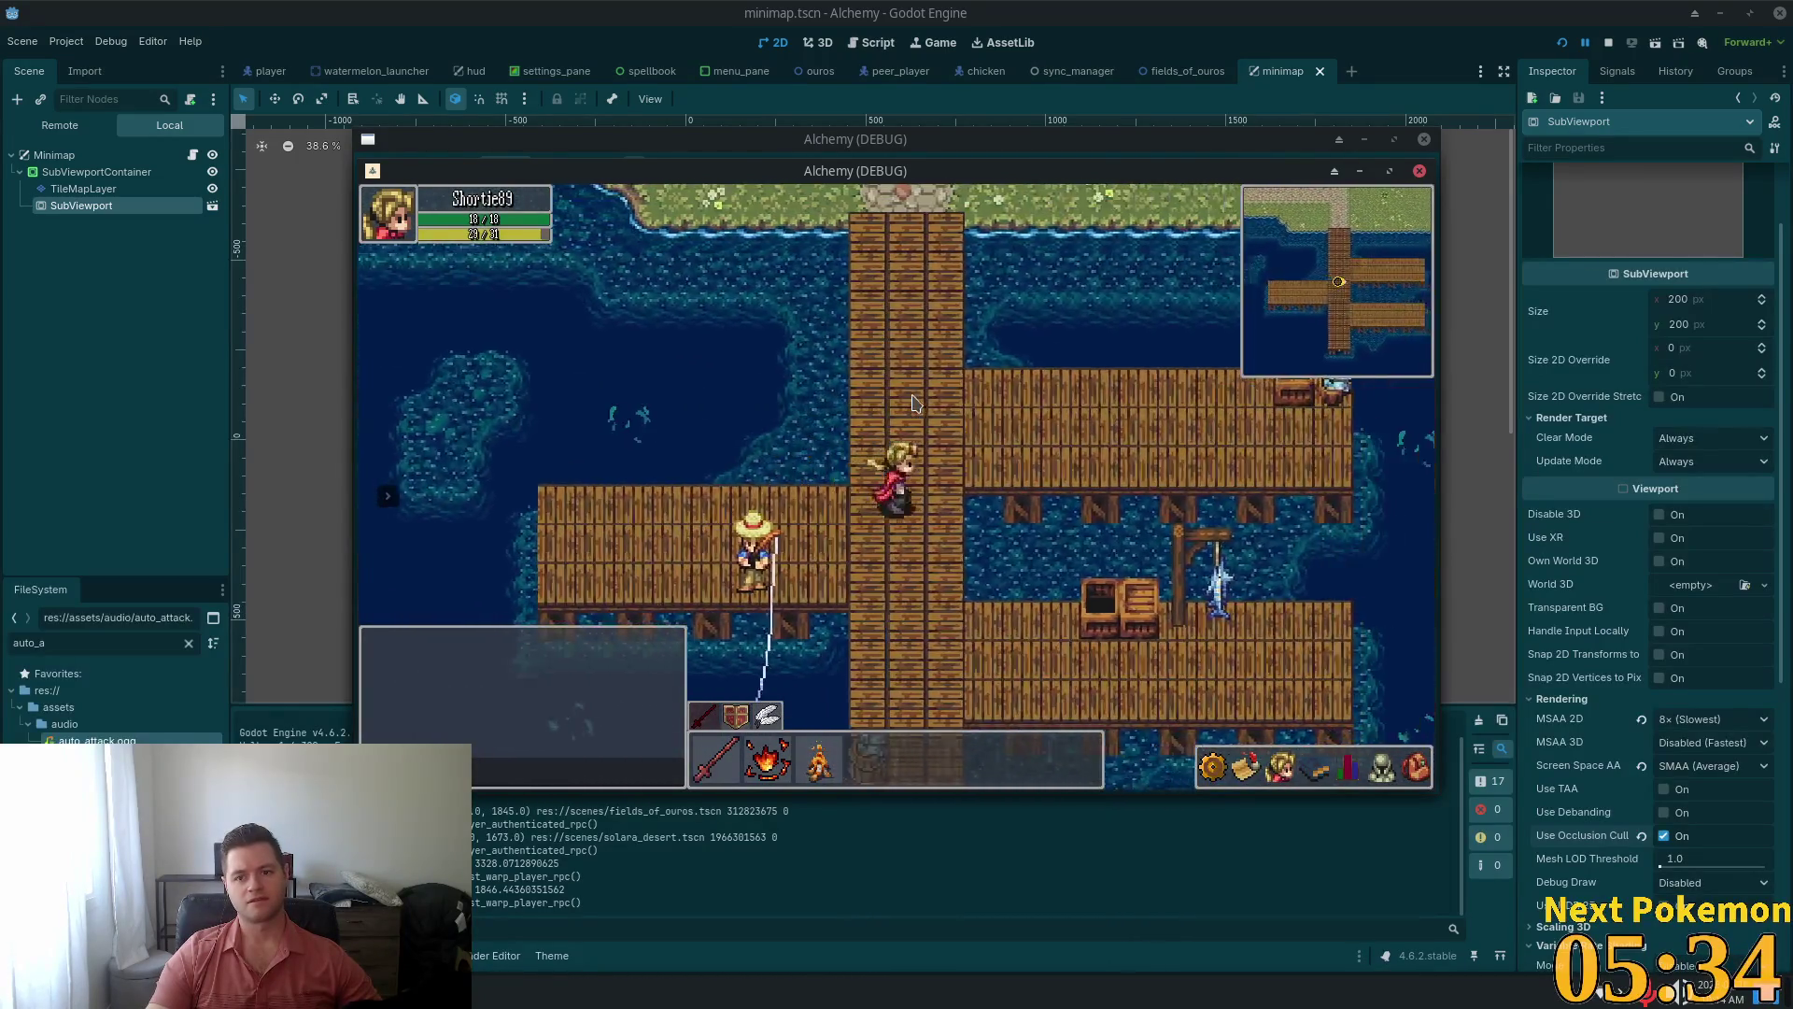
key("Down")
key("Up")
key("Down")
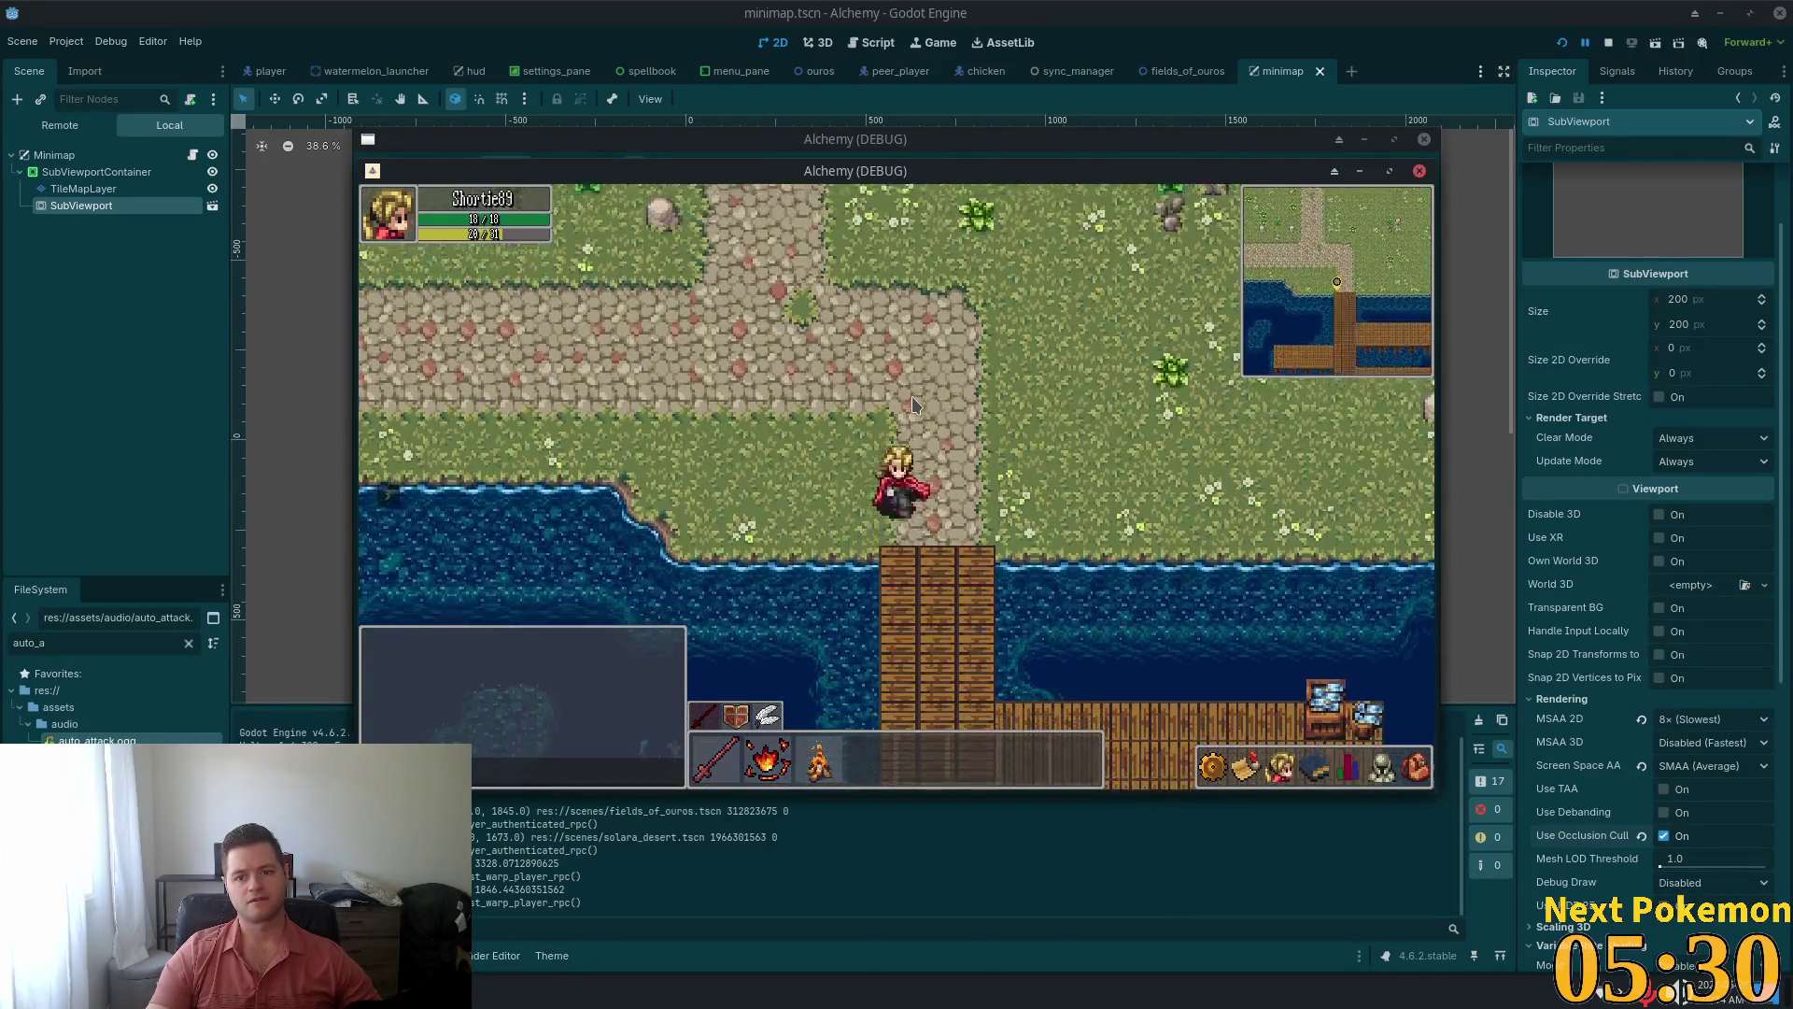
key("Down")
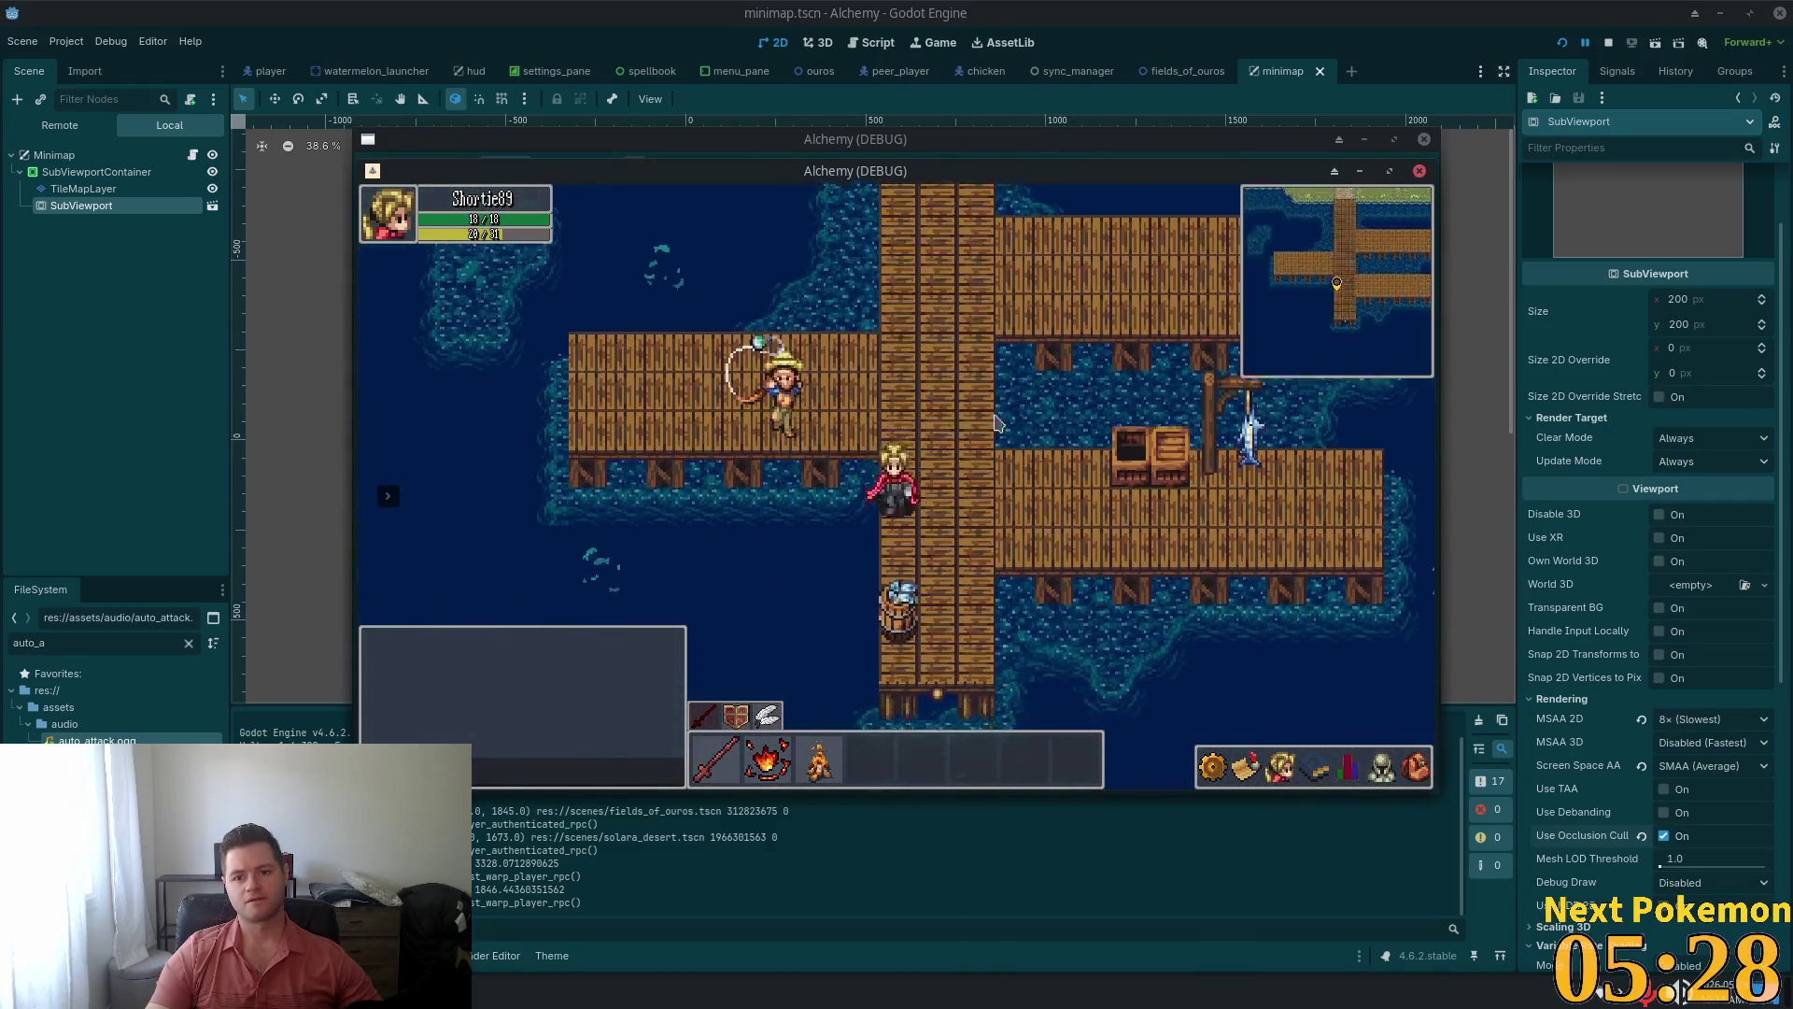
left_click(1695, 729)
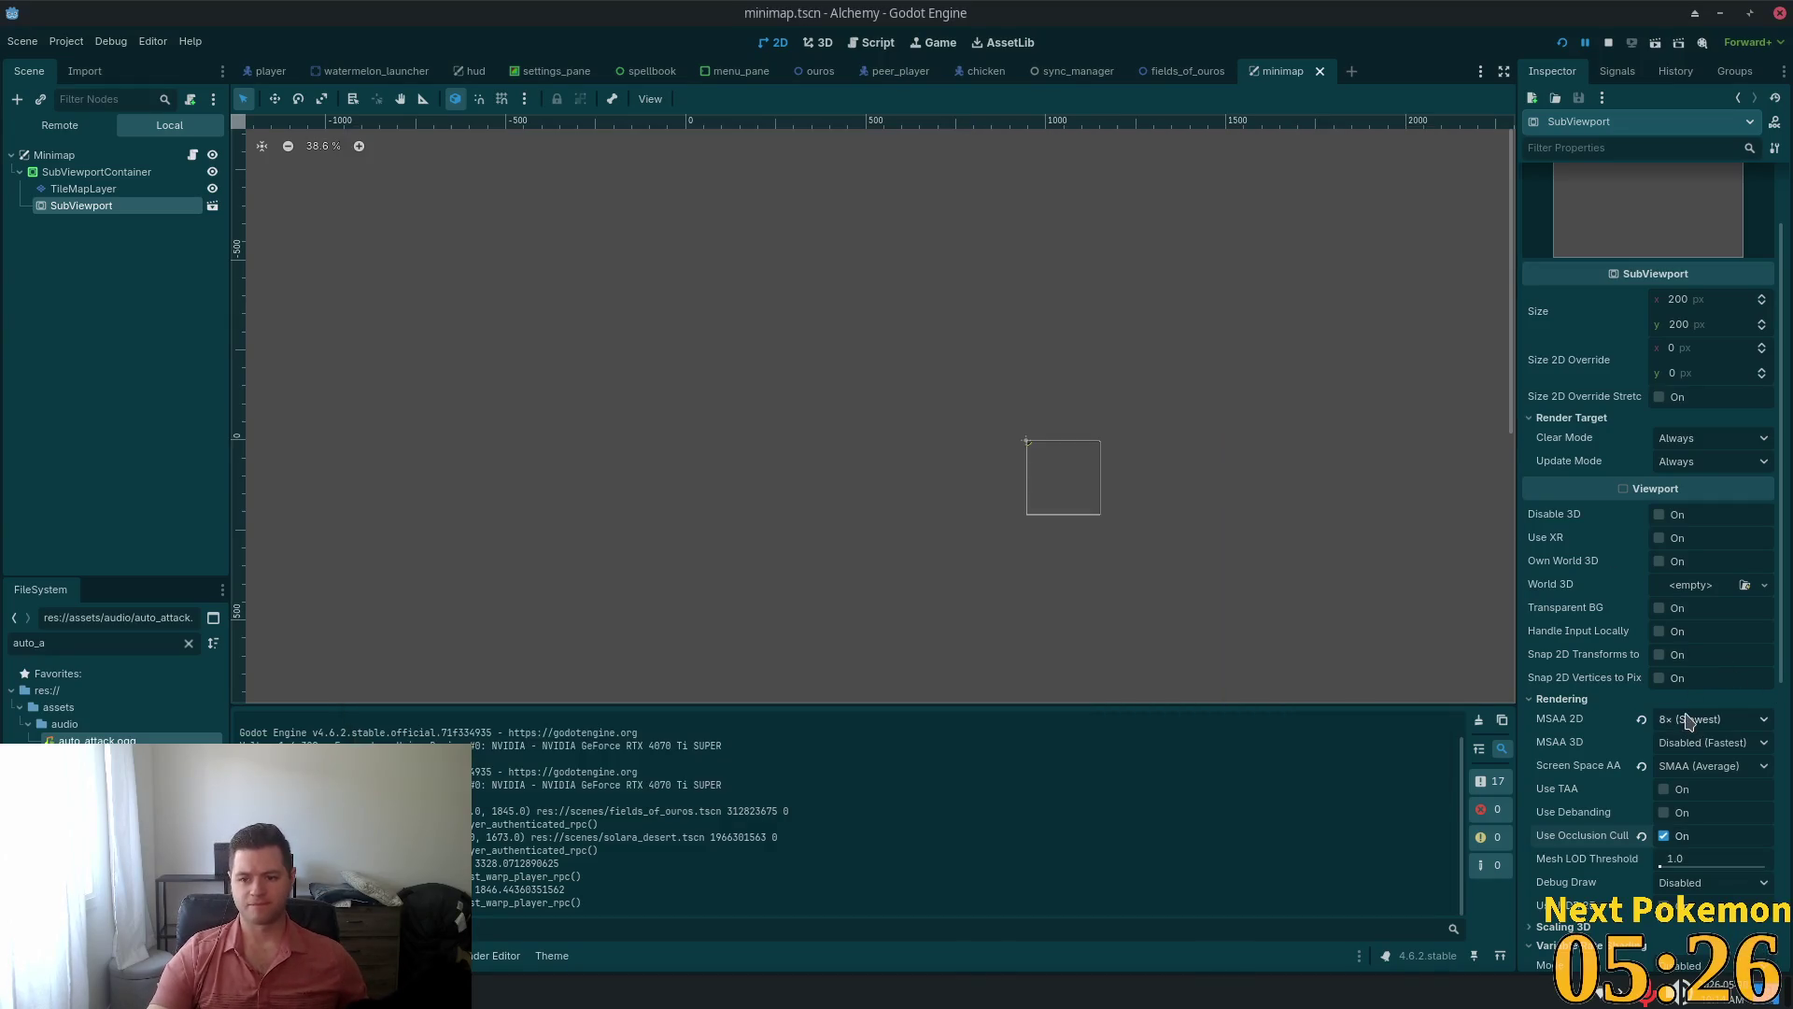
Set MSAA 2D and Screen Space AA back to Disabled and turn occlusion culling off
left_click(1681, 742)
left_click(1643, 766)
left_click(1642, 836)
Turn on Snap 2D Vertices to Pixel
scroll(1643, 787, "down", 2)
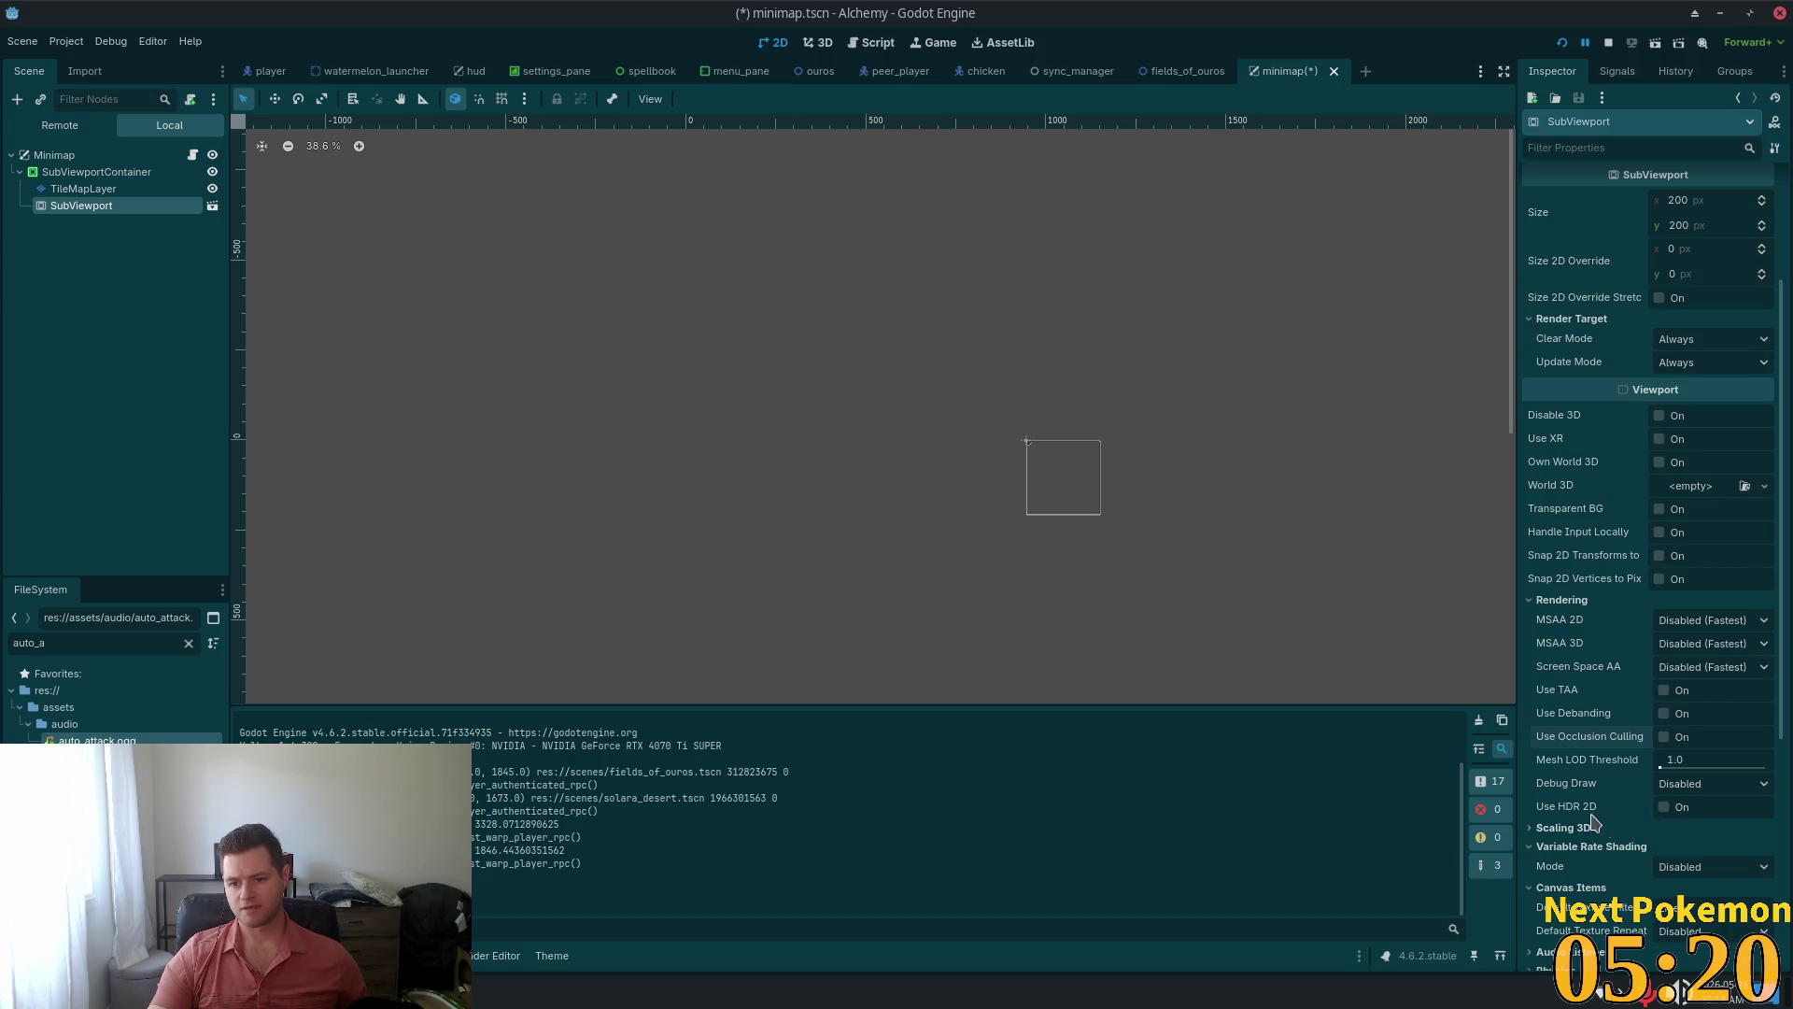
mouse_move(1577, 809)
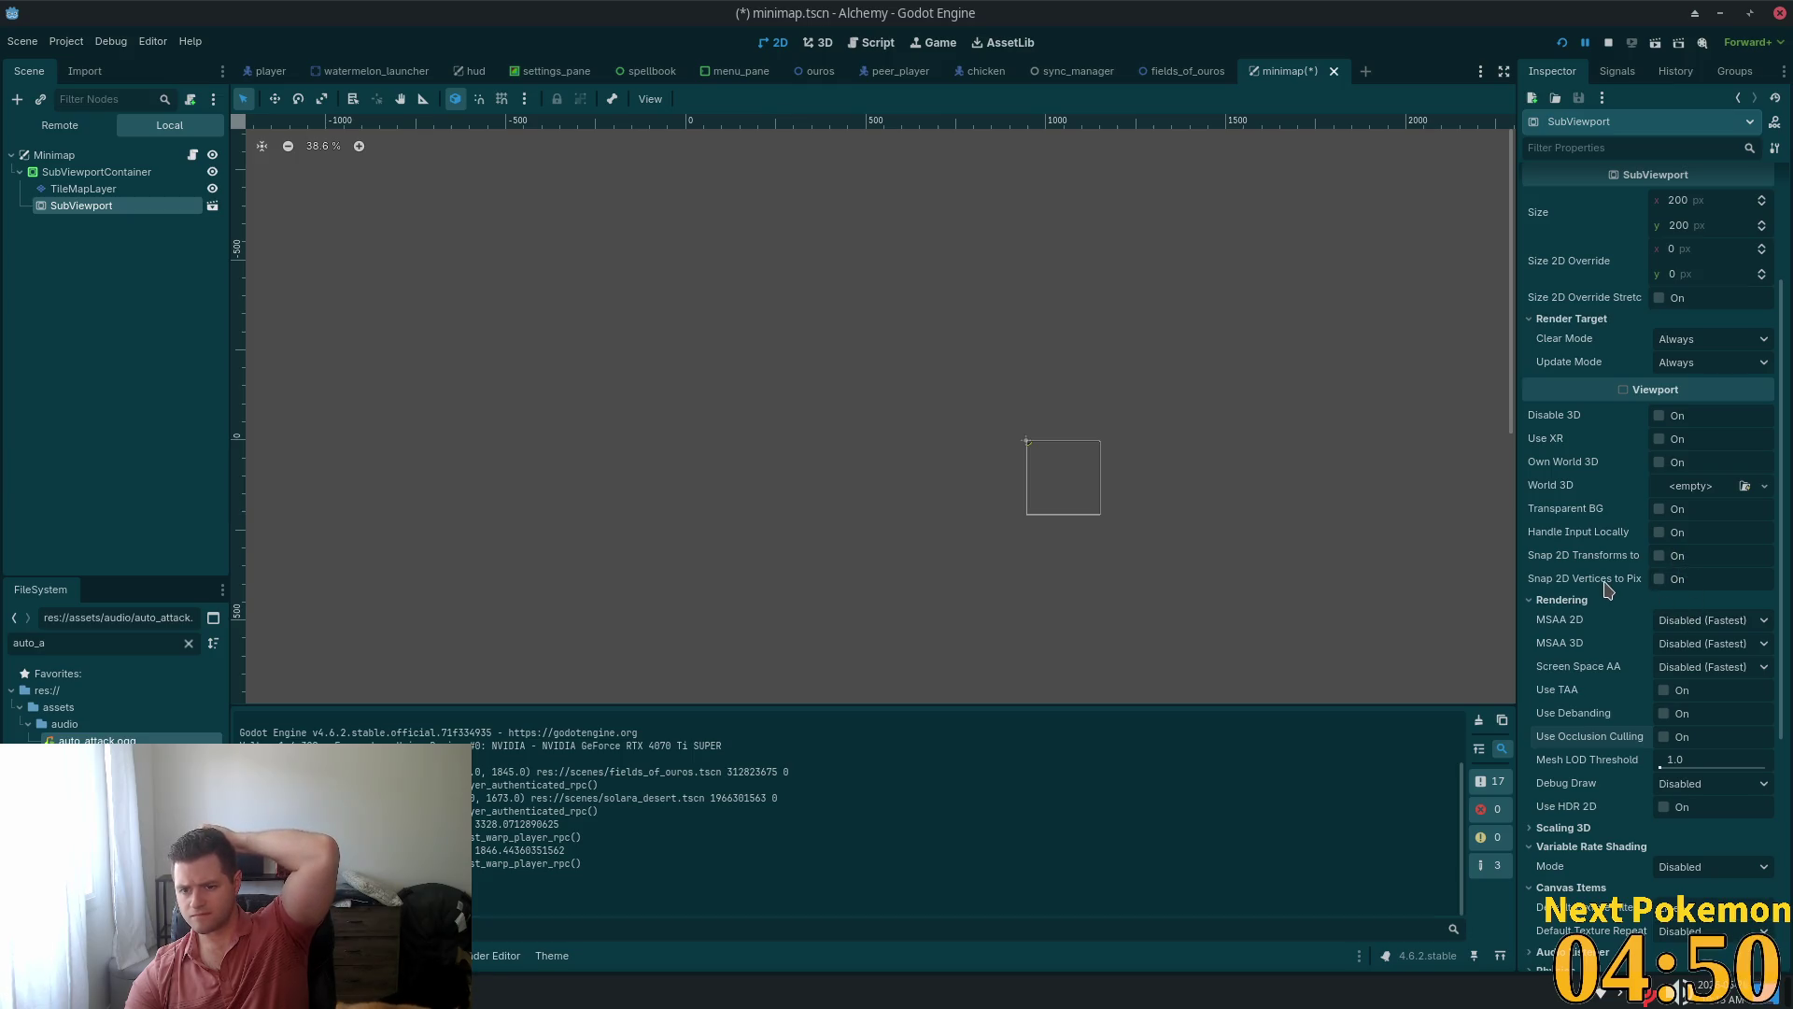
mouse_move(1607, 588)
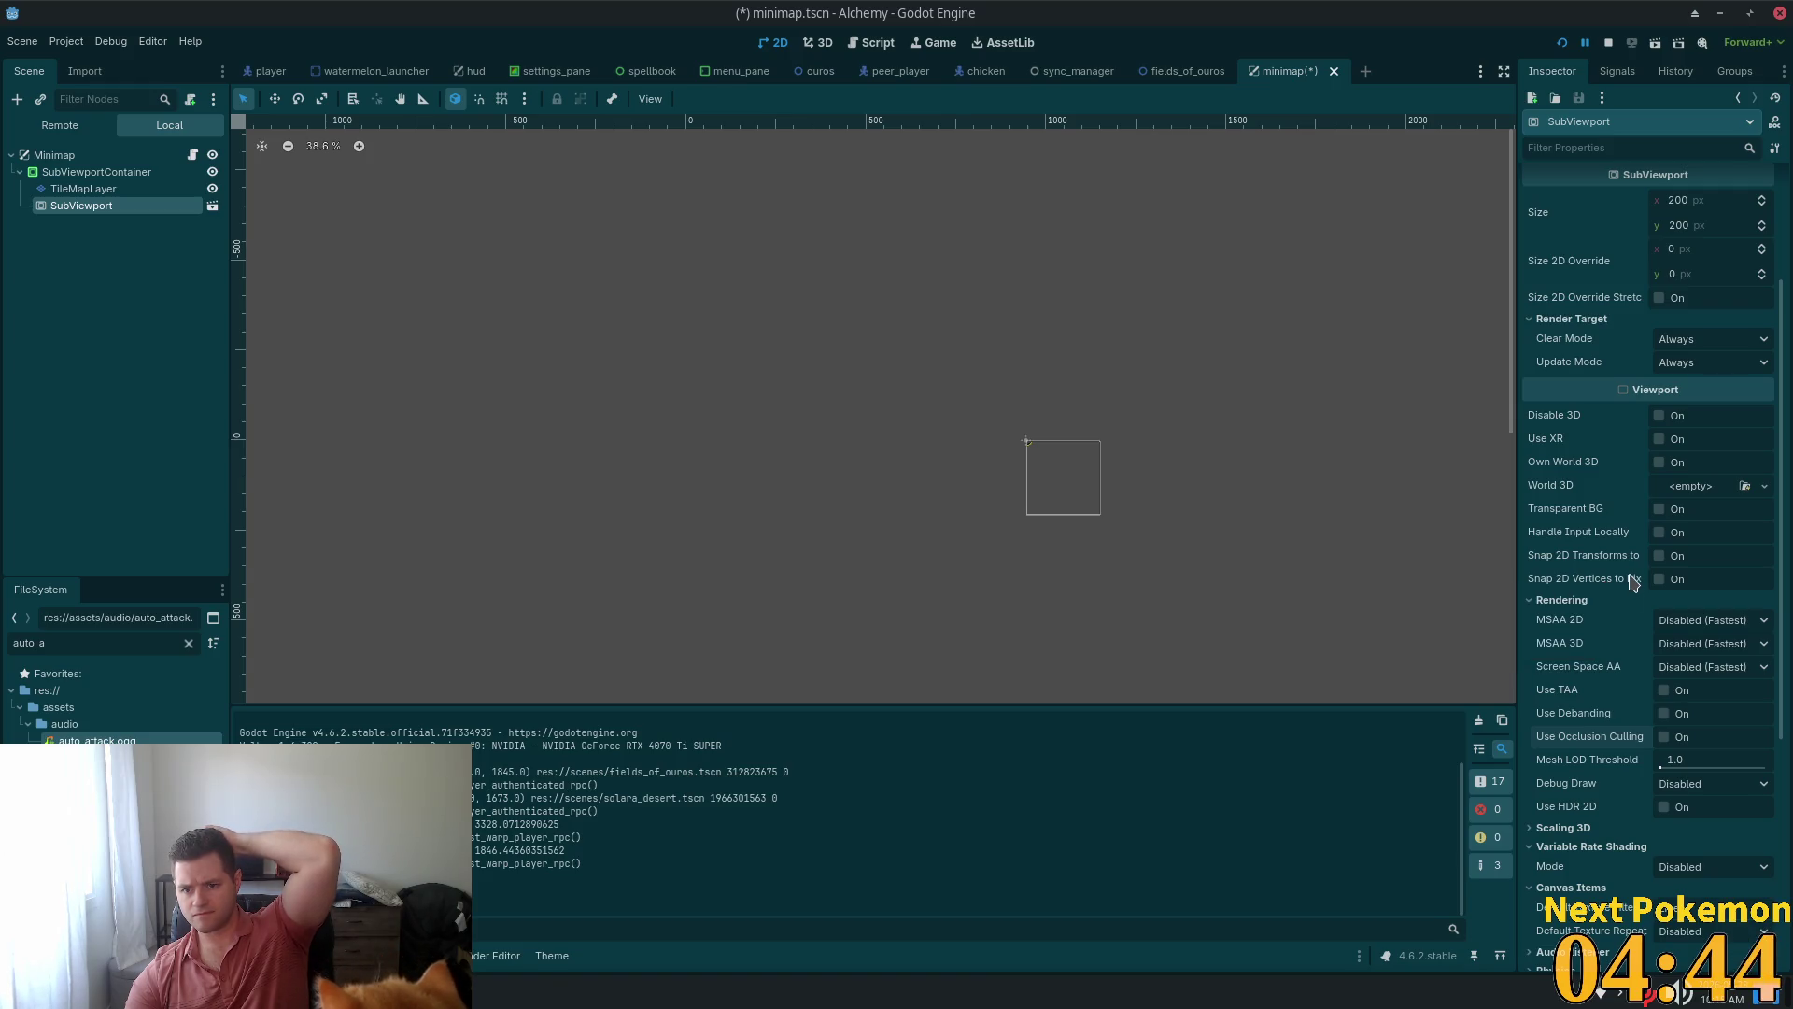
left_click(1660, 579)
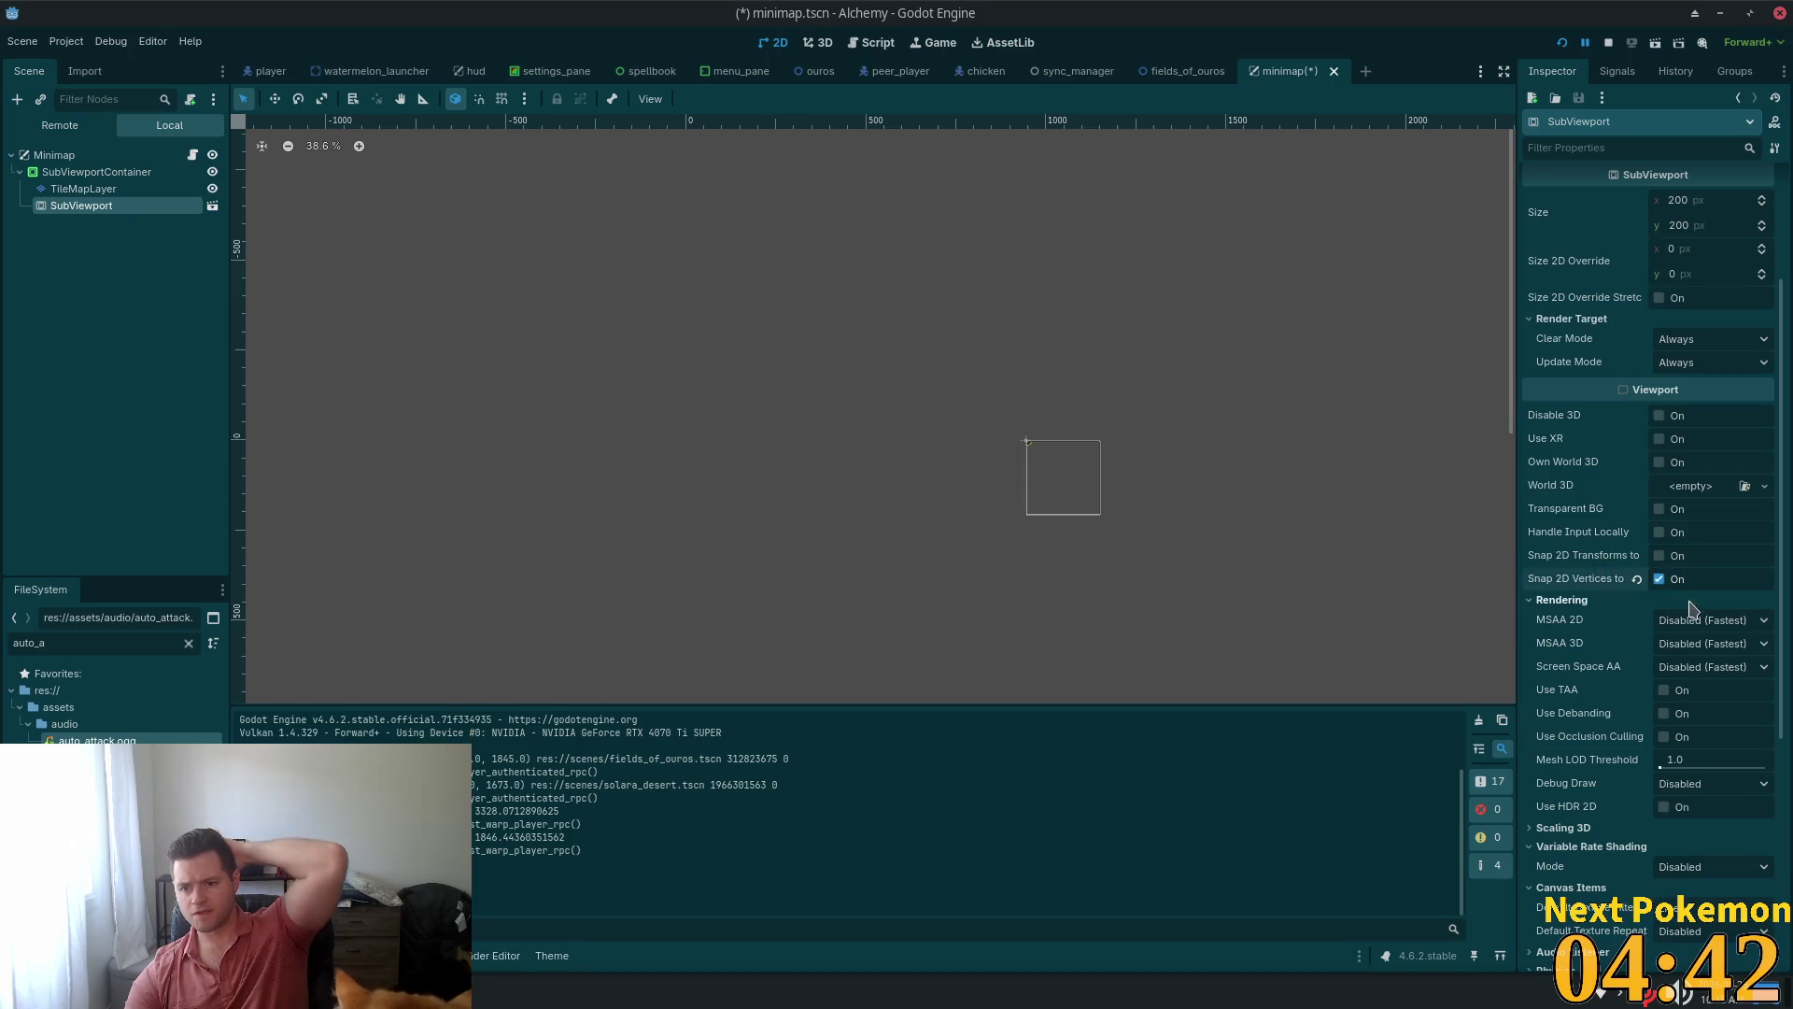
Turn on Use HDR 2D, save, and run the game to test the minimap
key("ctrl+s")
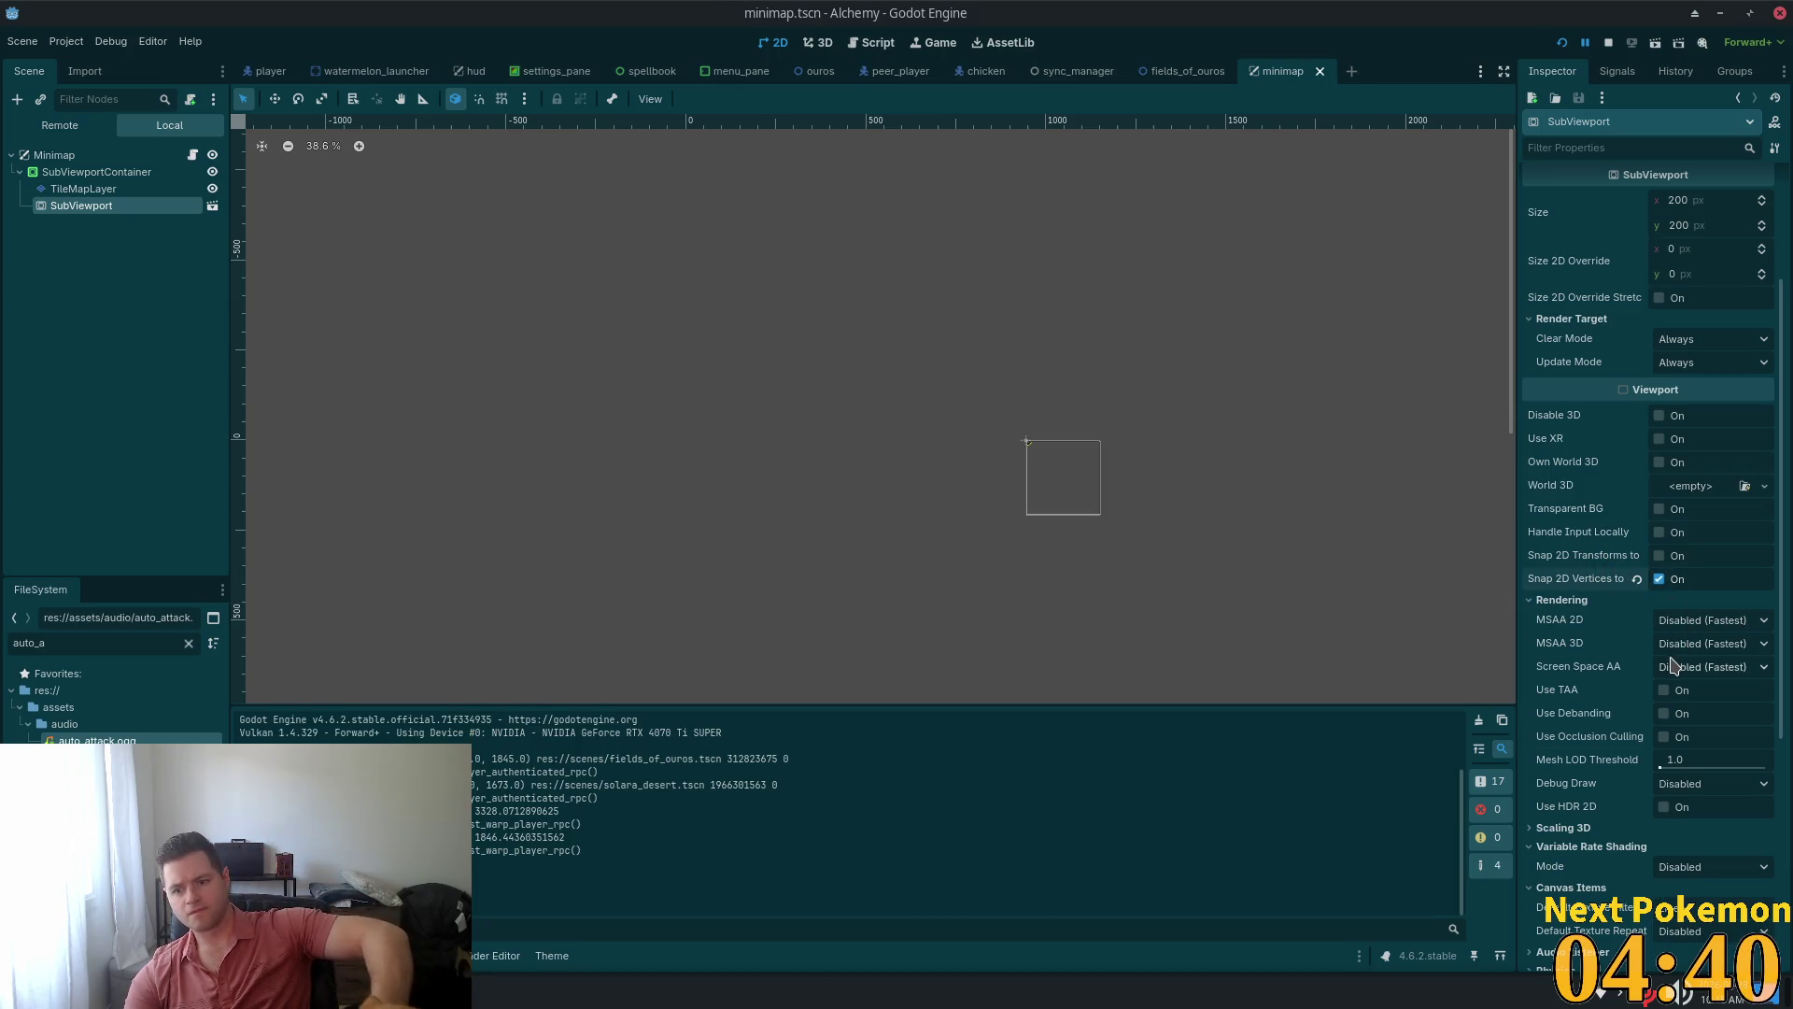
left_click(1664, 807)
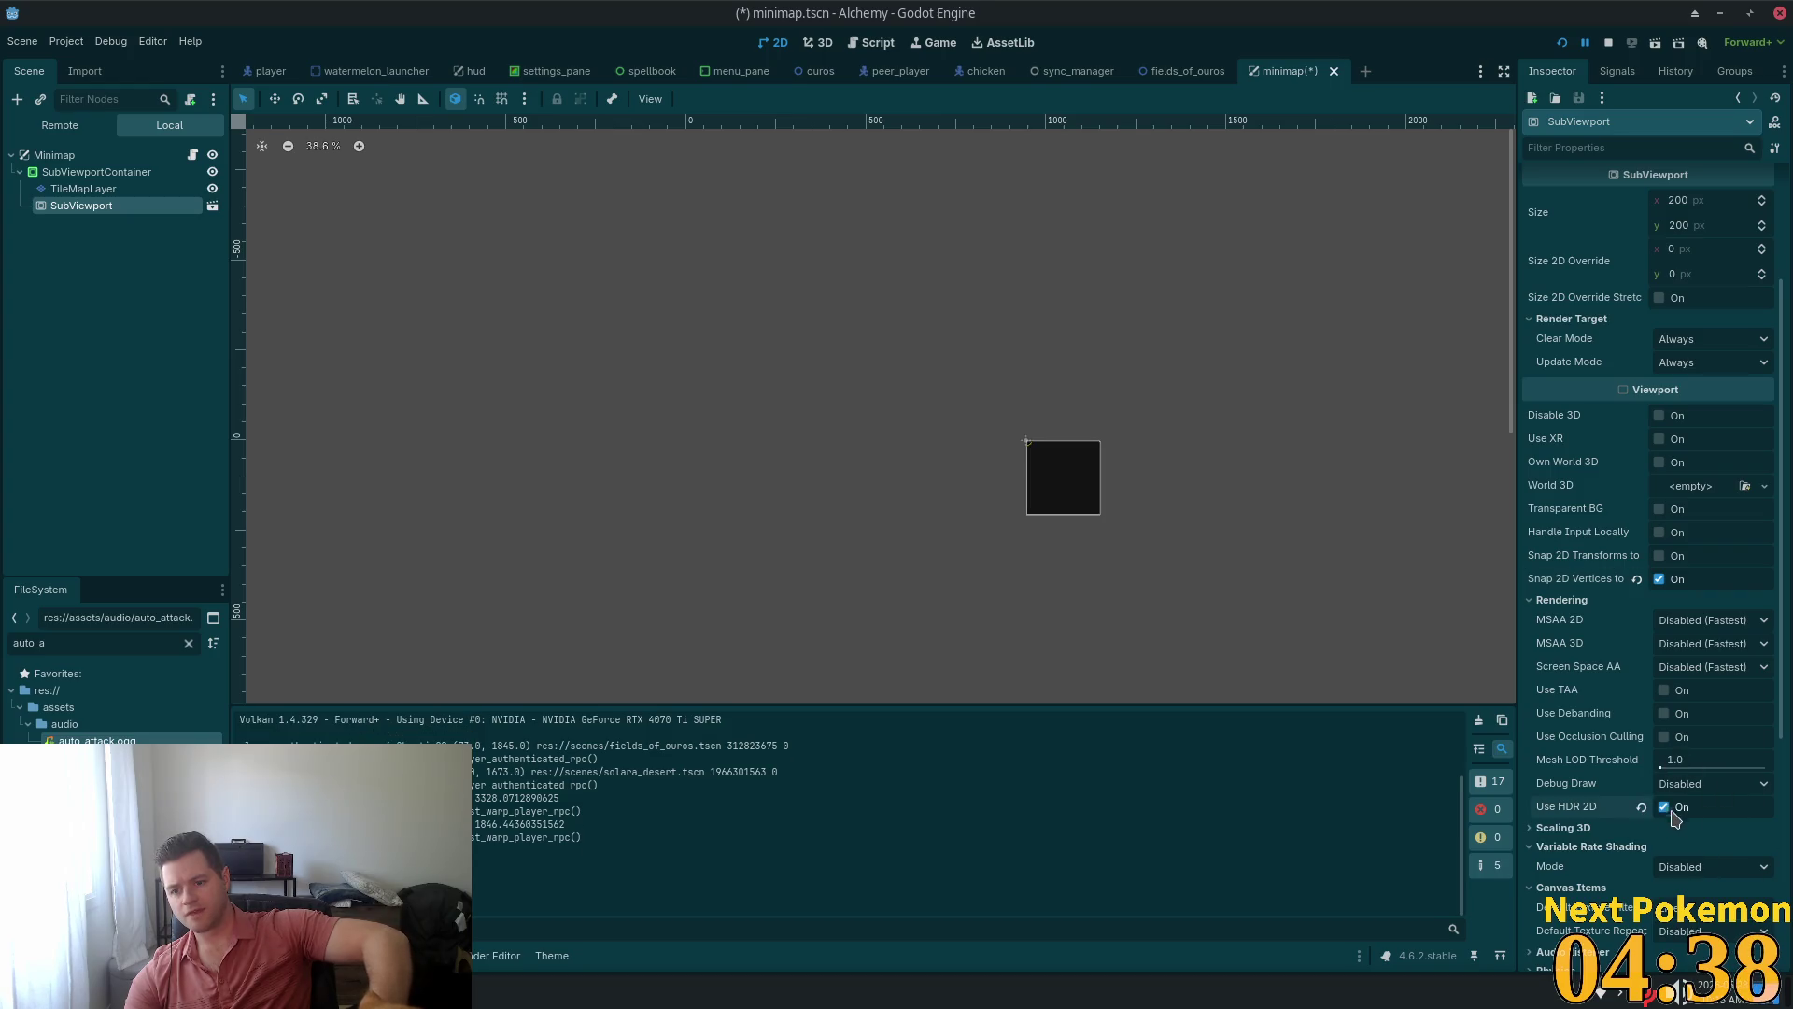
key("ctrl+s")
left_click(1562, 42)
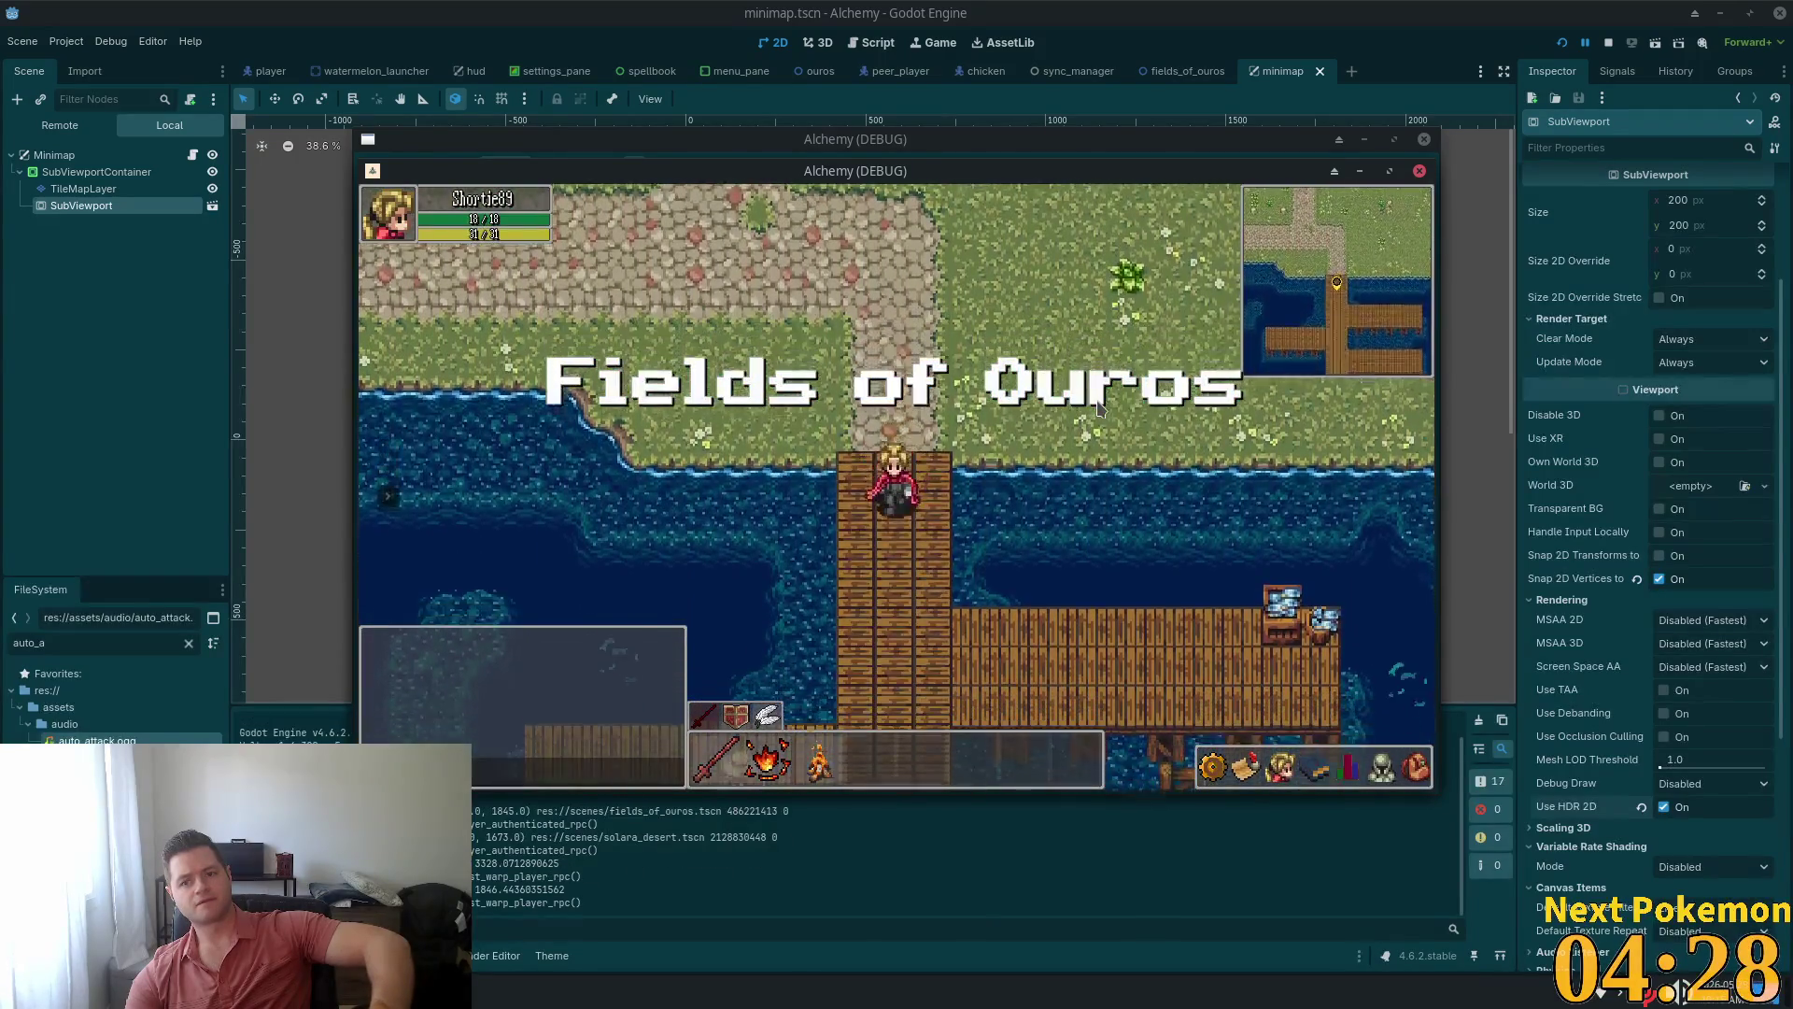
Turn HDR 2D back off, stop the game, save and relaunch, and enable Snap 2D Transforms to Pixel
left_click(1664, 807)
key("F8")
key("ctrl+s")
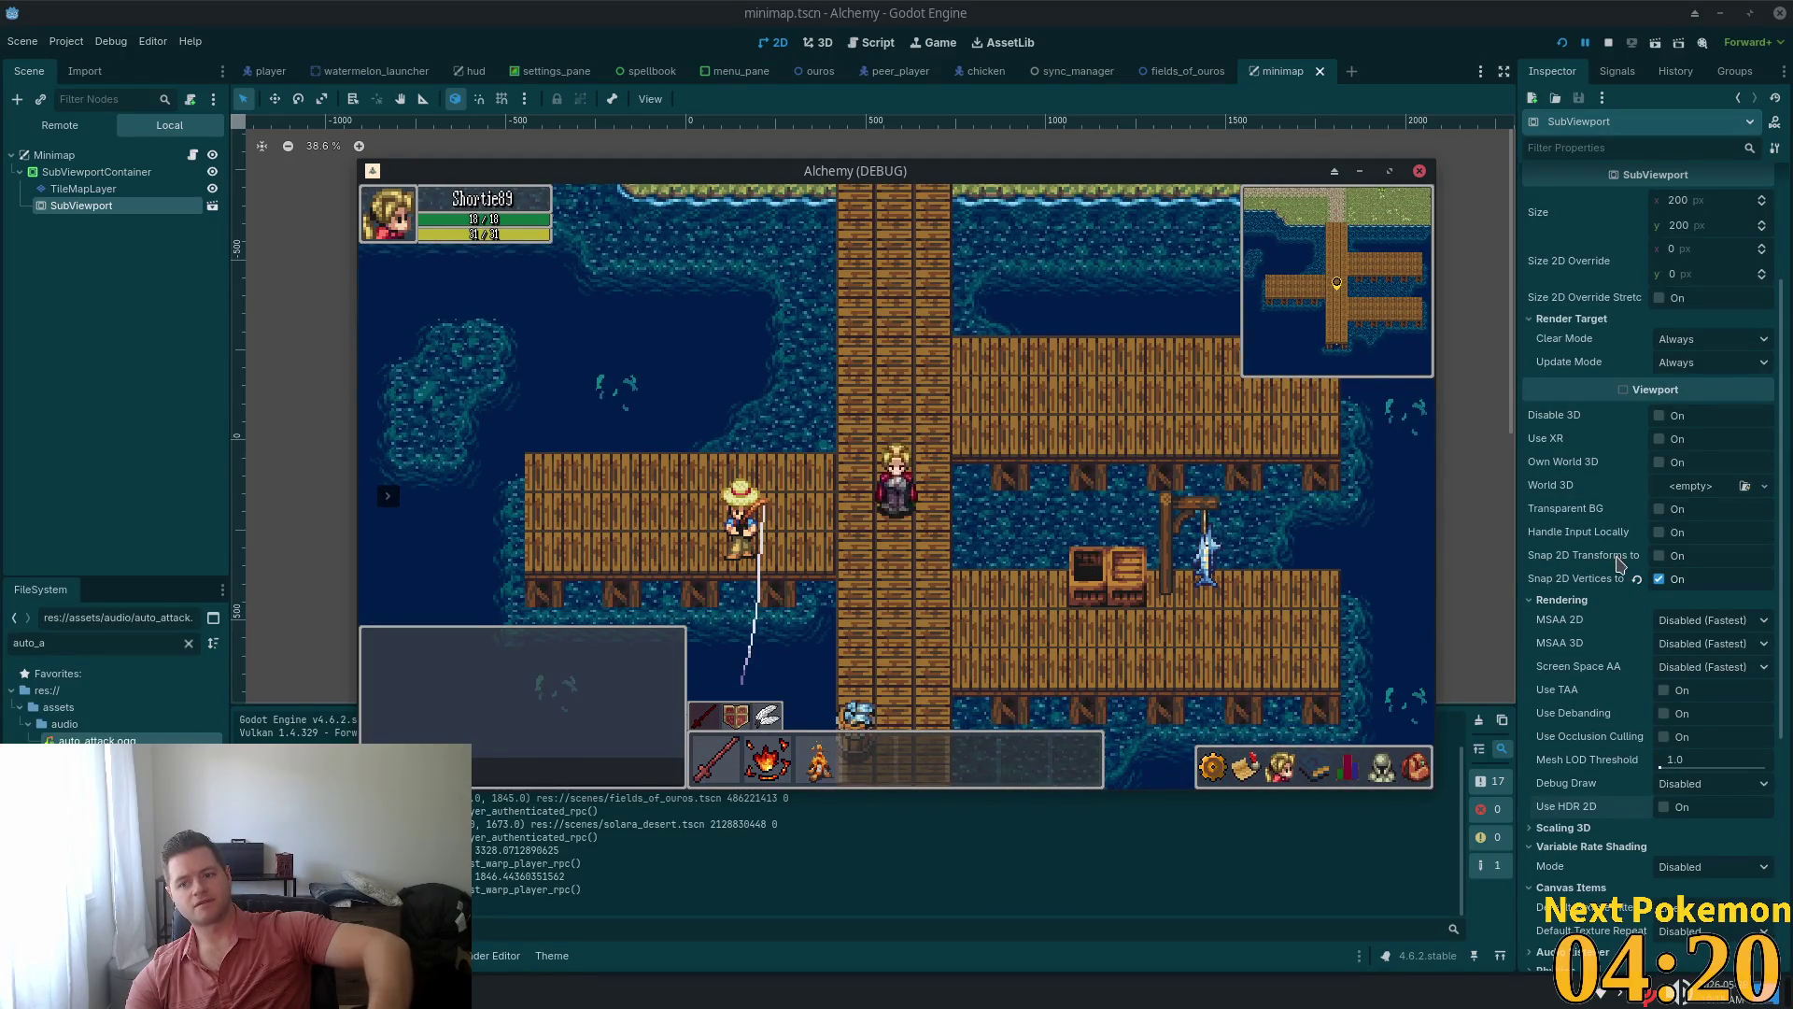
left_click(1660, 556)
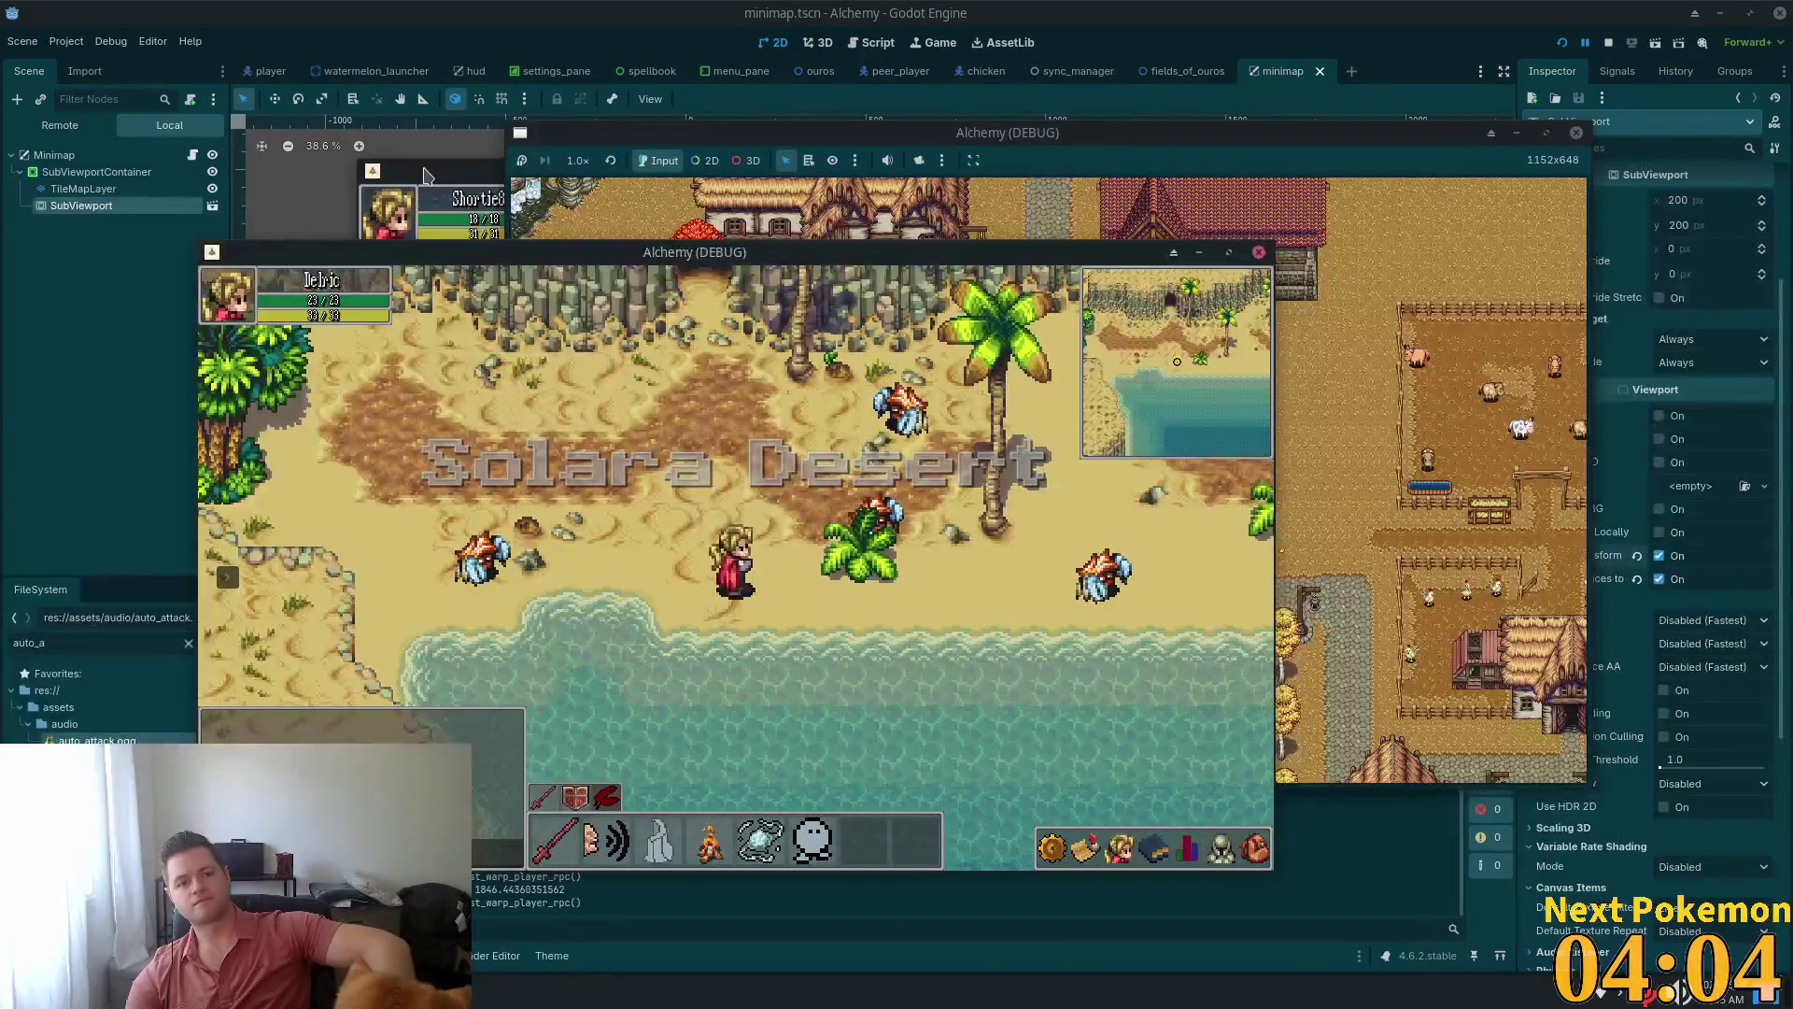
In the fishing-dock debug window, walk the player north to the shore and back along the pier
left_click(425, 184)
key("Up")
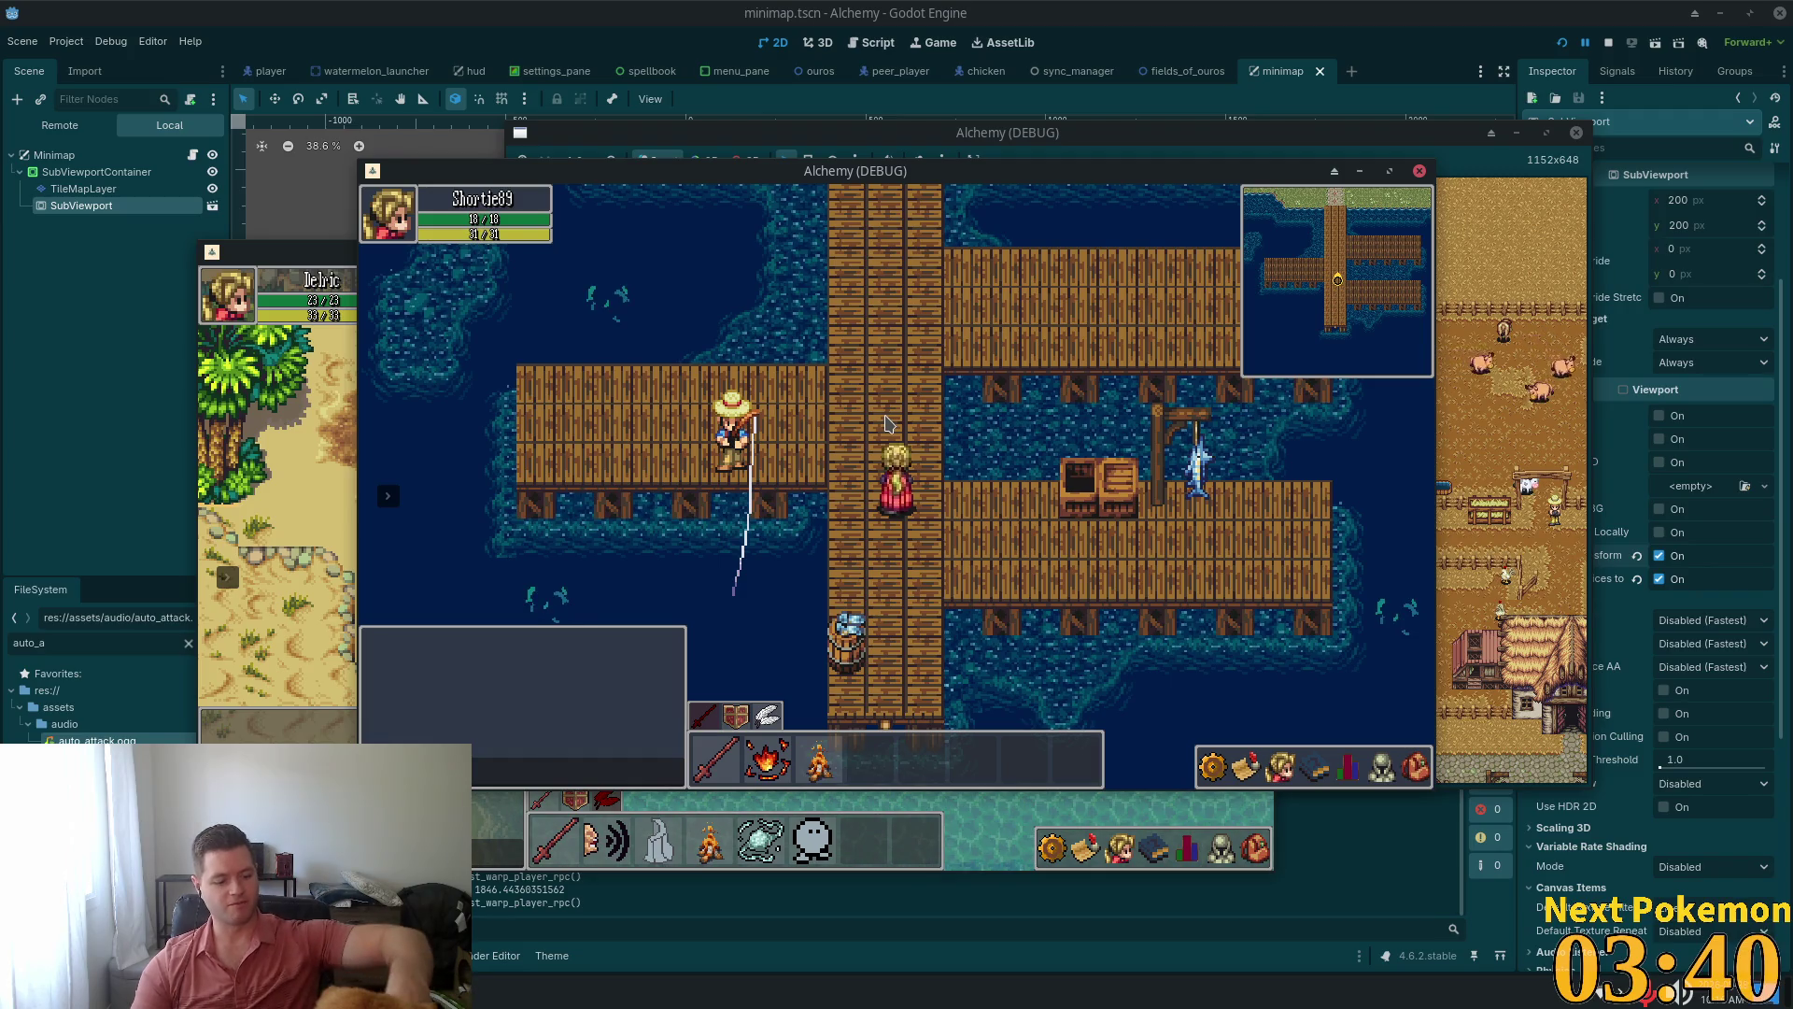
key("Up")
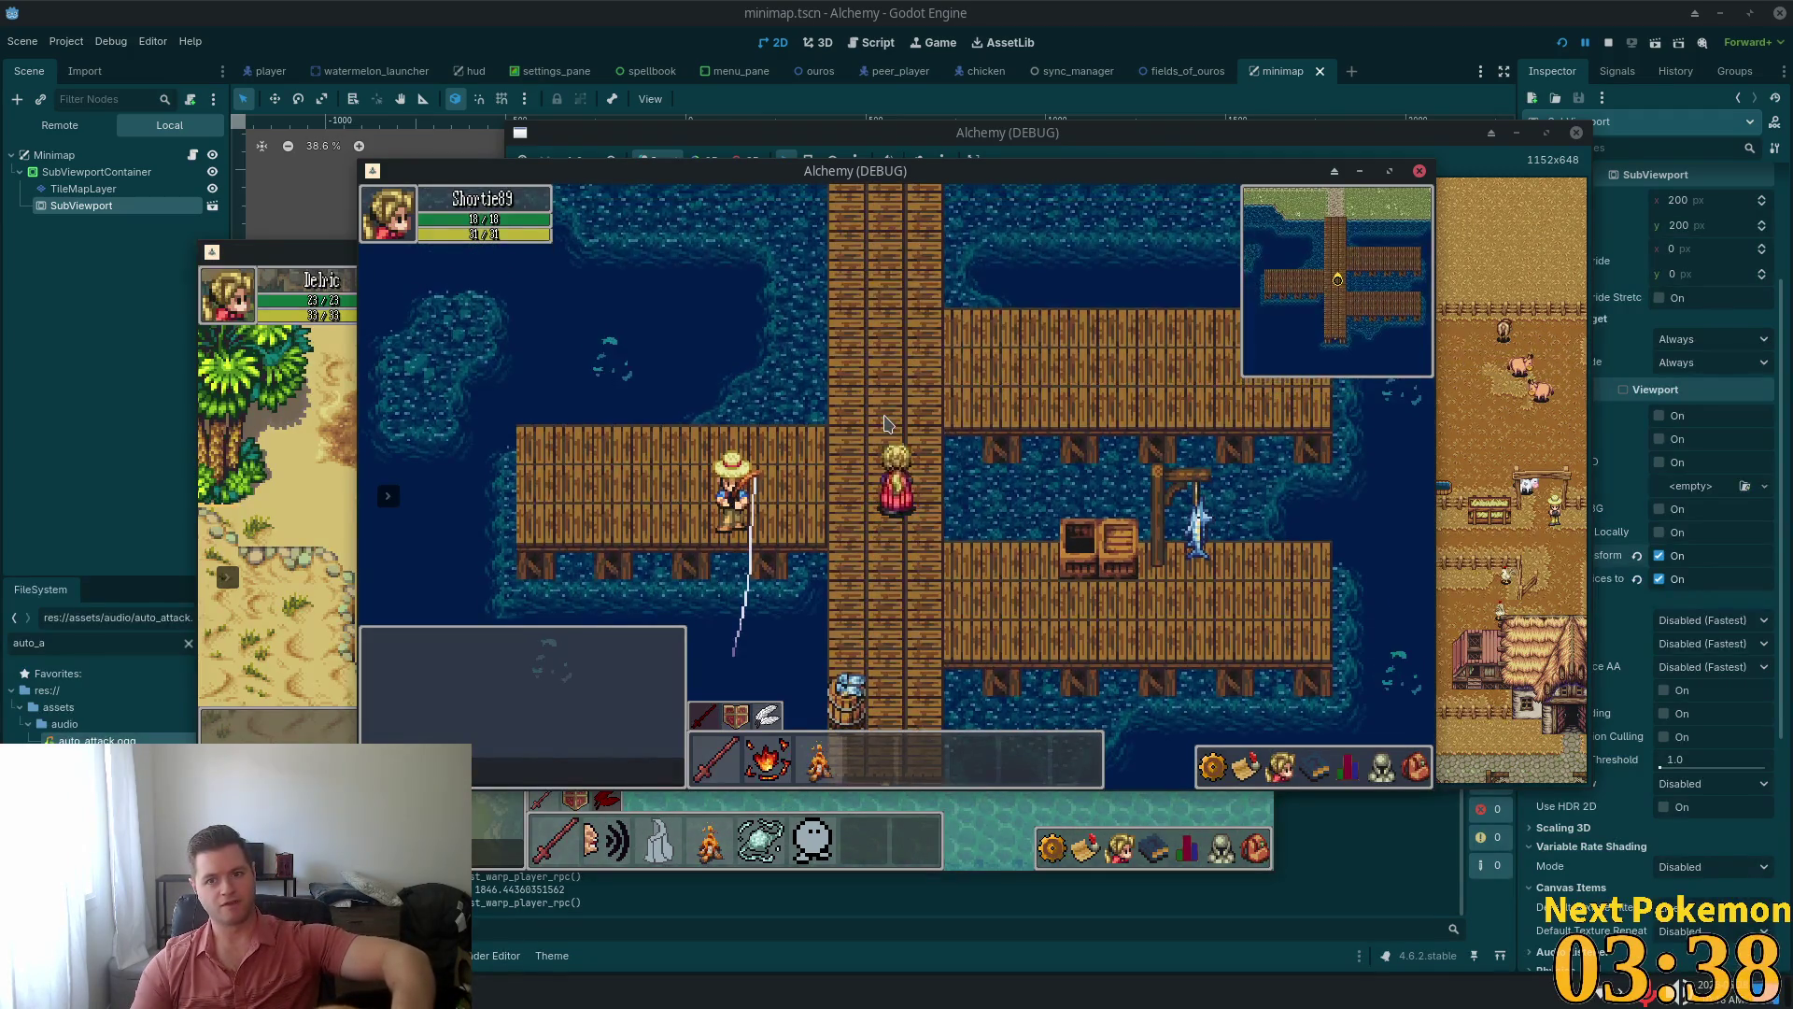
key("Up")
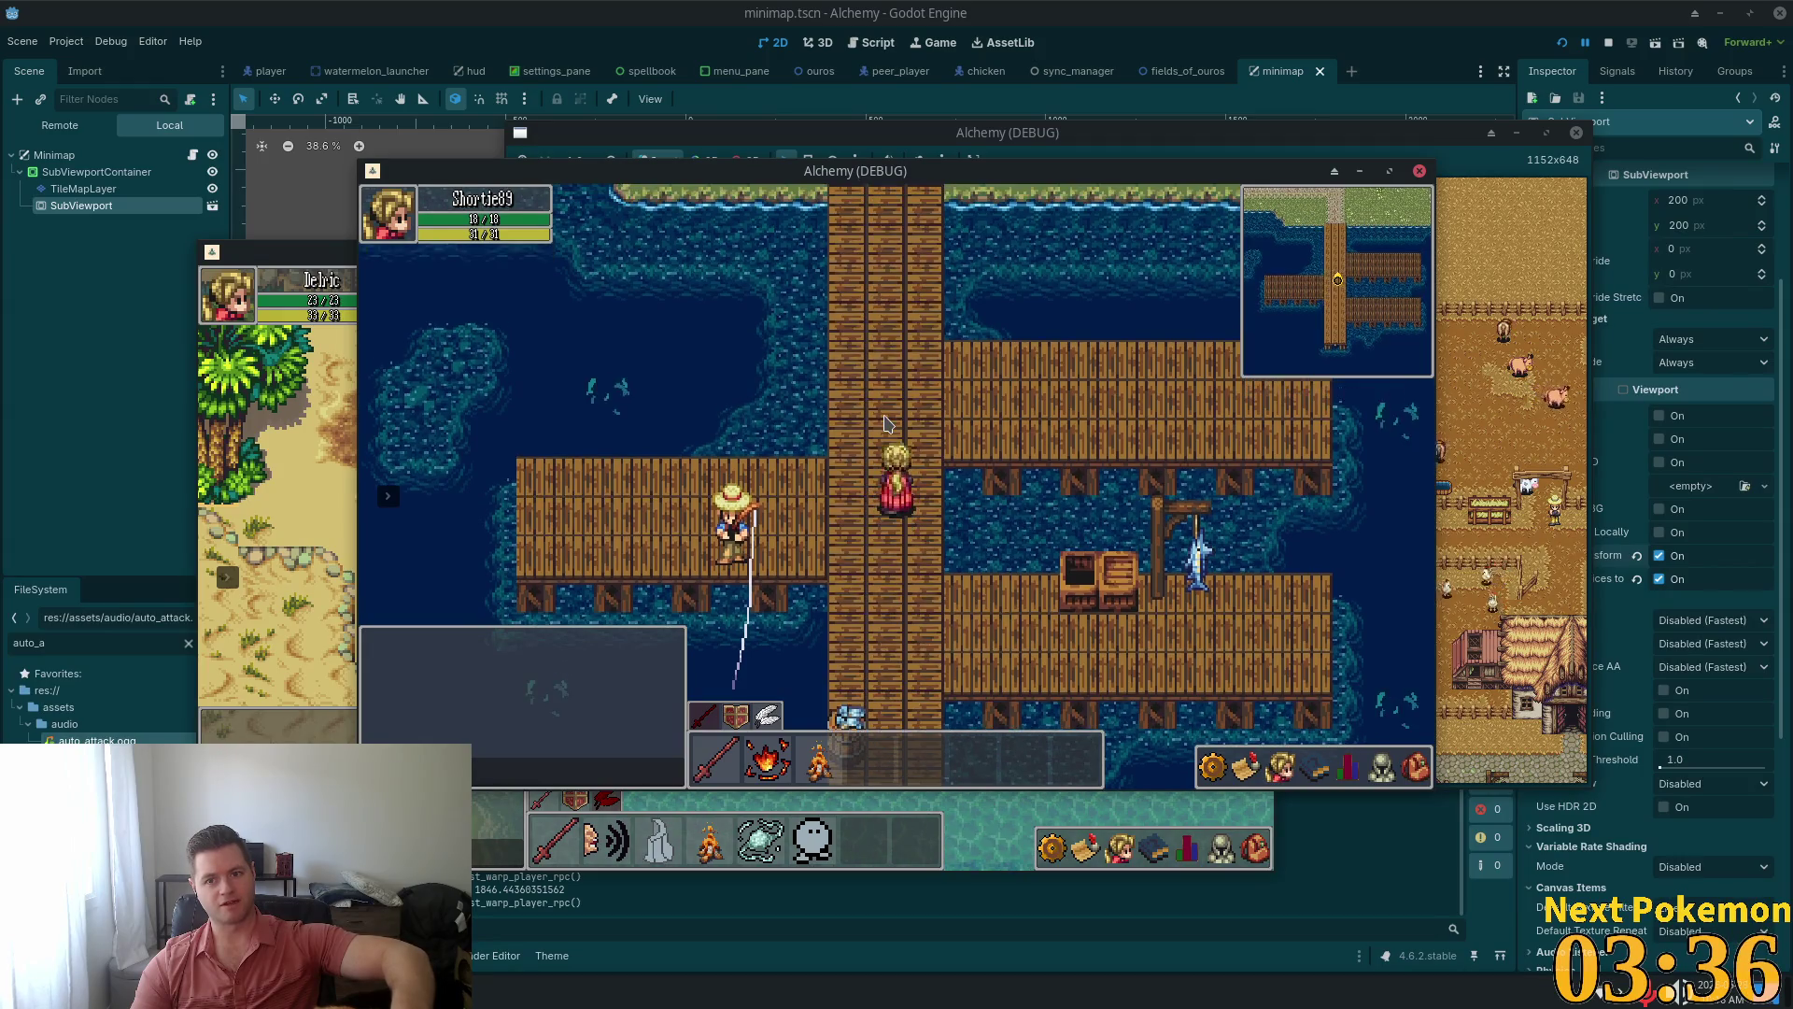
key("Up")
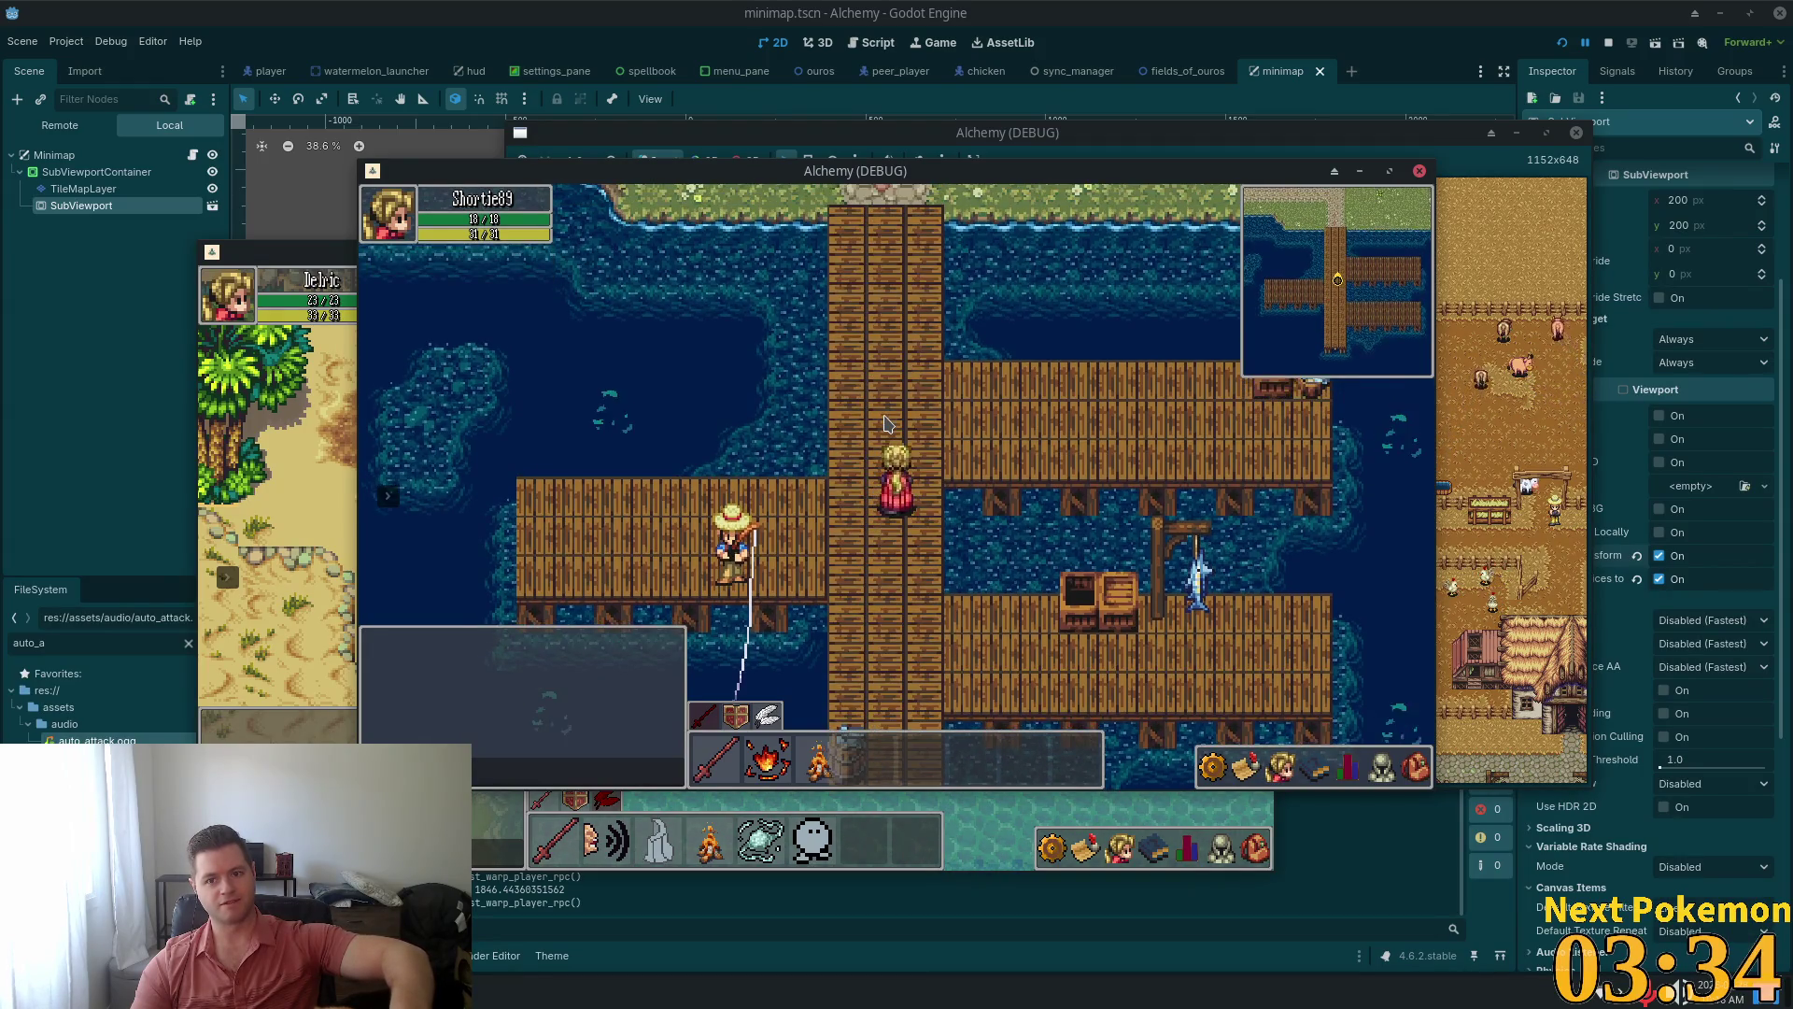
key("Up")
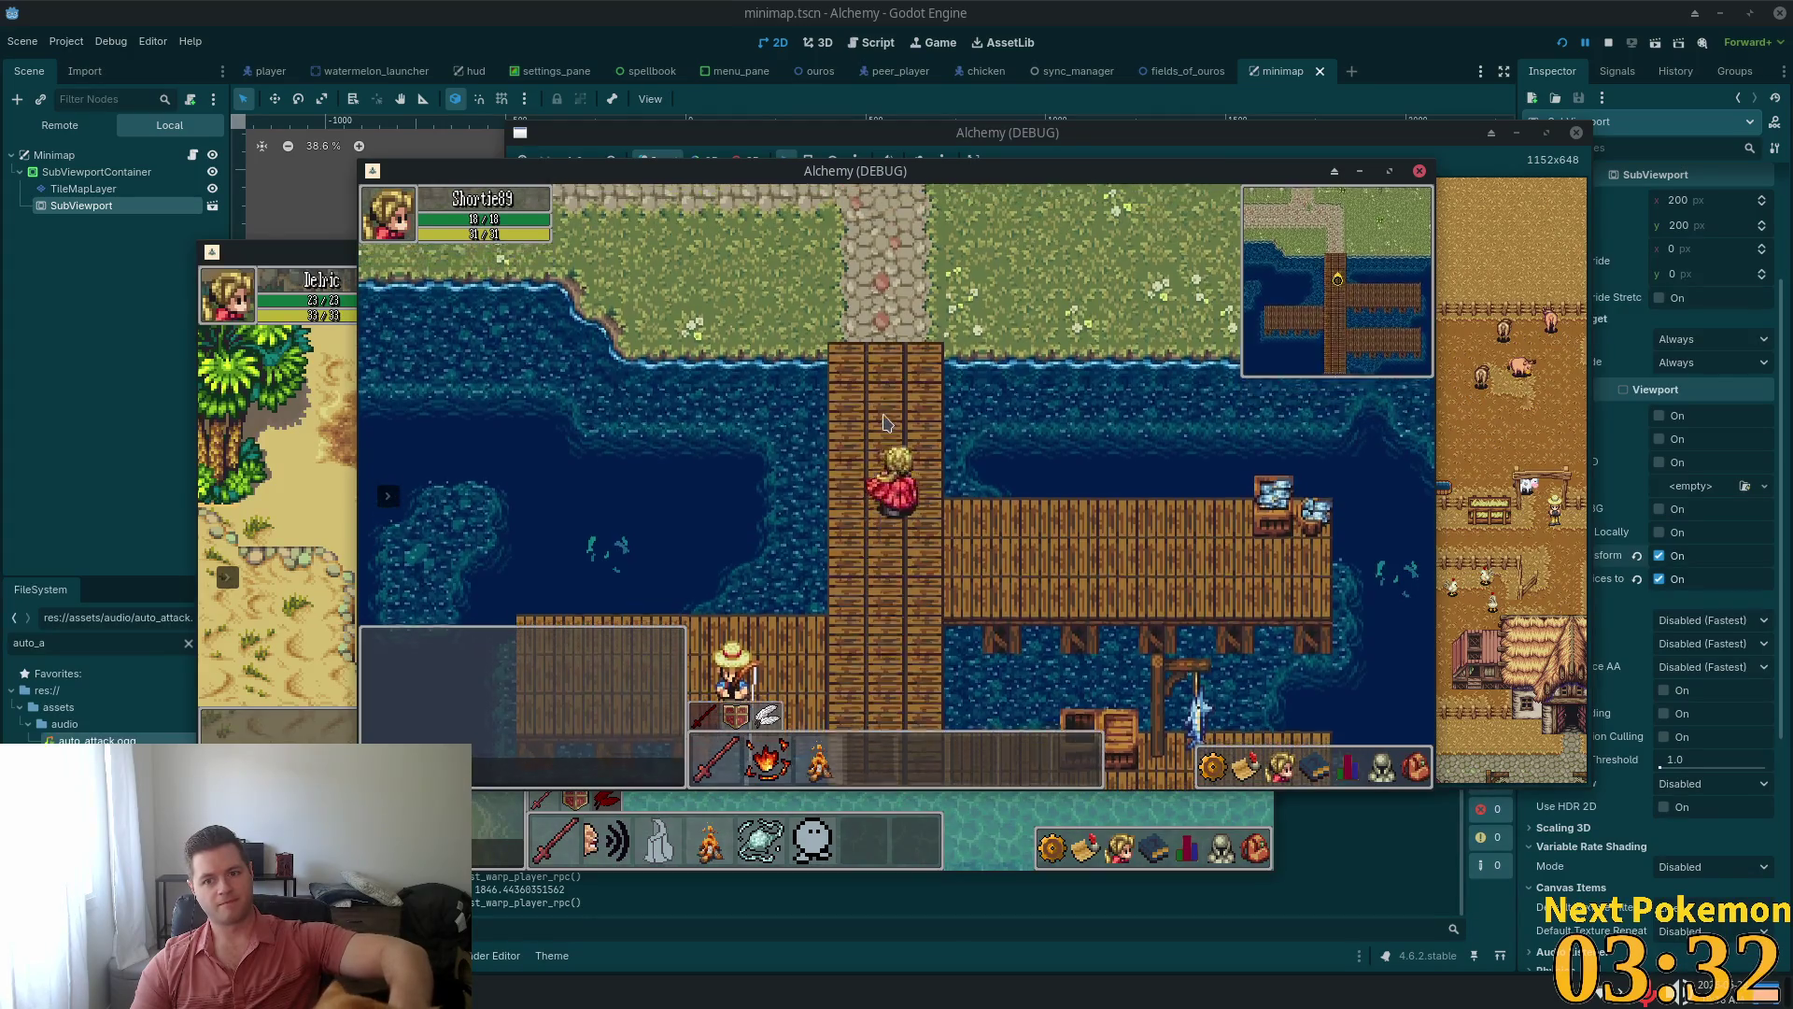
key("Down")
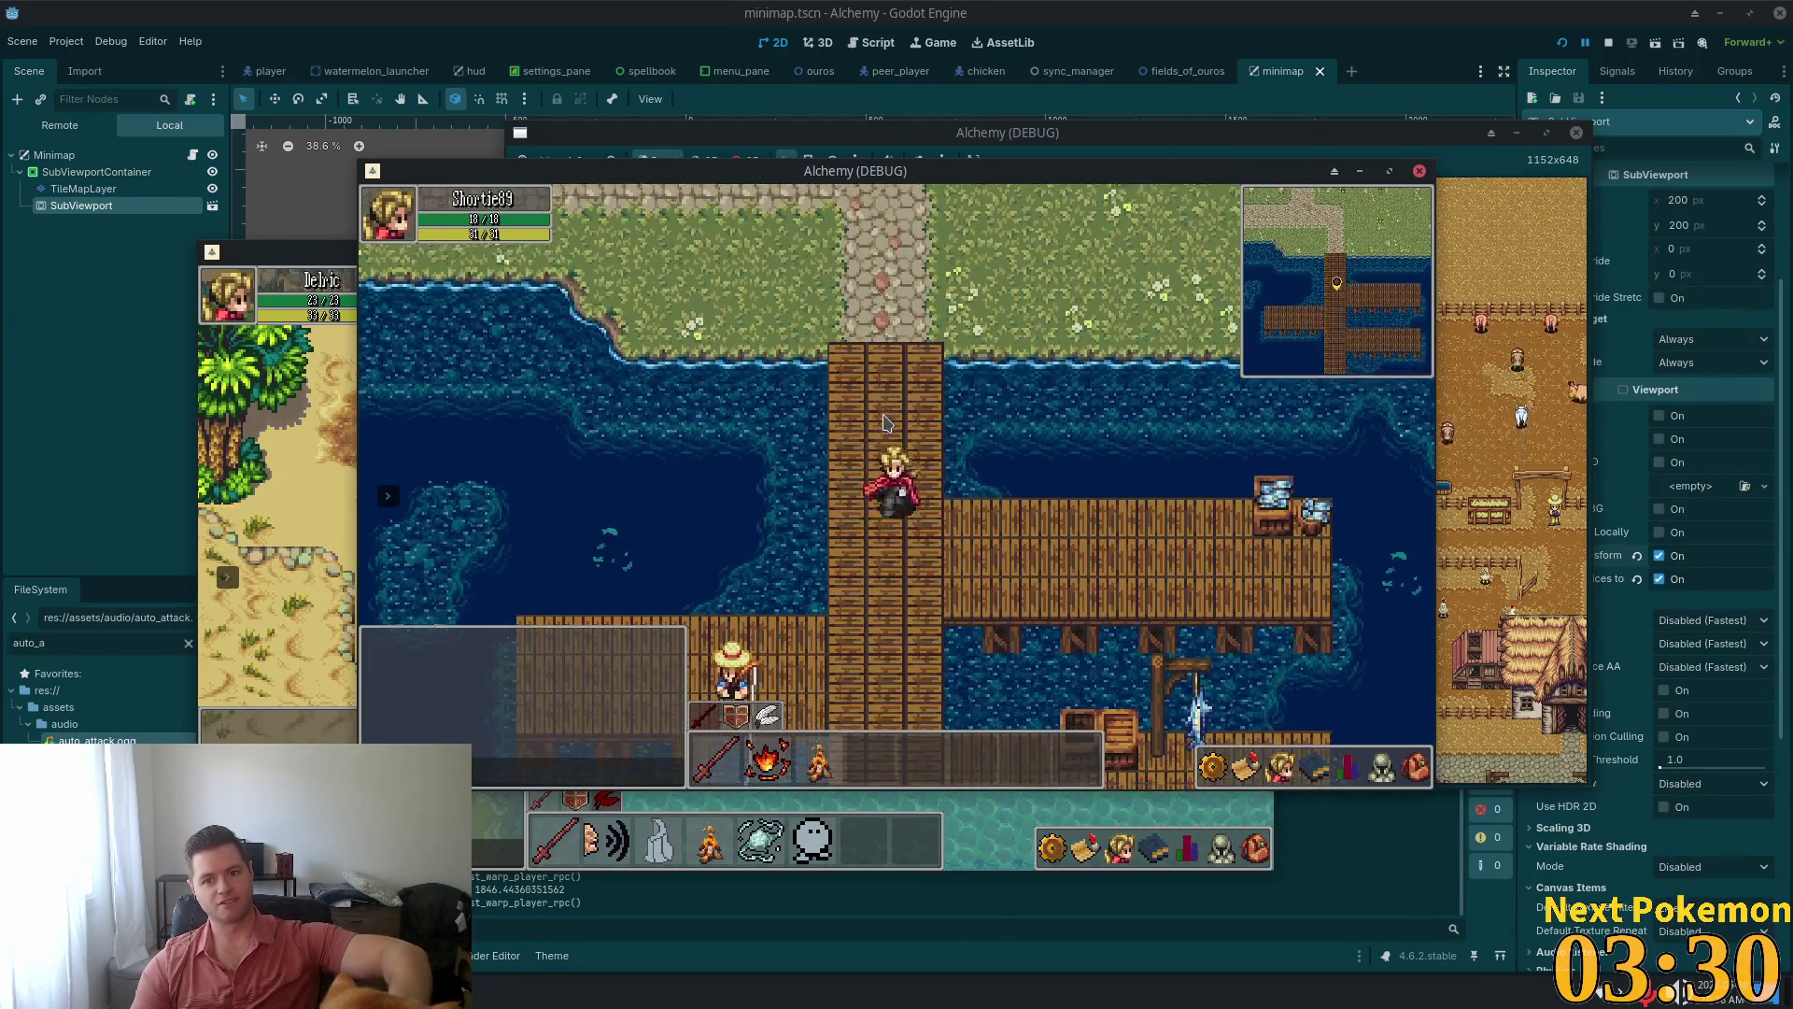
key("Down")
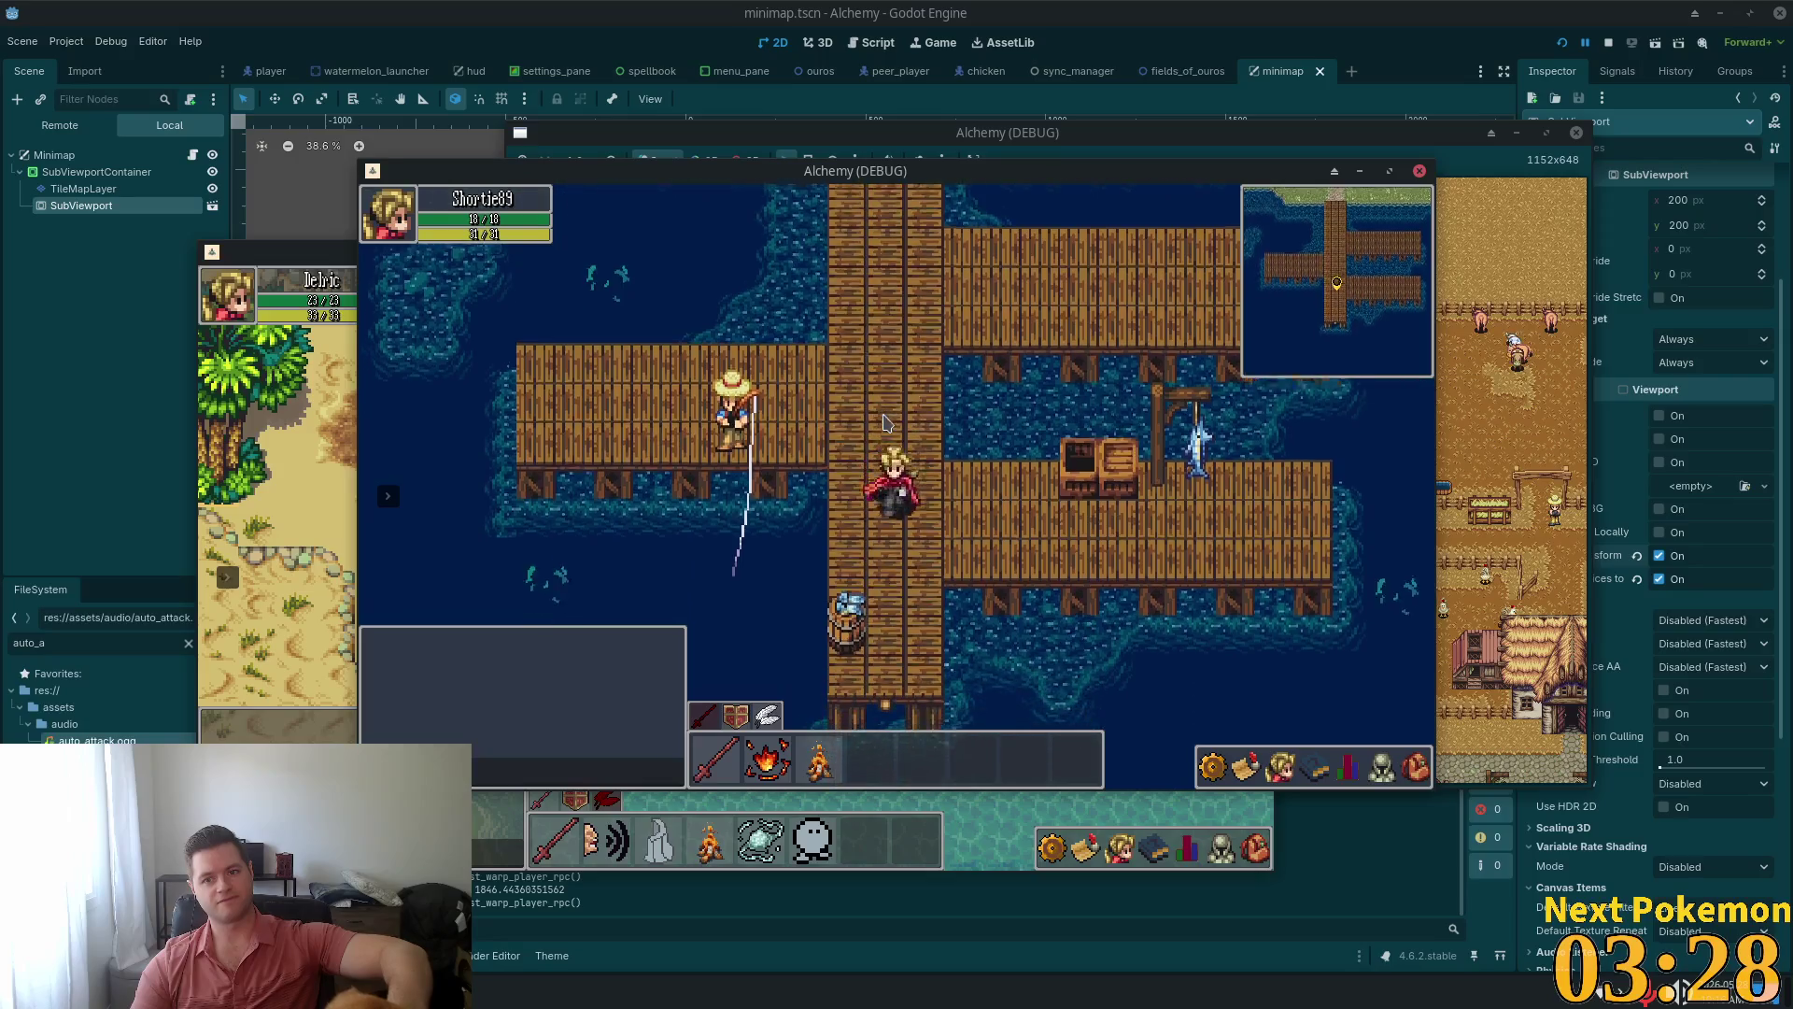
key("Up")
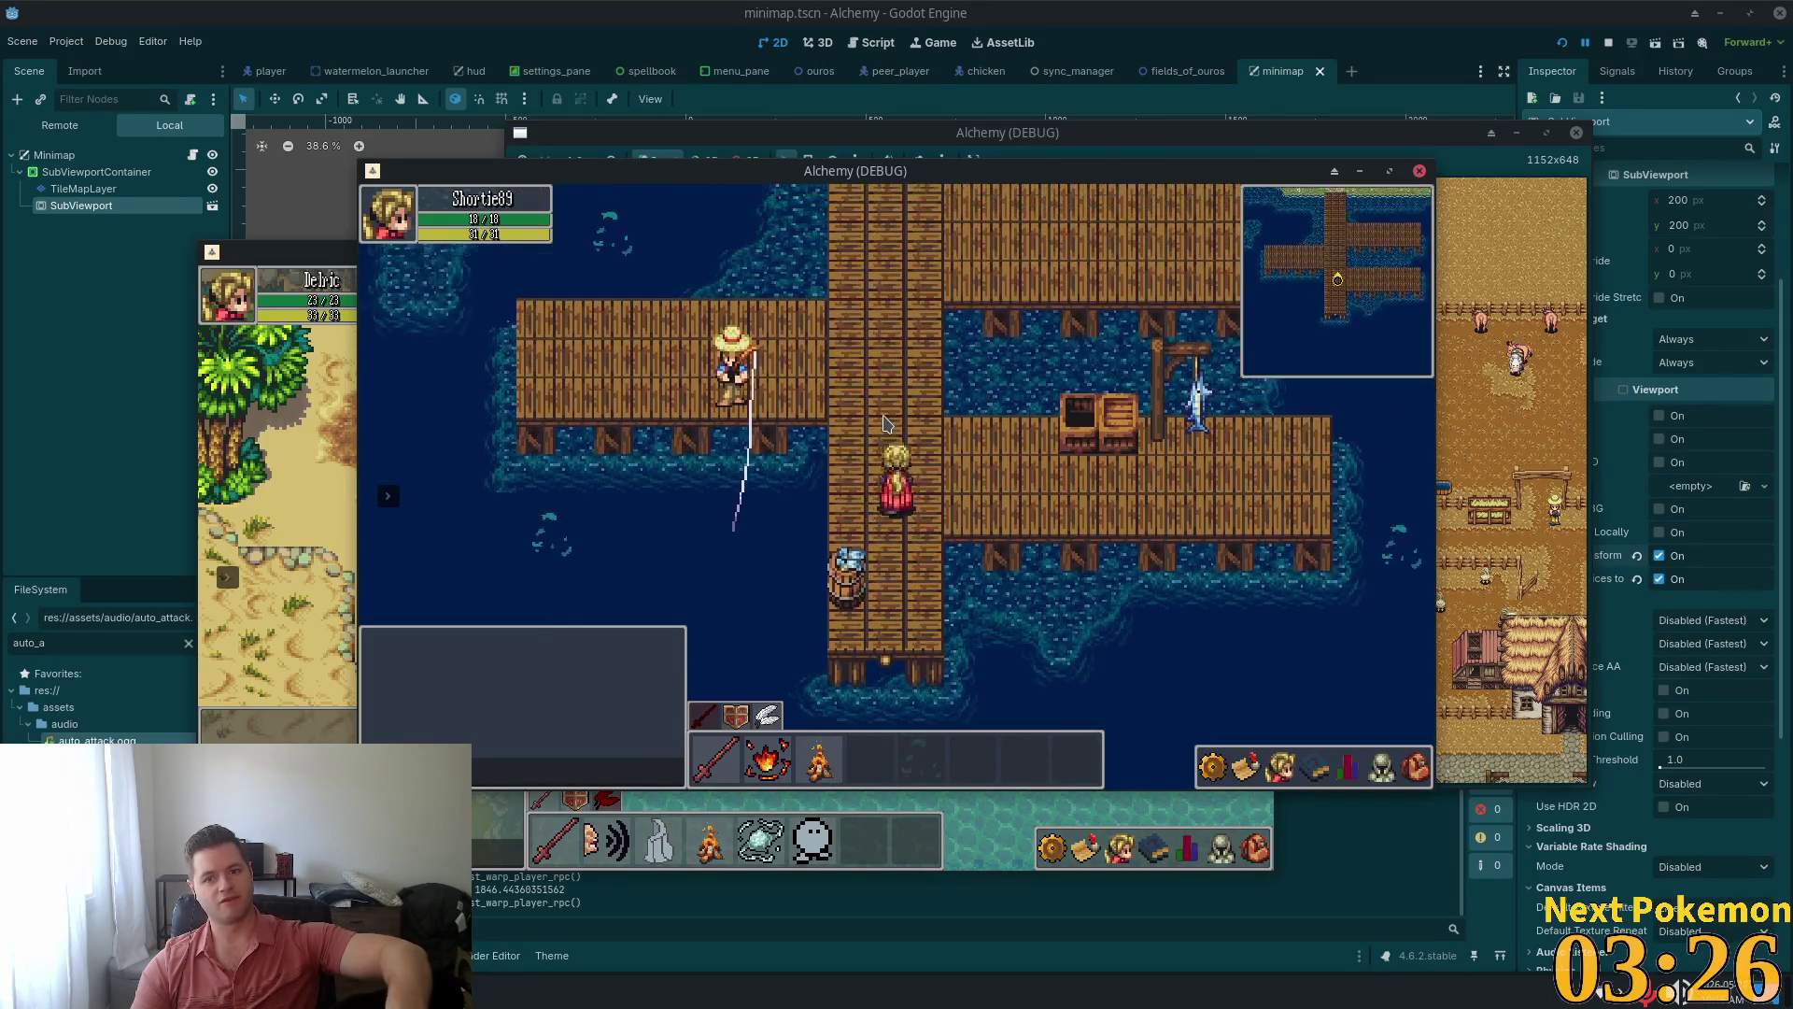
key("Down")
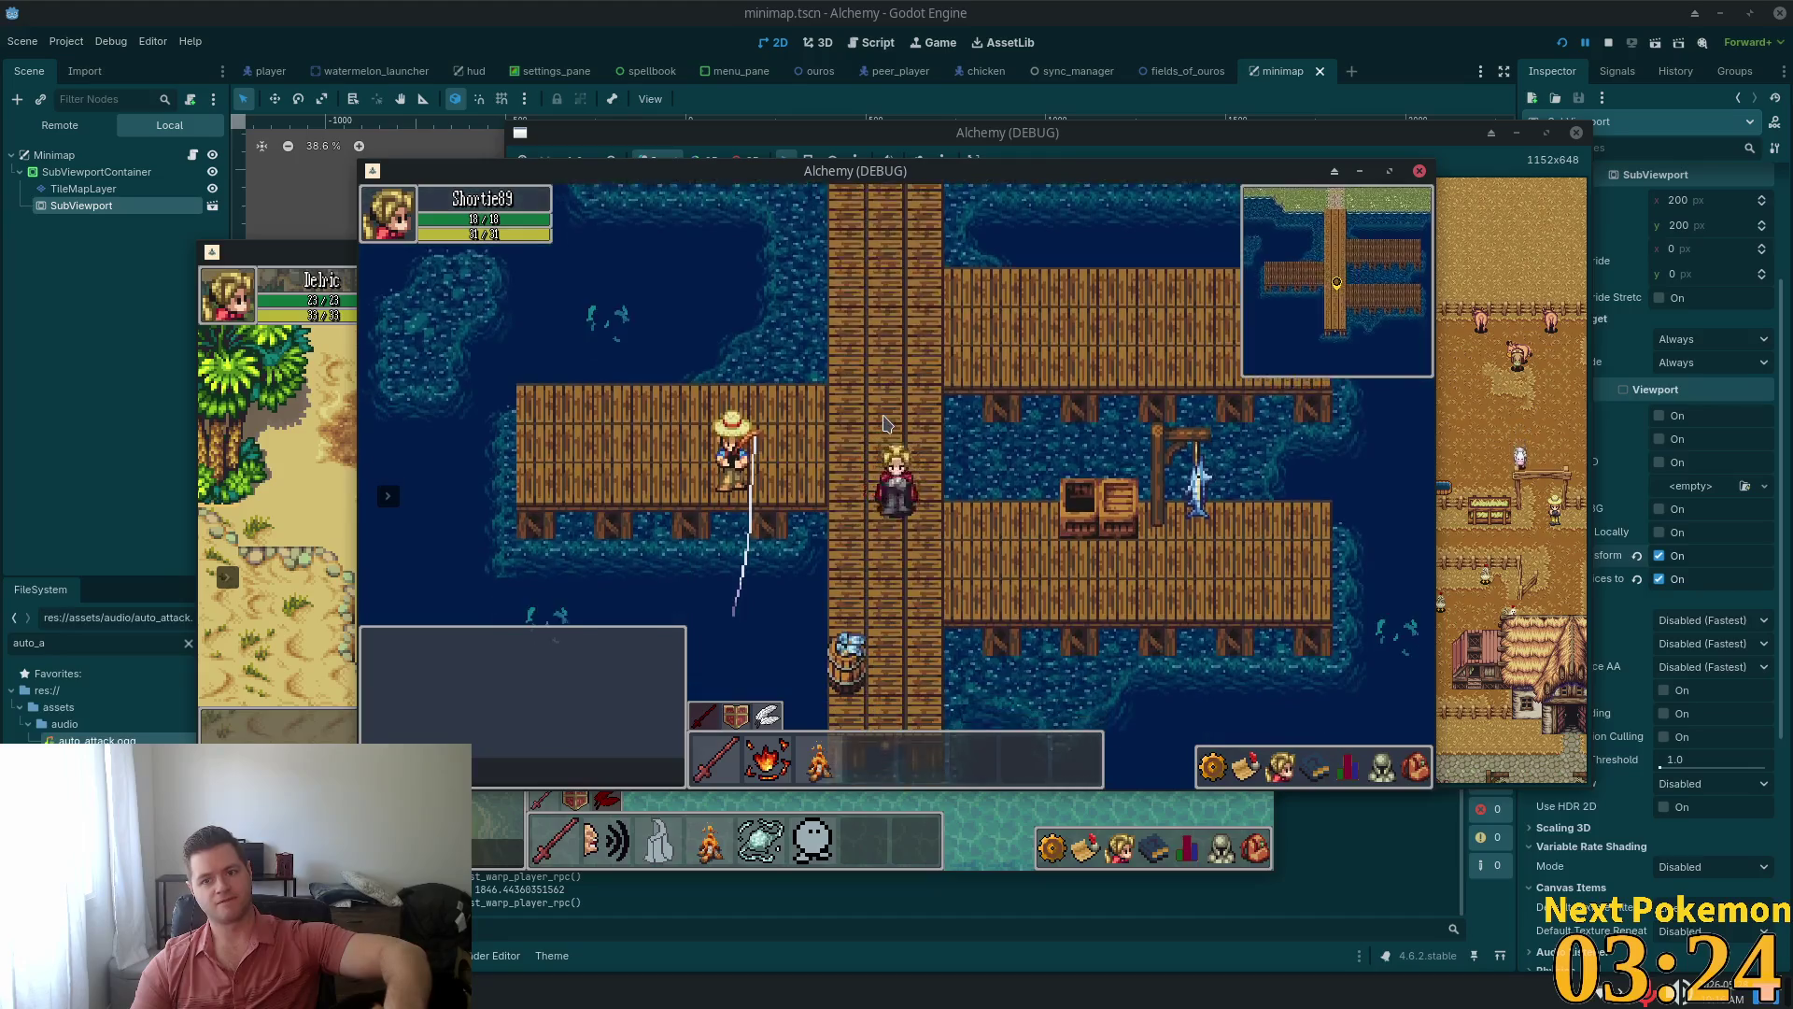
key("Up")
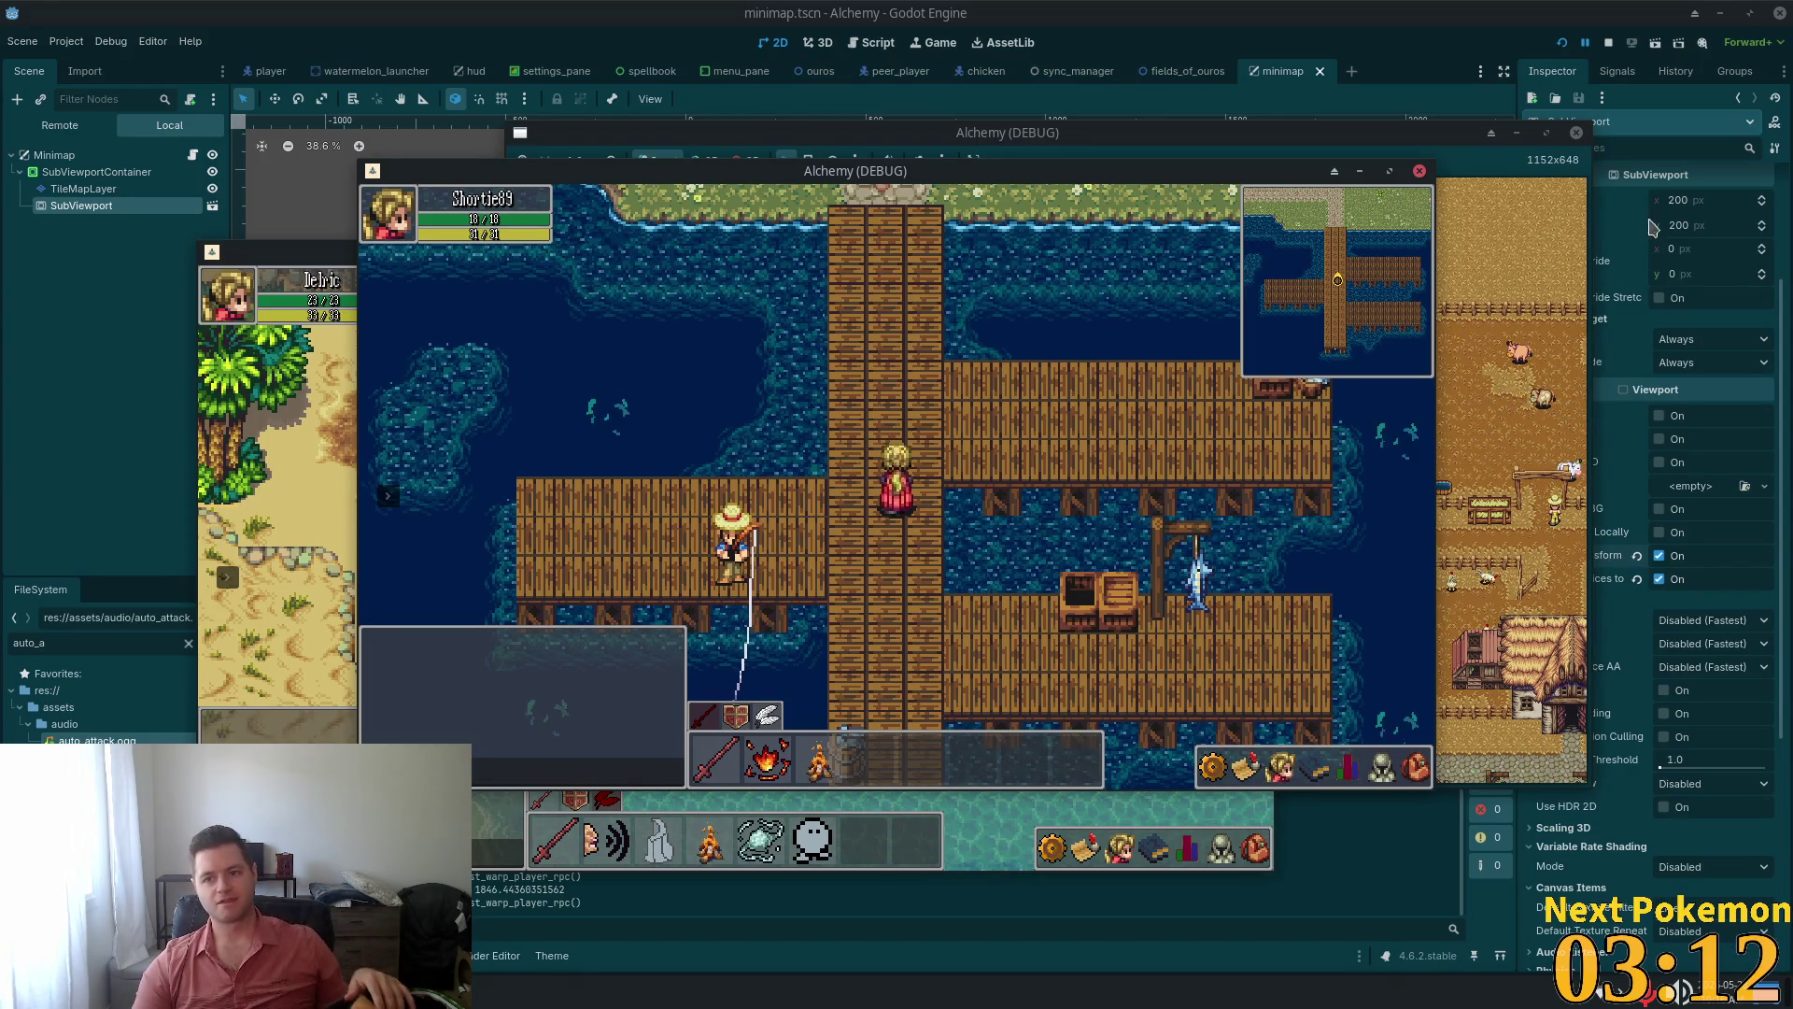
left_click(1686, 206)
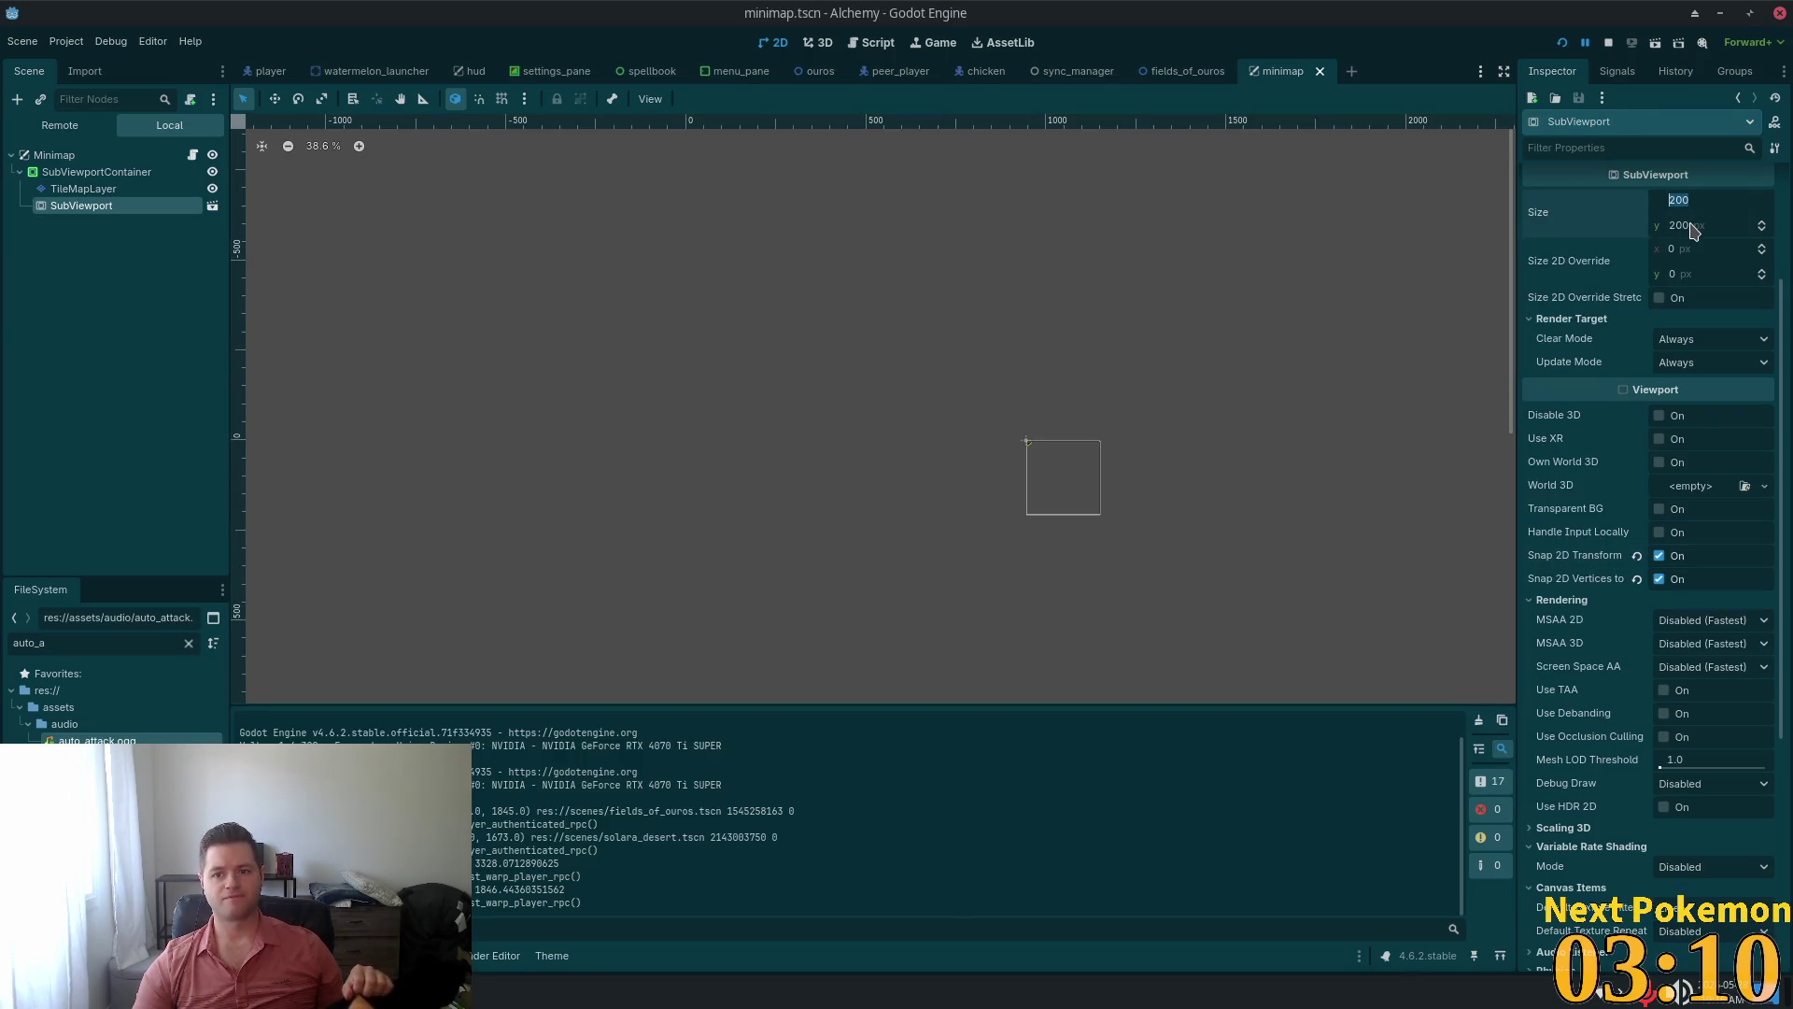
Set the SubViewport height to 201 and run a quick test of the game
left_click(1696, 230)
type("201")
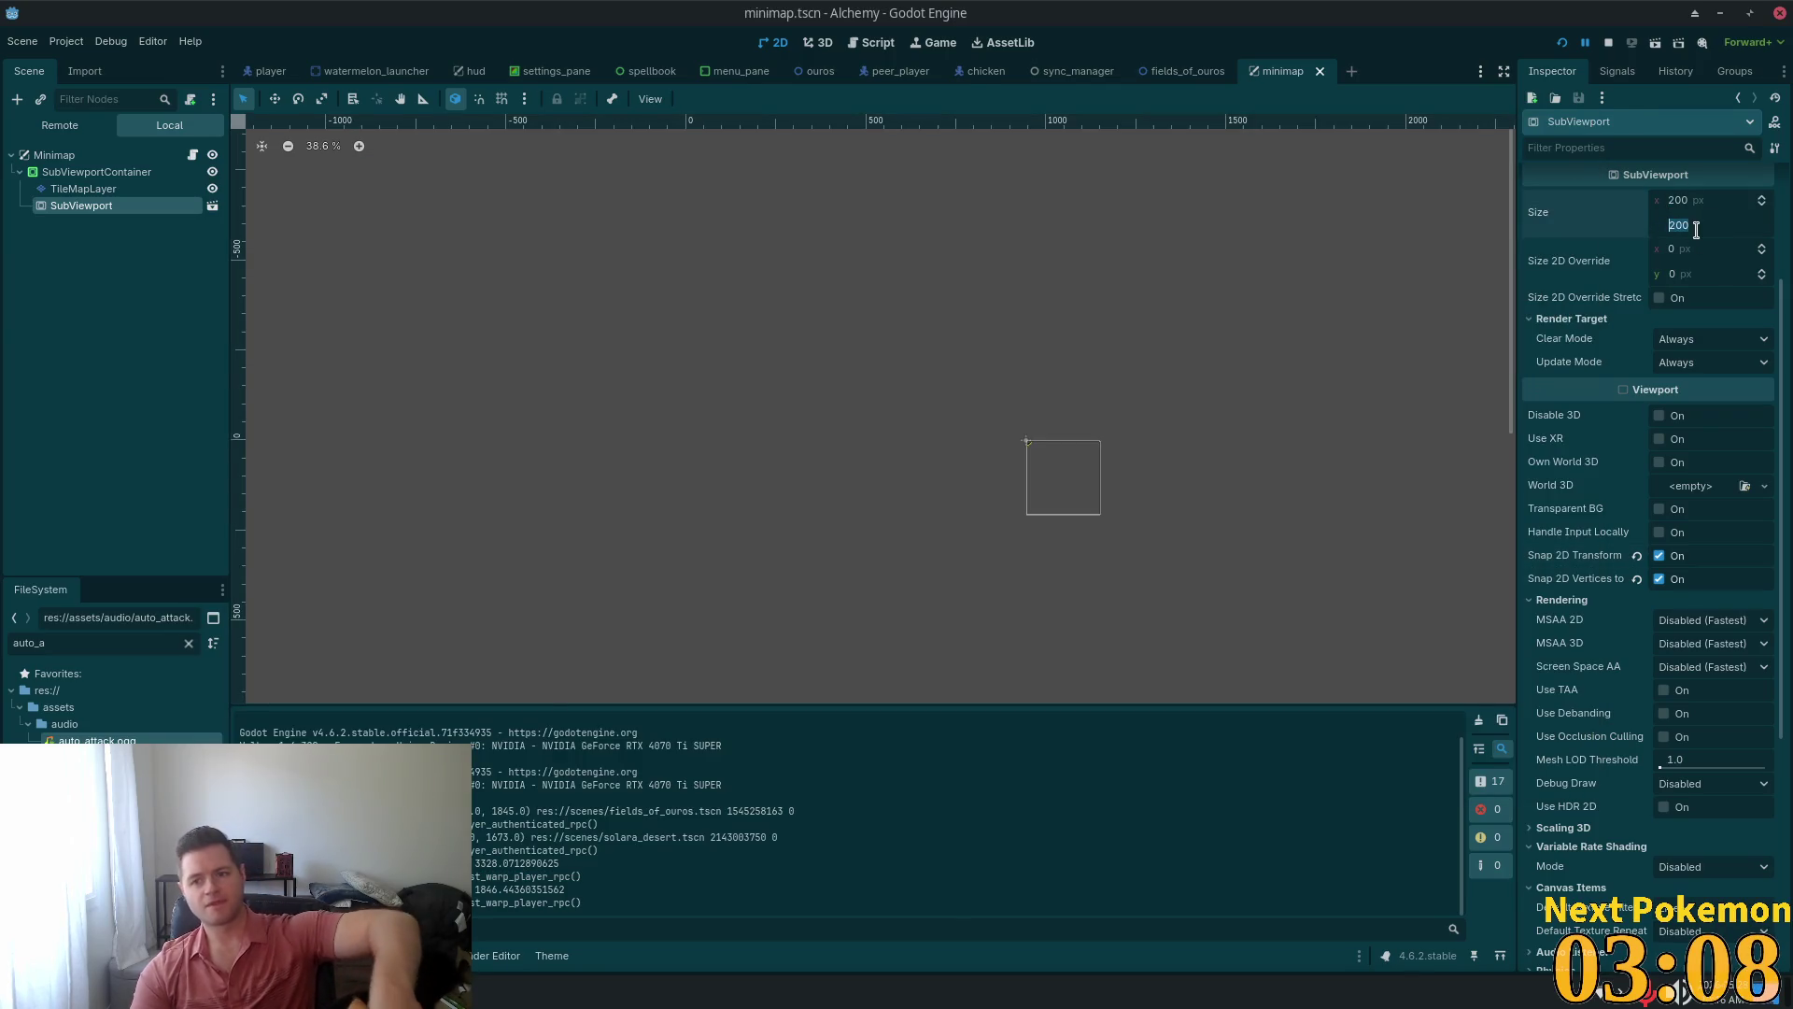
key("F5")
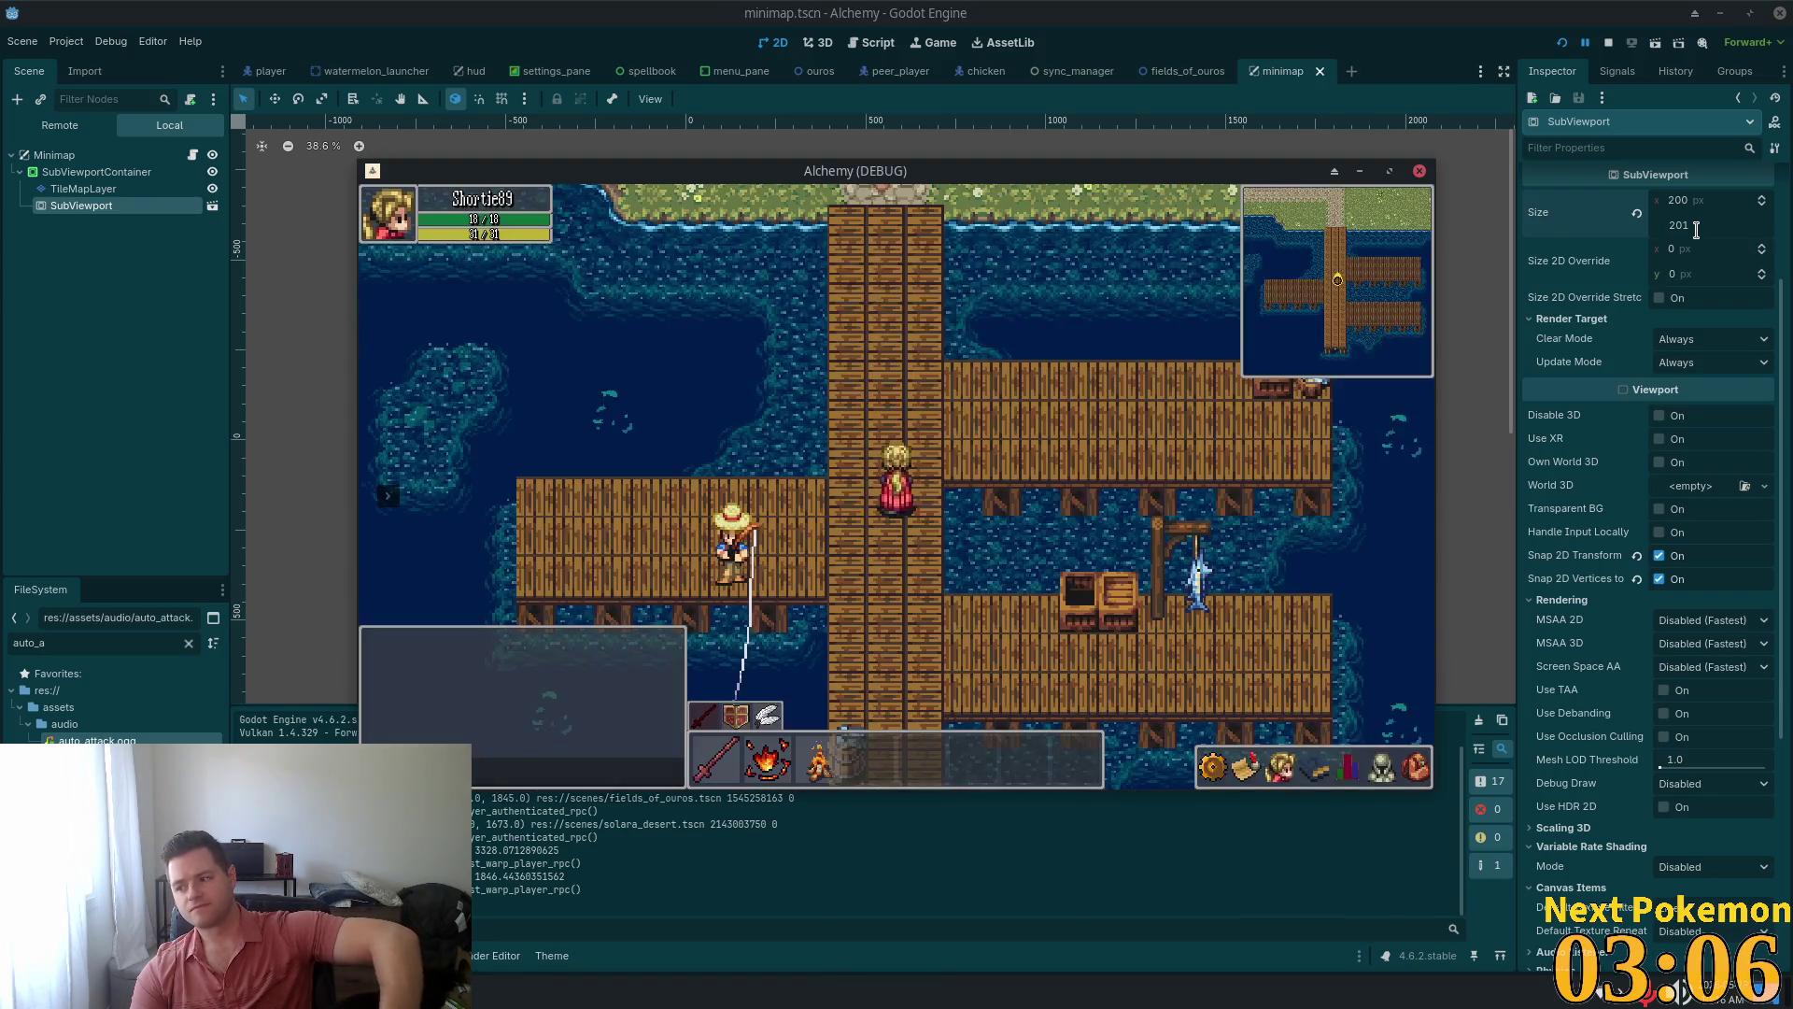
left_click(1420, 171)
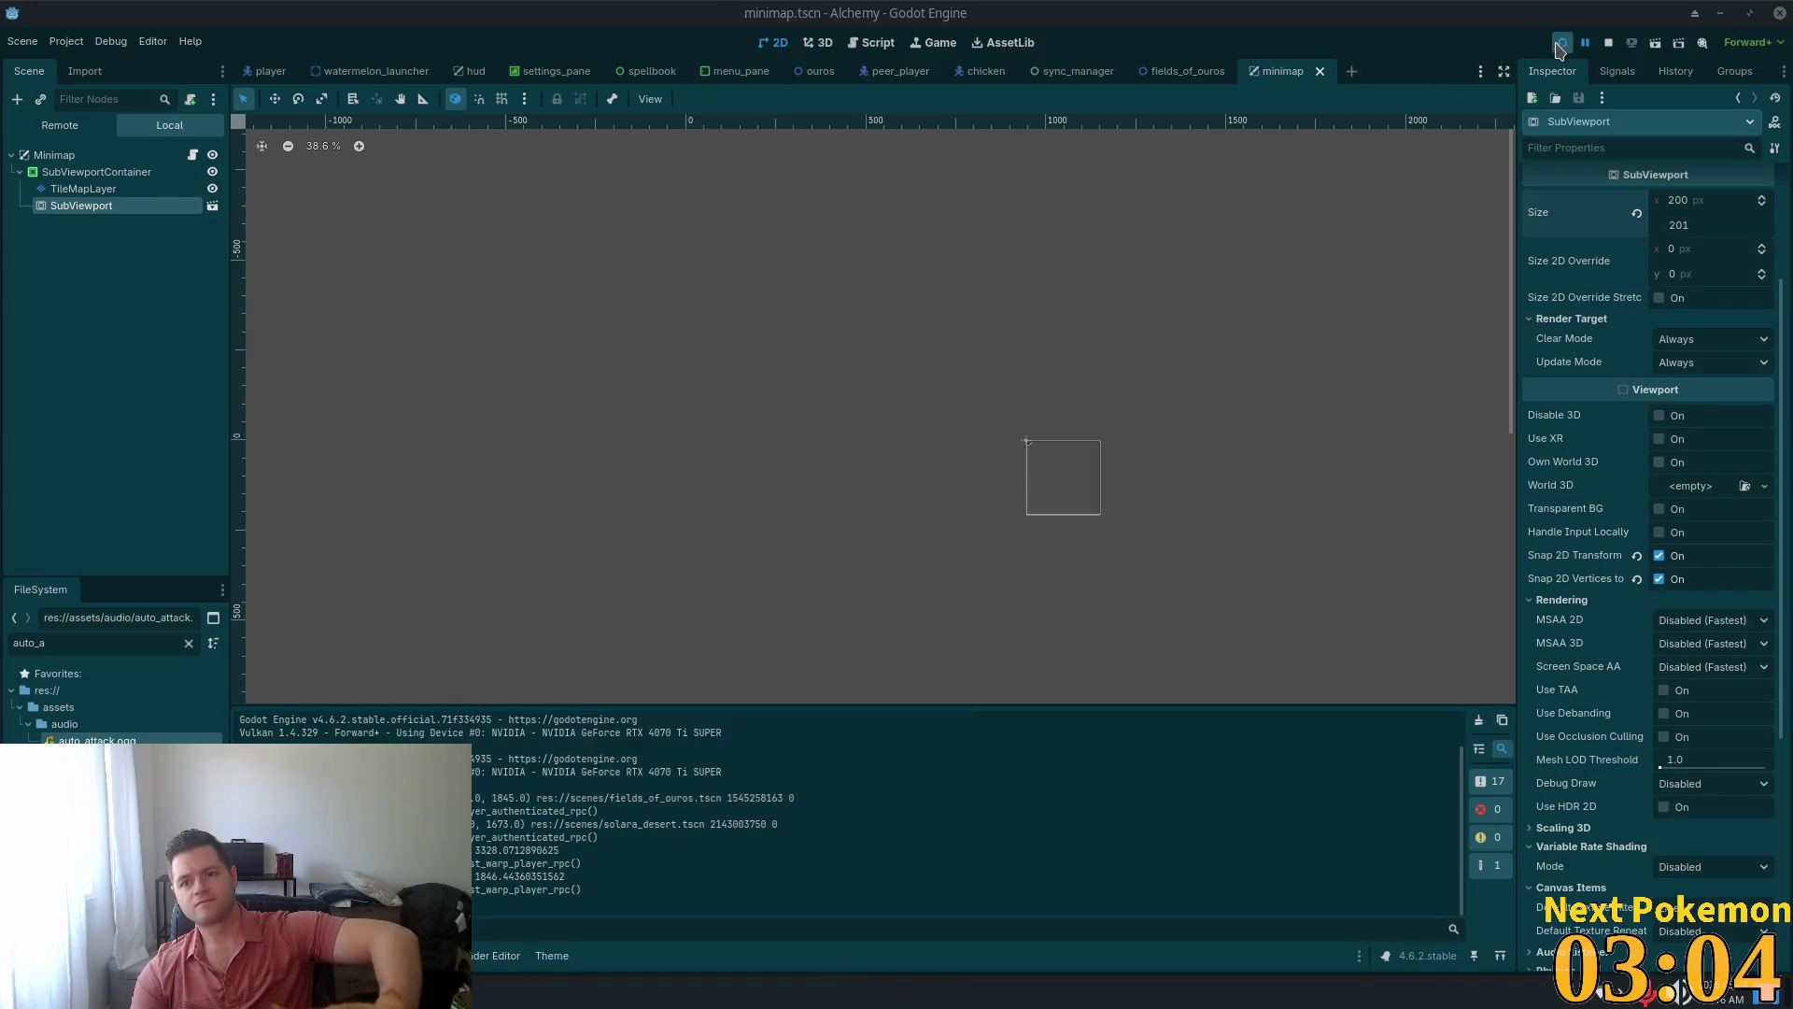
key("F5")
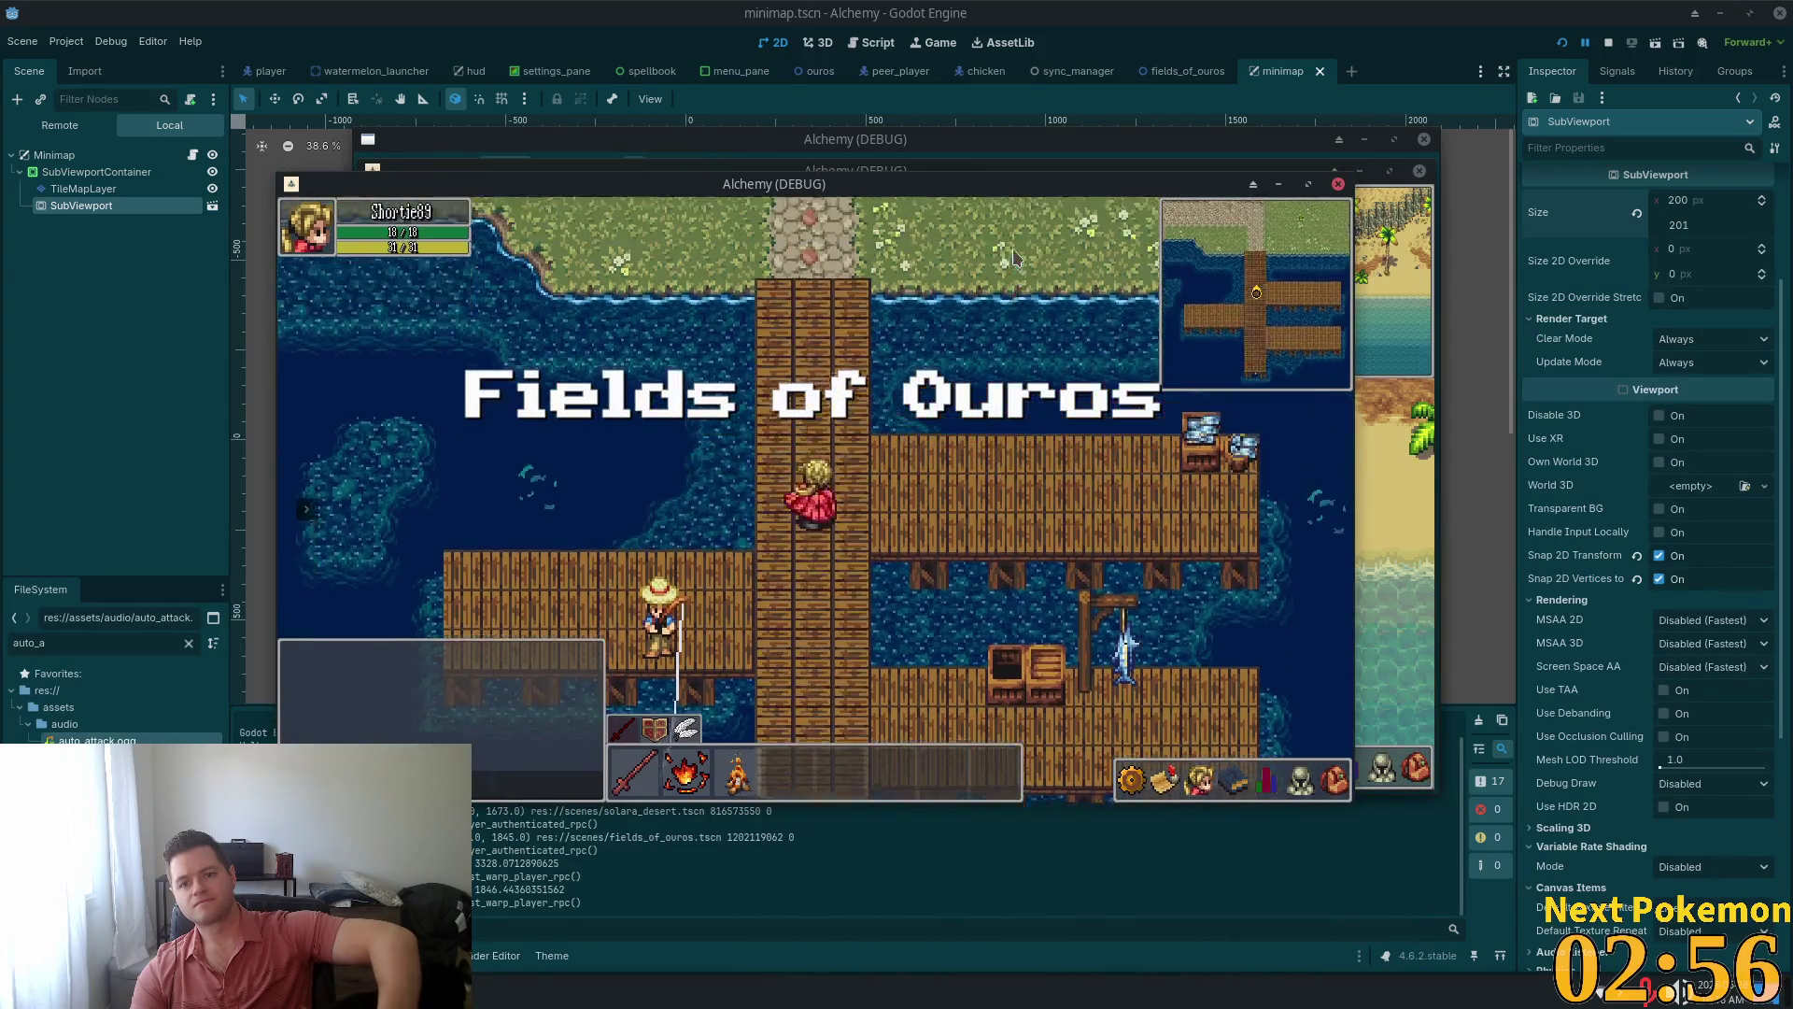
Change the SubViewport height to 300, making it 200 × 300
left_click(1684, 229)
double_click(1690, 226)
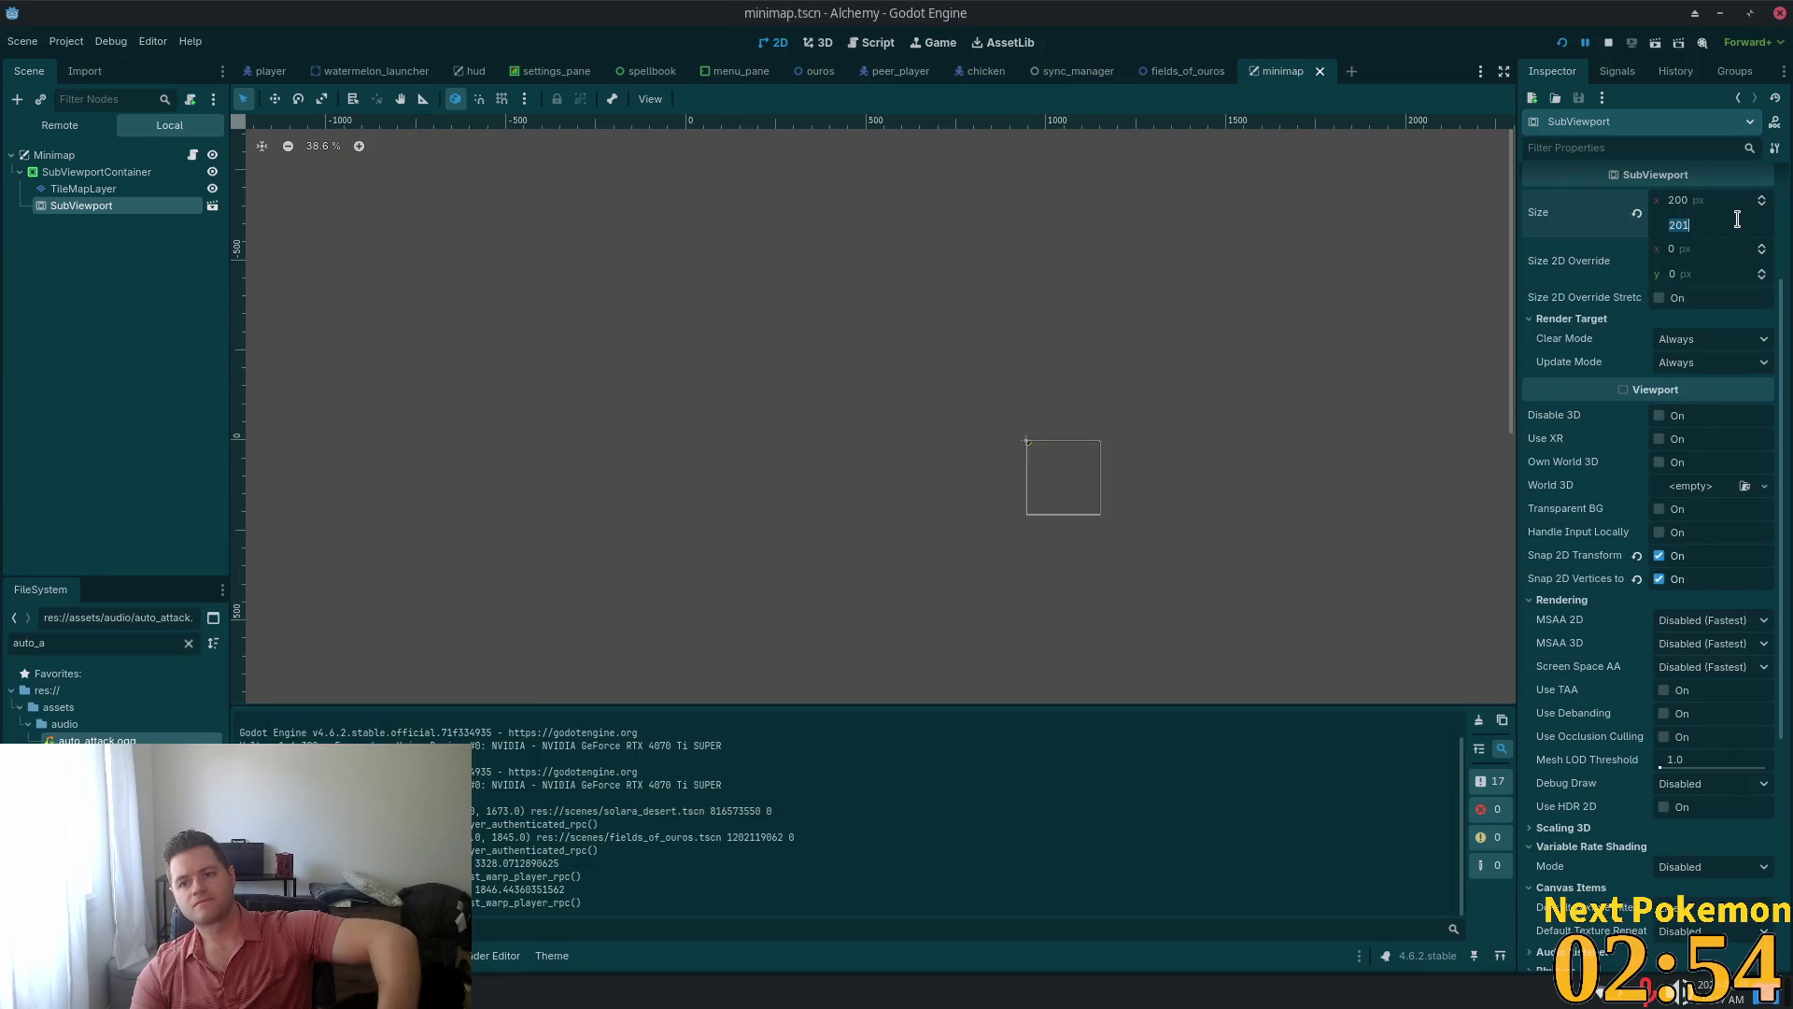
type("300")
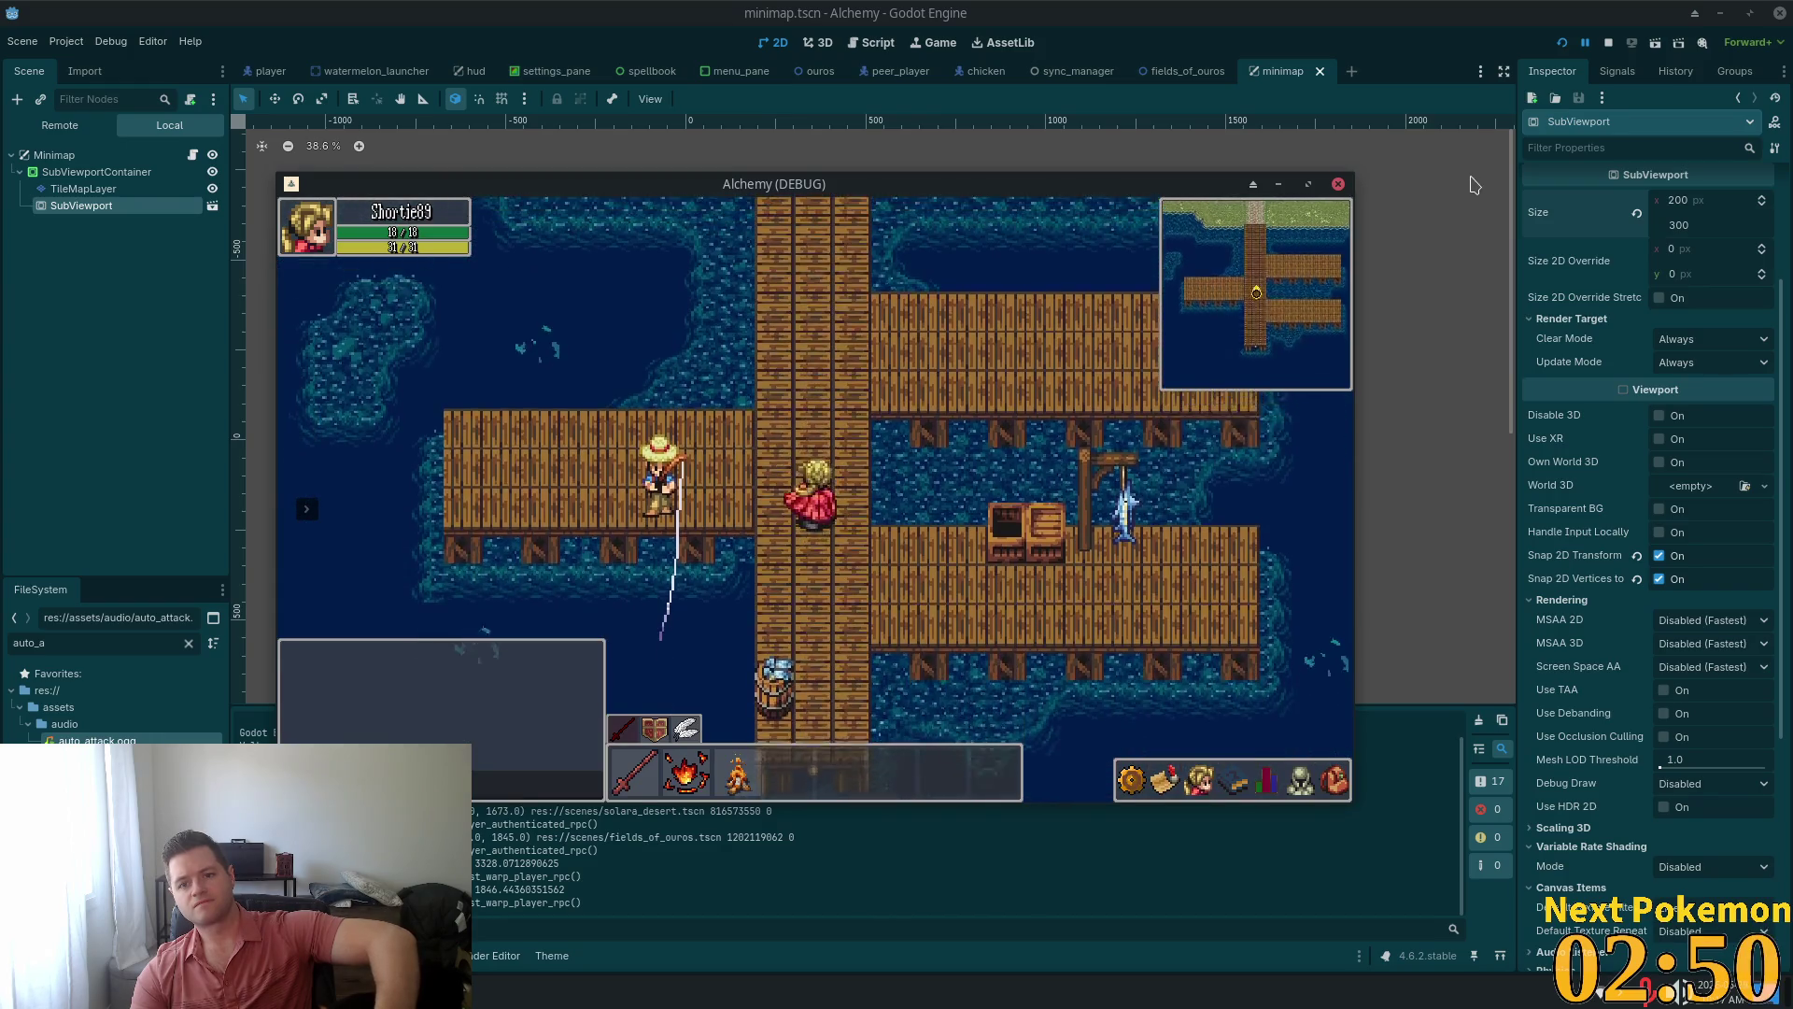
left_click(1745, 226)
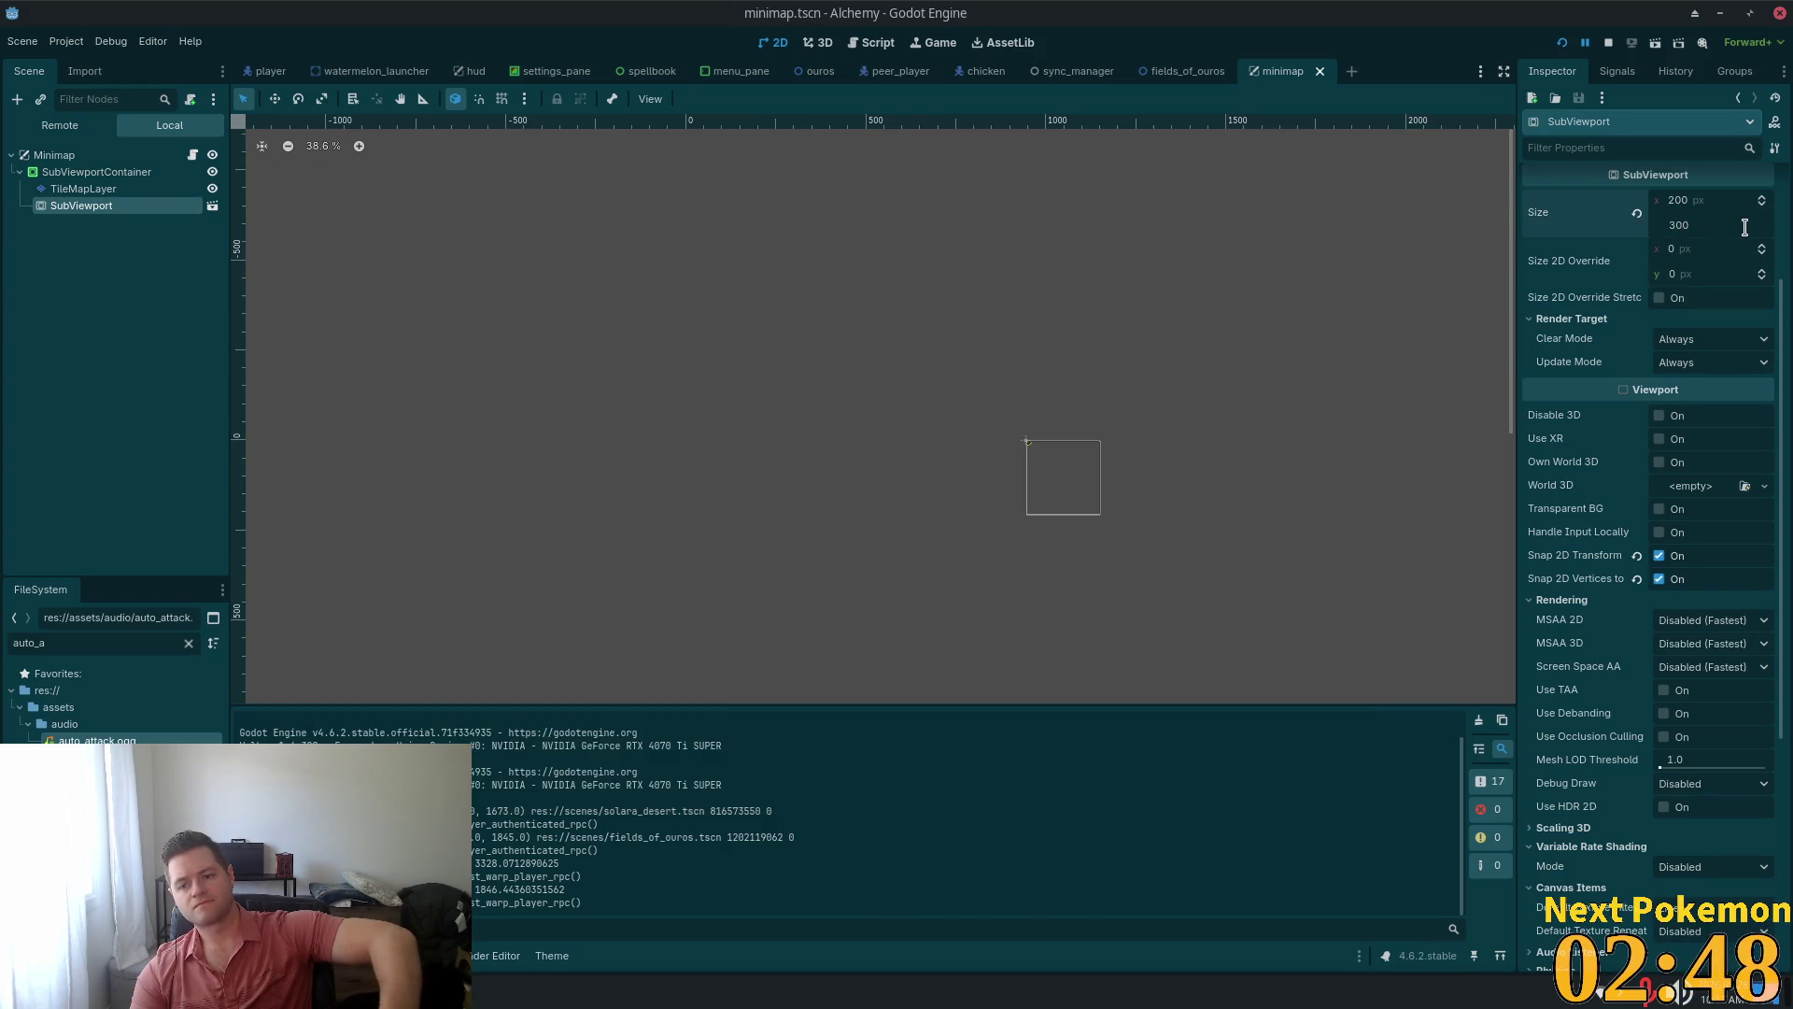
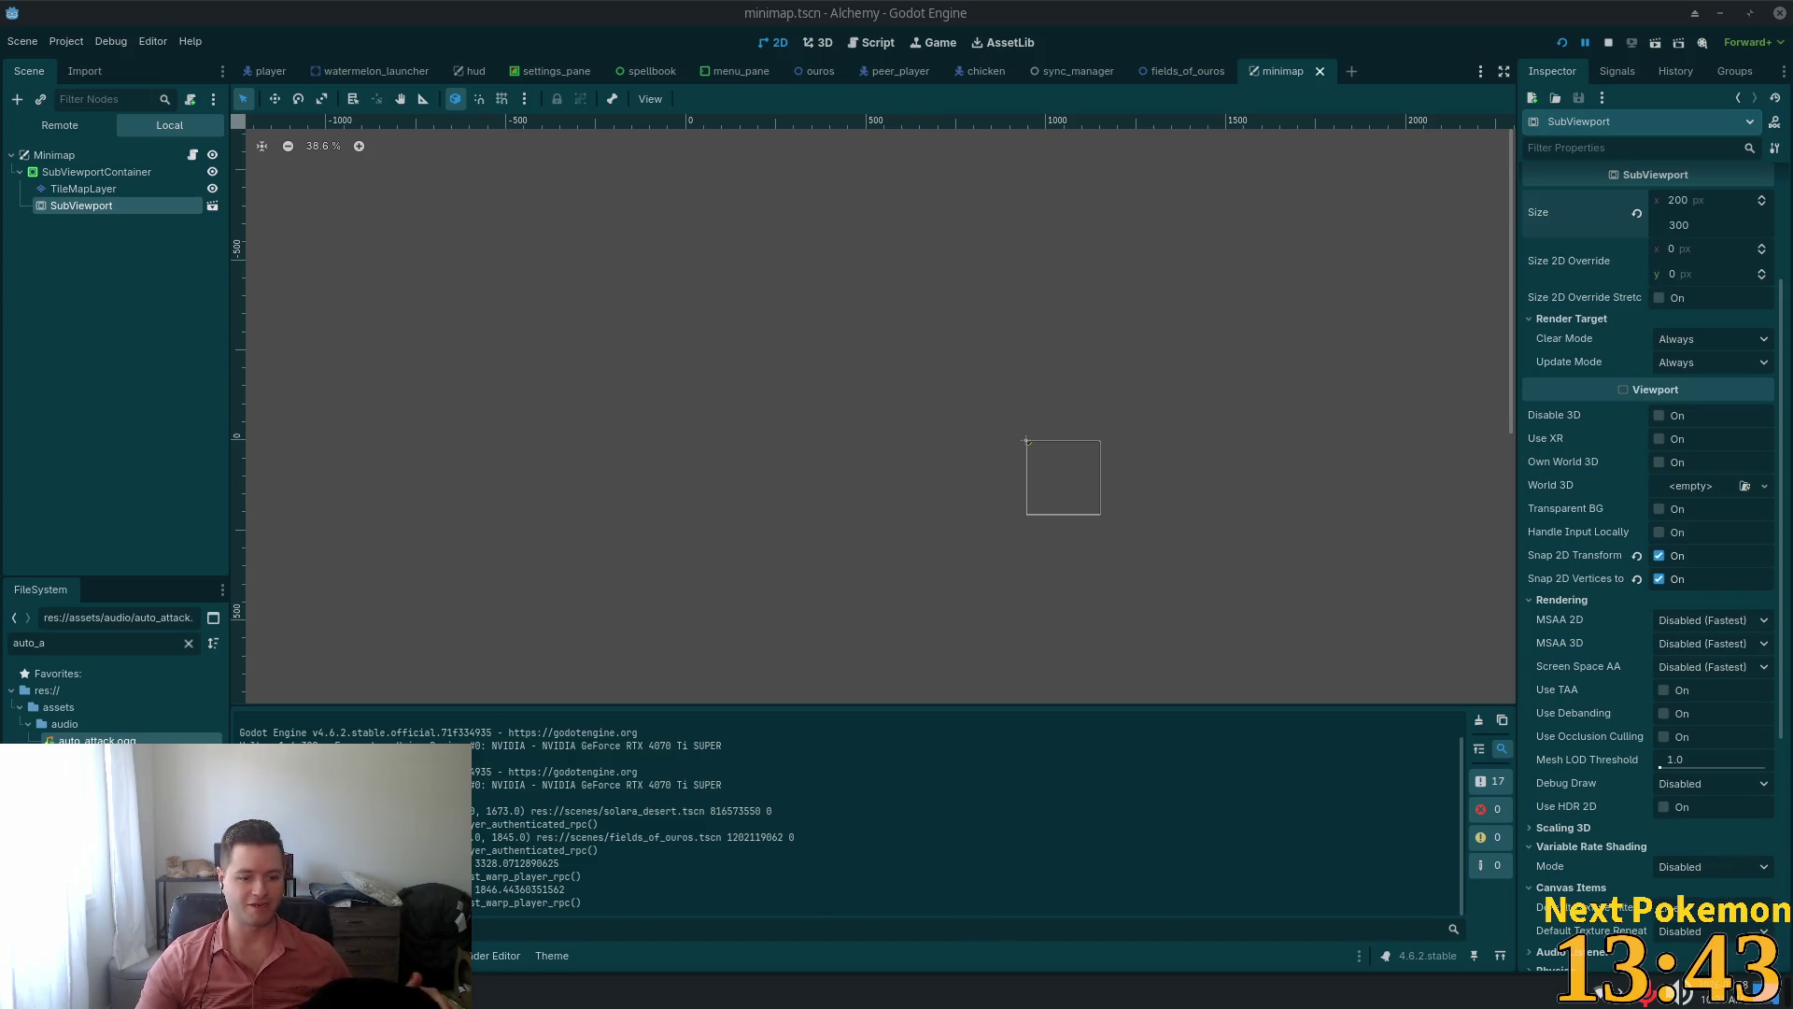
Expand the SubViewport's GUI group to reveal Disable Input, Snap Controls to Pixels, Embed Subwindows and Drag Threshold
left_click(473, 992)
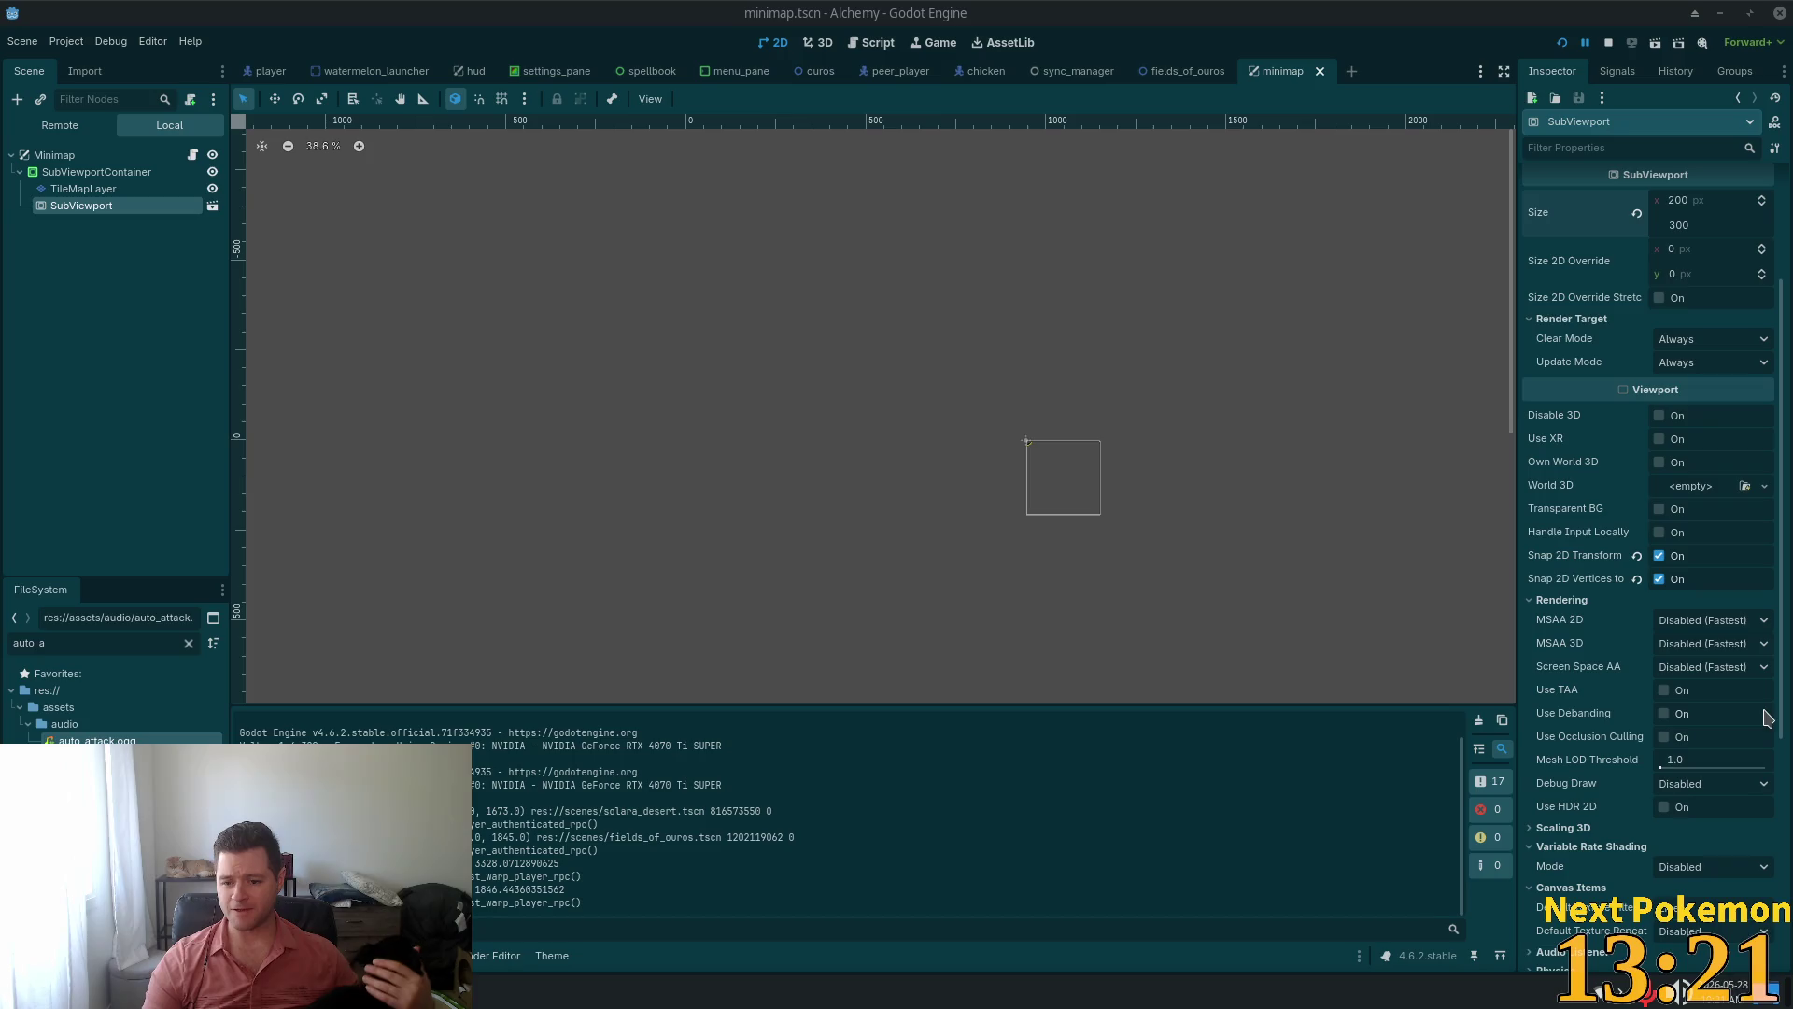
mouse_move(1634, 810)
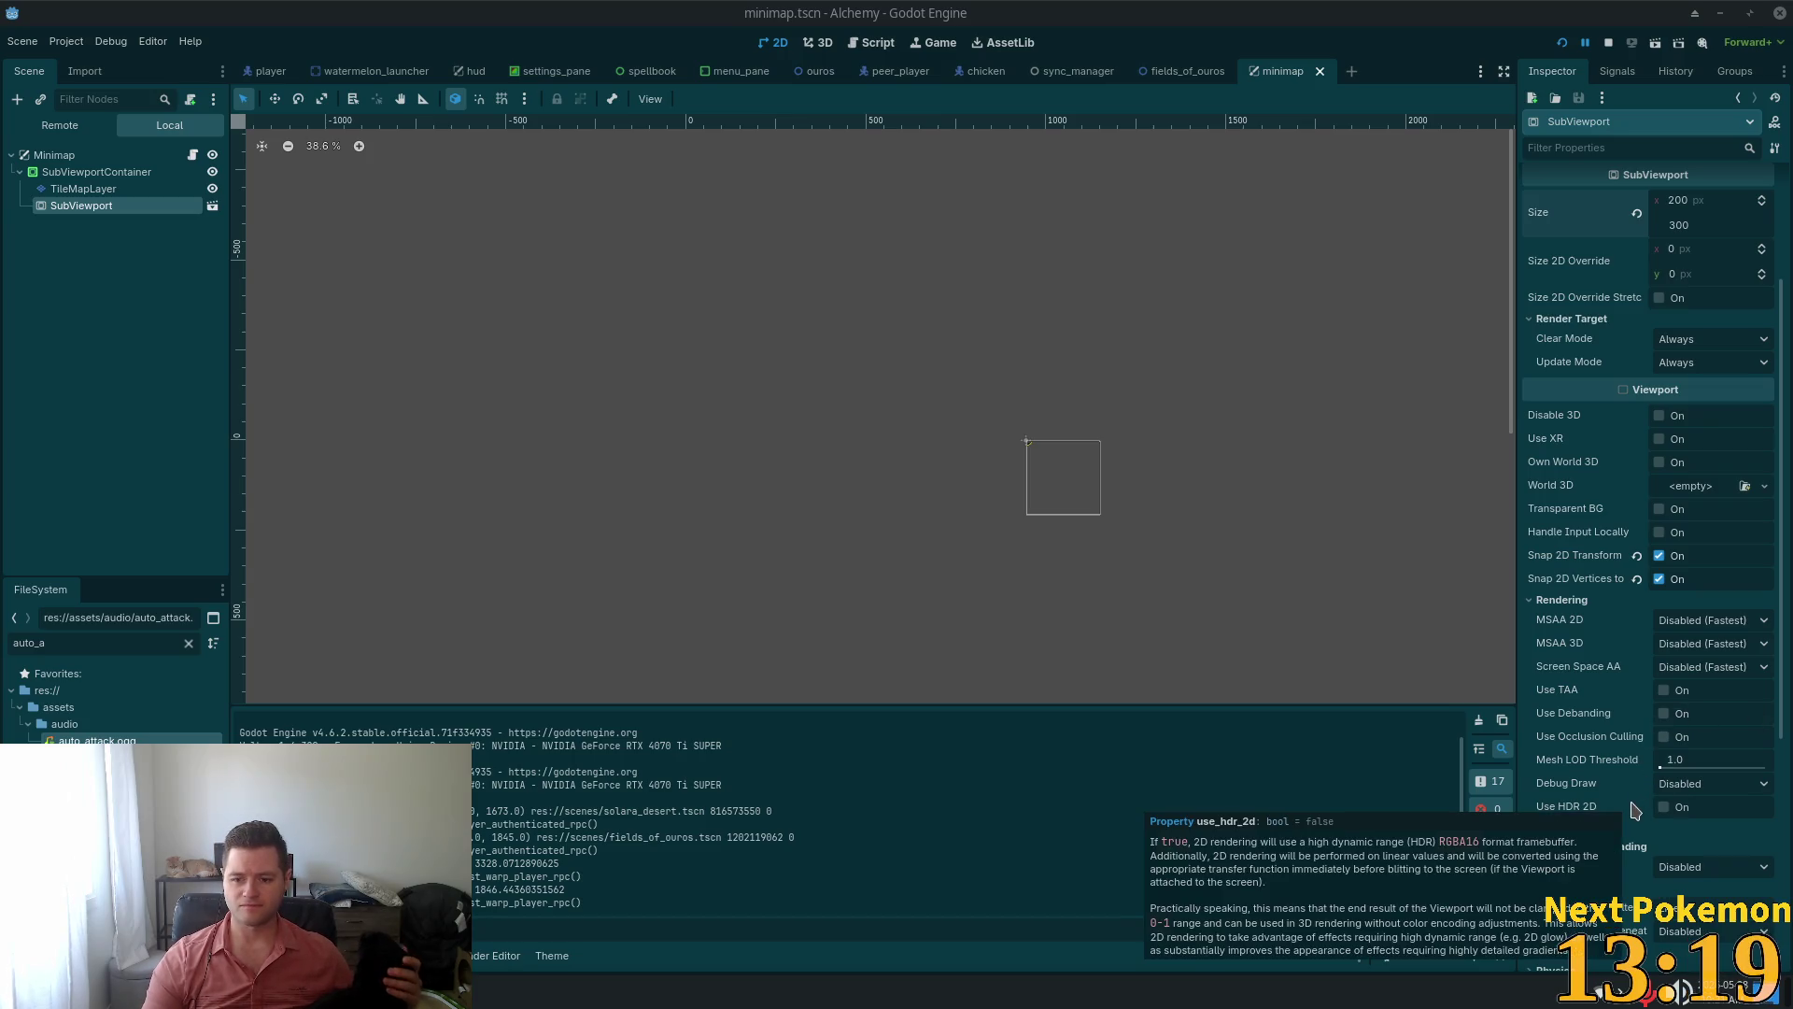
scroll(1610, 777, "down", 3)
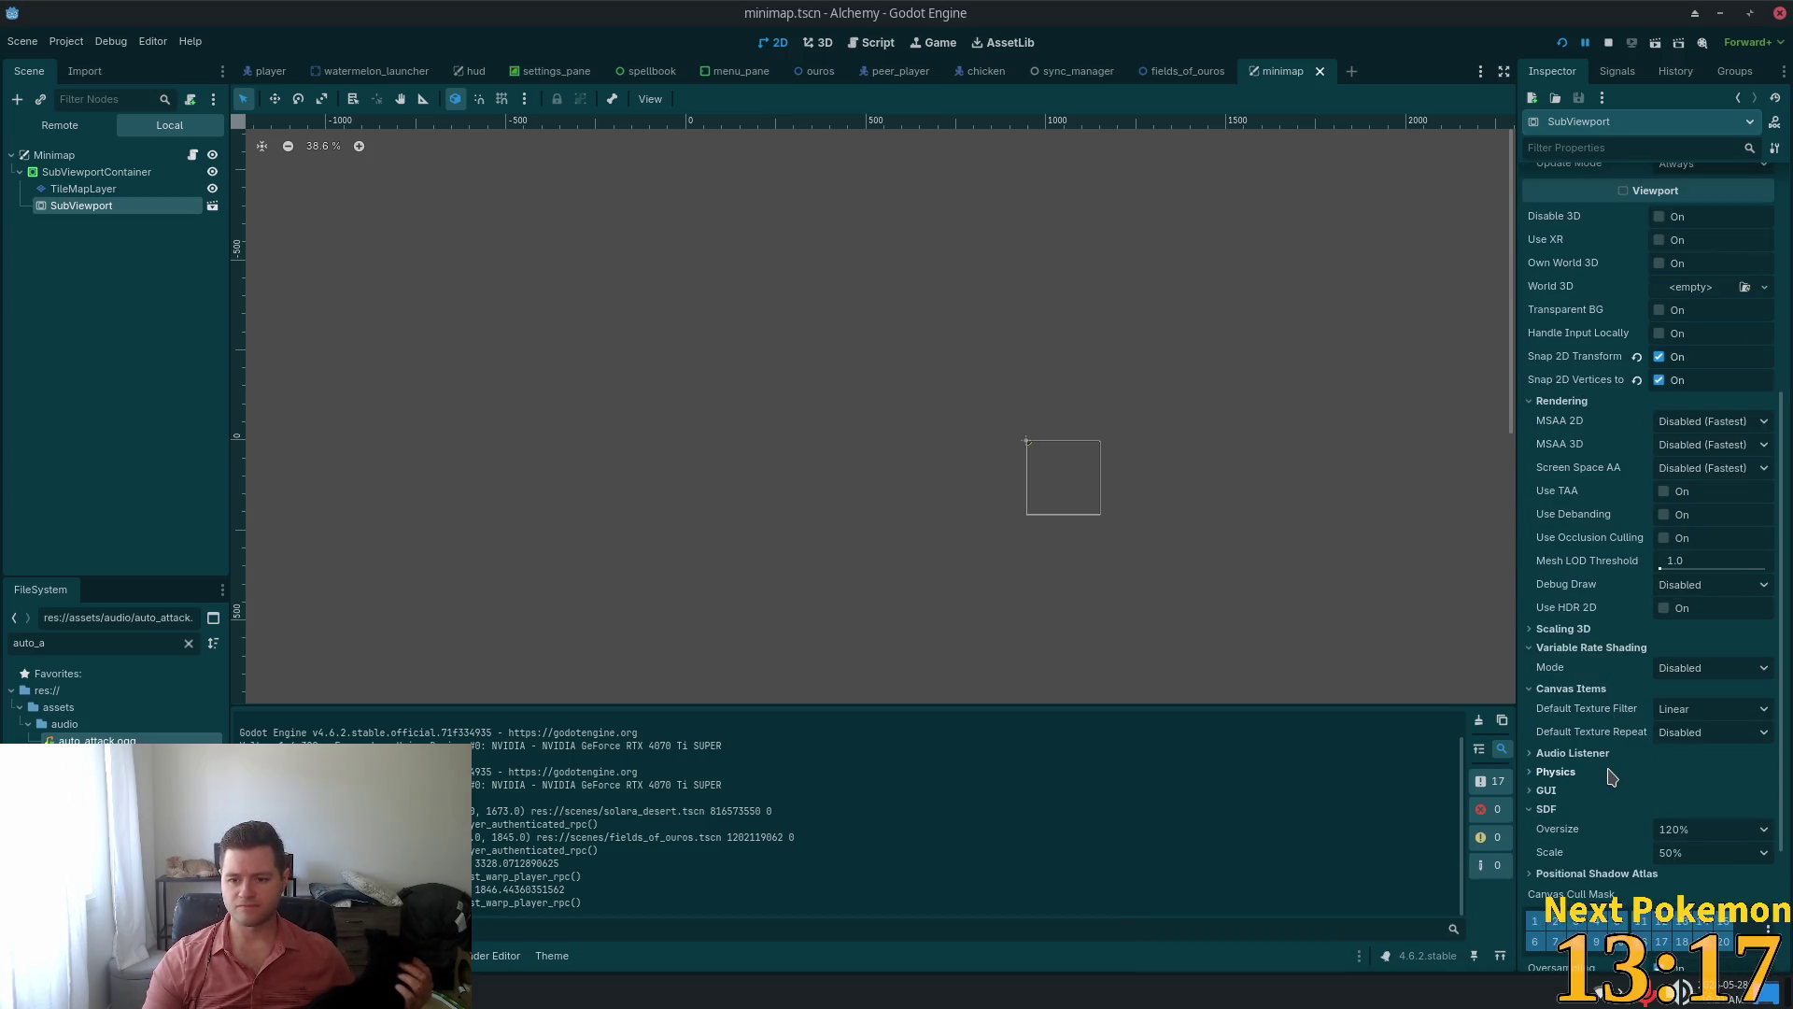
scroll(1616, 753, "down", 2)
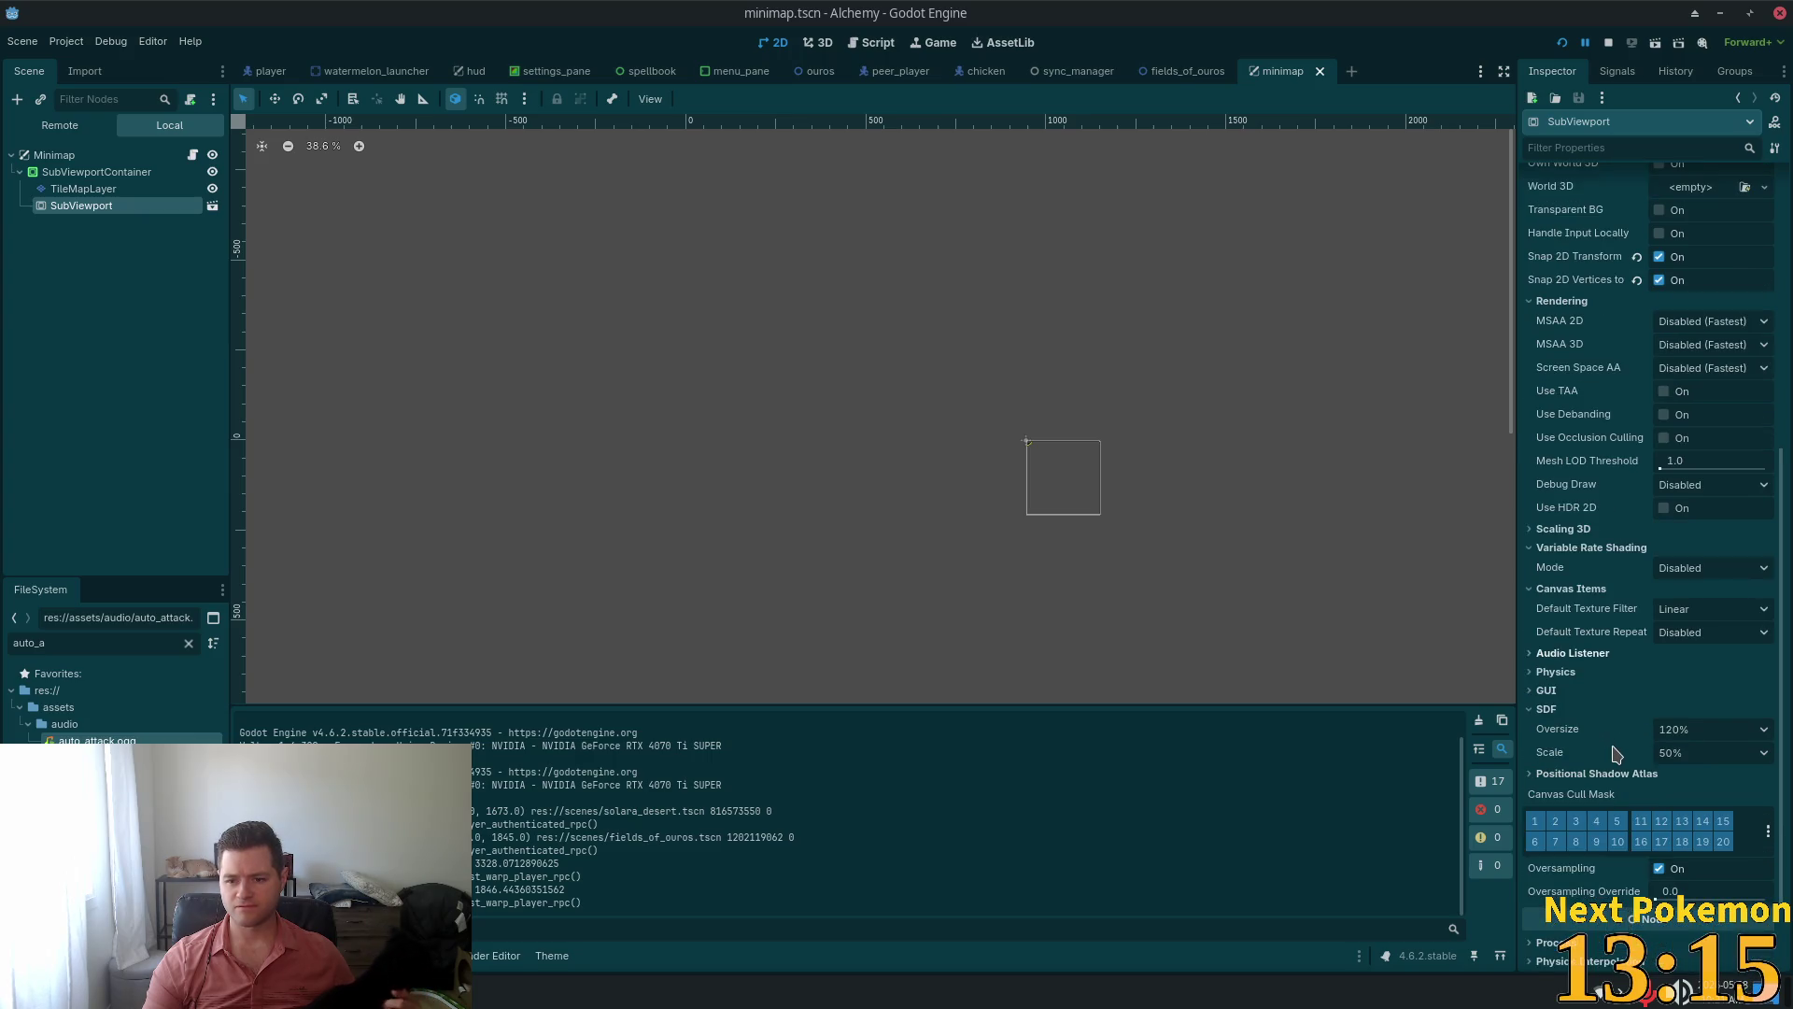
left_click(1571, 692)
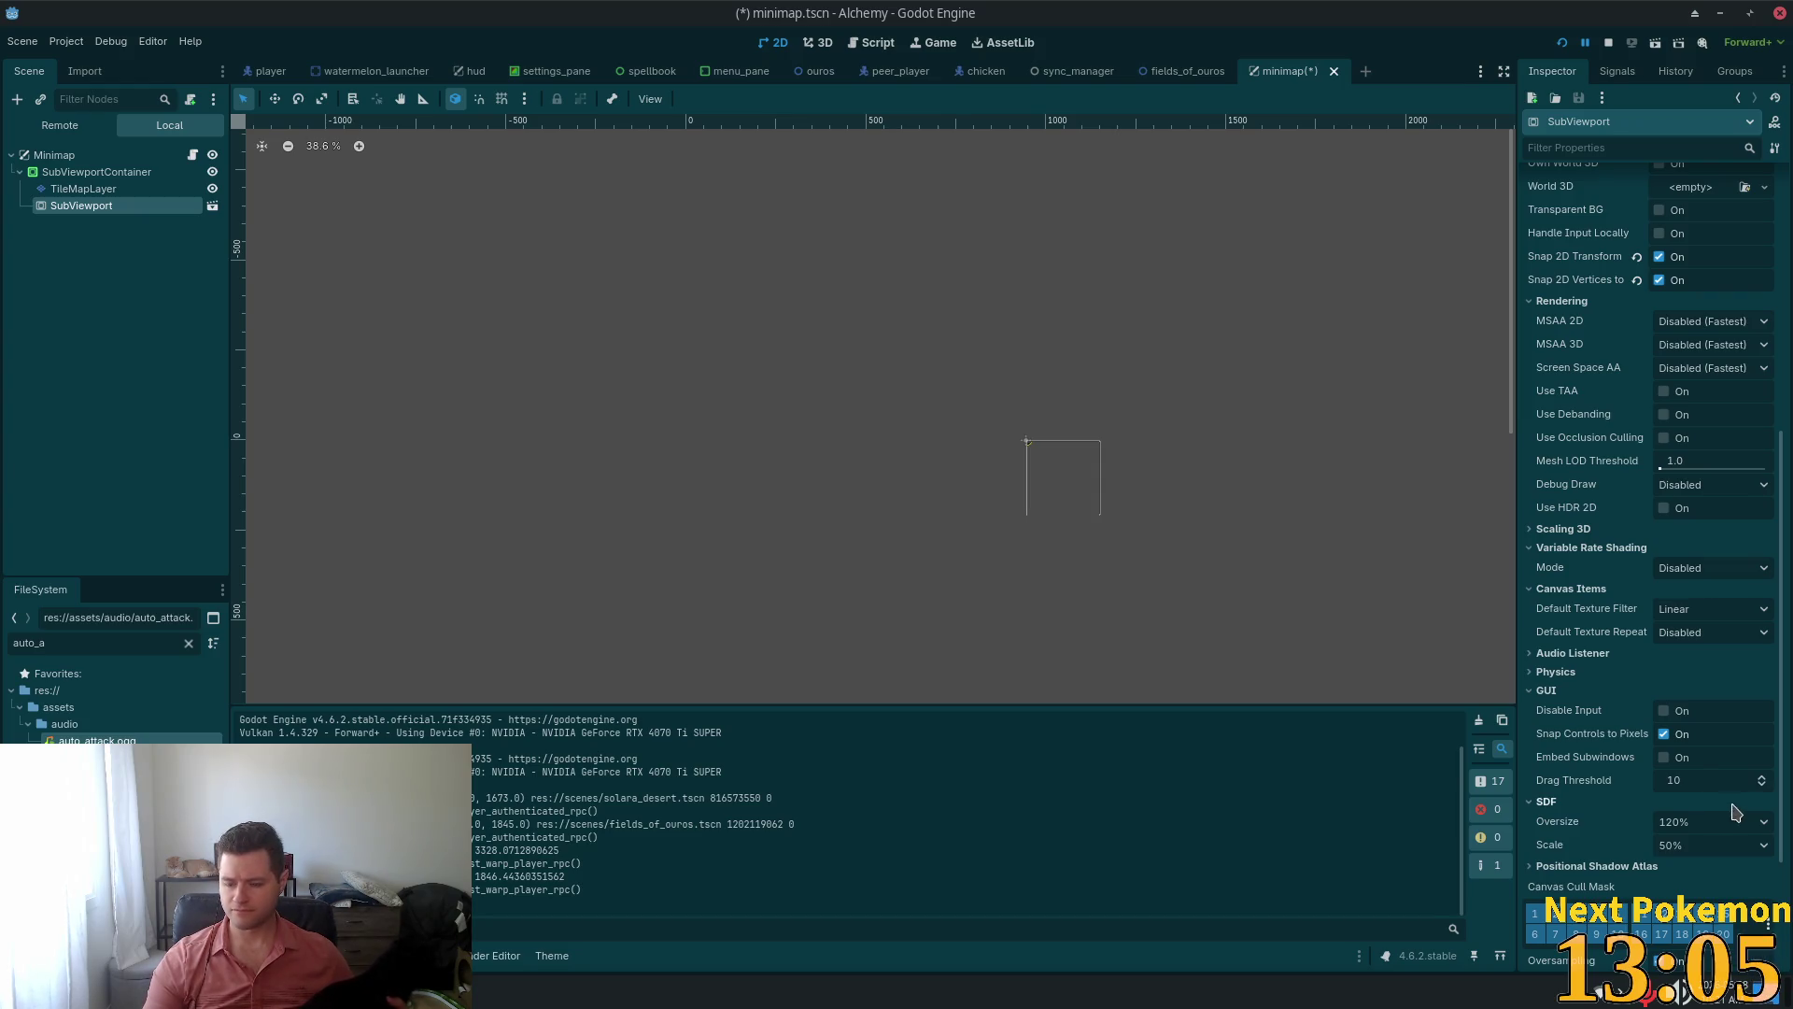
scroll(1730, 845, "down", 1)
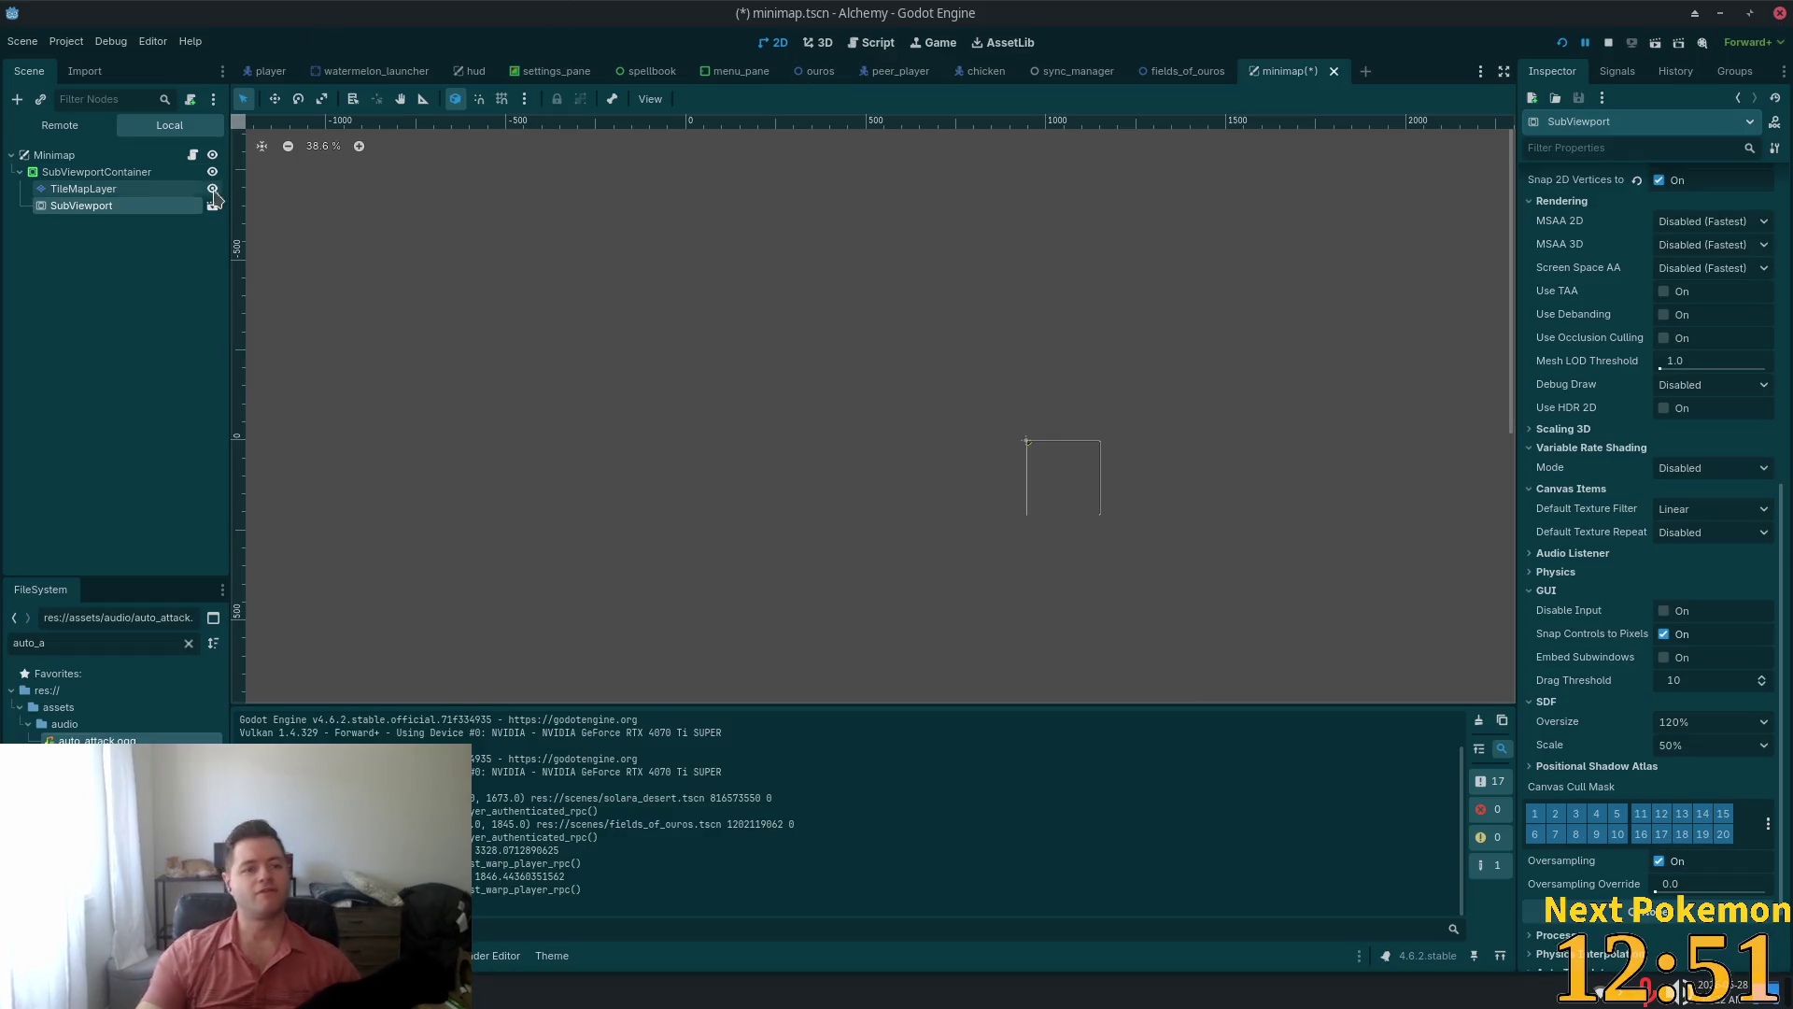
Set the SubViewport height to 200 for a 200 × 200 px minimap and save the scene
left_click(119, 173)
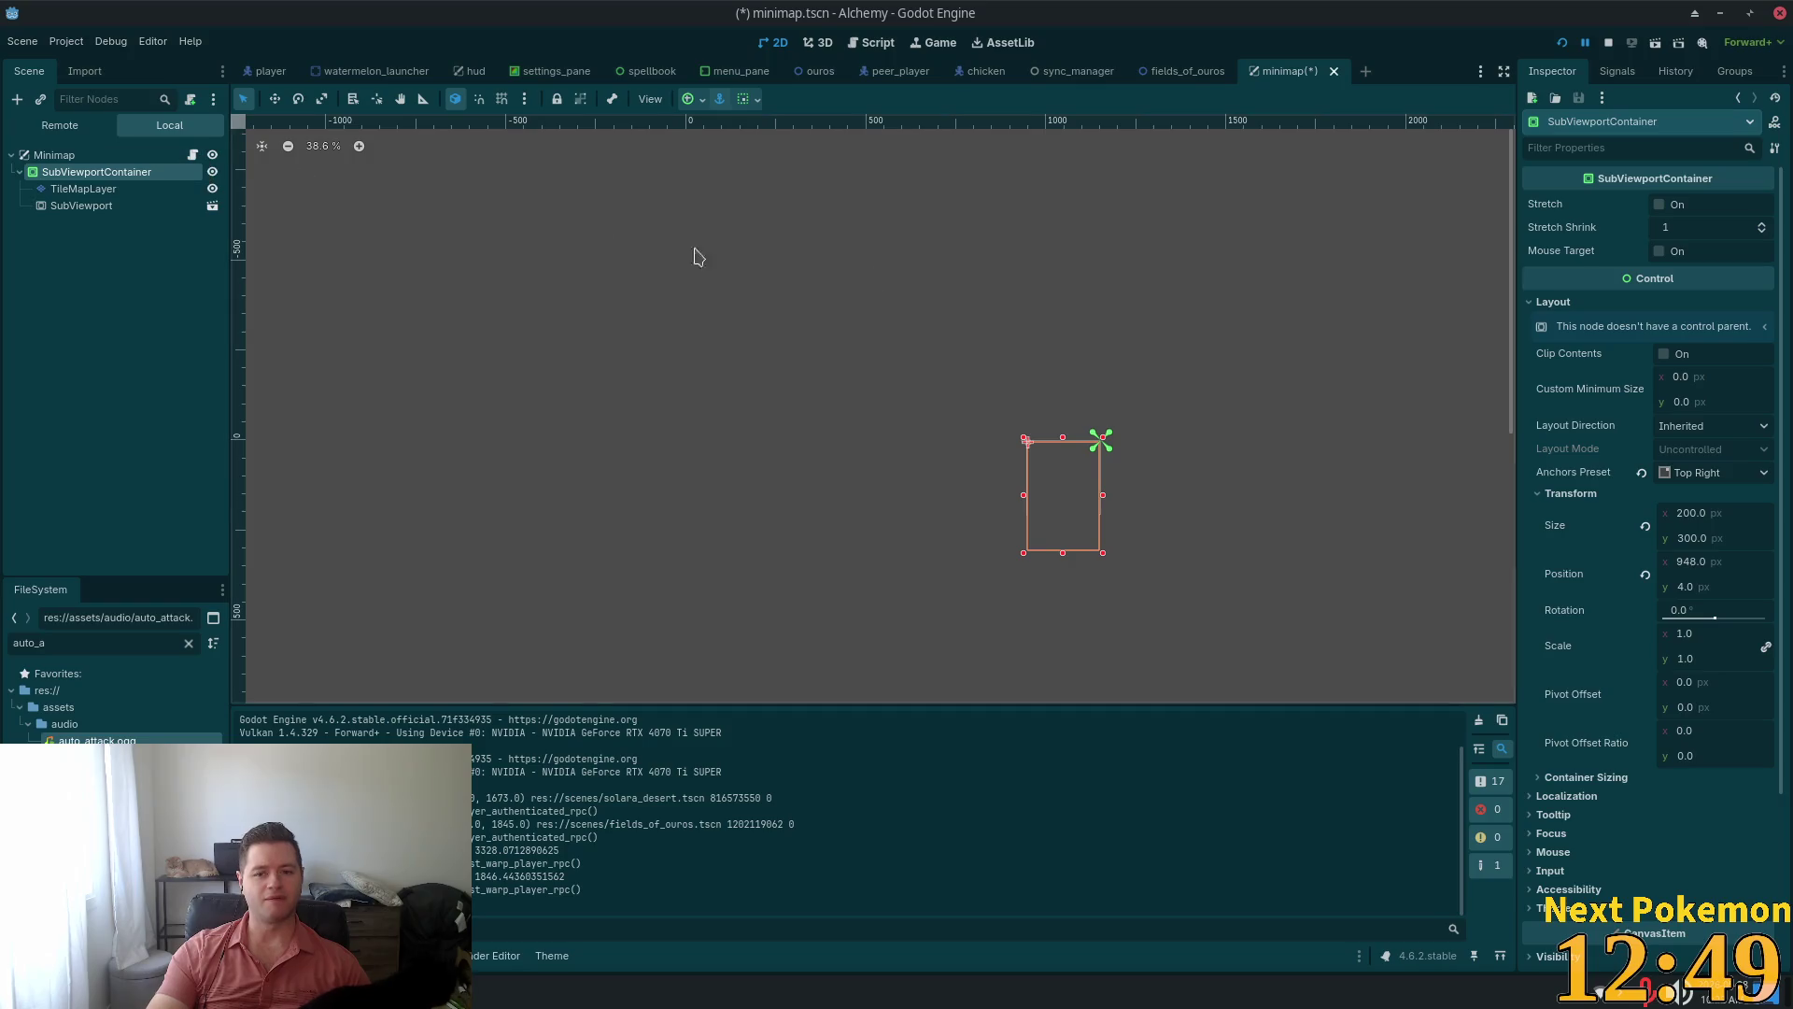
left_click(102, 205)
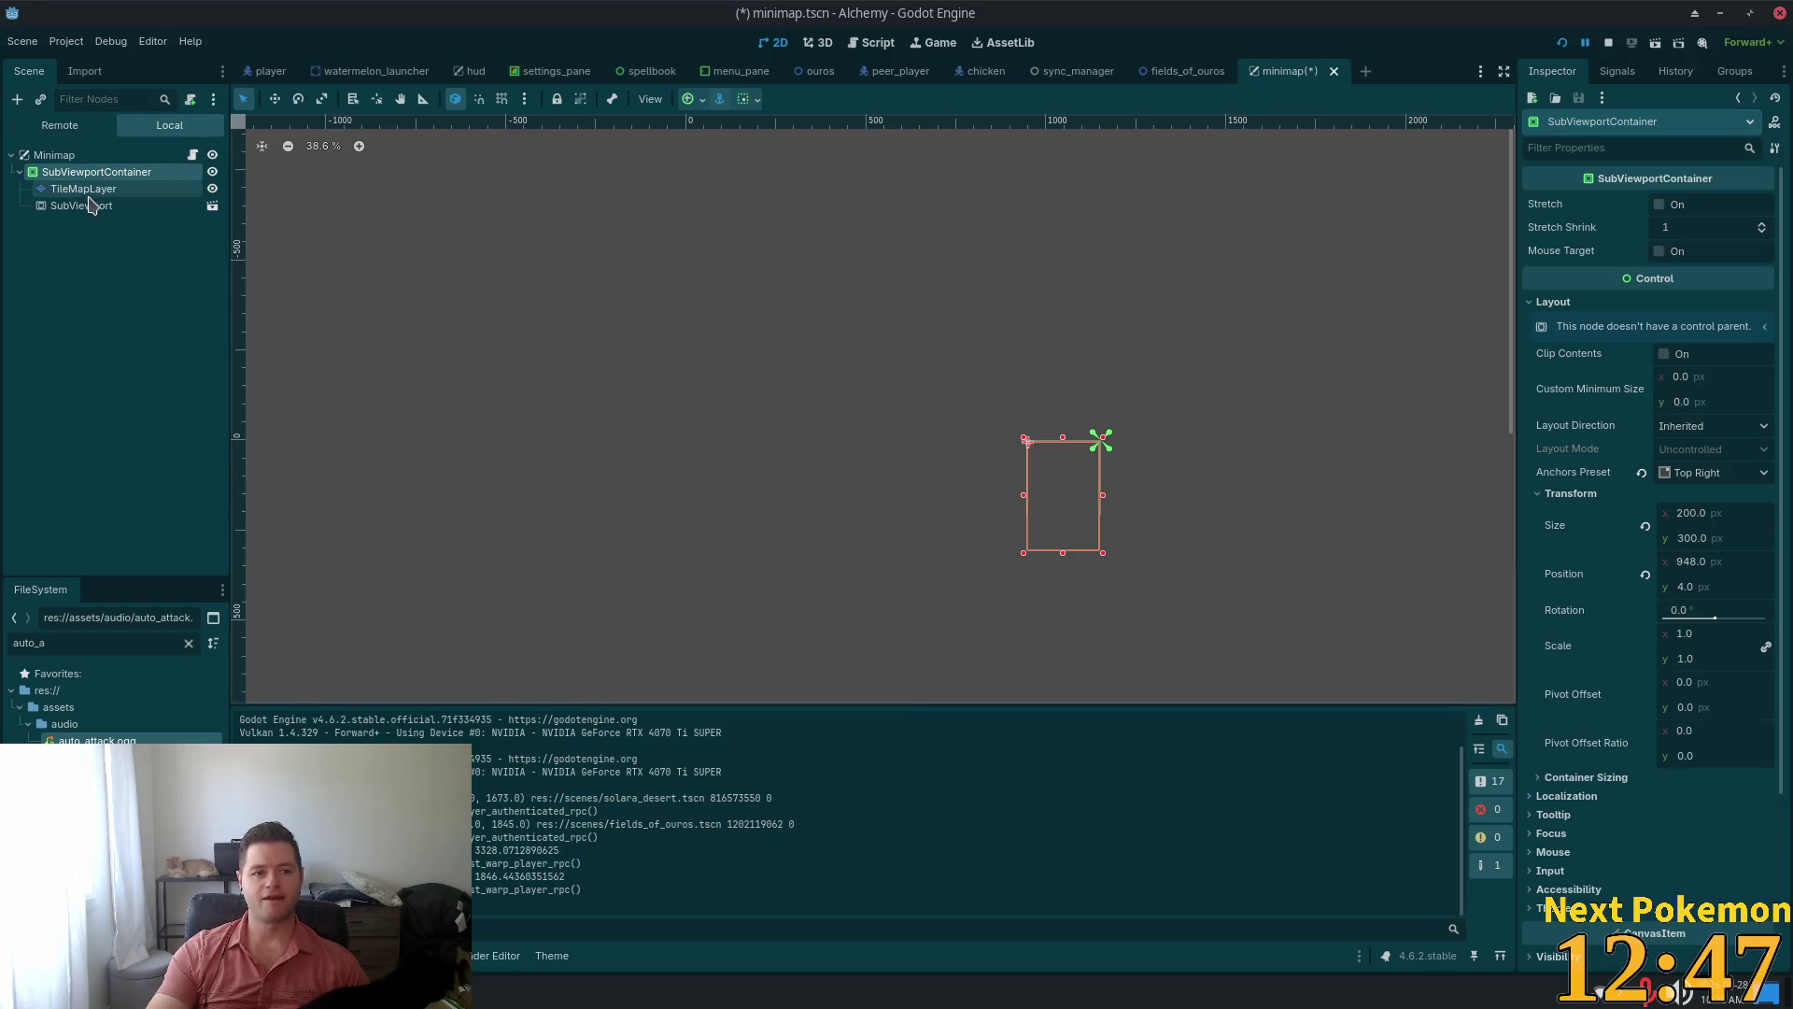
scroll(1626, 318, "up", 3)
scroll(1644, 317, "up", 5)
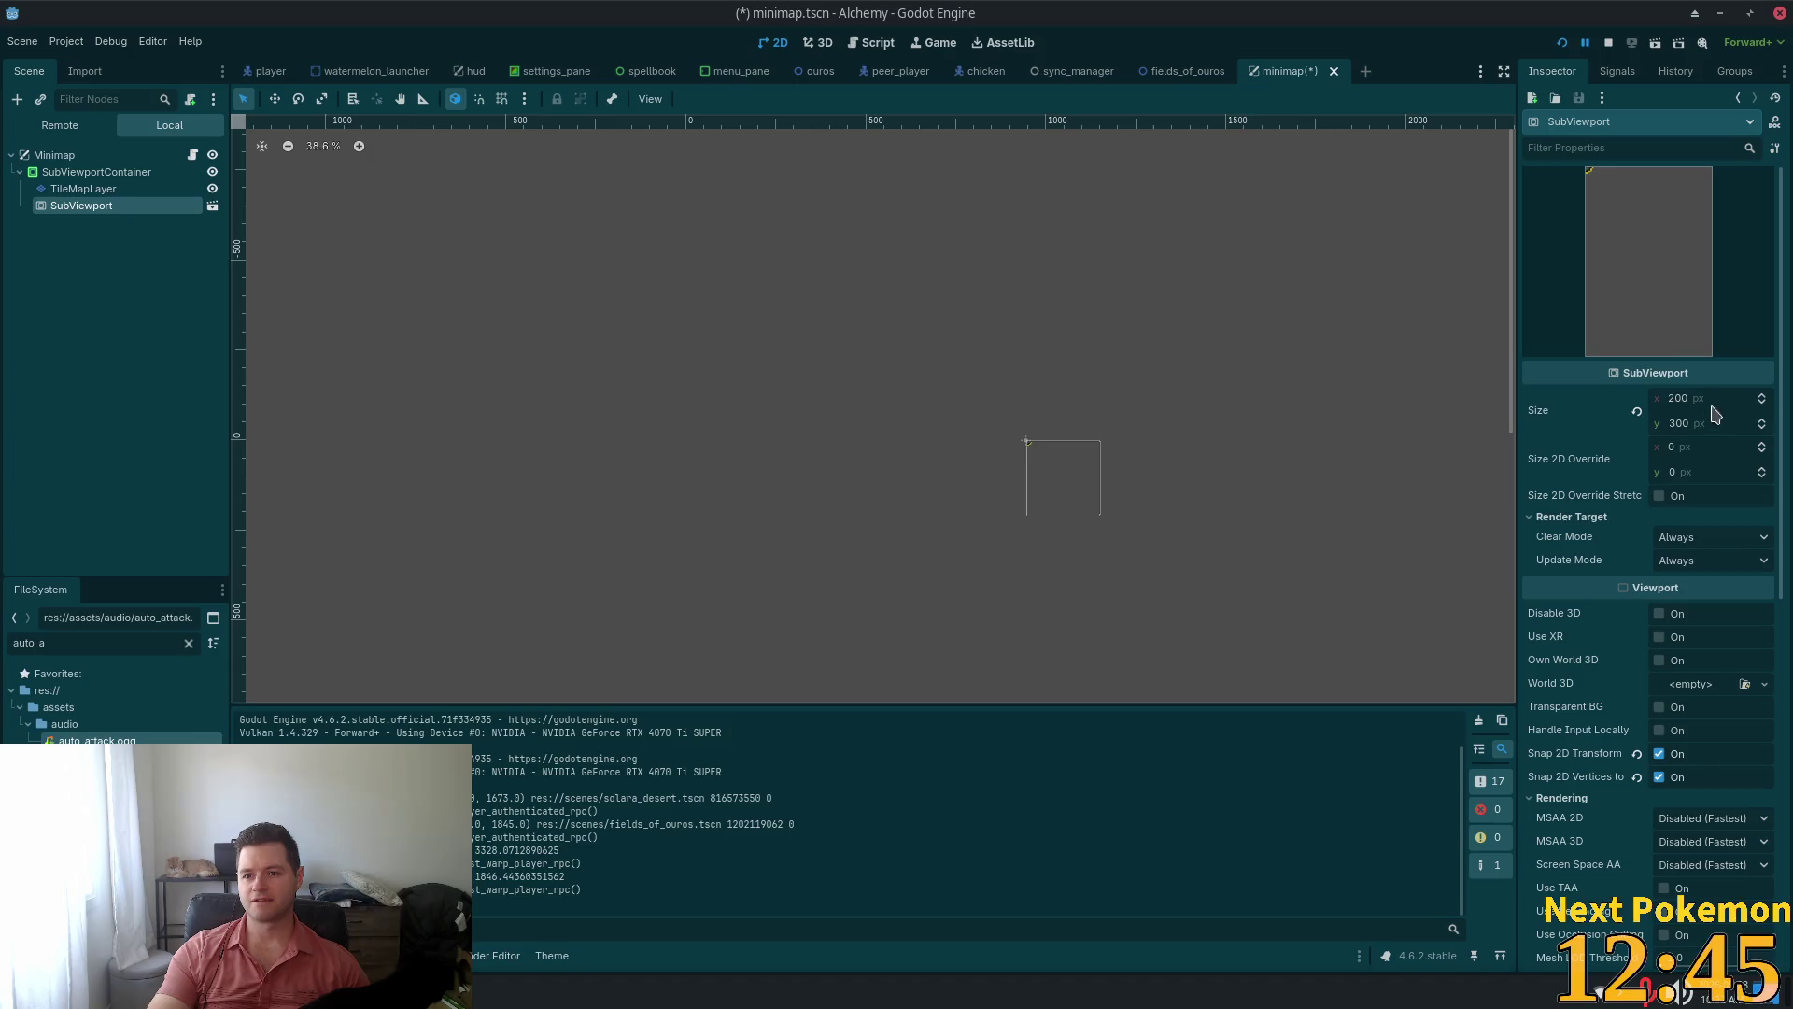
left_click(1691, 428)
type("200")
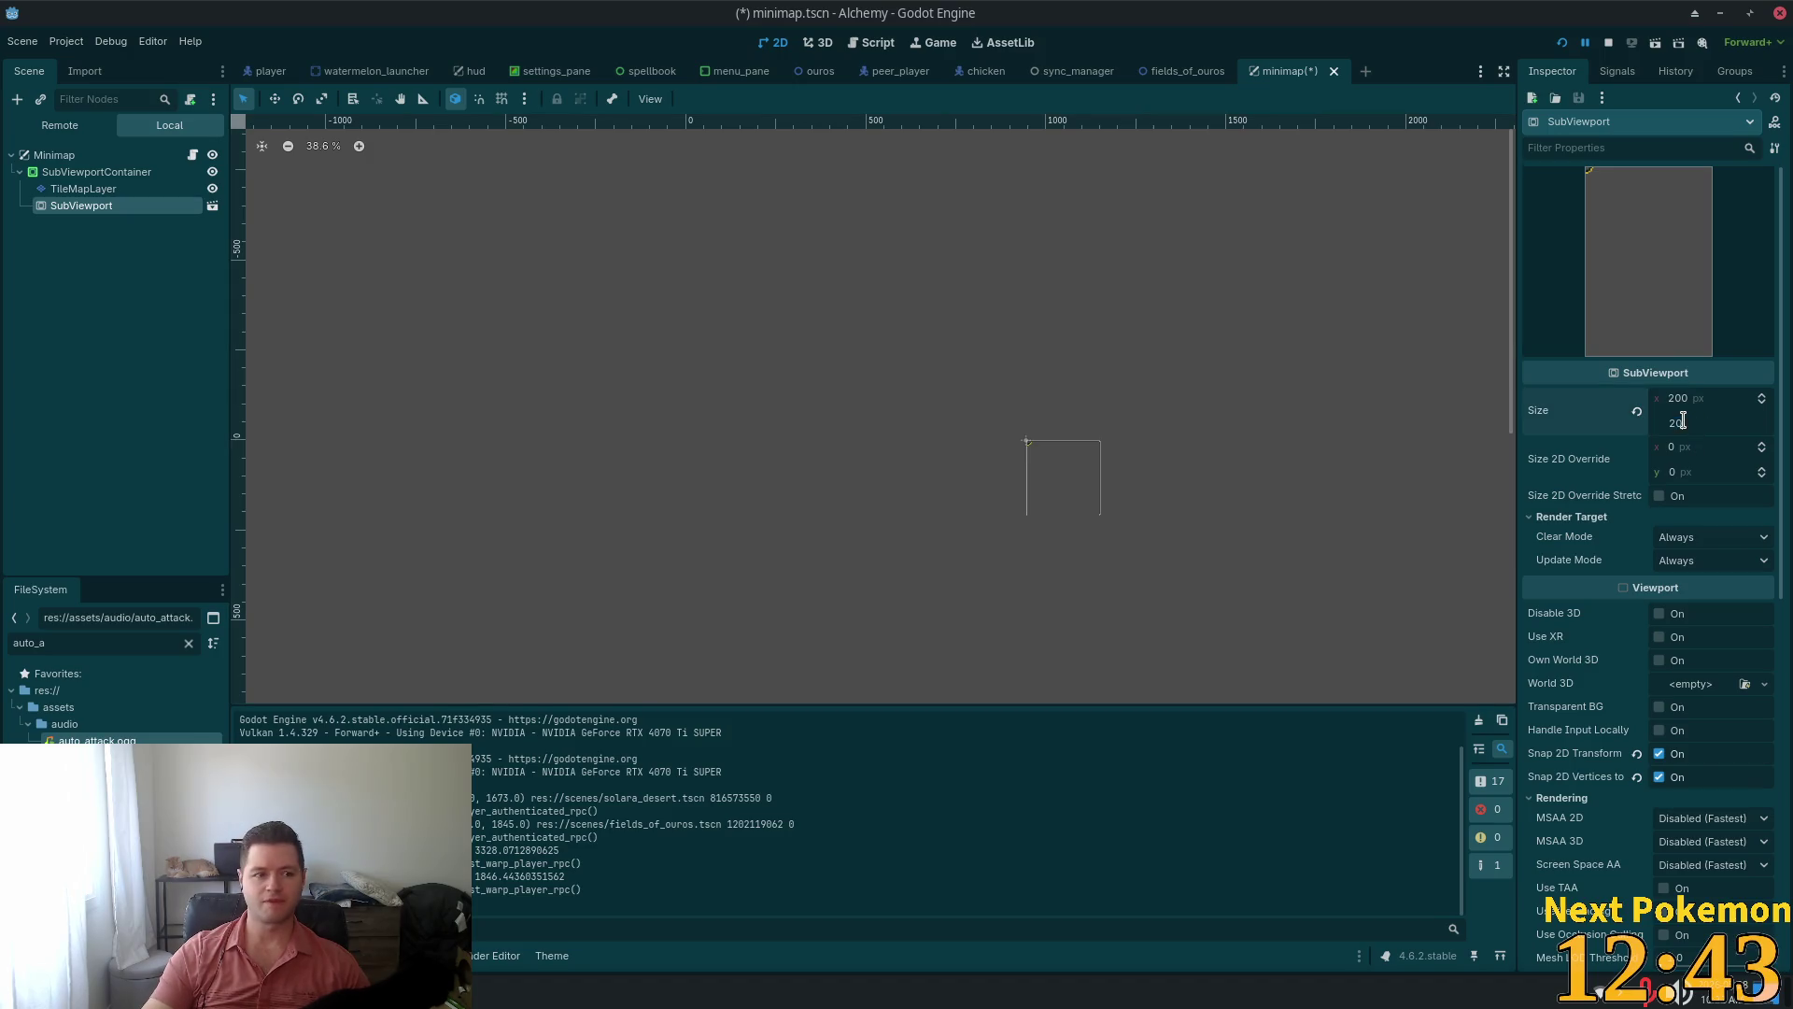
key("Tab")
key("ctrl+s")
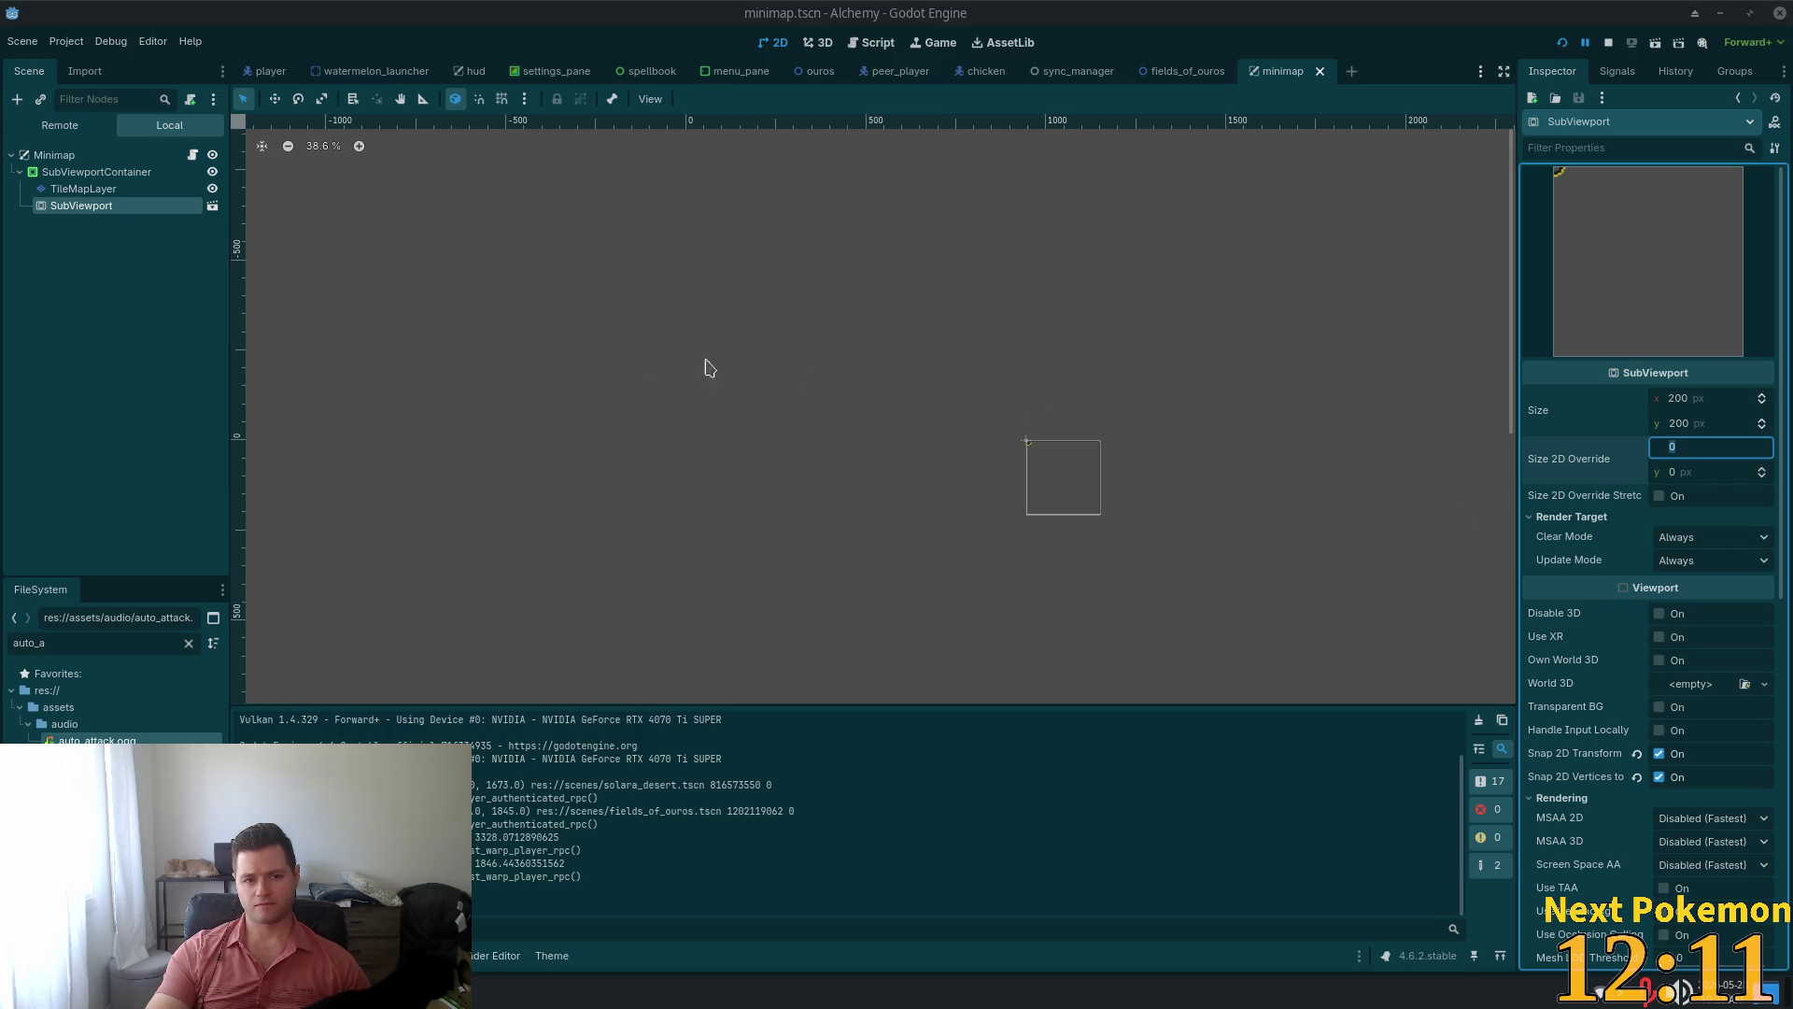
Scroll to the SubViewport's SDF settings and list the SDF Scale choices 100%, 50% and 25%
mouse_move(1638, 468)
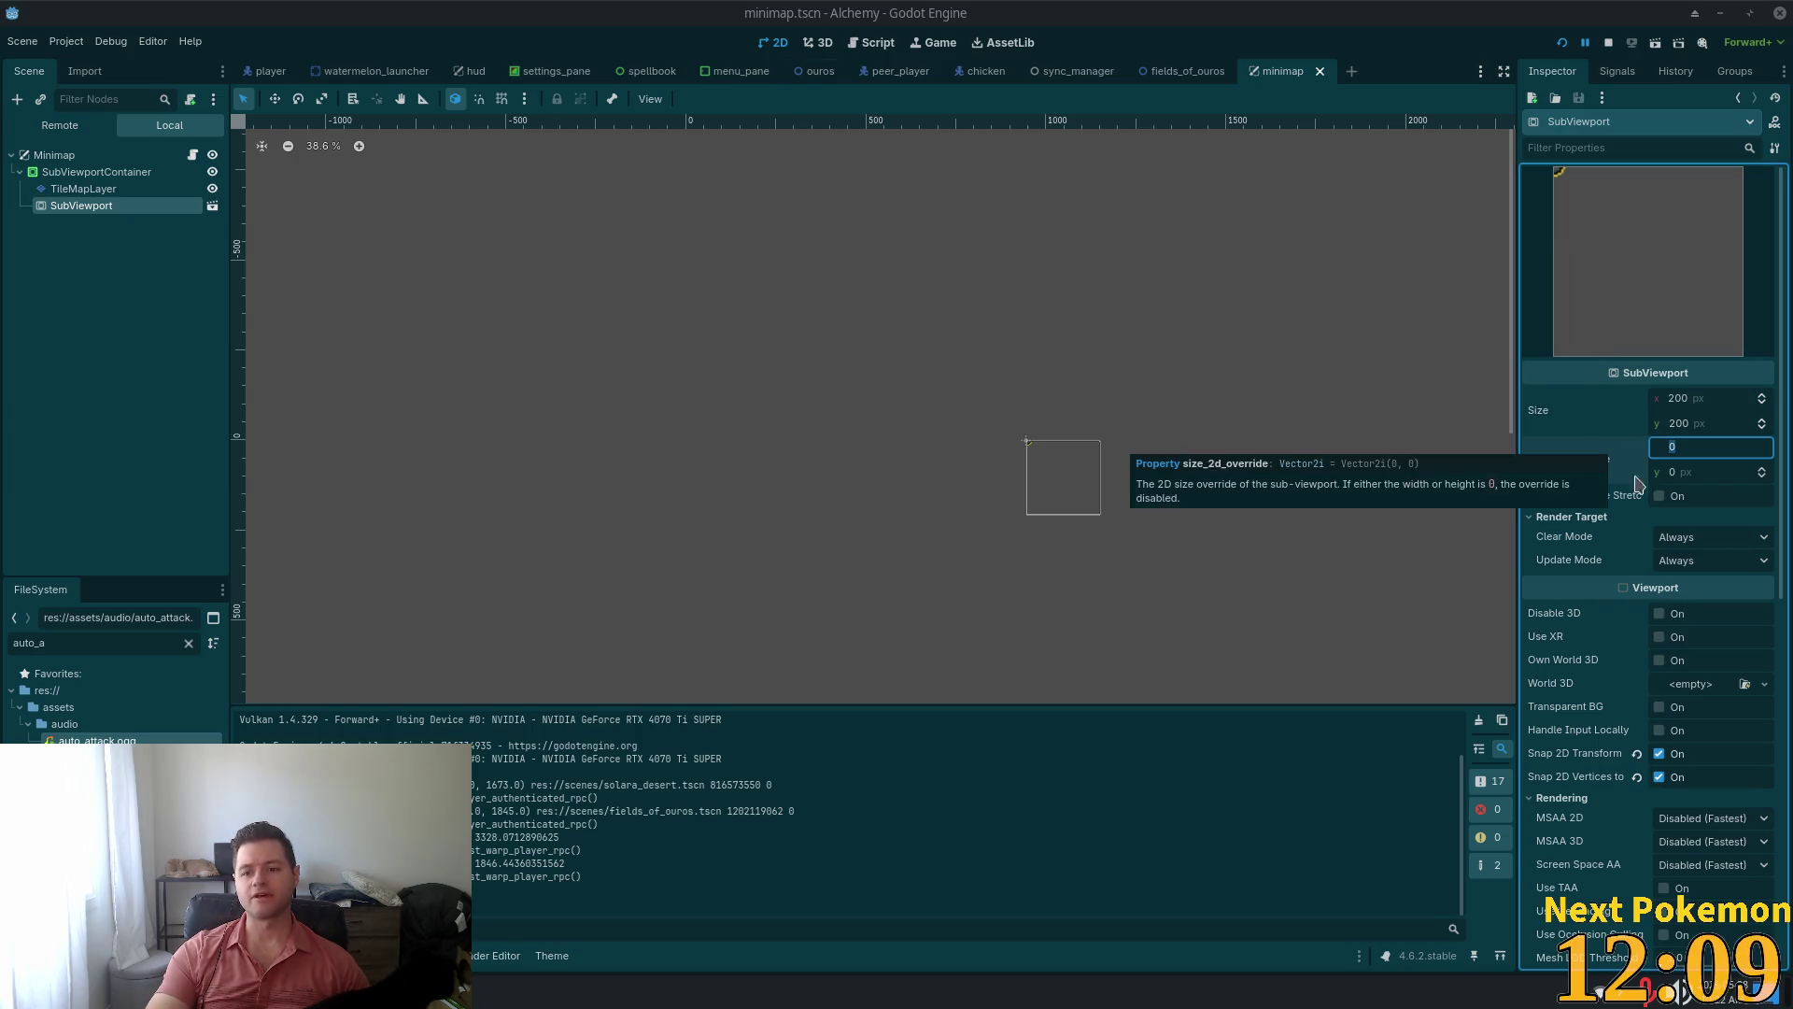
scroll(1627, 503, "down", 2)
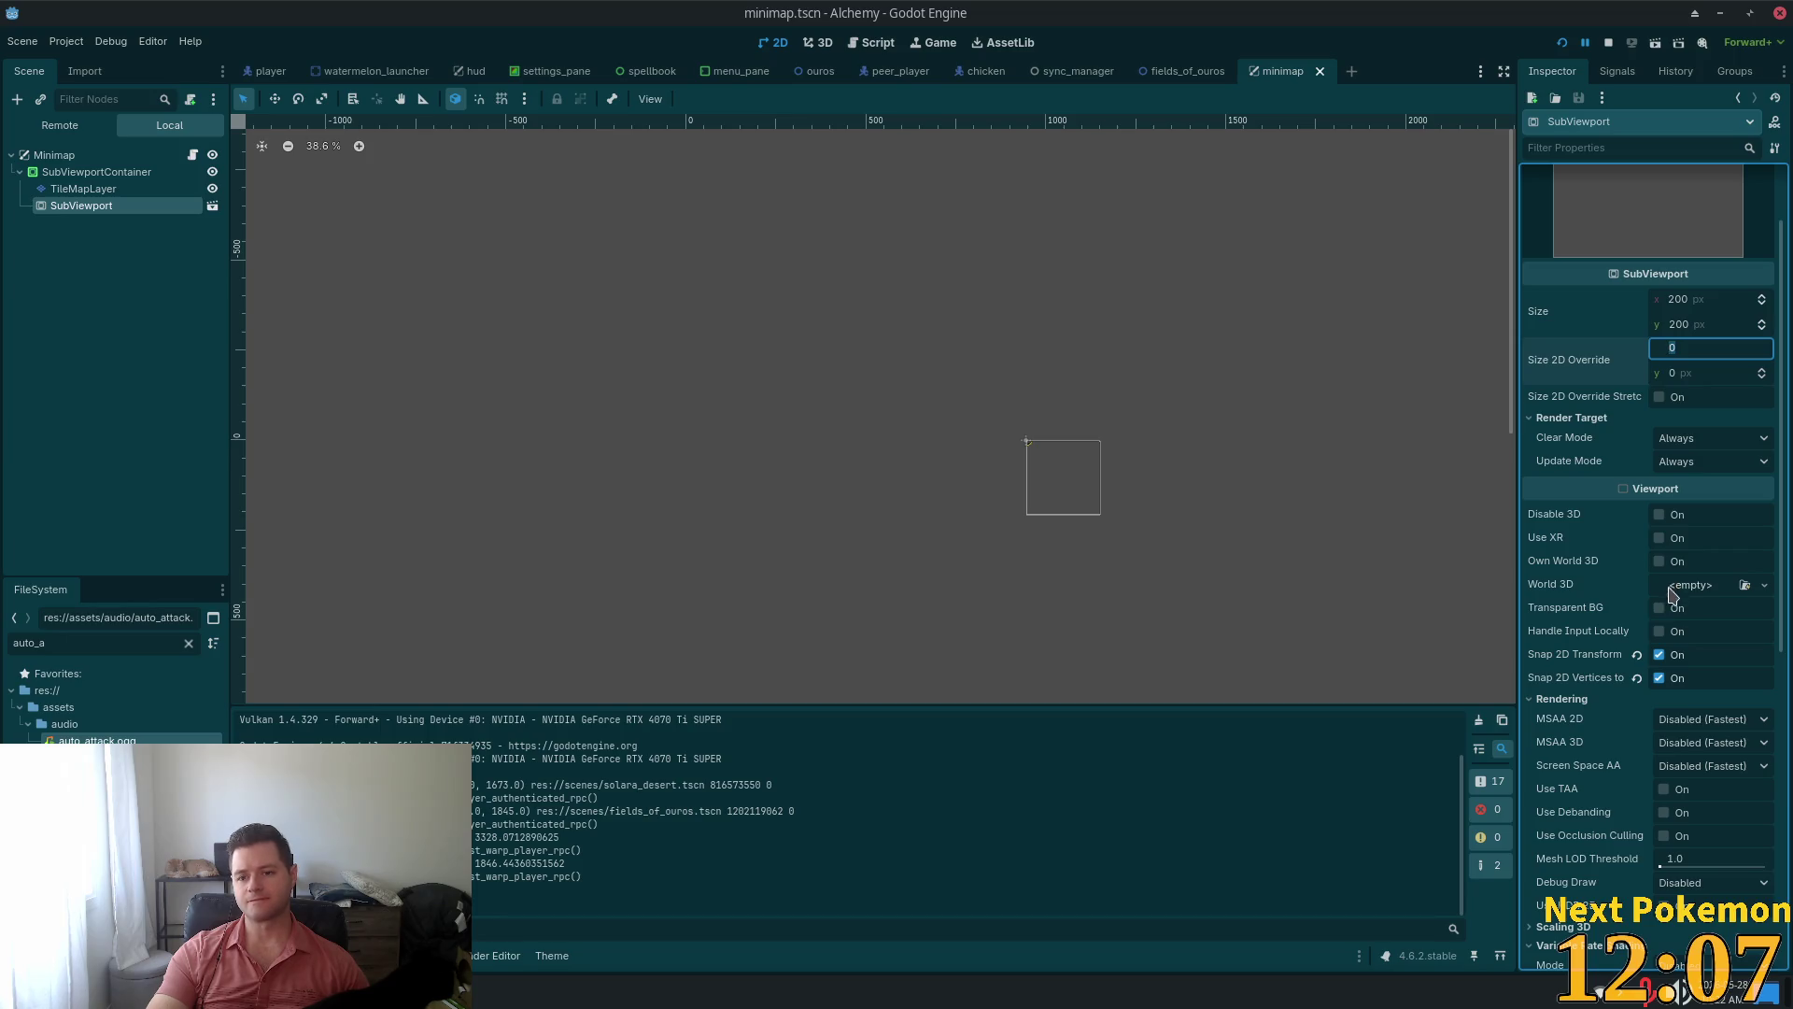
scroll(1671, 663, "down", 4)
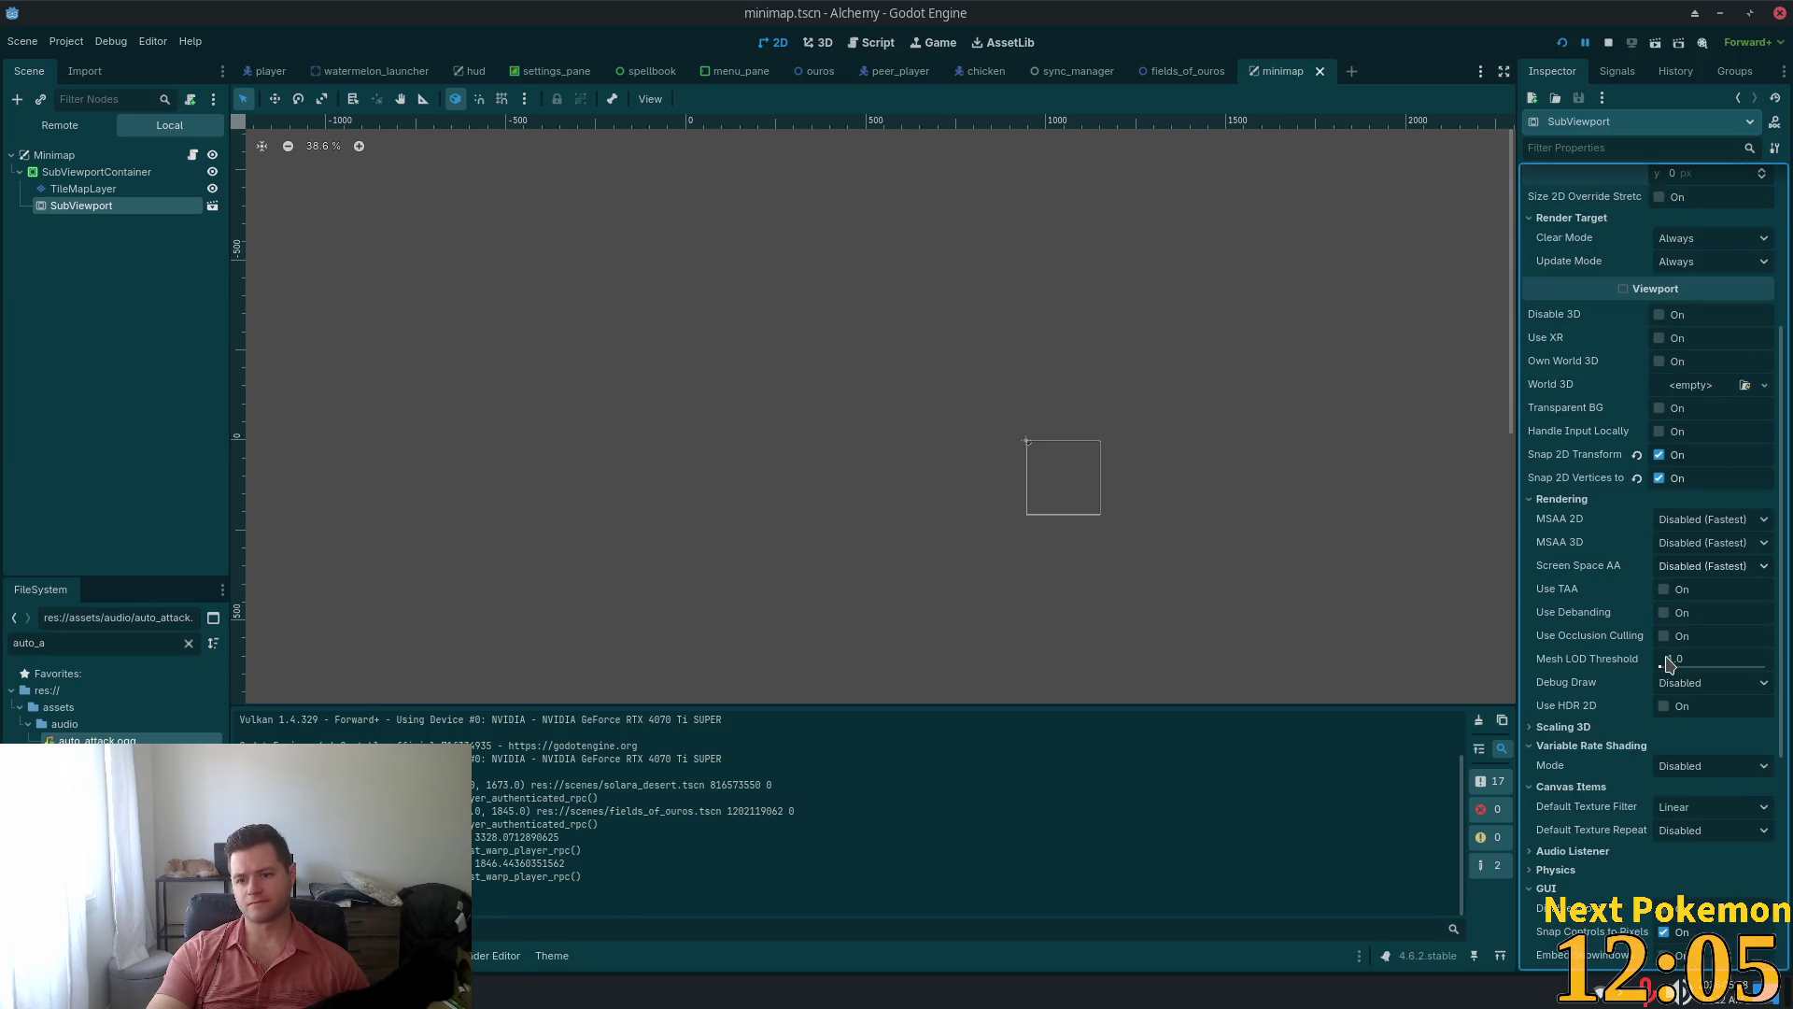
scroll(1671, 663, "down", 4)
scroll(1671, 663, "down", 3)
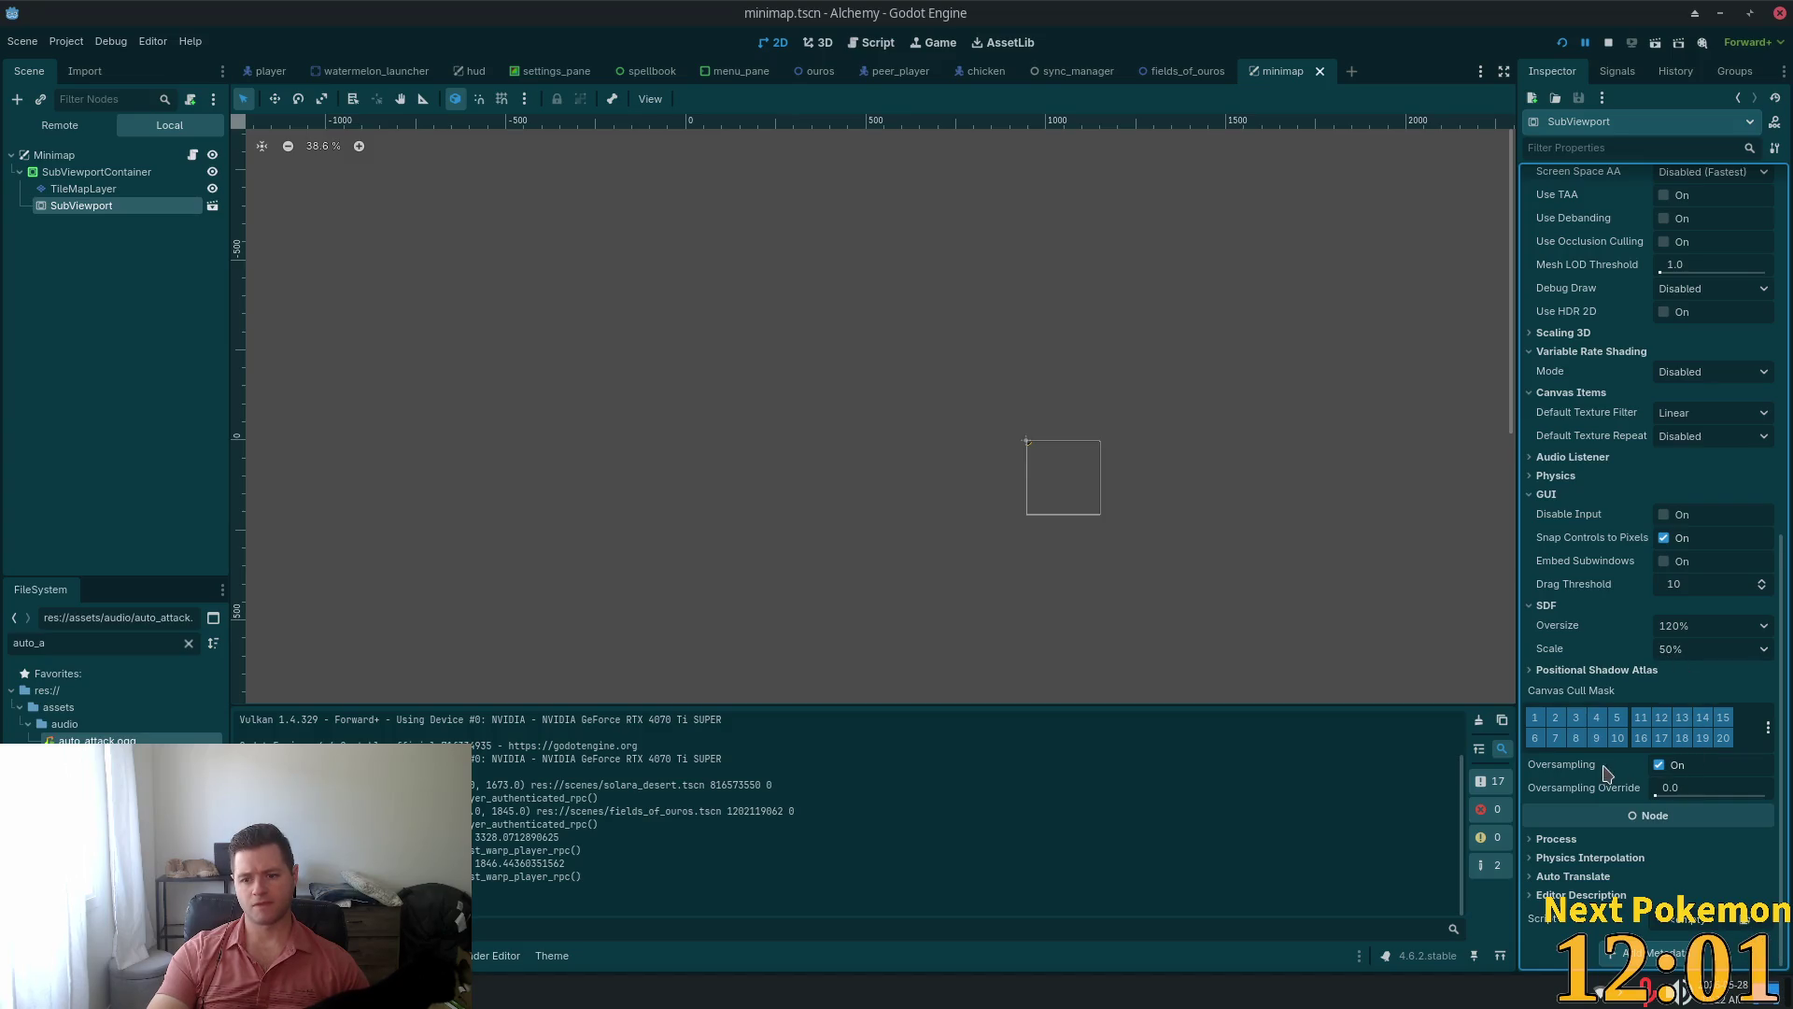
mouse_move(1592, 773)
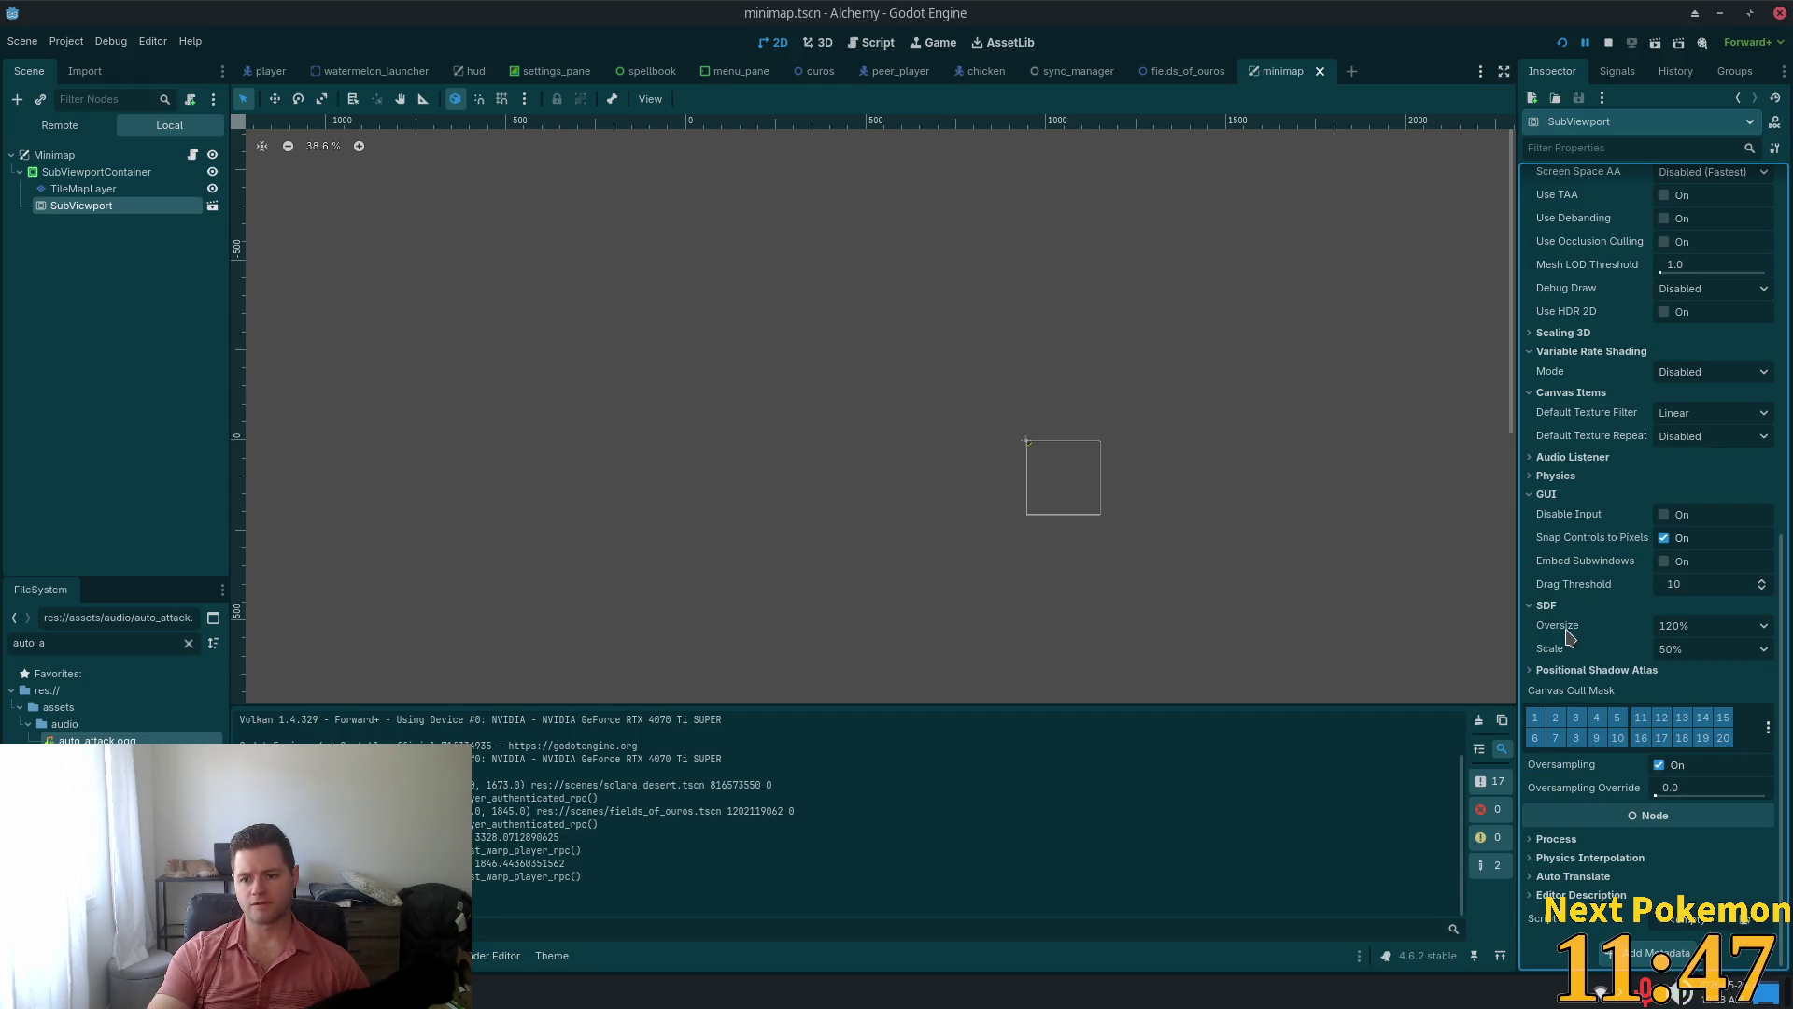
mouse_move(1567, 628)
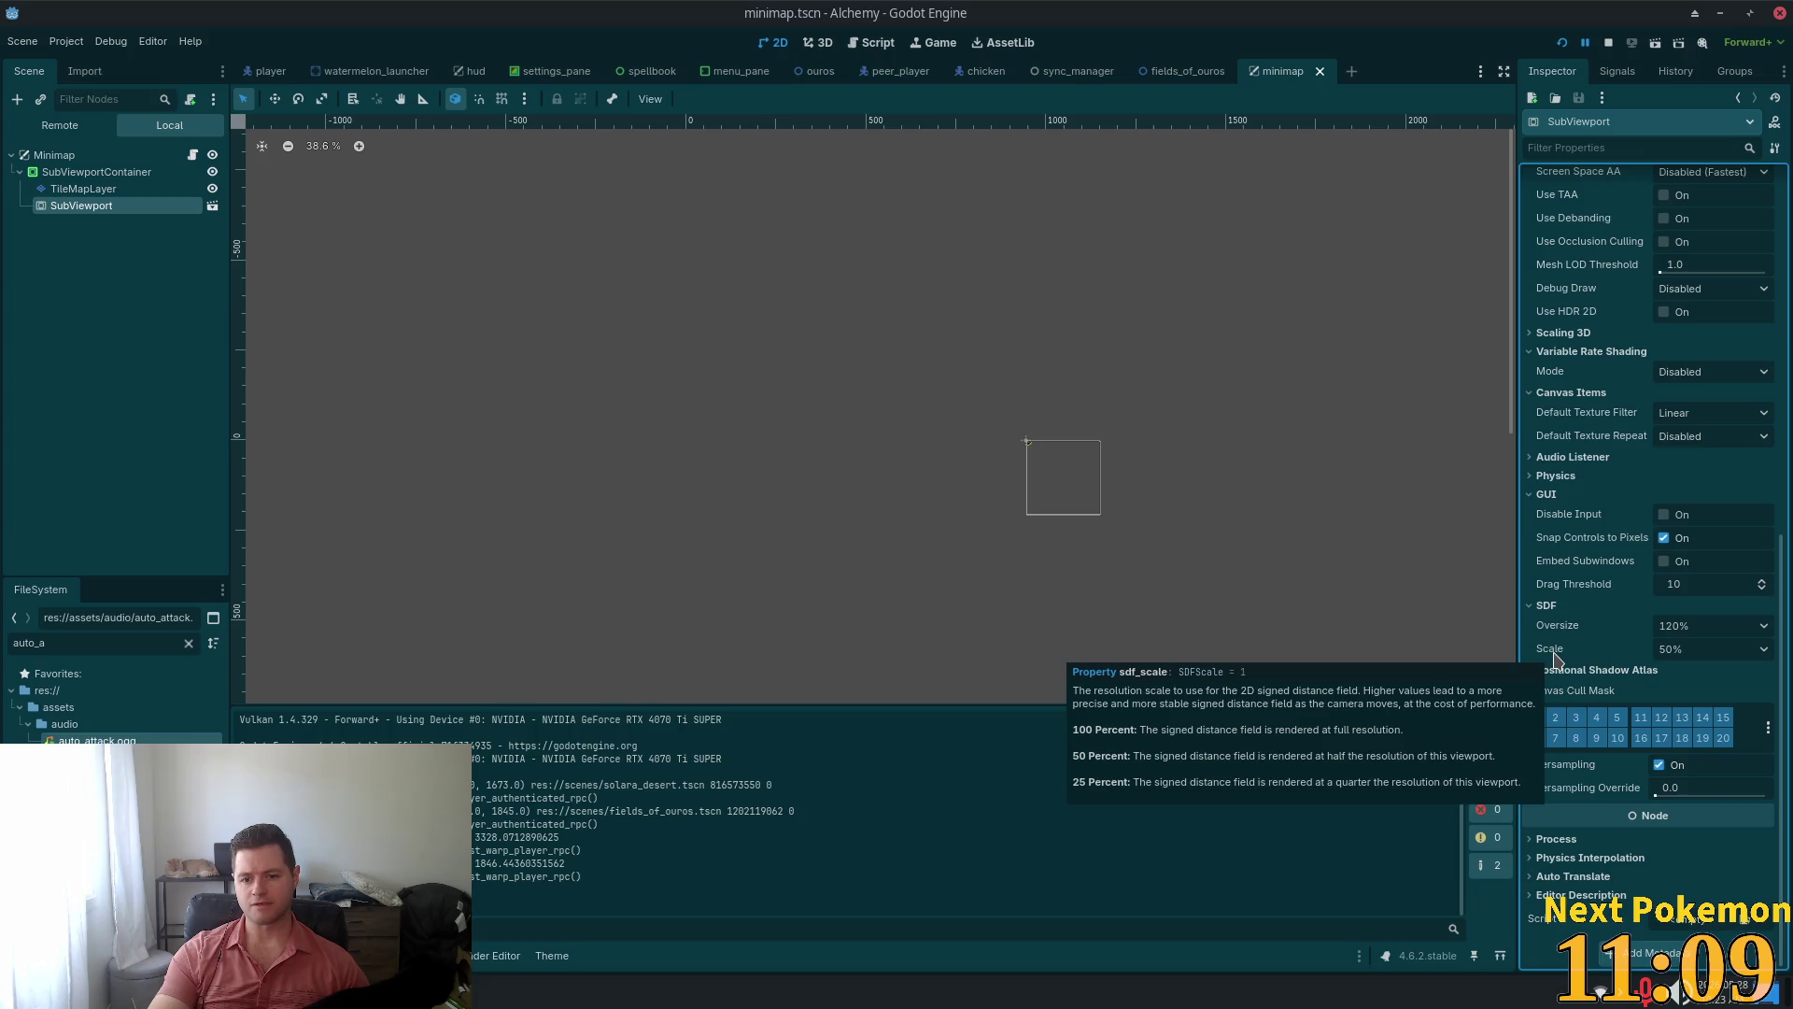
left_click(1697, 651)
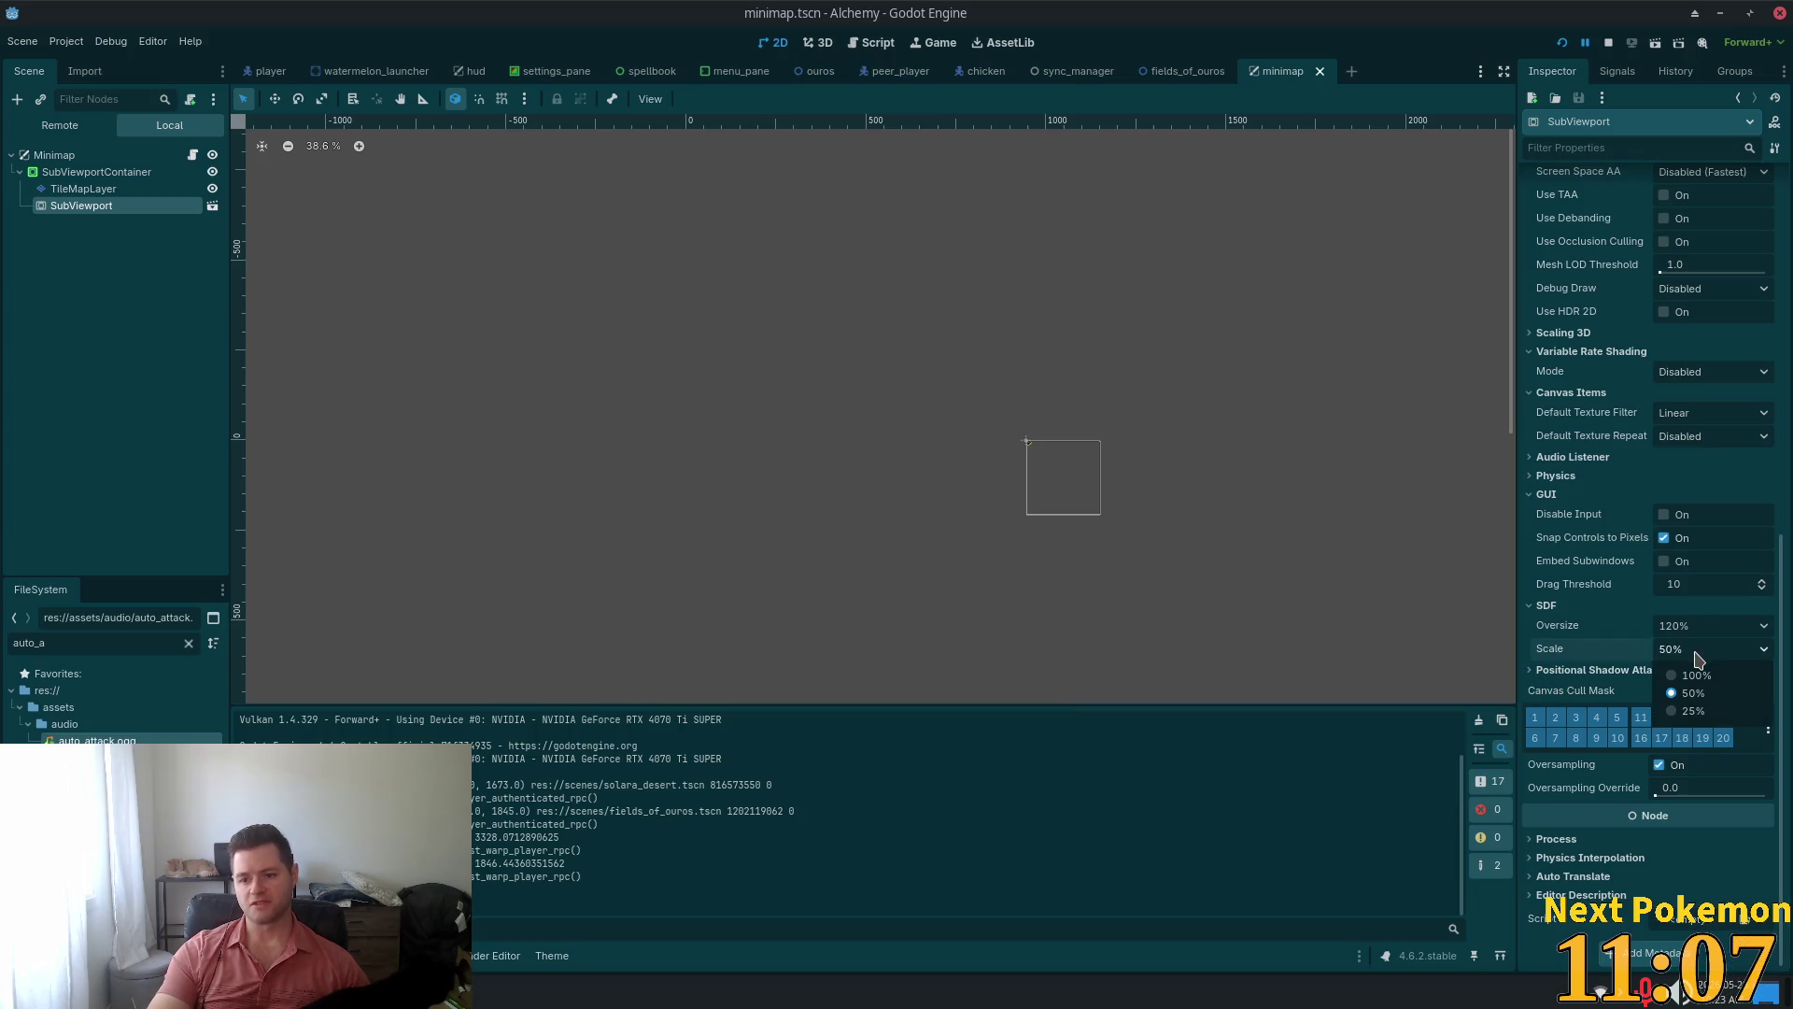
Set SDF Scale to 100%, then test-run the game, walking the player along the dock before closing it
left_click(1695, 674)
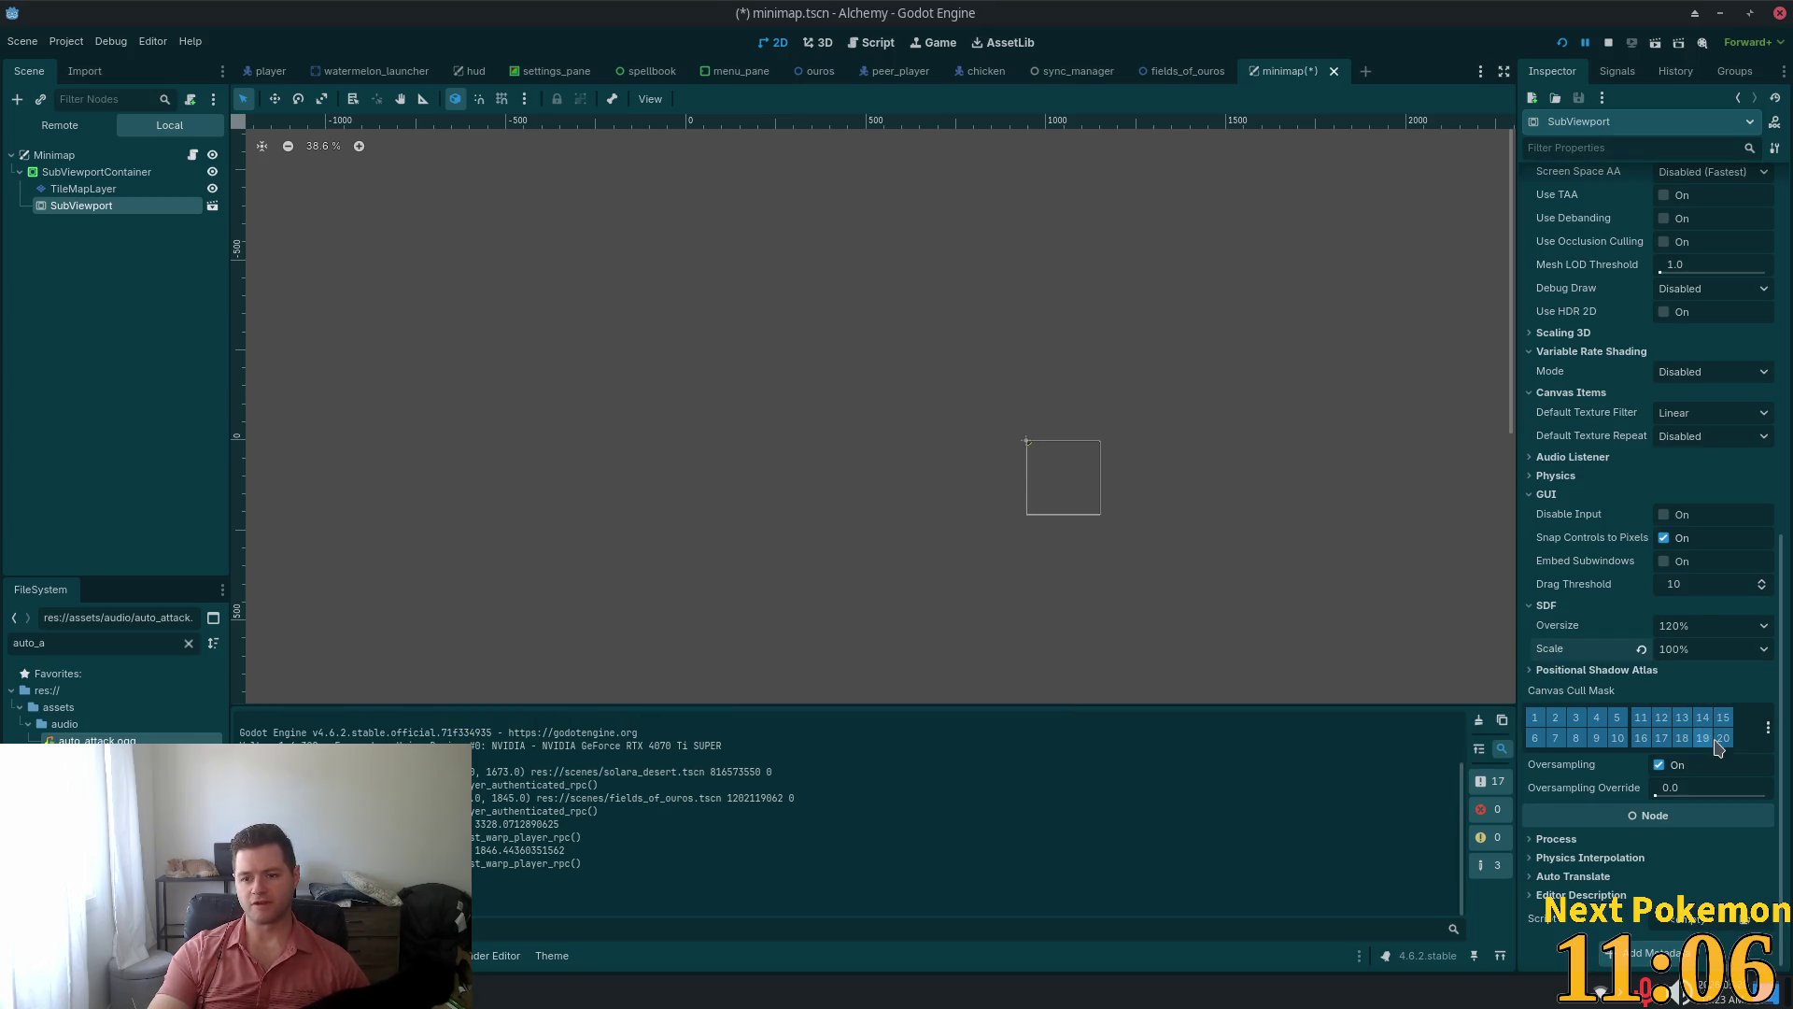
left_click(1564, 44)
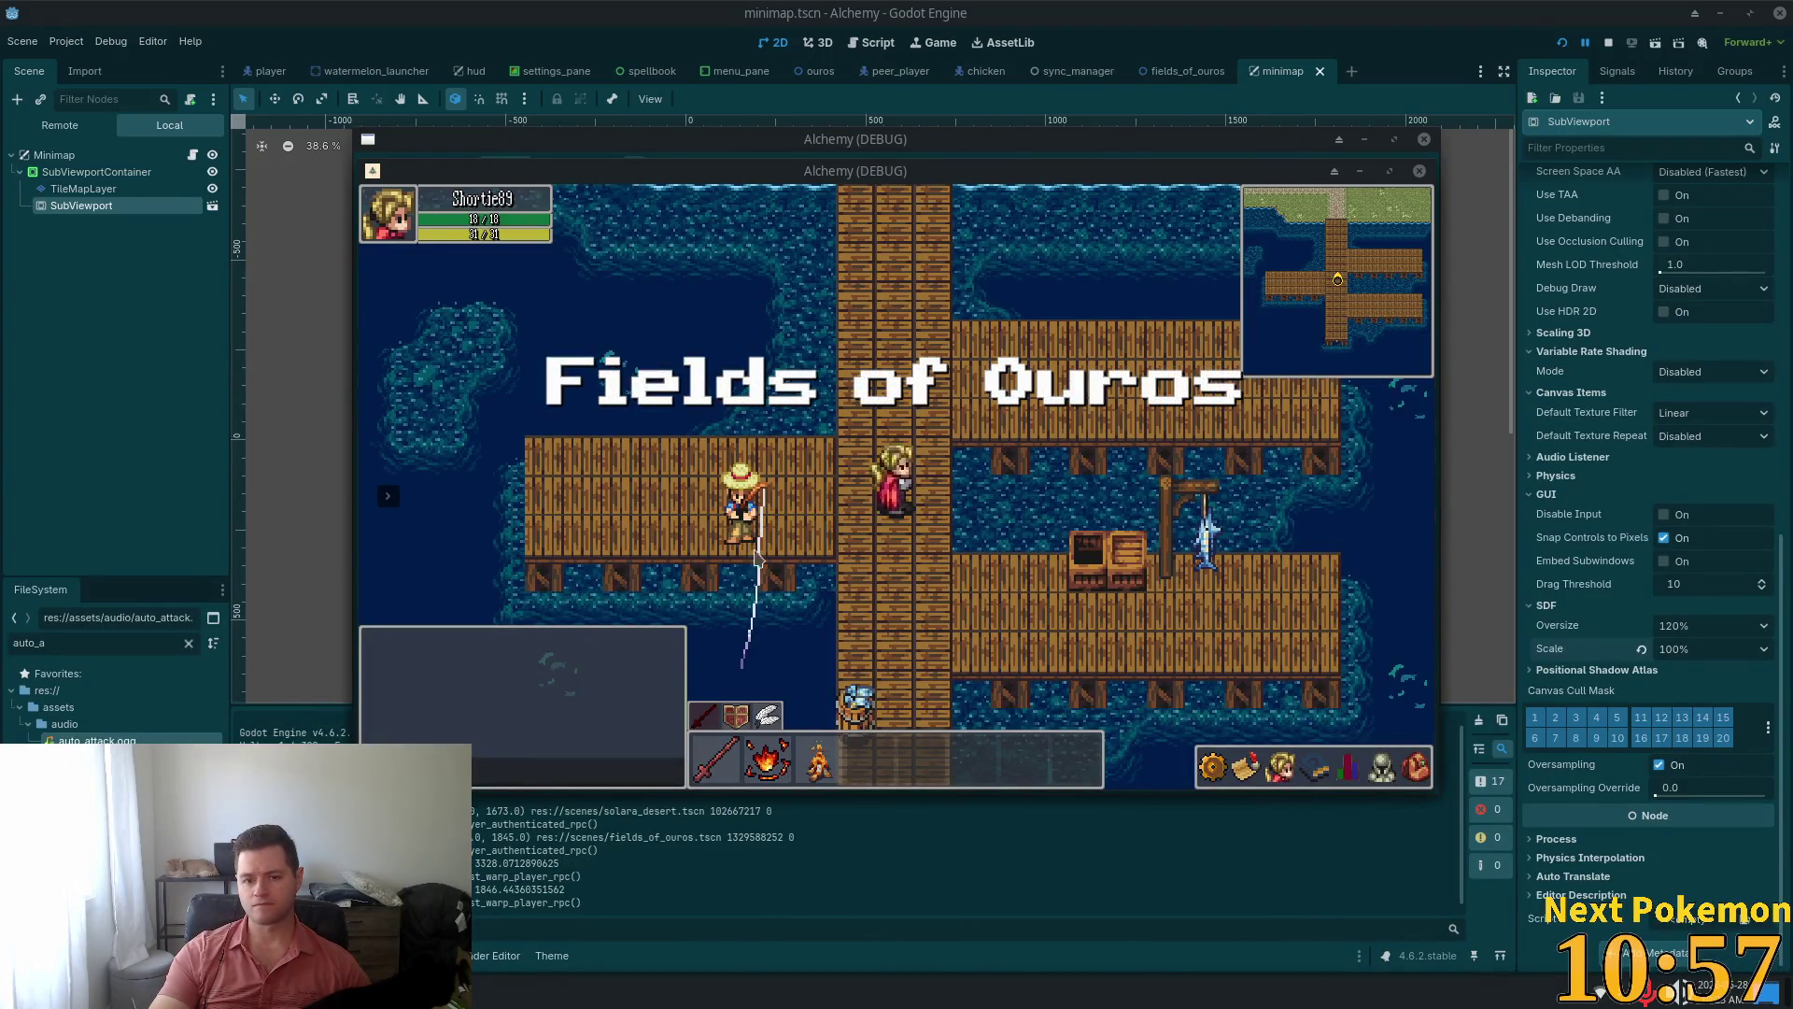
key("w")
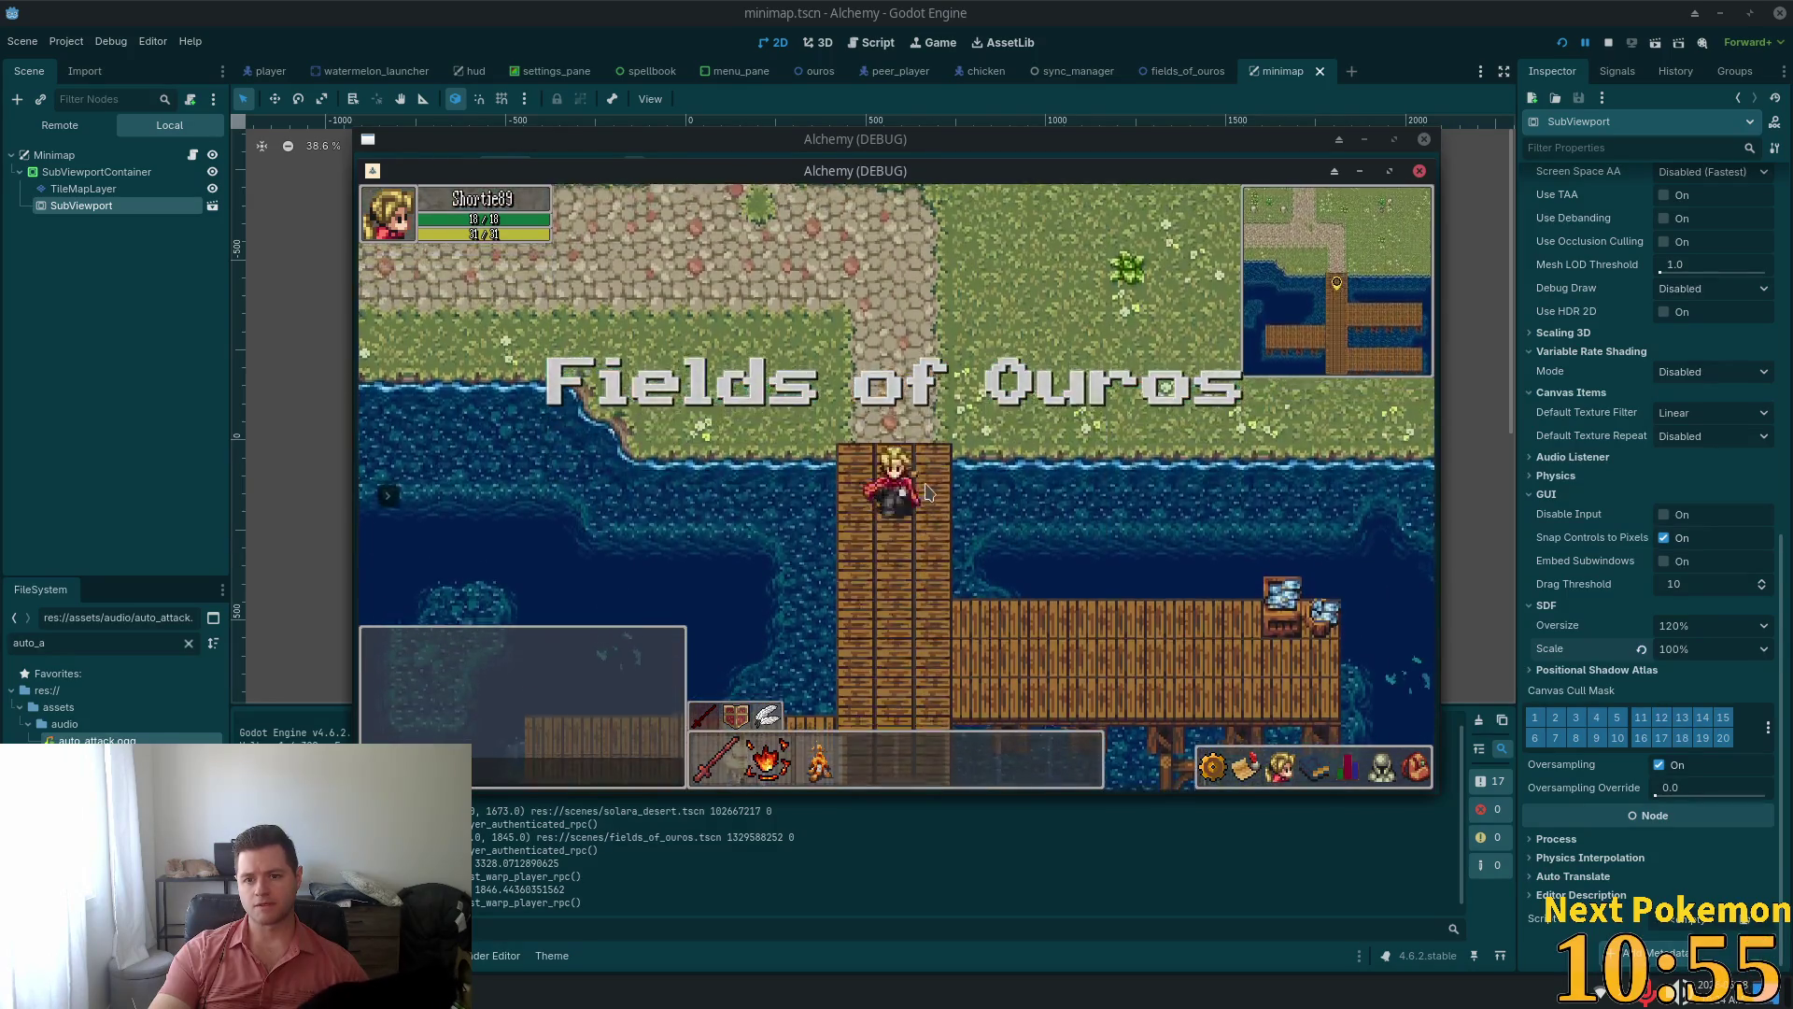
key("s")
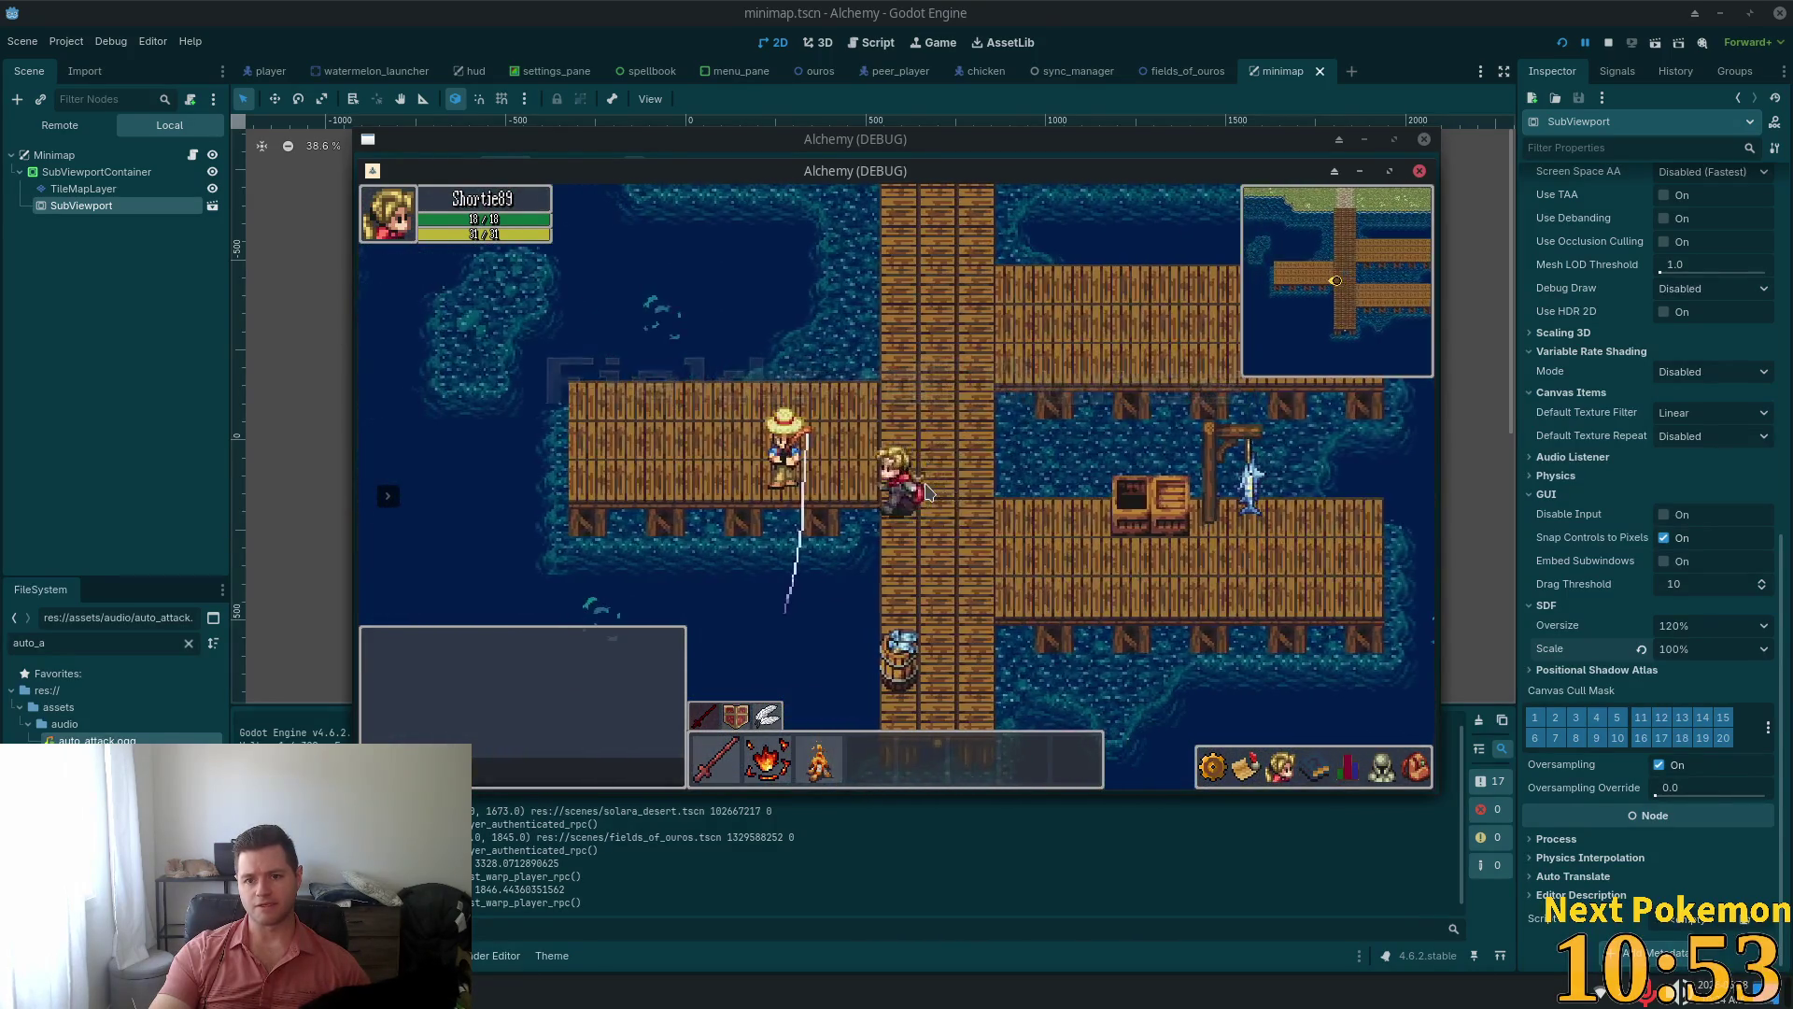
key("a")
key("w")
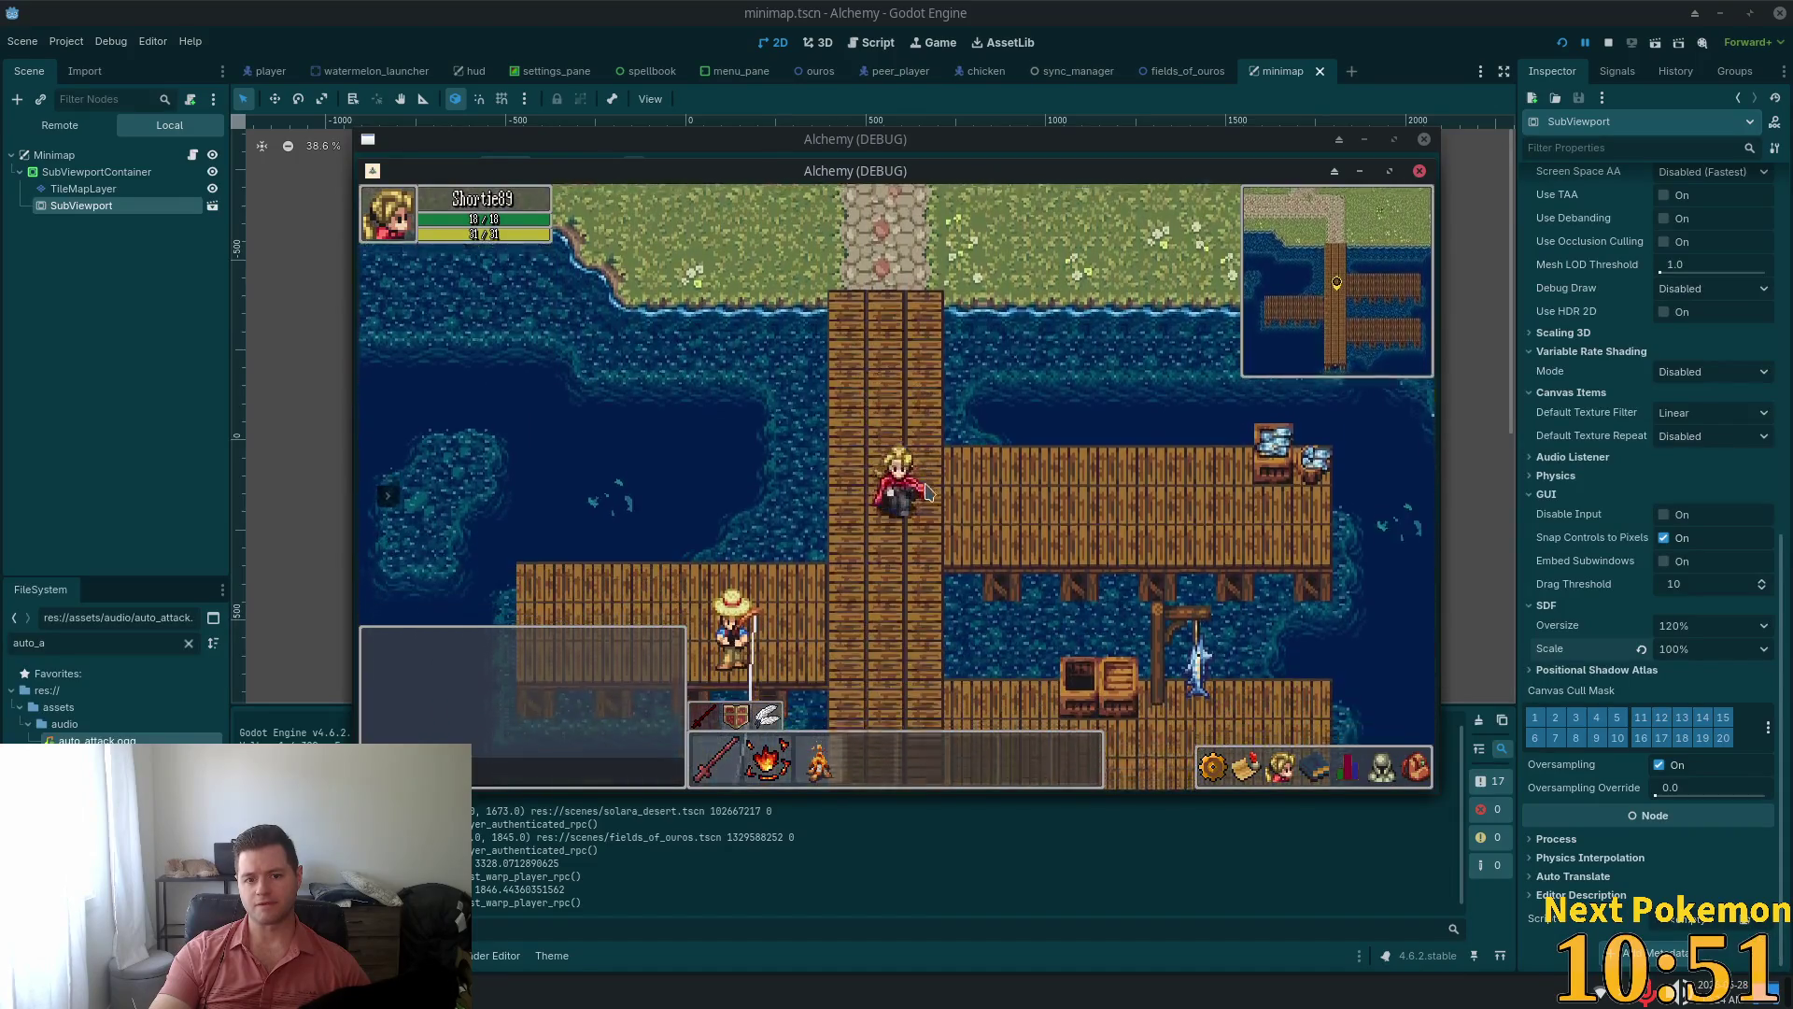
key("s")
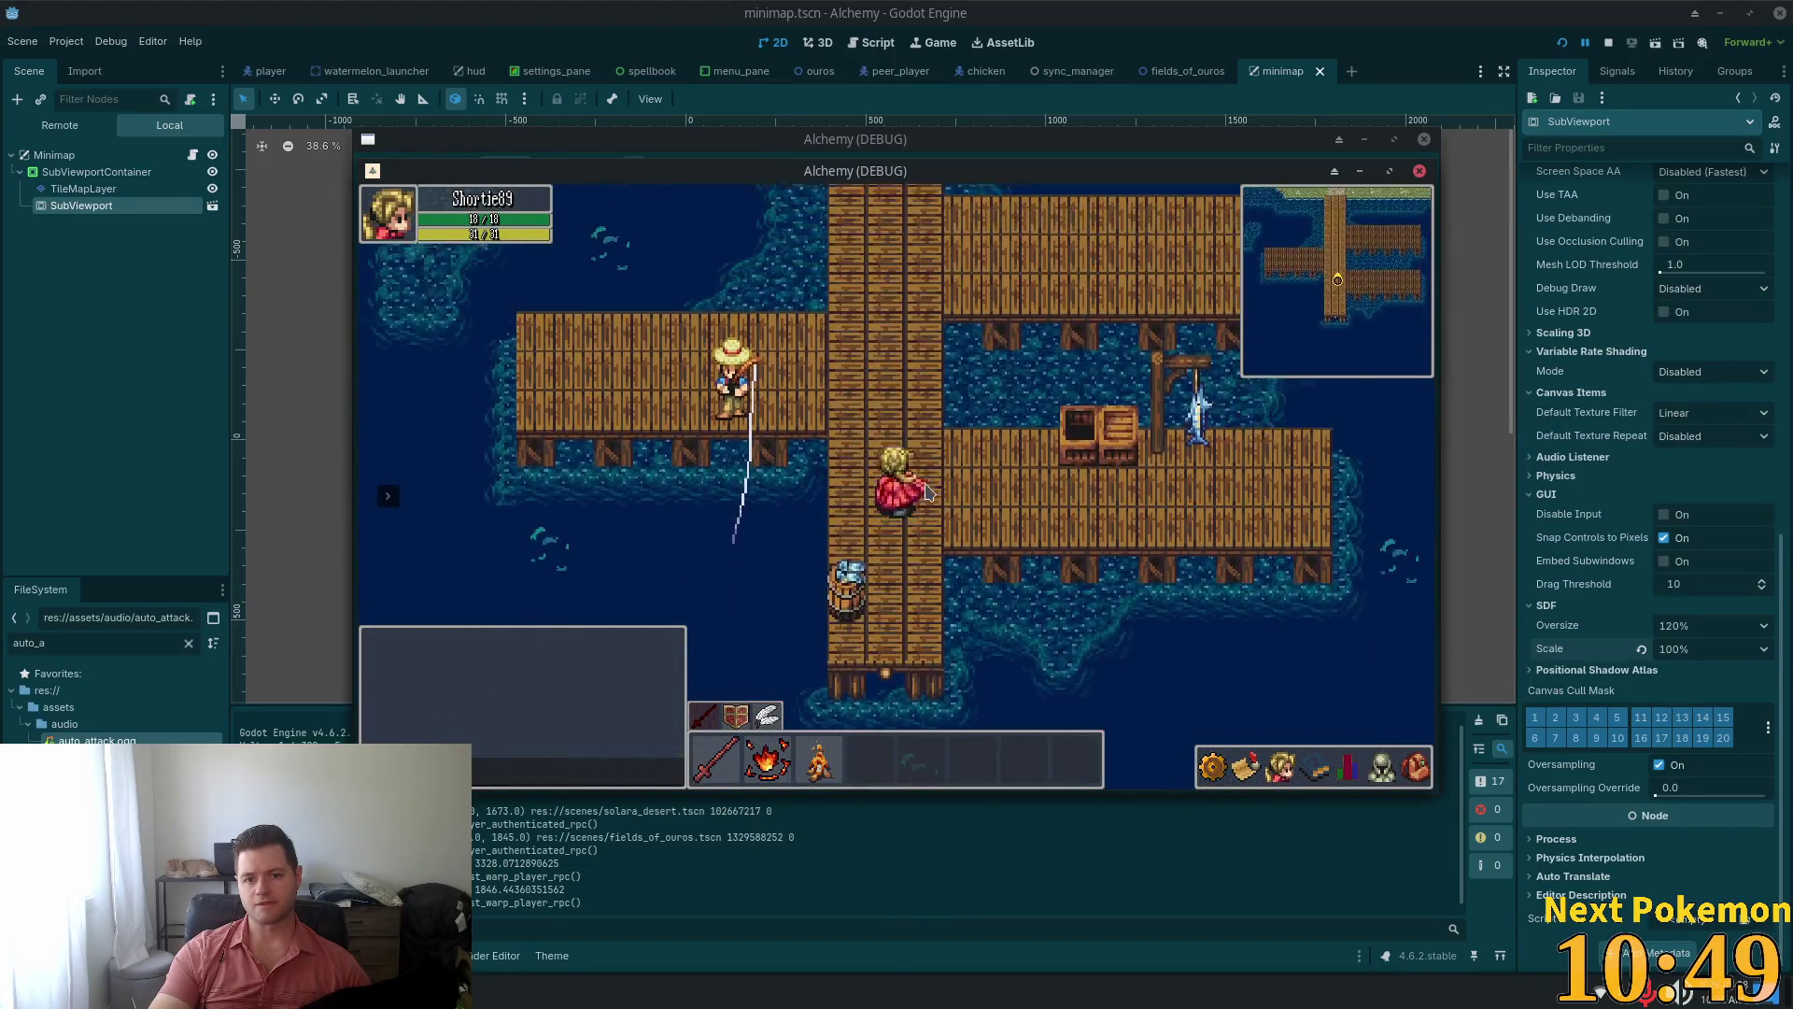
key("w")
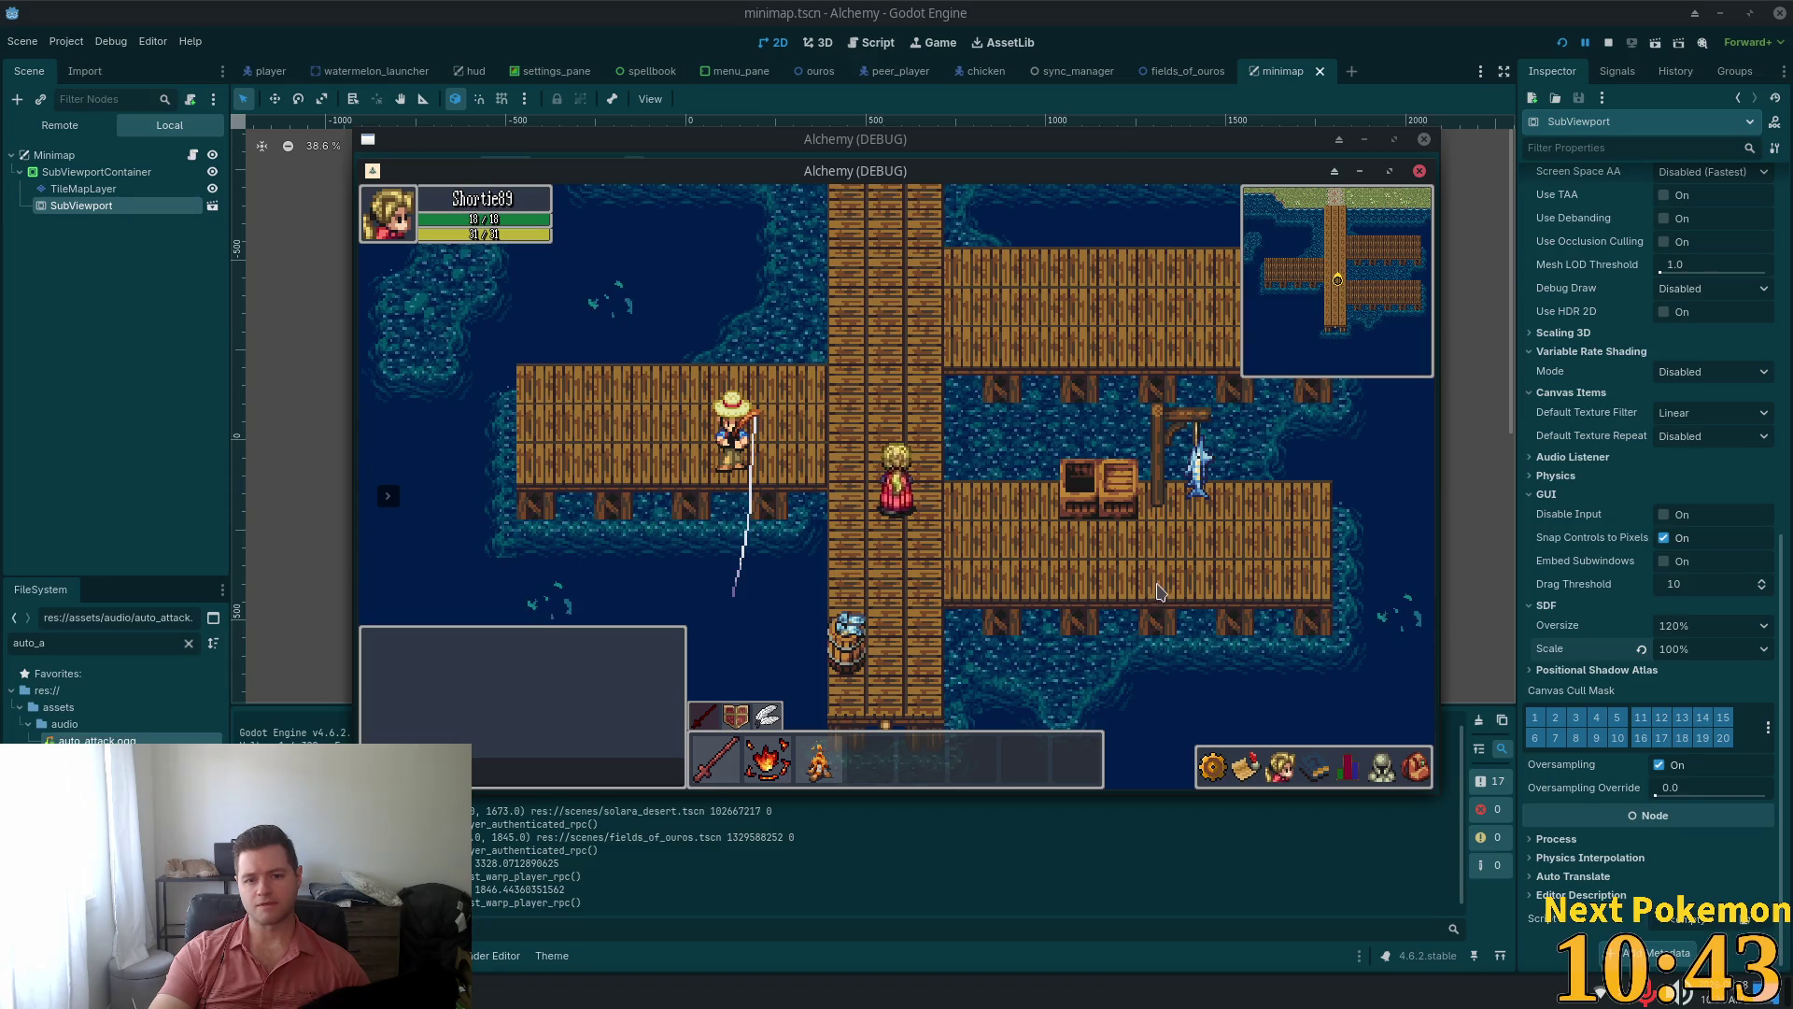
key("F8")
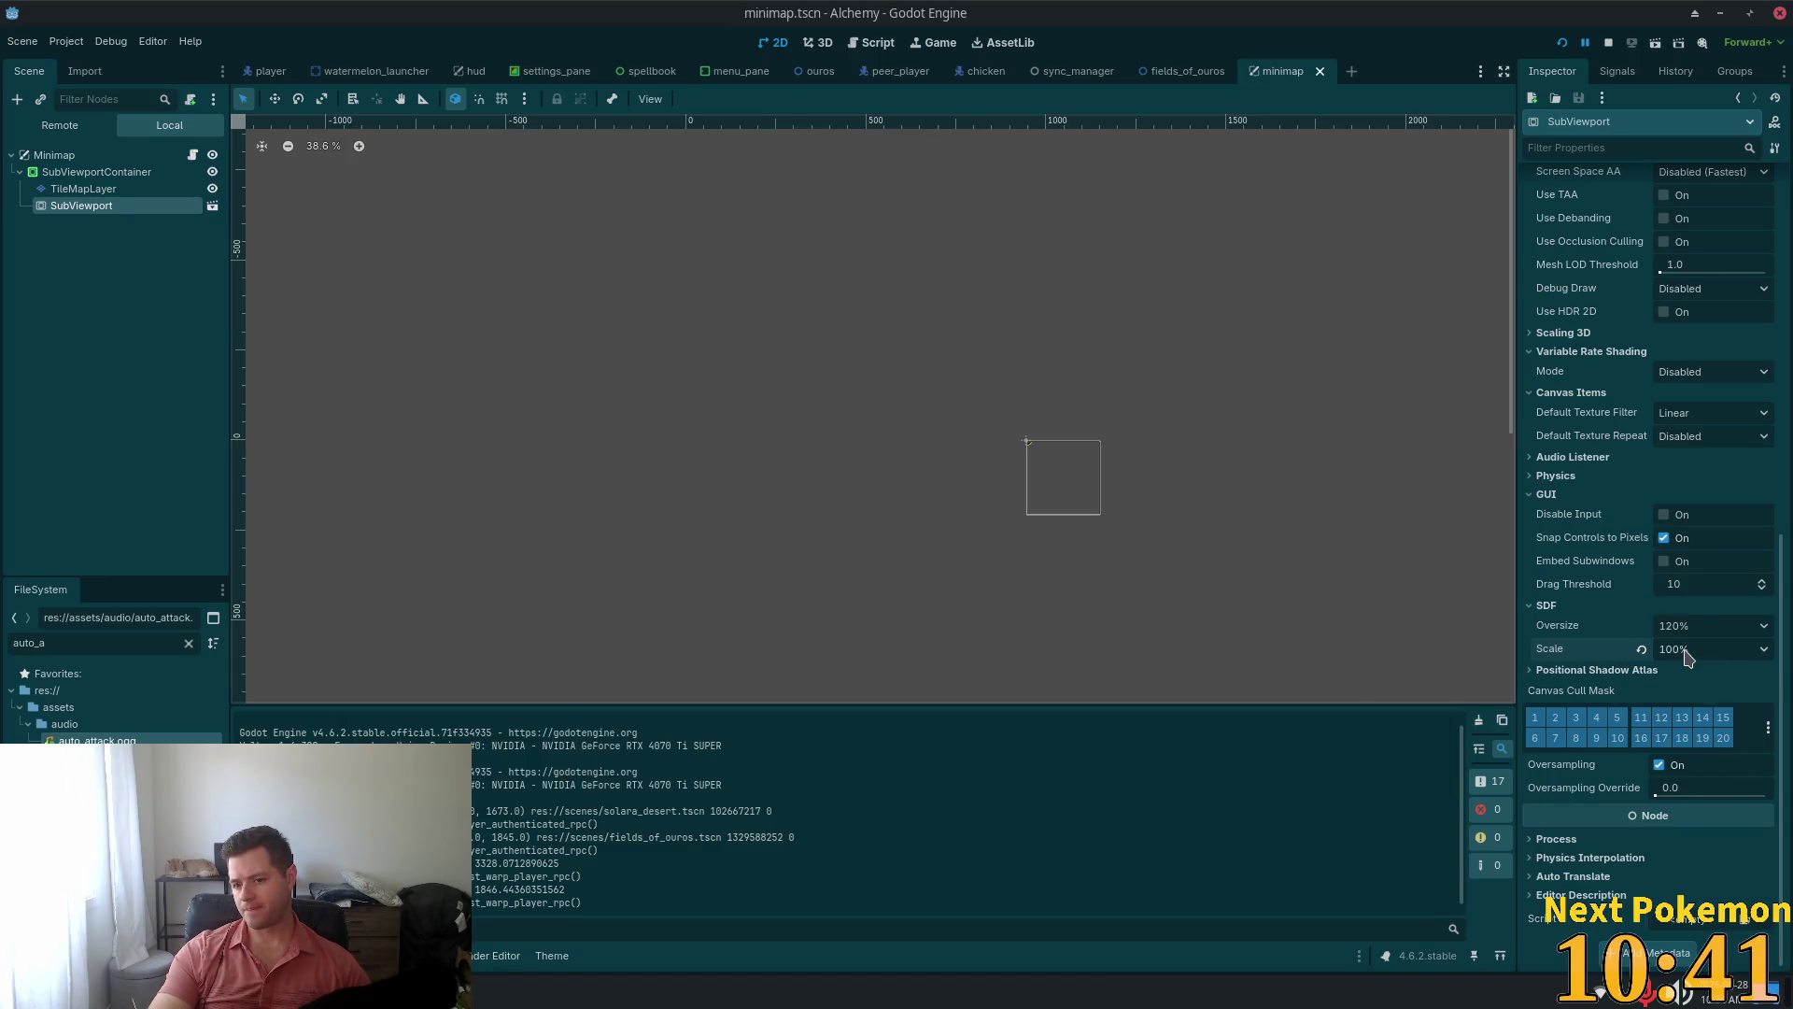
Set the SubViewport's SDF Scale to 25% and save the minimap scene
left_click(1687, 657)
left_click(1681, 716)
key("ctrl+s")
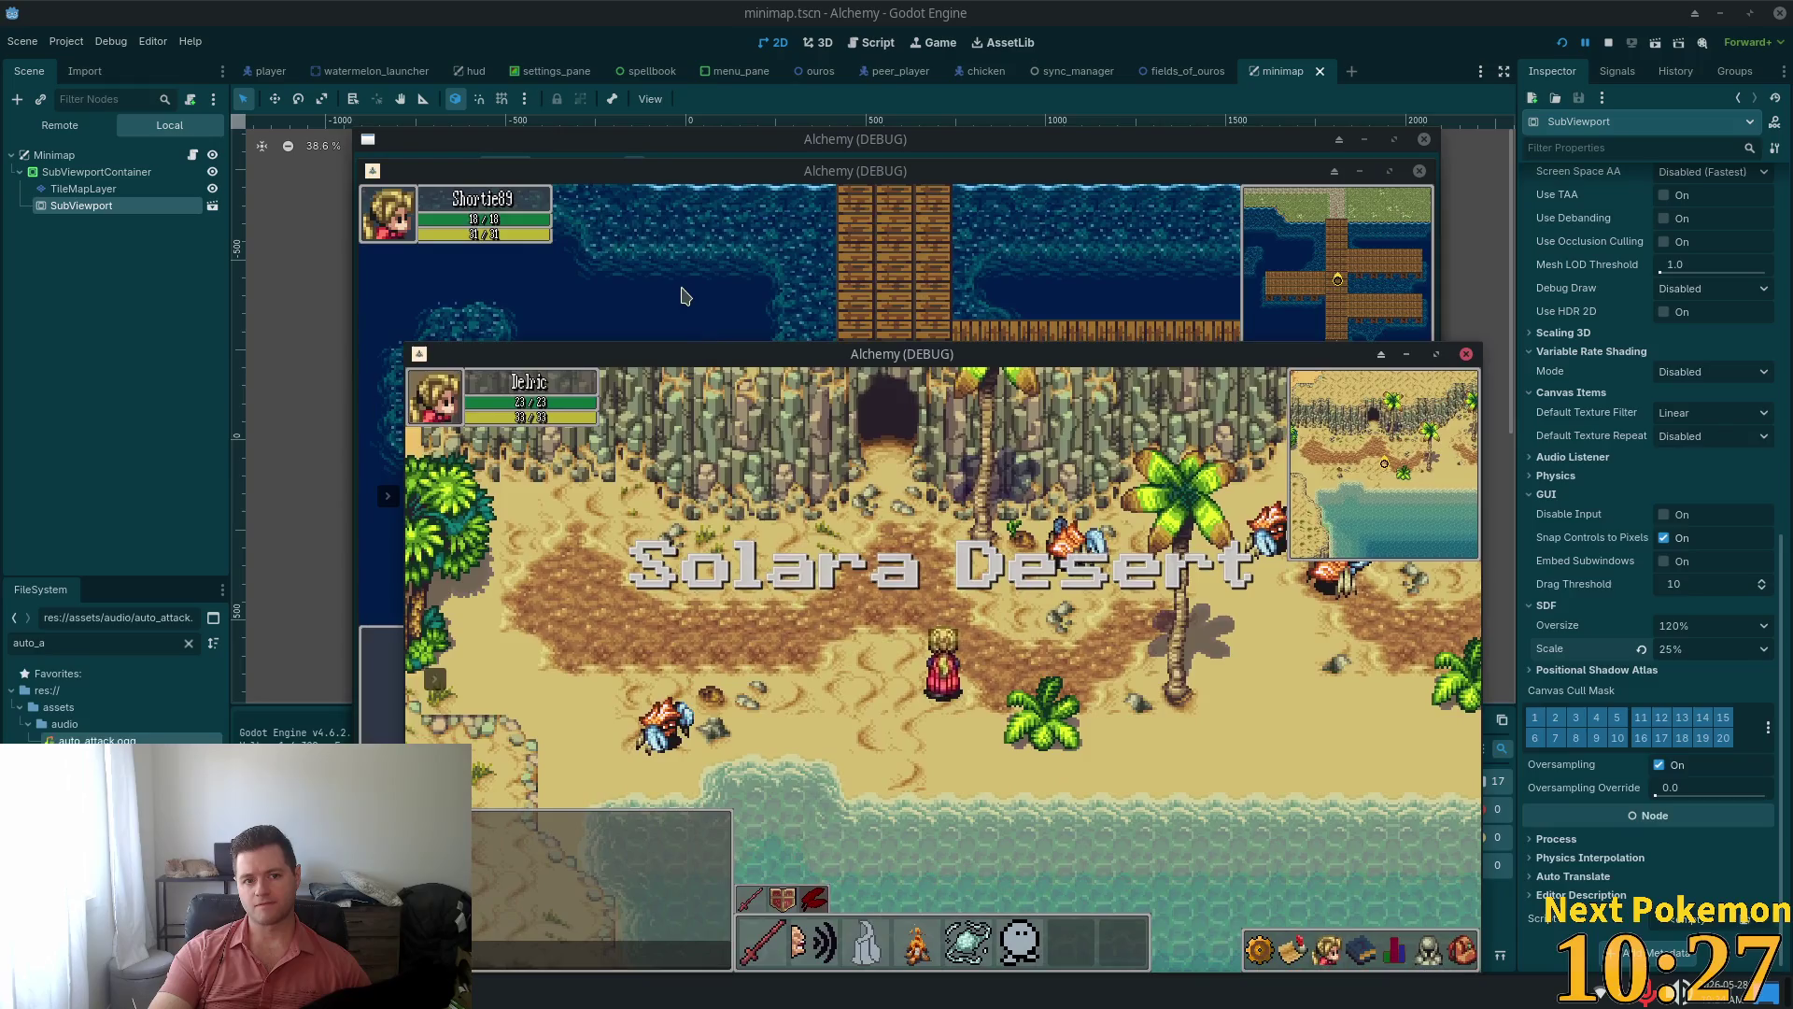
left_click(685, 296)
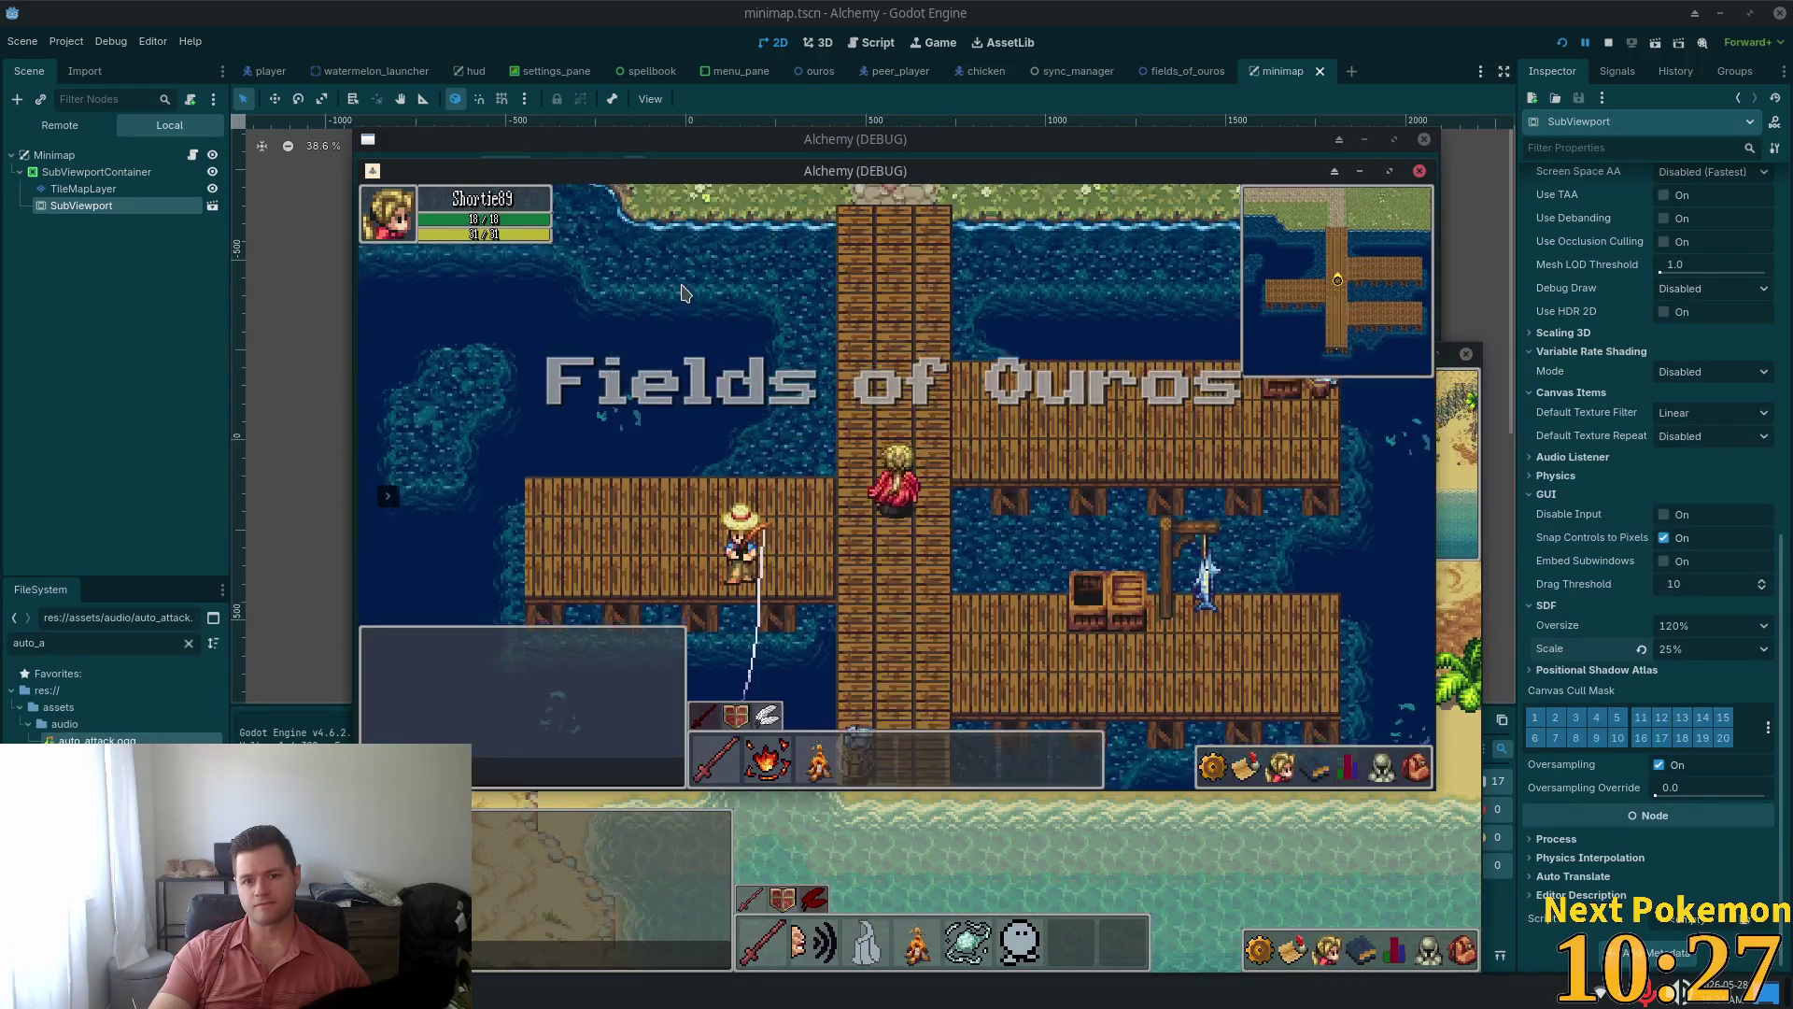
Try SDF Oversize at 100% in a test run, then restore Oversize to 120%
left_click(1693, 627)
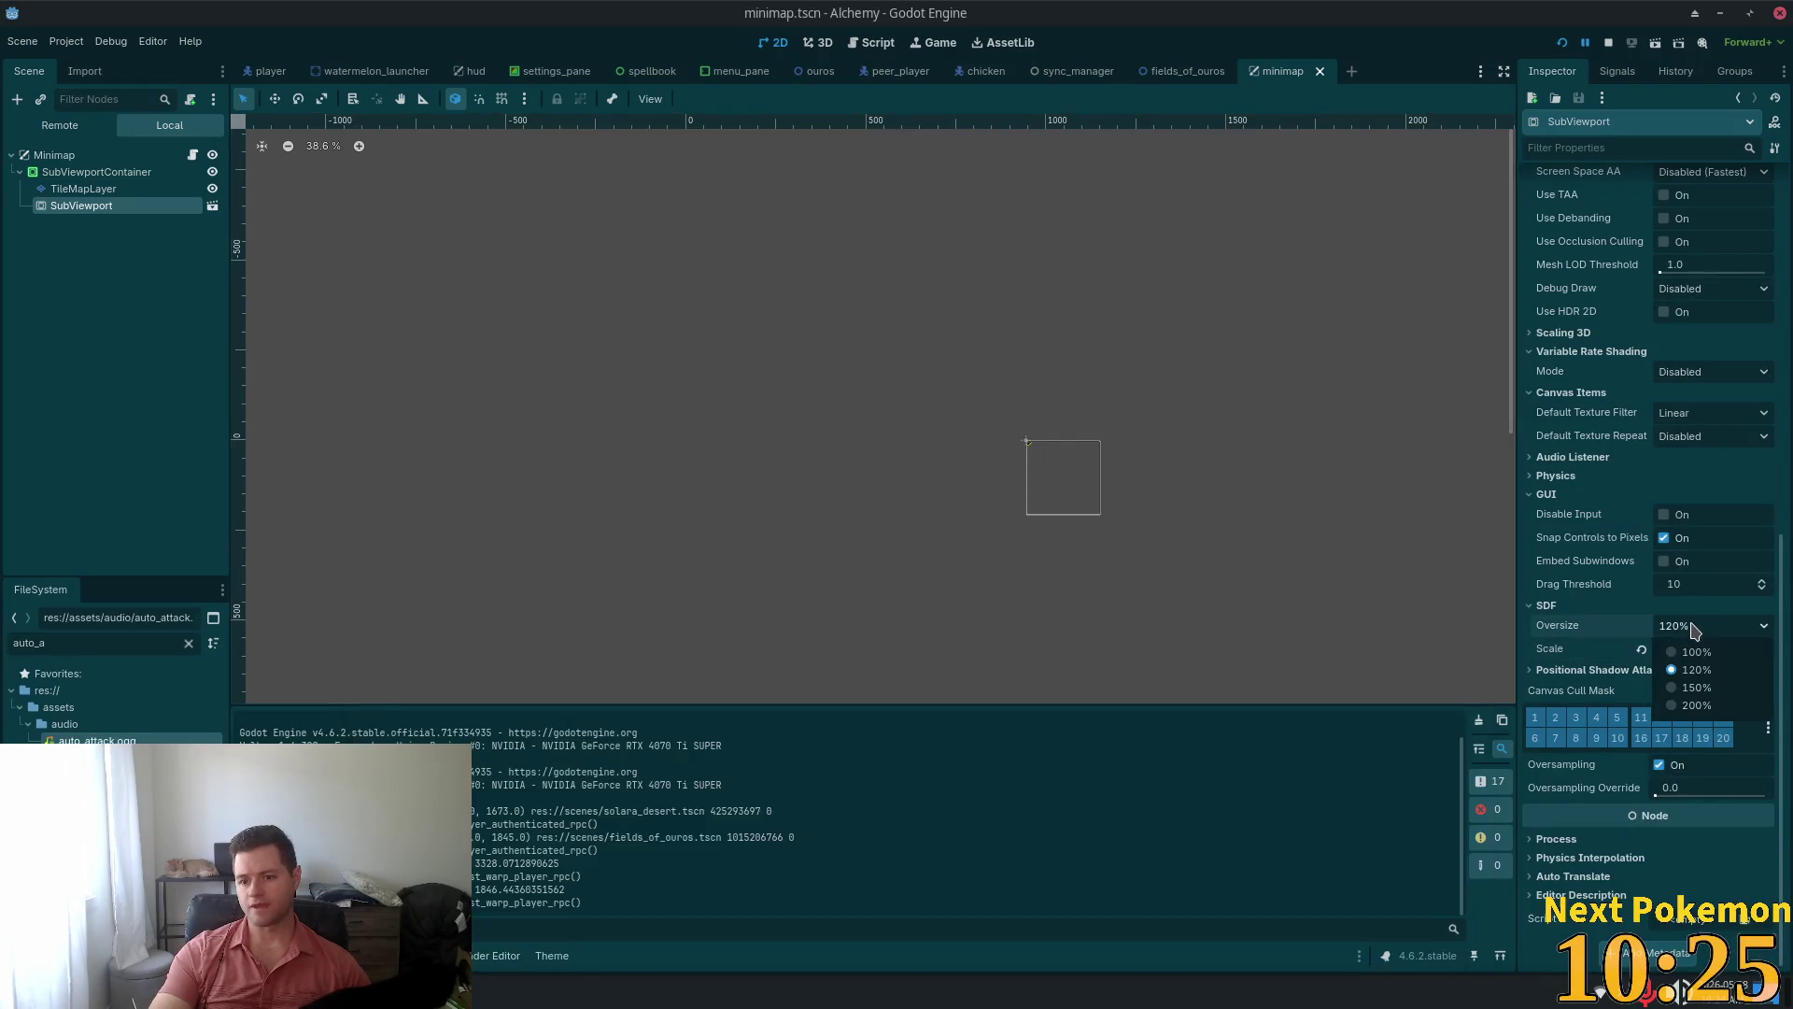
left_click(1693, 652)
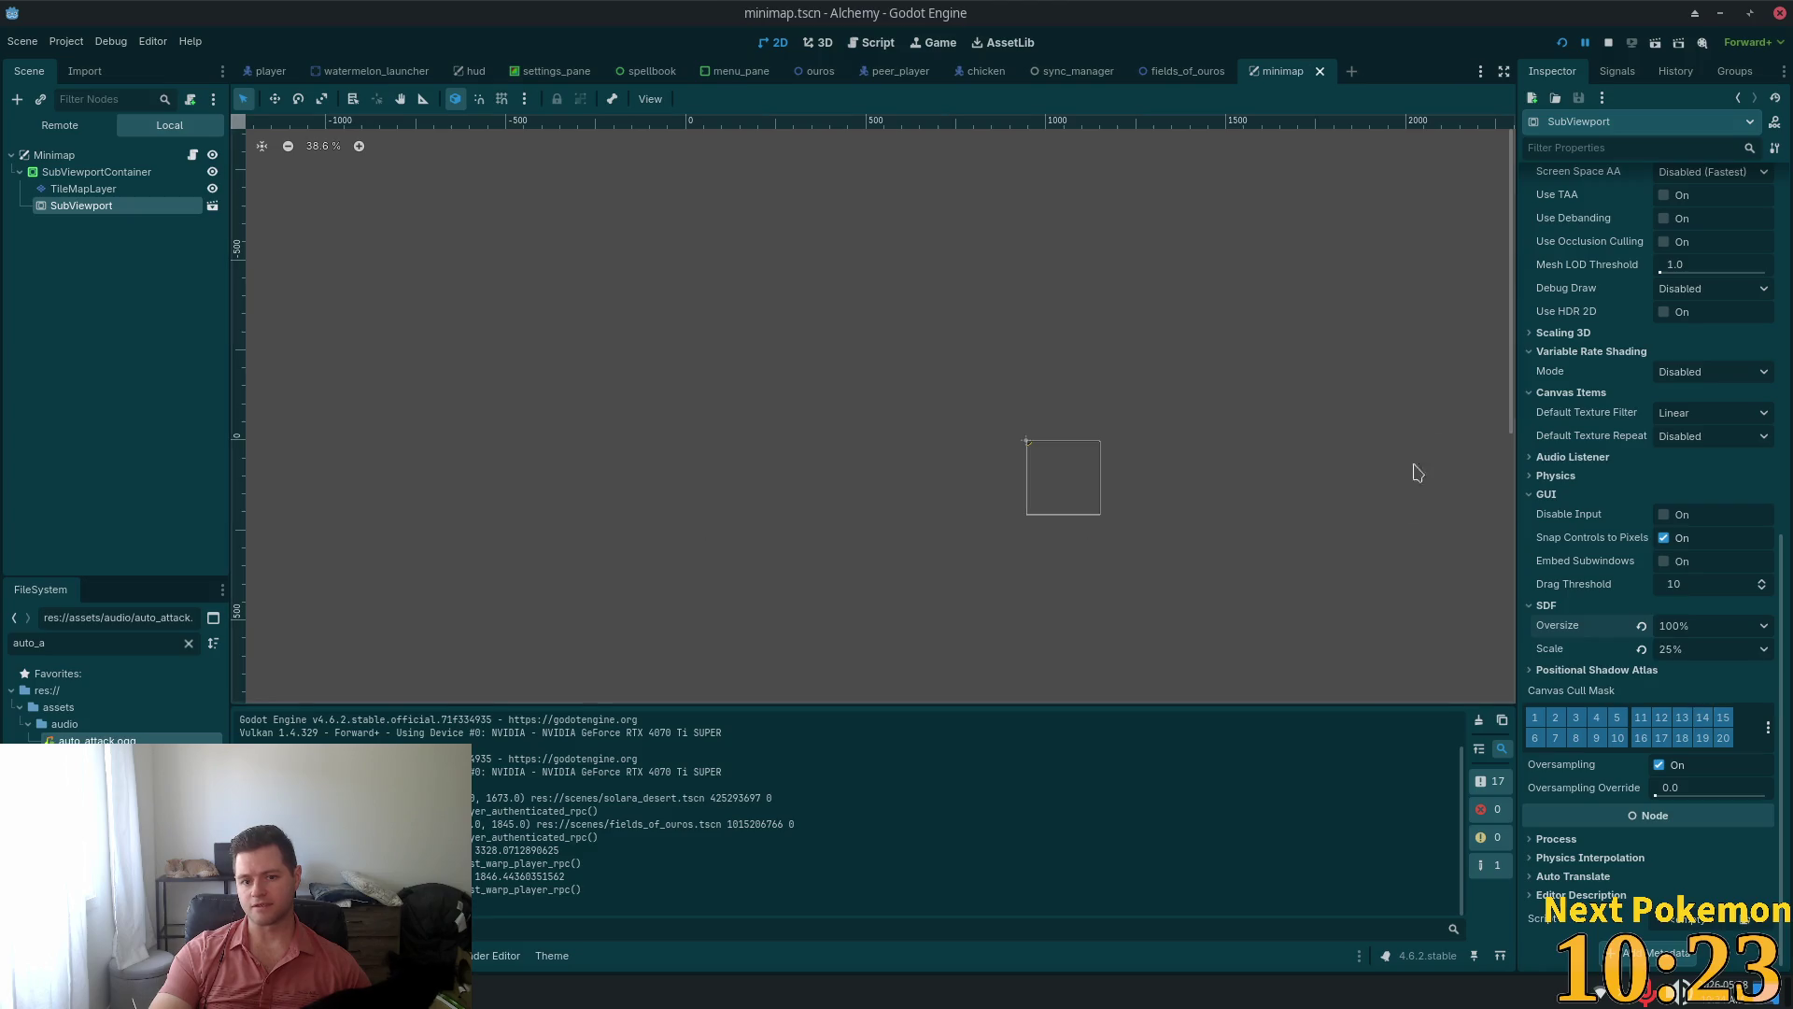
key("F5")
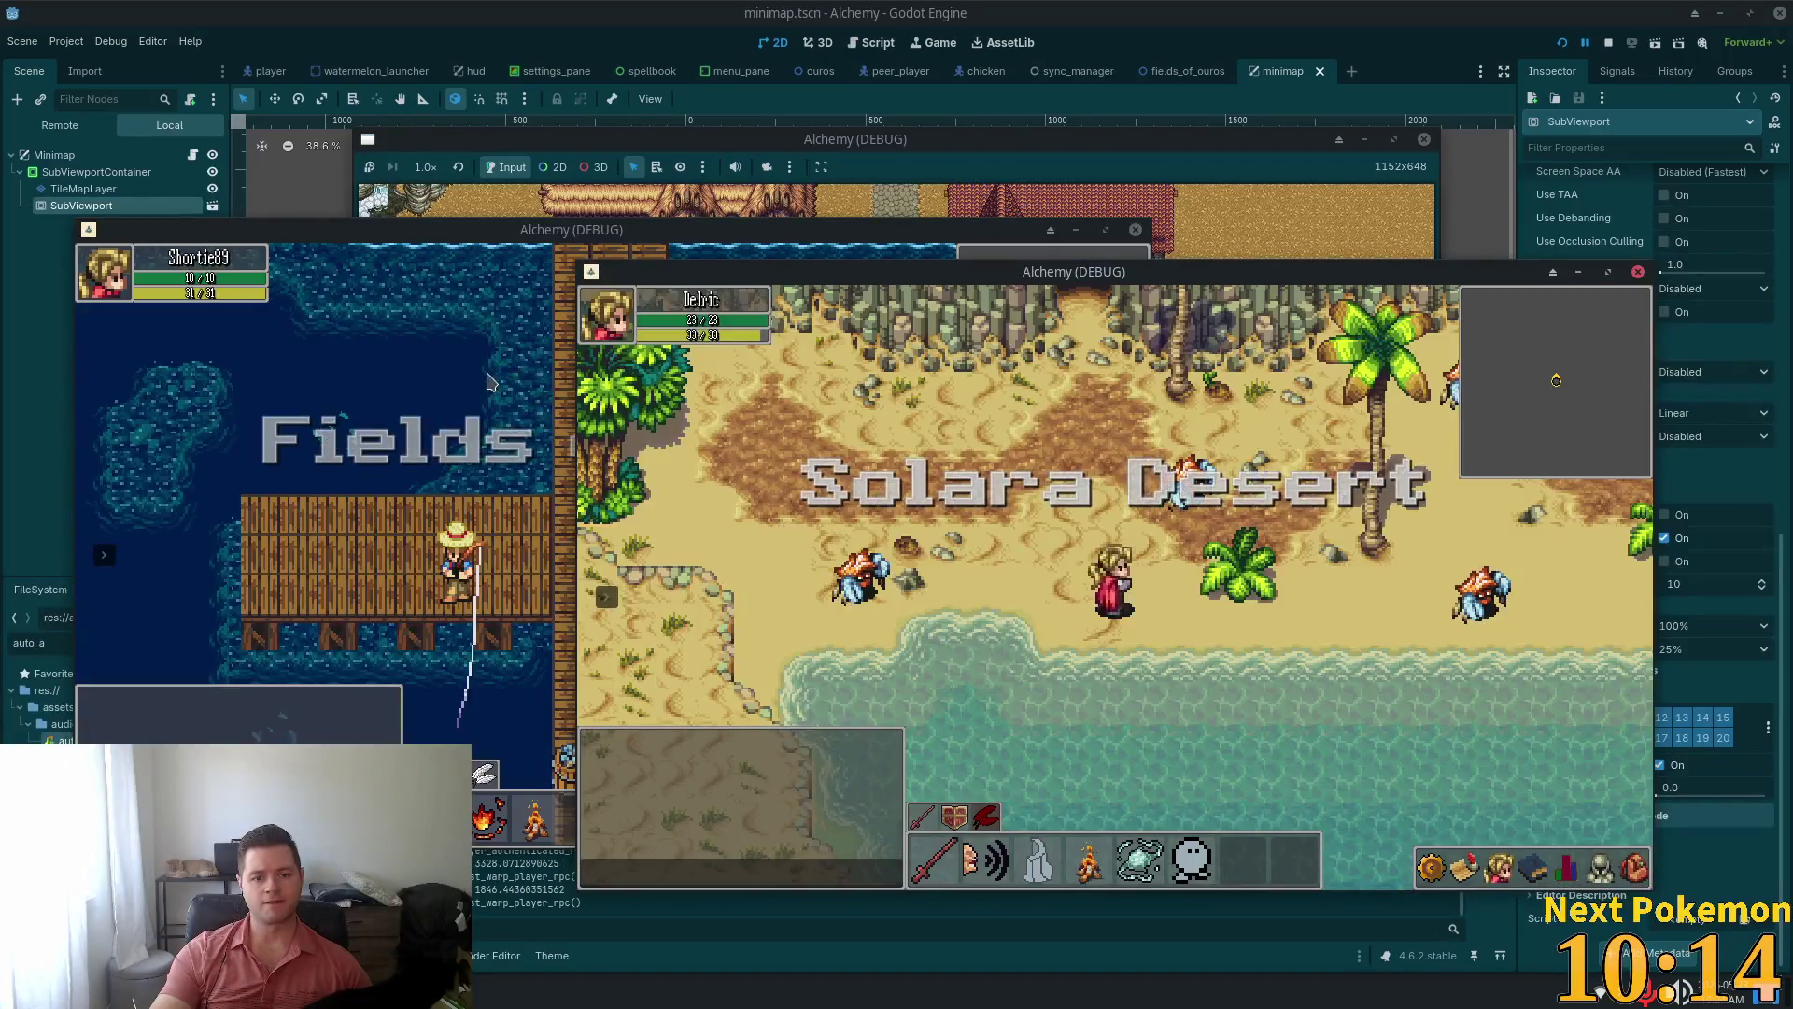
left_click(523, 434)
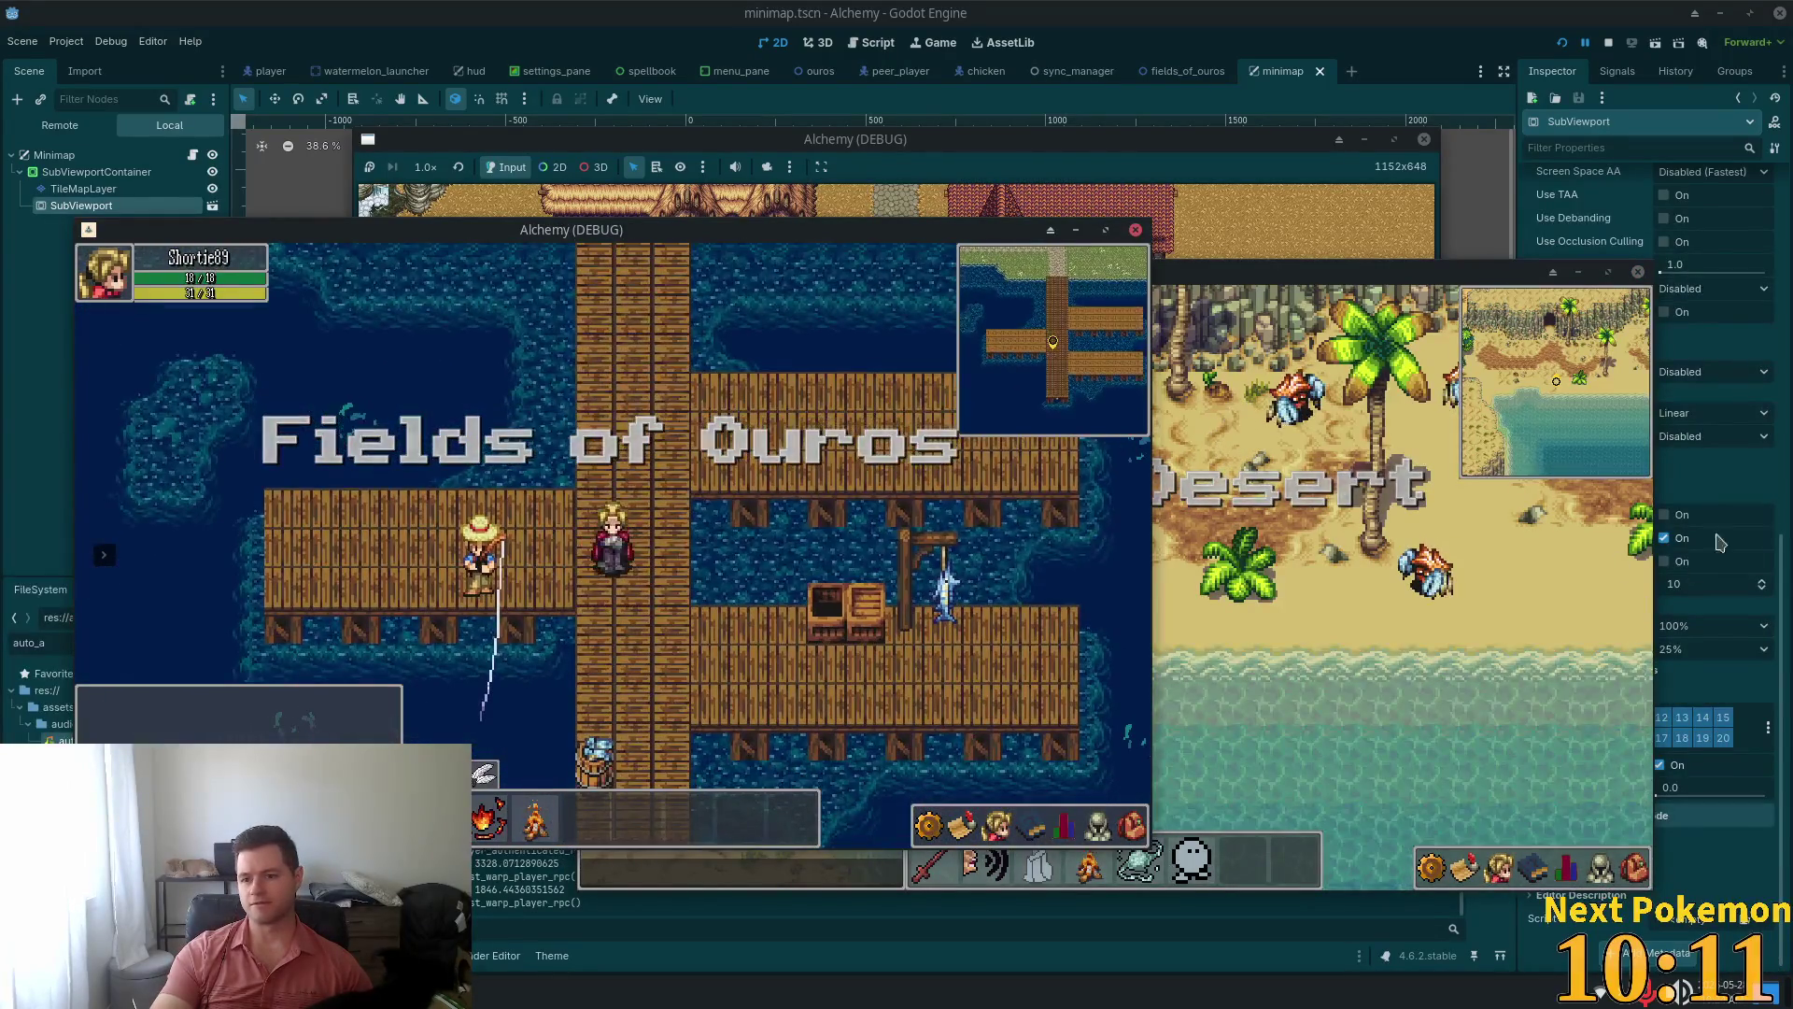
key("F8")
left_click(1641, 625)
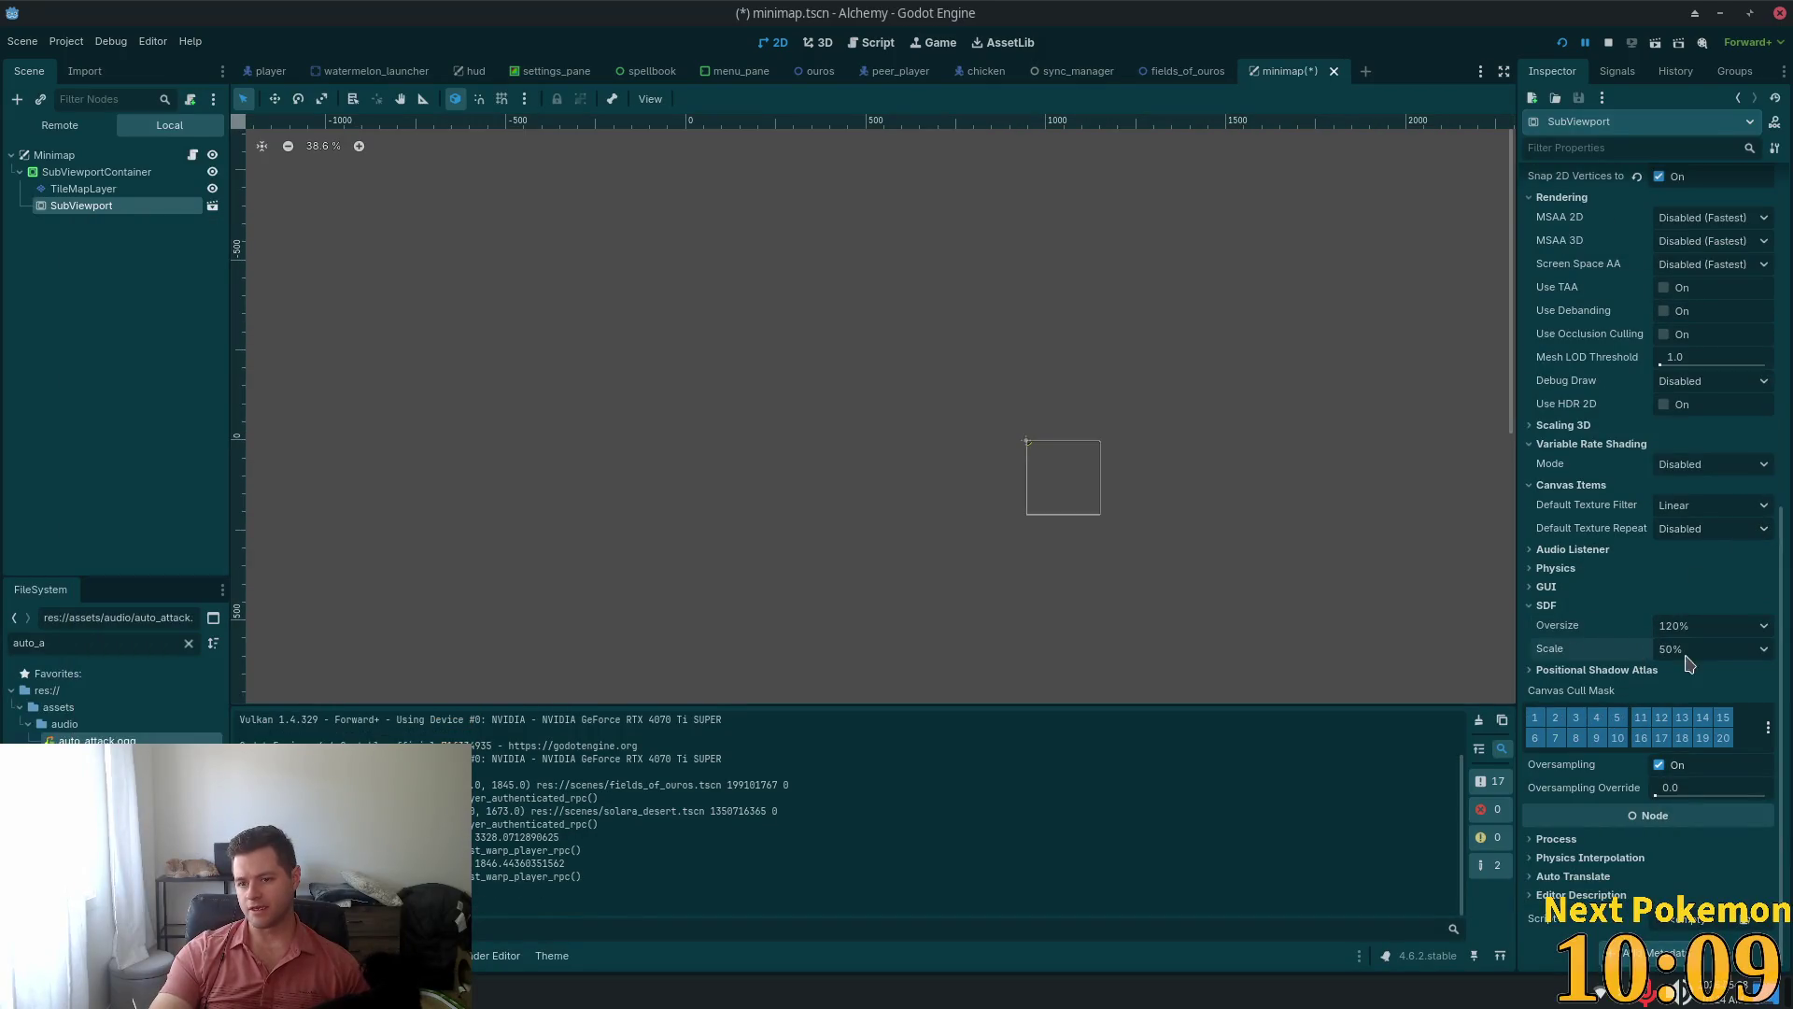
Restore SDF Scale to 50%, set Default Texture Filter to Nearest, keep Texture Repeat Disabled, and save
left_click(1641, 649)
key("ctrl+s")
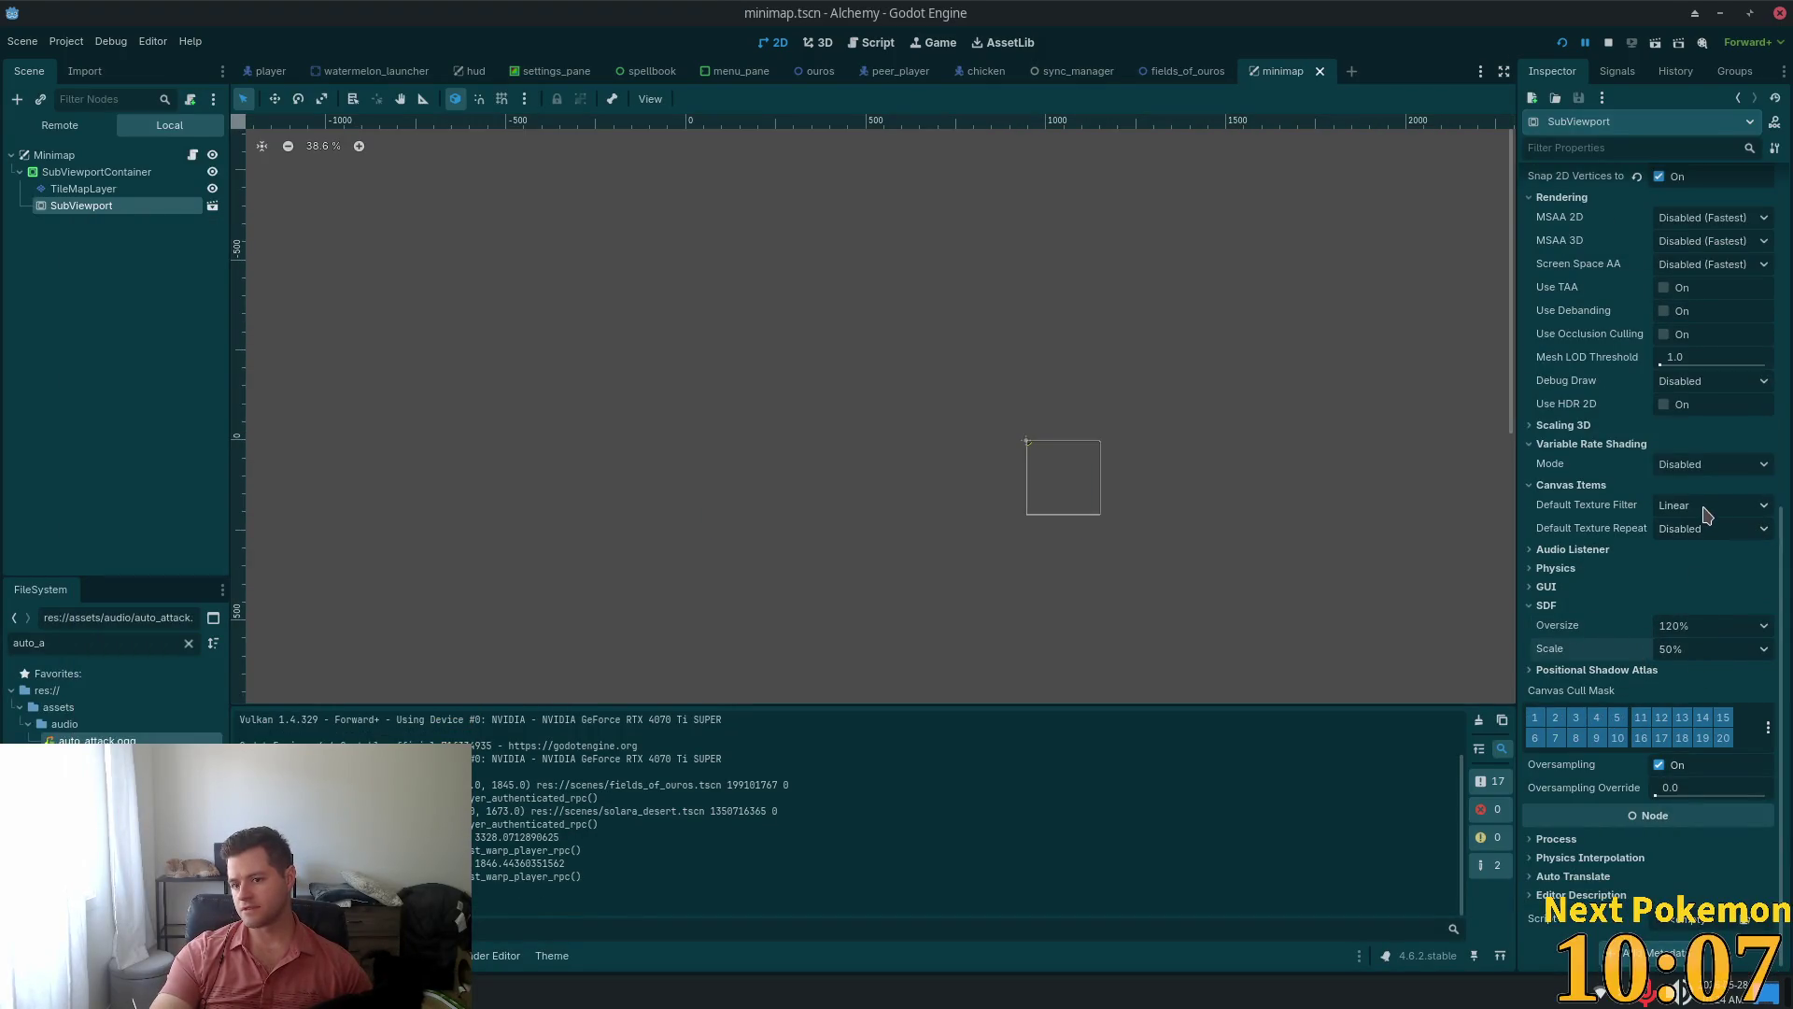
left_click(1708, 514)
left_click(1700, 531)
key("ctrl+s")
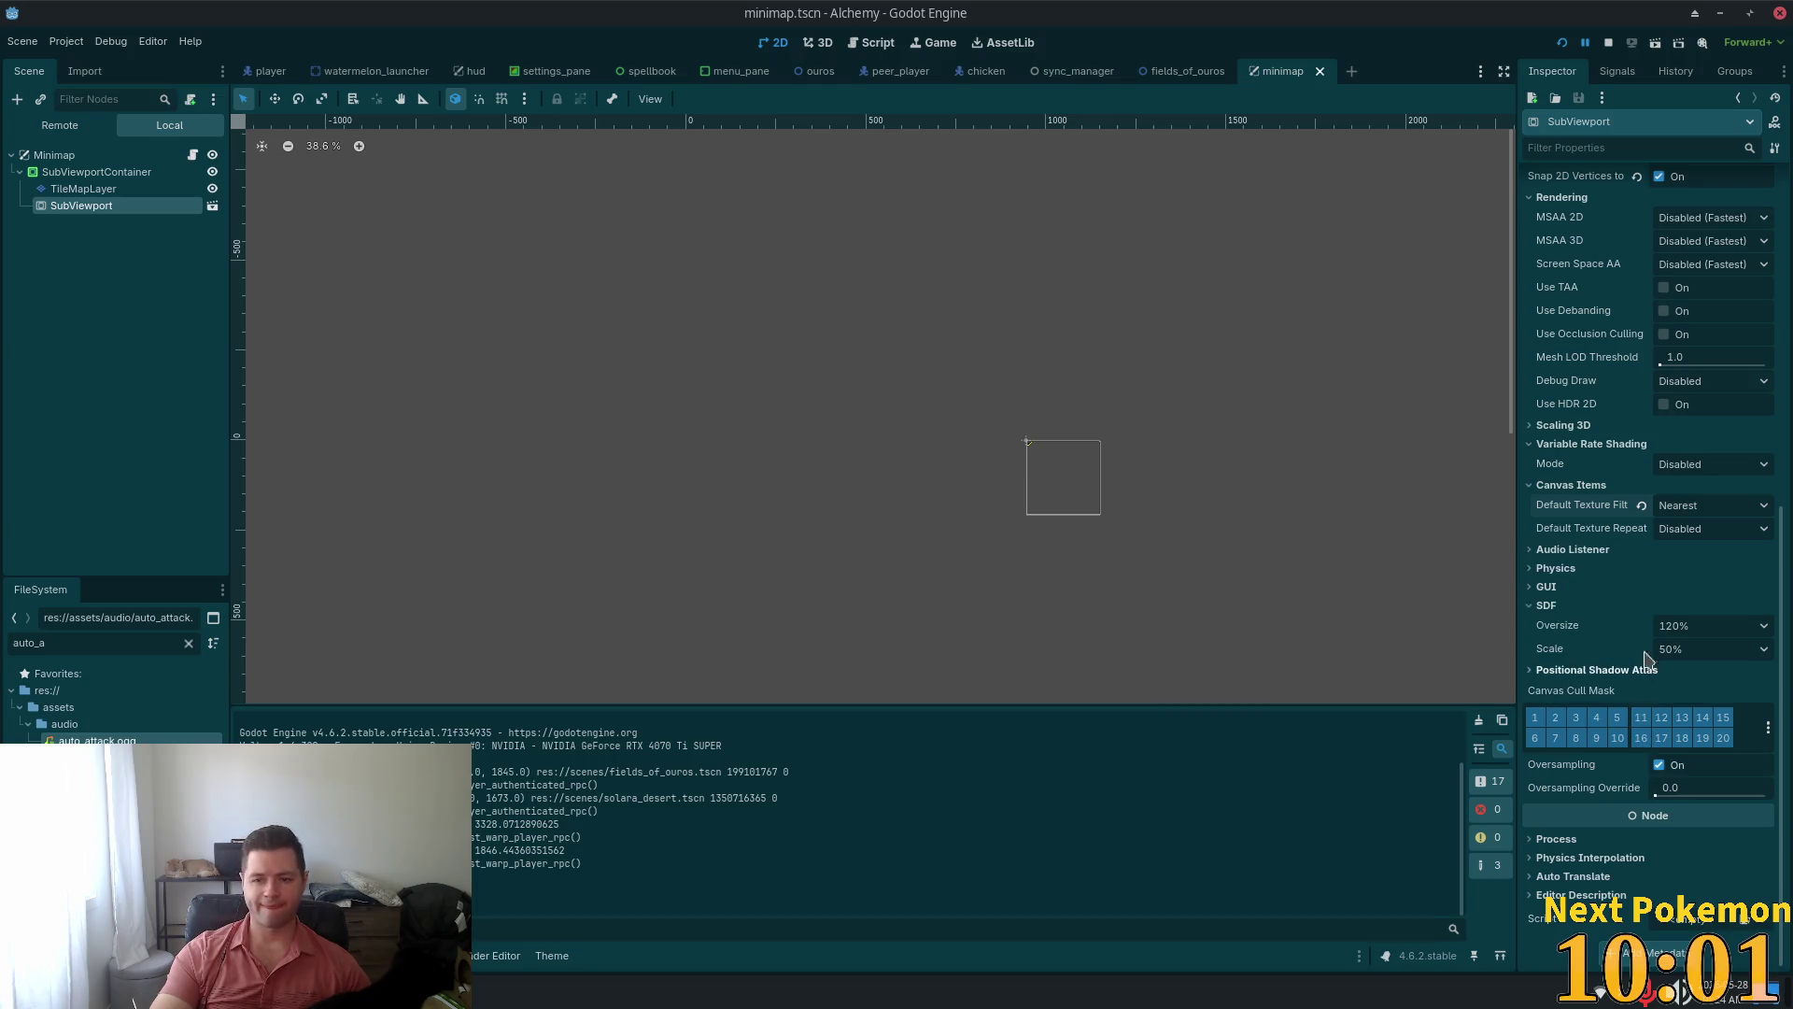
left_click(1695, 530)
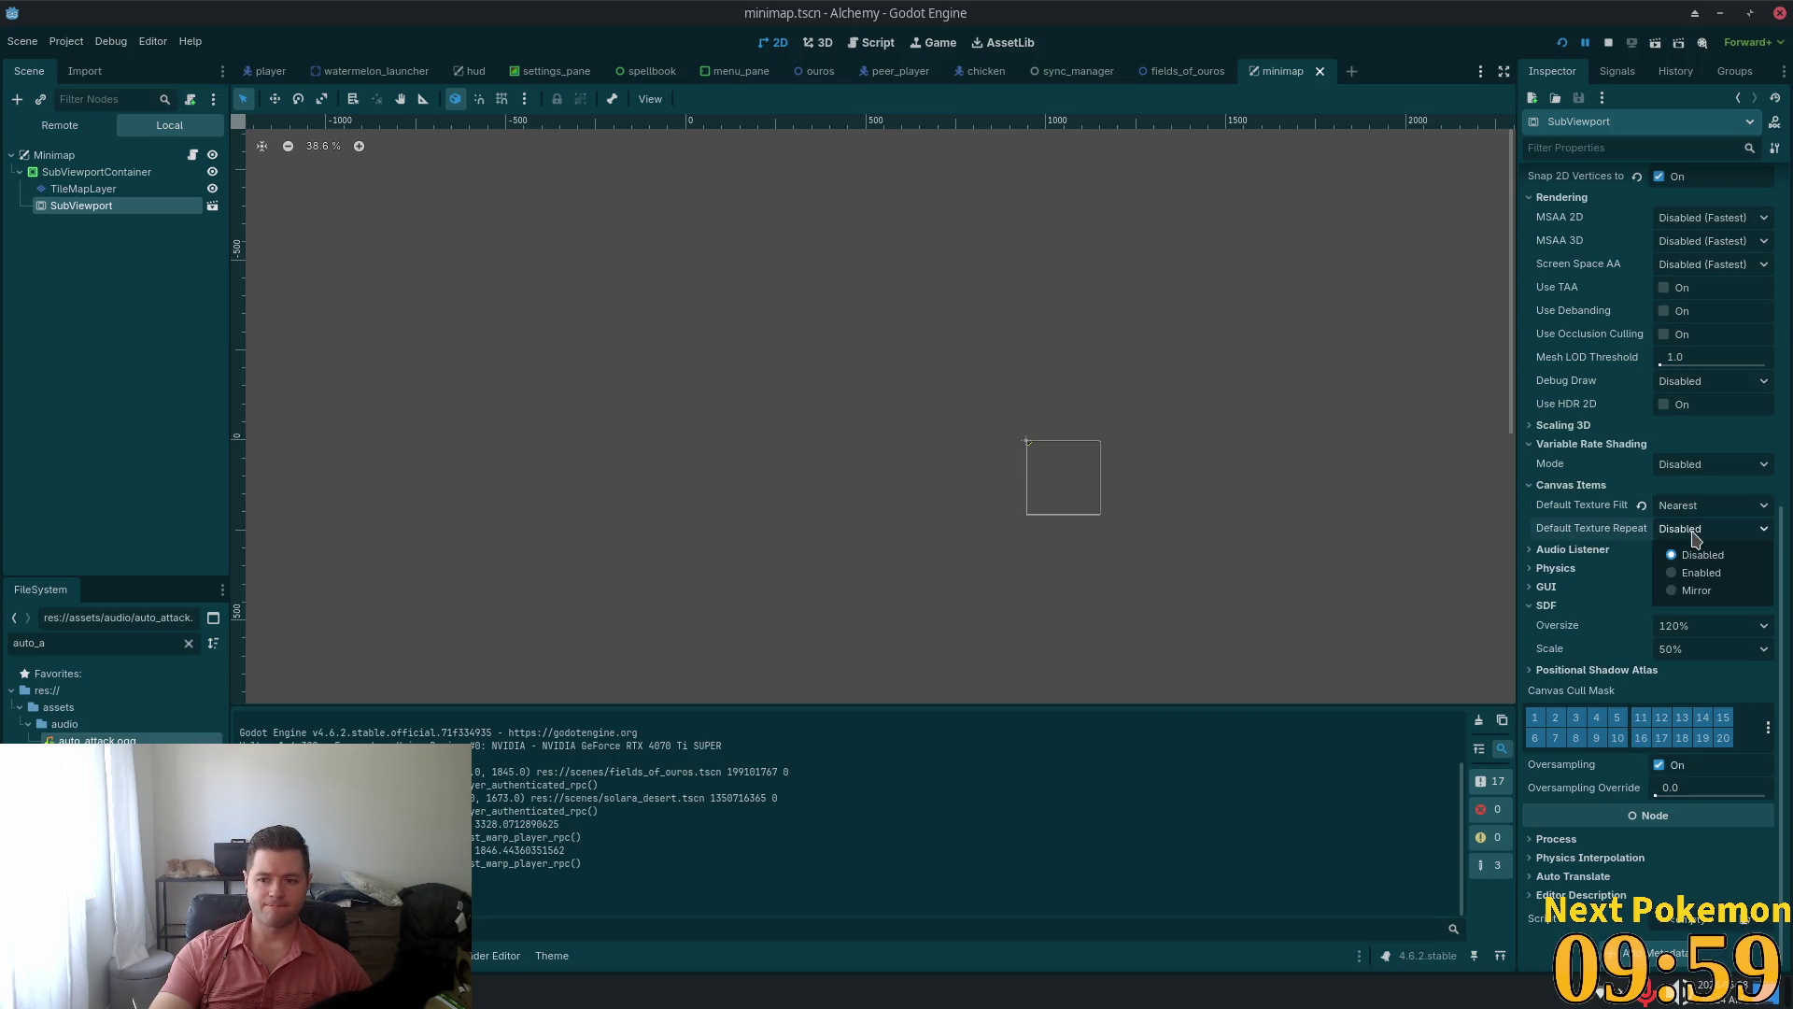
left_click(1702, 555)
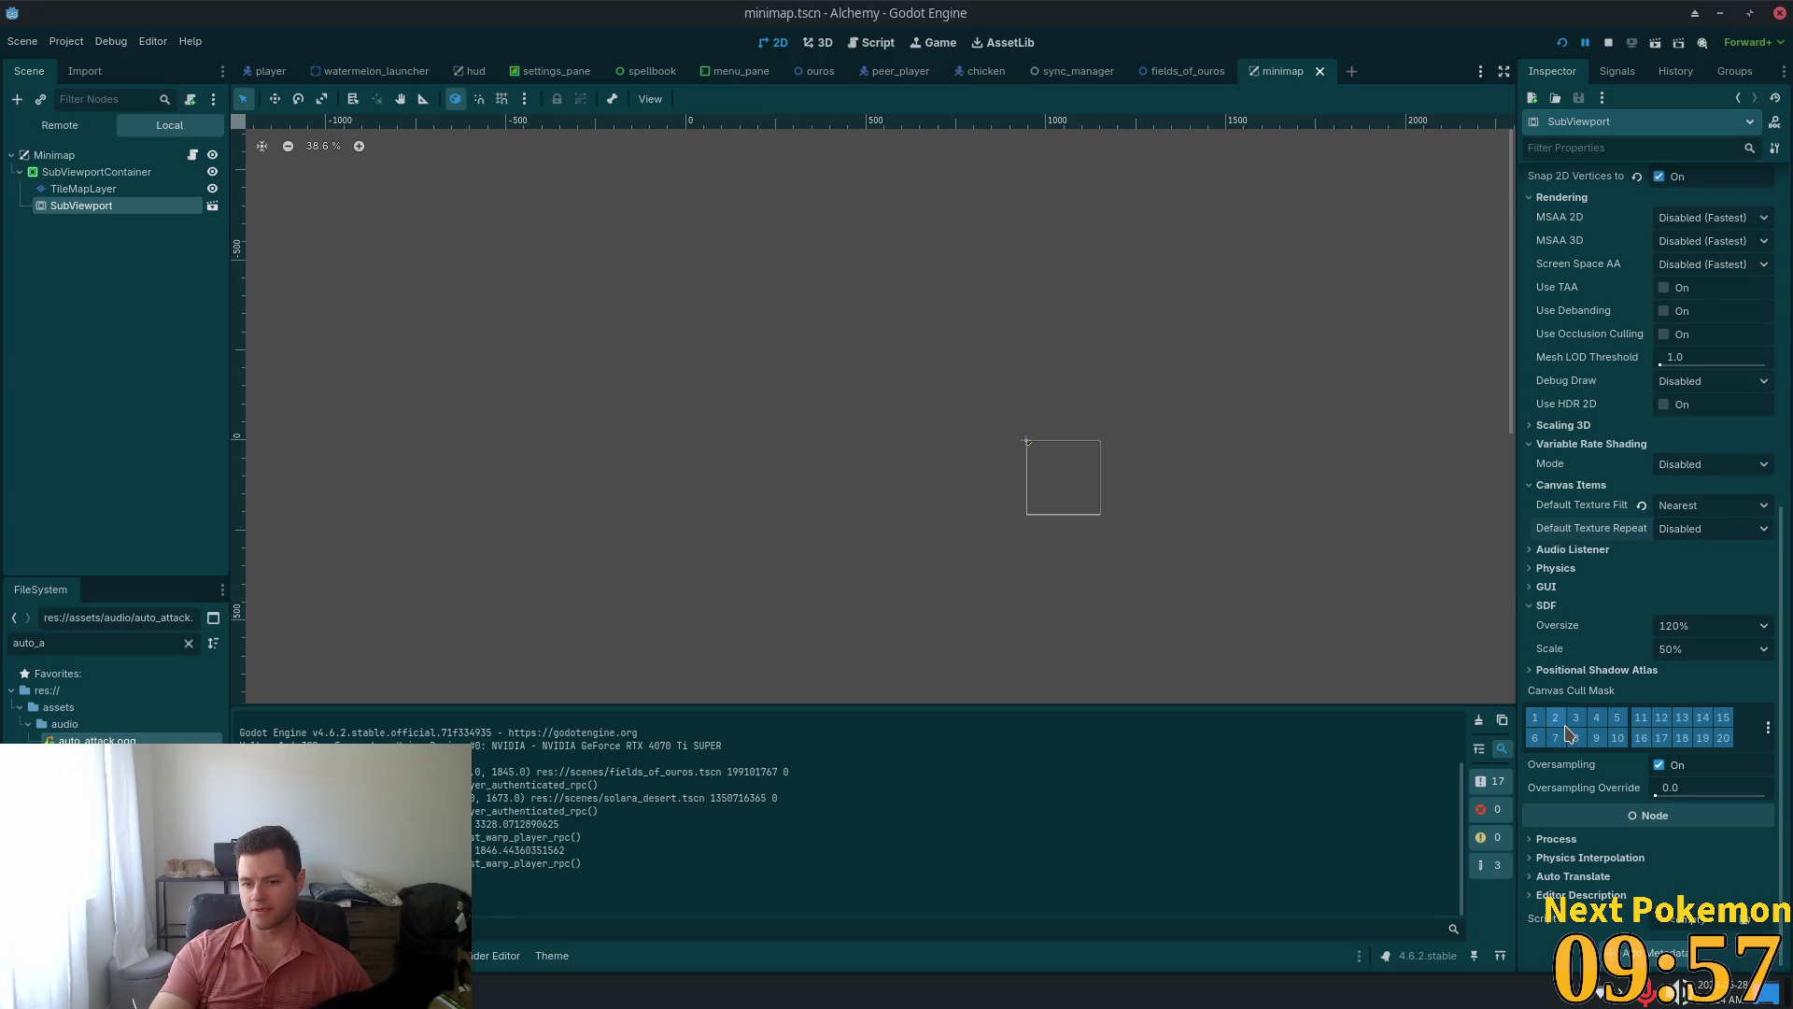
Turn on Stretch for the SubViewportContainer, then save and run the game with F5
left_click(69, 175)
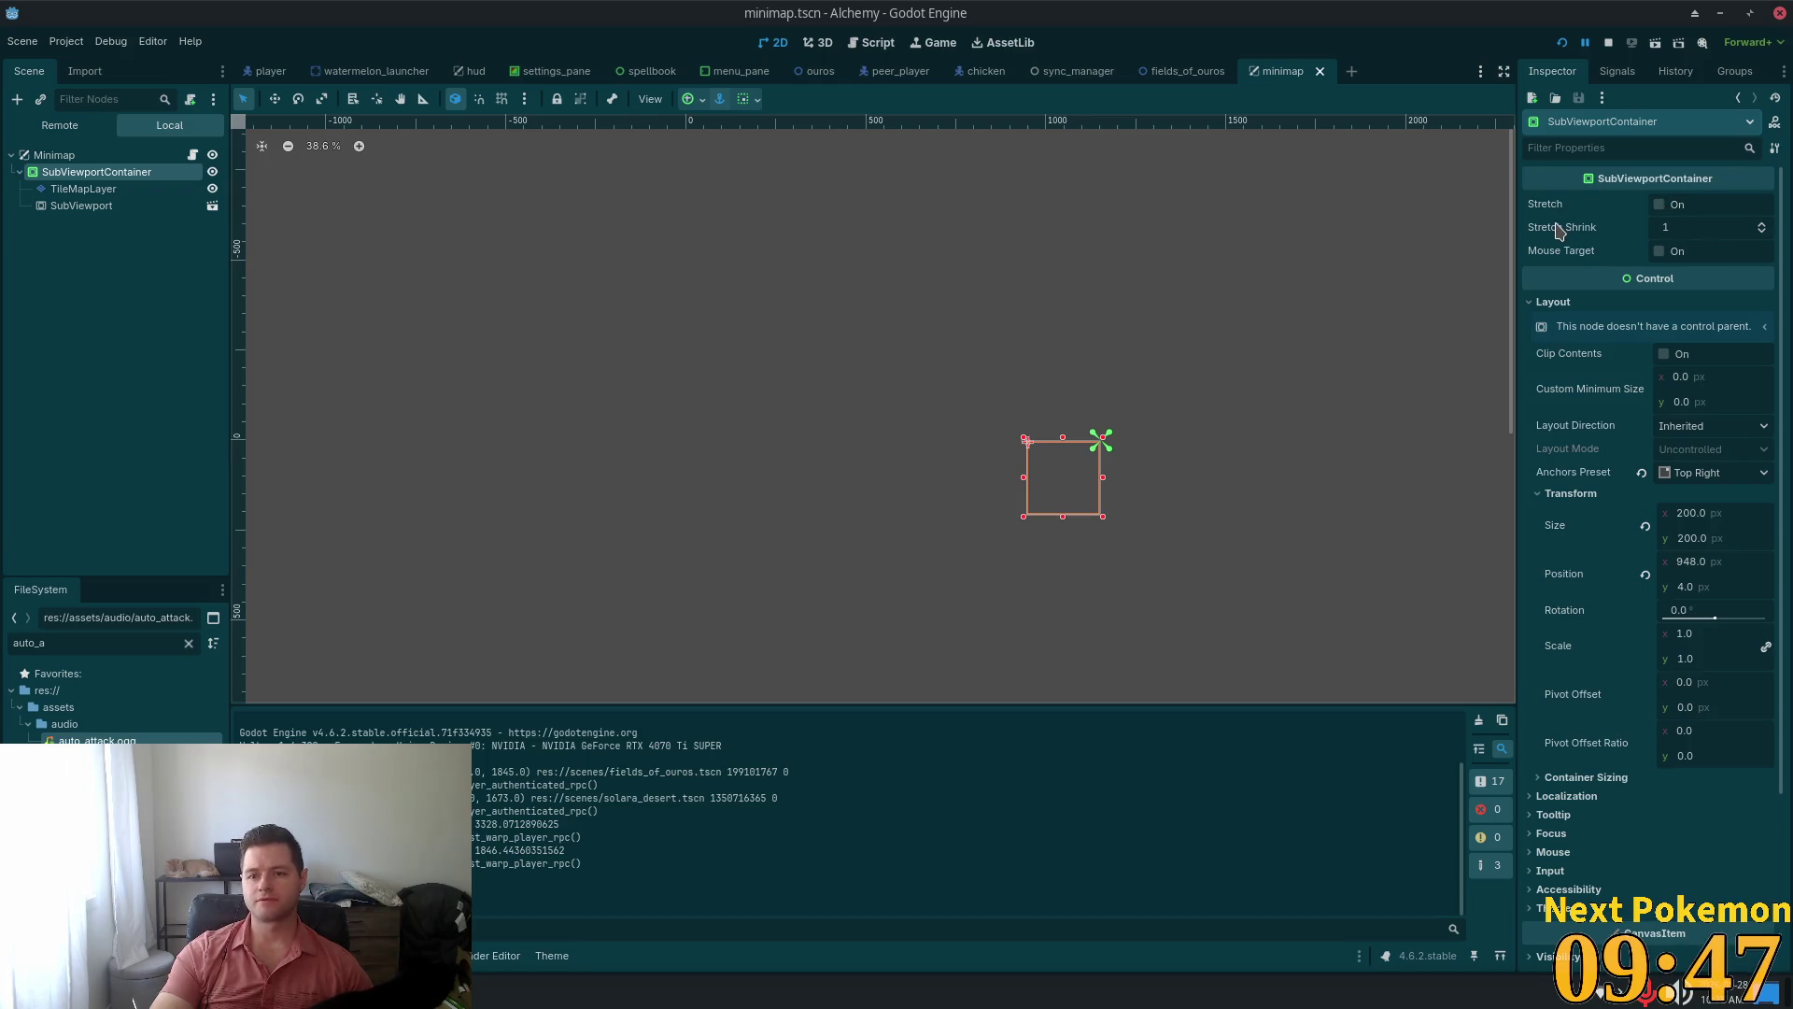
mouse_move(1559, 231)
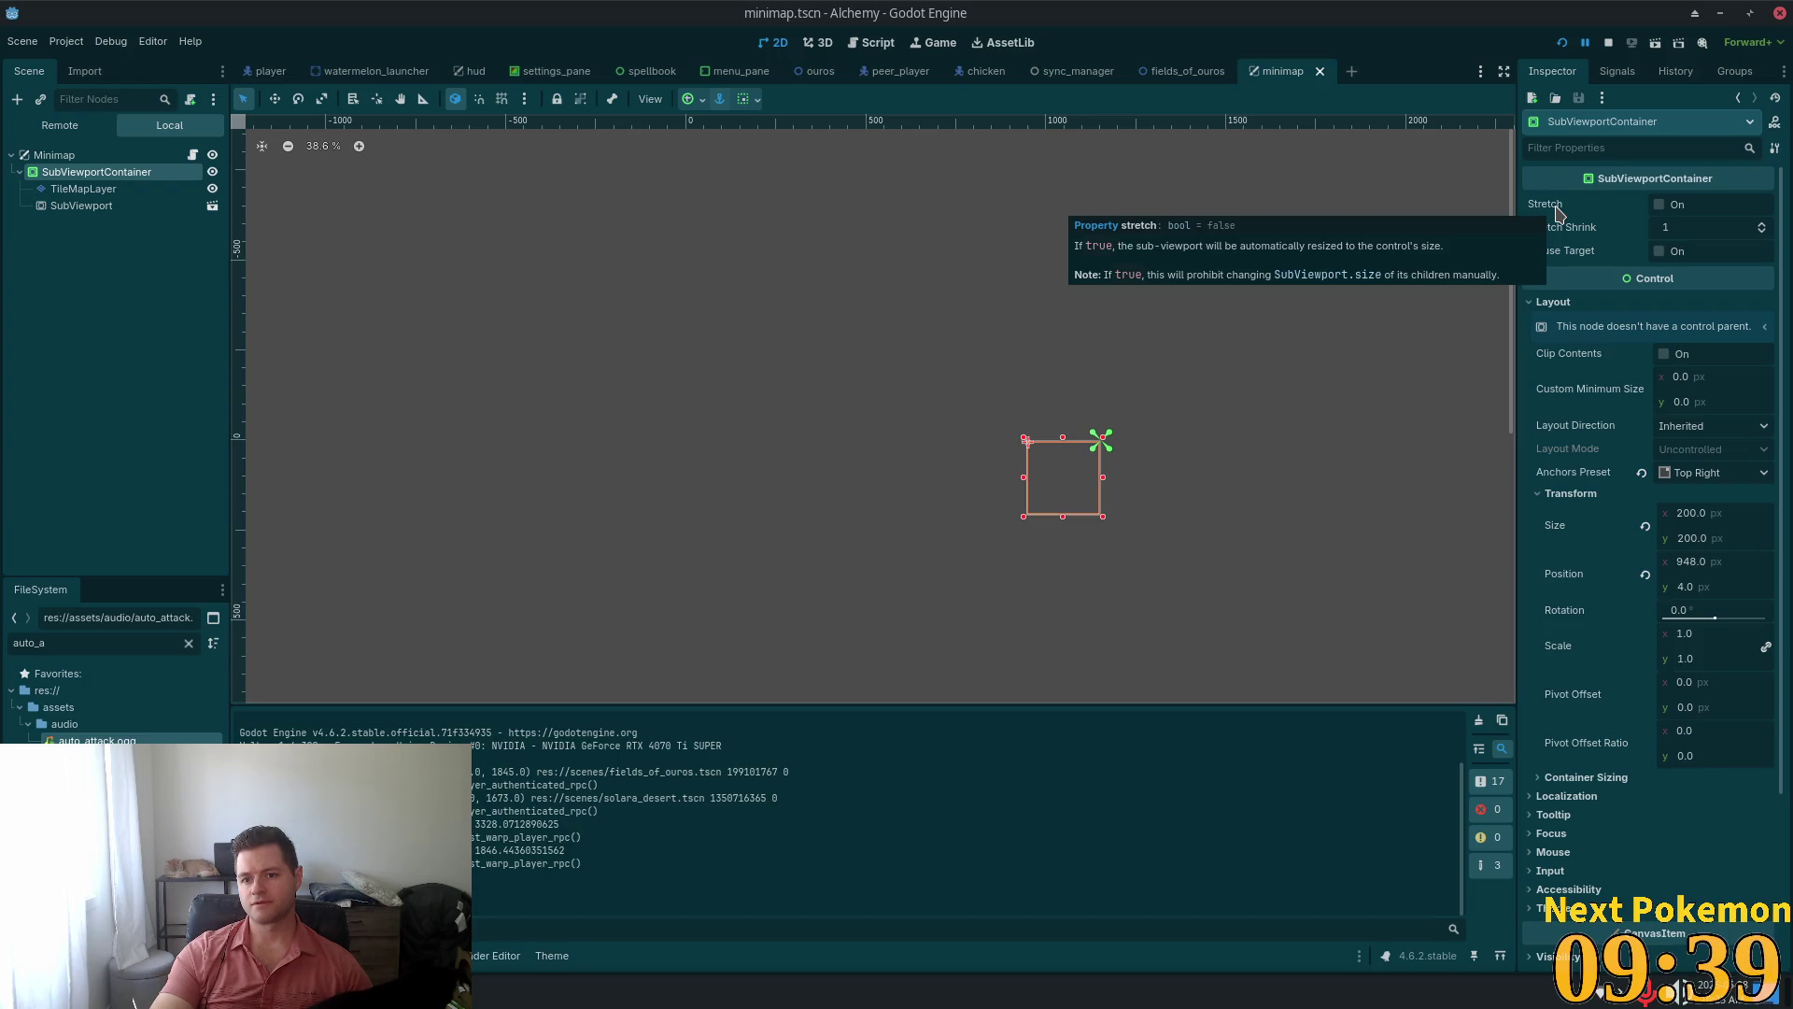
left_click(1660, 204)
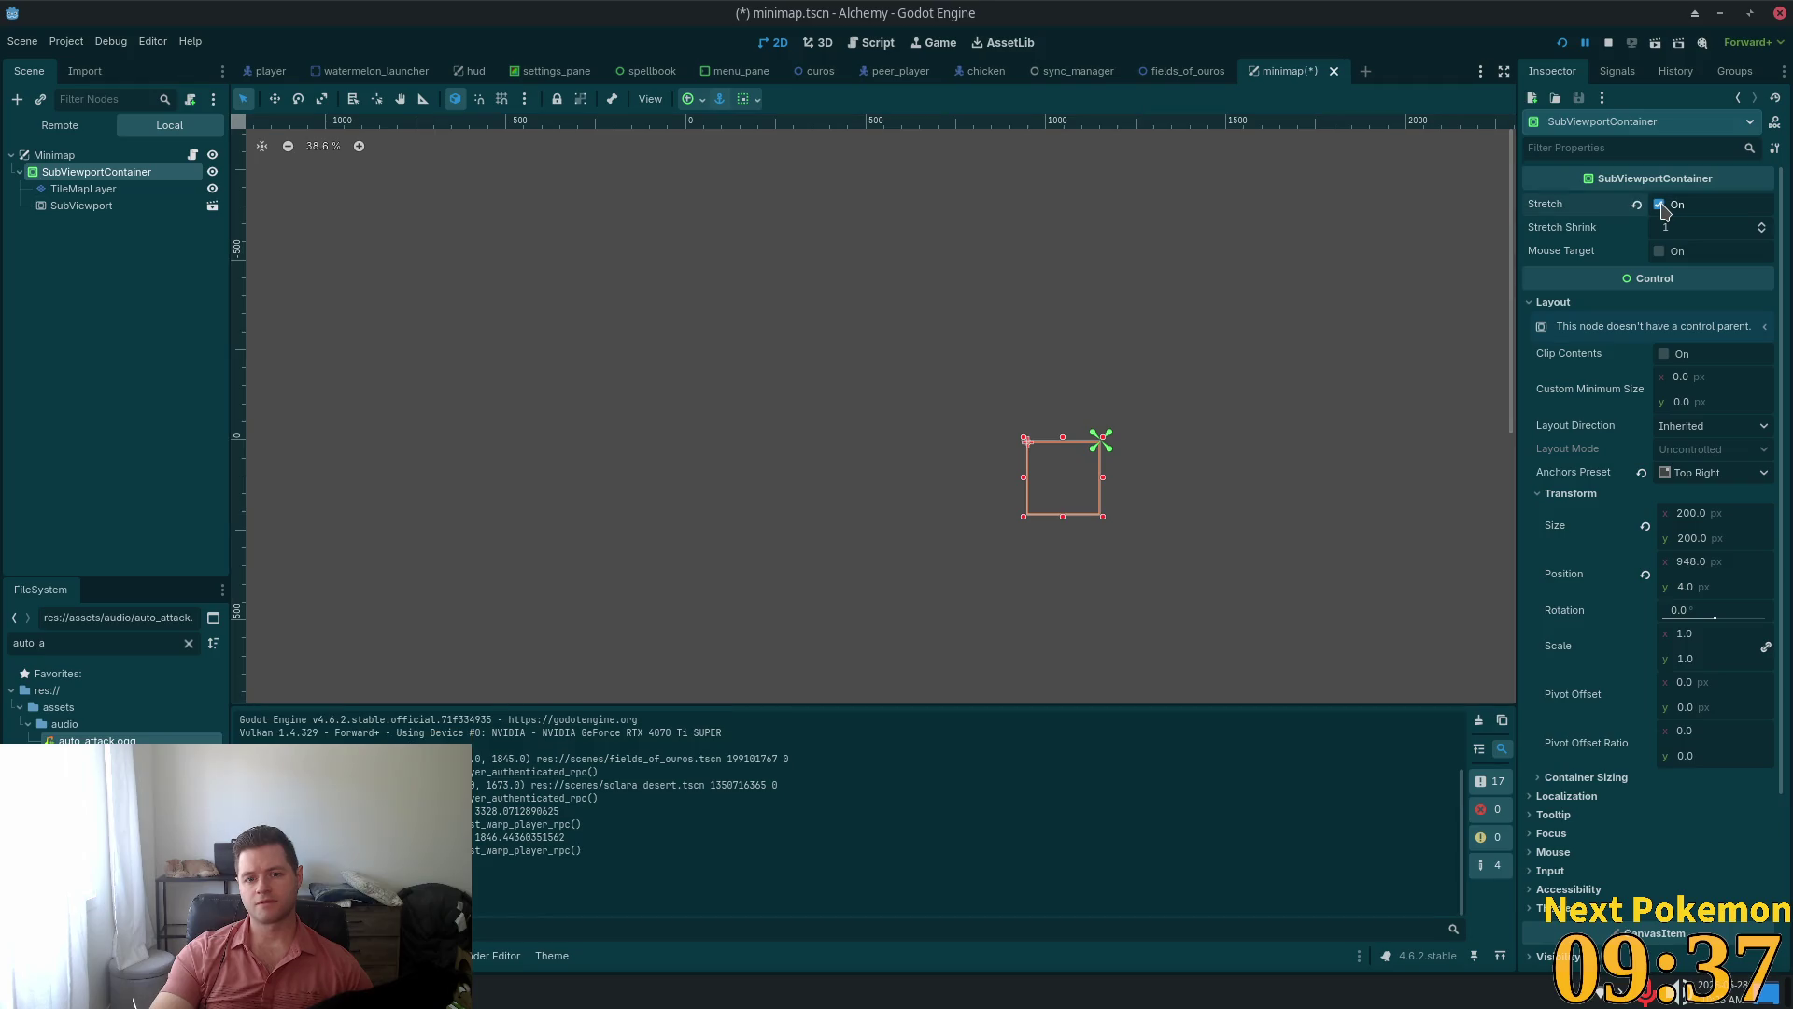
key("F5")
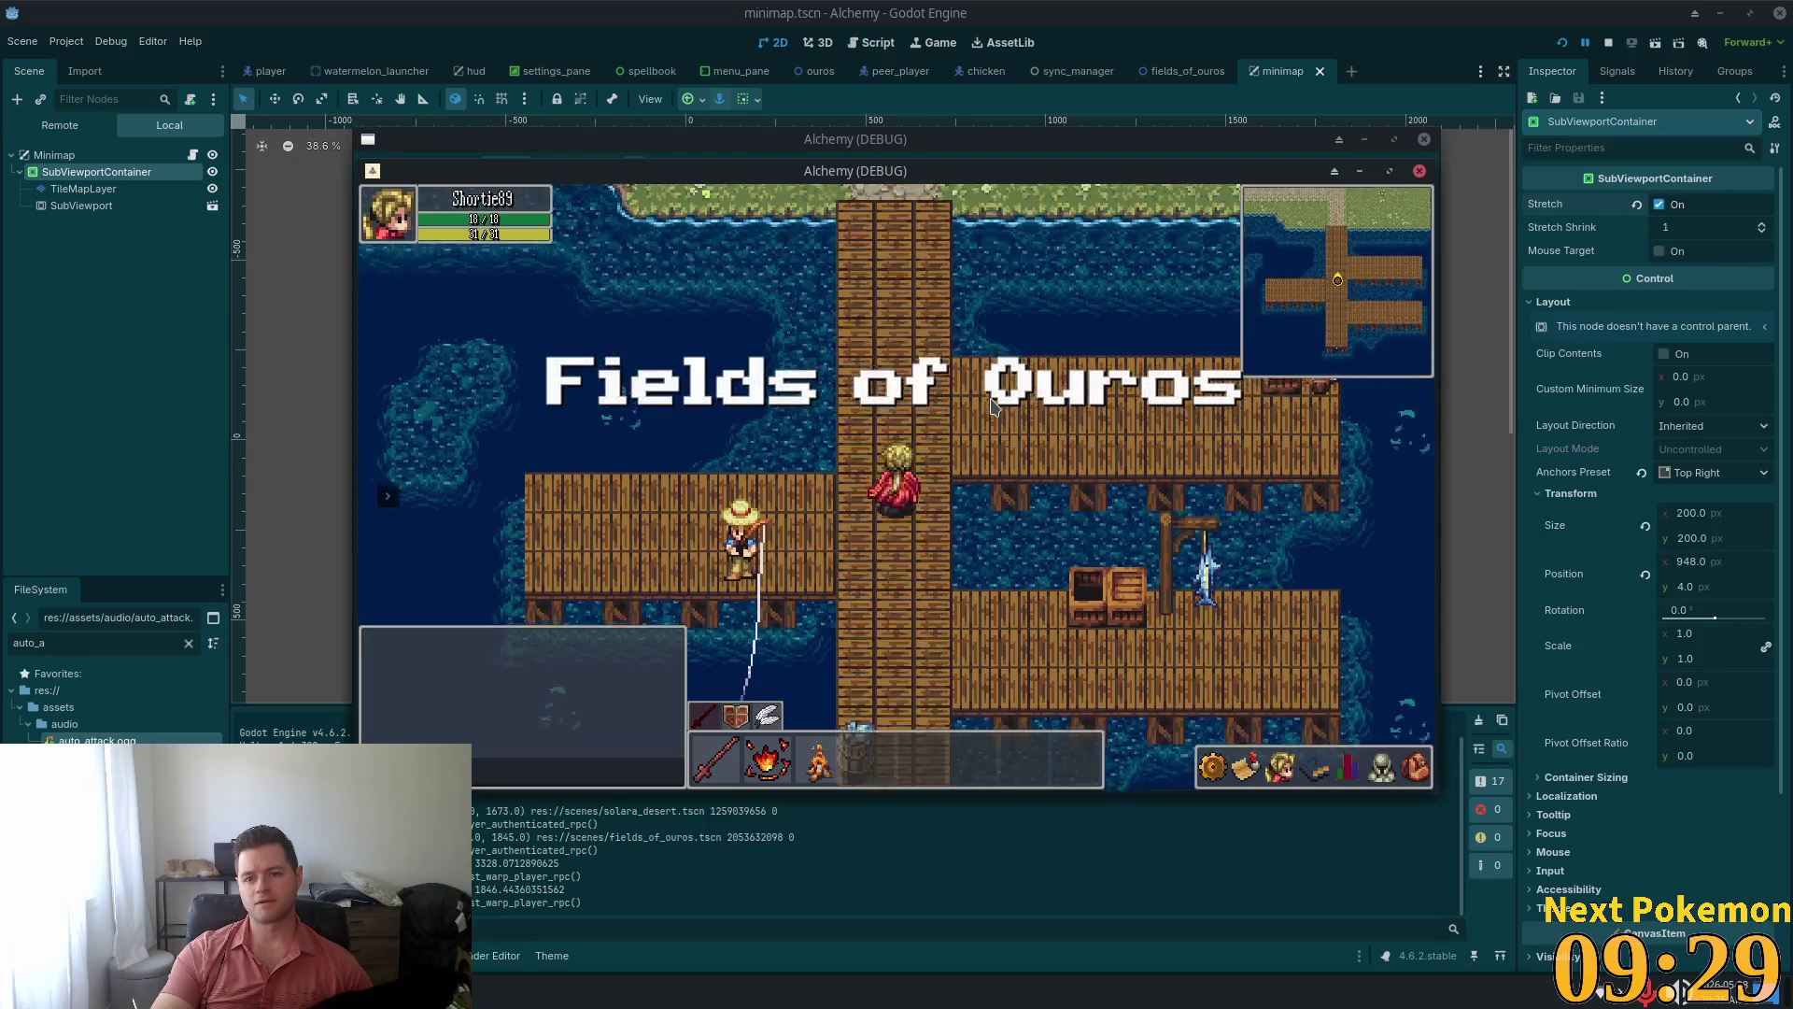
Walk the player briefly, close the game, undo Stretch, and view the Minimap root's Layer settings
key("w")
key("s")
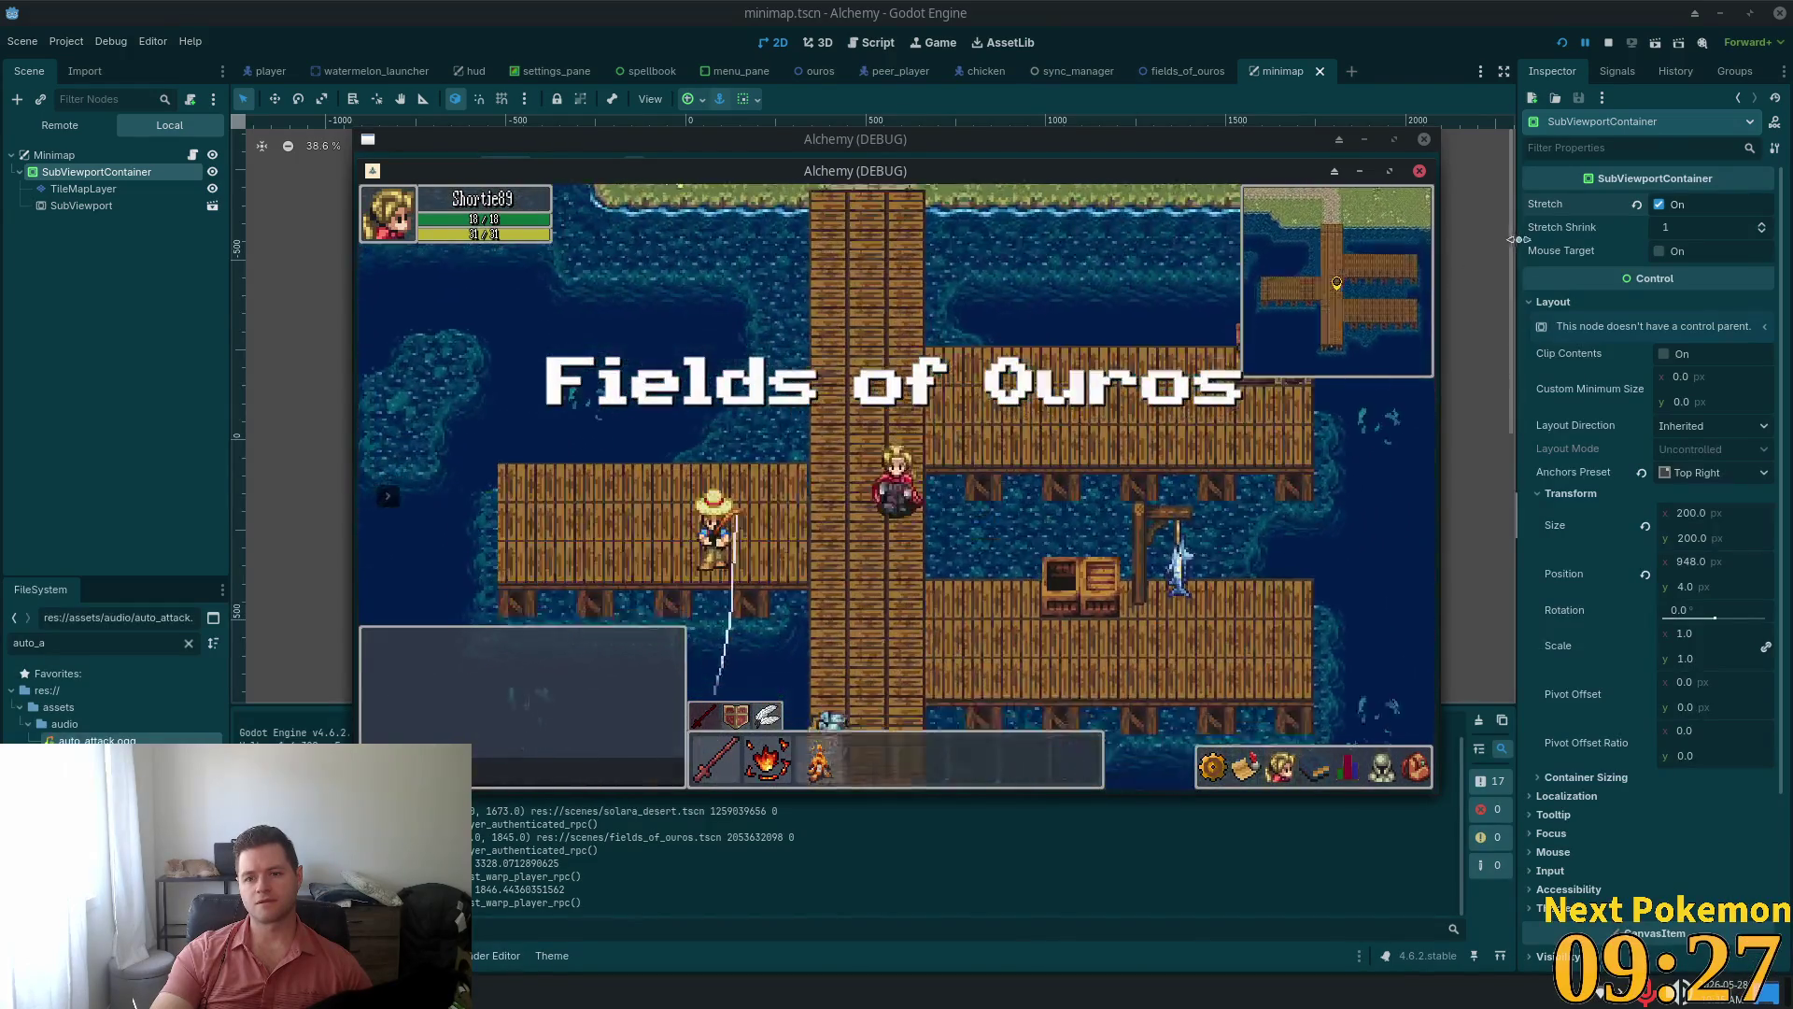
left_click(1659, 203)
key("F8")
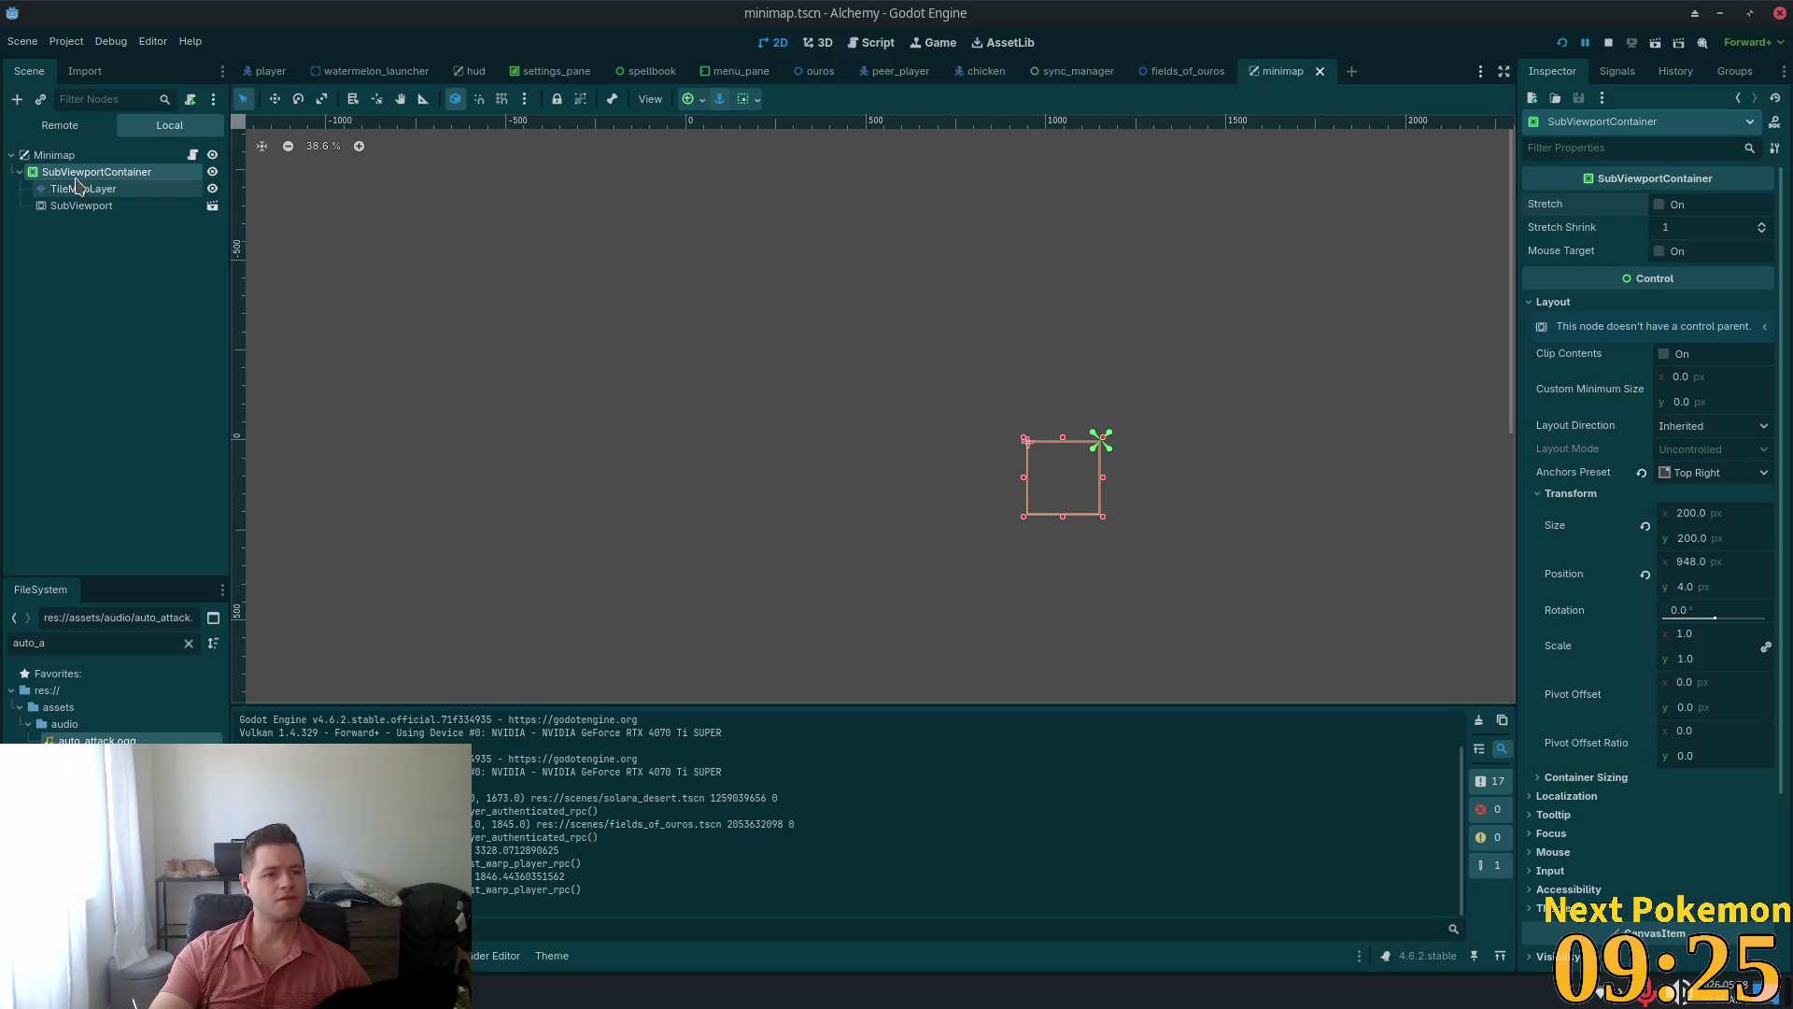
left_click(54, 155)
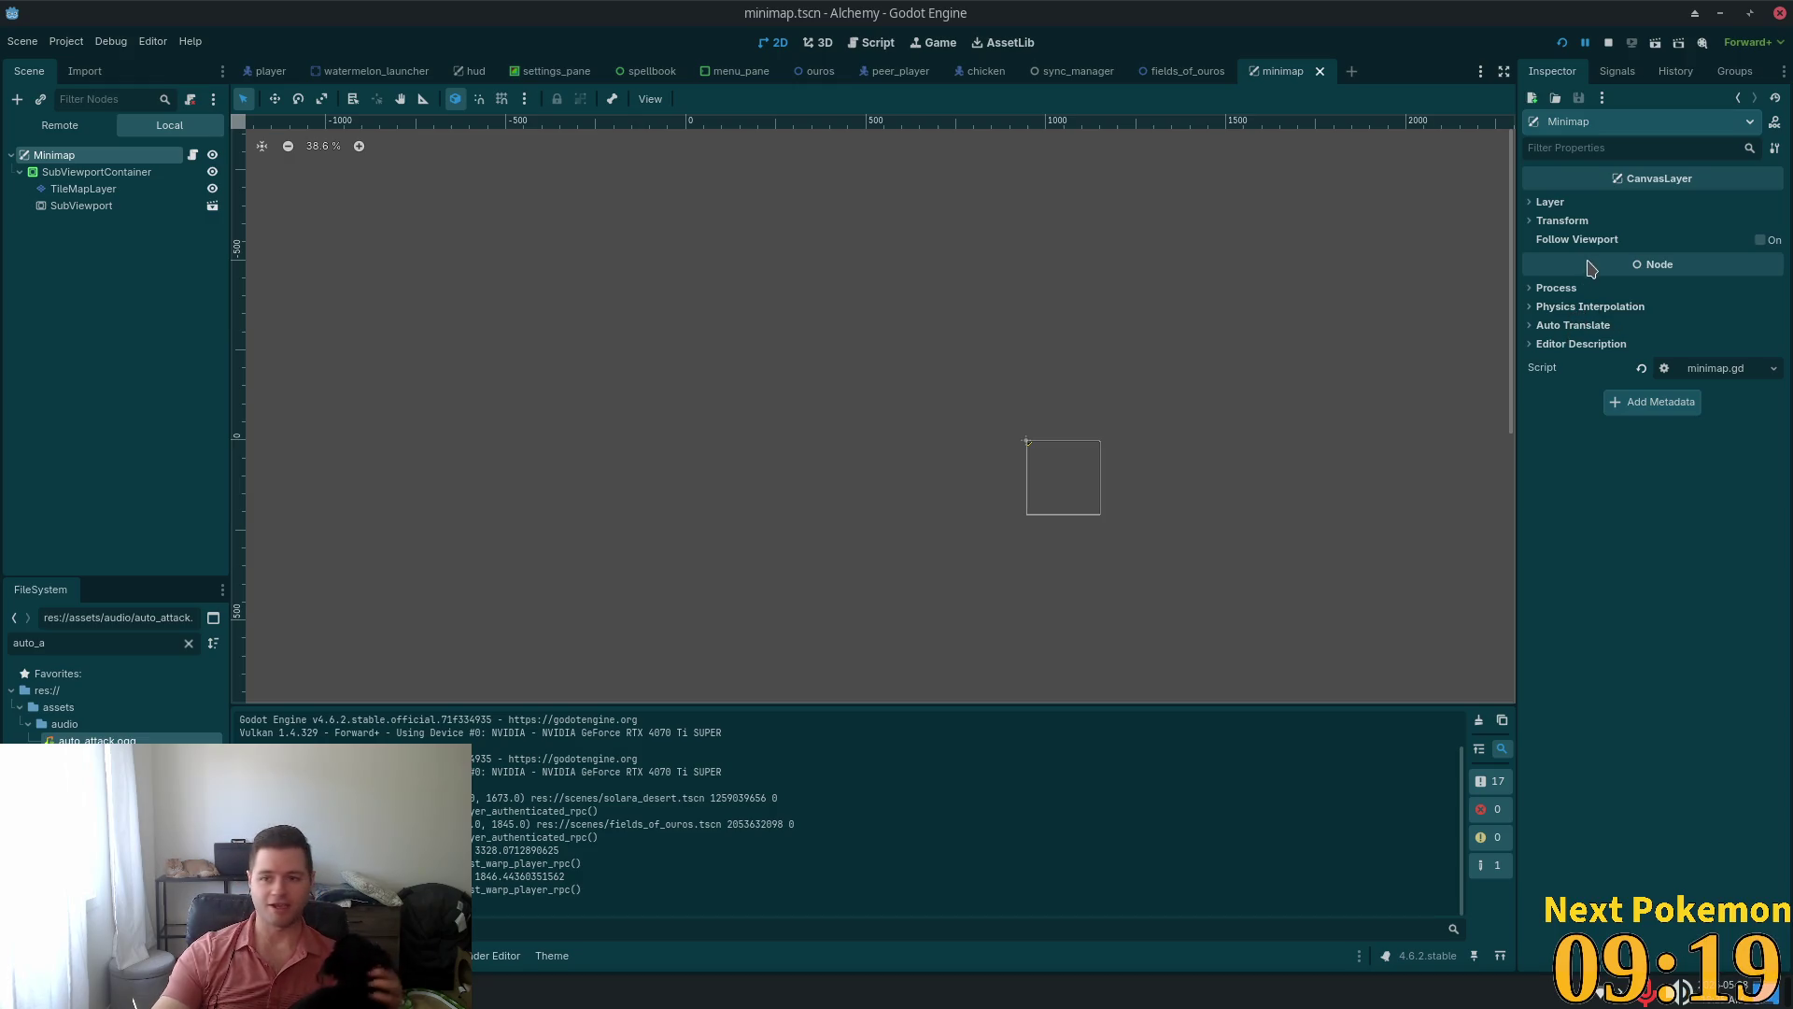
left_click(1549, 203)
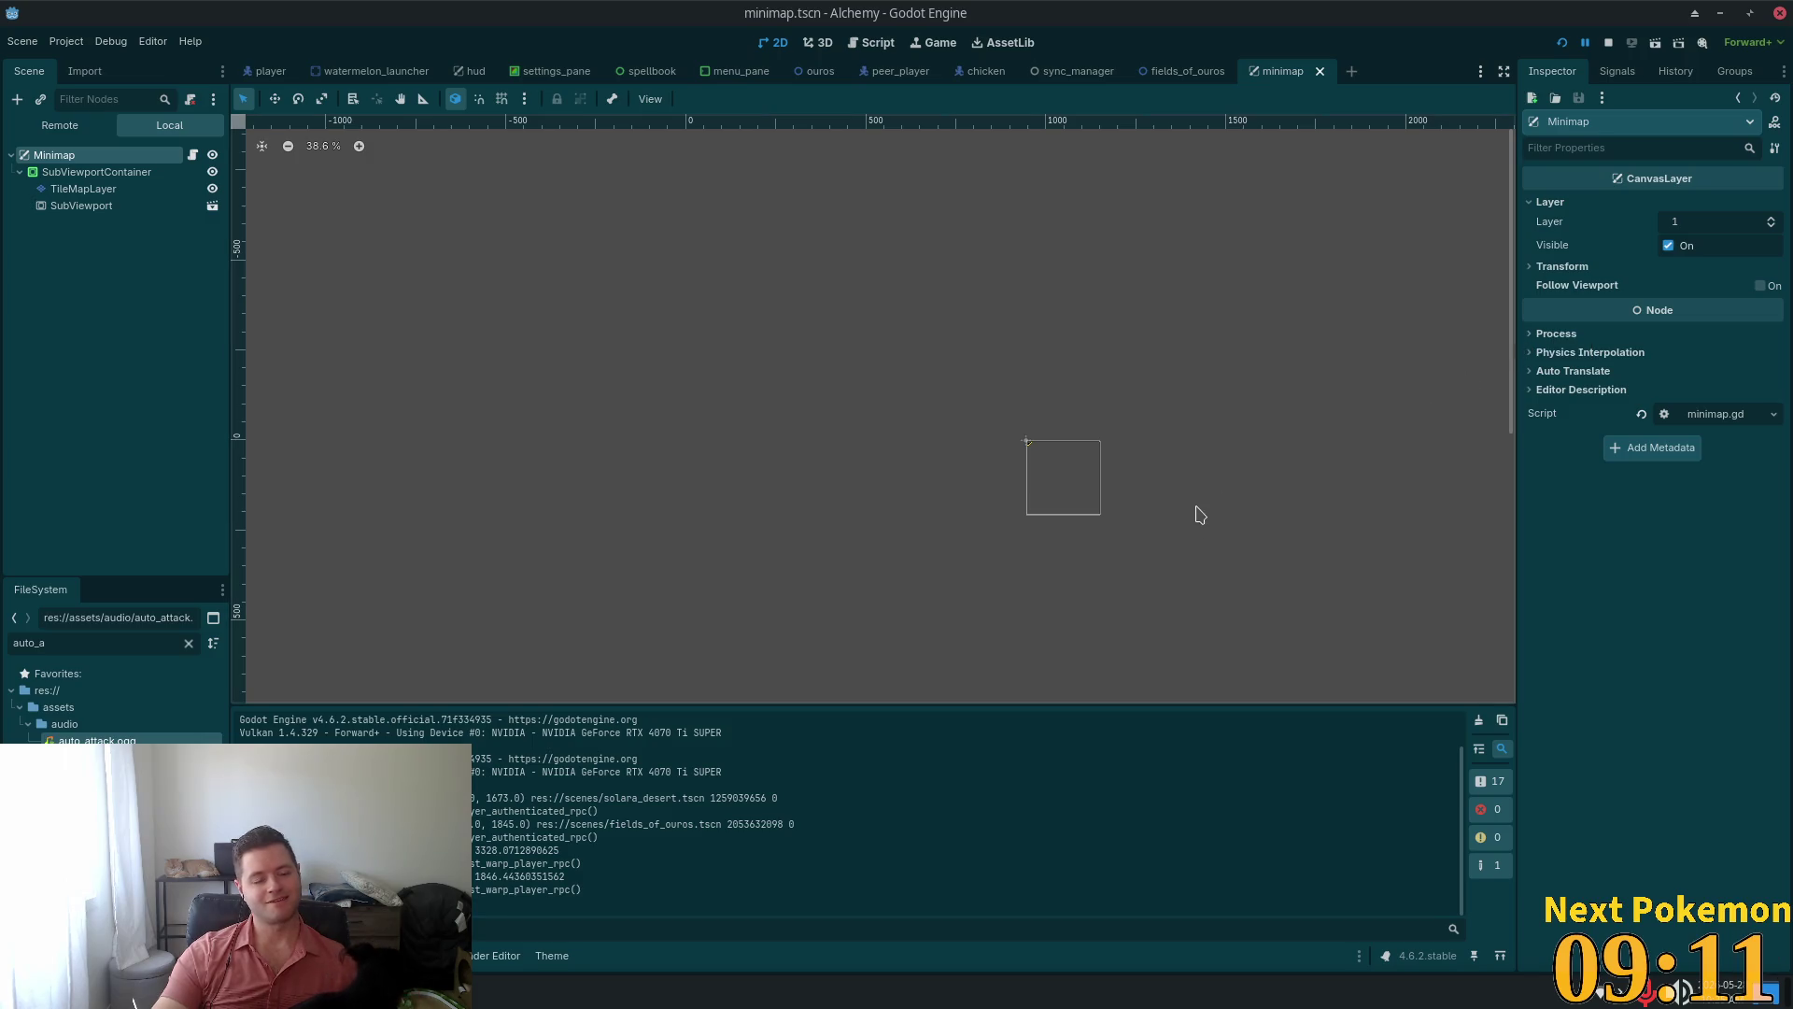
key("alt+Tab")
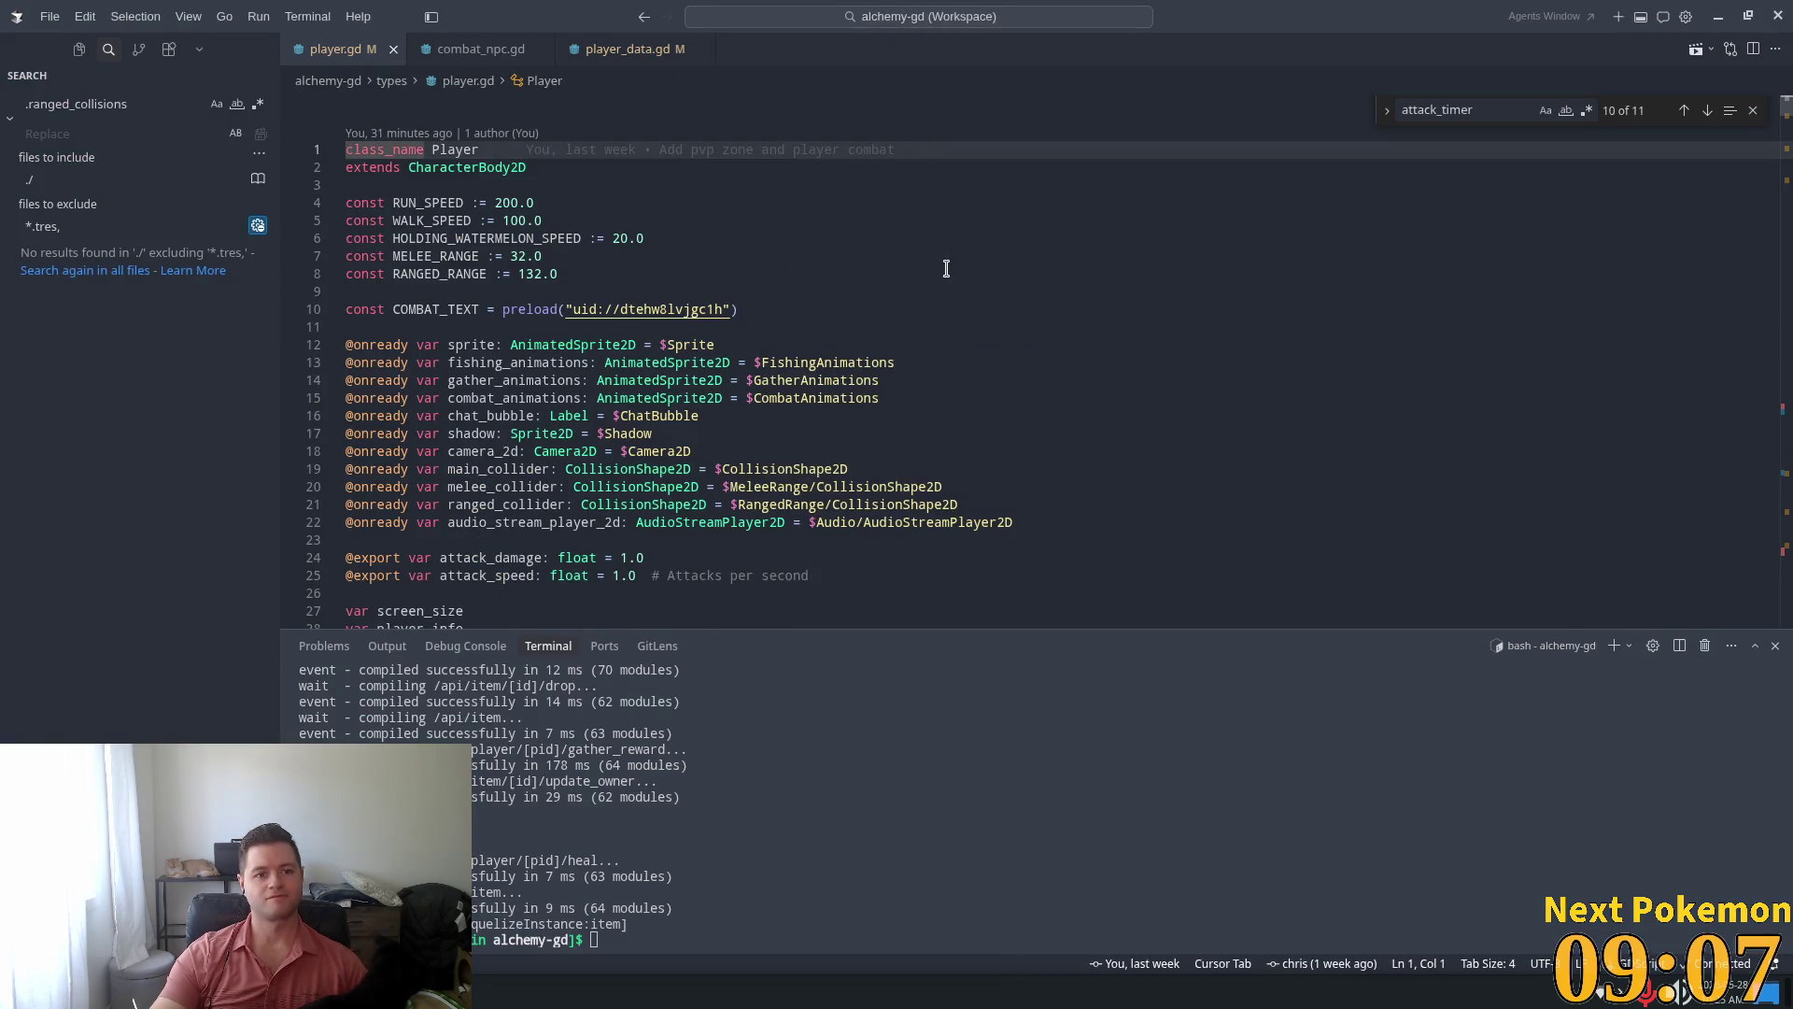
Open minimap.tscn in Cursor through quick file search and start a new agent chat
left_click(943, 275)
key("ctrl+p")
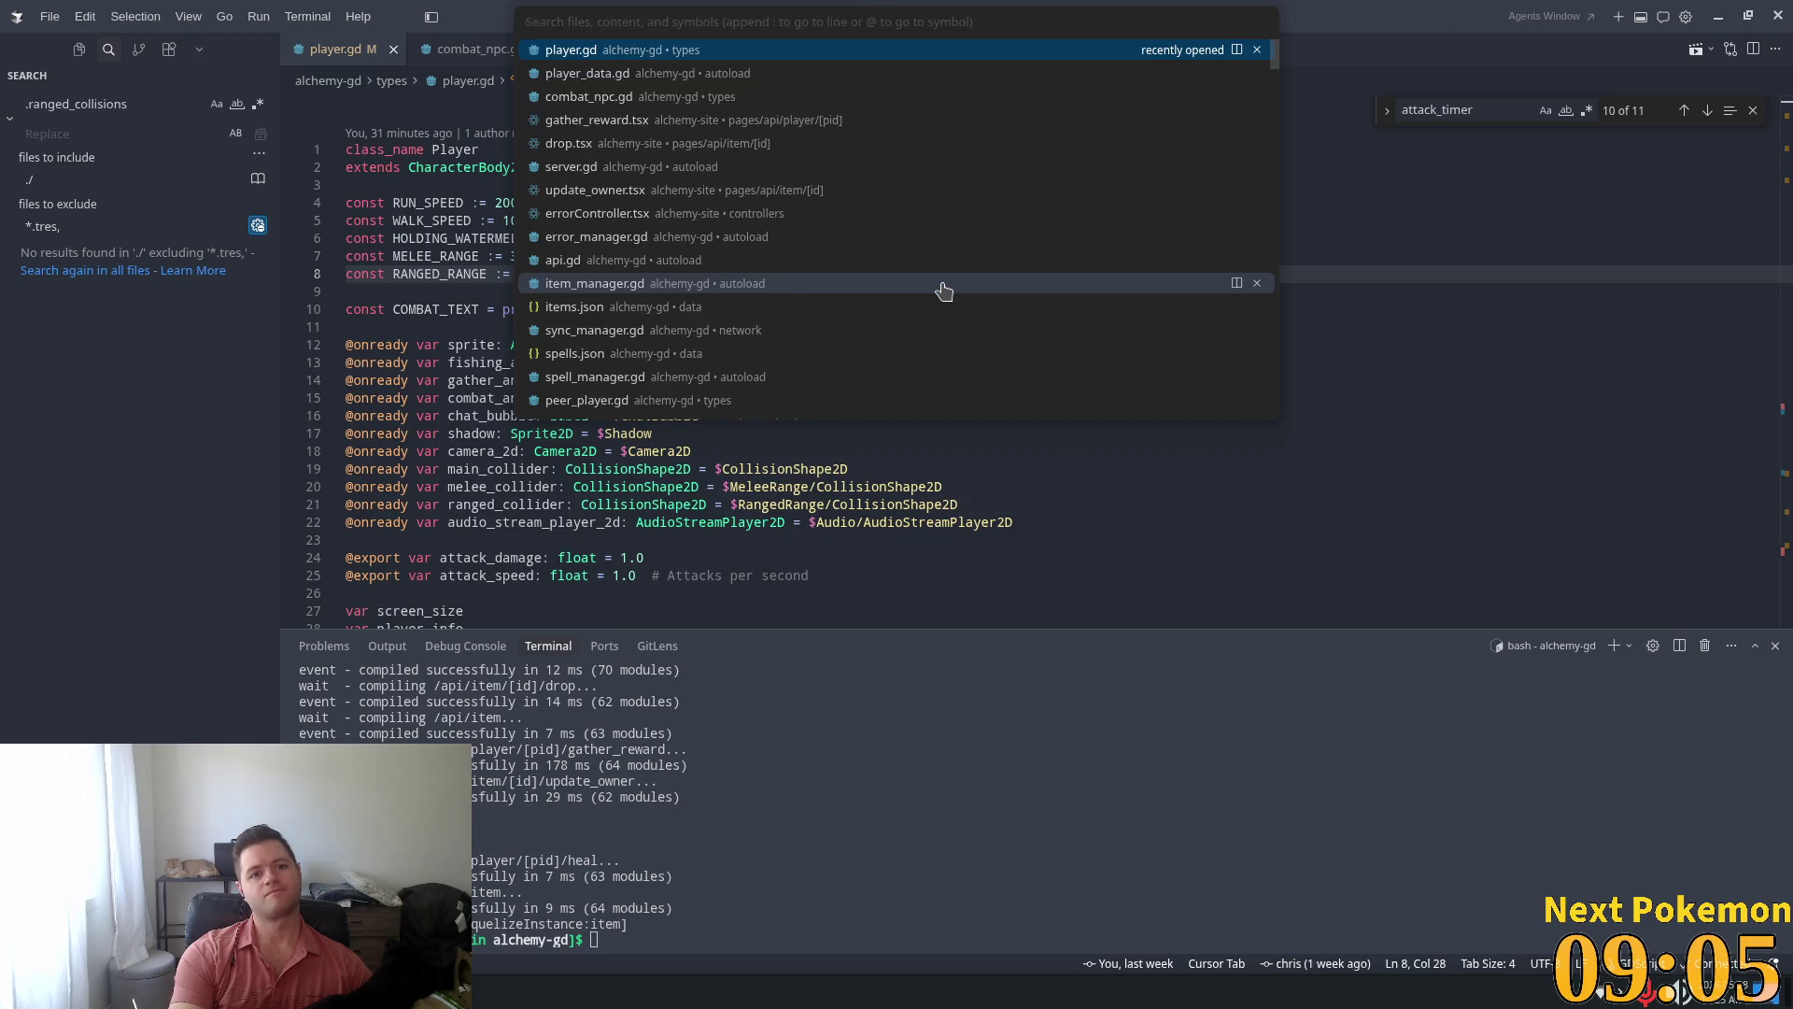
type("minimap")
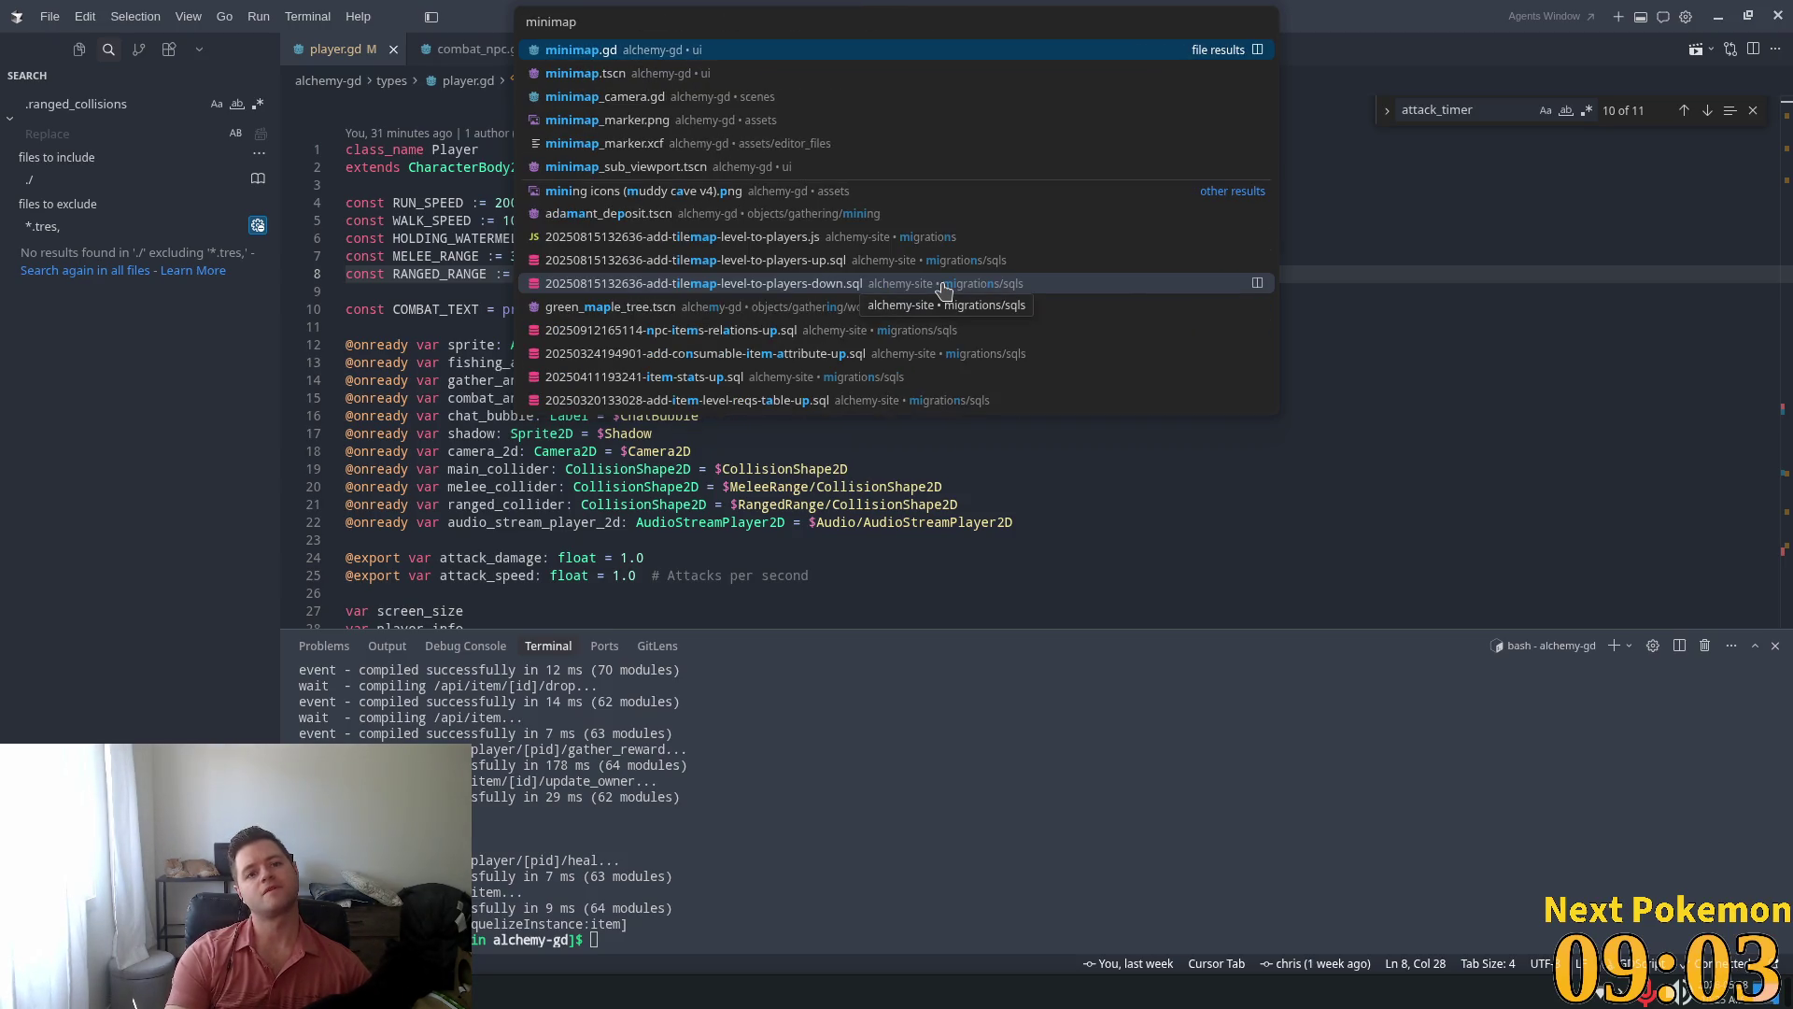
key("Down")
key("Return")
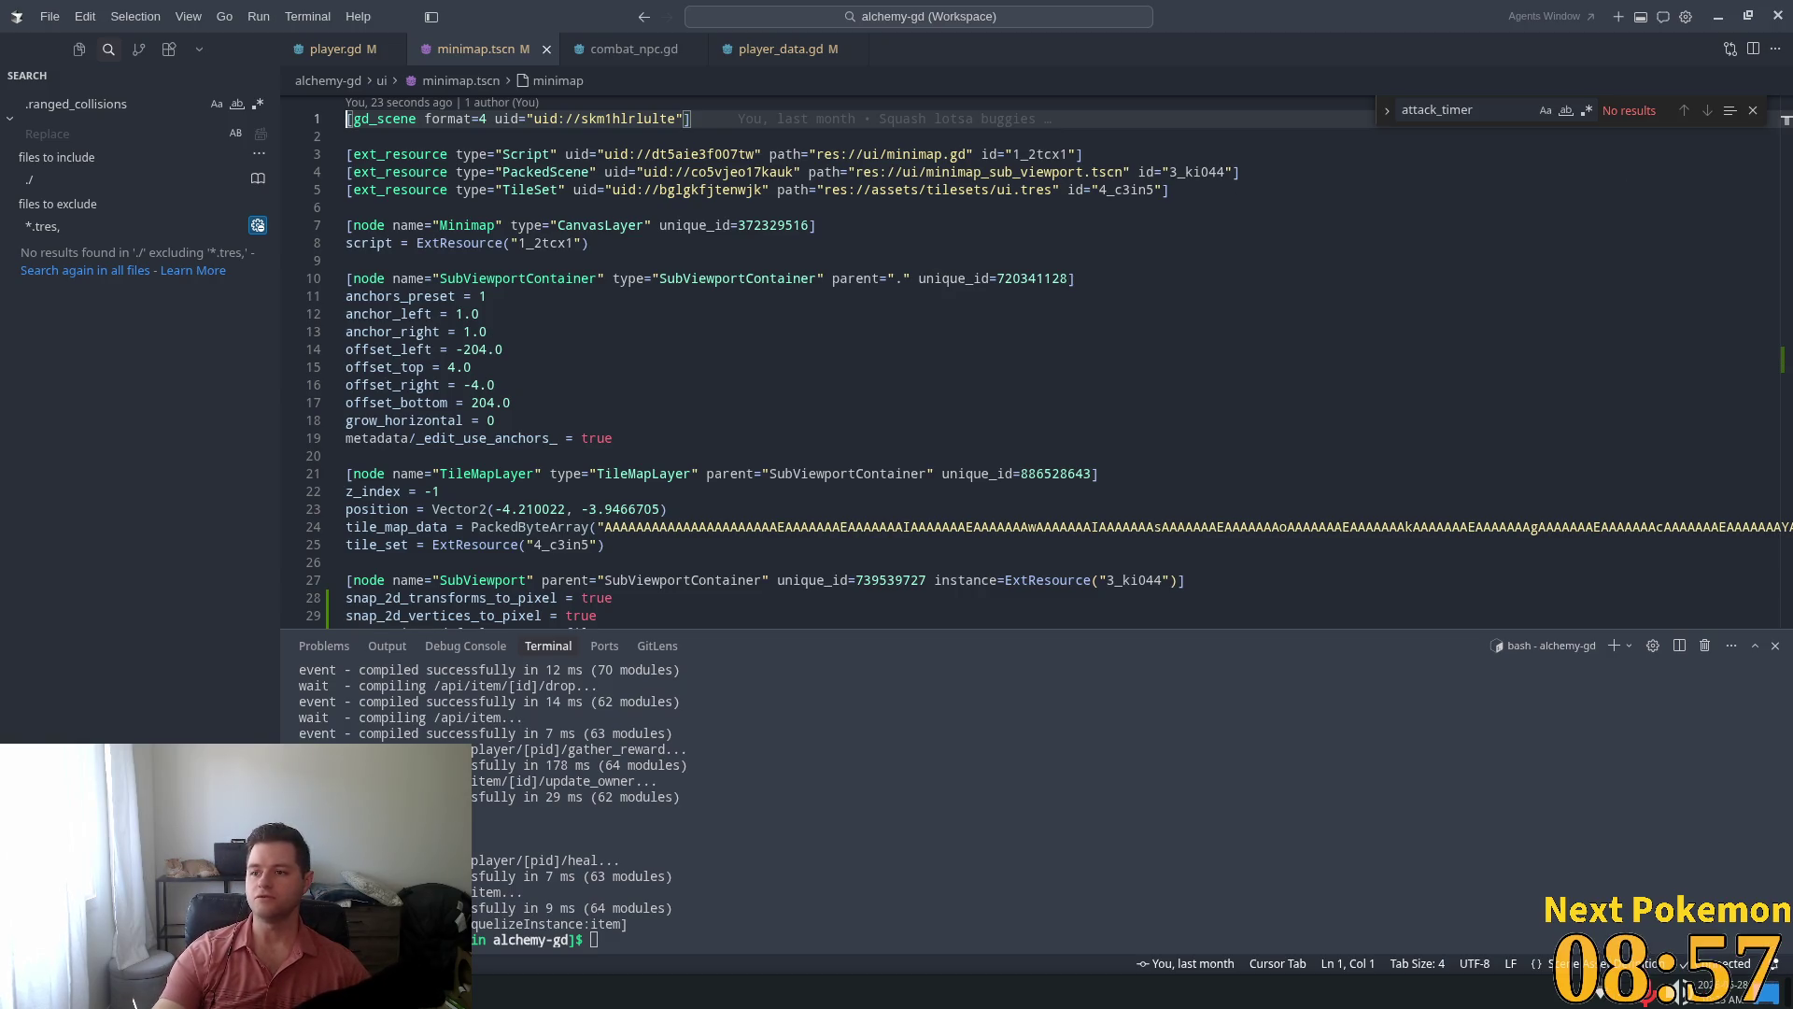
left_click(907, 369)
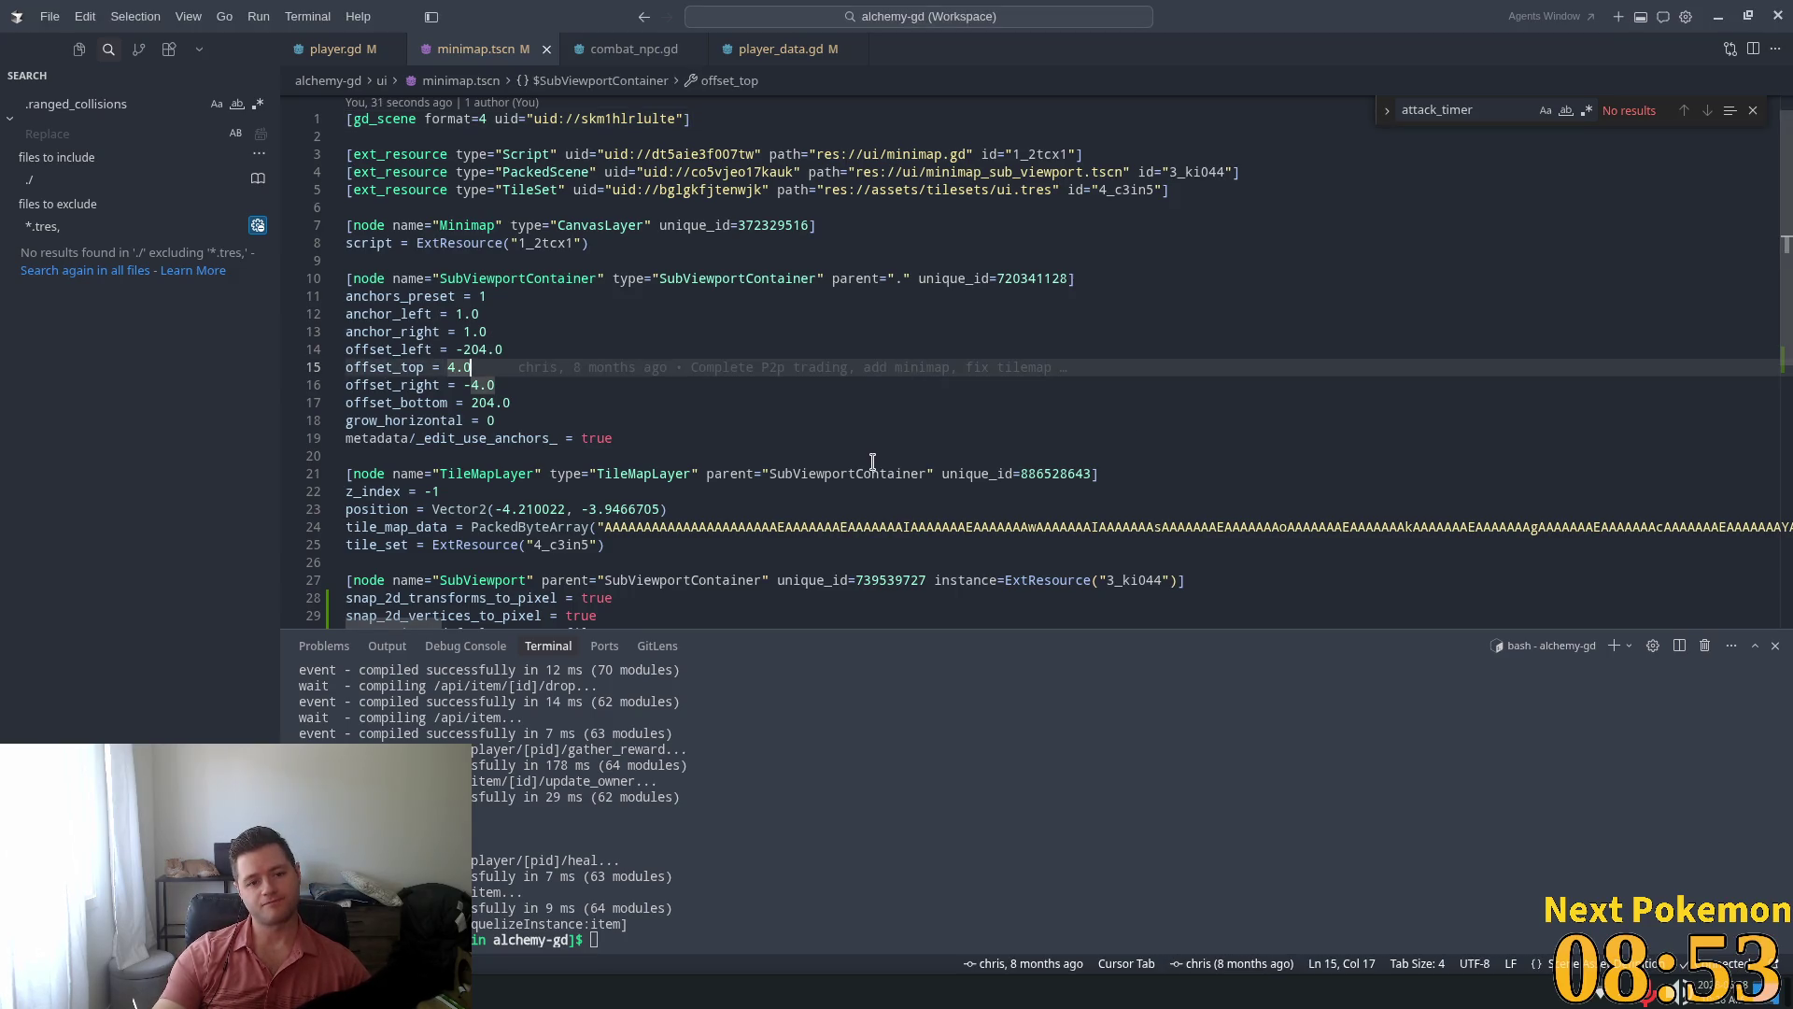
key("Escape")
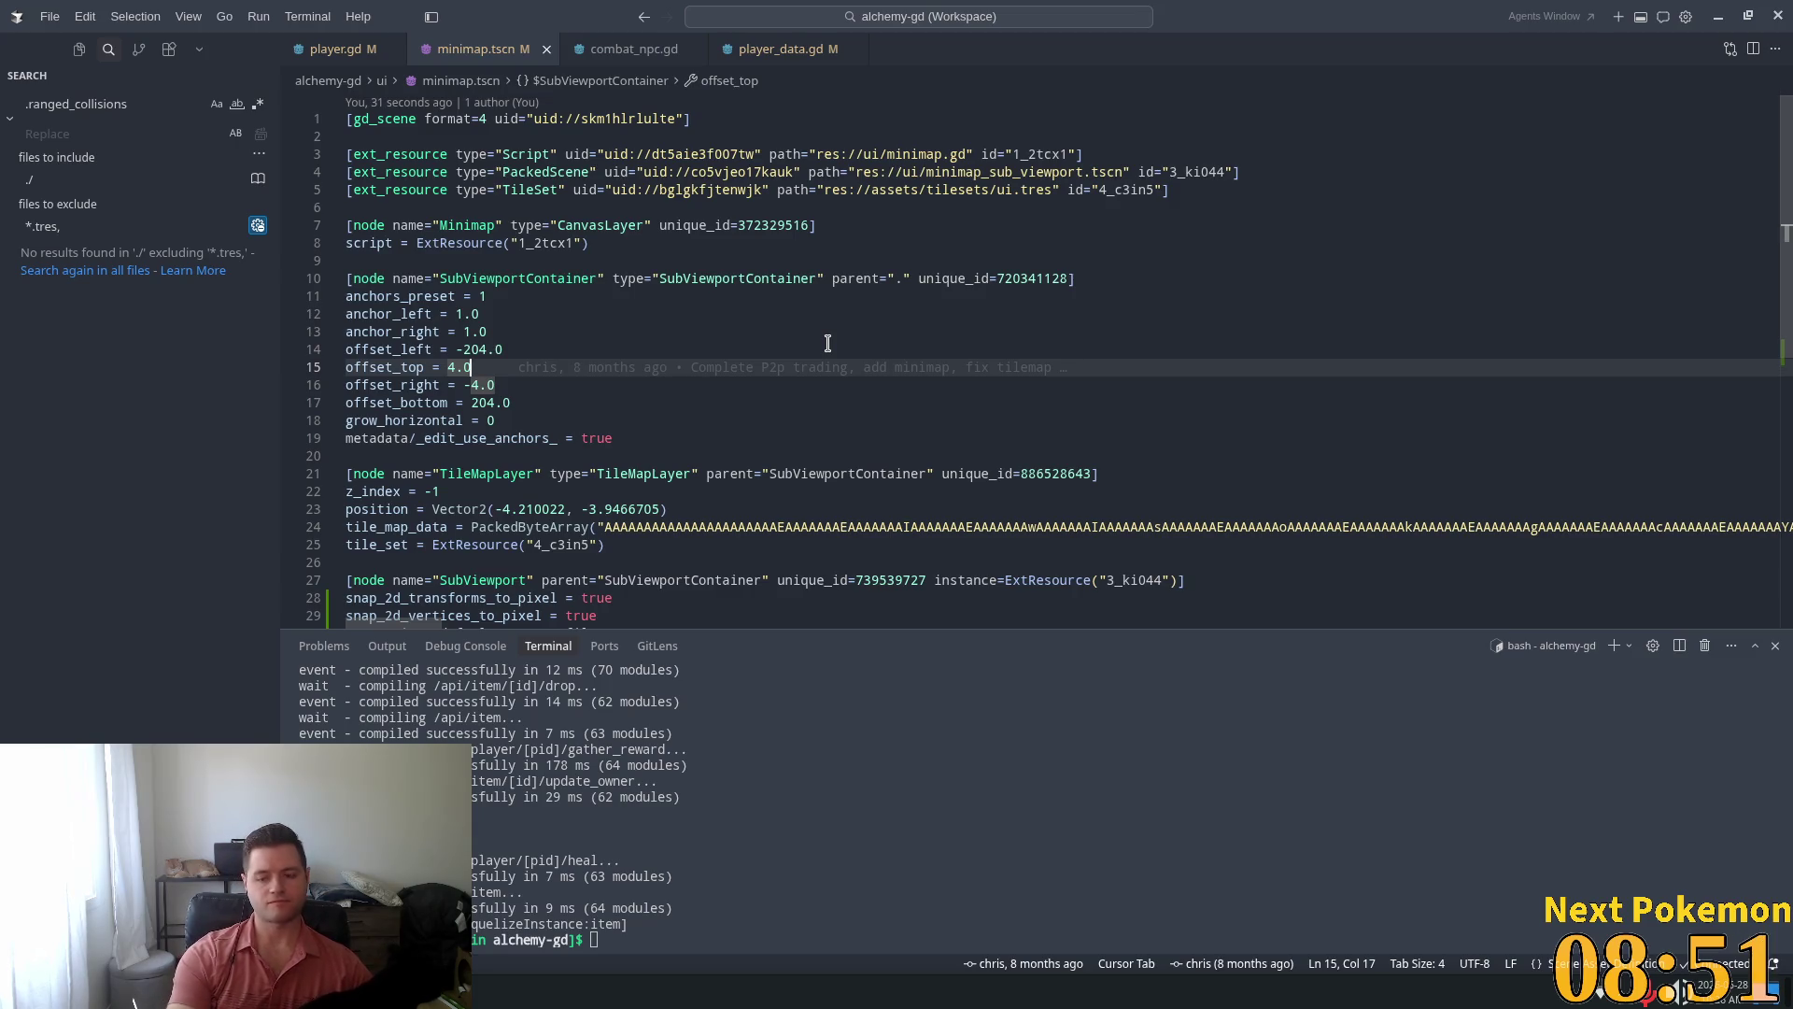
key("ctrl+i")
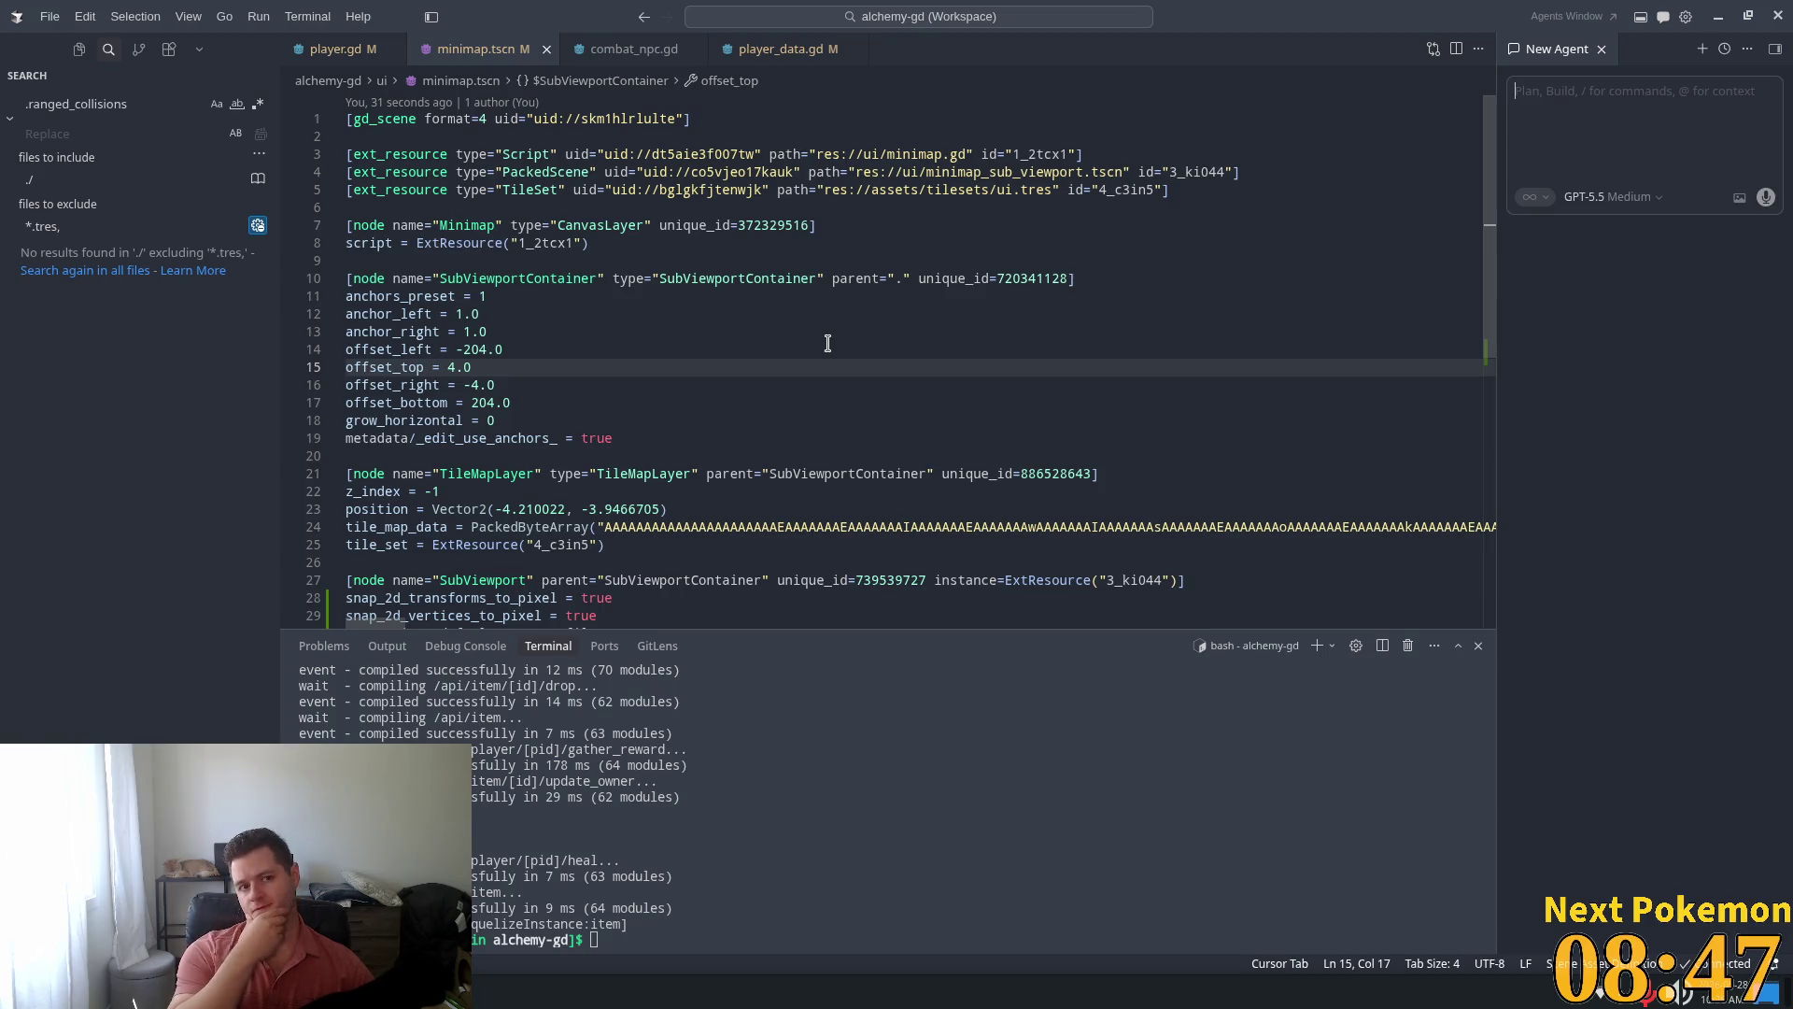
Begin the agent prompt: a subviewport renders the game's terrain tilemaplayers as a minimap
type("Im")
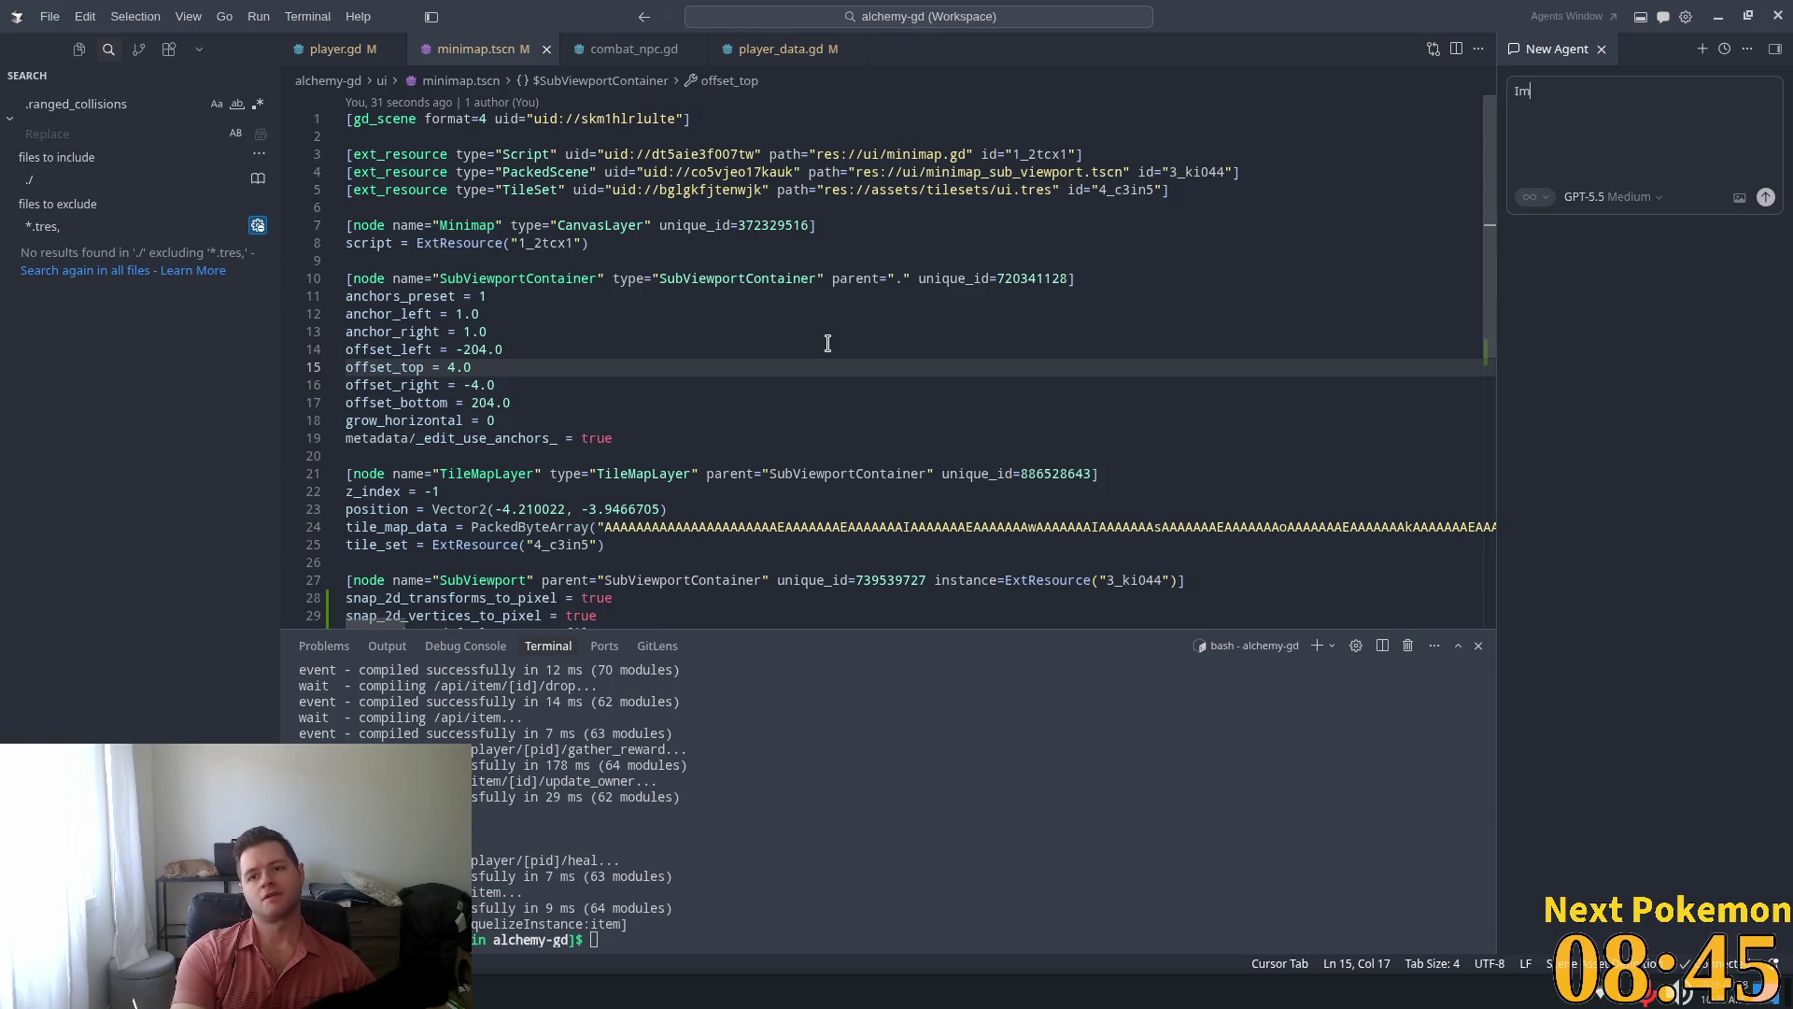
type(" o")
key("BackSpace")
key("BackSpace")
type("u")
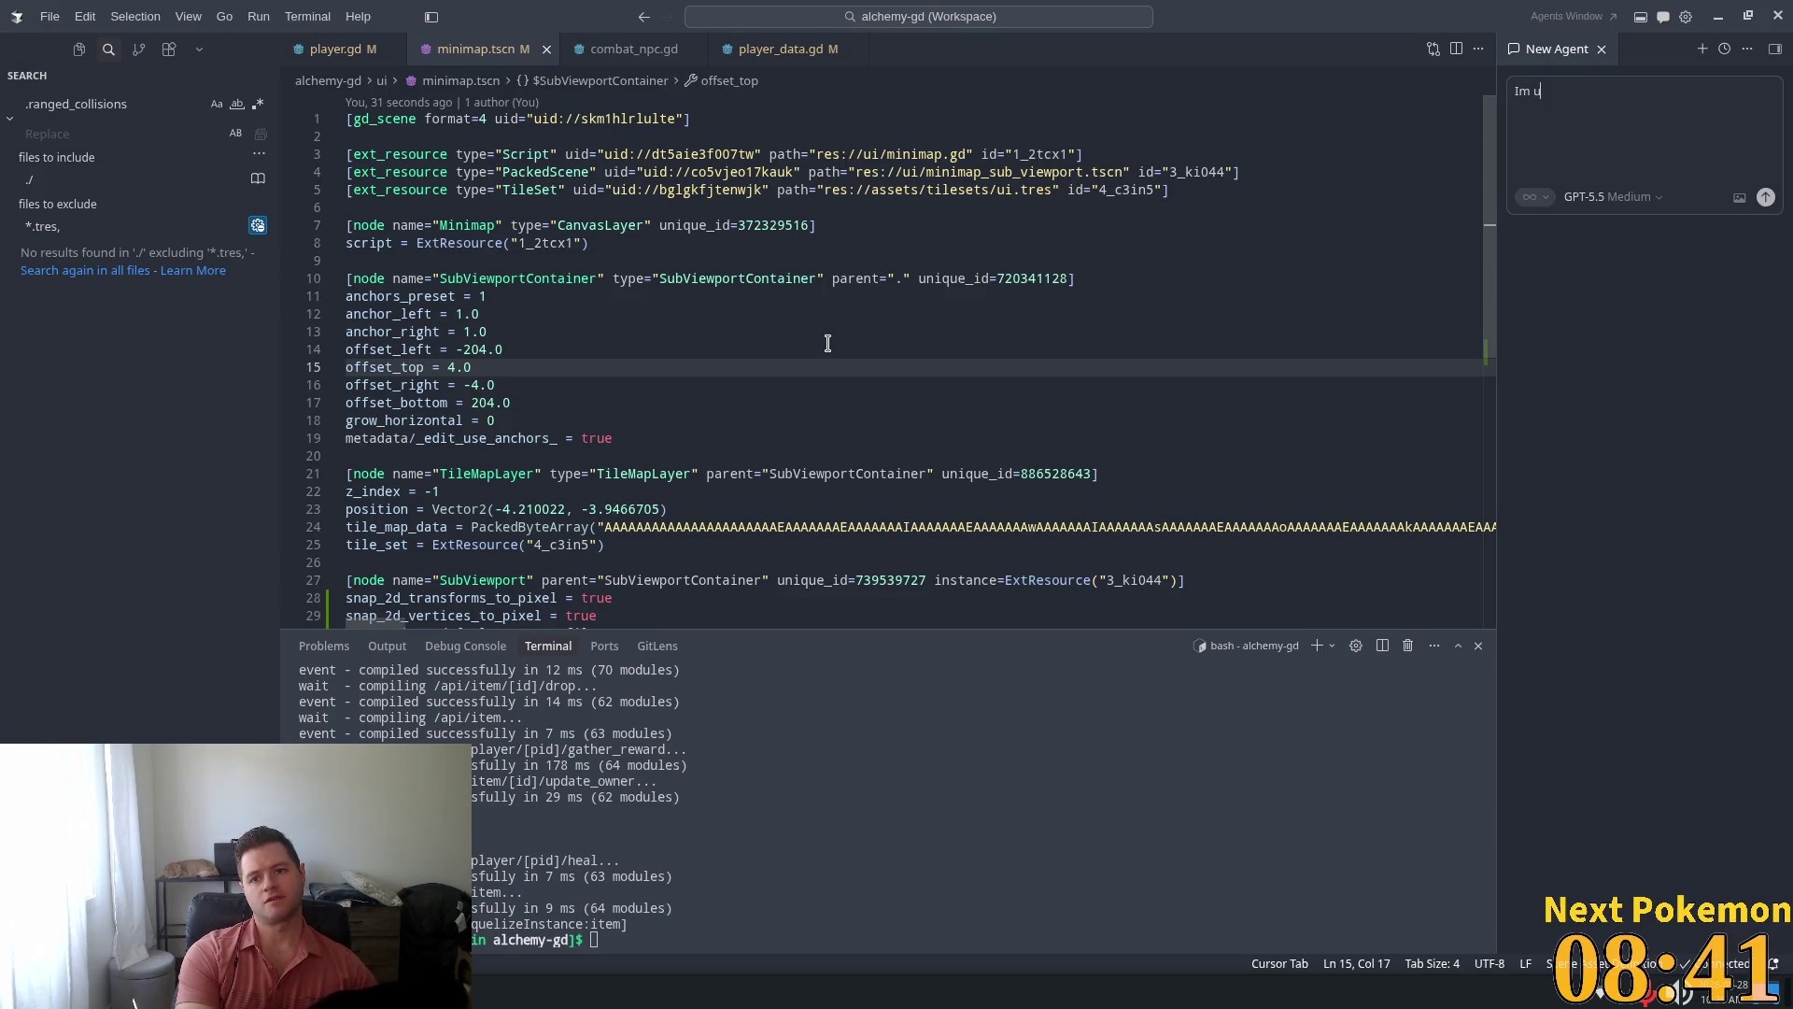
type("sing a subv")
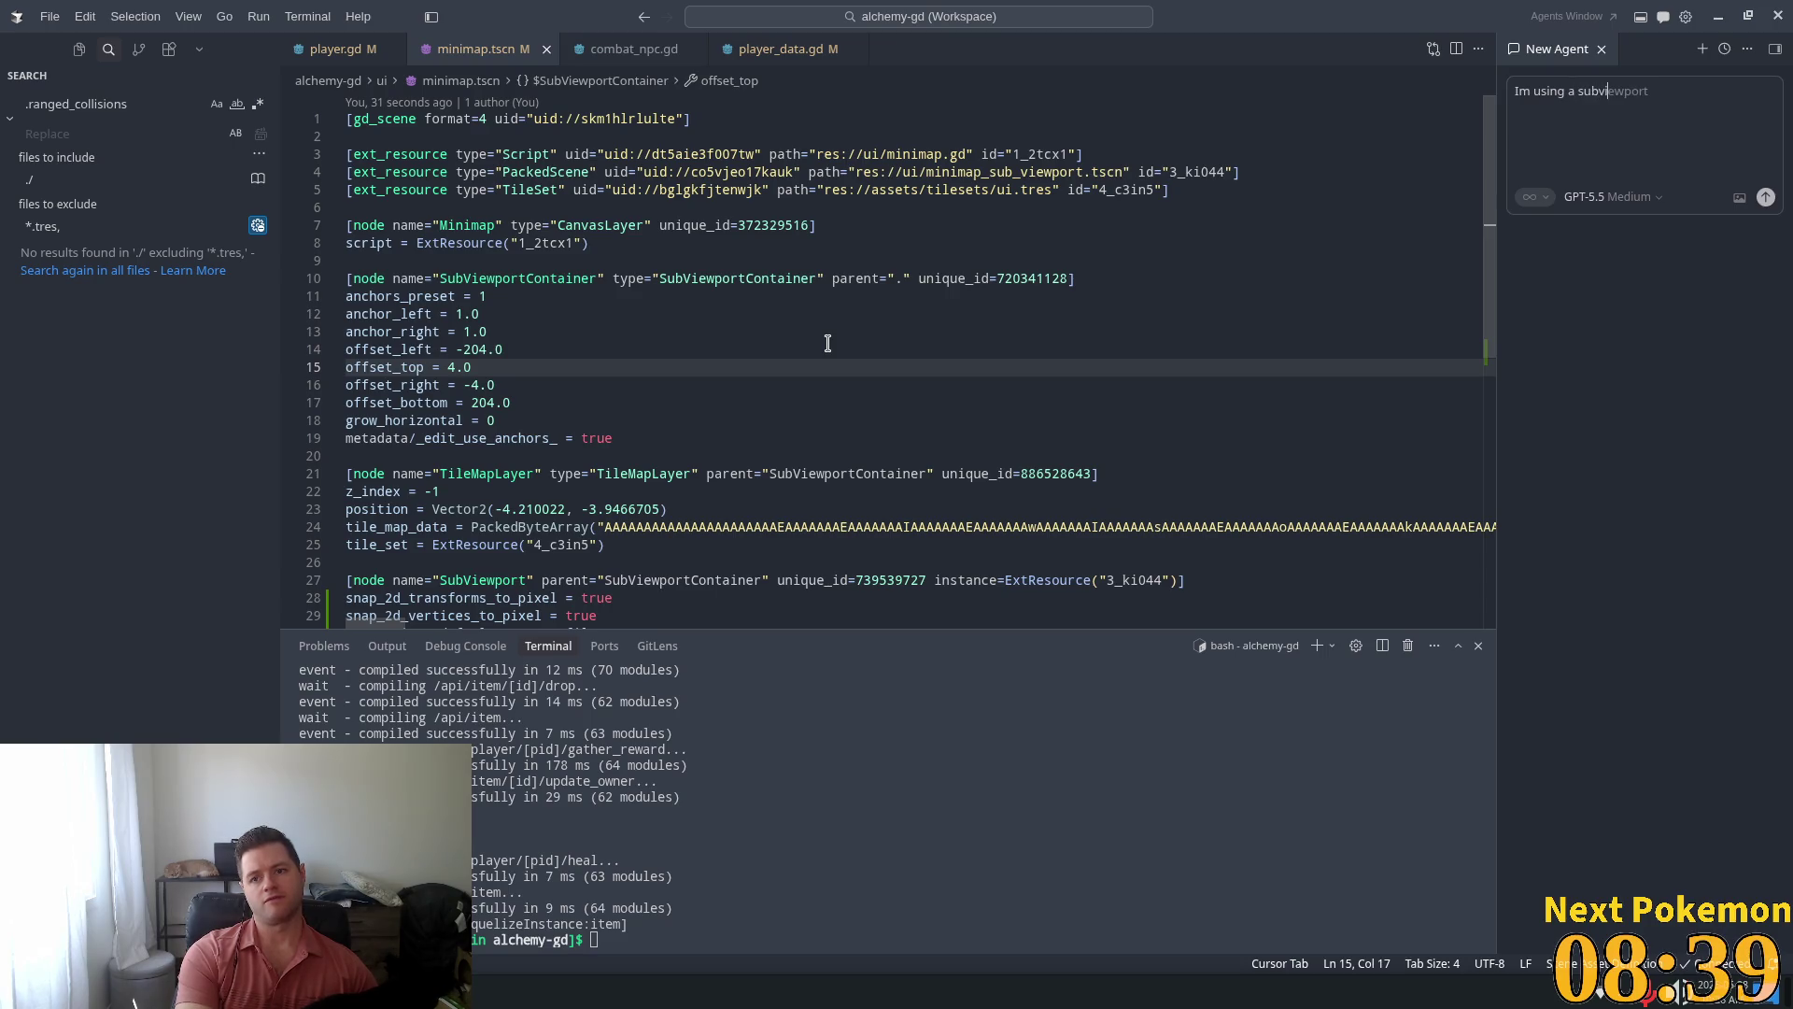
type("iewport ")
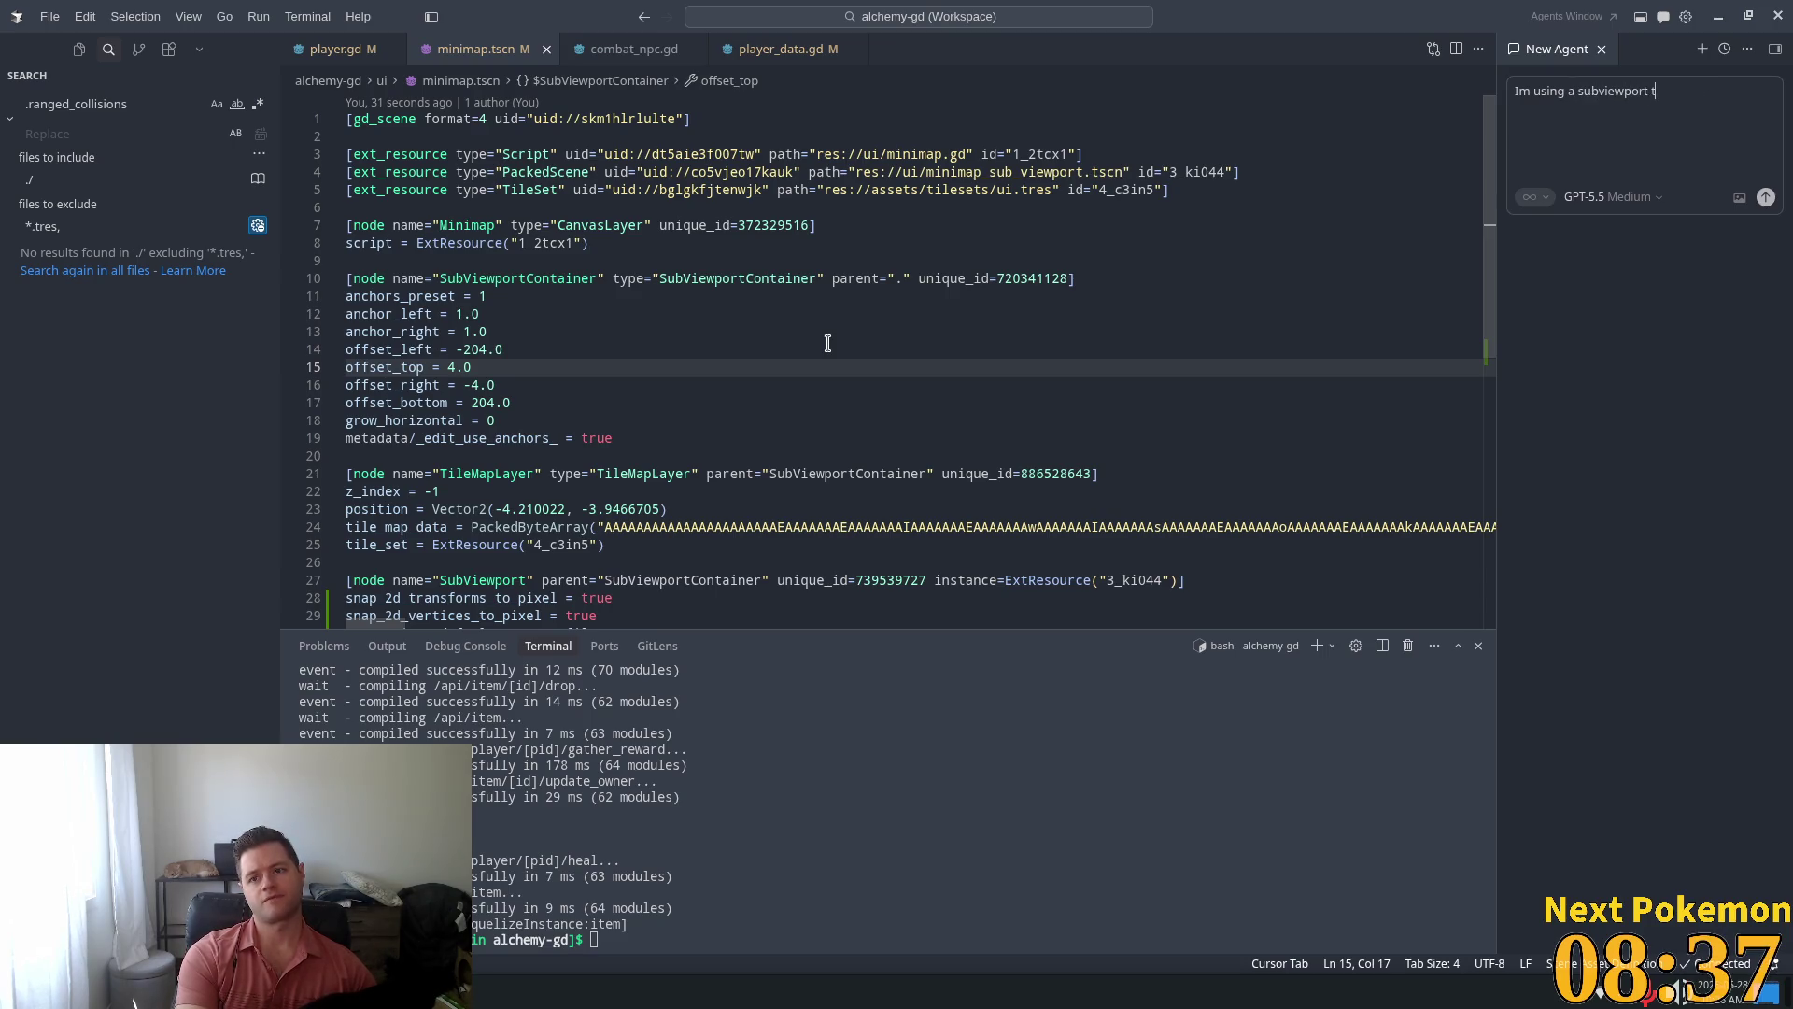
type("to")
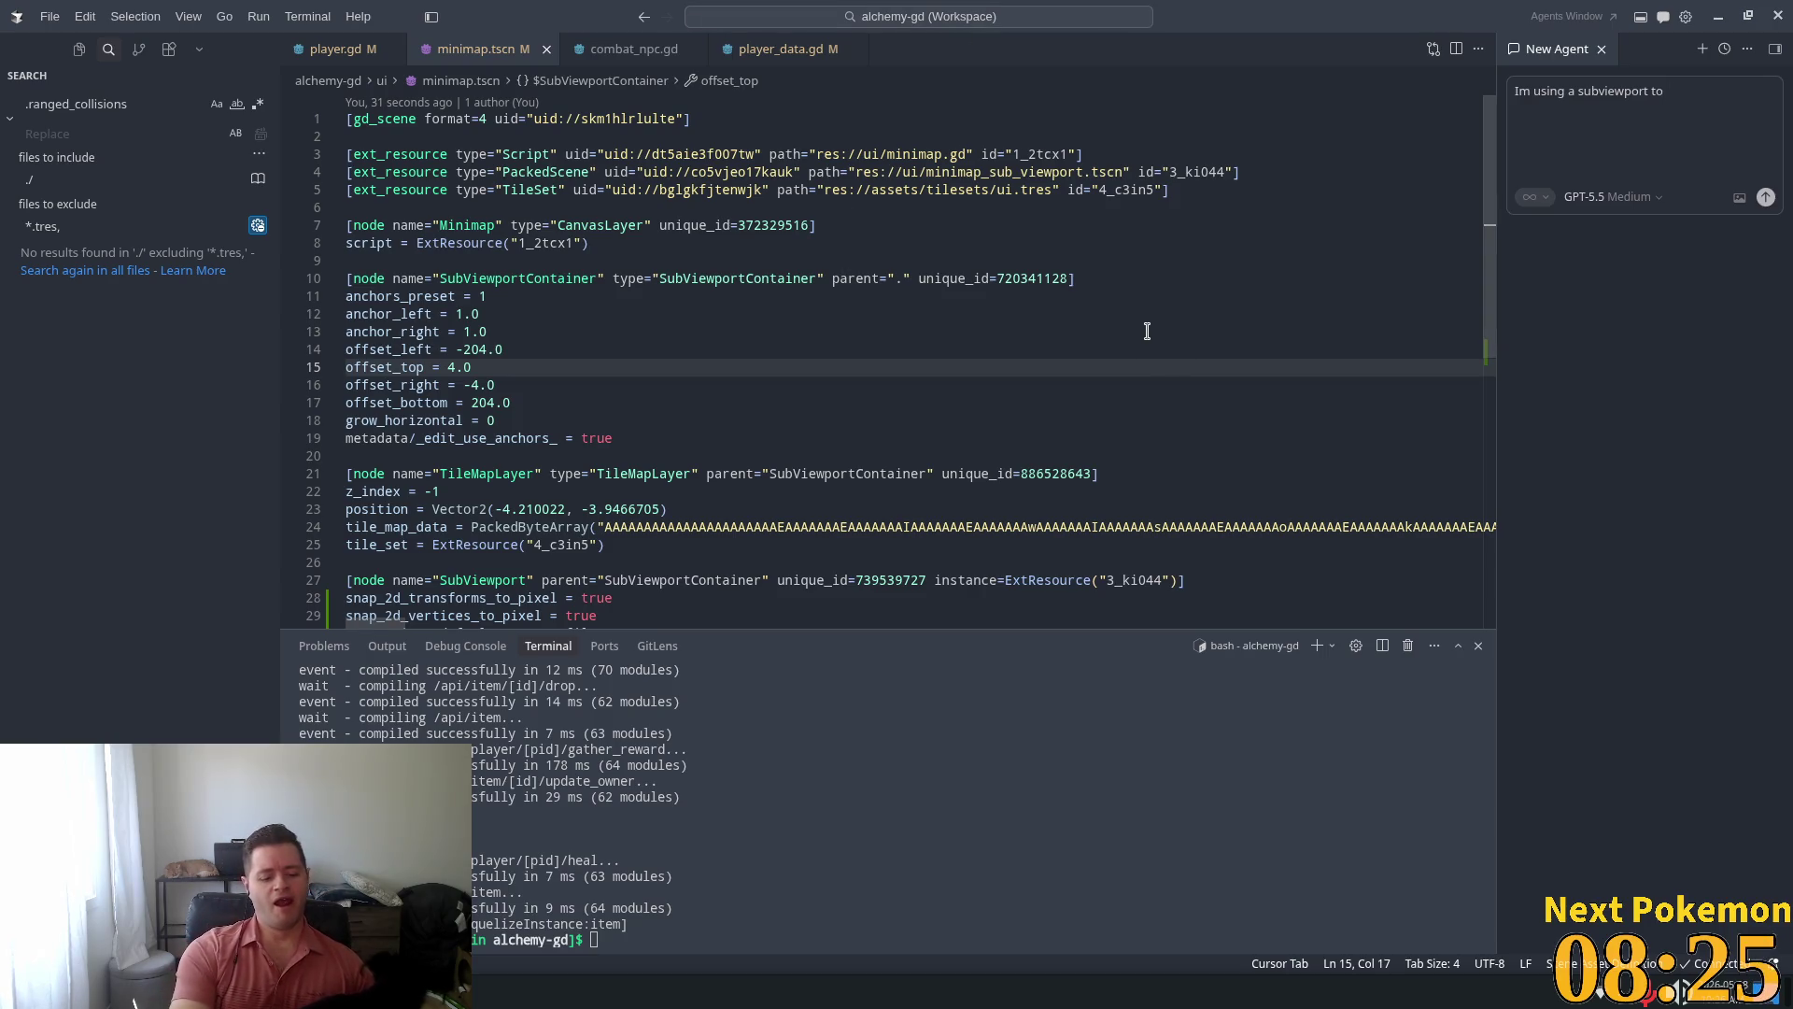
type("render tilemape")
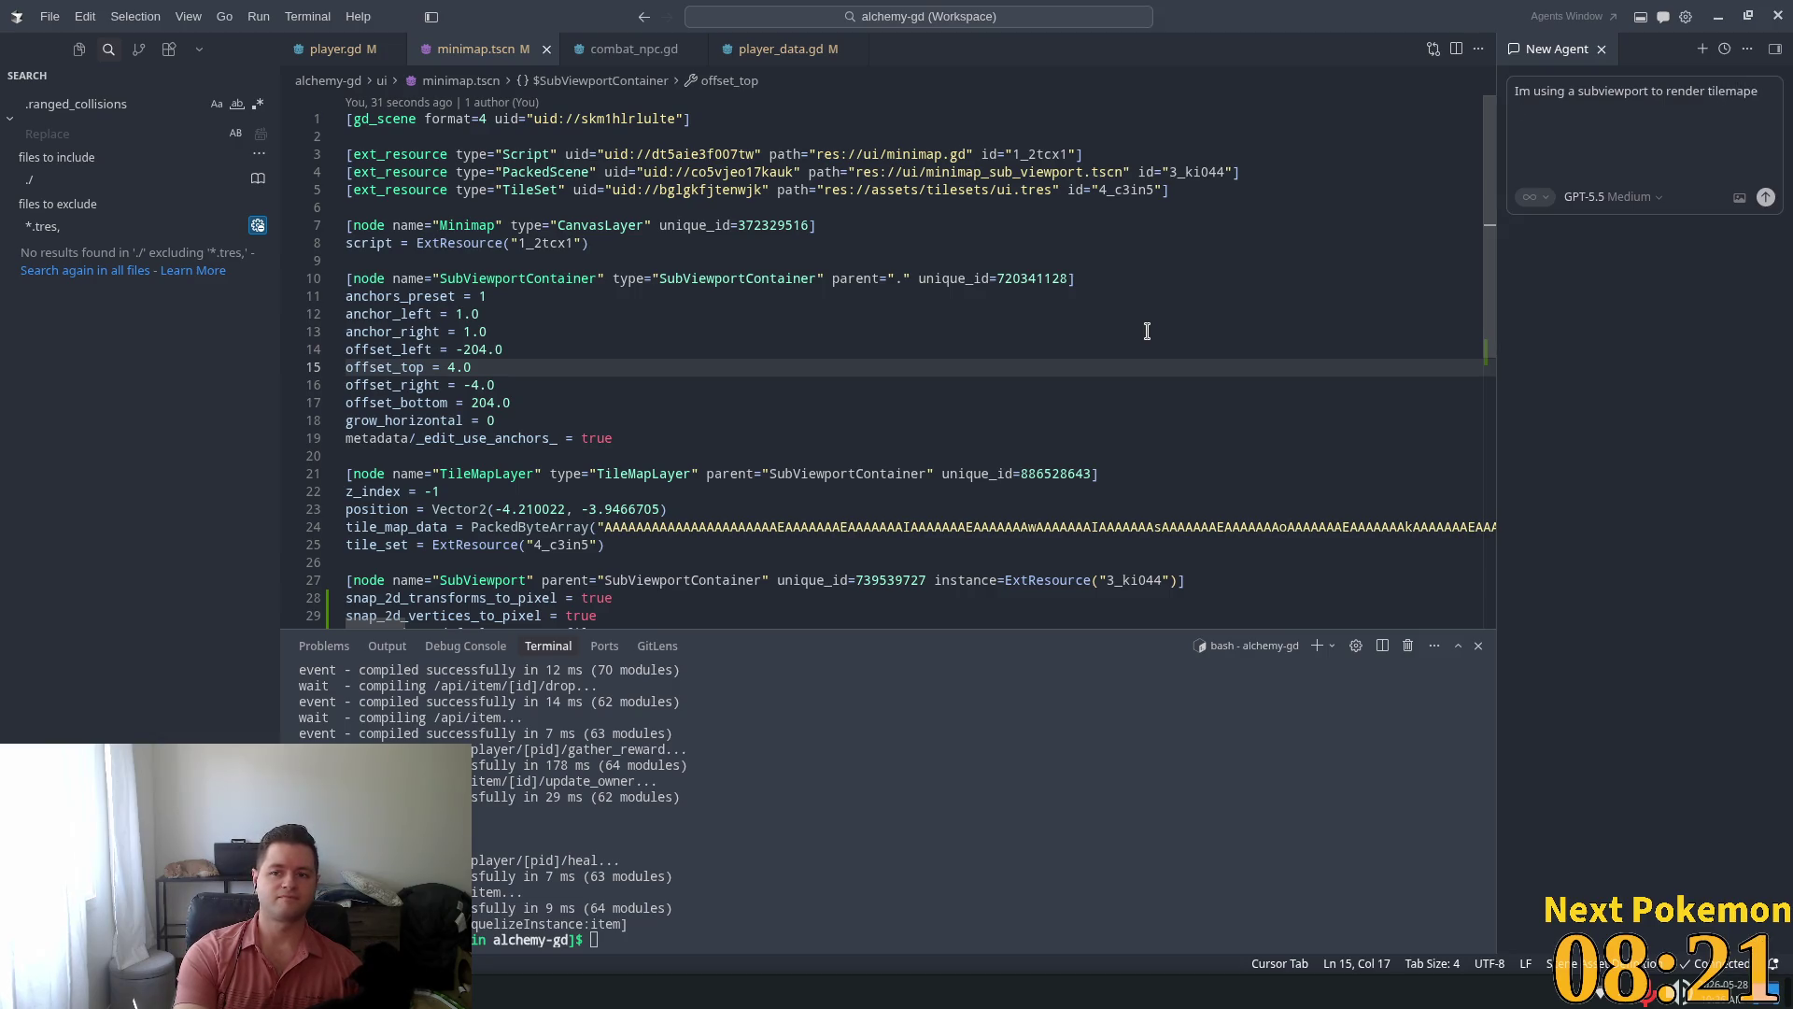
key("BackSpace")
key("BackSpace")
key("BackSpace")
key("BackSpace")
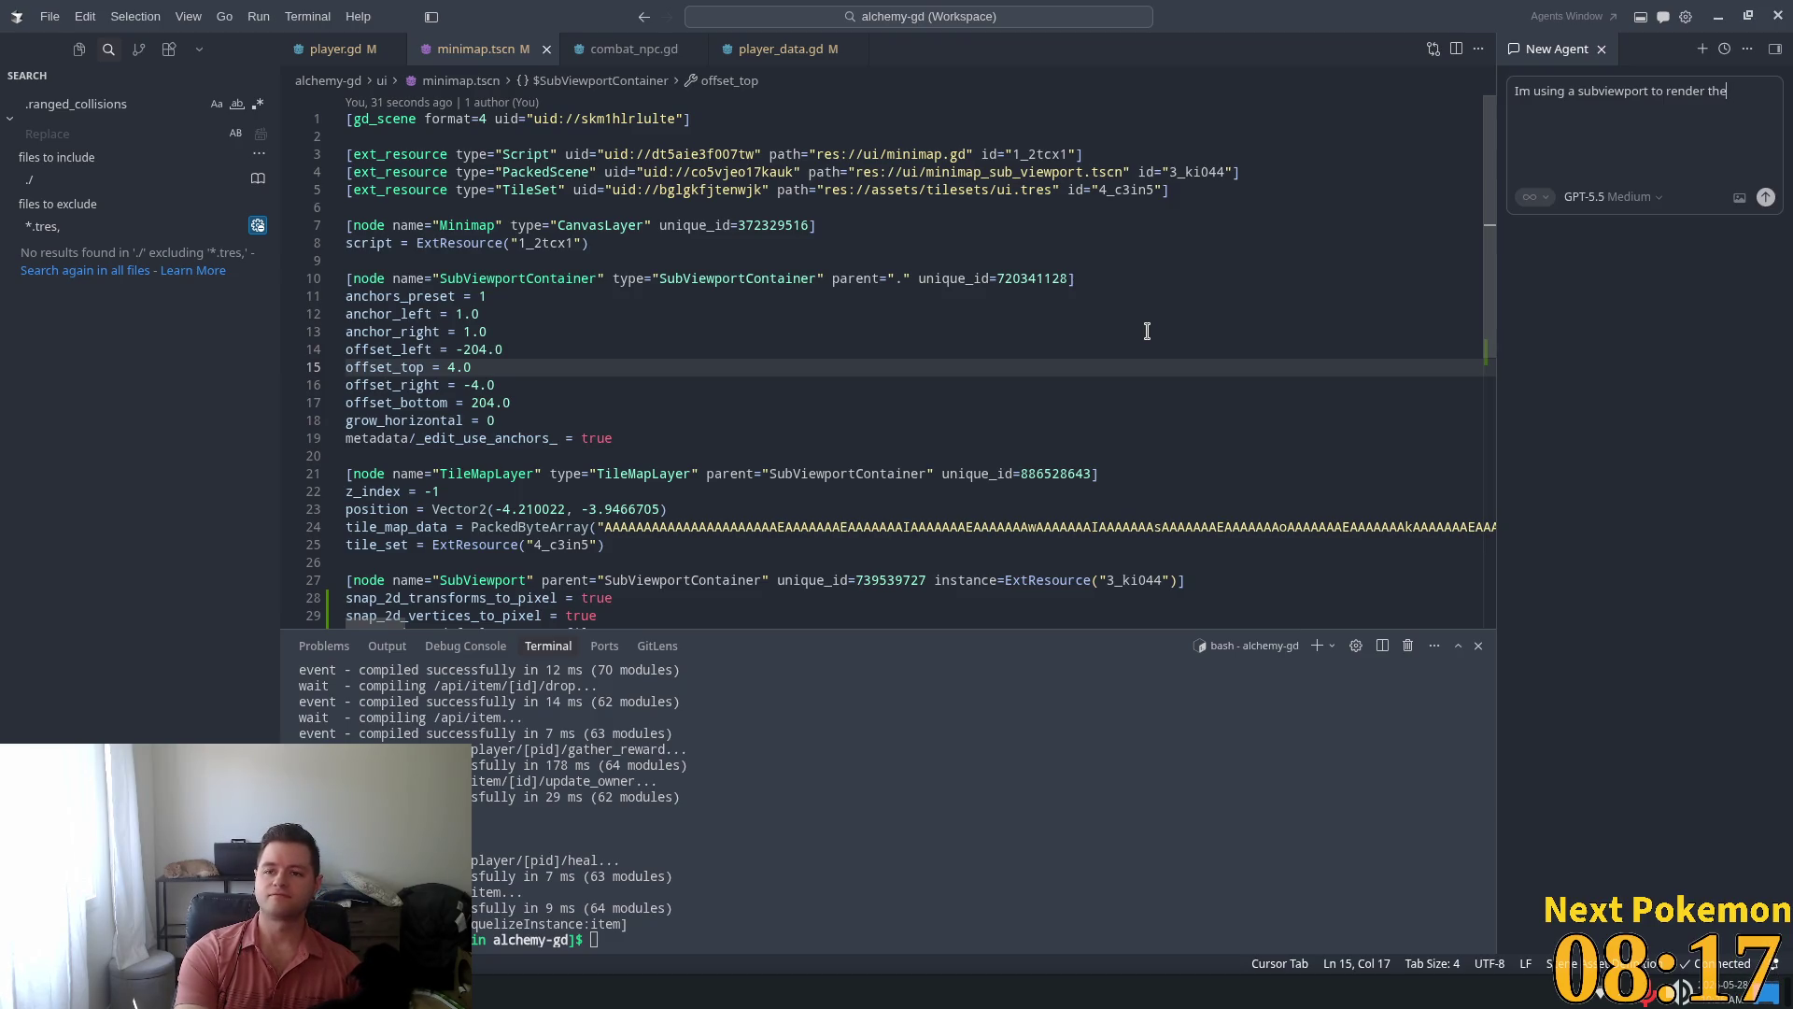
type(" tilemap")
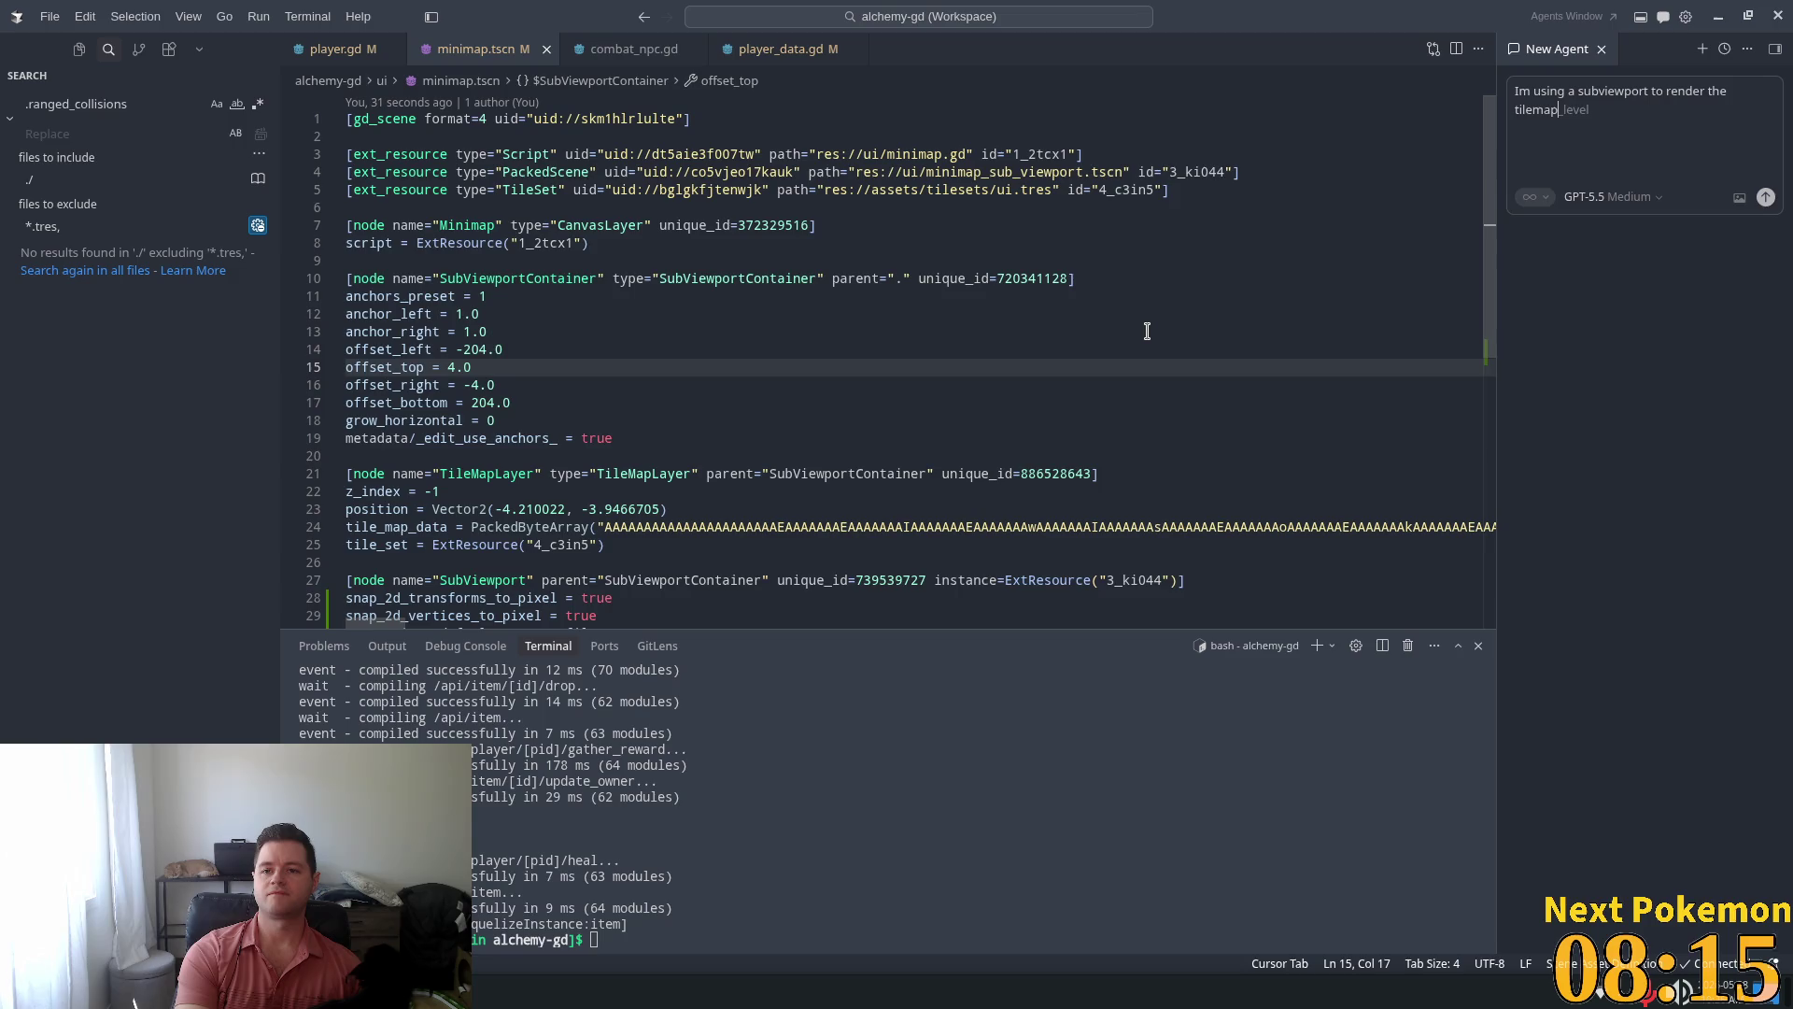
type("layers")
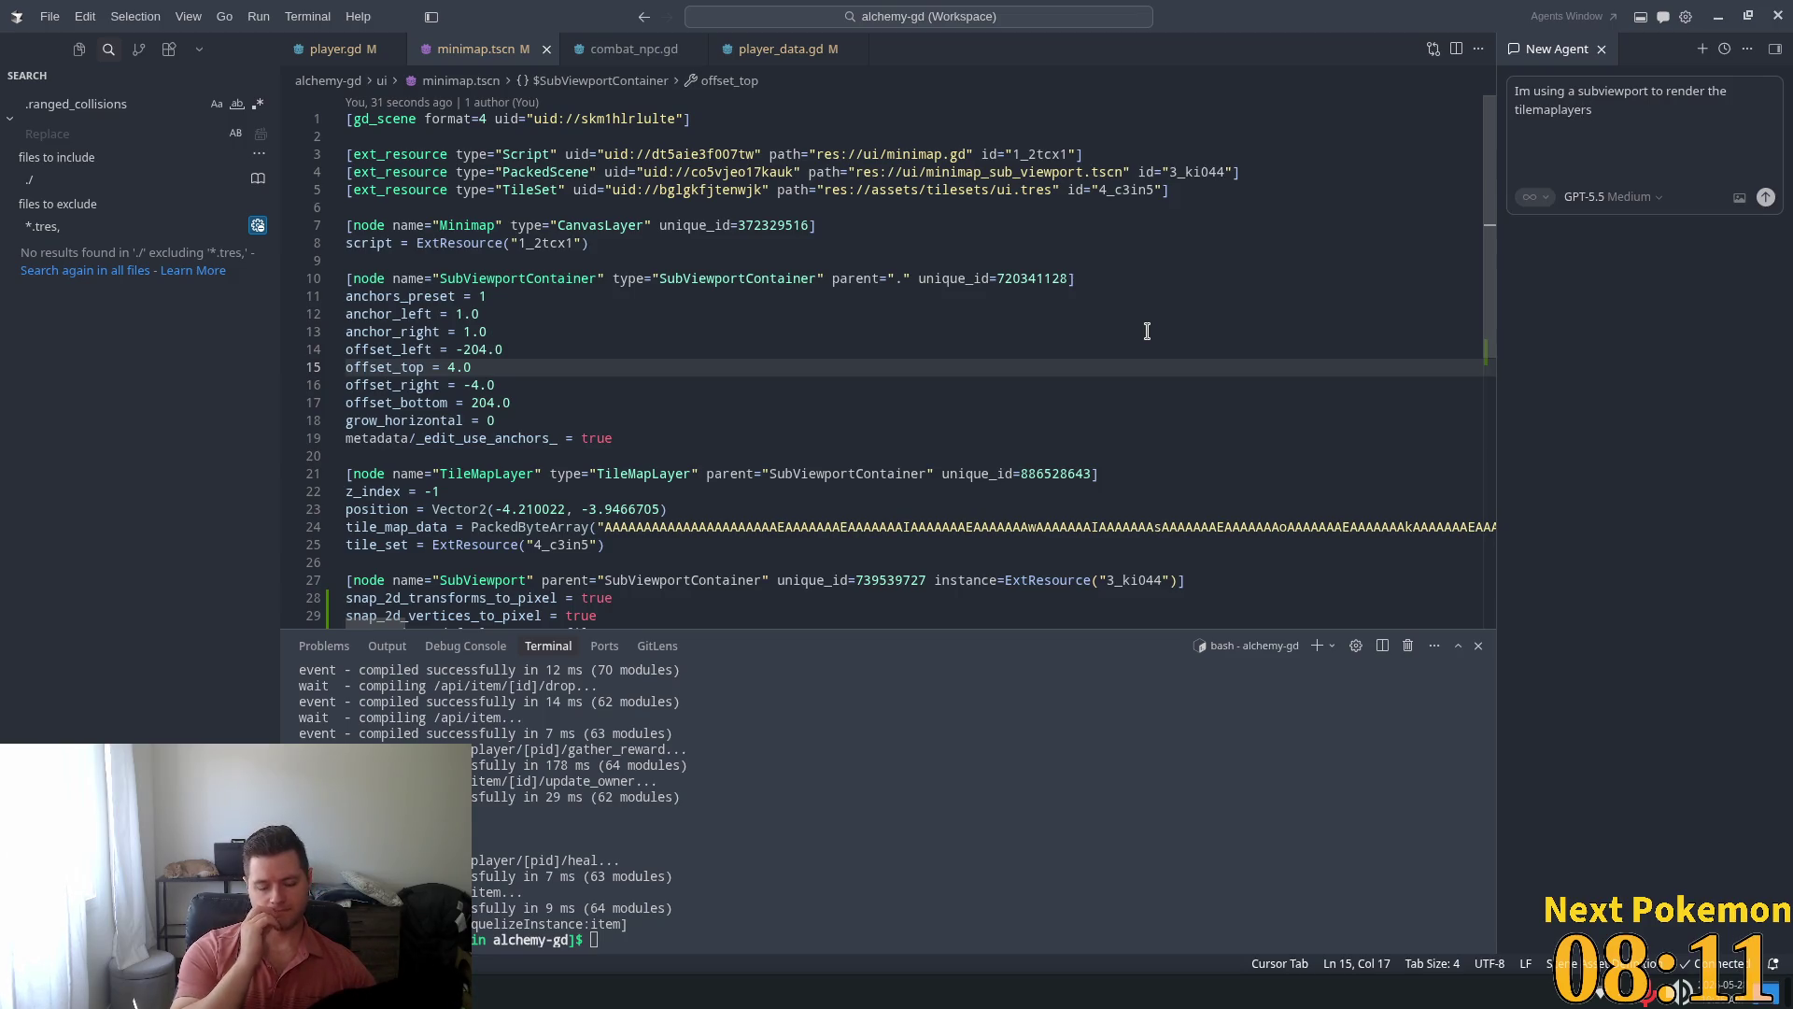
type(" that ")
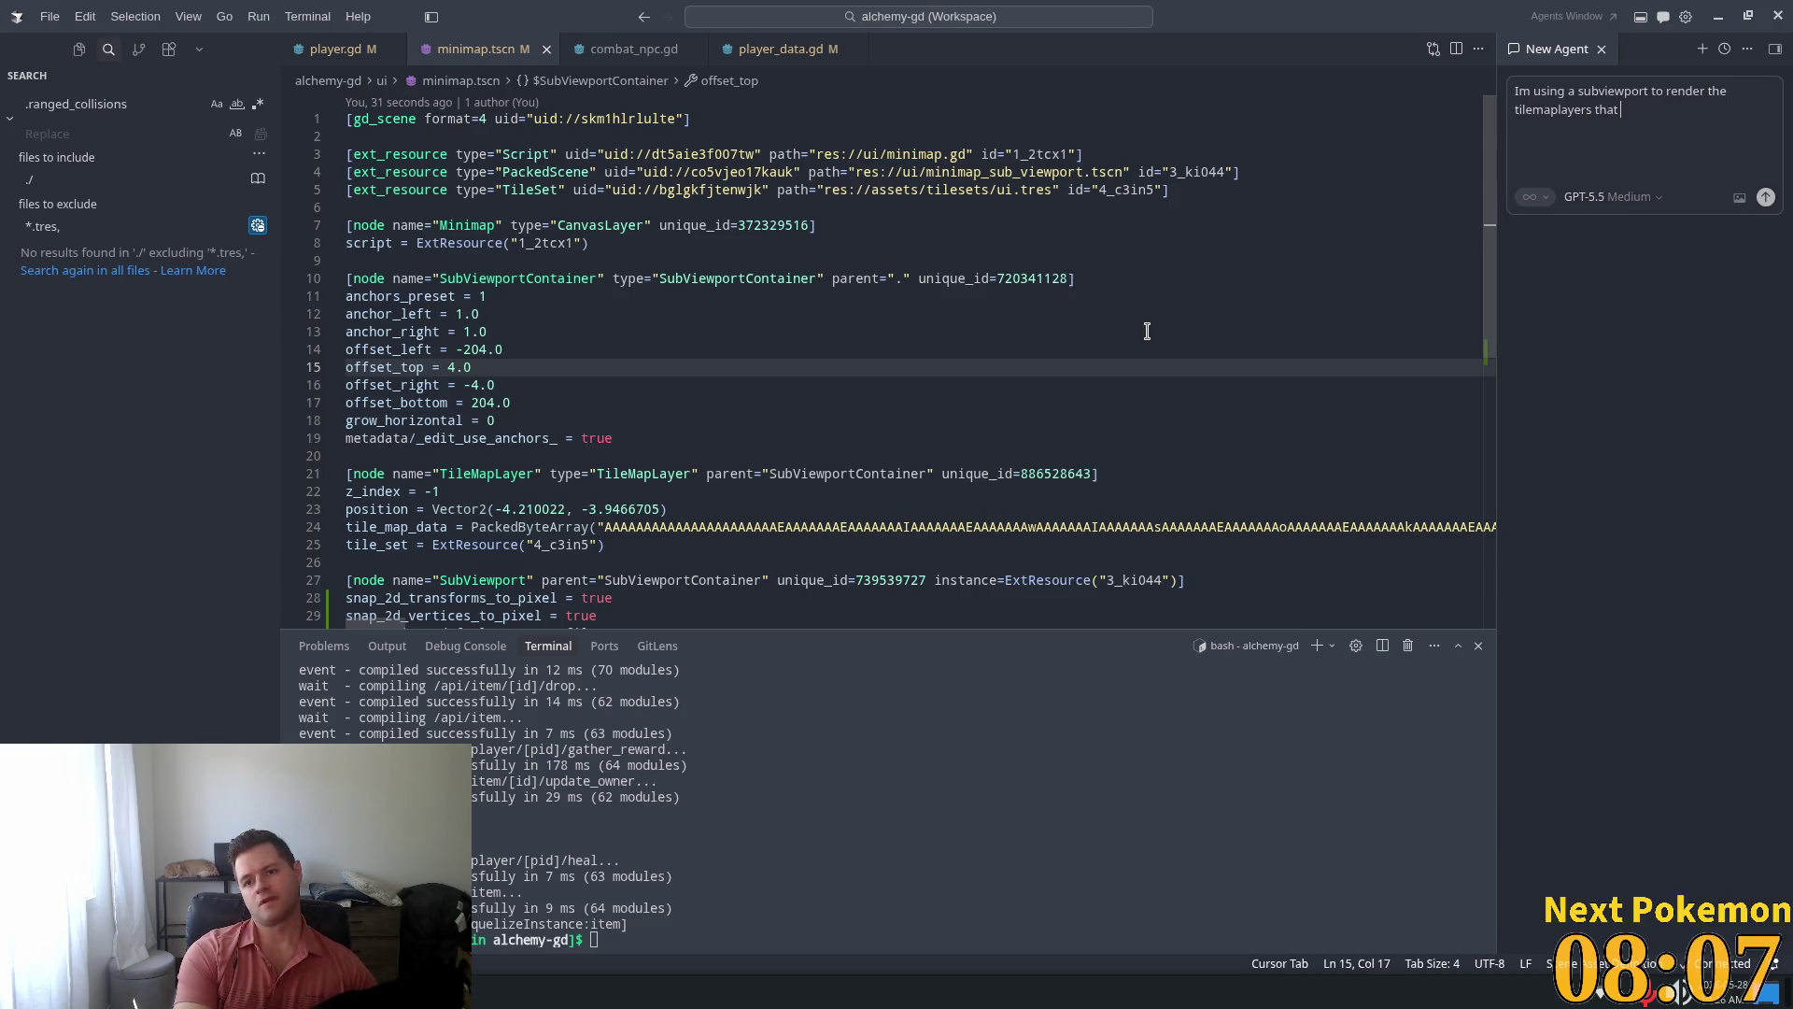
type("server")
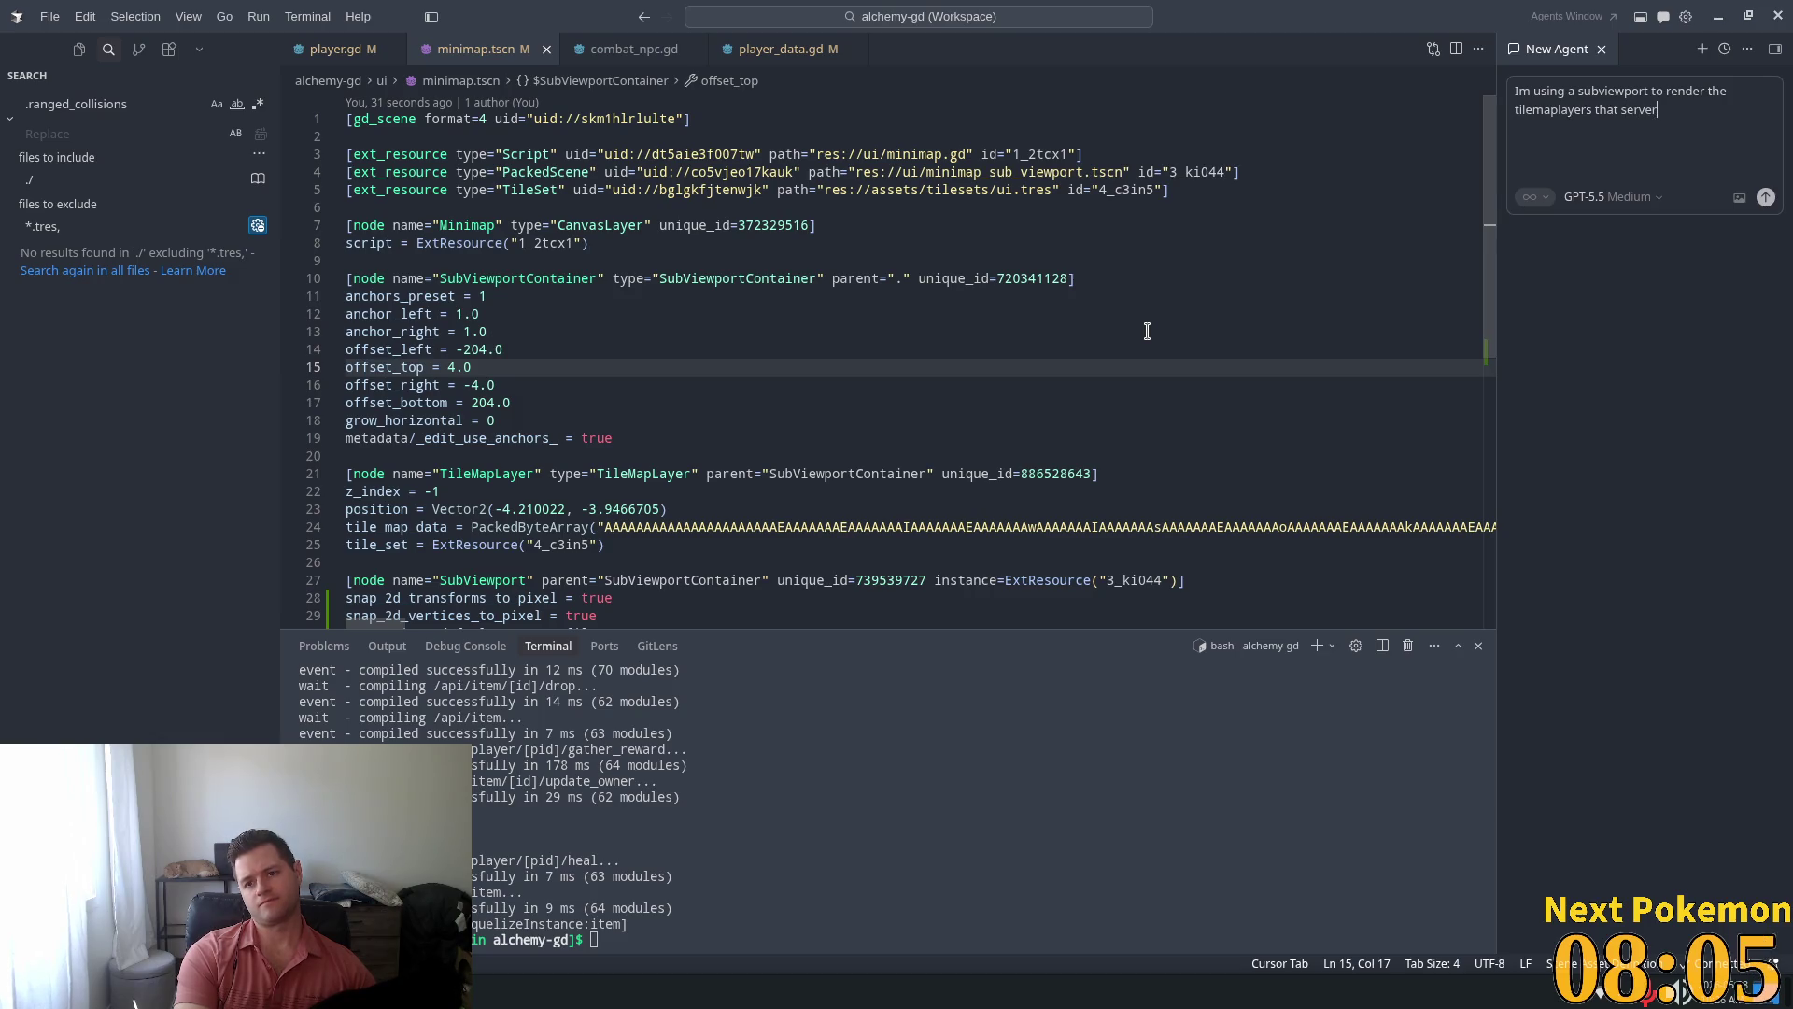
key("BackSpace")
type("as t")
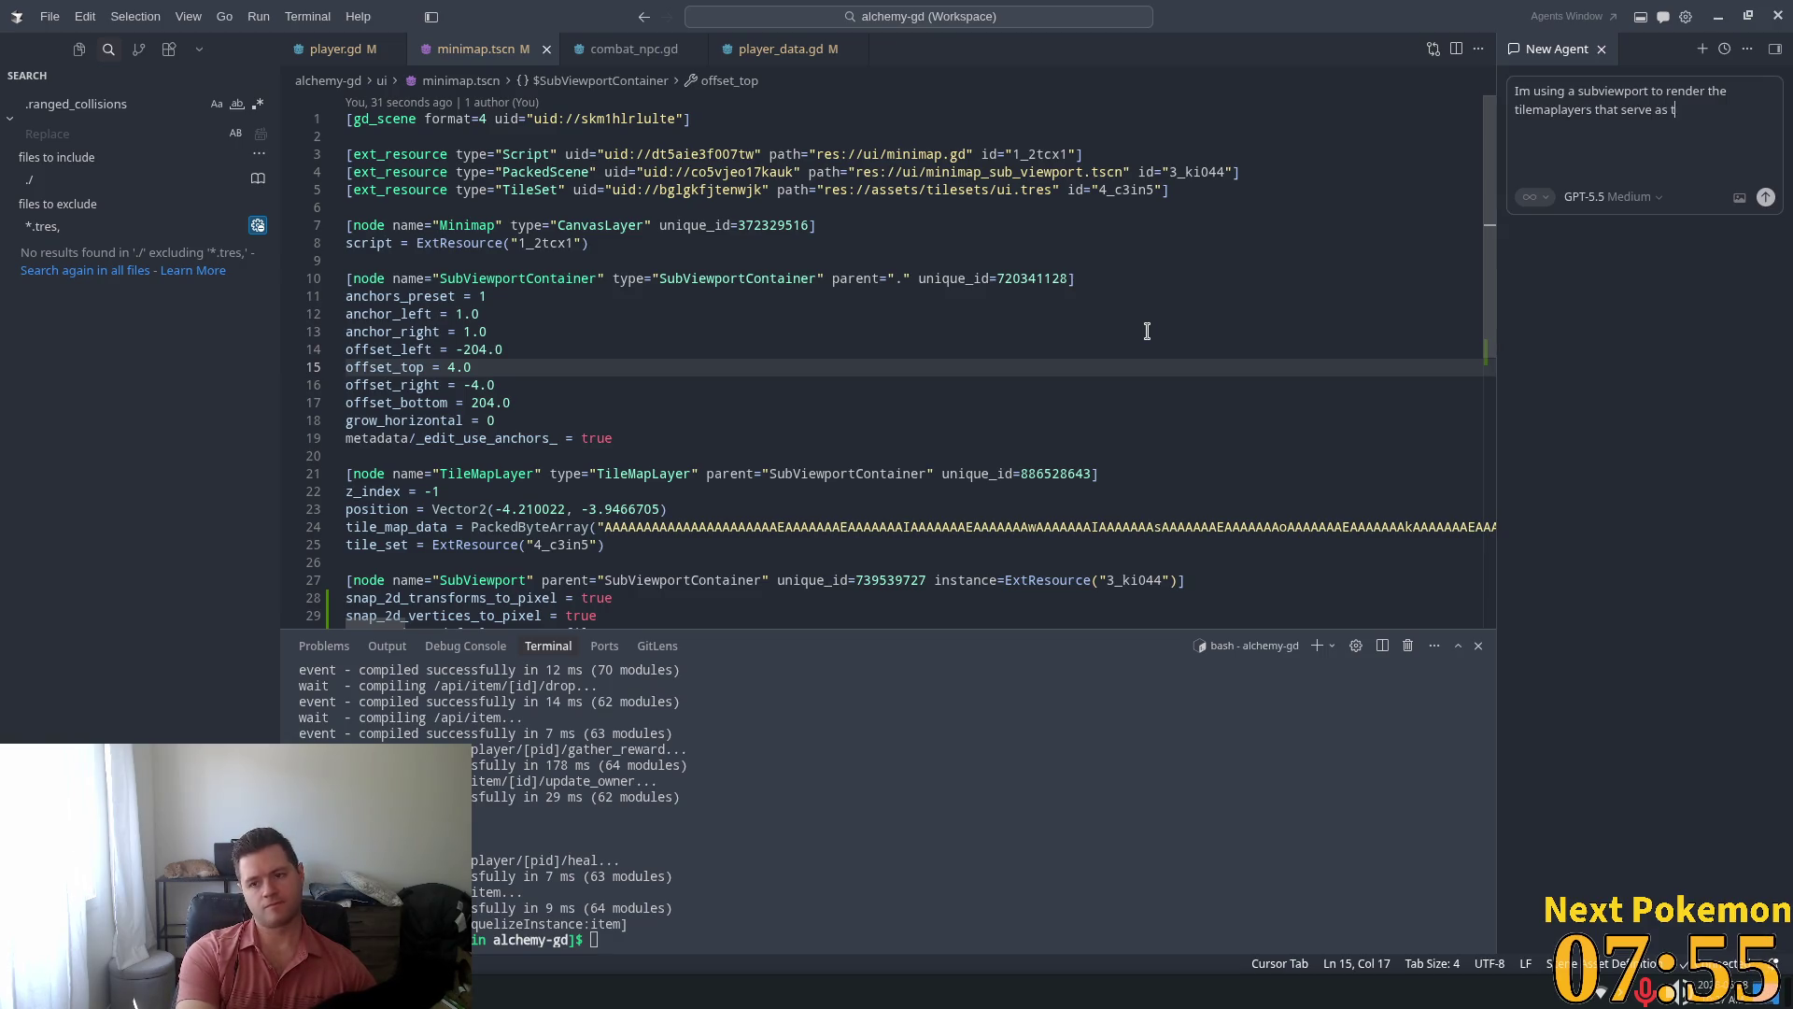
type("he games terrain")
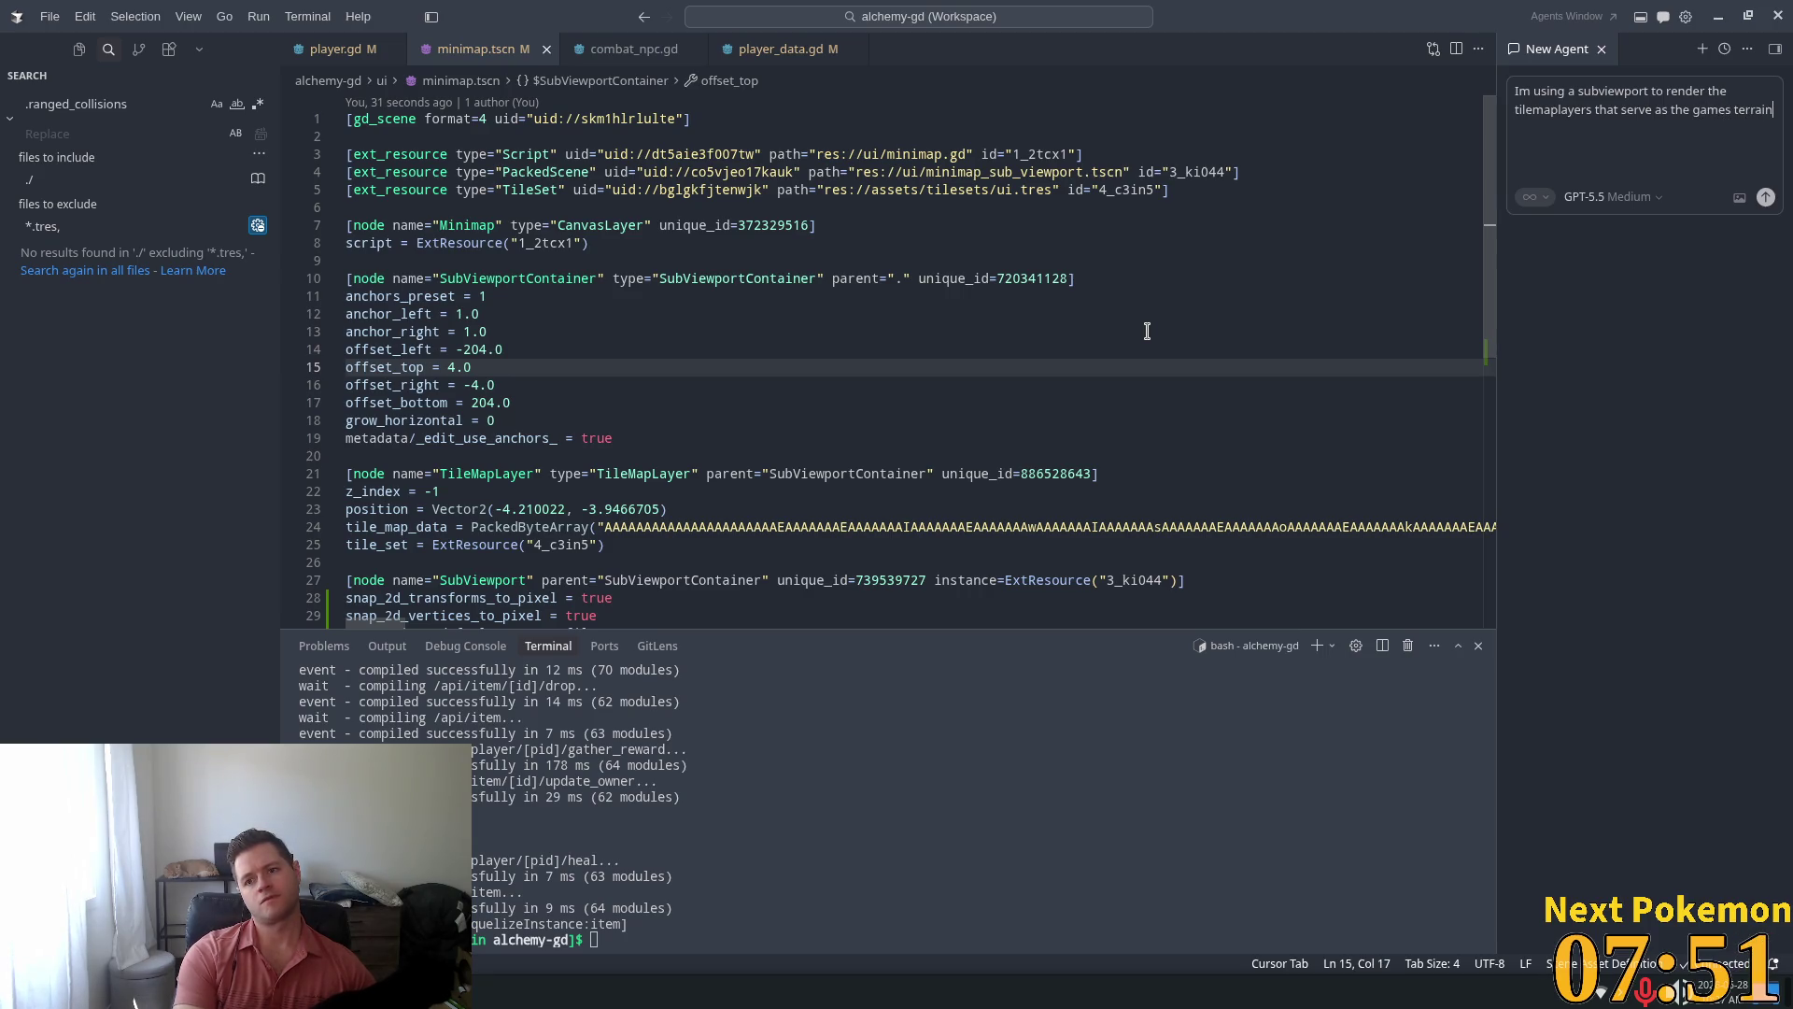
type("/")
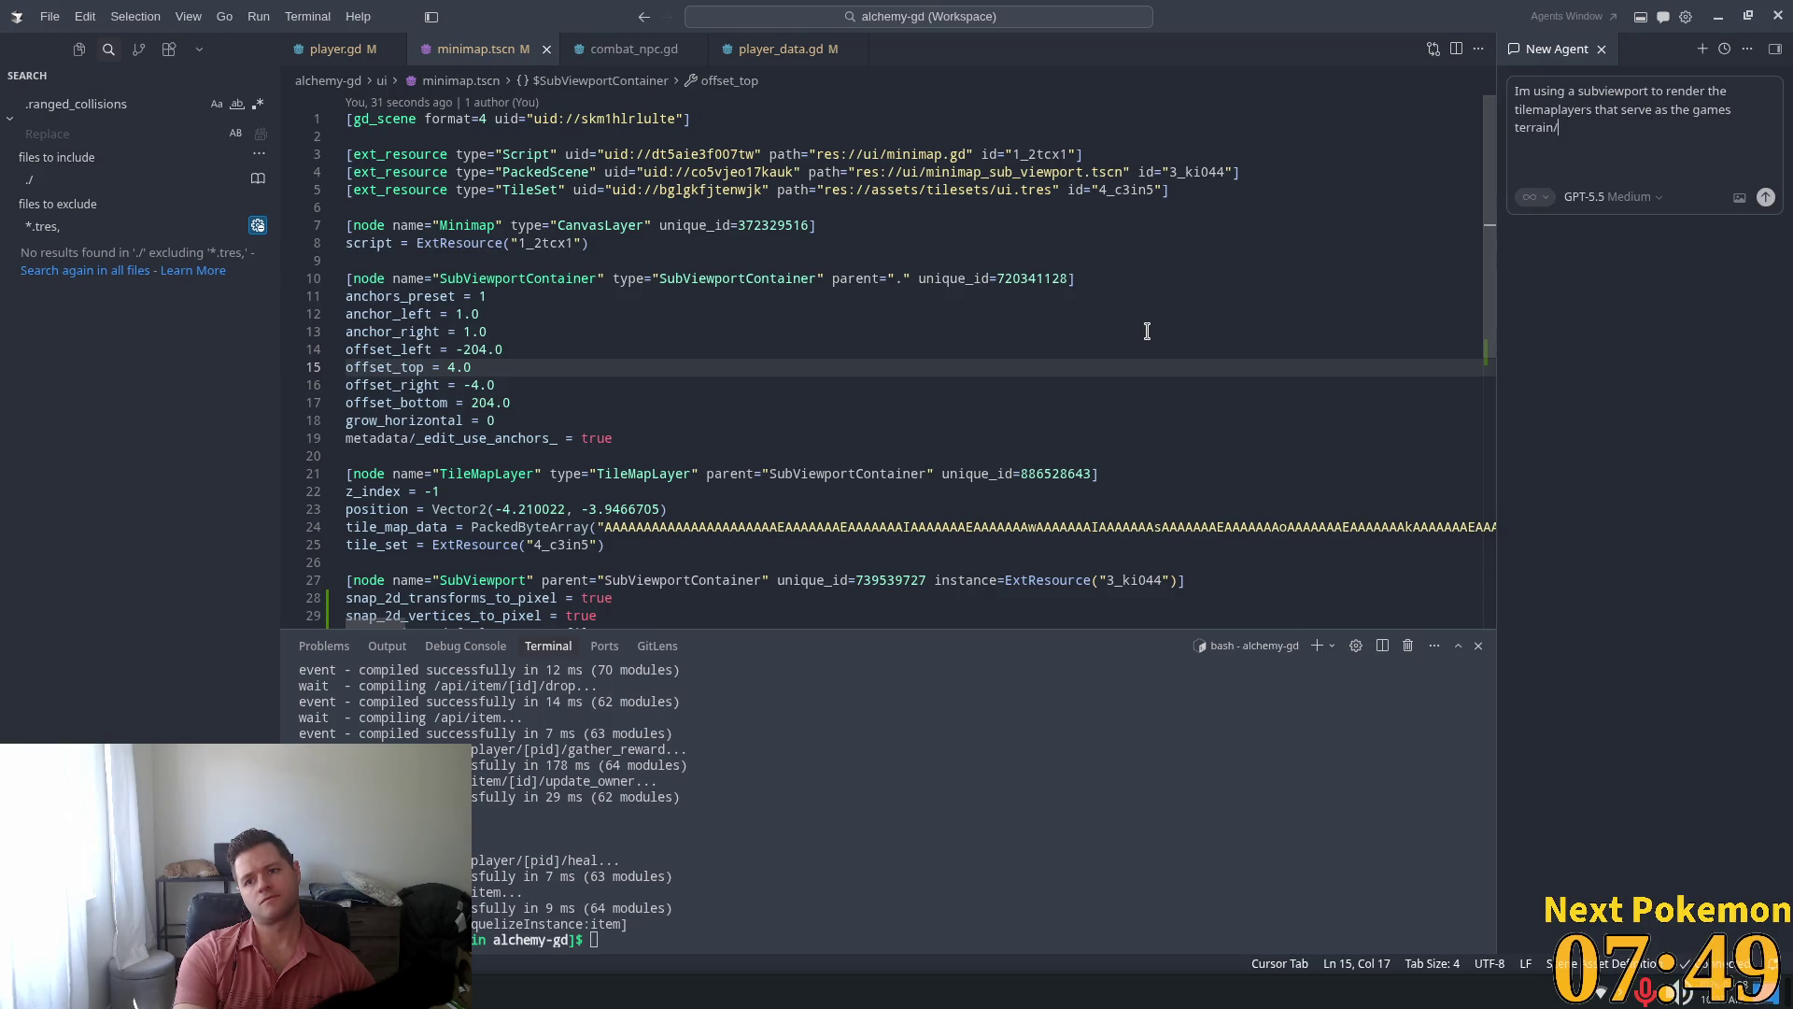
type("structures")
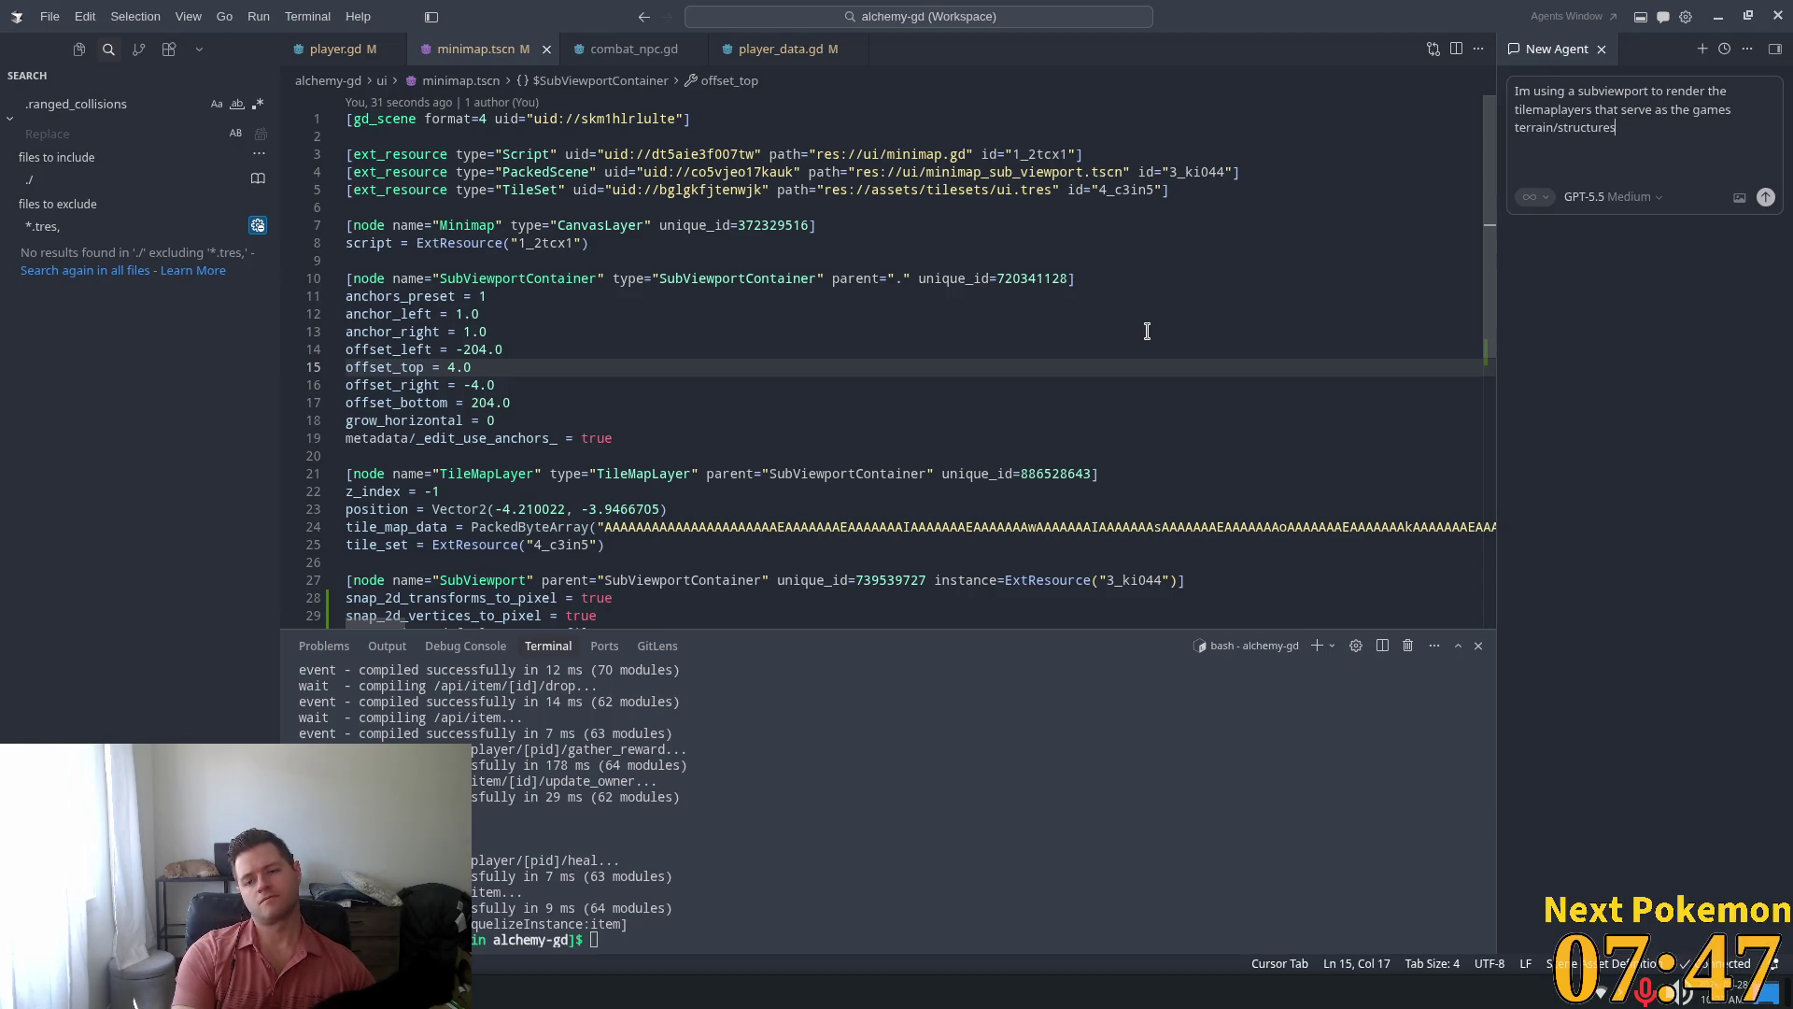
key("BackSpace")
key("BackSpace")
key("BackSpace")
key("BackSpace")
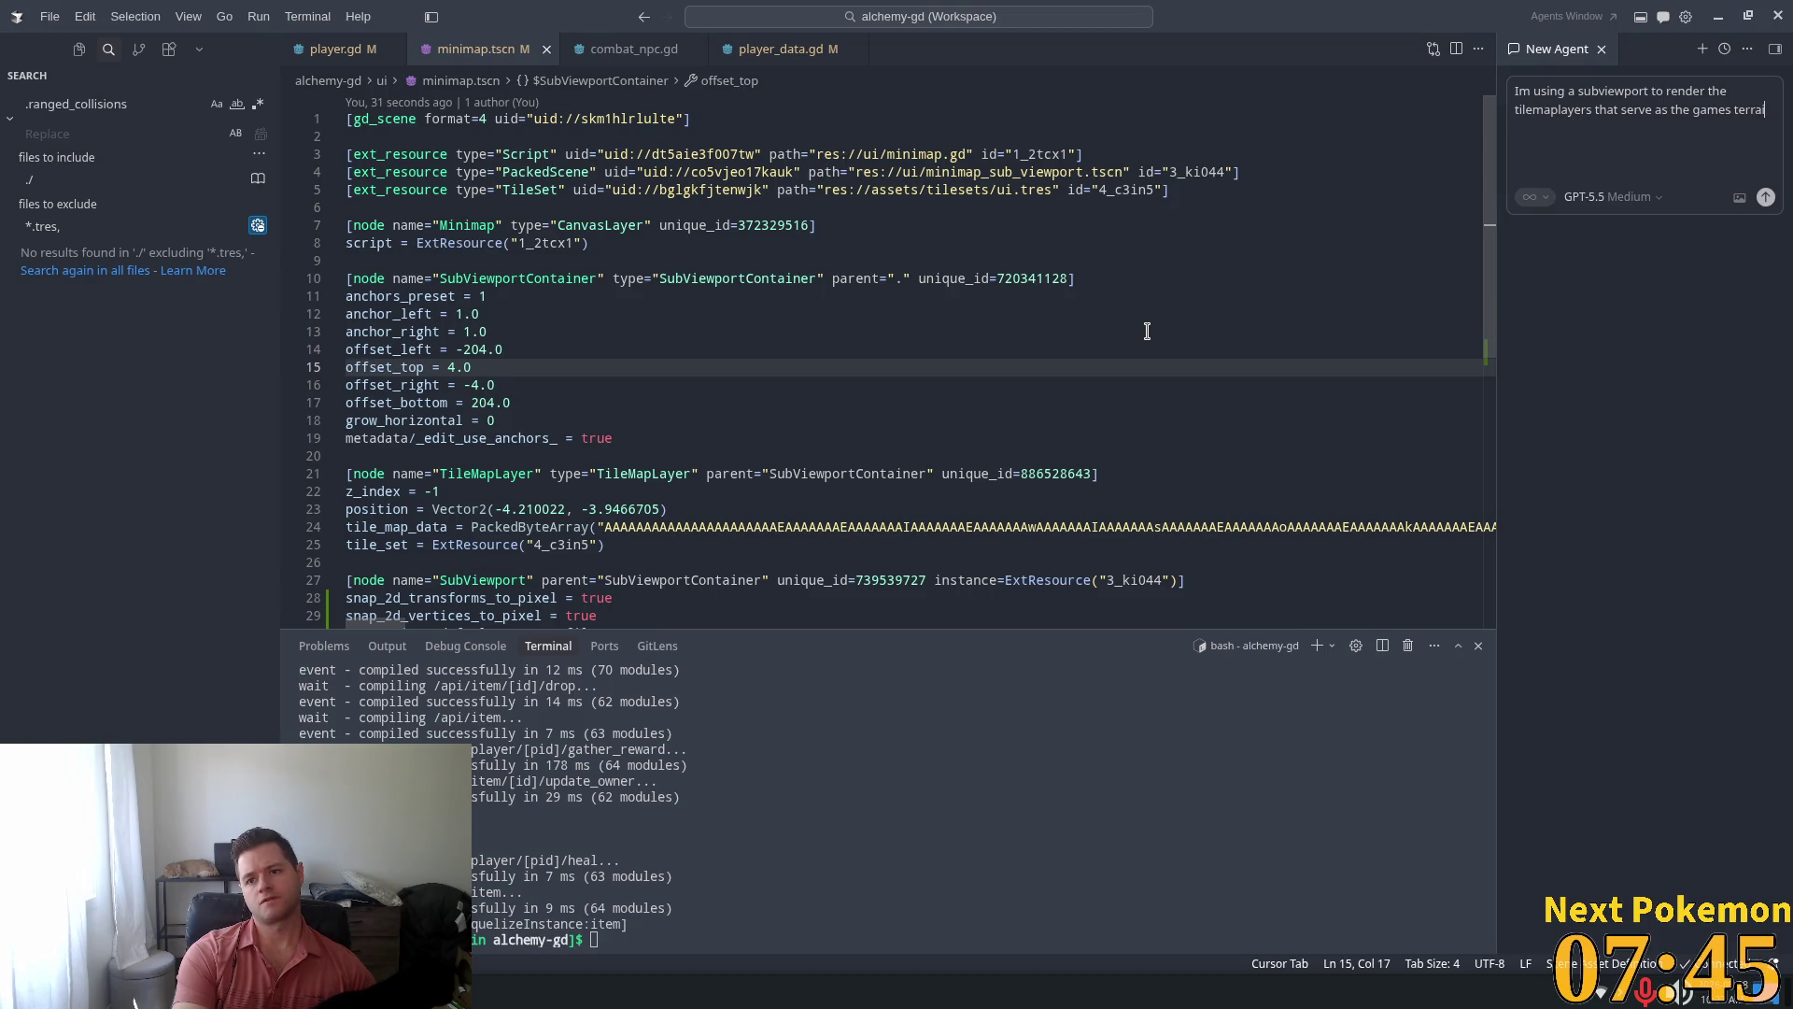
key("BackSpace")
key("BackSpace")
key("BackSpace")
type("i")
type("le world")
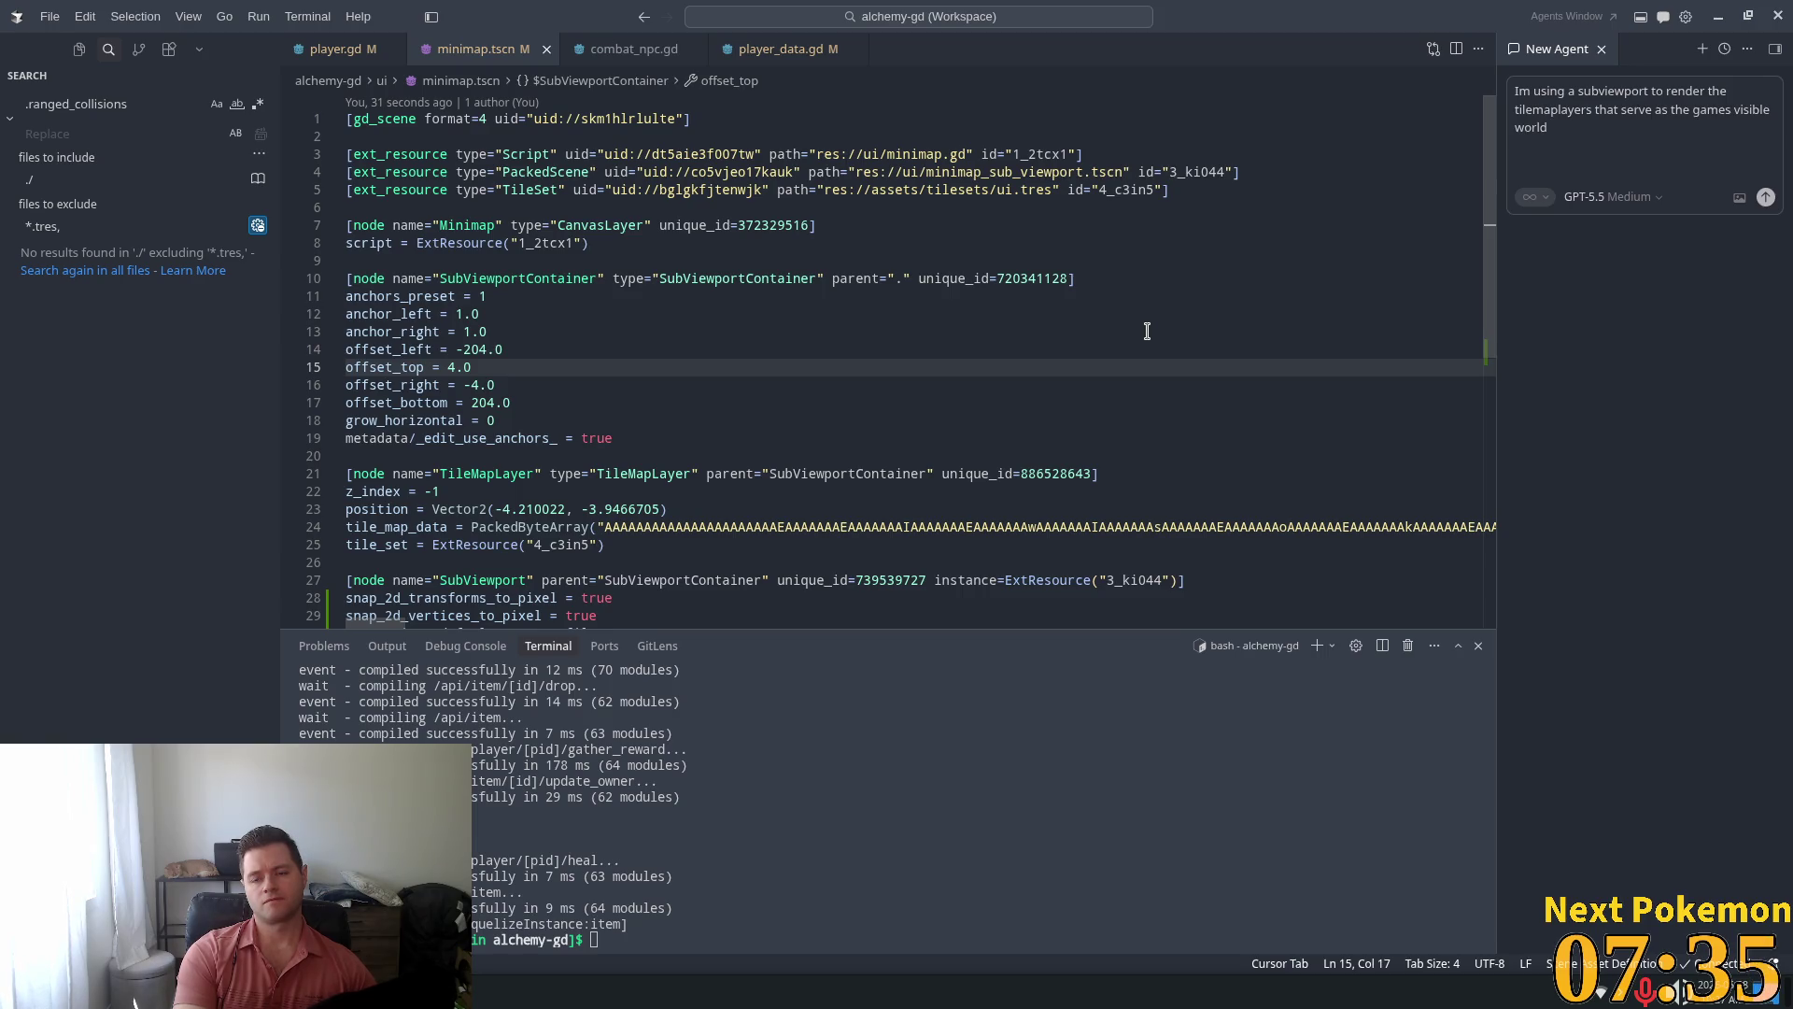
Describe pixel-art tiles flickering during movement, ask for causes and fixes, and send the question
type(" in a minimap.")
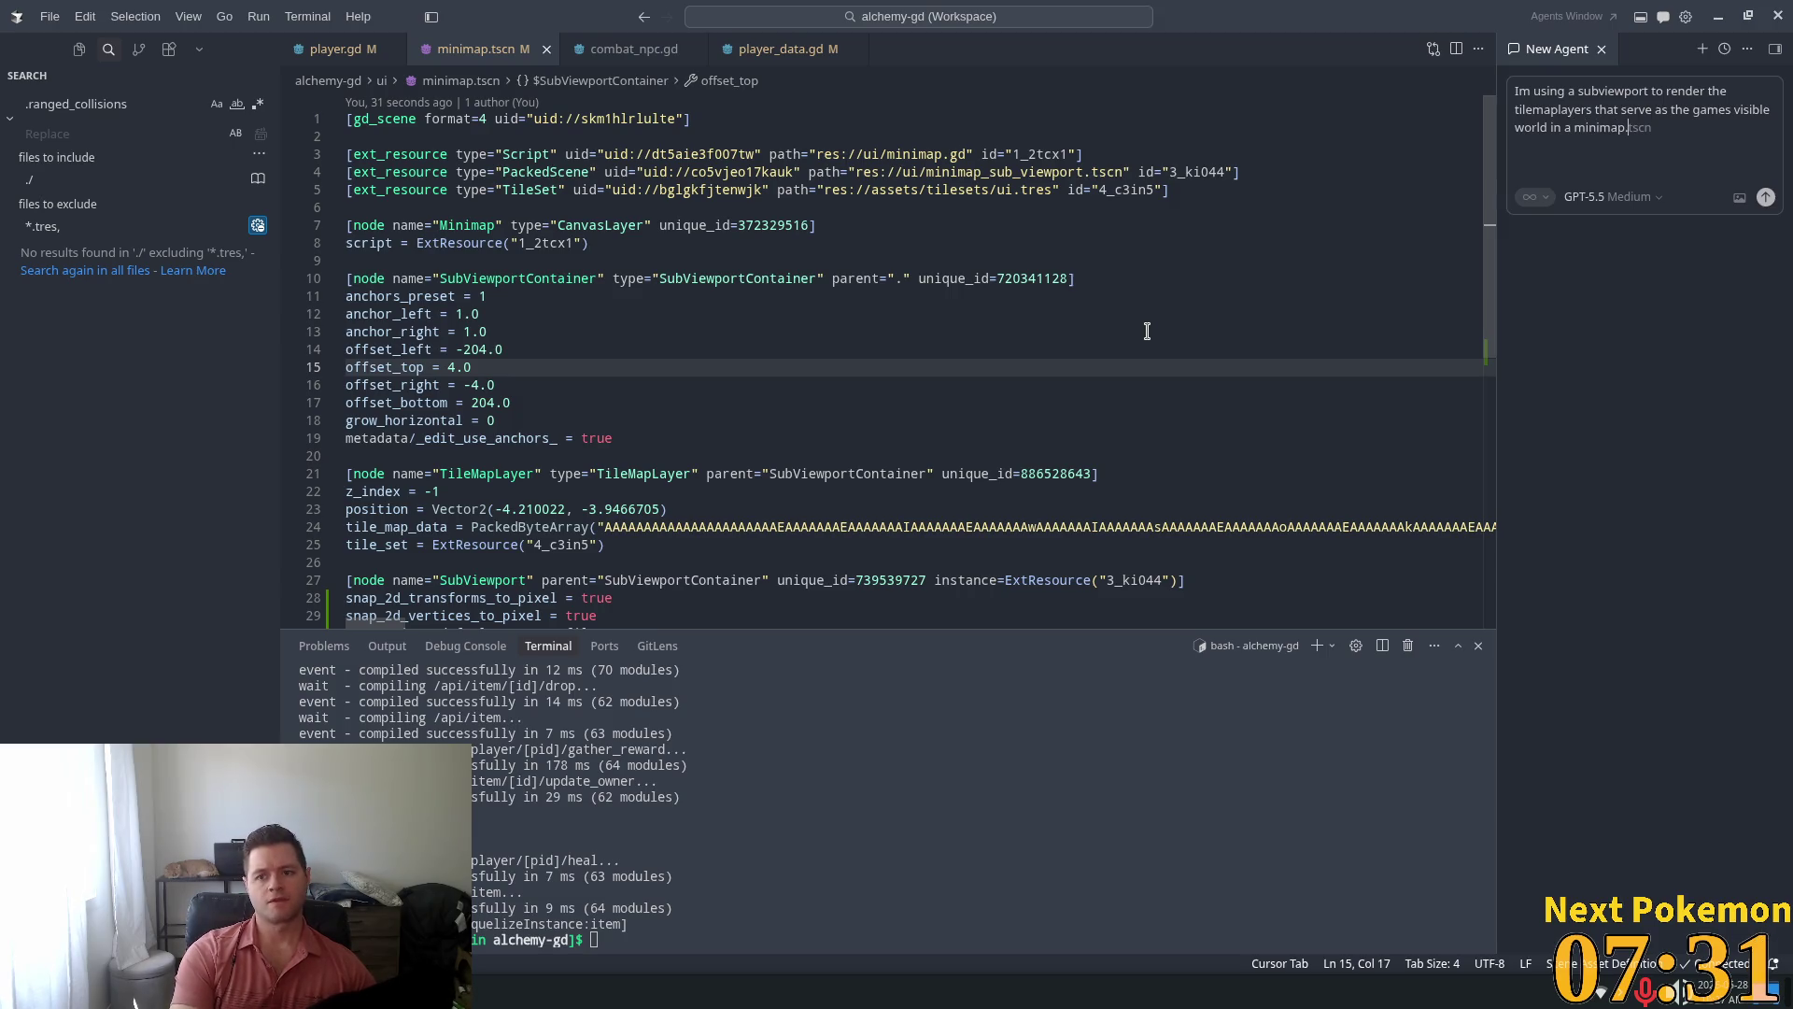
type(" Th")
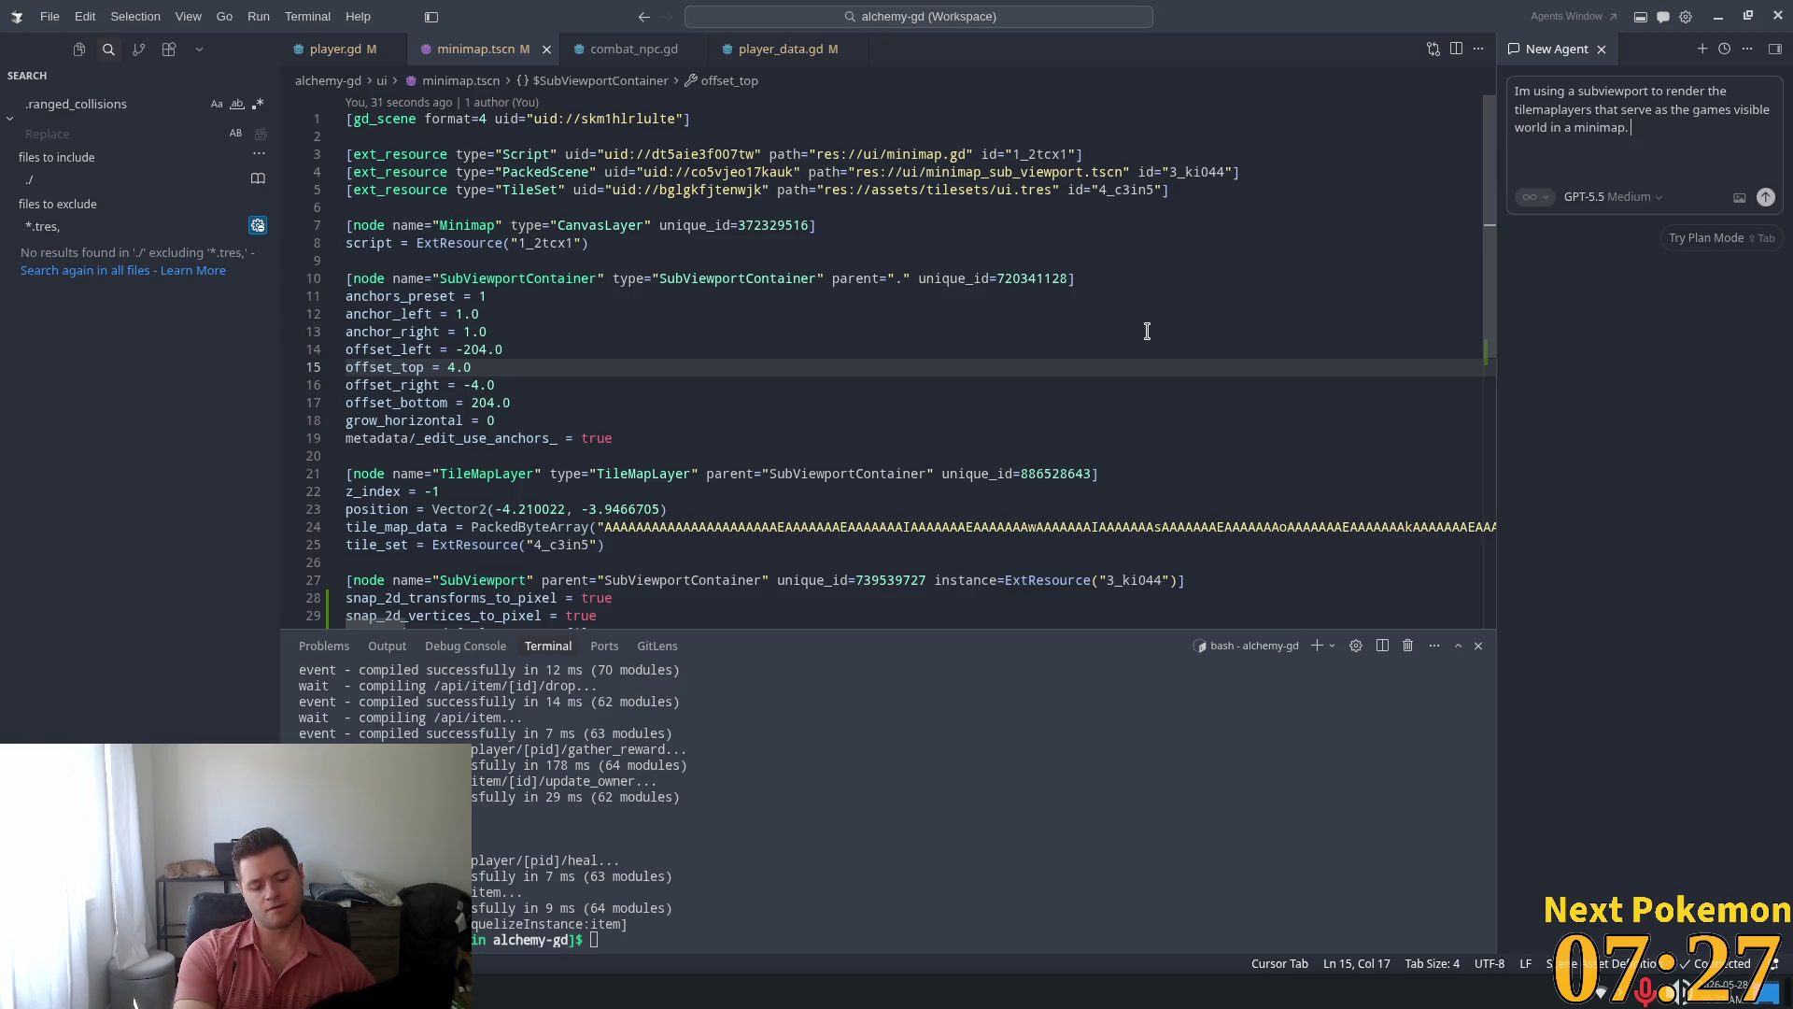
type("e t")
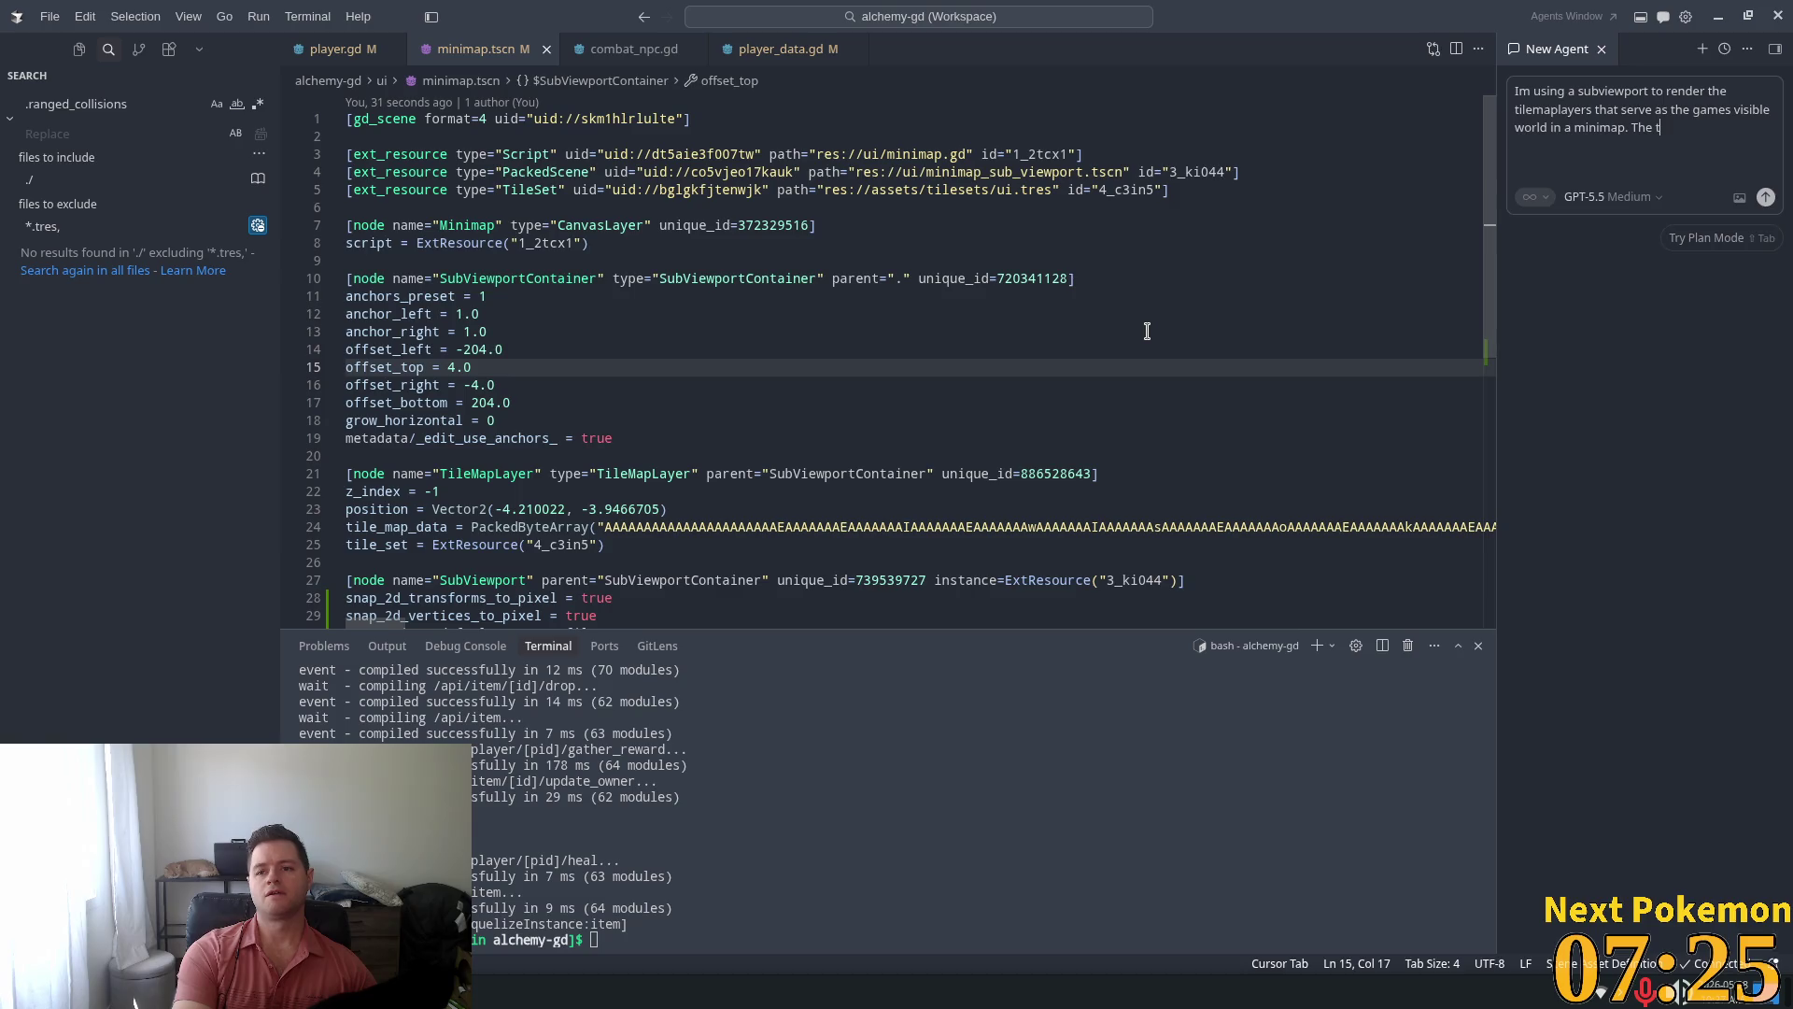
type("ilemaplayers")
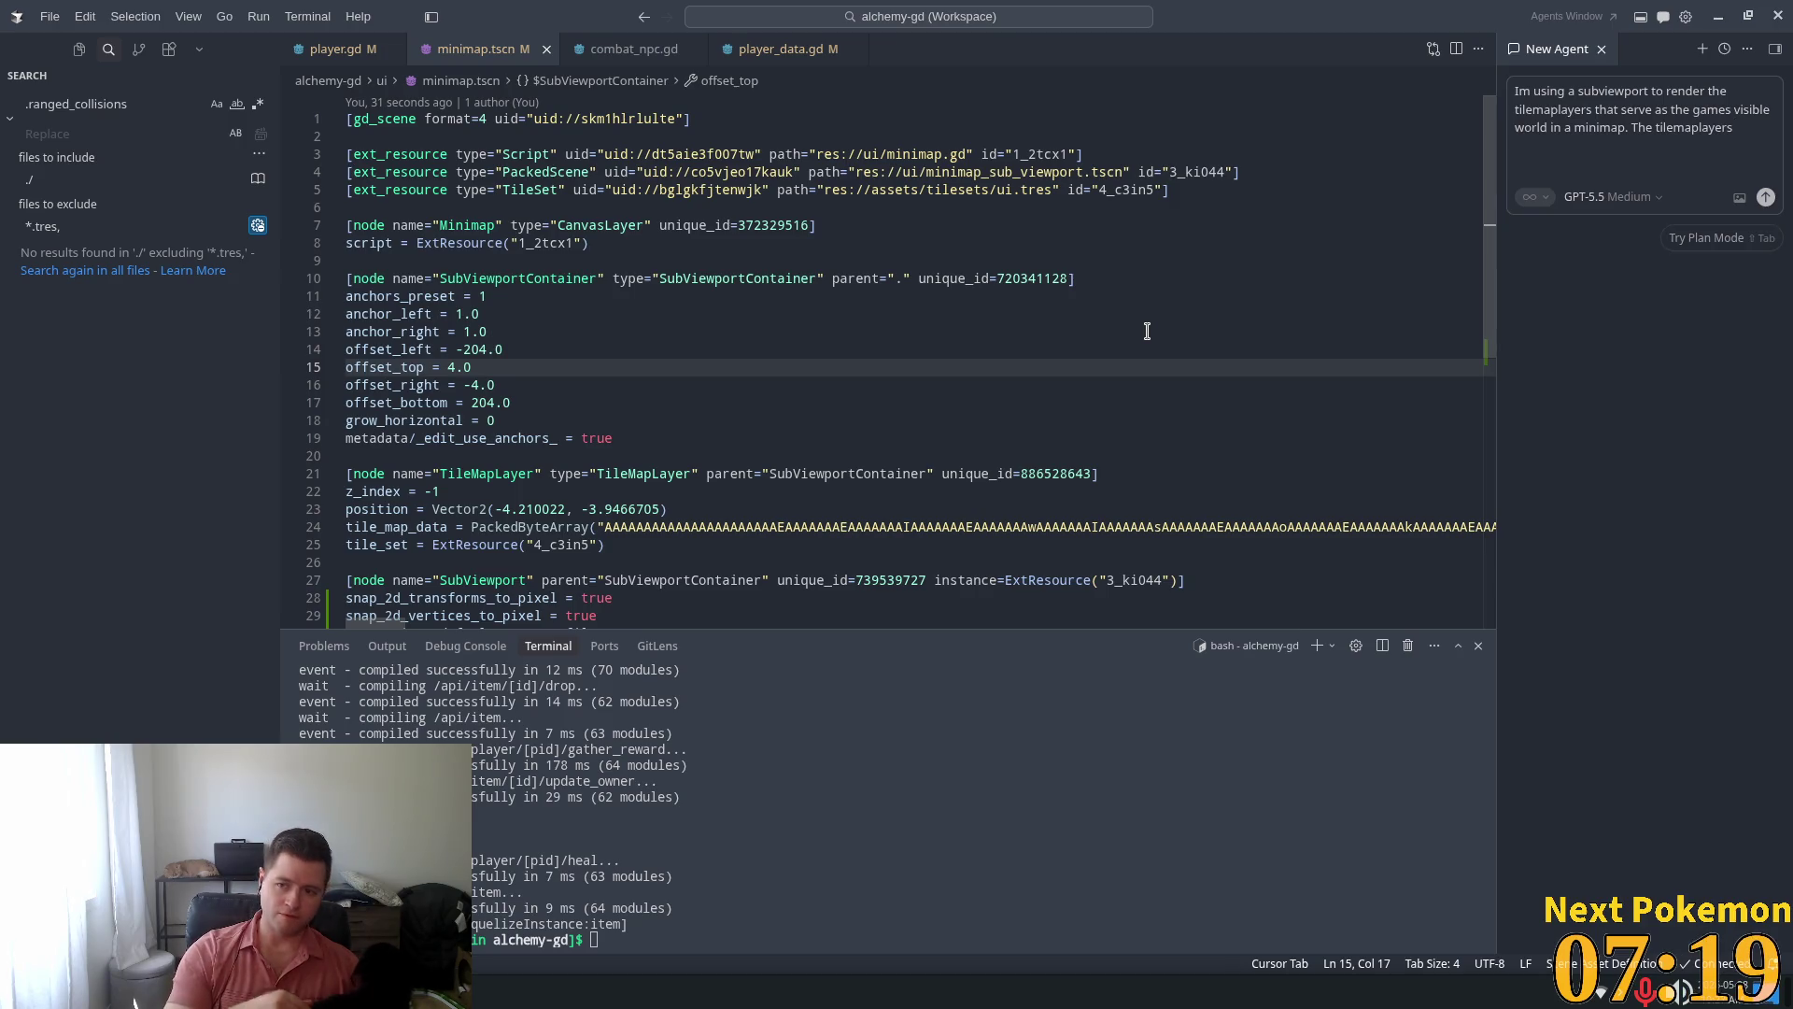
type(" are scaled")
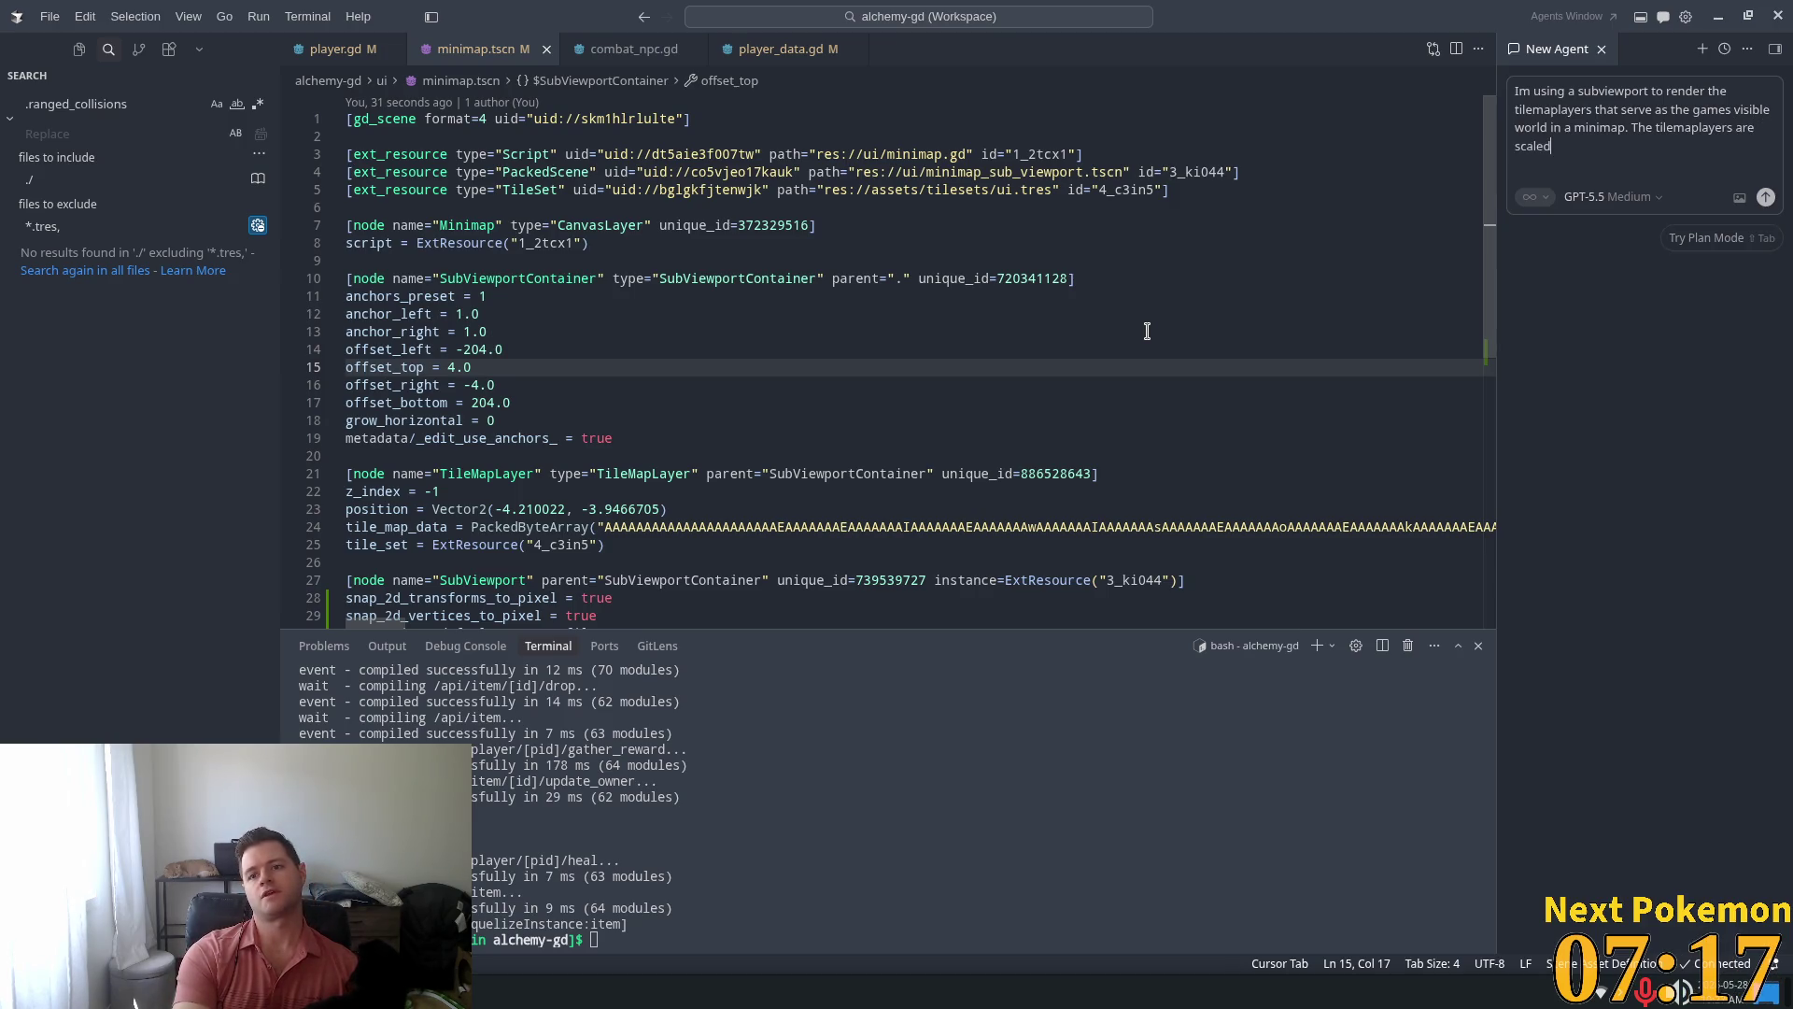
type(" down ")
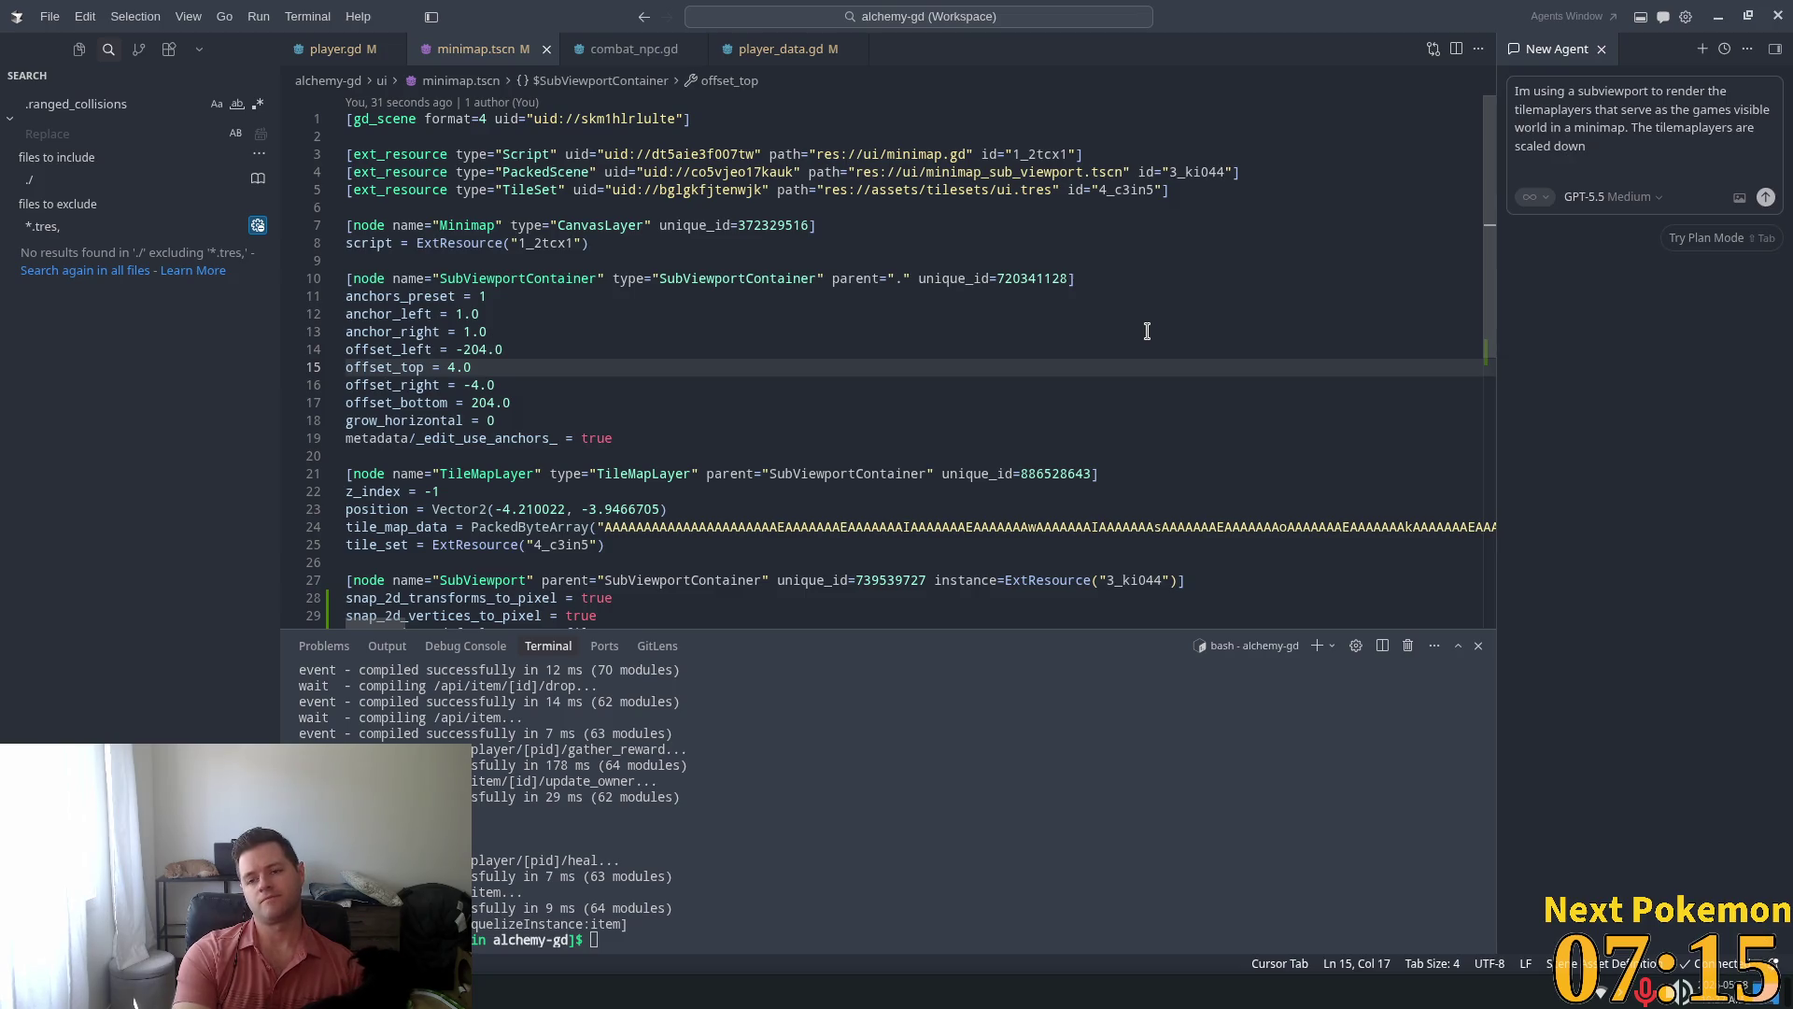
type("in th")
type("e sub")
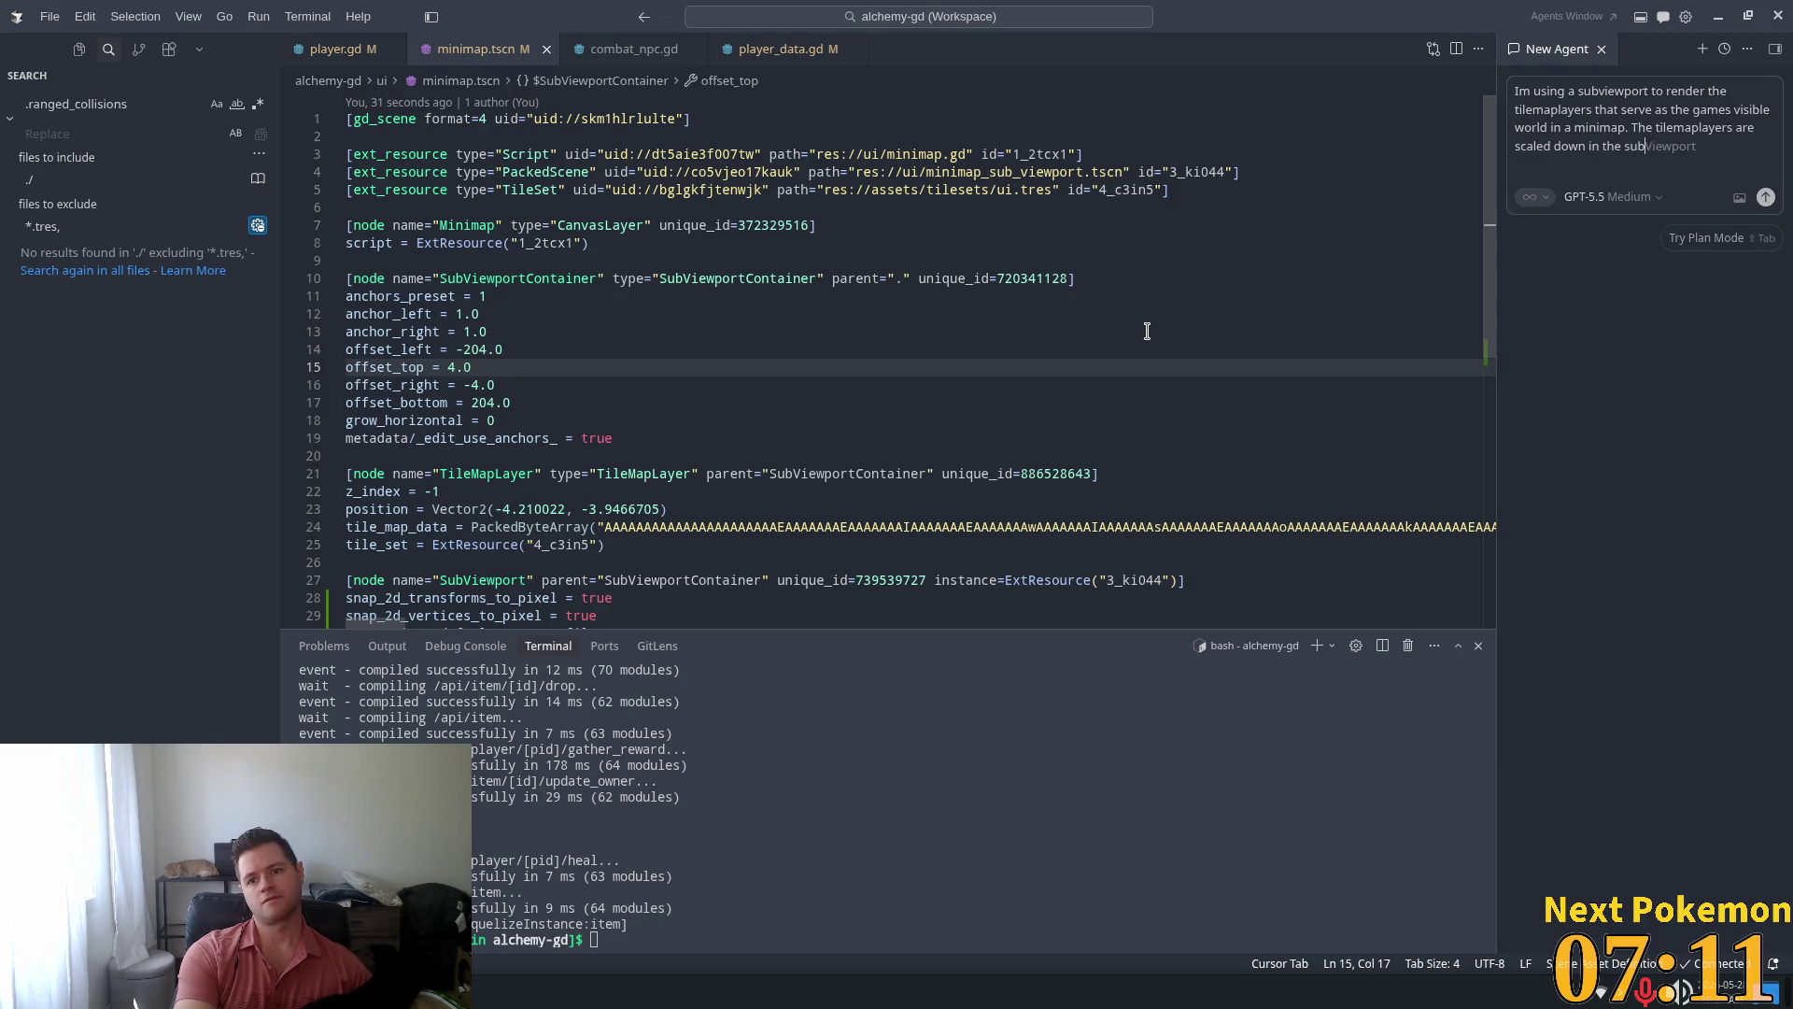
type("vrt an")
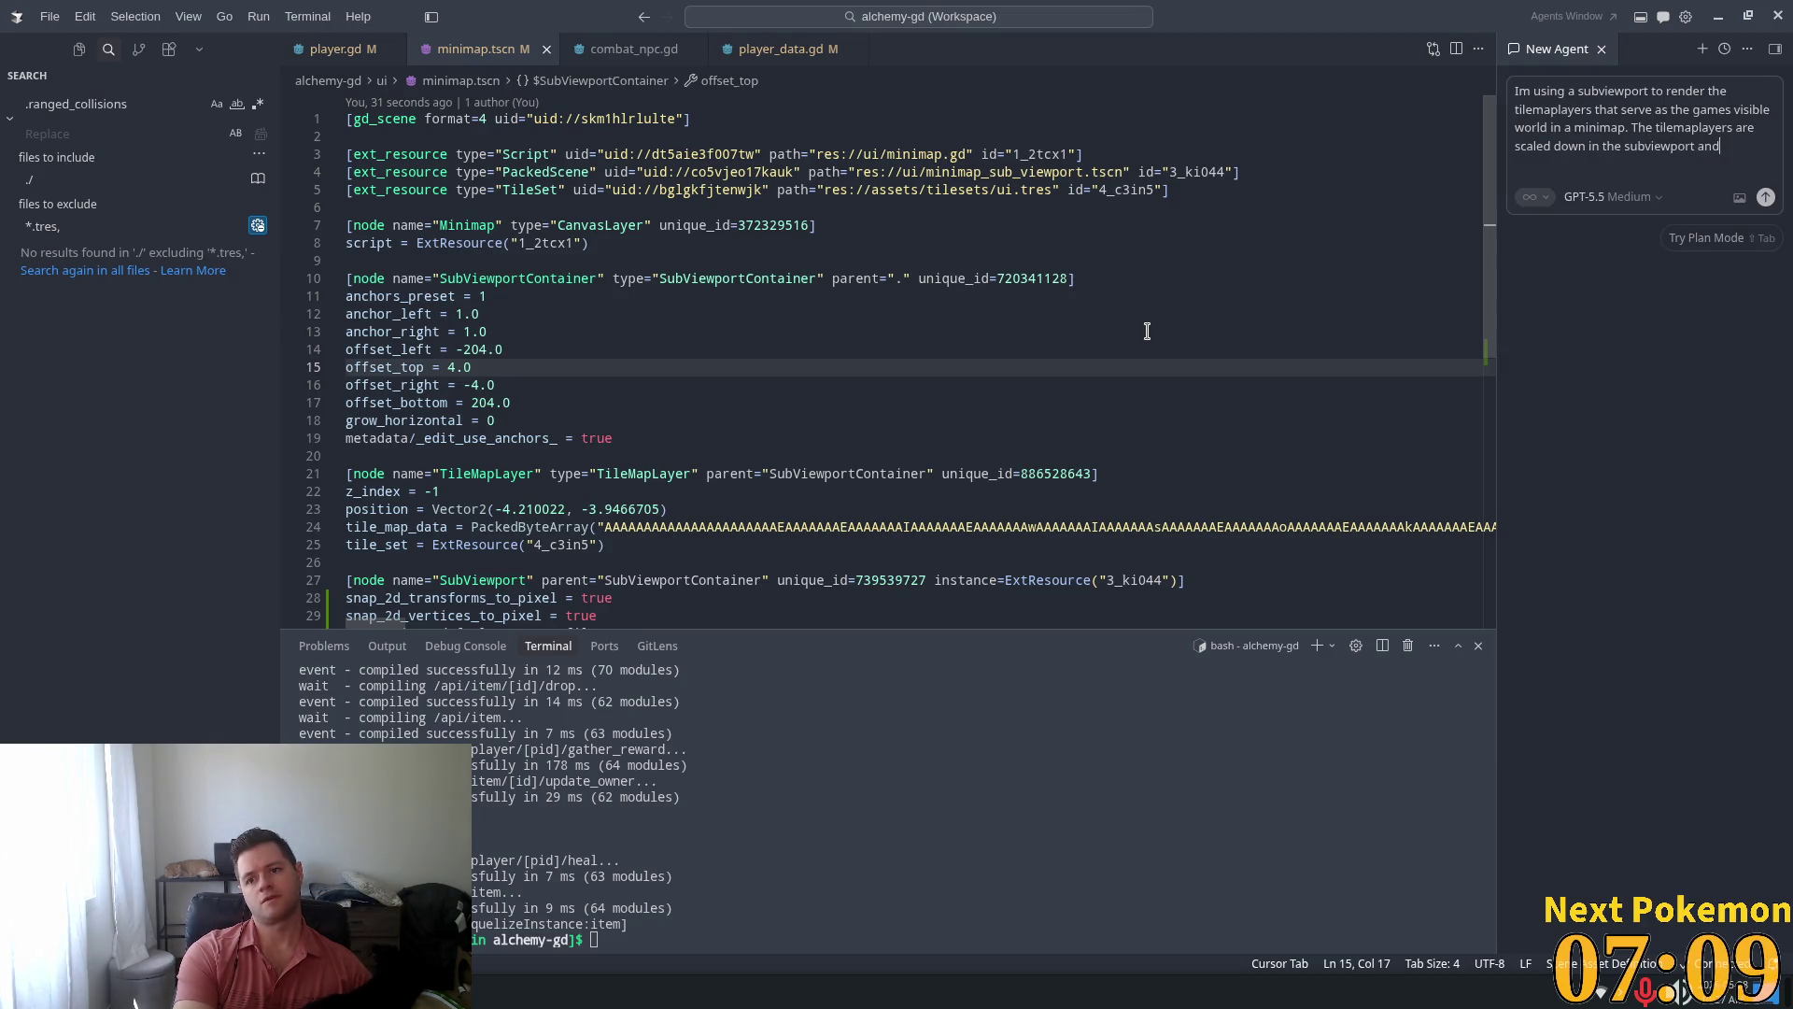
type("d ")
type("s c")
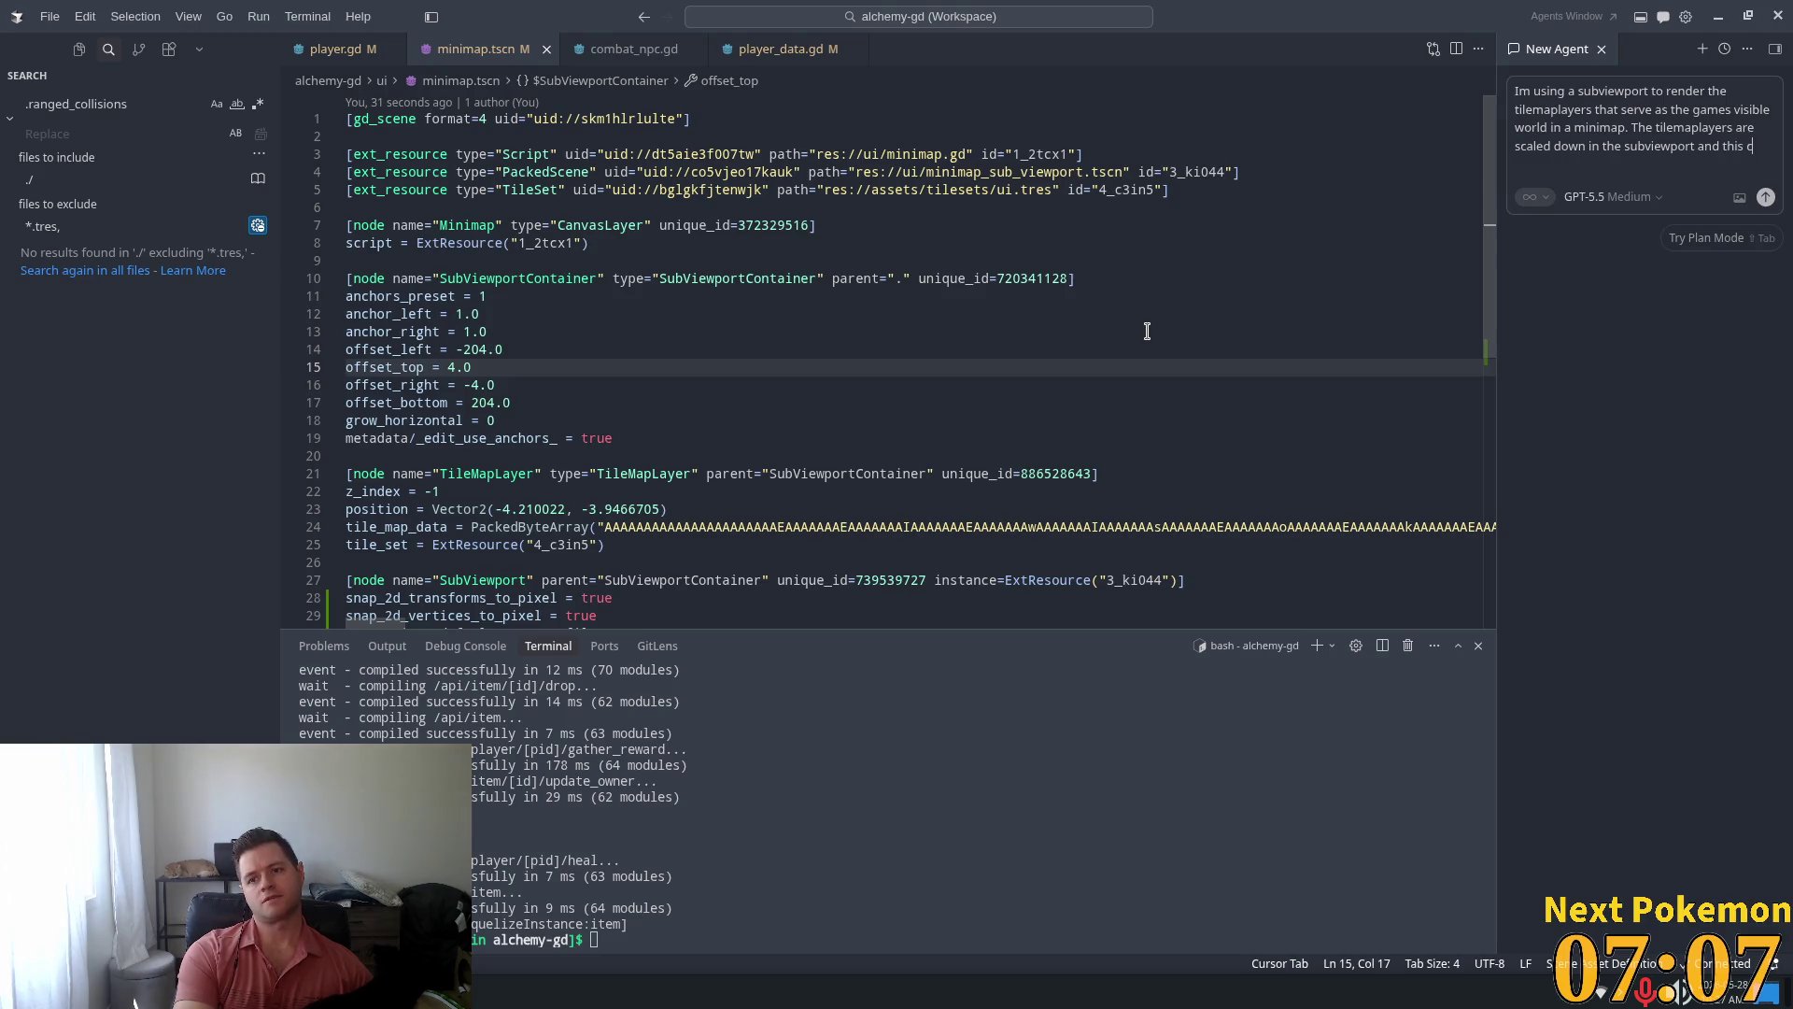
type("aus")
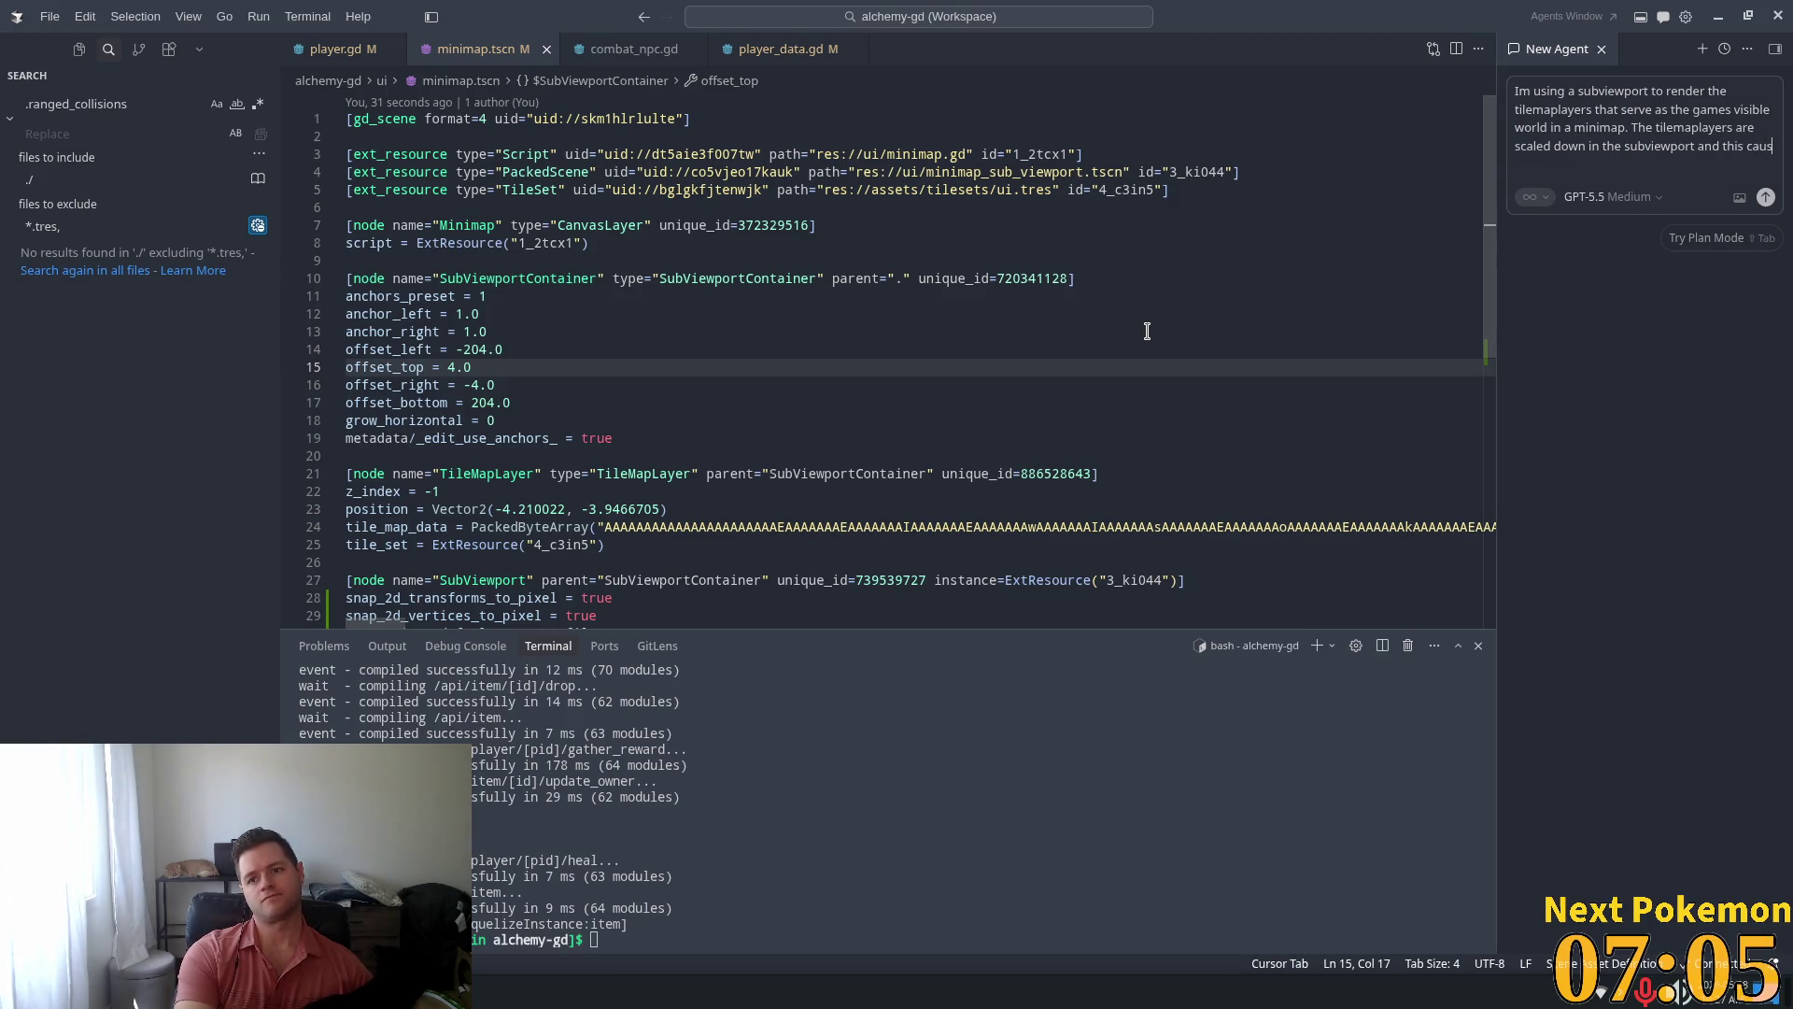
type("es ")
type("om")
type("e fl")
type("ickering ")
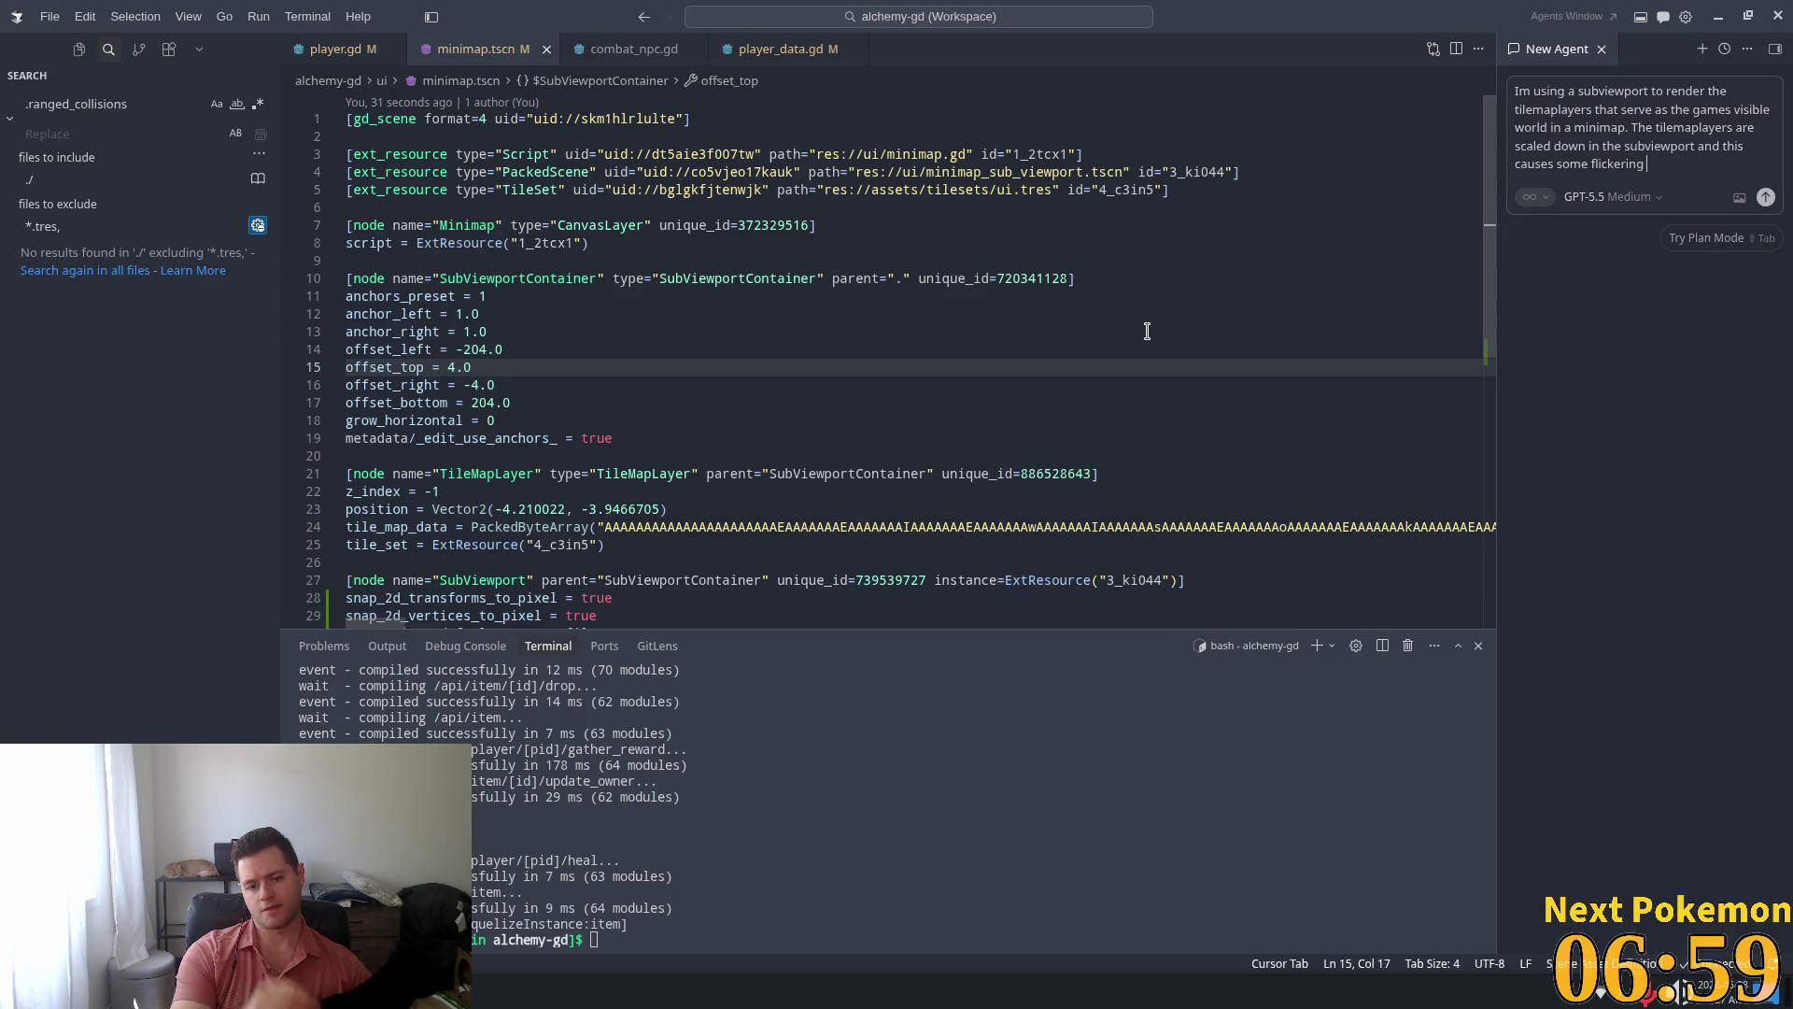
type("during m")
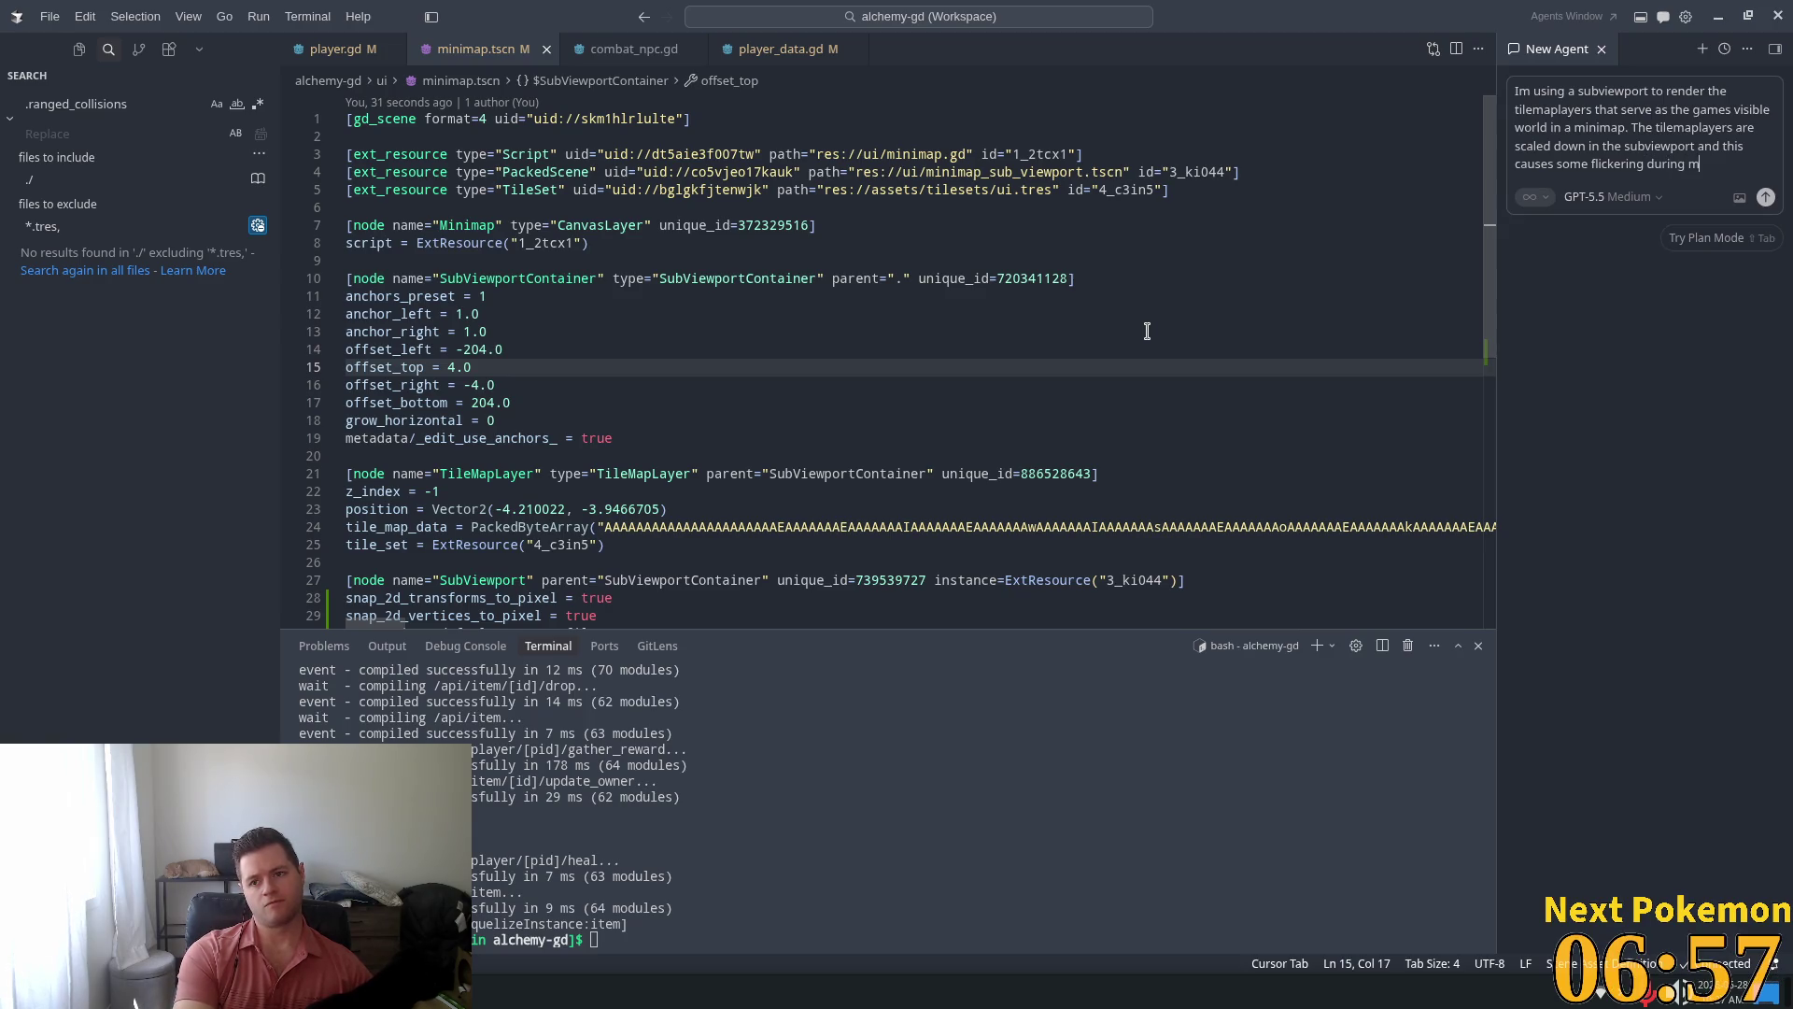
type("ov")
type("ement for")
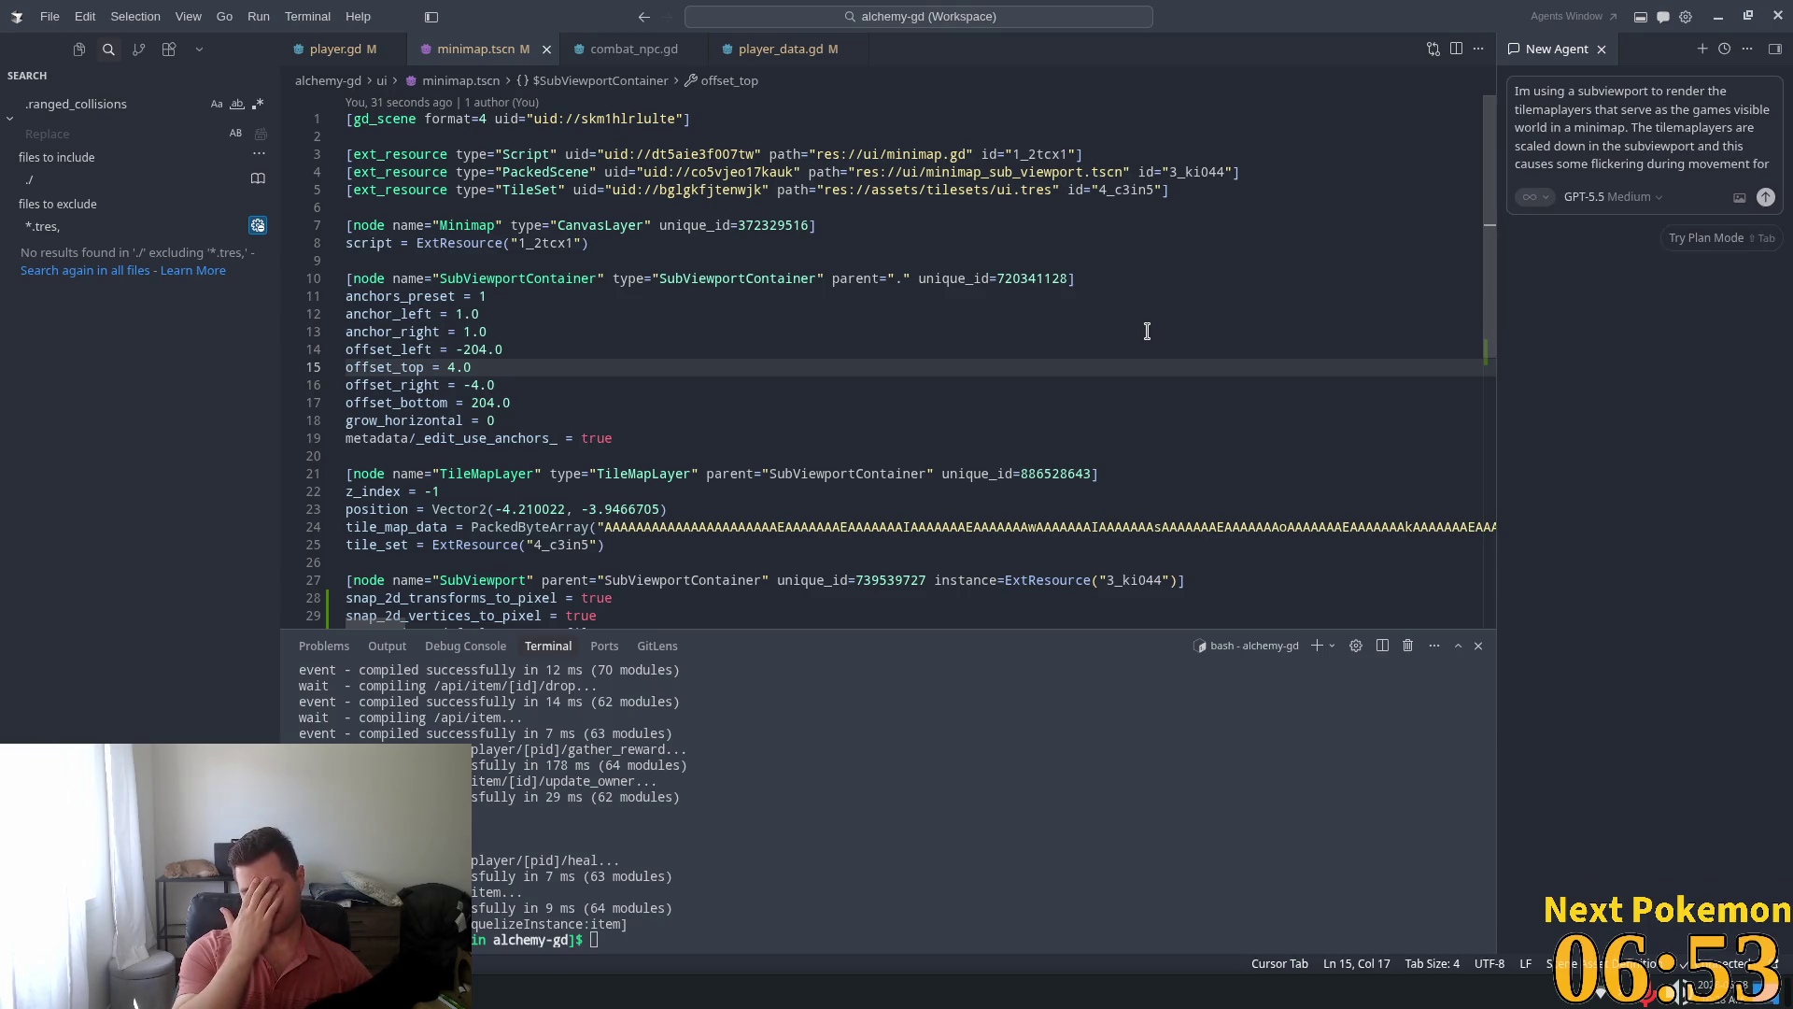
type(" tiles")
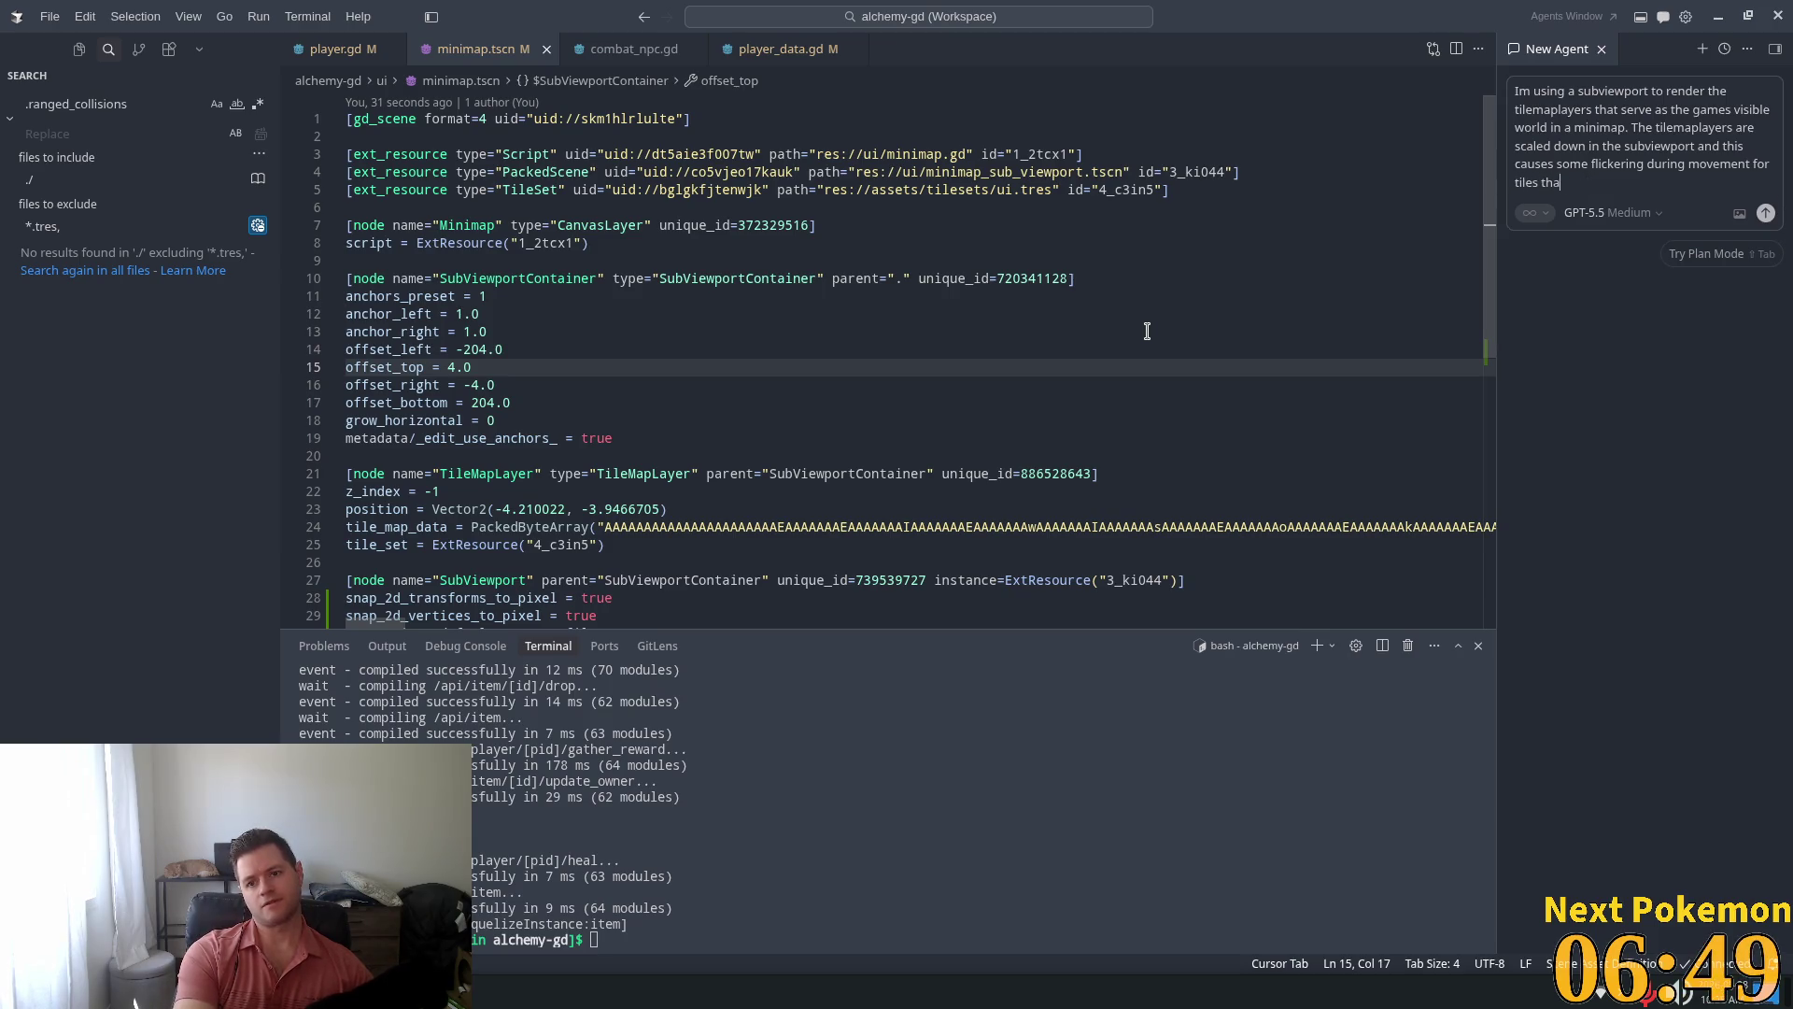
type(" t ha")
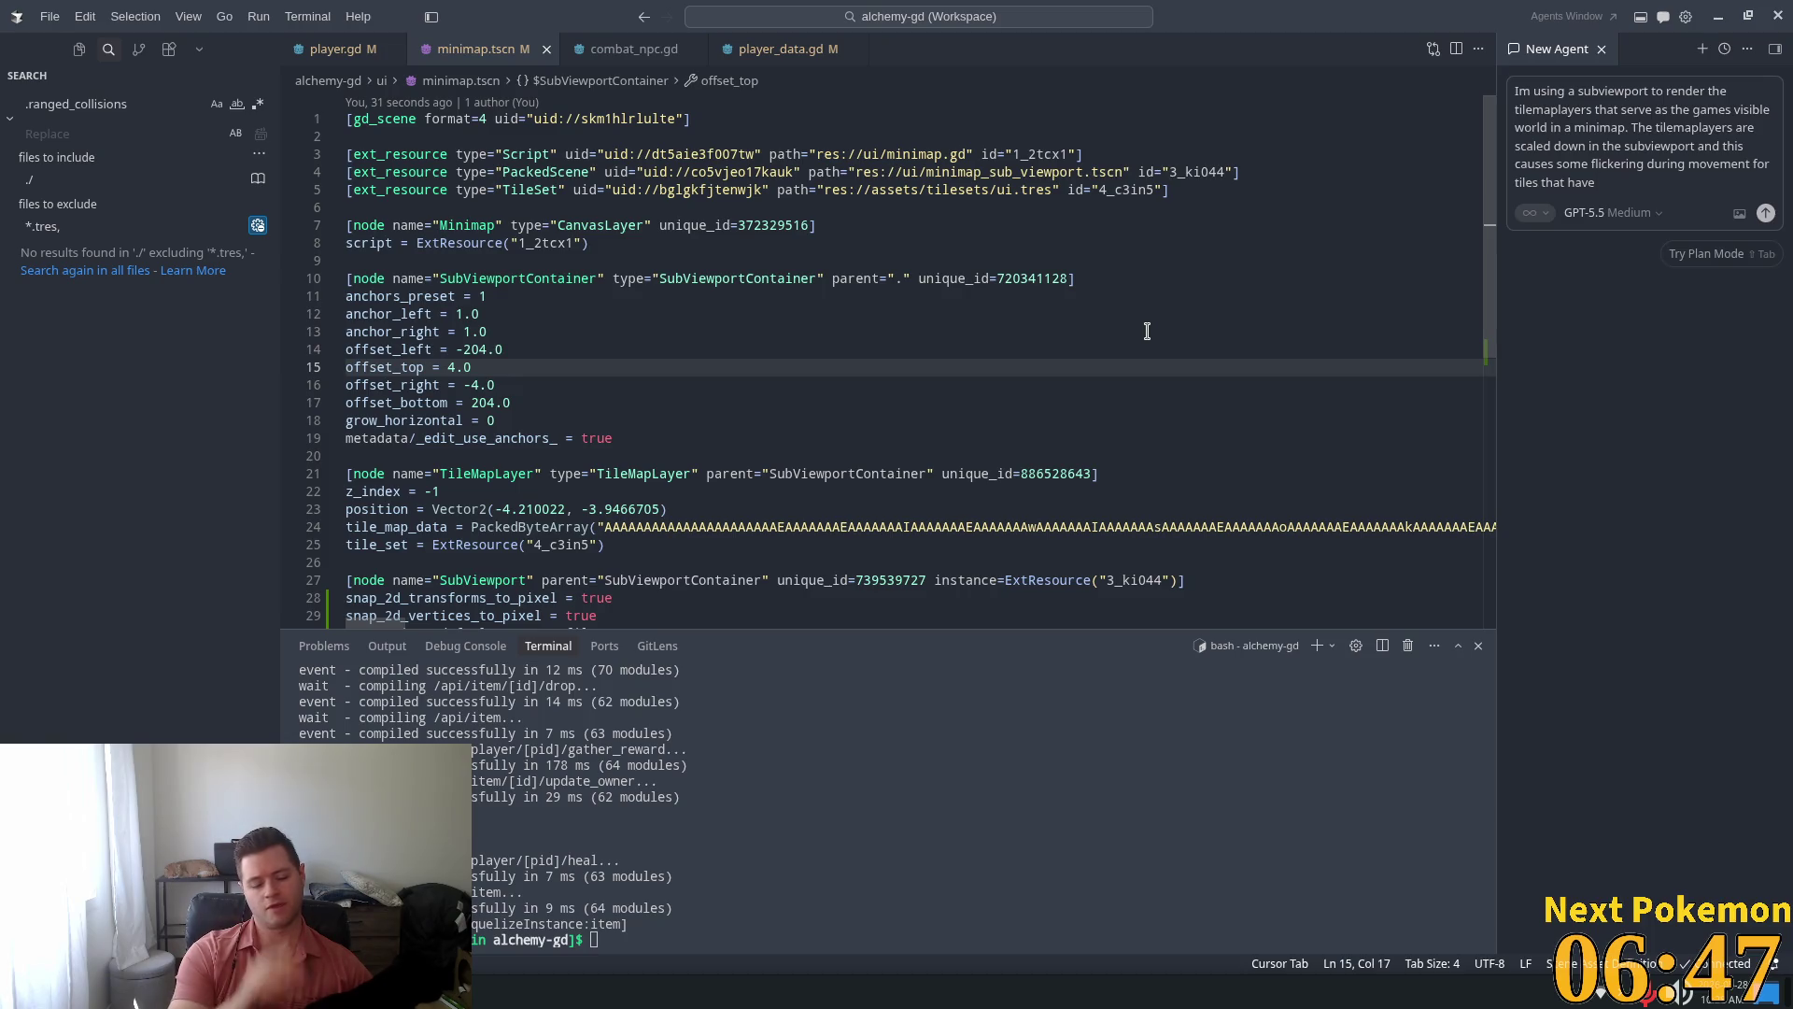
type(" parale")
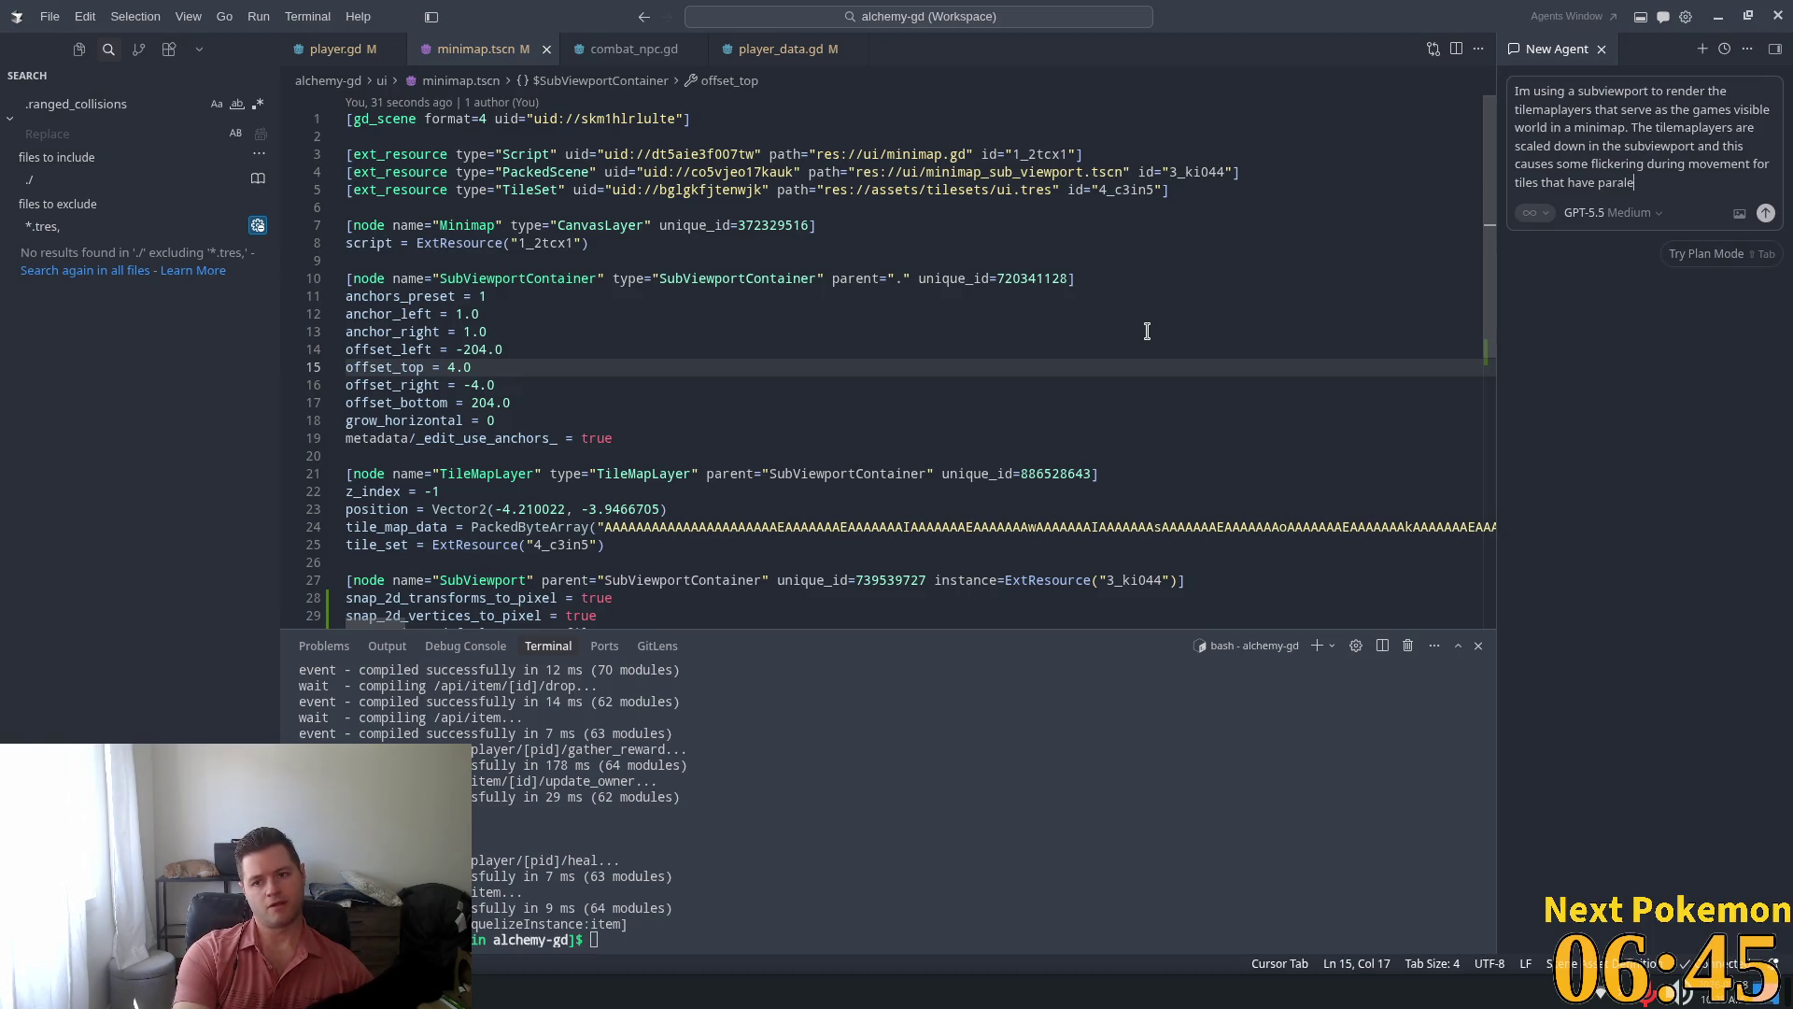
type("x")
type("l")
key("BackSpace")
key("BackSpace")
key("BackSpace")
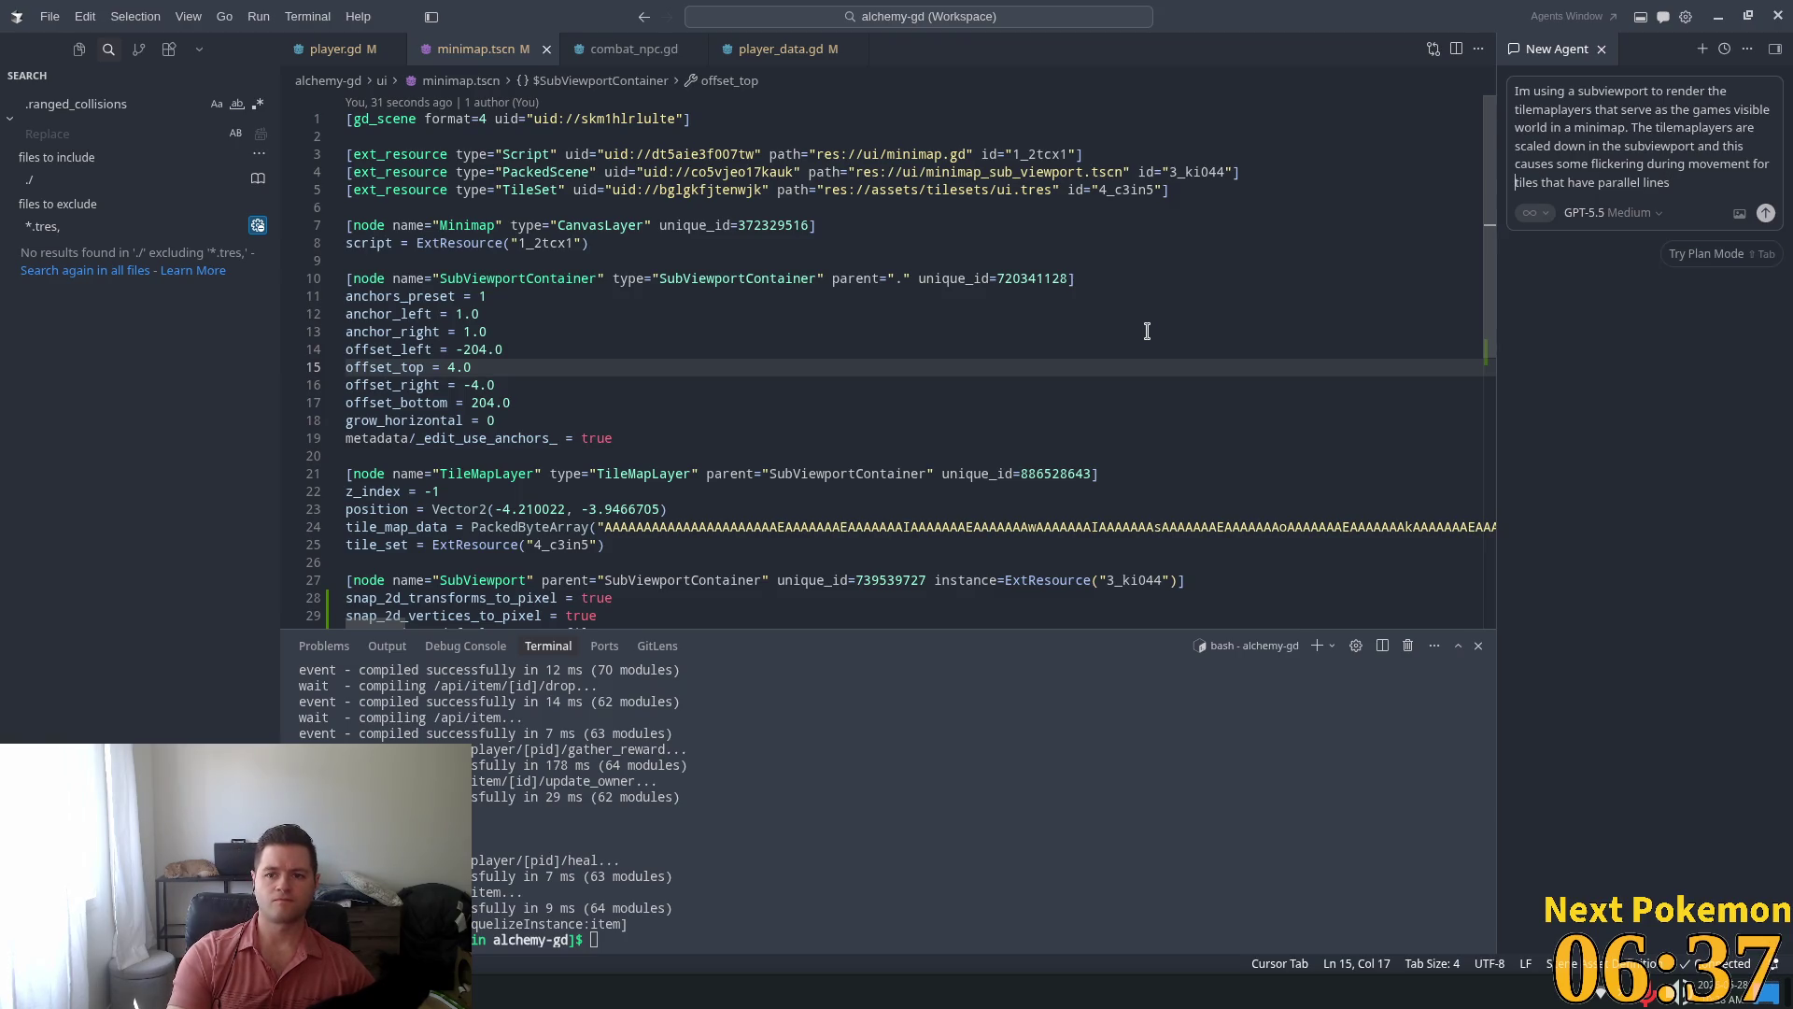
type("pixel a")
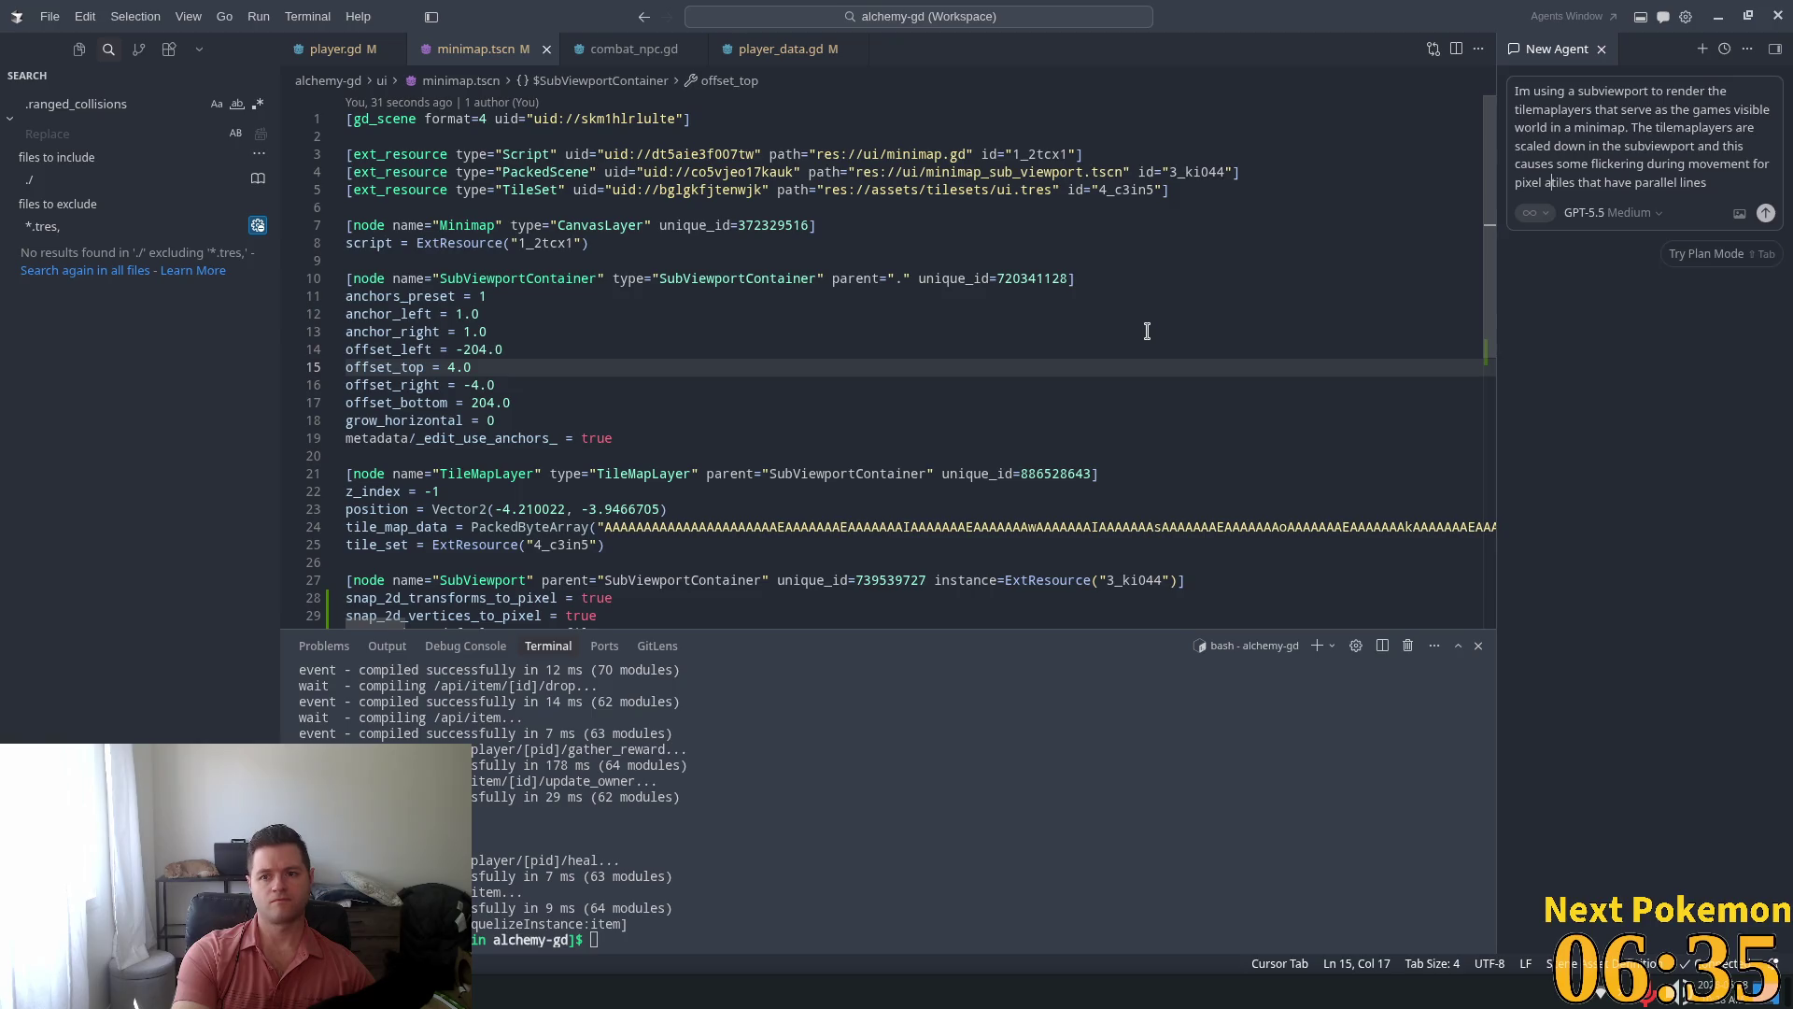
type("r")
key("Right")
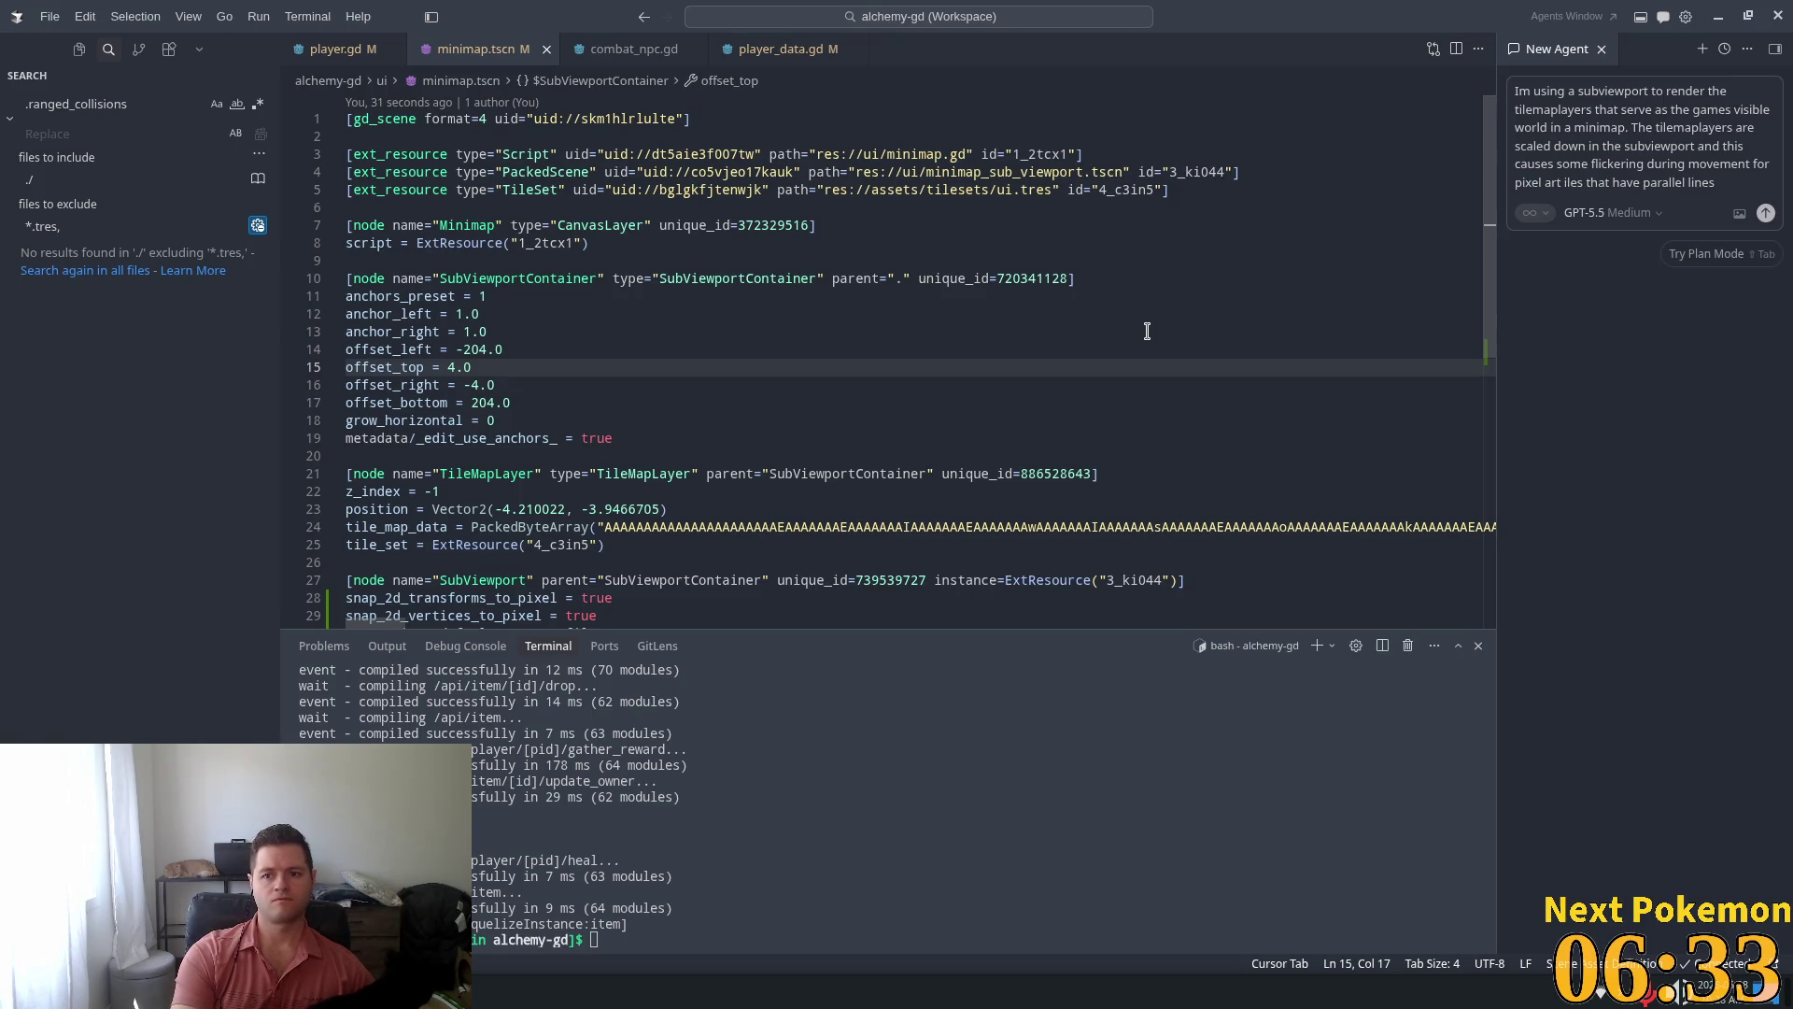
type("t")
key("End")
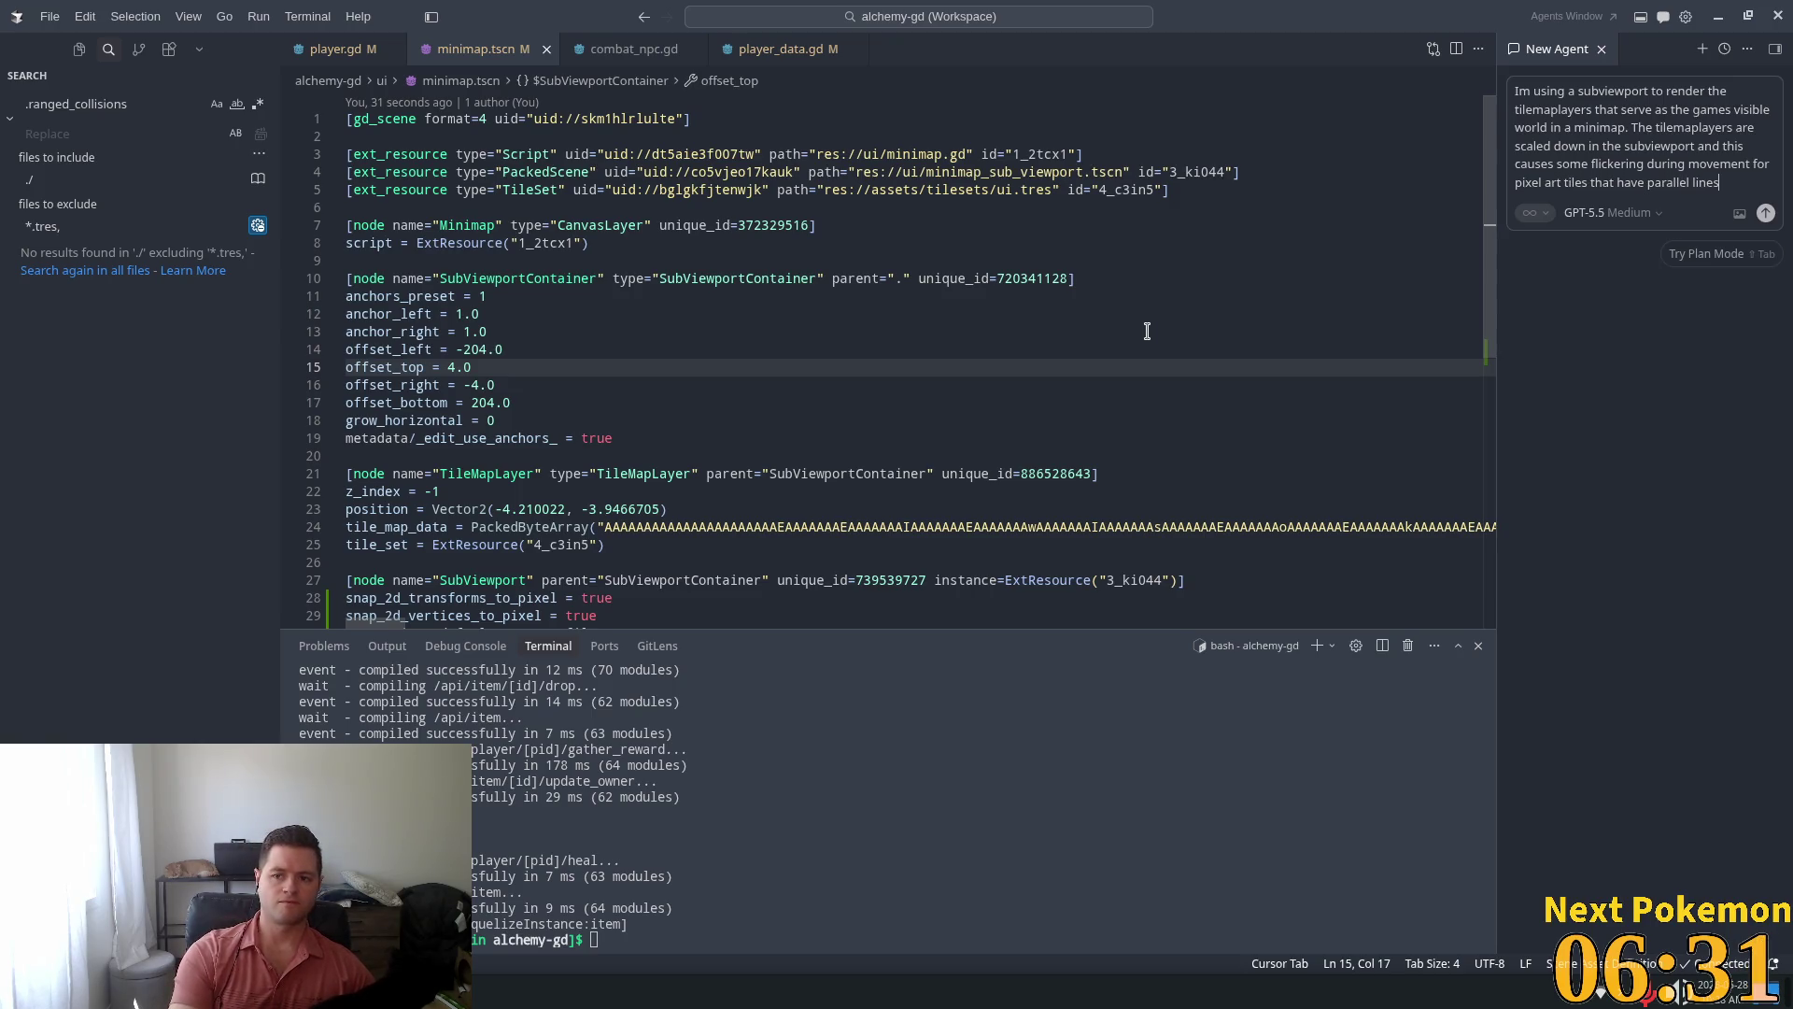
type(". ")
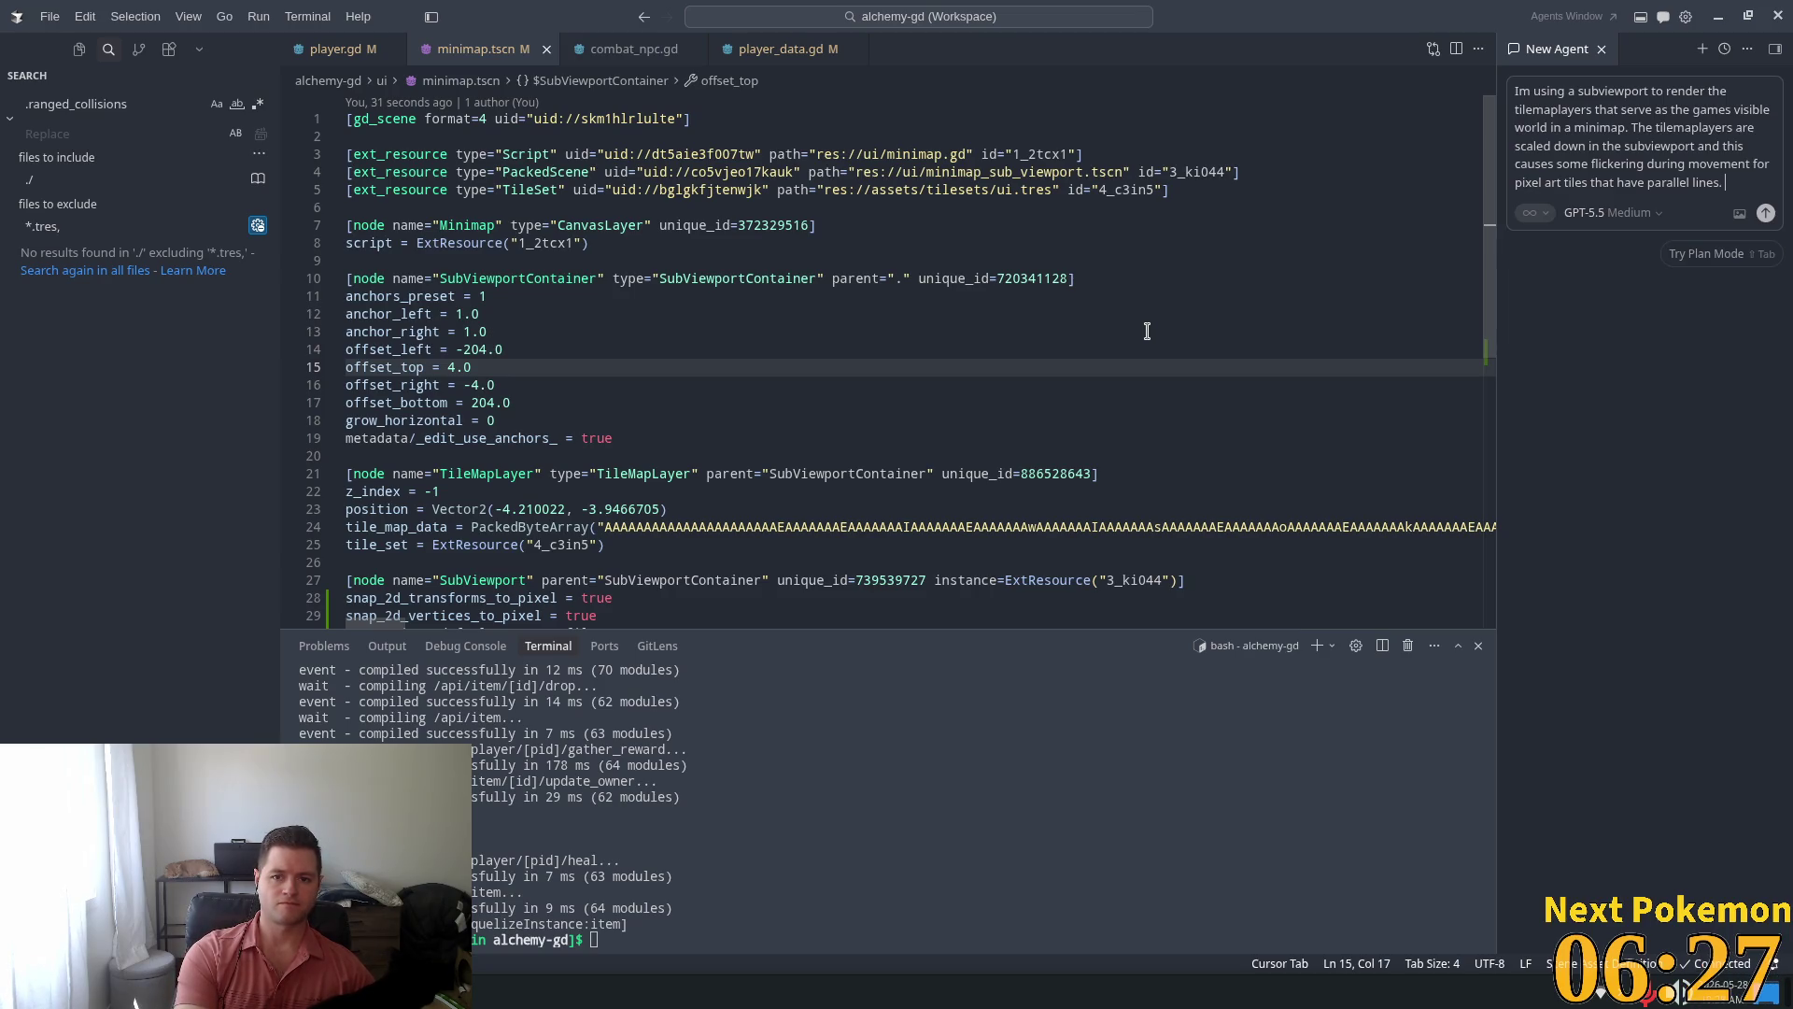
type("Can")
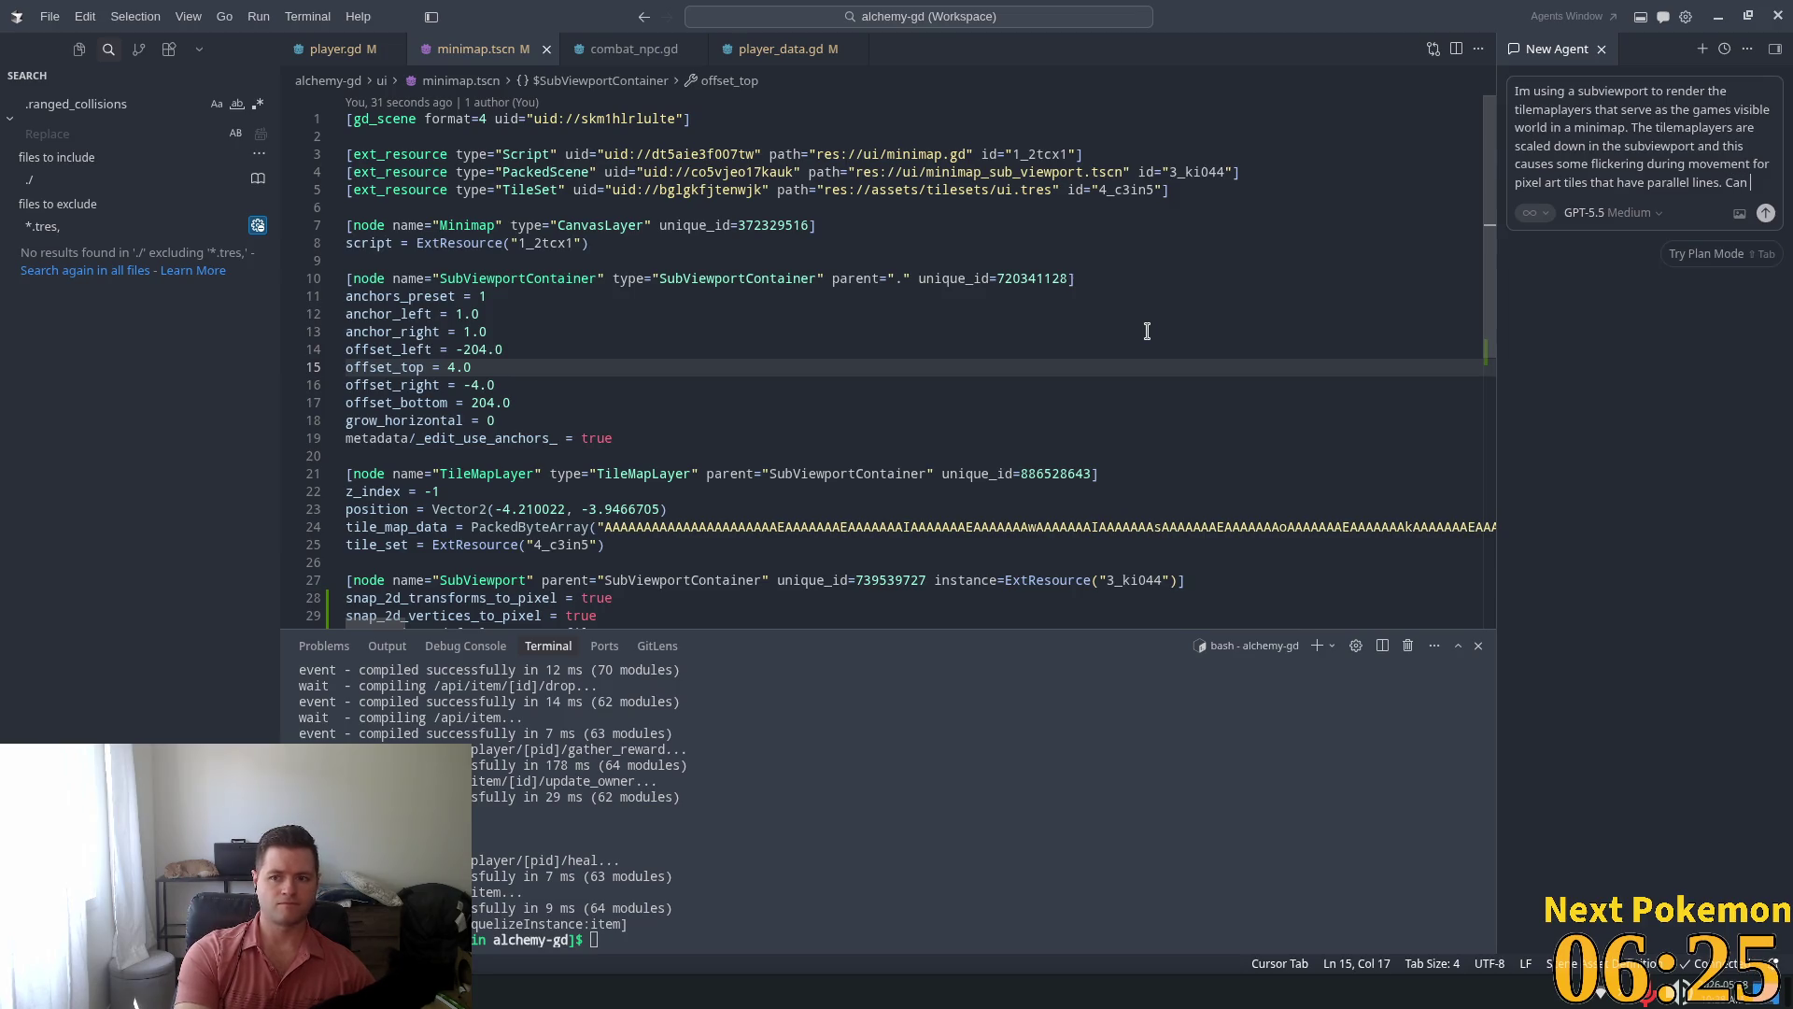
type("you")
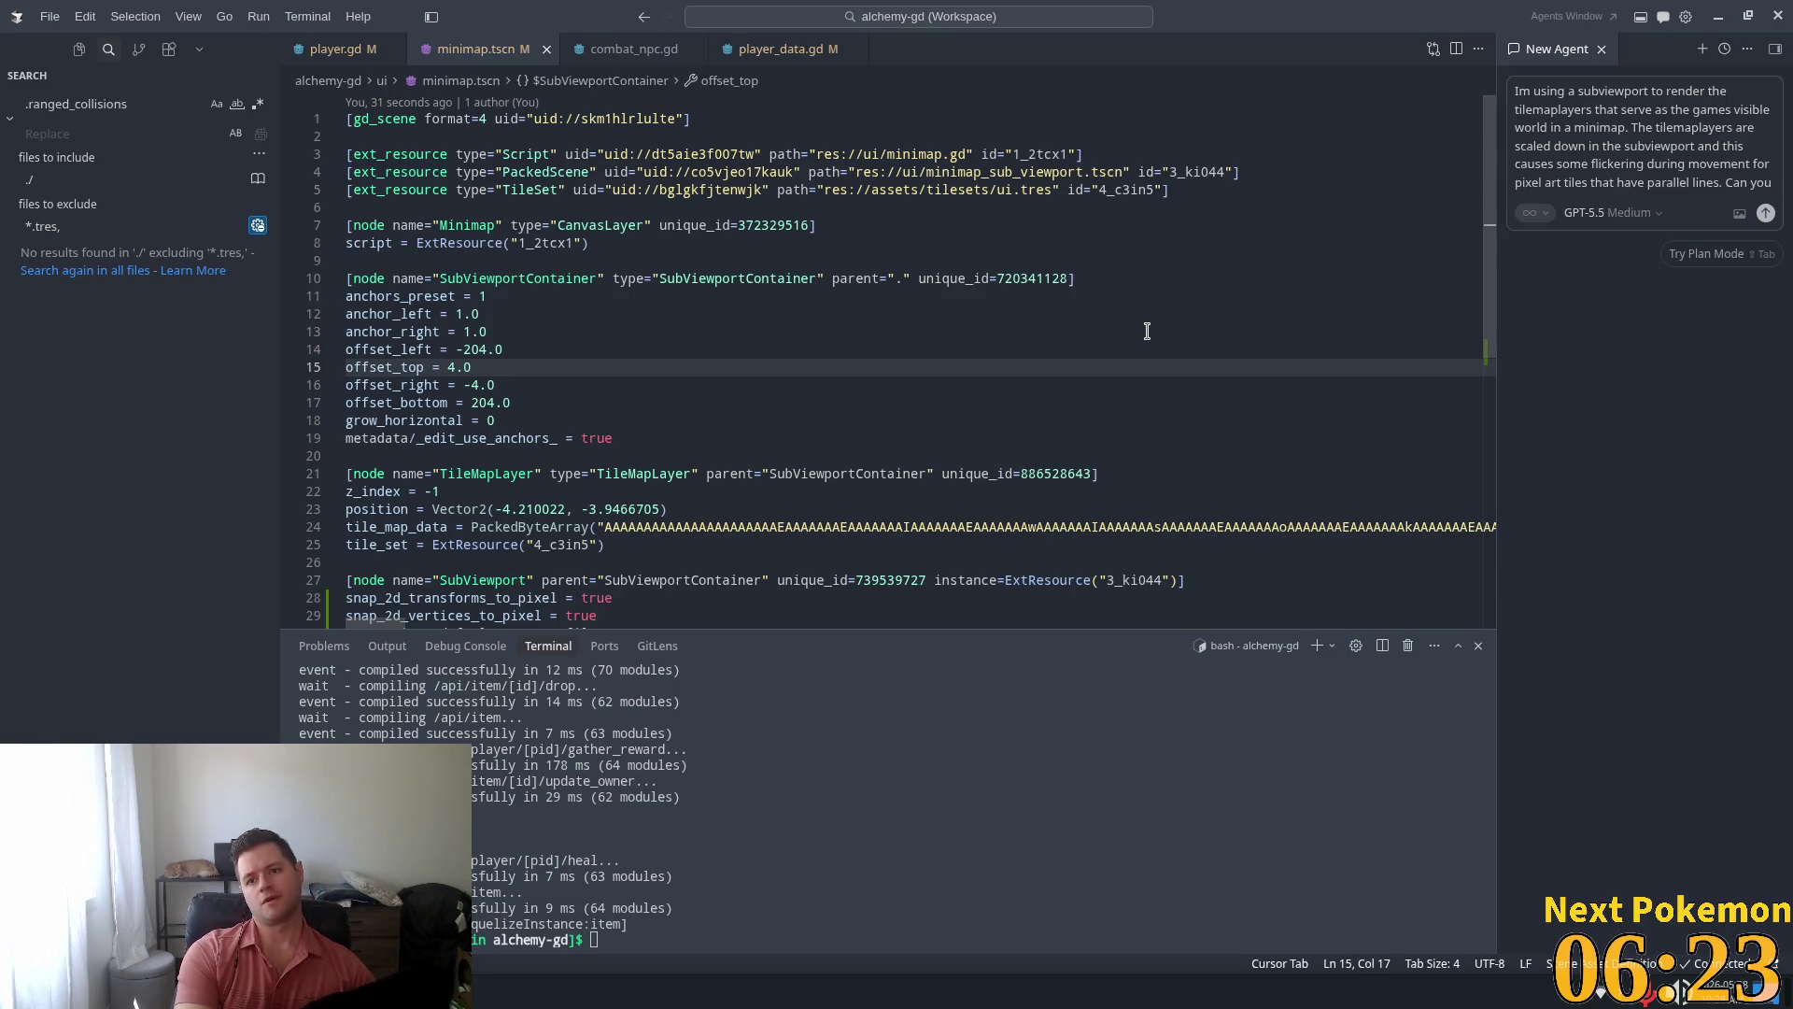
type(" expl")
type("ain why")
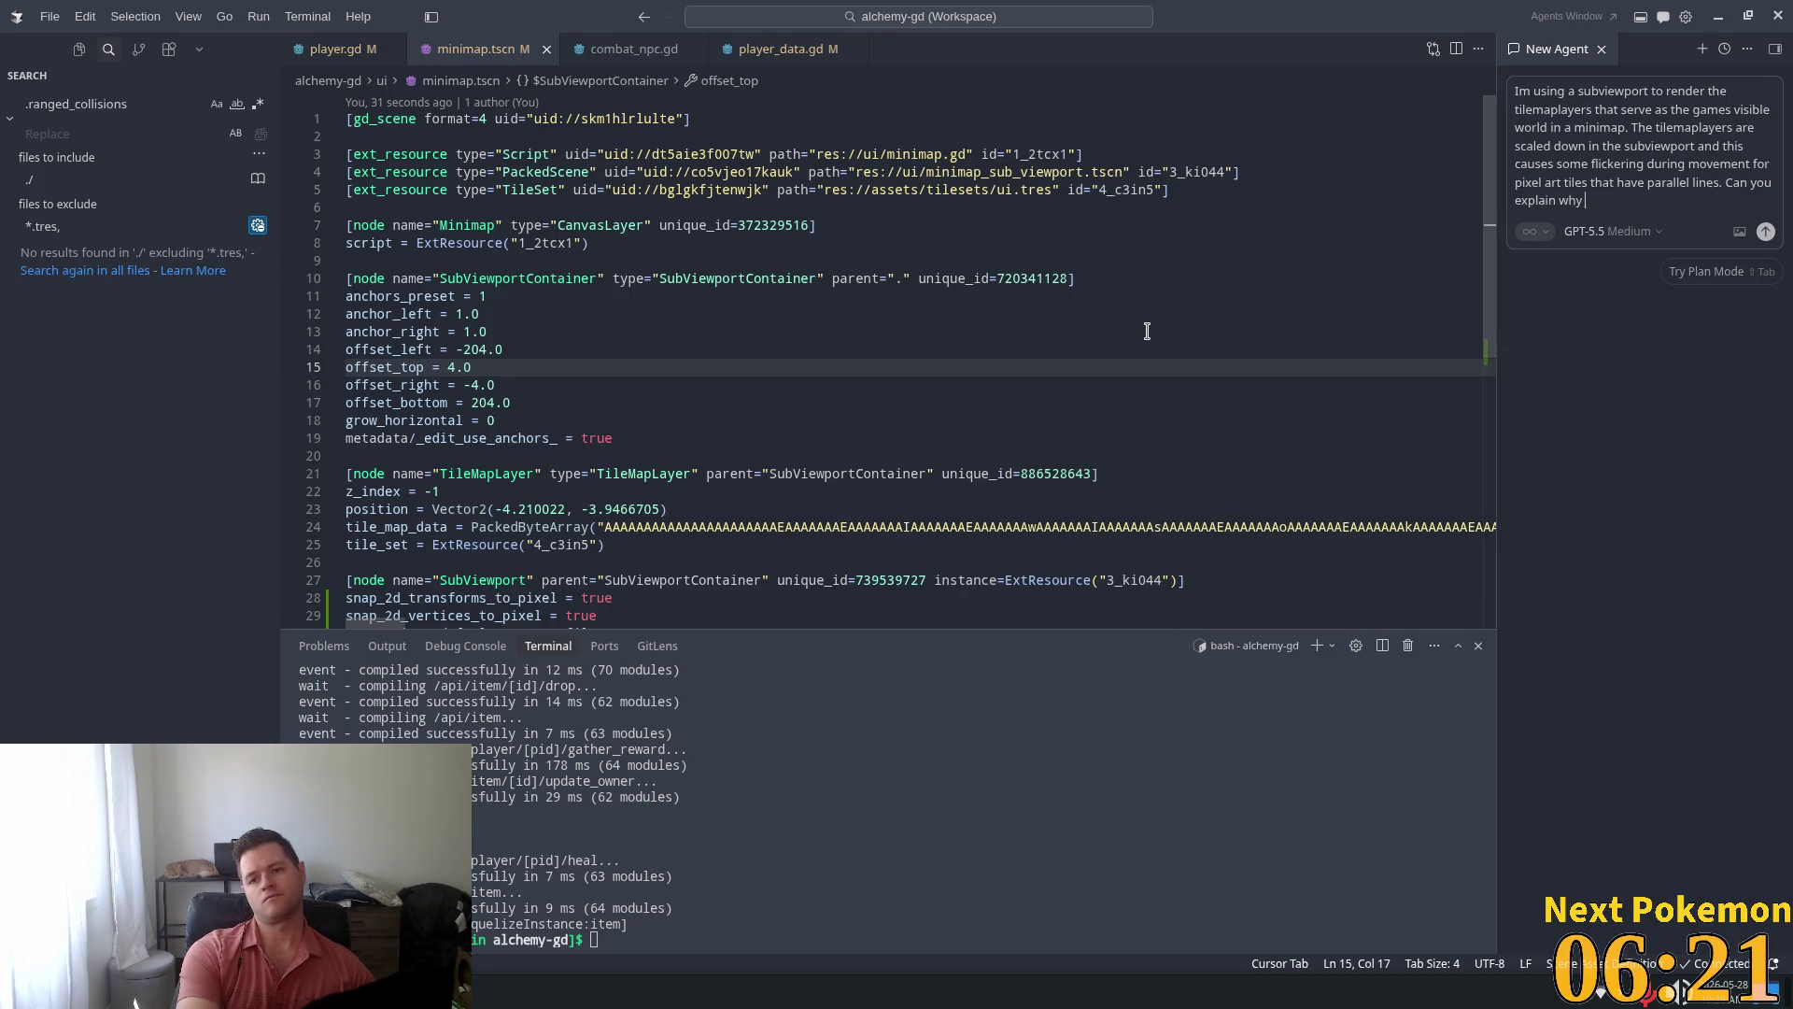
type(" this might be h")
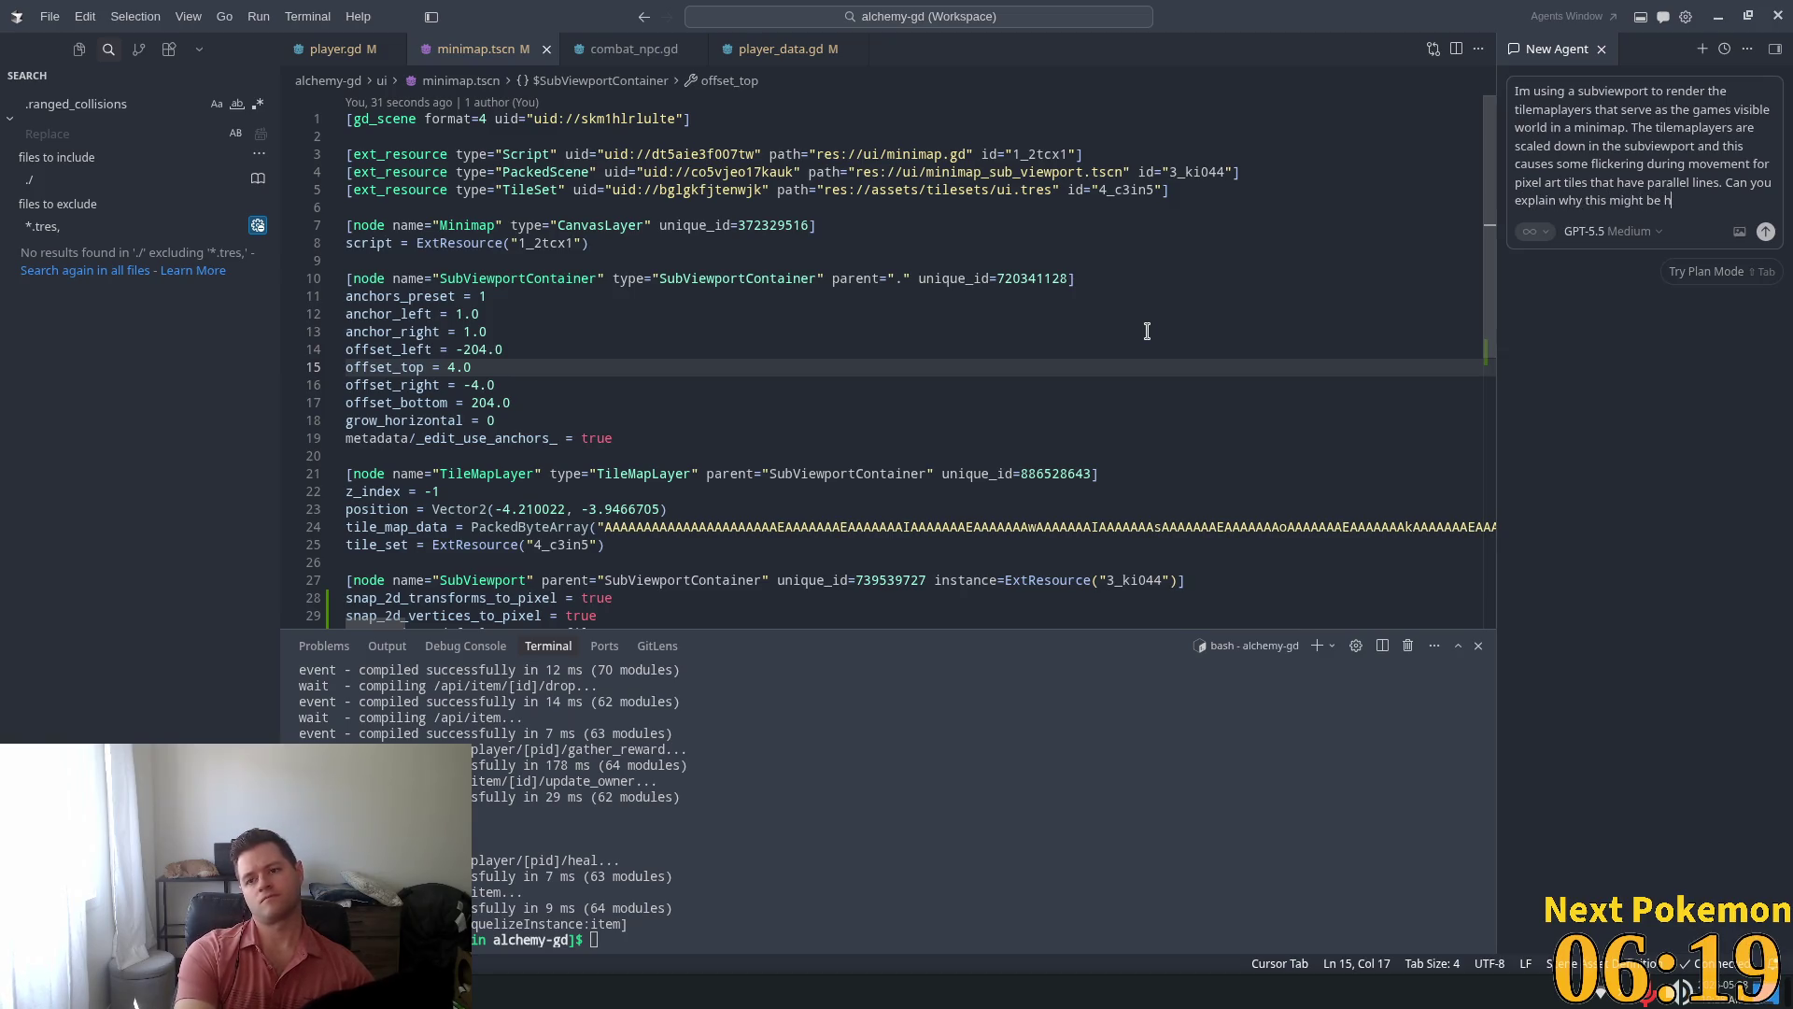
type("appening and pro")
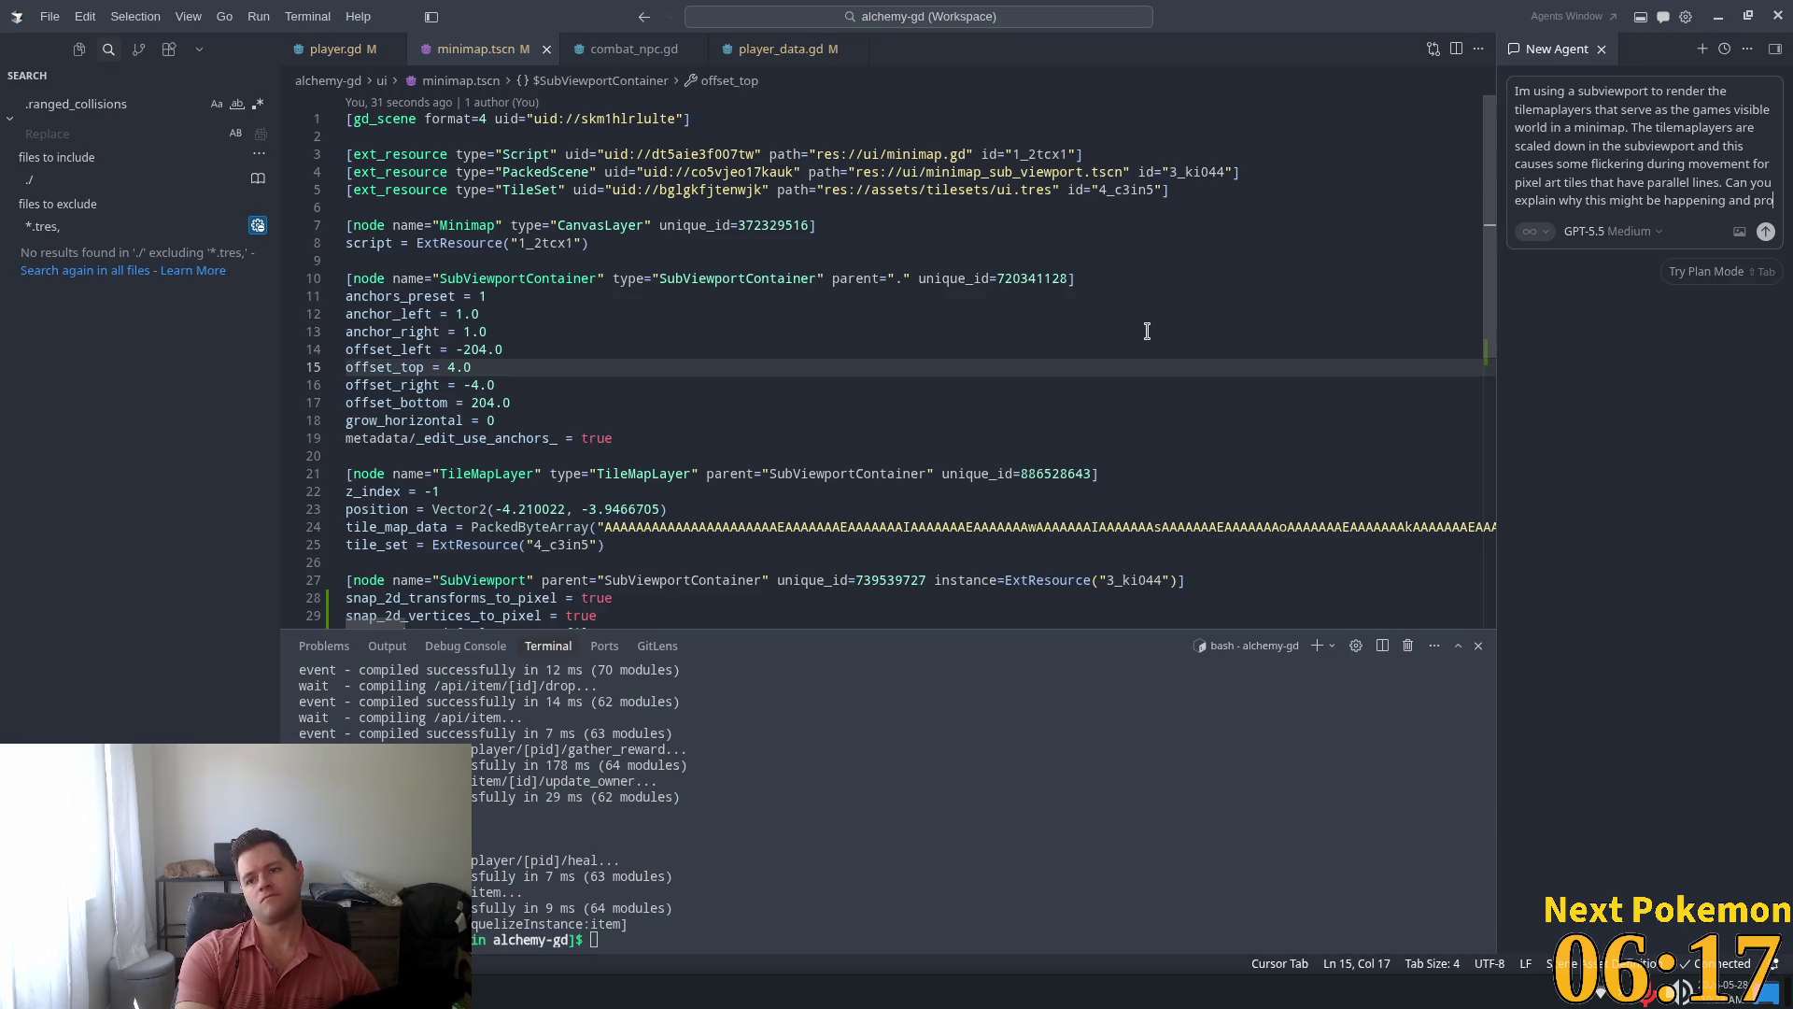
type("pose")
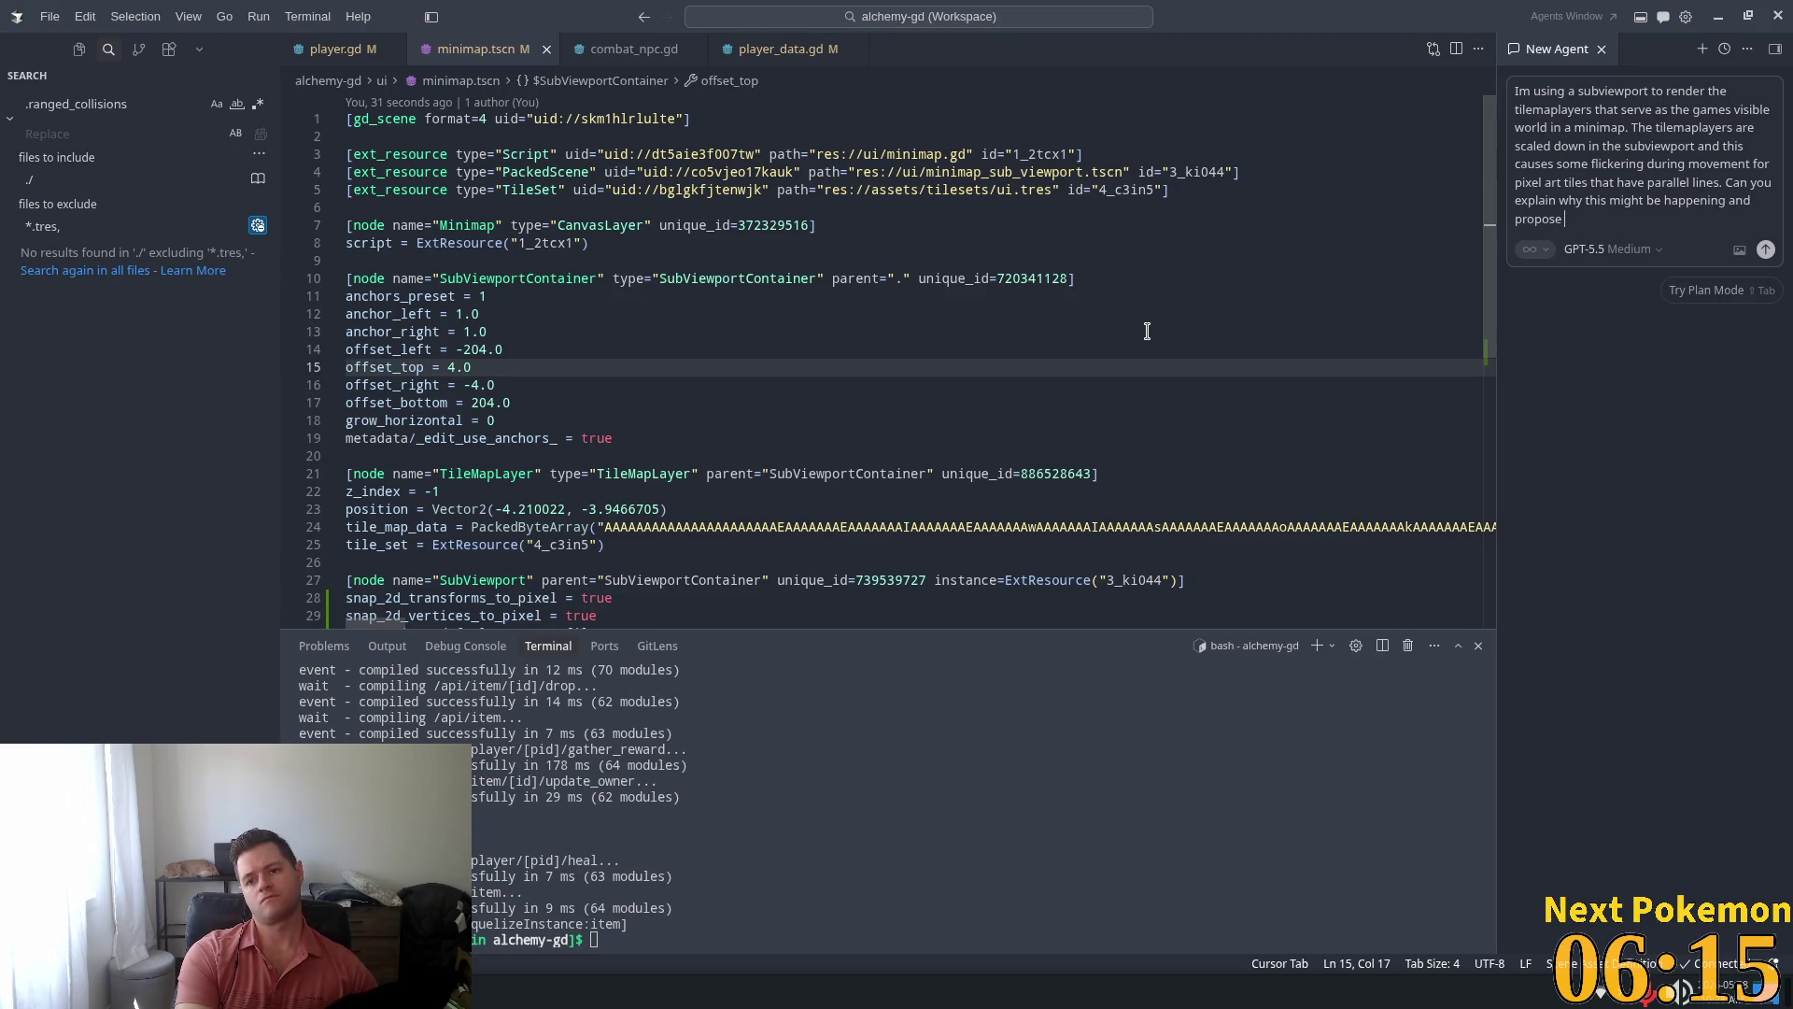
type("a")
type("some fix")
type("es")
type(" Feel")
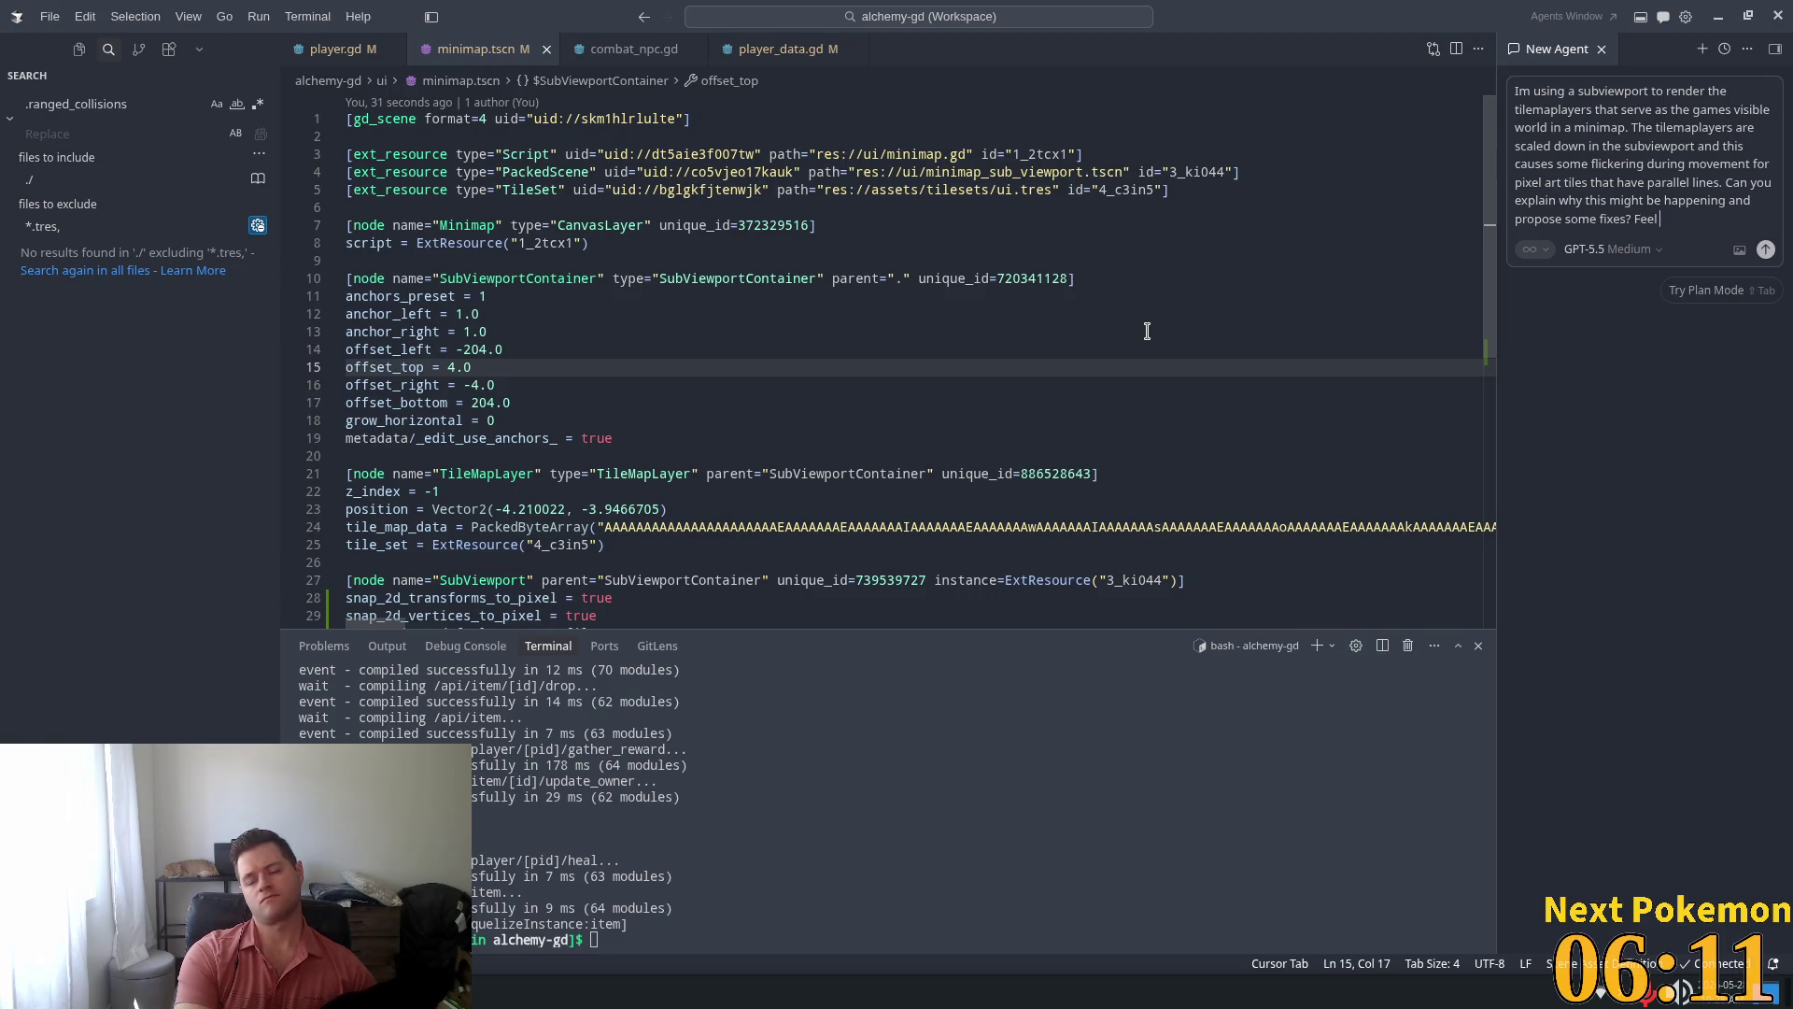
type(" freo ")
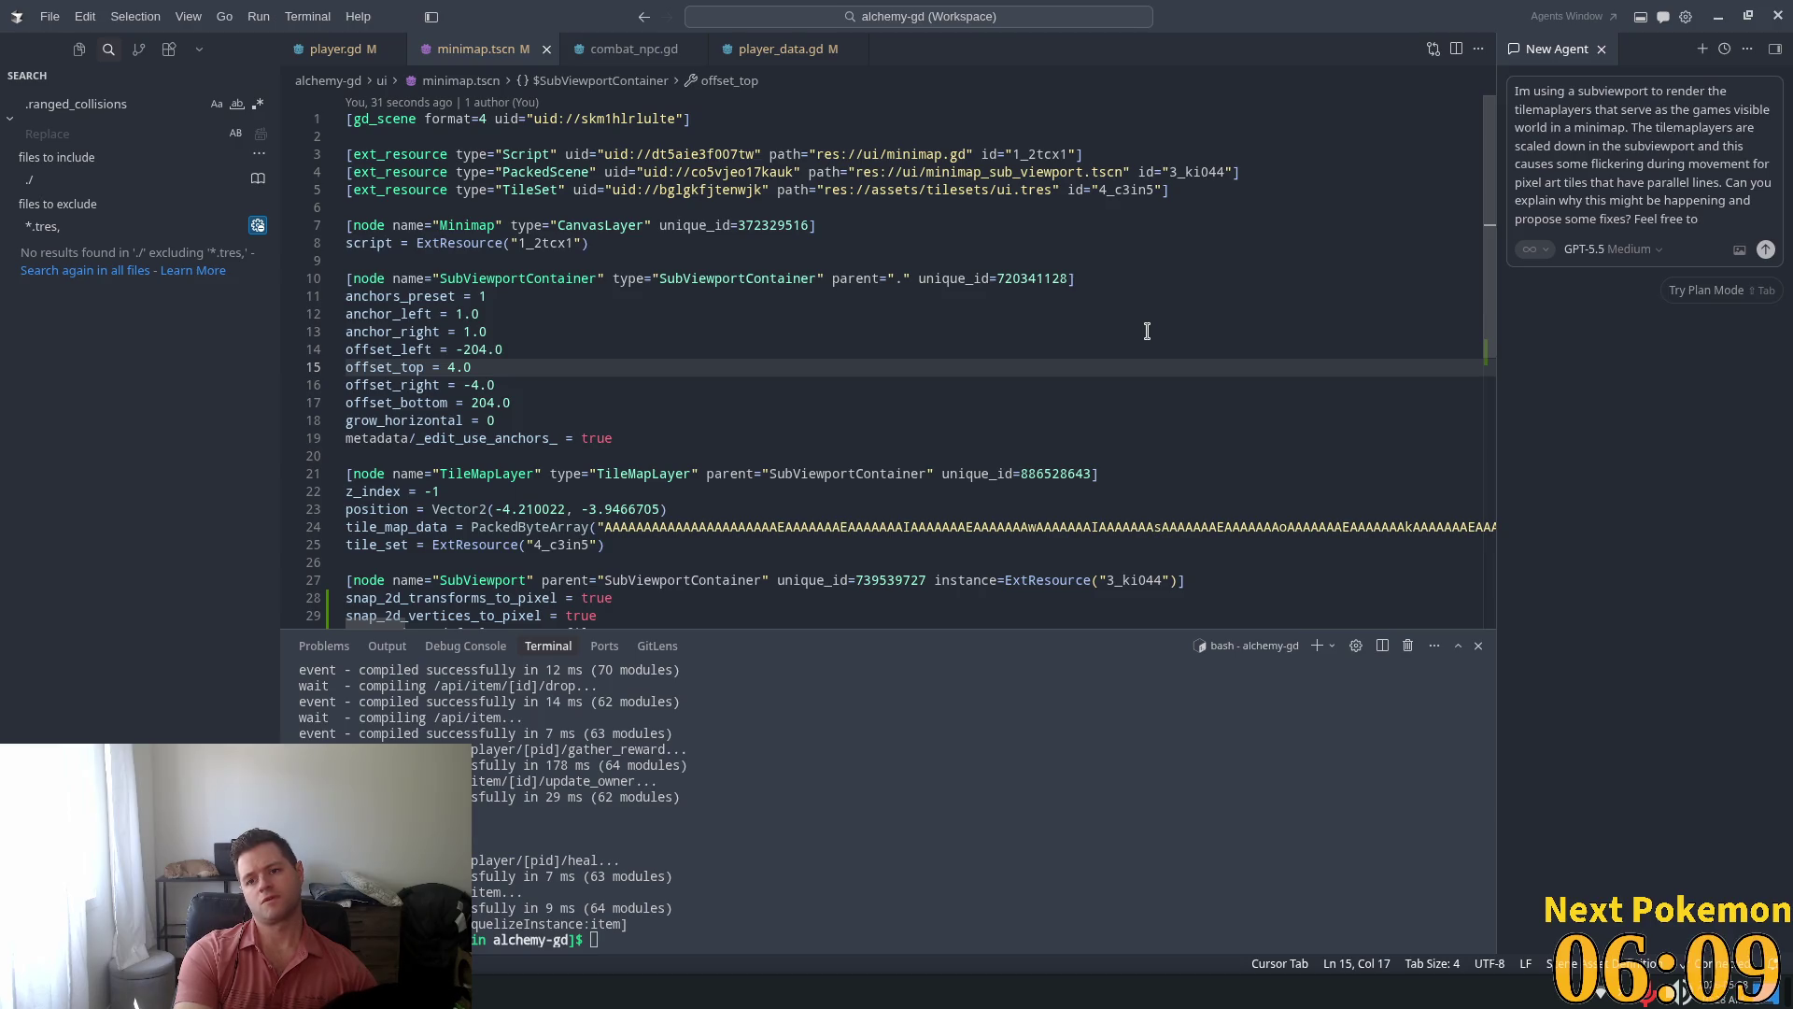
type("sc")
key("BackSpace")
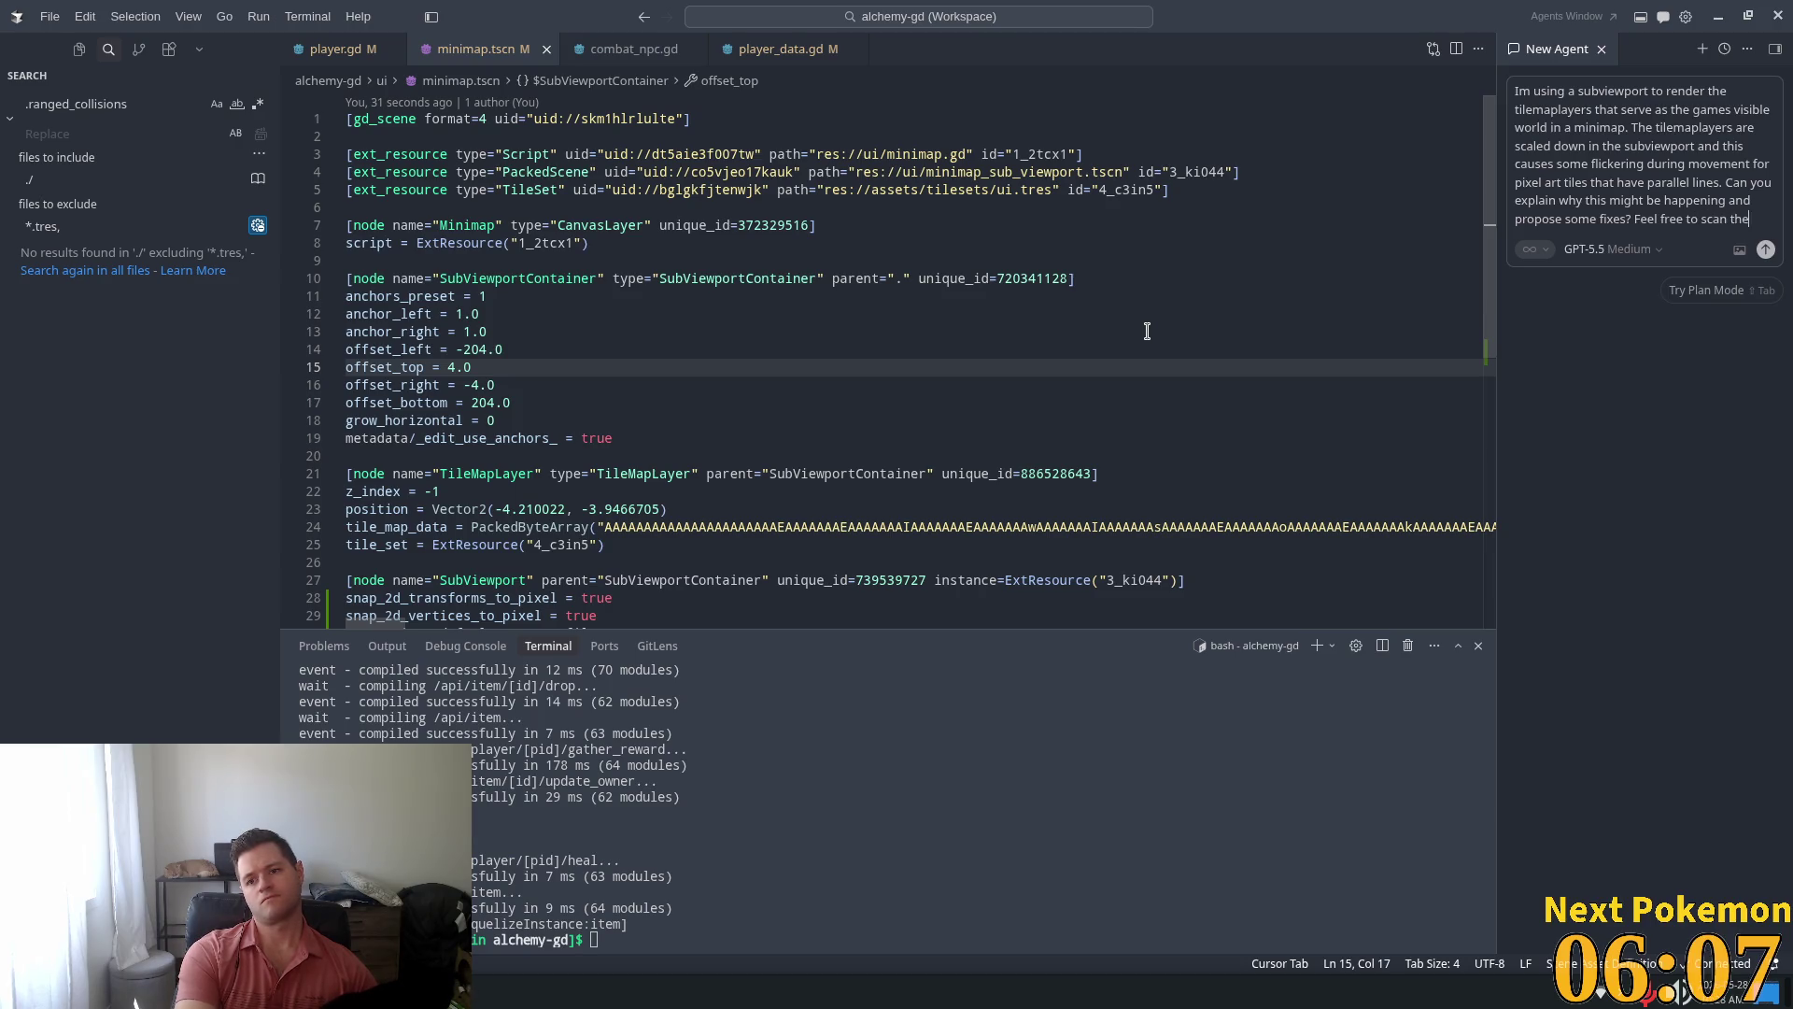
type("code to ")
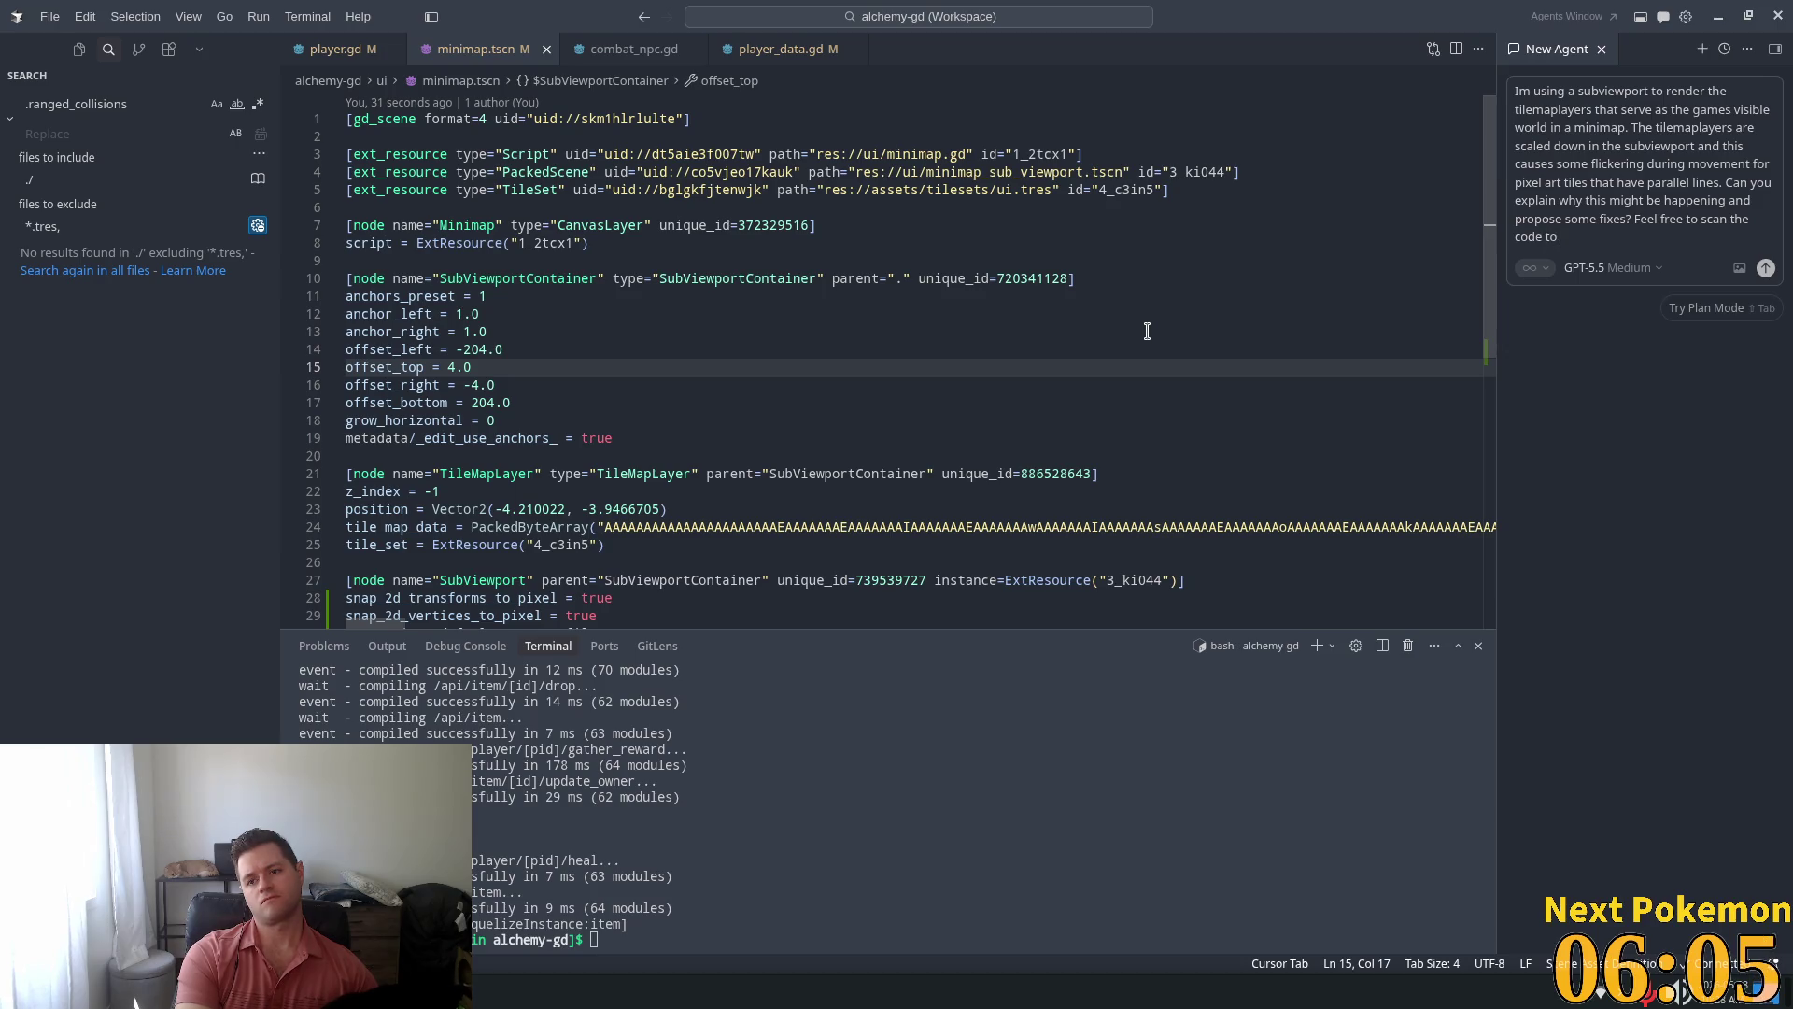
type("get an idea of t")
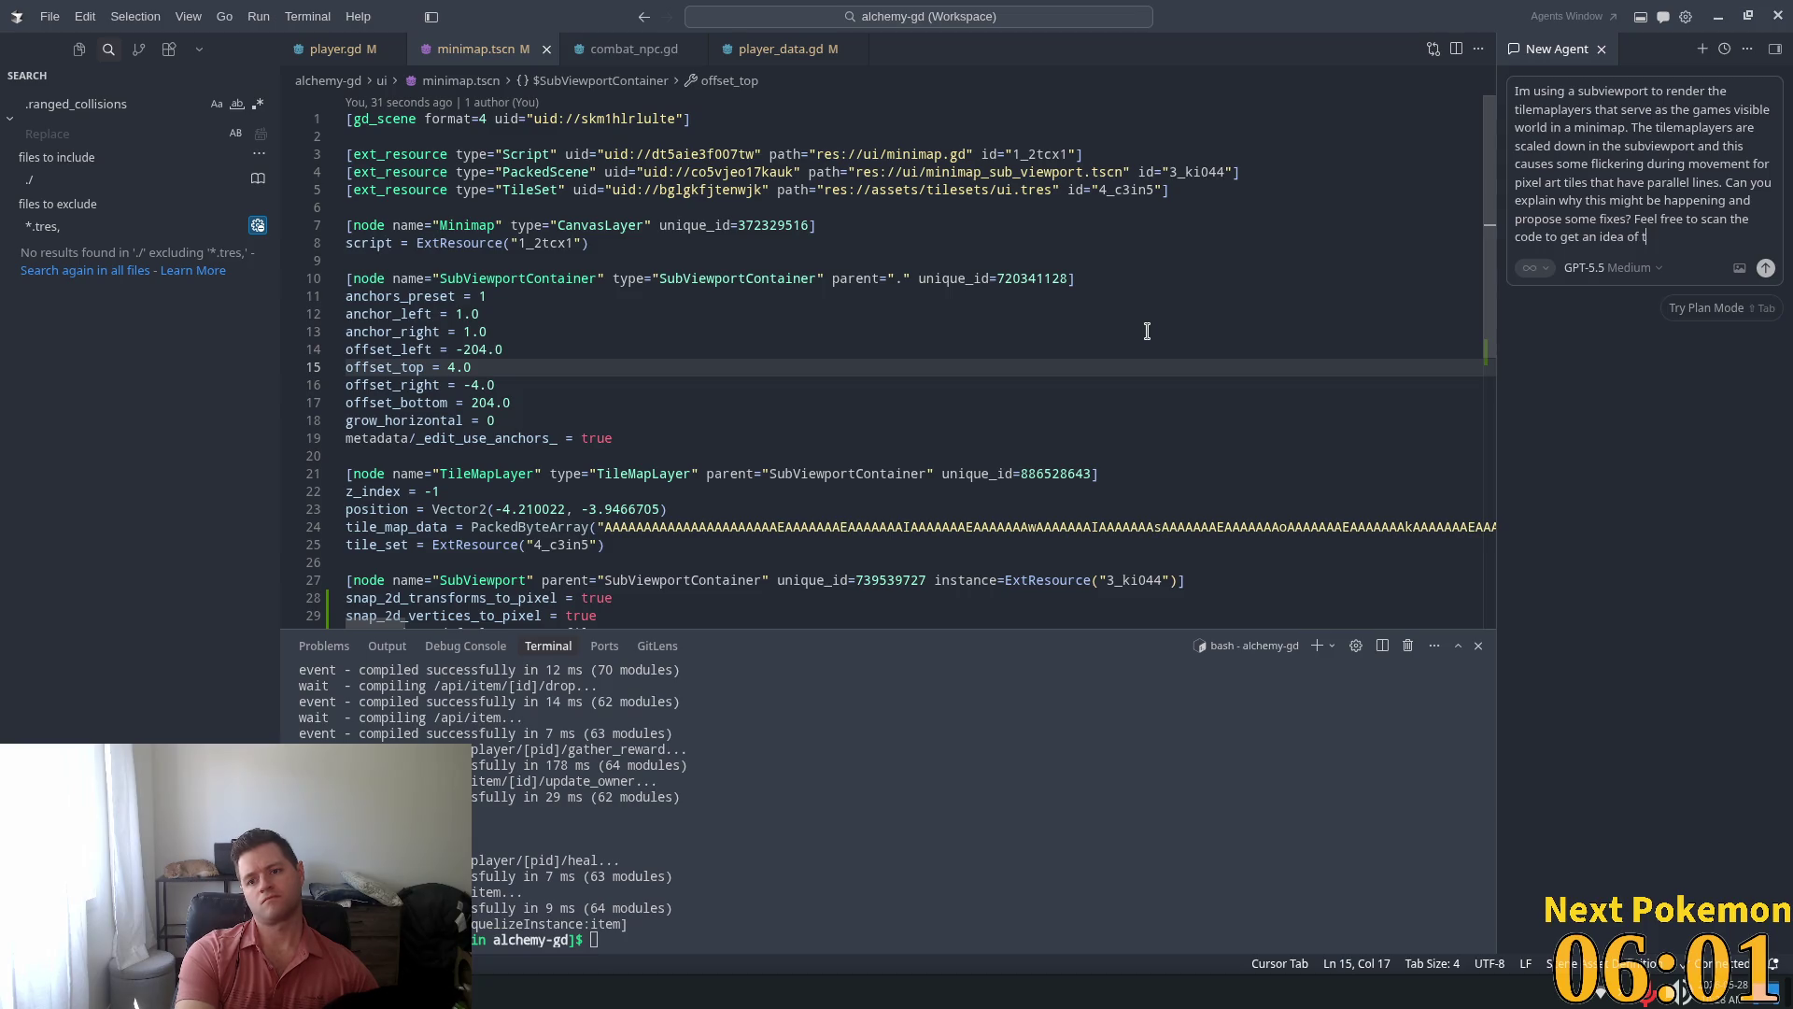
type("he implementation")
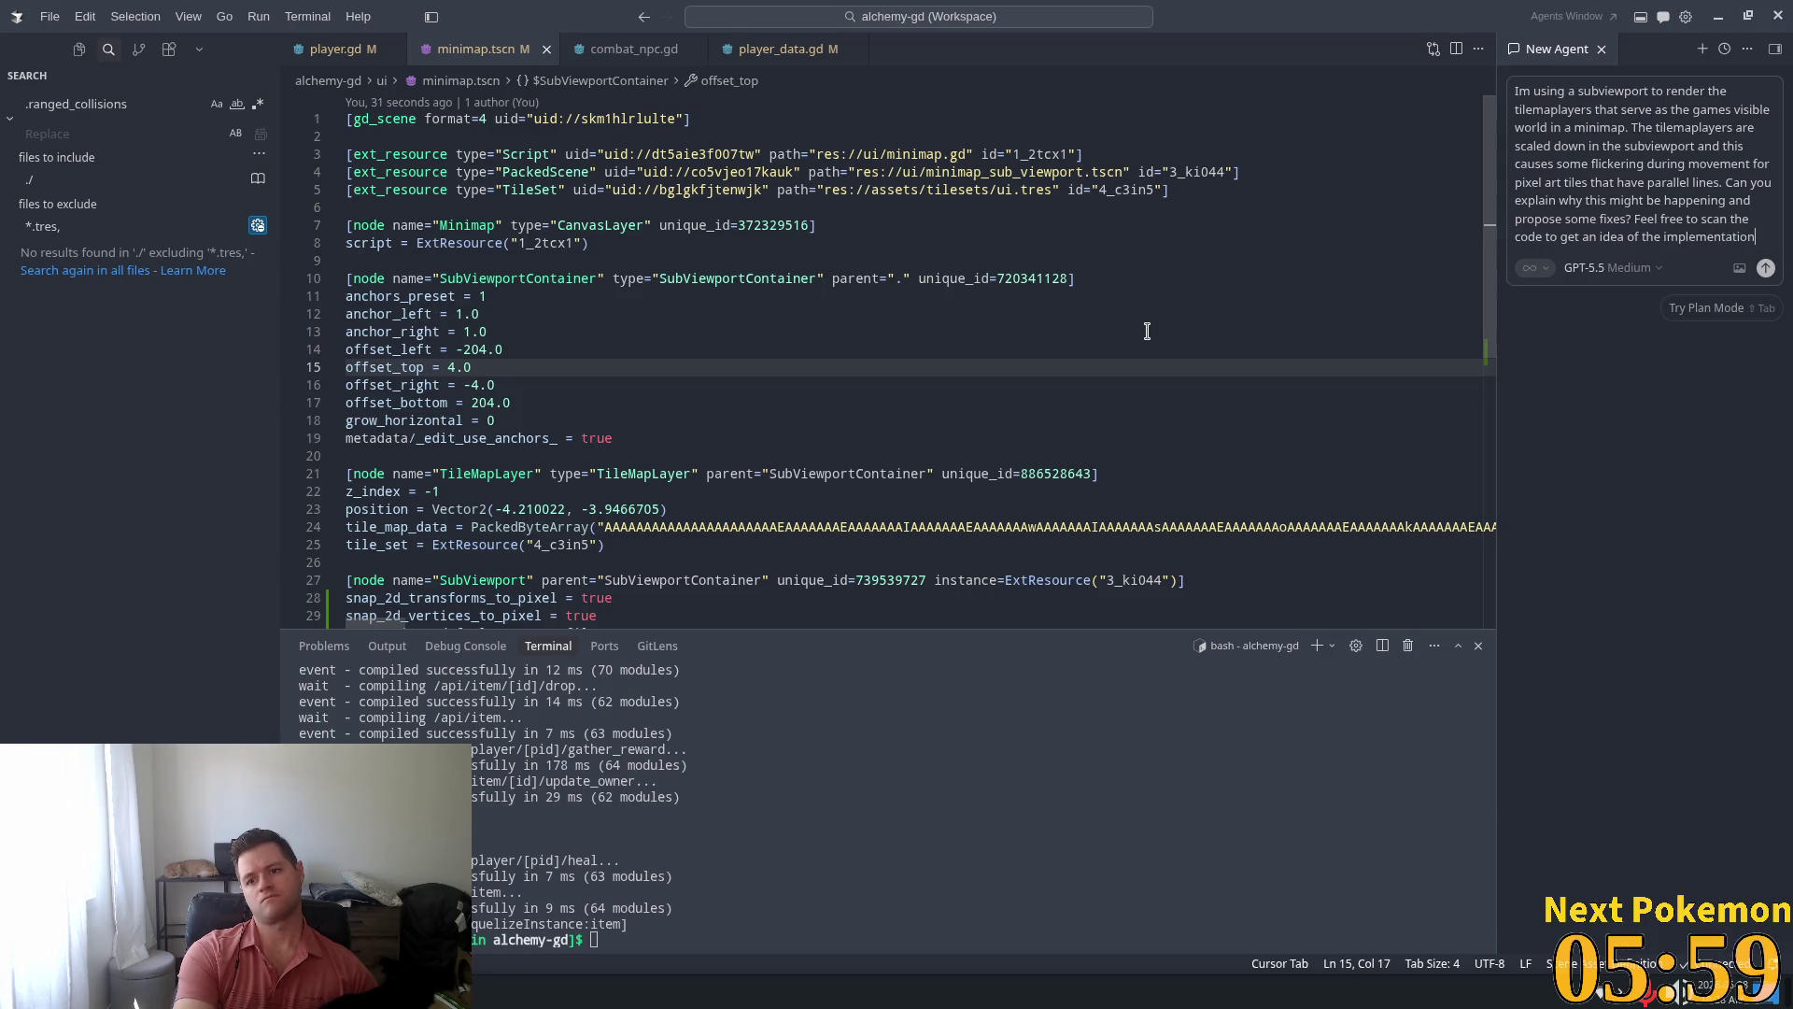
key("Return")
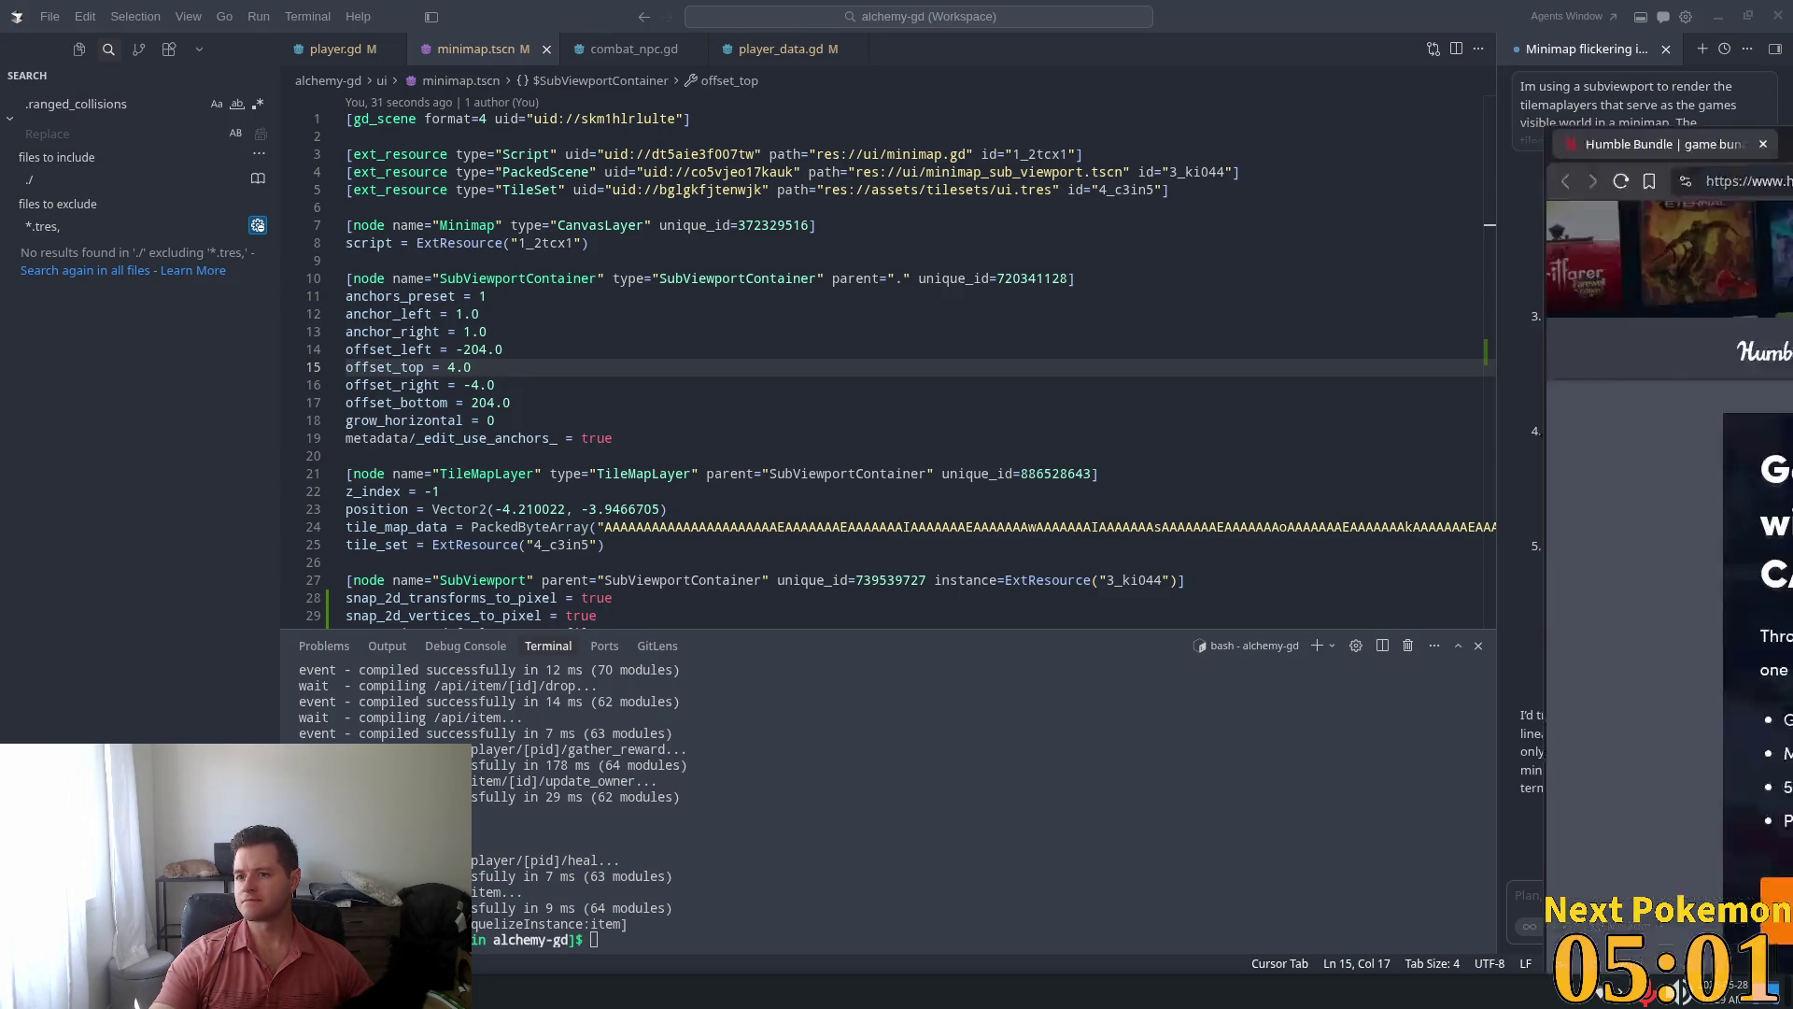
Bring the Humble Bundle browser window back in front of Cursor
key("alt+Tab")
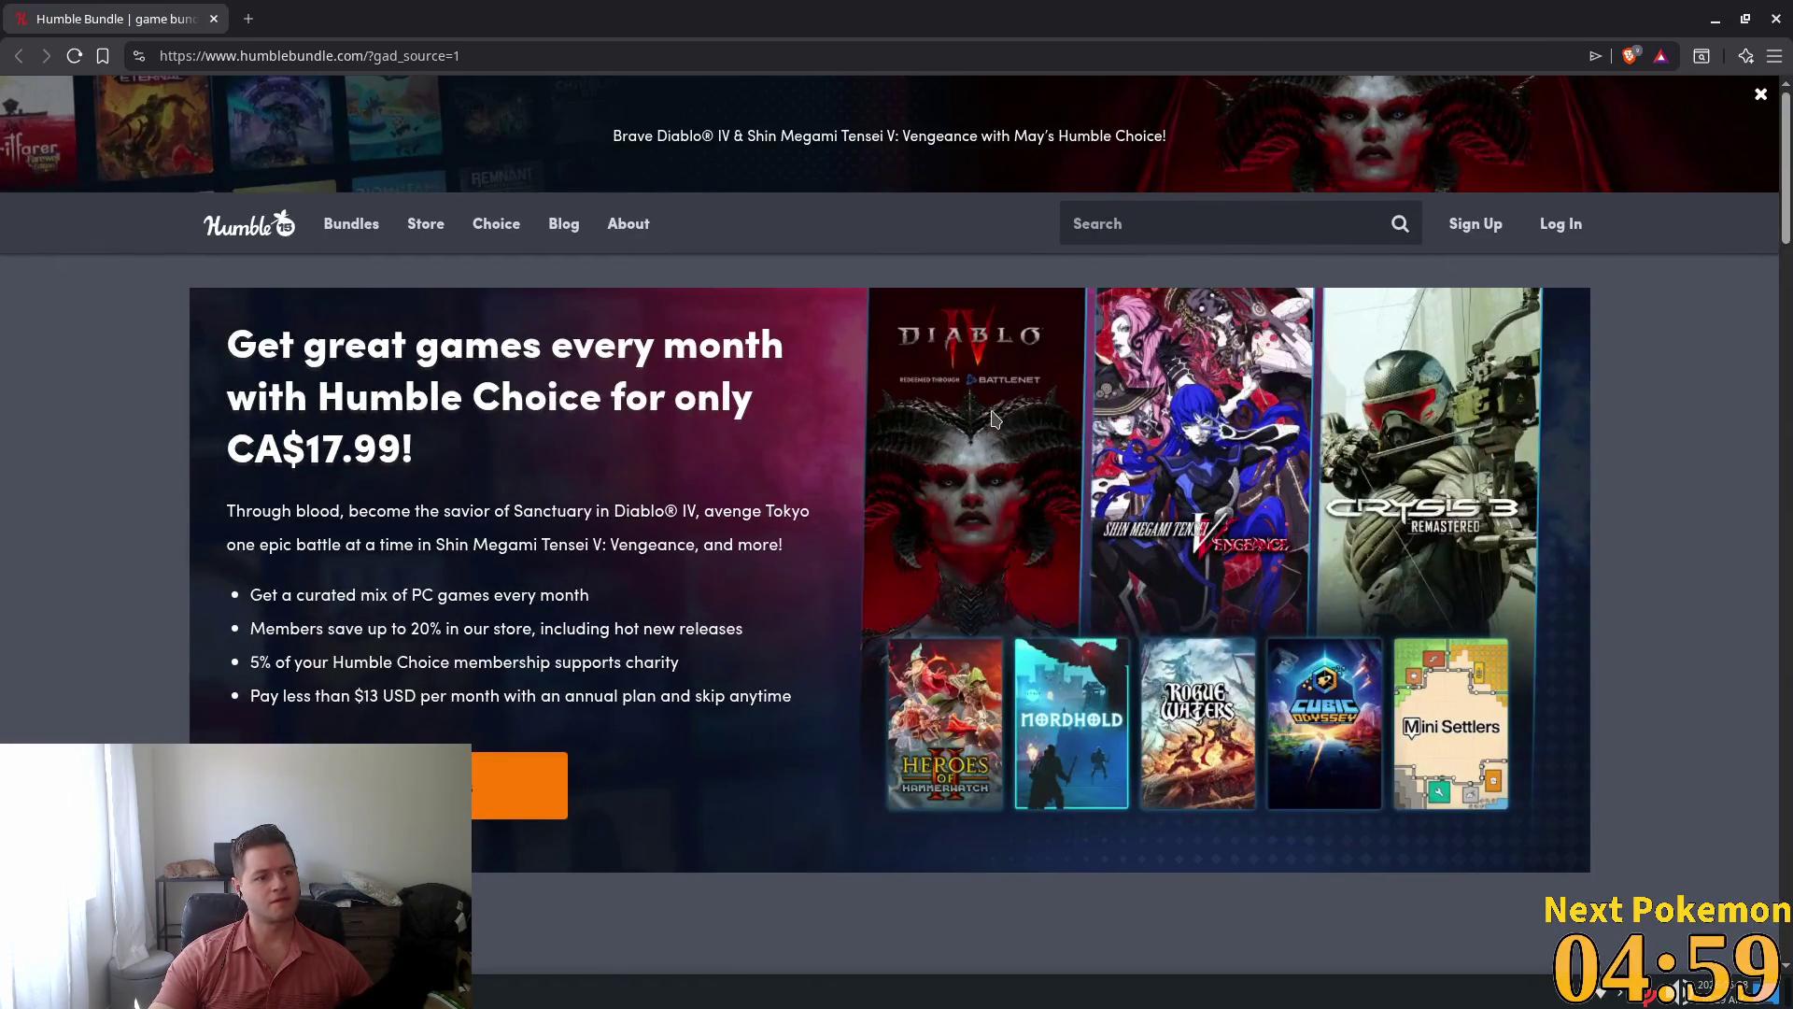
left_click(1775, 21)
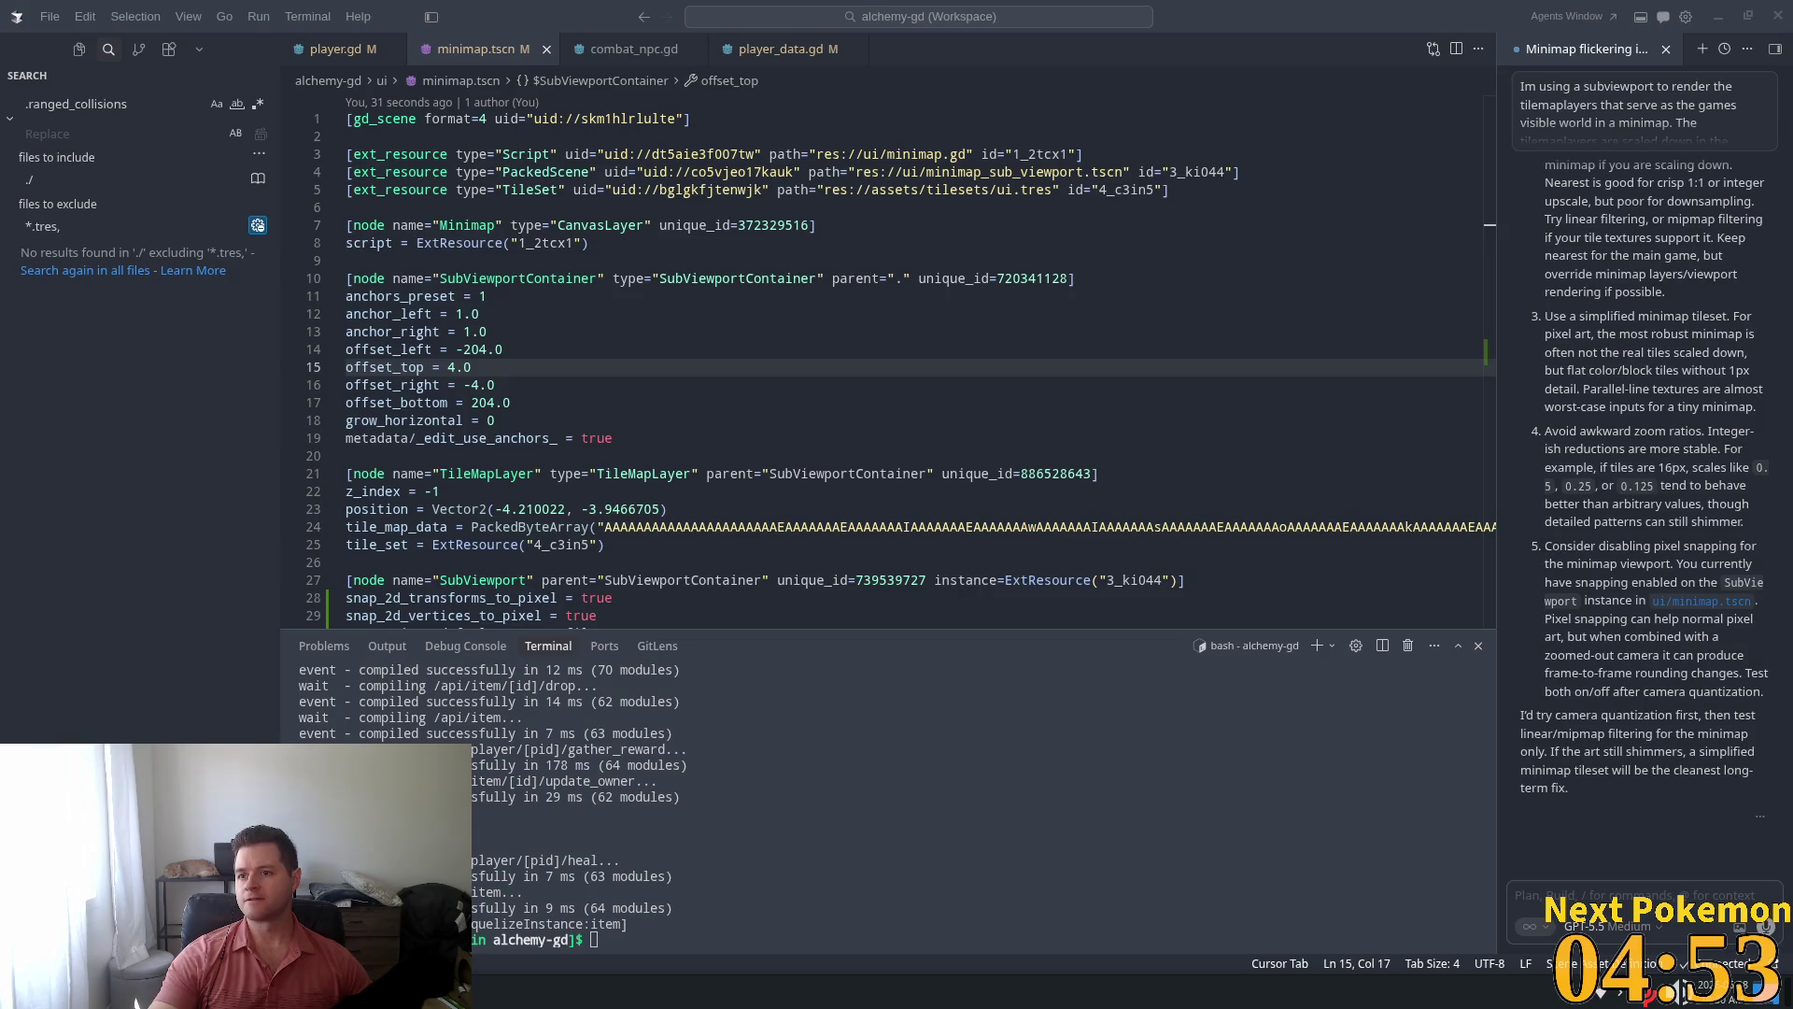
left_click_drag(1792, 282, 1164, 282)
Maximize the browser and scroll through the Adventurer's Audio Loot pack tiles and 10-item CA$34.03 tier
double_click(1164, 282)
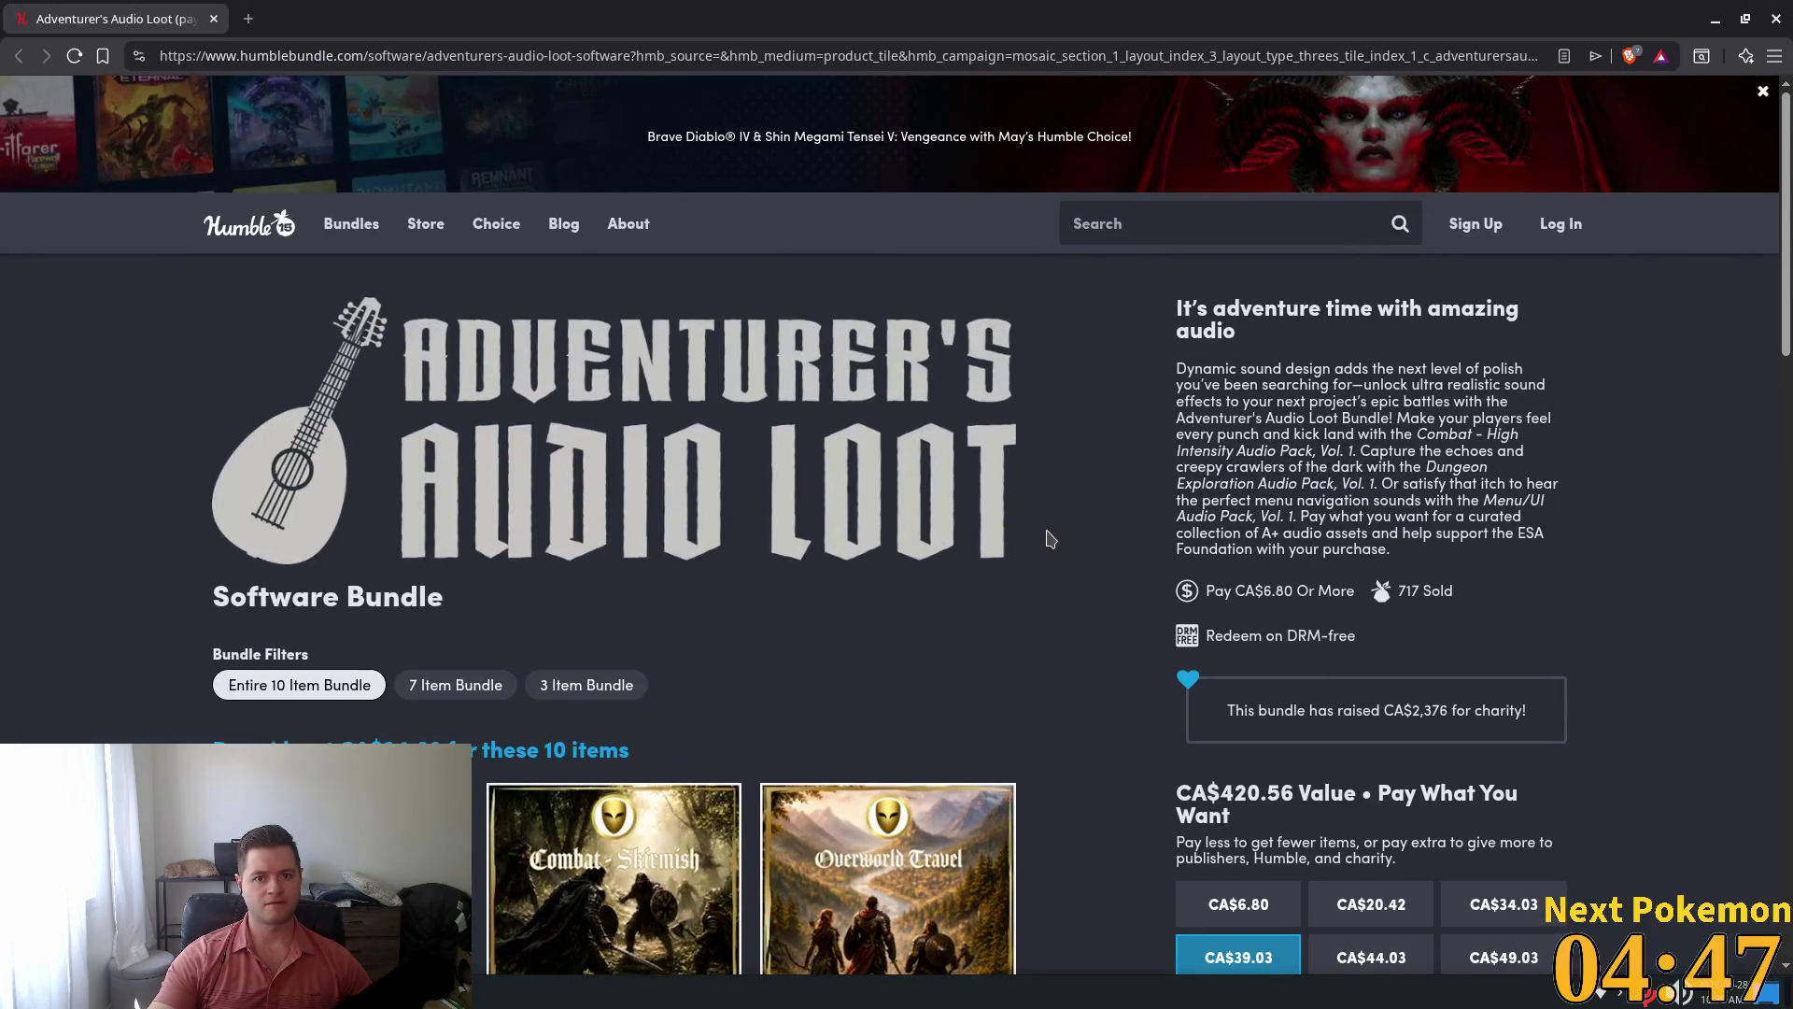
scroll(1050, 539, "down", 3)
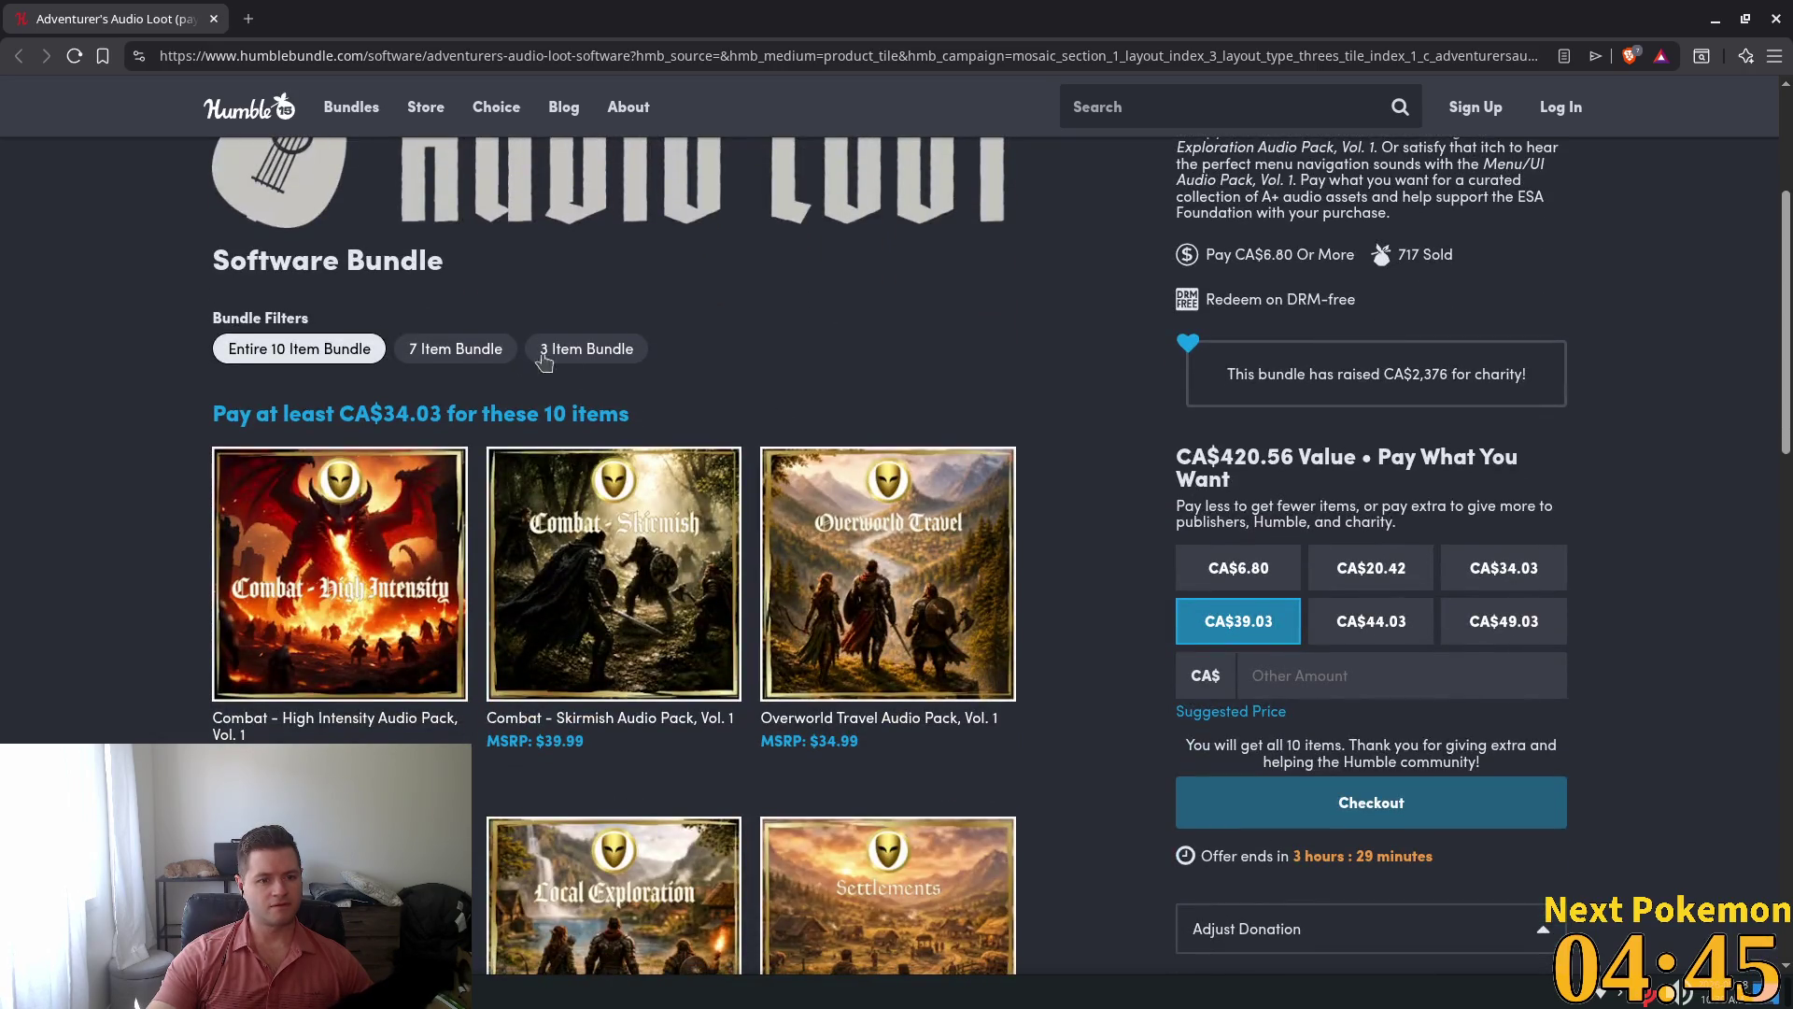
scroll(385, 460, "up", 3)
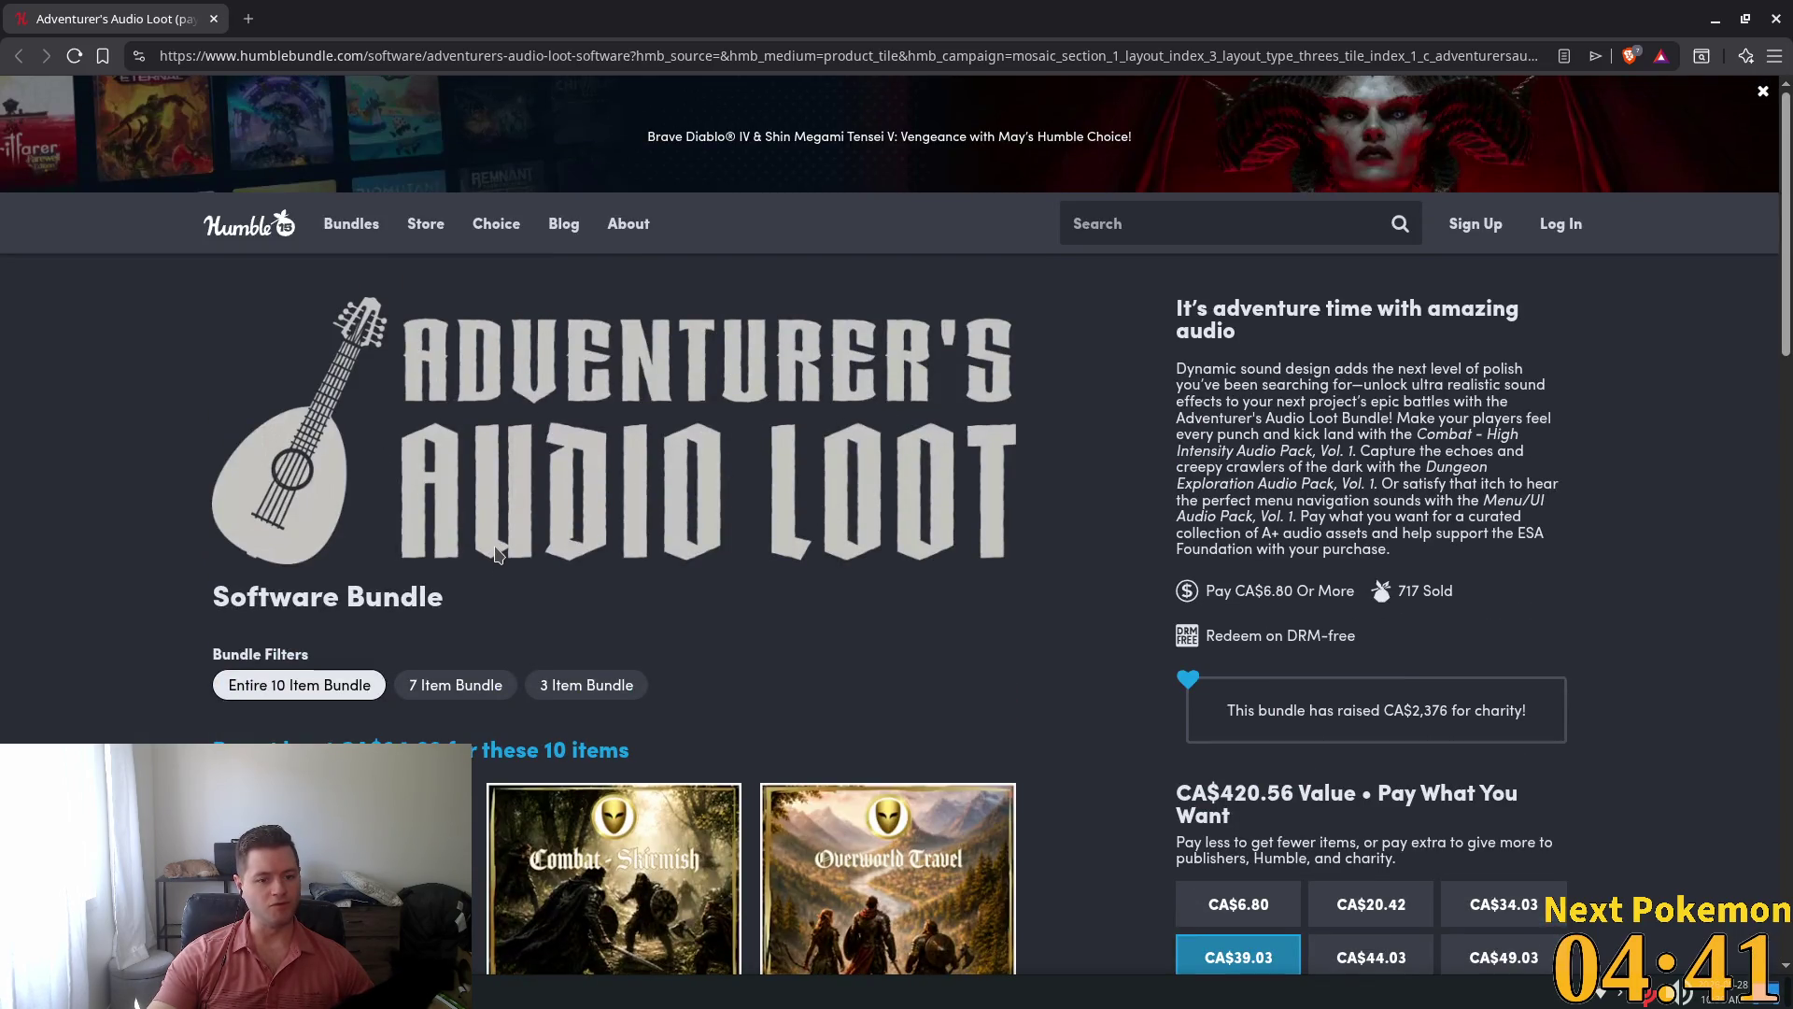
scroll(496, 558, "down", 1)
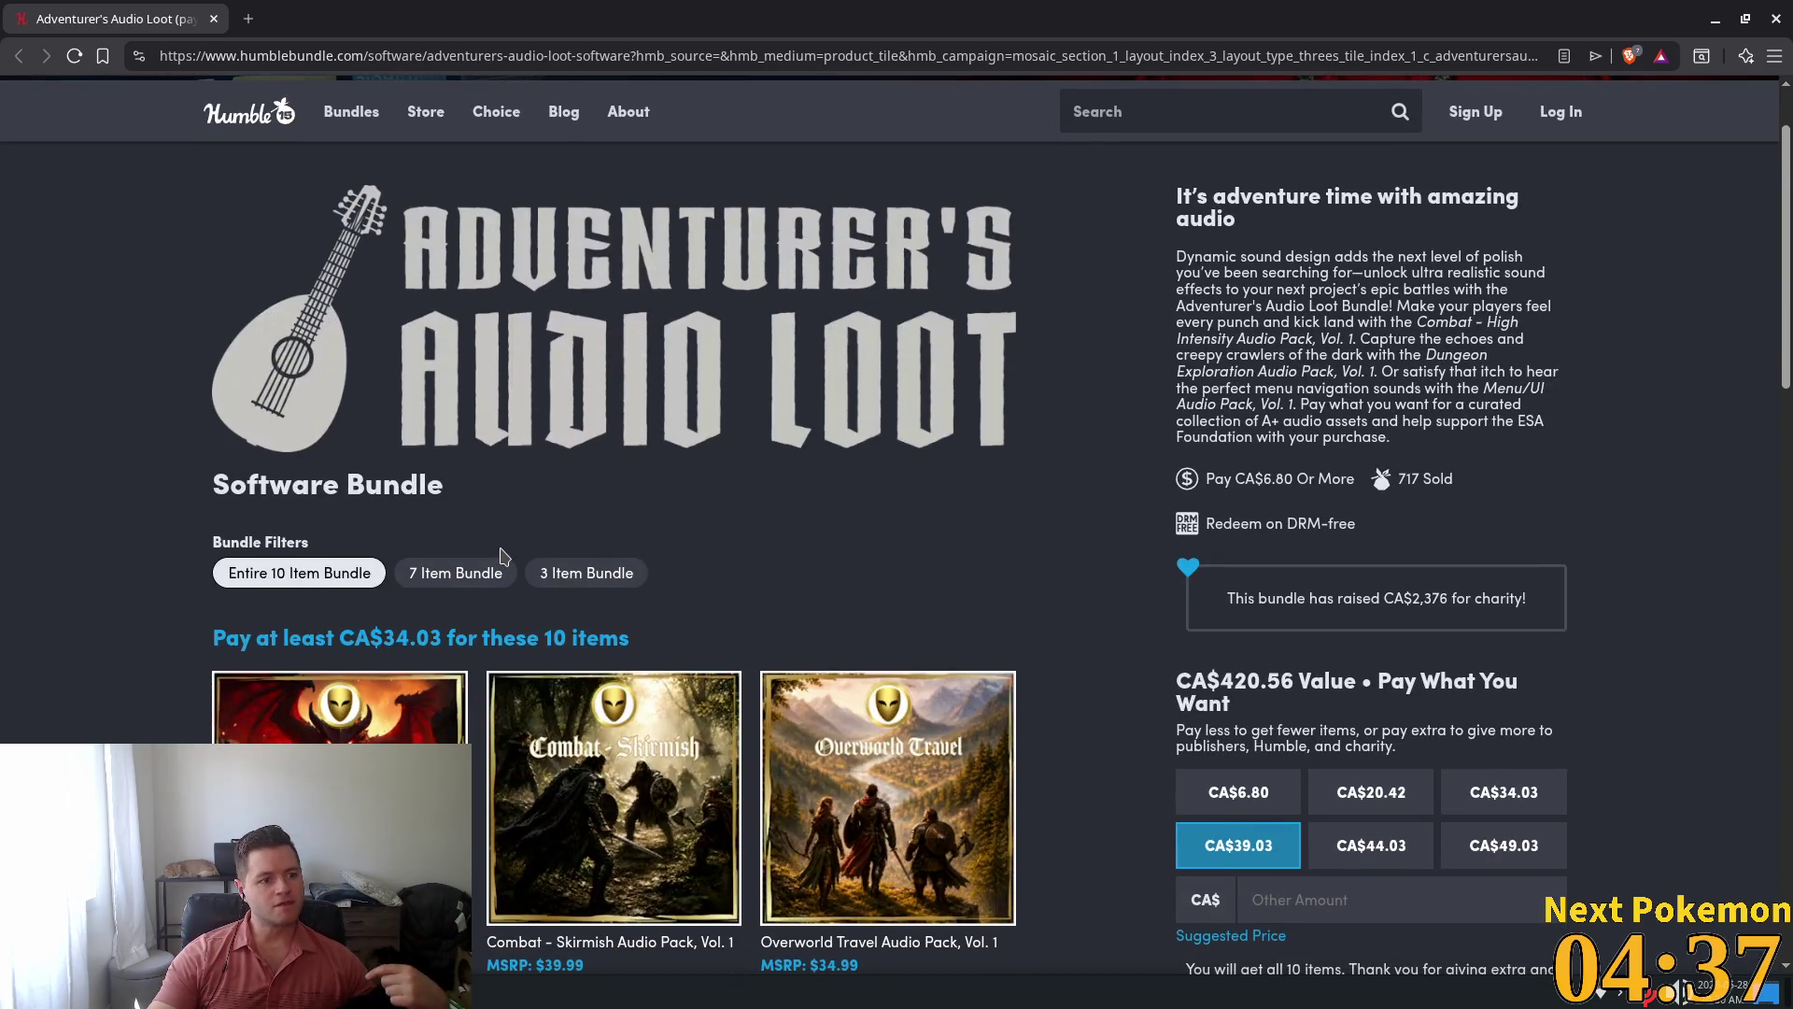
scroll(502, 557, "down", 3)
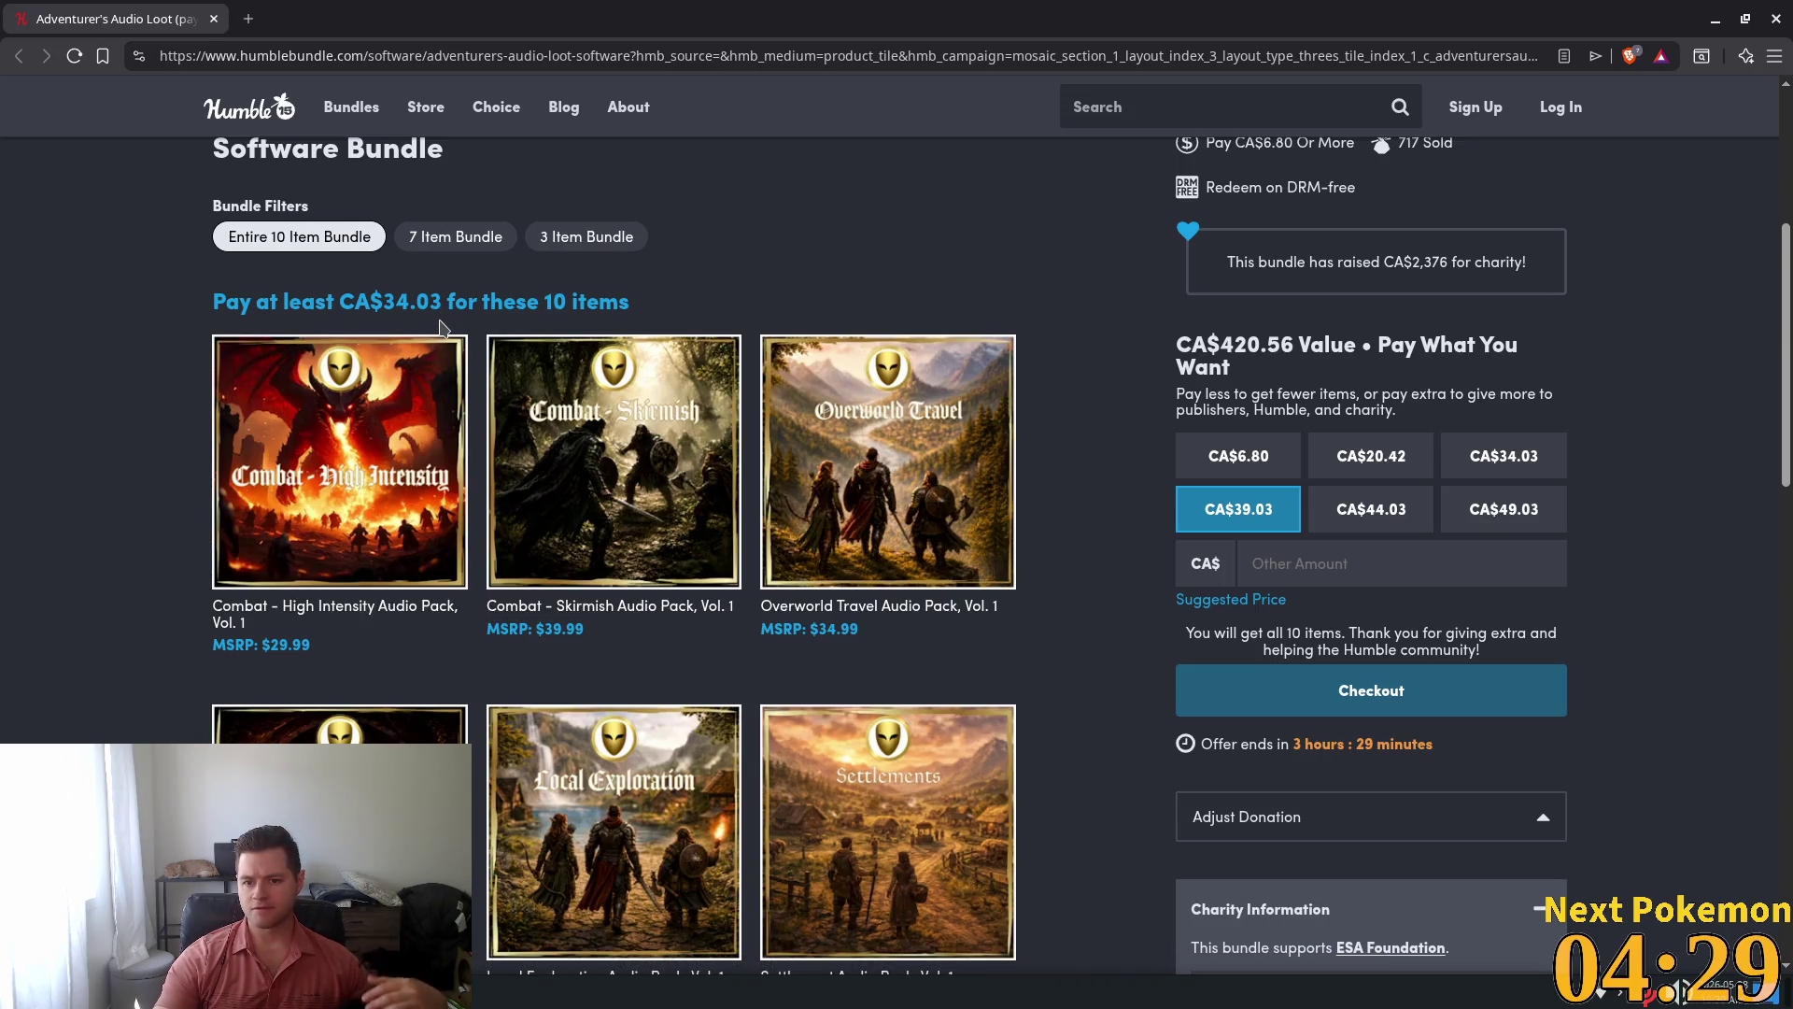
scroll(442, 327, "down", 2)
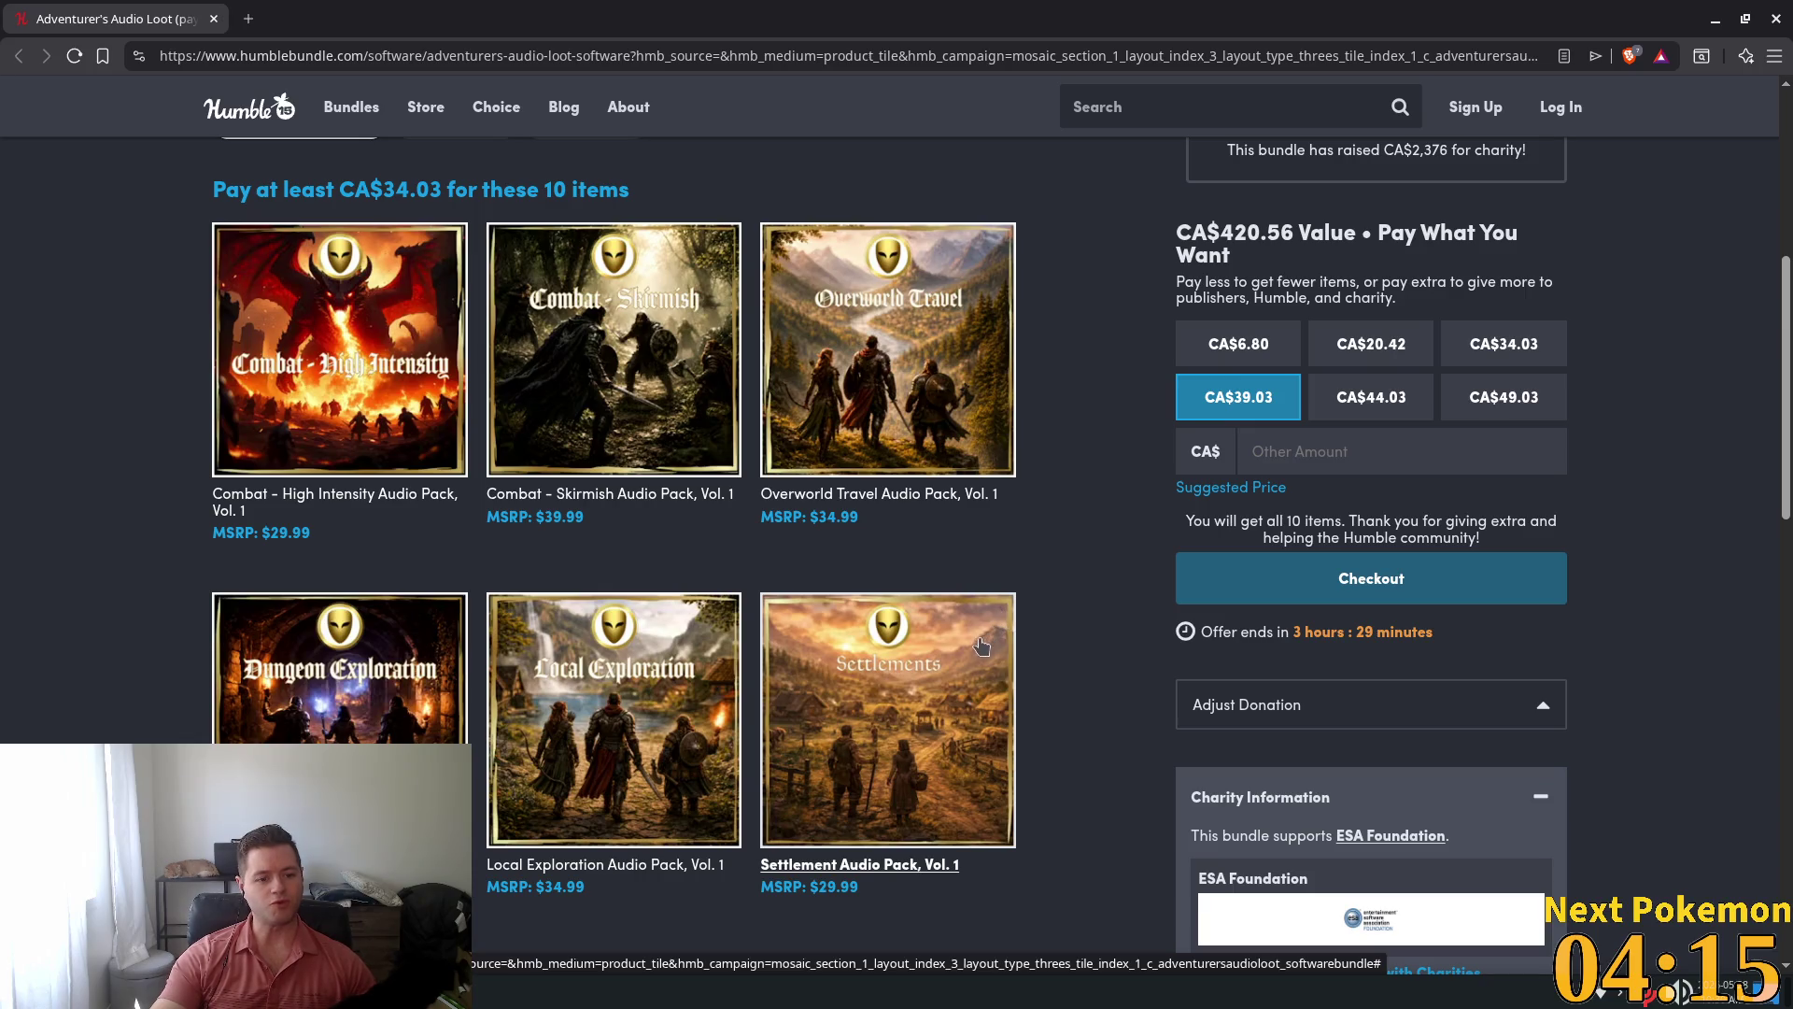
scroll(1059, 547, "down", 5)
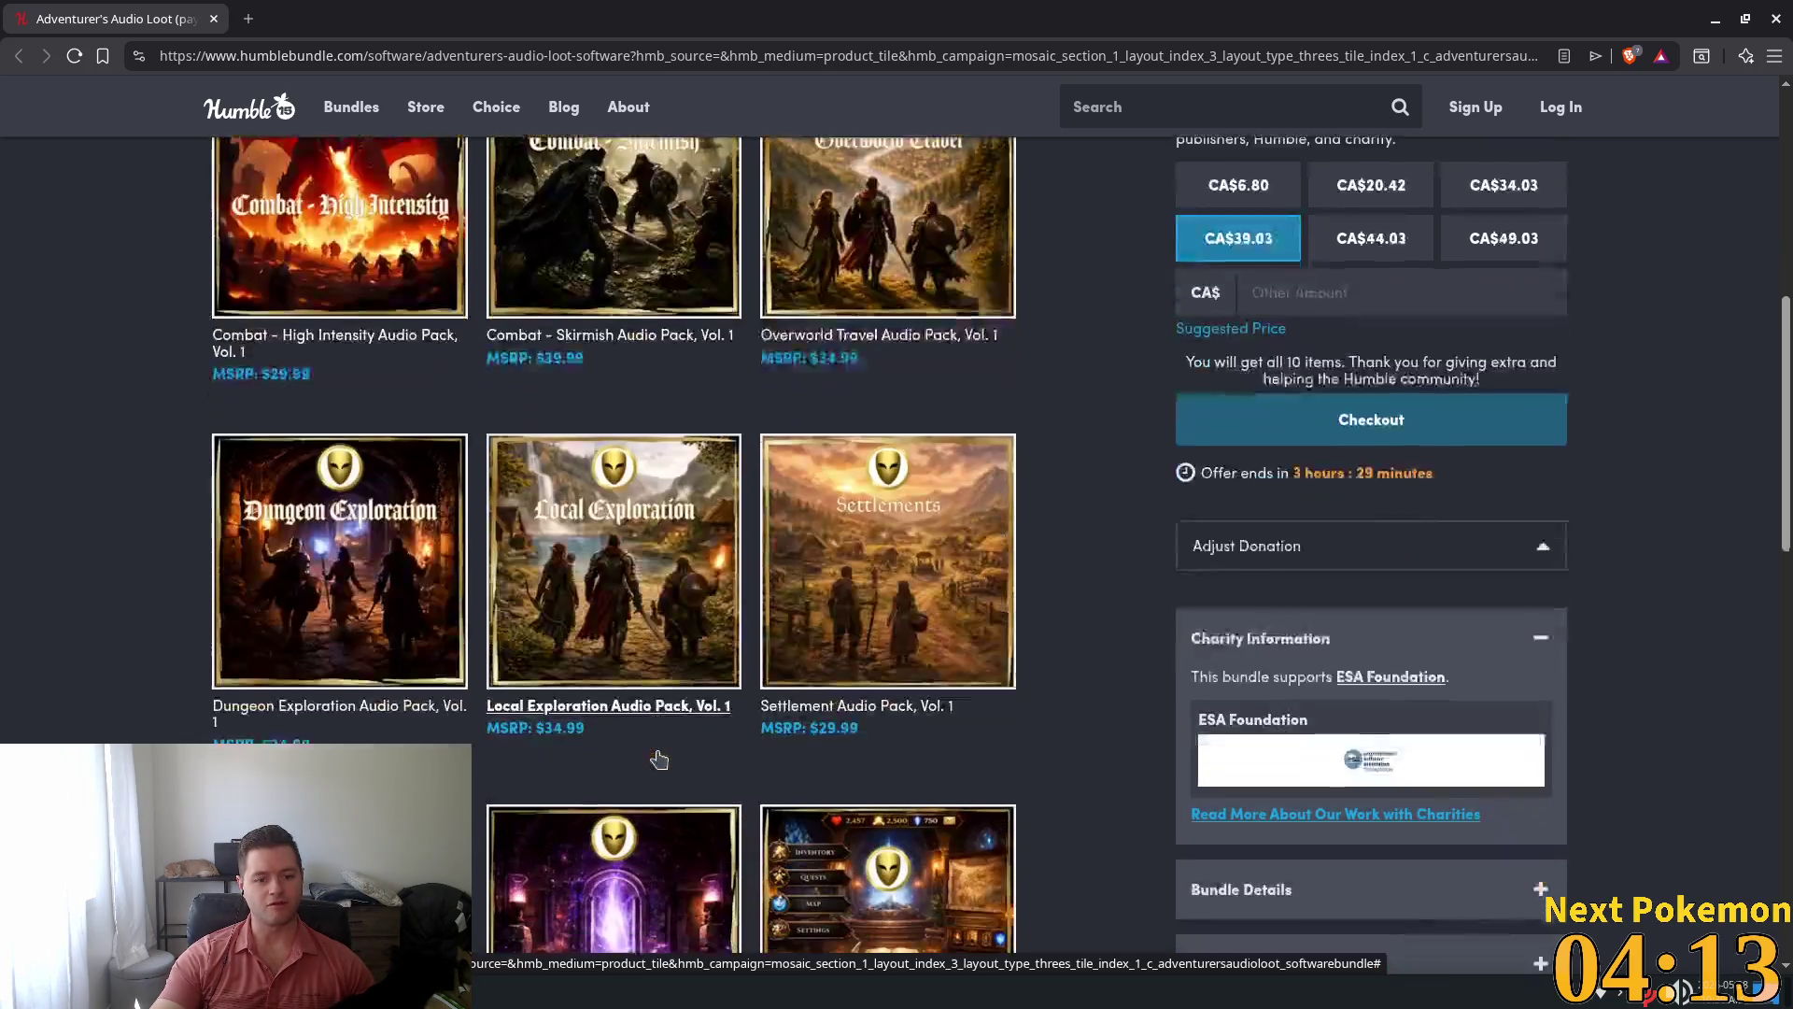
scroll(1059, 547, "down", 9)
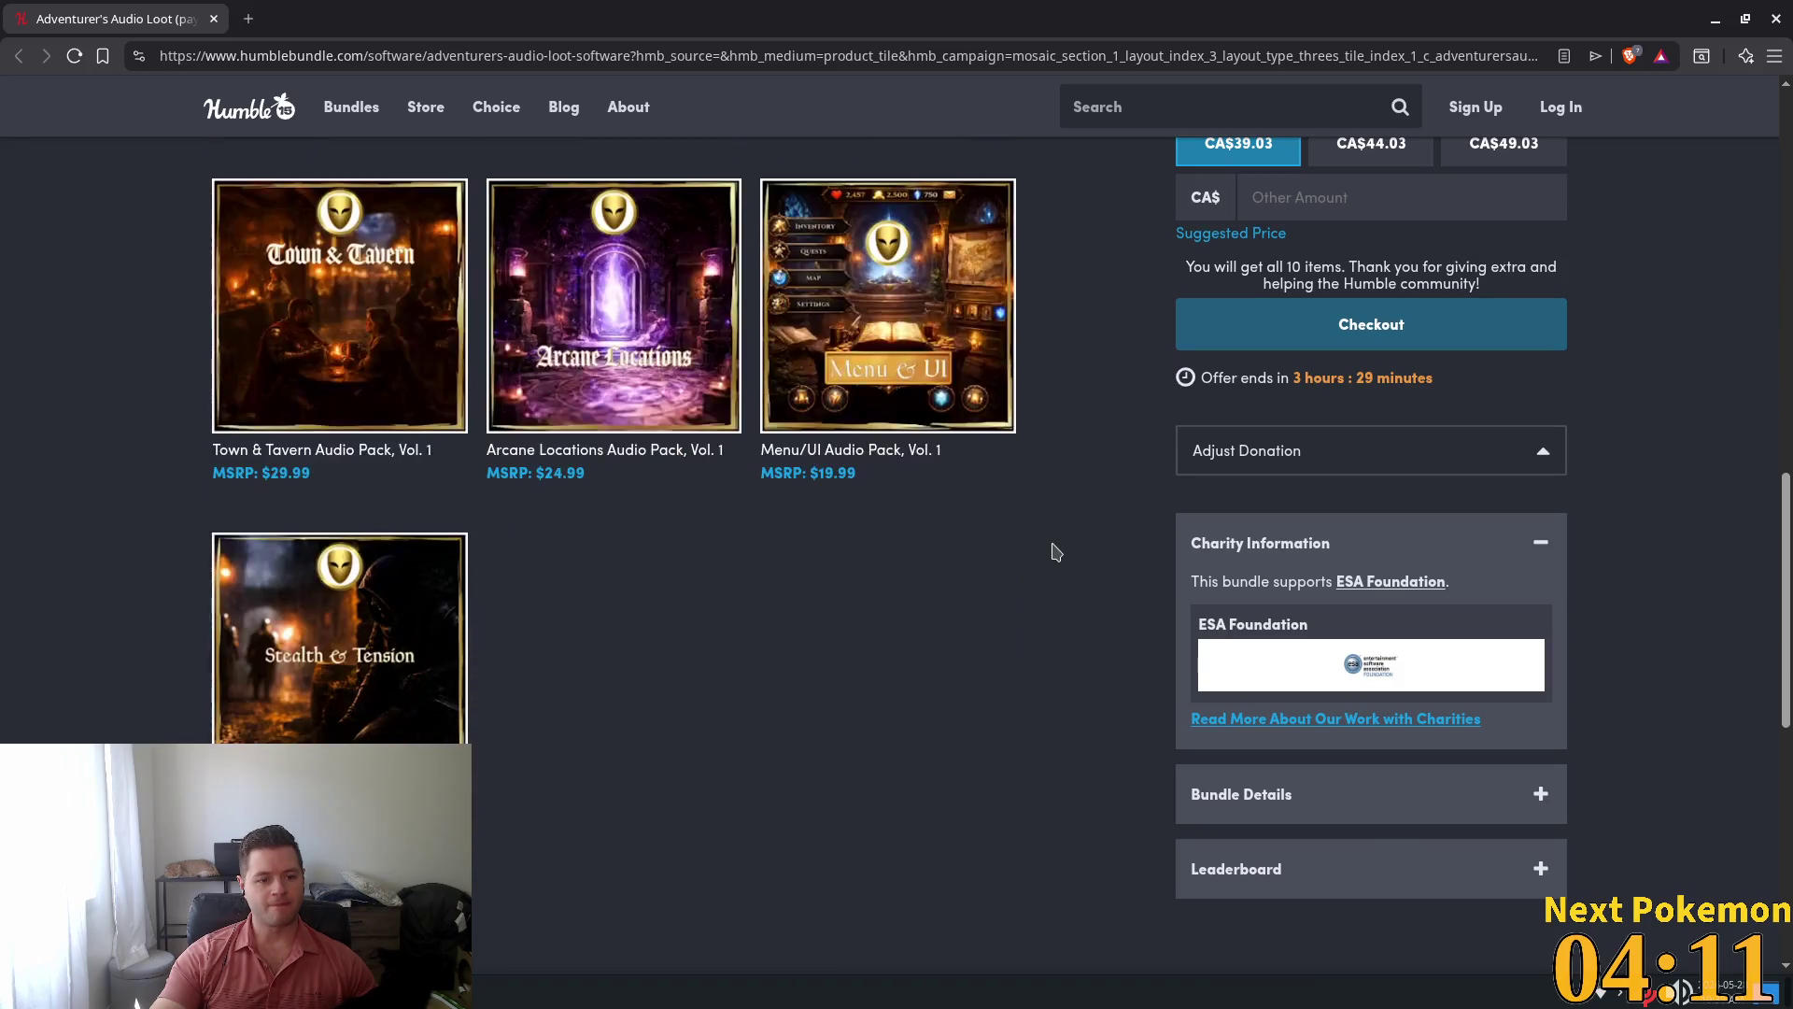
scroll(1055, 555, "up", 15)
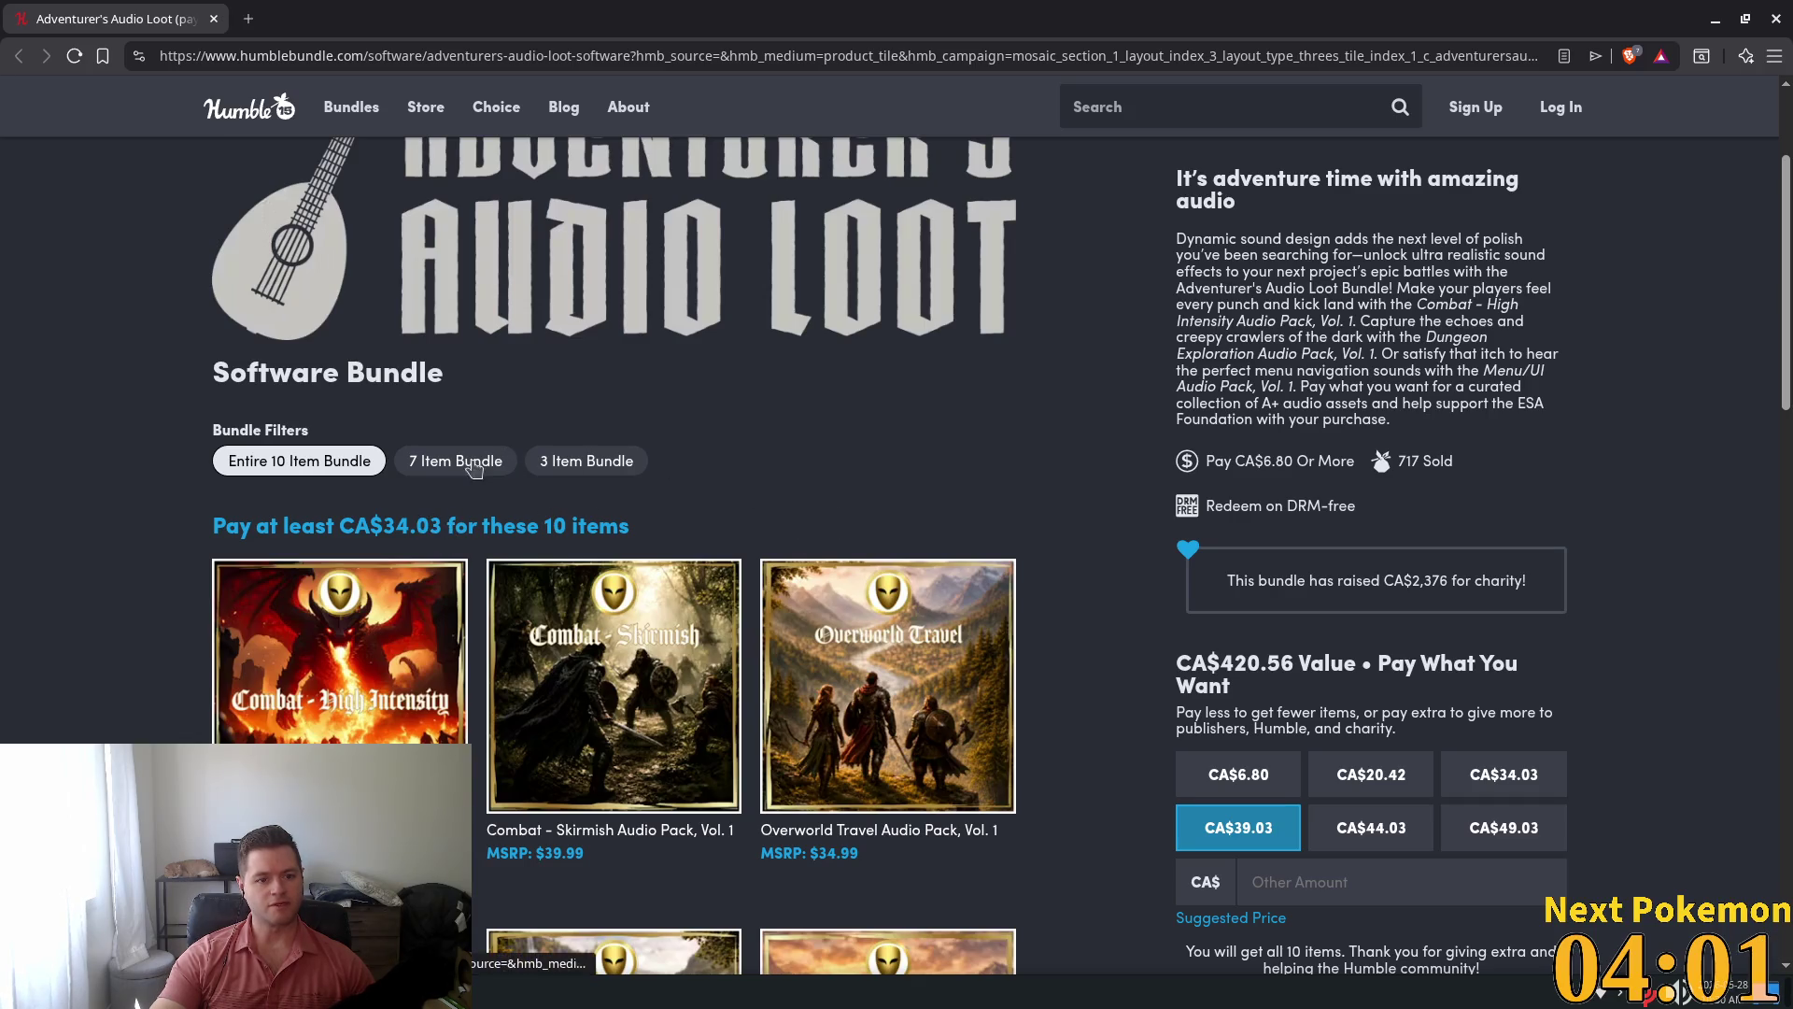
Switch the bundle from the 3 Item tier to the 7 Item tier (CA$20.42), then open the page in a new tab
left_click(587, 460)
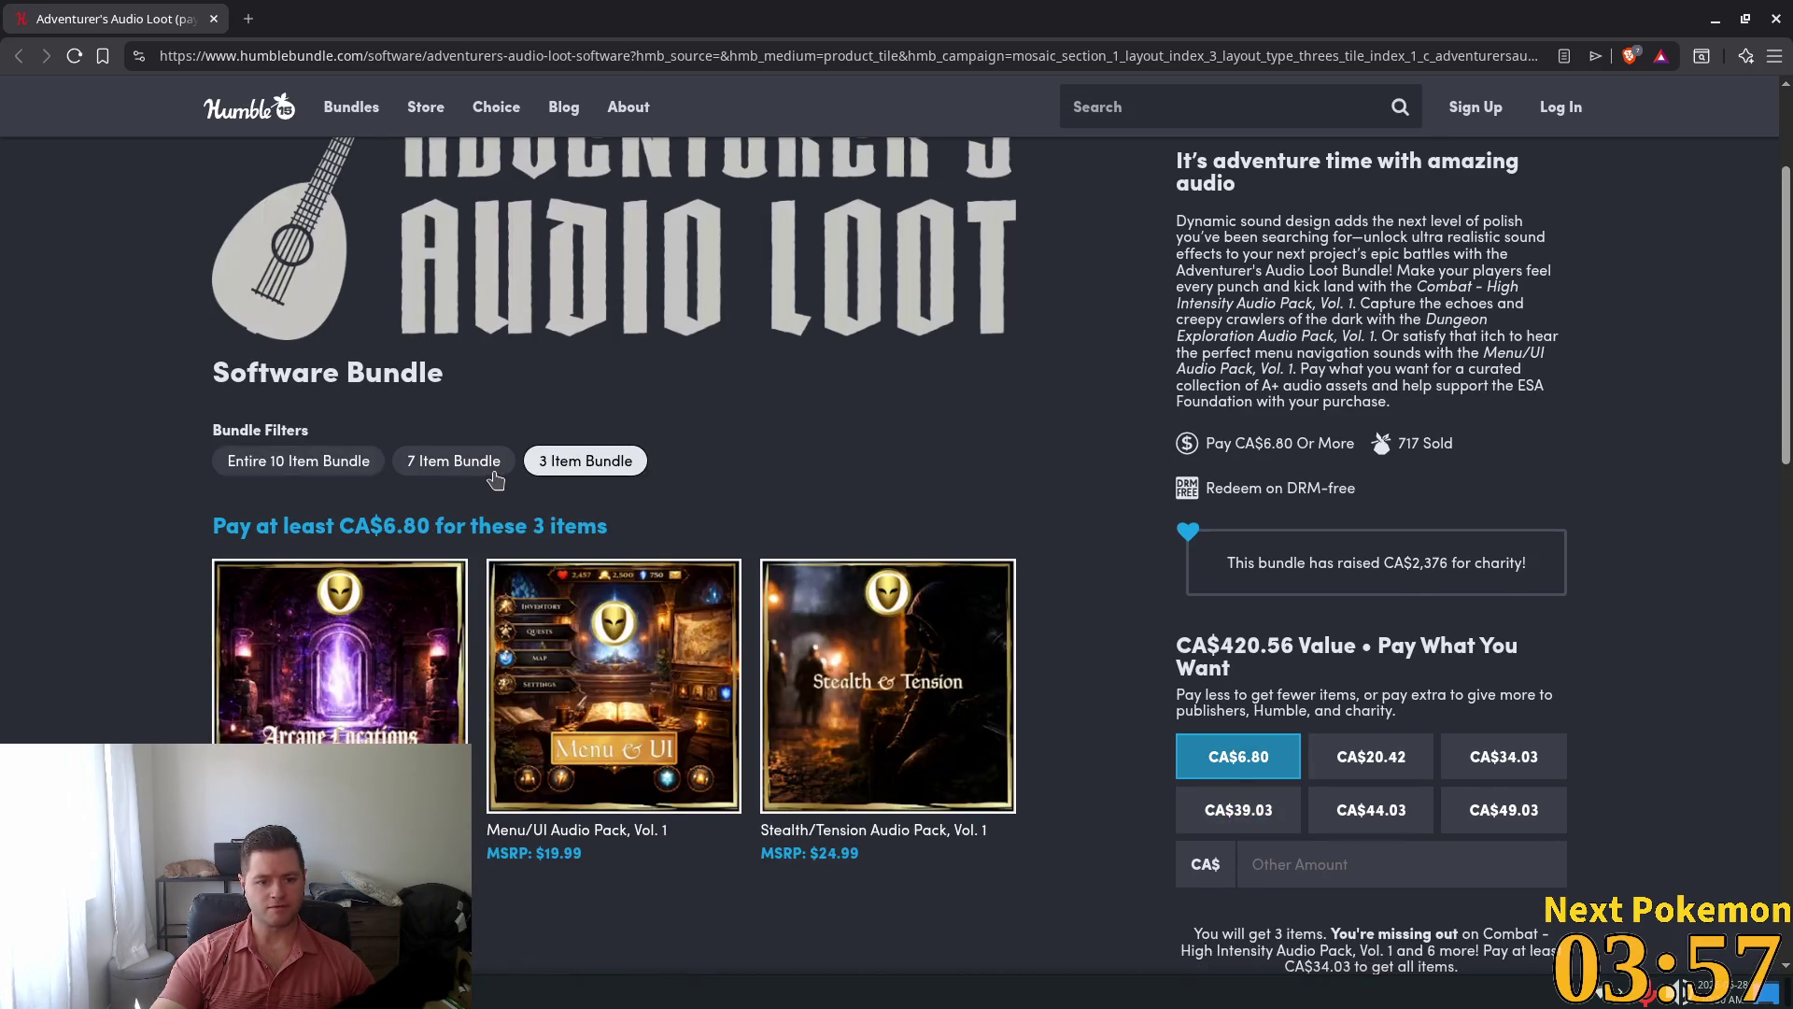
left_click(457, 467)
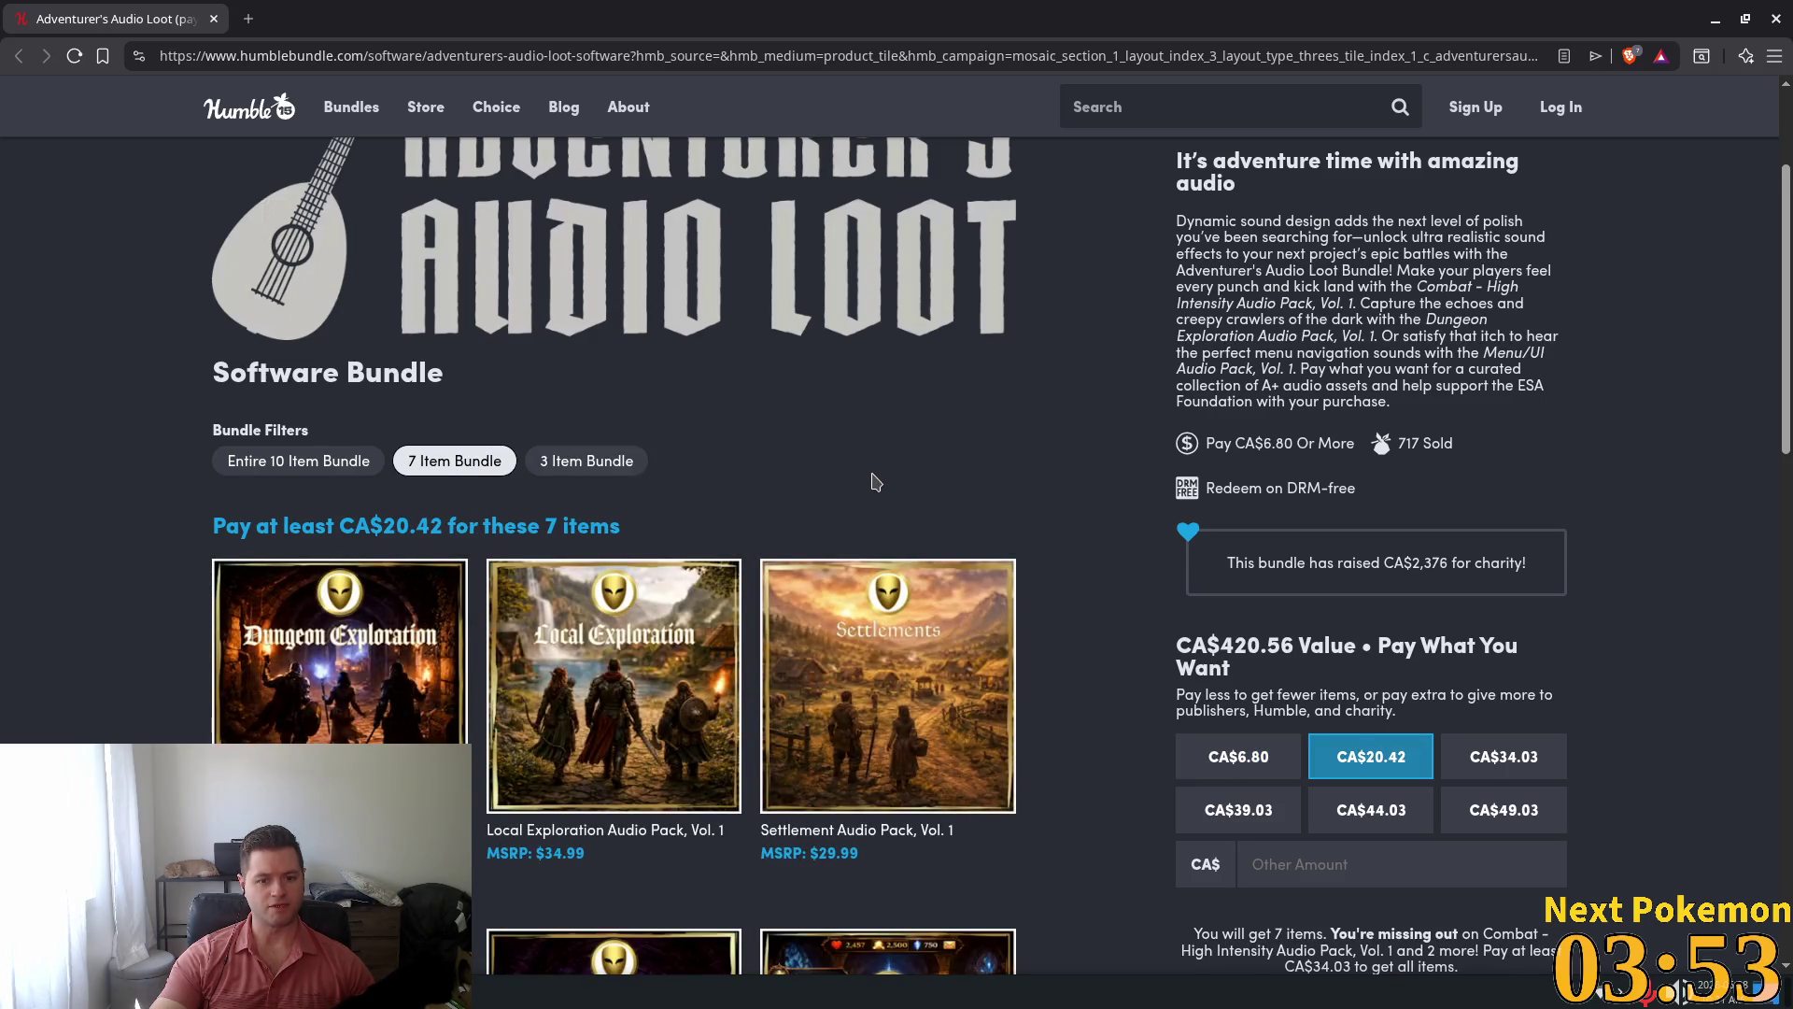
scroll(876, 482, "down", 5)
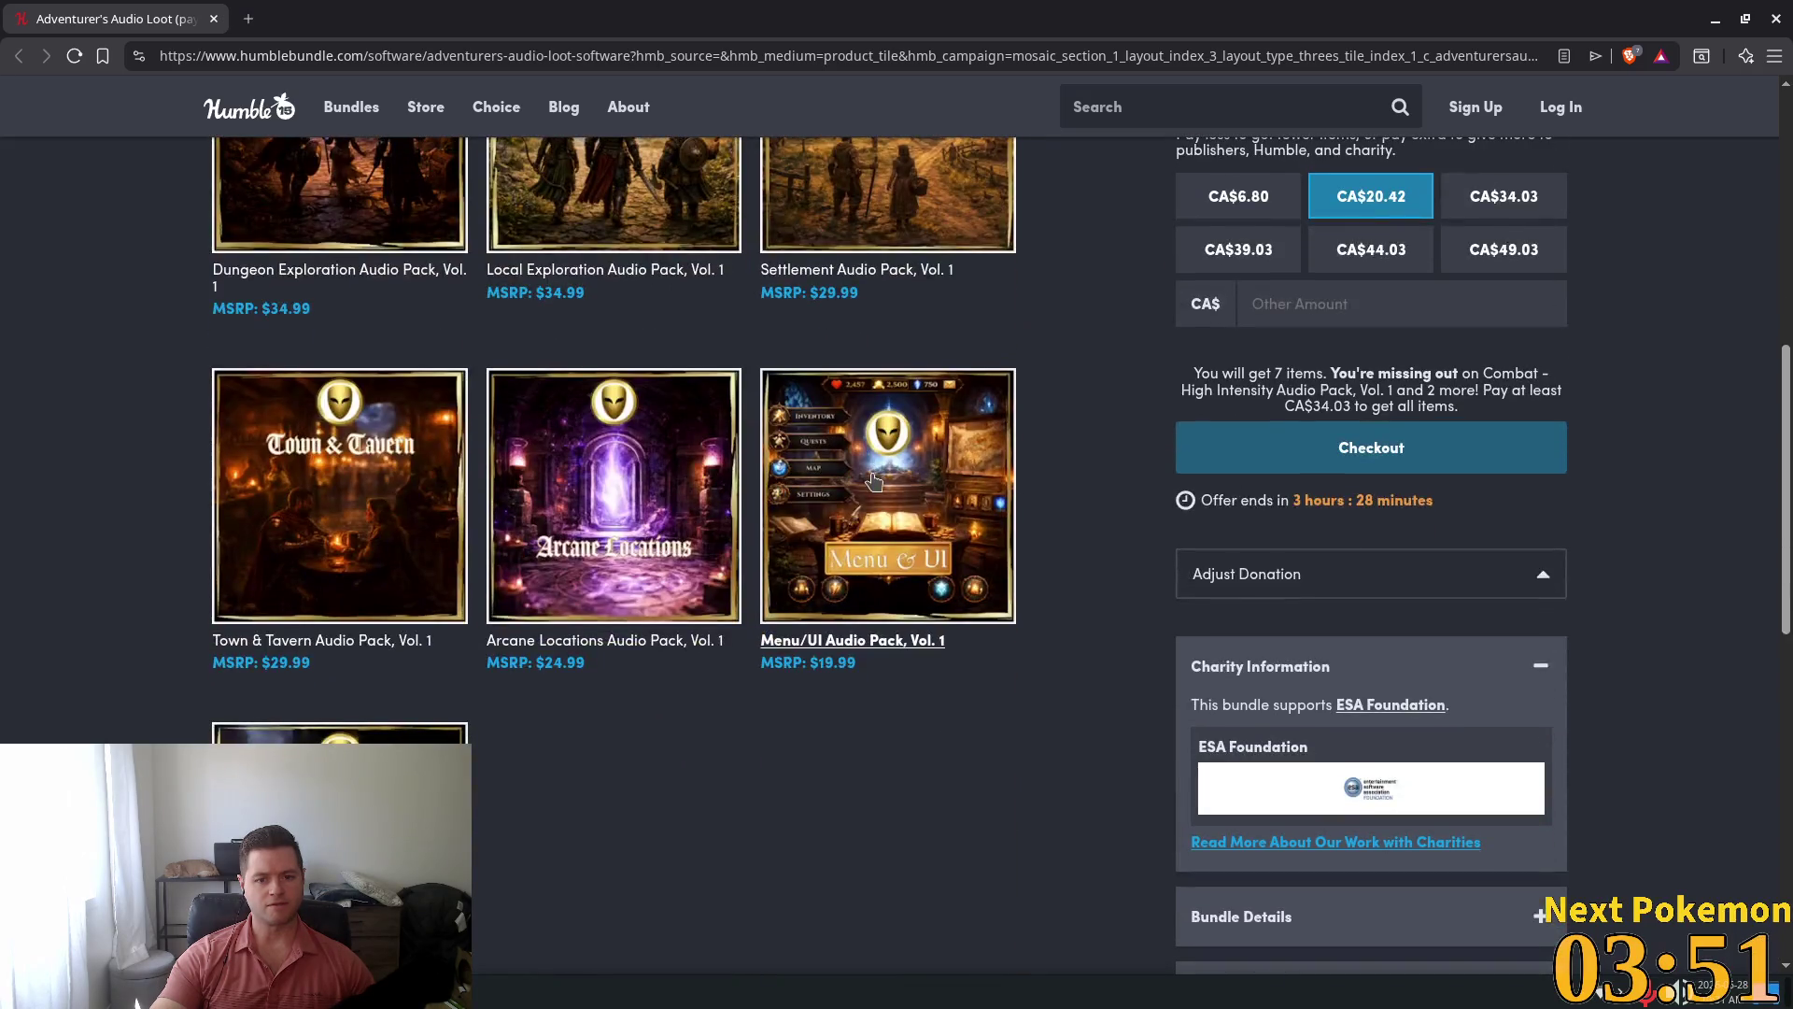
scroll(875, 482, "down", 2)
scroll(865, 501, "up", 5)
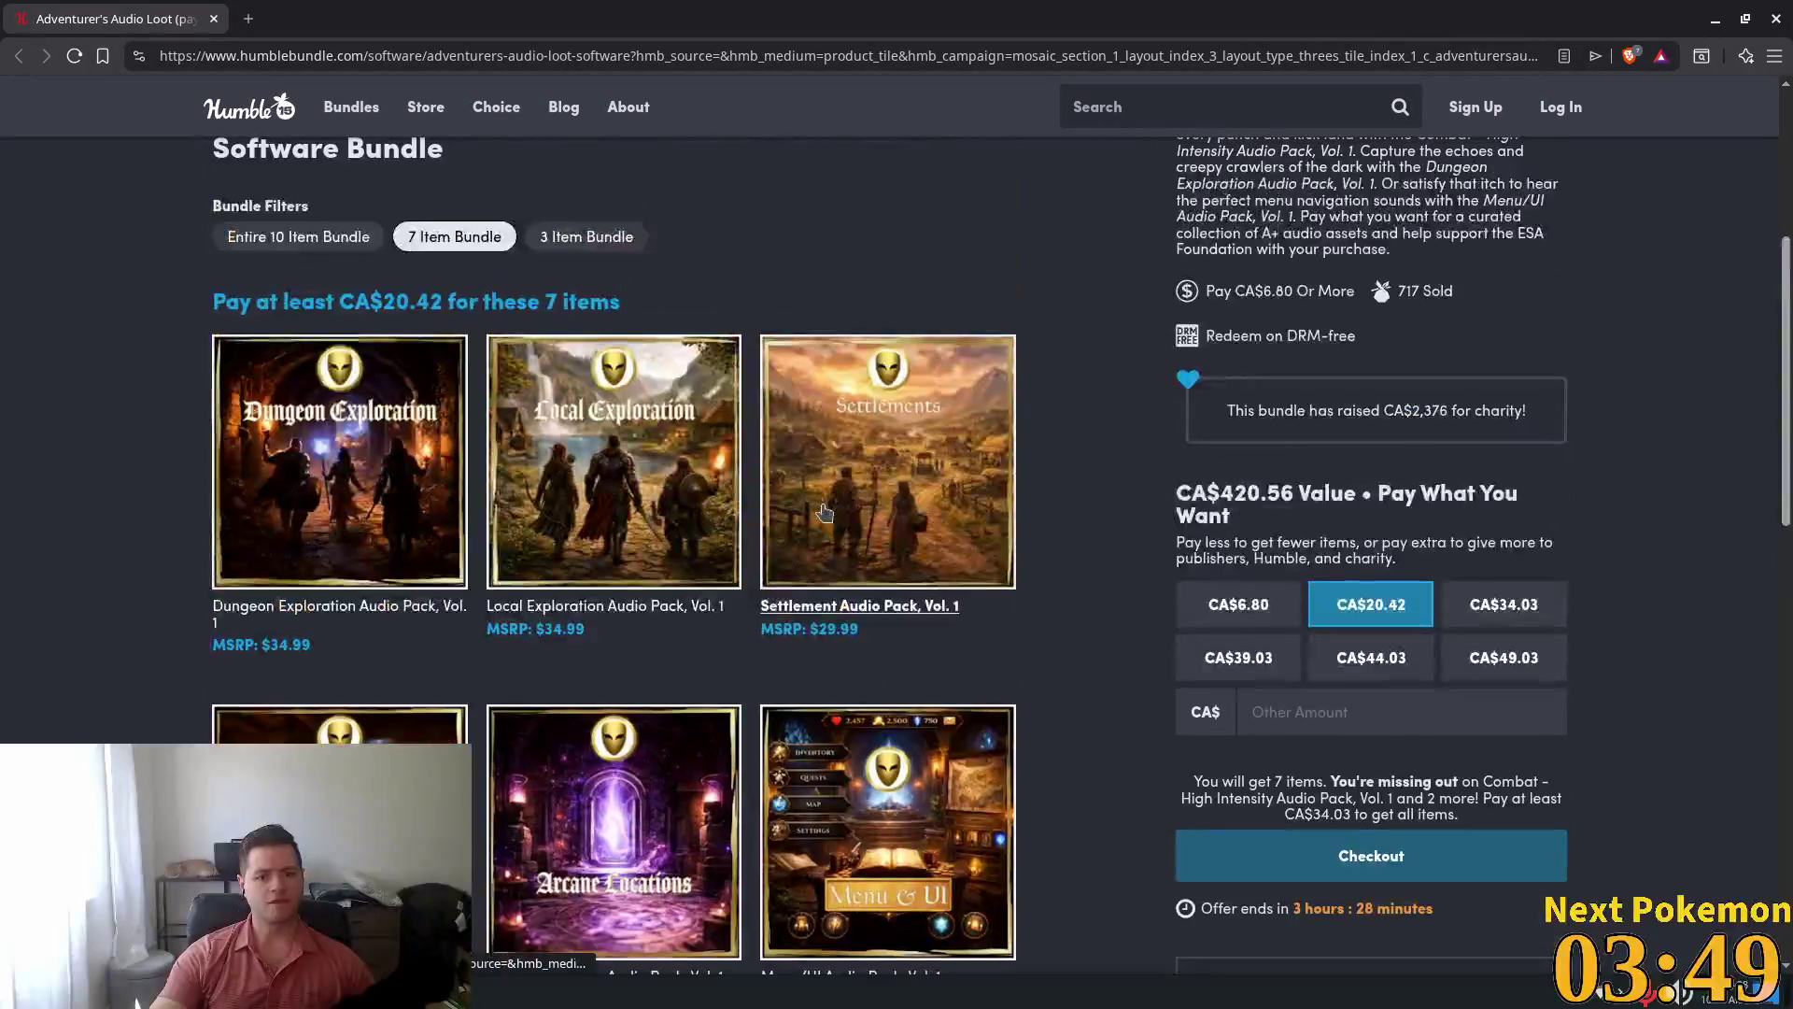
middle_click(822, 504)
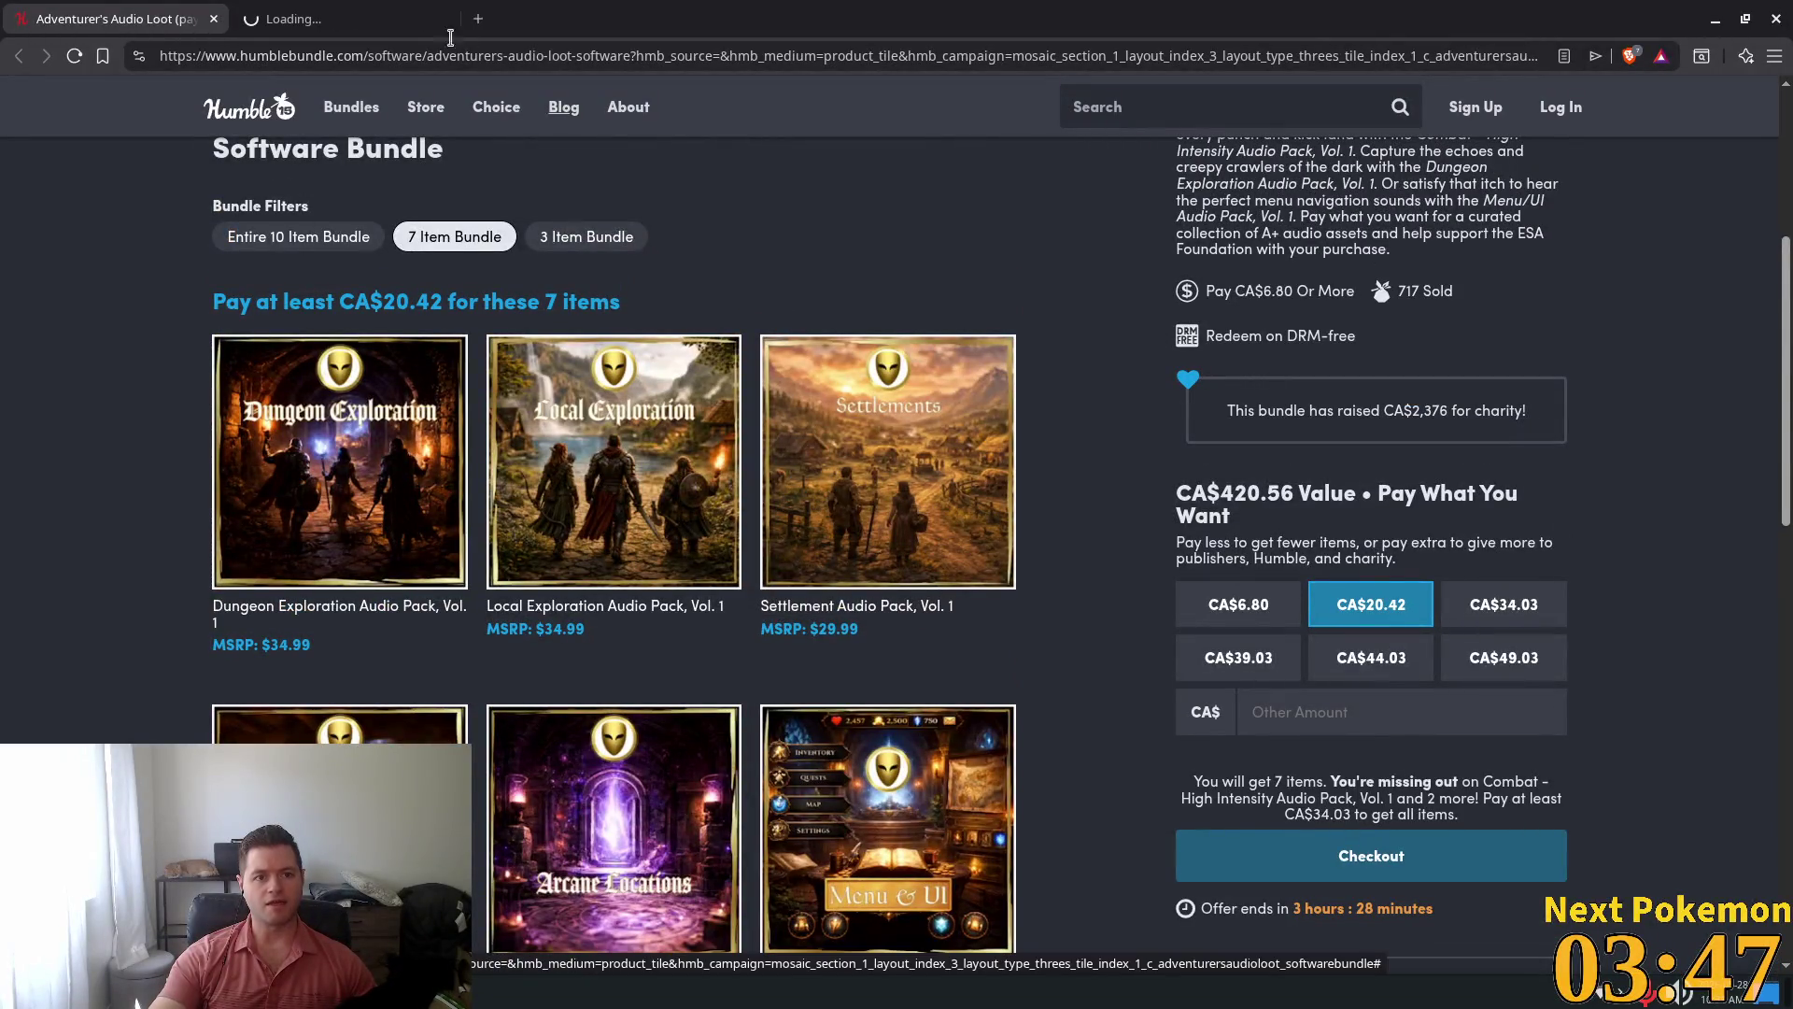
In the new tab, scroll down to the Audio Loot pack tiles and price tiers
left_click(336, 19)
mouse_move(439, 210)
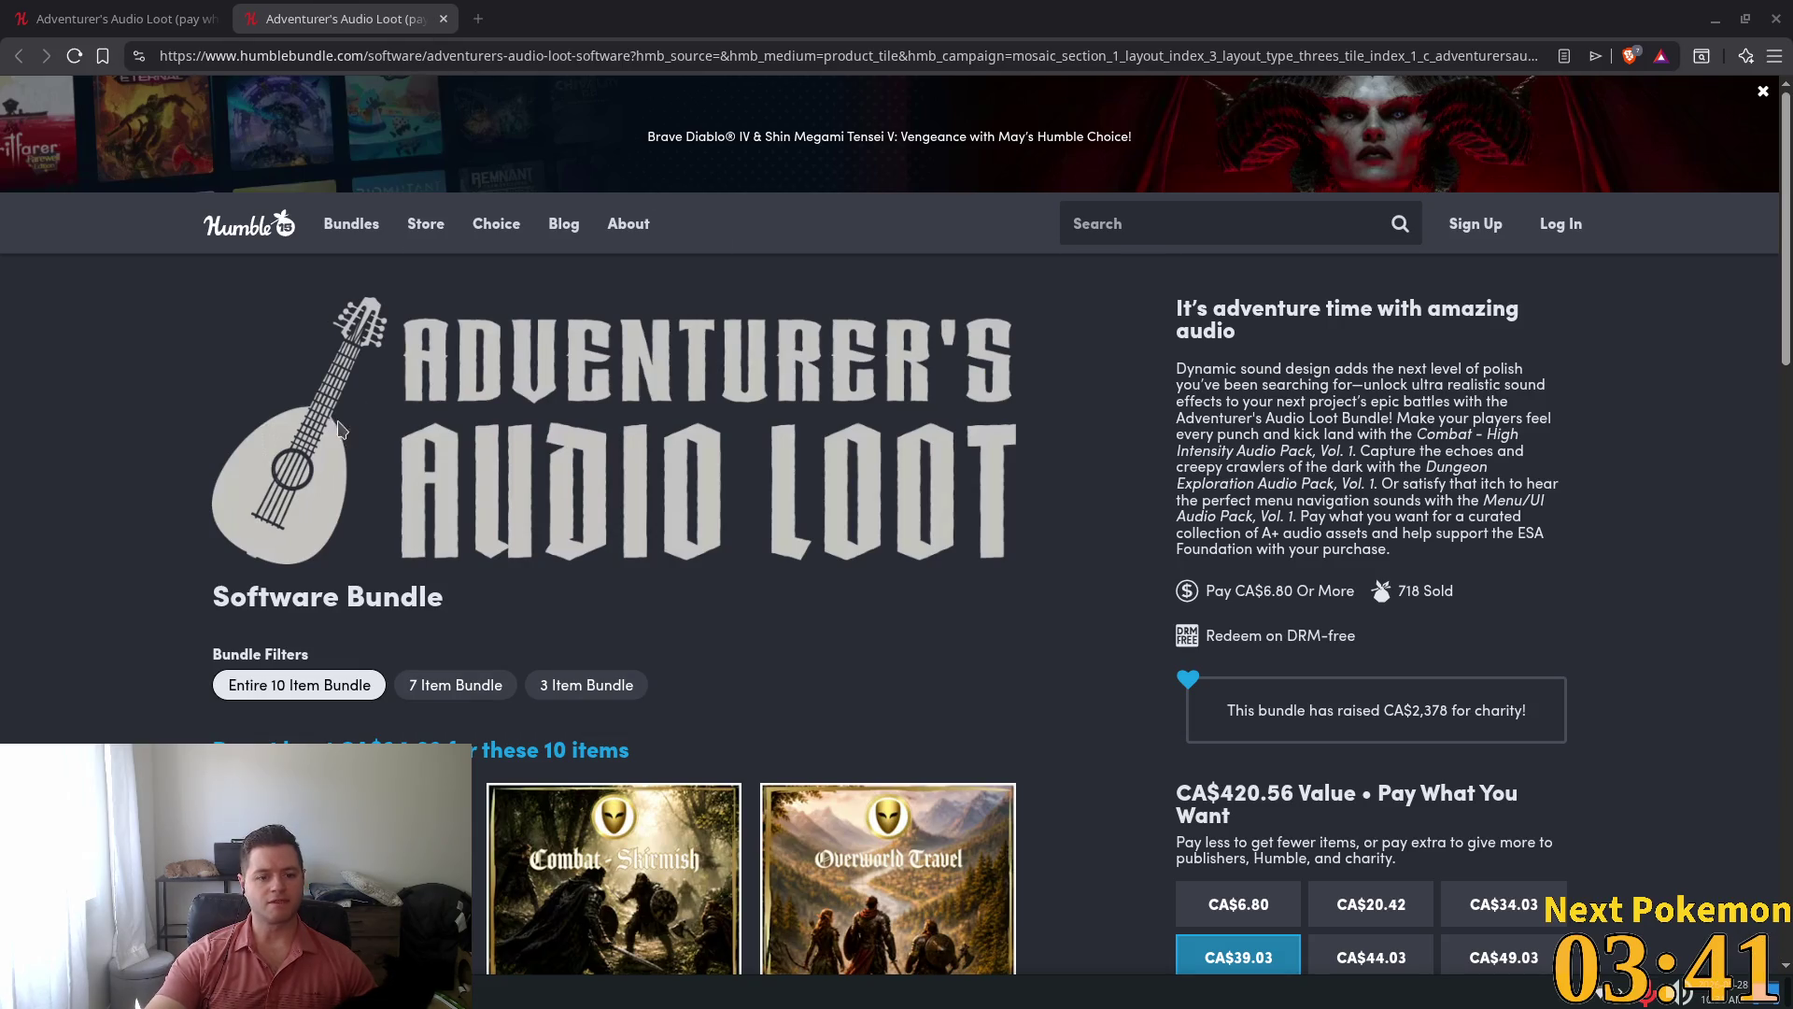
scroll(345, 427, "down", 3)
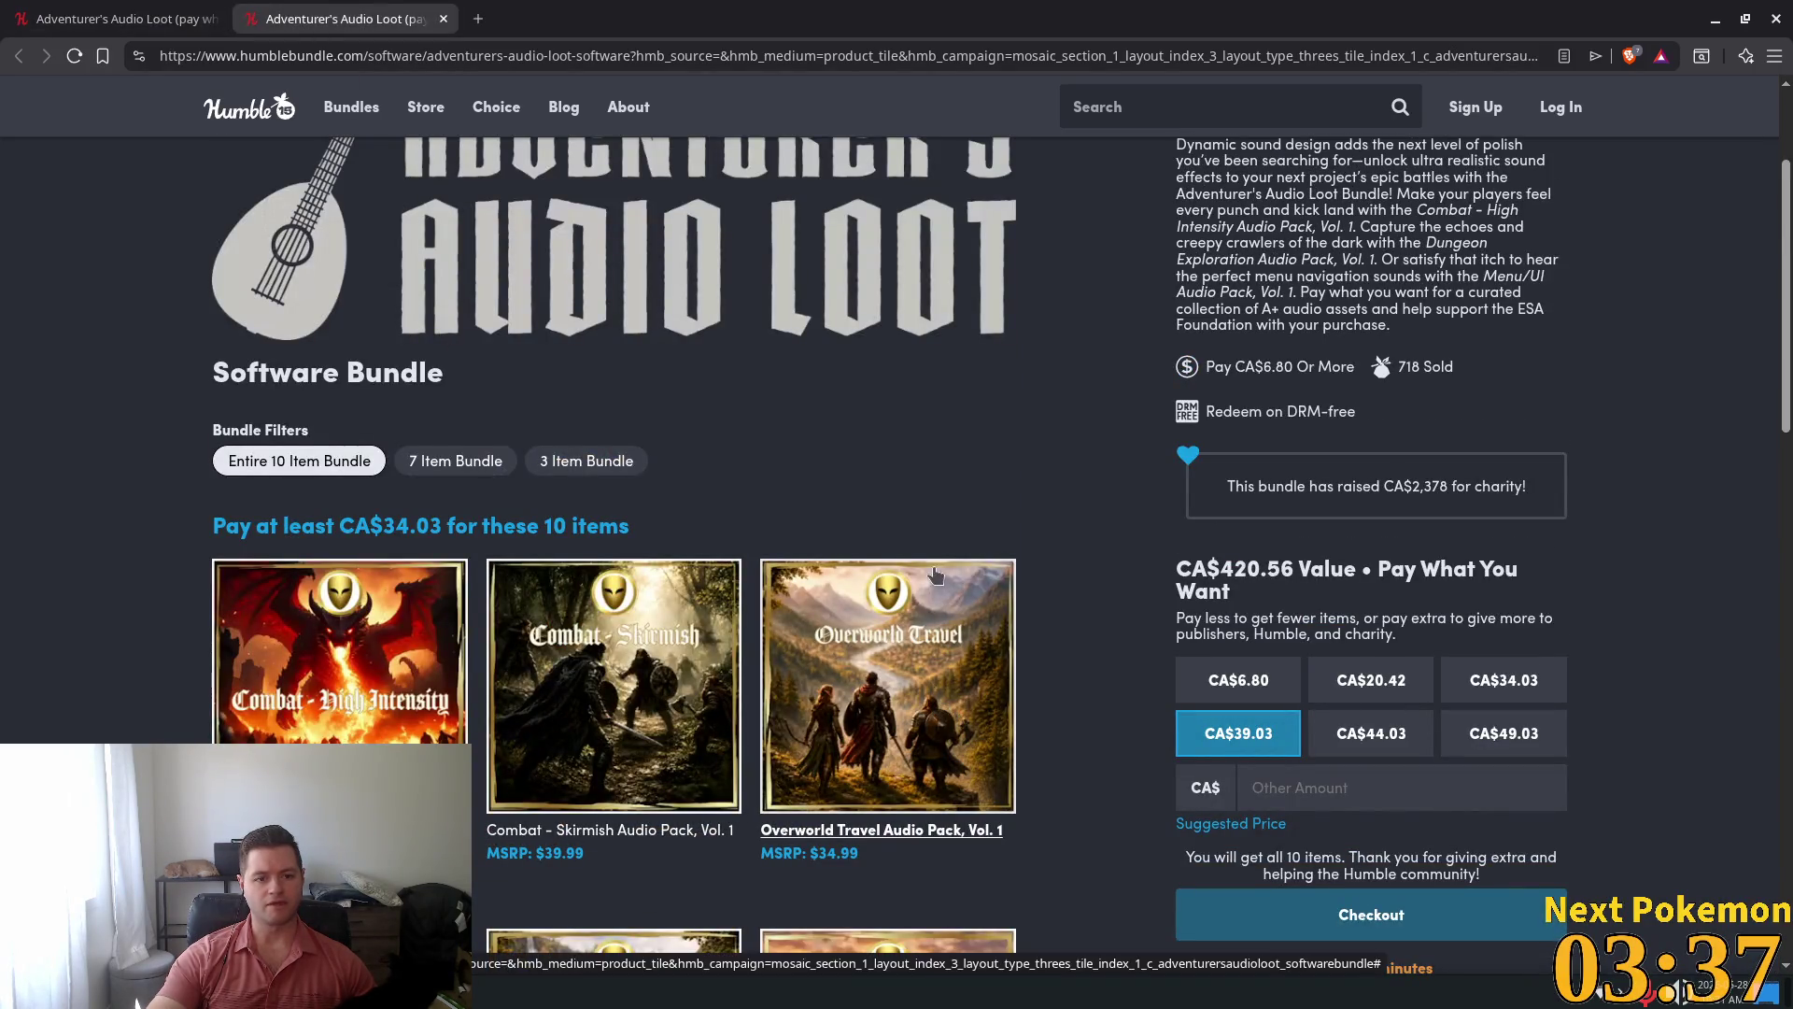
scroll(935, 575, "down", 10)
Open the Settlement Audio Pack, Vol. 1 details and scroll its SoundCloud player to the waveform
left_click(846, 374)
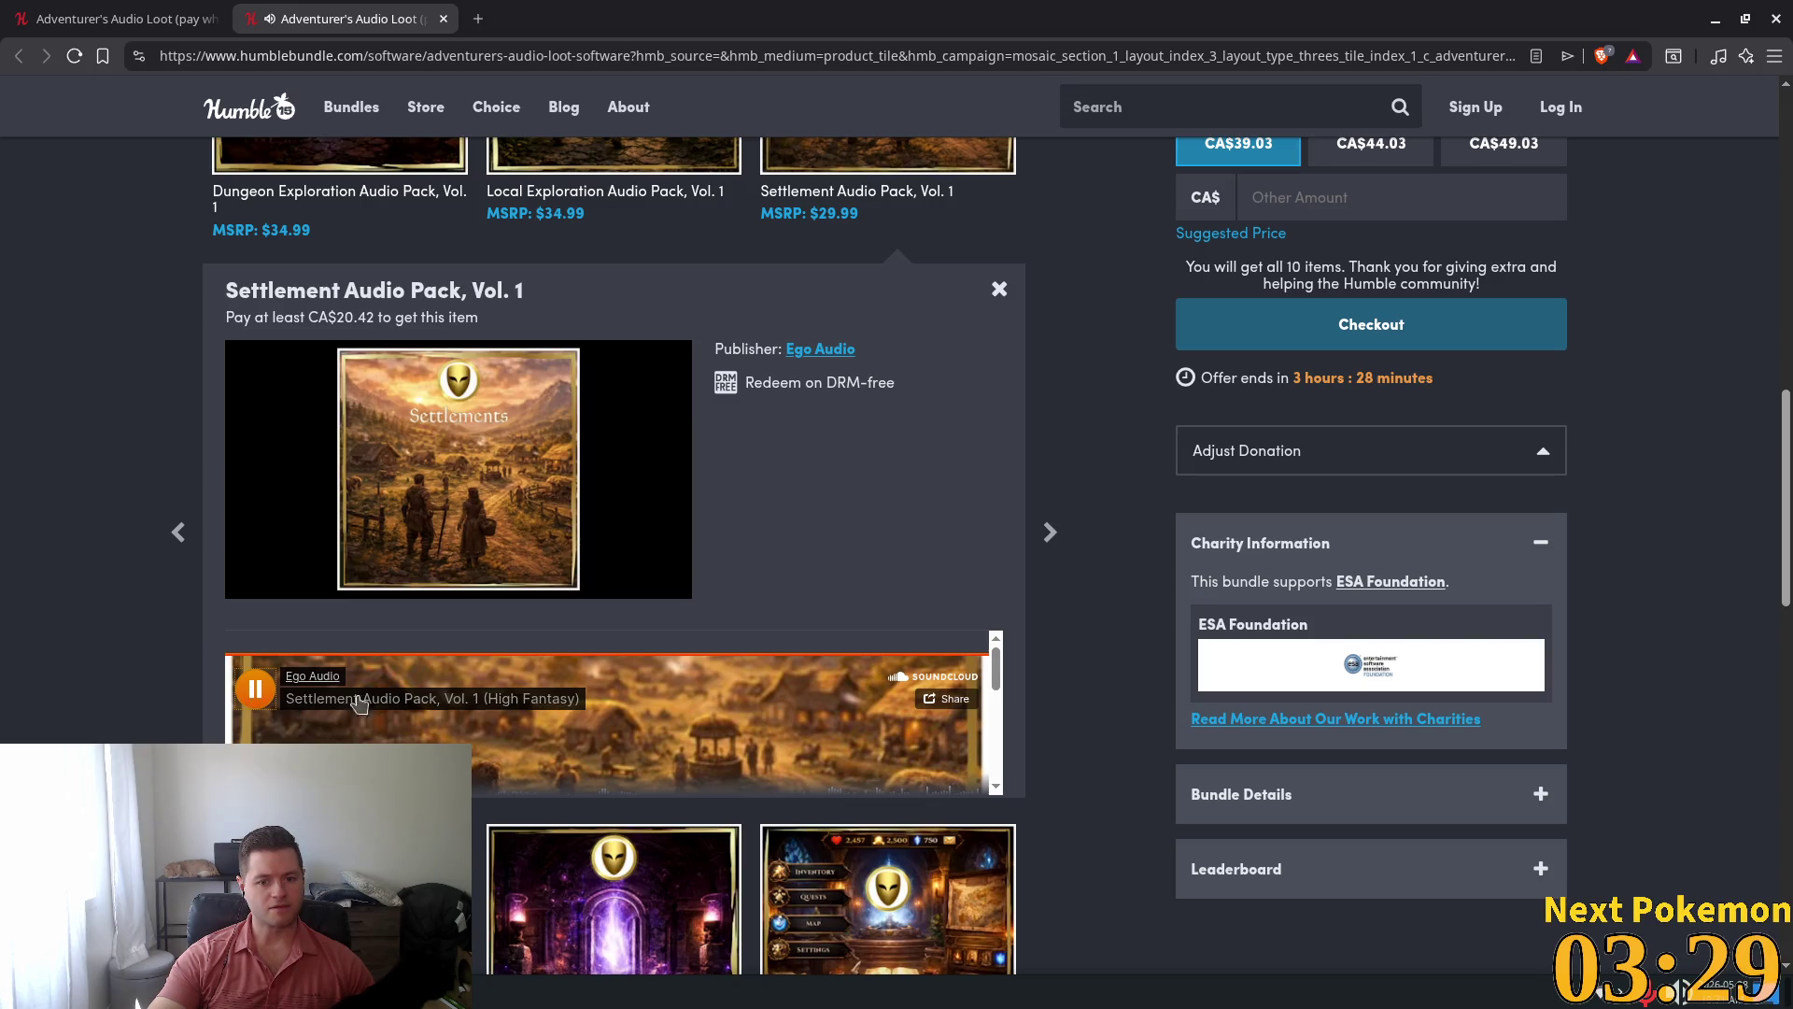
mouse_move(998, 672)
left_mouse_down()
mouse_move(1001, 731)
mouse_move(1005, 662)
left_mouse_up()
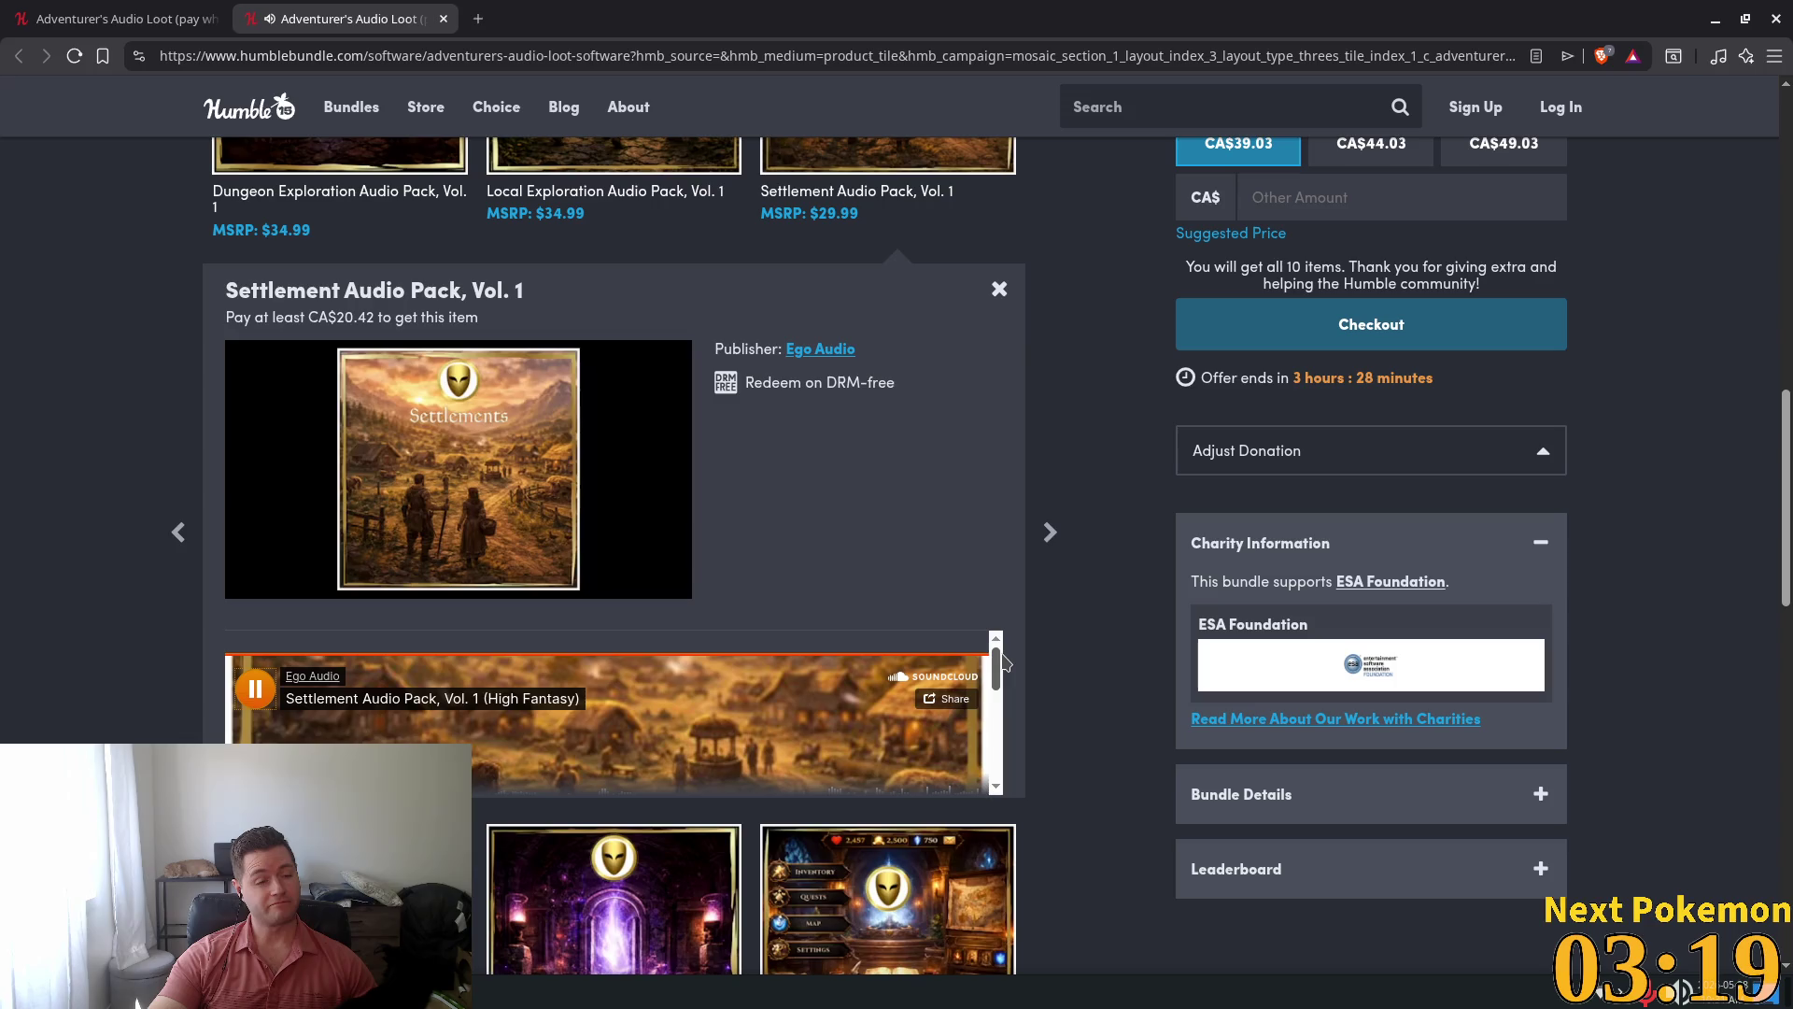
left_click_drag(1006, 675, 1008, 698)
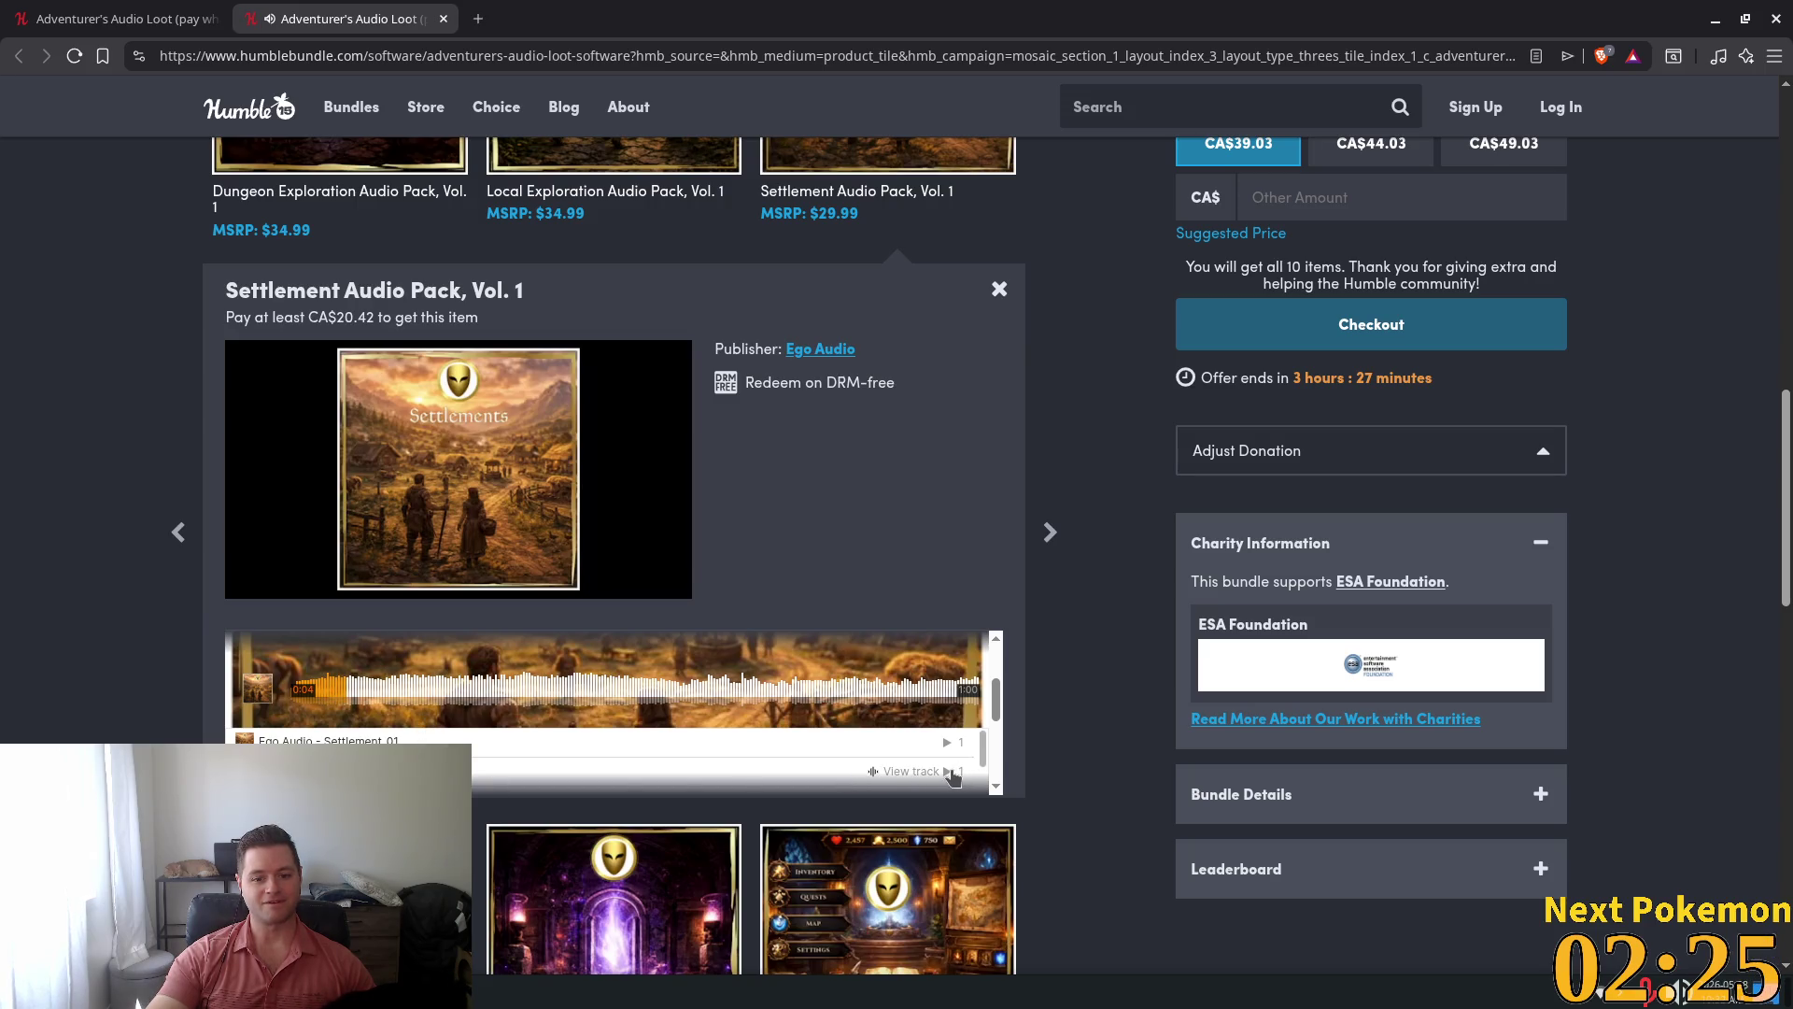
Skip the Settlement preview ahead to 0:35 and scroll through its track list
scroll(807, 735, "up", 3)
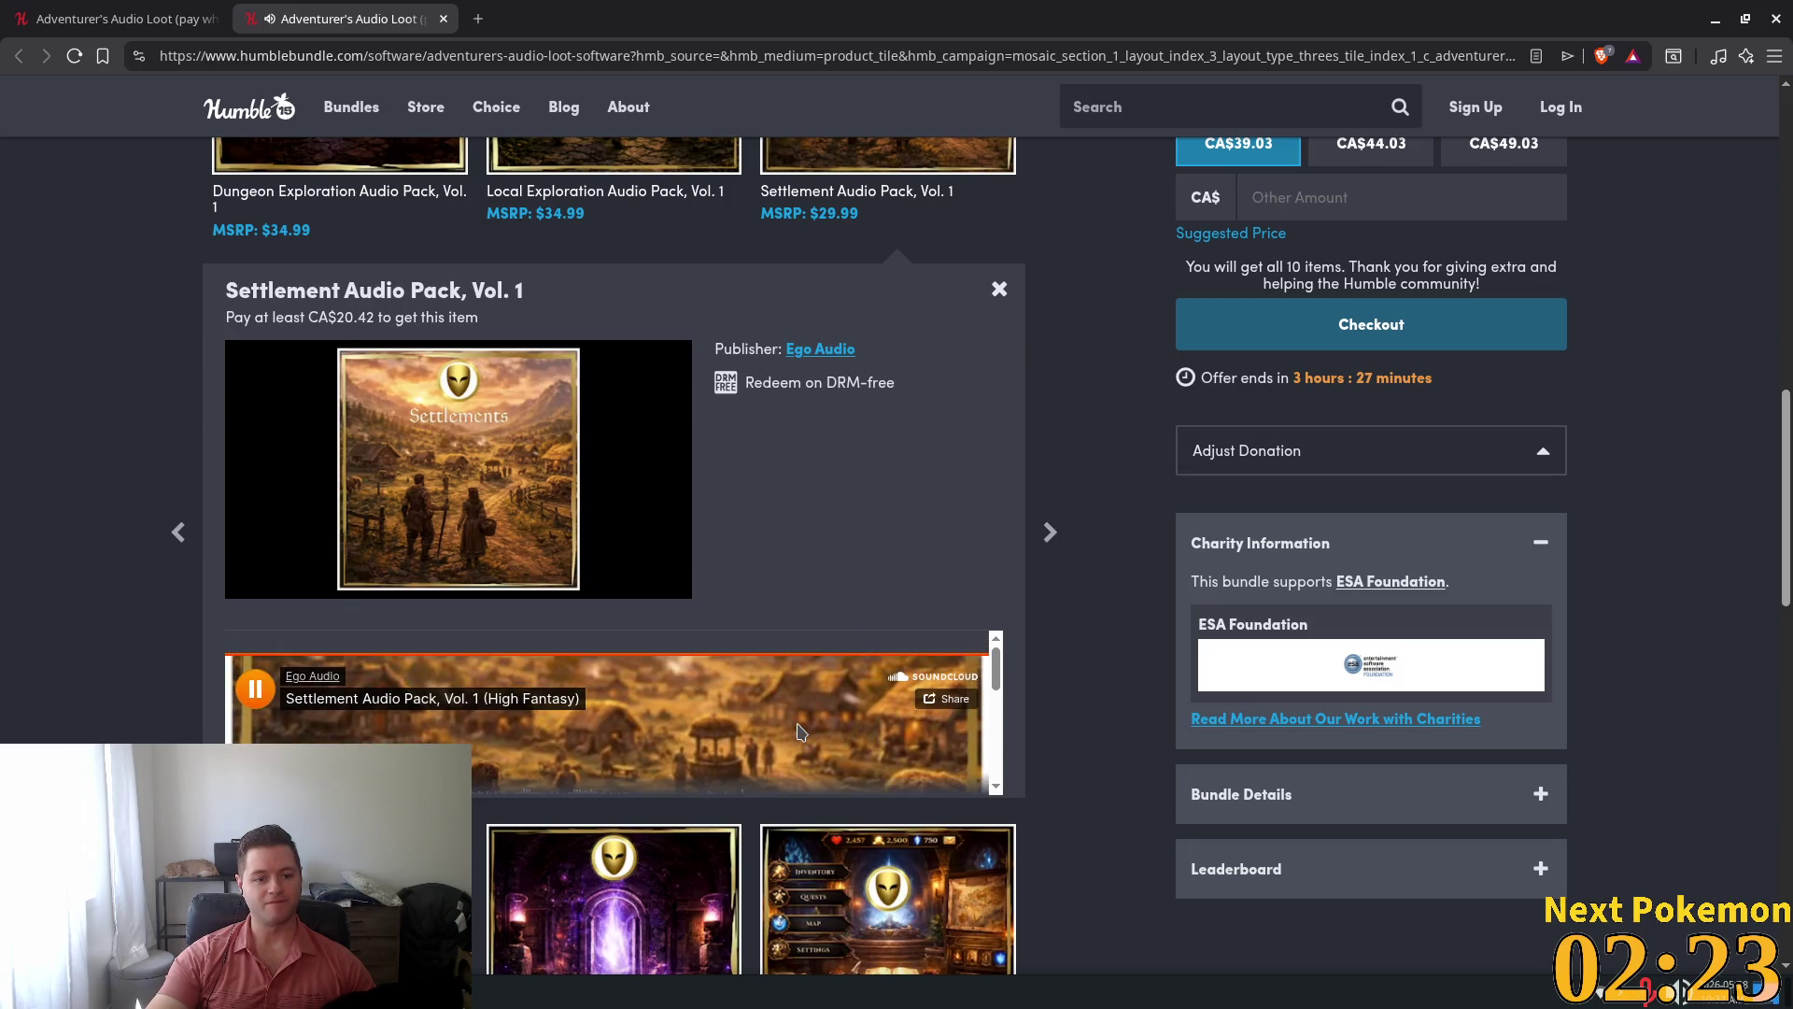
scroll(800, 729, "down", 3)
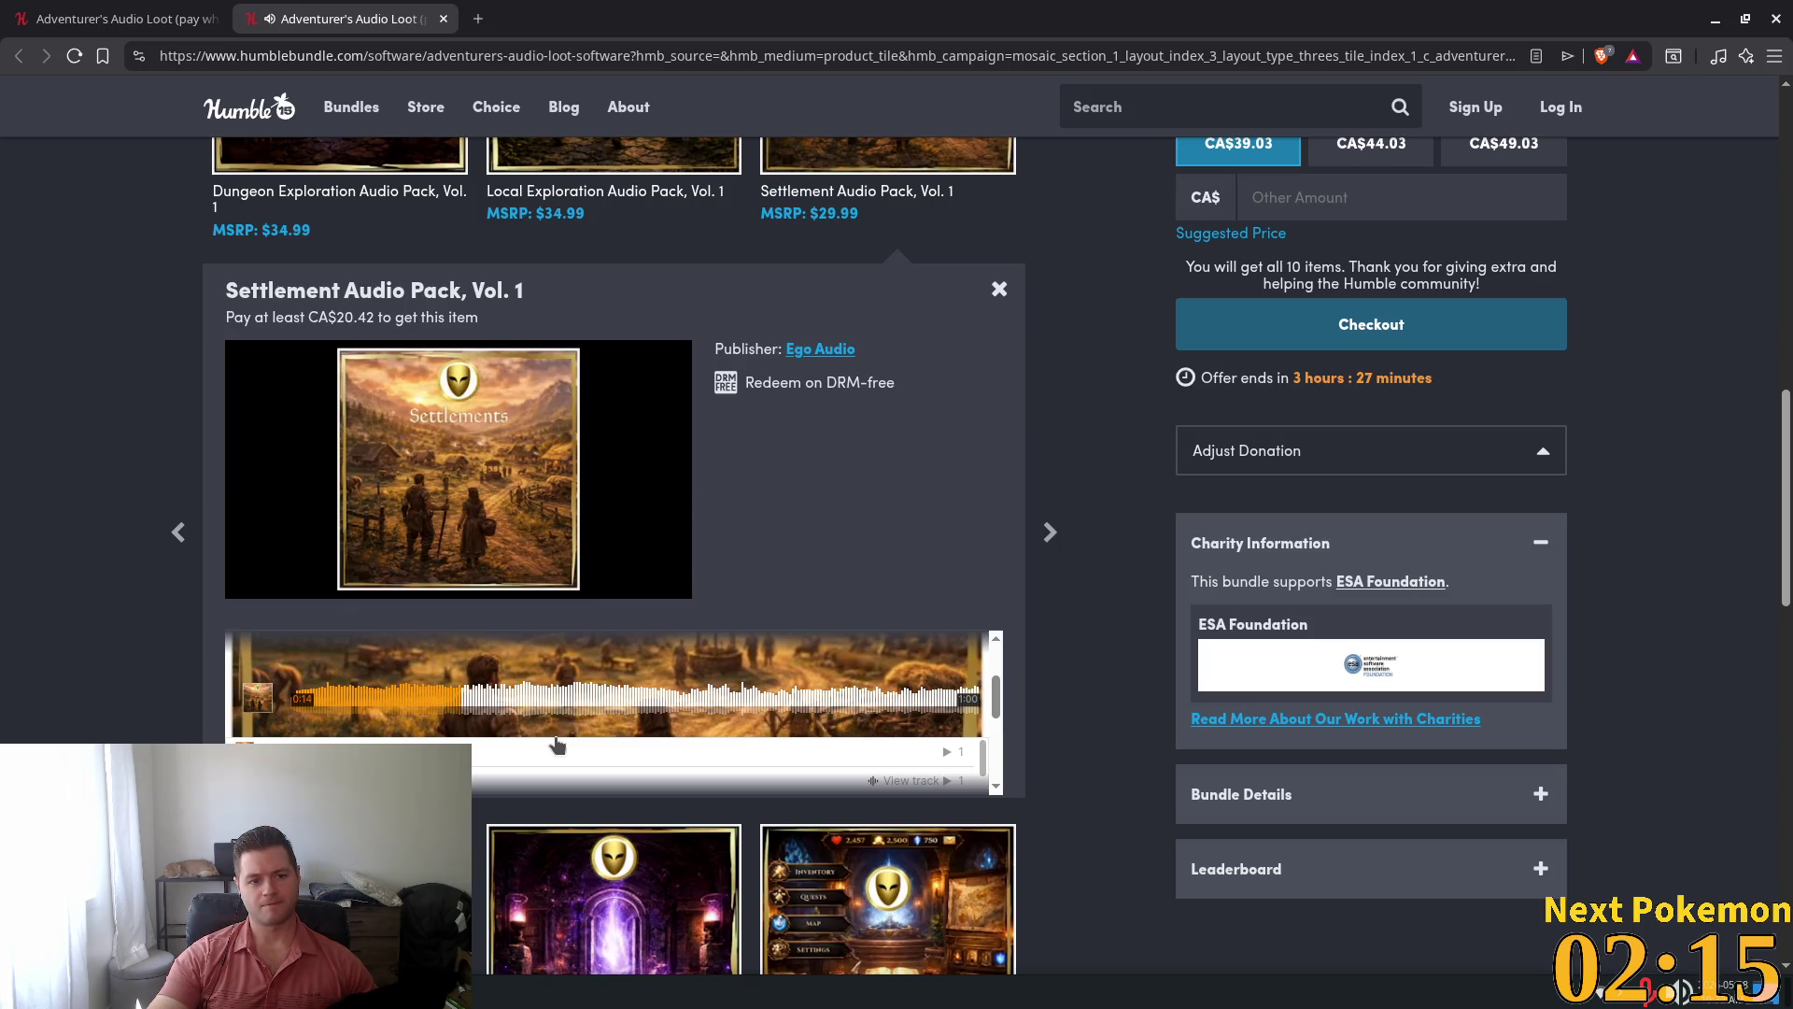
scroll(560, 737, "down", 2)
scroll(583, 705, "up", 2)
left_click_drag(583, 707, 691, 709)
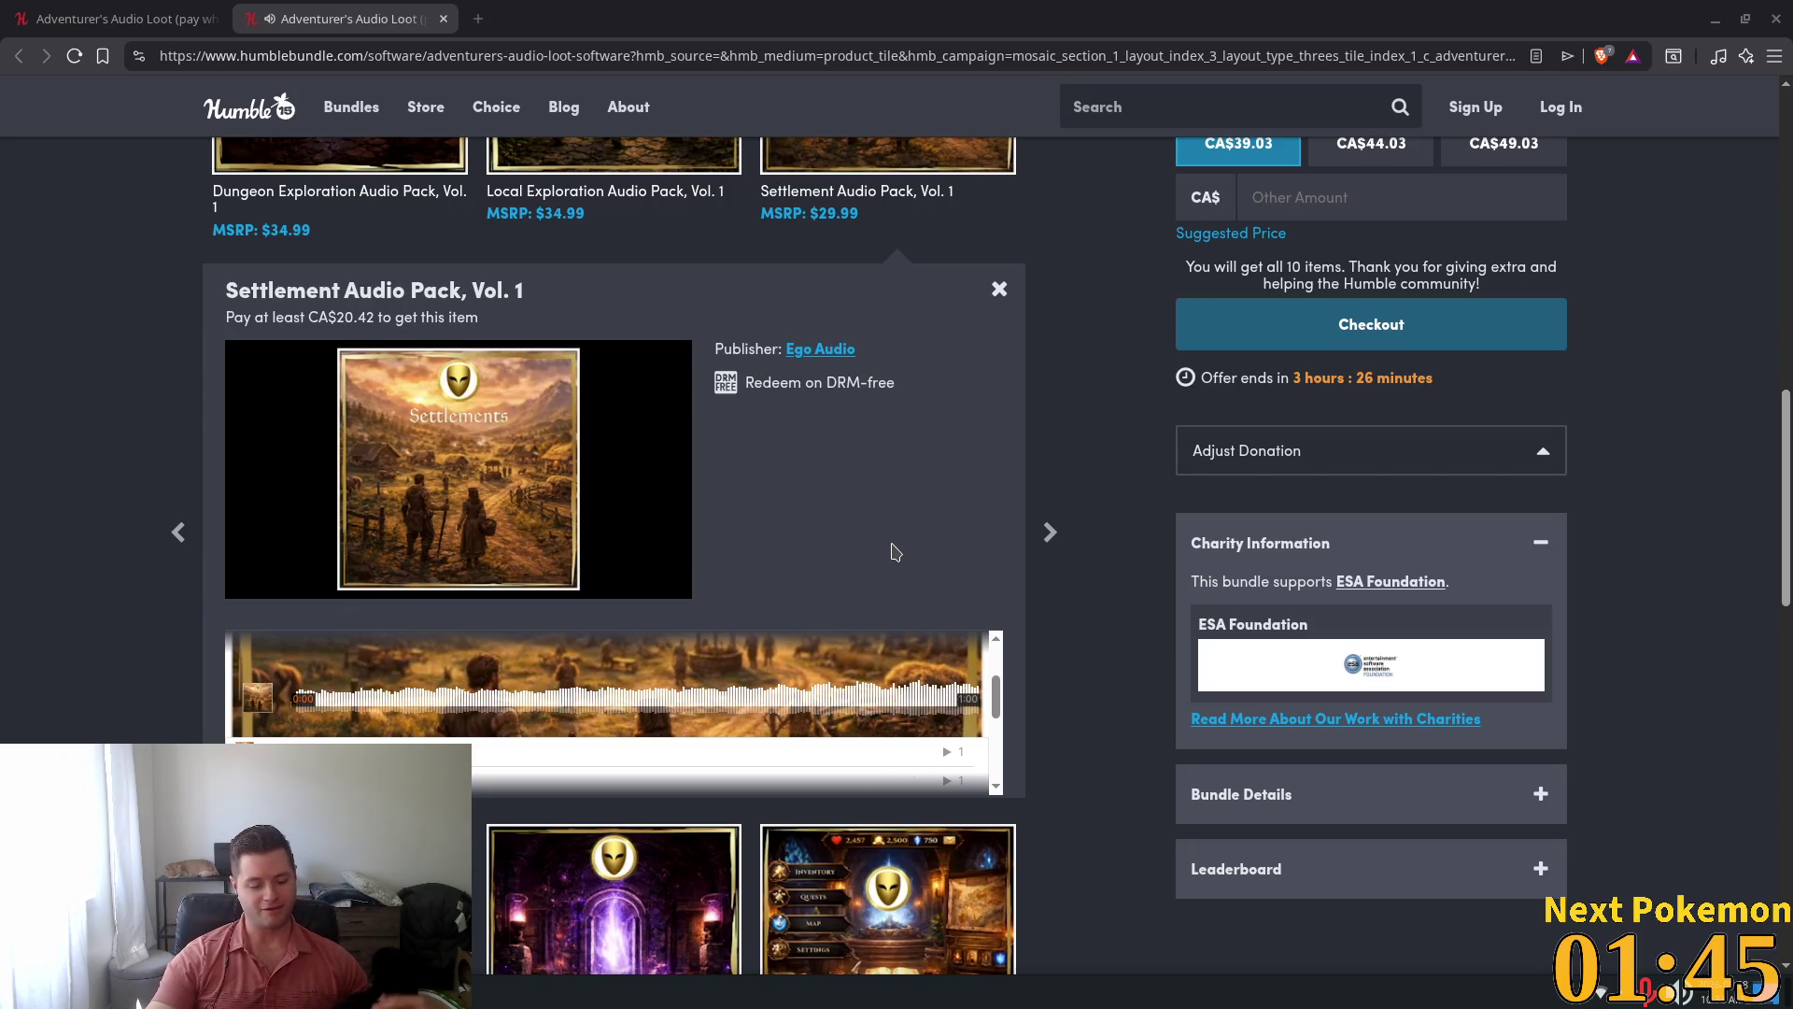
scroll(788, 528, "down", 1)
scroll(836, 598, "down", 2)
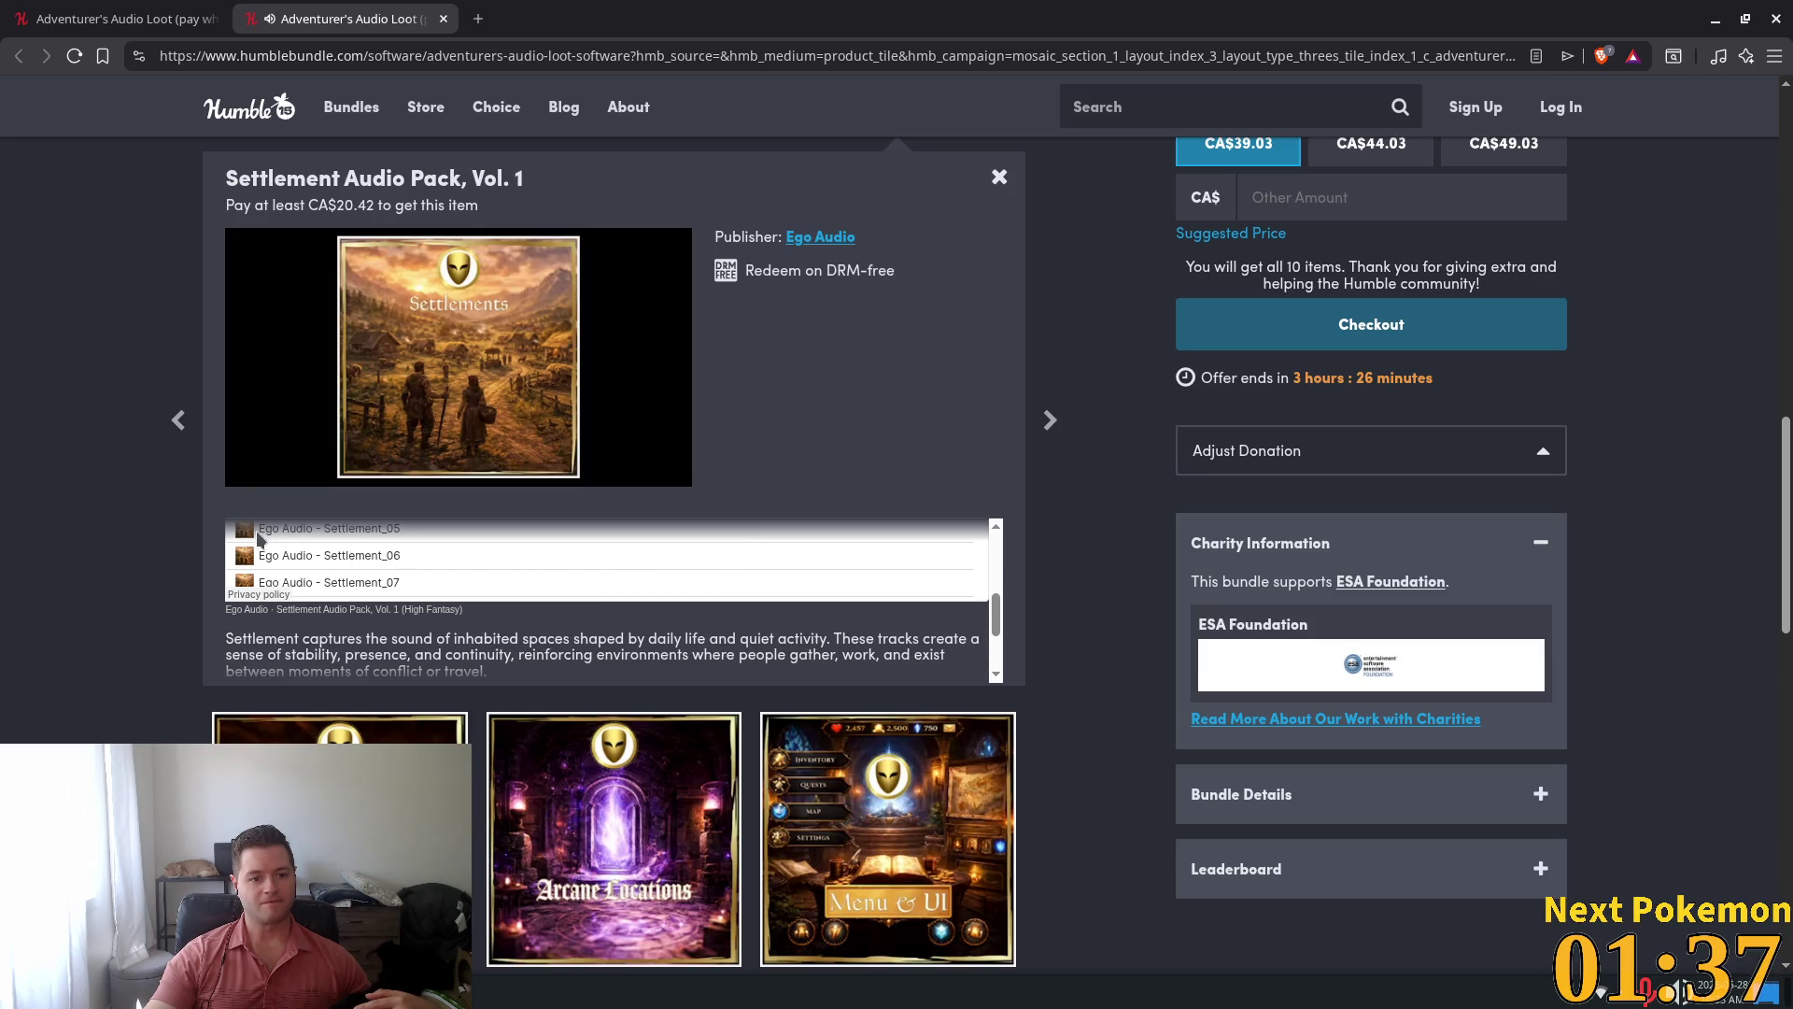
scroll(999, 615, "up", 1)
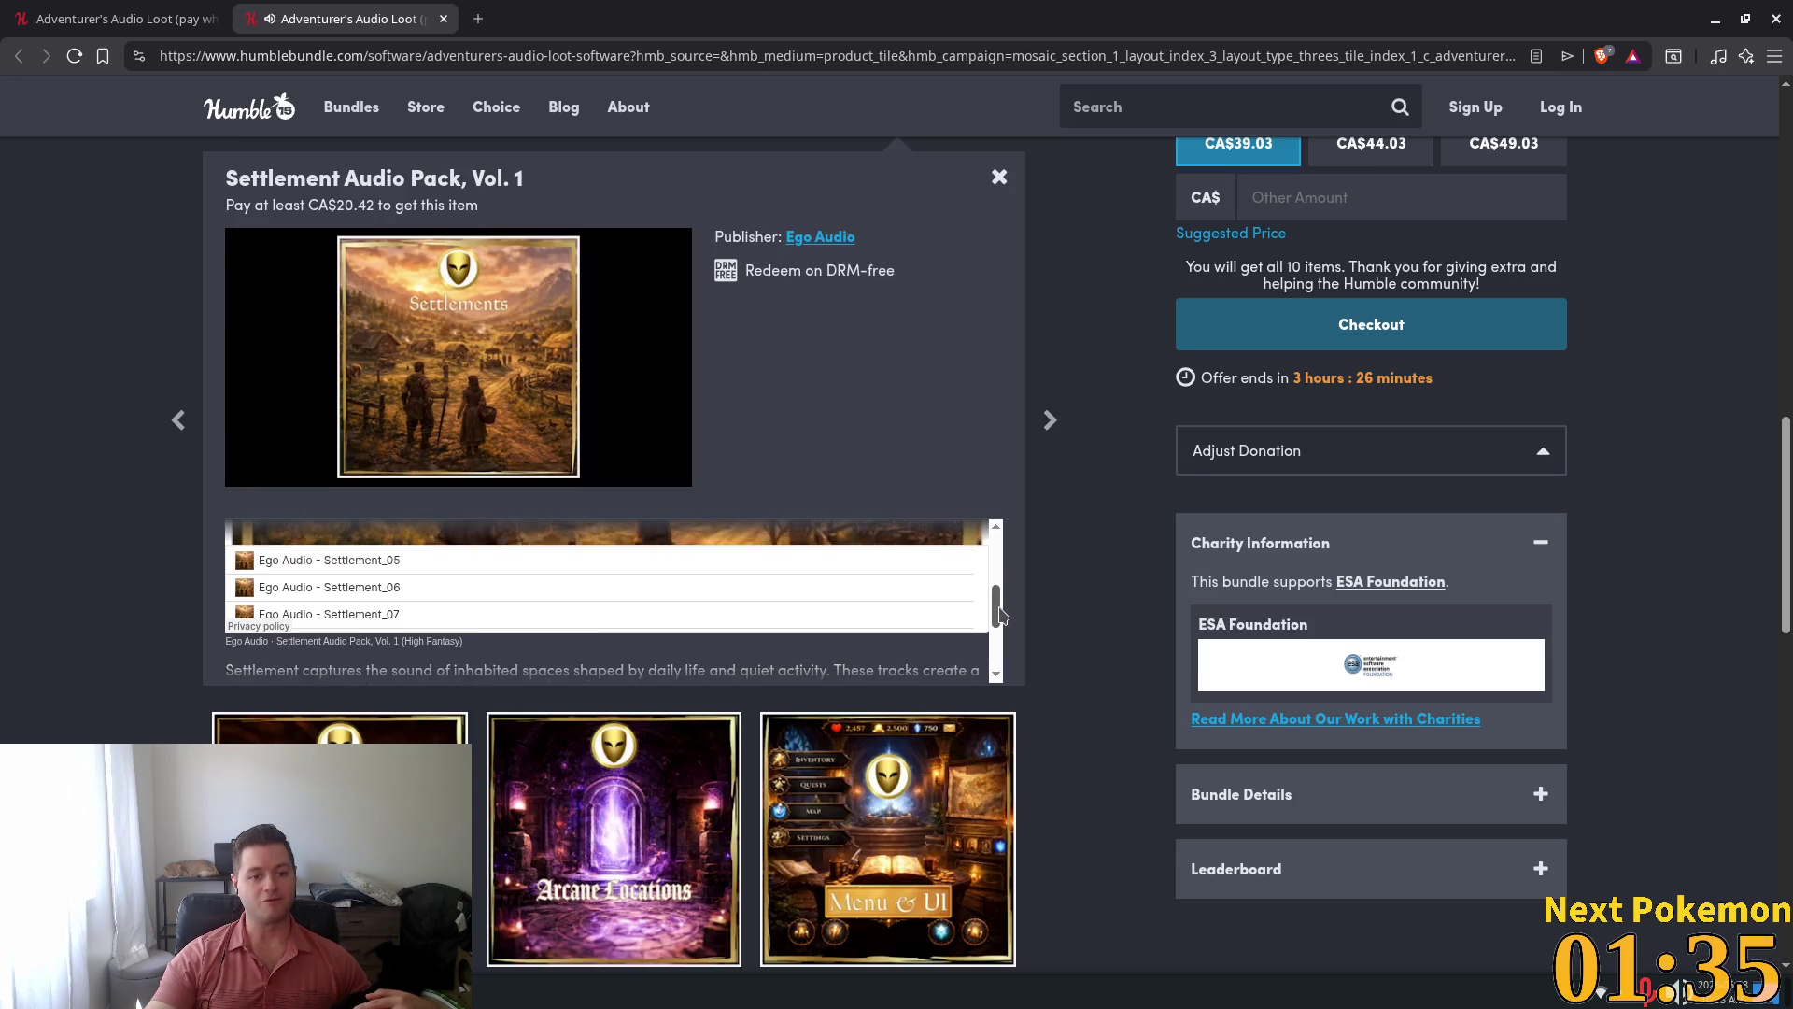
left_click_drag(1000, 615, 1002, 600)
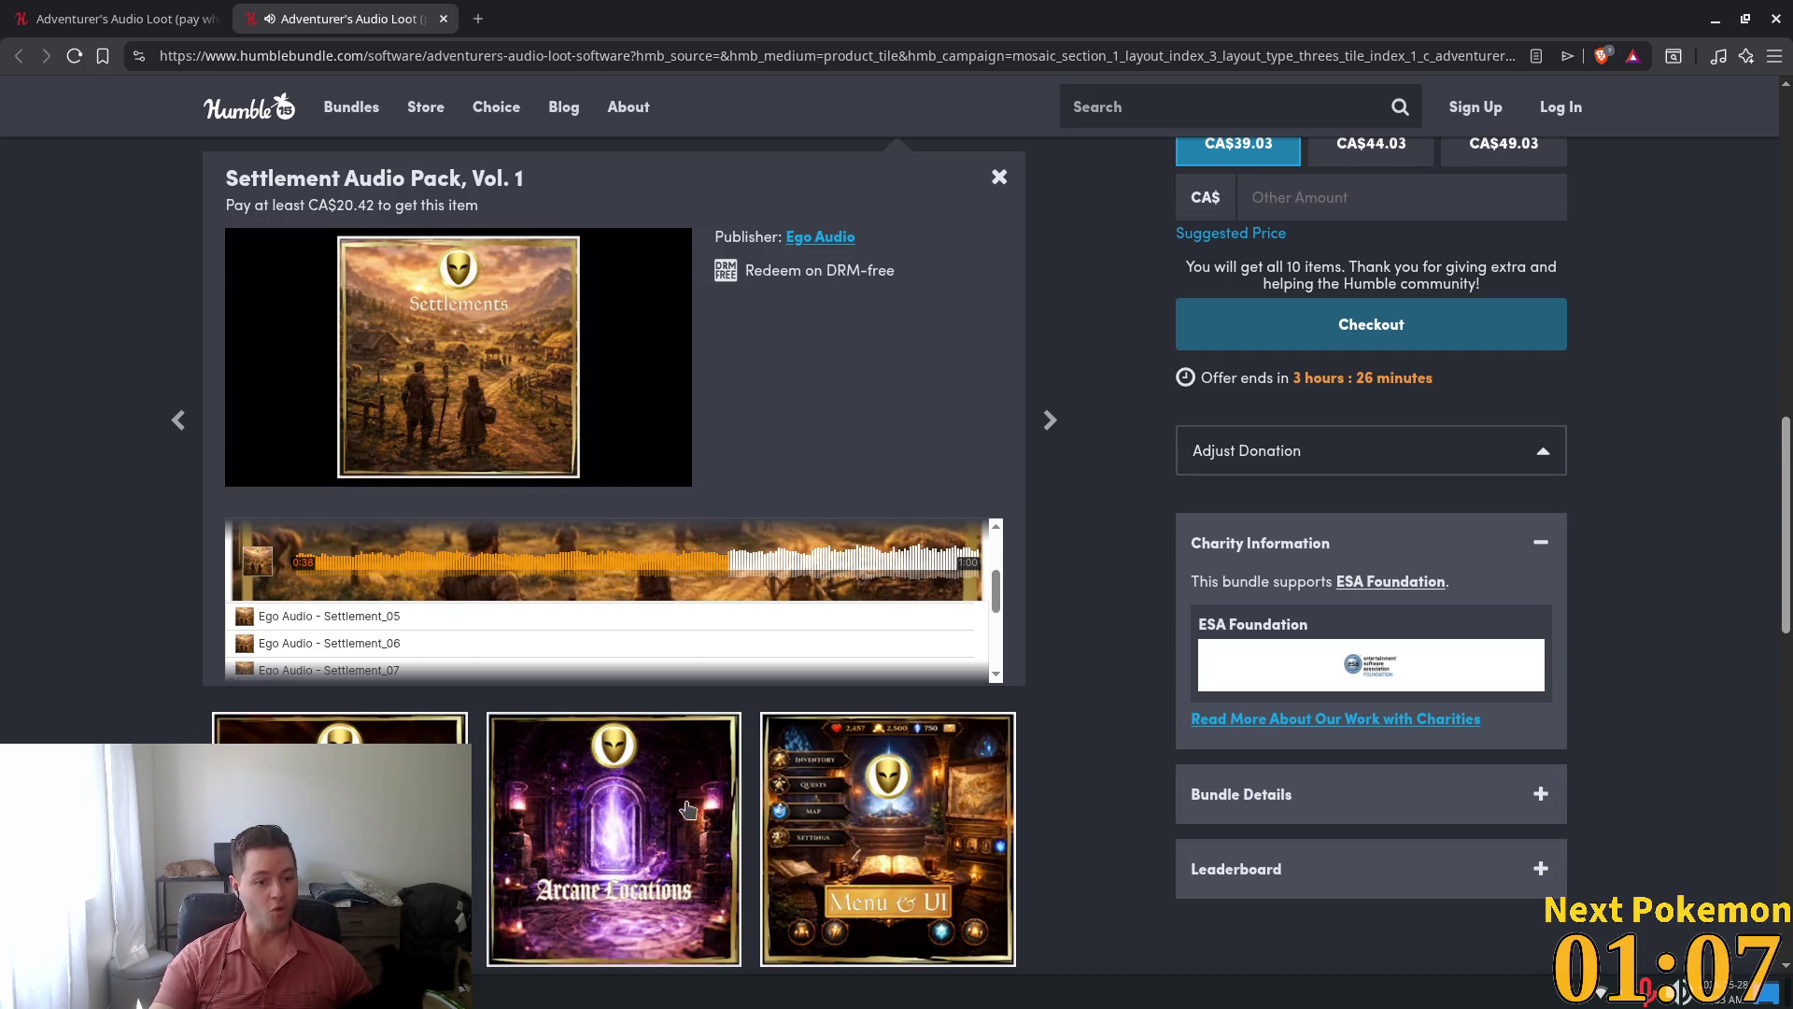
scroll(990, 598, "down", 2)
Open the Town & Tavern Audio Pack, Vol. 1 details and look over its SoundCloud preview
left_click(411, 729)
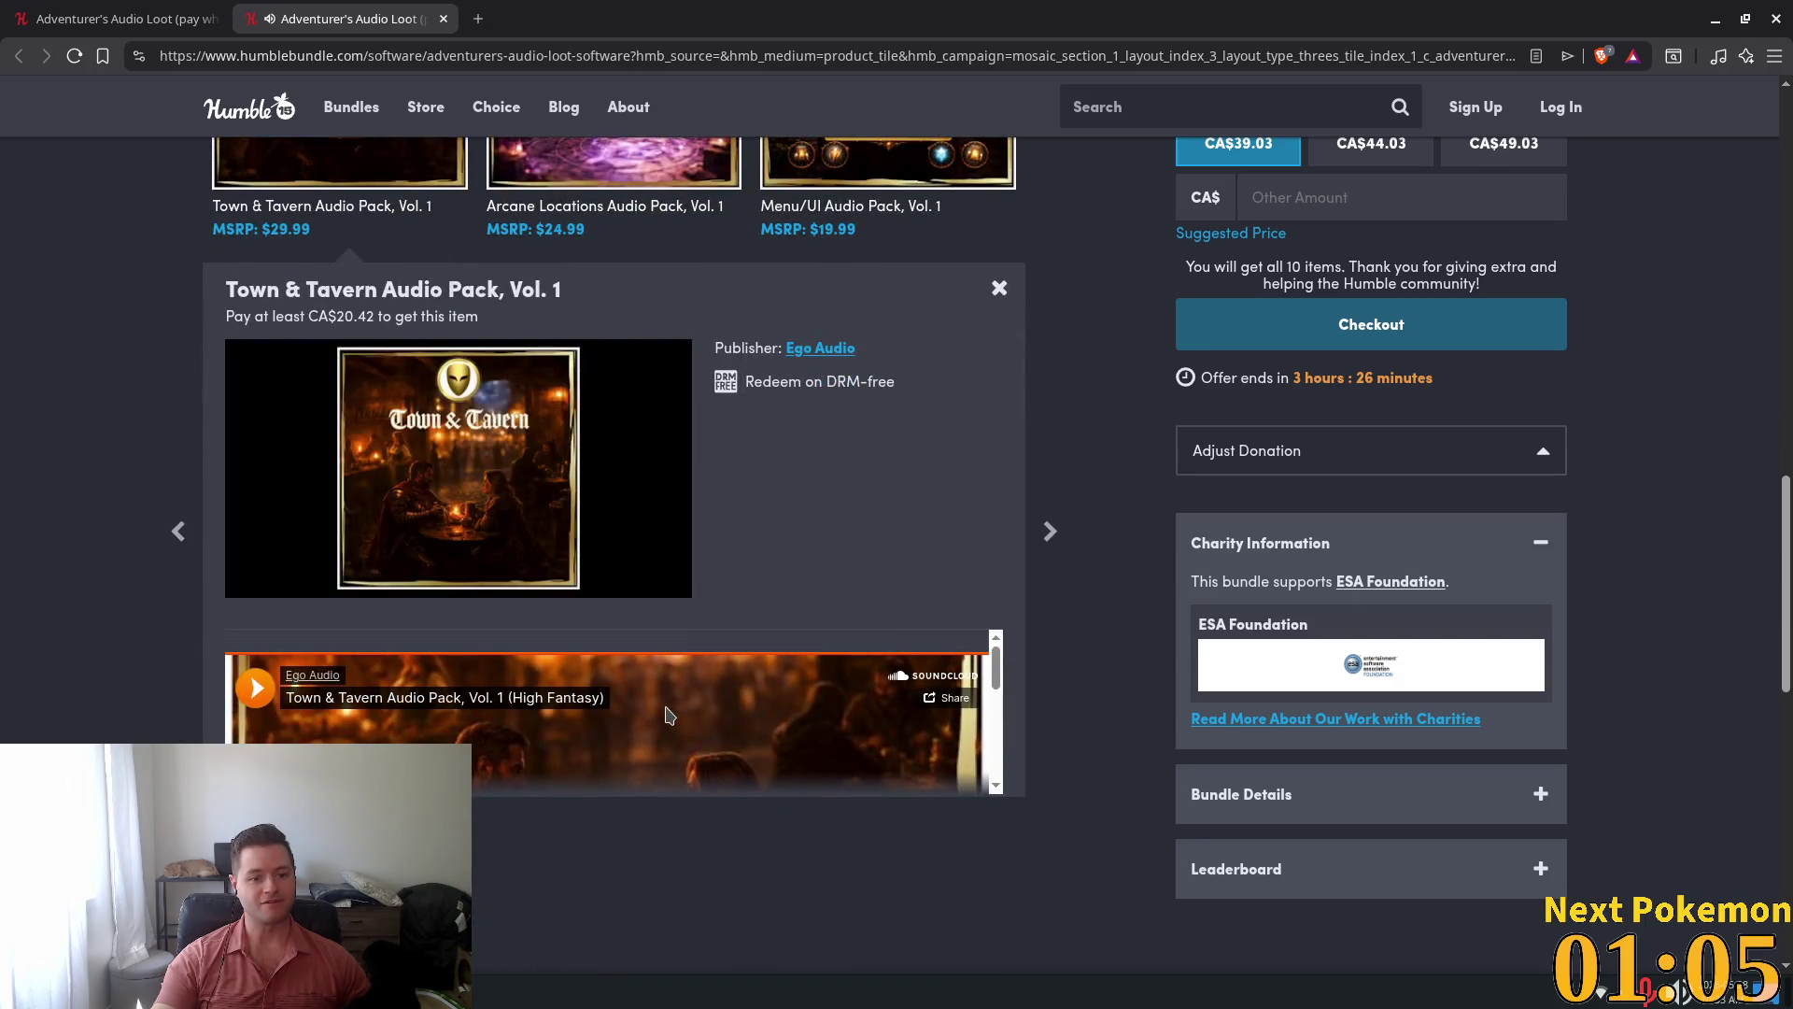
scroll(841, 738, "down", 1)
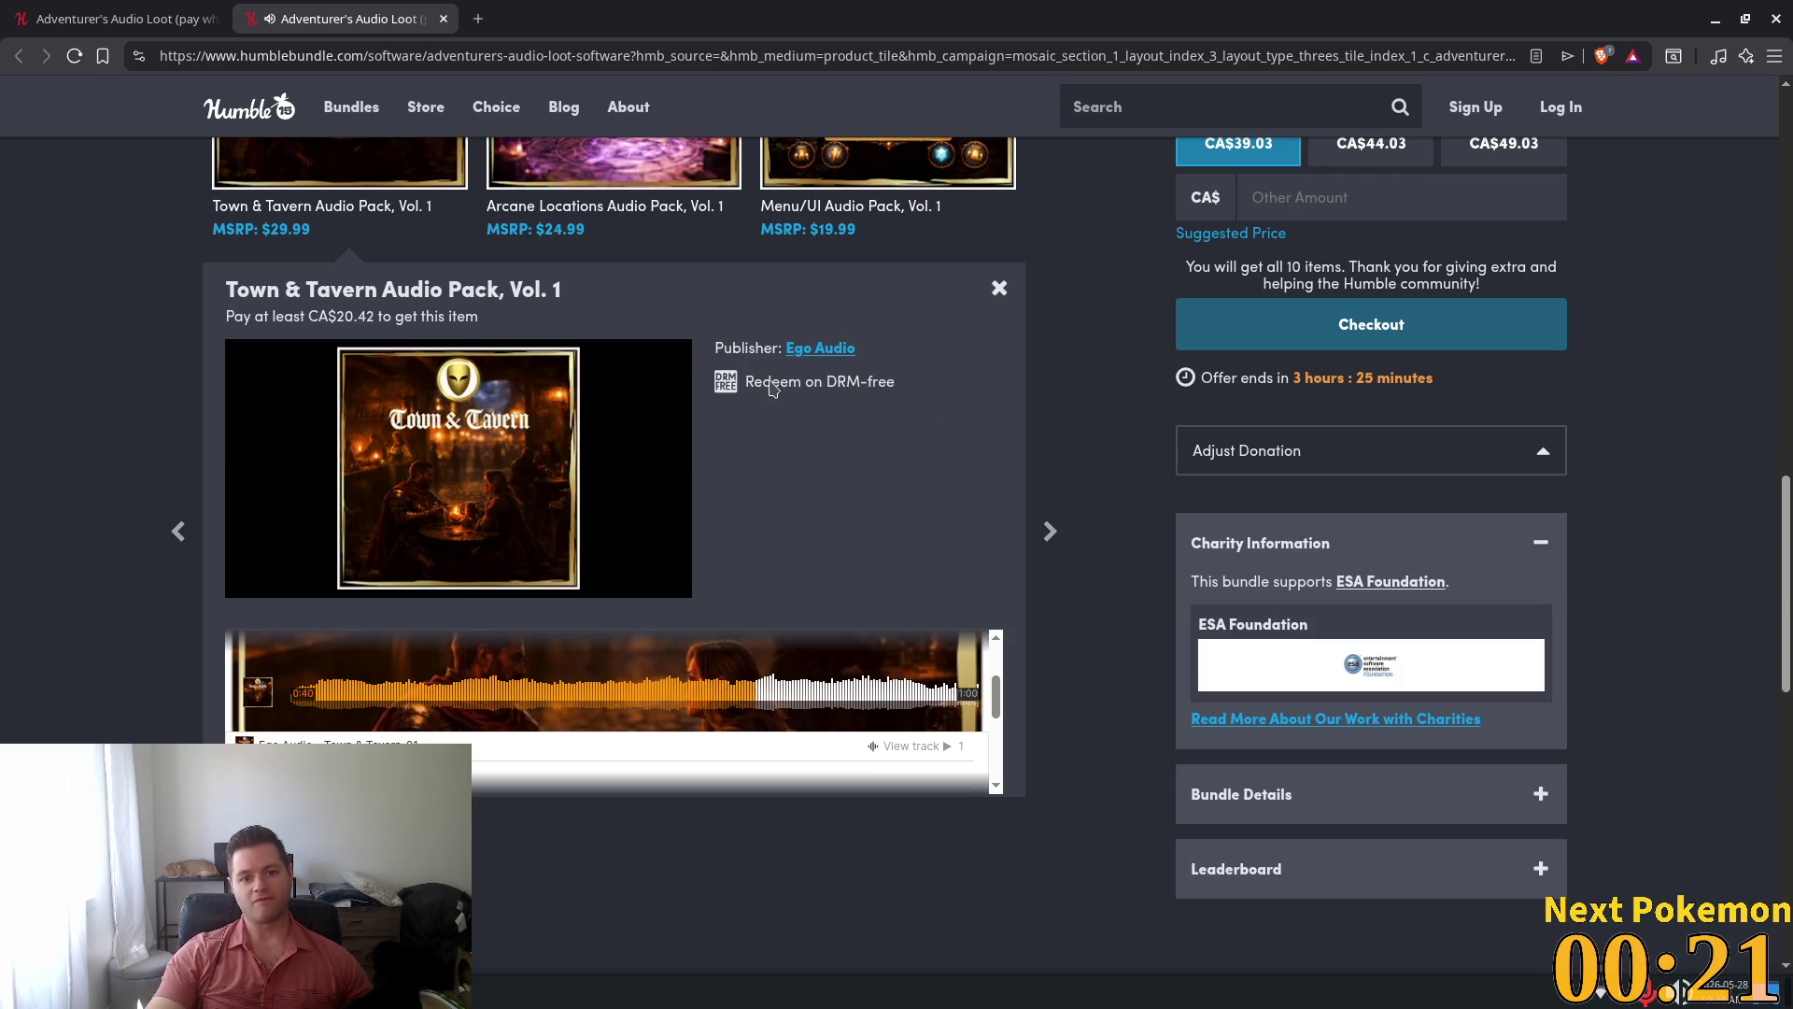
scroll(906, 570, "up", 3)
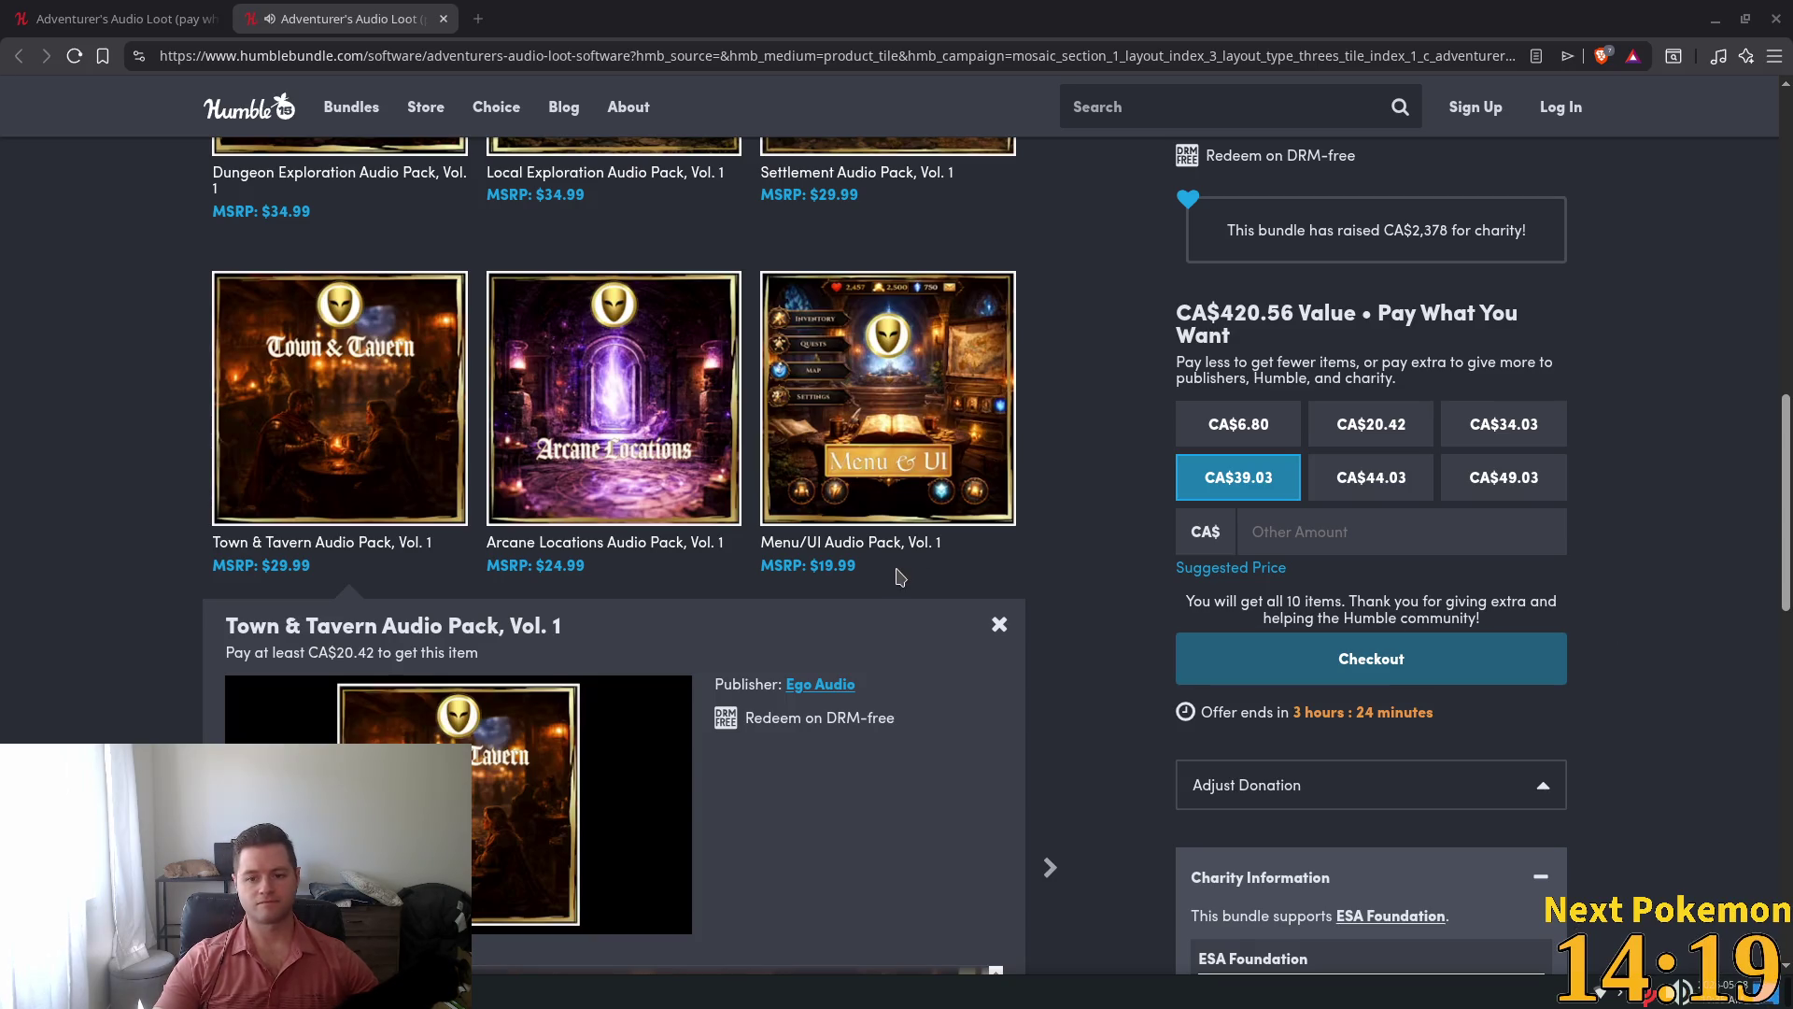
Scroll back up to the Town & Tavern, Arcane Locations and Menu/UI pack tiles
scroll(963, 612, "up", 3)
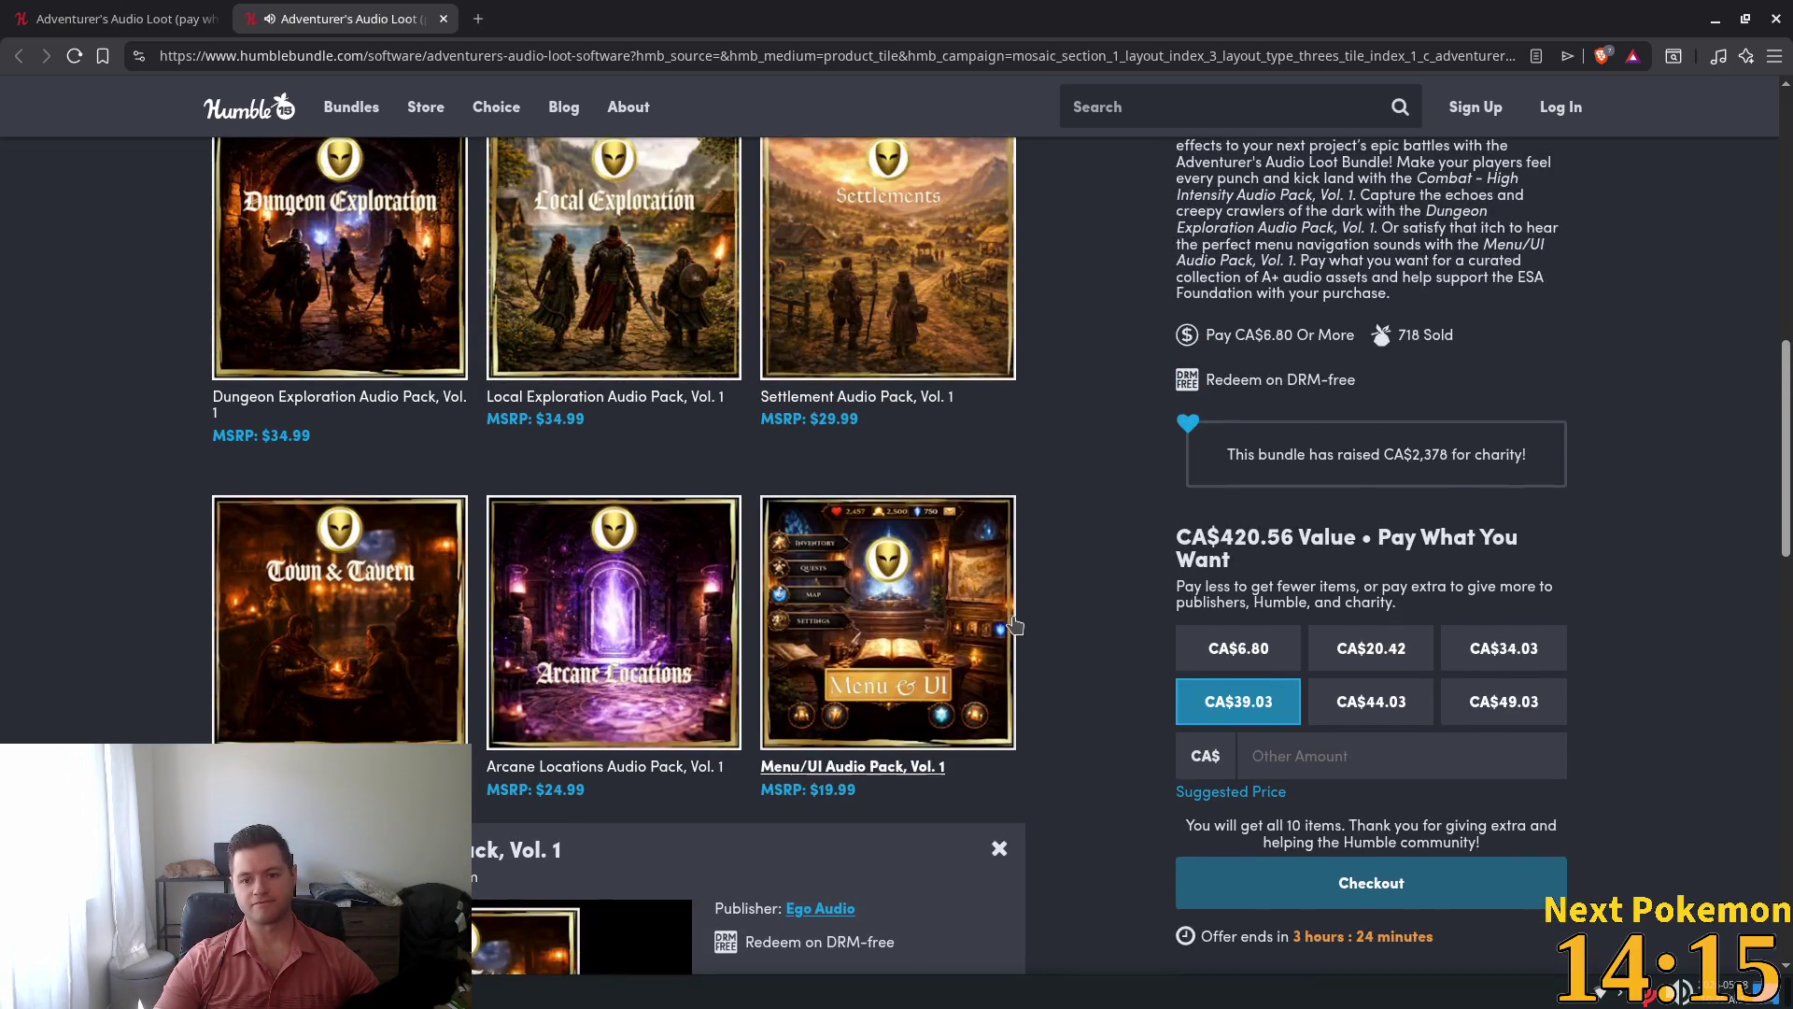
Select the CA$34.03 ten-item minimum price, then scroll down to the Stealth & Tension pack
scroll(981, 603, "up", 6)
scroll(908, 578, "up", 2)
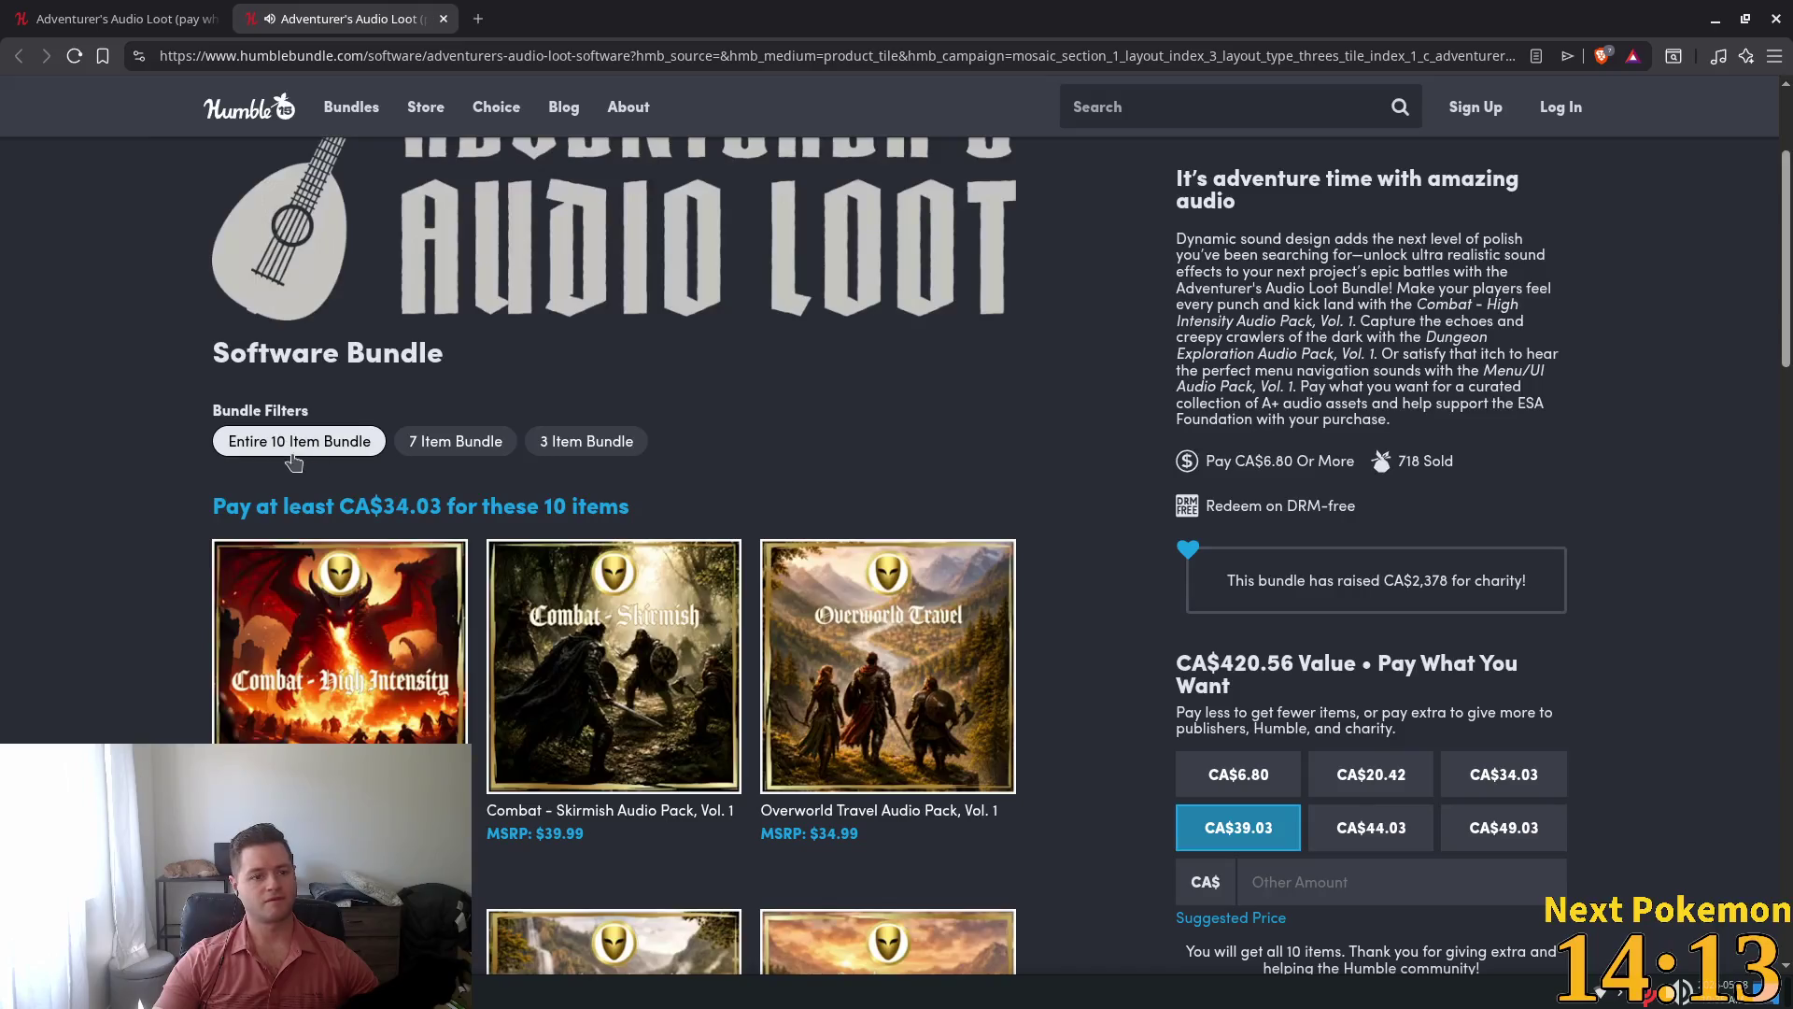
left_click_drag(441, 505, 384, 506)
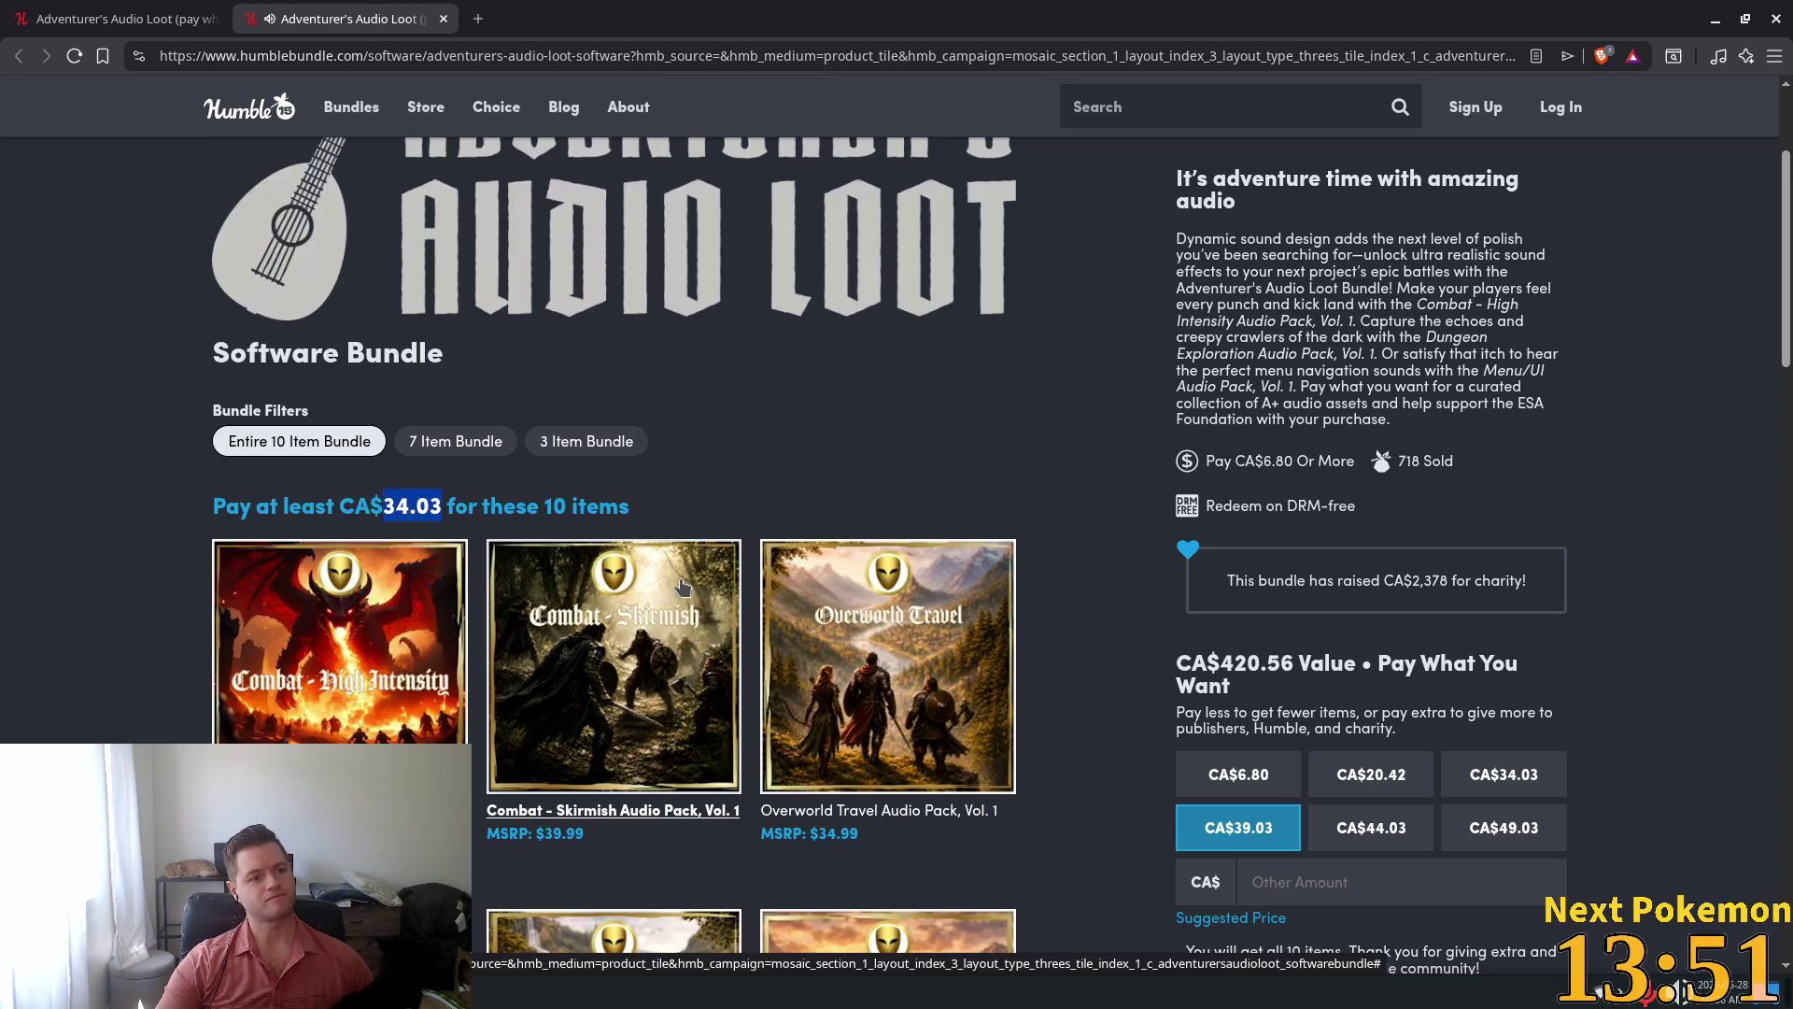
scroll(1031, 573, "down", 5)
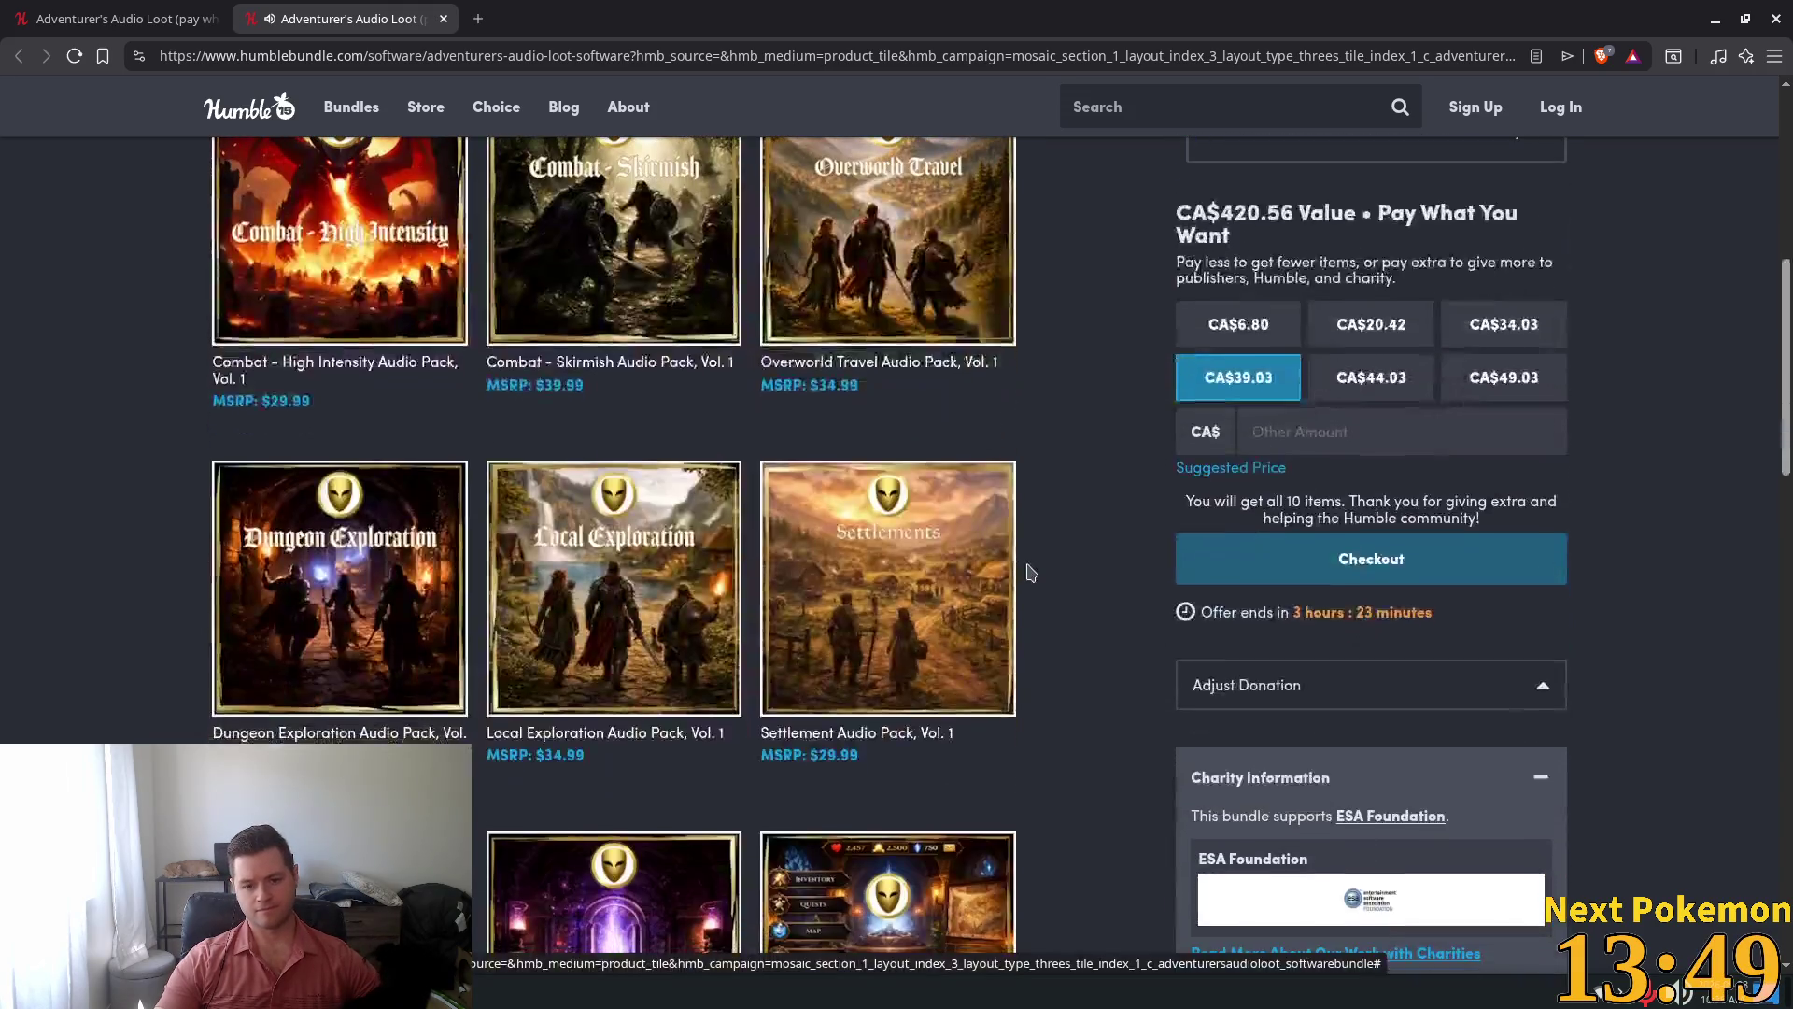
scroll(1031, 573, "down", 9)
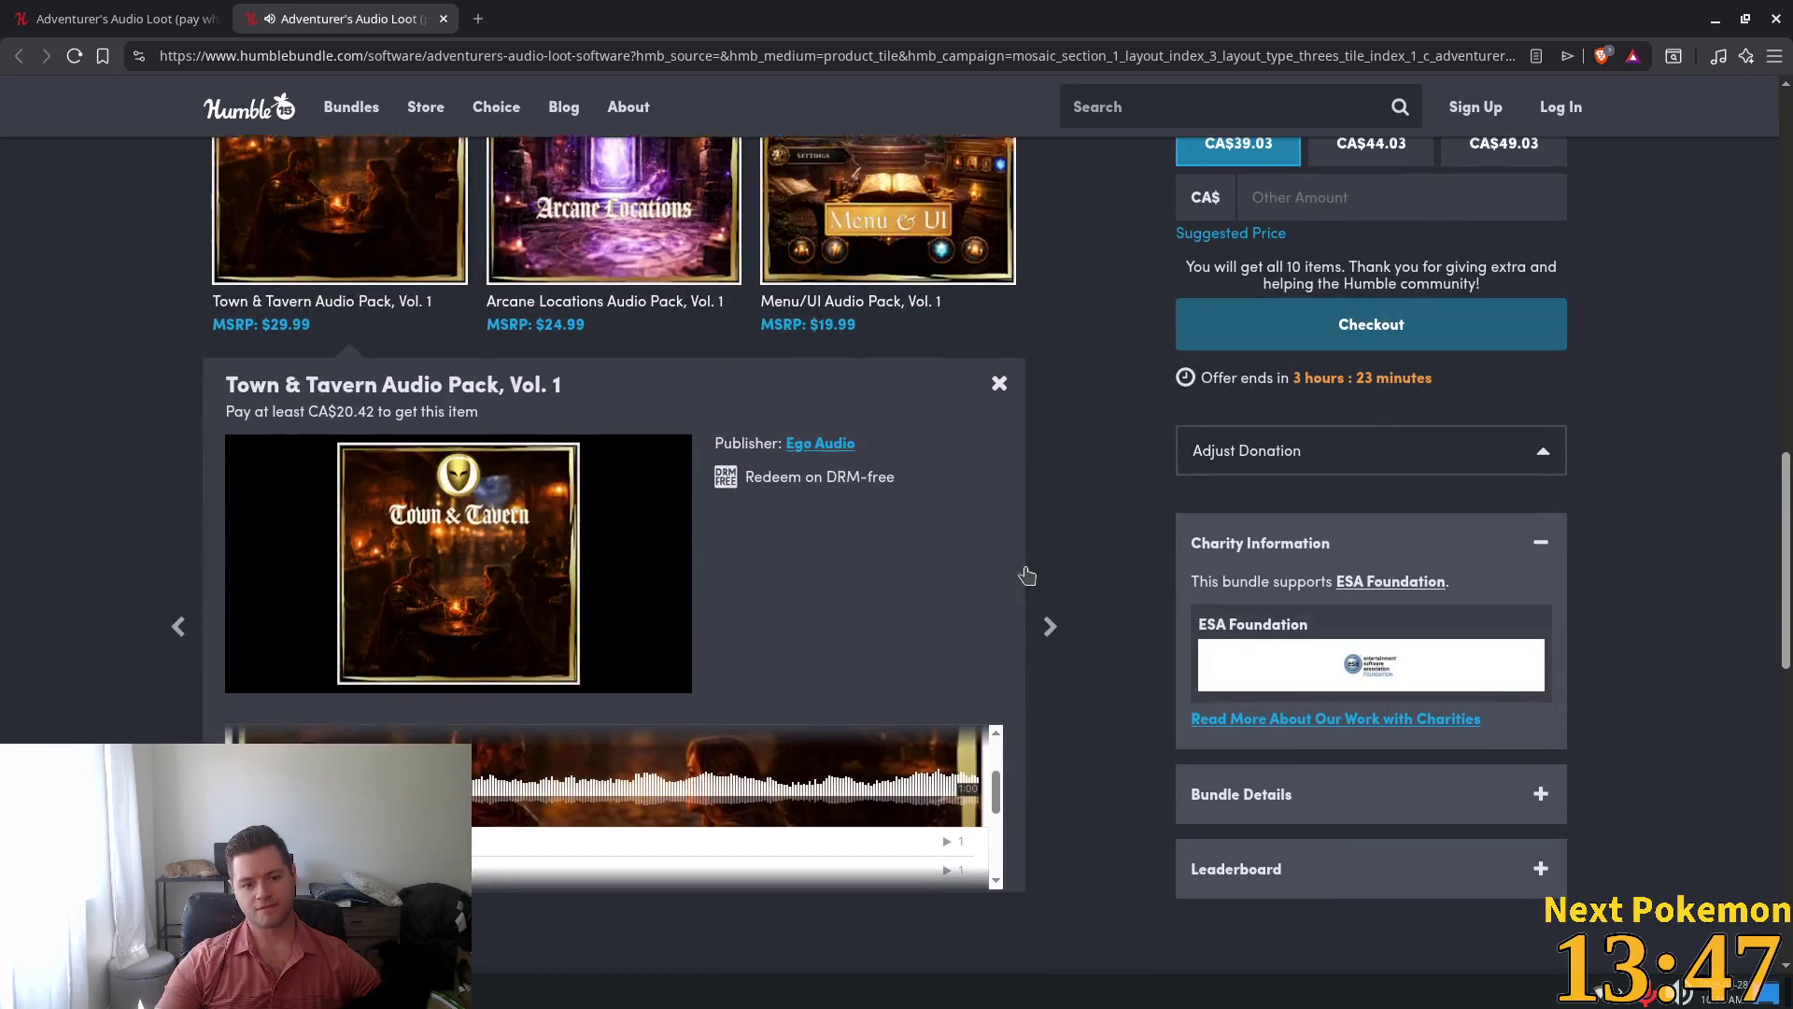
scroll(1030, 575, "down", 5)
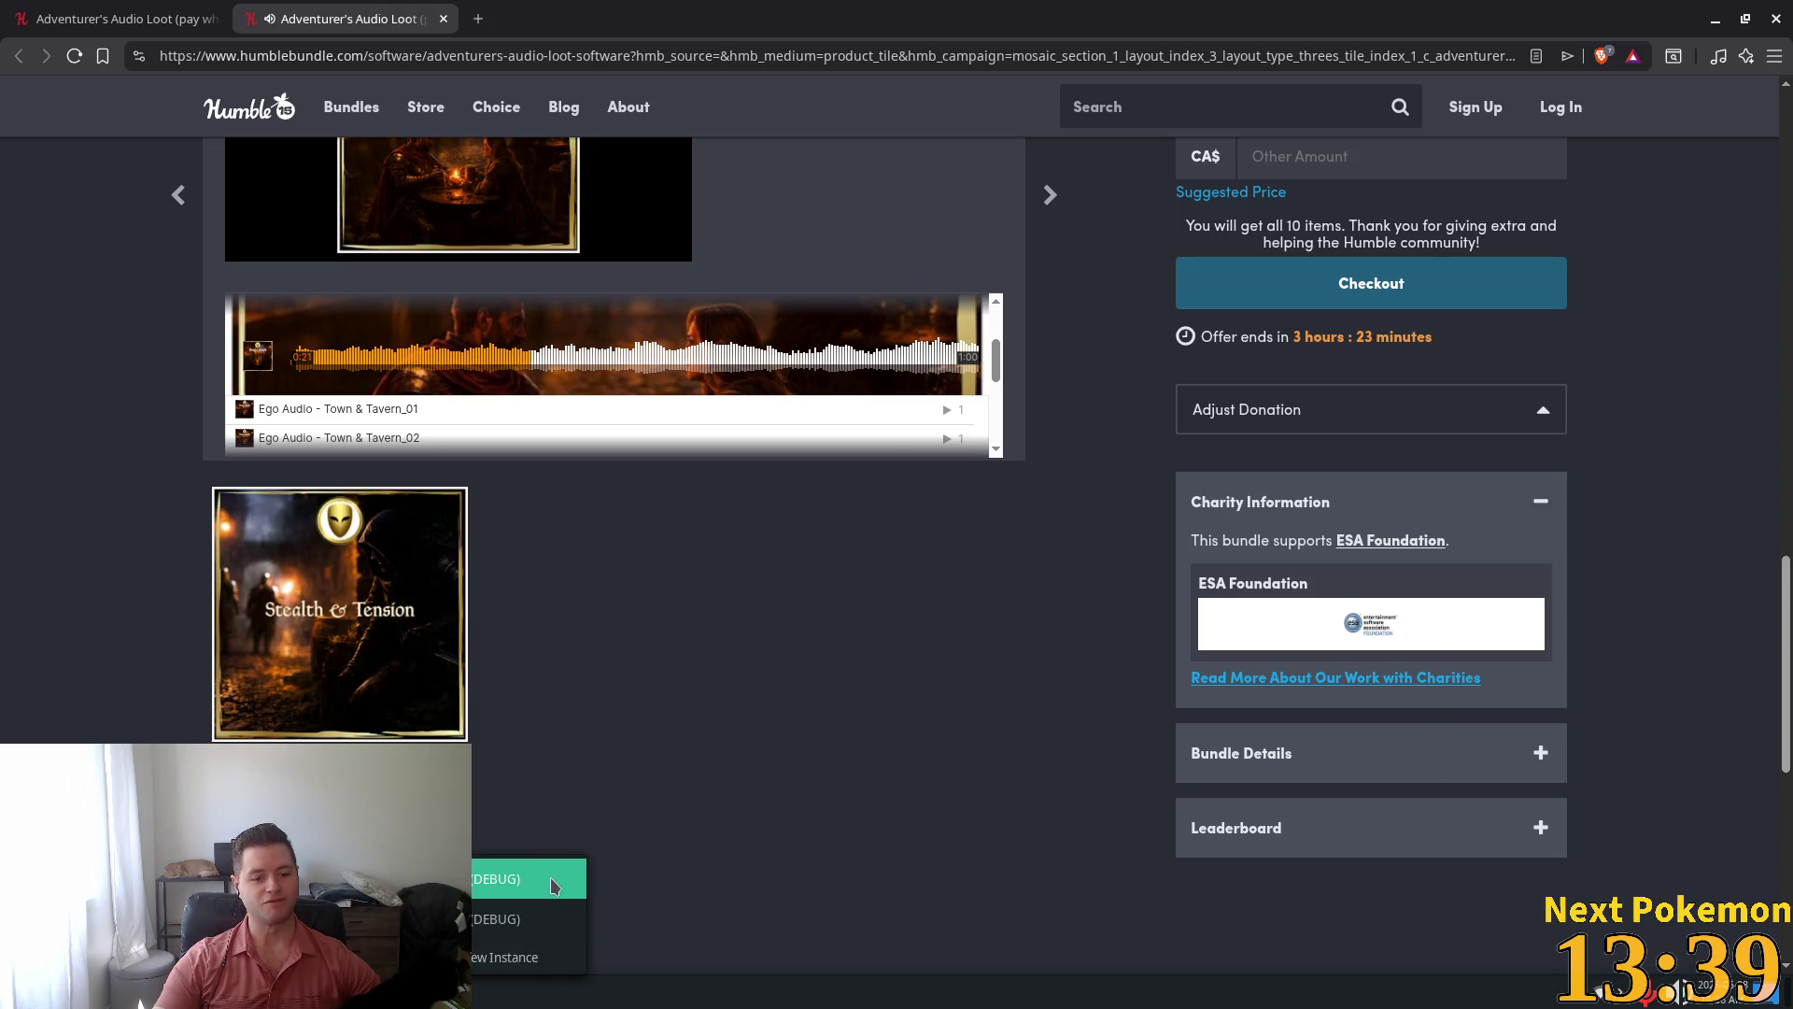
left_click(556, 883)
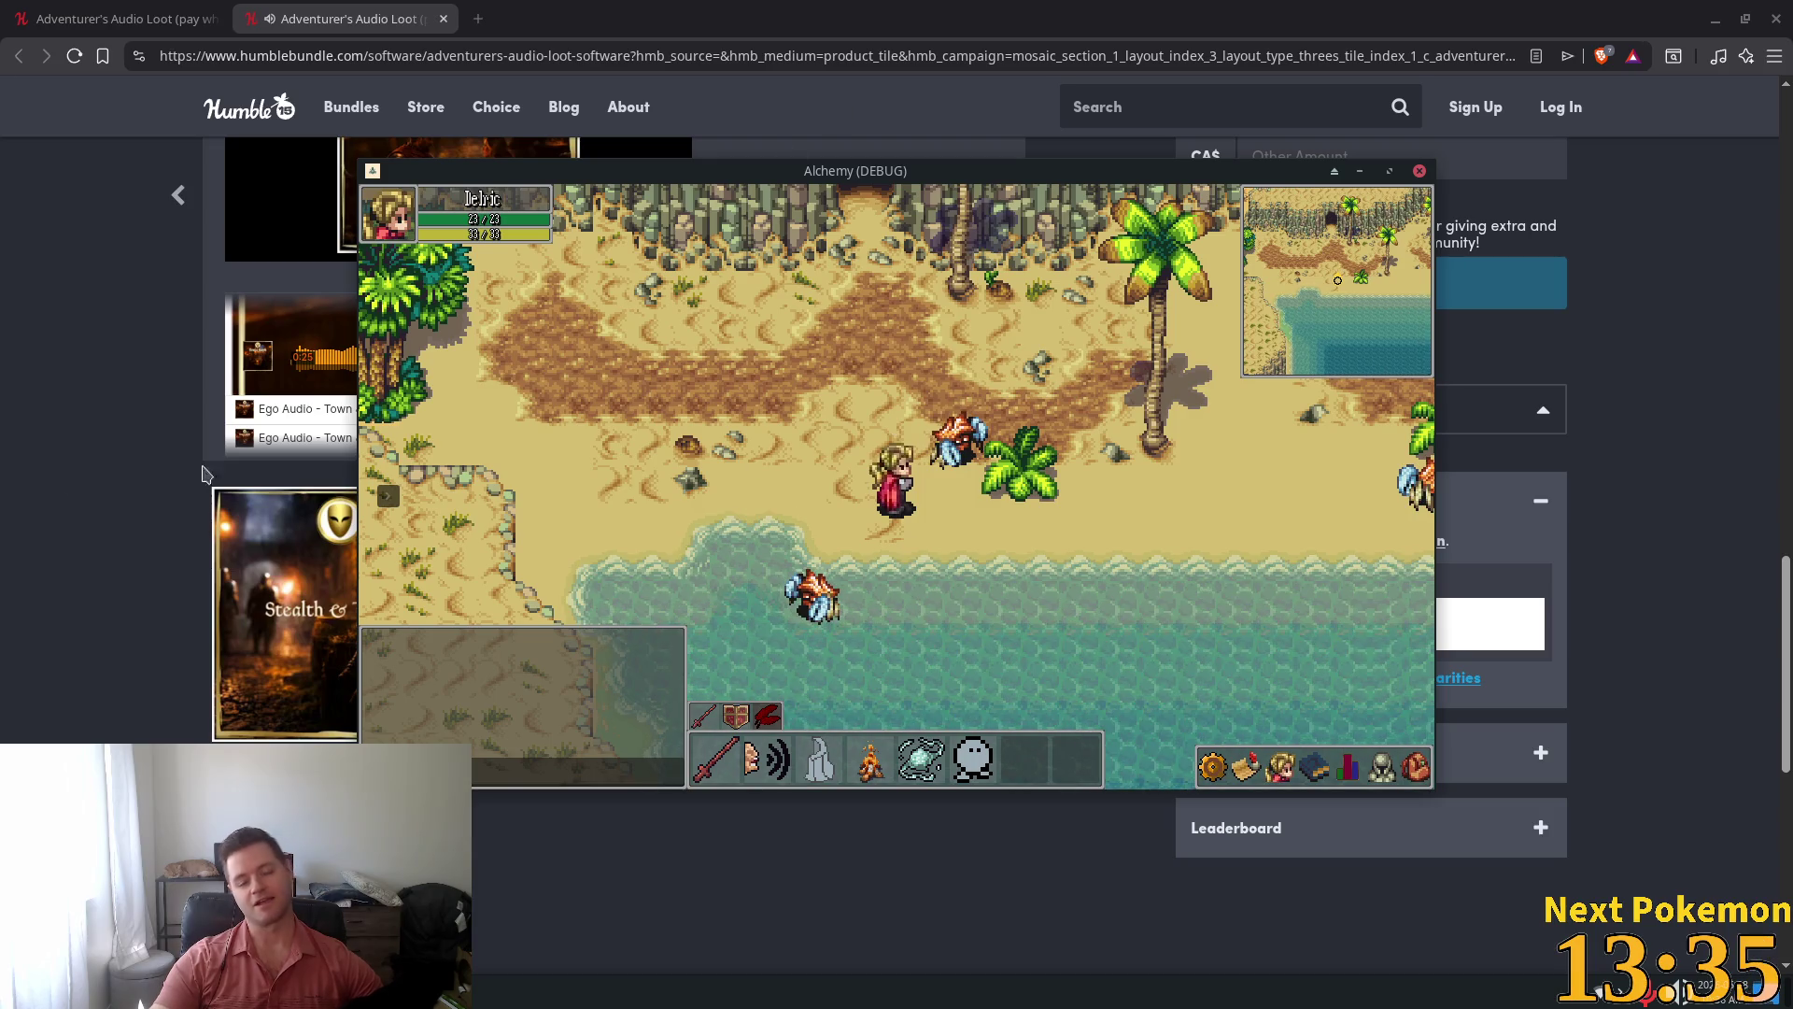
left_click(92, 446)
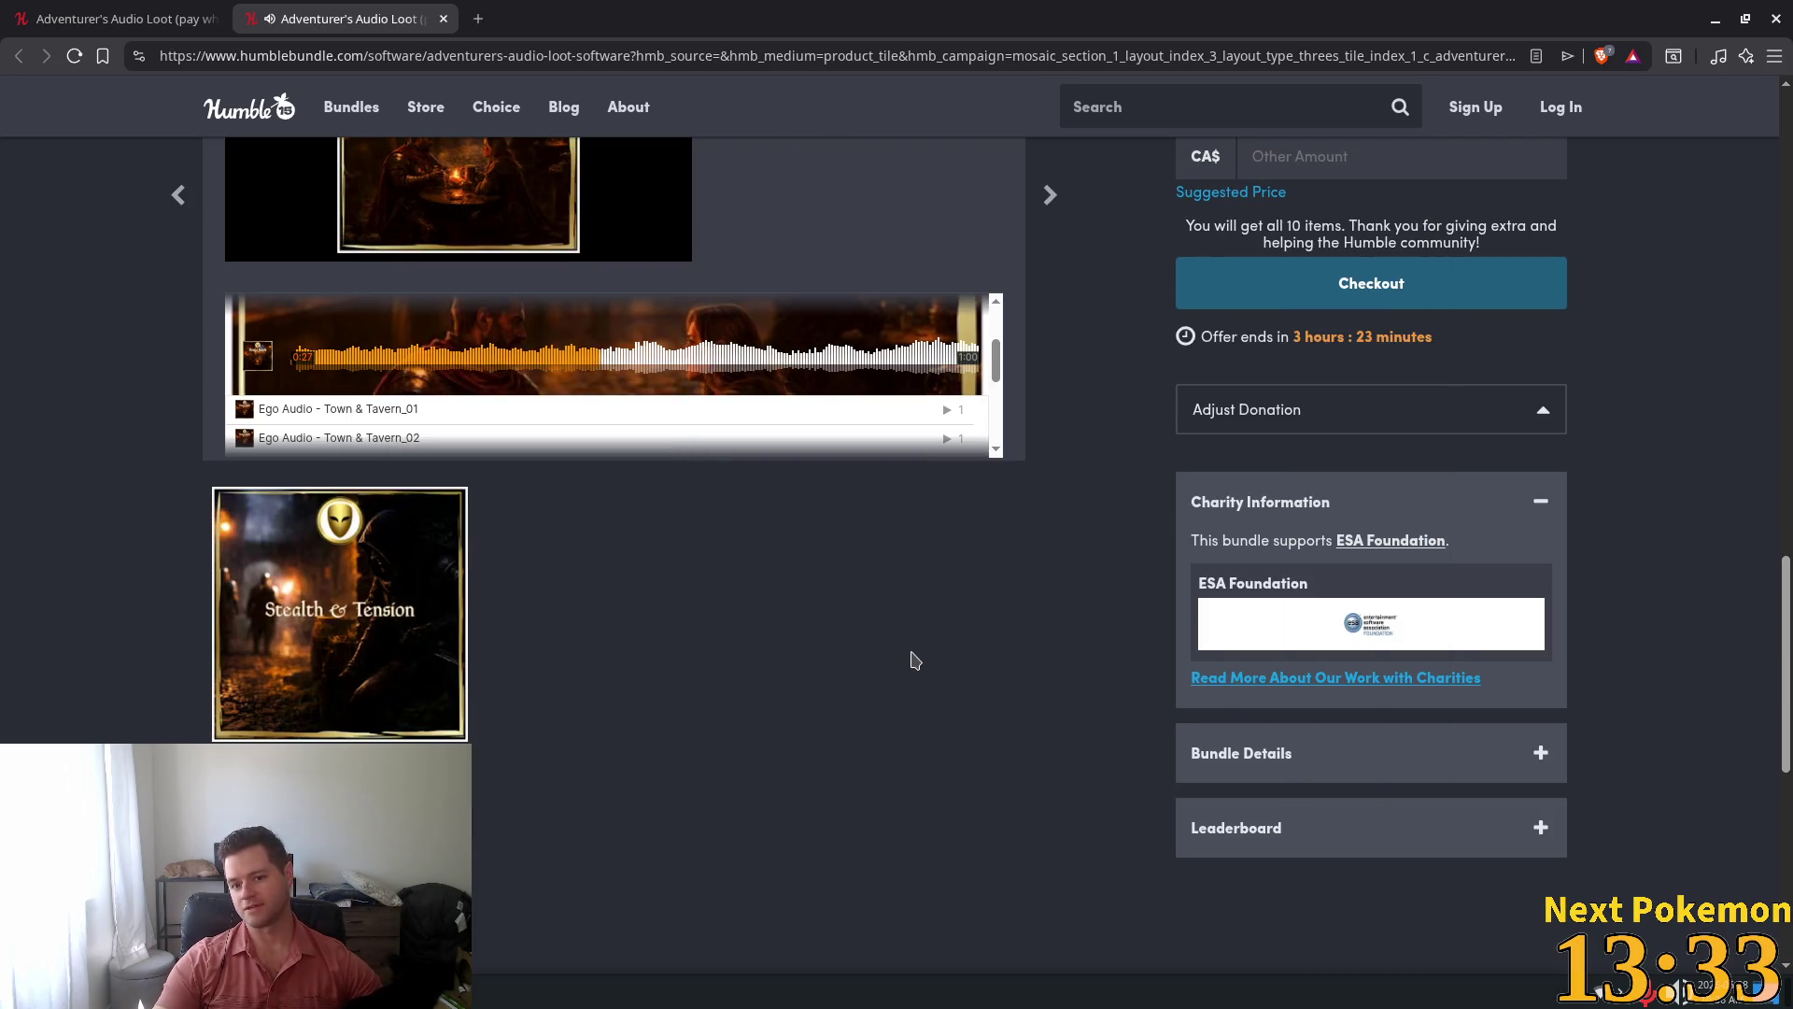
scroll(916, 660, "up", 2)
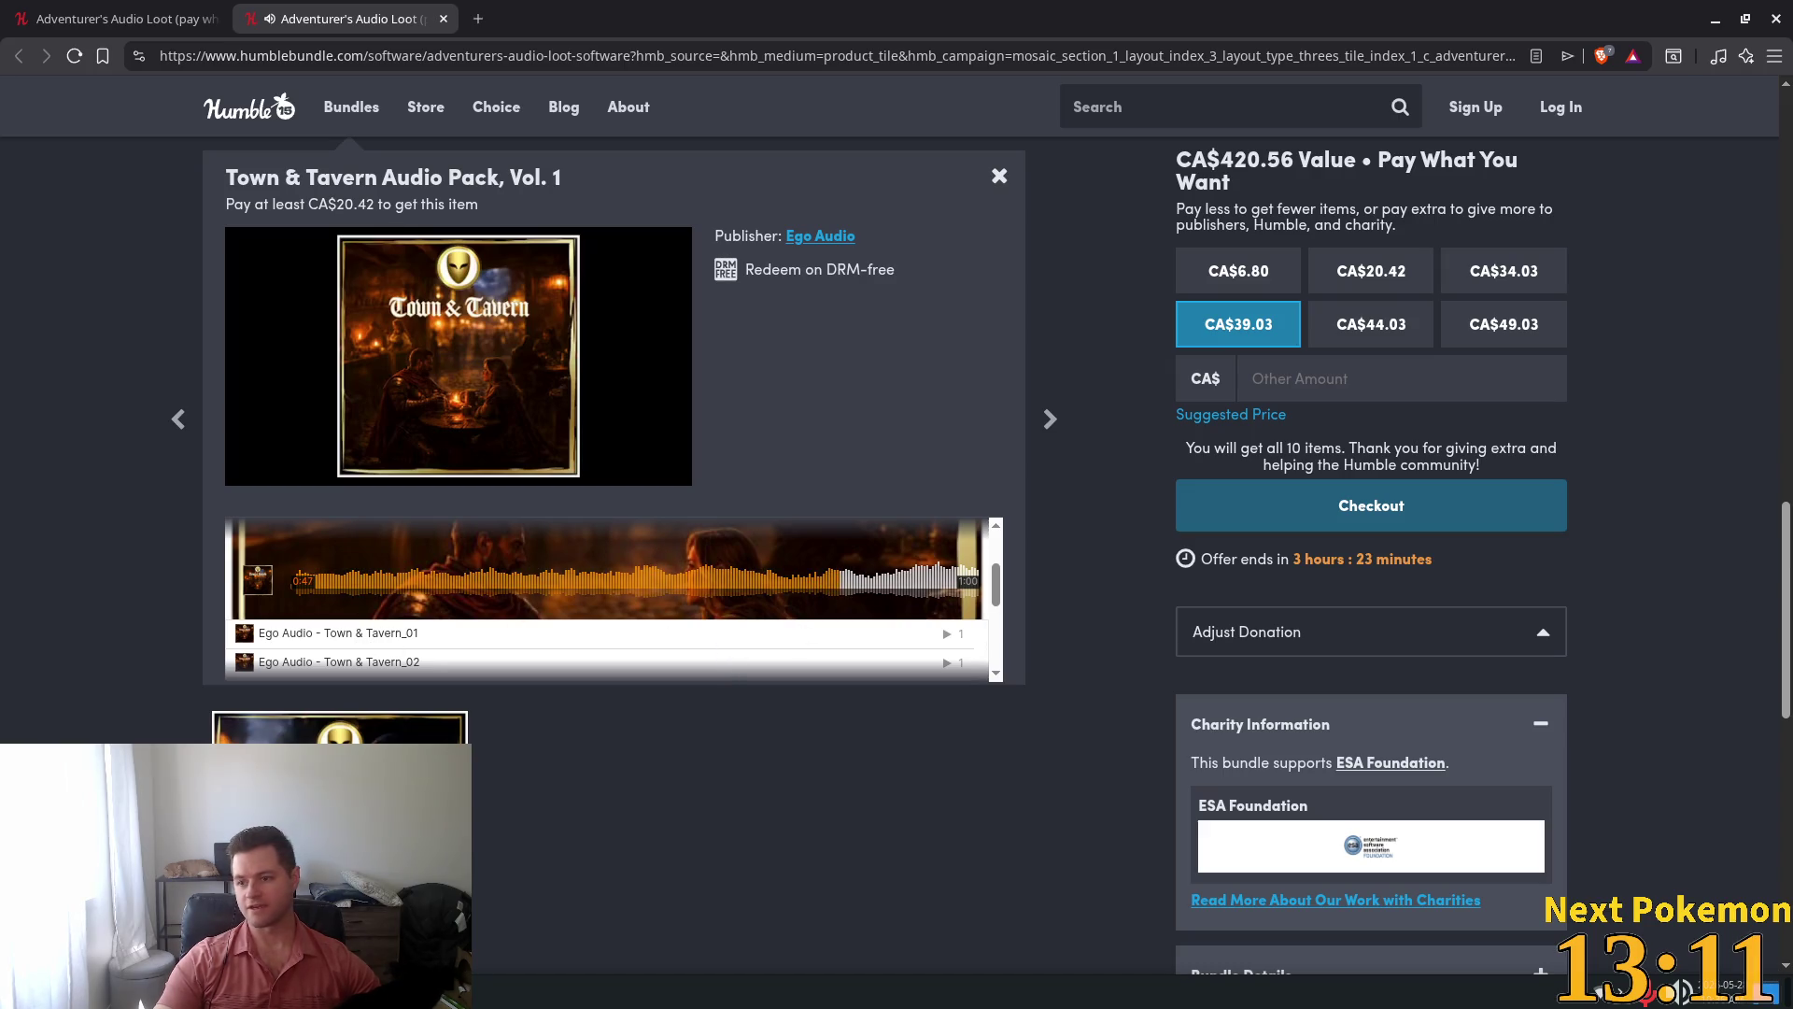
Switch to the browser window playing the Godot 4 pixel-art YouTube video
key("alt+Tab")
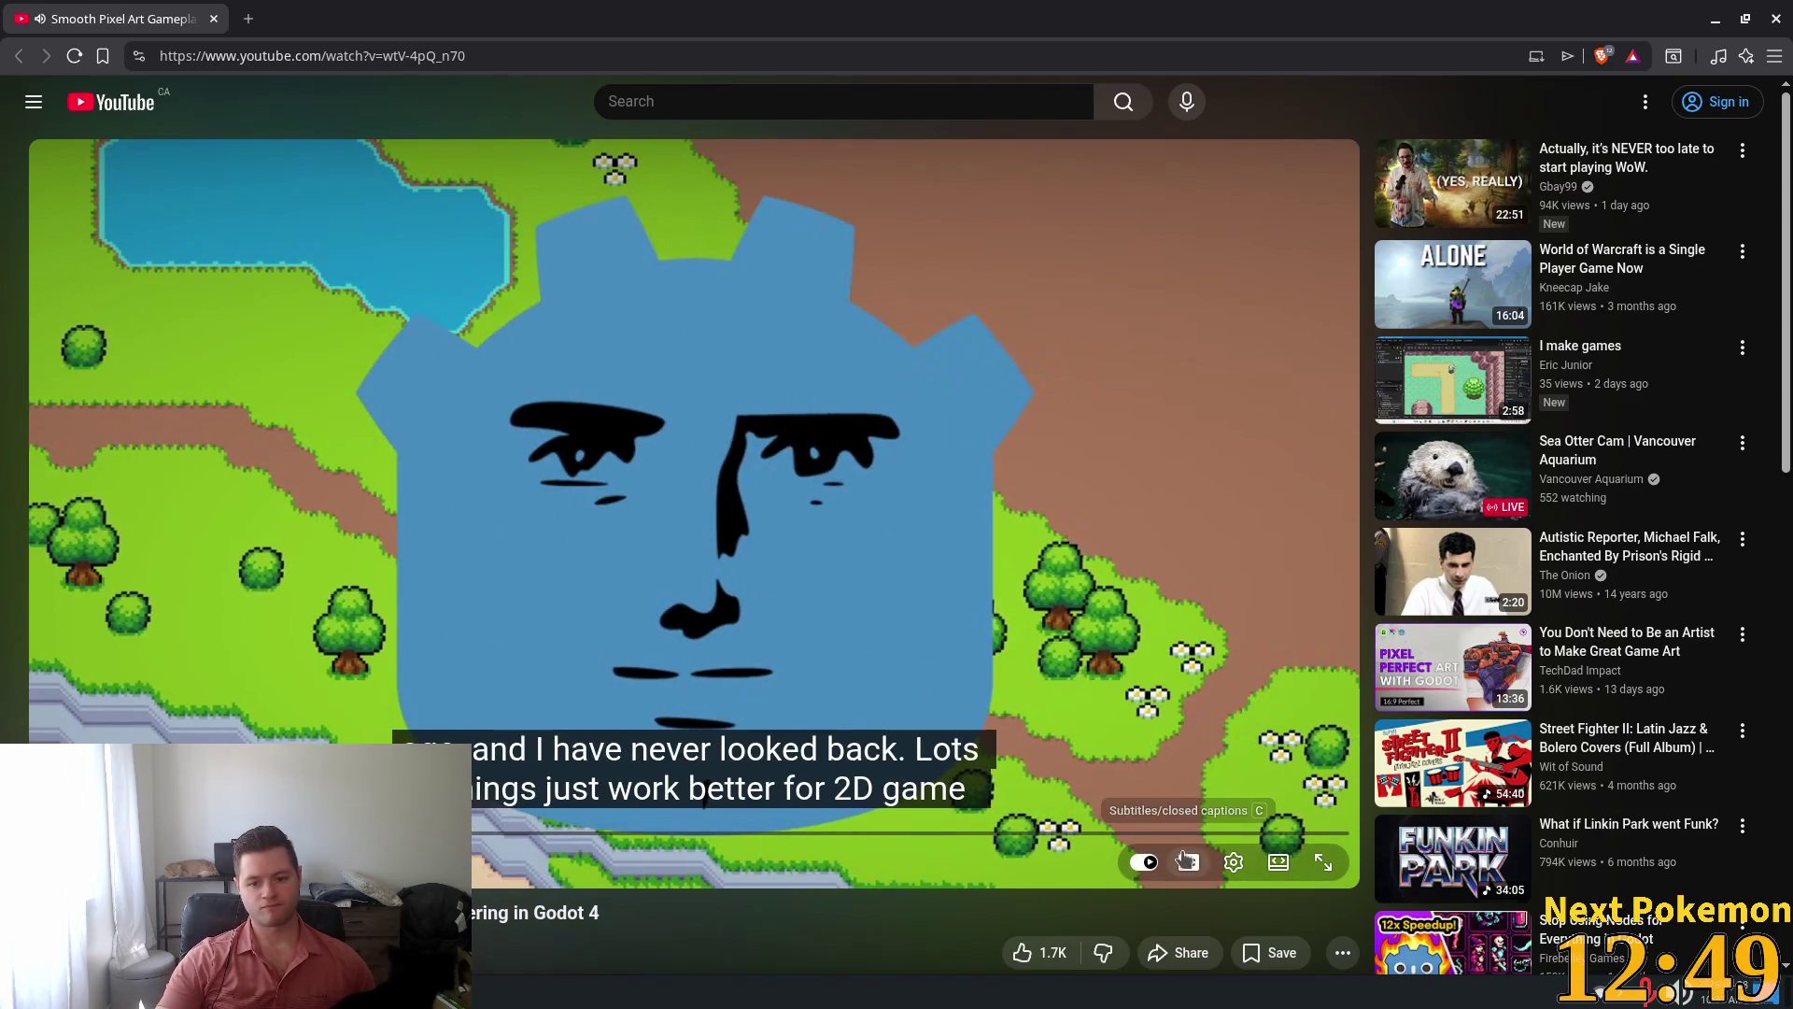
Change the Godot 4 smooth pixel-art video's playback speed from normal to 1.5x
left_click(1234, 861)
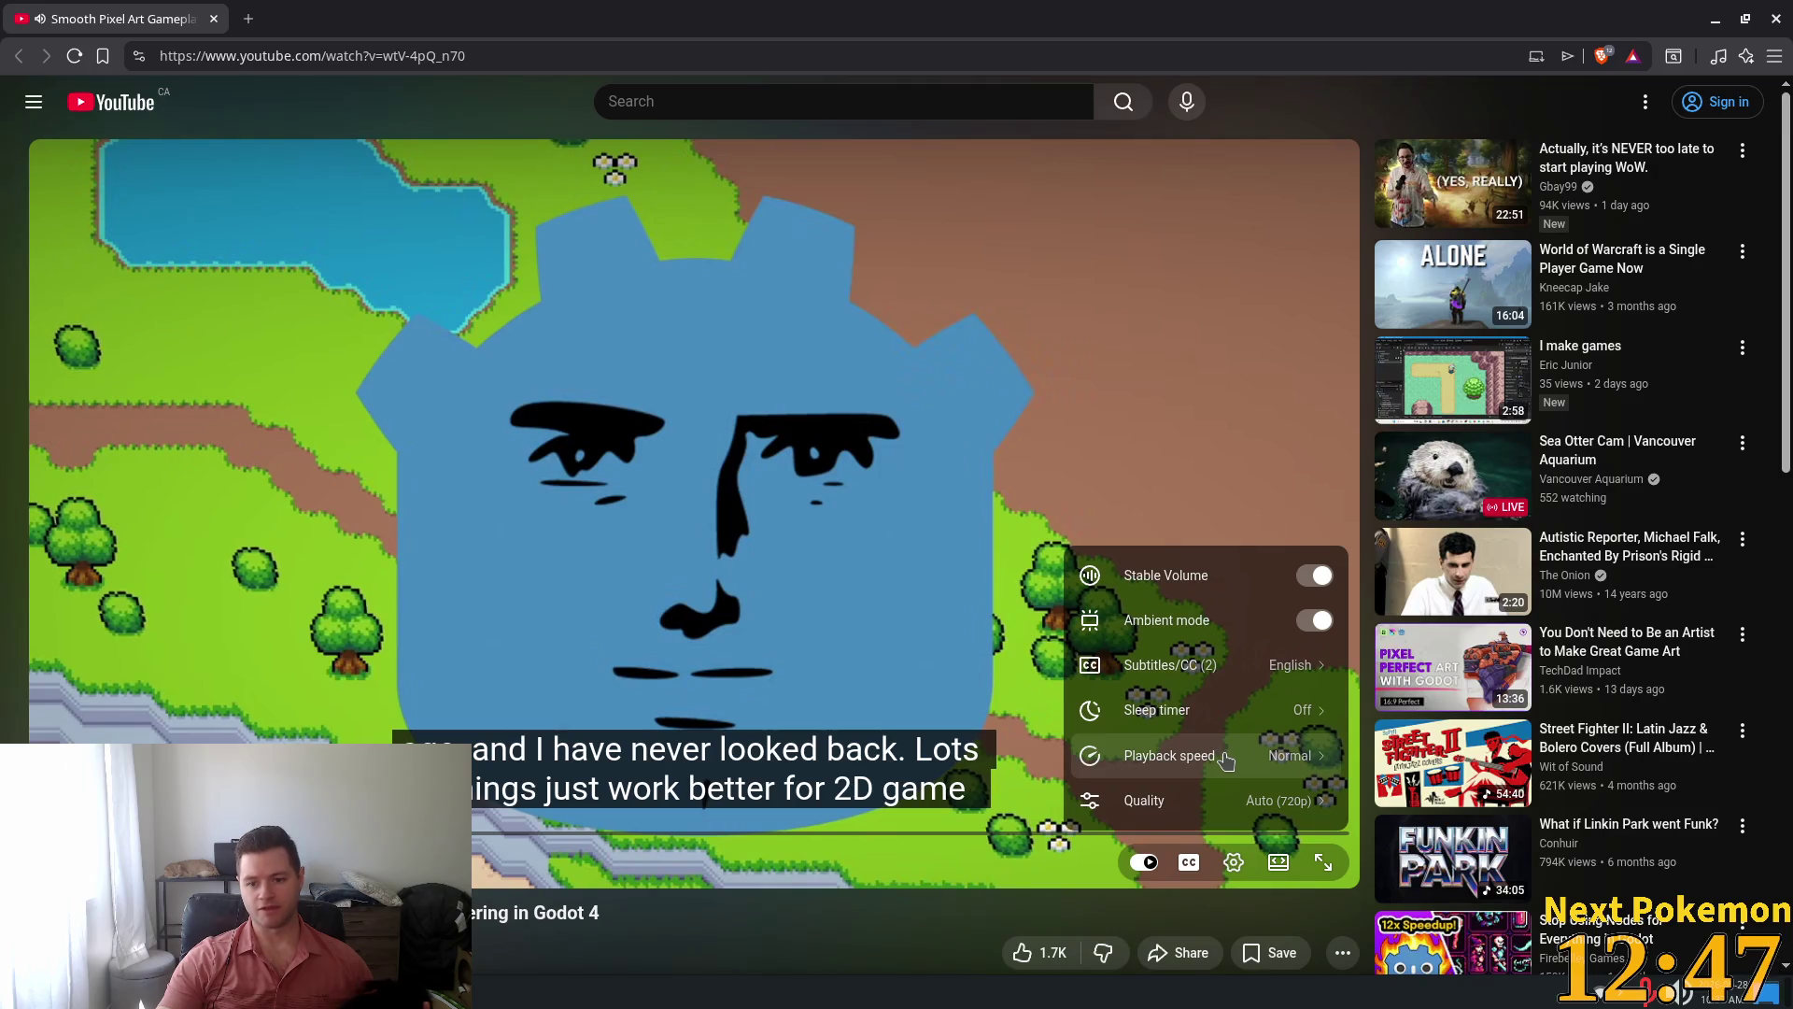
left_click(1205, 756)
left_click(1195, 782)
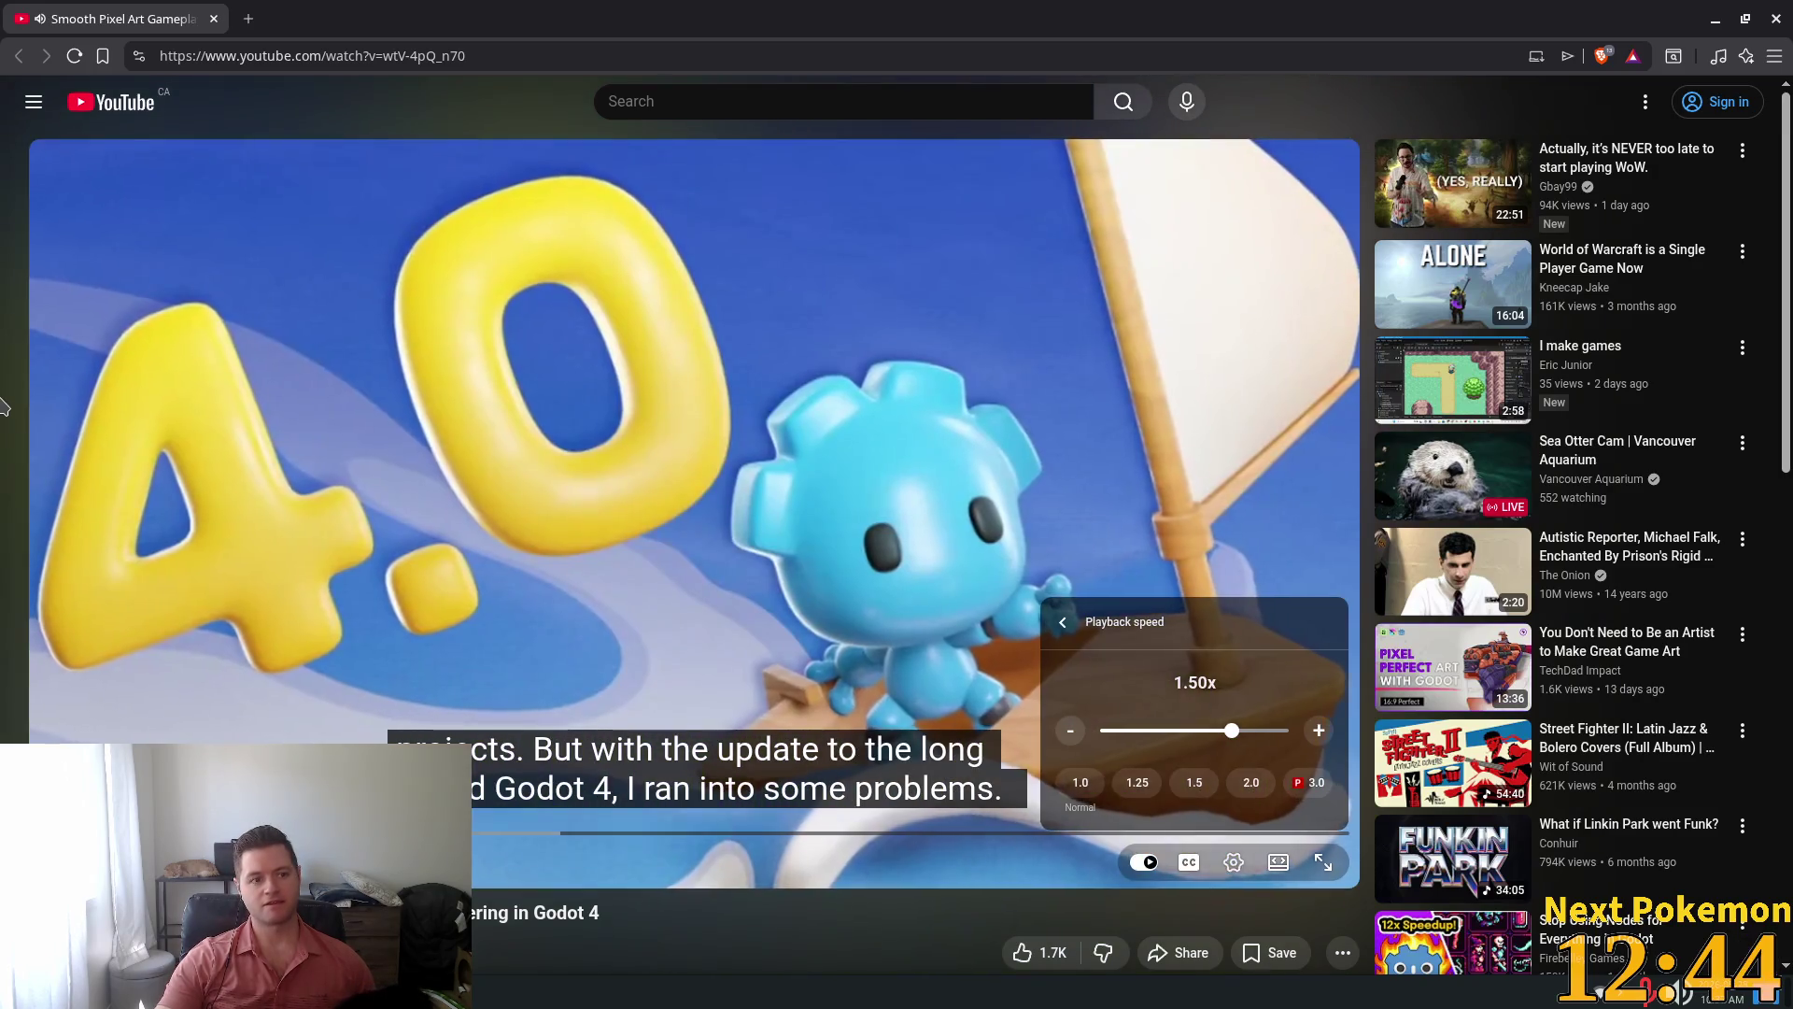
left_click(549, 638)
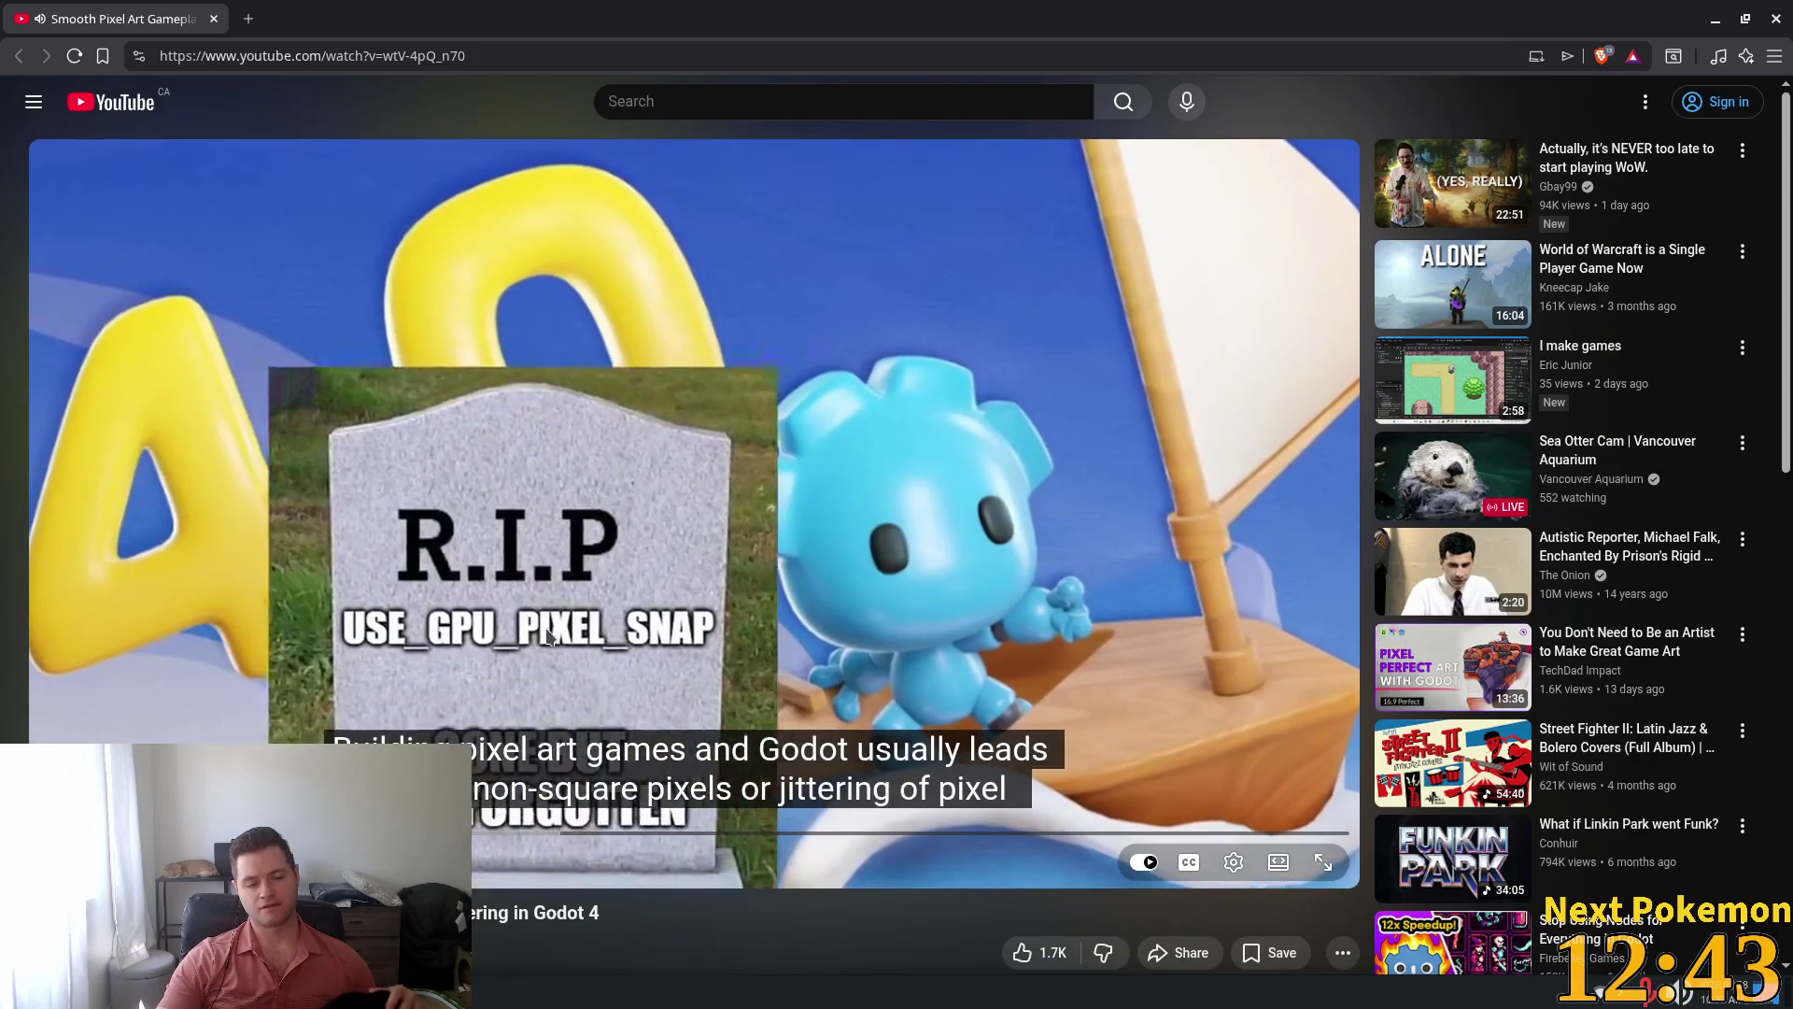